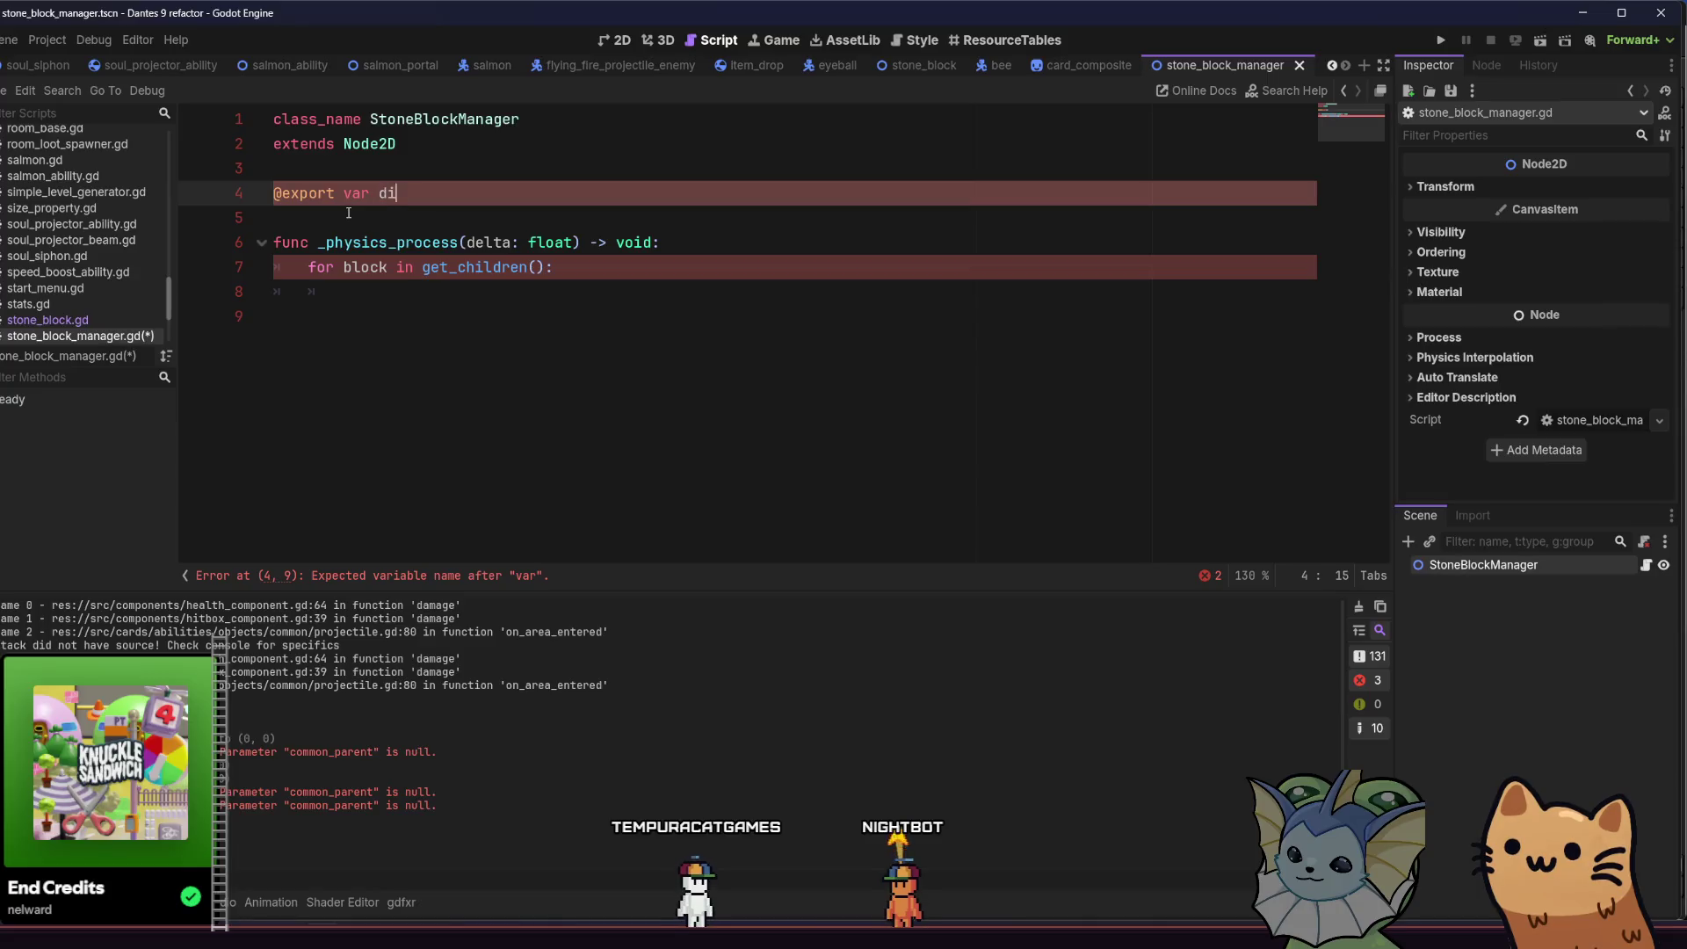
type(": float")
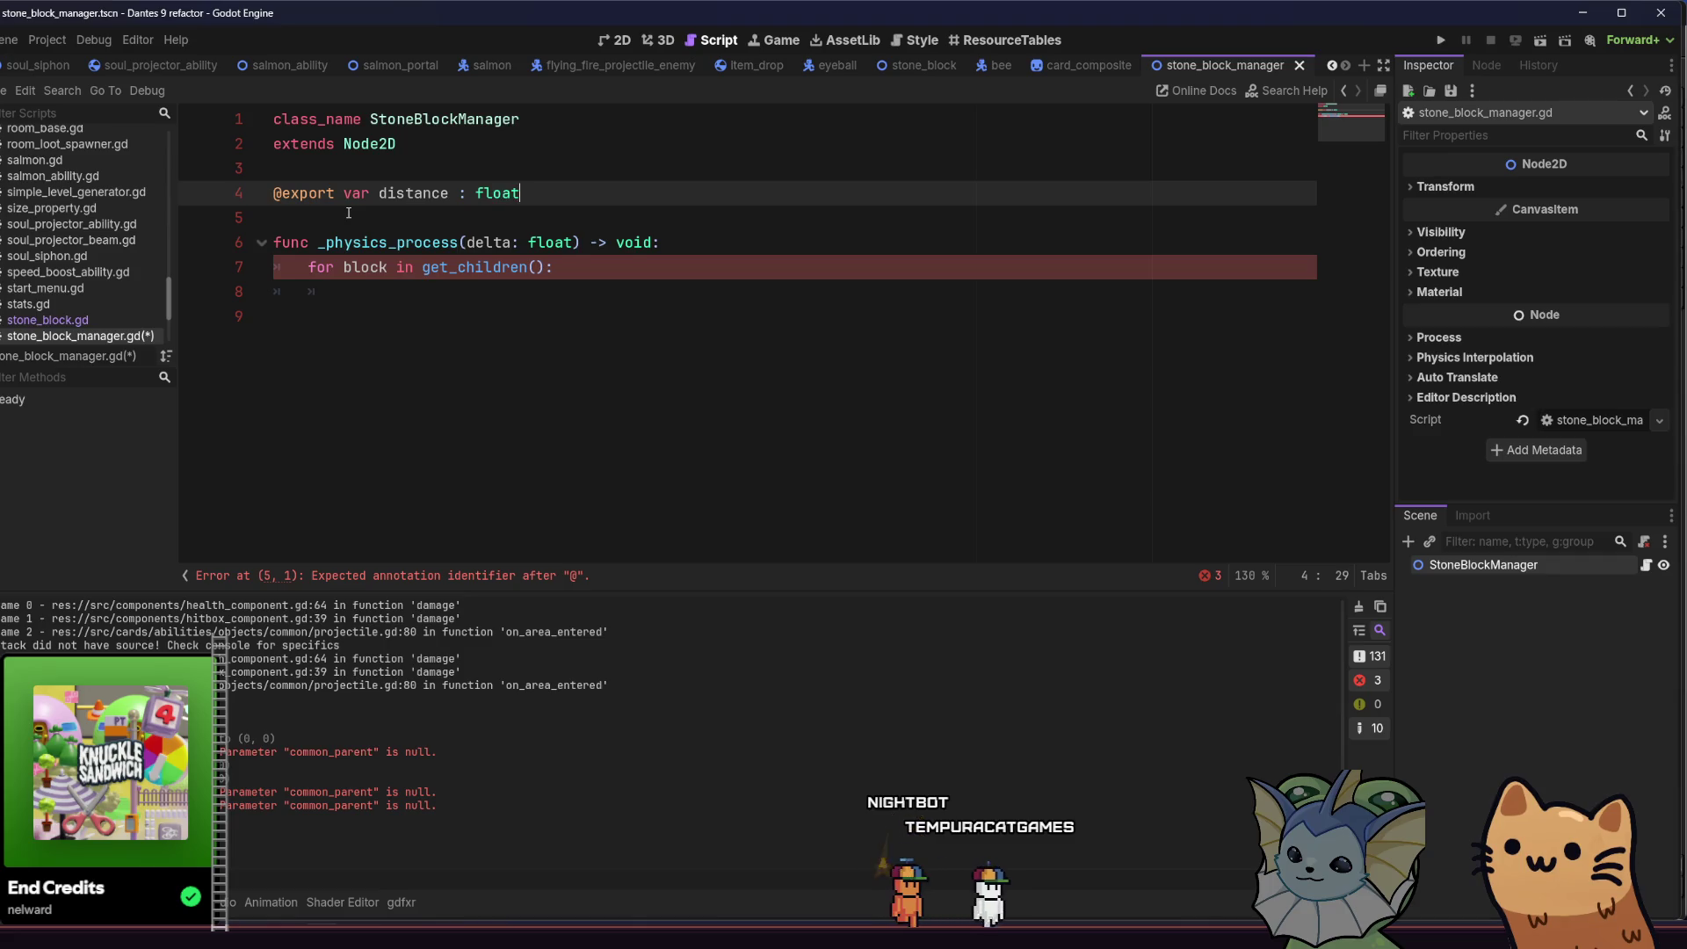
key("Return")
type("@export var speed : float")
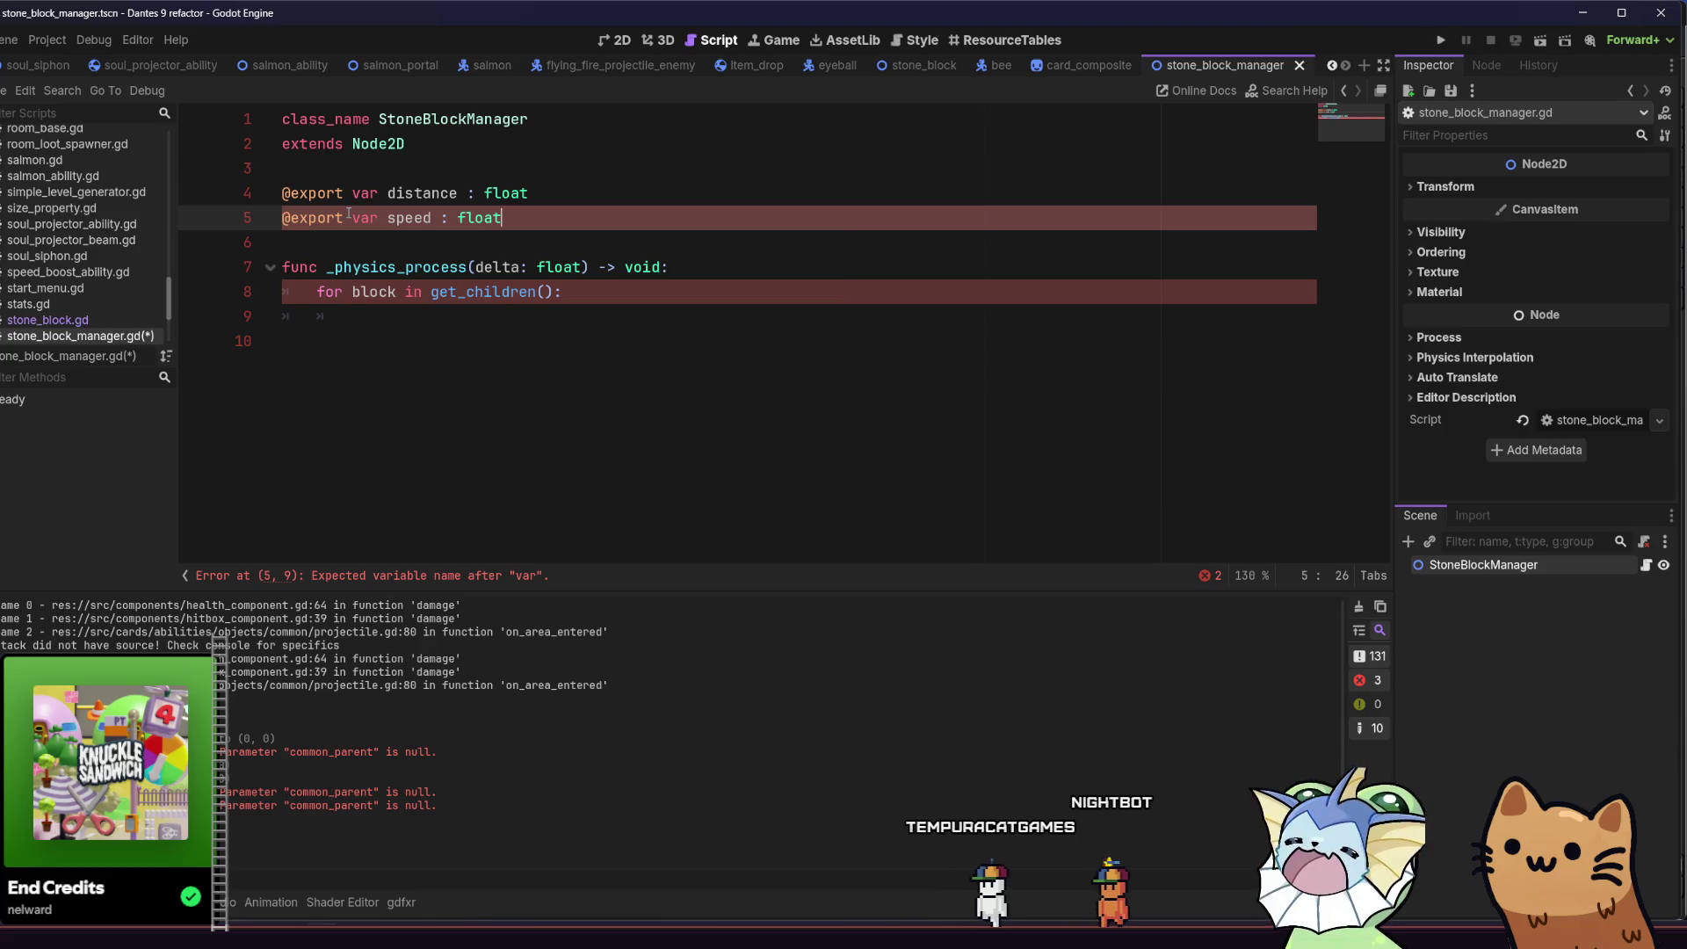
Step: Start a 'block.ind' line in the for loop body, then erase it to leave the body empty
left_click(398, 318)
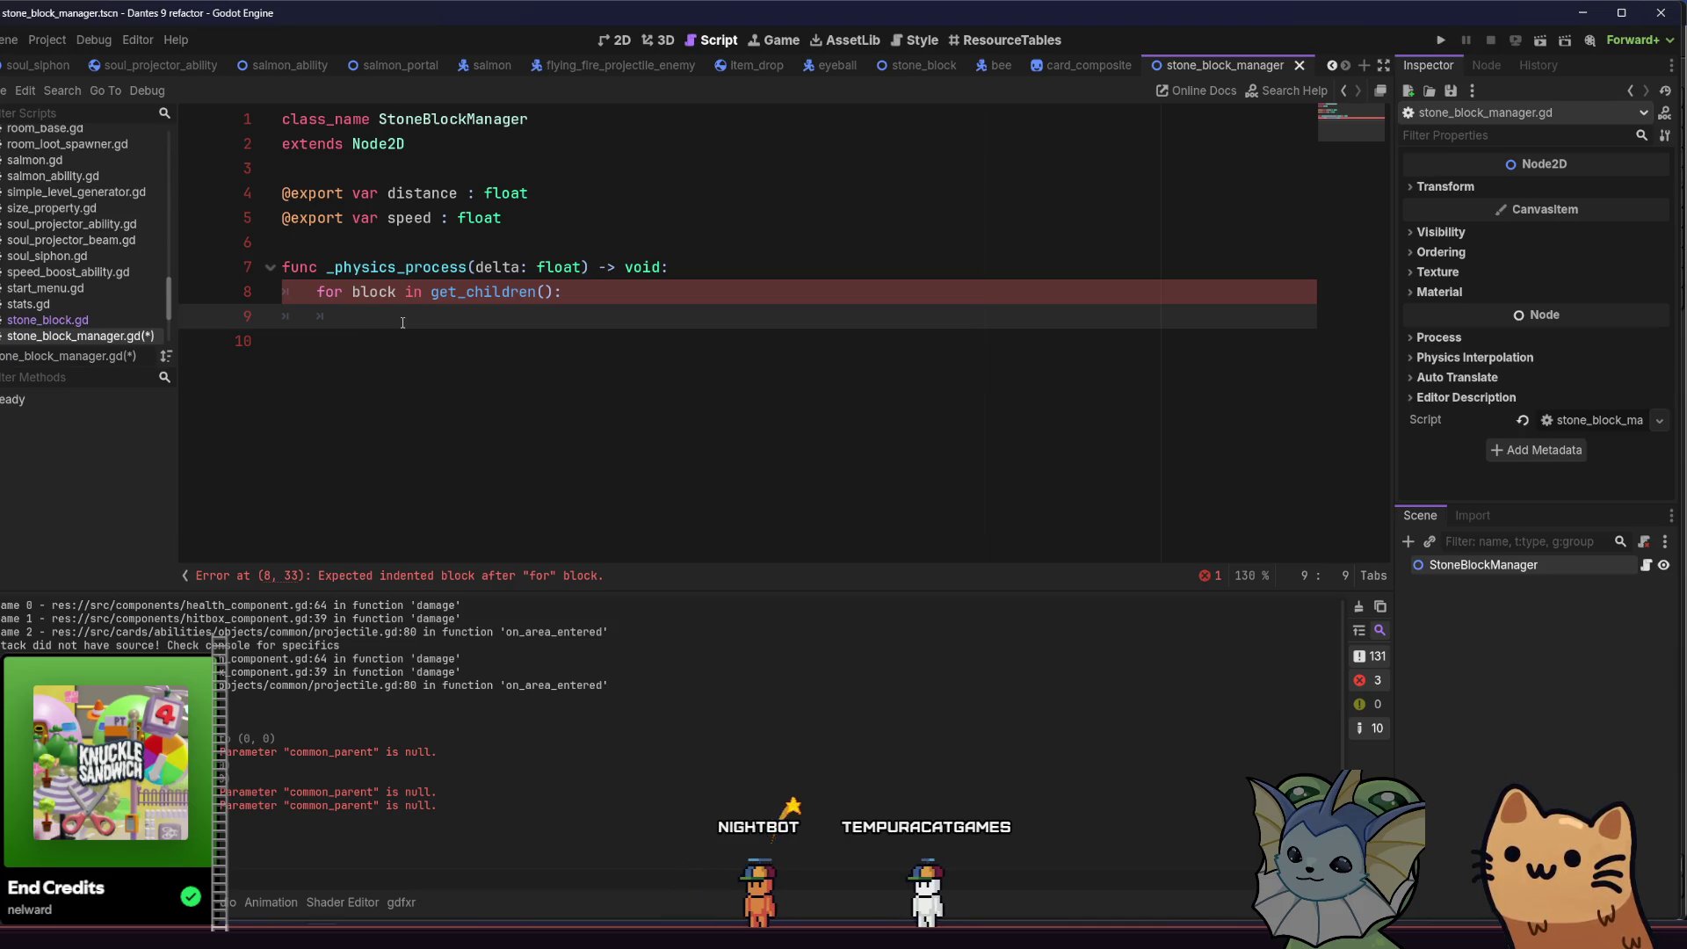
type("block")
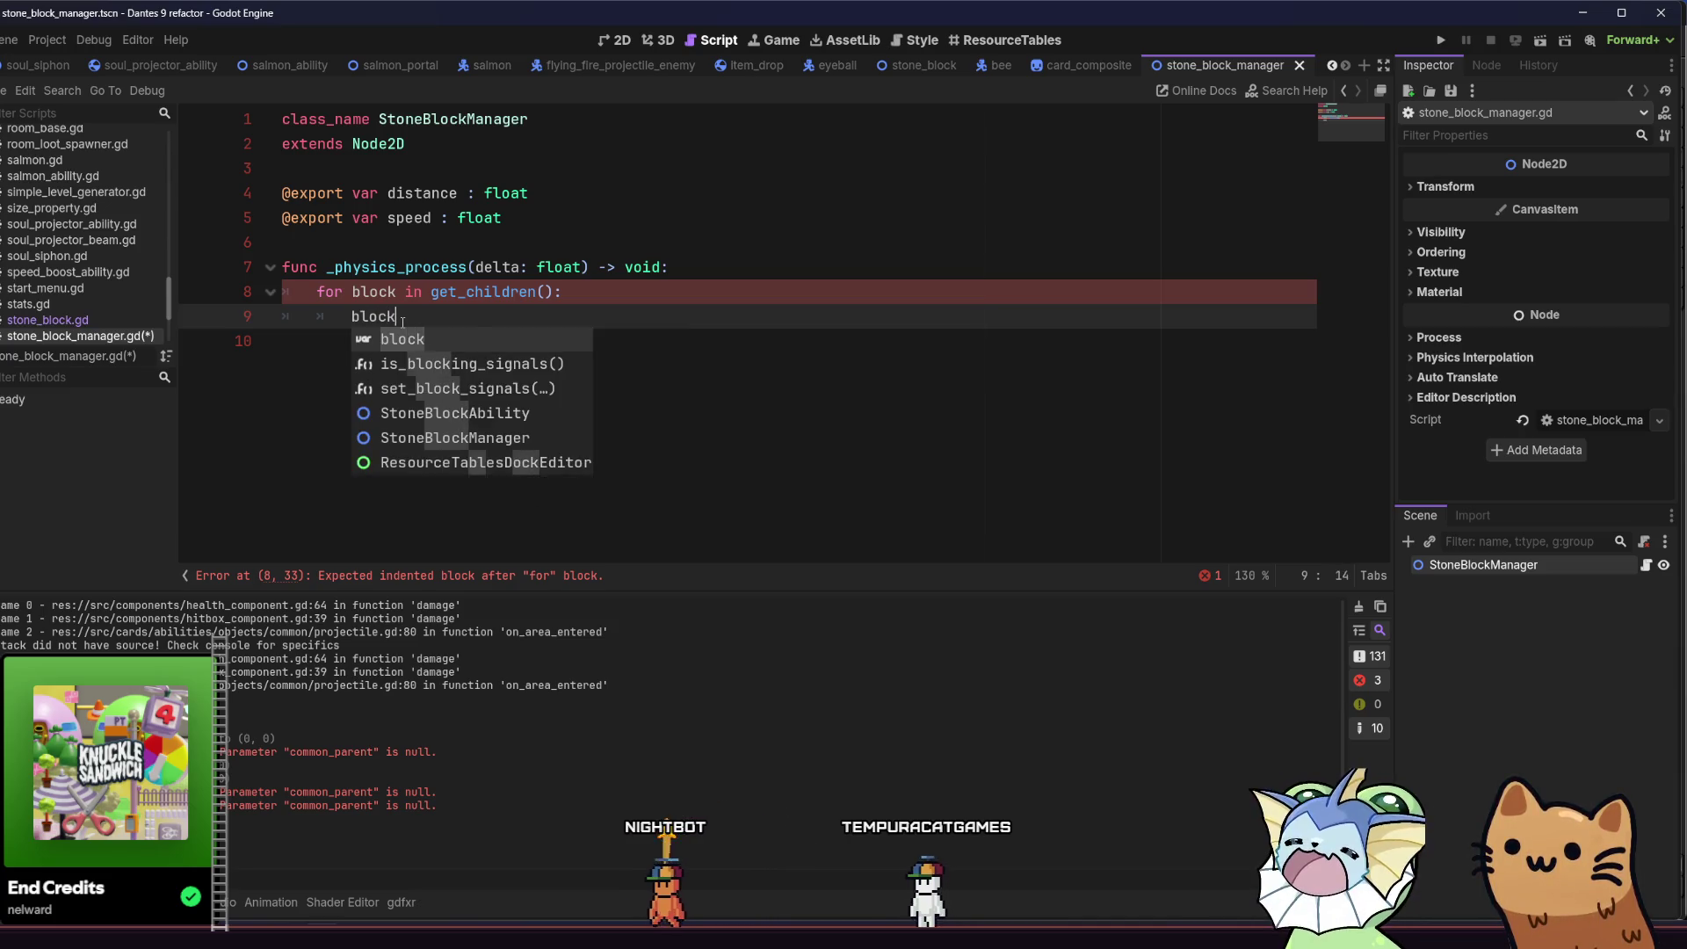
type(".ind")
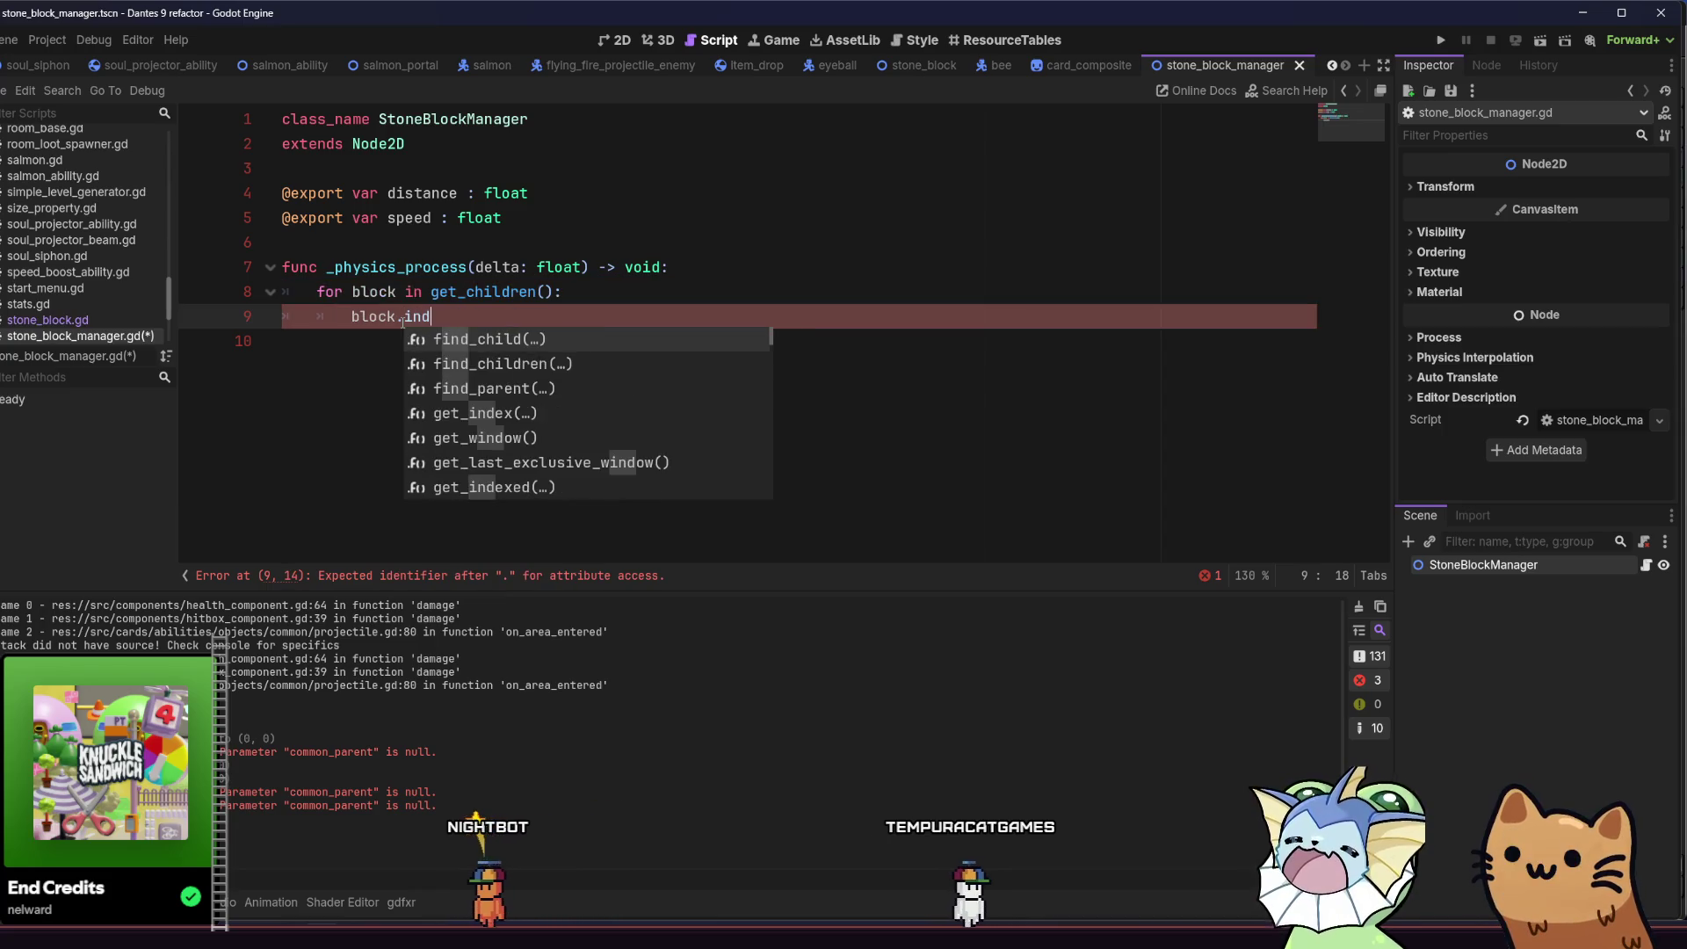
key("BackSpace")
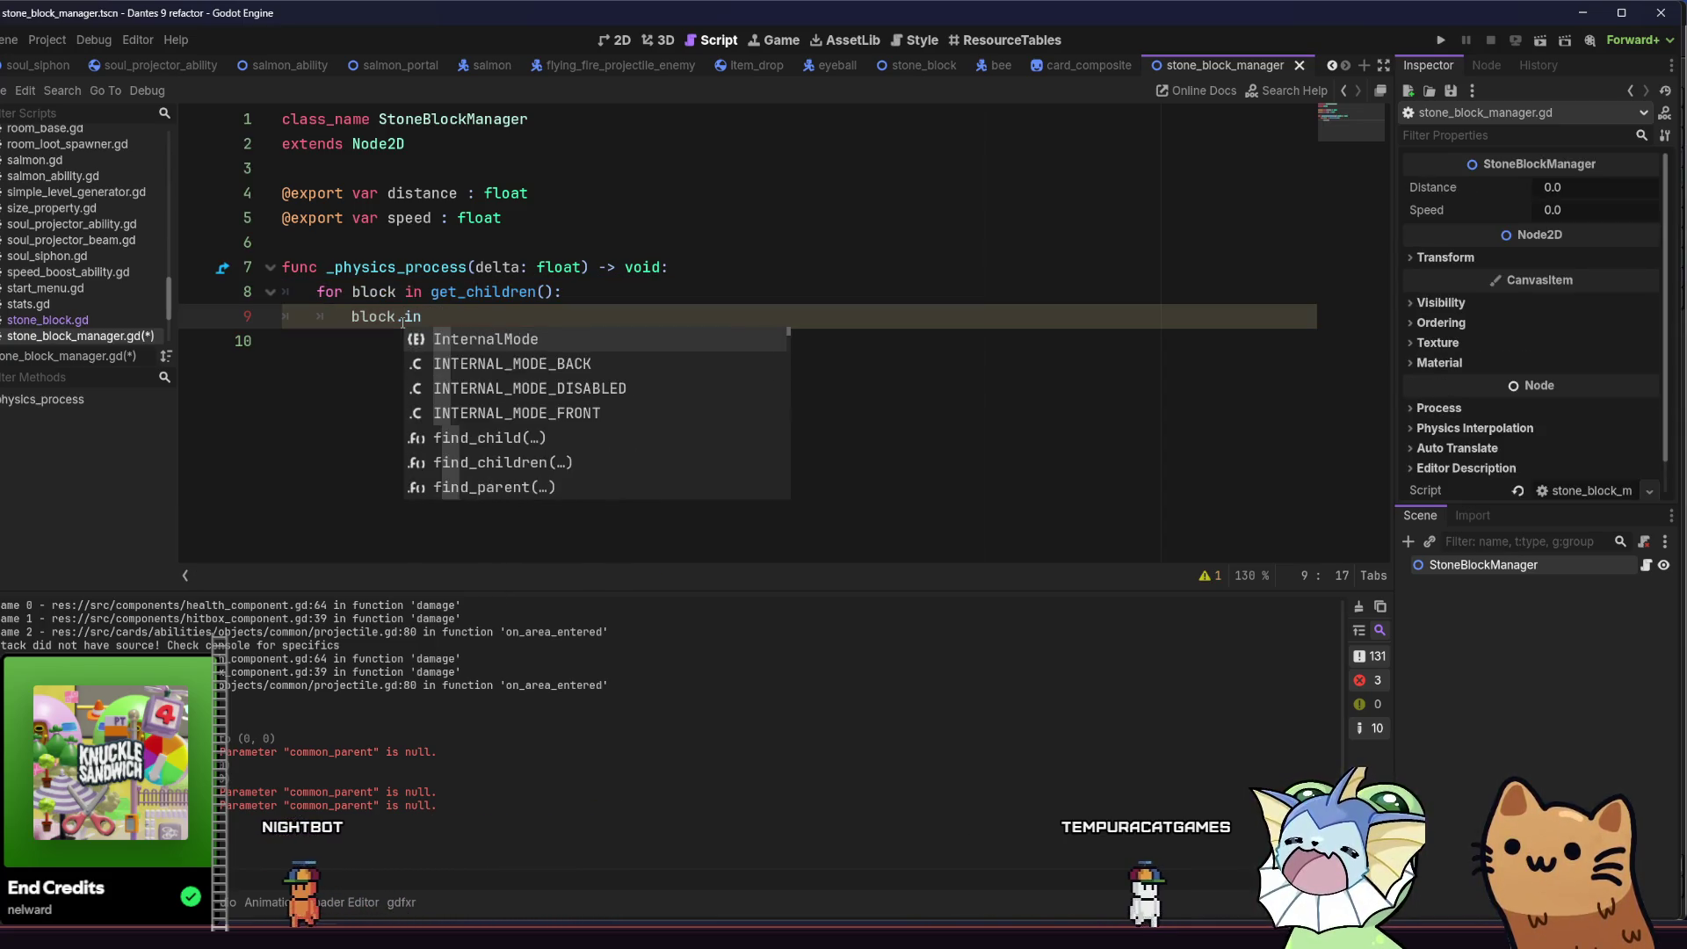
key("BackSpace")
key("BackSpace")
key("BackSpace")
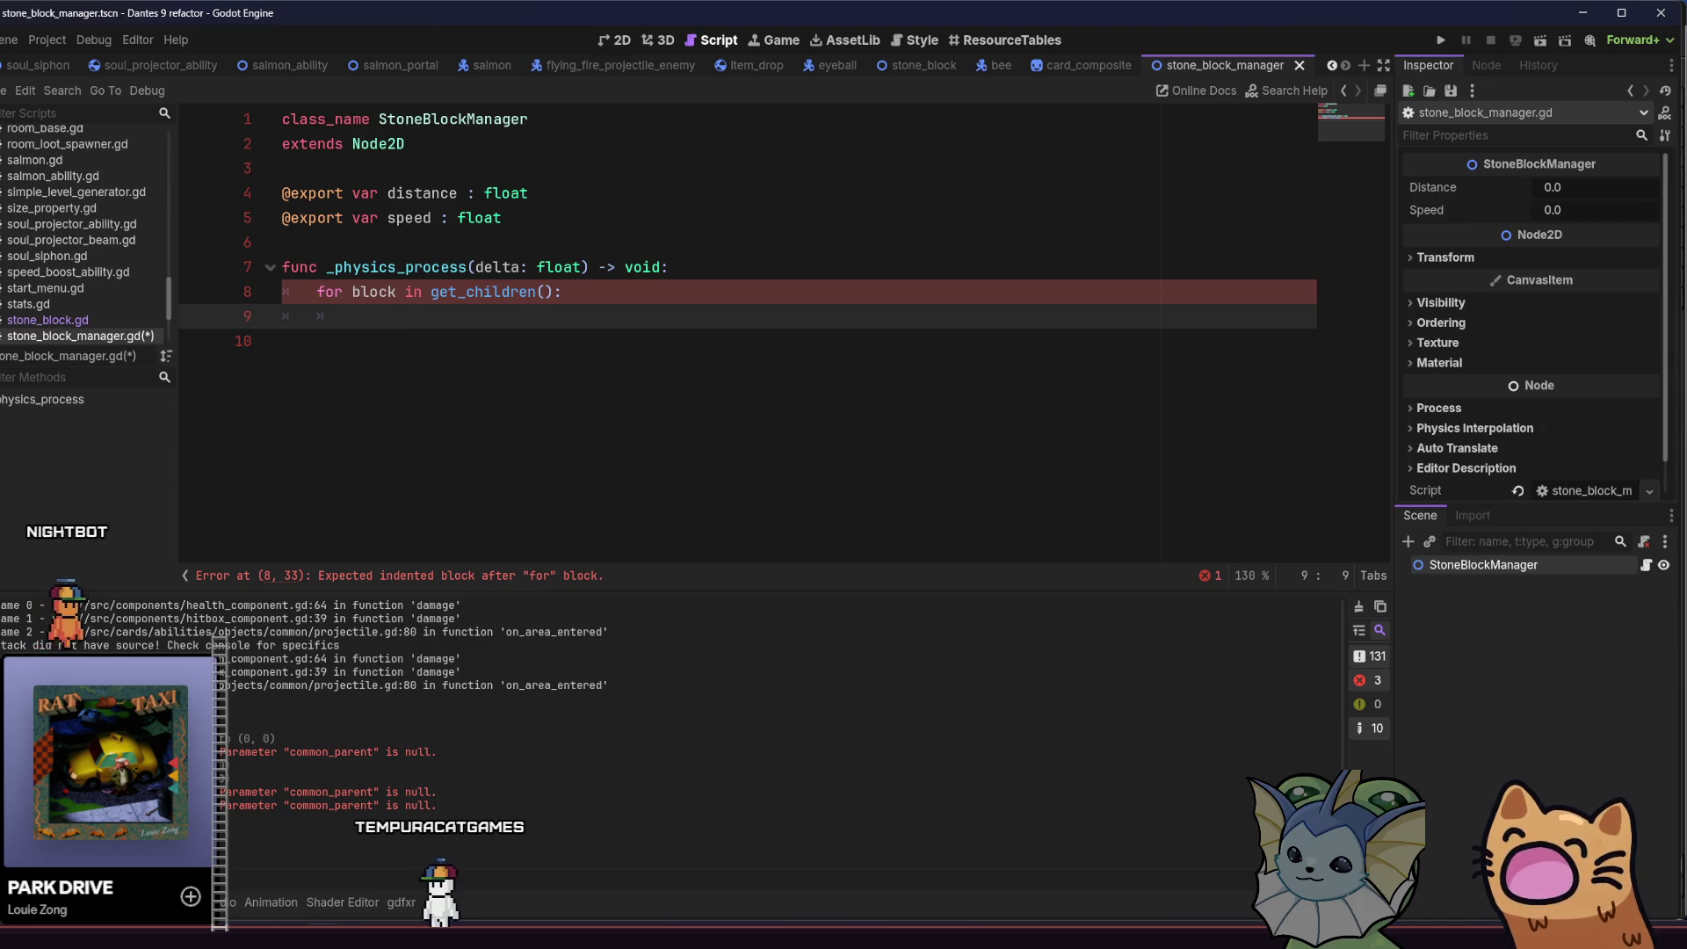
key("alt+Tab")
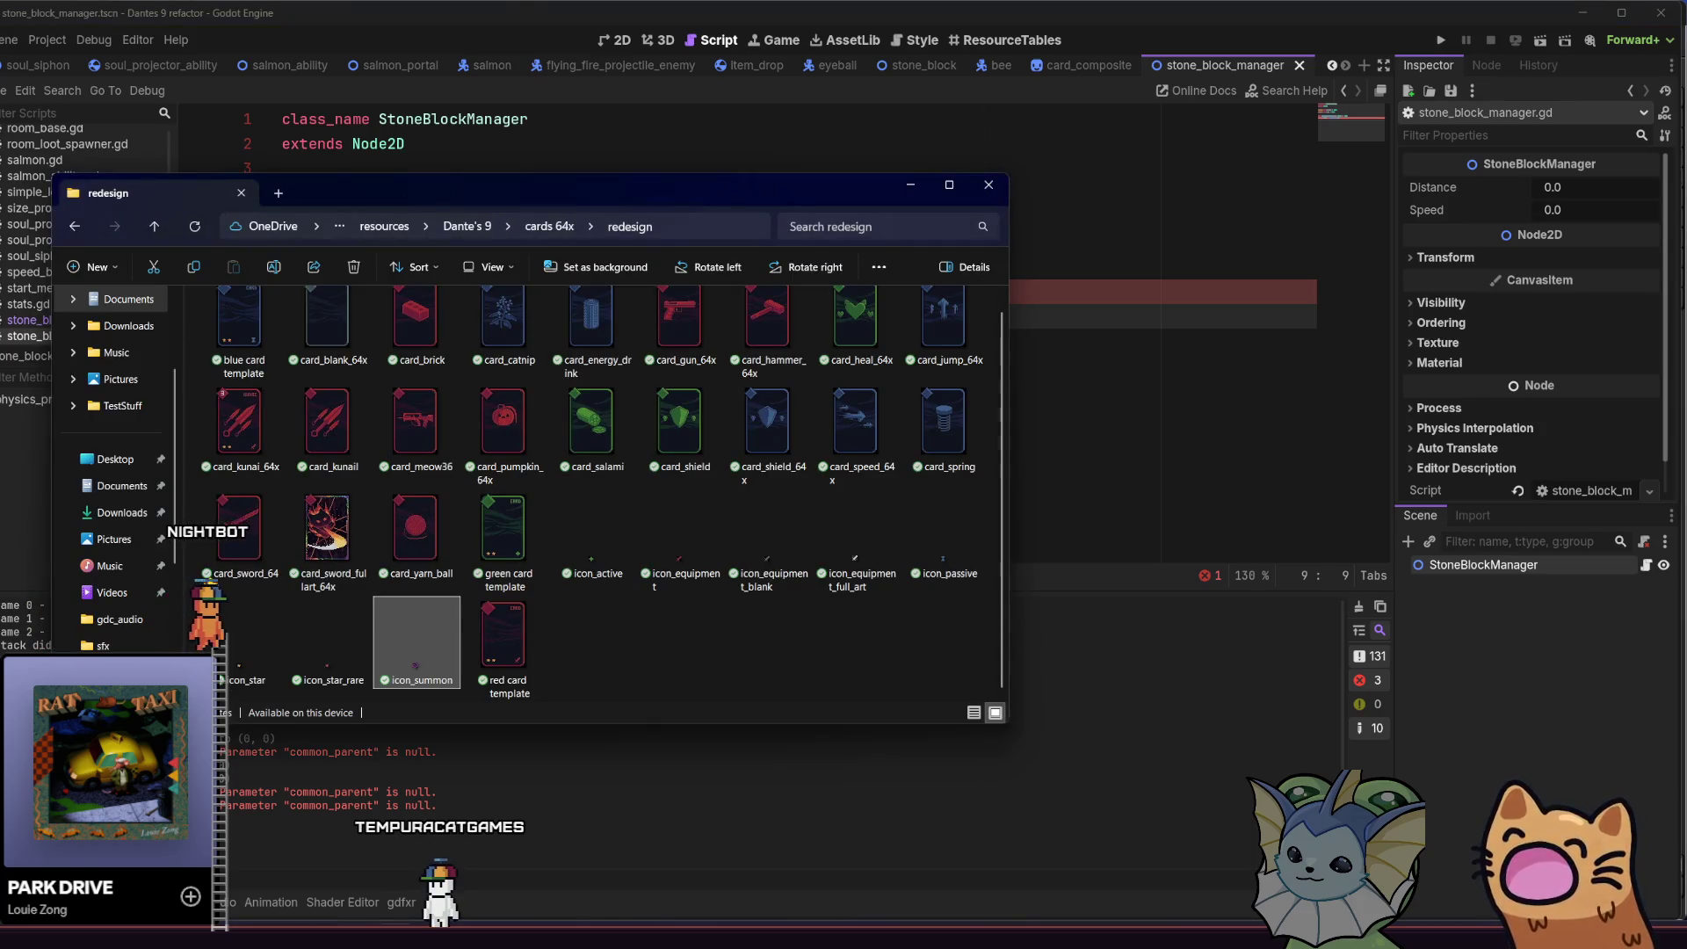
key("alt+Tab")
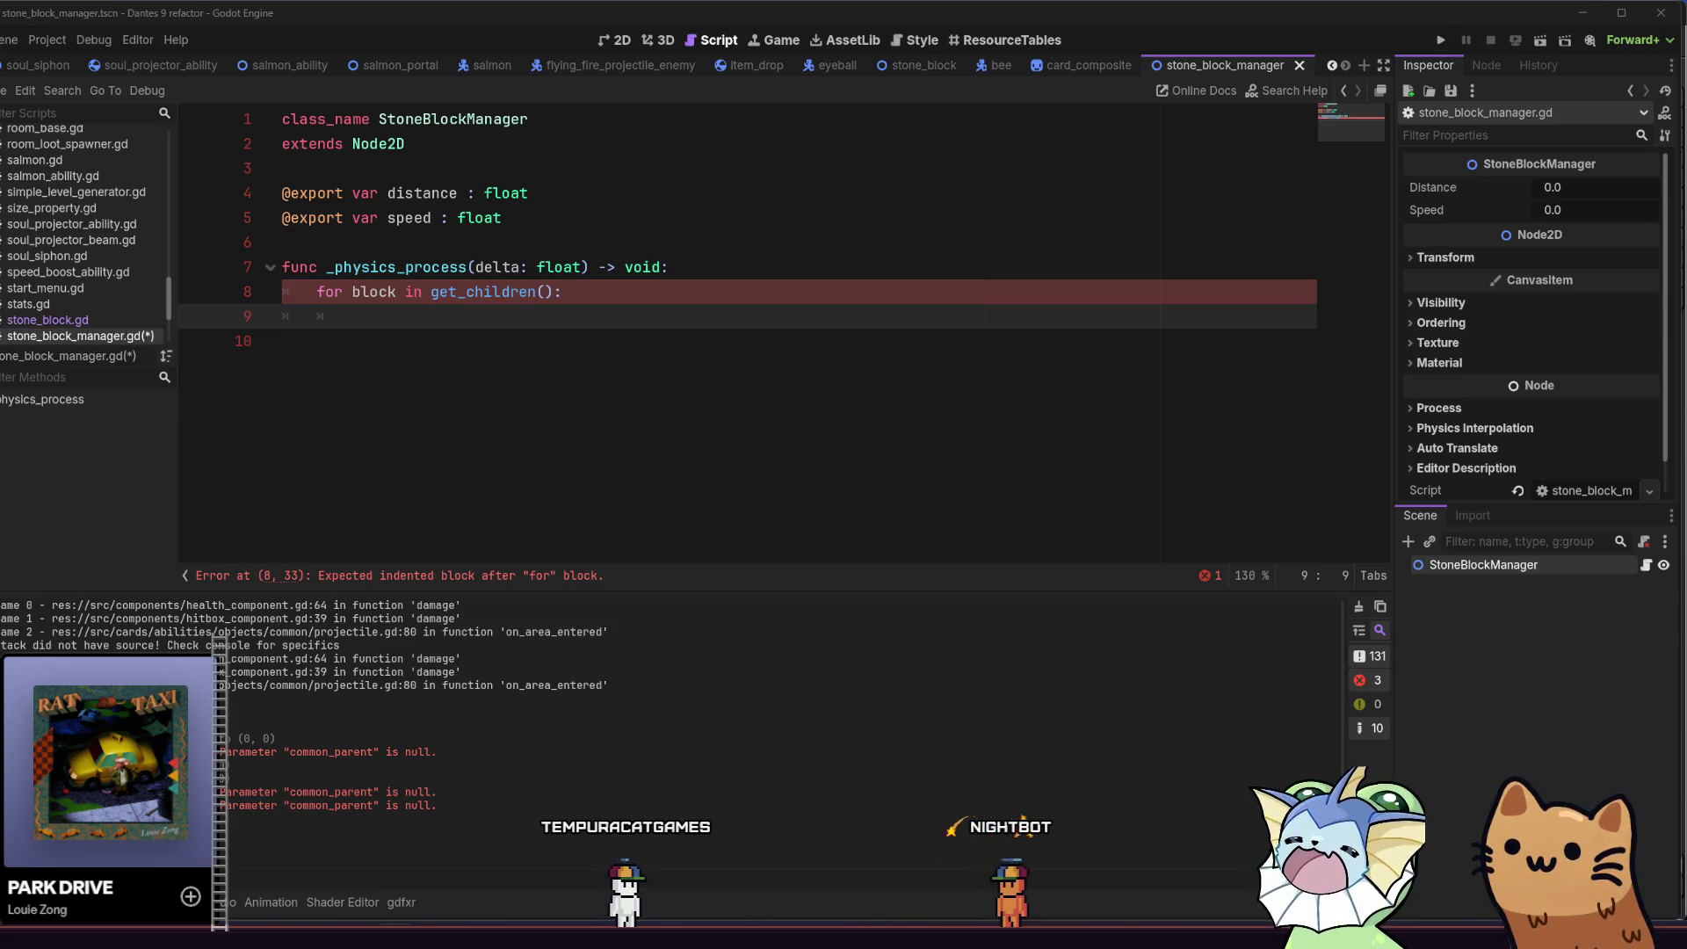
key("F5")
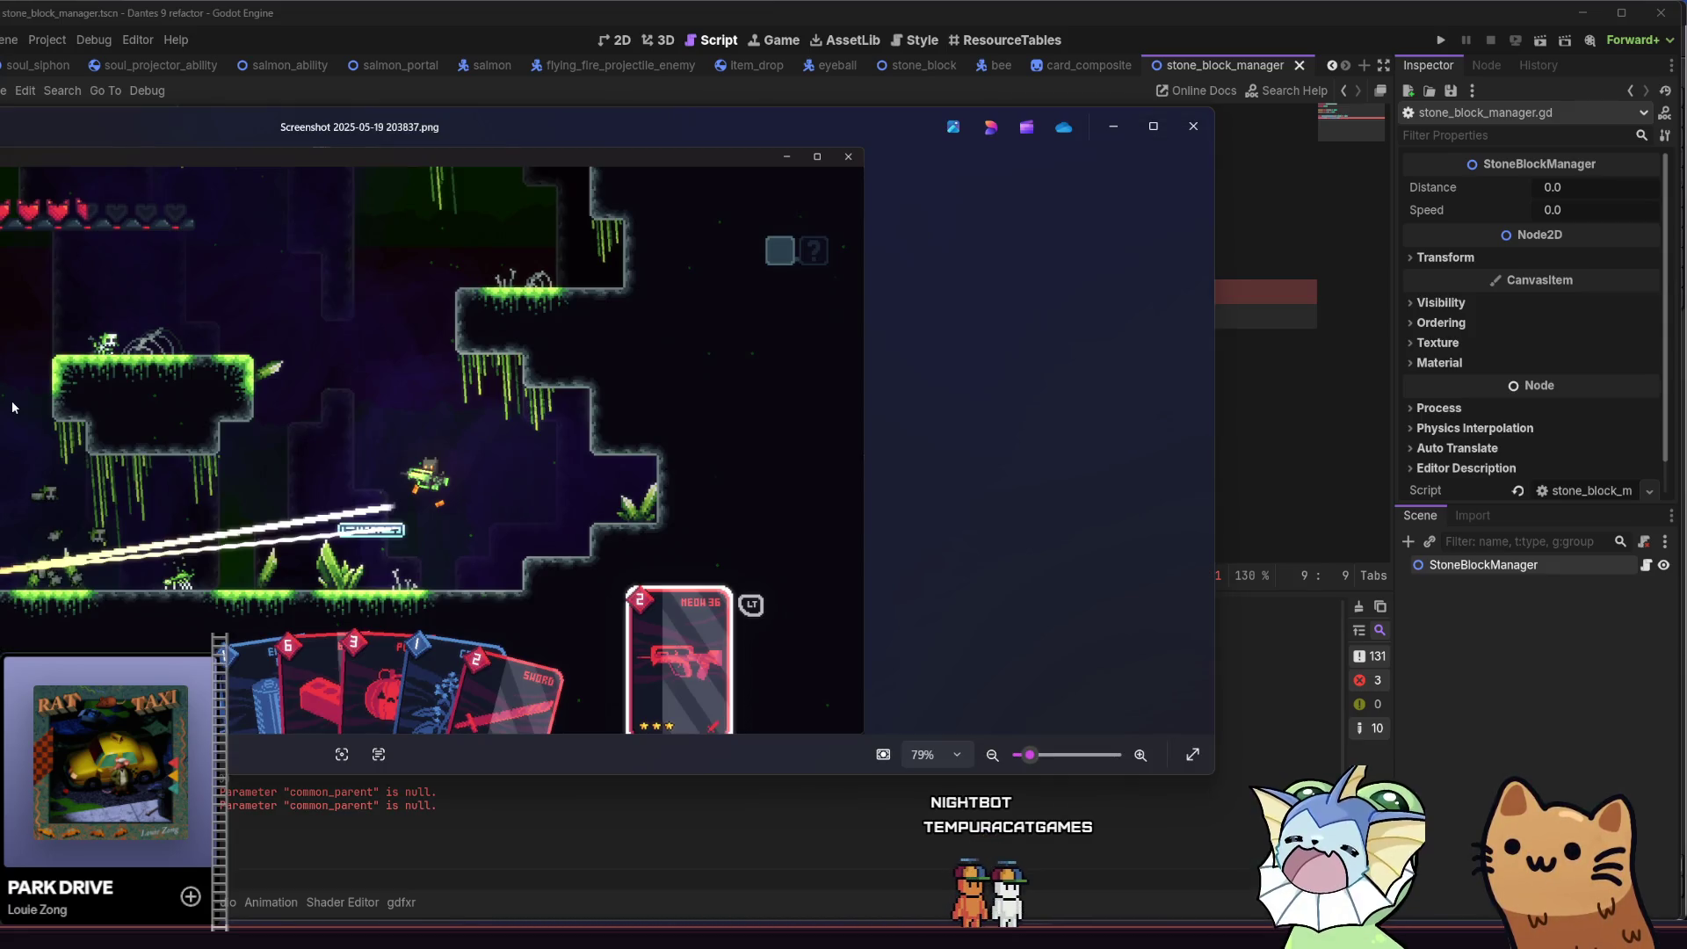
left_click(1192, 126)
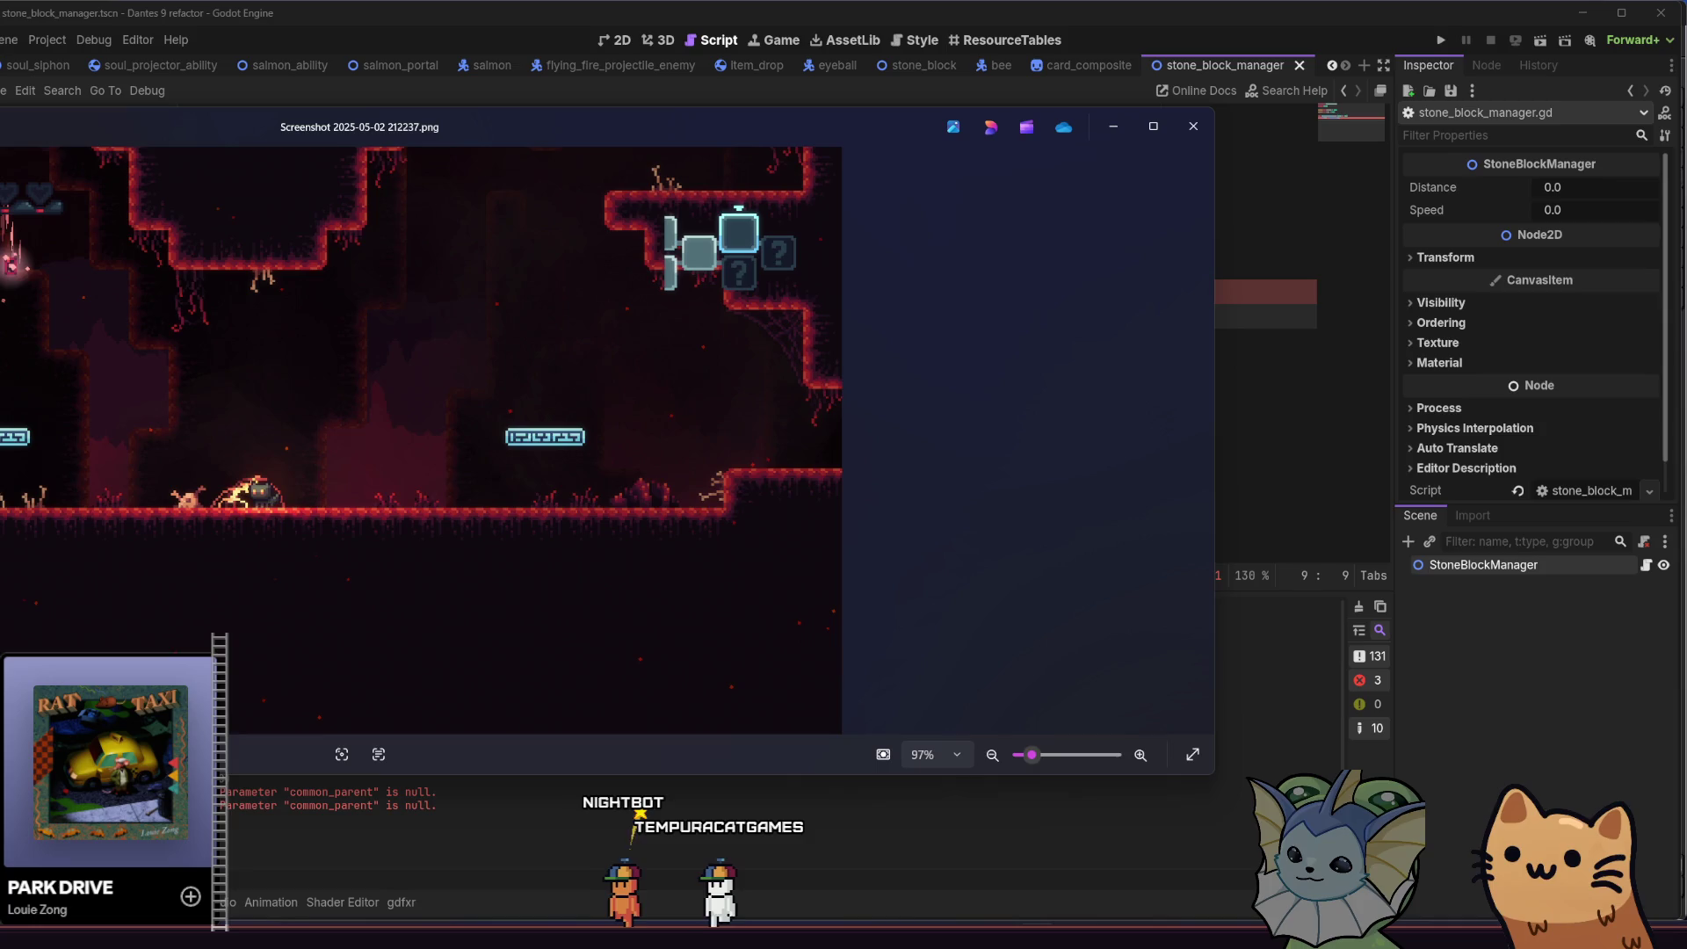
left_click(1194, 126)
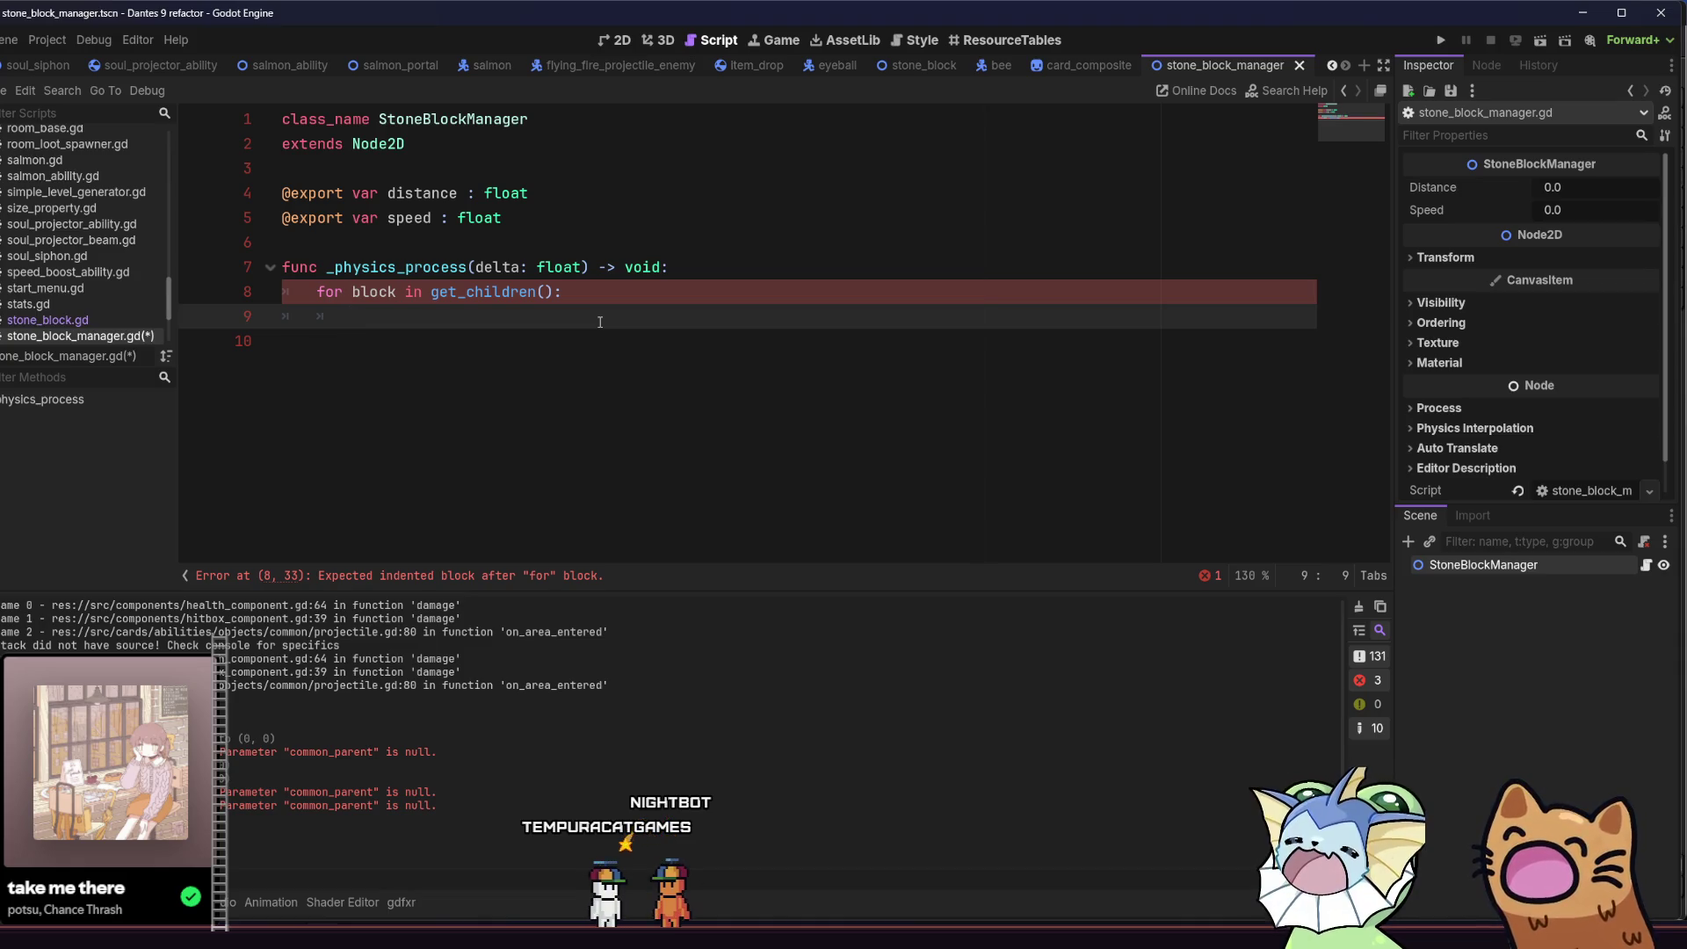
Step: Add a 'var count = 0' line at the top of _physics_process
left_click(725, 290)
left_click(739, 274)
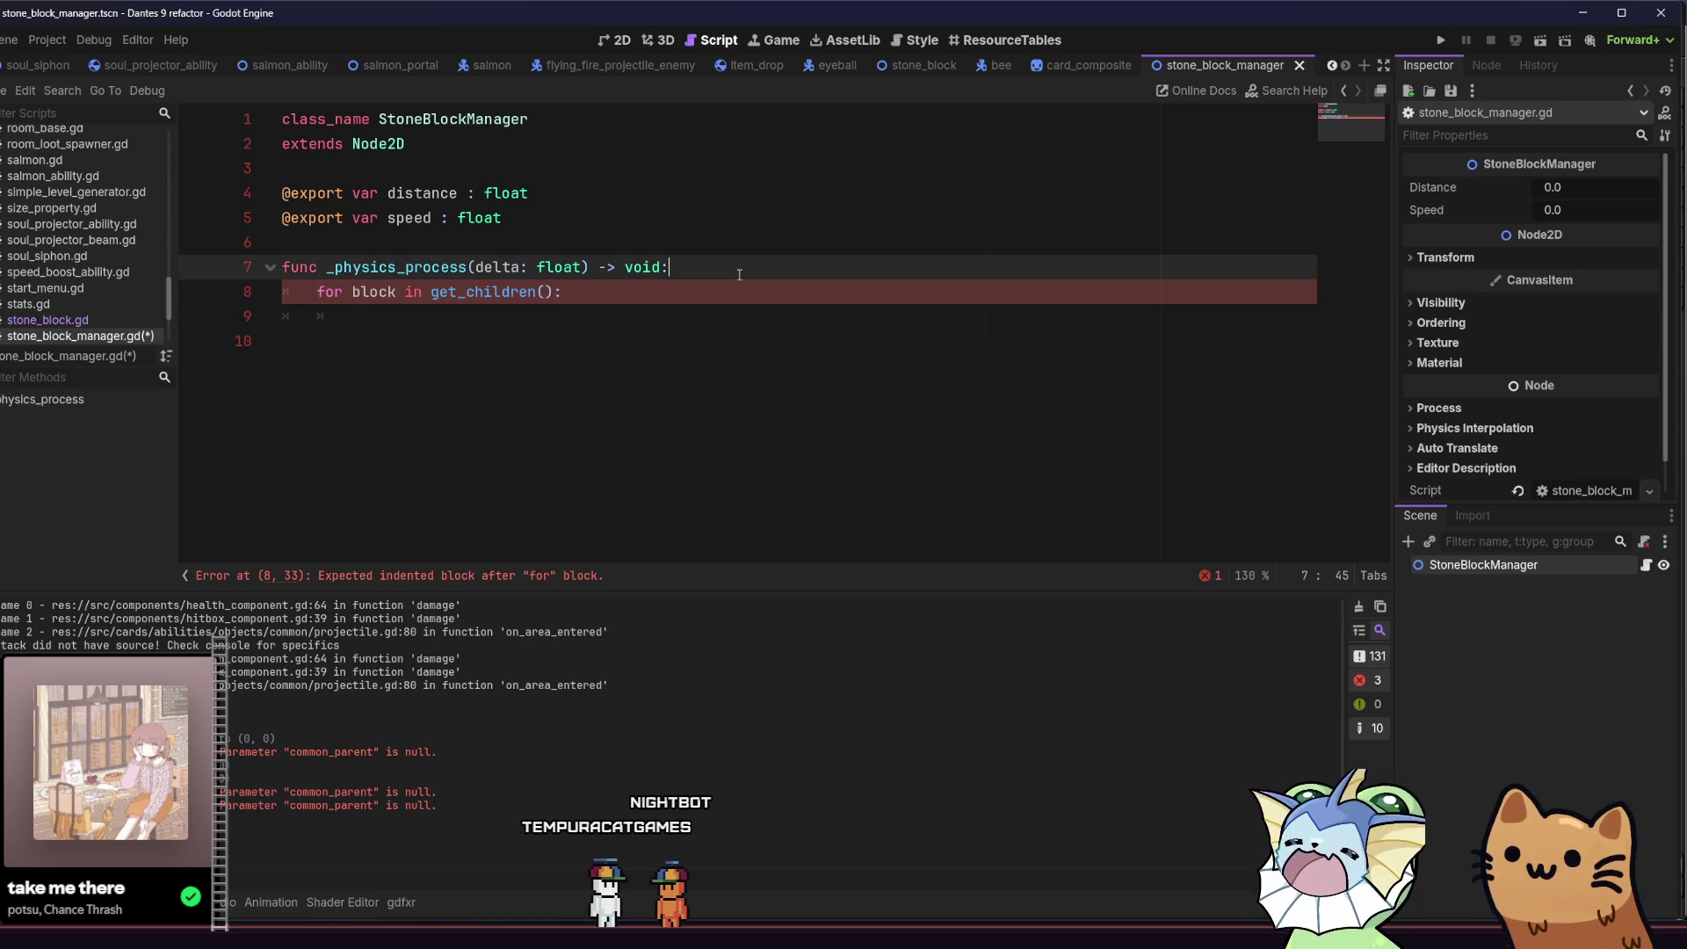
key("Return")
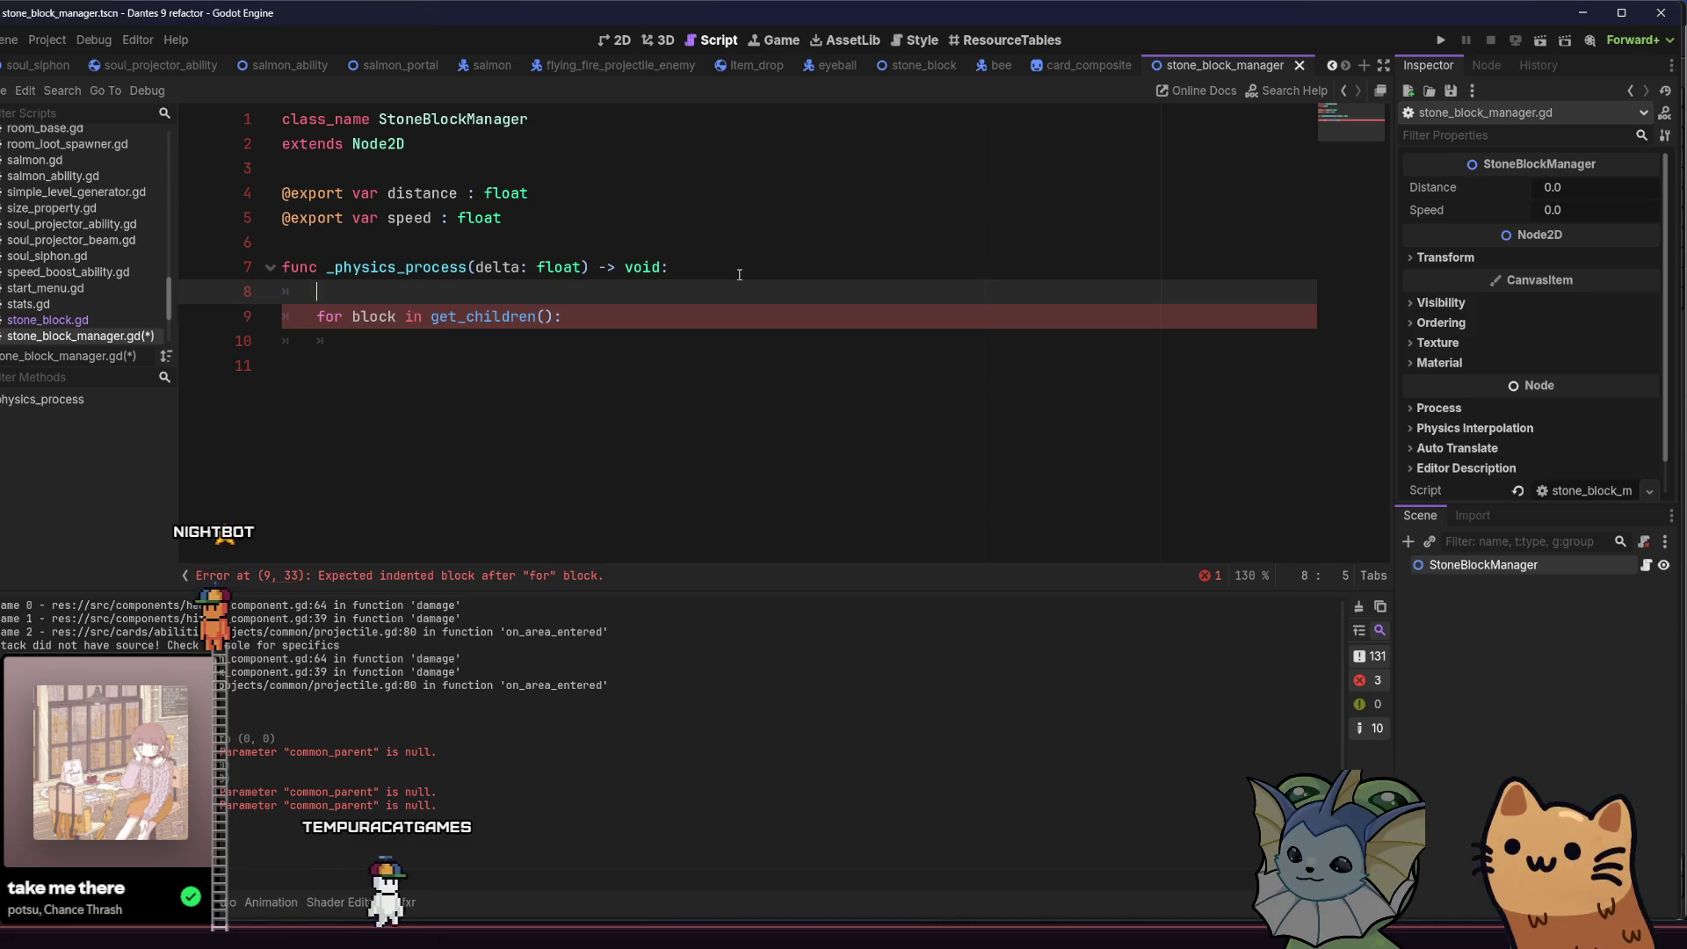
type("count ")
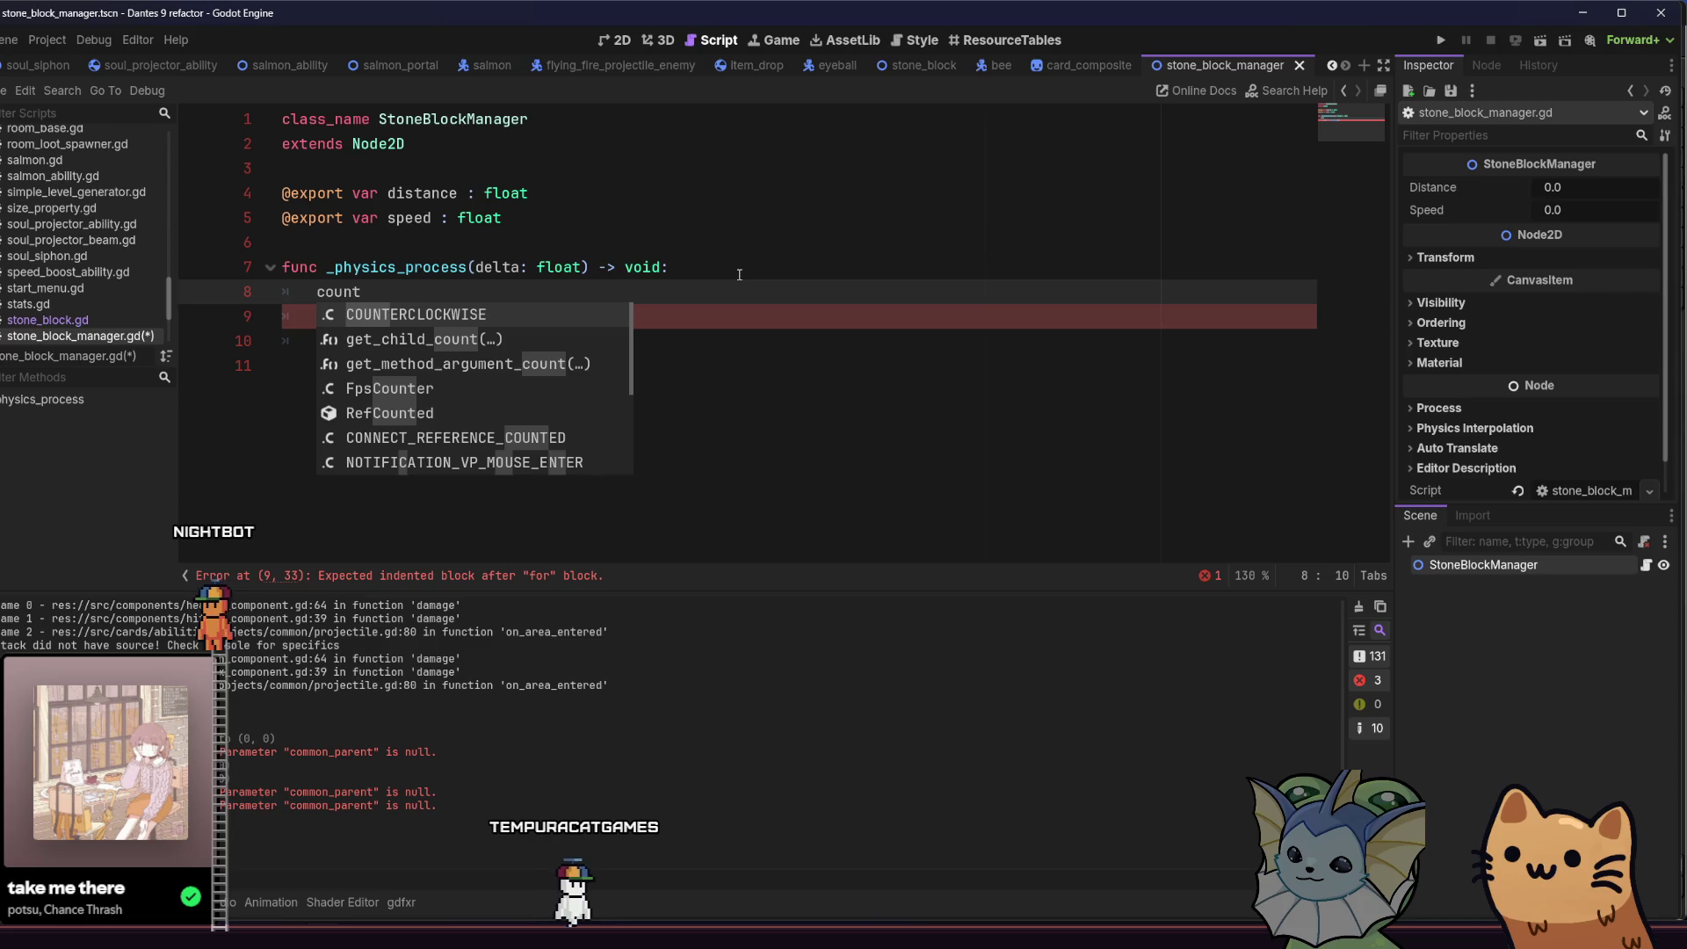
type("= 0")
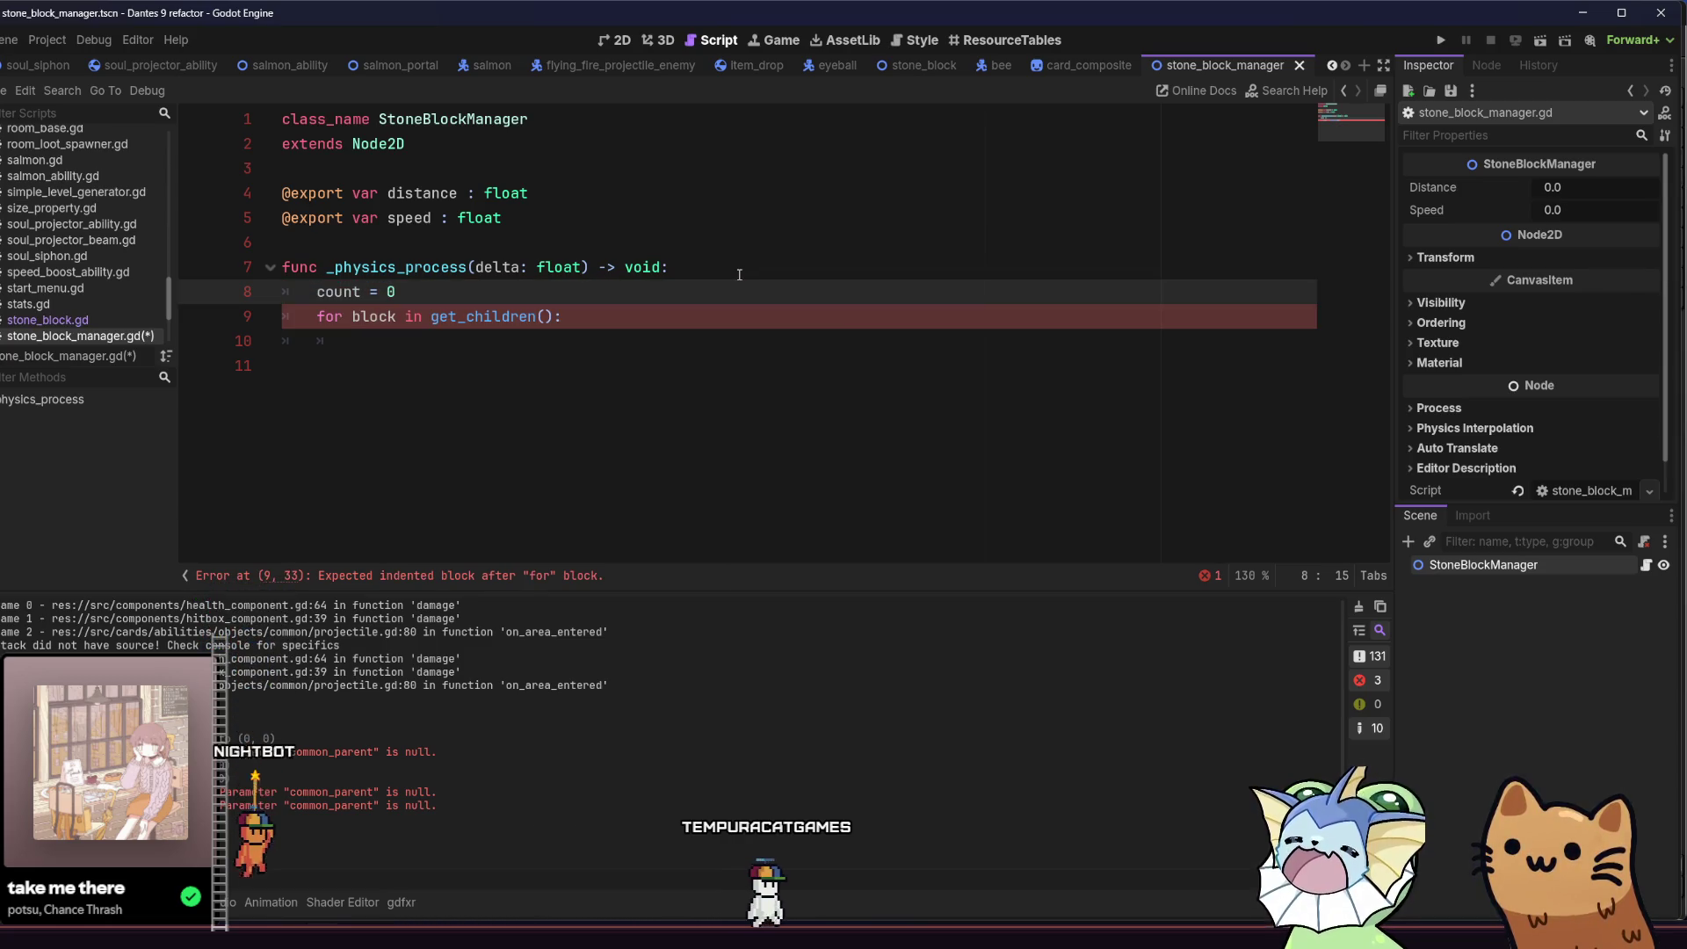
left_click(317, 292)
type("var")
left_click(472, 298)
left_click(463, 340)
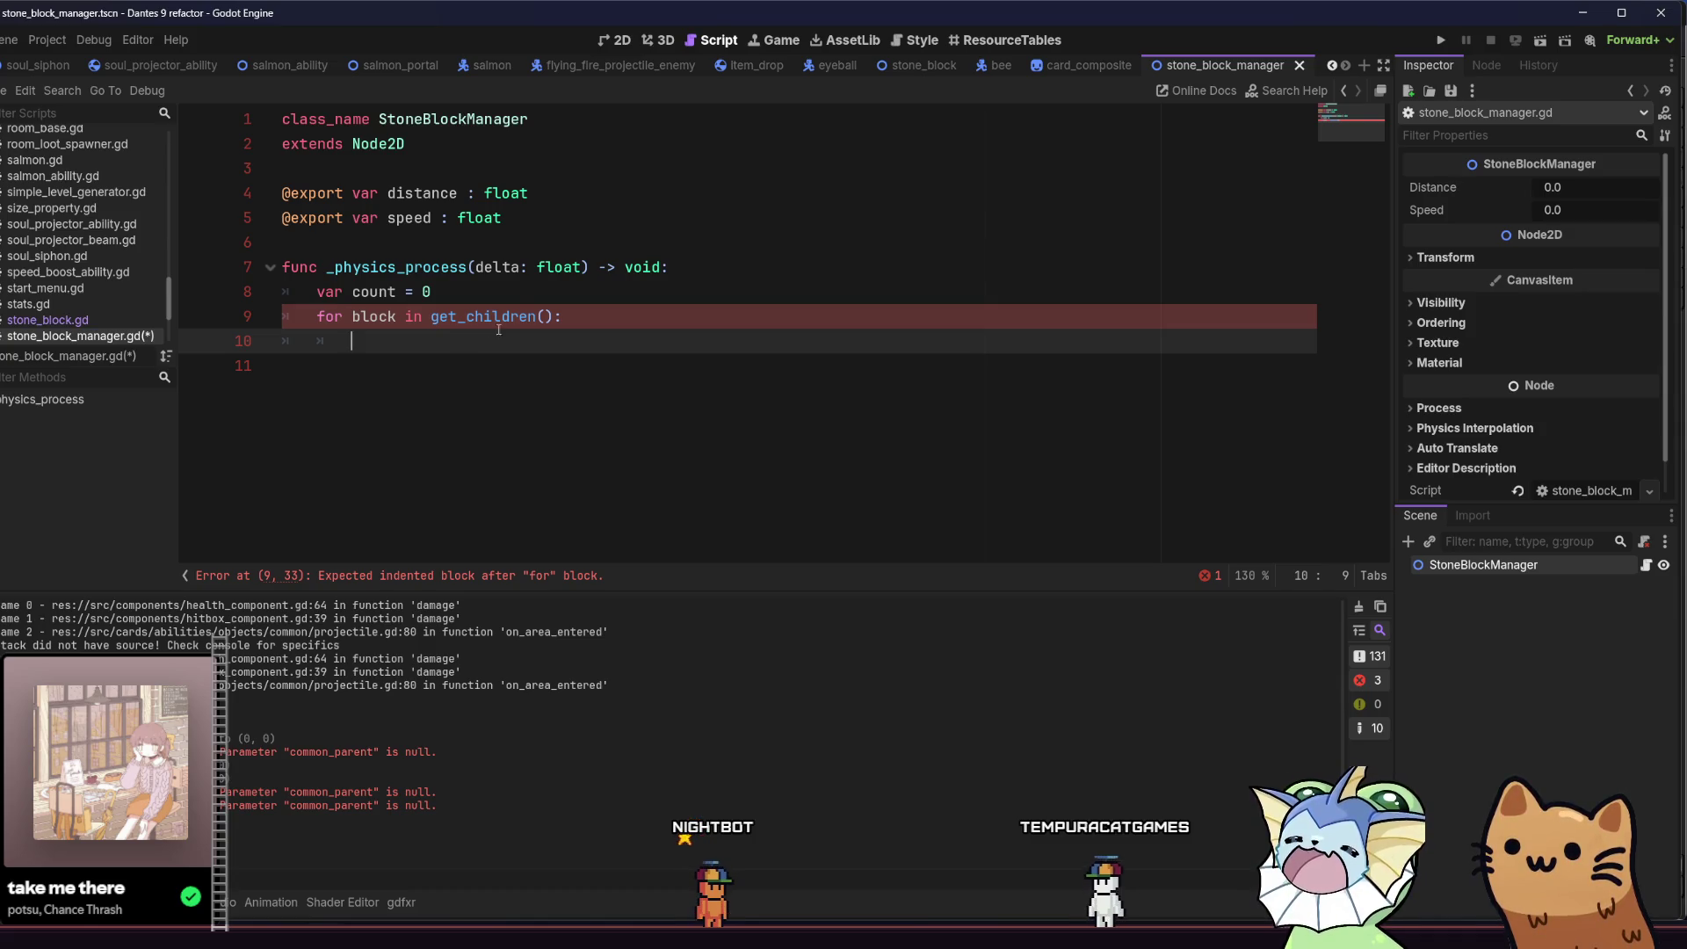
Step: Replace the 0 with get_child_count() via autocomplete and select the var count declaration
left_click(526, 295)
key("BackSpace")
type("get")
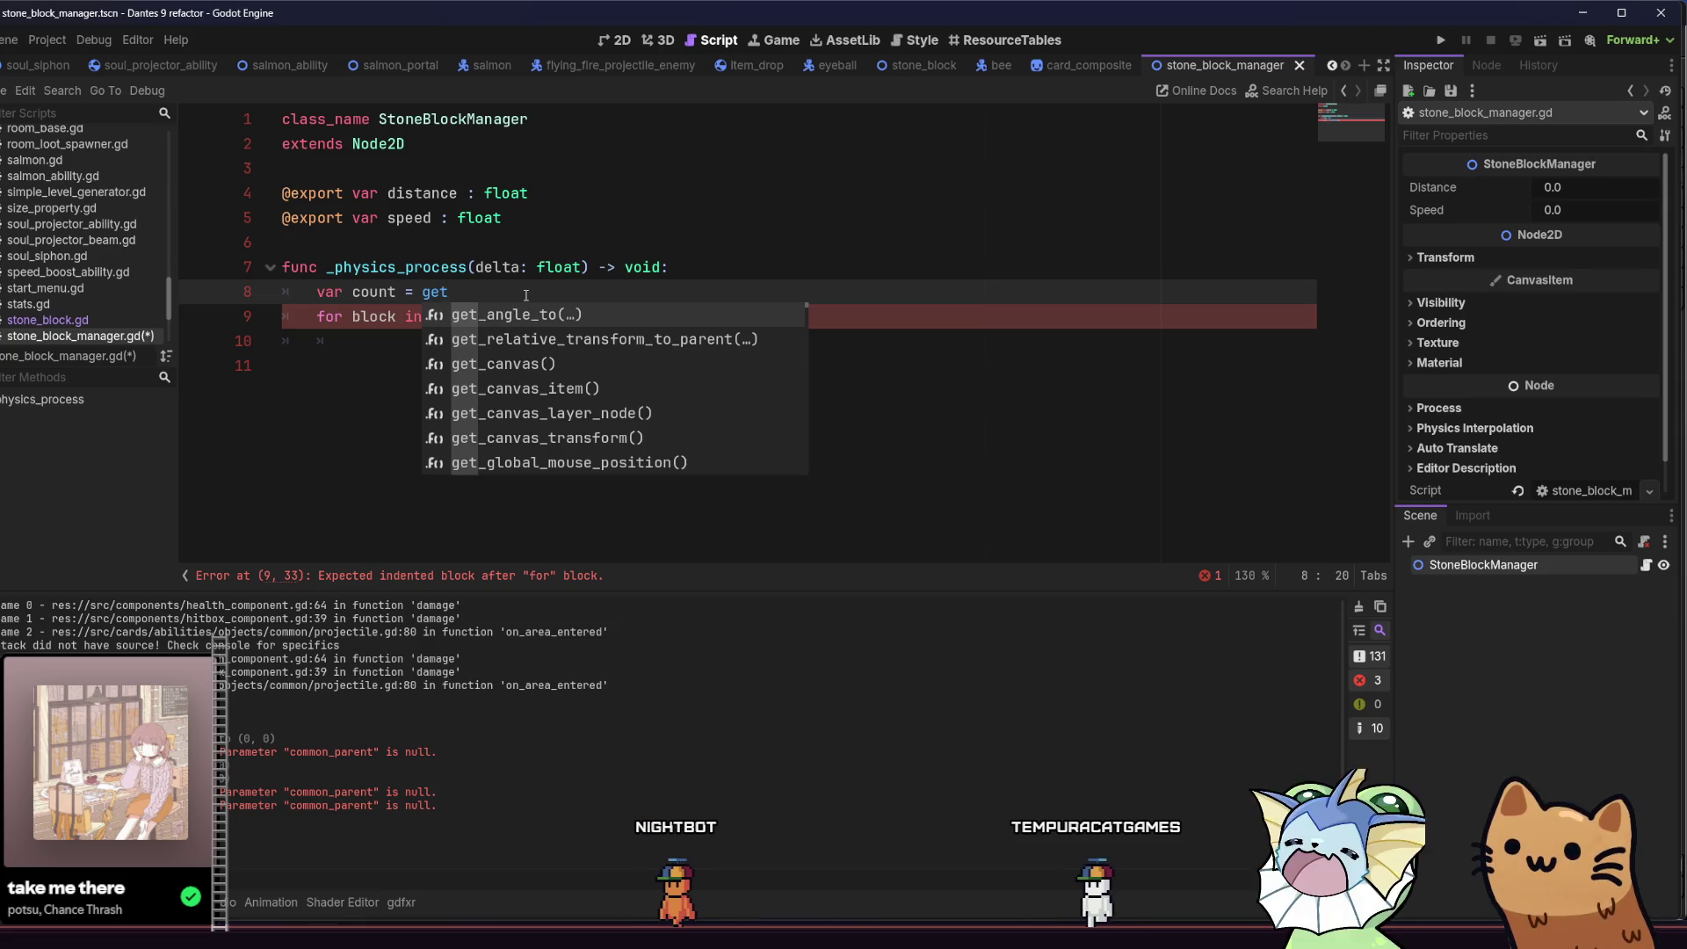
type("_child")
key("Down")
key("Down")
key("Return")
left_click(497, 343)
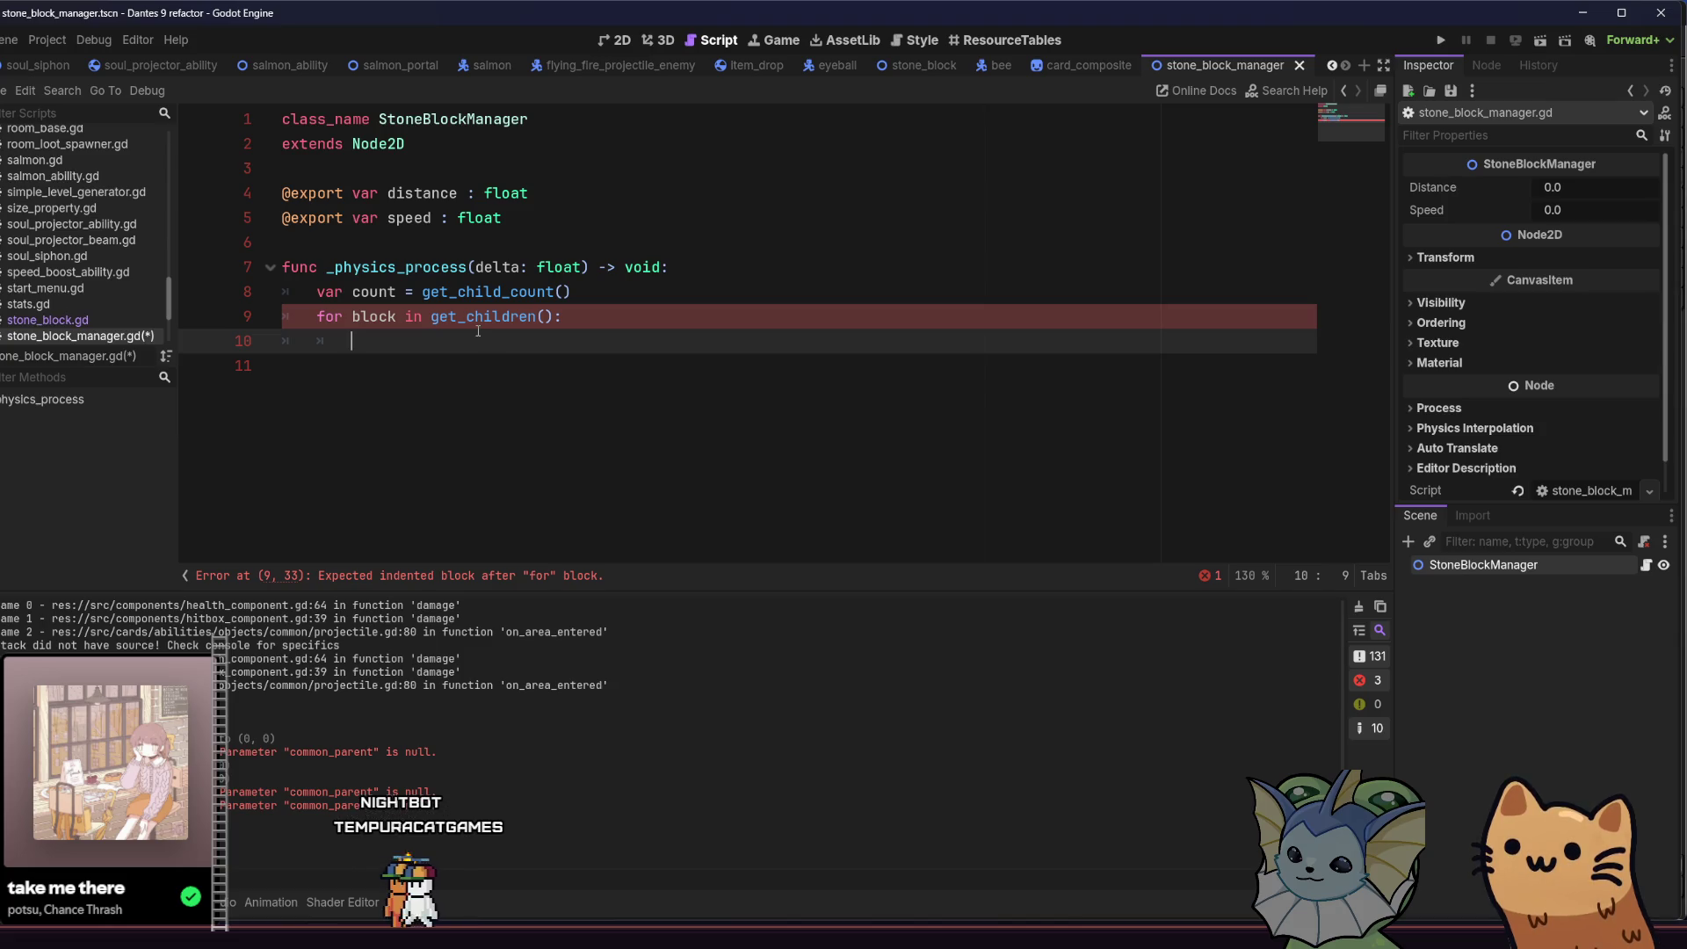
mouse_move(478, 331)
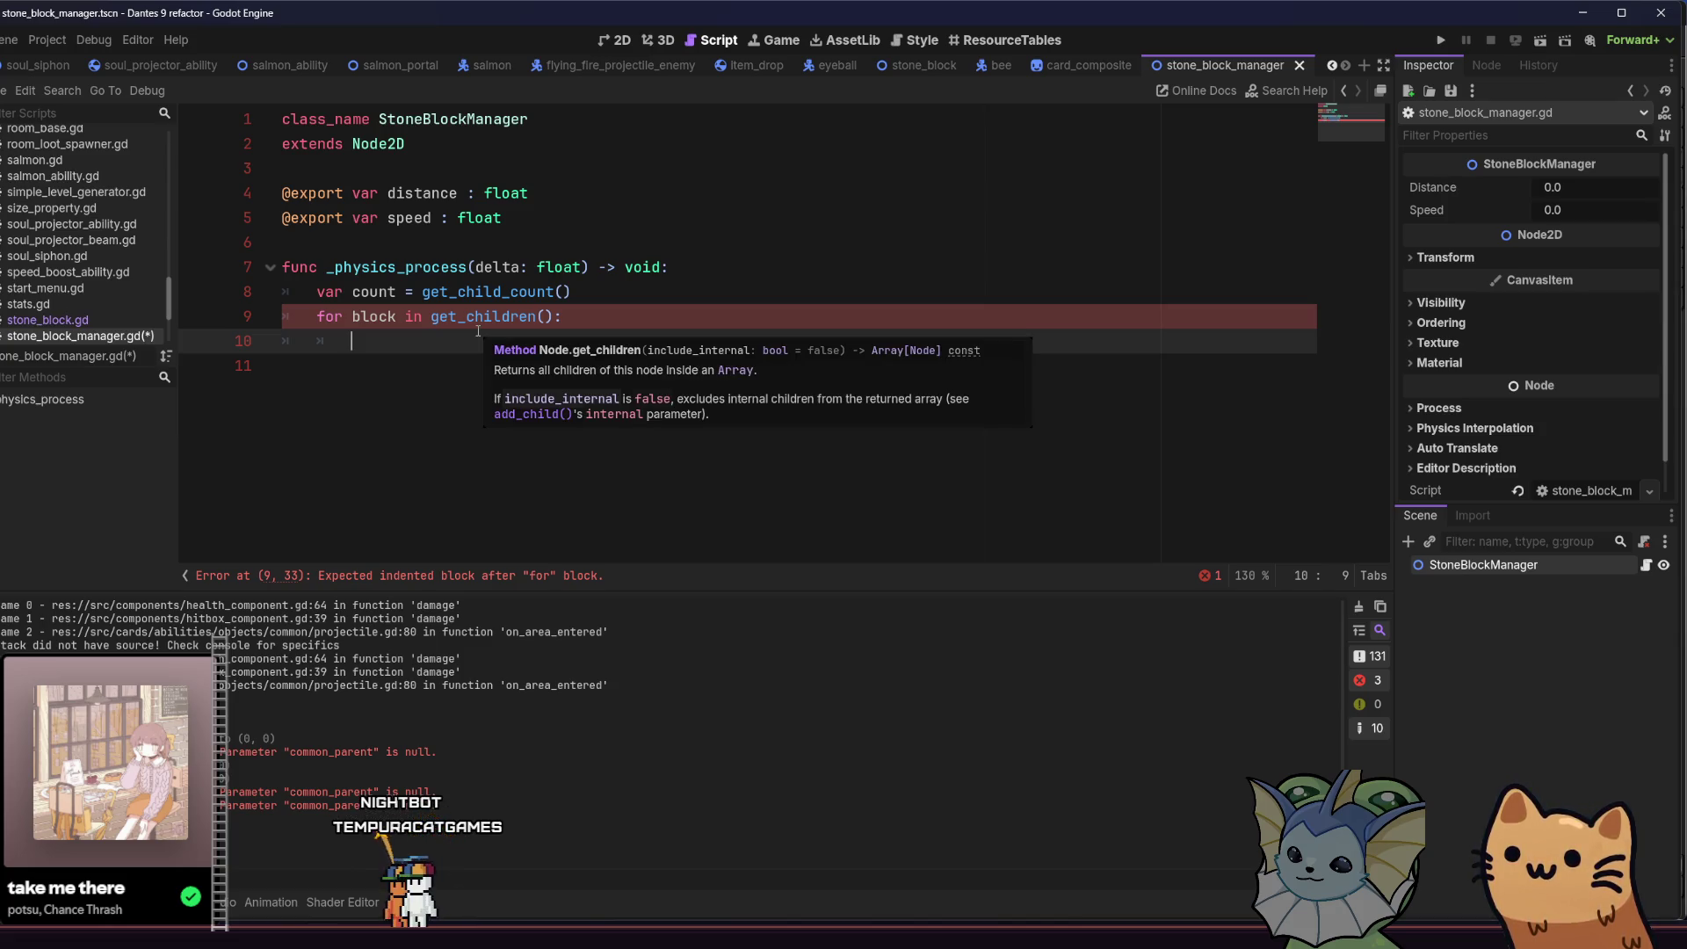
left_click(618, 303)
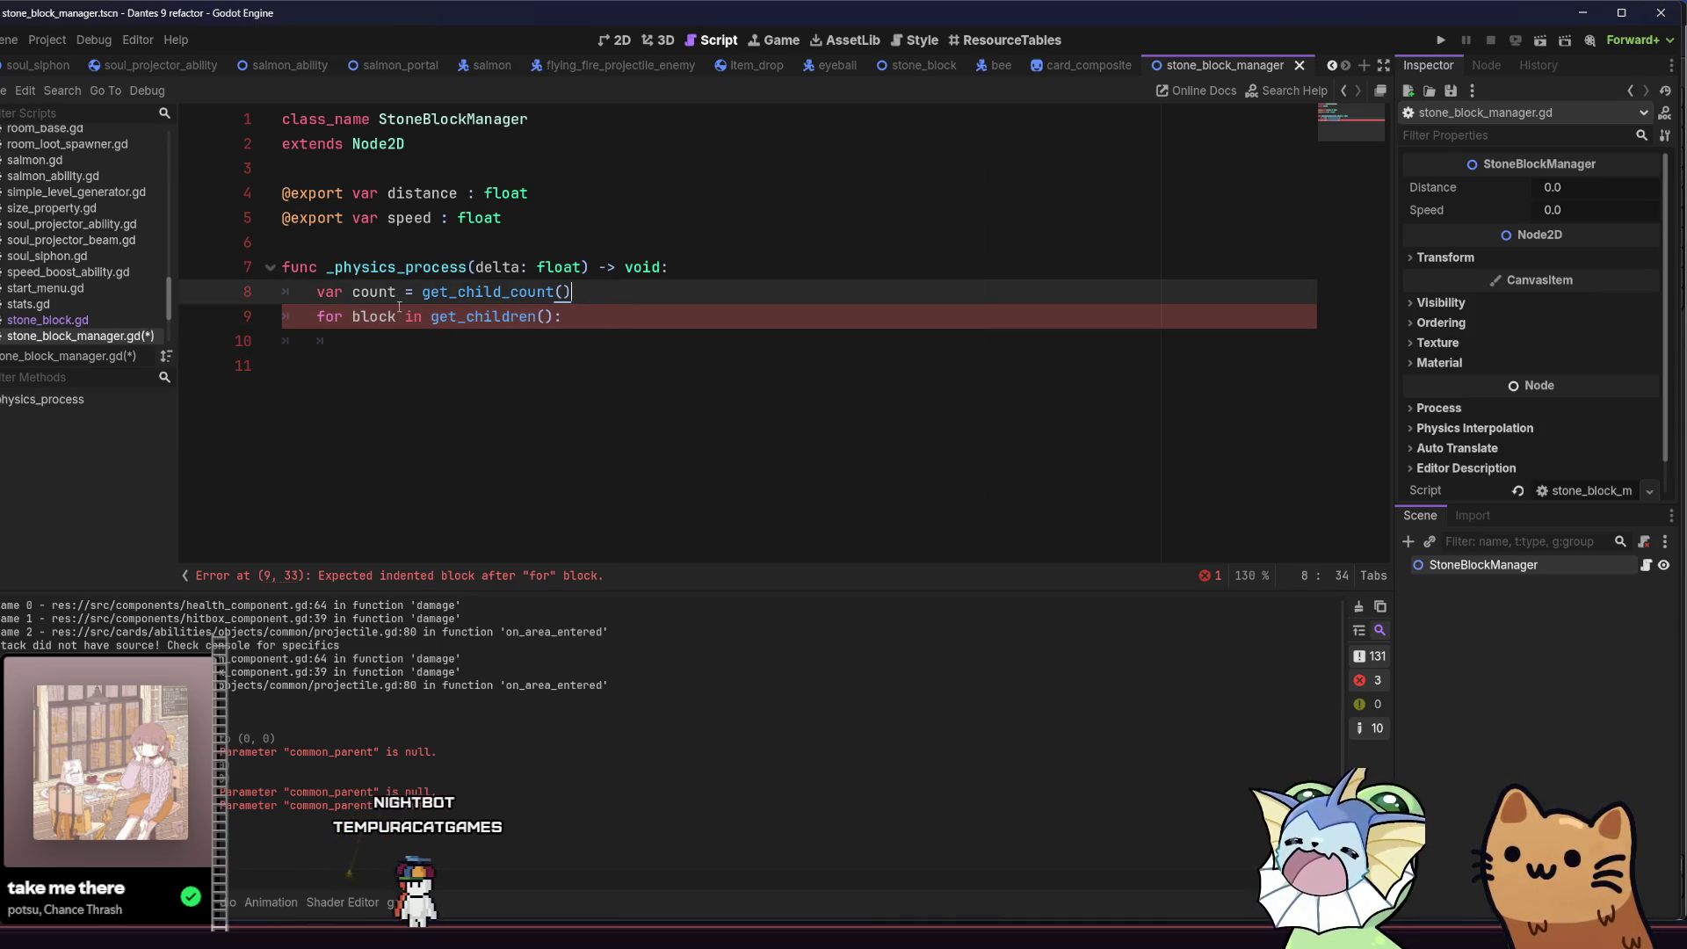
left_click_drag(392, 293, 324, 294)
Step: Copy the count declaration to a class-level line below the exports, typed as int
key("ctrl+c")
left_click(576, 218)
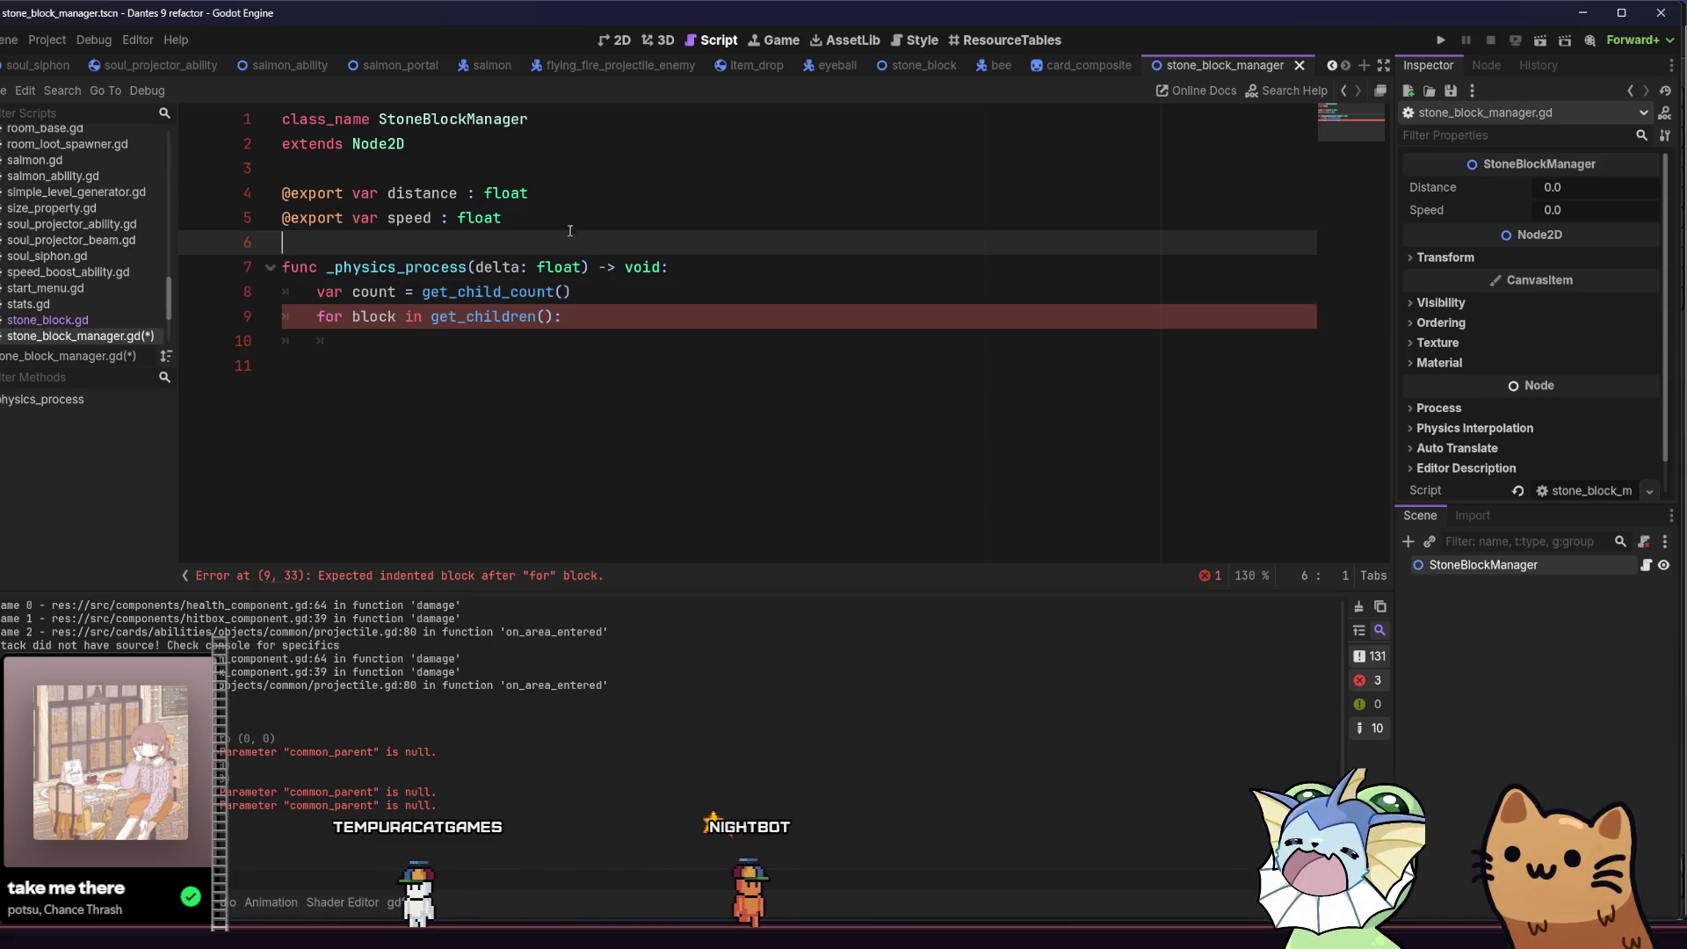
key("Return")
key("ctrl+v")
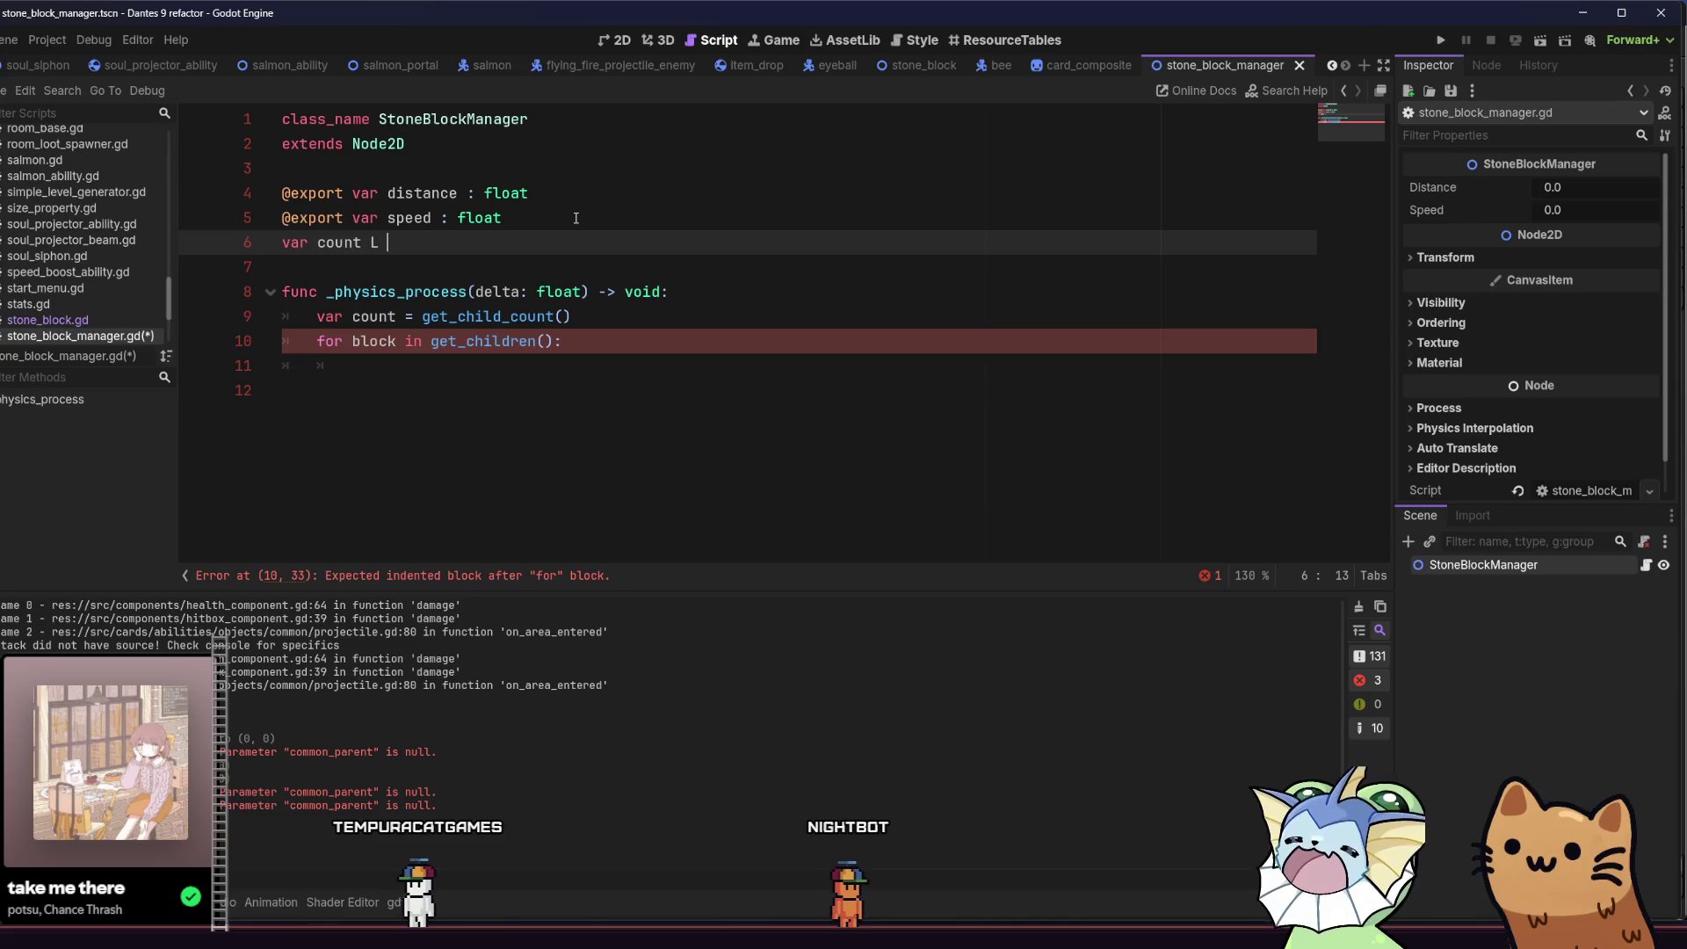
type("int")
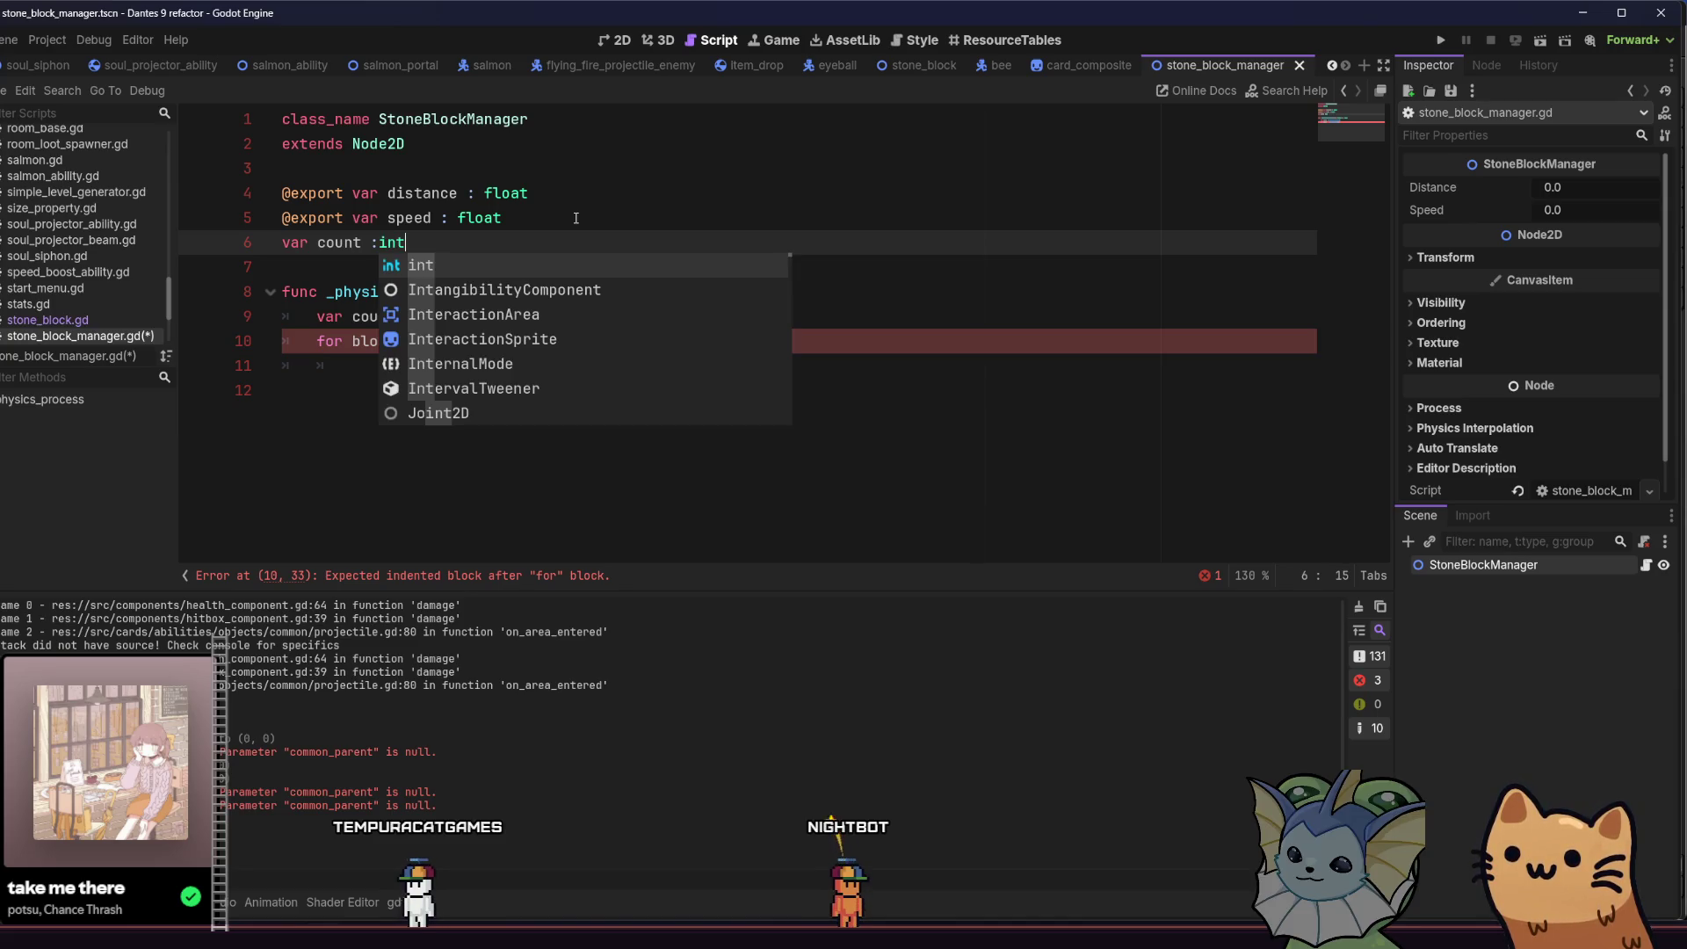
key("Left")
key("Left")
key("Left")
Step: Remove var from the in-function count assignment, re-indent it, and move into the loop body
left_click(363, 316)
key("End")
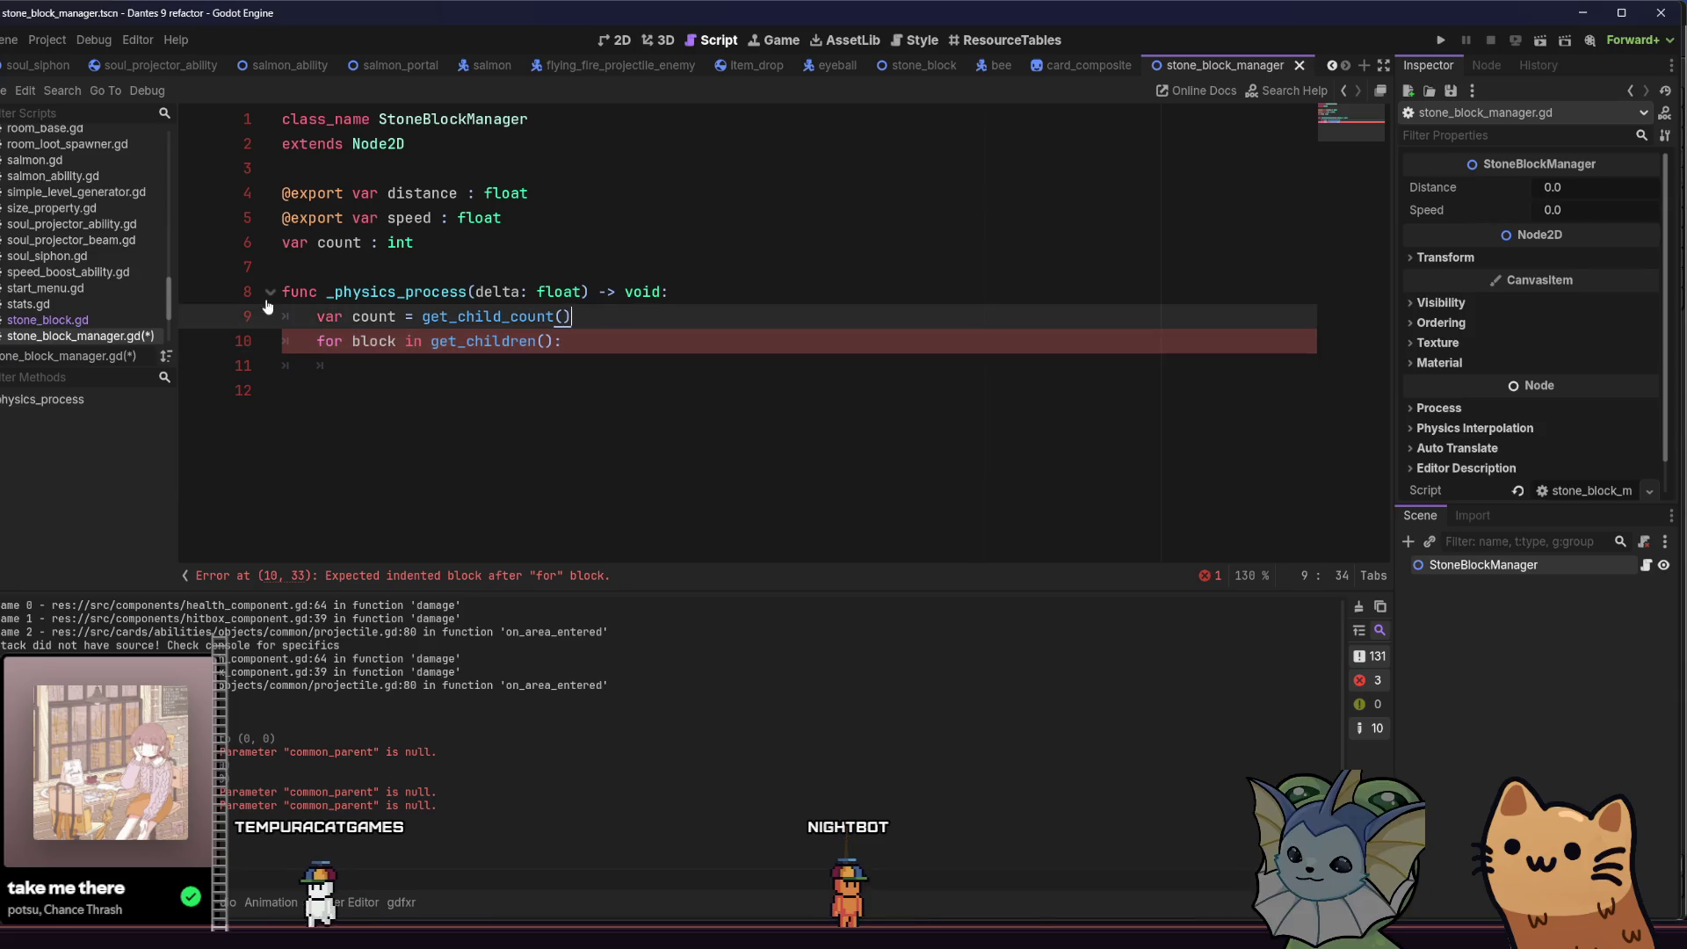
left_click(352, 316)
key("BackSpace")
key("BackSpace")
key("BackSpace")
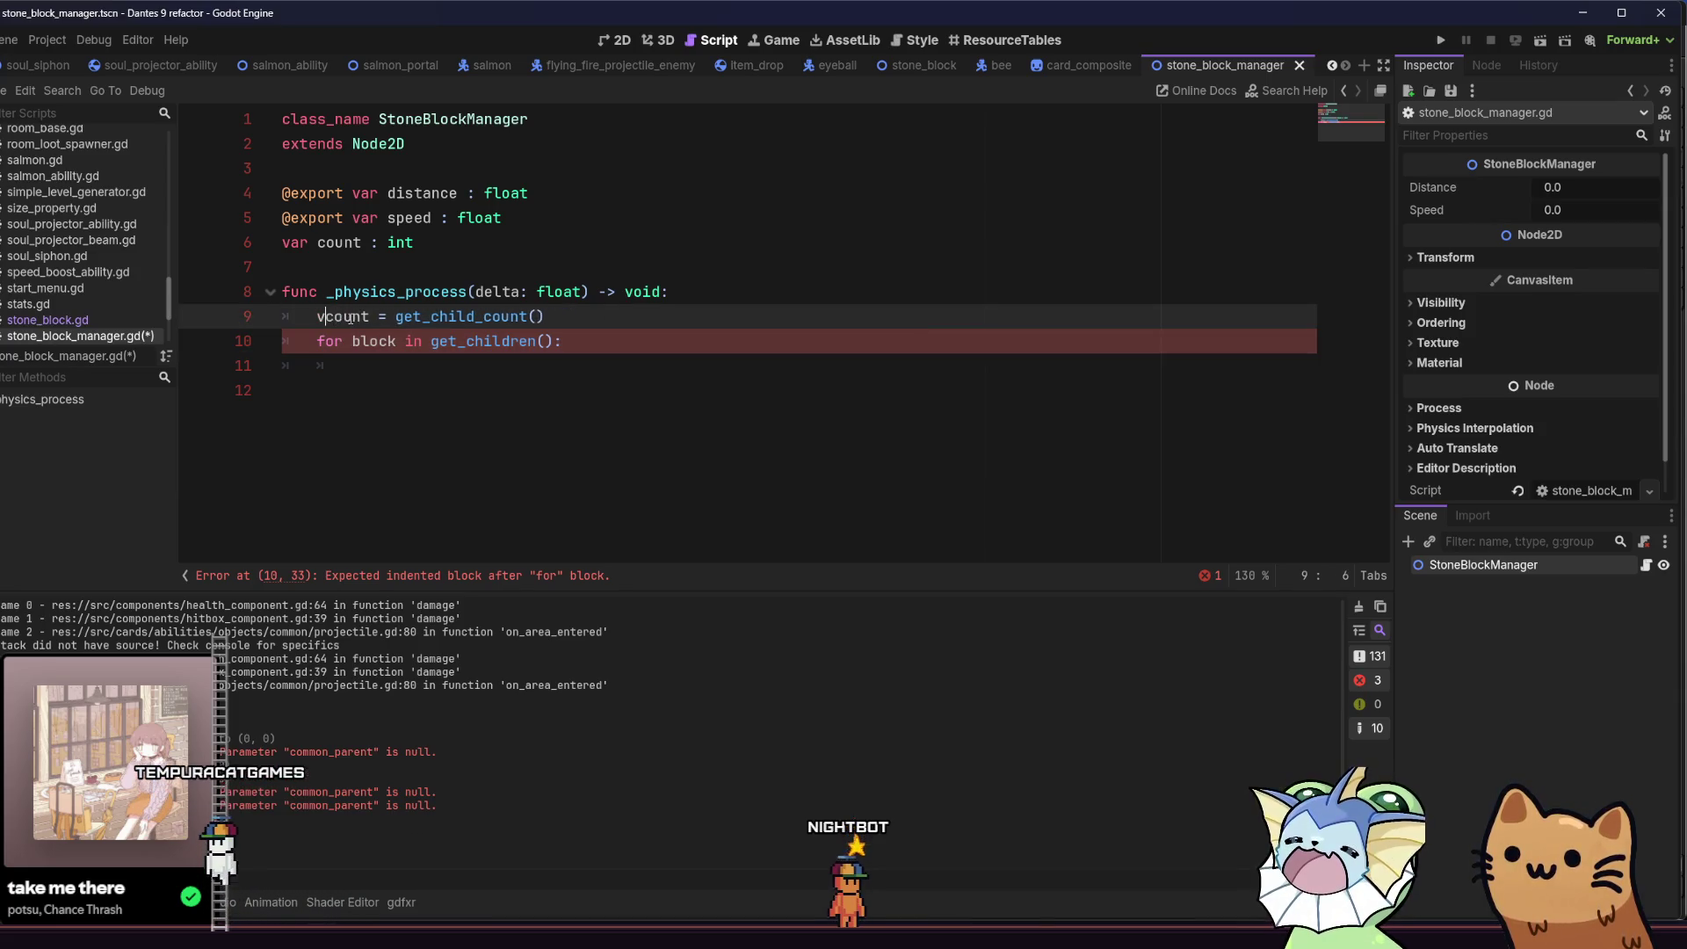
key("Tab")
left_click(577, 315)
key("Return")
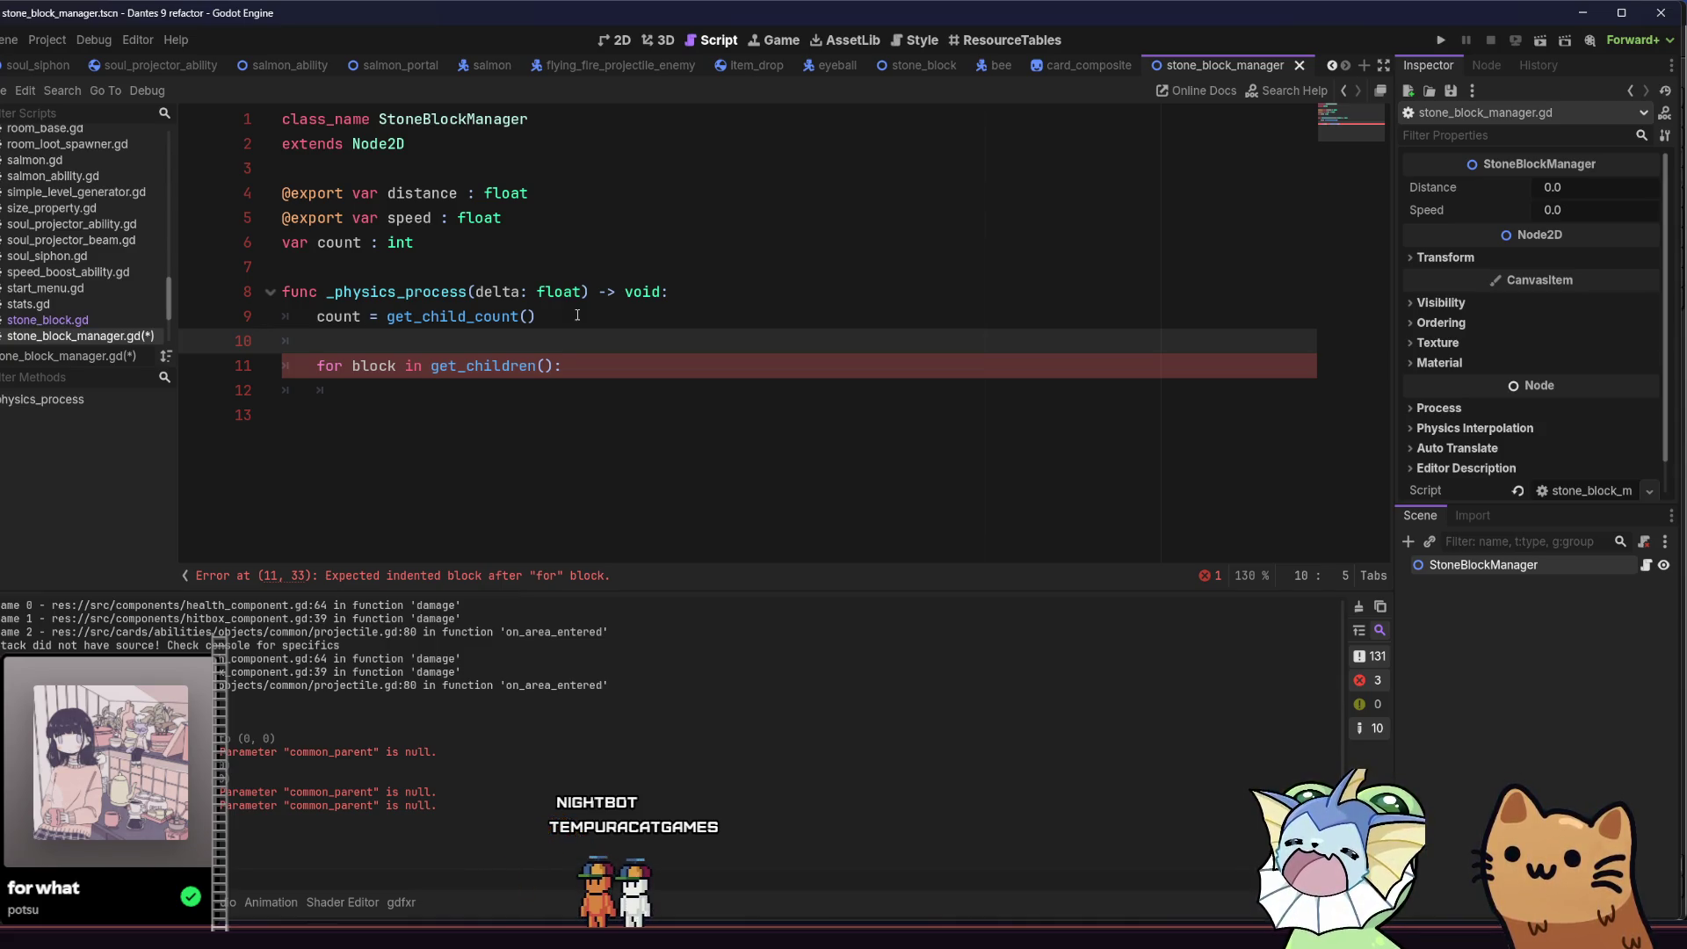
left_click(734, 390)
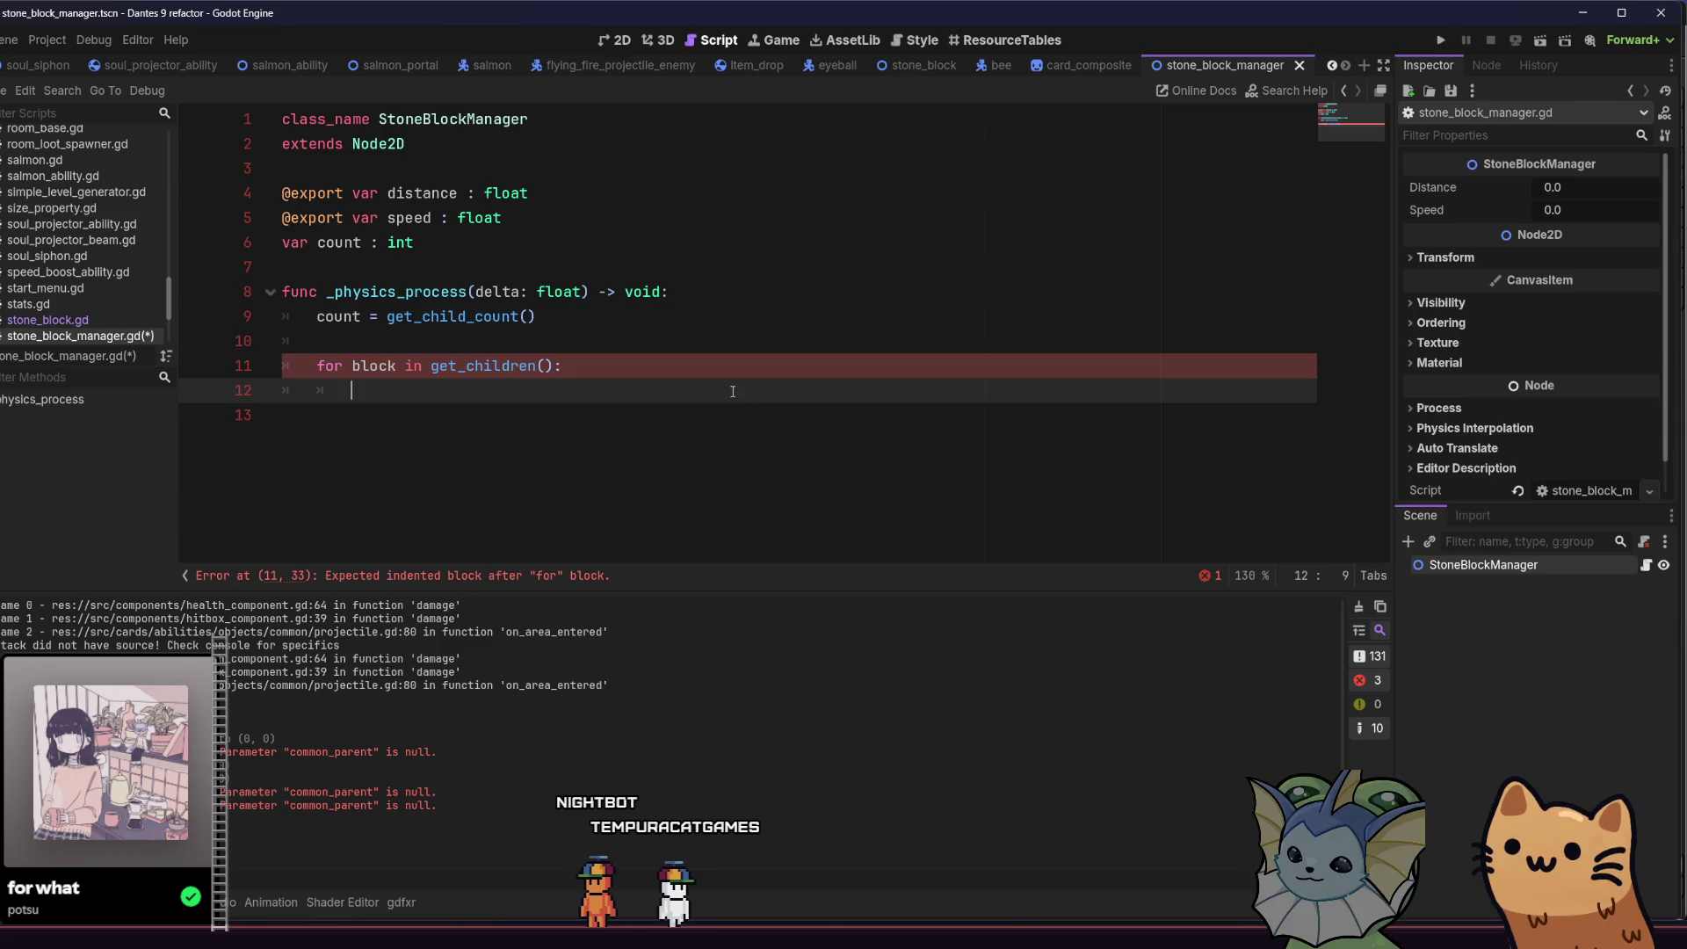
Step: Erase the partial 'count' and 'position =' text from the loop body on line 12
type("ount")
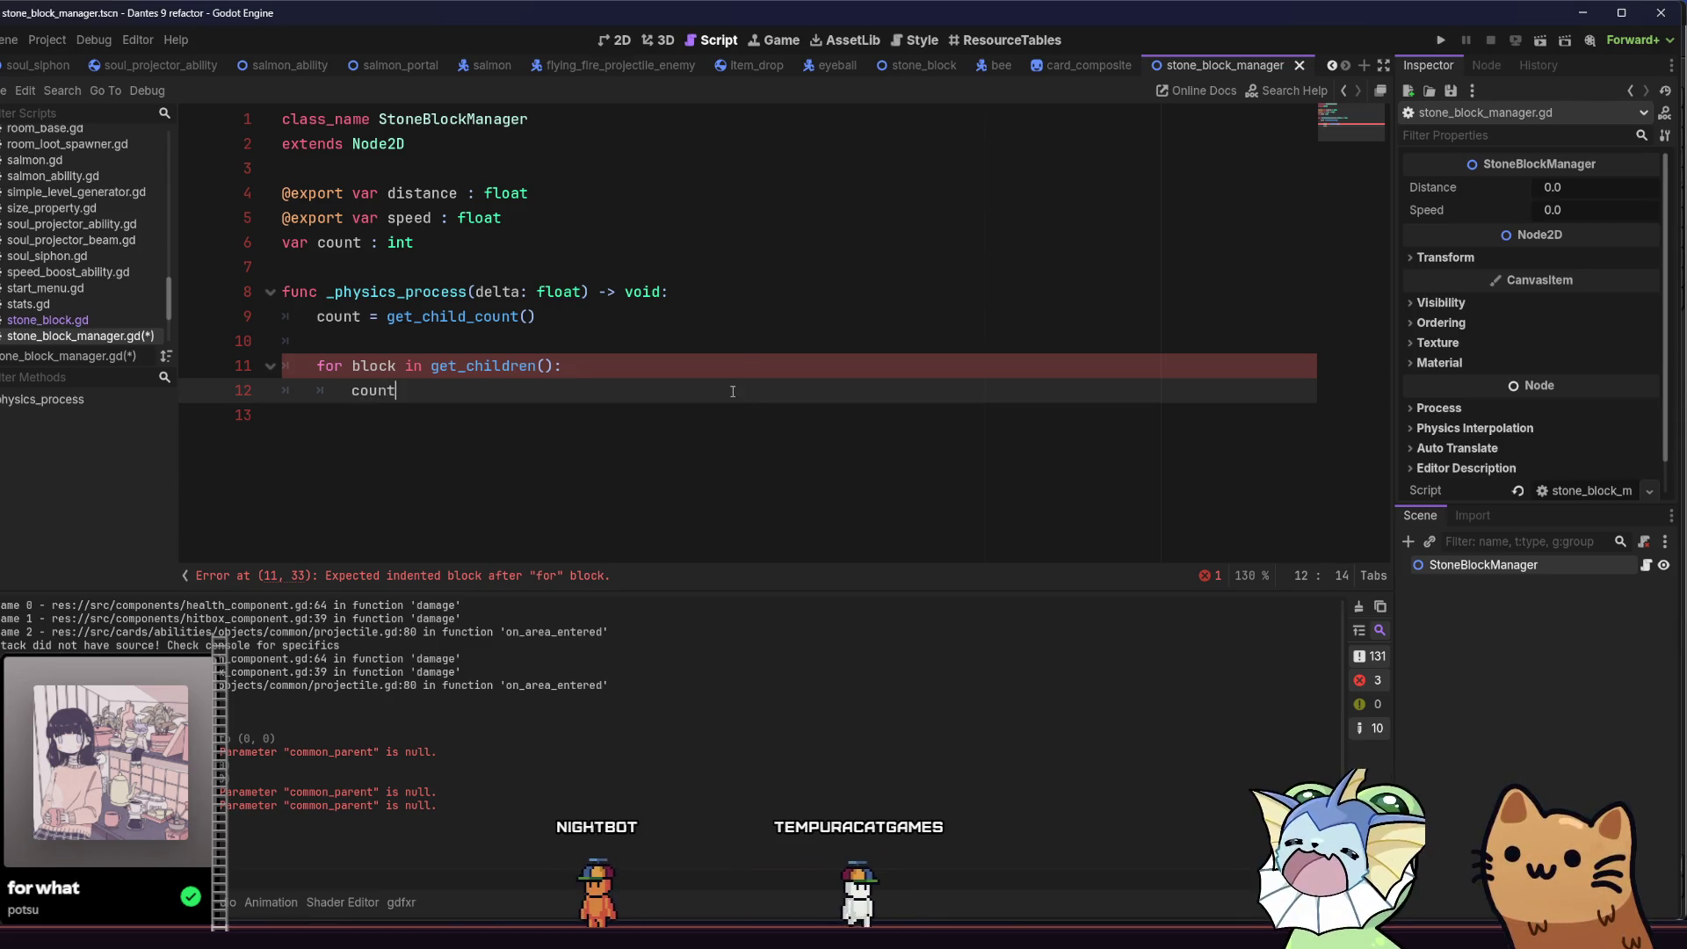
key("BackSpace")
key("BackSpace")
key("BackSpace")
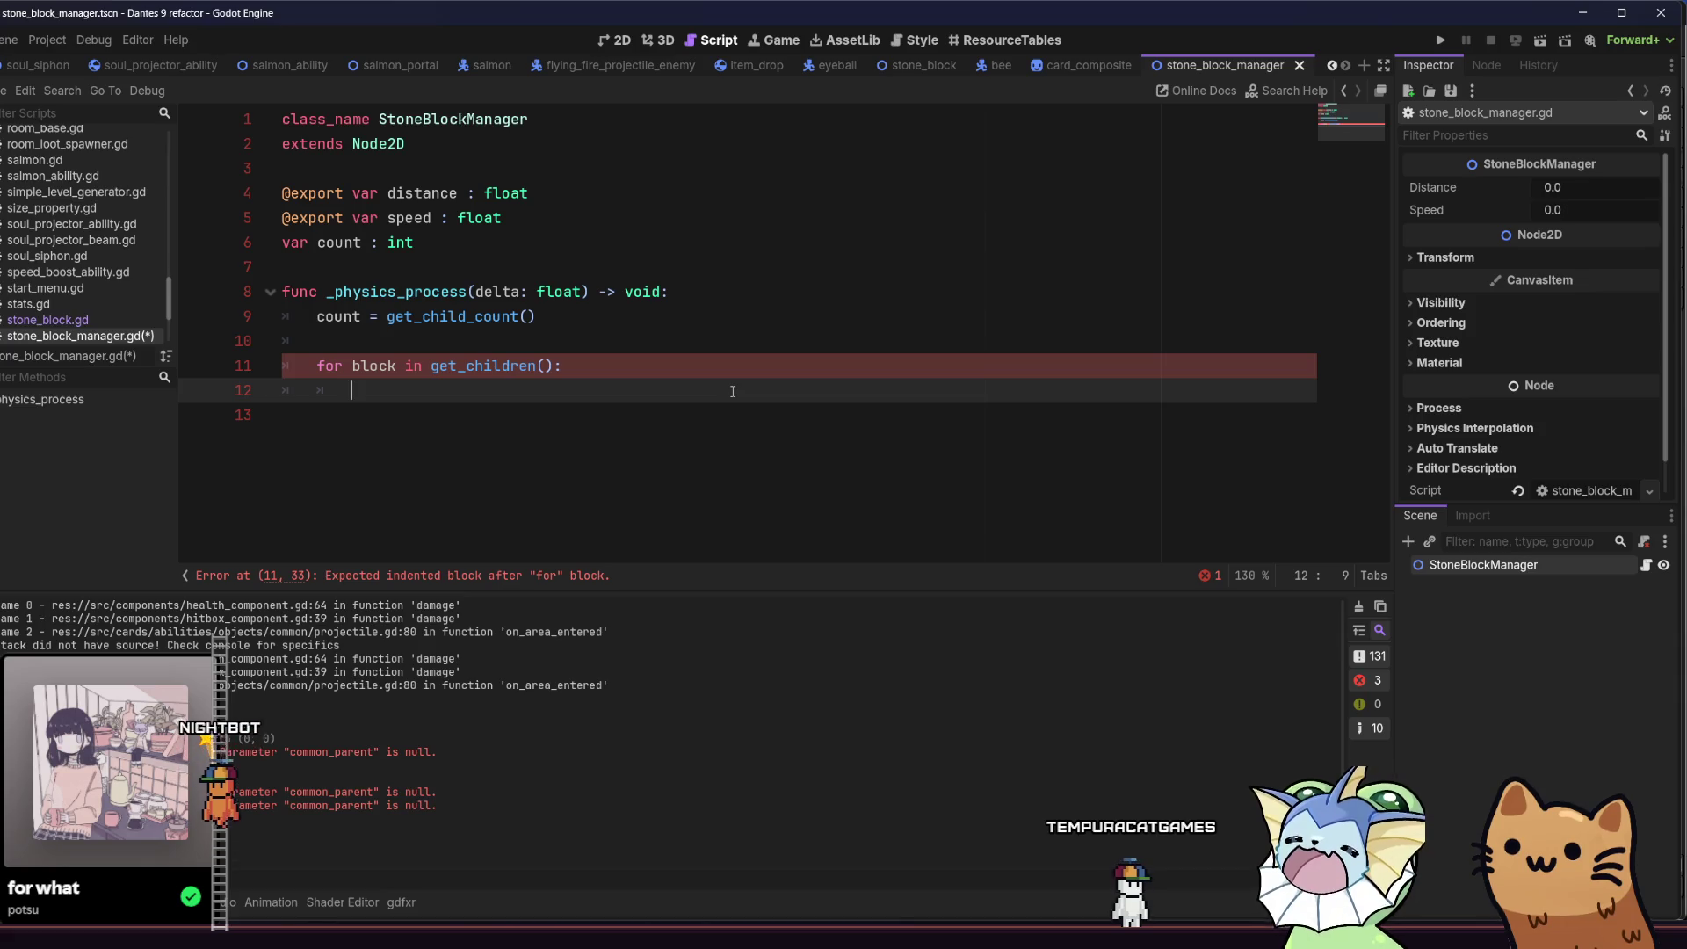
type("ition =")
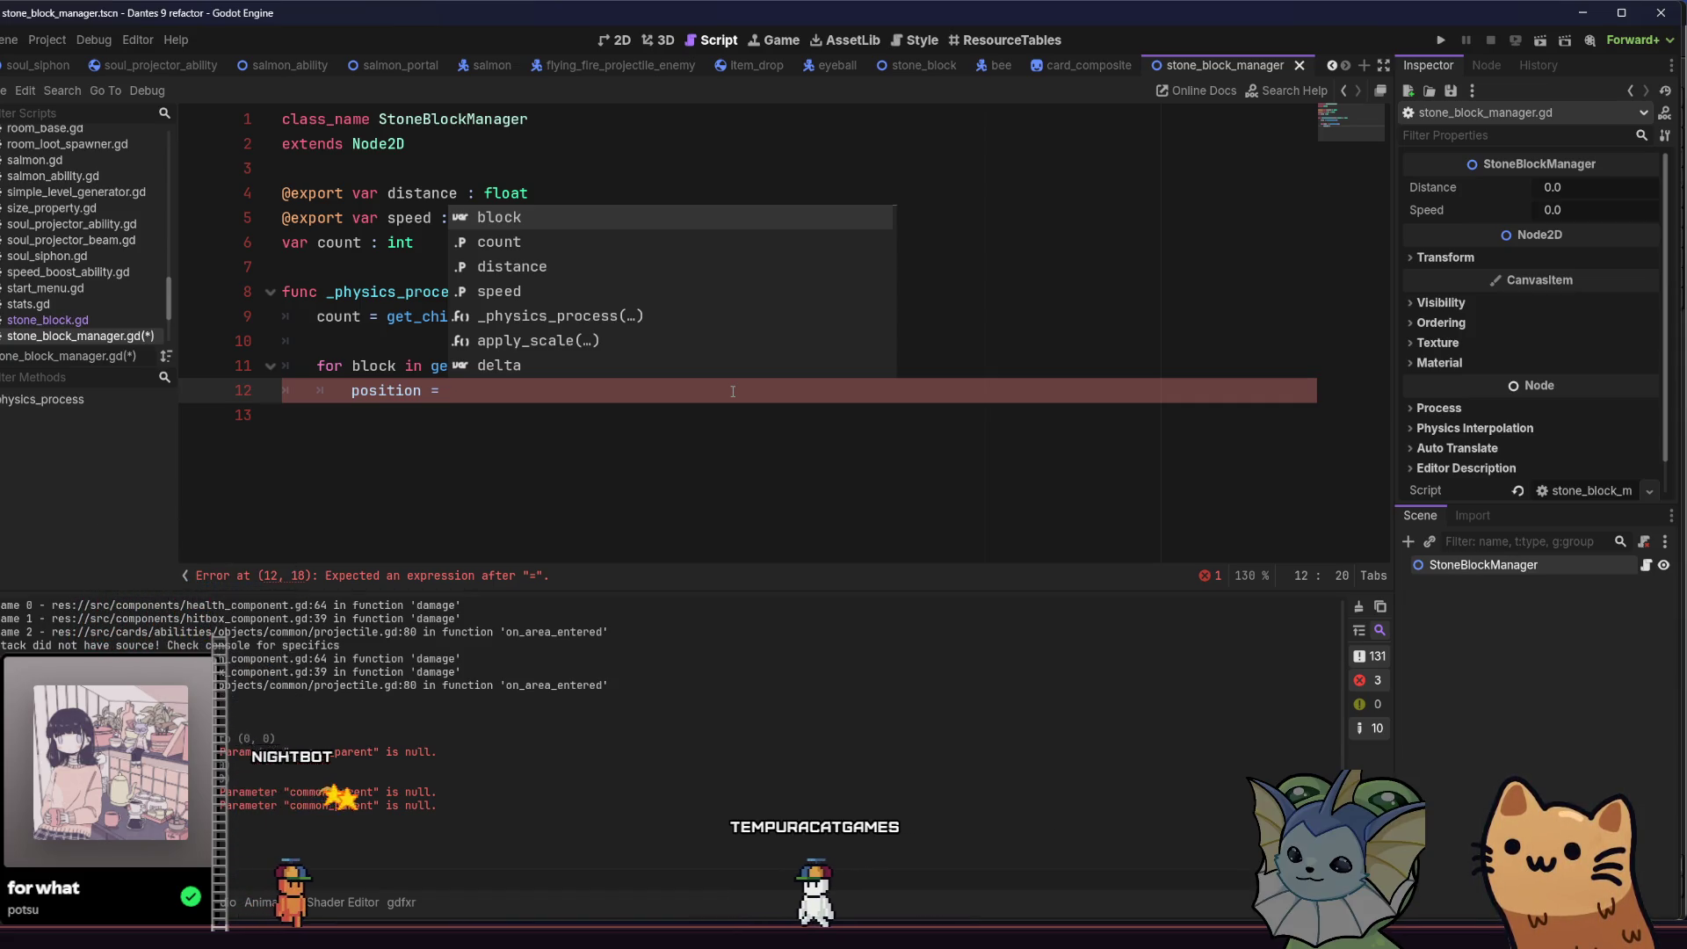
key("BackSpace")
key("BackSpace")
key("BackSpace")
key("BackSpace")
key("BackSpace")
key("BackSpace")
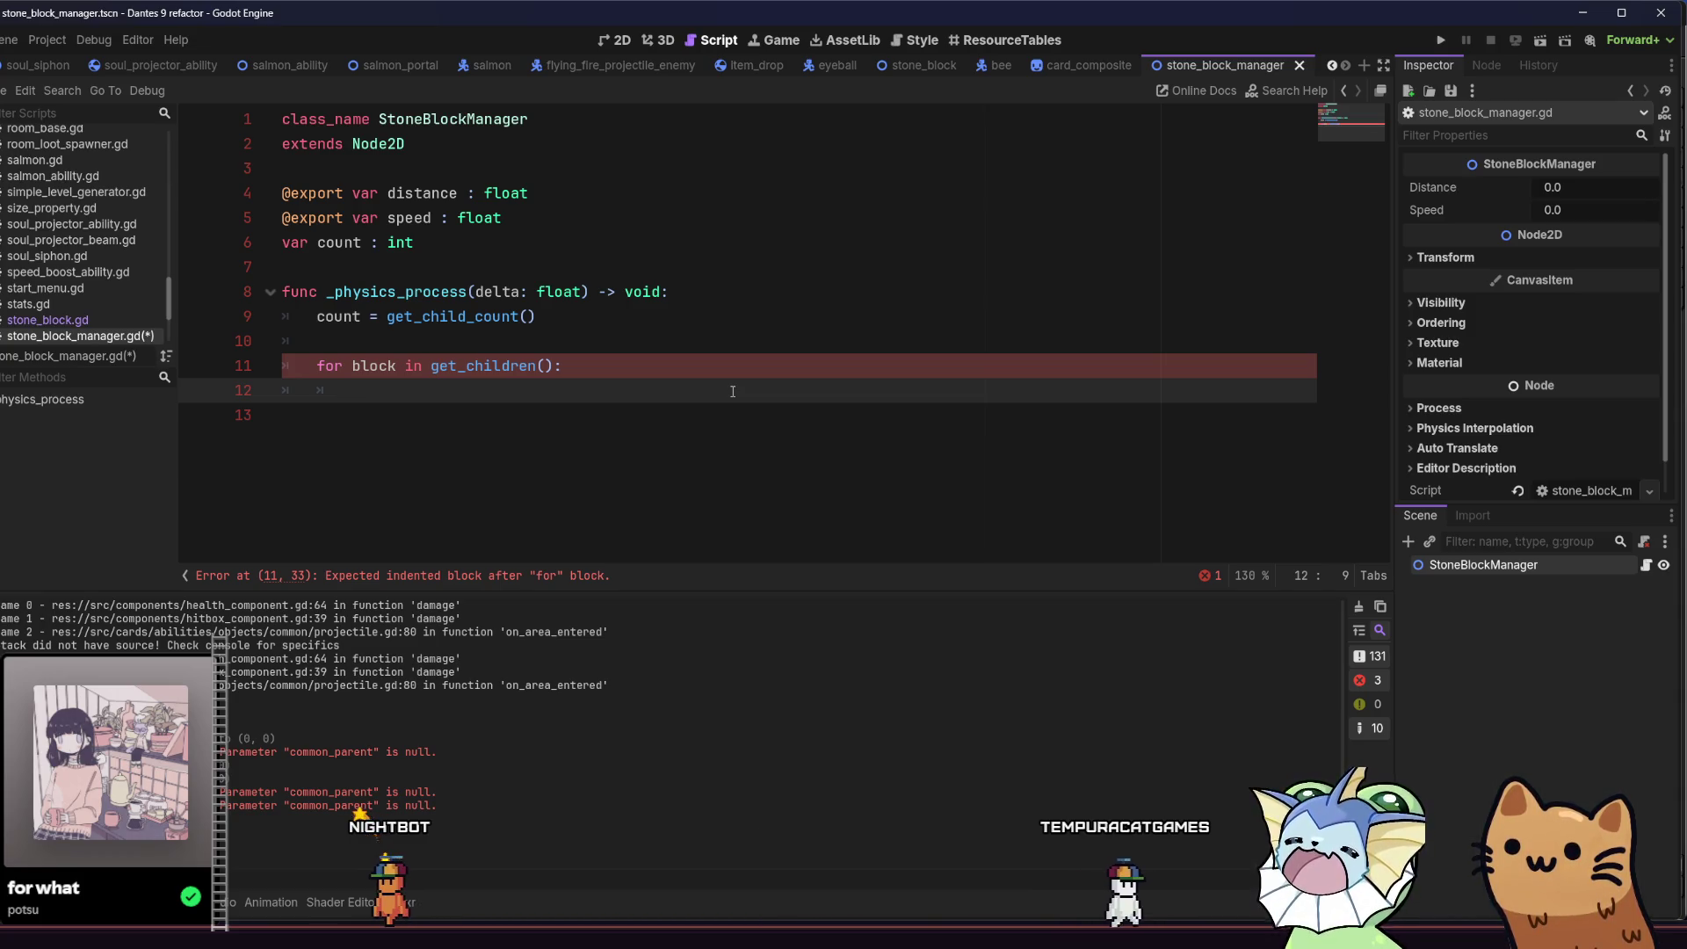
Step: Write block.global_position on line 12, dropping an attempted lerp call
type("block.pos")
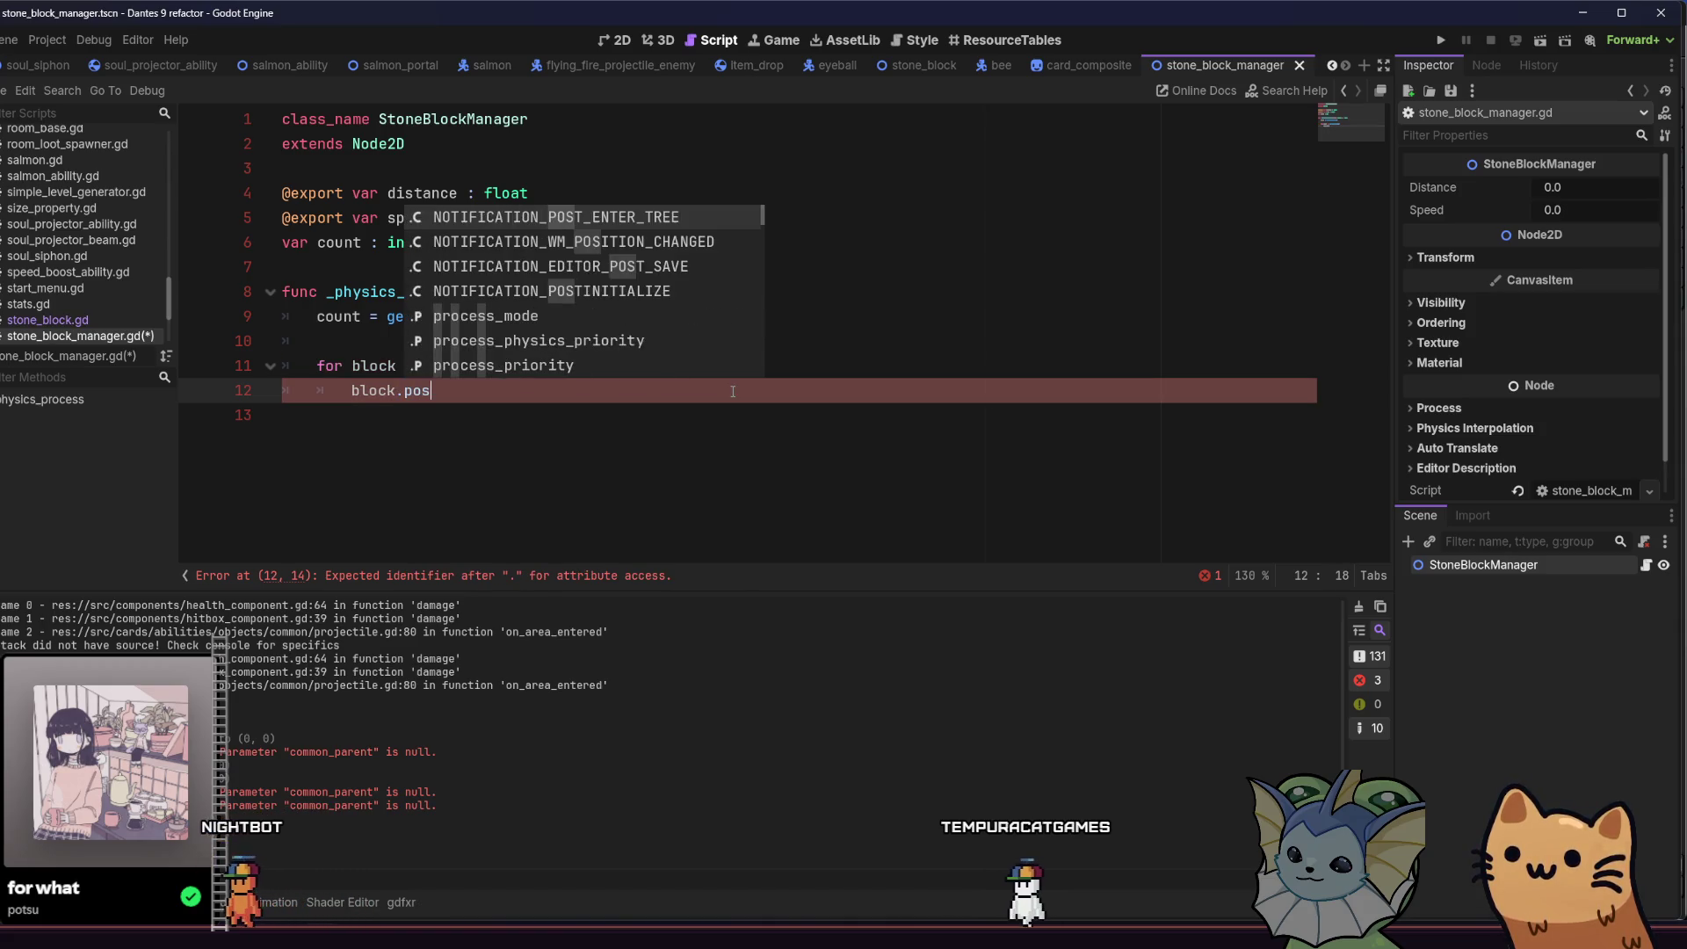
key("BackSpace")
key("BackSpace")
key("BackSpace")
type("glob")
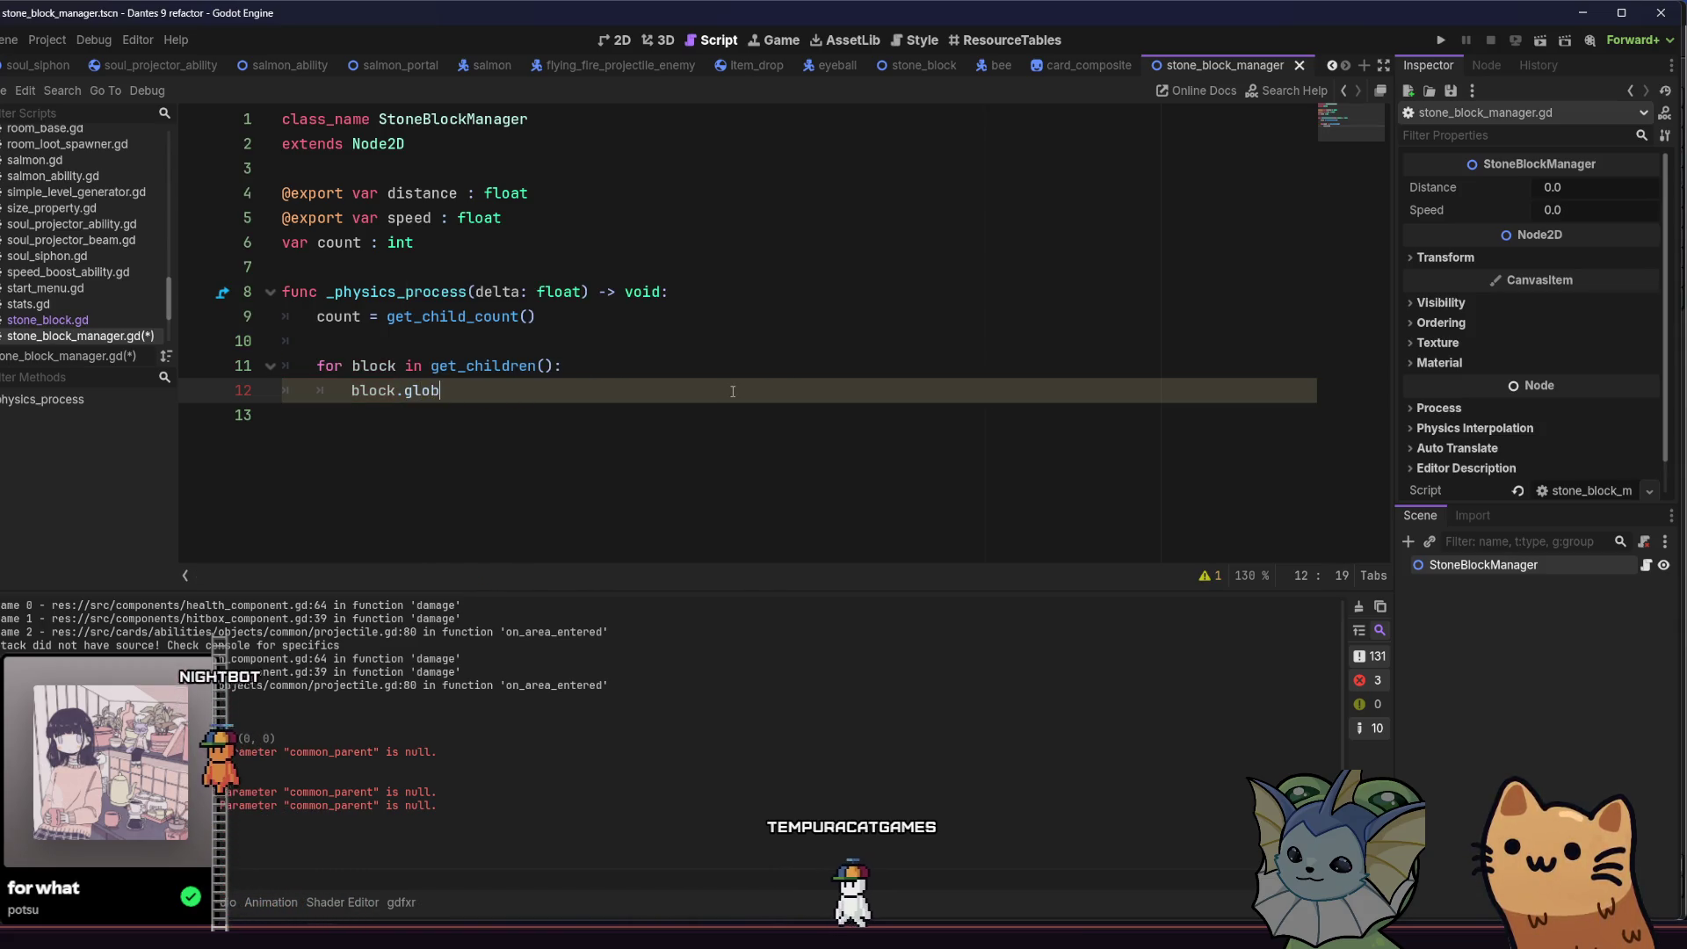
type("al_position. ")
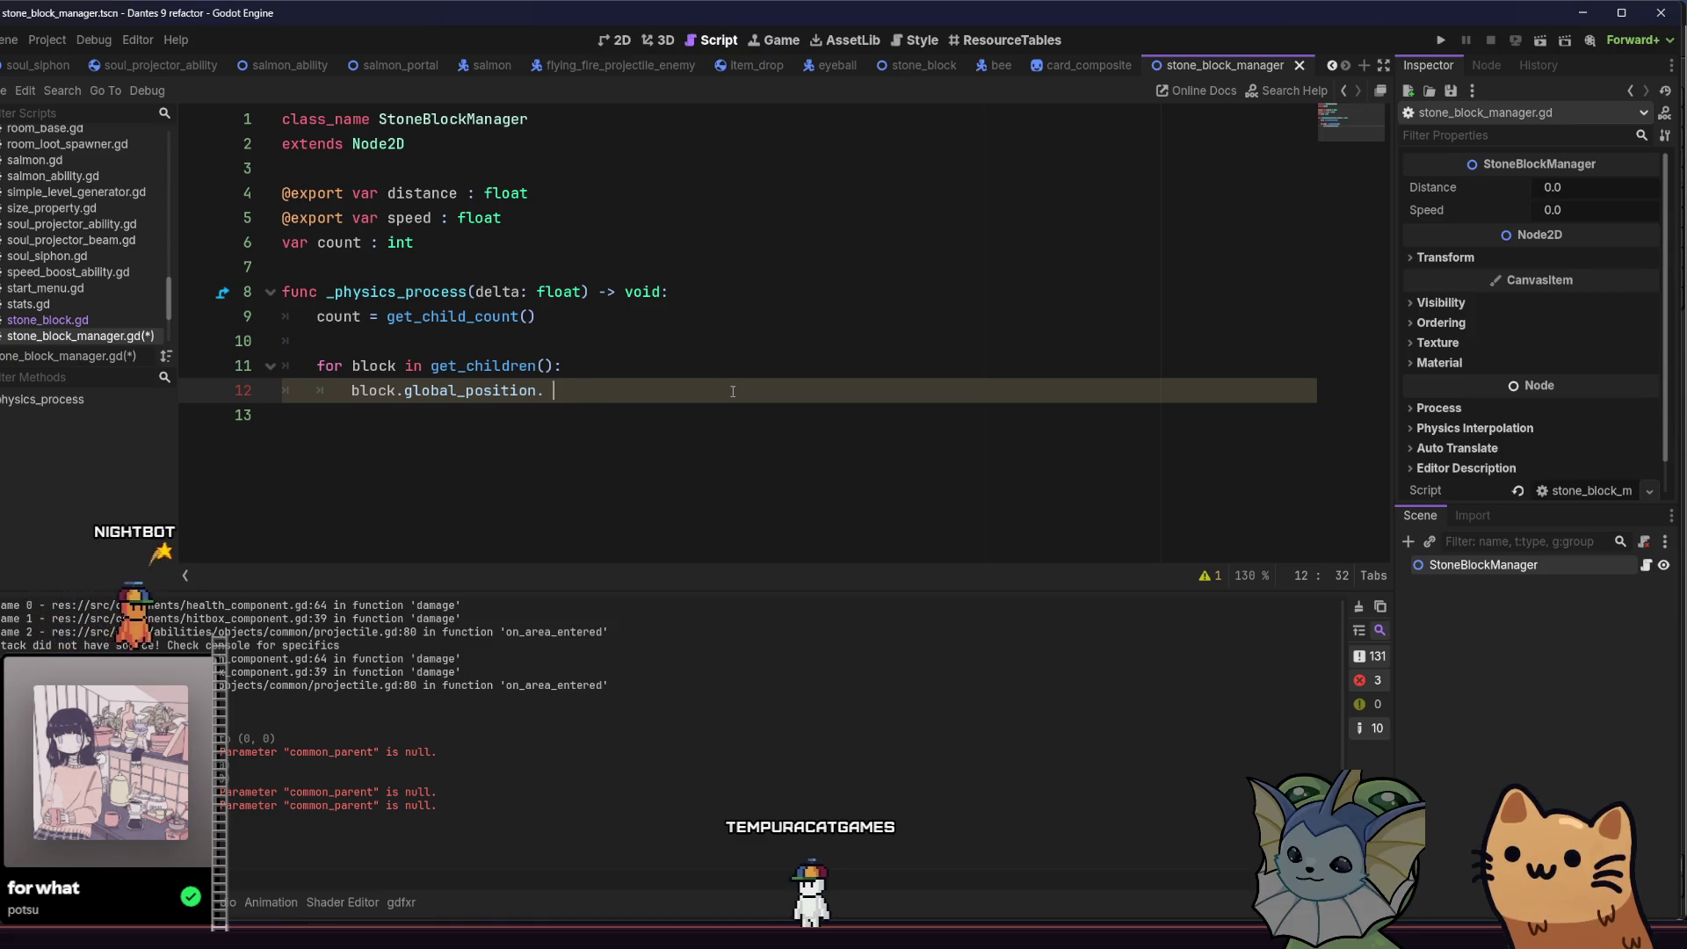
type("erp(")
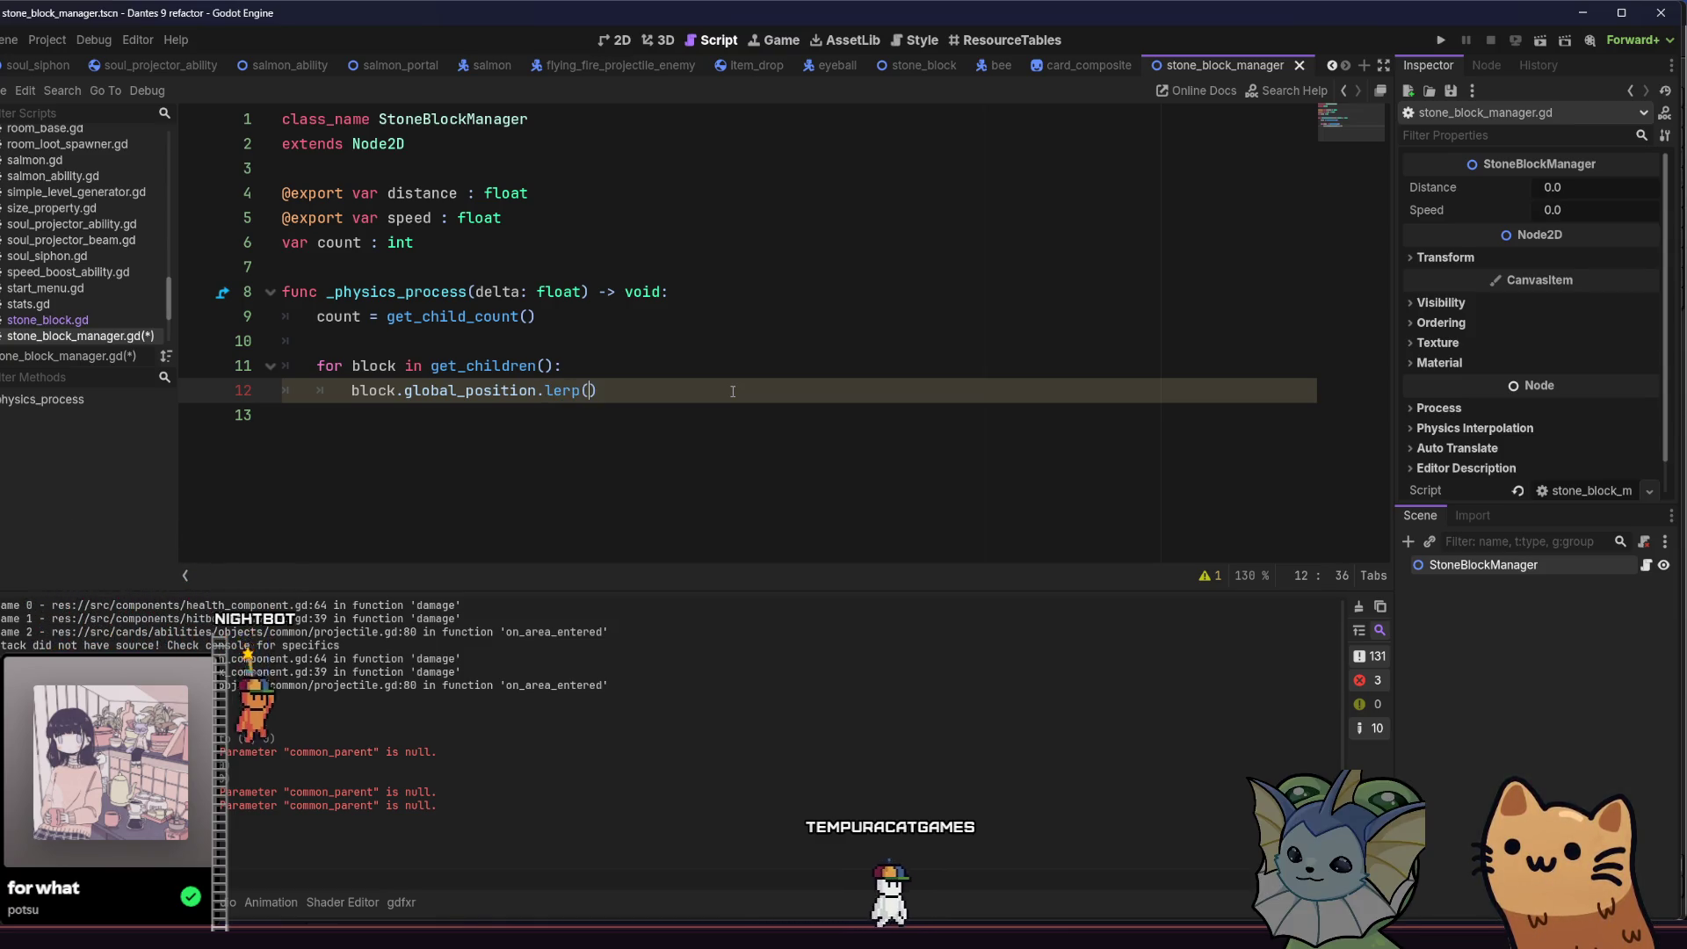
type("Ut")
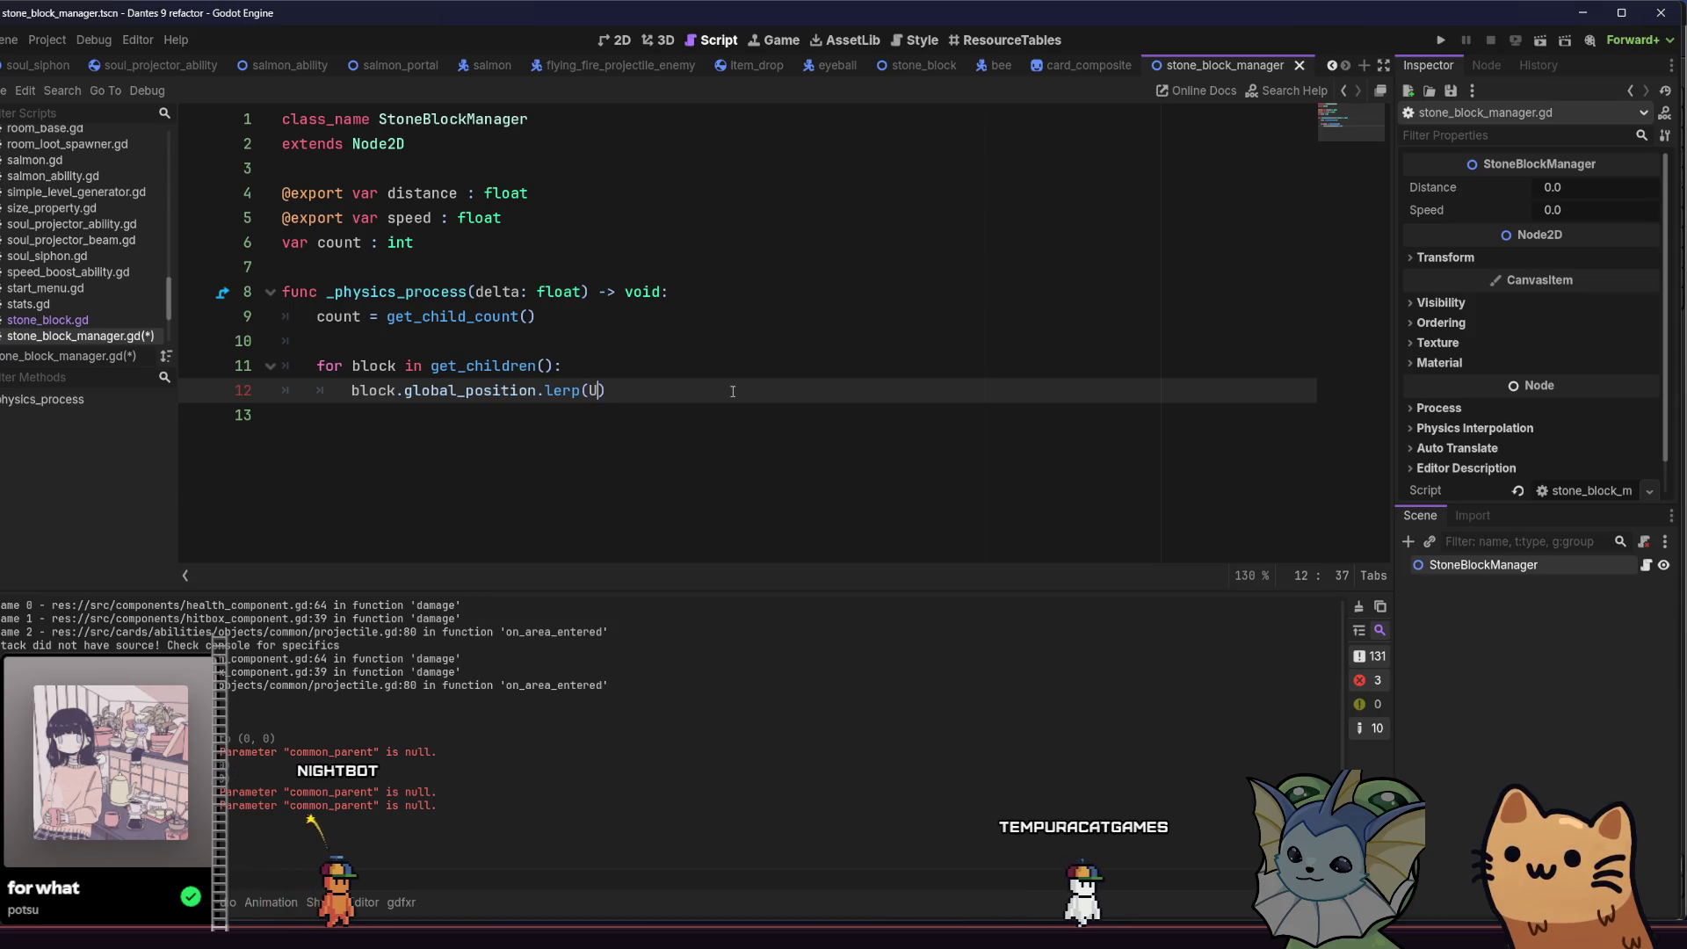
key("Return")
type(",")
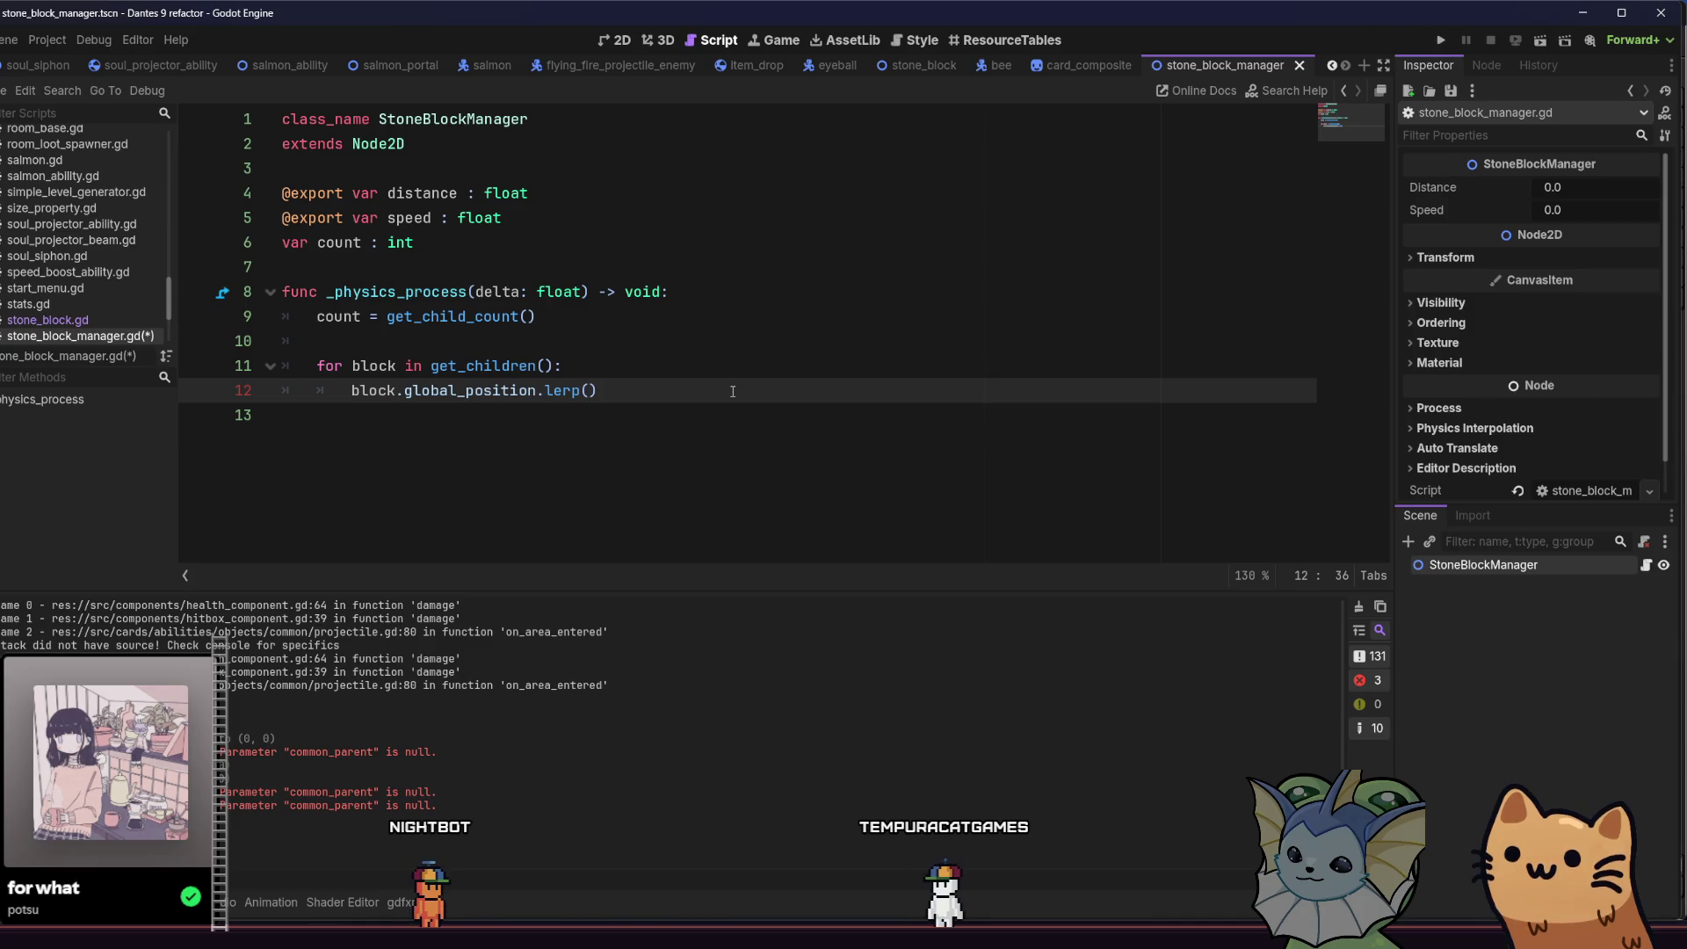
key("BackSpace")
key("BackSpace")
key("BackSpace")
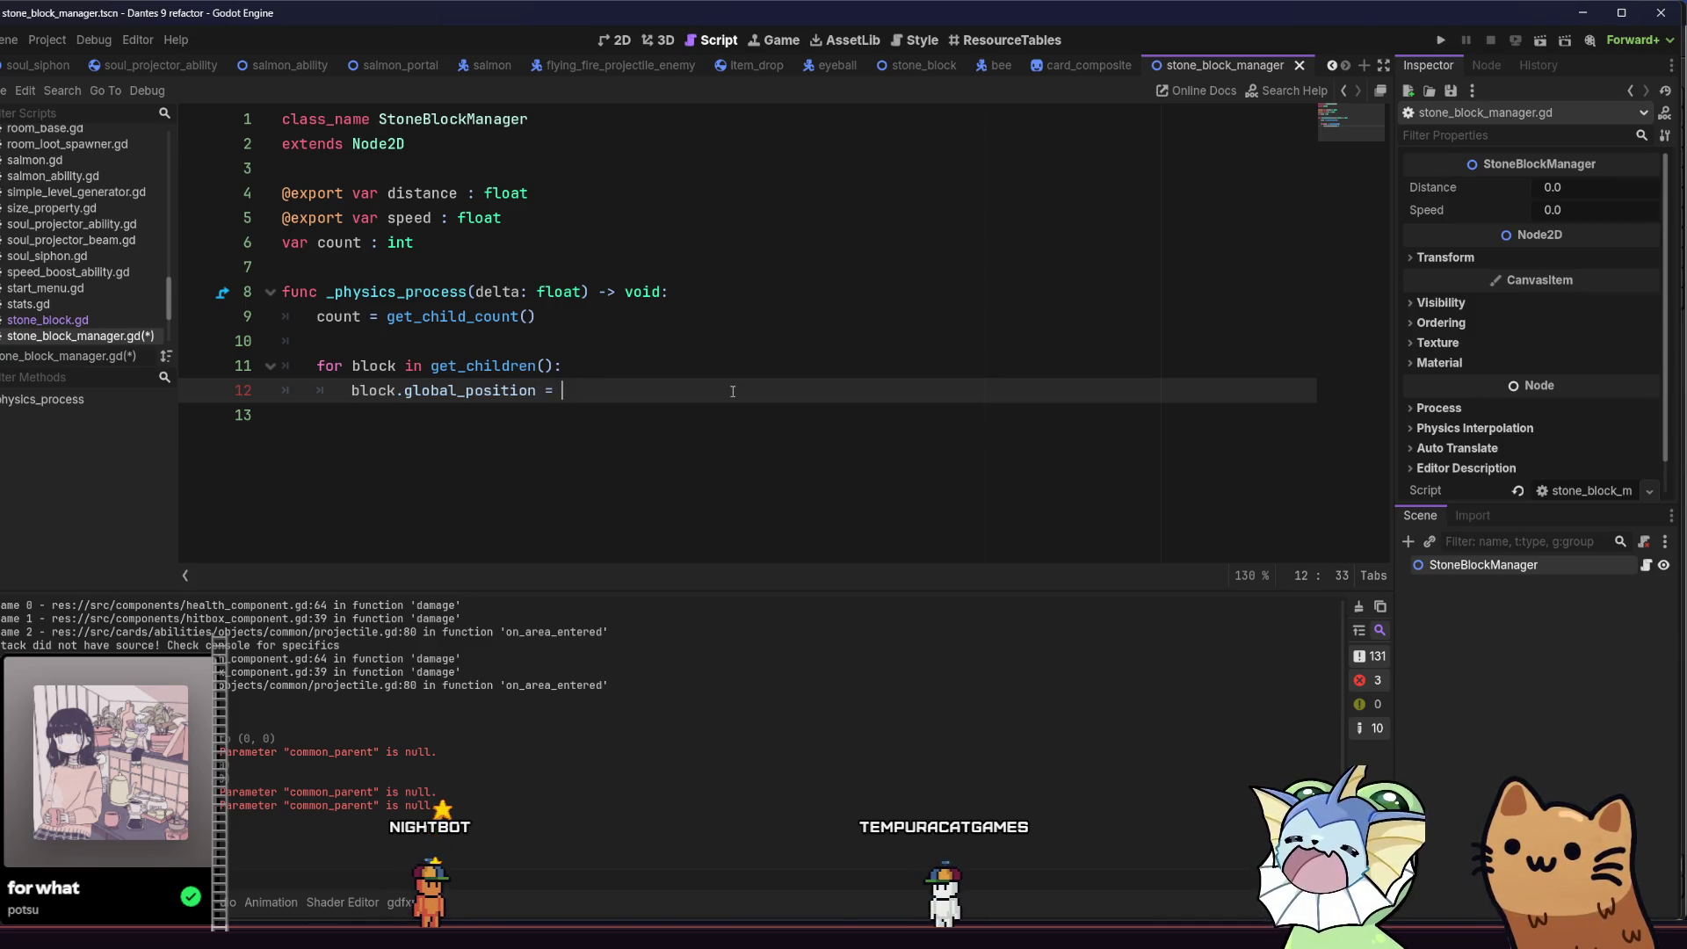
left_click(407, 364)
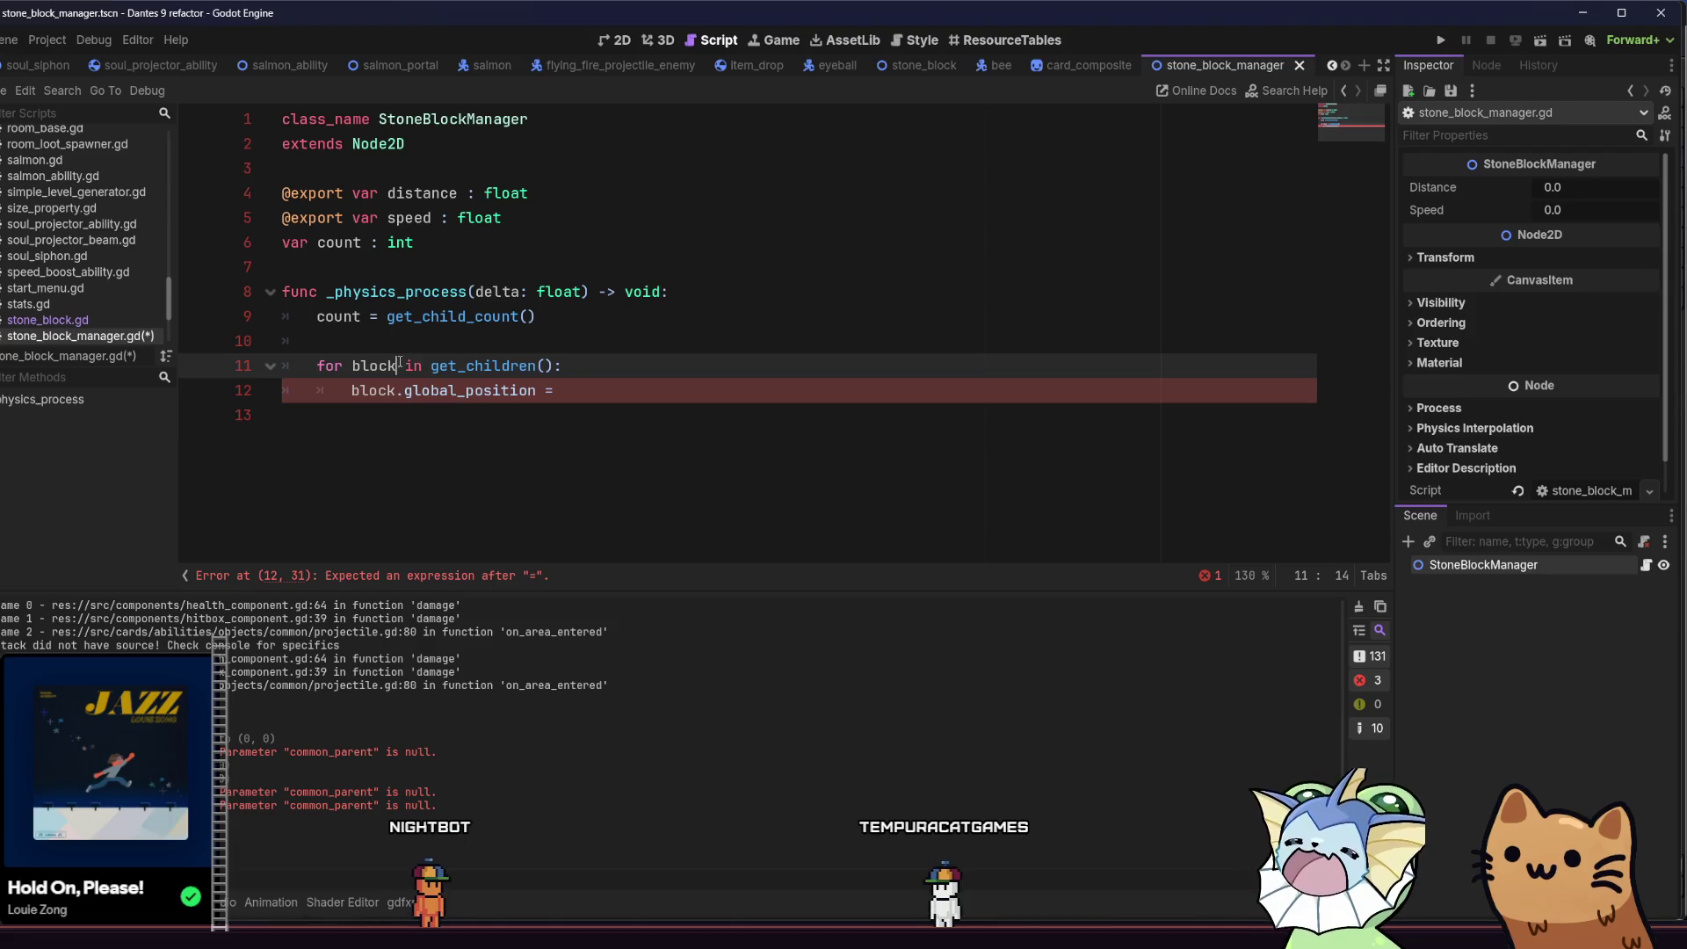
left_click(567, 401)
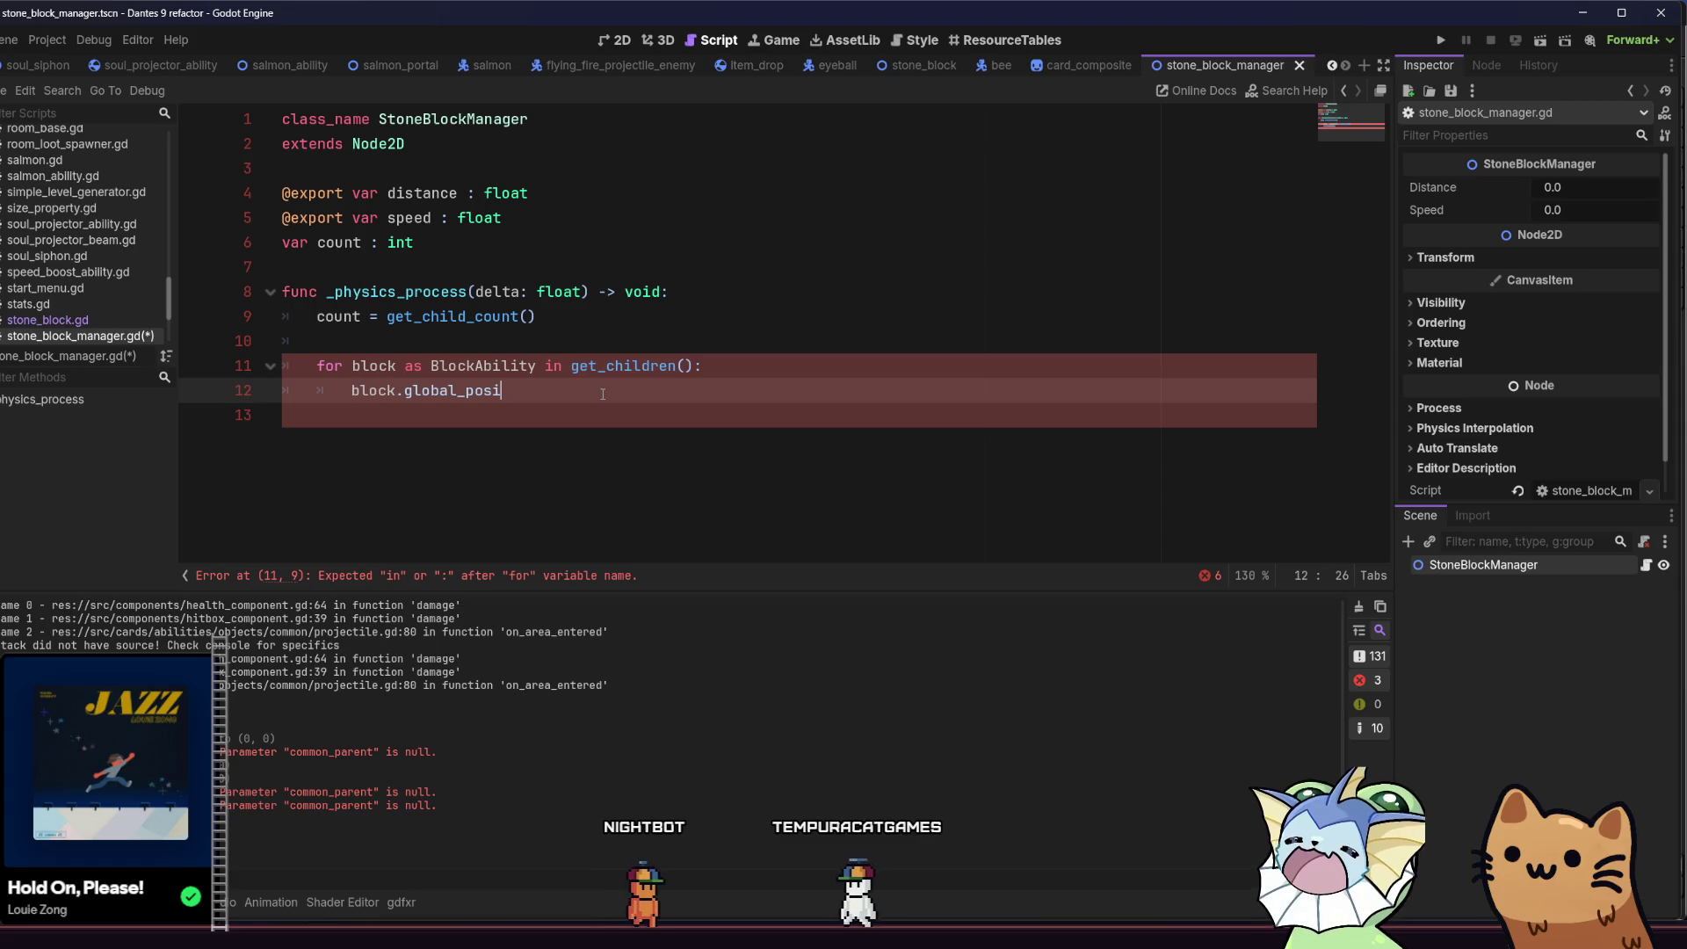
type("ion")
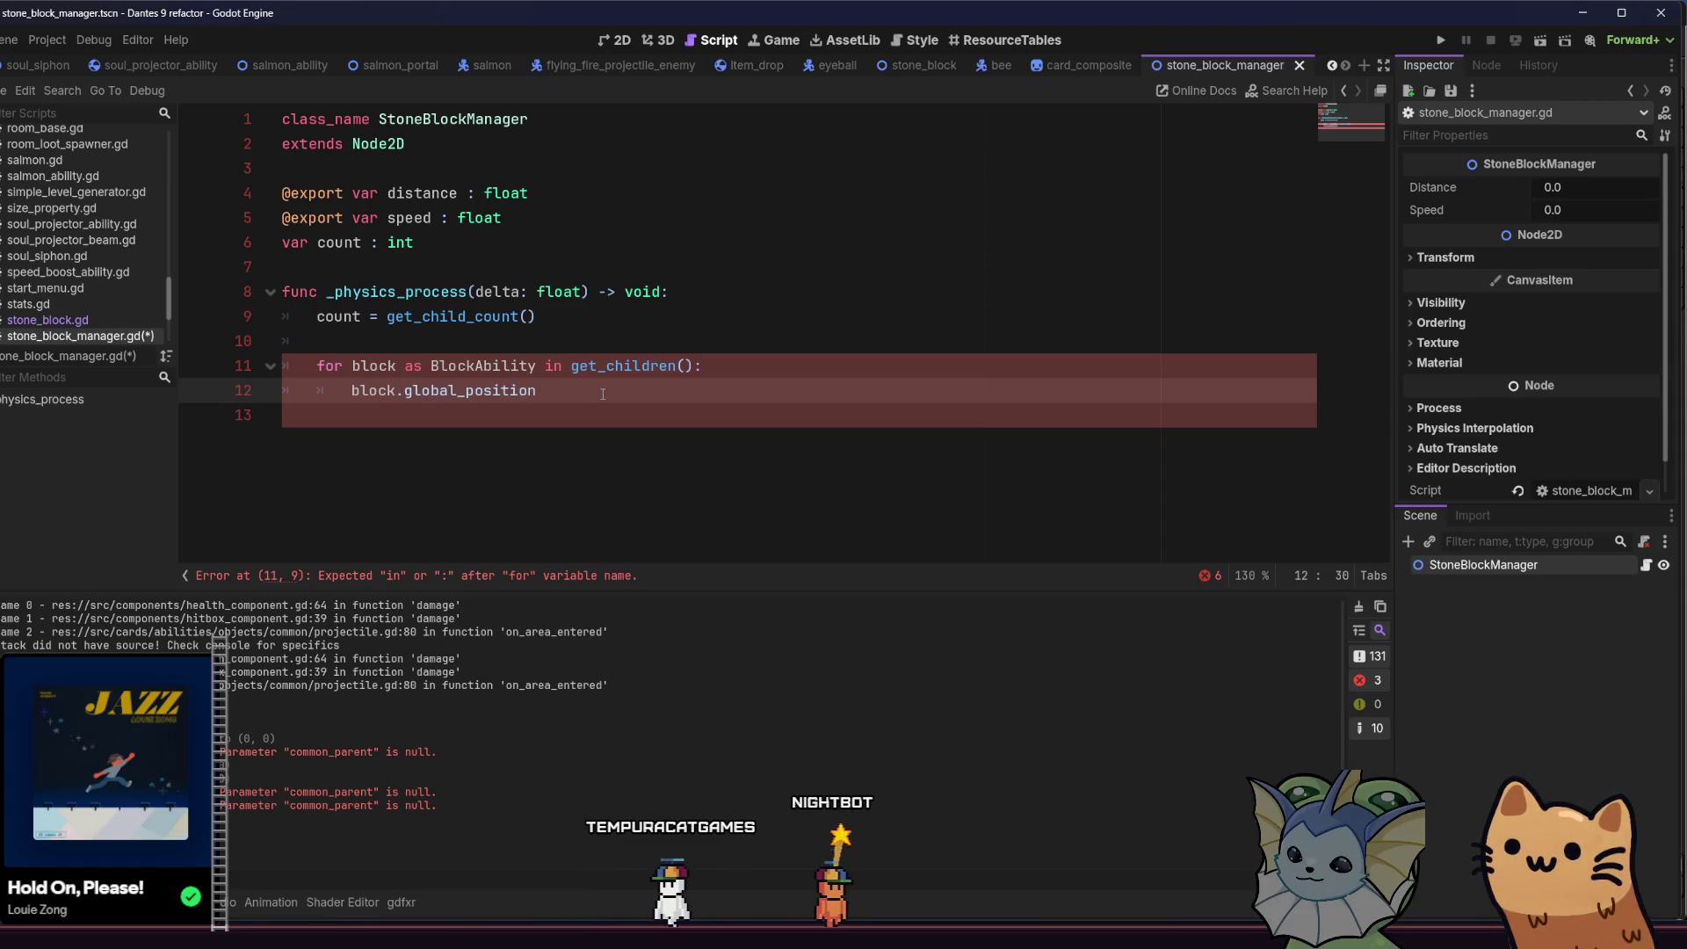
left_click(547, 366)
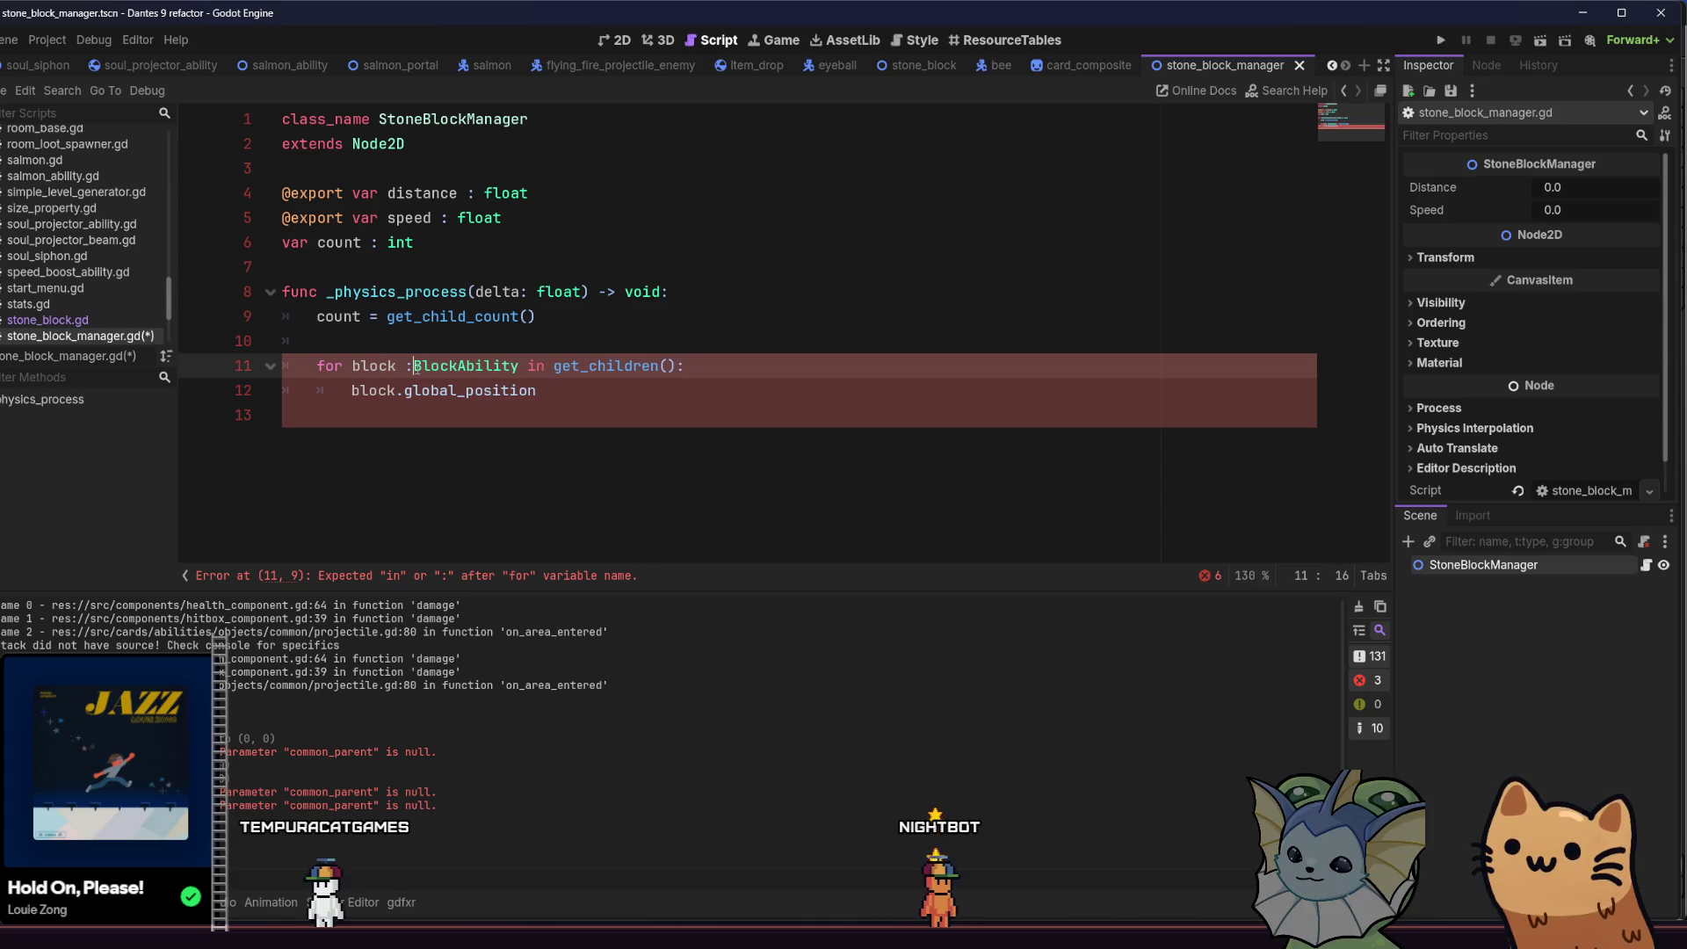
left_click(566, 390)
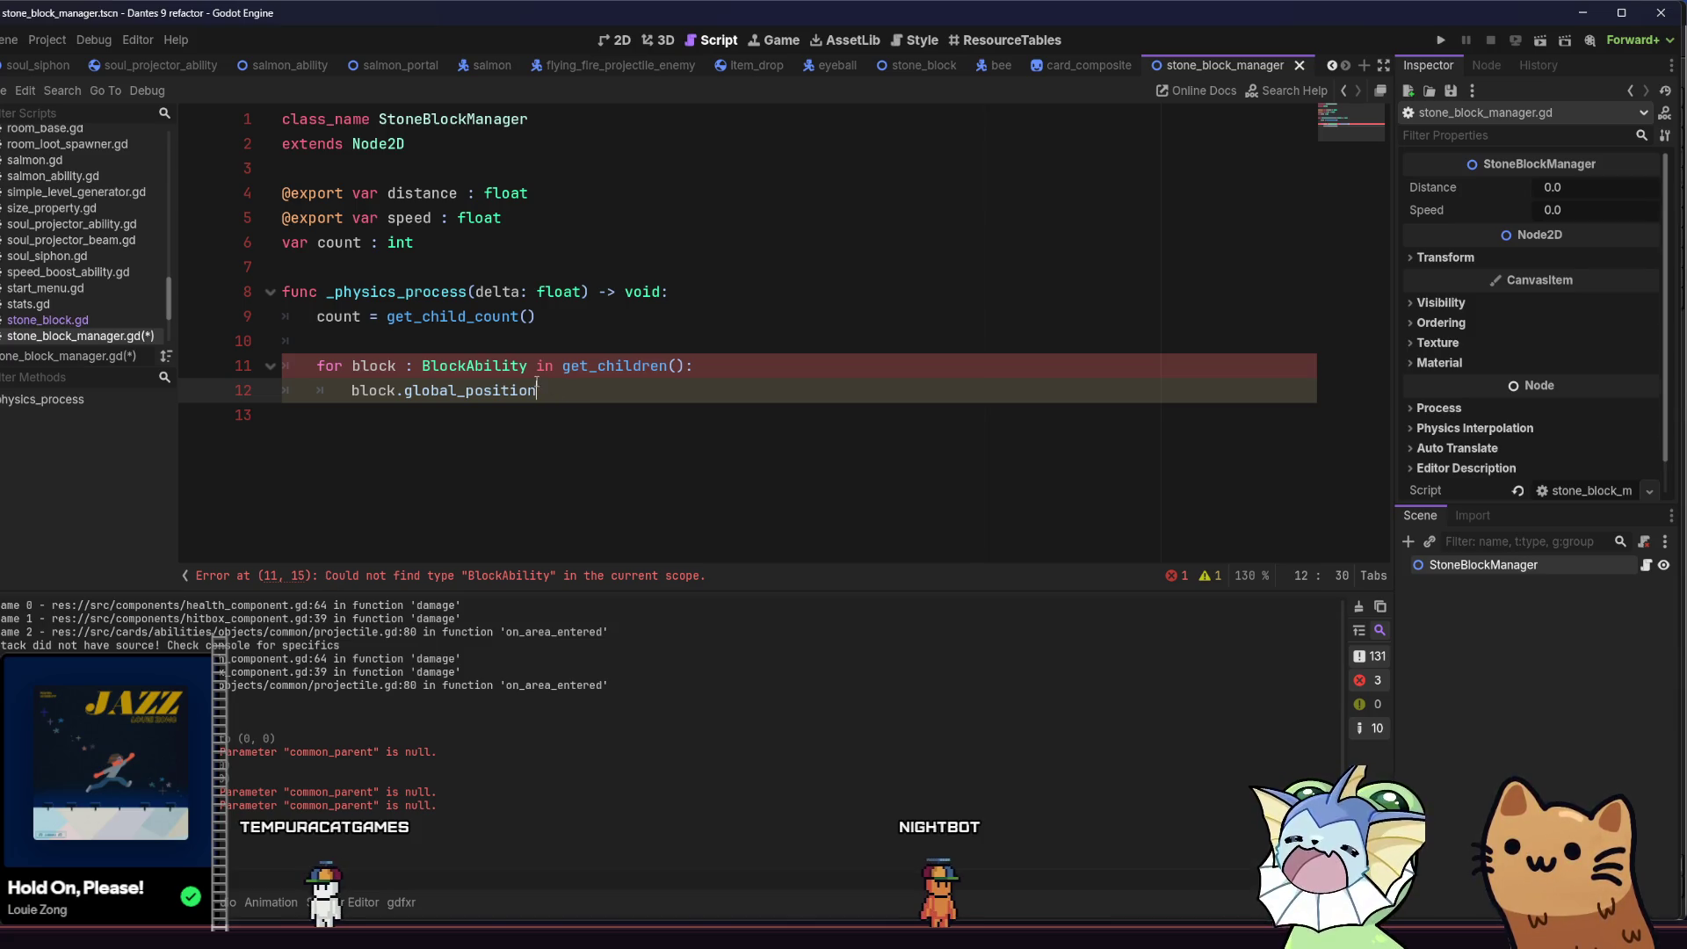
Step: Change the loop variable type to StoneBlockAbility and run the game with F5
double_click(491, 369)
type("lock")
key("Return")
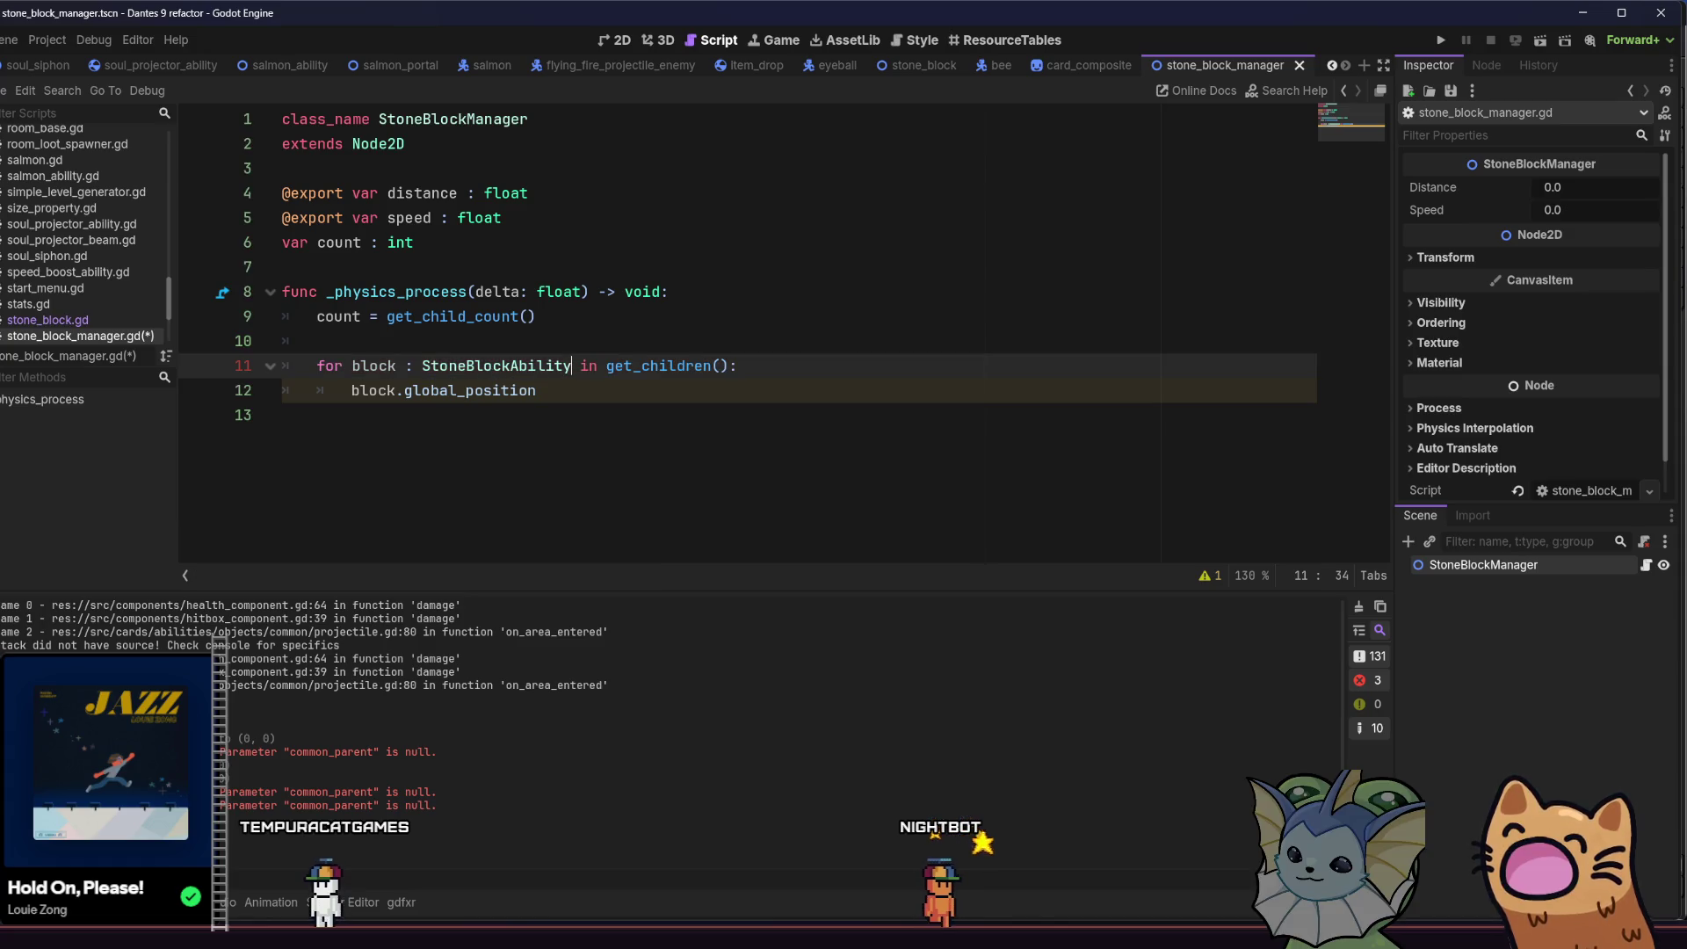
key("F5")
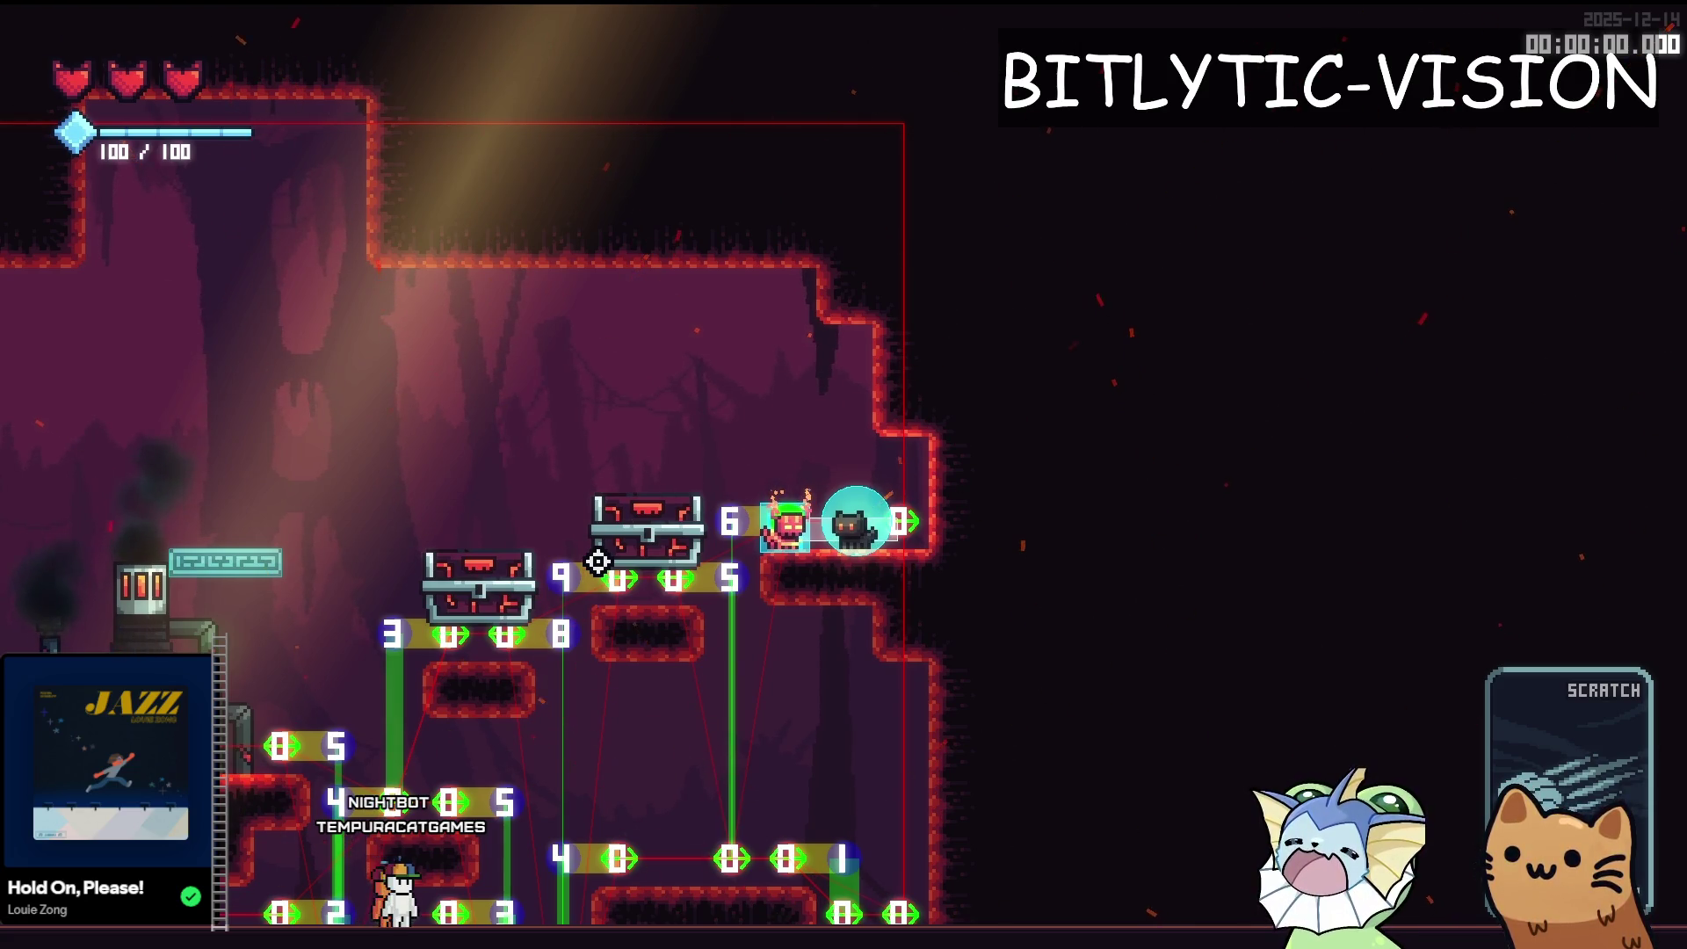
Step: Stop the game, remove the extra blank line, save the script, and relaunch with F5
key("F8")
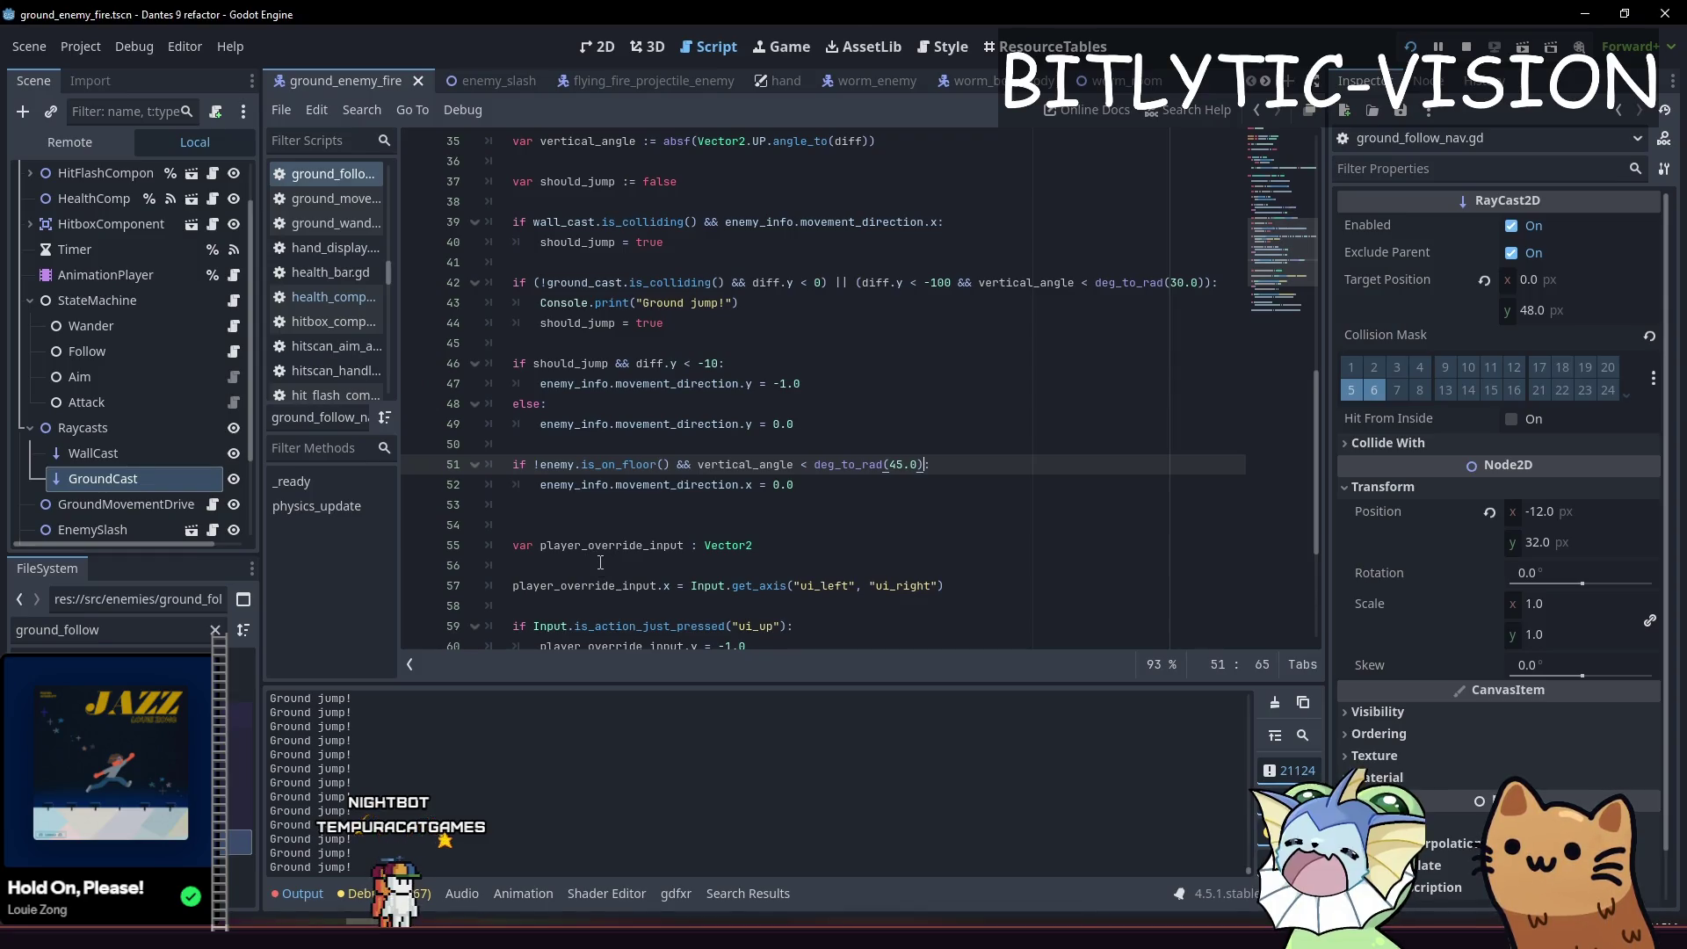
key("Down")
key("Delete")
key("ctrl+s")
key("F5")
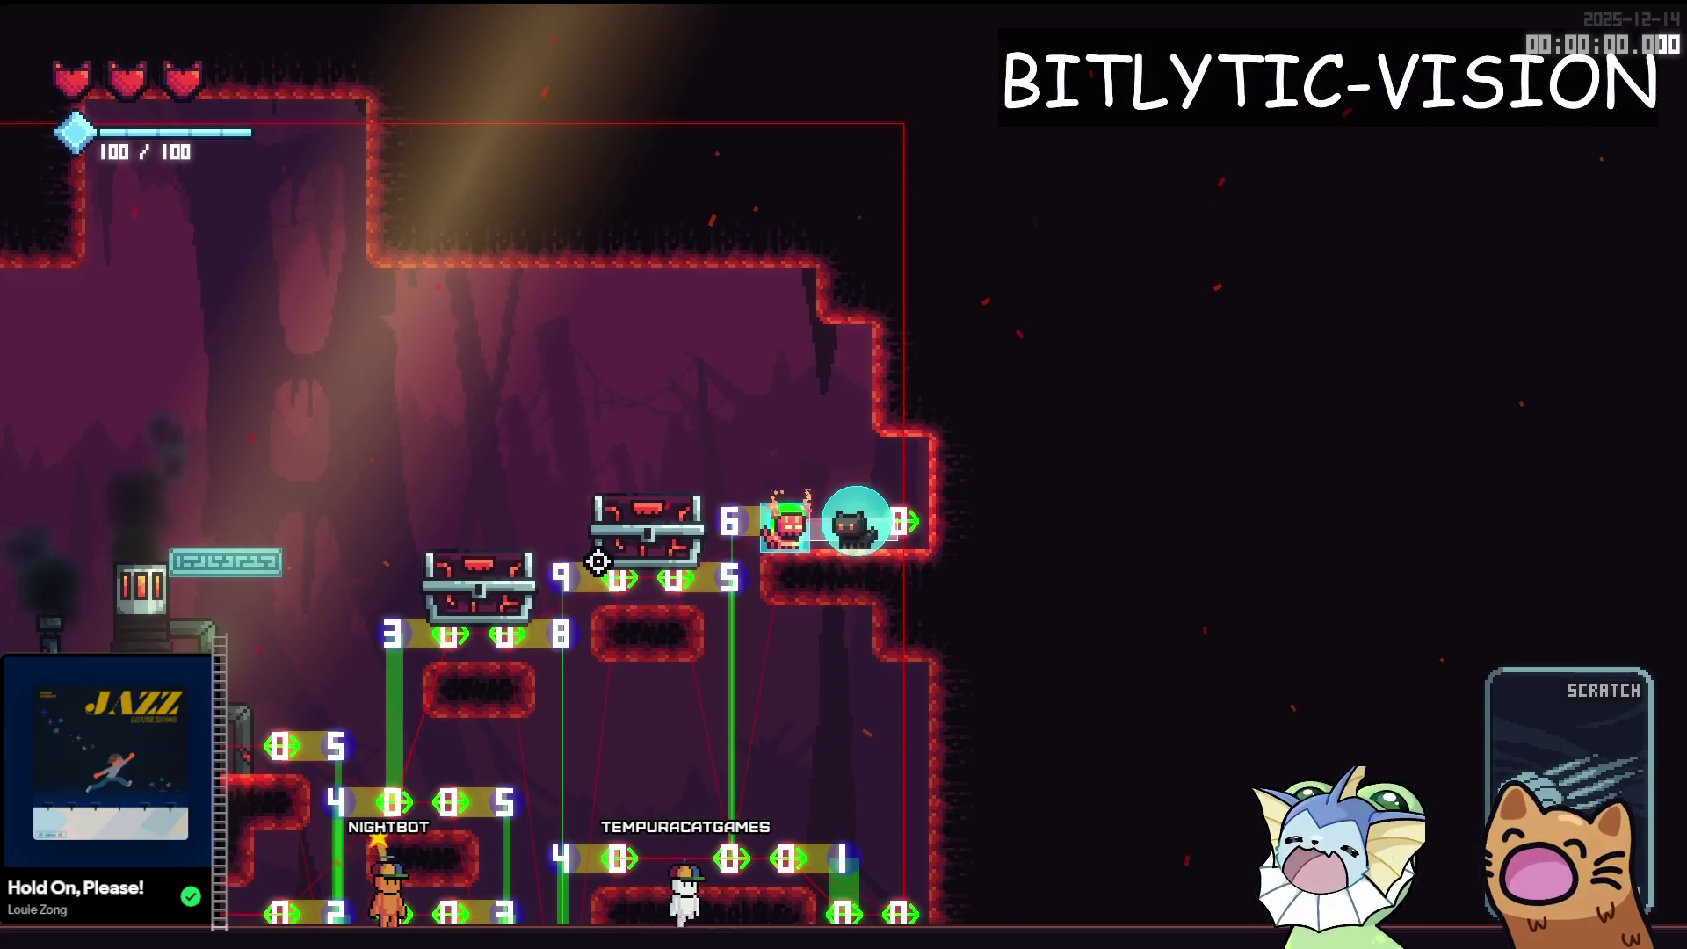
Step: Spawn a GROUNDENEMYFIRE enemy from the in-game debug menu and resume play
key("Escape")
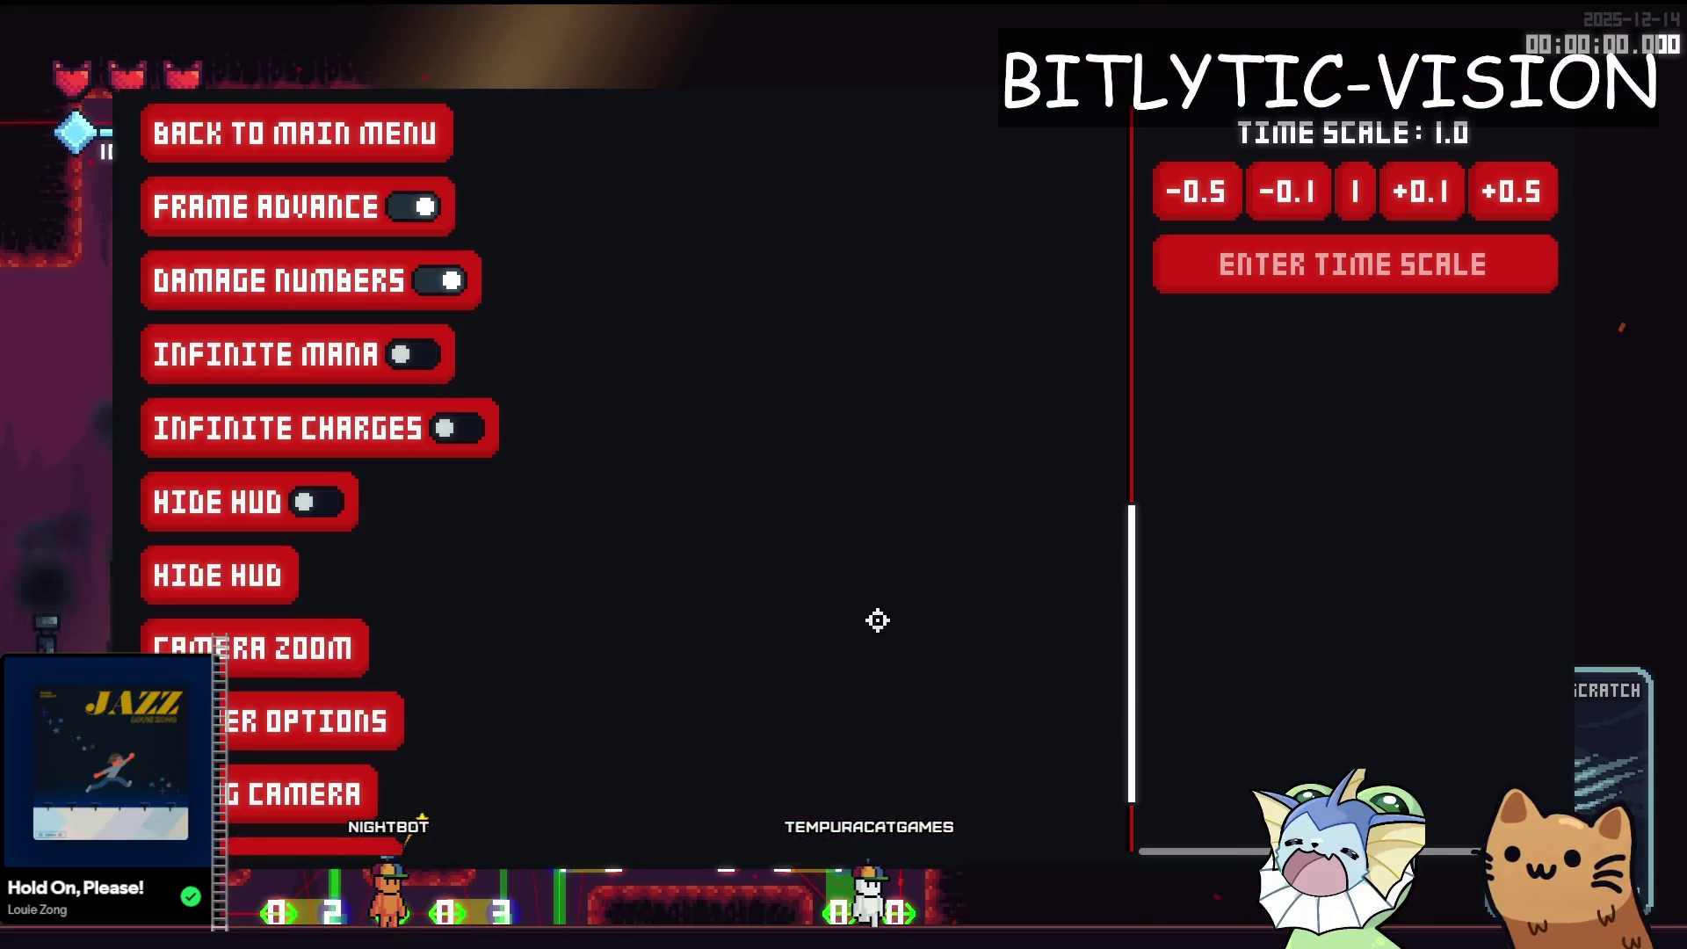
scroll(220, 527, "up", 8)
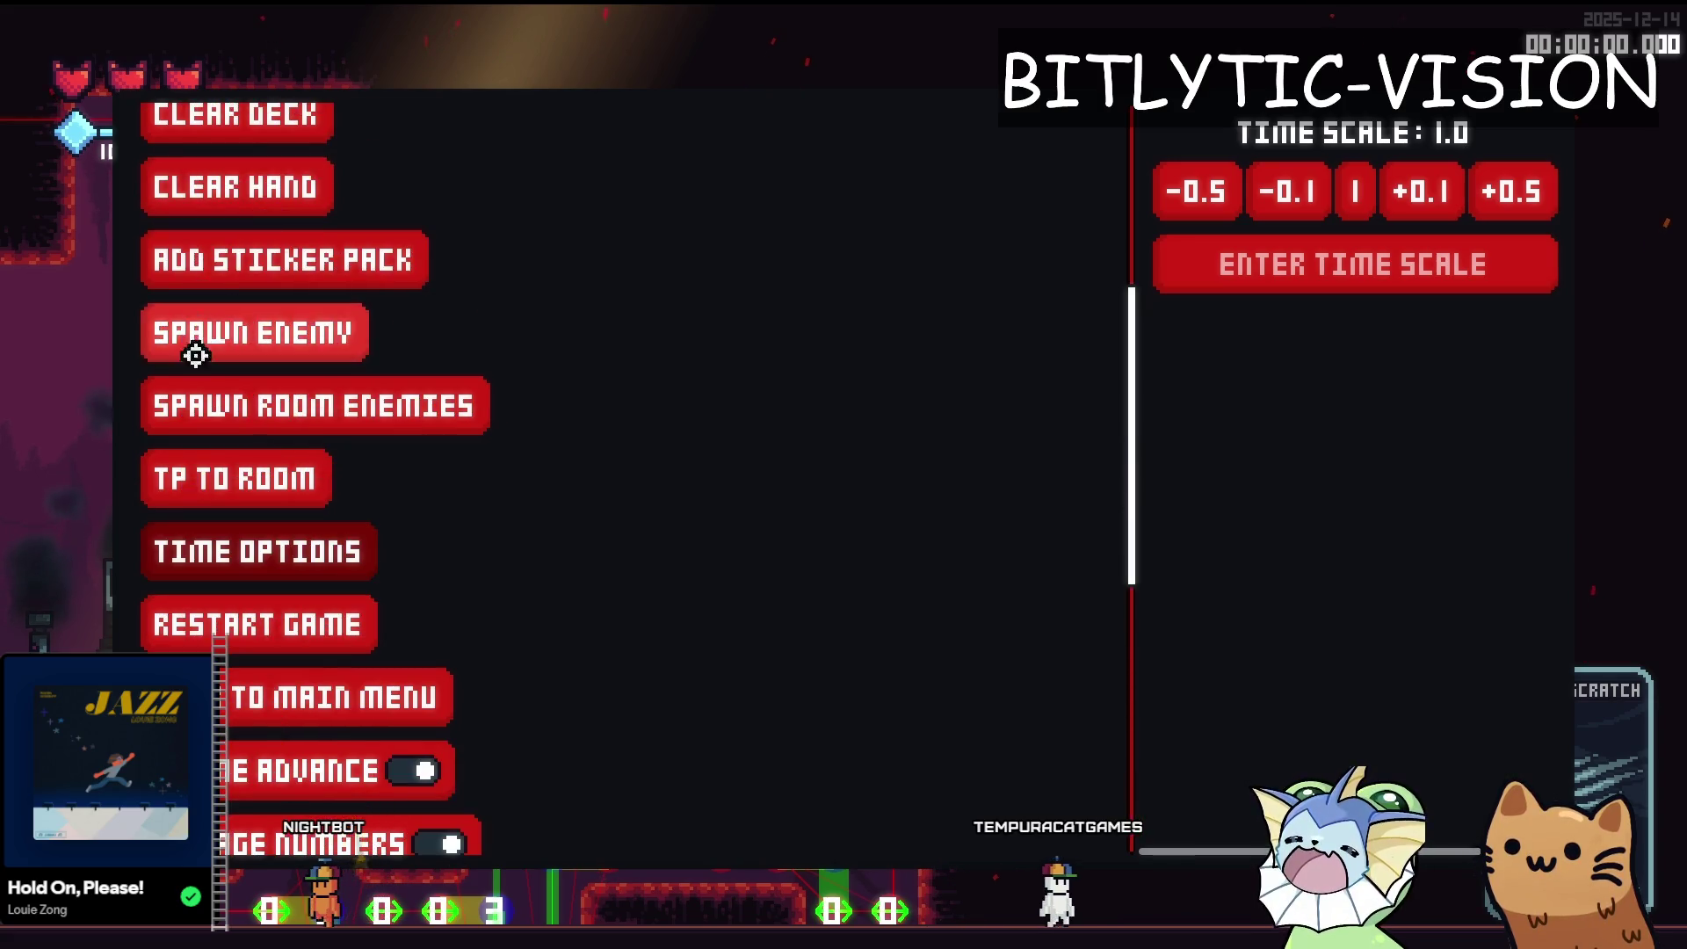
left_click(199, 331)
left_click(1235, 746)
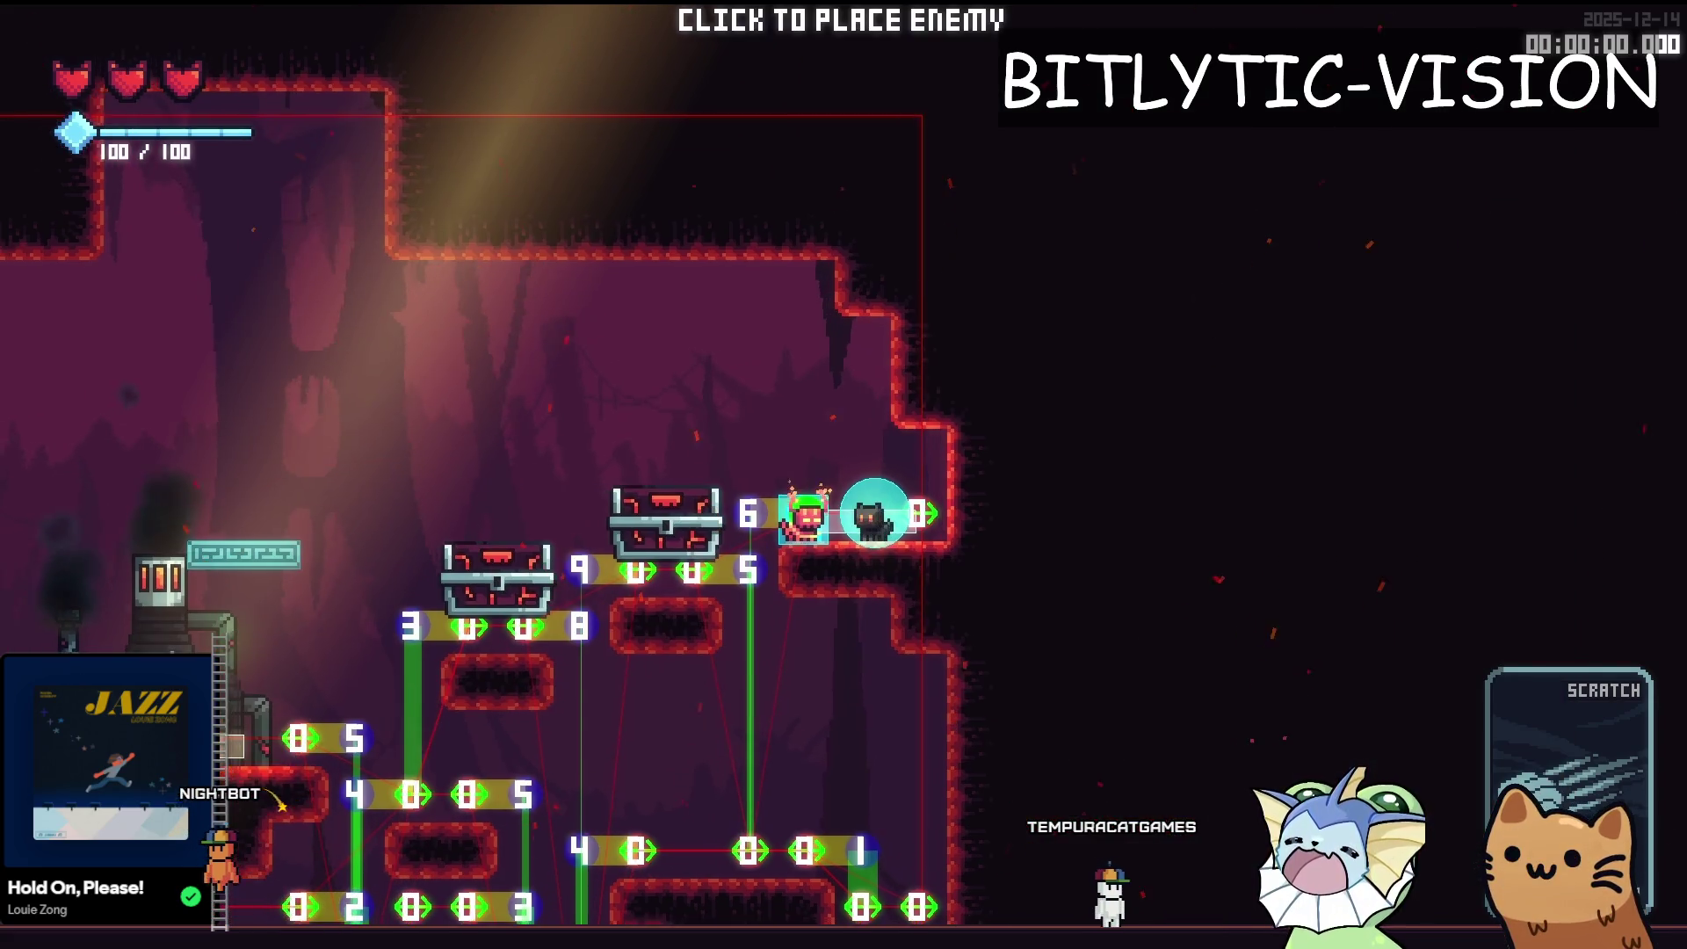
left_click(725, 572)
key("Escape")
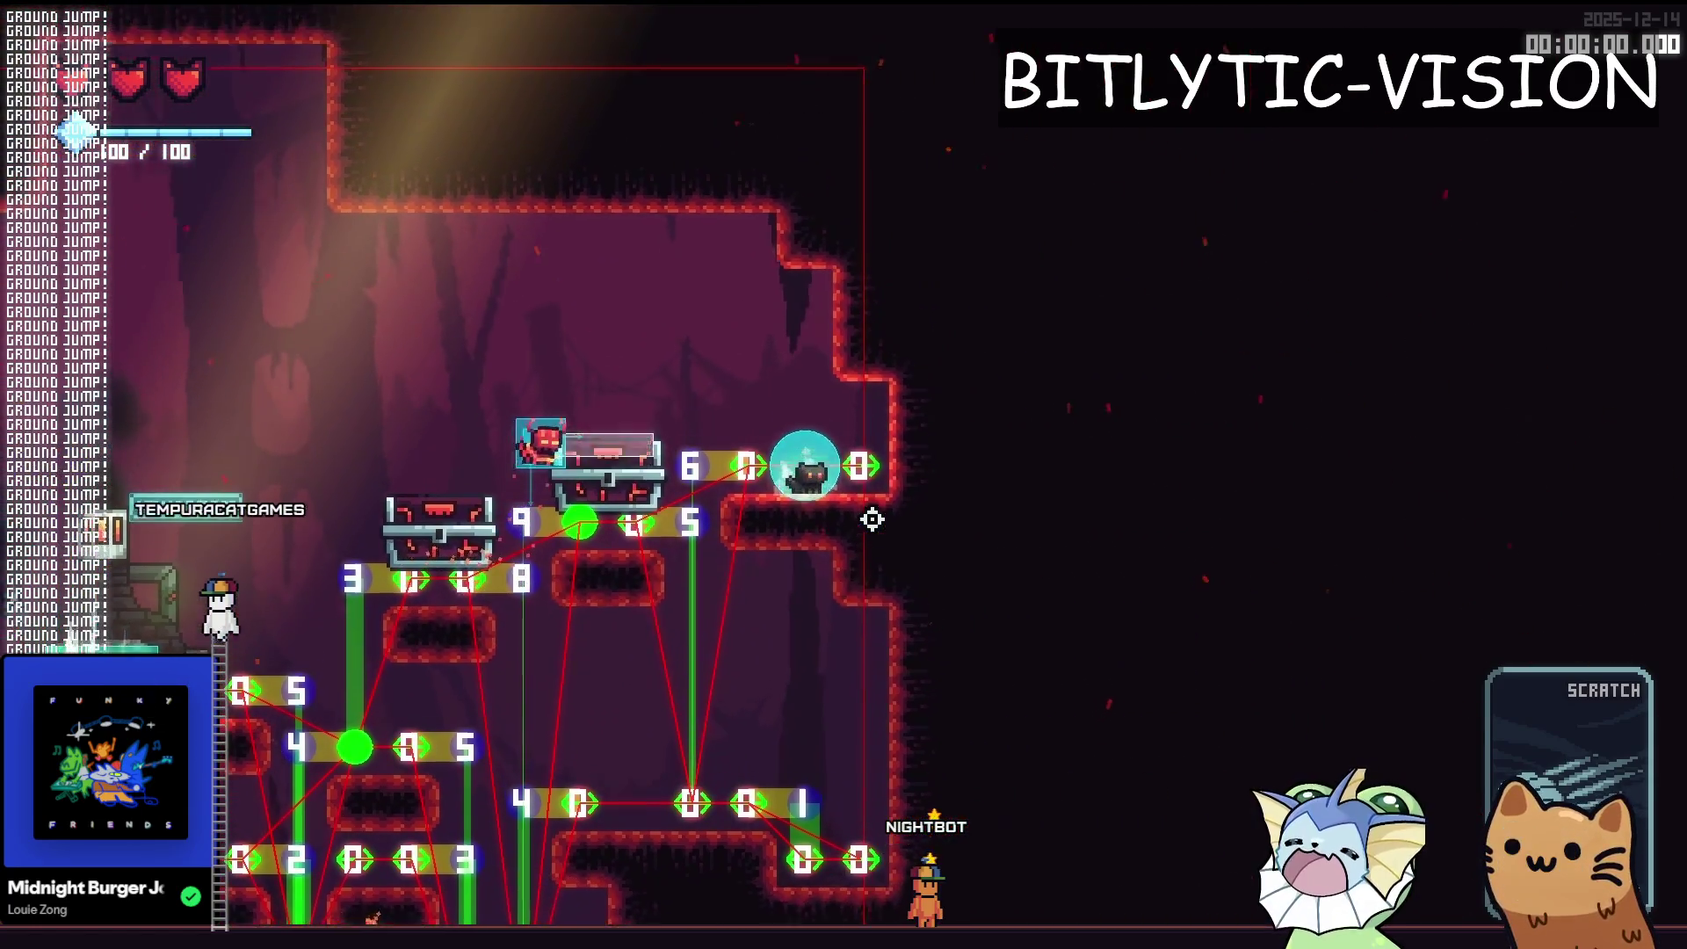
Step: Restart the game, dash and move the cat around the forge room's chests, then open the debug menu
key("F5")
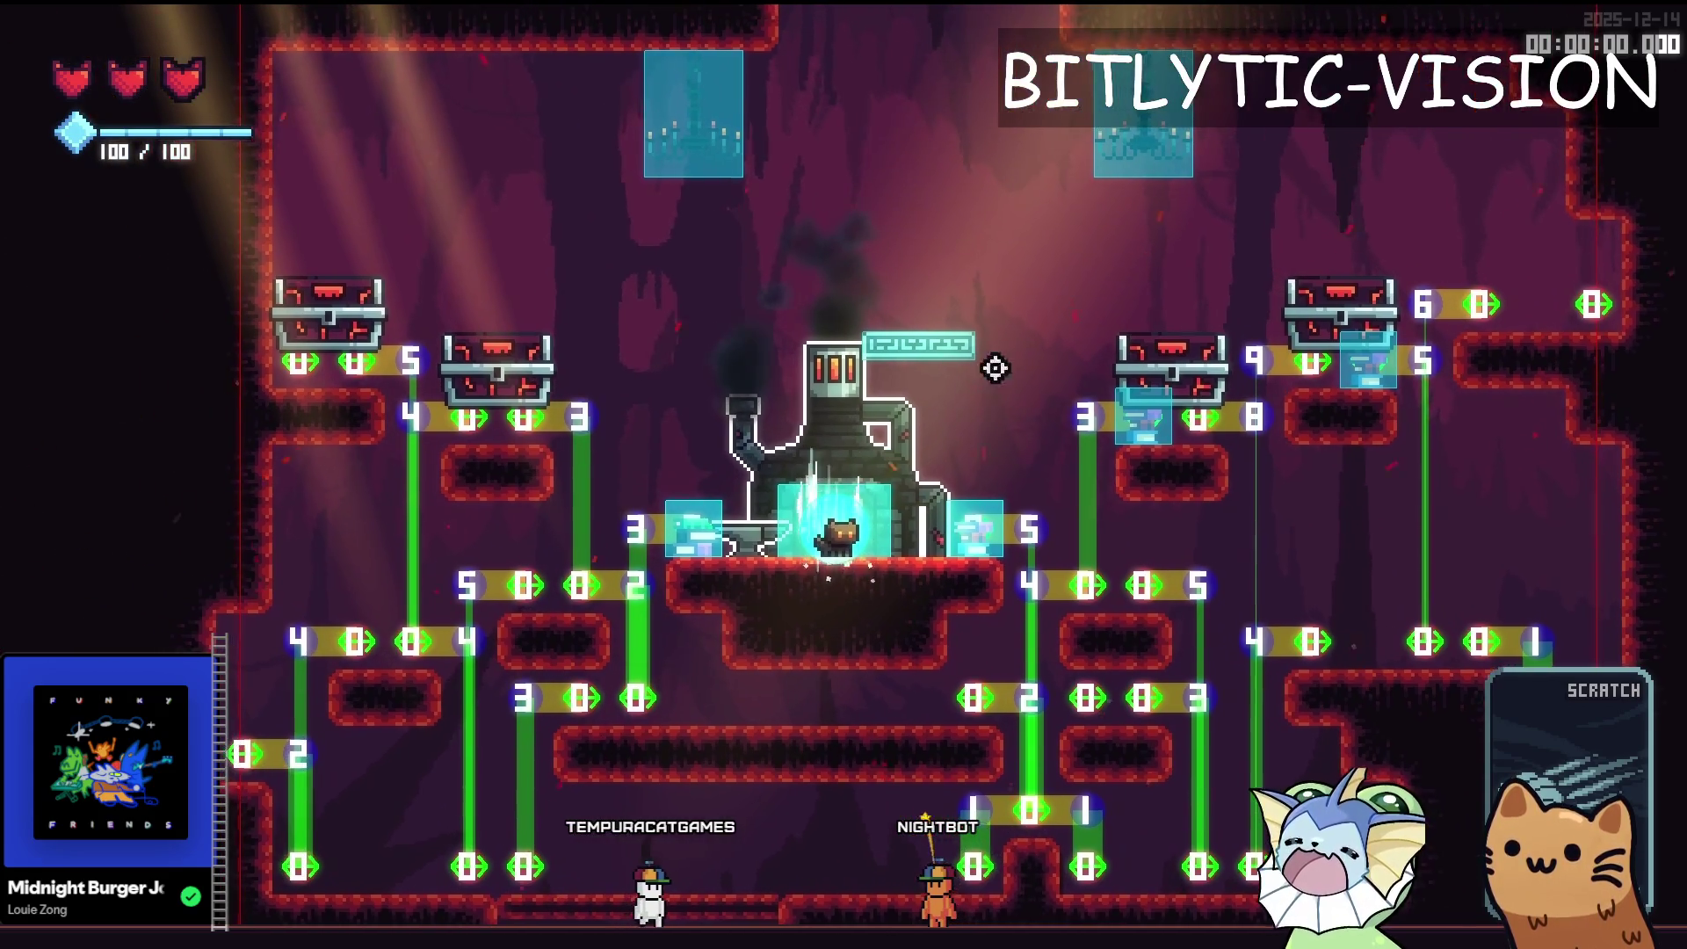
left_click(991, 366)
key("a")
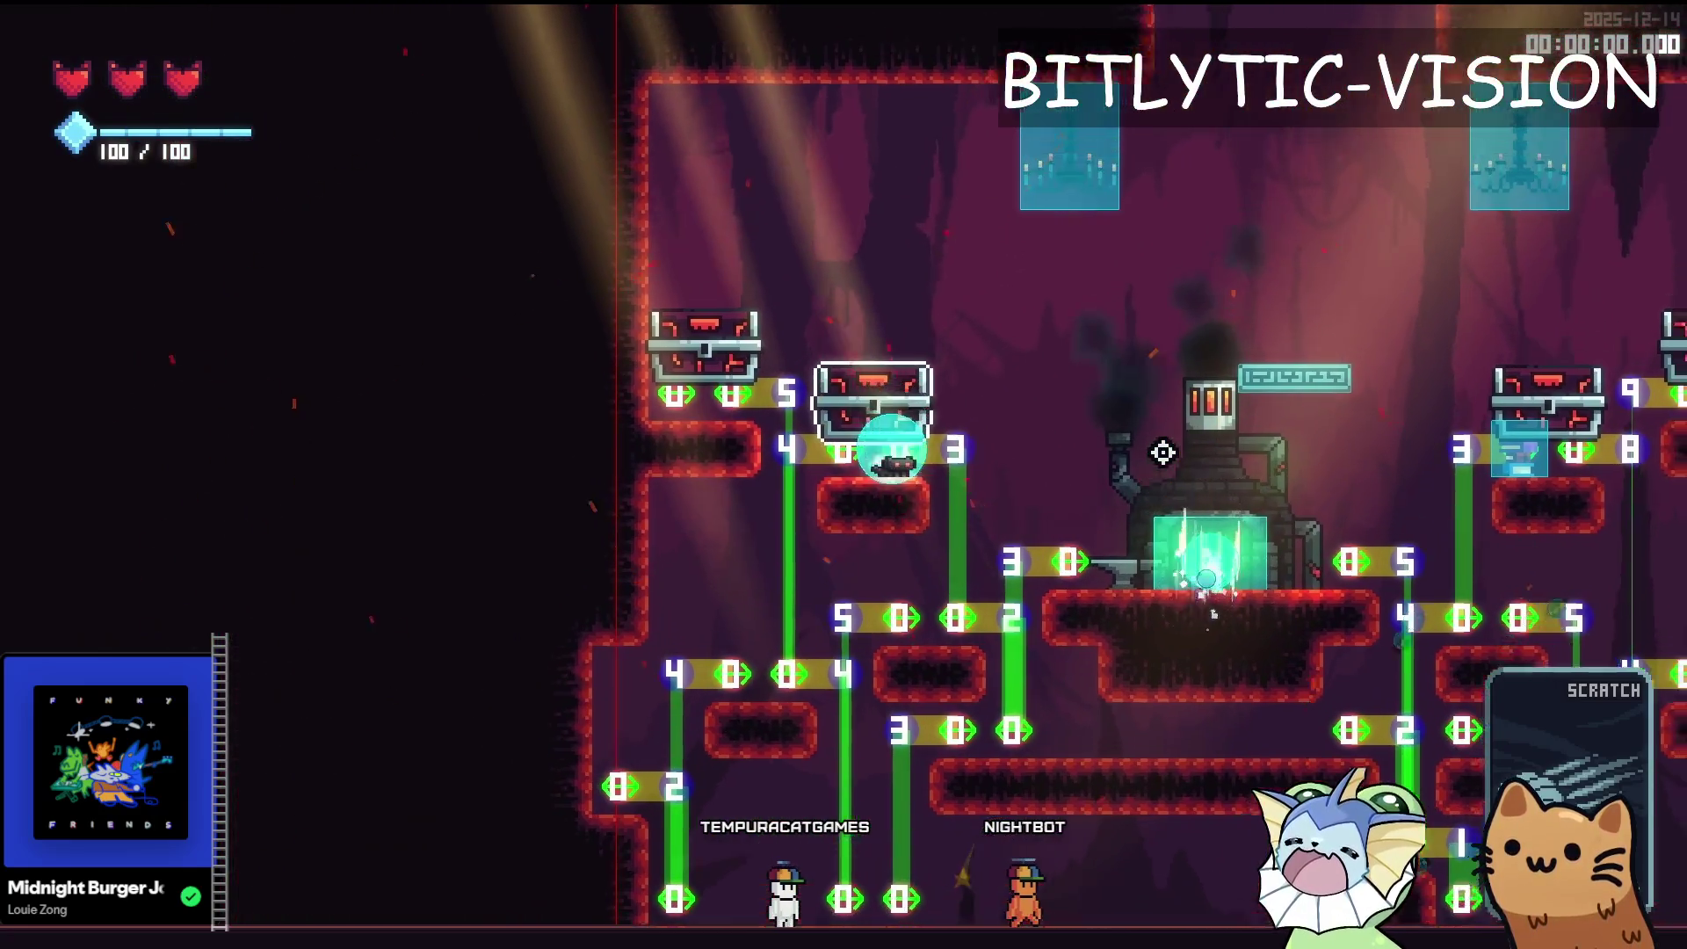
key("d")
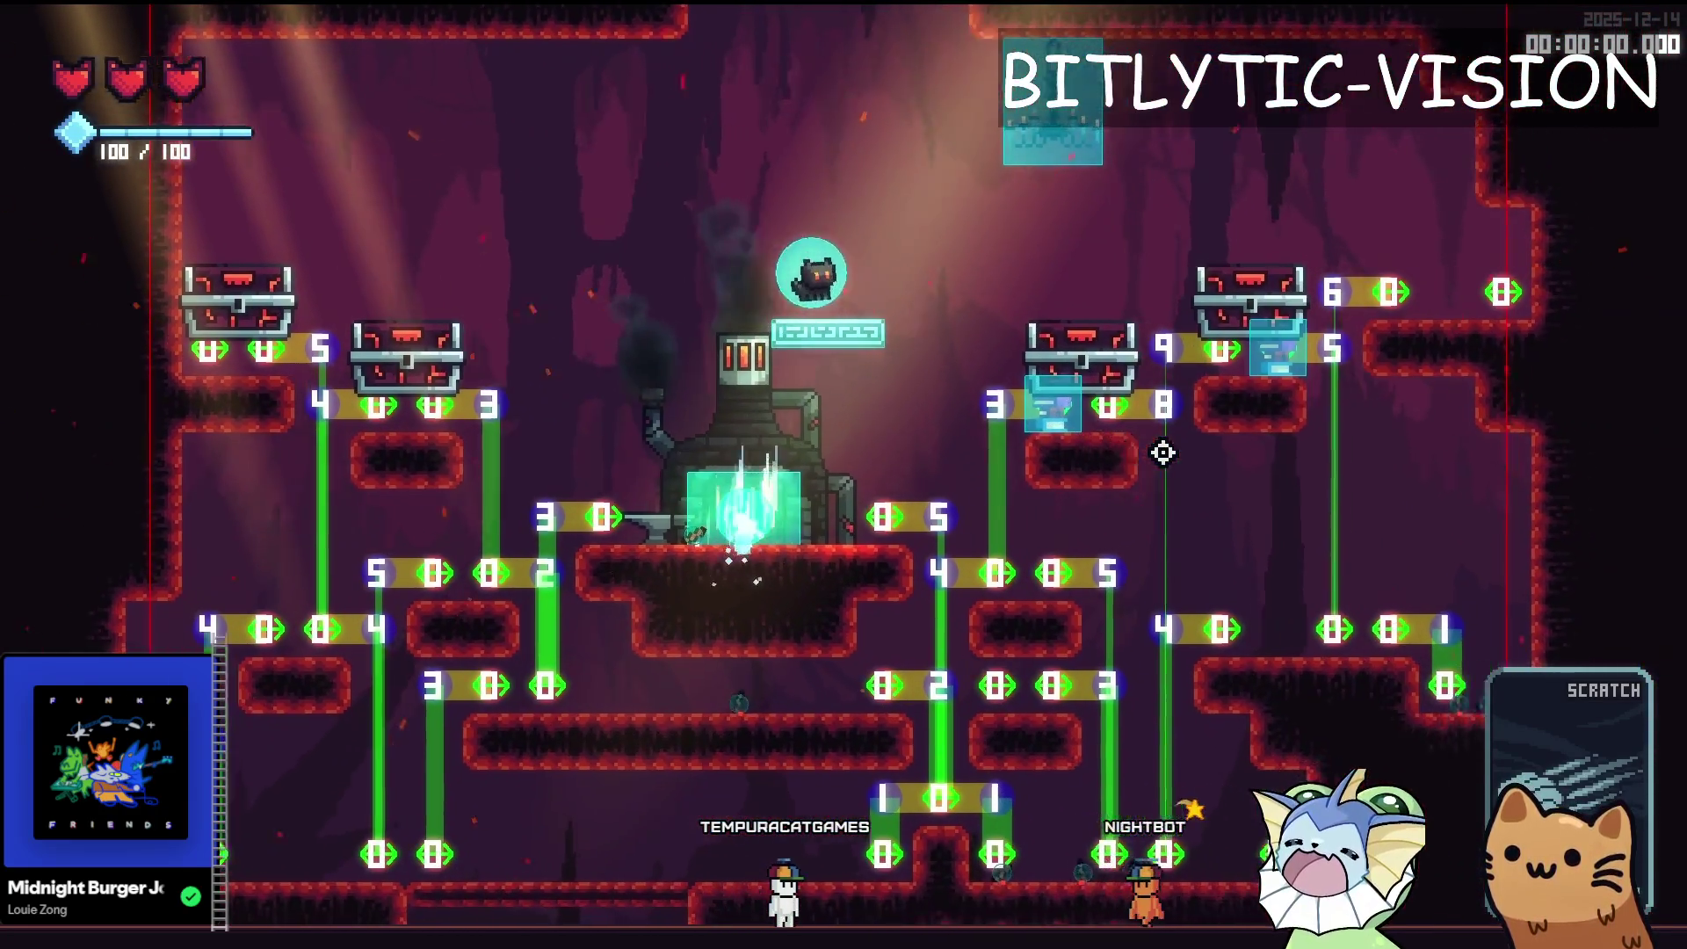
key("d")
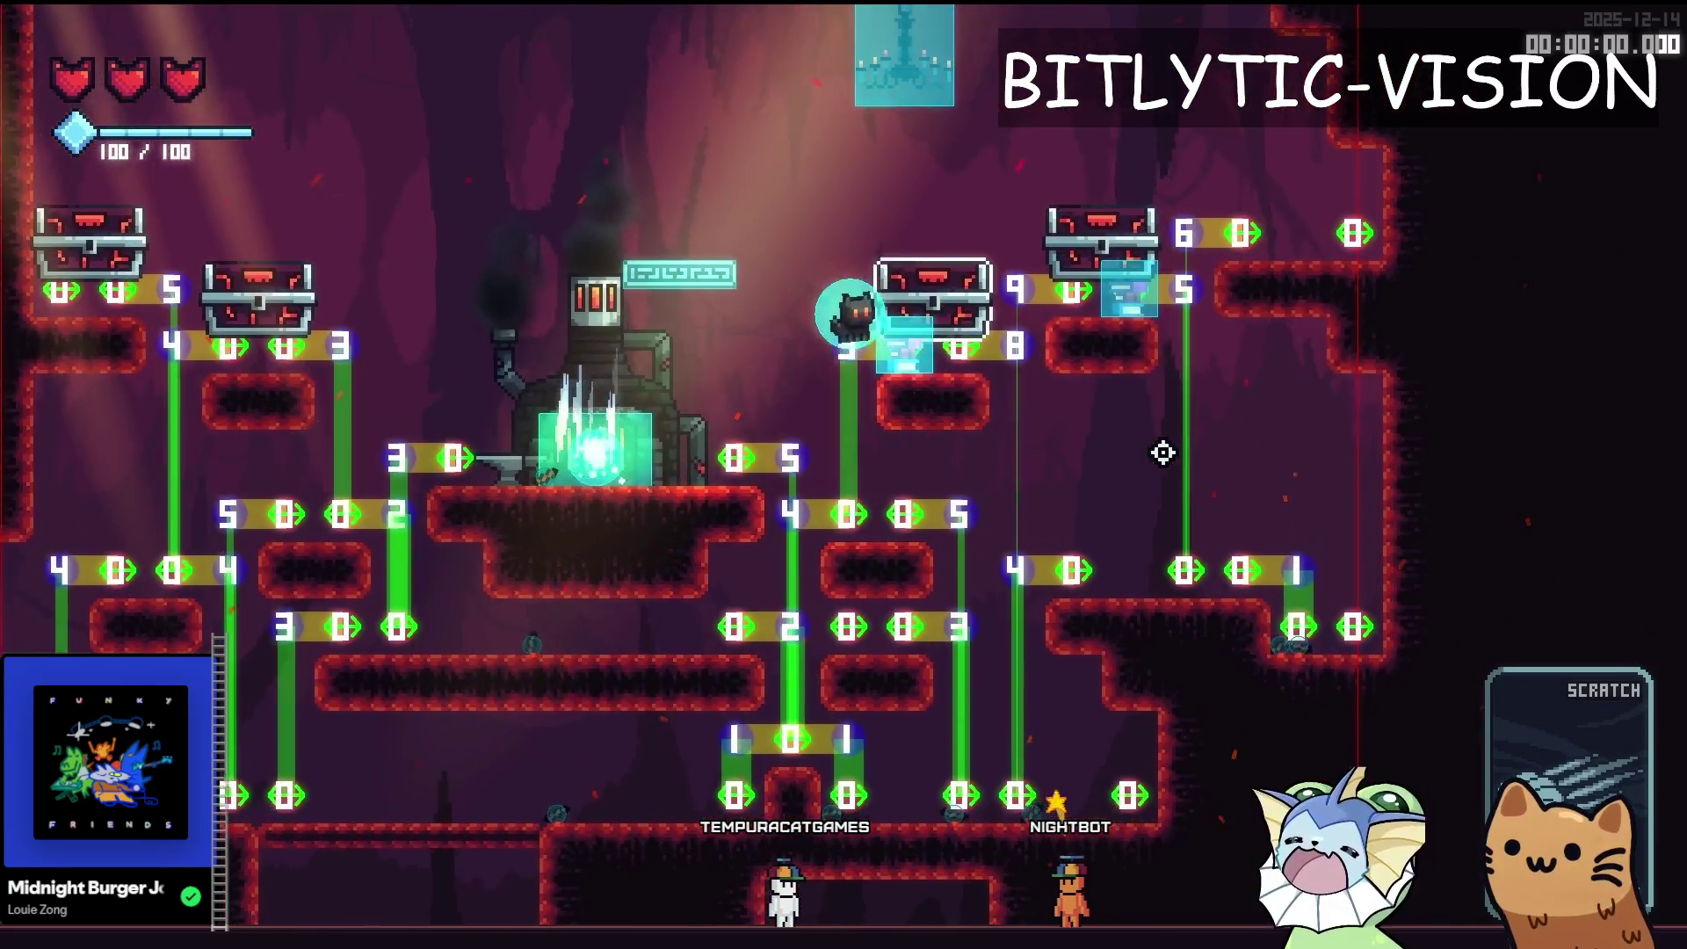
key("w")
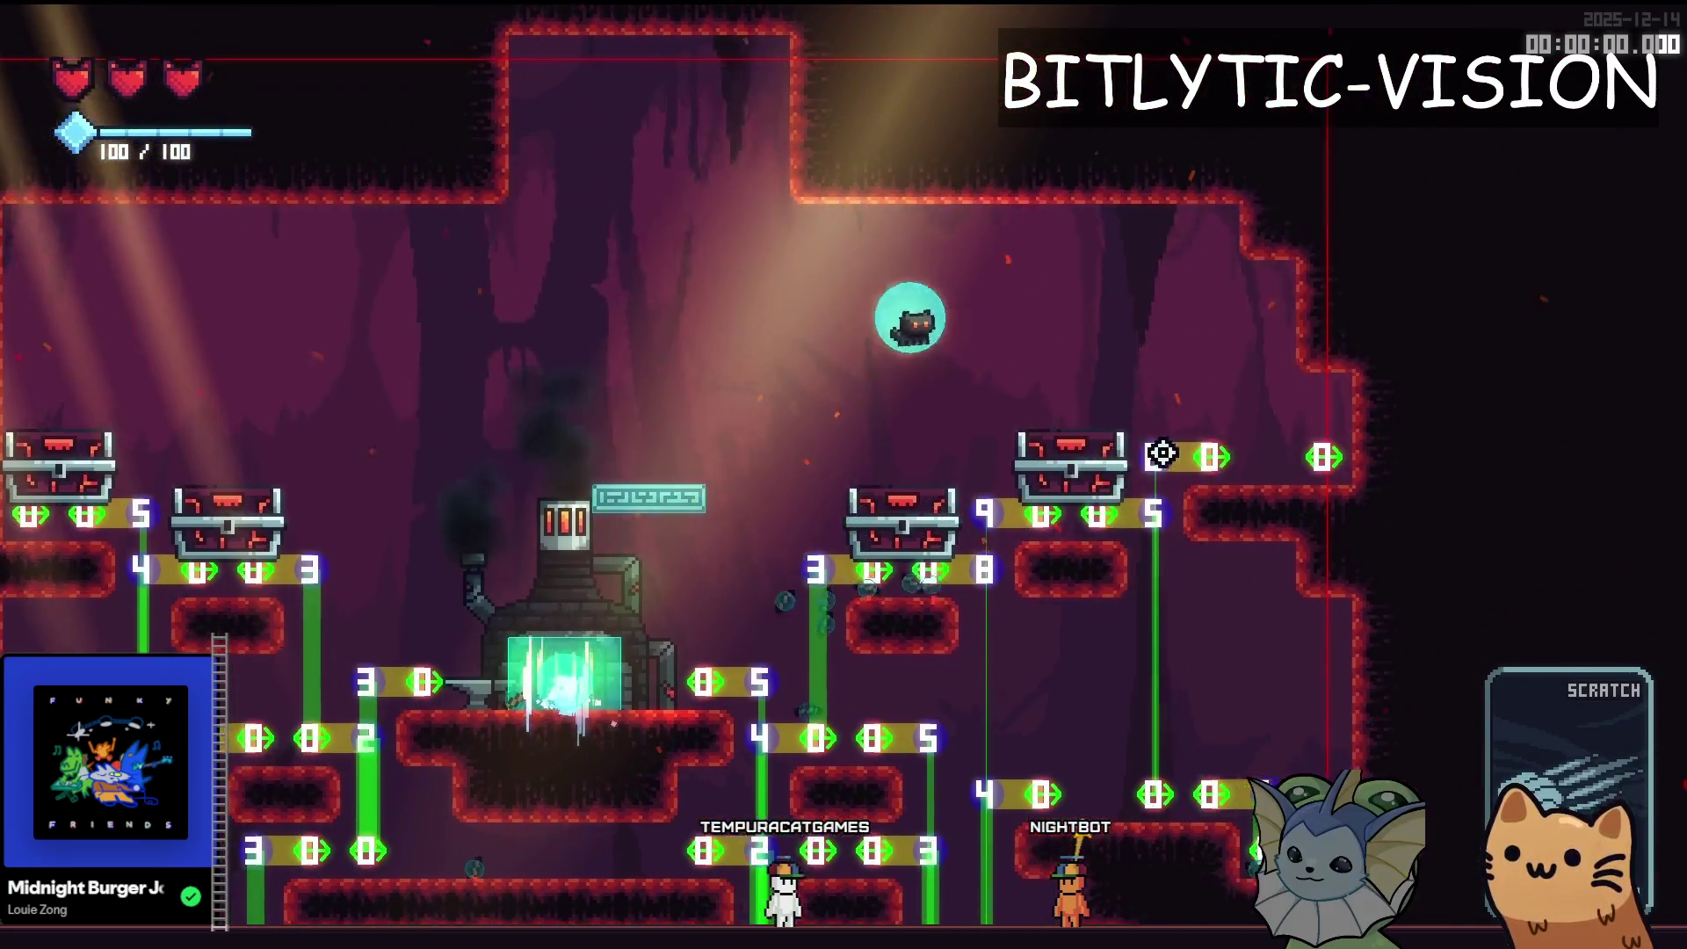
key("s")
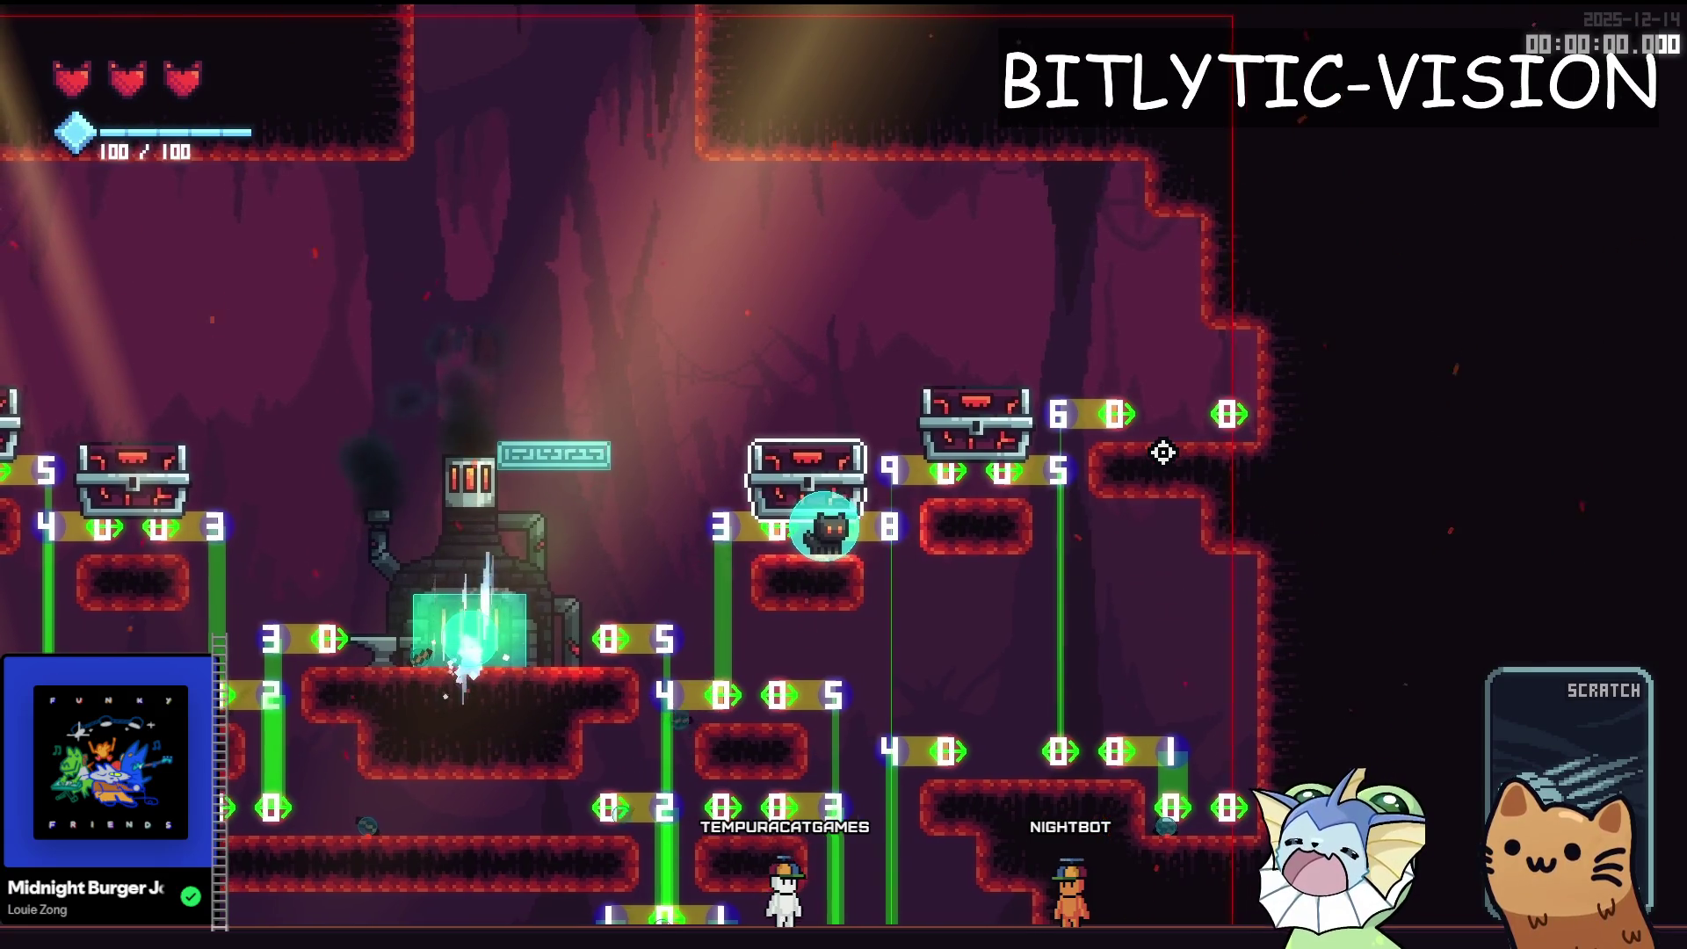
key("s")
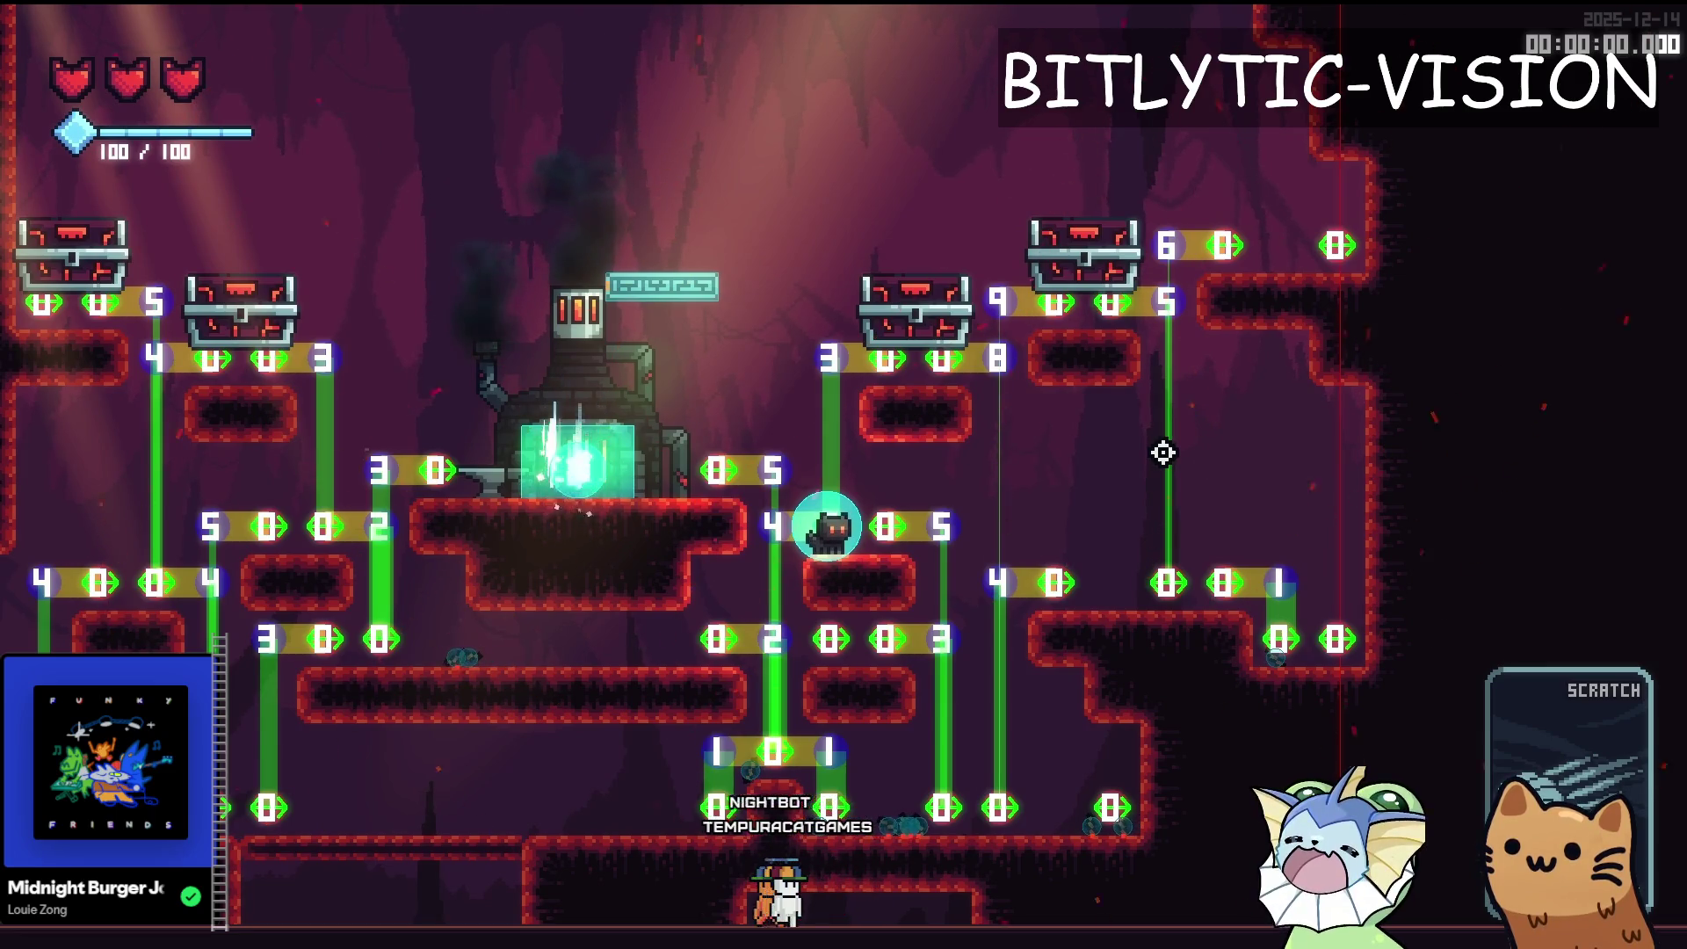
key("grave")
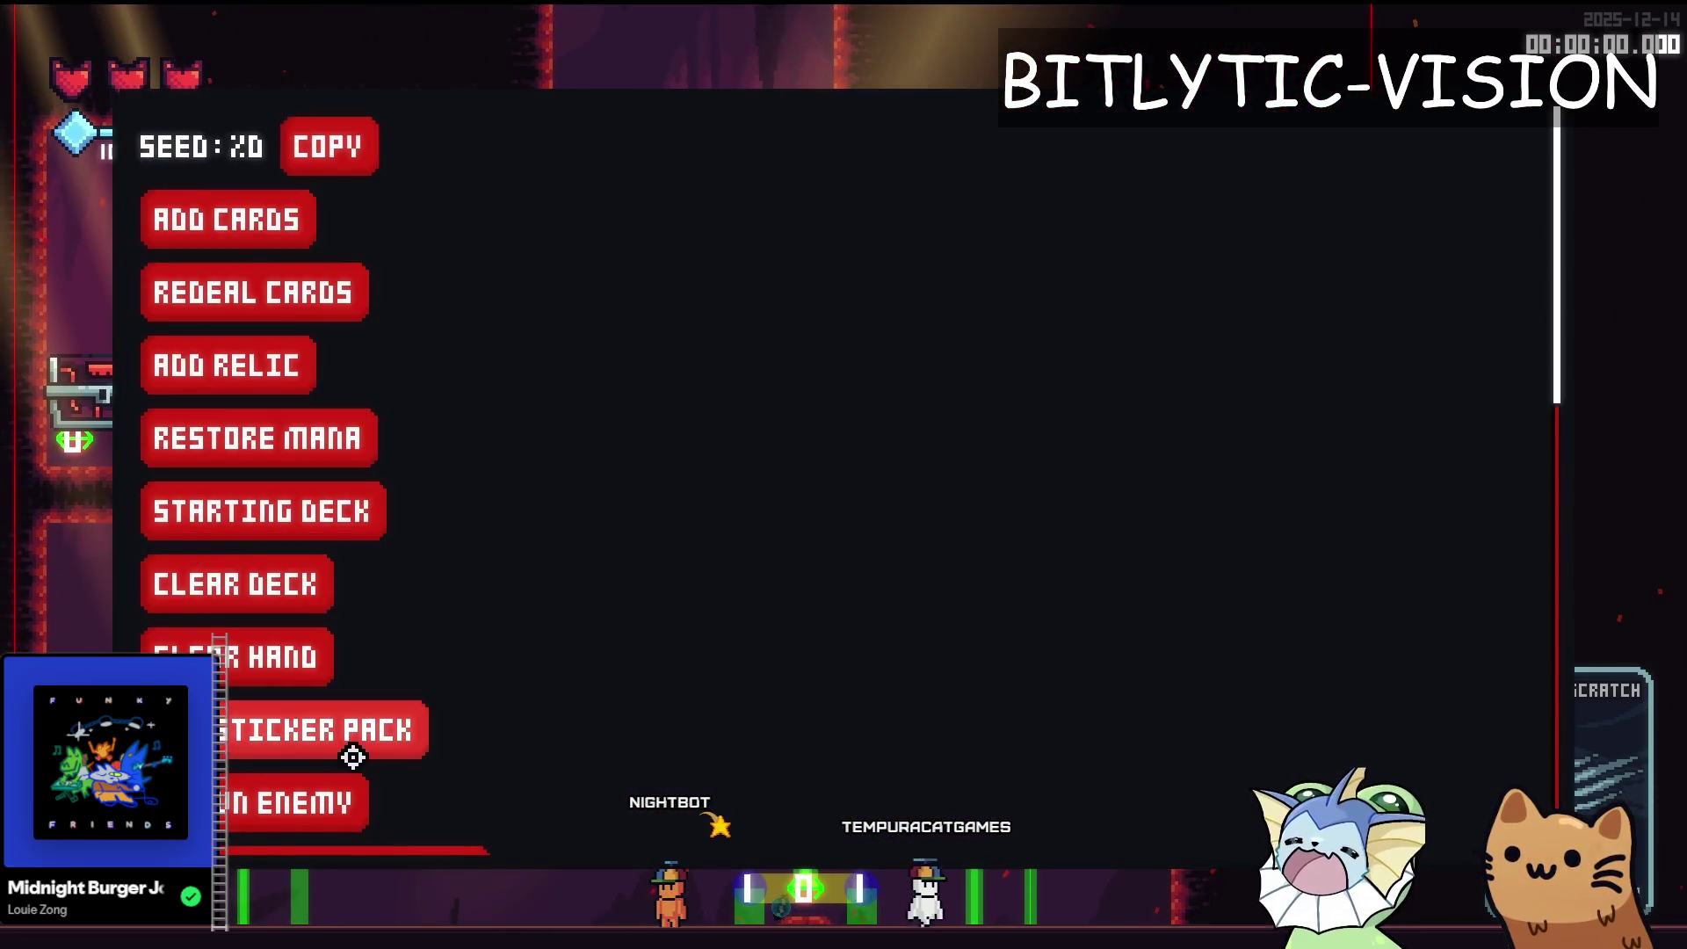
Step: Spawn fire enemies from the debug menu, then pause into the card Collection screen
left_click(363, 780)
scroll(368, 783, "down", 1)
left_click(1171, 729)
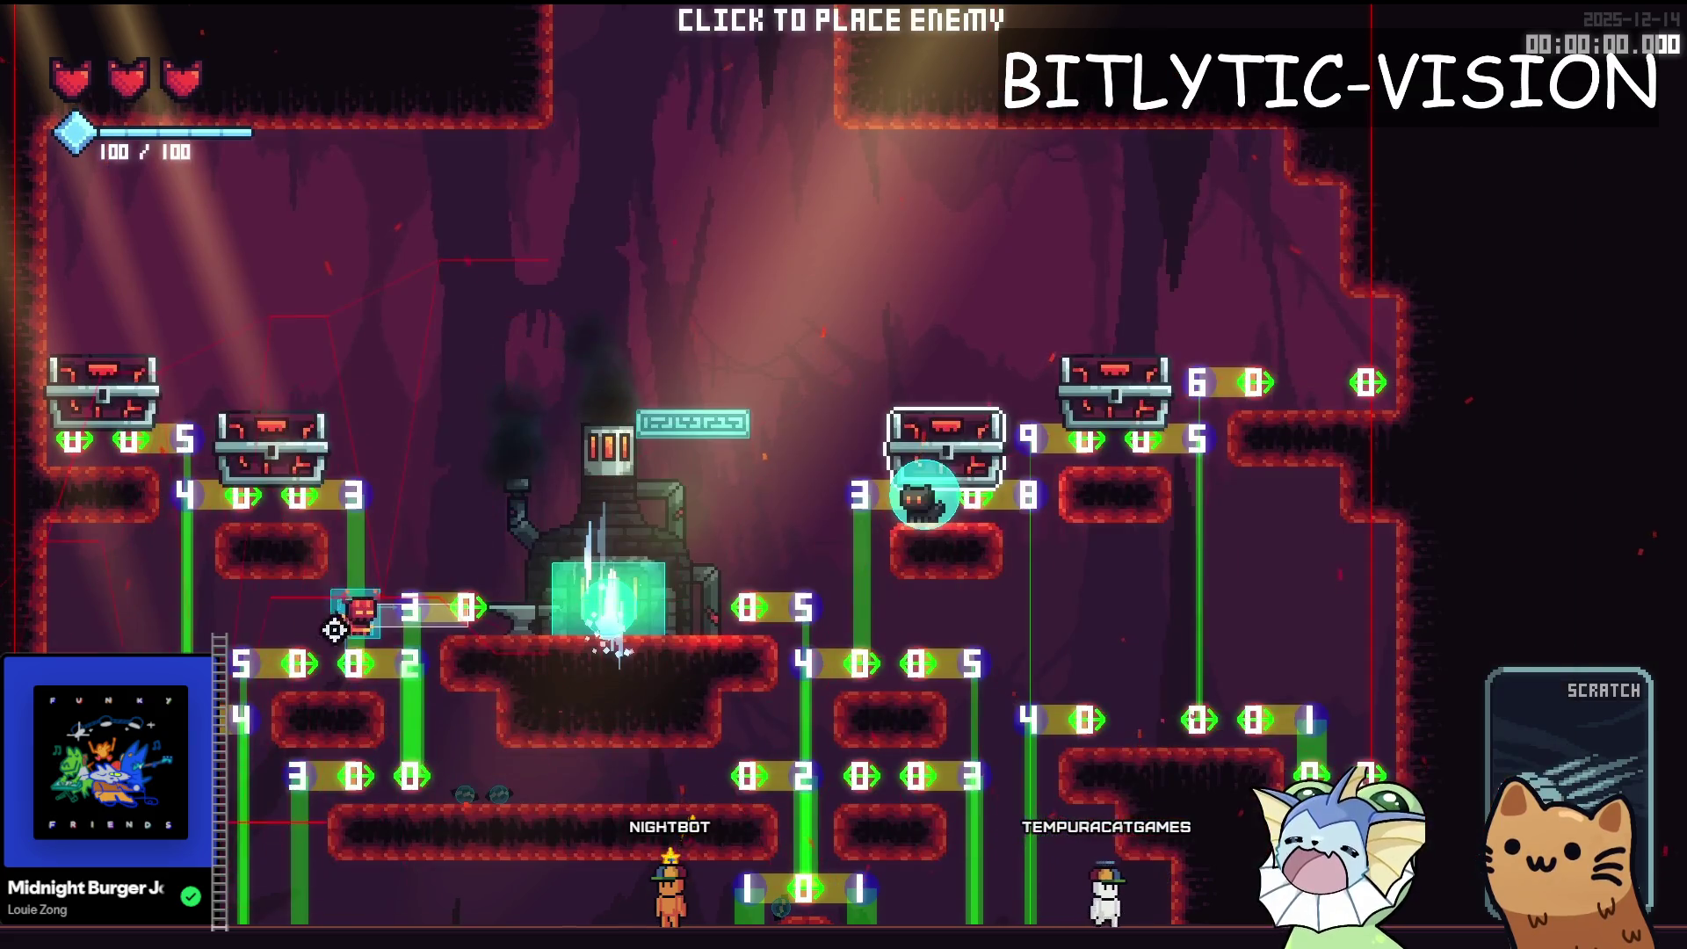
key("grave")
key("grave")
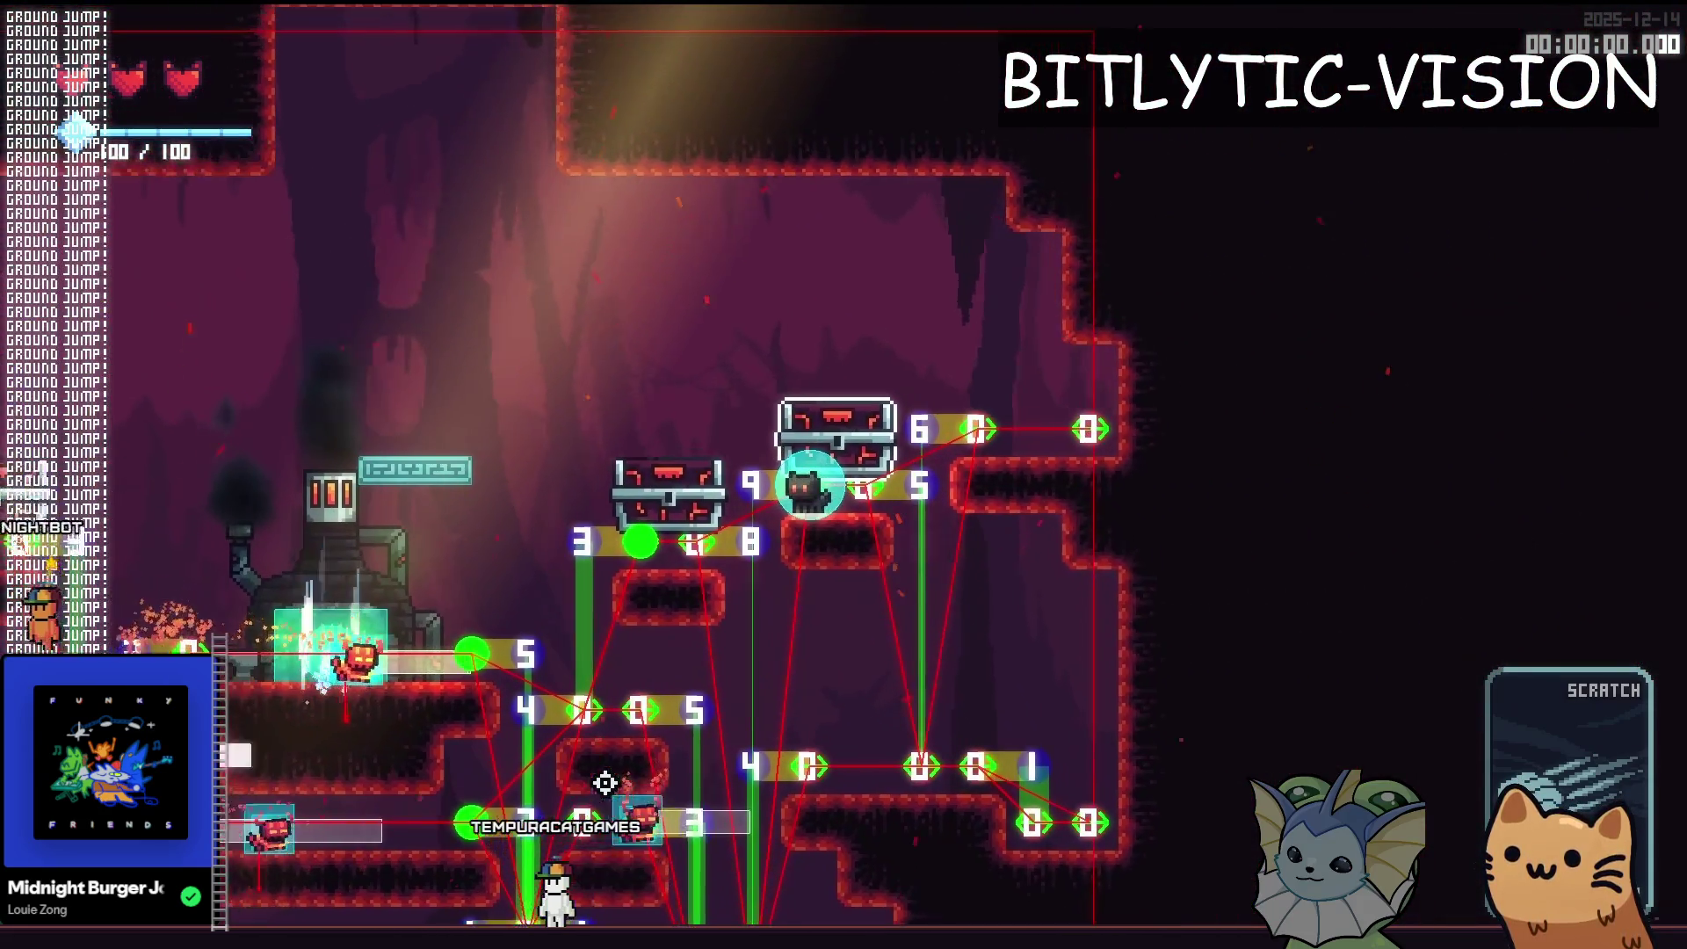
key("Escape")
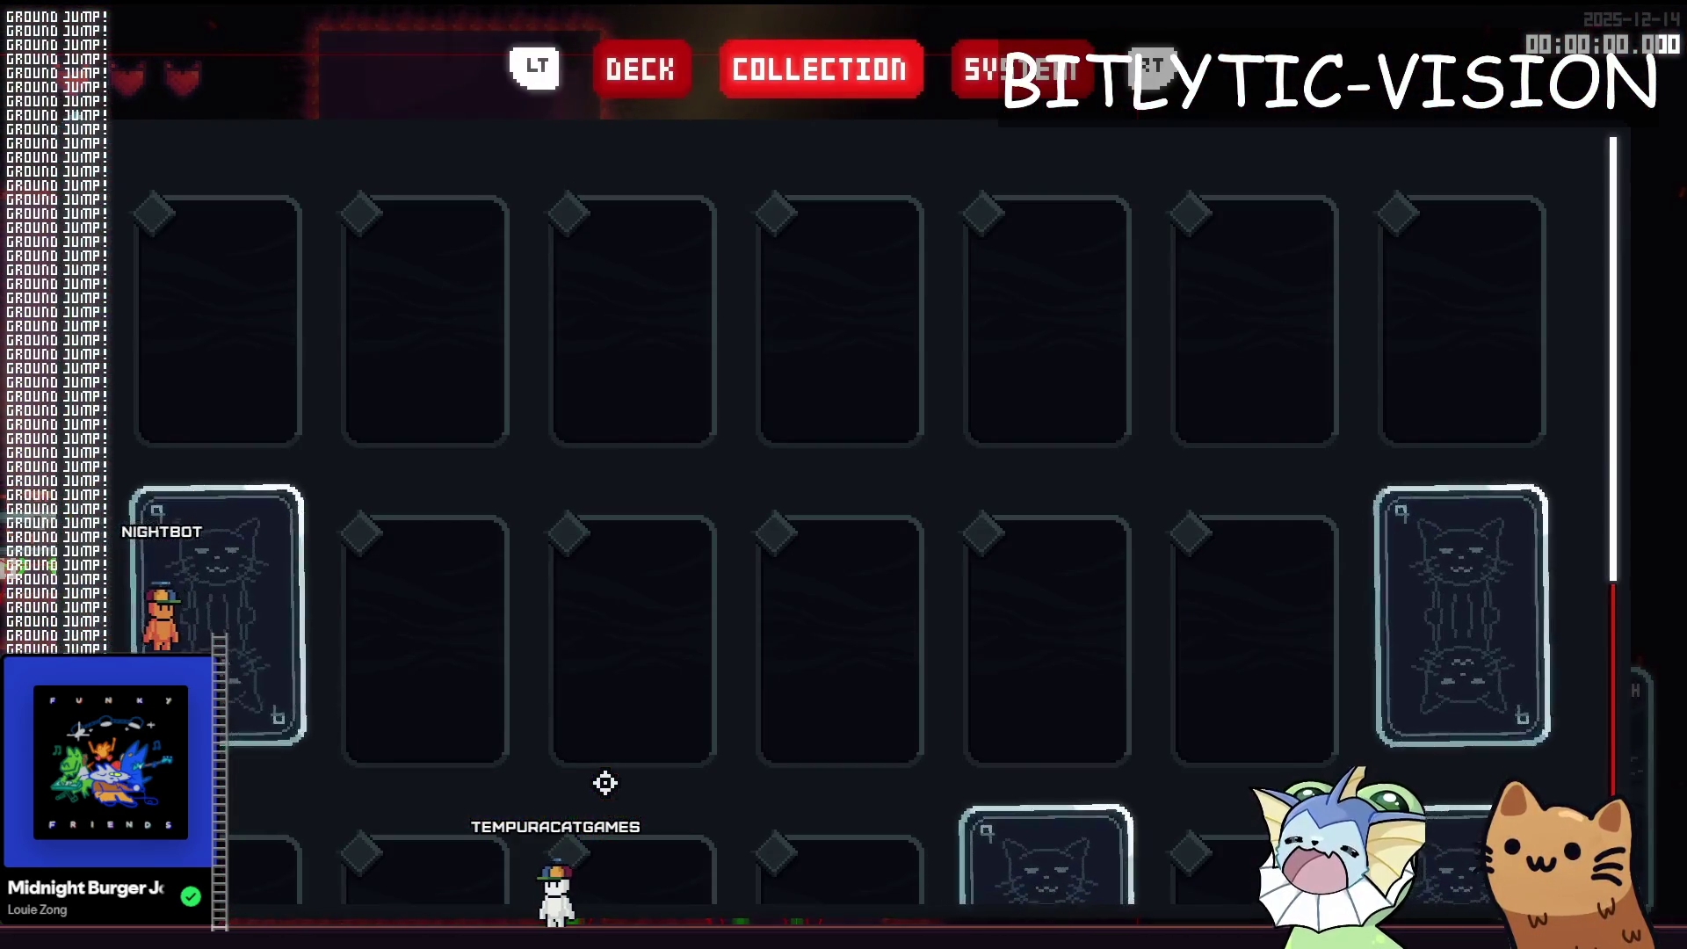
Step: Switch back to the Godot editor and quick-open tile_navigation.gd
key("alt+Tab")
key("shift+alt+o")
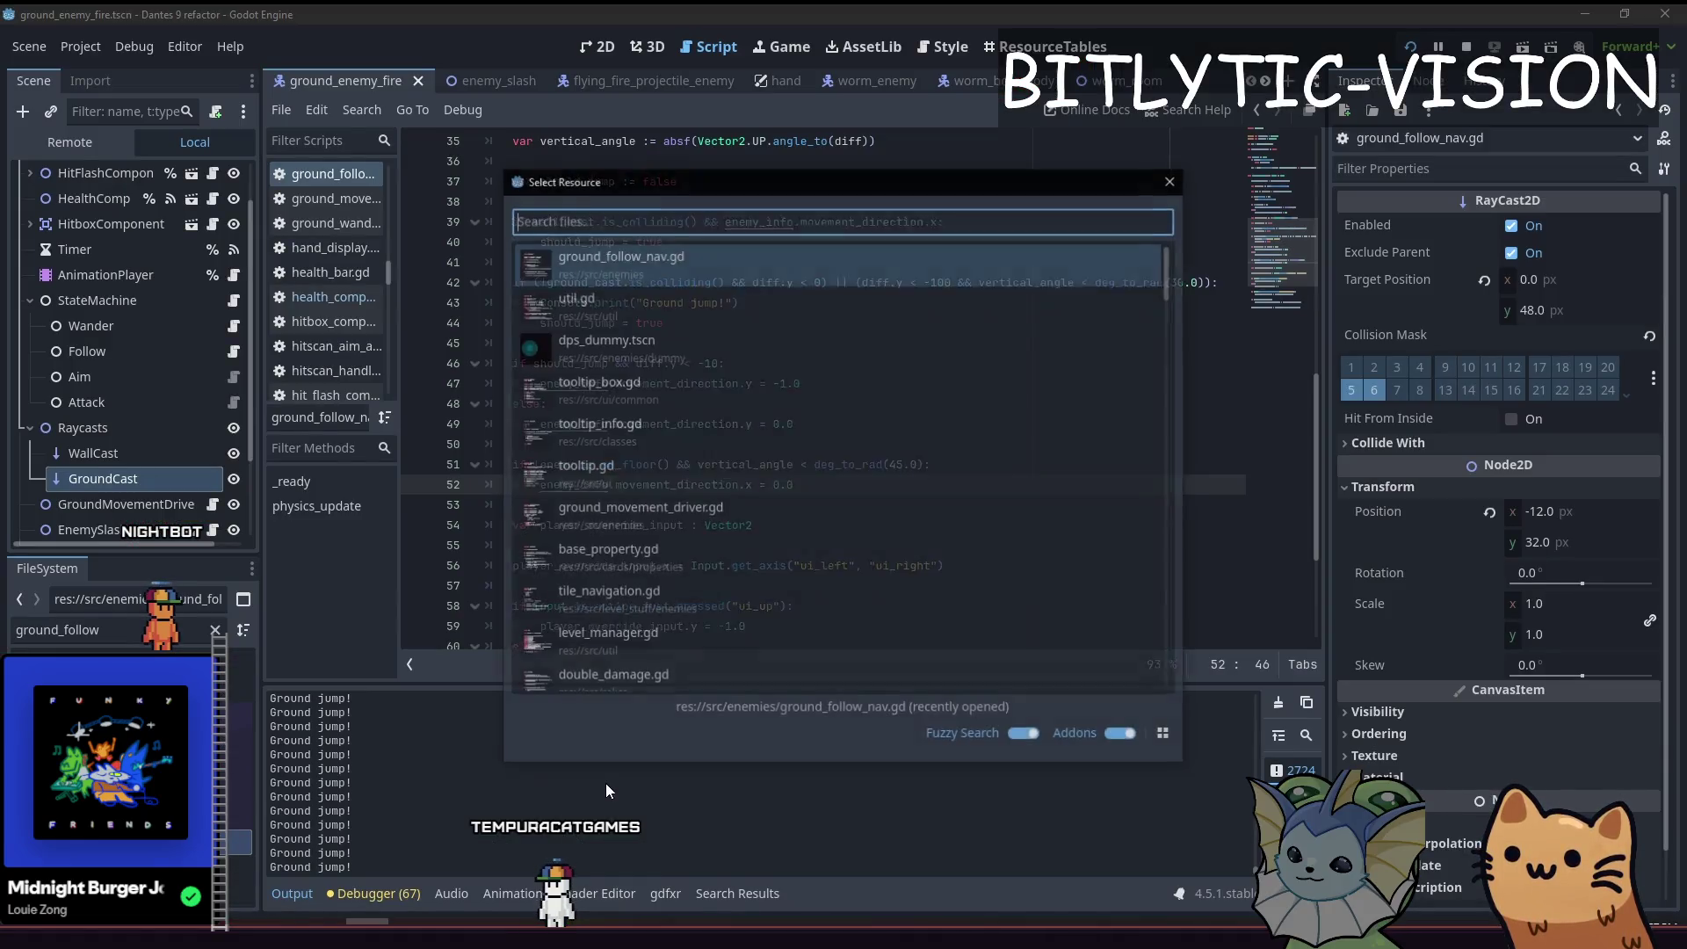
key("shift+alt+o")
type("tile_navig")
key("Return")
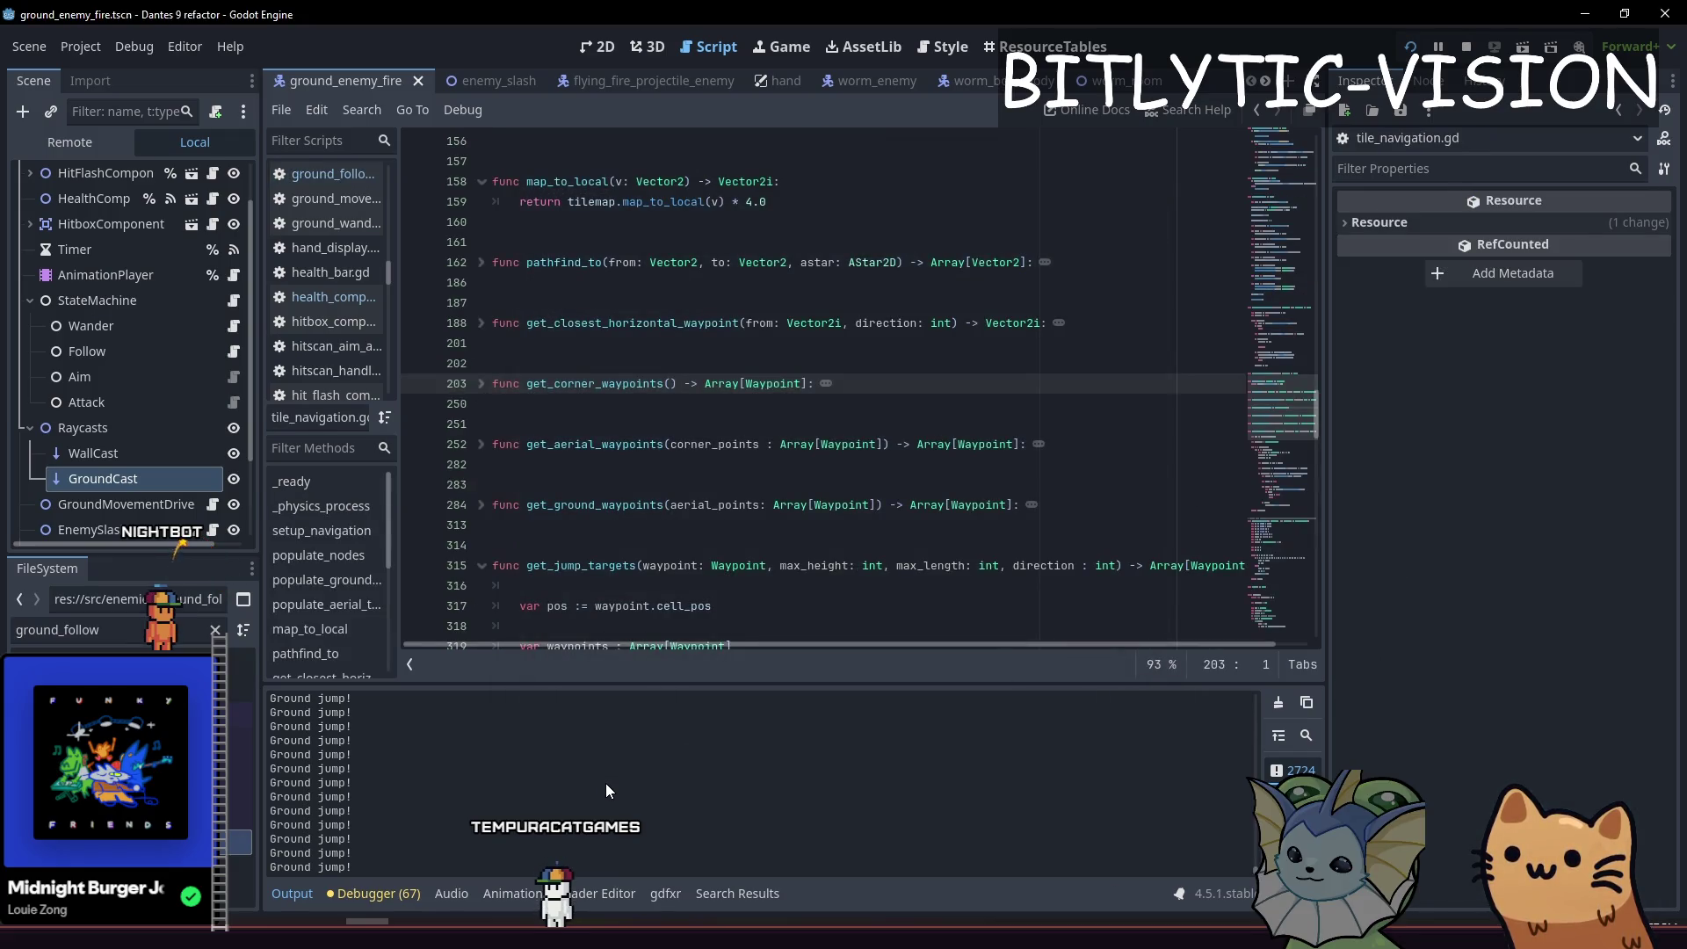
Step: Add blank lines below the waypoint append in get_jump_targets and review the loop body
key("Down")
key("Down")
key("Down")
key("Down")
key("Down")
key("Down")
key("Up")
key("Up")
key("Up")
key("End")
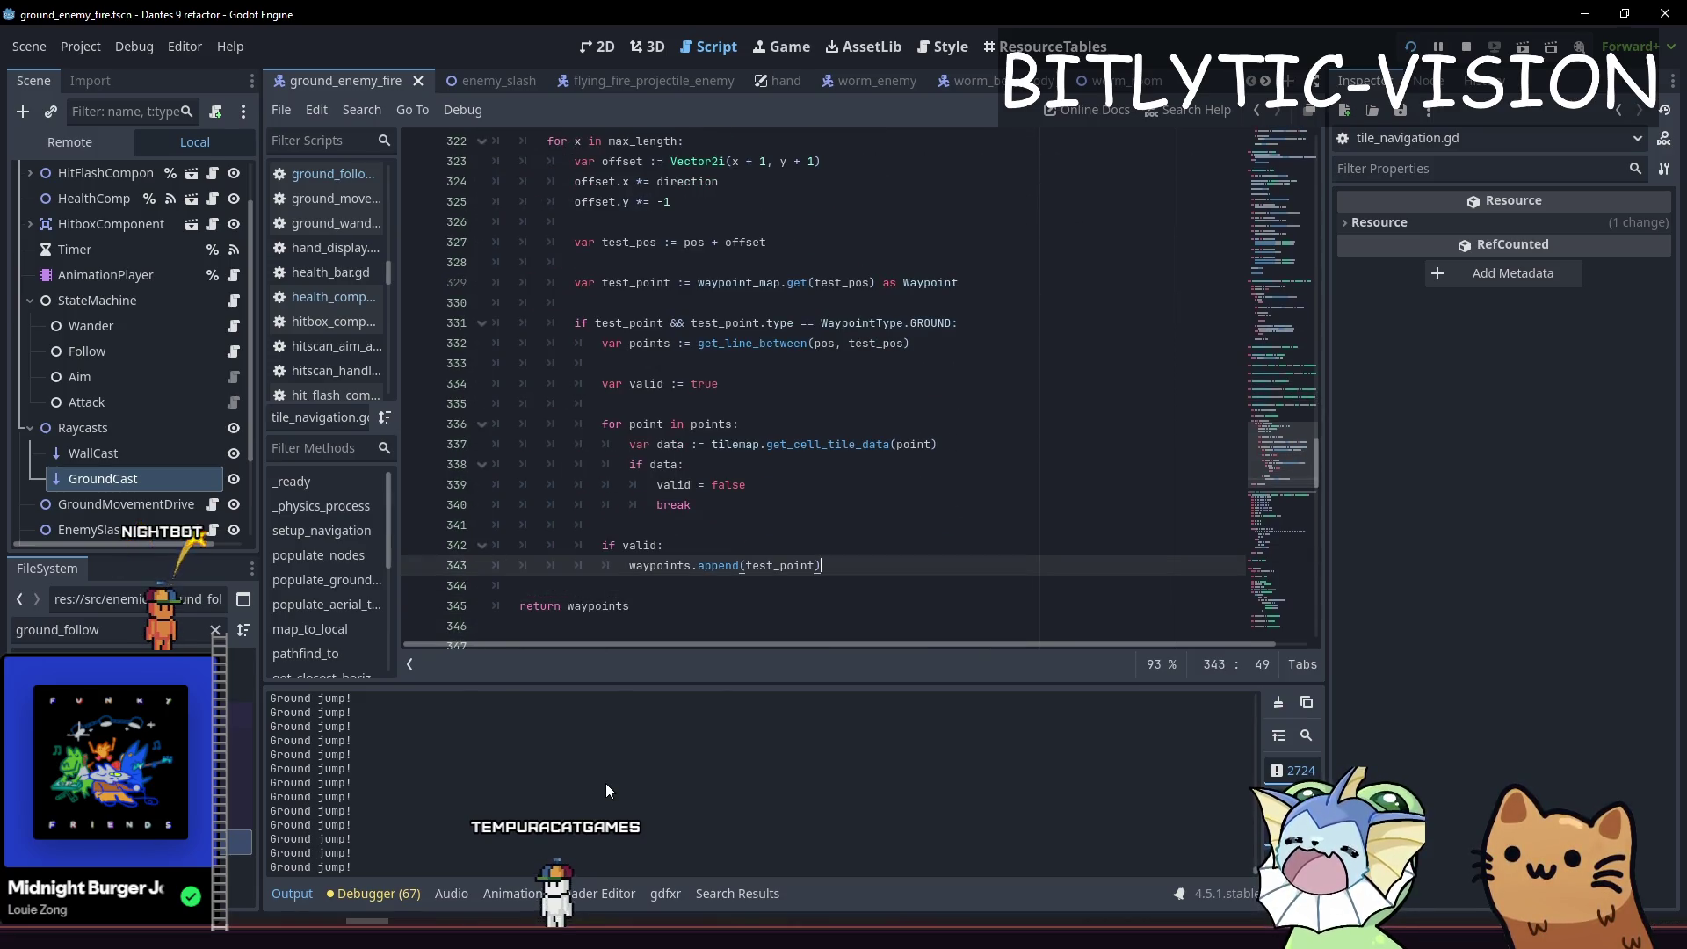
key("Down")
key("Return")
key("Return")
key("Up")
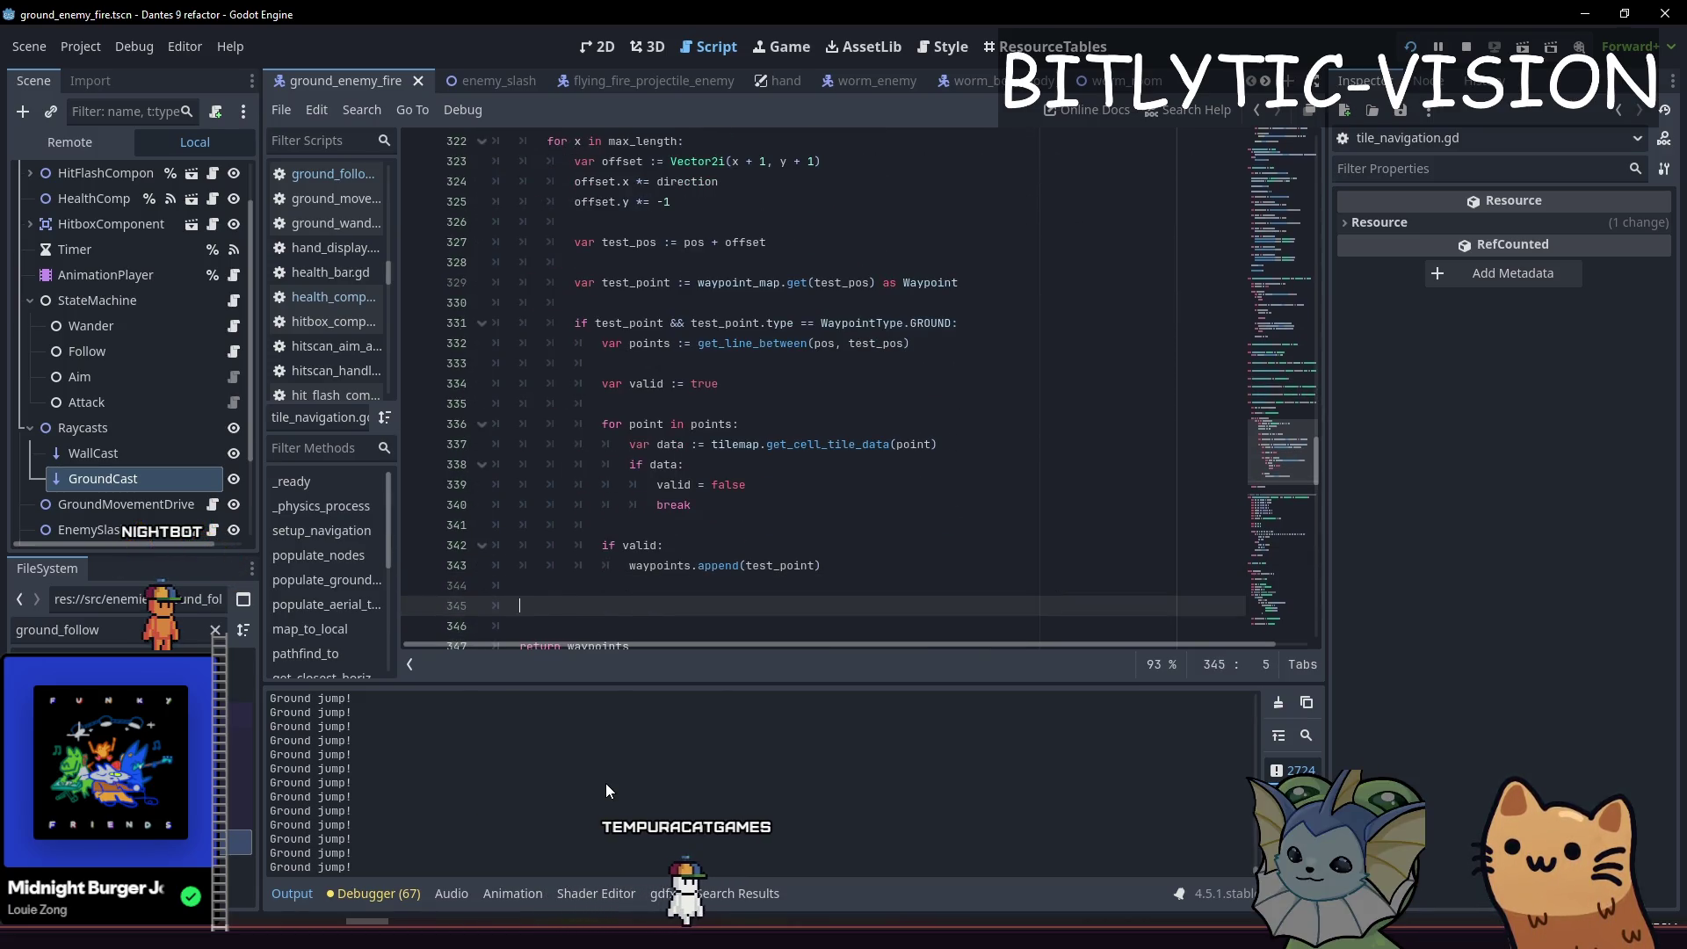
key("Up")
key("Up")
key("Up")
key("Down")
key("Down")
key("Down")
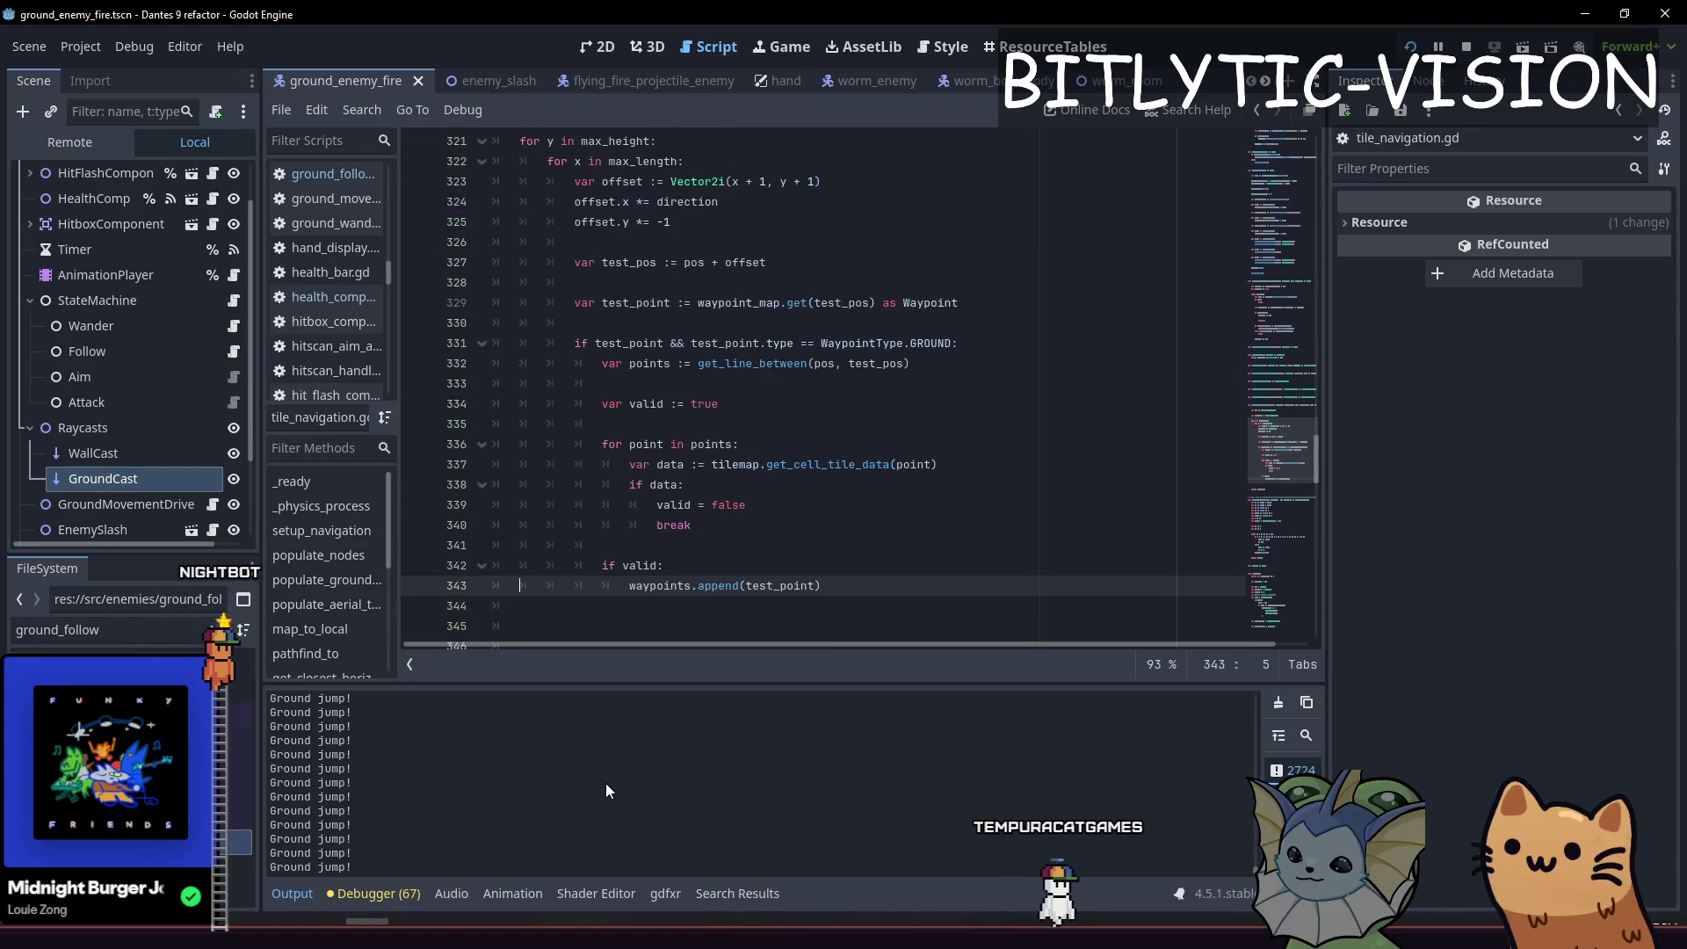
key("End")
key("shift+Up")
key("shift+Up")
key("shift+Up")
key("shift+Home")
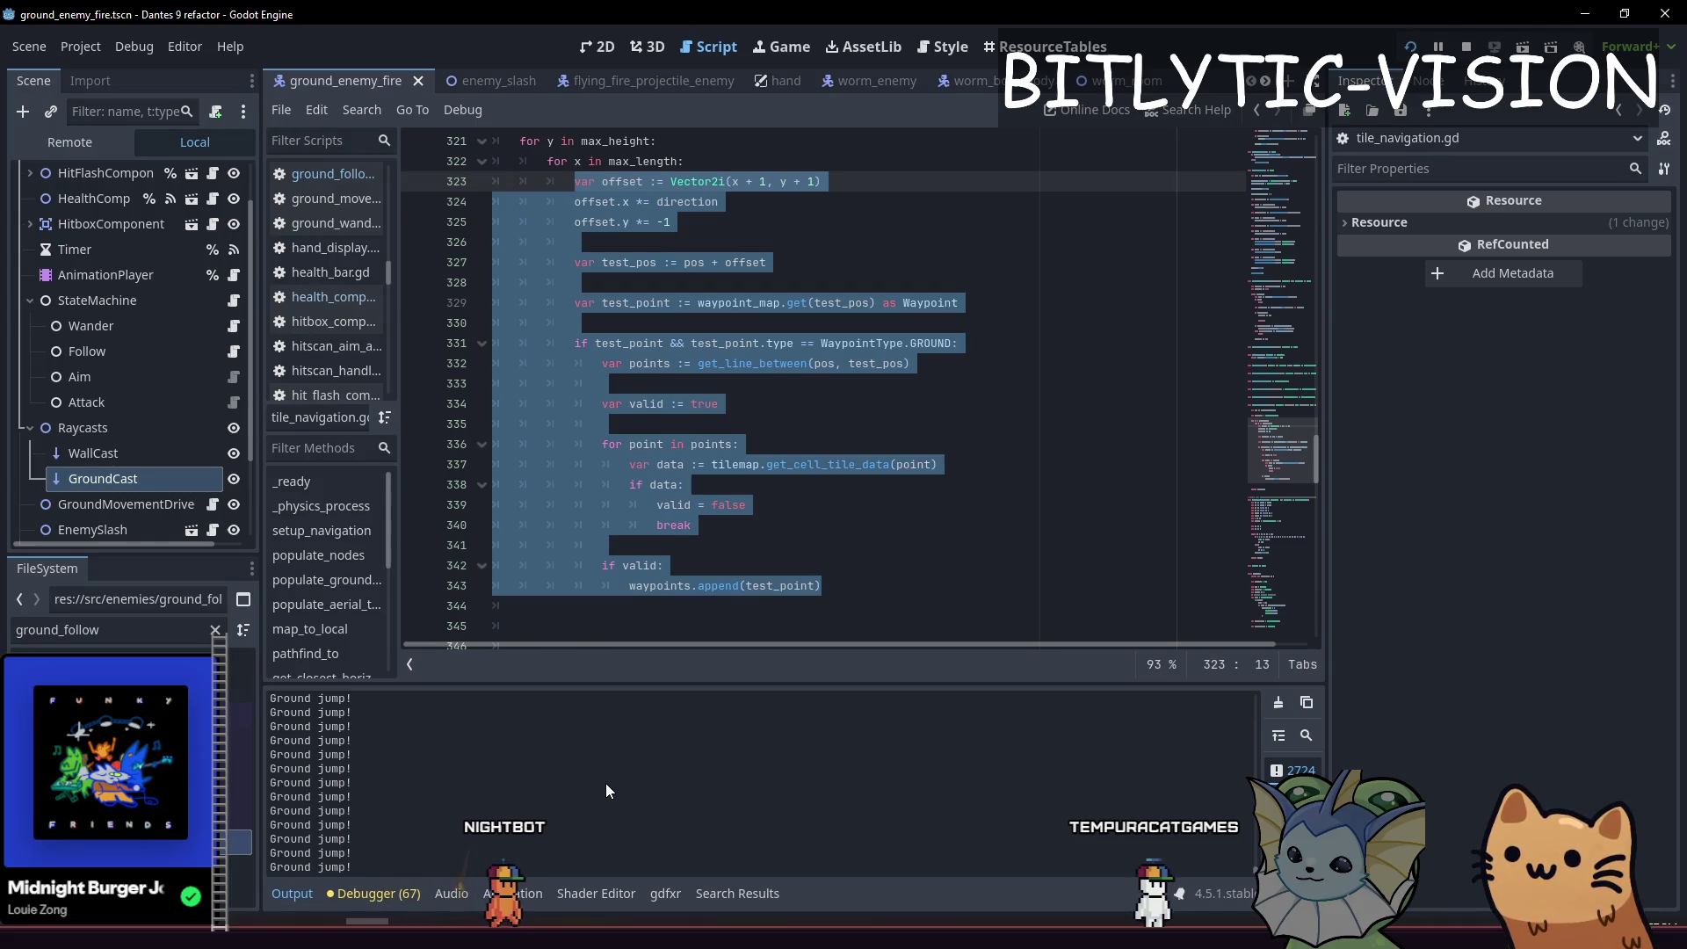
key("Down")
key("Down")
key("Down")
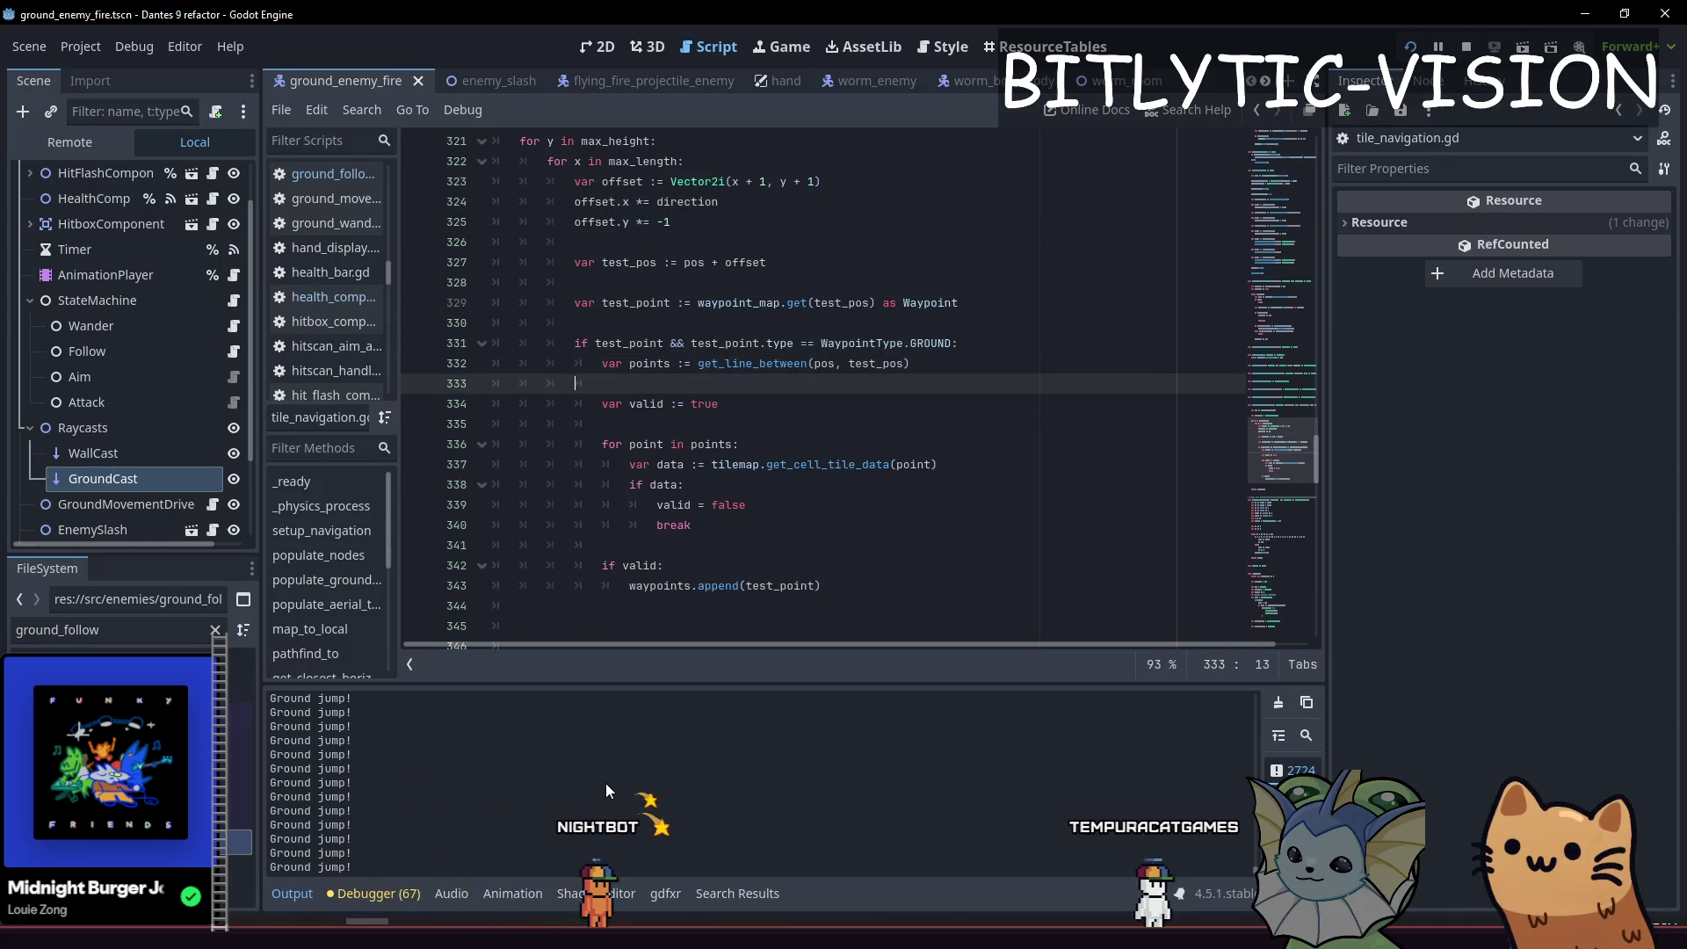
Step: Remove the ground-waypoint check block and begin 'func is_valid_jump_spot() -> void:' below
key("Down")
key("Down")
key("Down")
key("End")
key("shift+Up")
key("shift+Up")
key("shift+Up")
key("shift+Up")
key("shift+Up")
key("shift+Up")
key("shift+Home")
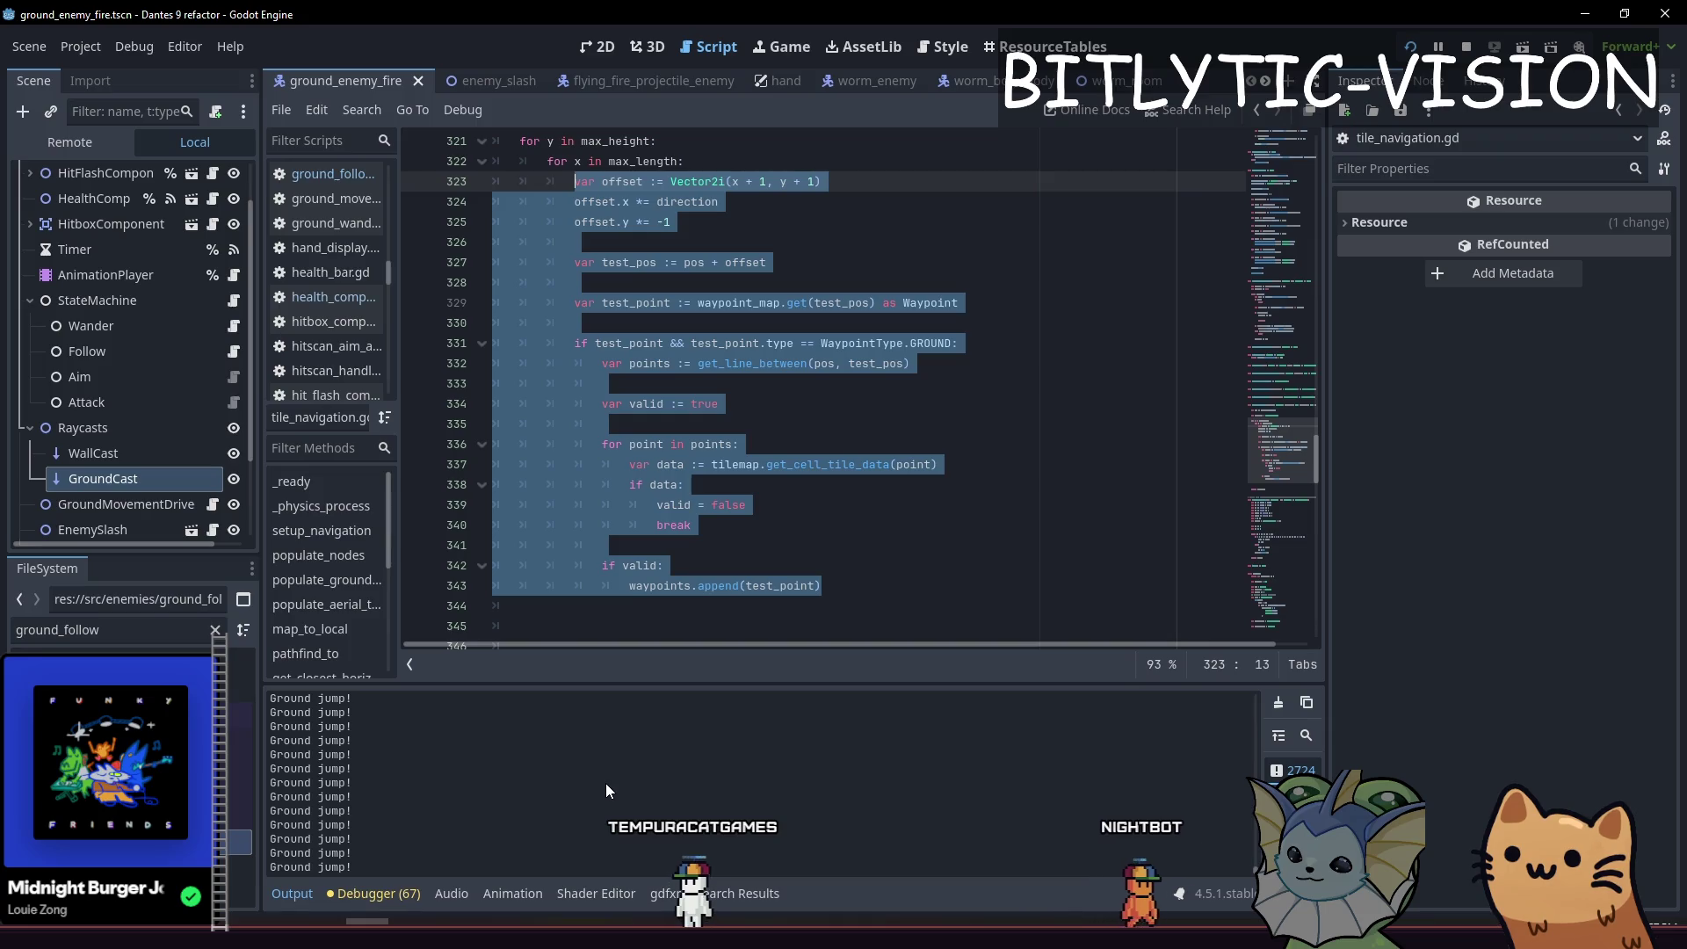
key("shift+Down")
key("shift+Down")
key("shift+Down")
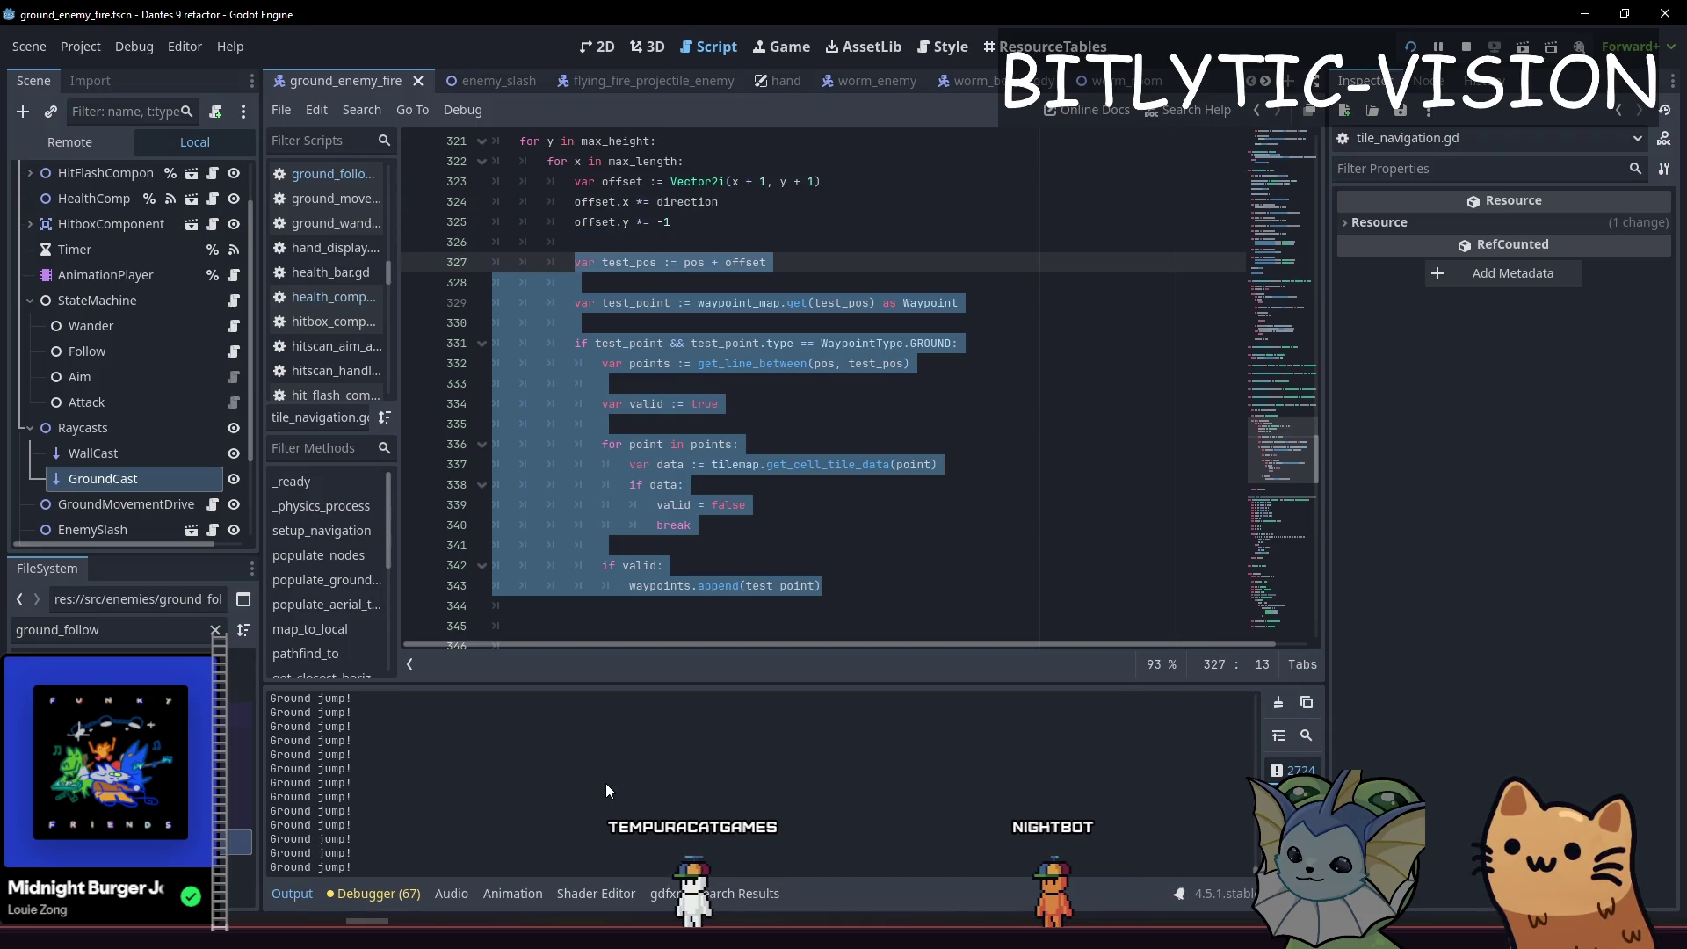
key("shift+Down")
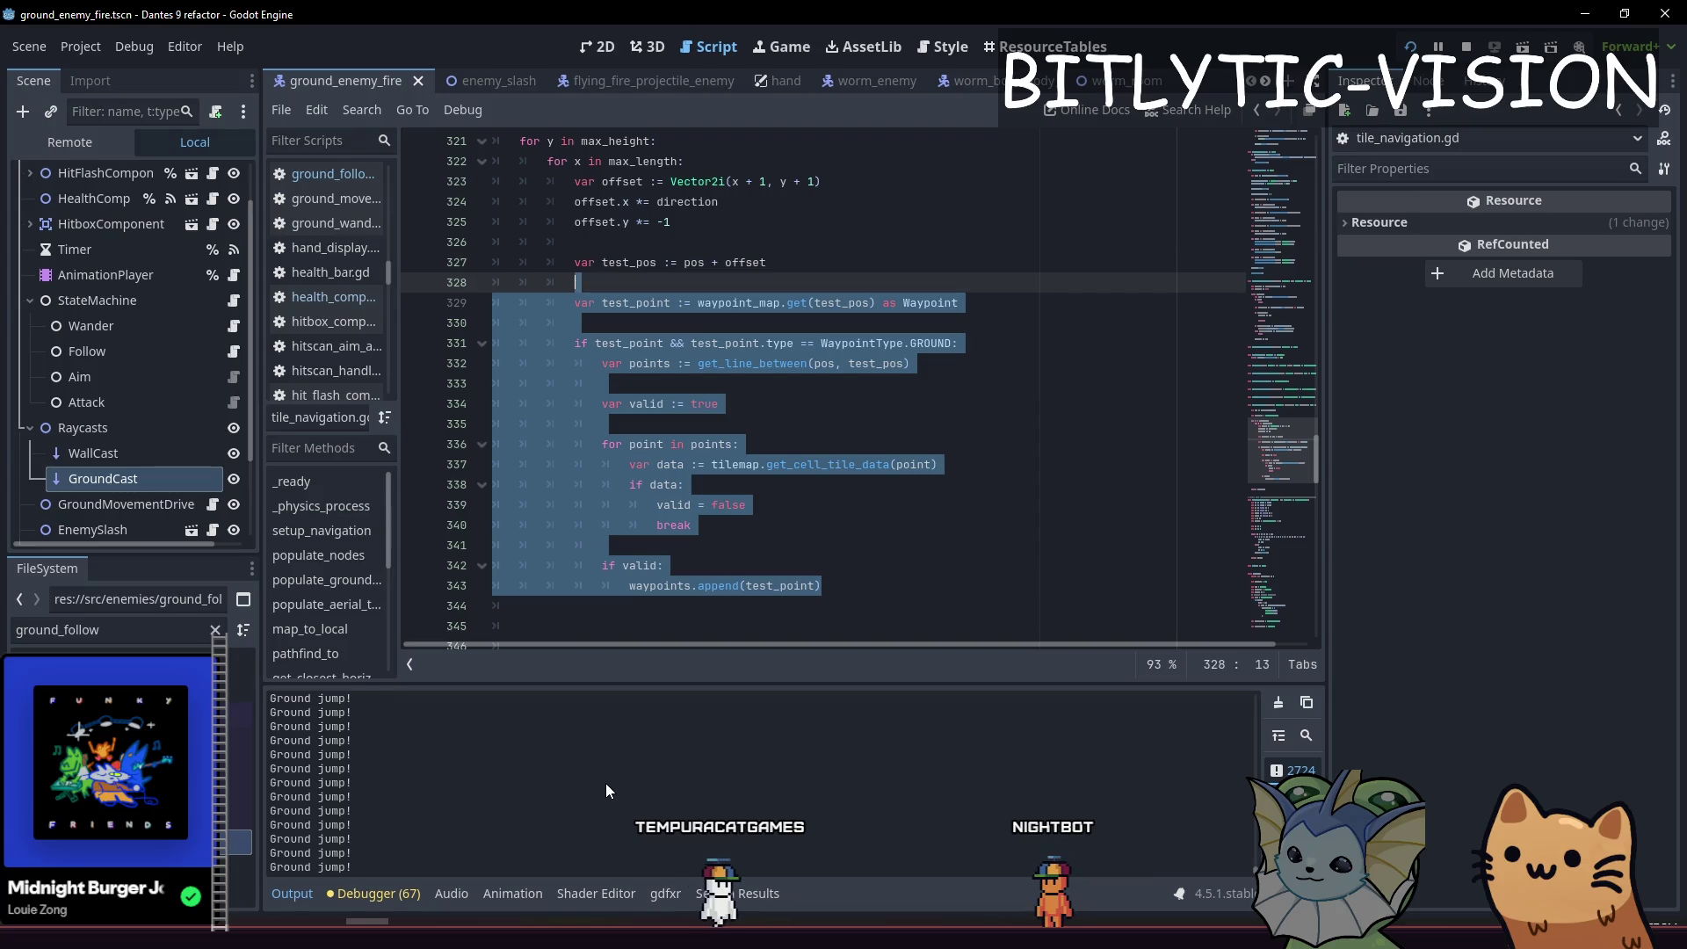
key("shift+Down")
key("shift+Down")
key("shift+Down")
key("ctrl+c")
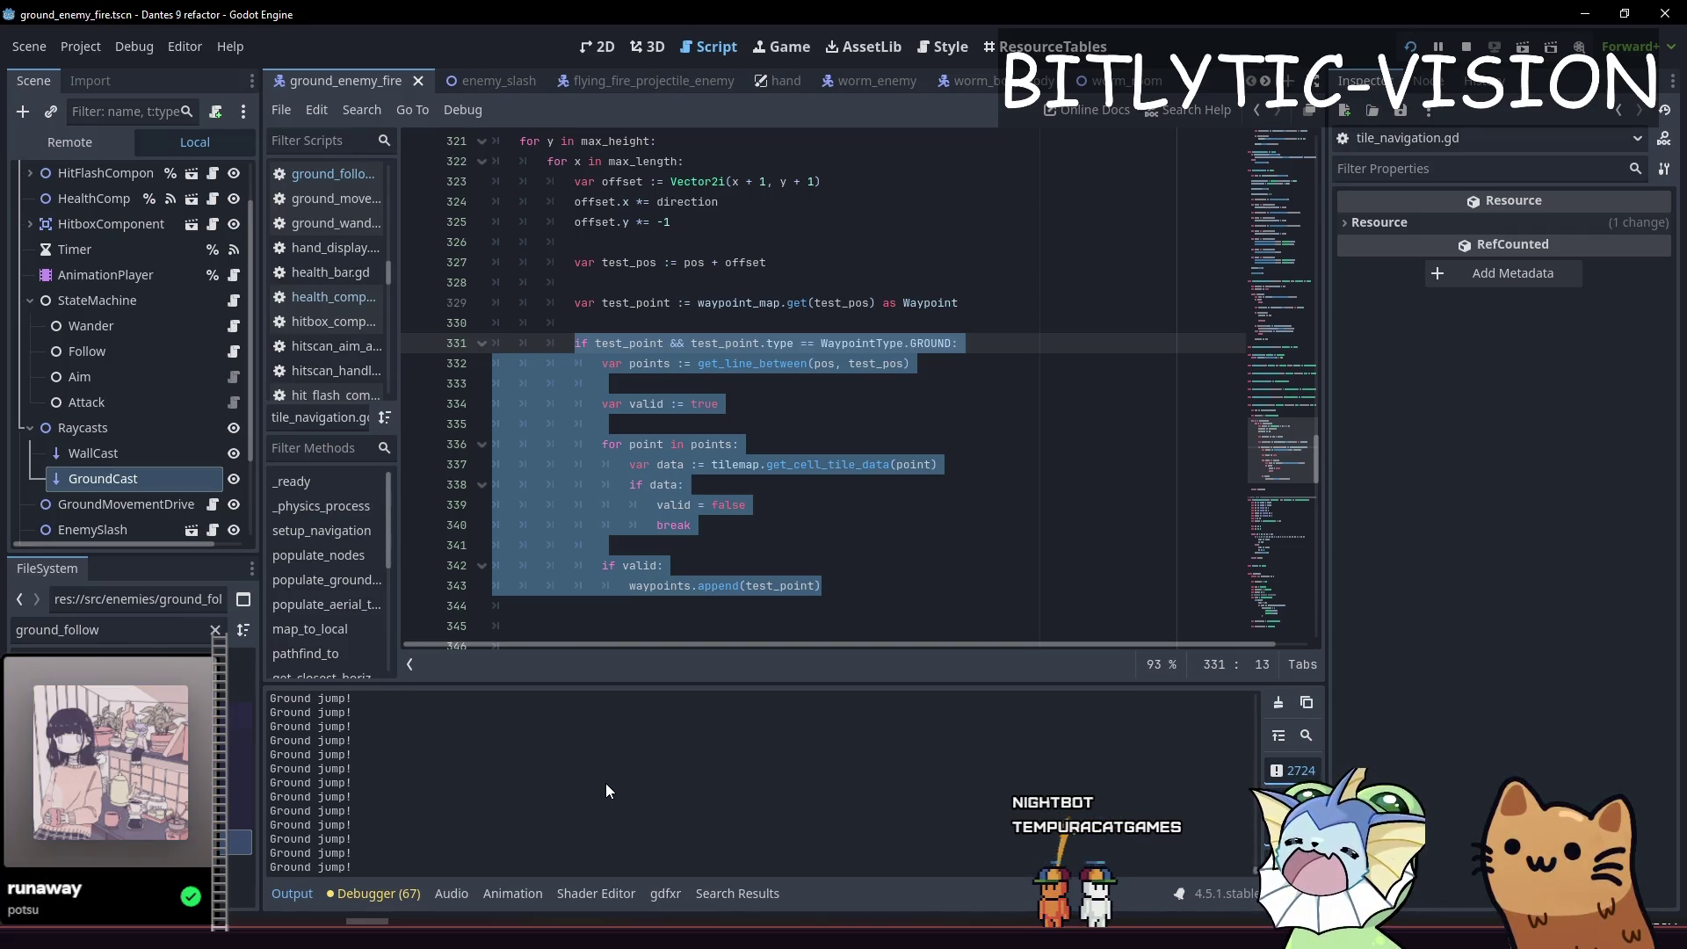
key("BackSpace")
key("Down")
key("Down")
key("Down")
type("func is_valid_j")
type("ump_spot() -> void:")
Step: Rename the function to is_valid_jump_point returning bool, with a return false body
key("Return")
key("Up")
key("End")
key("Left")
key("Left")
key("Left")
key("BackSpace")
key("BackSpace")
key("BackSpace")
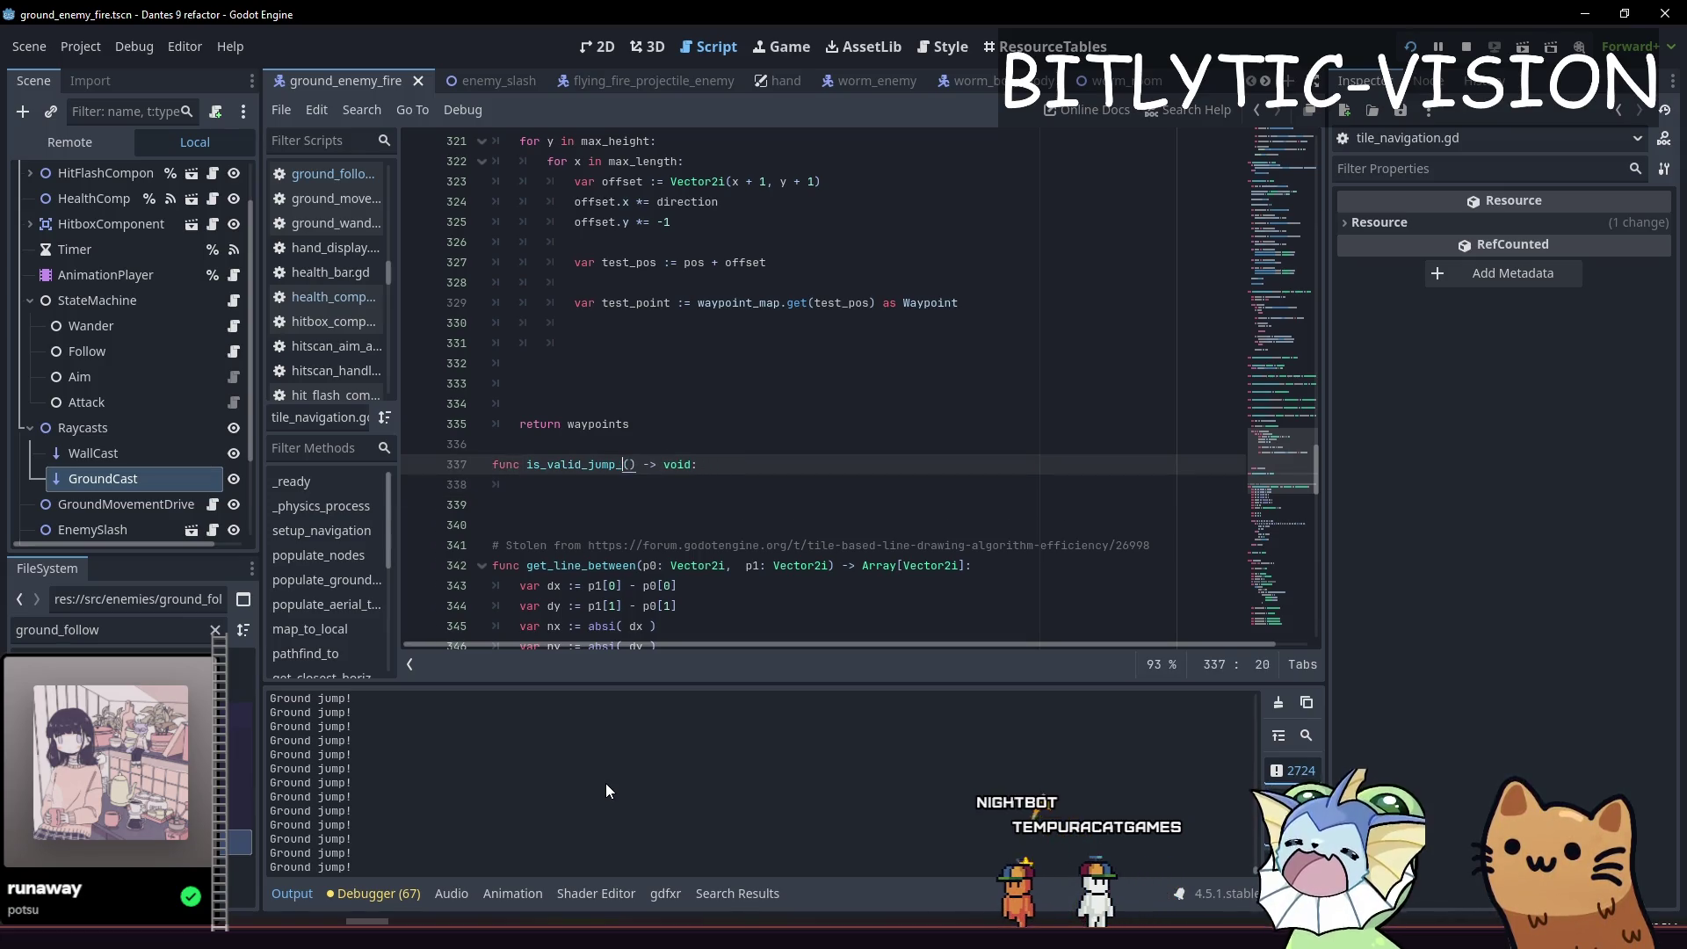
type("point")
key("Down")
type("return false")
key("Up")
key("End")
key("Left")
key("ctrl+BackSpace")
type("bool")
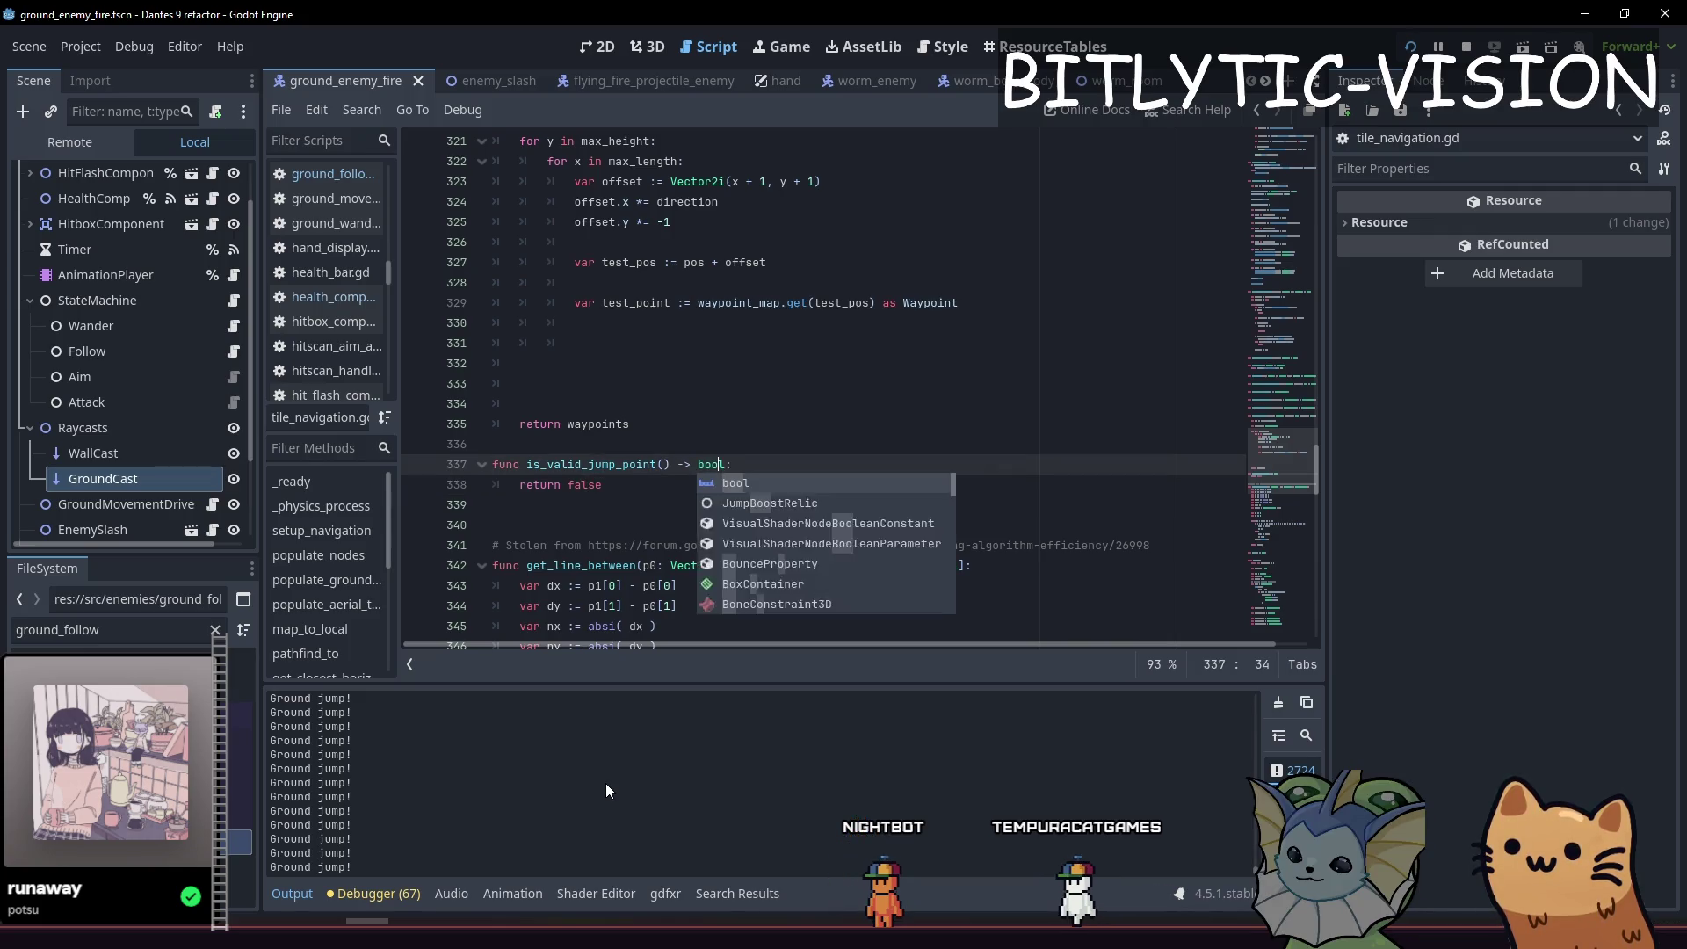
Step: Paste the cut ground-waypoint check into the function and dedent it one level
key("Escape")
key("ctrl+v")
key("Up")
key("Up")
key("Up")
key("shift+Down")
key("shift+Down")
key("shift+Down")
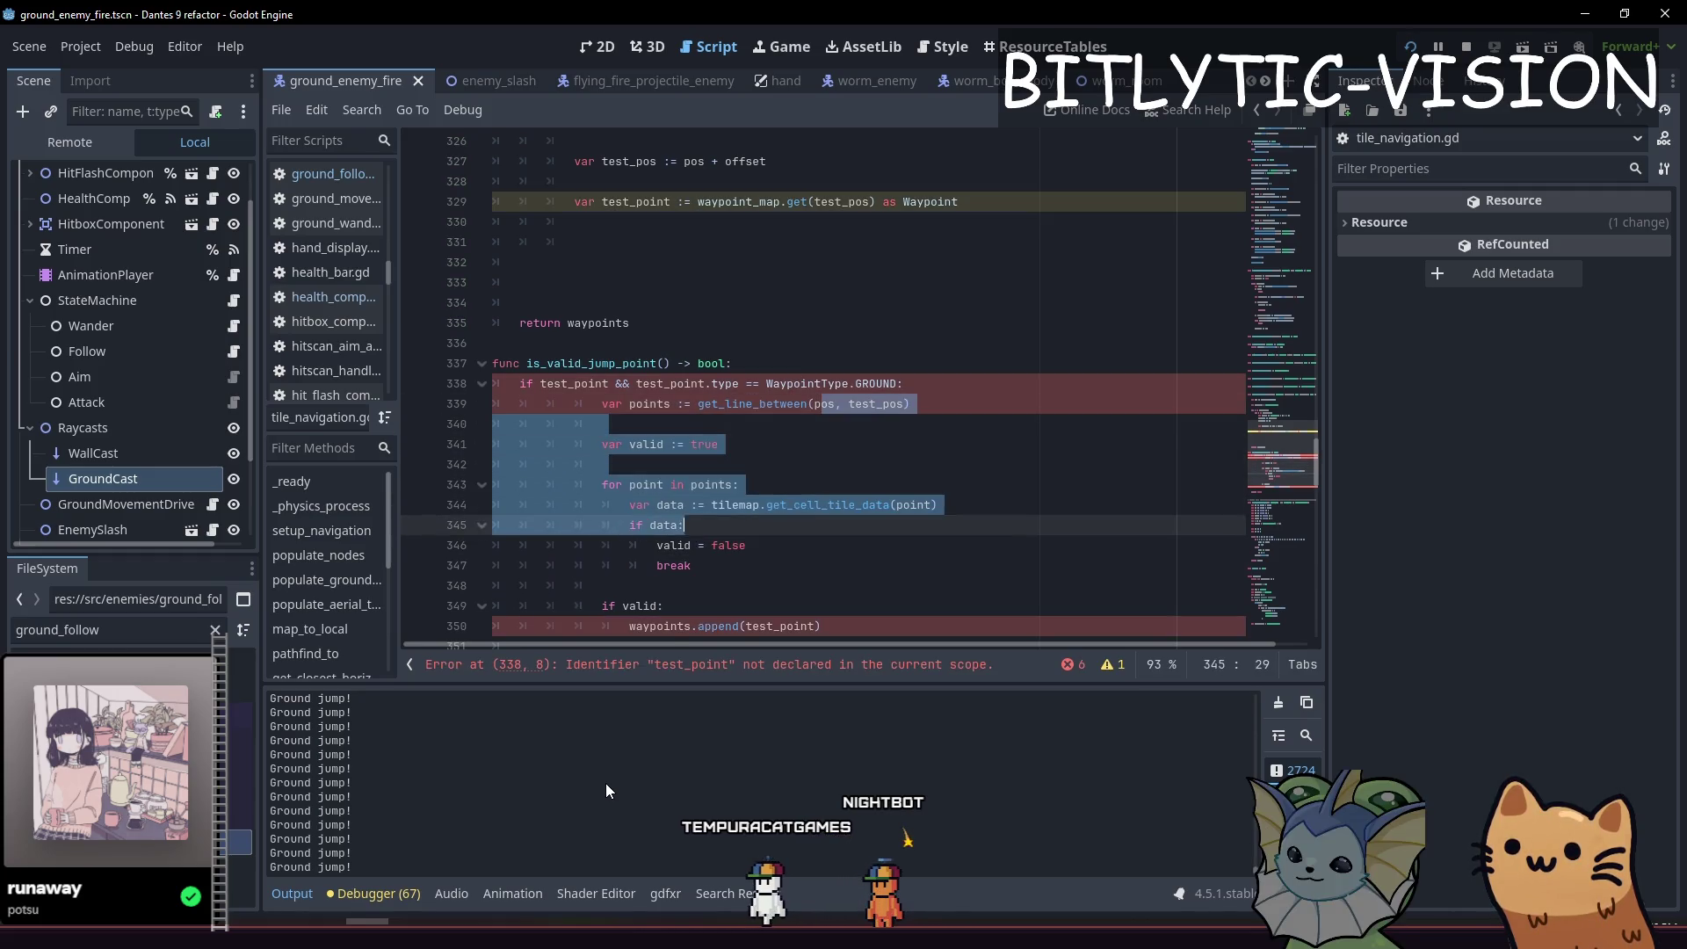
key("shift+Down")
key("shift+Down")
key("shift+Down")
key("shift+Tab")
key("Right")
Step: Change the final return statement to return valid
key("Up")
key("End")
key("Down")
key("Down")
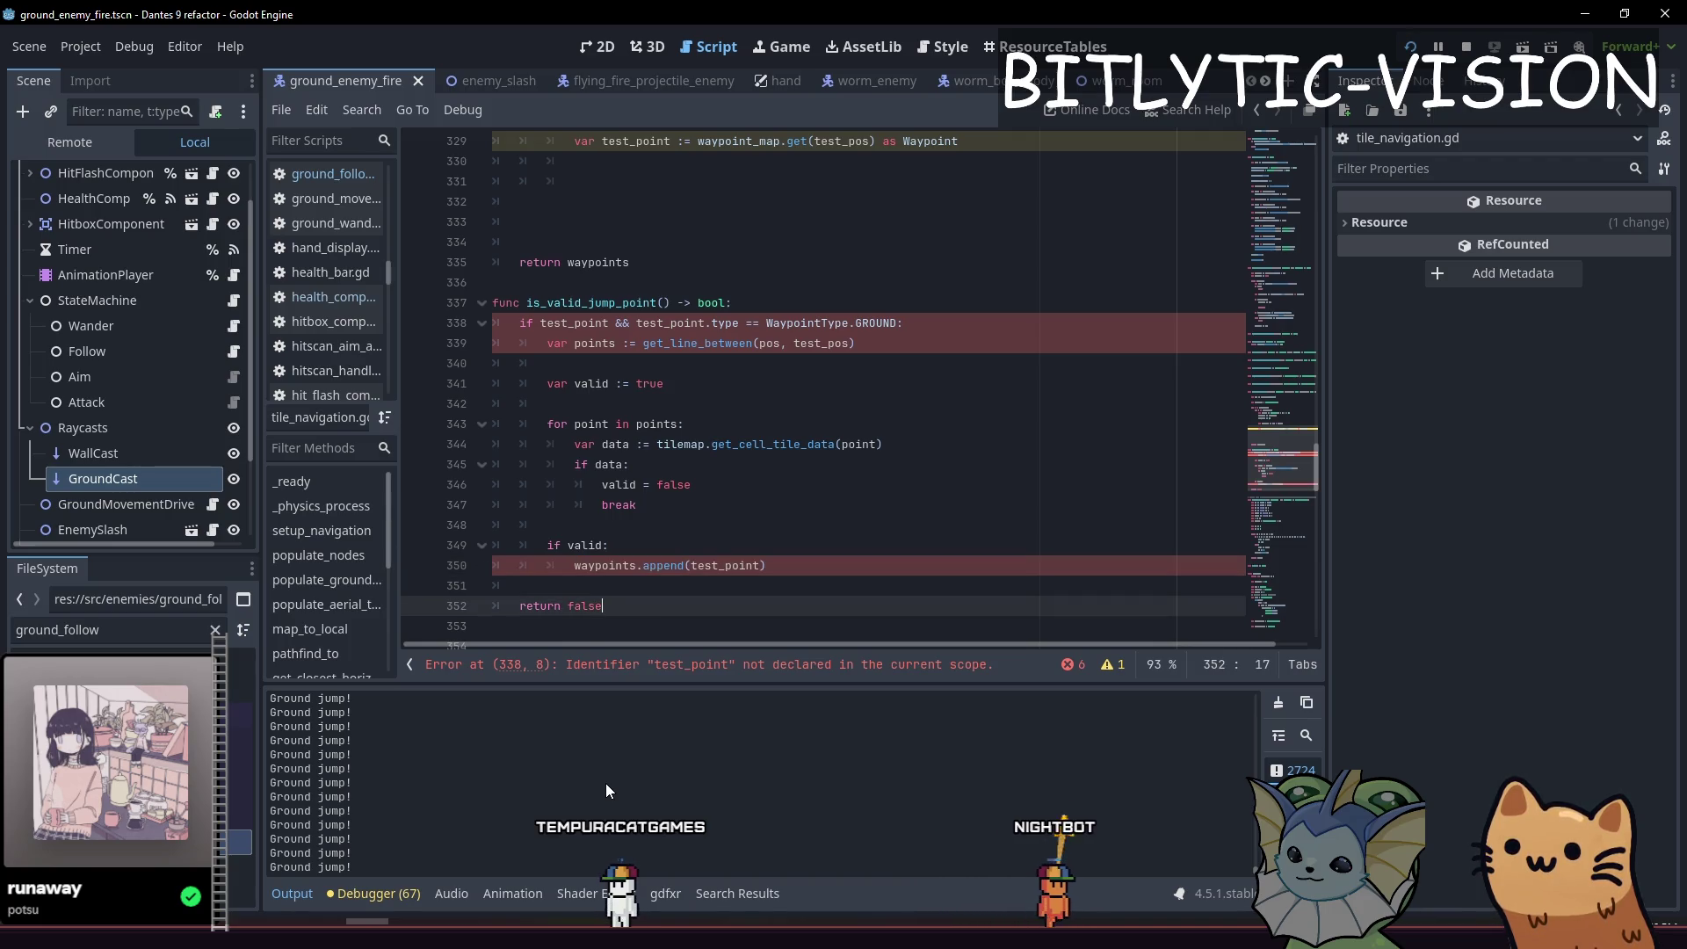
key("BackSpace")
key("BackSpace")
key("BackSpace")
type("valid")
Step: Declare var valid := test_point.type == WaypointType.GROUND under the declaration
key("Up")
key("Up")
key("Up")
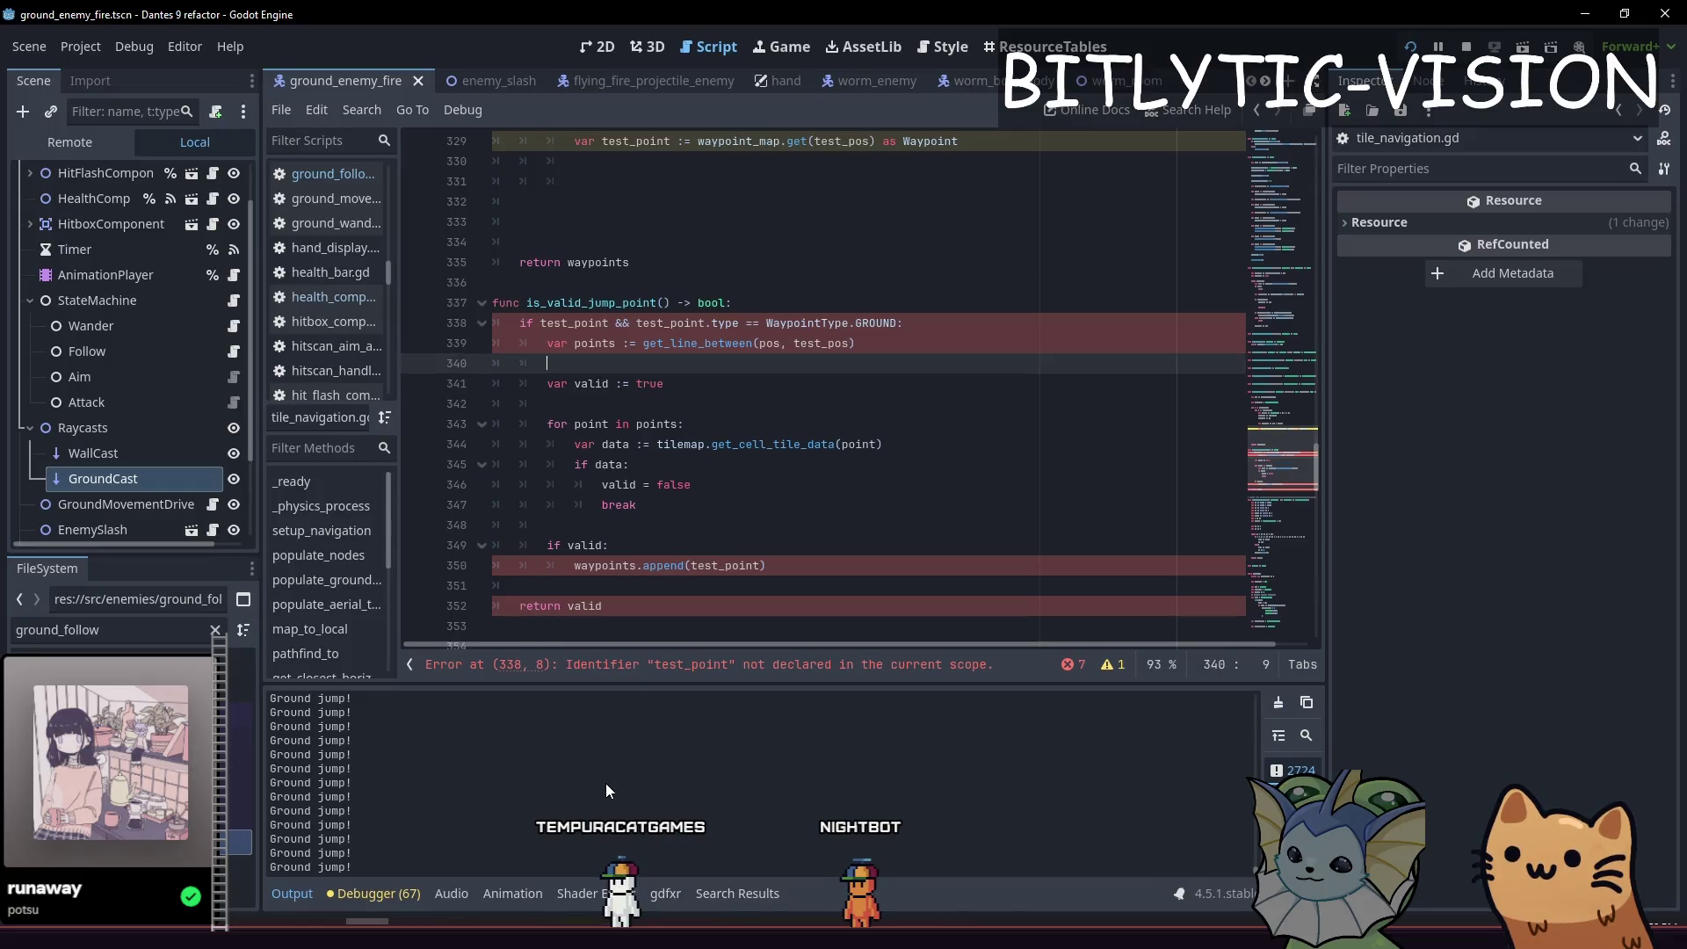
key("Up")
key("Up")
key("Up")
key("End")
key("Return")
type("var valid := ")
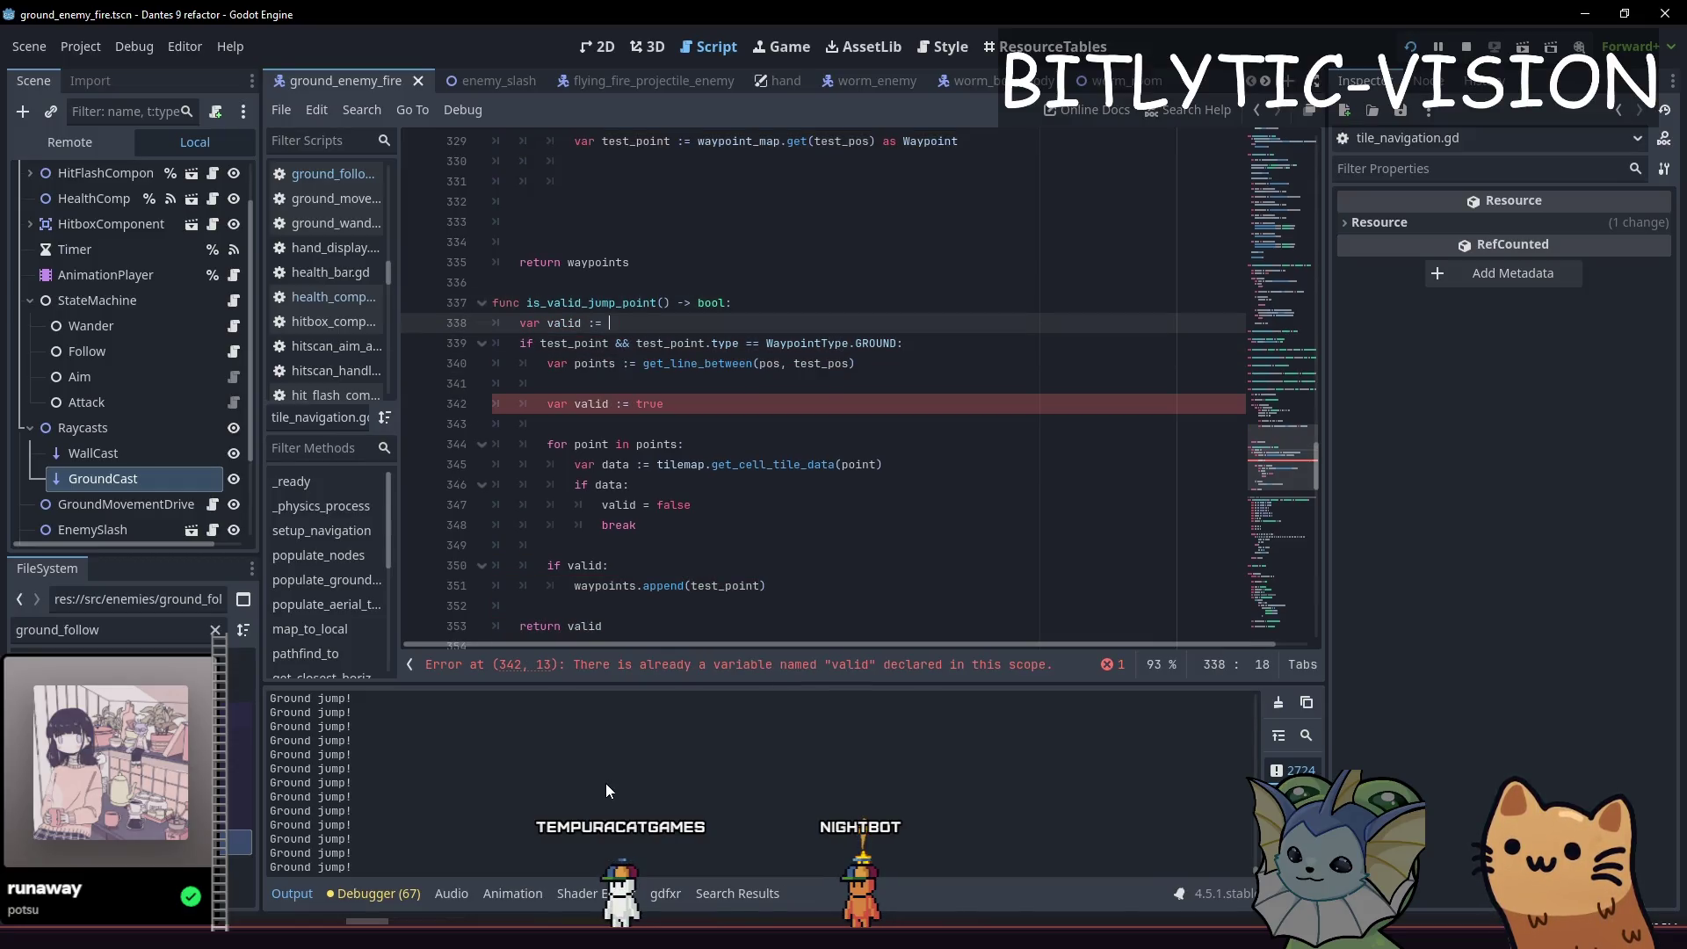
type("test_point &")
key("BackSpace")
type("& test_point.type == Way")
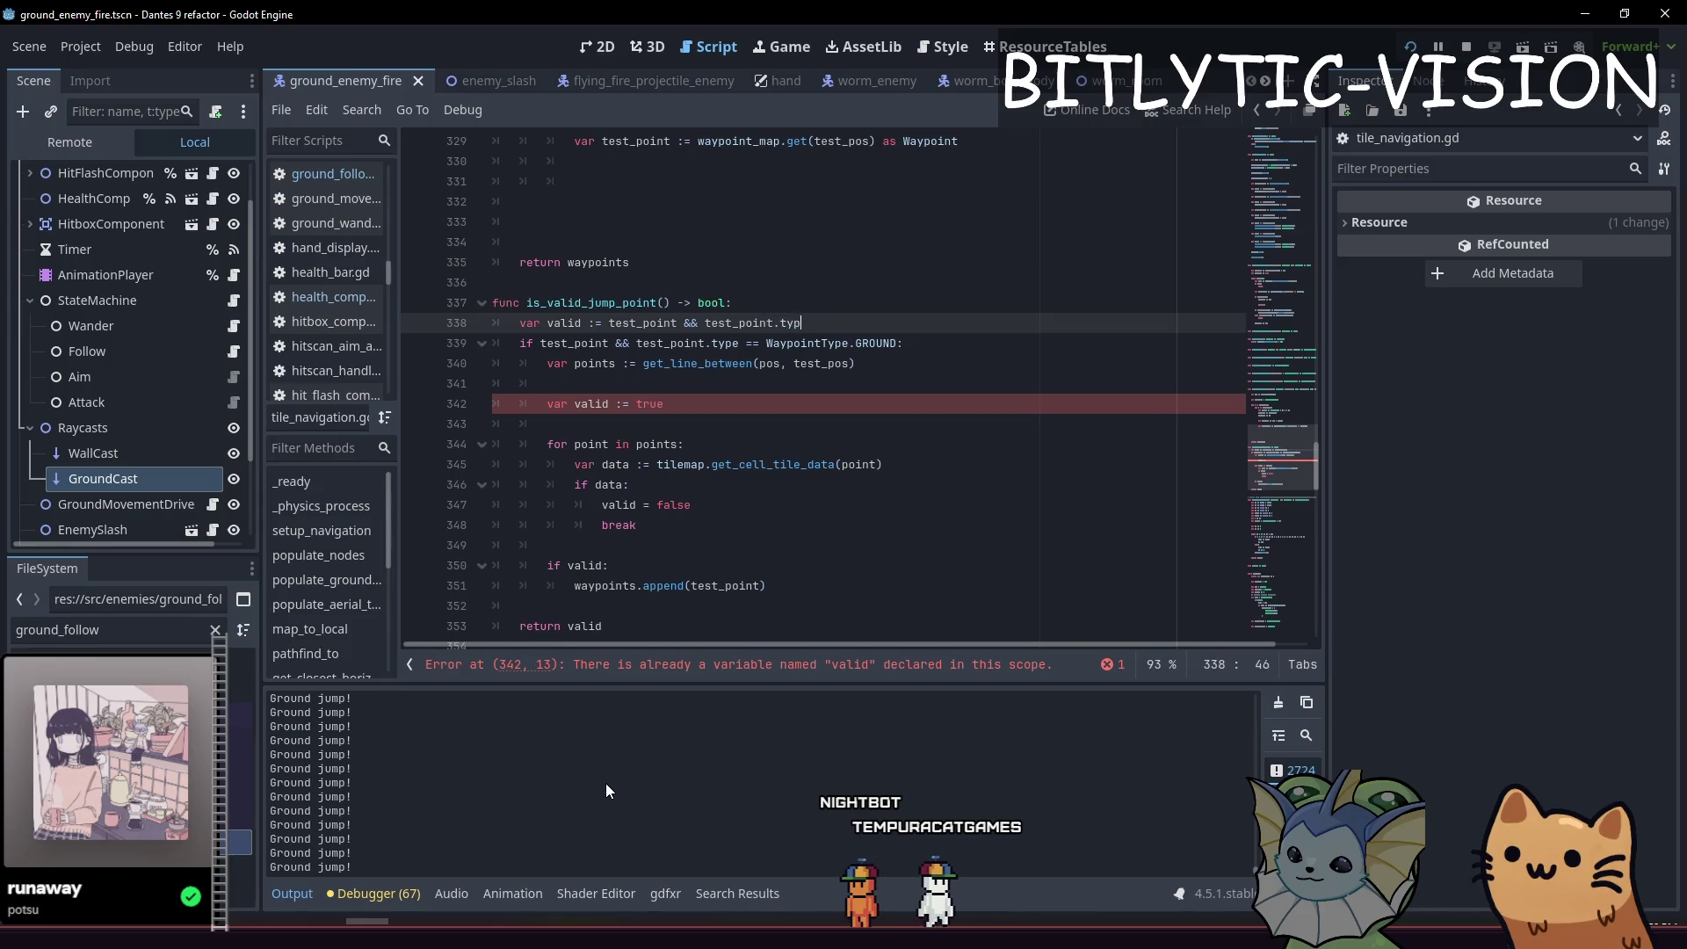
type("pointType.GROUND")
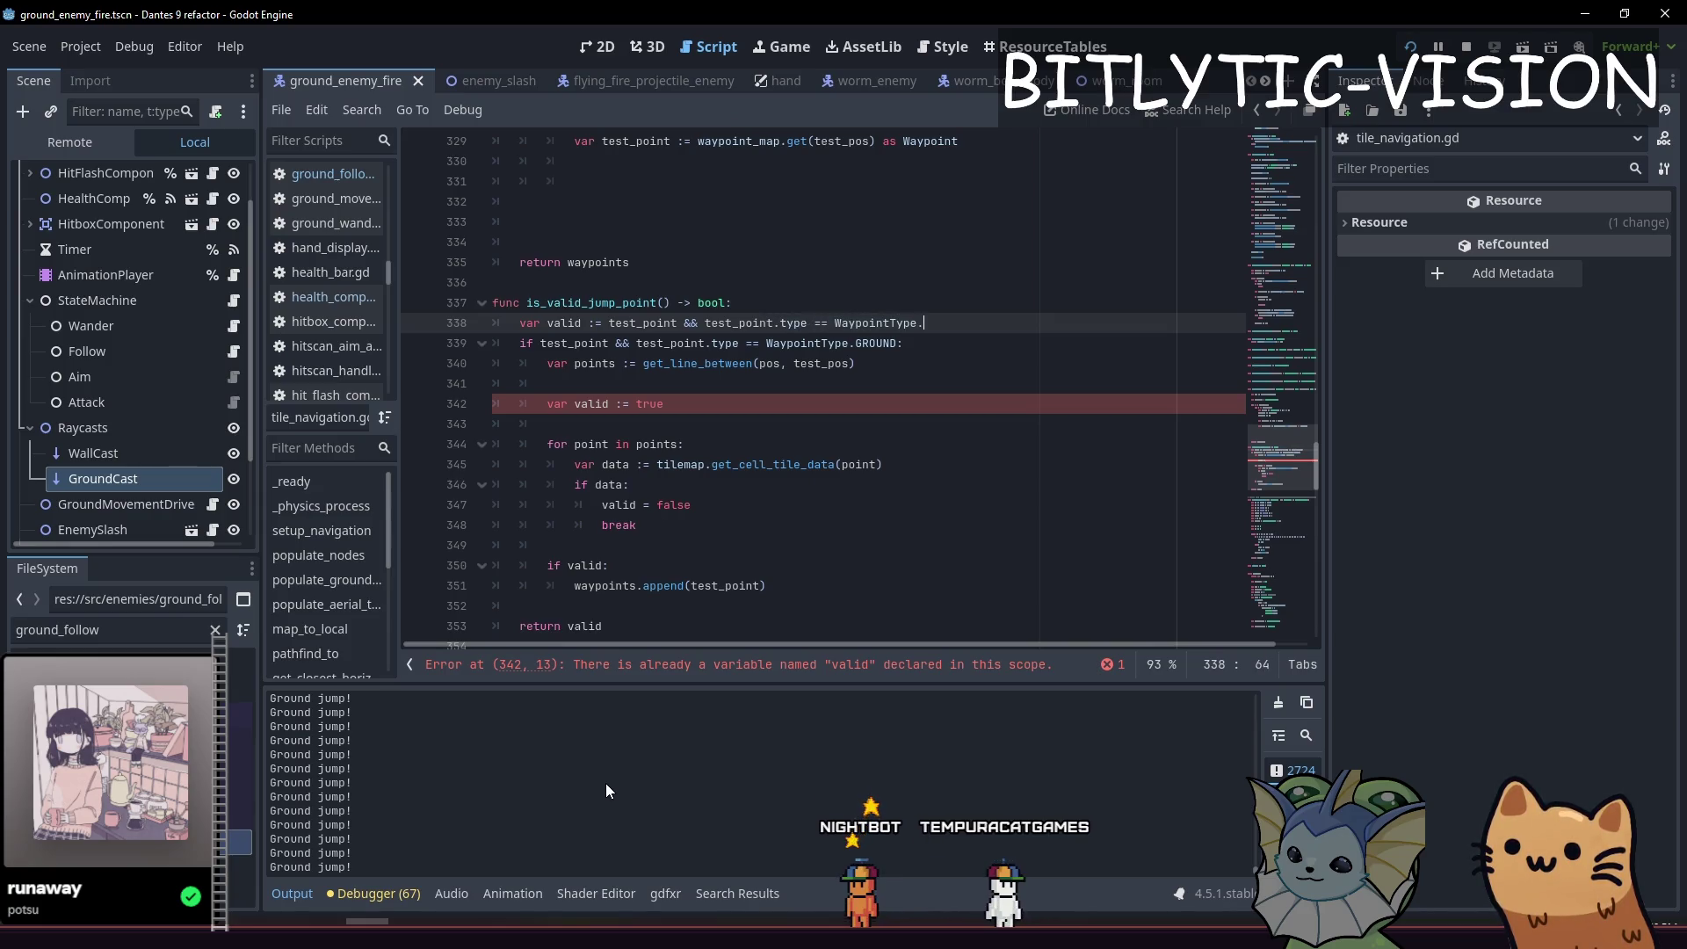
Step: Replace the duplicate condition on the if line with valid and delete the redundant declaration
key("Down")
key("Left")
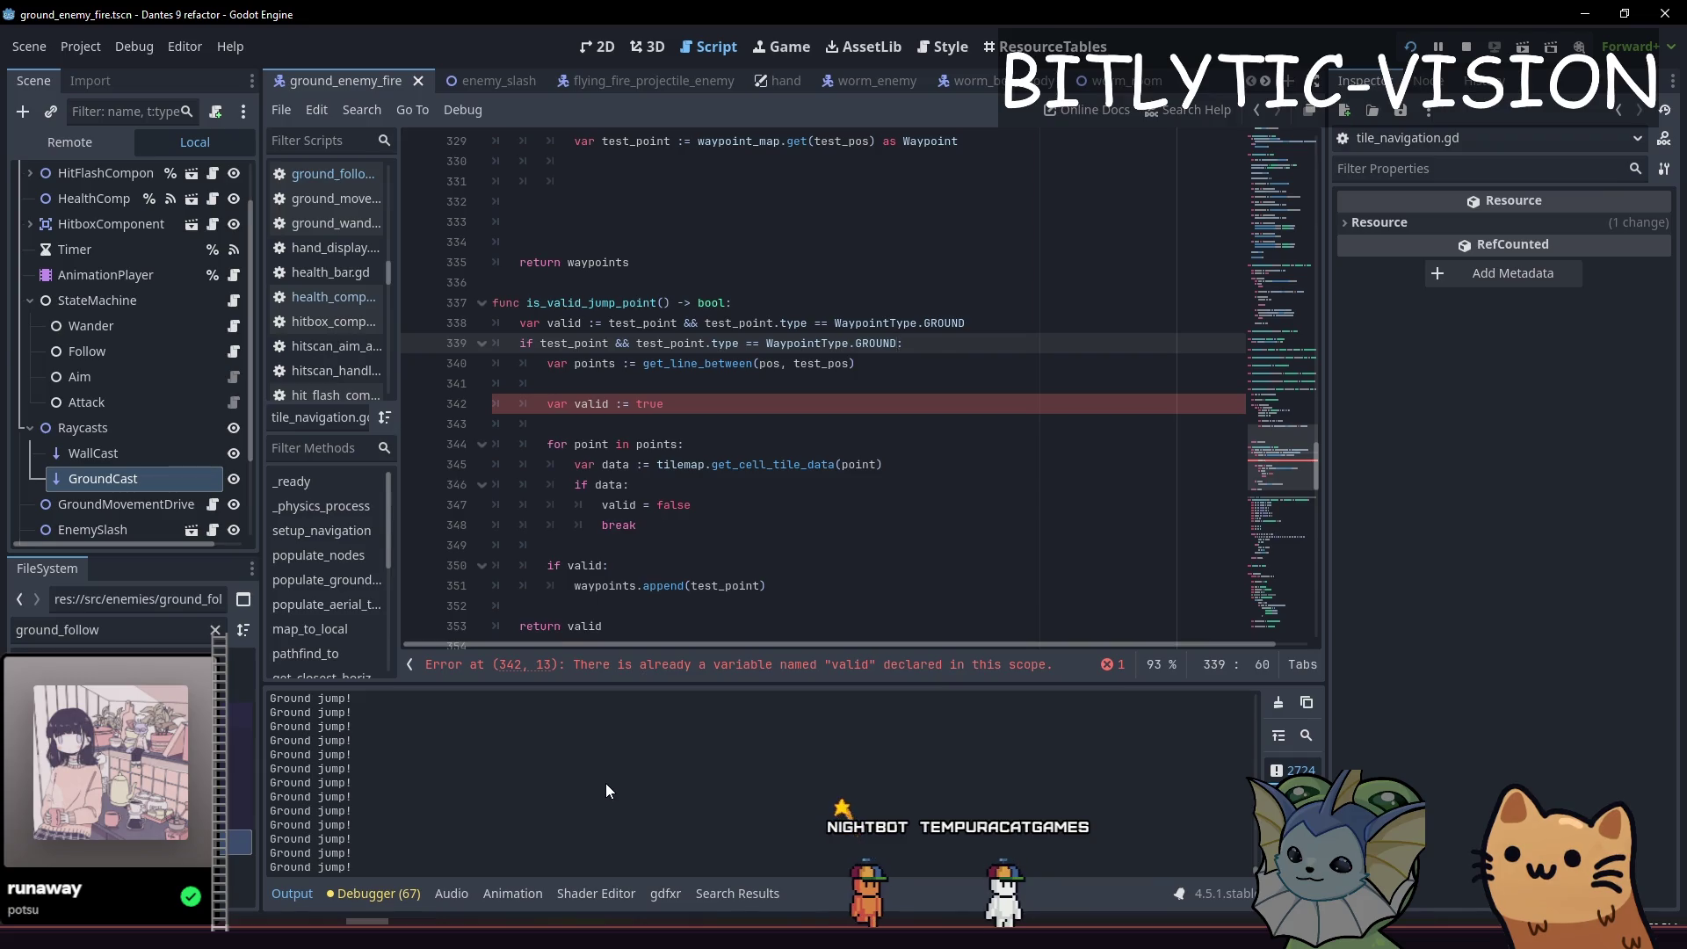
key("ctrl+shift+Left")
key("ctrl+shift+Left")
key("ctrl+shift+Left")
type("valid:")
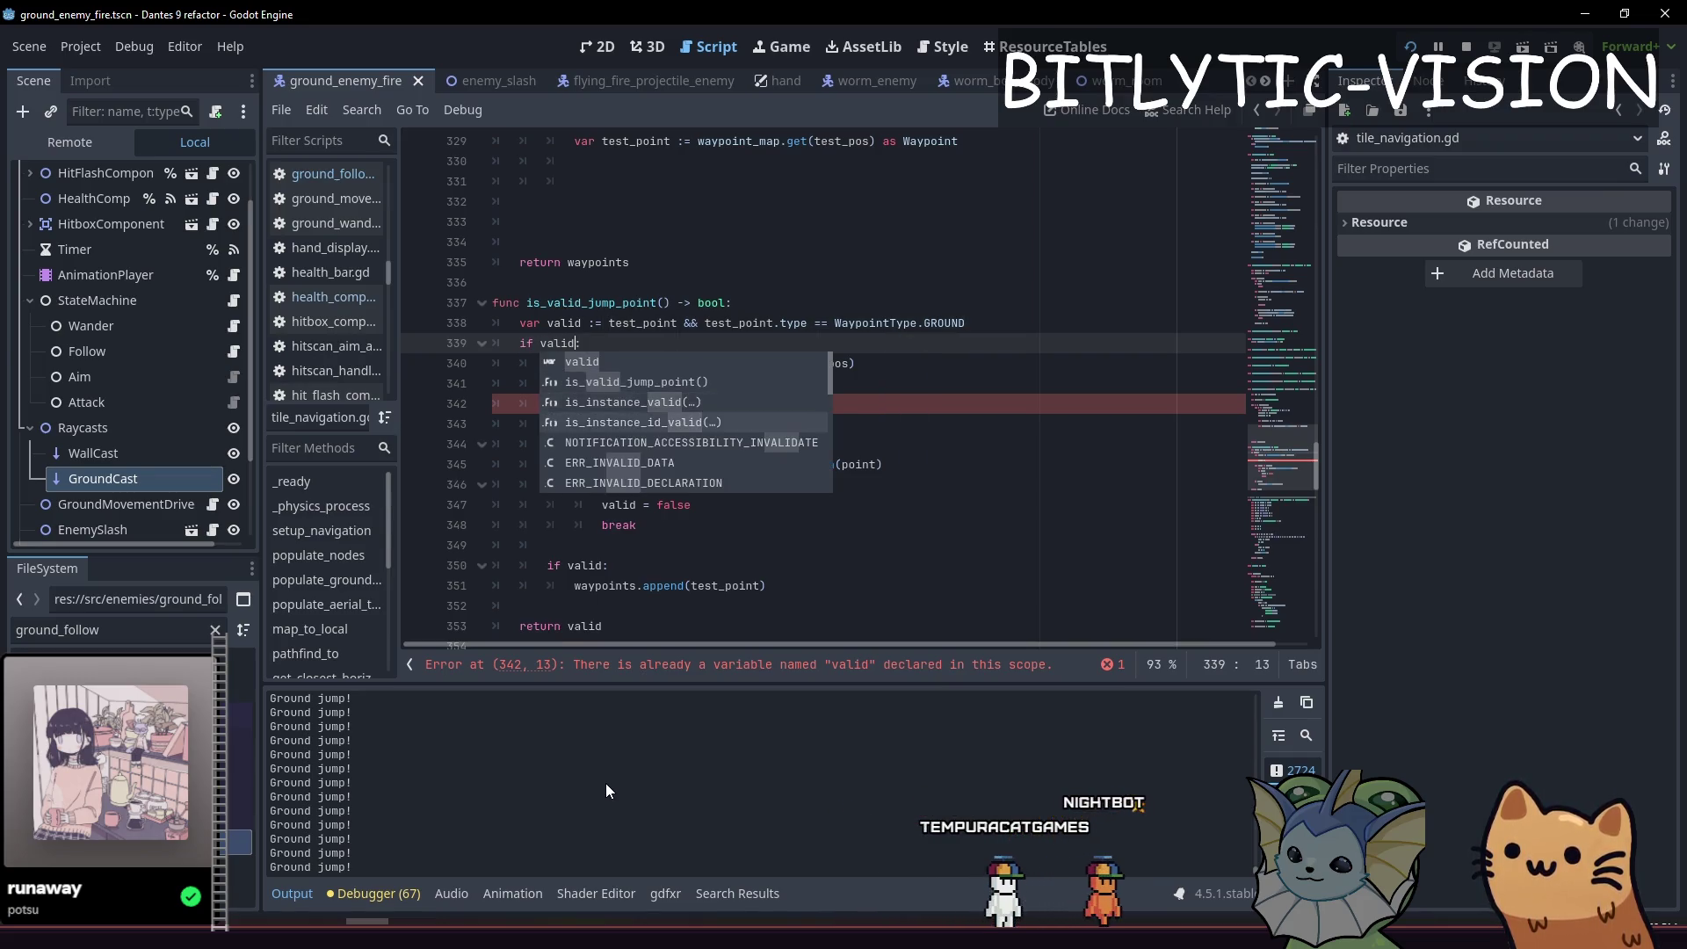
key("Escape")
key("Down")
key("Down")
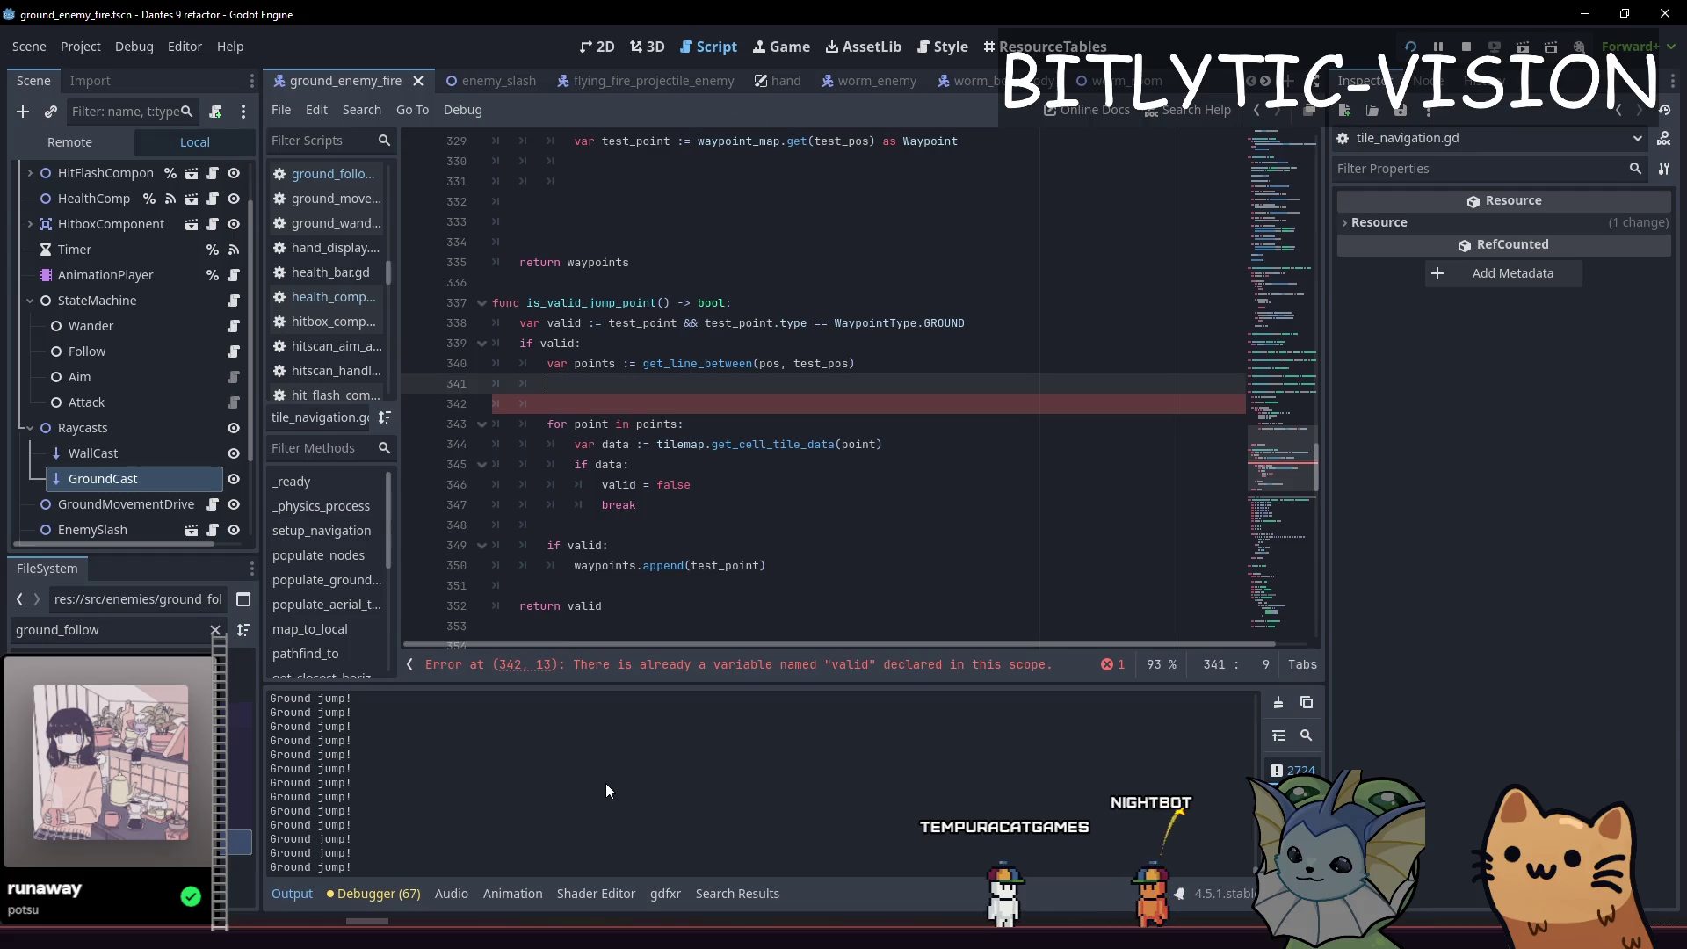
key("ctrl+shift+k")
key("ctrl+shift+k")
Step: Add a point: Waypoint parameter to is_valid_jump_point
key("Up")
key("Up")
key("Up")
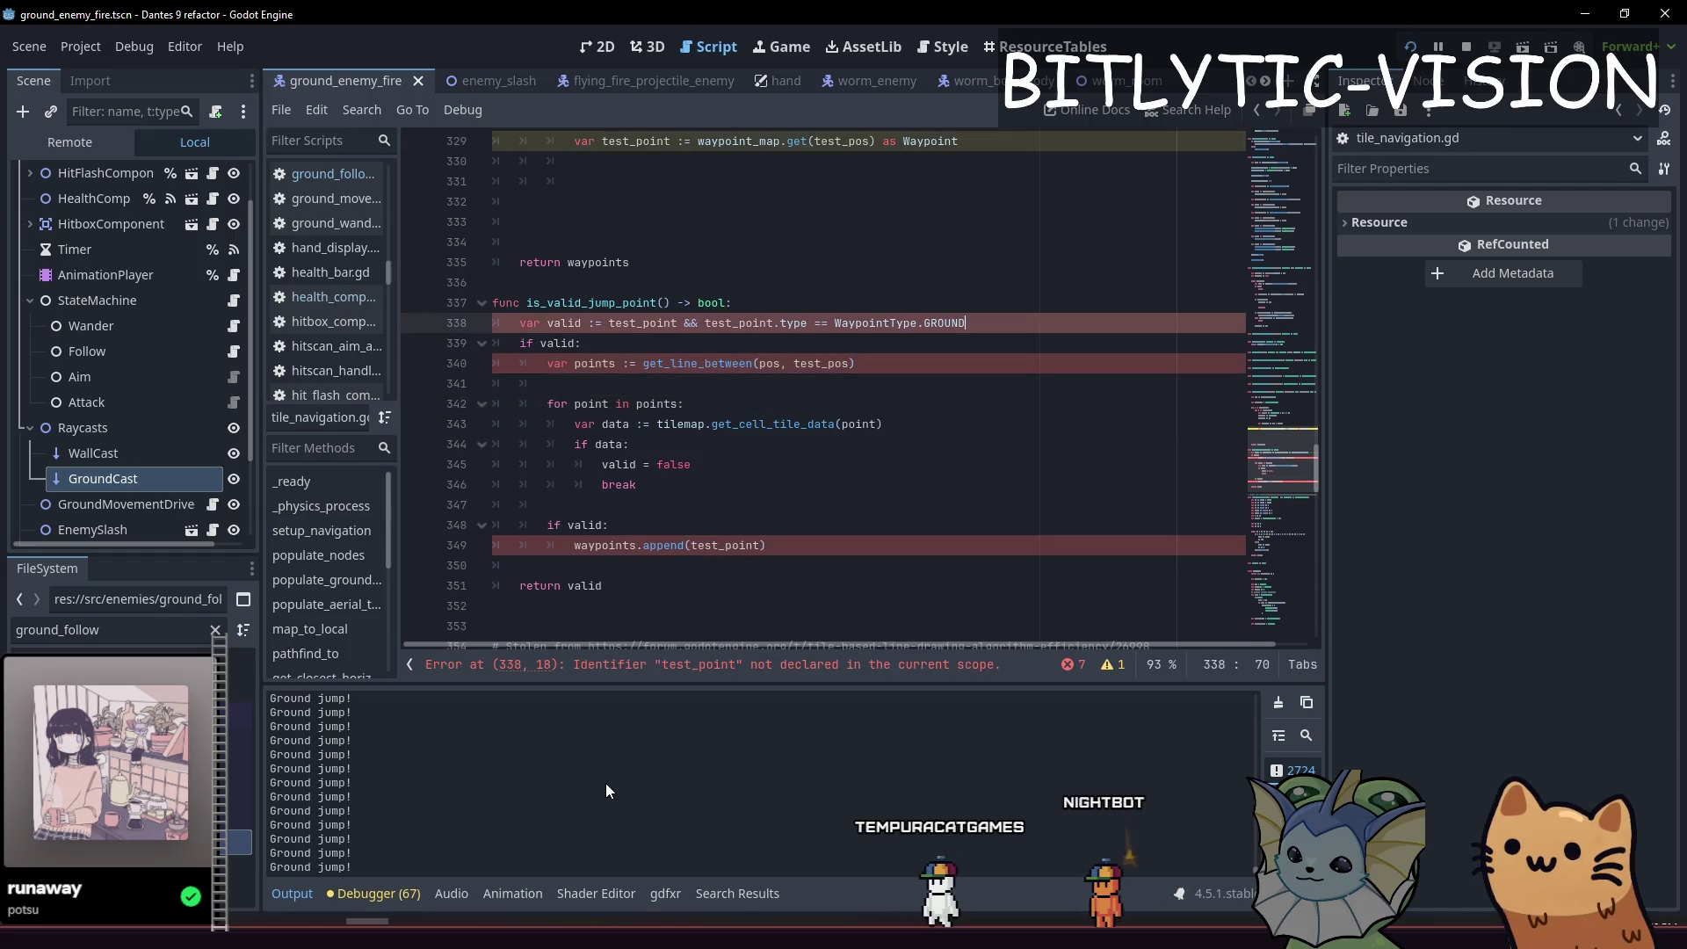
key("End")
key("ctrl+Left")
key("ctrl+Left")
key("Left")
key("Left")
key("Left")
type("point: ")
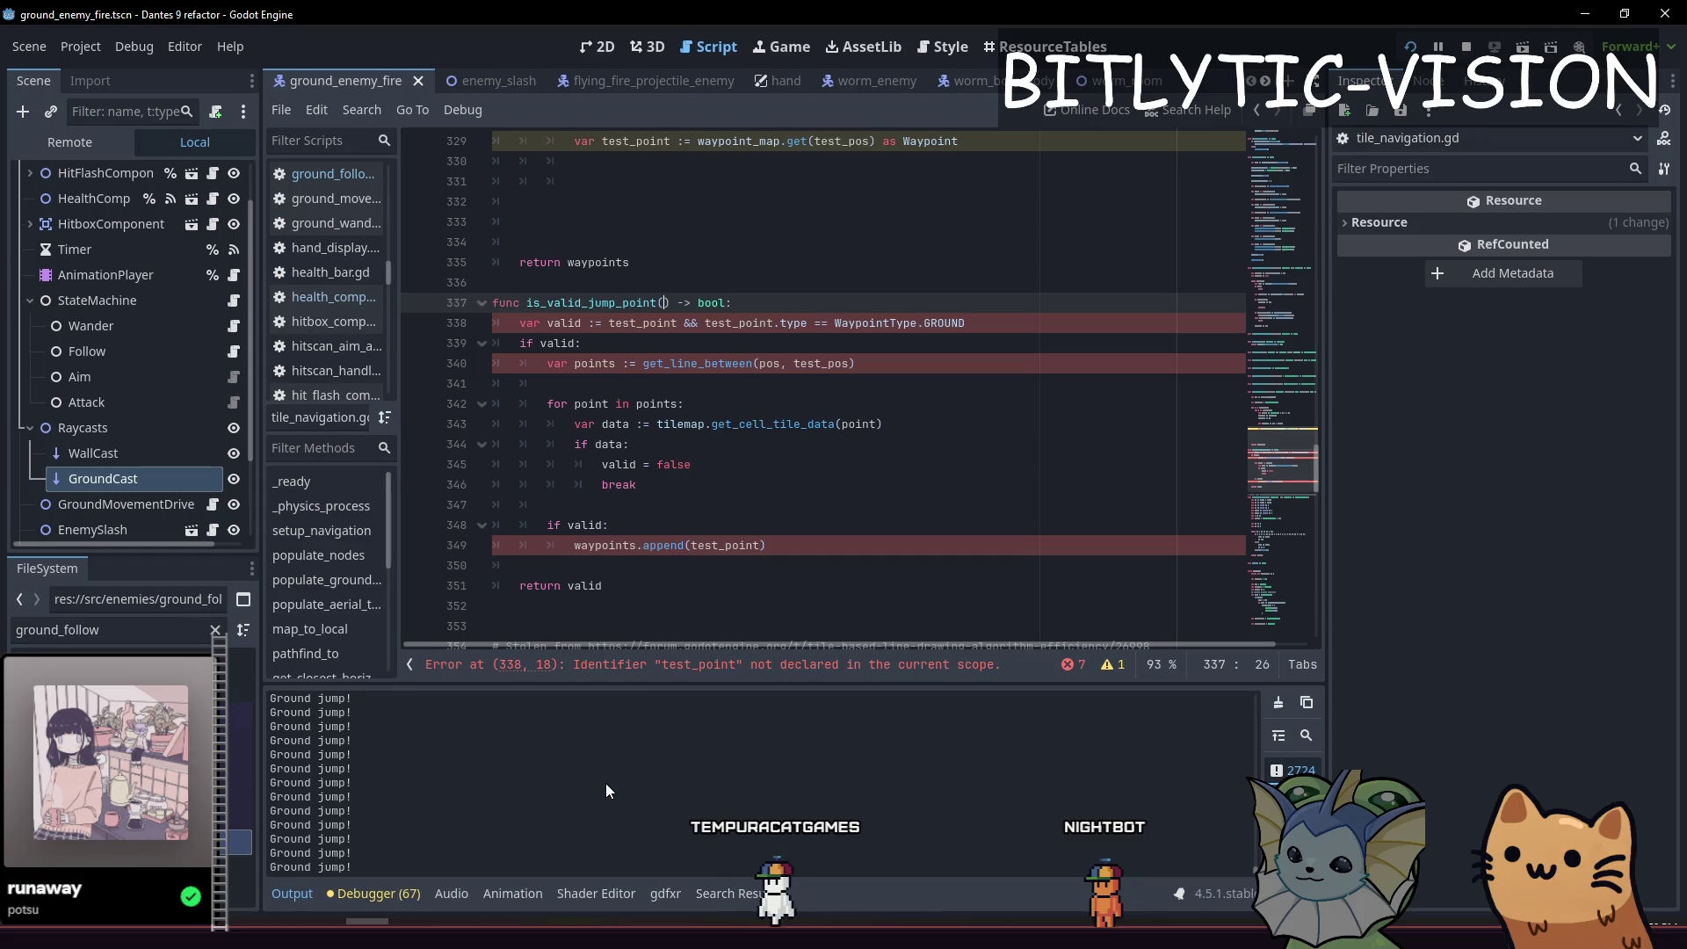
type("Waypoint")
Step: Rename every test_point occurrence in the function to point
key("Down")
key("ctrl+d")
key("ctrl+d")
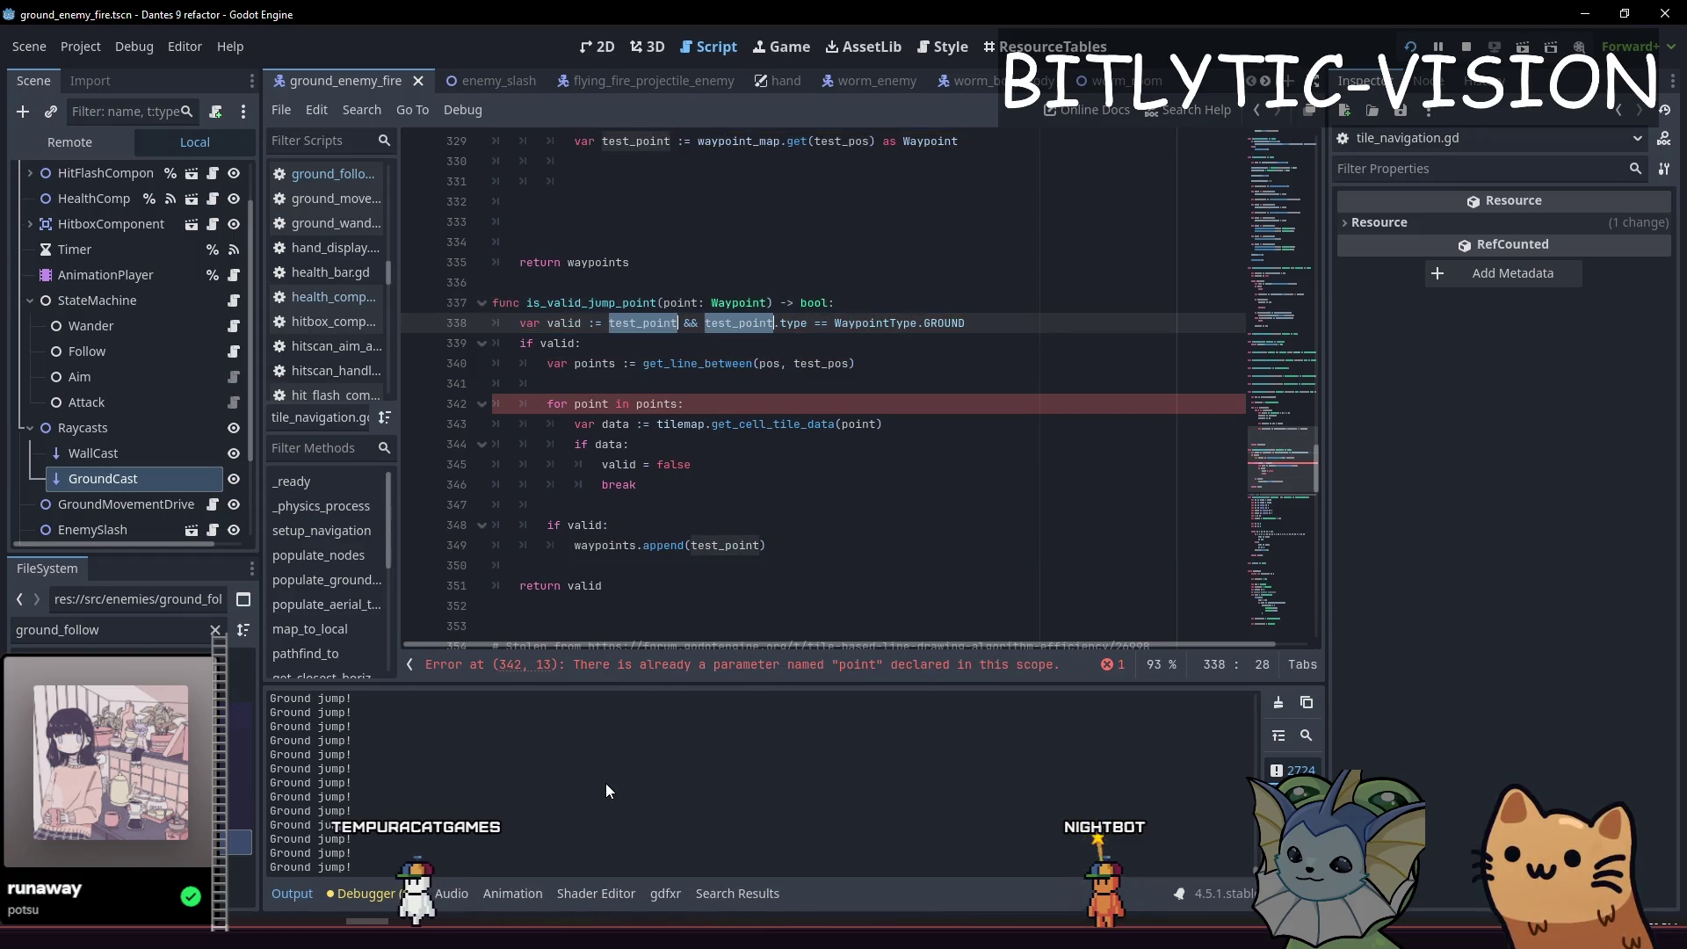
key("ctrl+d")
type("way")
key("ctrl+z")
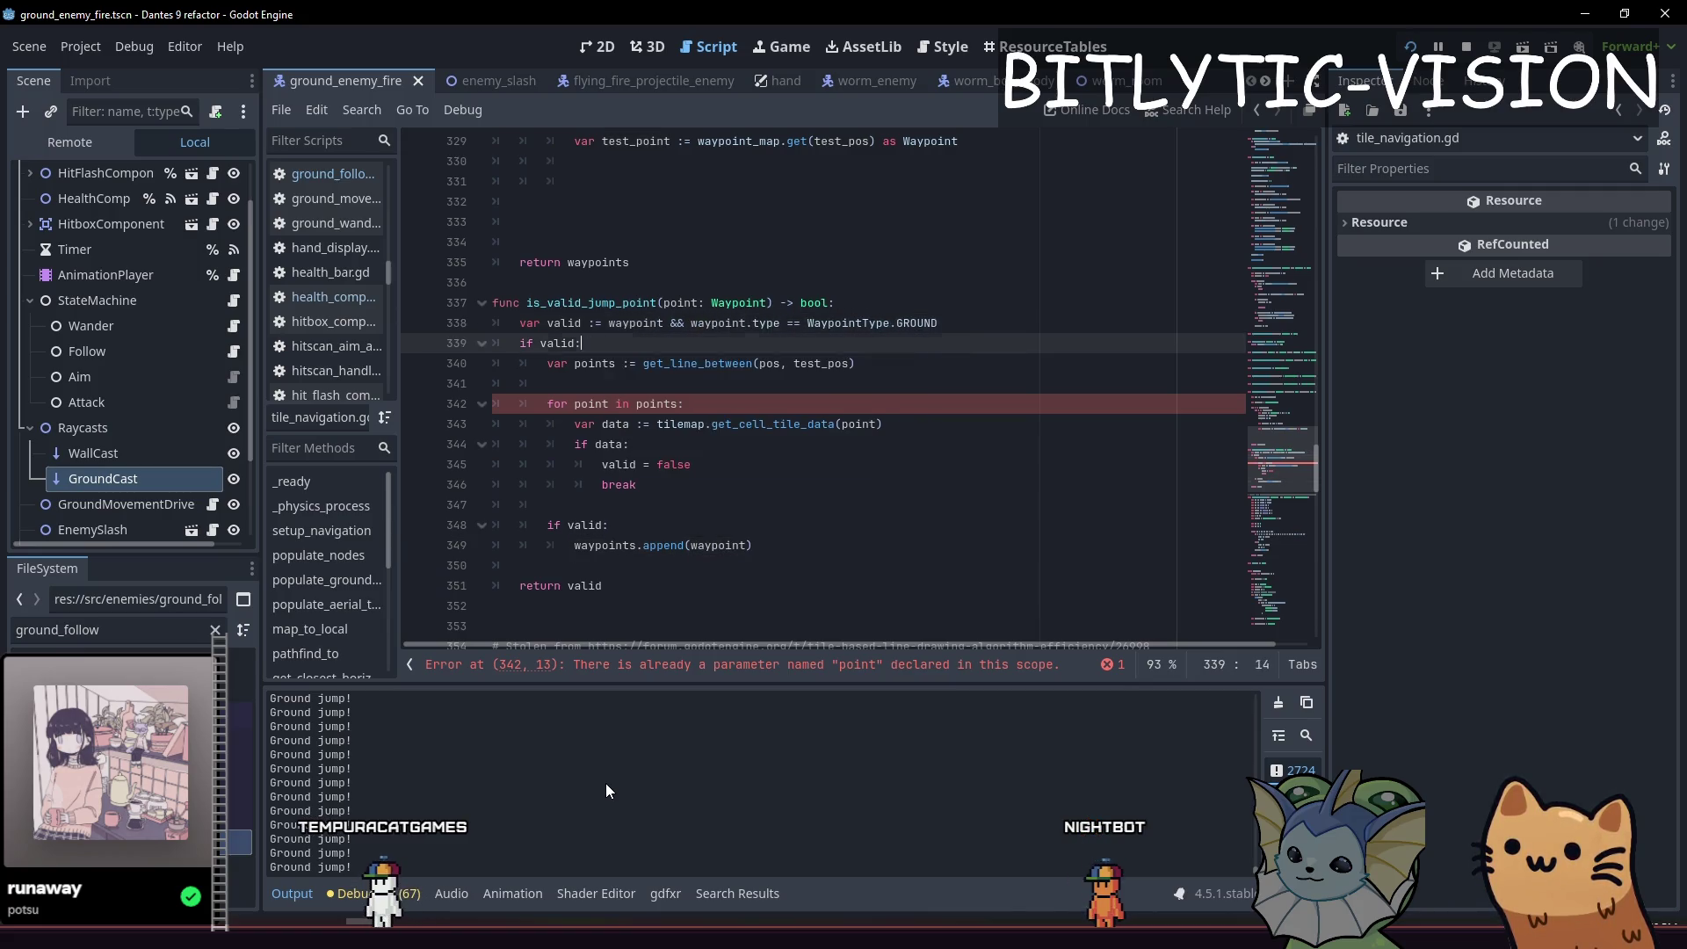
type("point")
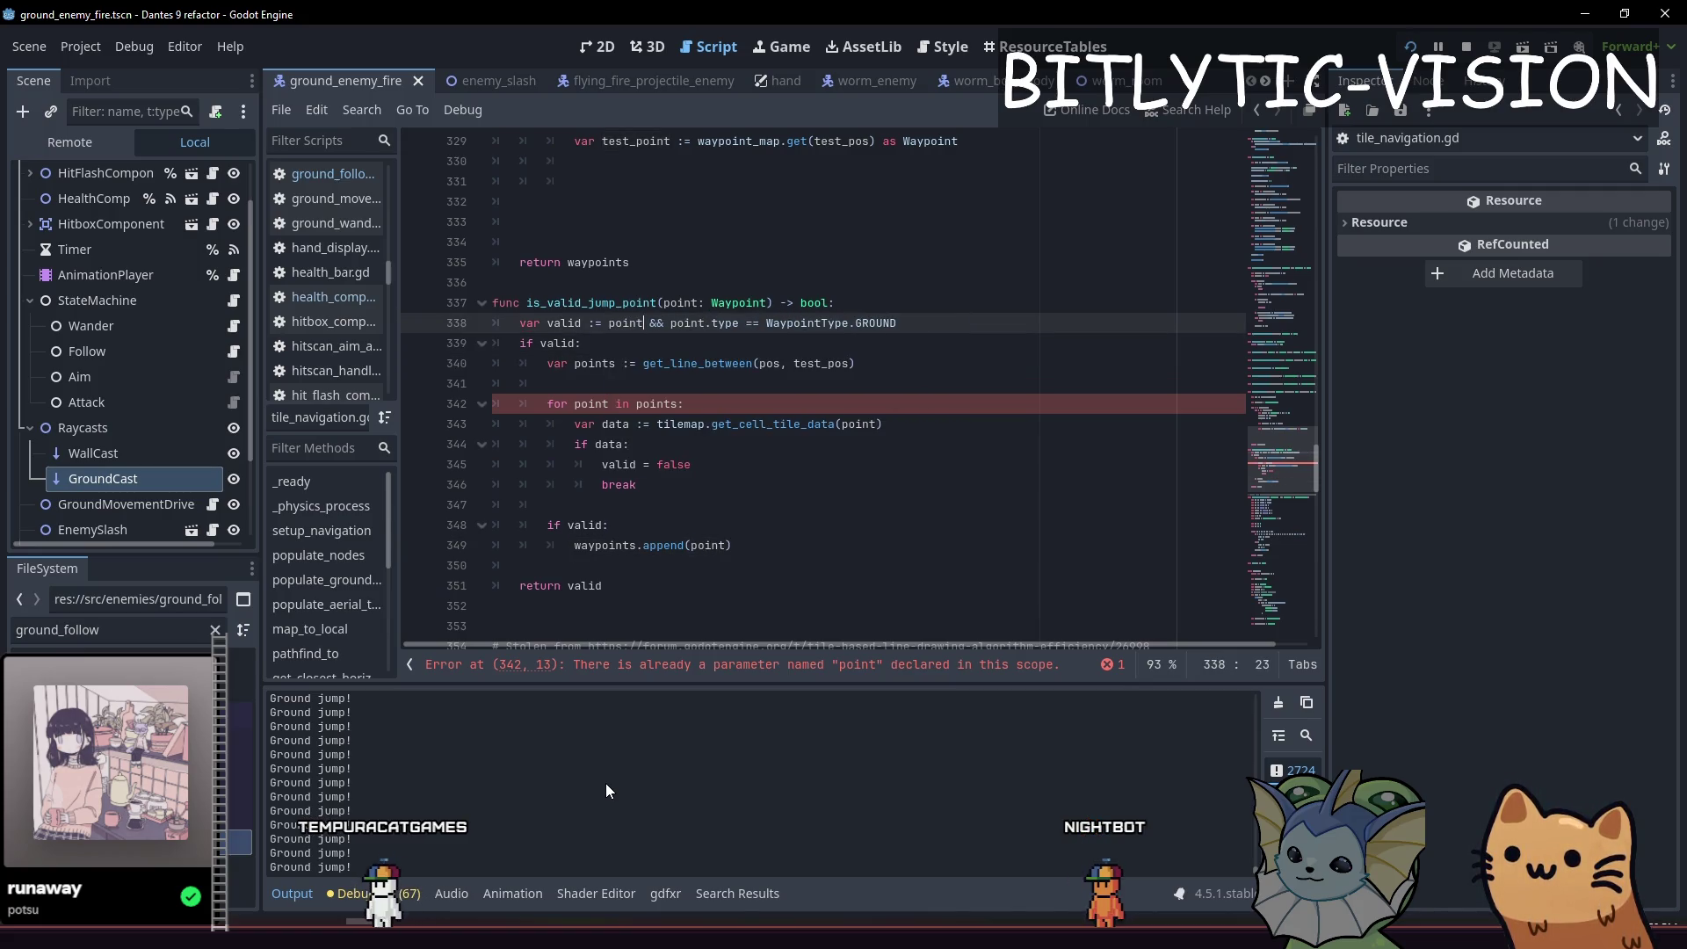
Step: Delete the leftover append-to-waypoints block
key("Down")
key("Down")
key("Down")
key("Down")
key("Down")
key("ctrl+shift+k")
key("ctrl+shift+k")
key("ctrl+shift+k")
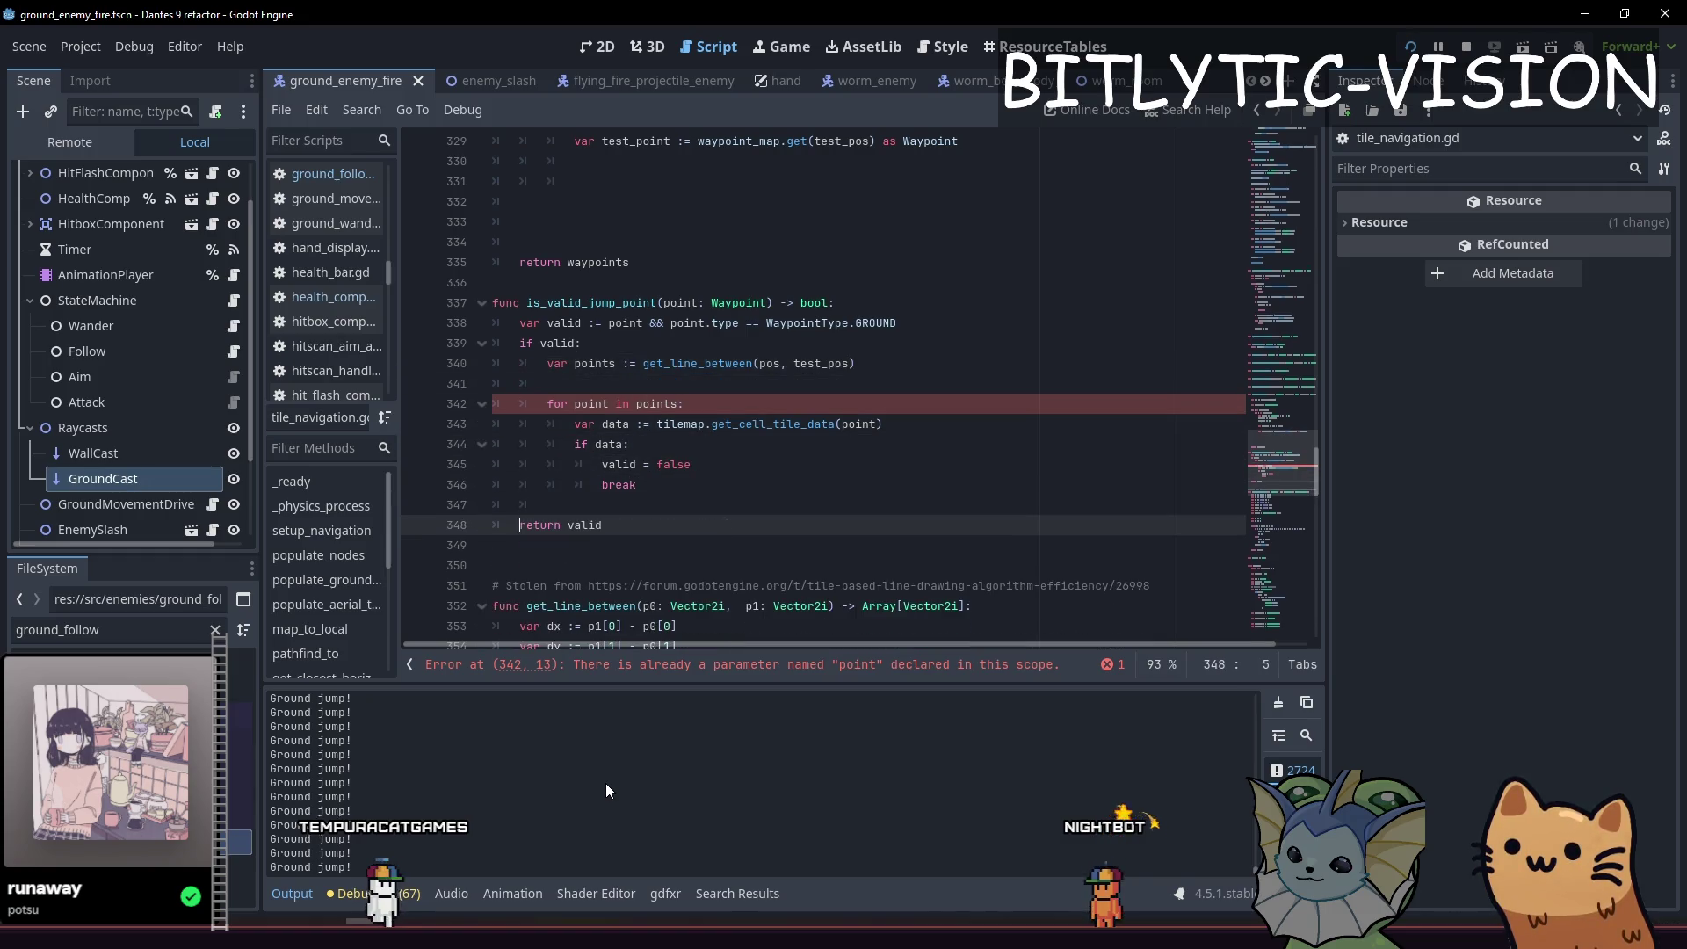
key("Up")
key("Up")
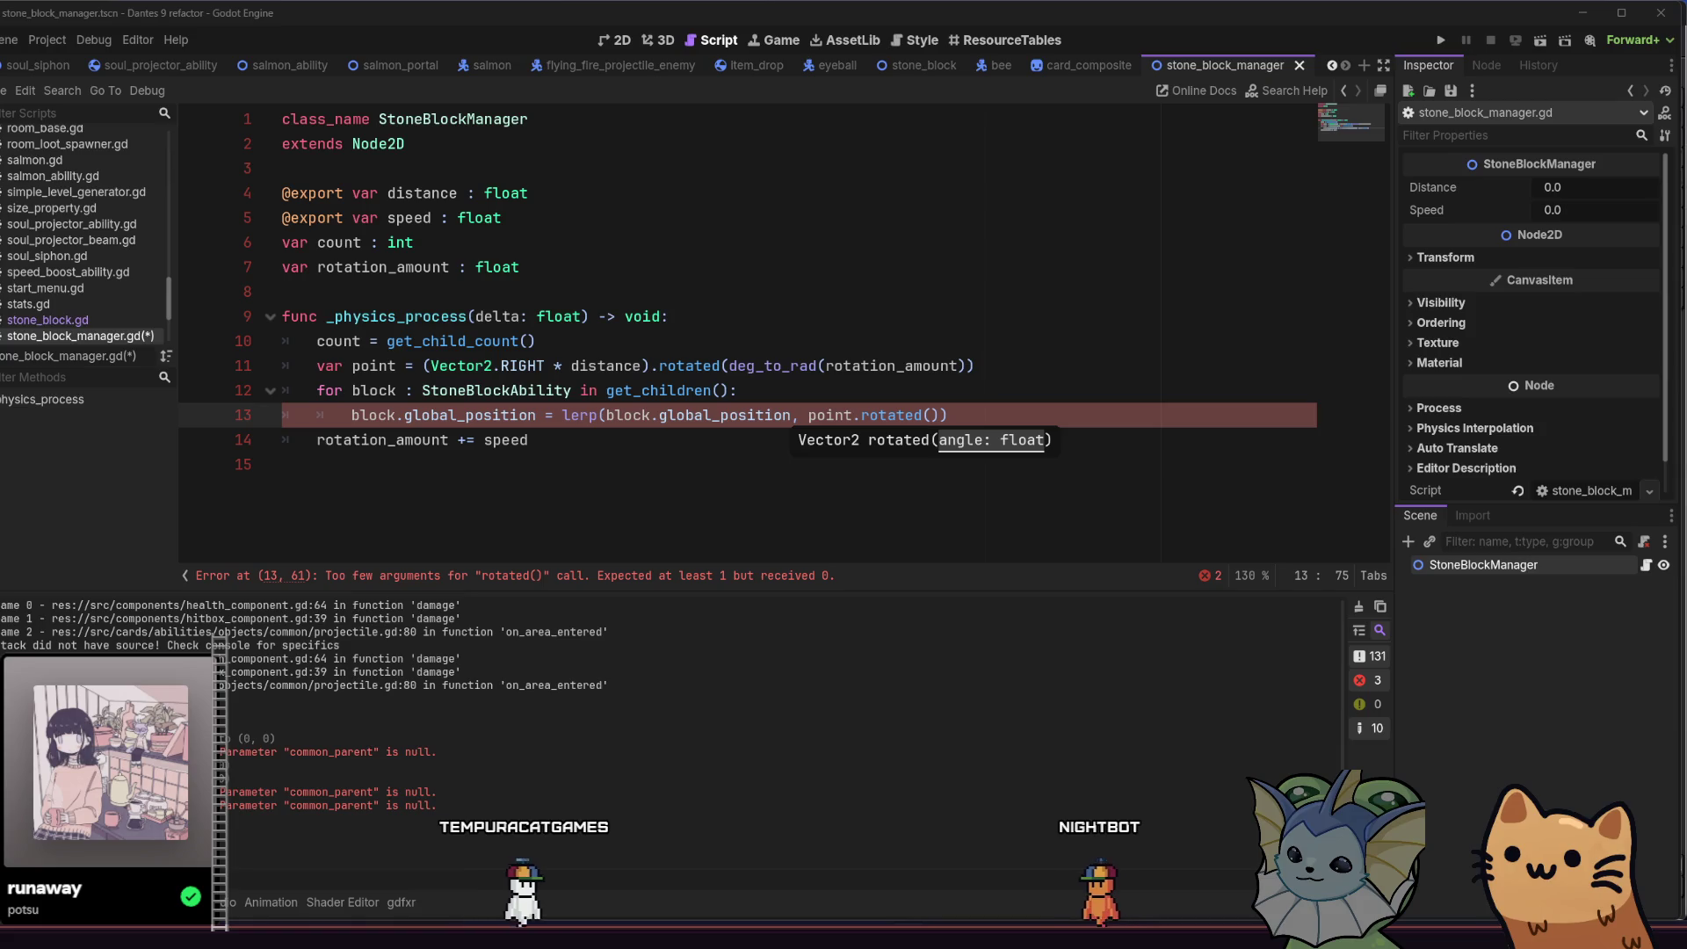
Step: Give rotated() a deg_to_rad angle of 360 / count times block.get_index() + 1
key("Right")
key("Right")
key("Right")
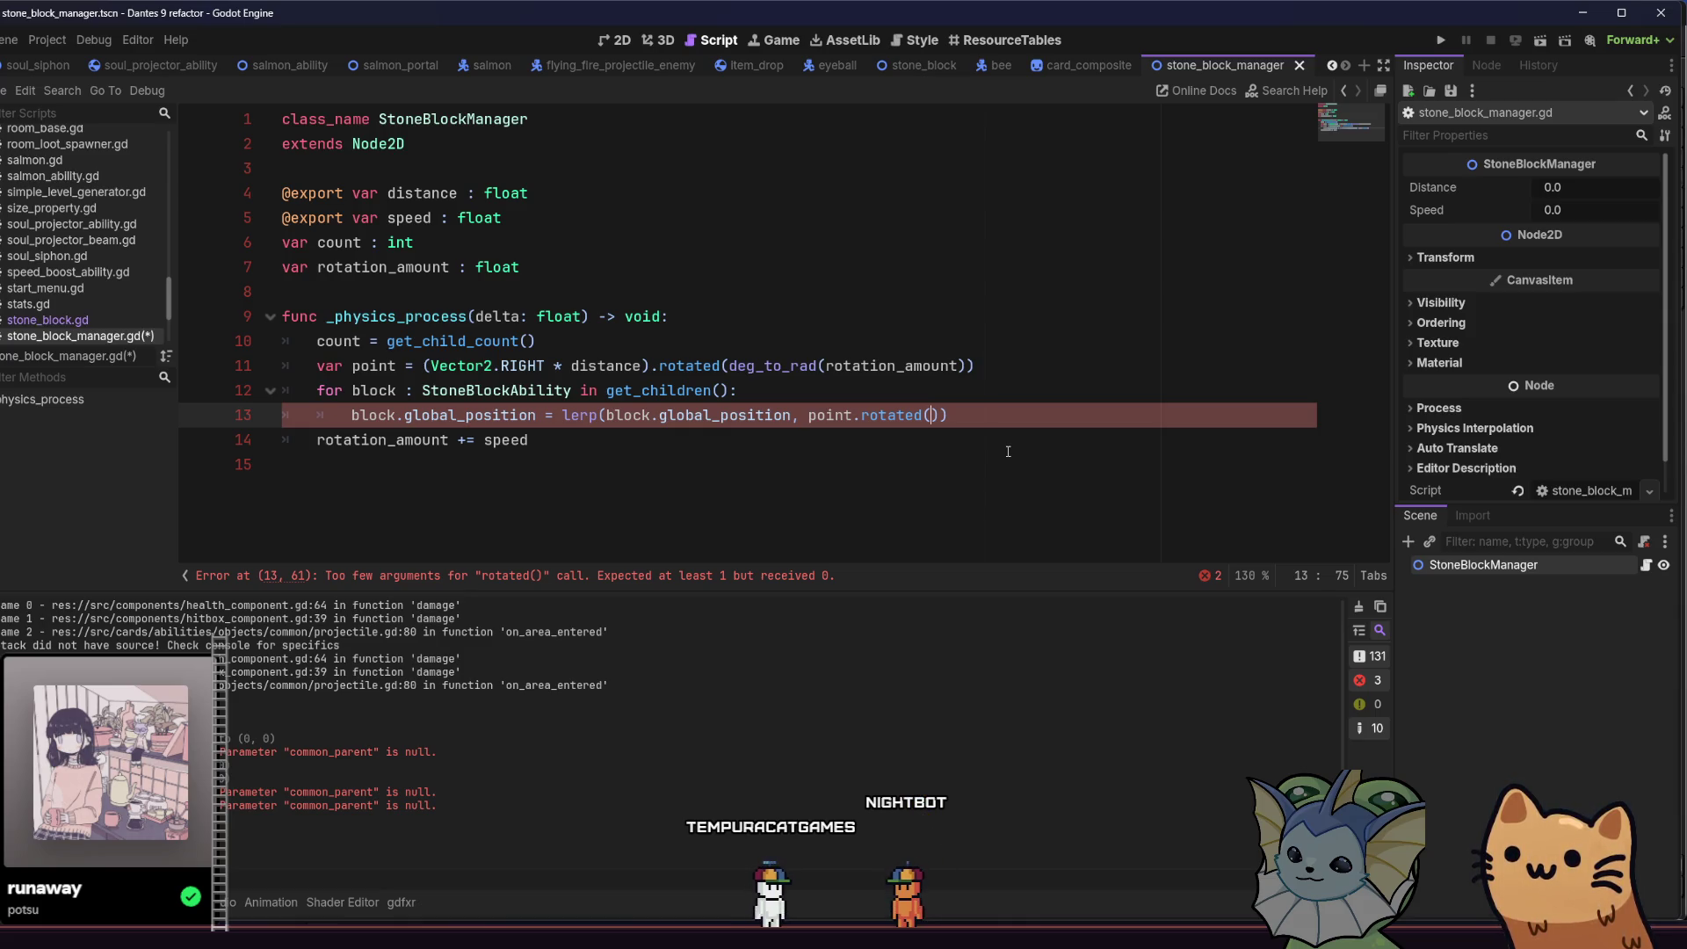
key("Return")
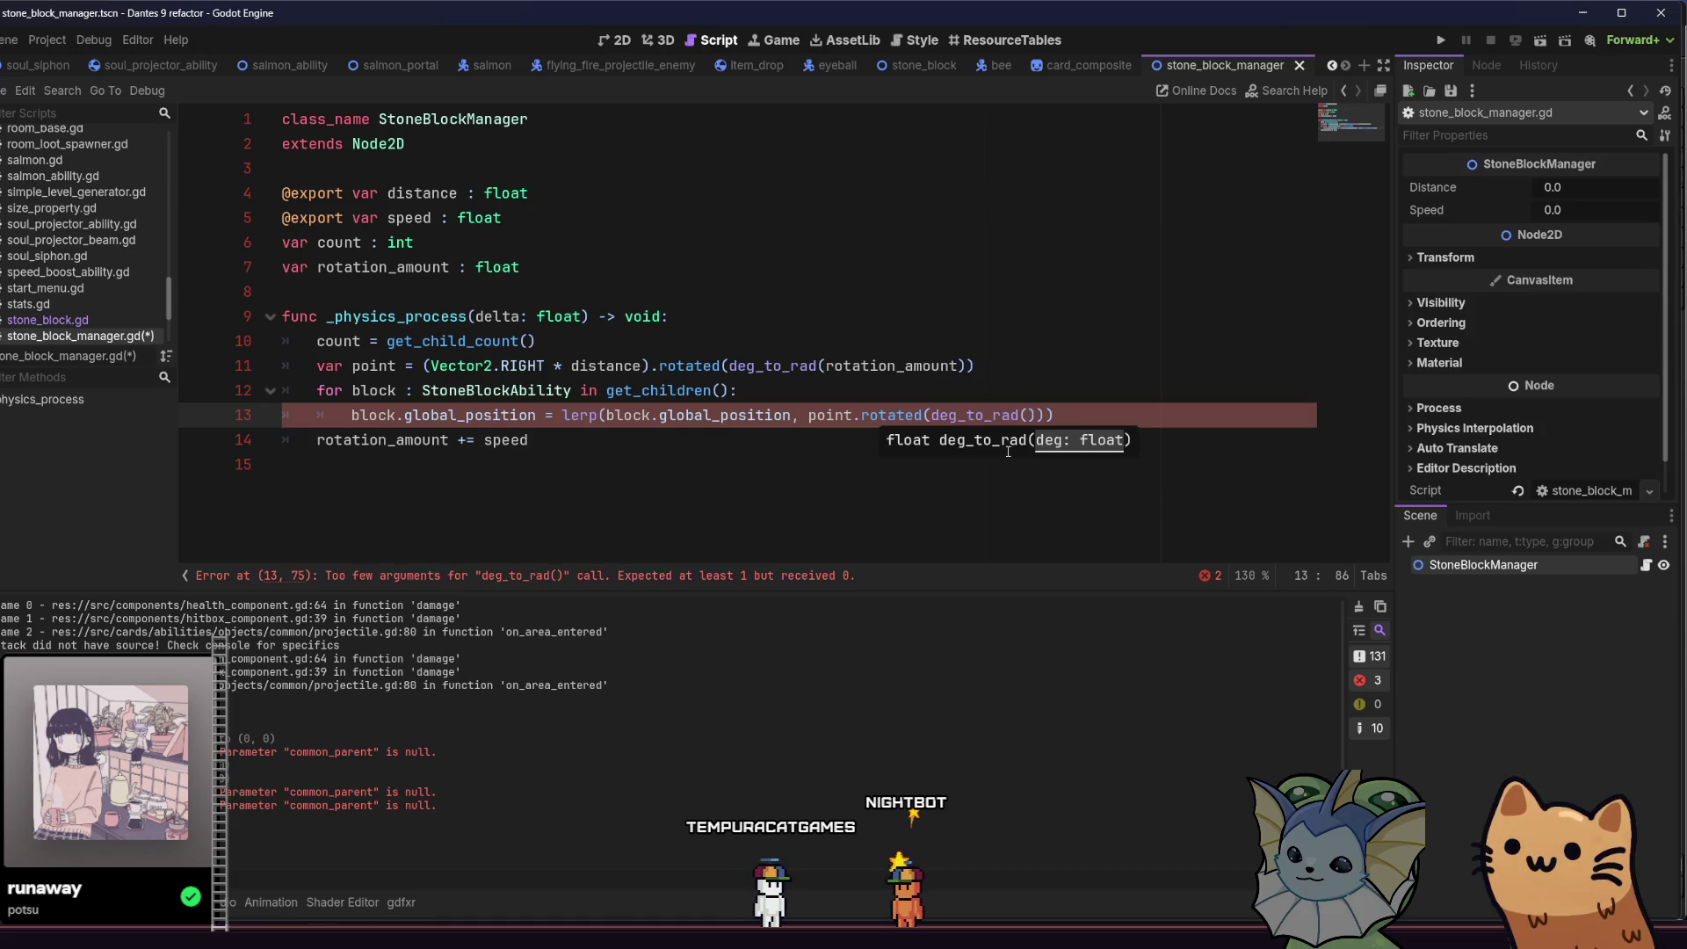
key("BackSpace")
type("/ count")
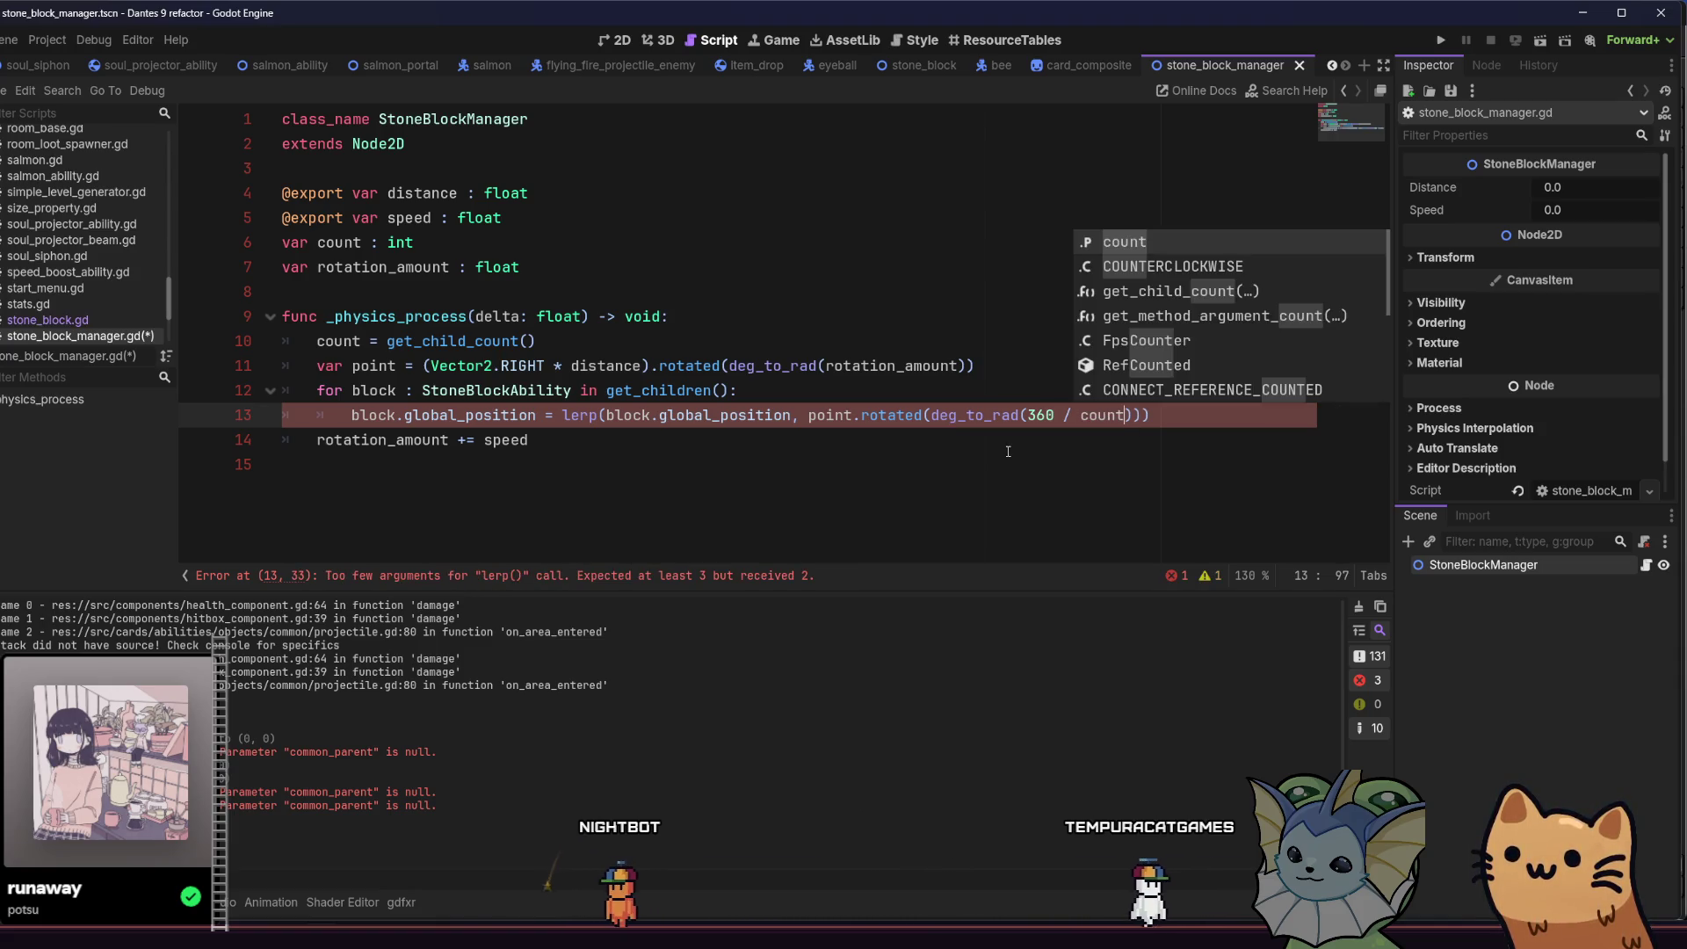
type("))))")
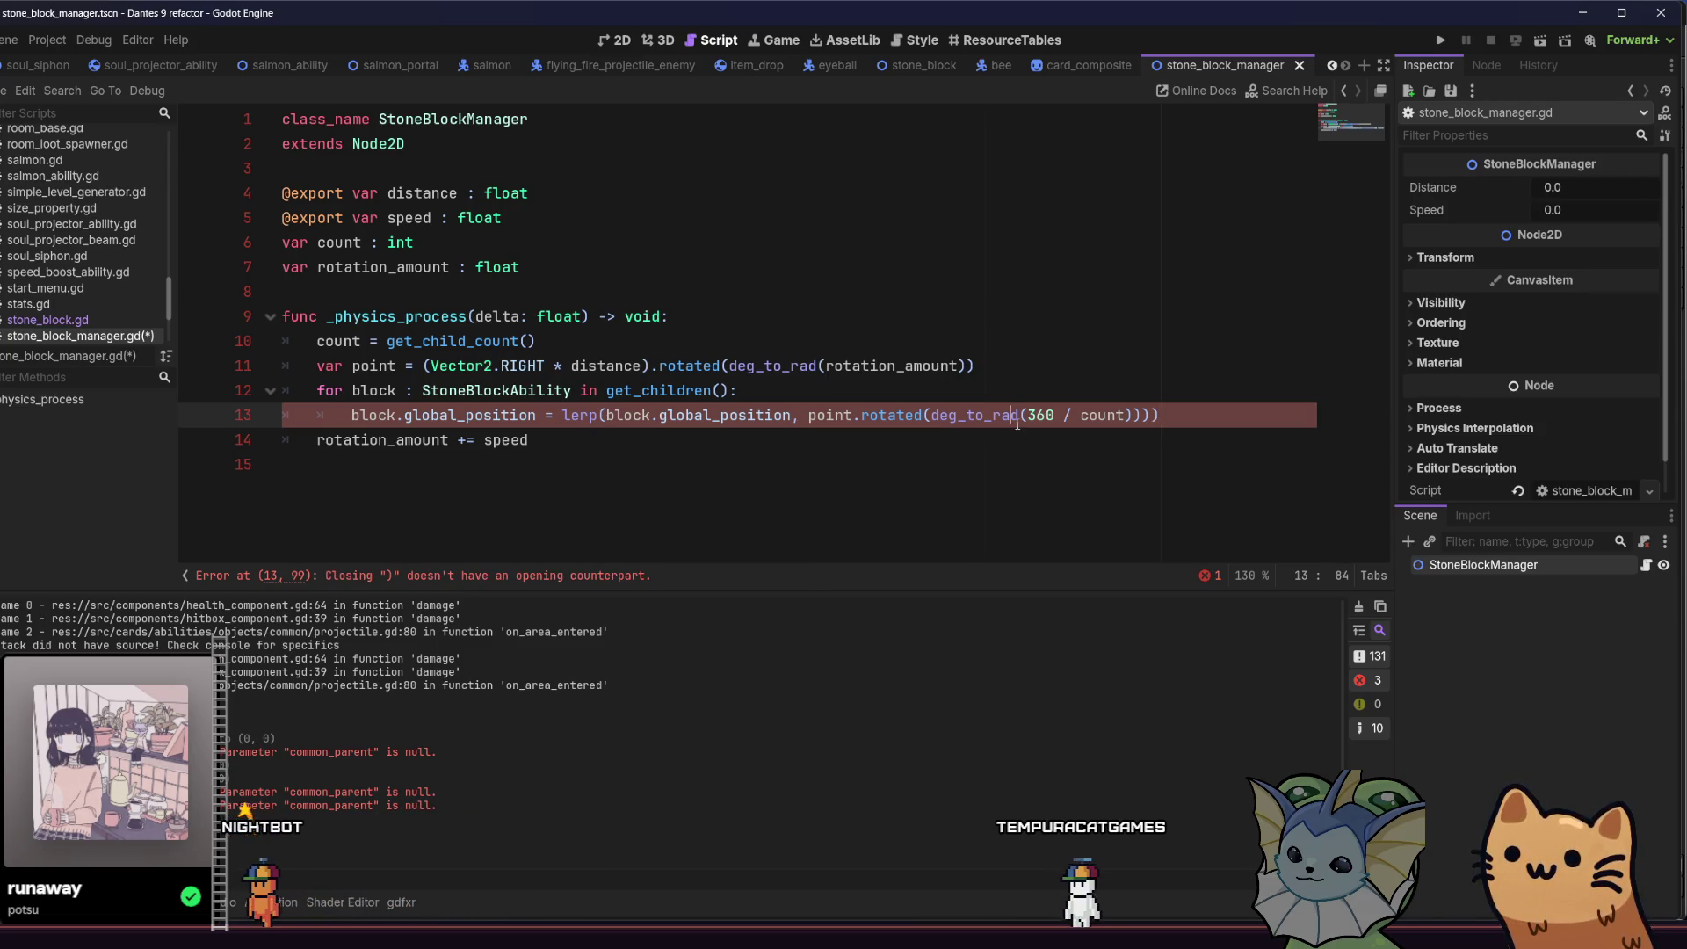
type("()")
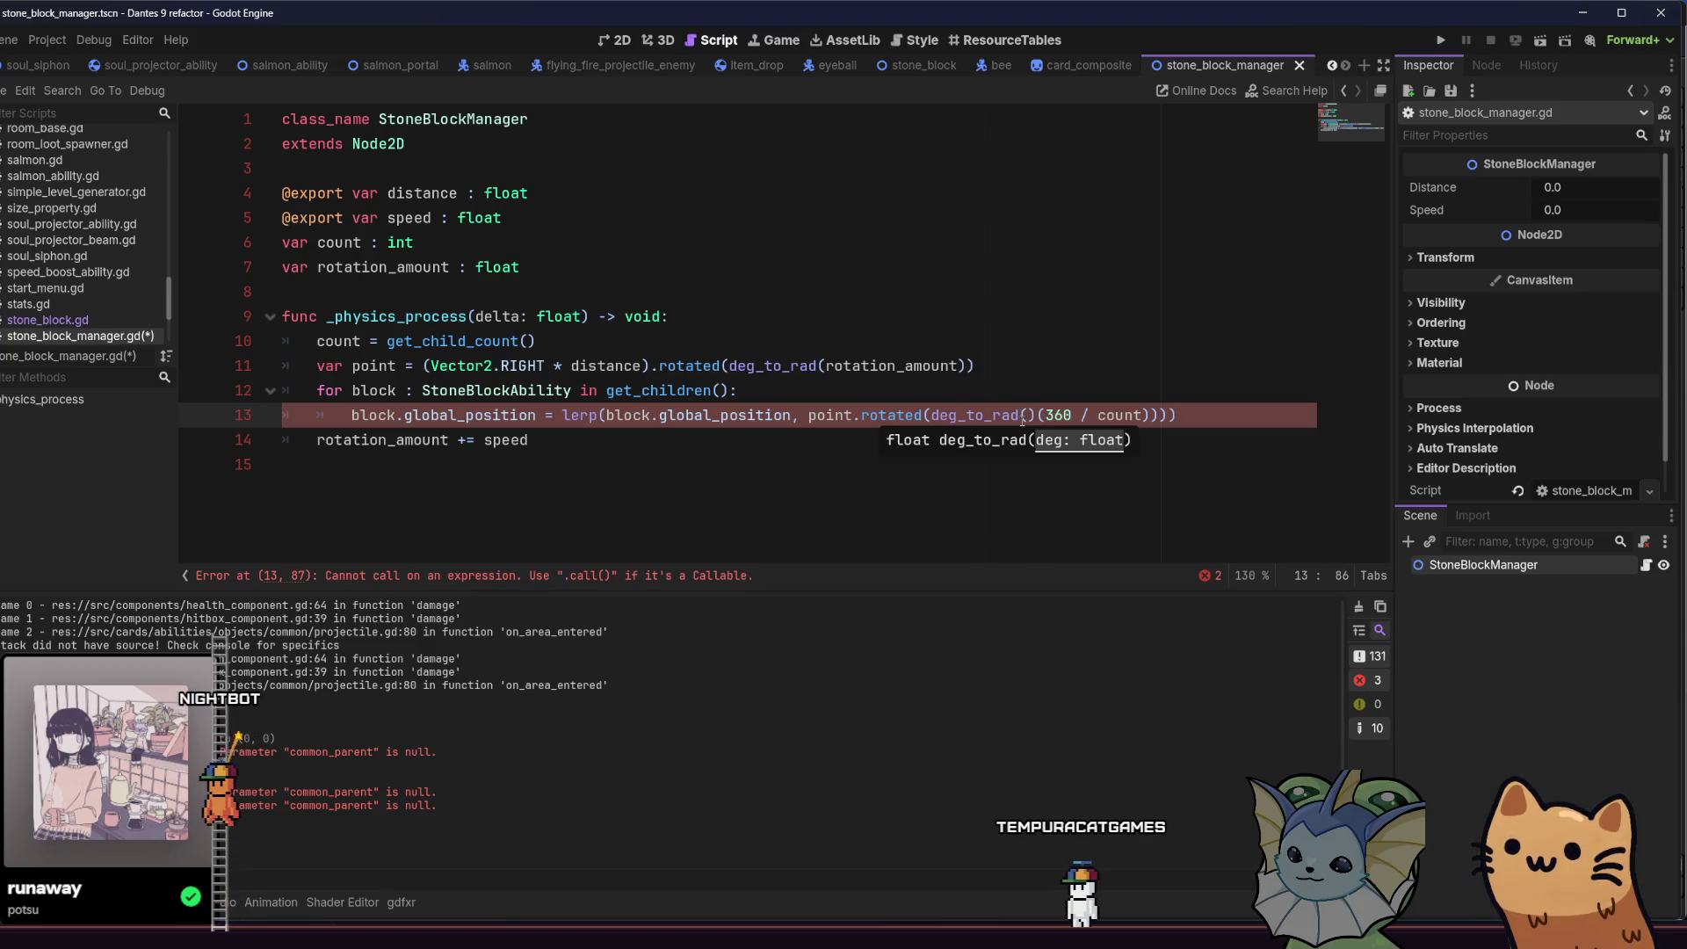
key("BackSpace")
key("Right")
key("Right")
key("Right")
key("Delete")
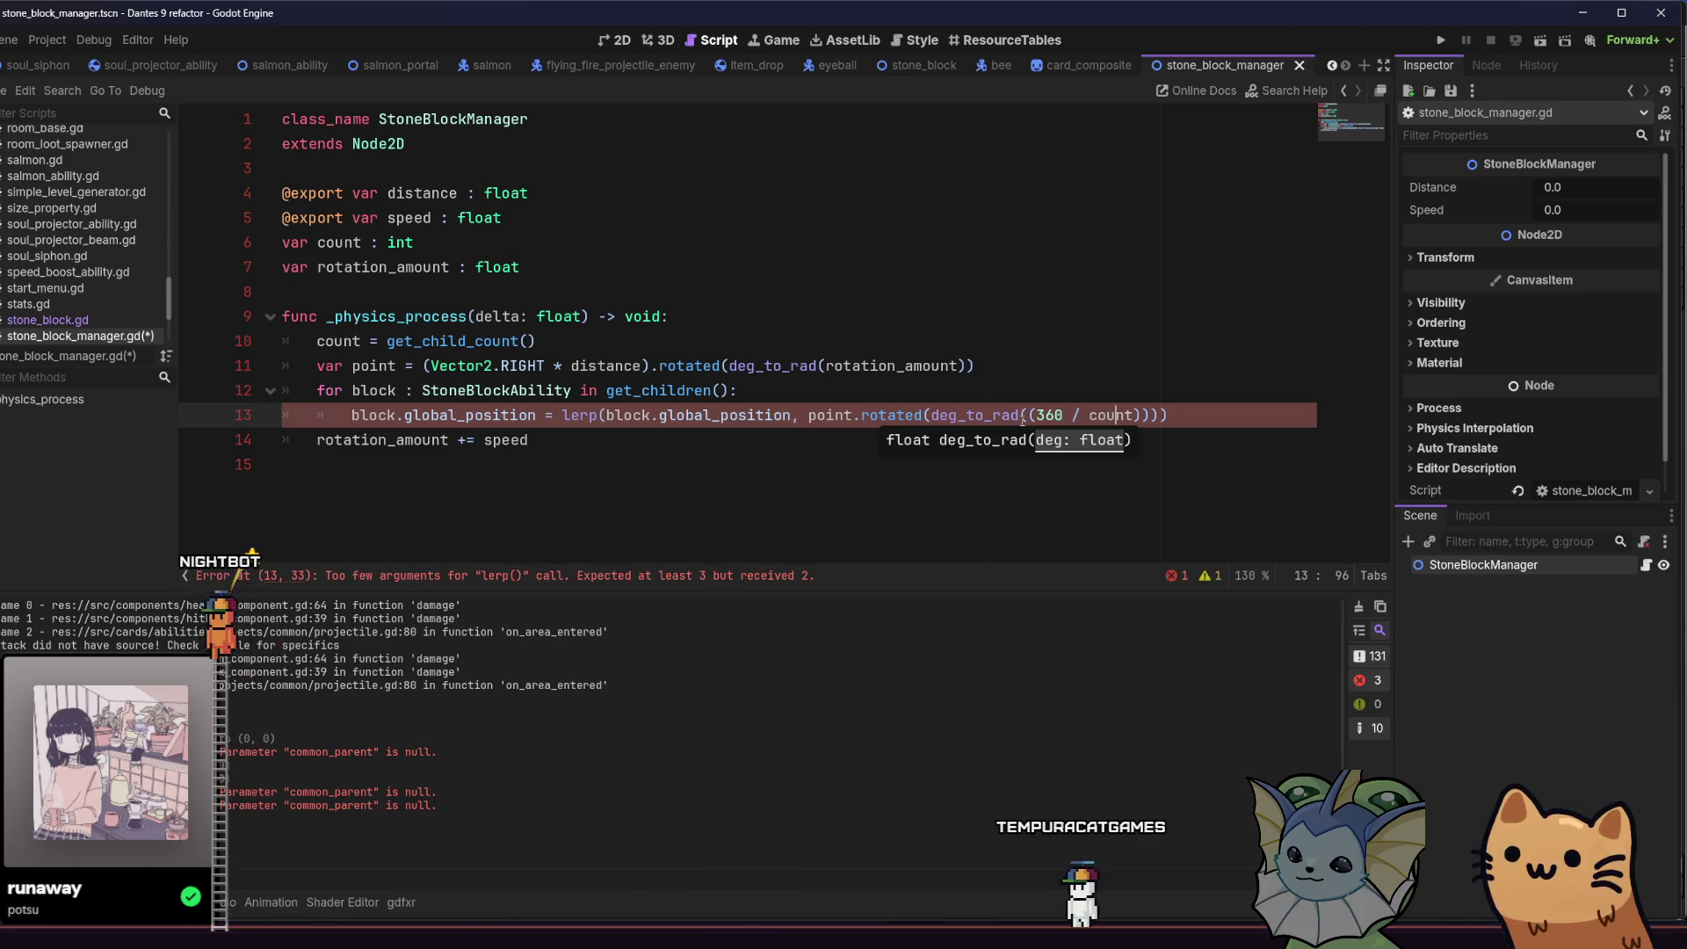
type("* ")
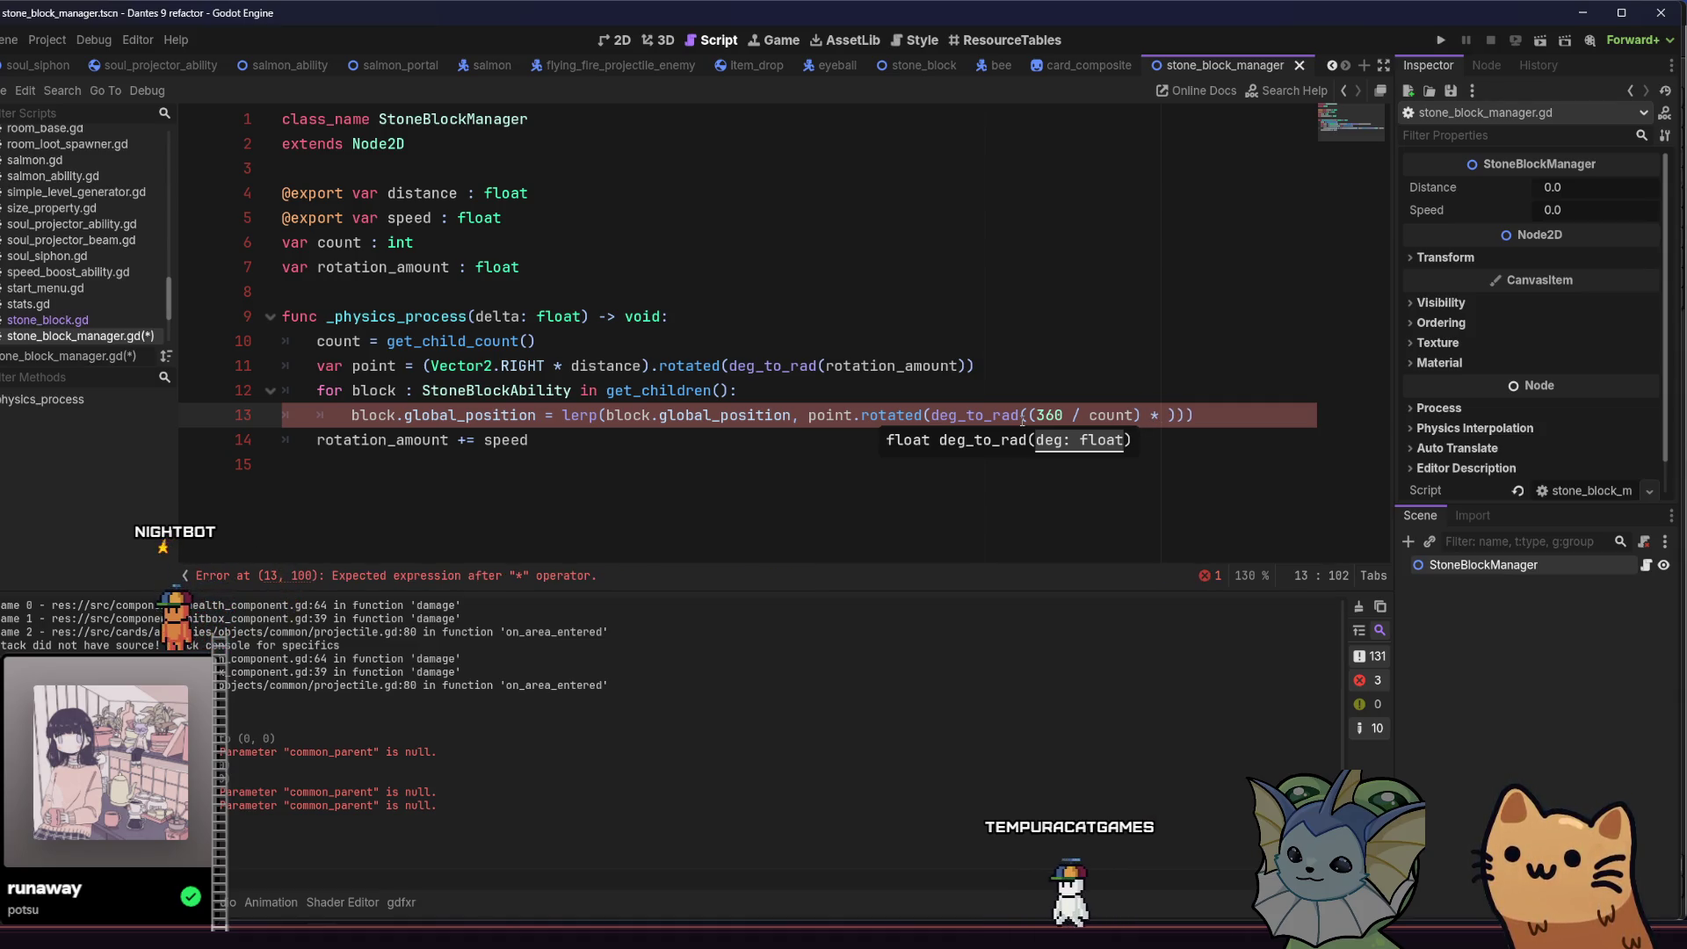
type("block.ge")
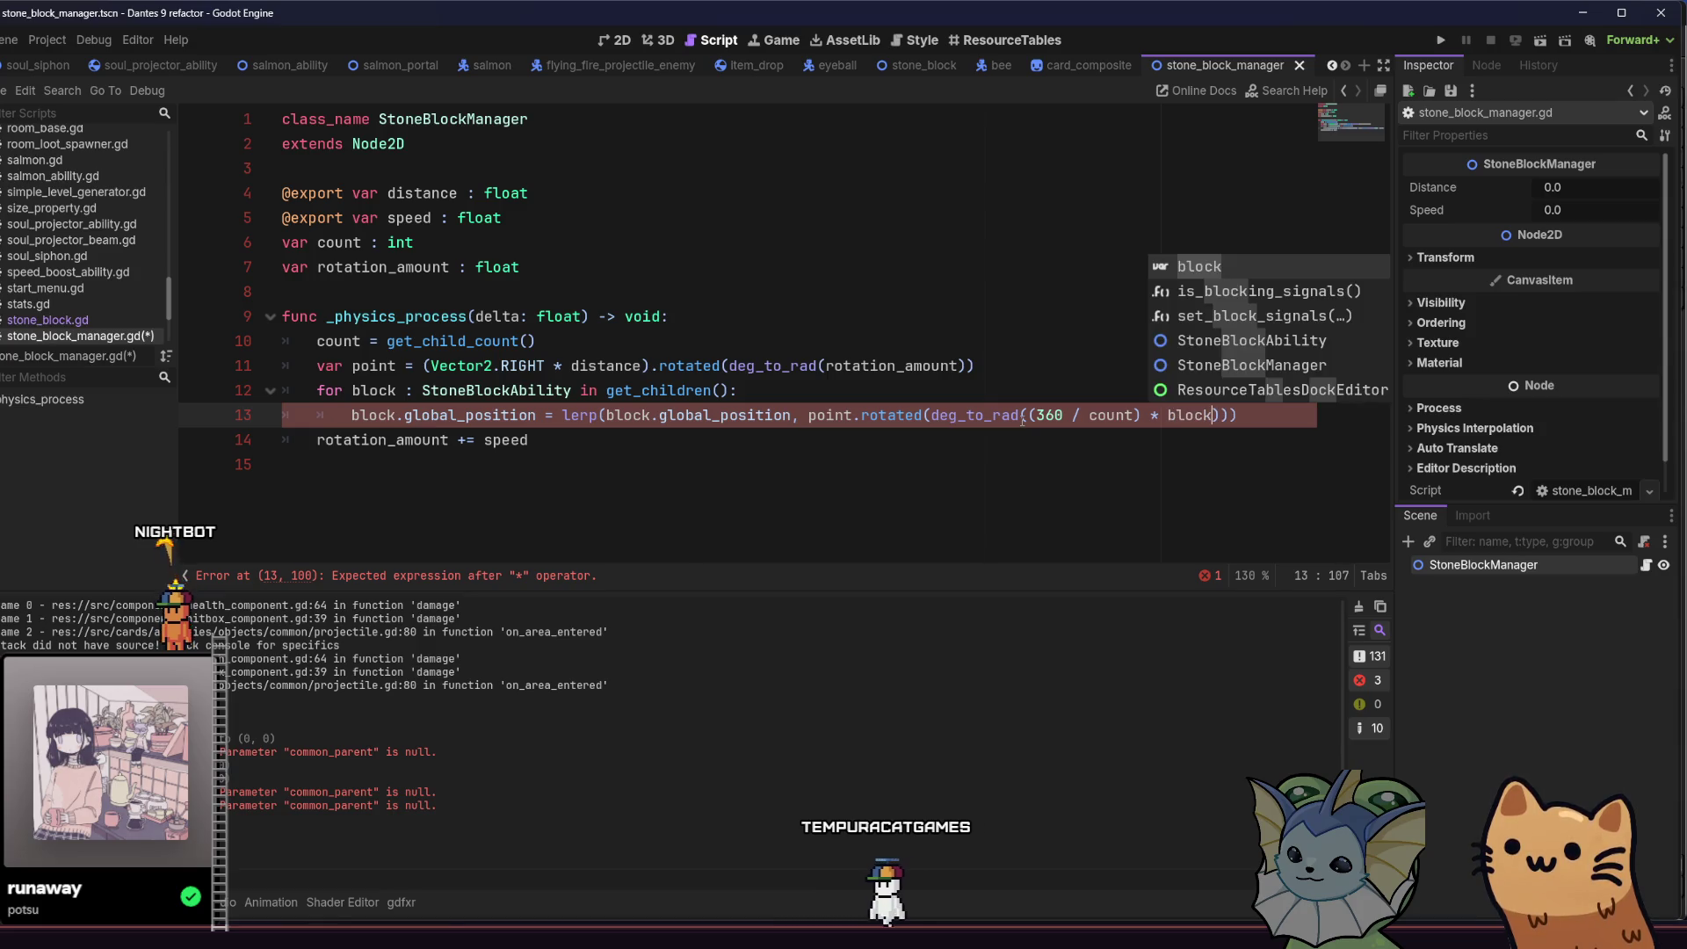
type("t_")
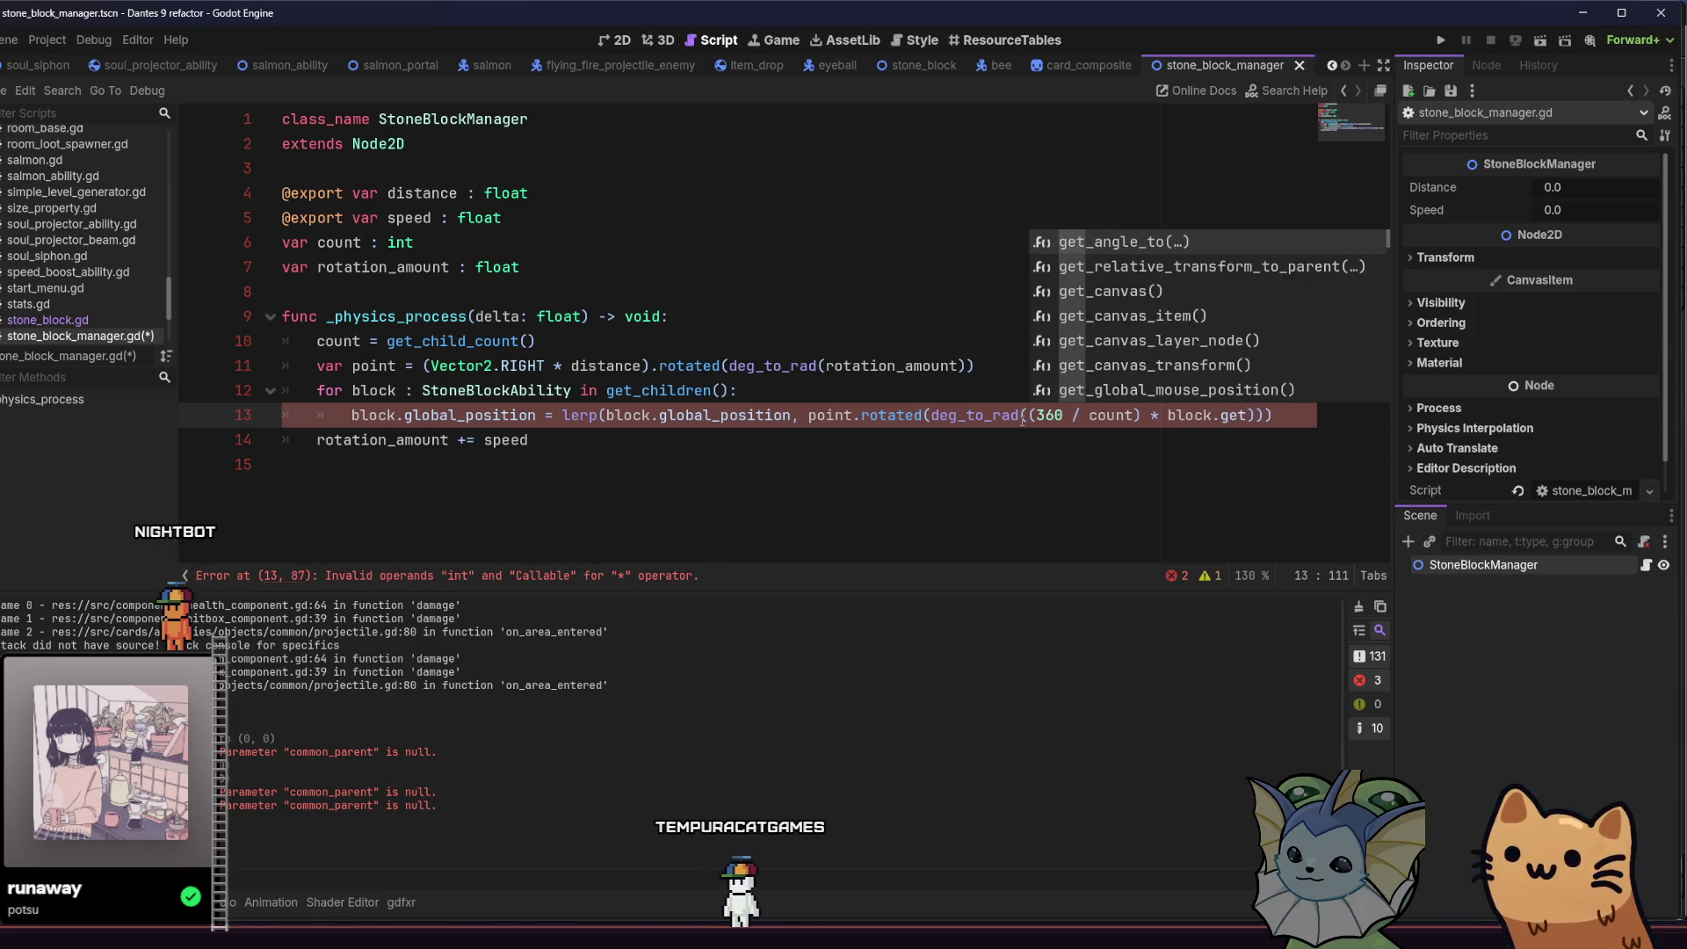
type("ind")
key("Return")
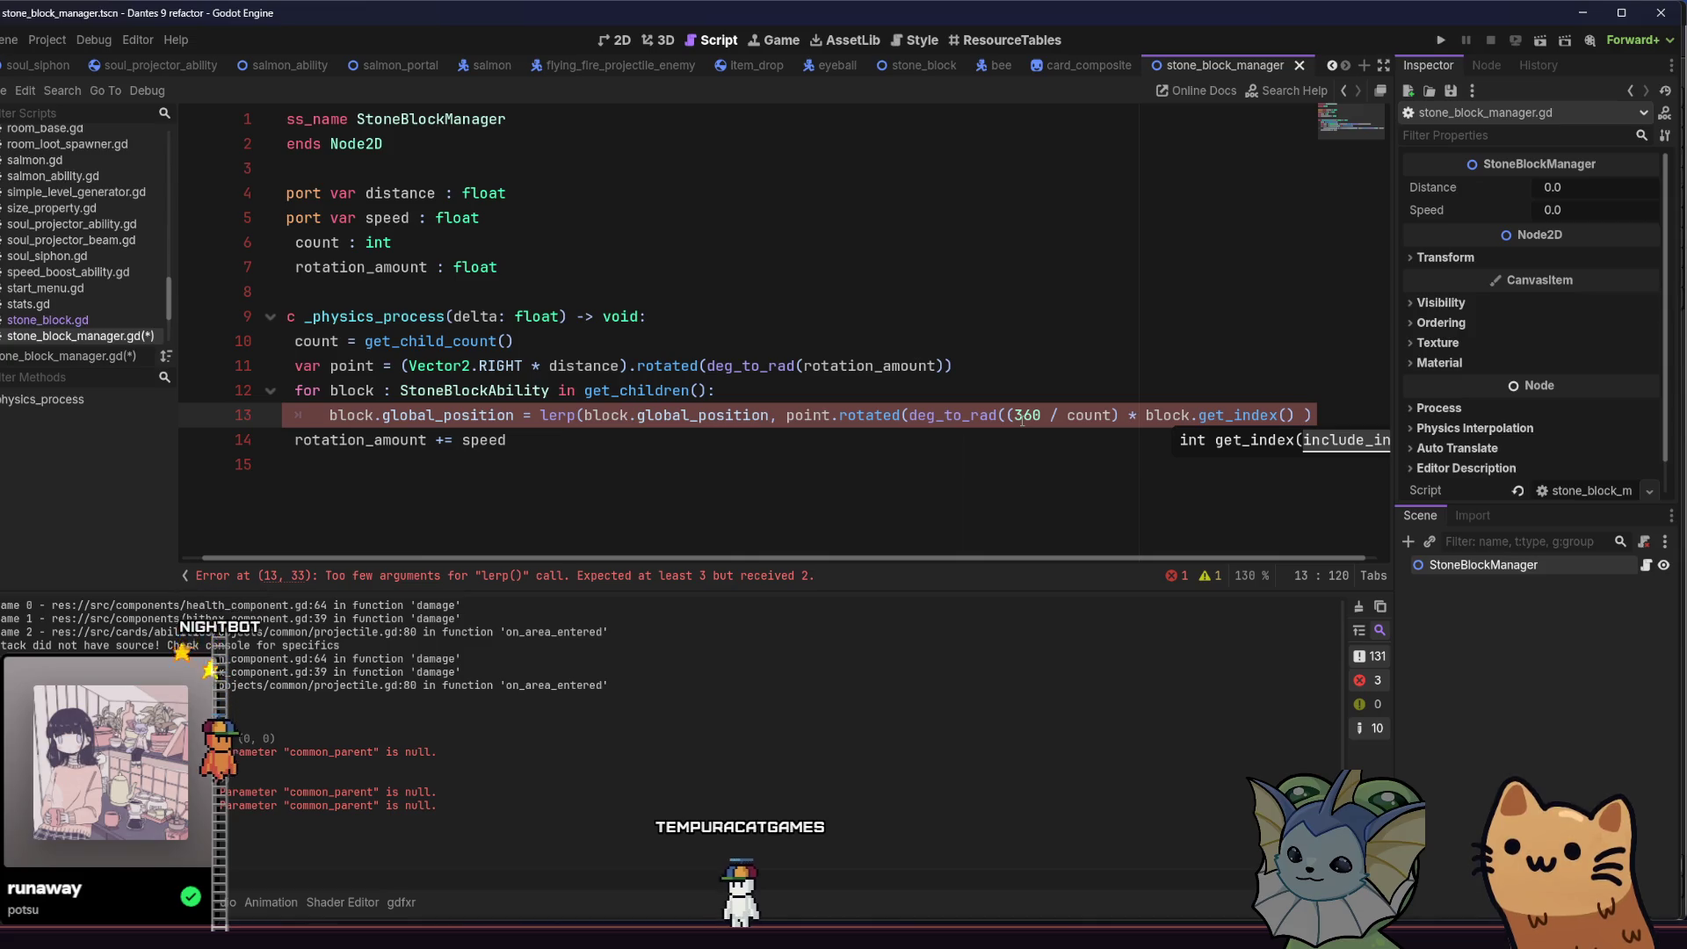
type("+1")
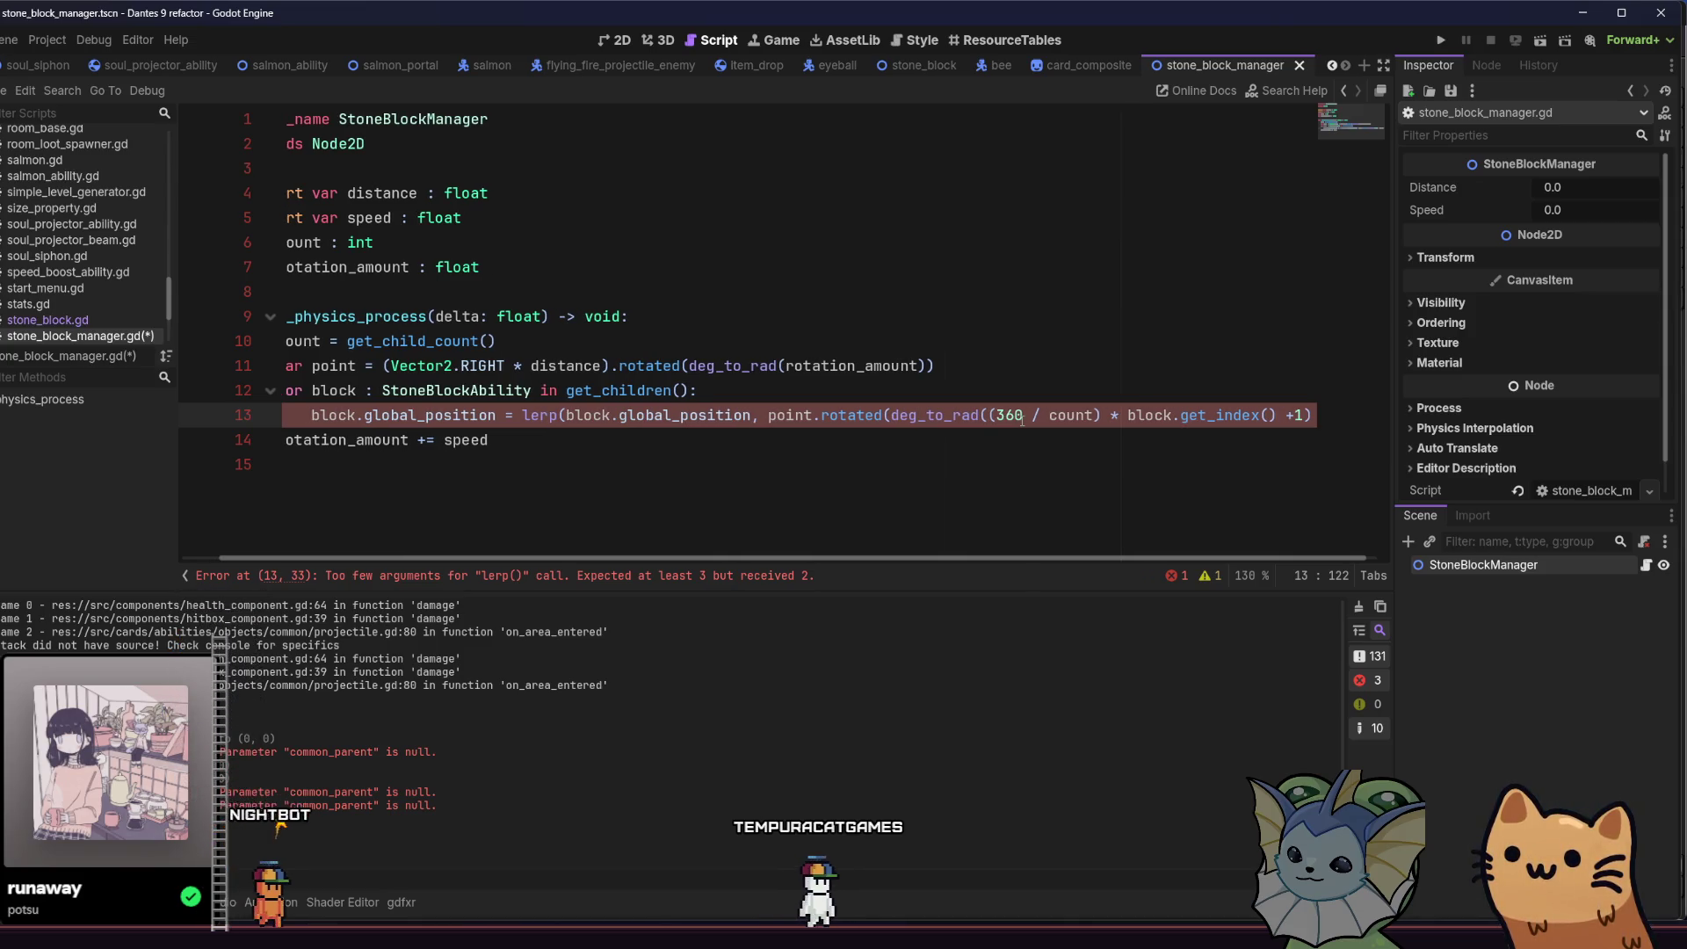
Step: Remove the rotated point expression, leaving lerp(block.global_position, ) on line 13
key("BackSpace")
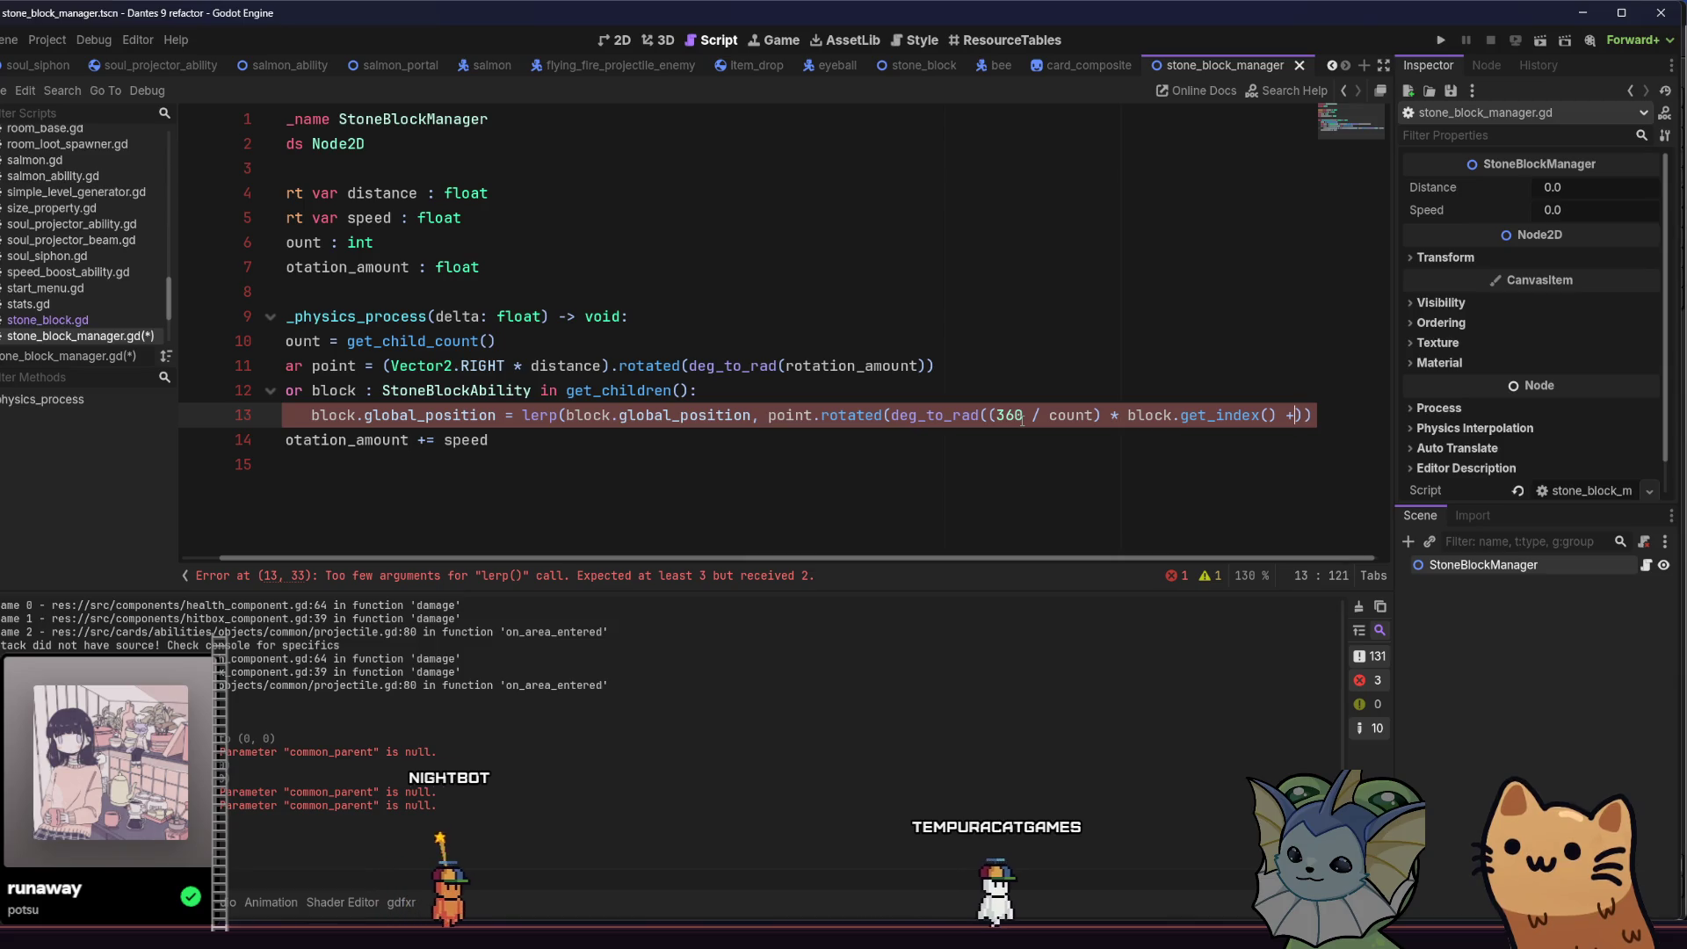
key("BackSpace")
key("BackSpace")
key("BackSpace")
key("BackSpace")
key("BackSpace")
key("BackSpace")
key("Left")
key("Left")
key("Left")
key("shift+Left")
key("shift+Left")
key("shift+Left")
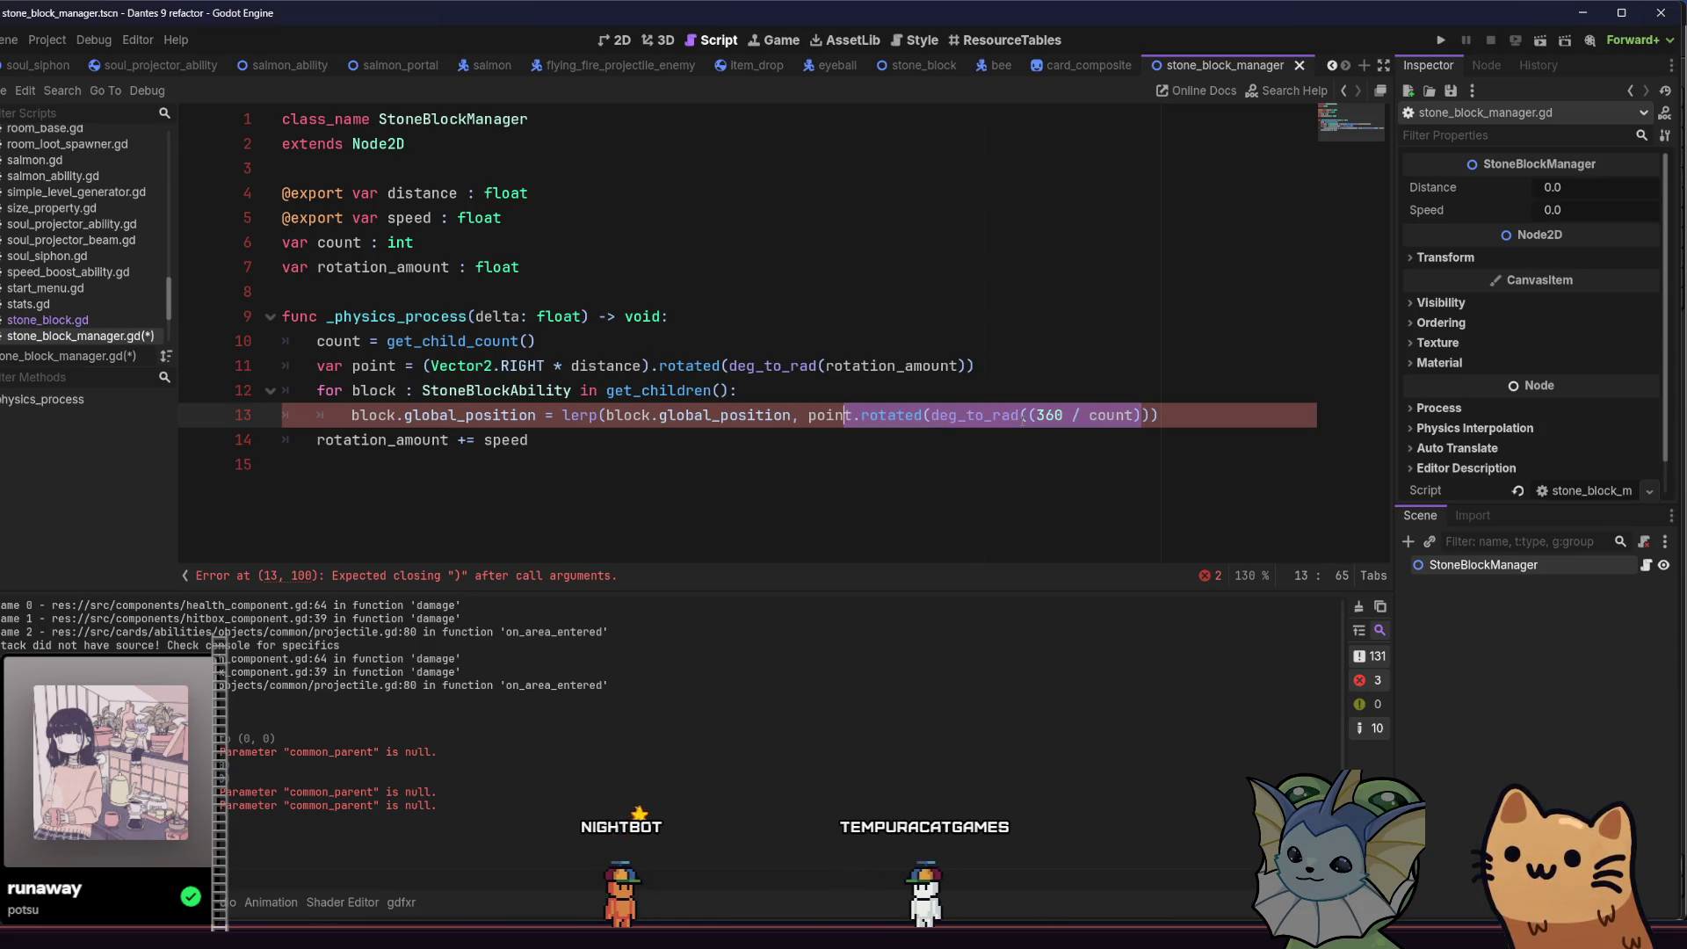
key("BackSpace")
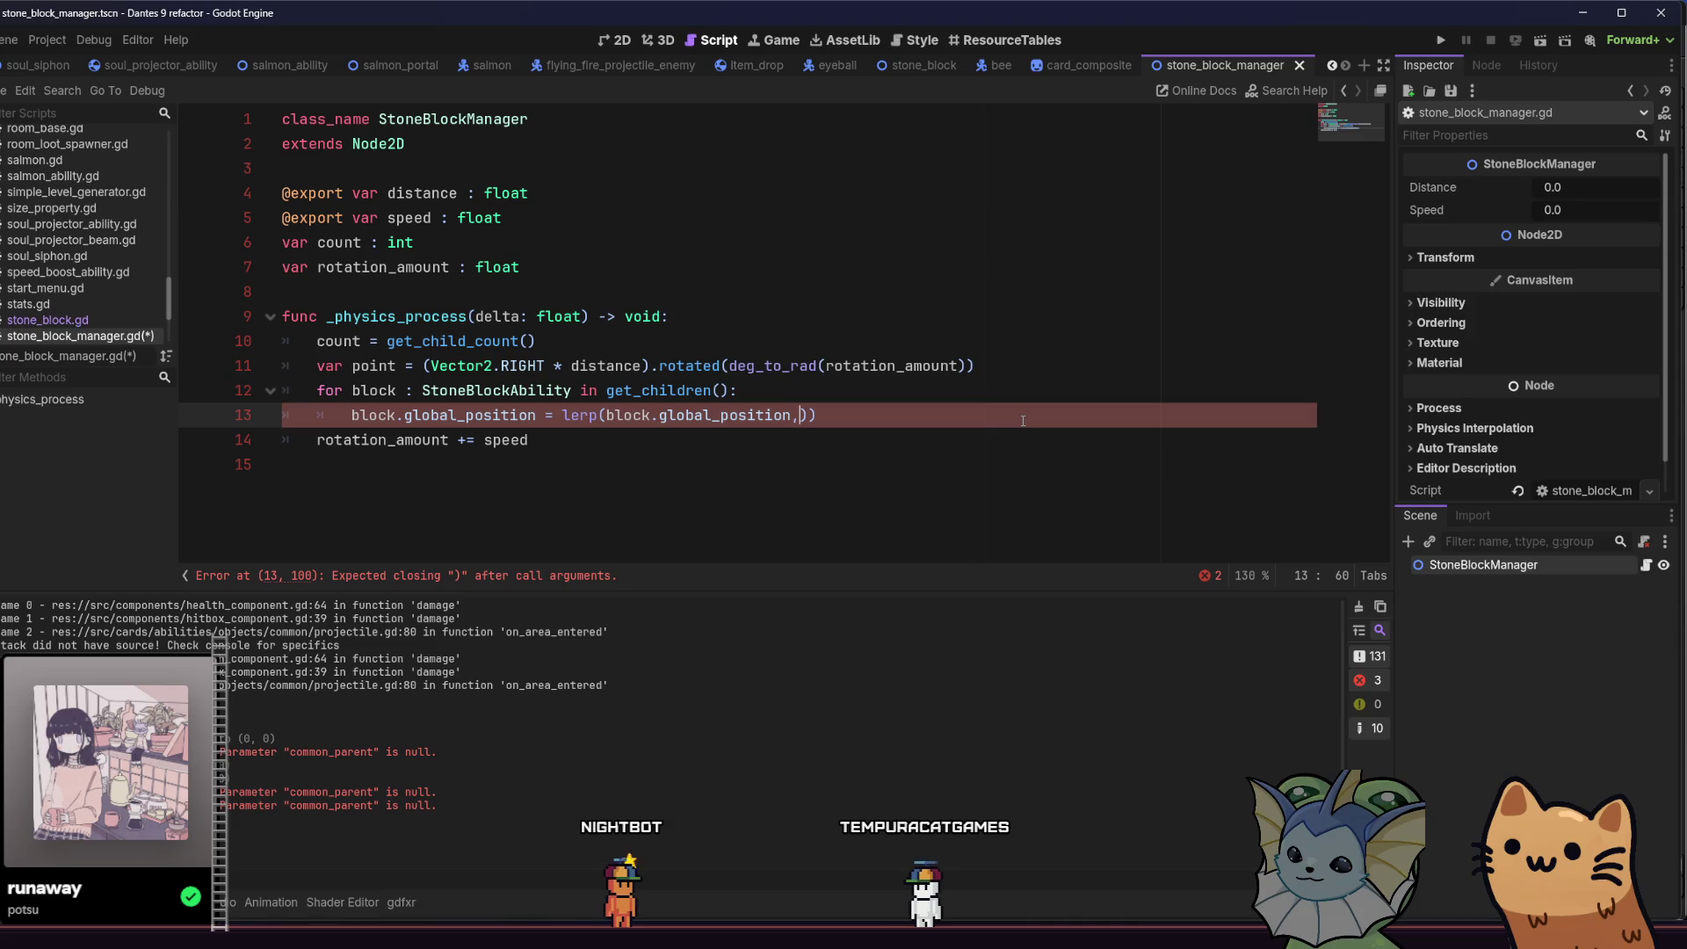
Step: Insert var block_point = point.rotated(deg_to_rad((360 / count) * (block.get_index() + 1))) and save
left_click(879, 385)
key("Return")
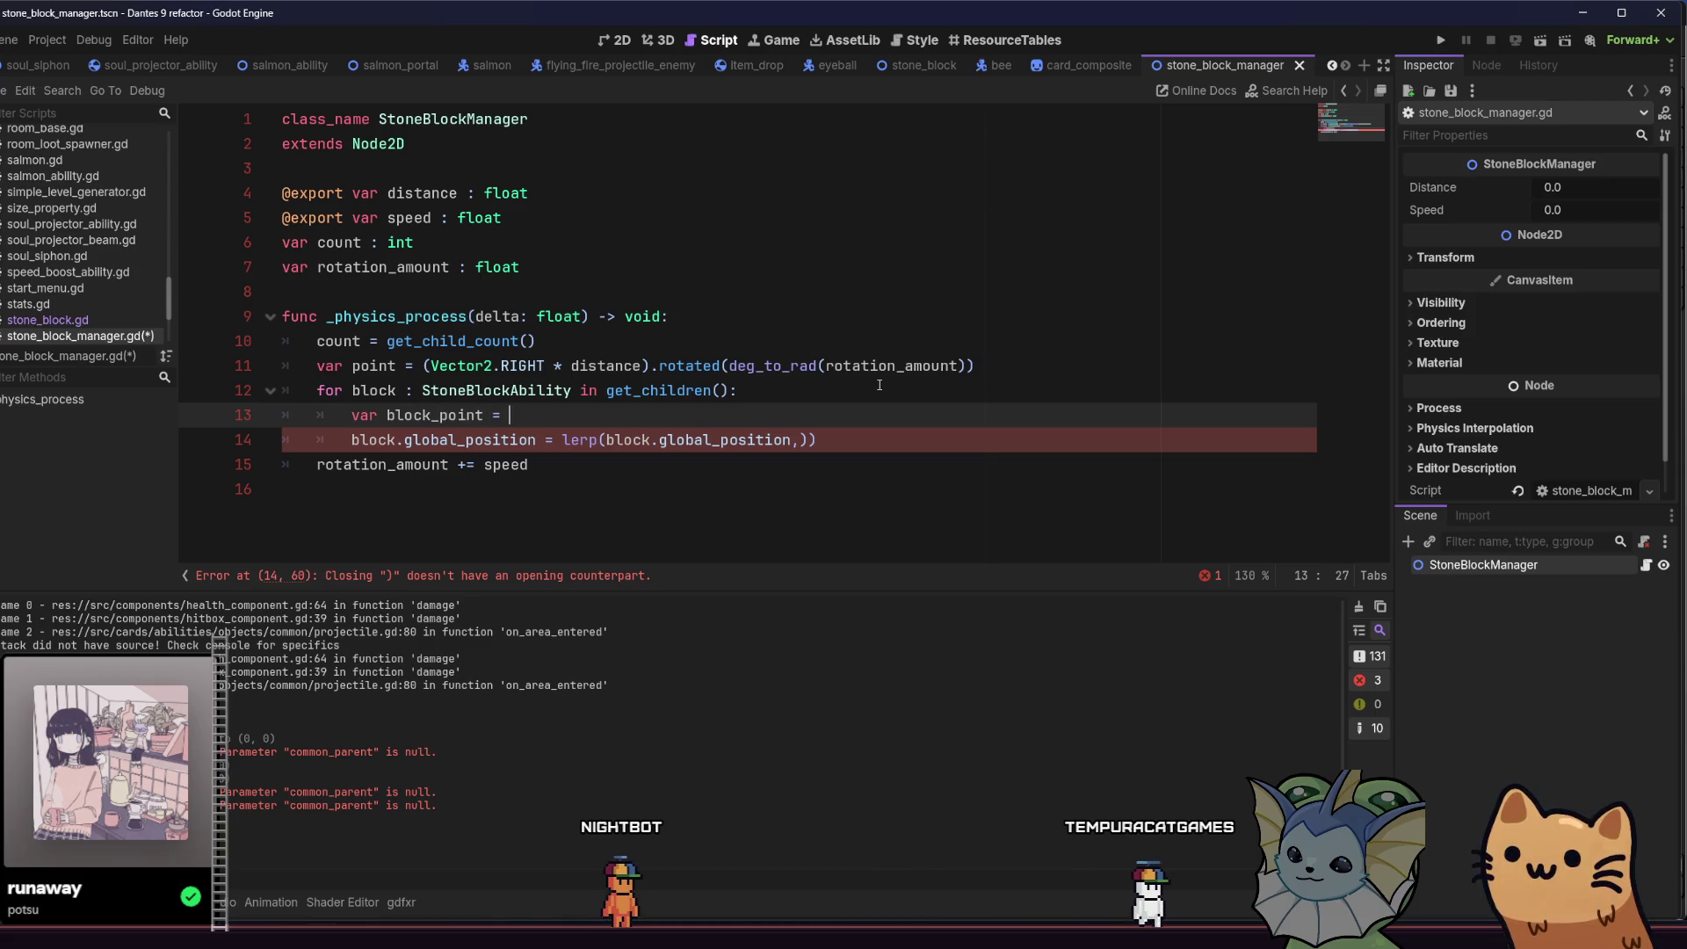
type("point.rotated(deg_to_rad((360 / count)")
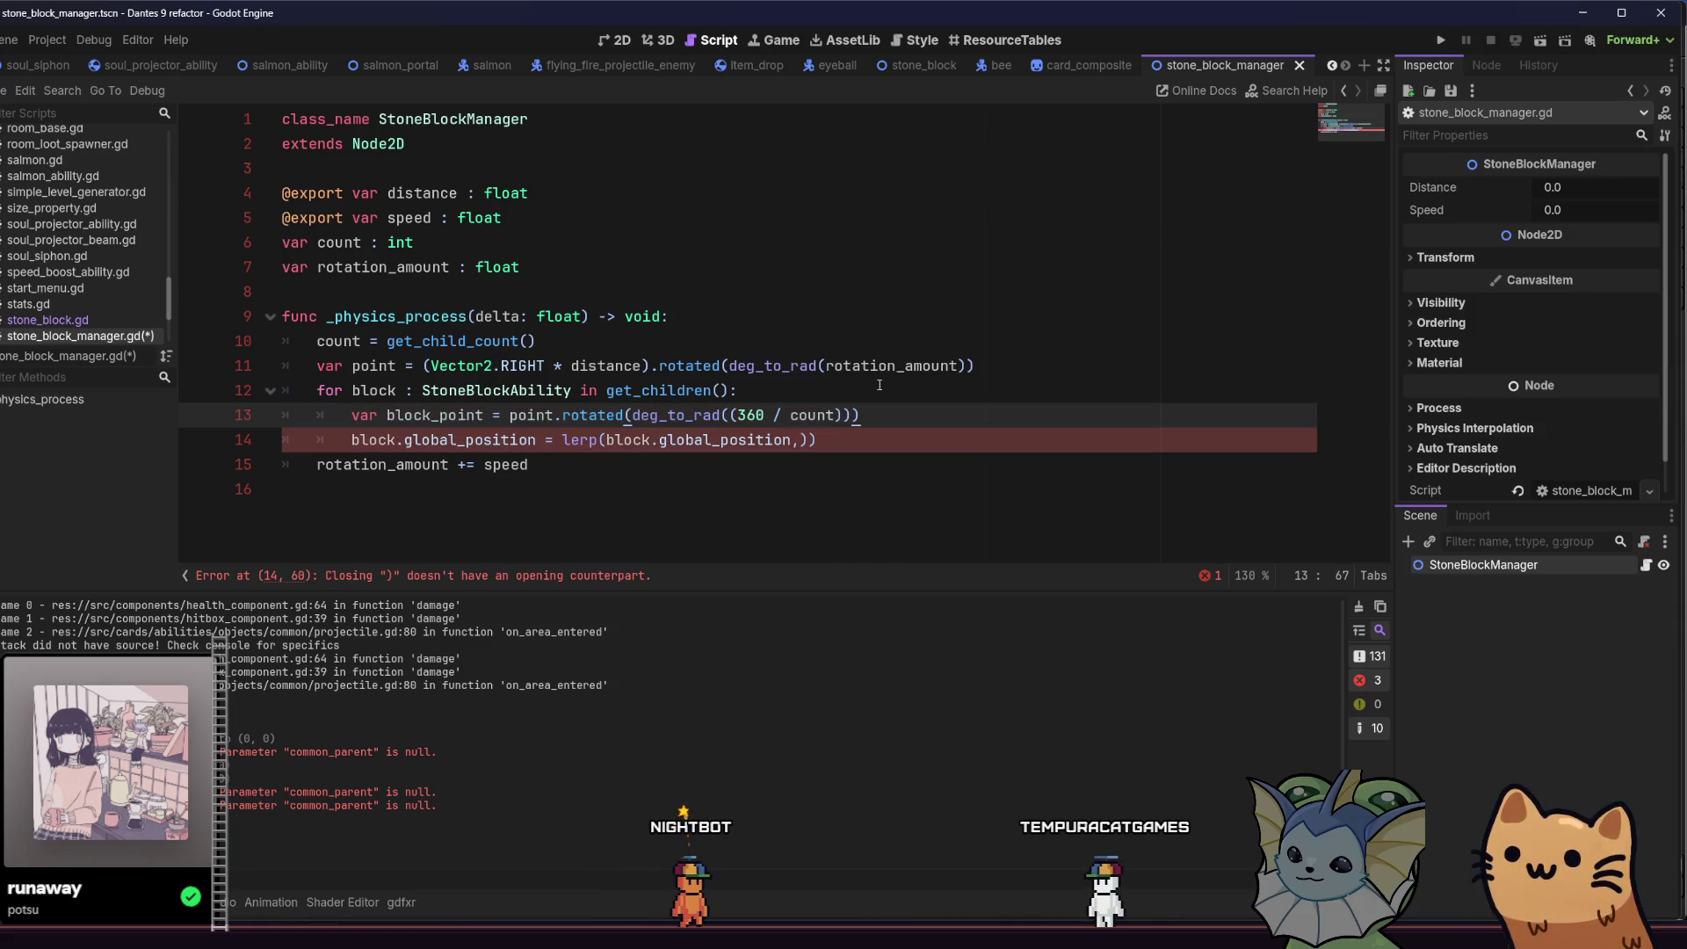
type(" * block")
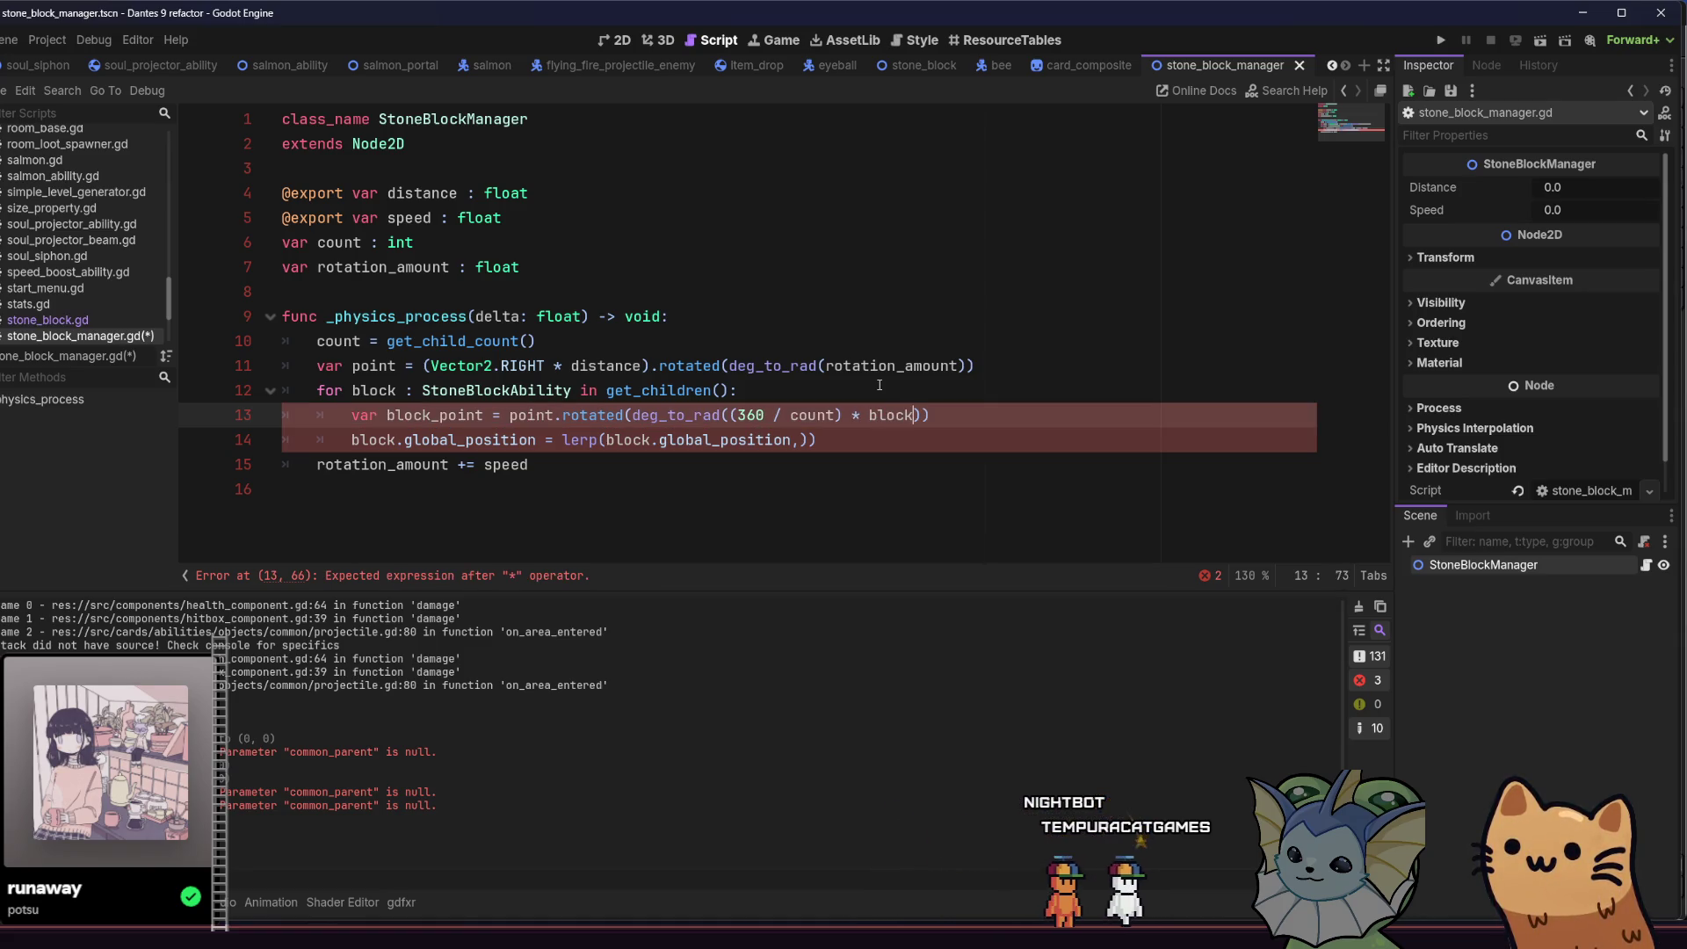
type(".get_")
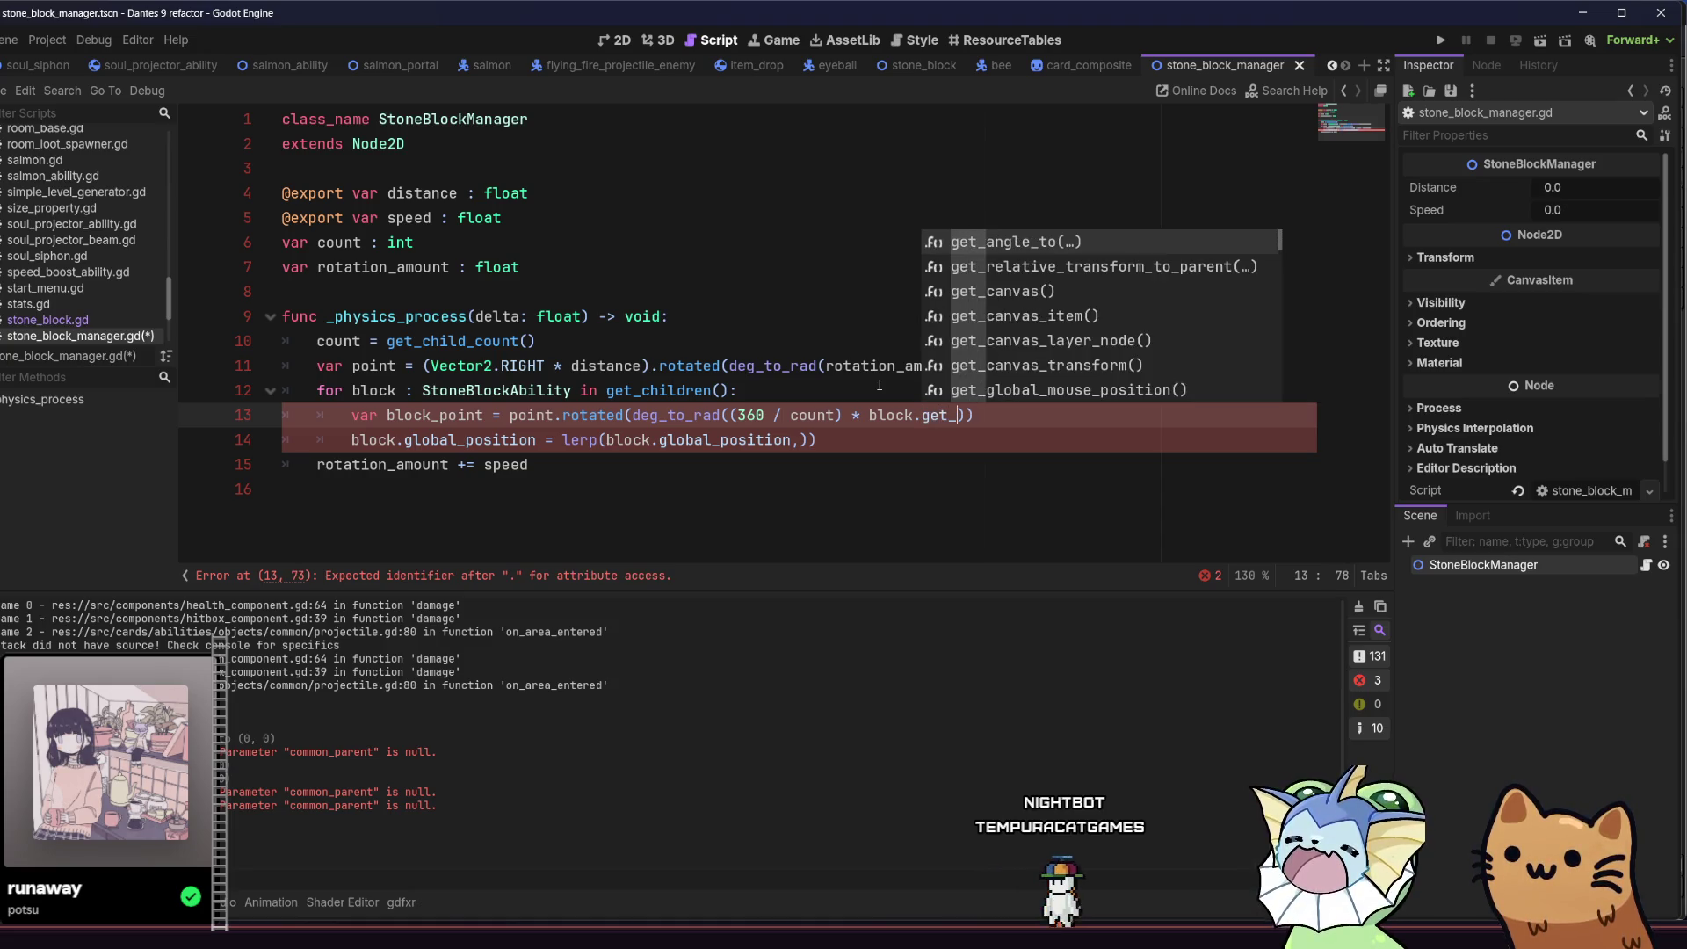
type("ind")
key("Return")
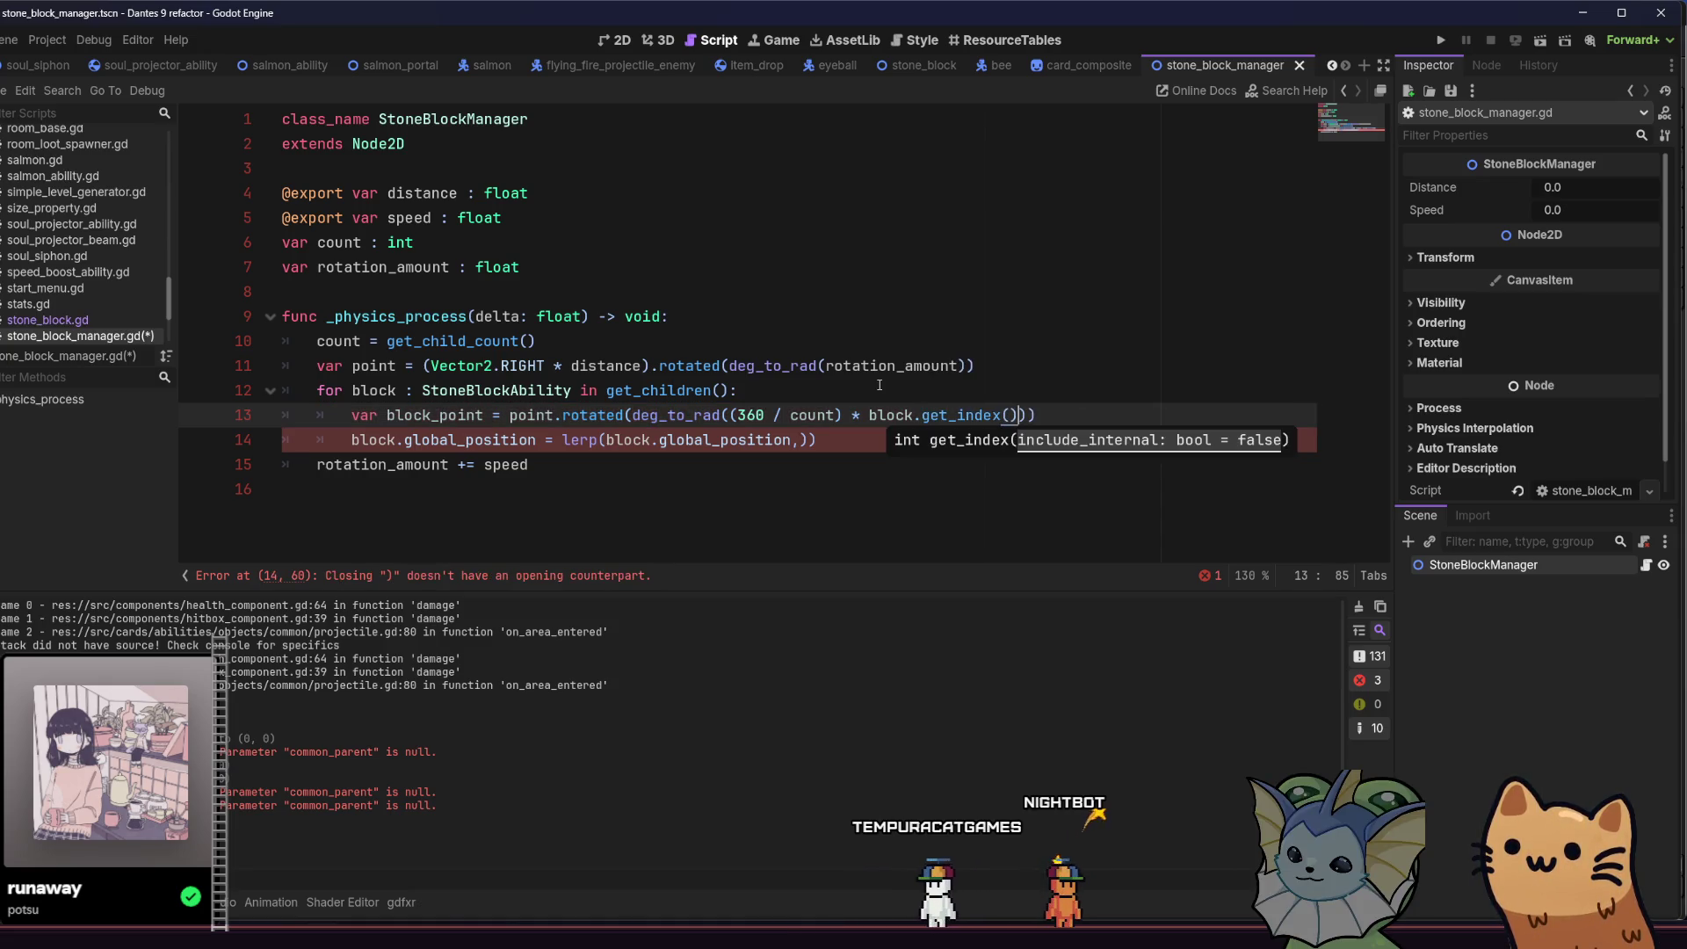
type("+ 1")
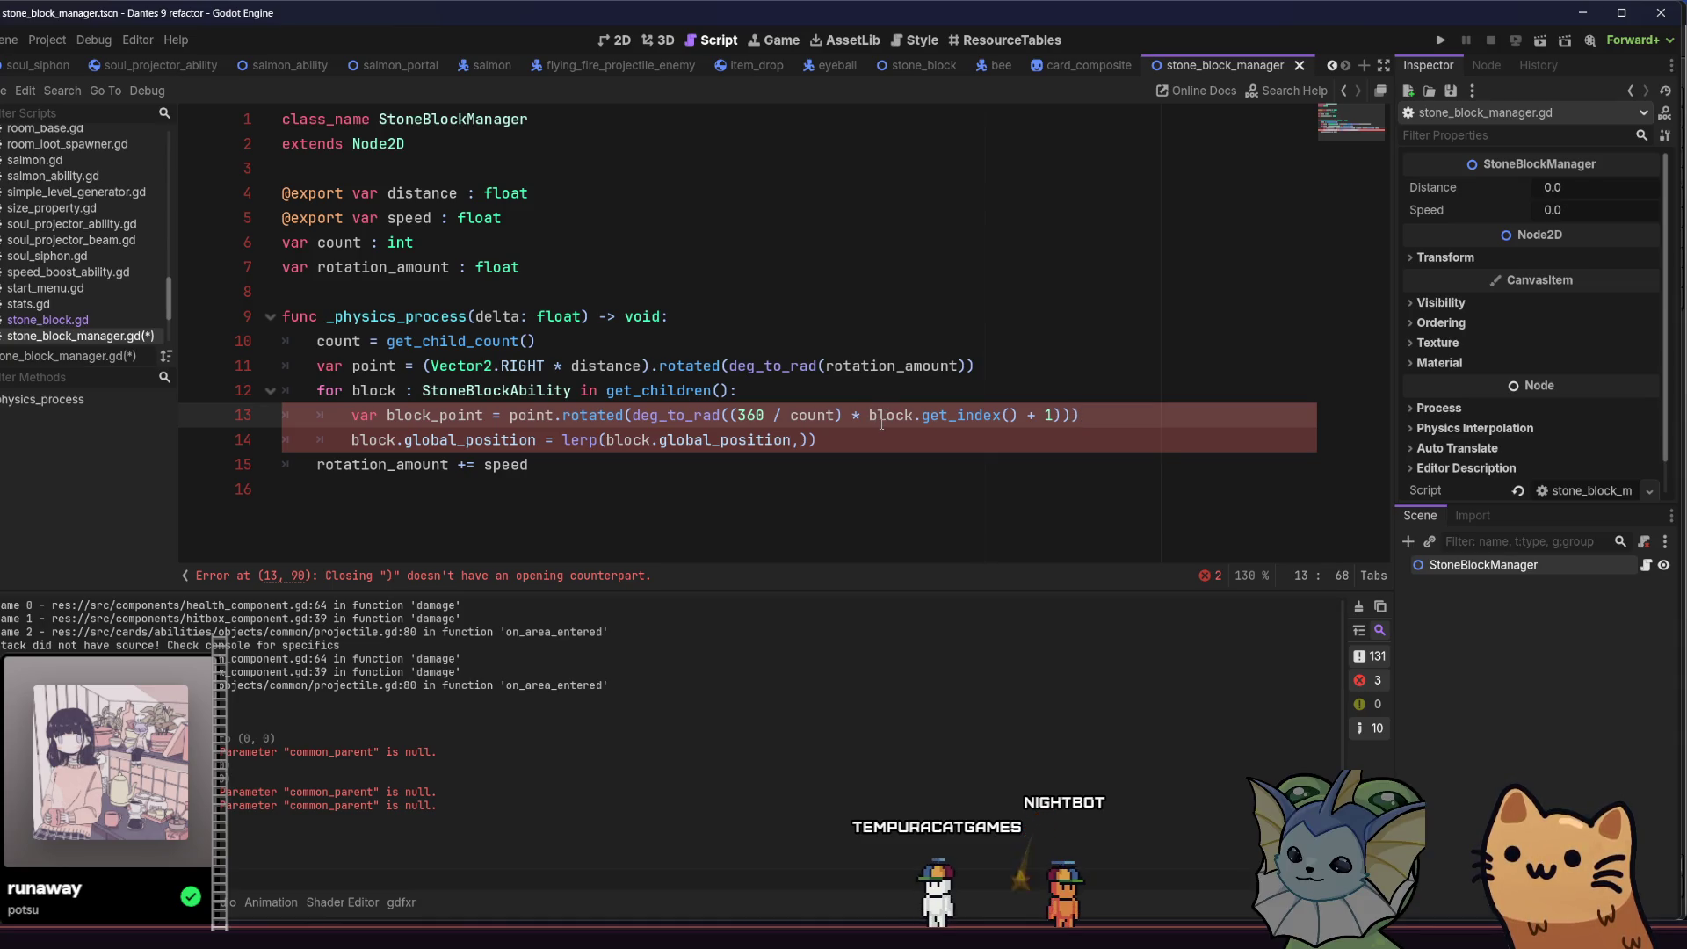
key("Down")
key("Down")
key("ctrl+s")
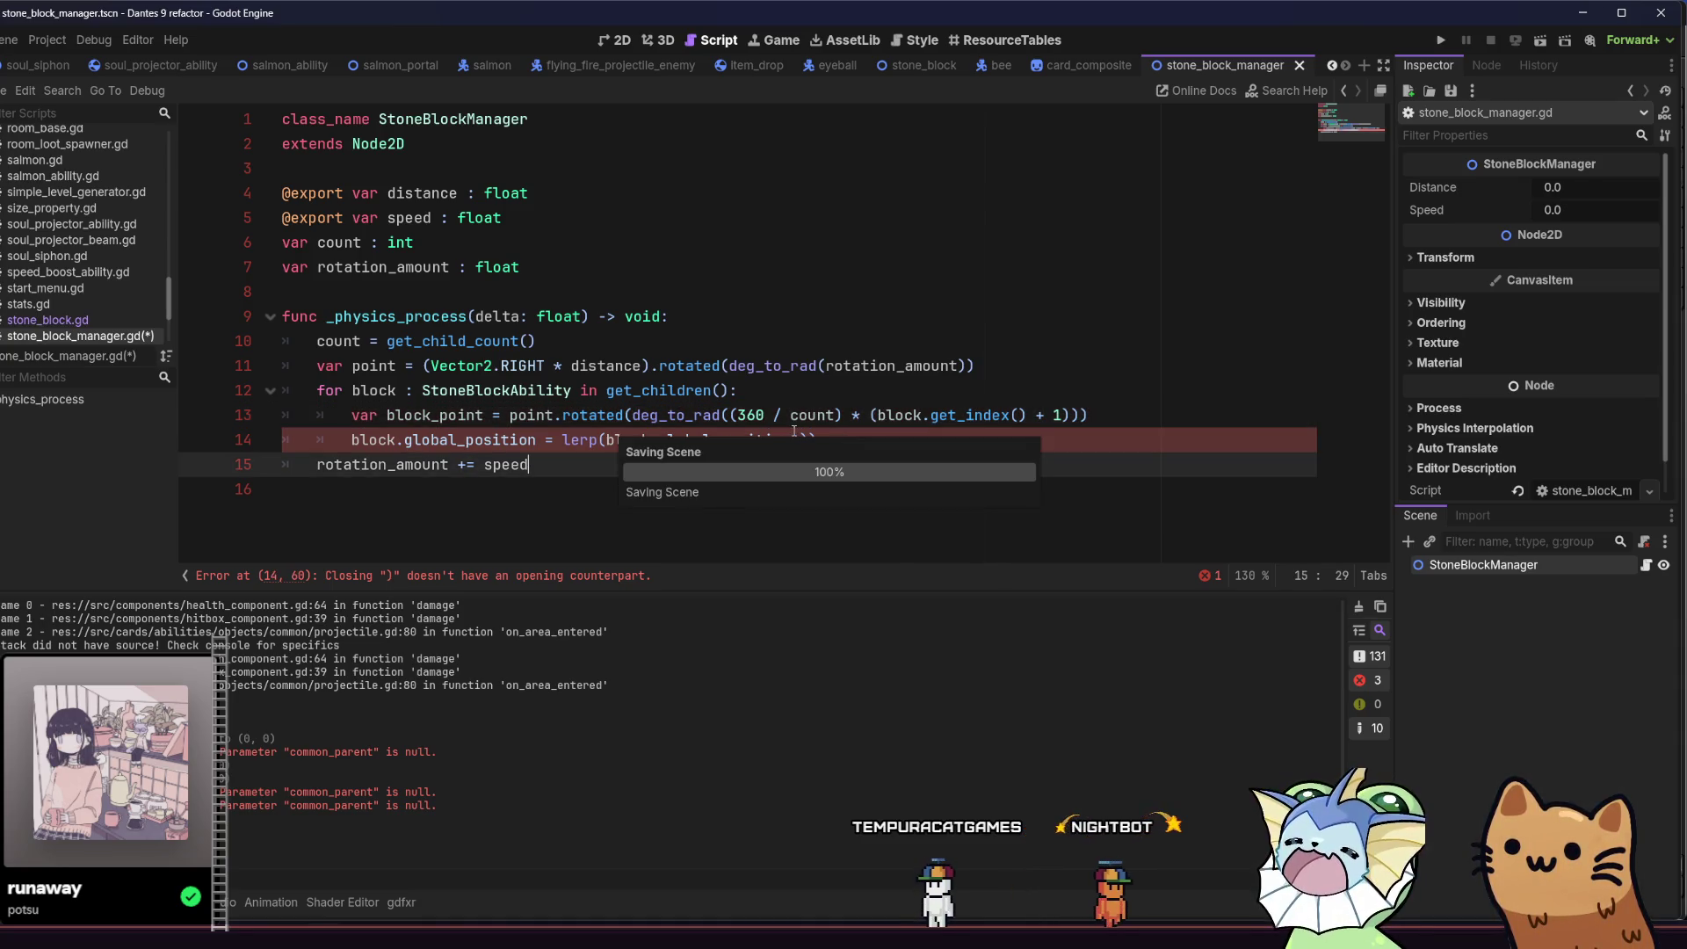
Step: Fill block_point in as the lerp target argument via autocomplete
left_click(801, 438)
type("block")
key("Down")
key("Return")
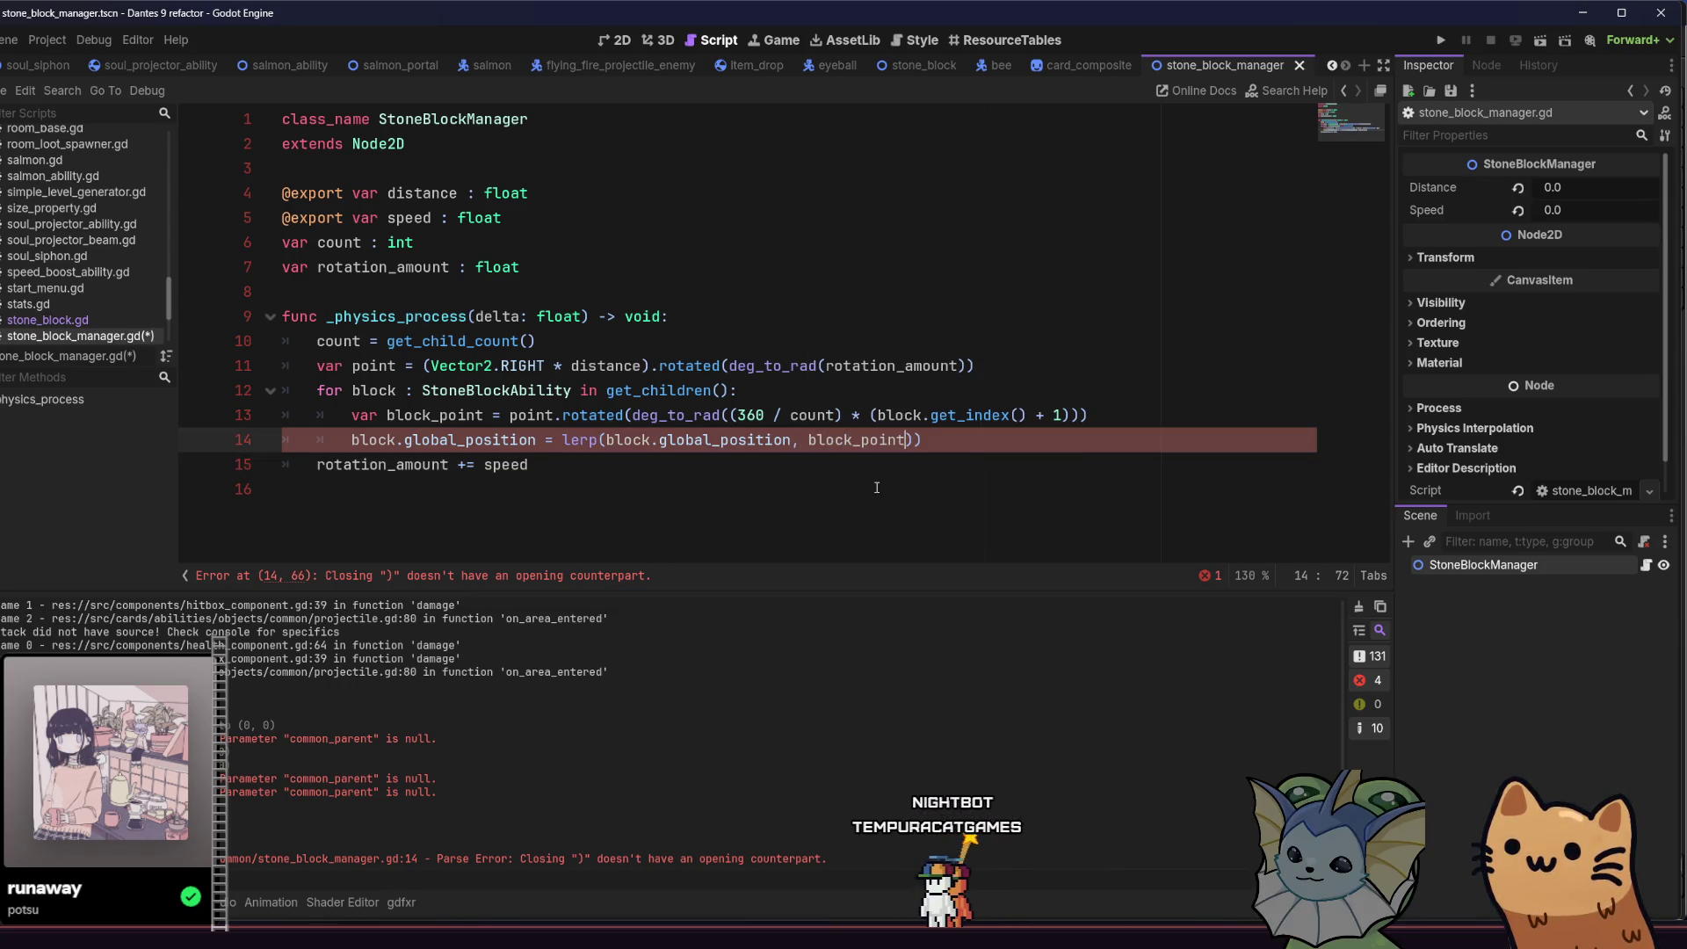
left_click(849, 464)
left_click(625, 449)
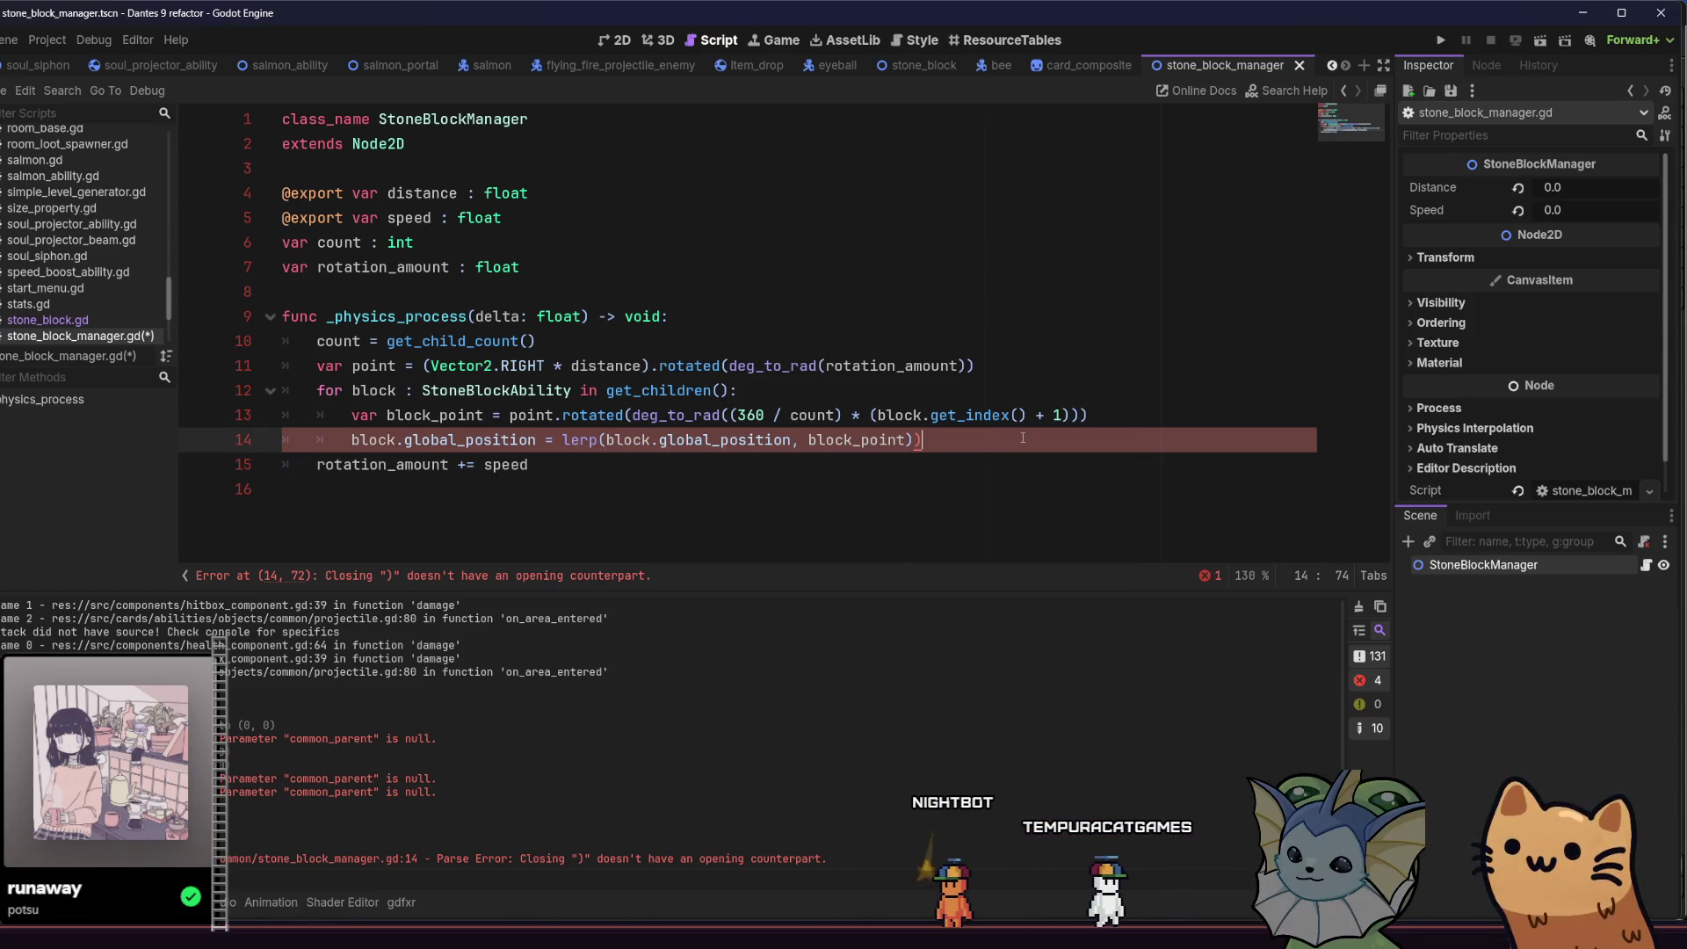
left_click(1177, 497)
Step: Add Util.get_lerp_speed(0.3, delta) as the lerp weight and save stone_block_manager.gd
left_click(907, 439)
type(", Uti")
type("l.get")
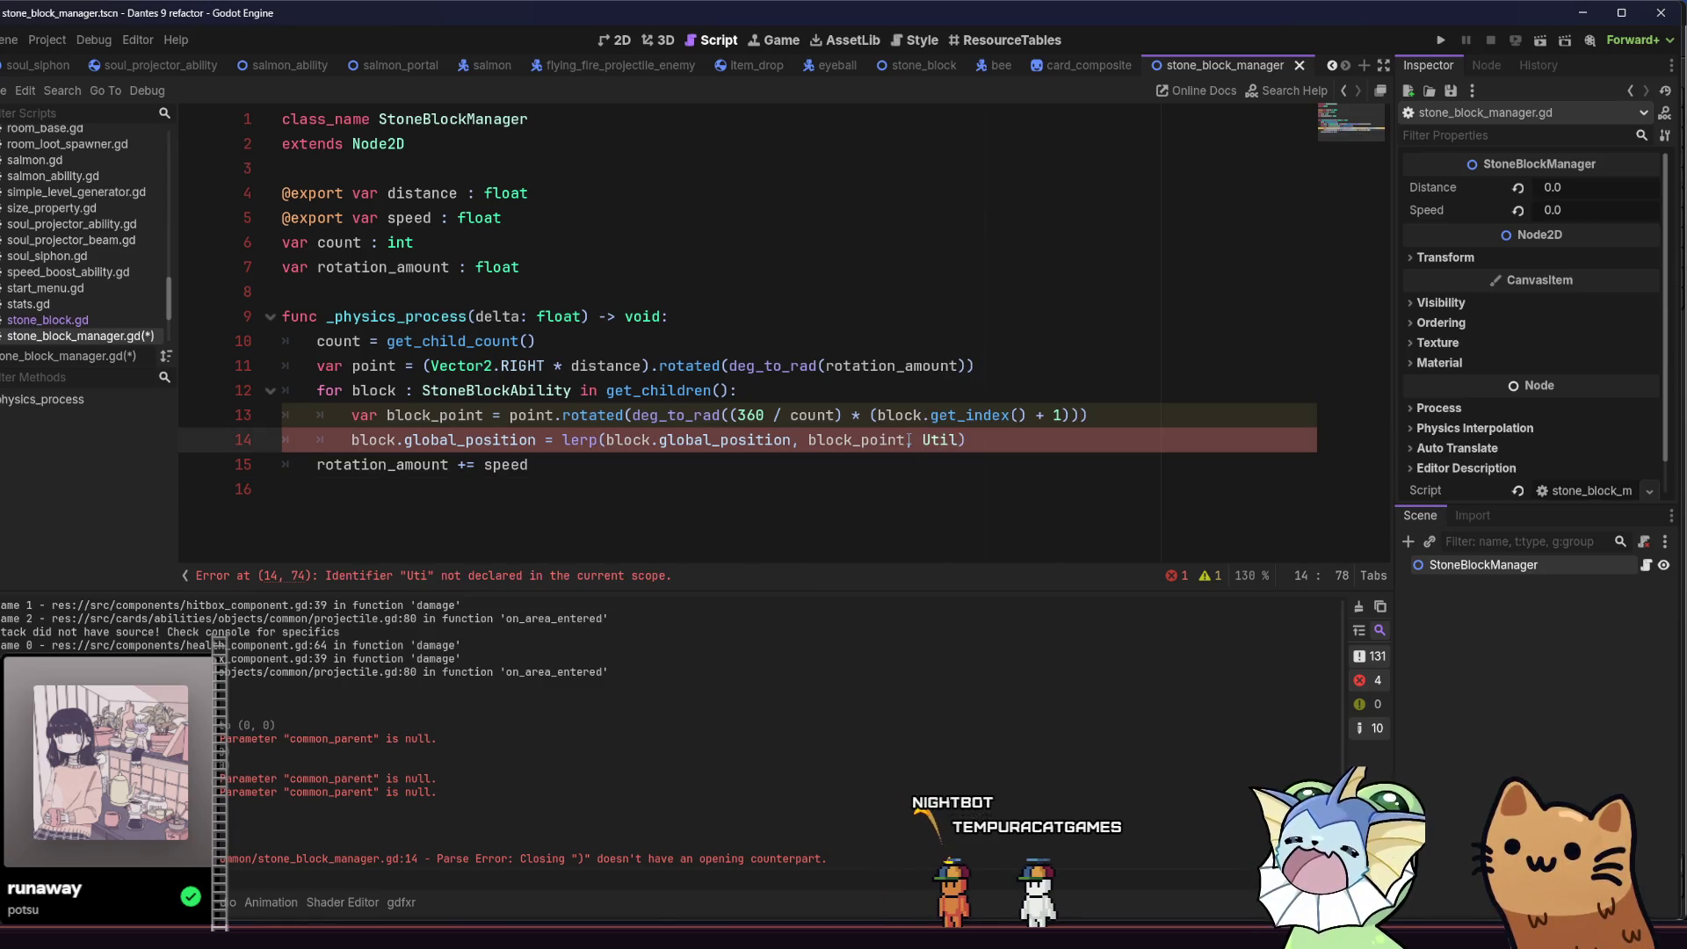
key("Return")
type("0.3")
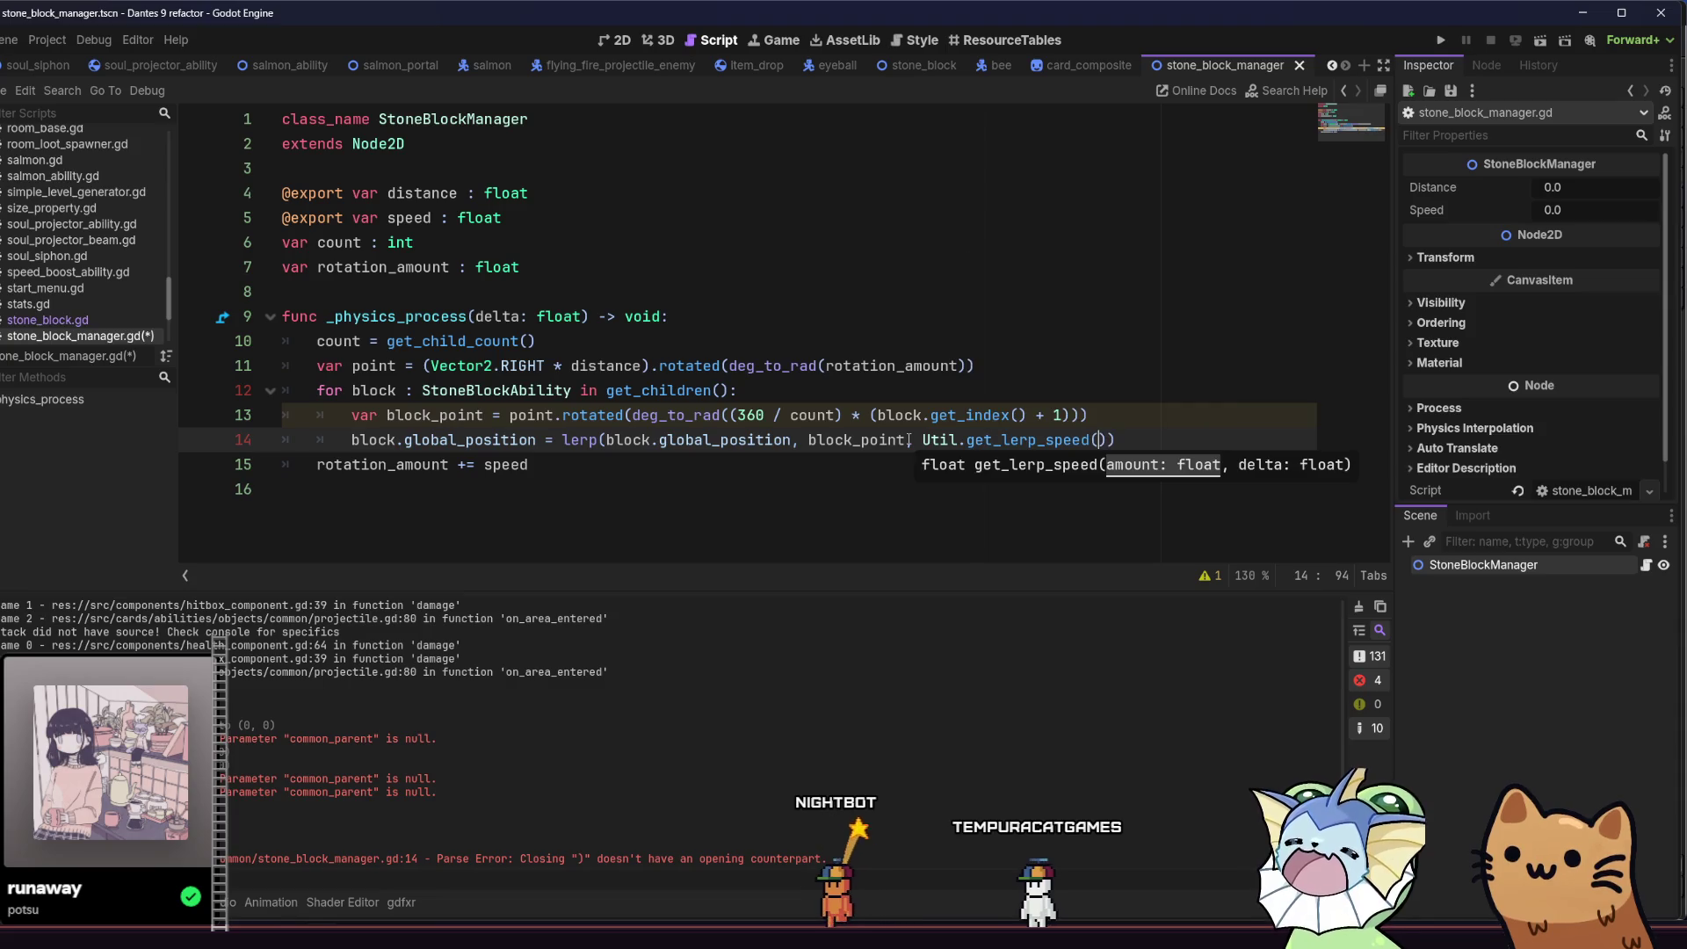
type(" de")
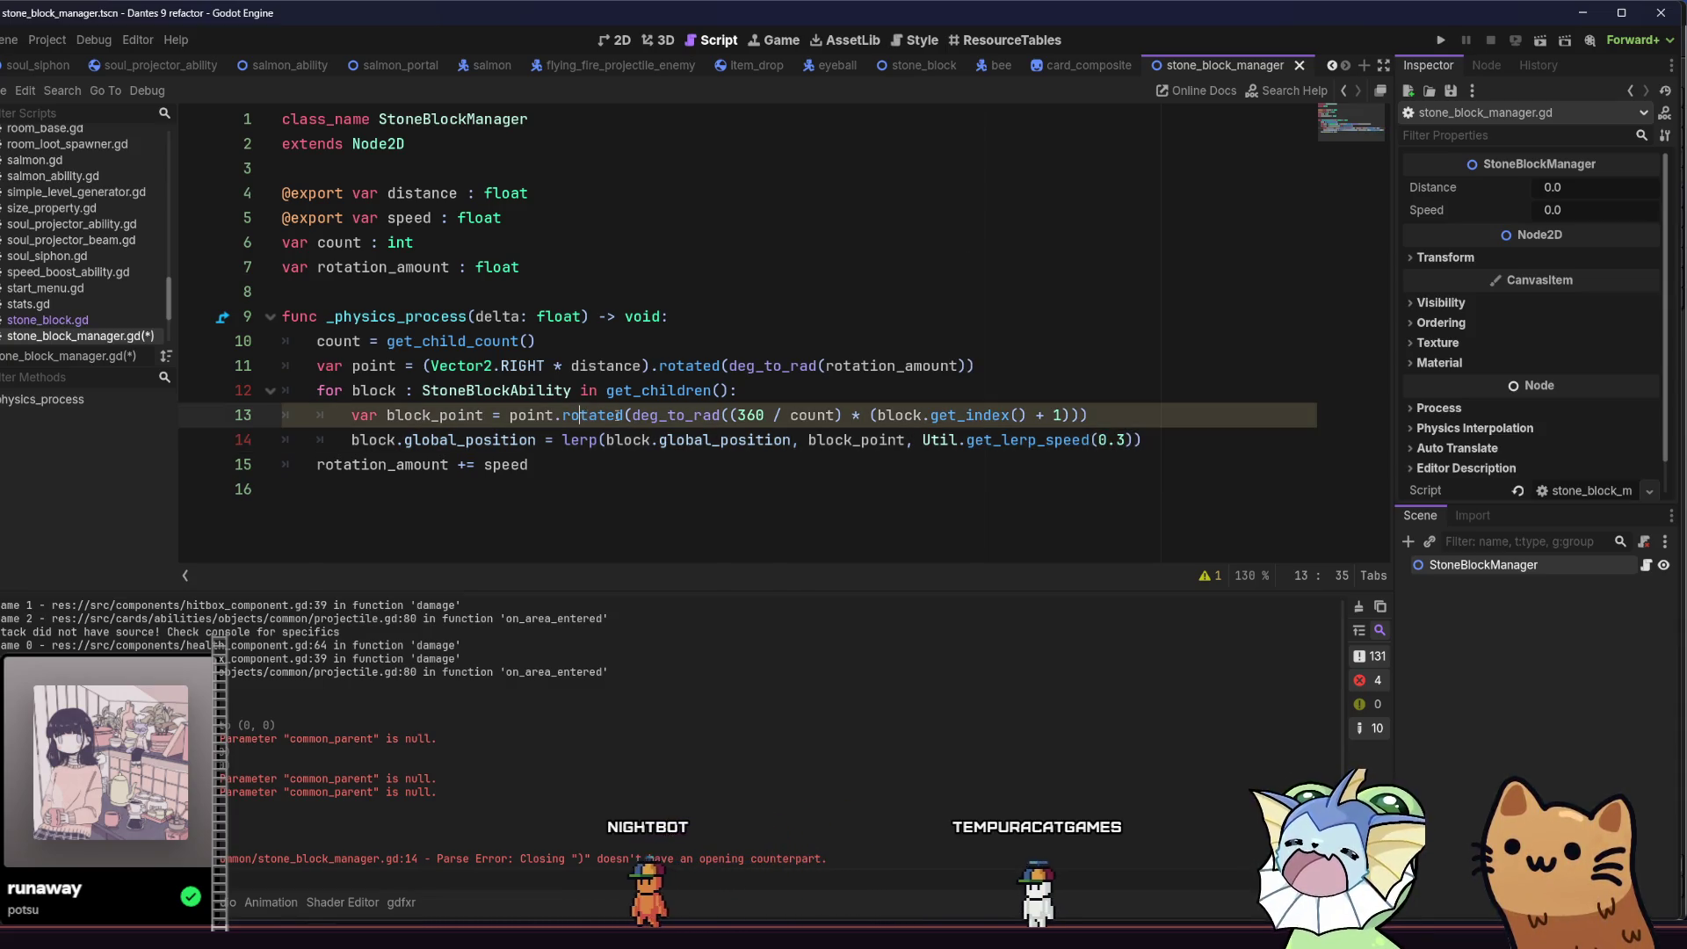
type("lta")
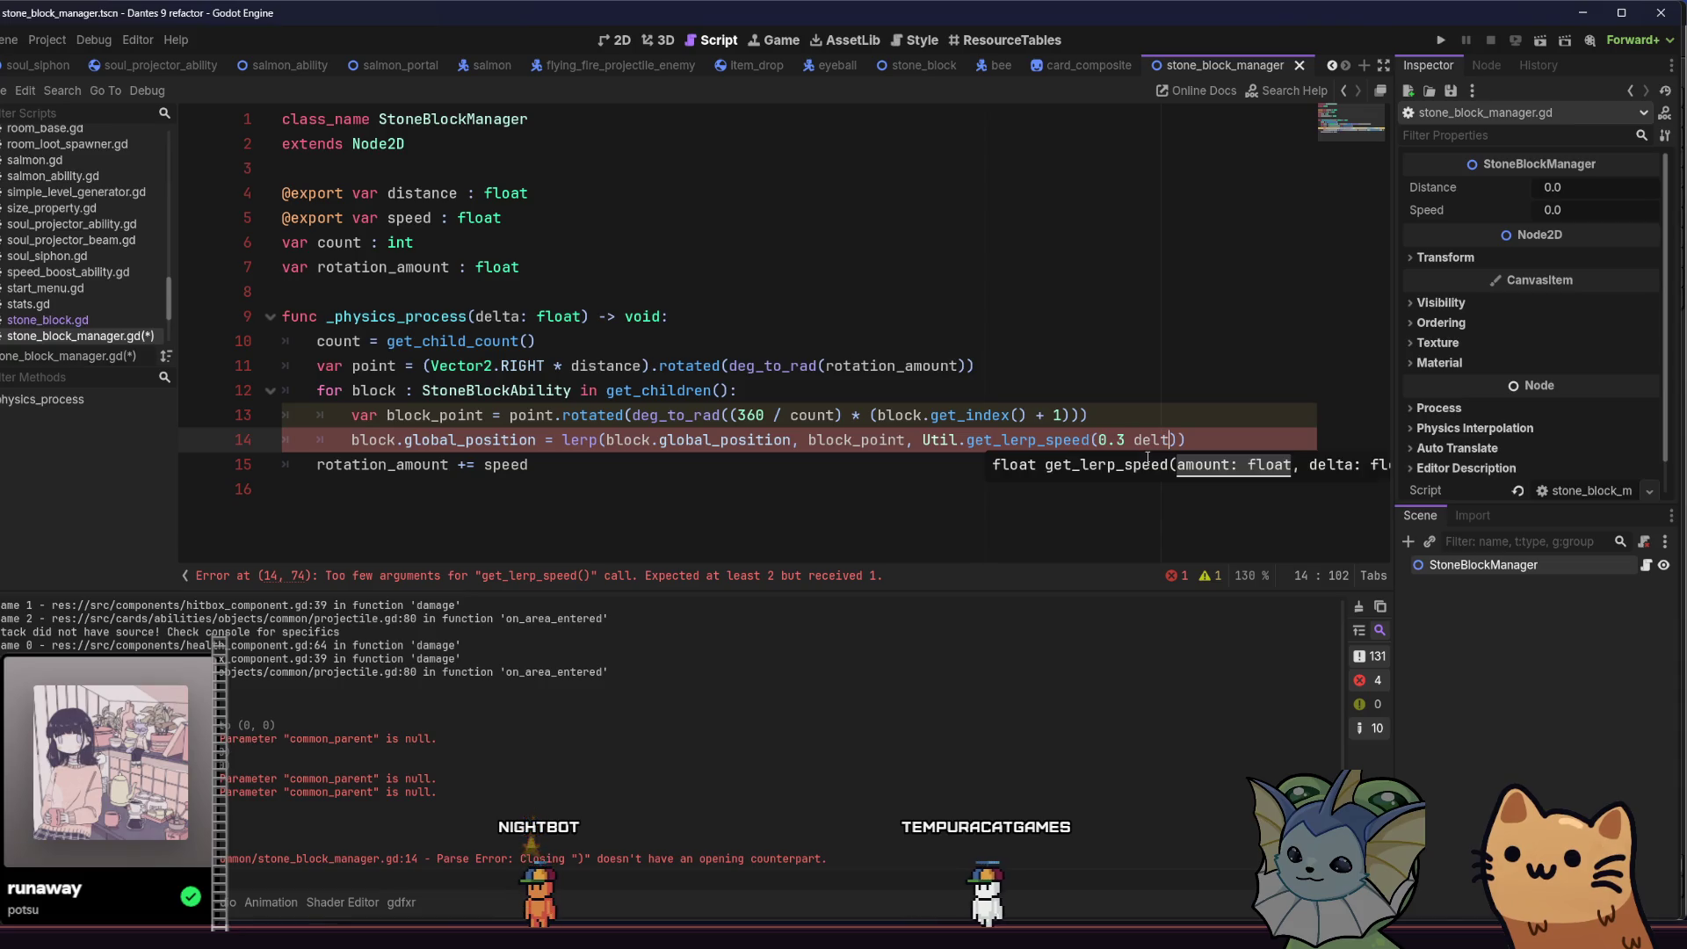
left_click(866, 449)
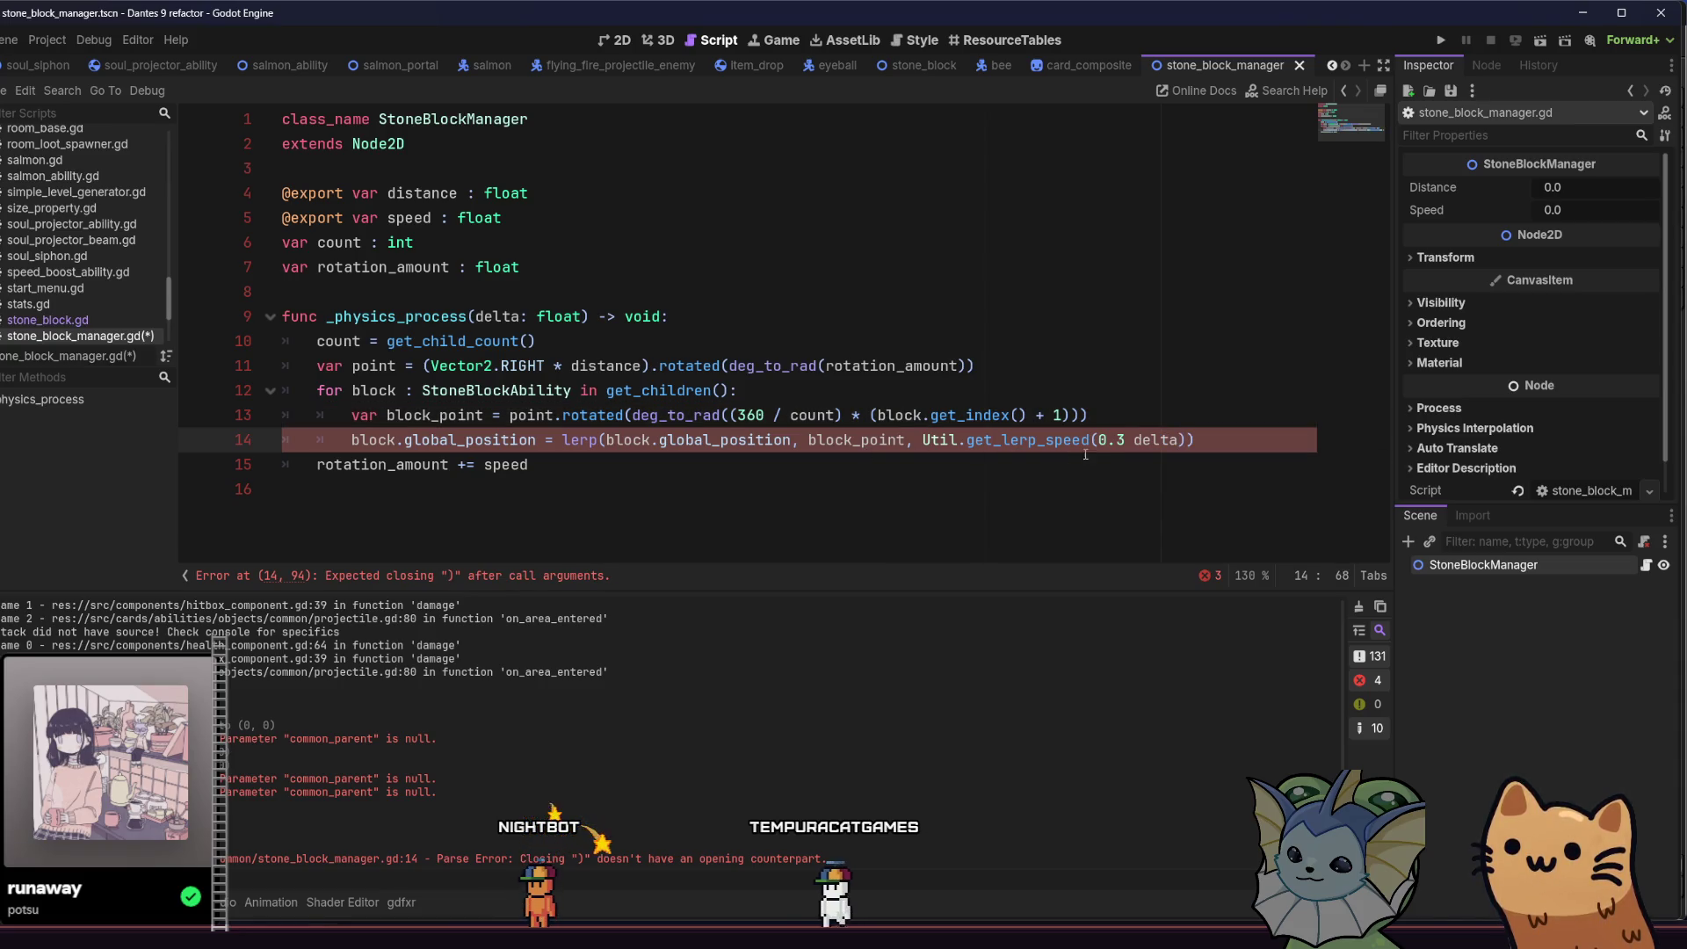
left_click(1137, 444)
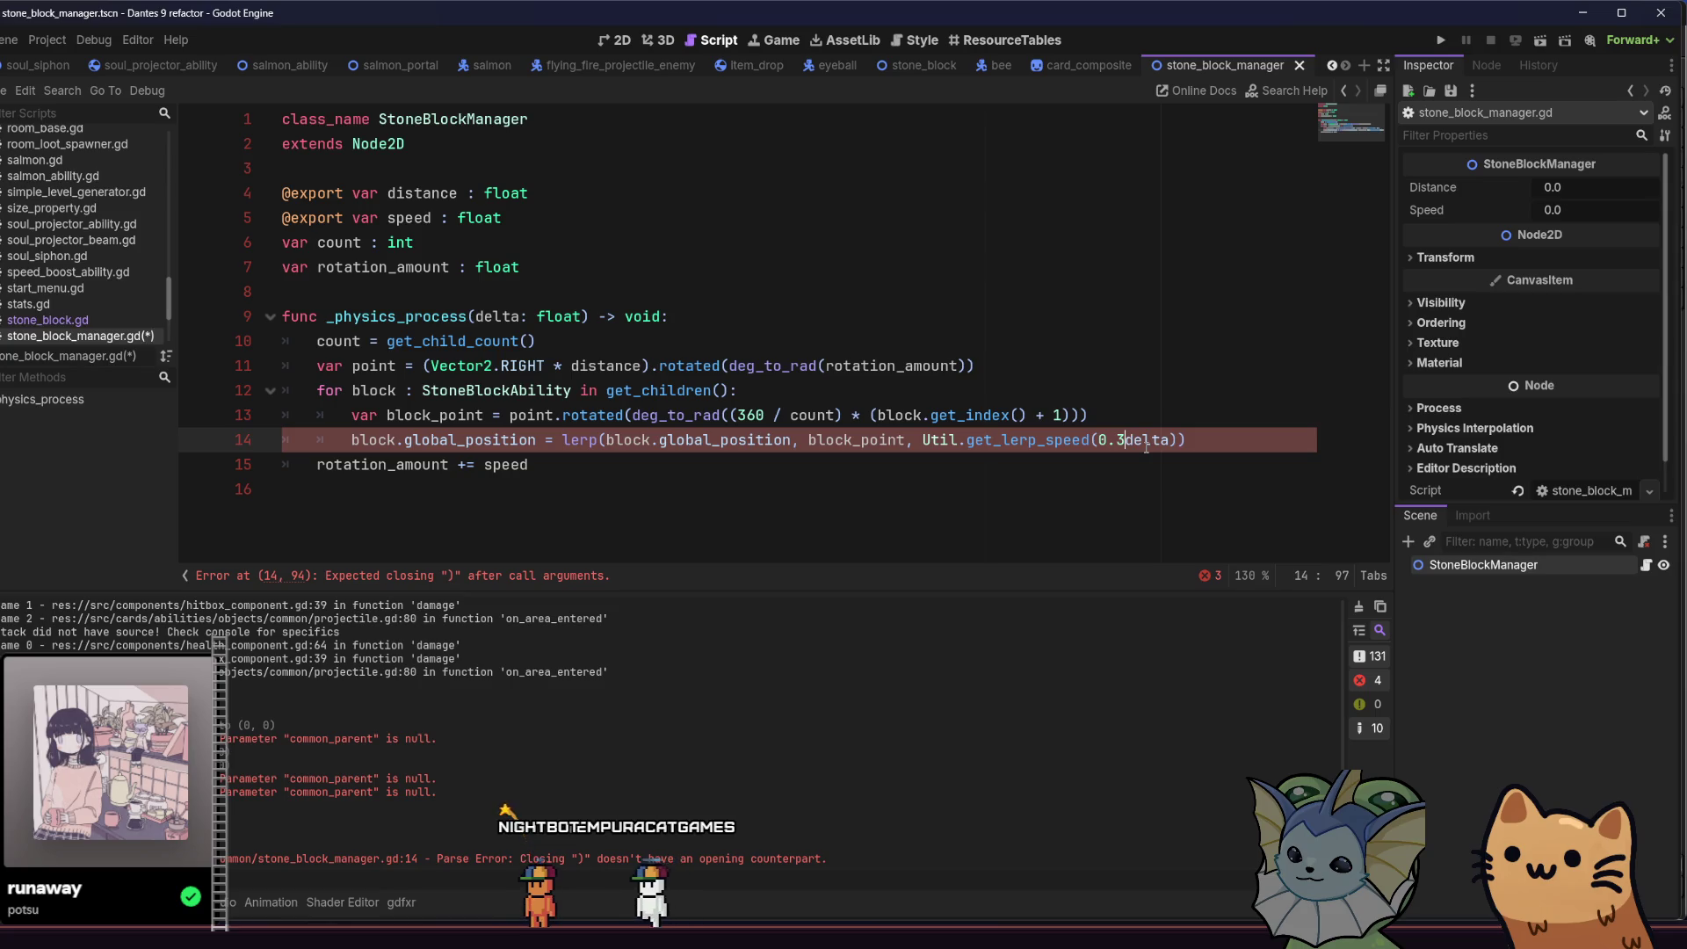
type(",")
left_click(671, 415)
left_click(638, 448)
left_click(629, 457)
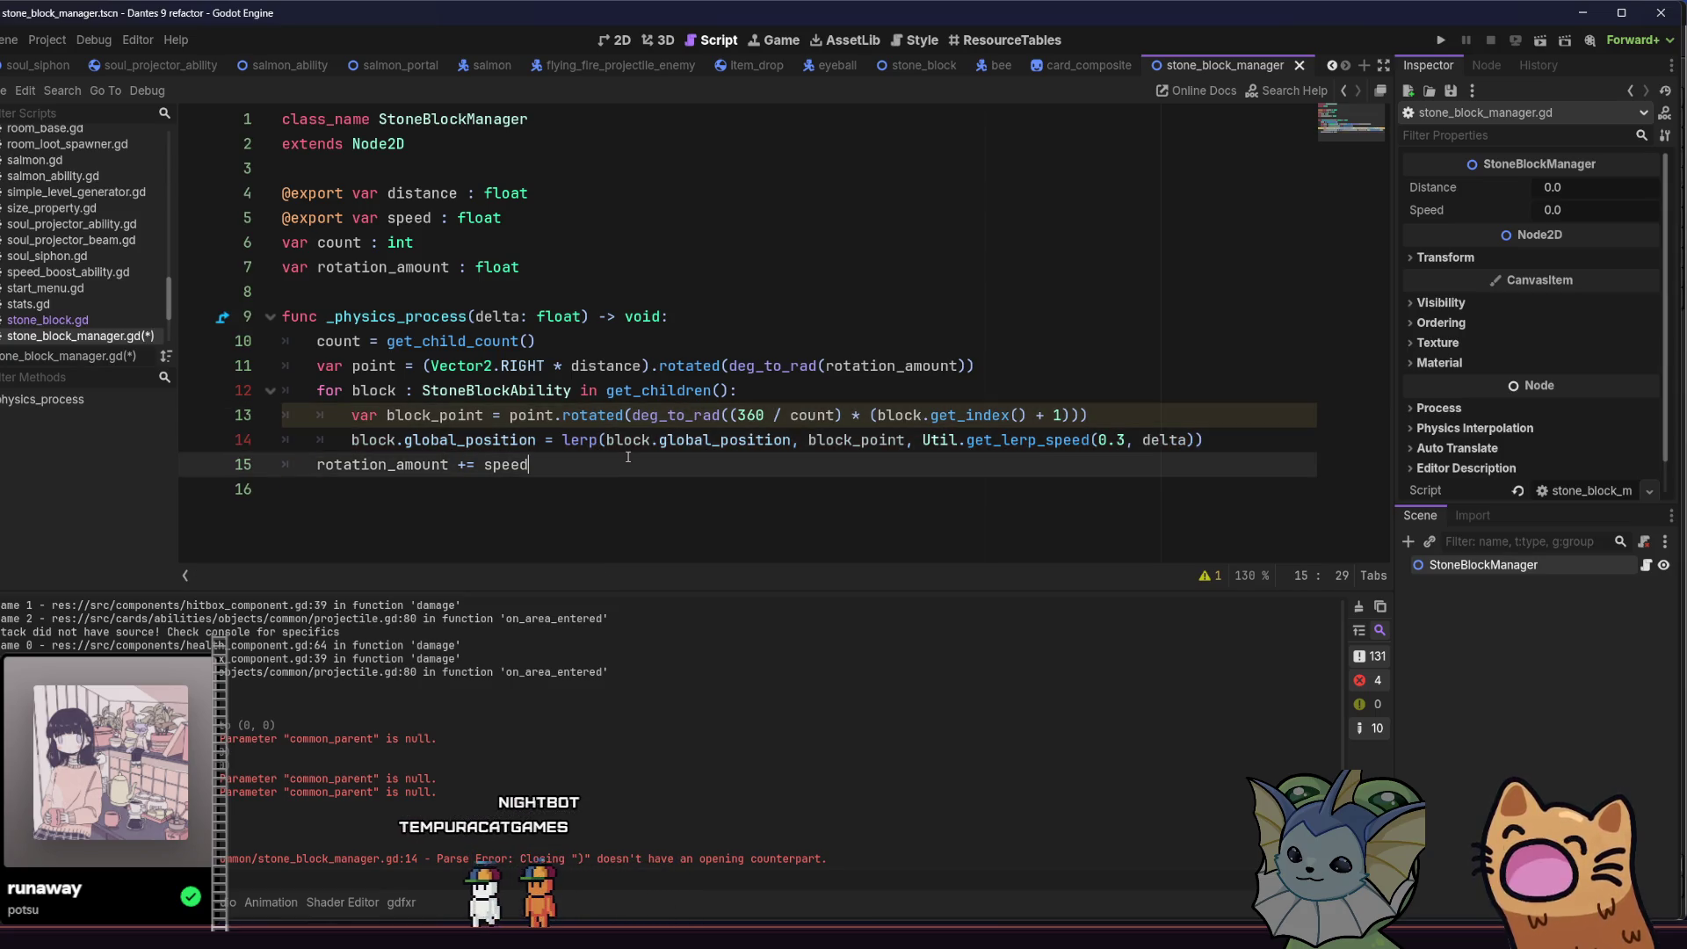
key("ctrl+s")
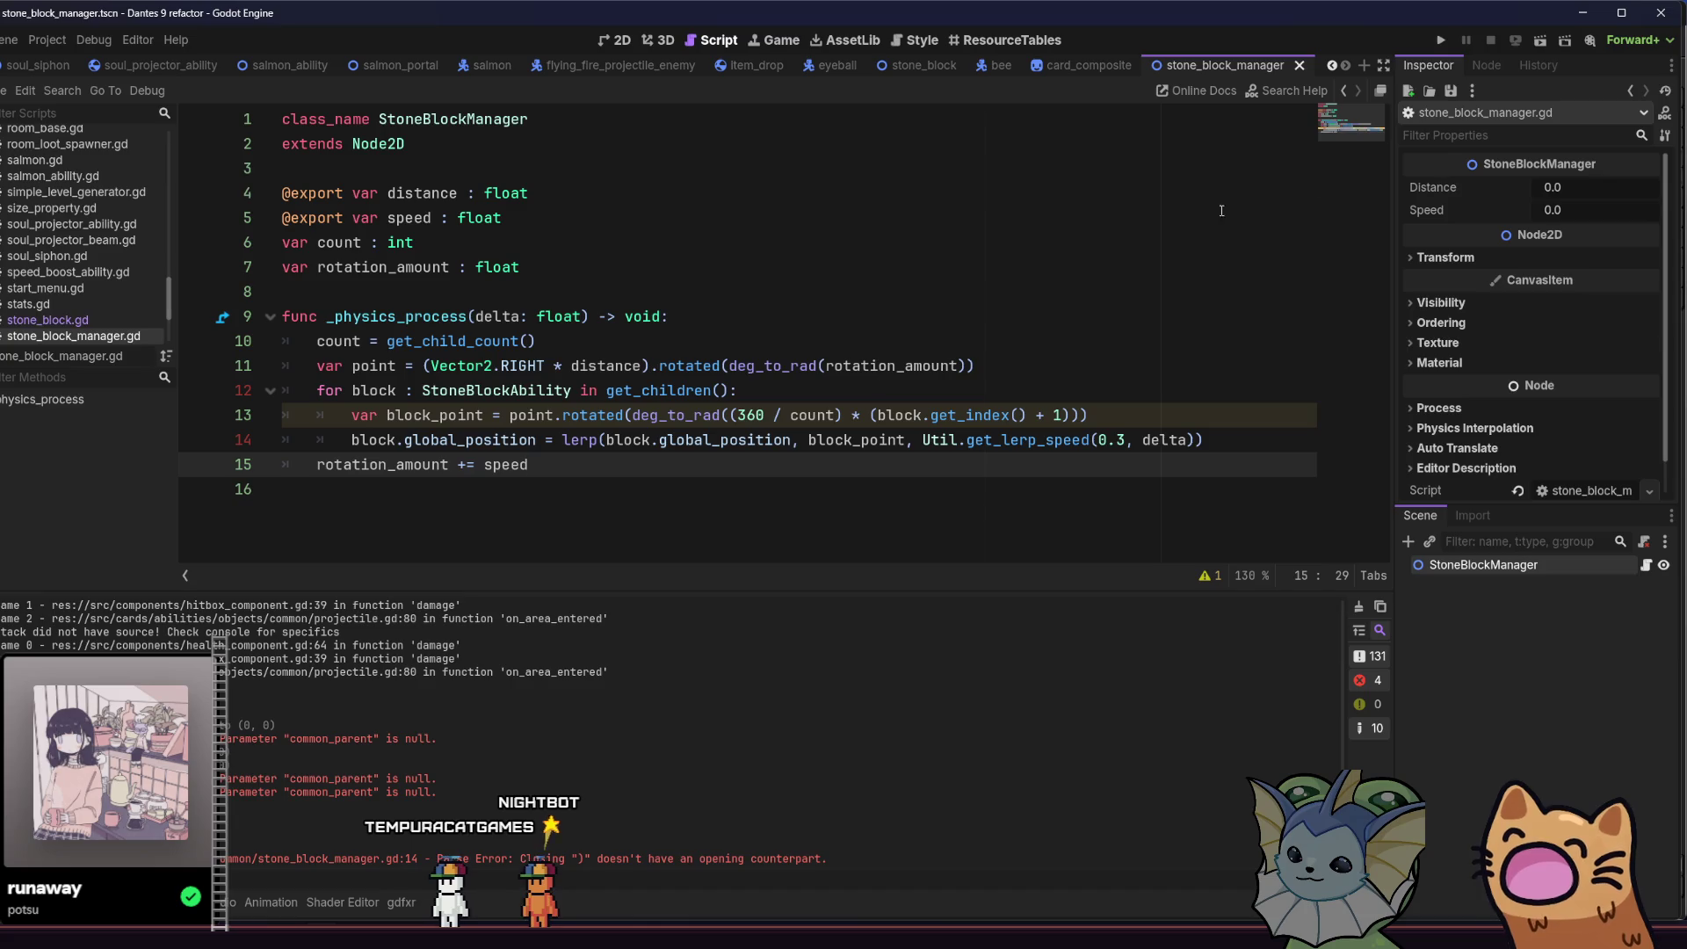
Step: Set StoneBlockManager's Distance to 64 and Speed to 3 in the Inspector and save
left_click(1575, 185)
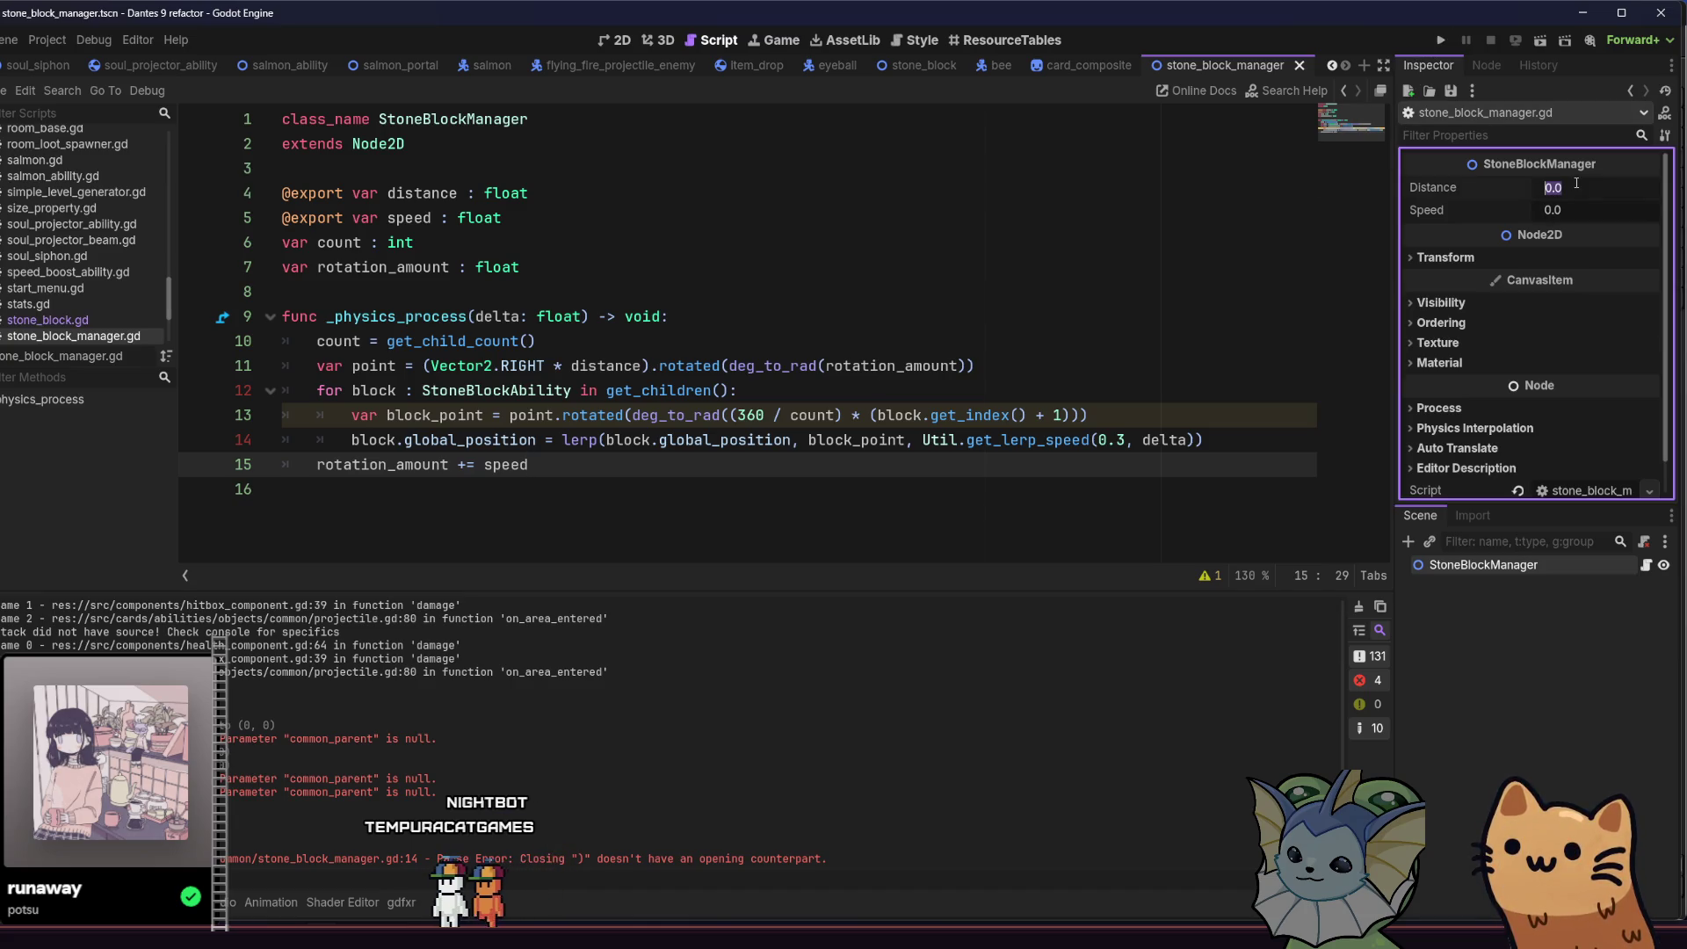
type("64")
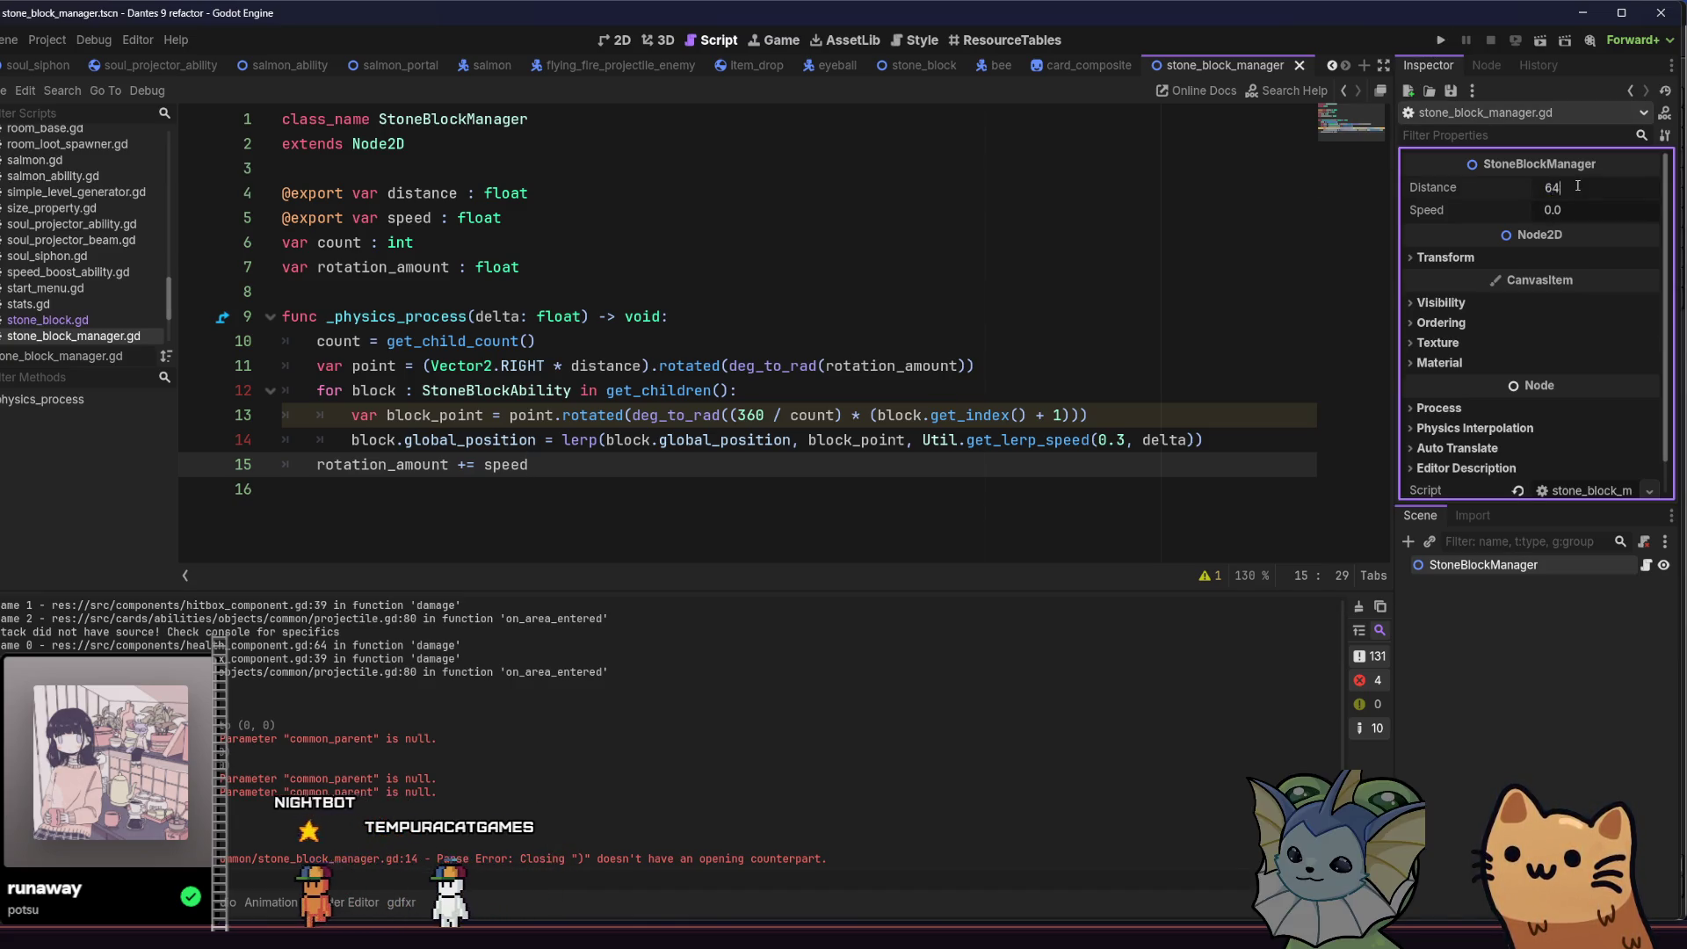
key("Return")
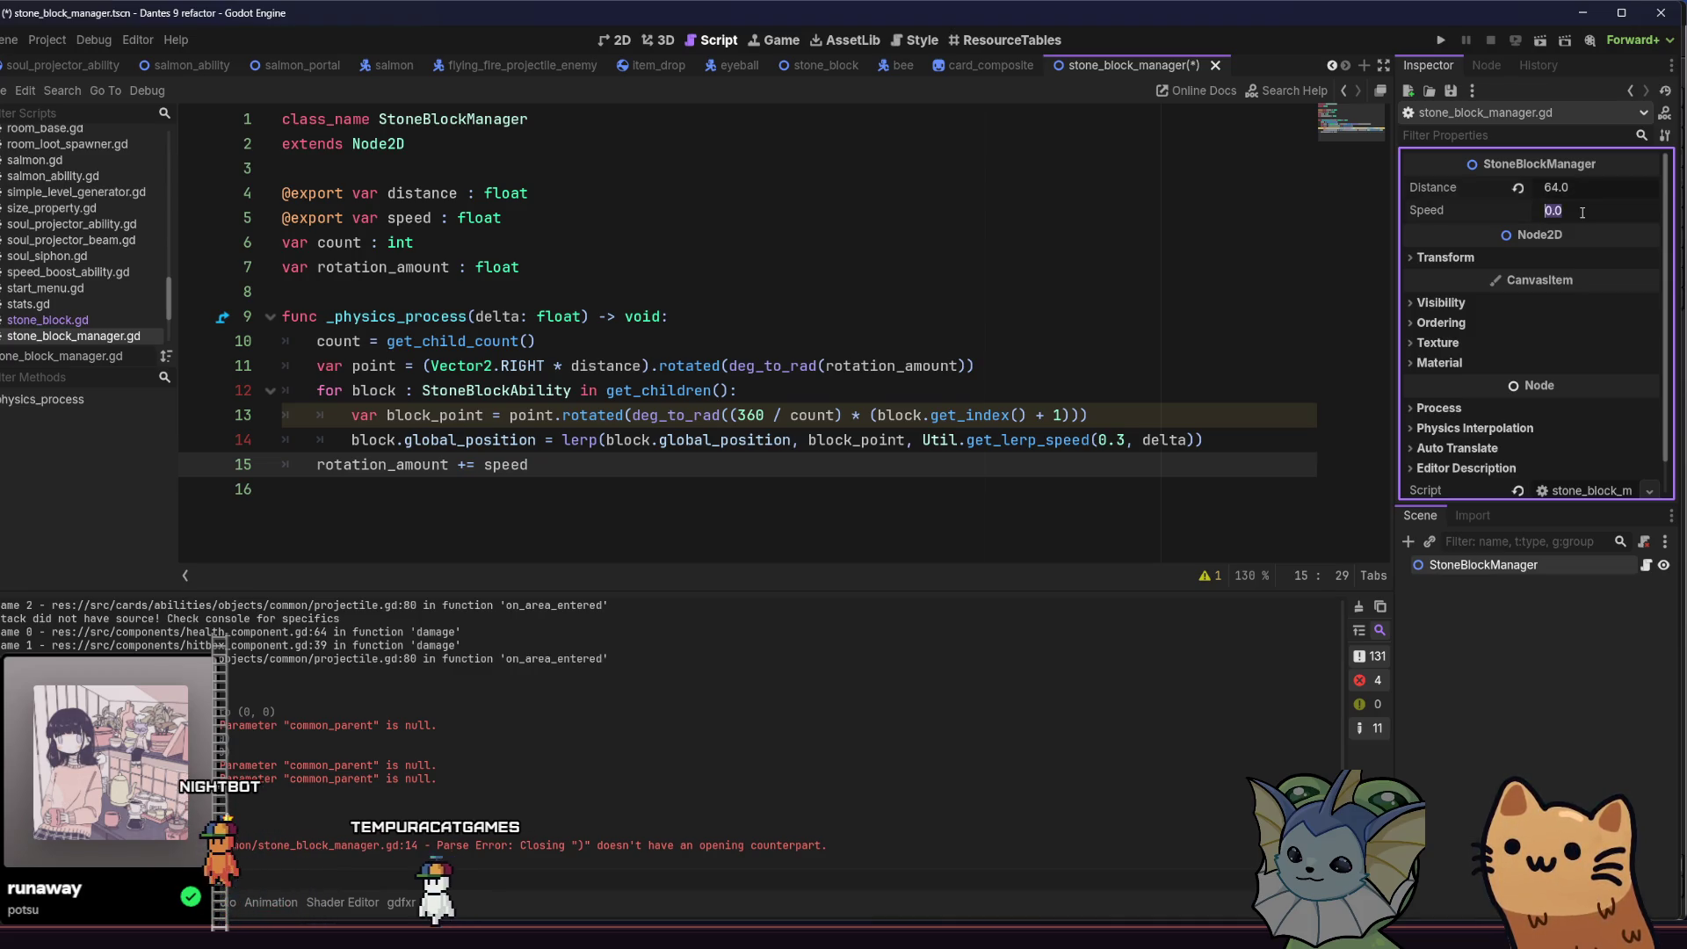
key("ctrl+s")
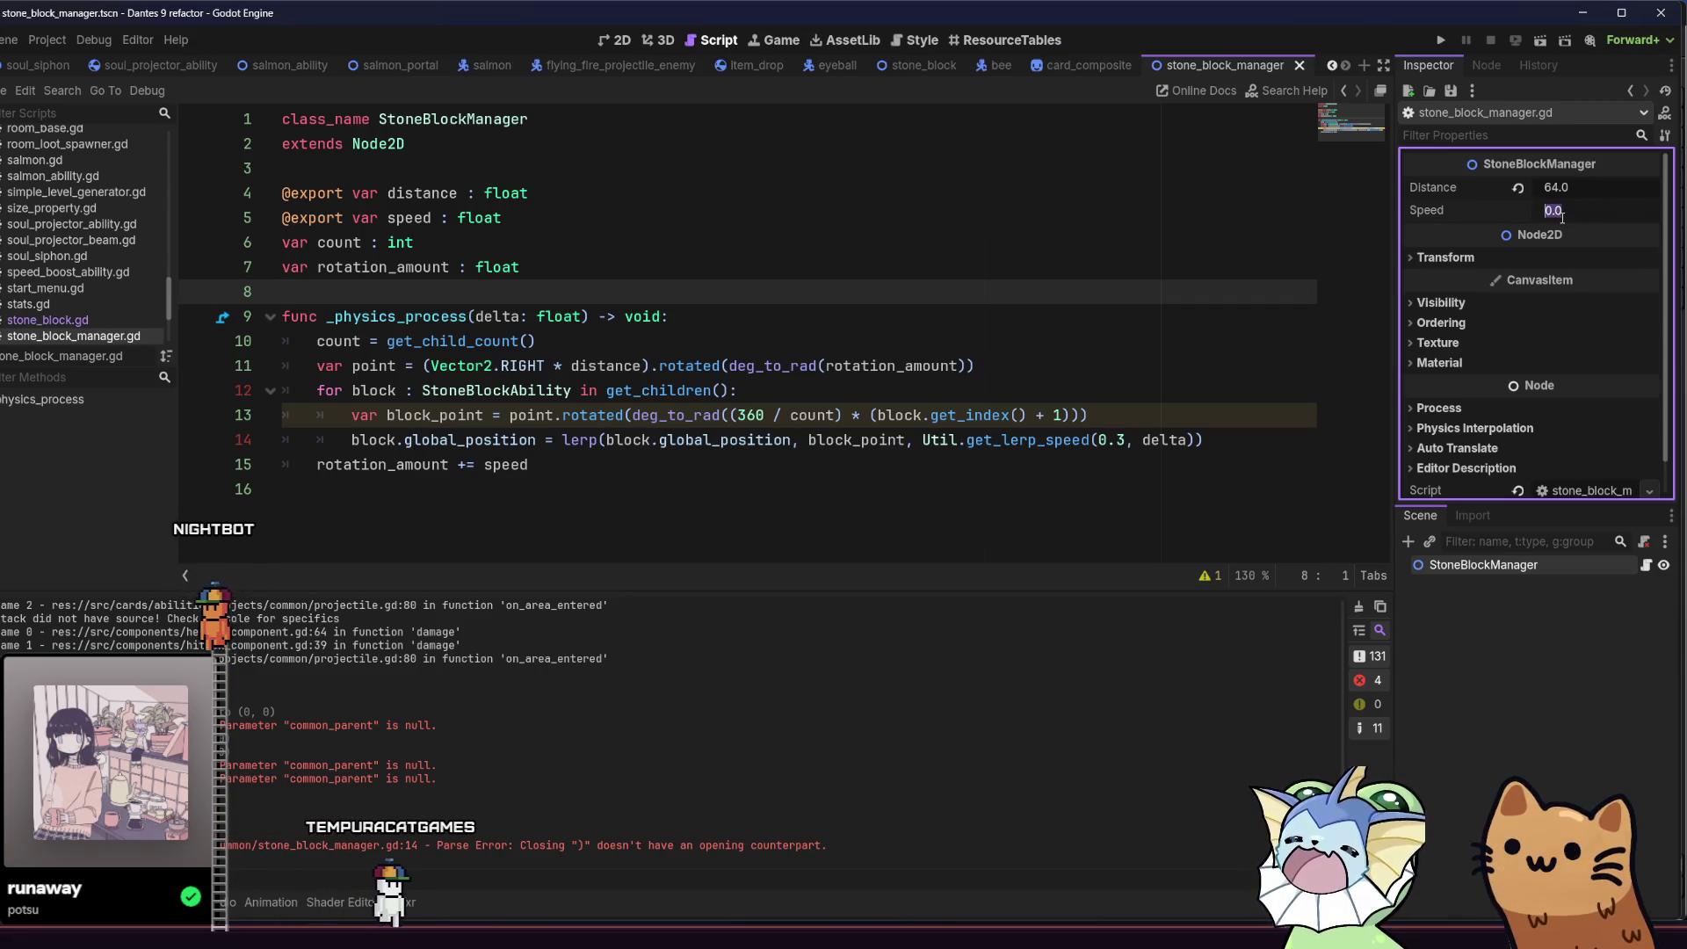
type("3")
key("Return")
key("ctrl+s")
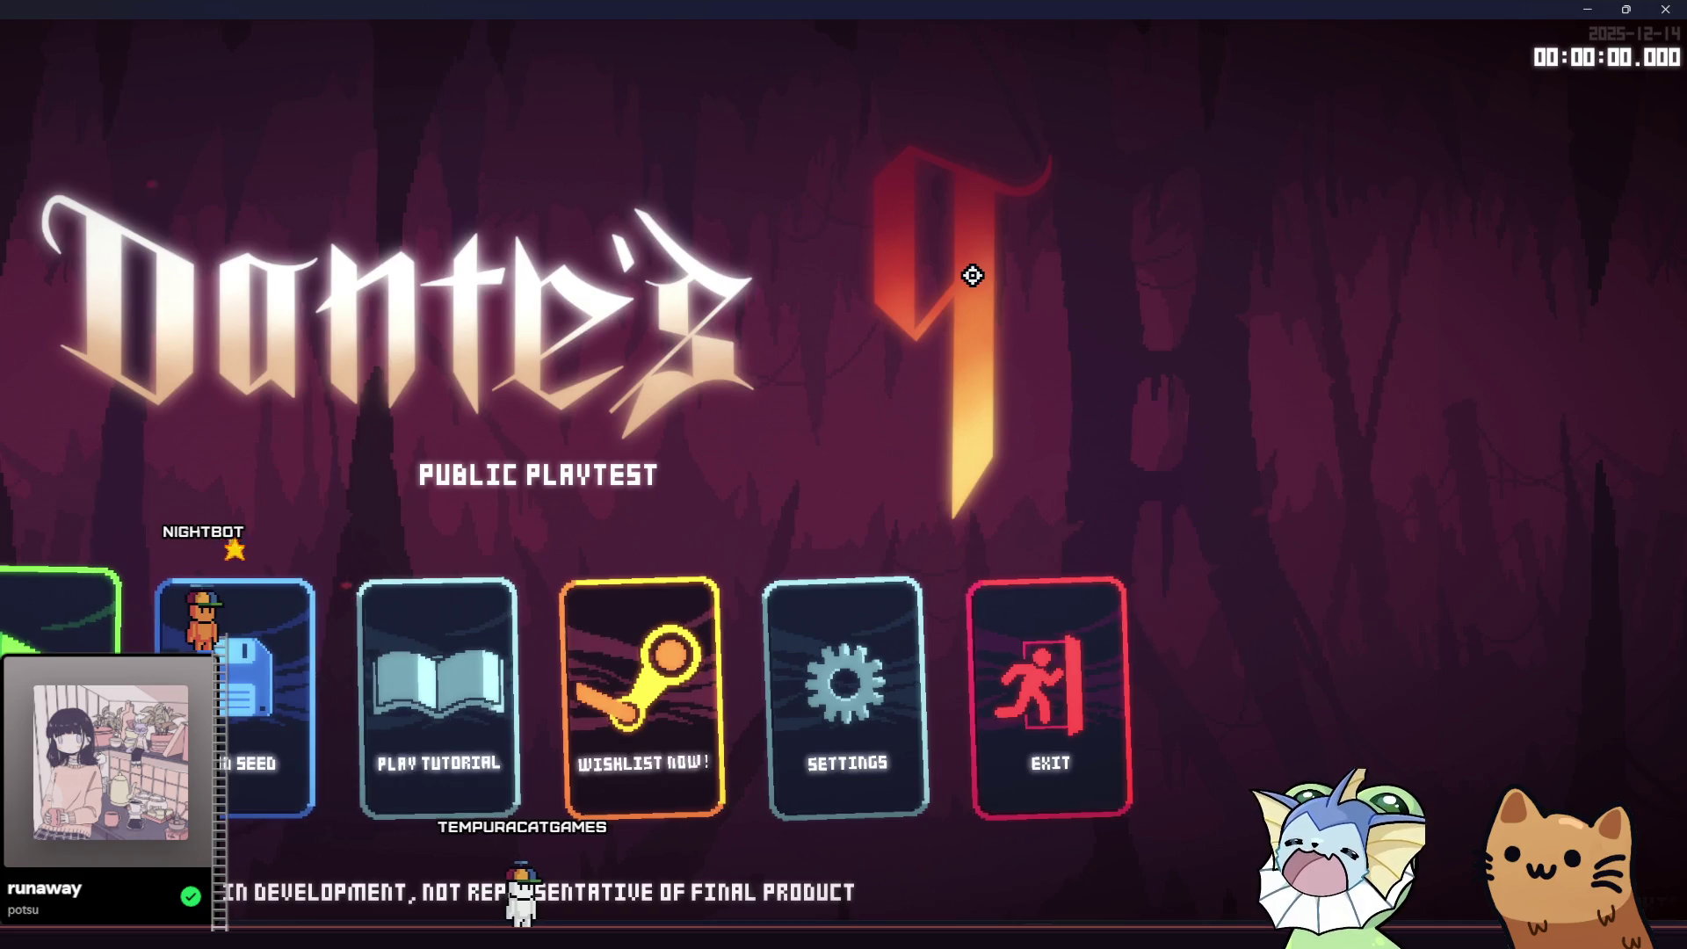
Step: Start a new run and add Stone Block cards through the debug menu's Add Cards list
left_click(29, 610)
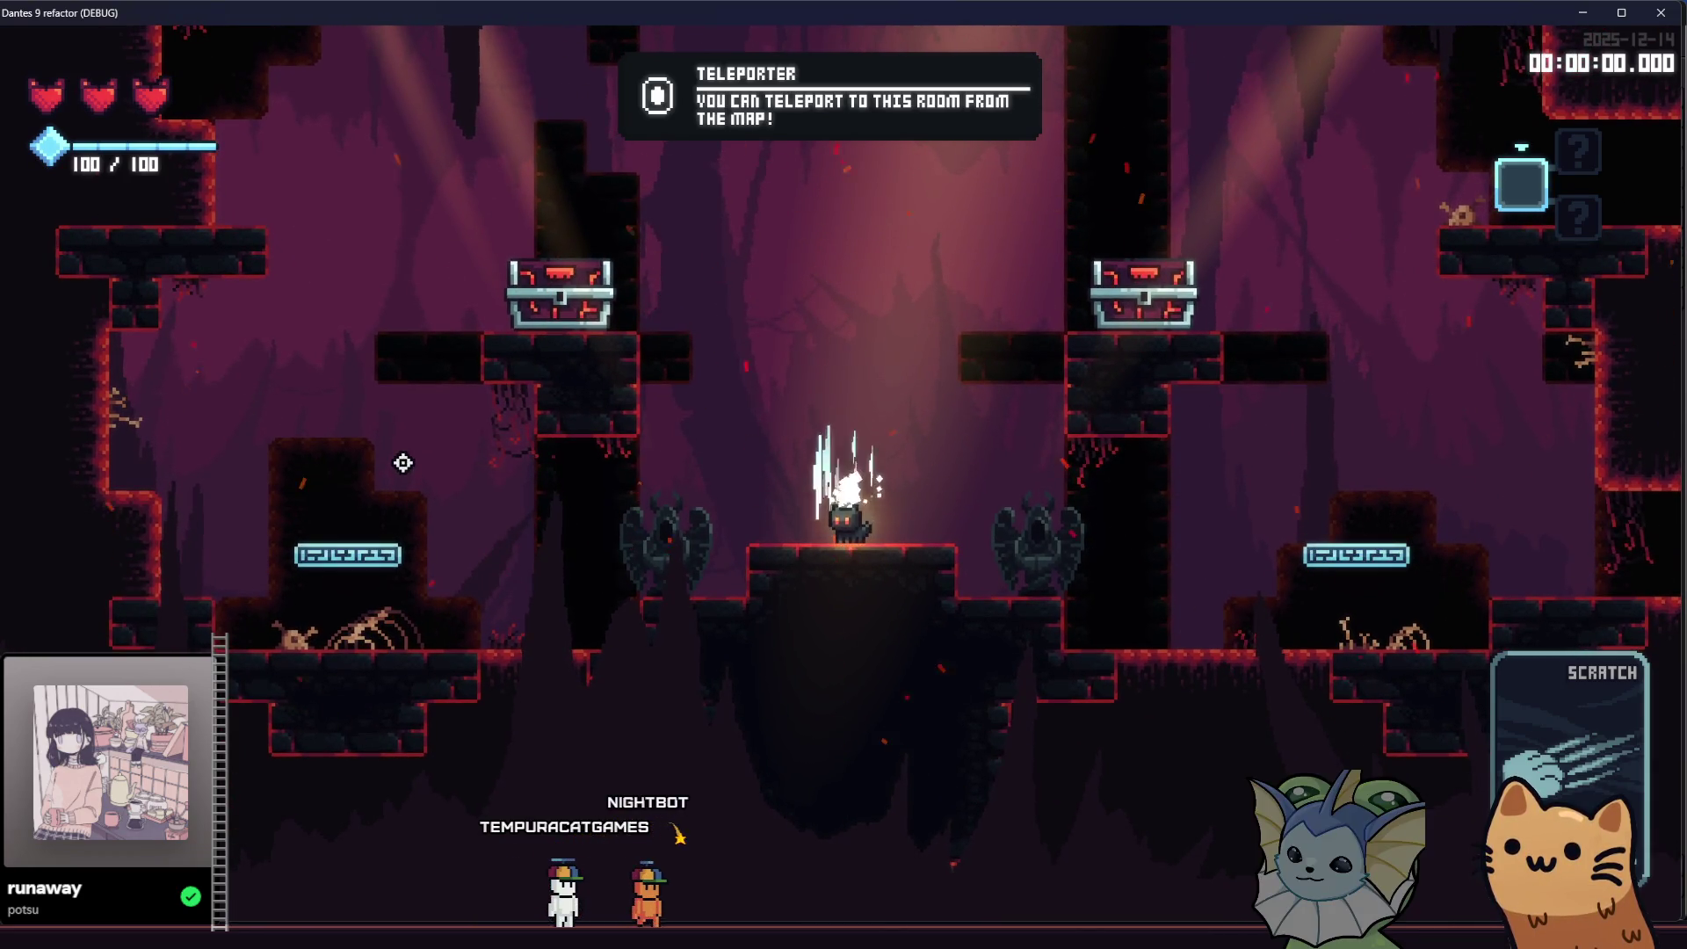
key("grave")
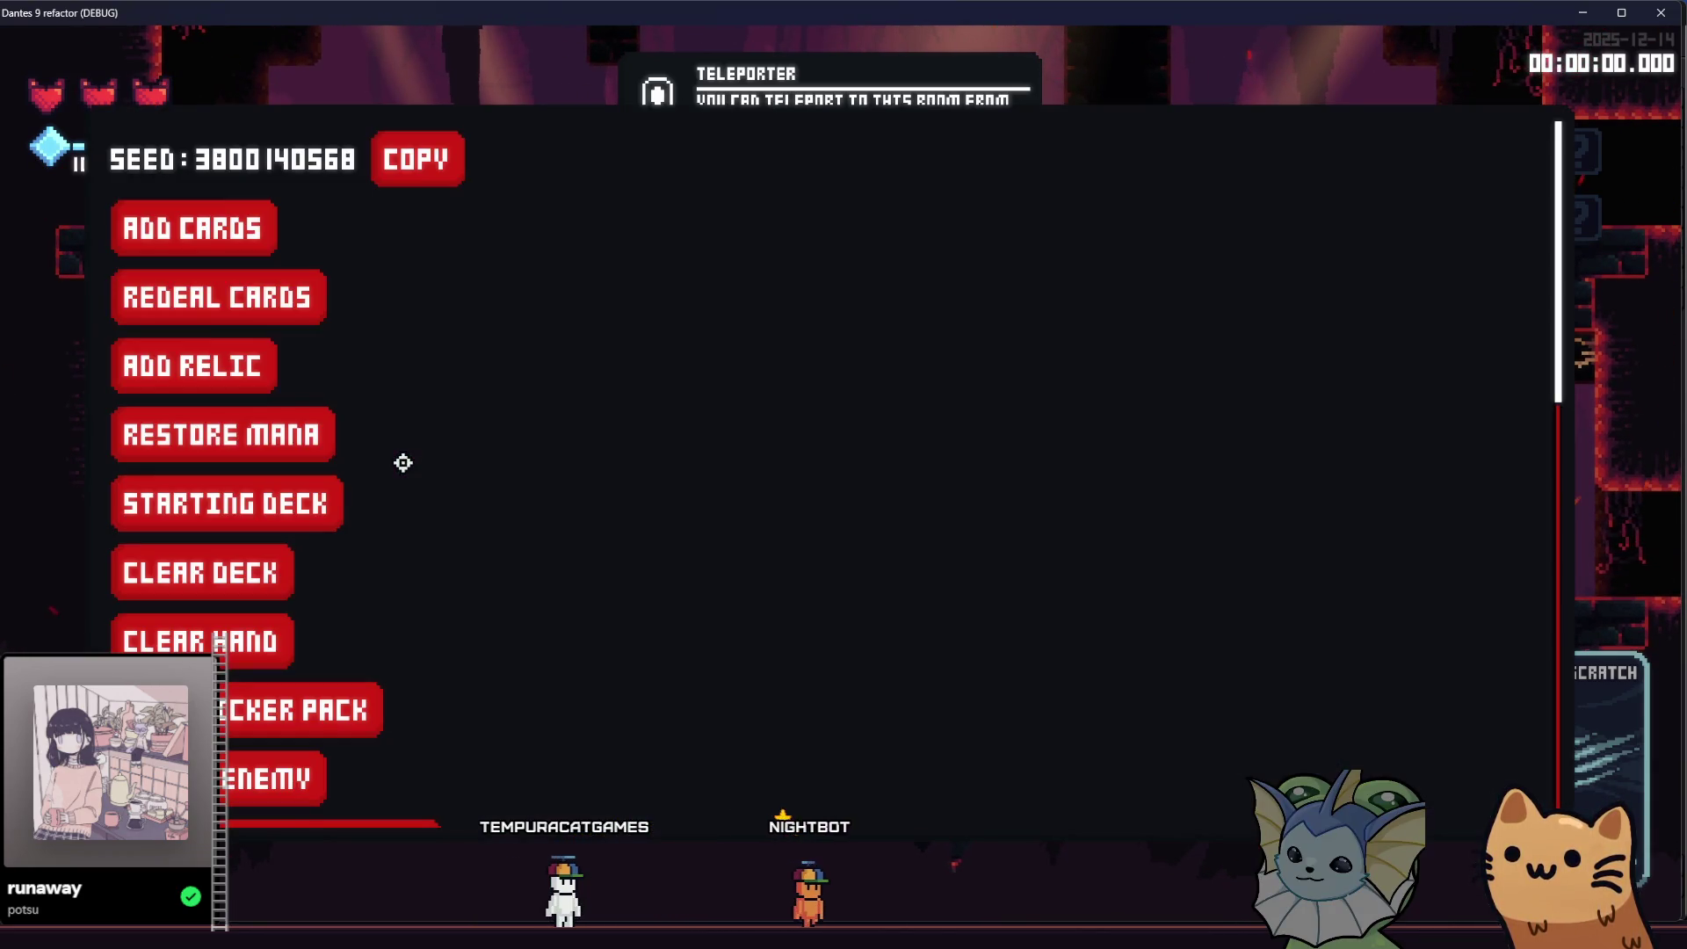
left_click(219, 234)
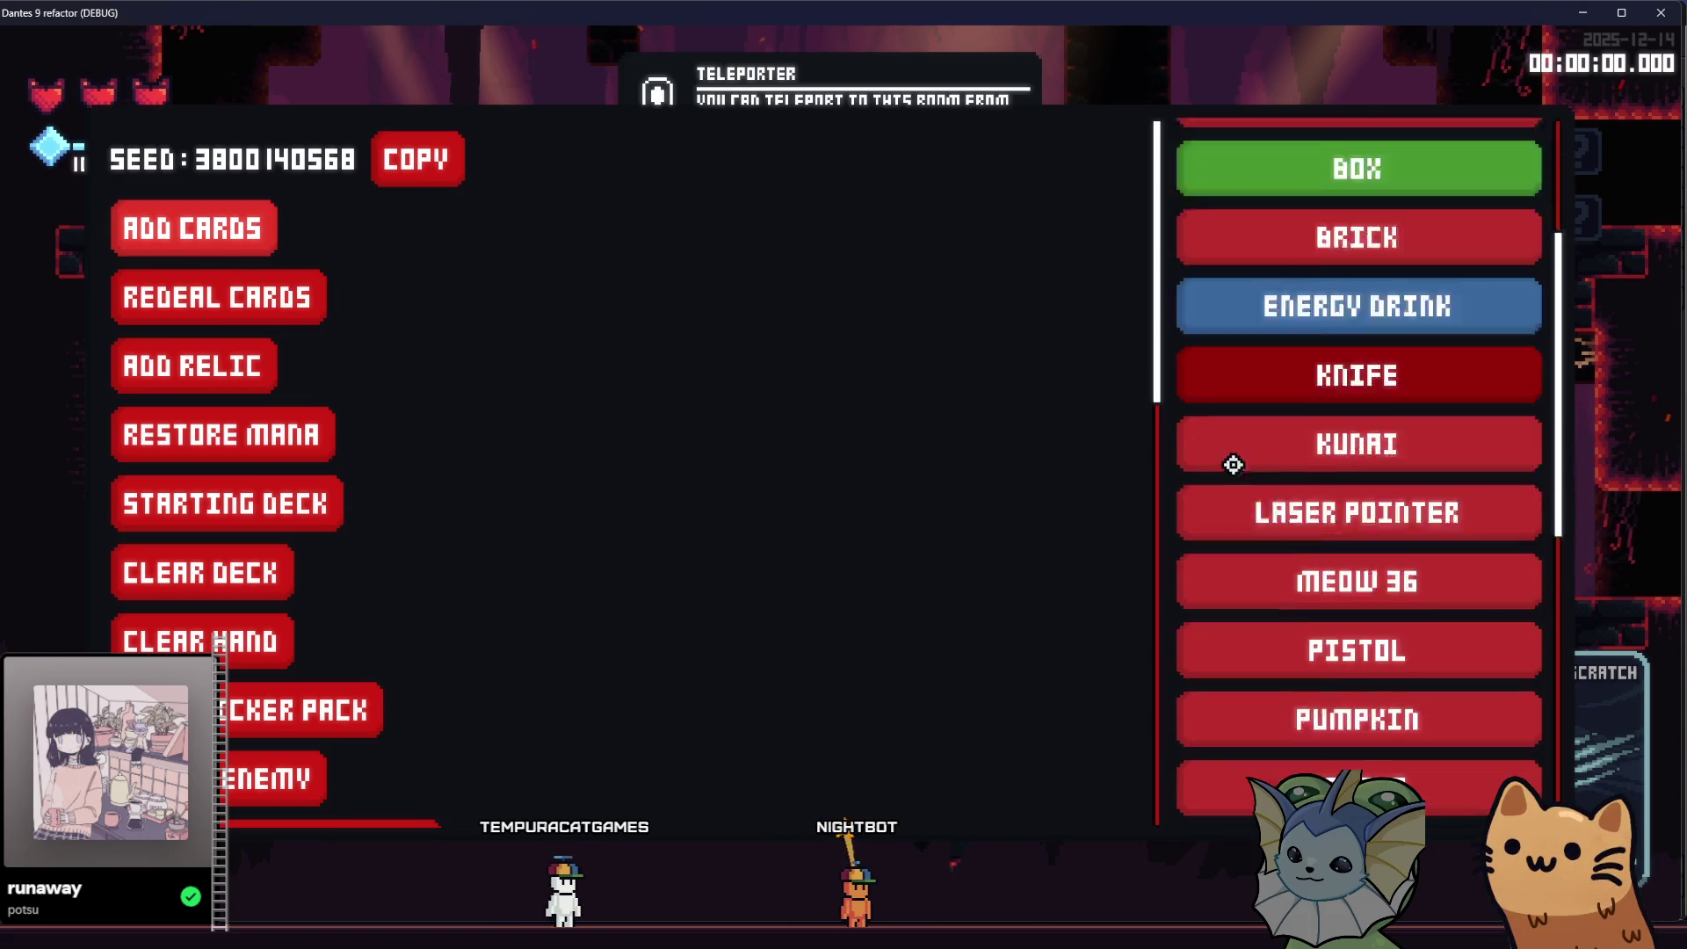
scroll(1232, 463, "down", 5)
scroll(1315, 583, "down", 5)
left_click(1279, 649)
key("grave")
Step: Play a Stone Block card, move the player, then stop the game with F8
left_click(1227, 492)
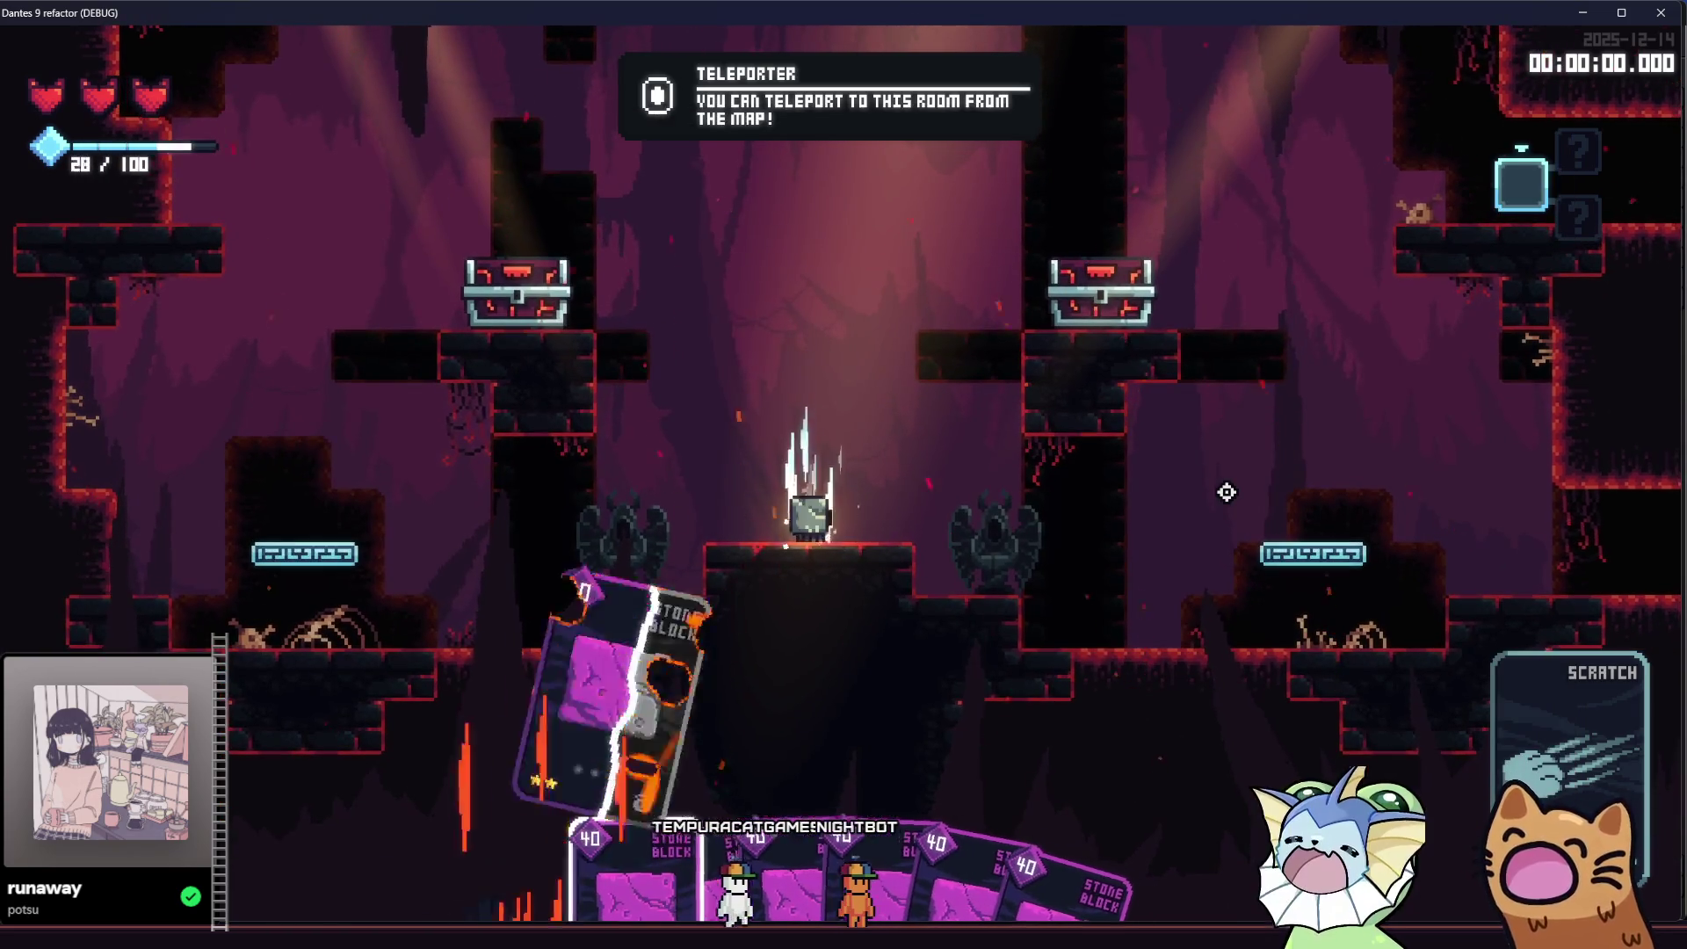
key("a")
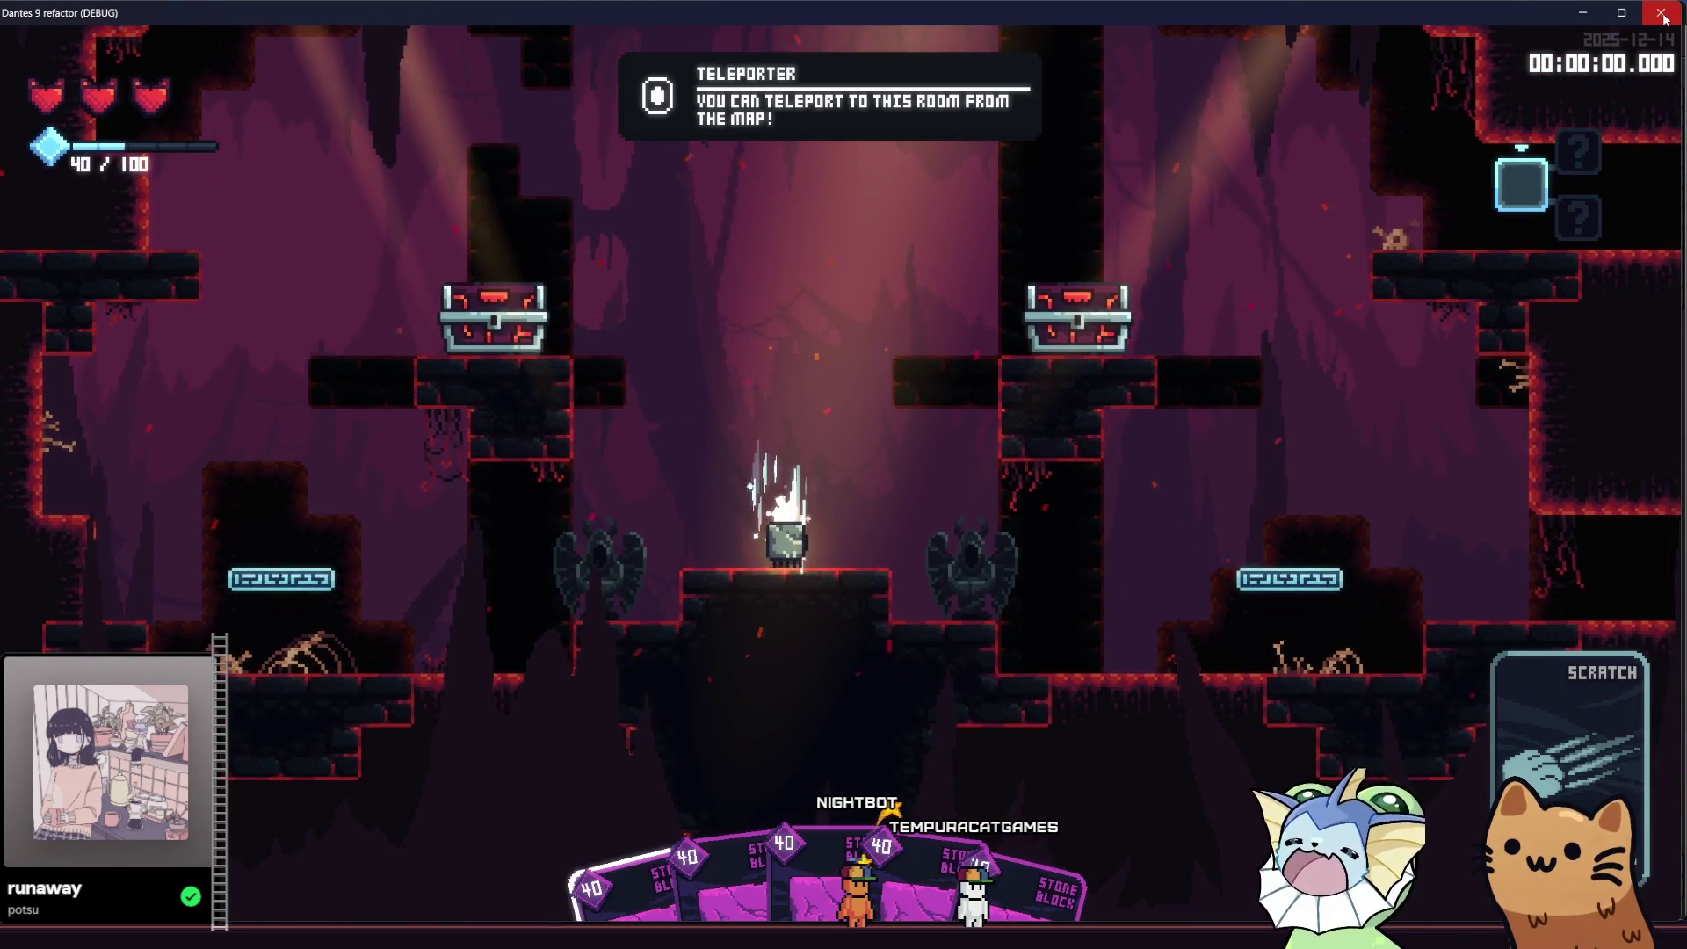
key("F8")
left_click(580, 466)
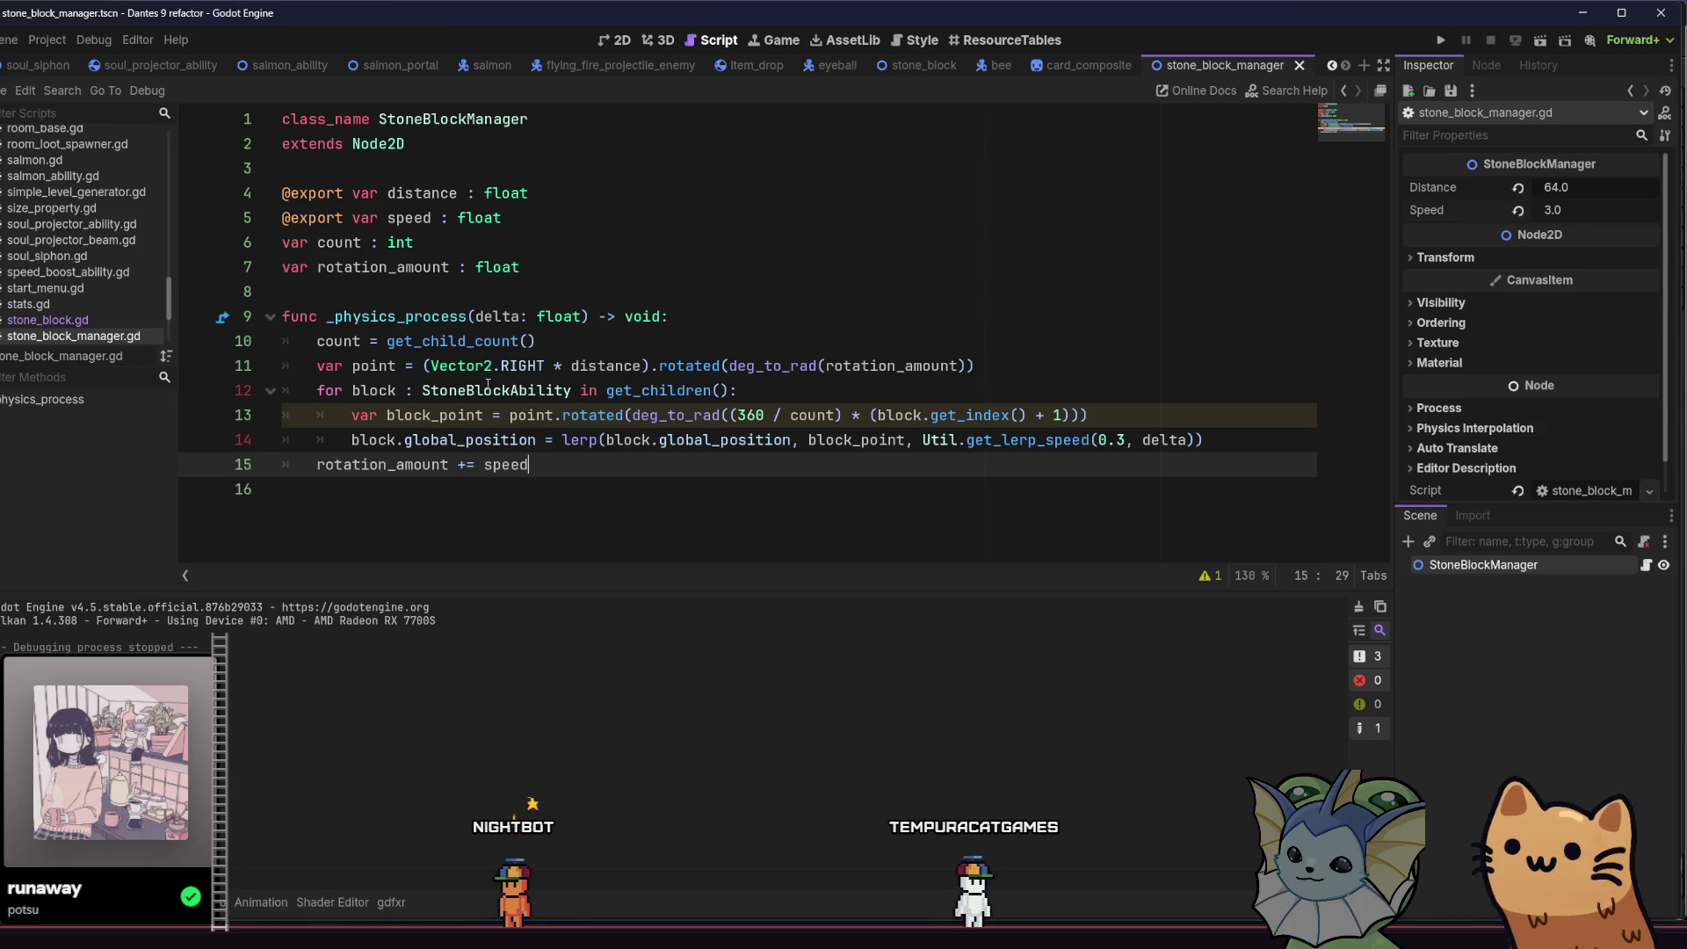
mouse_move(475, 372)
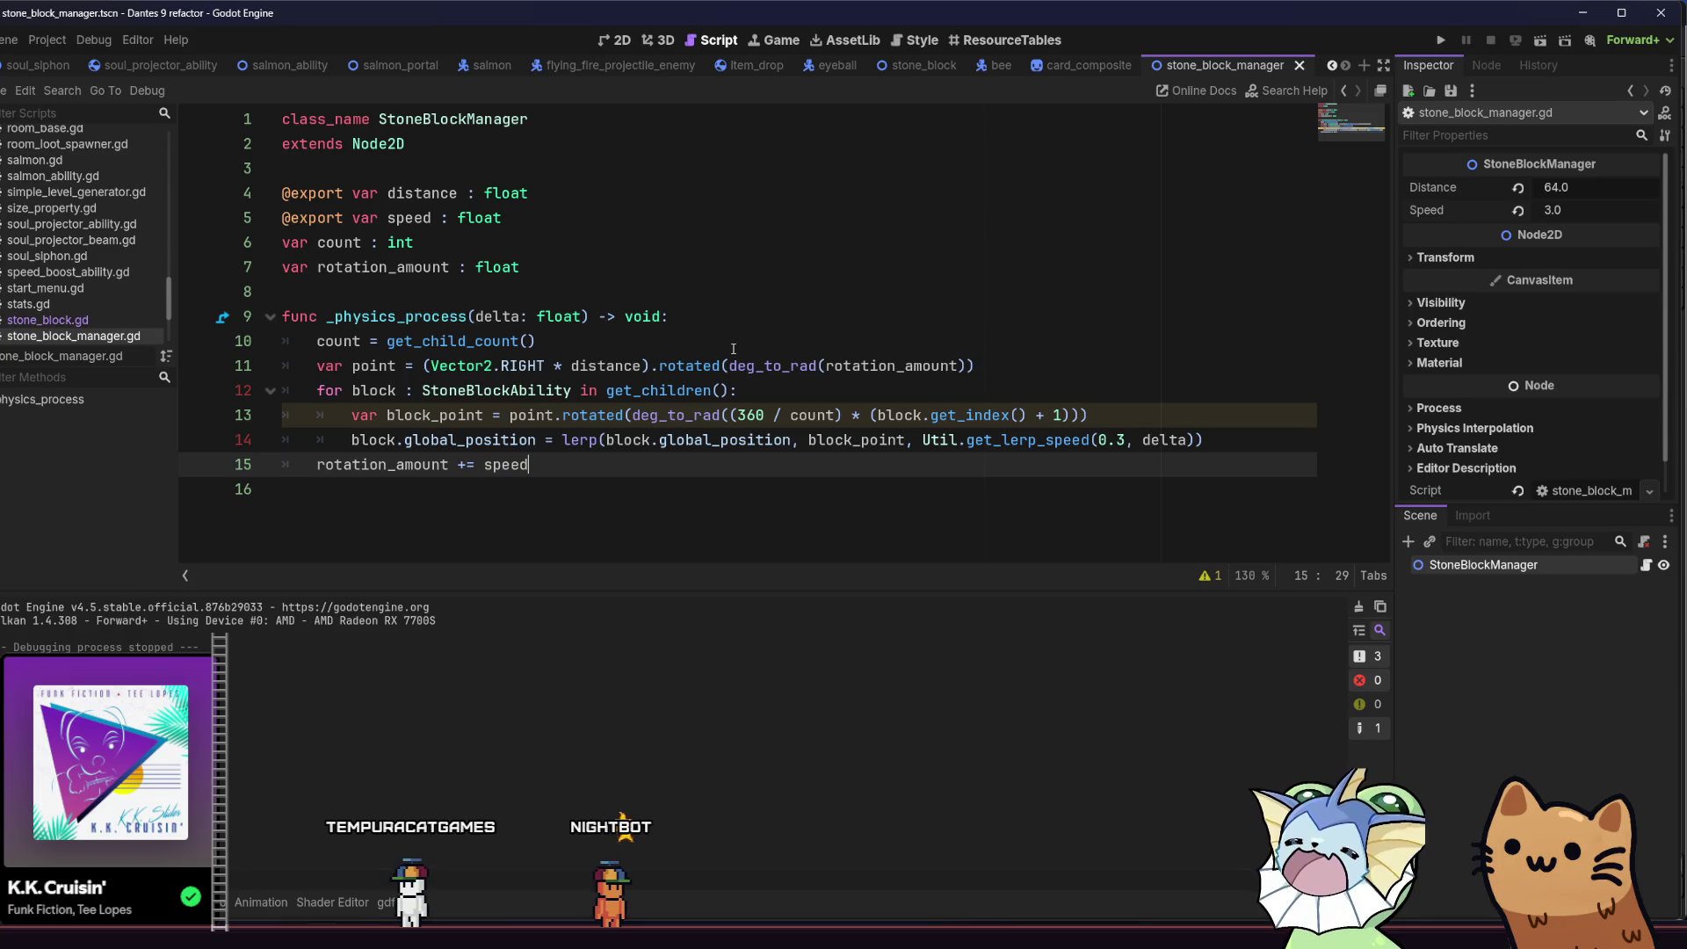
right_click(676, 288)
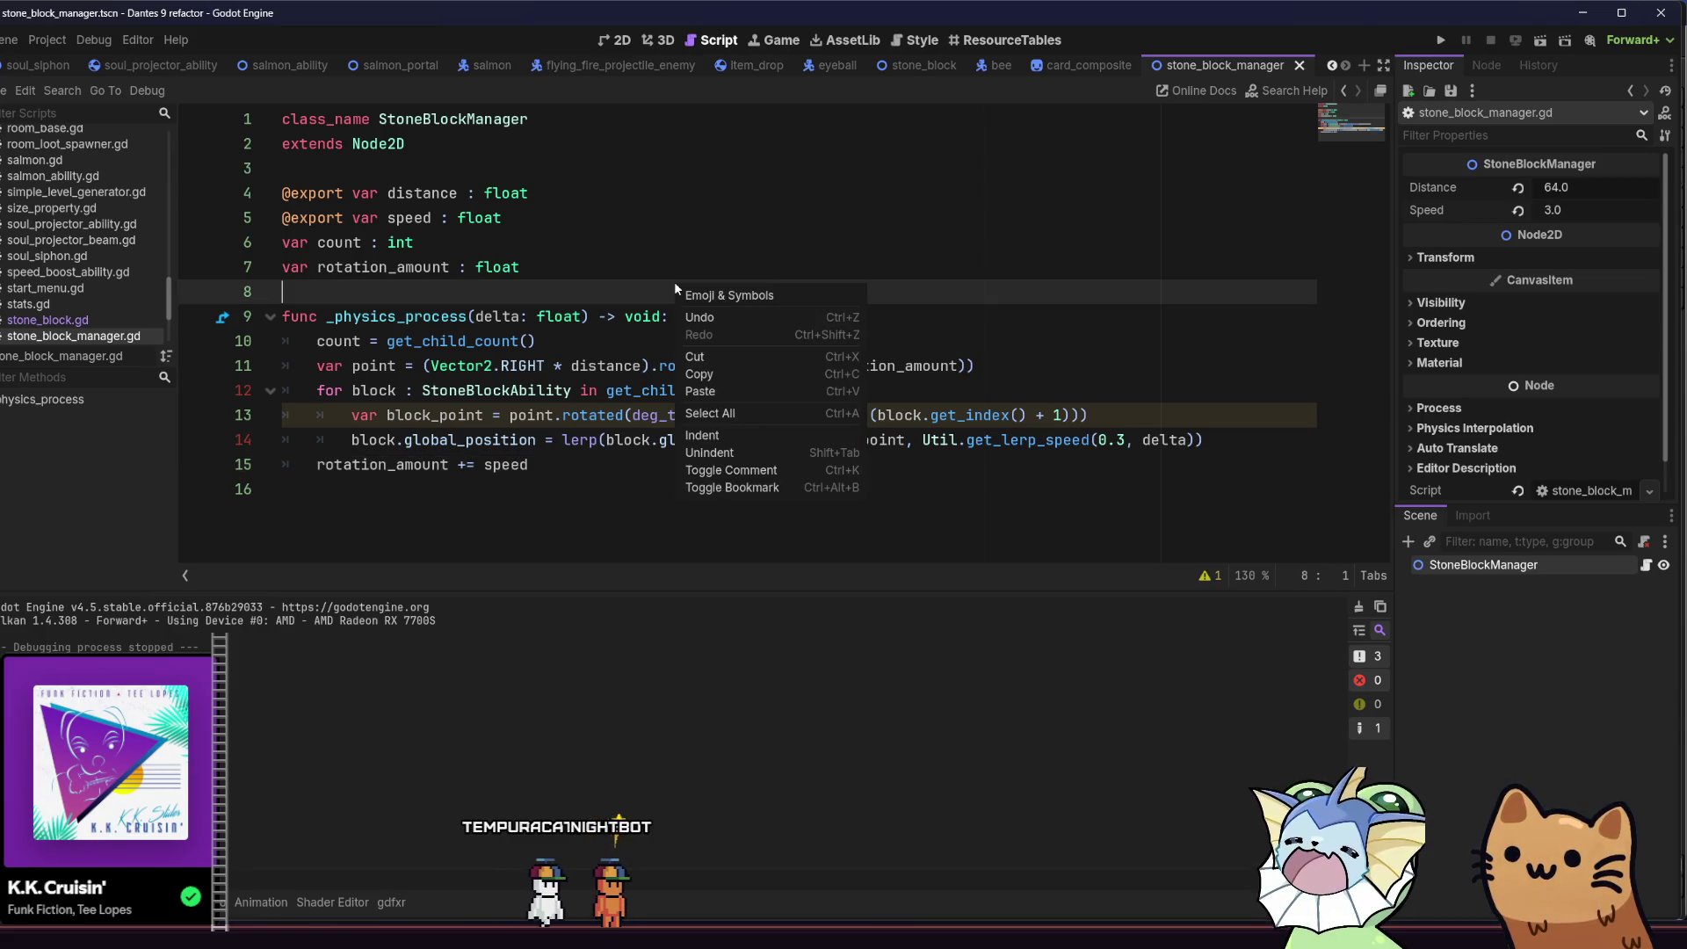
left_click(550, 319)
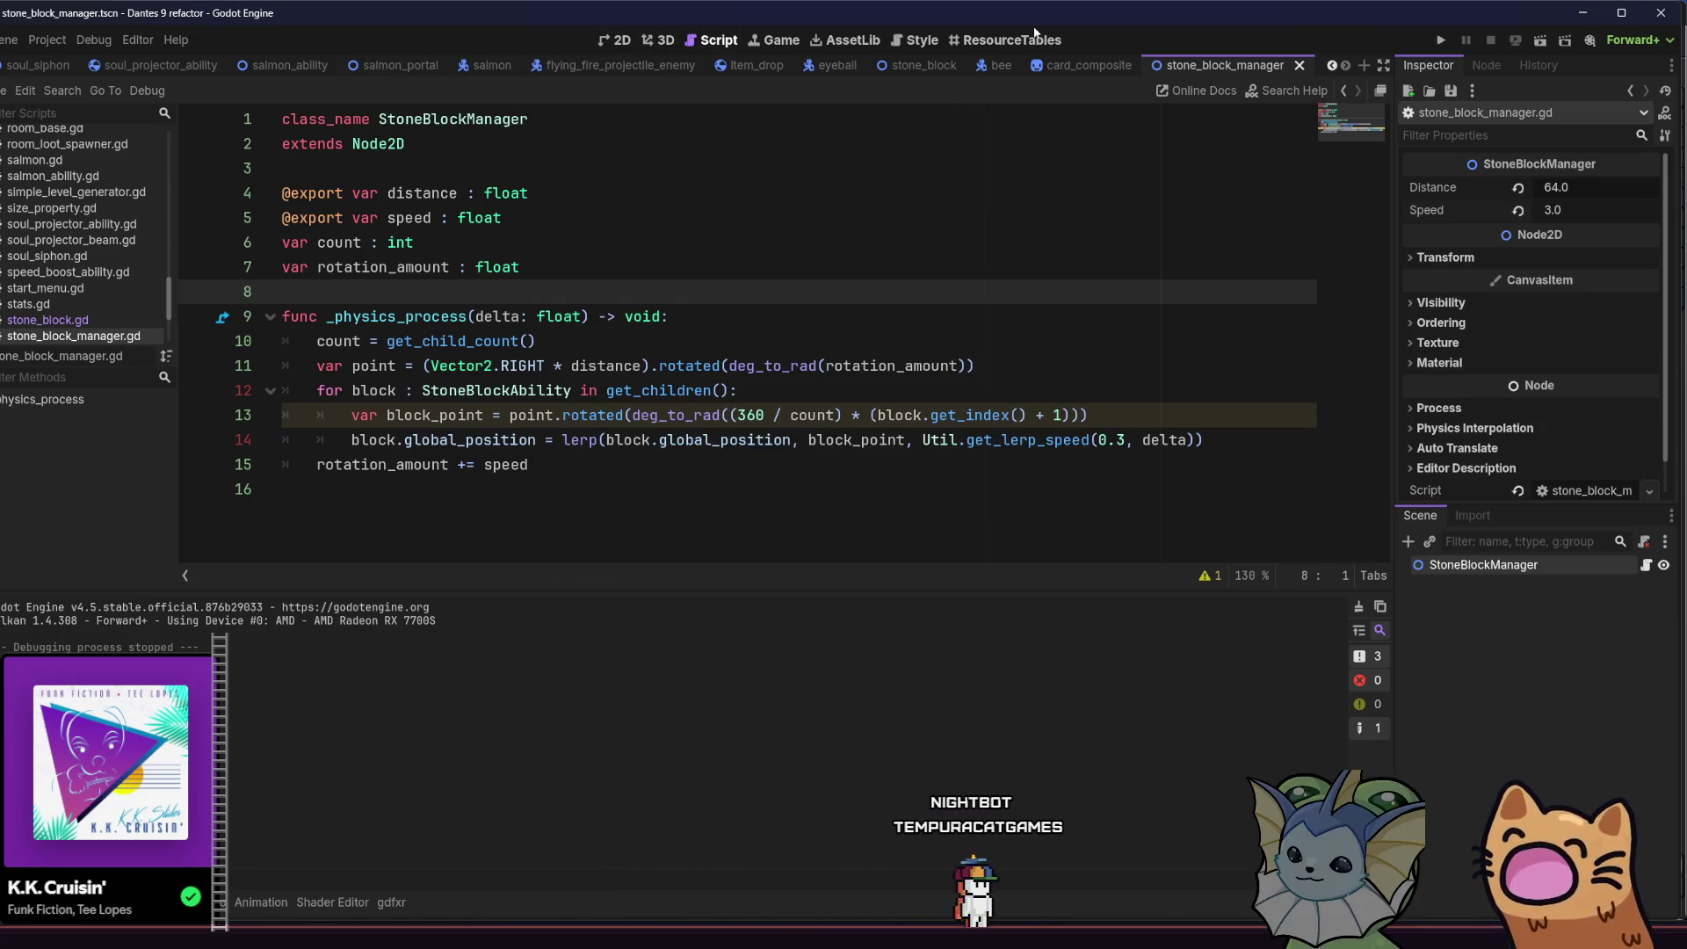
left_click(923, 65)
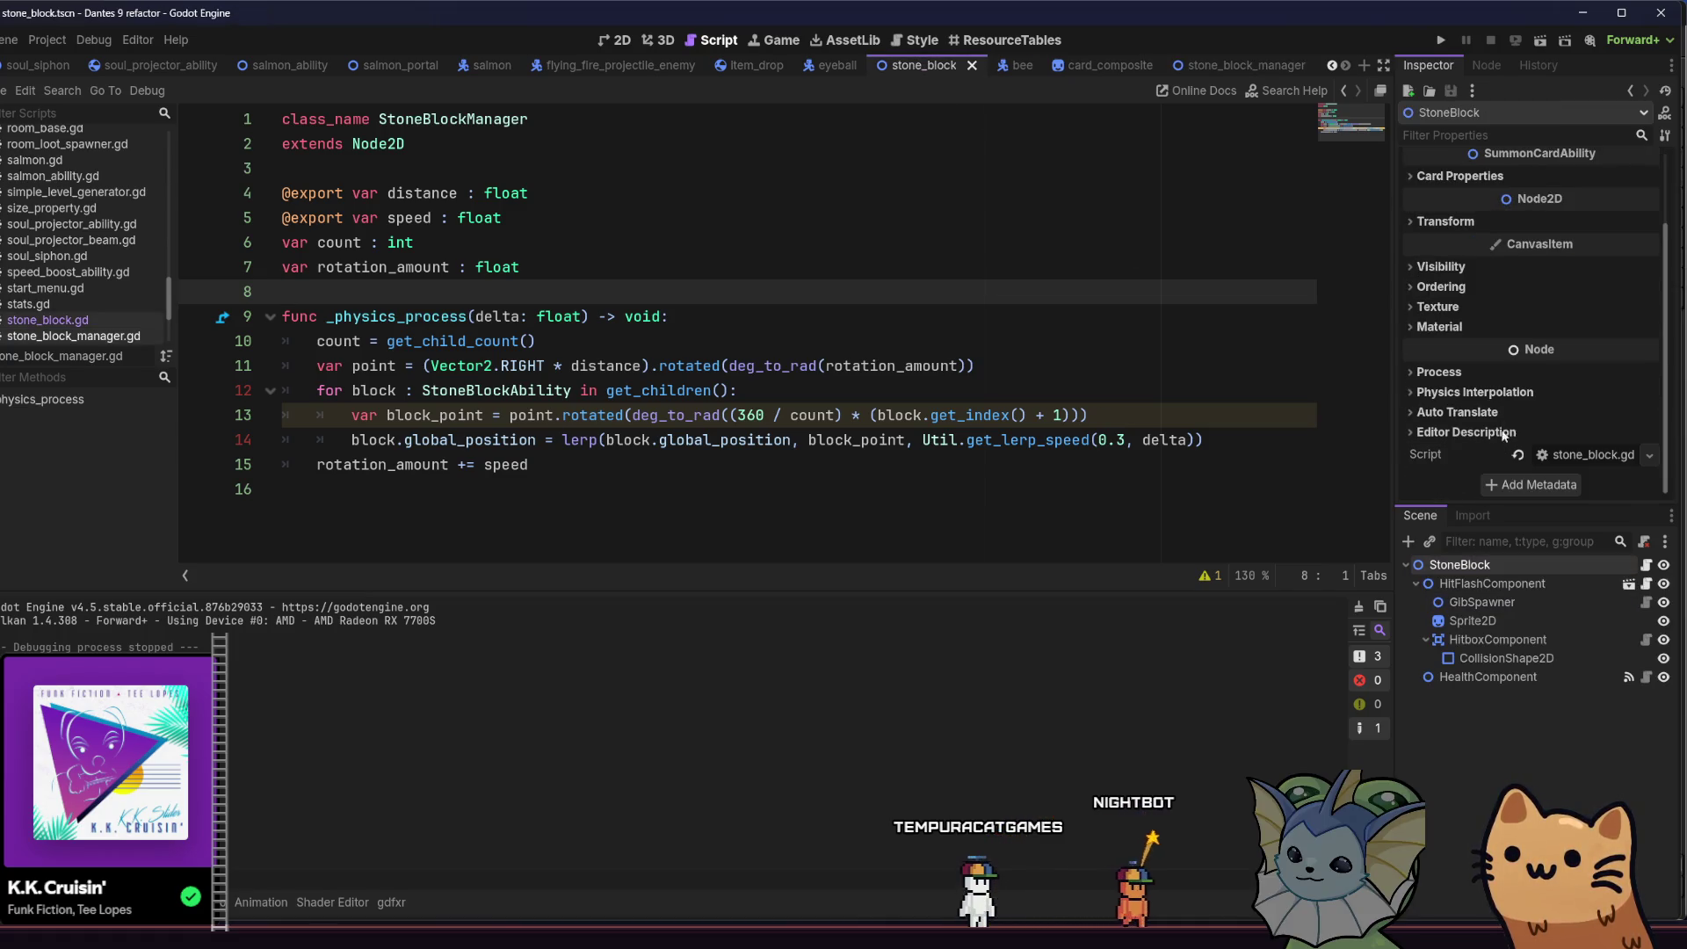
Step: Turn on Top Level under Visibility for StoneBlock, save the scene, and run the game
left_click(1484, 278)
left_click(1484, 277)
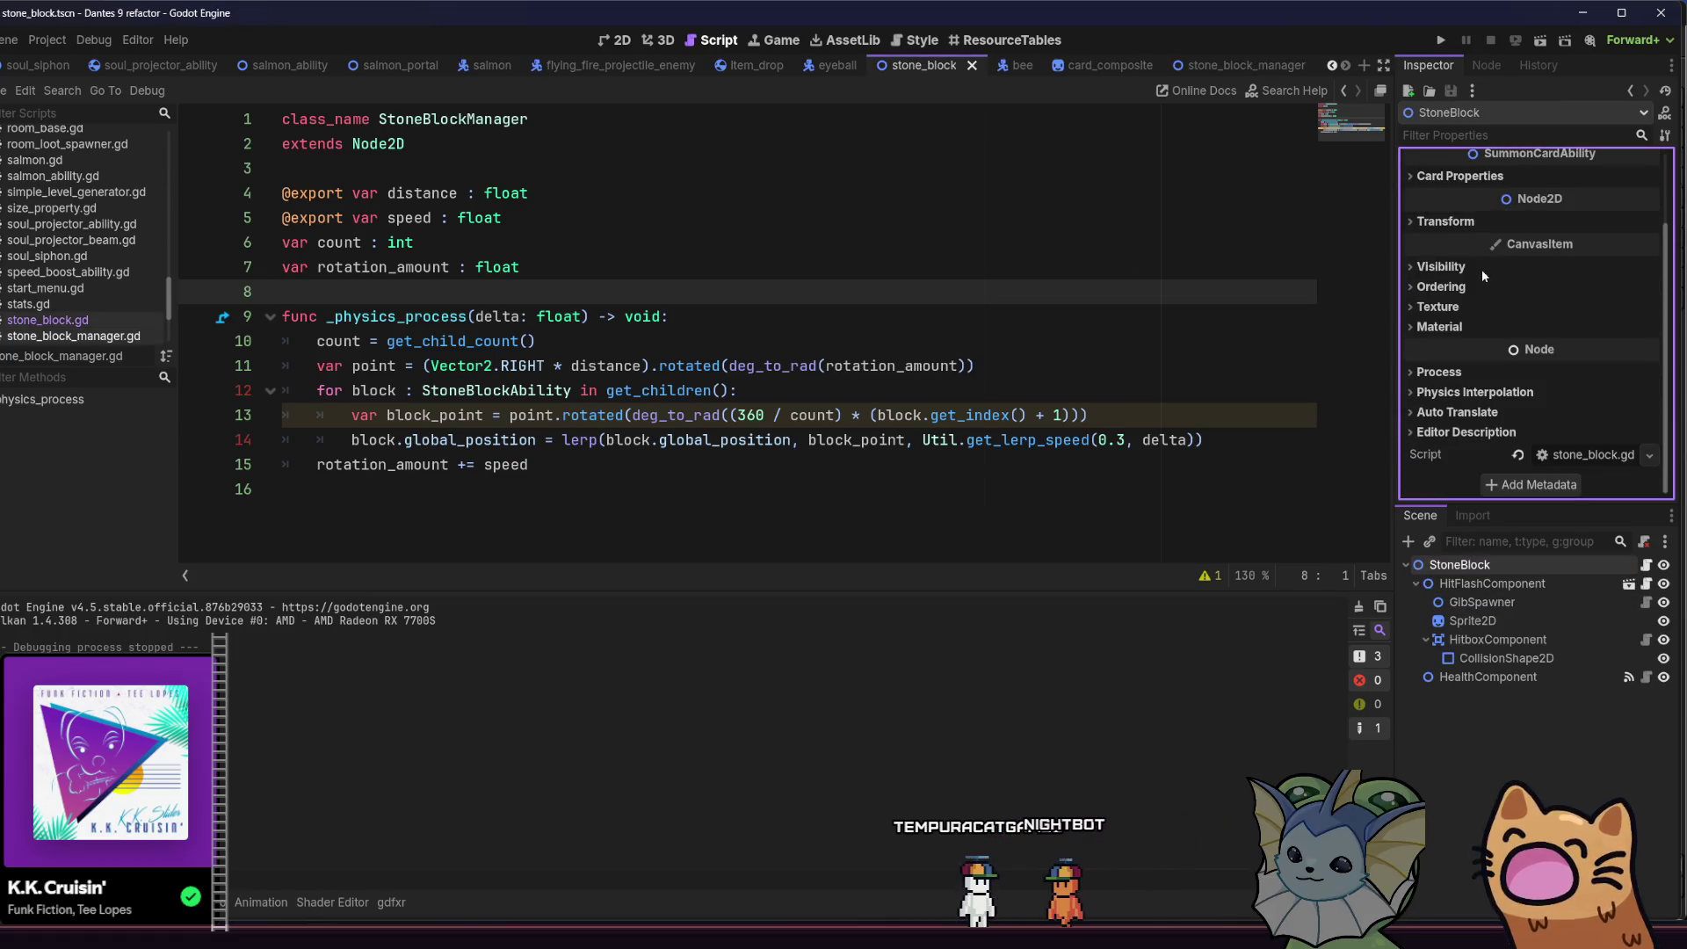
left_click(1479, 261)
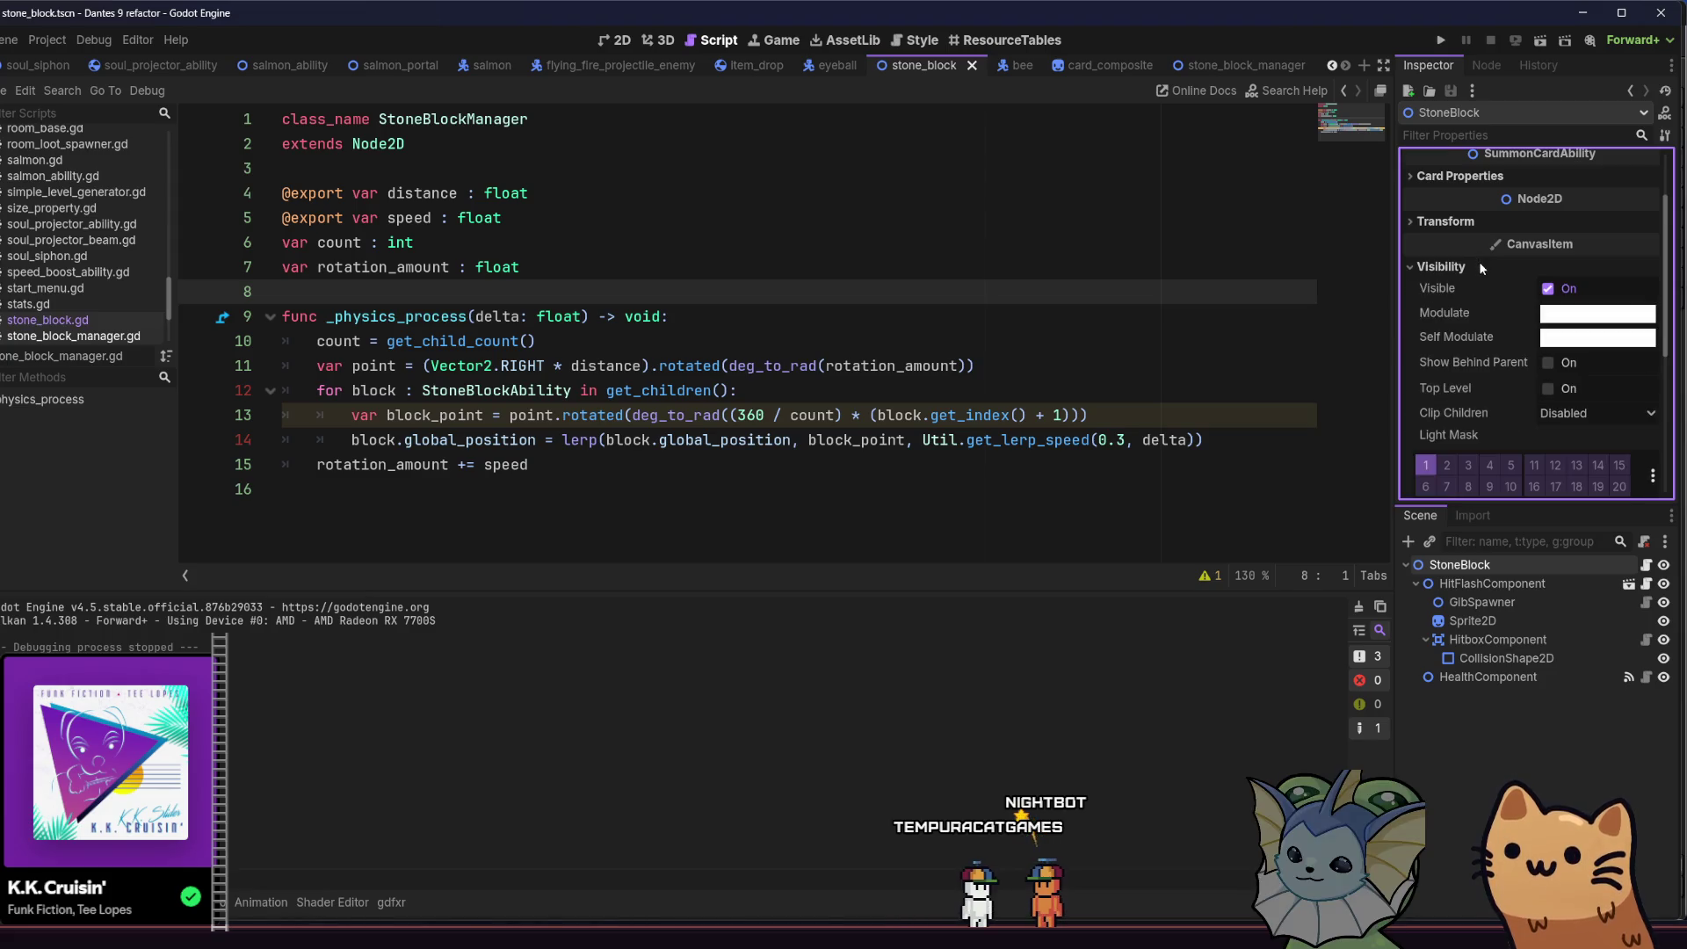
left_click(1547, 397)
key("ctrl+s")
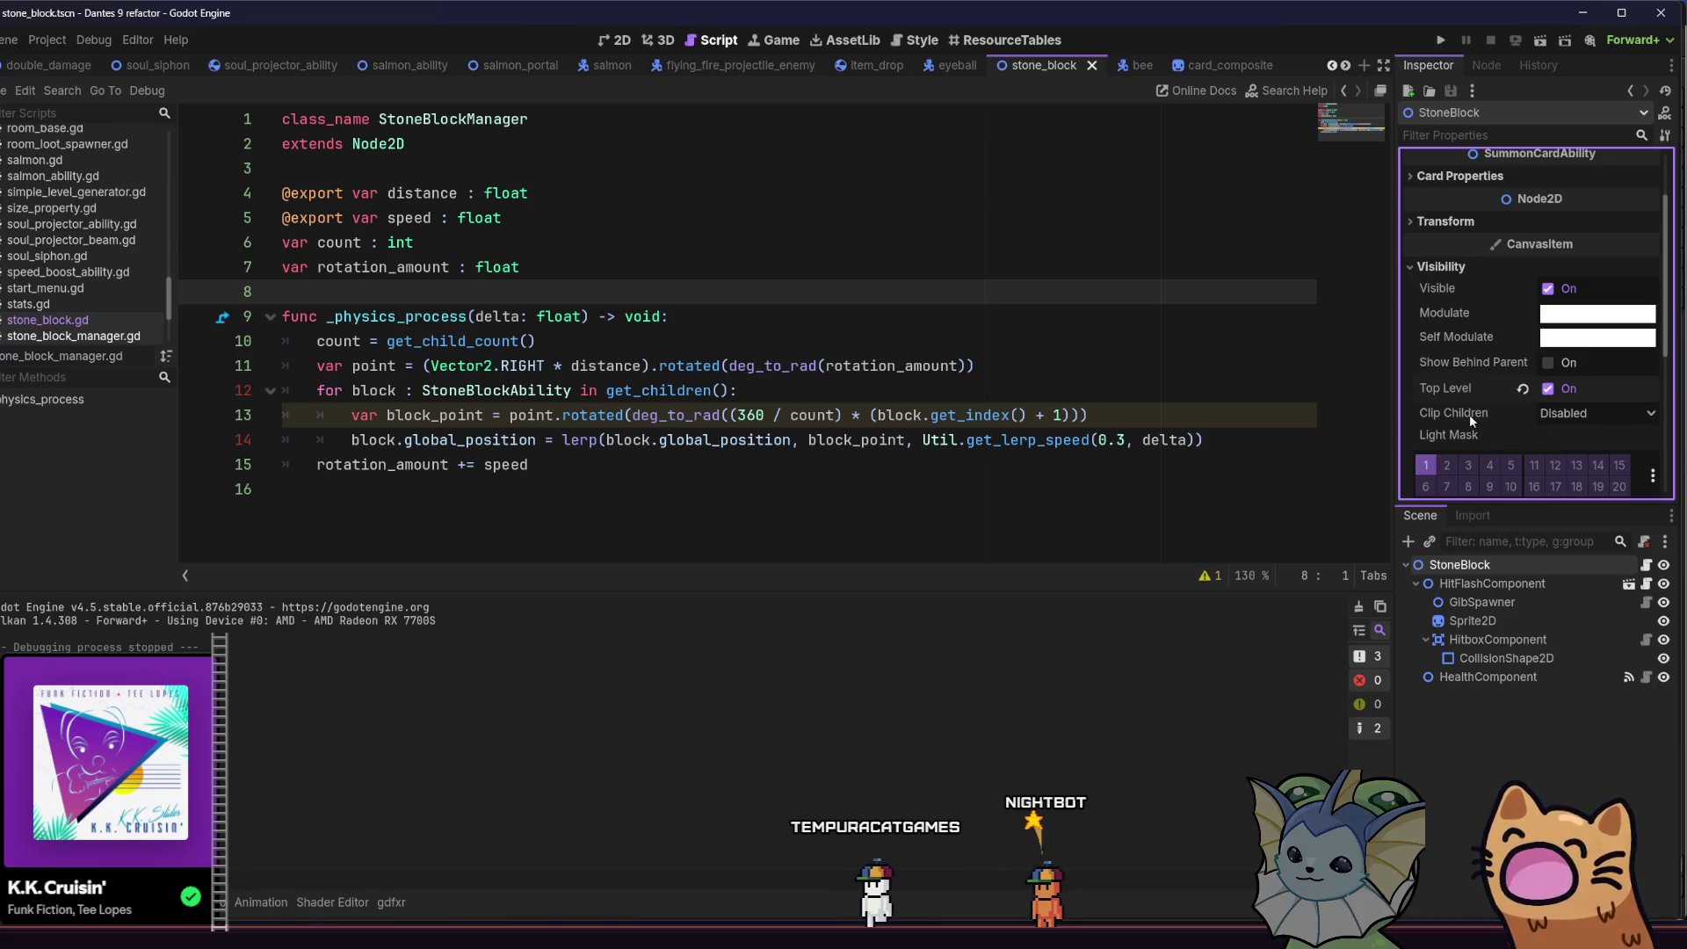
mouse_move(1438, 387)
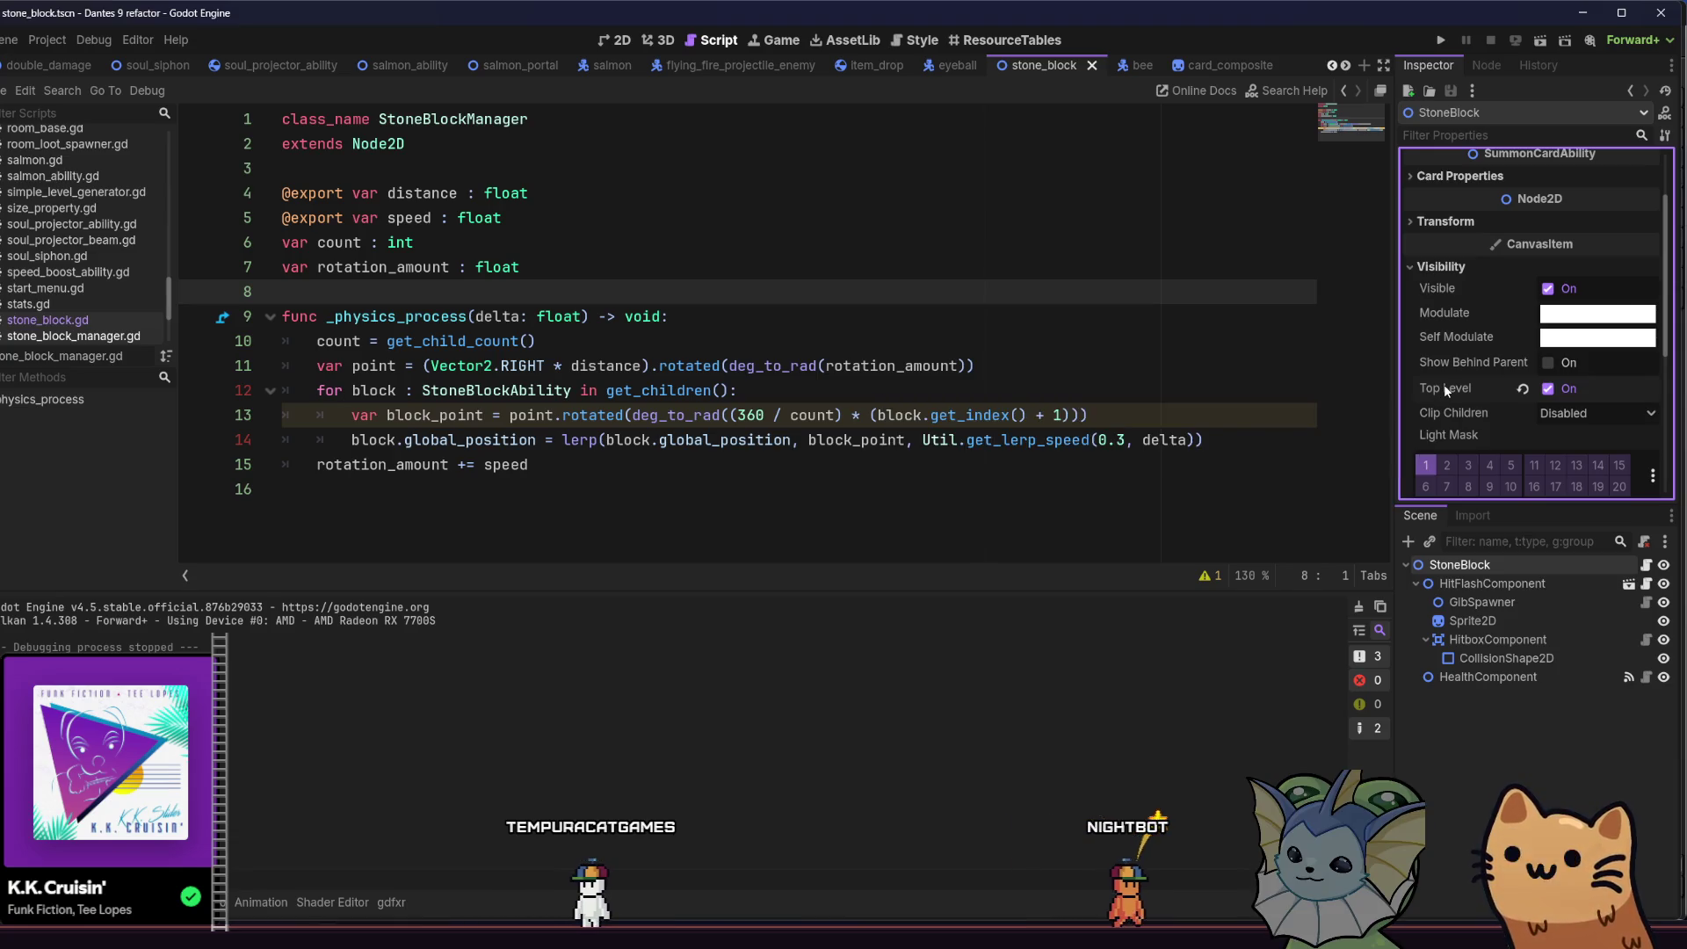
left_click(1438, 43)
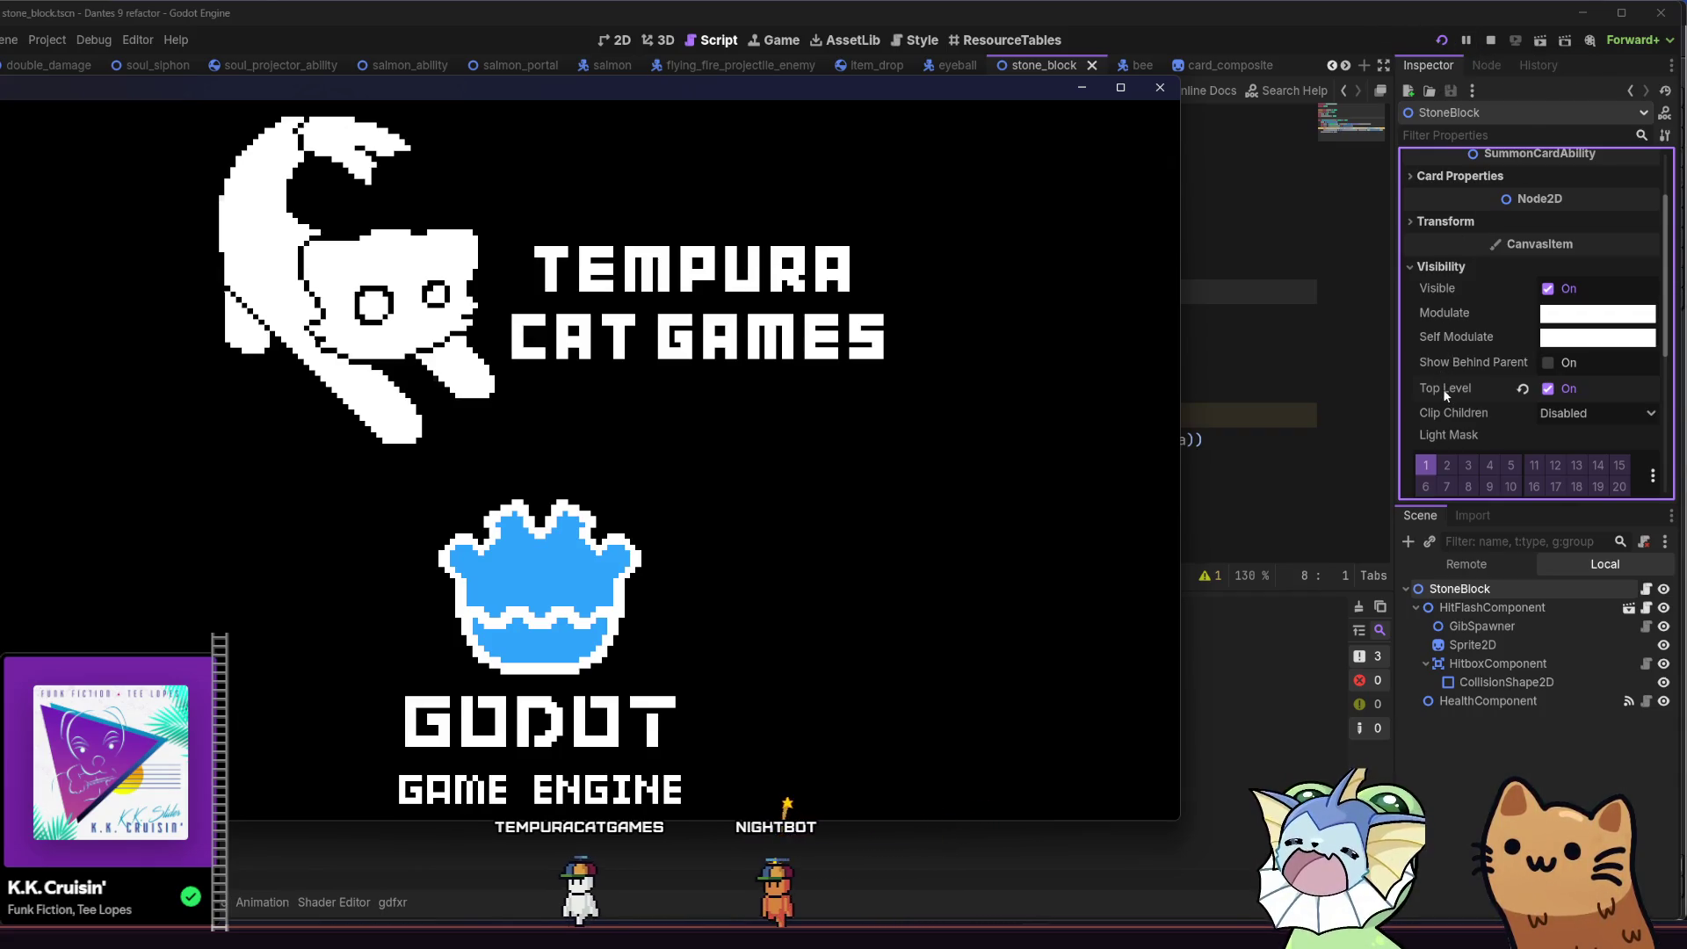
Step: Add several Stone Block cards to the hand through the debug menu
mouse_move(1443, 389)
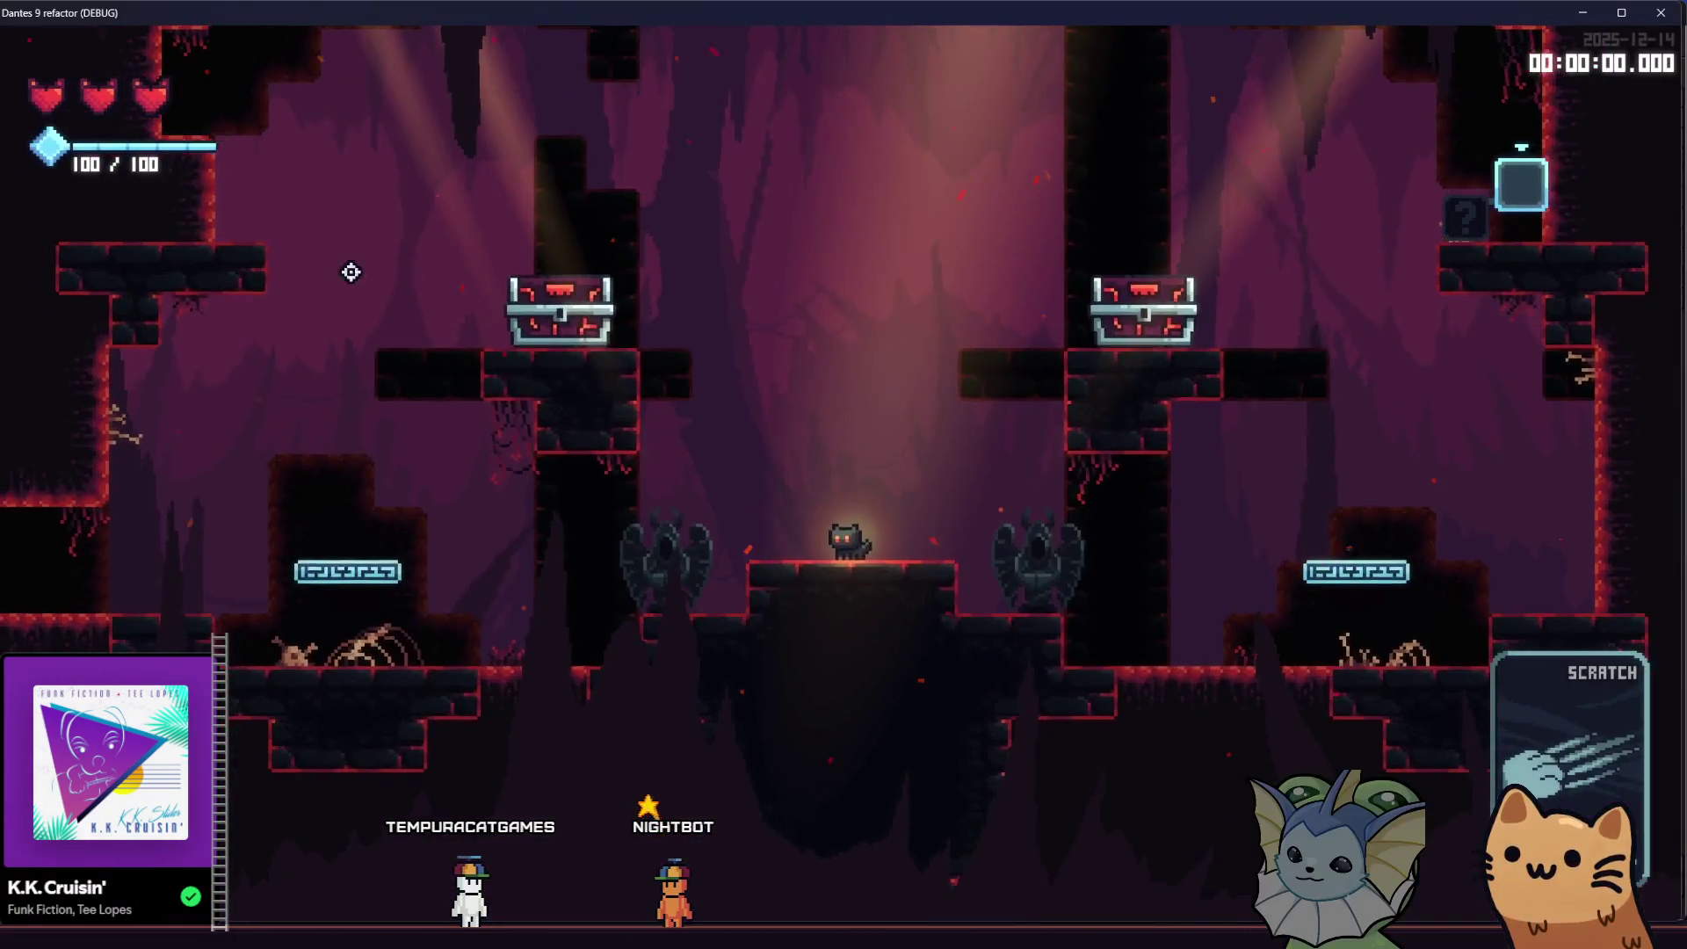
key("grave")
left_click(193, 251)
scroll(1273, 422, "down", 15)
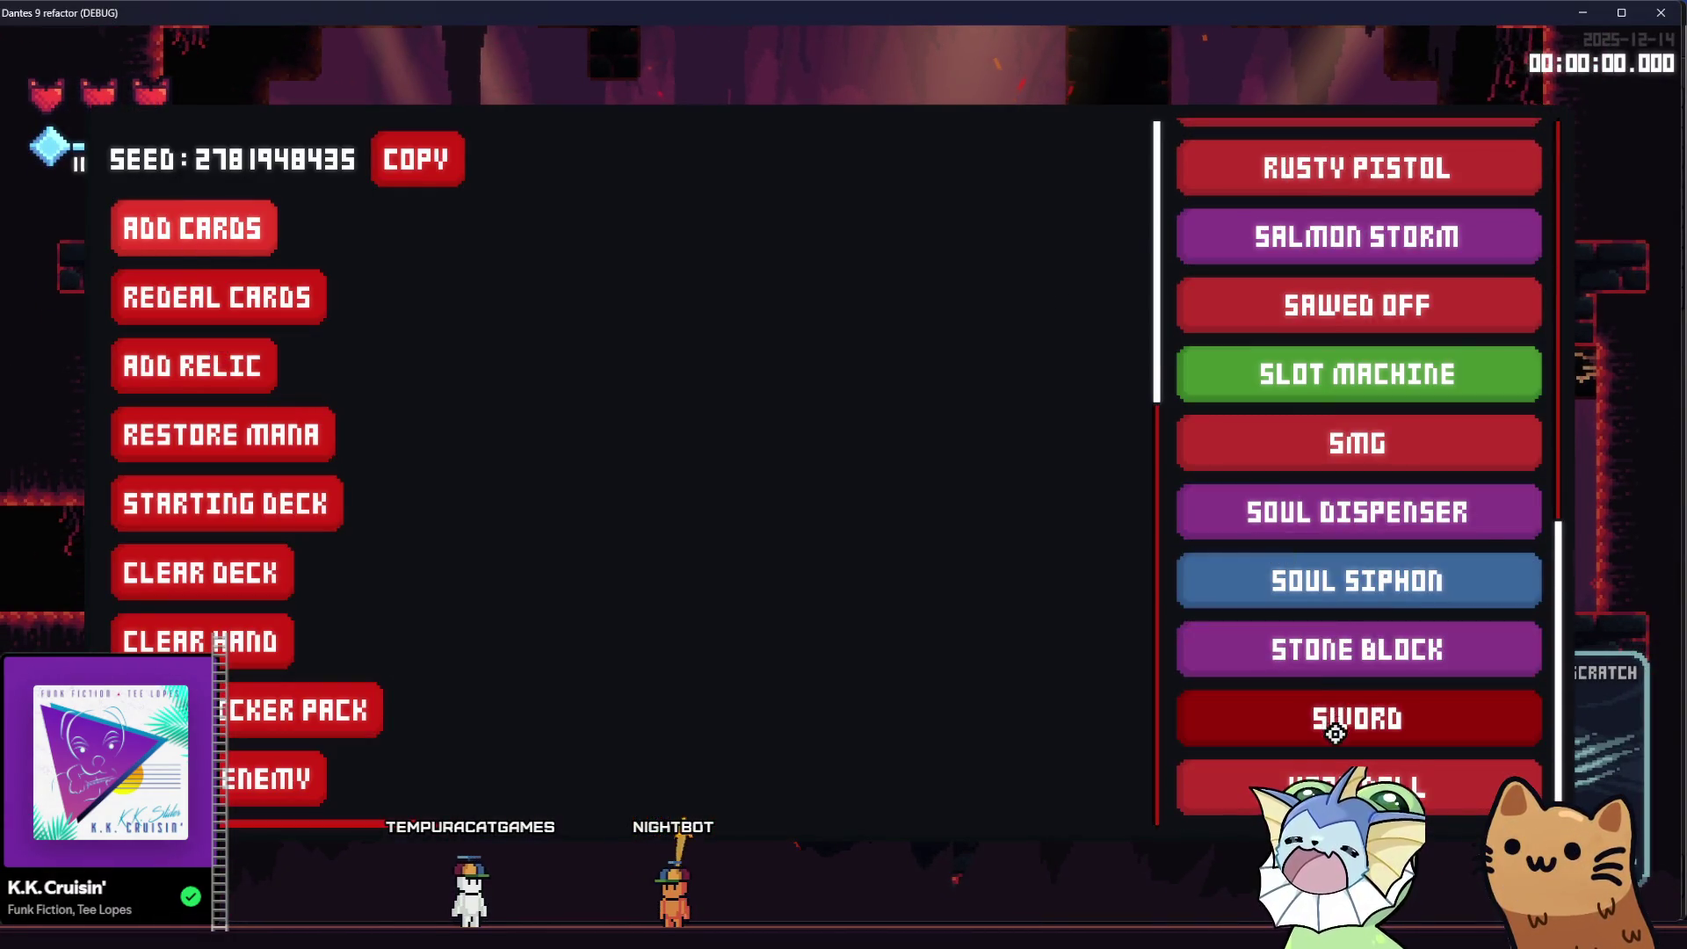
left_click(1319, 650)
left_click(1318, 650)
left_click(1319, 651)
key("grave")
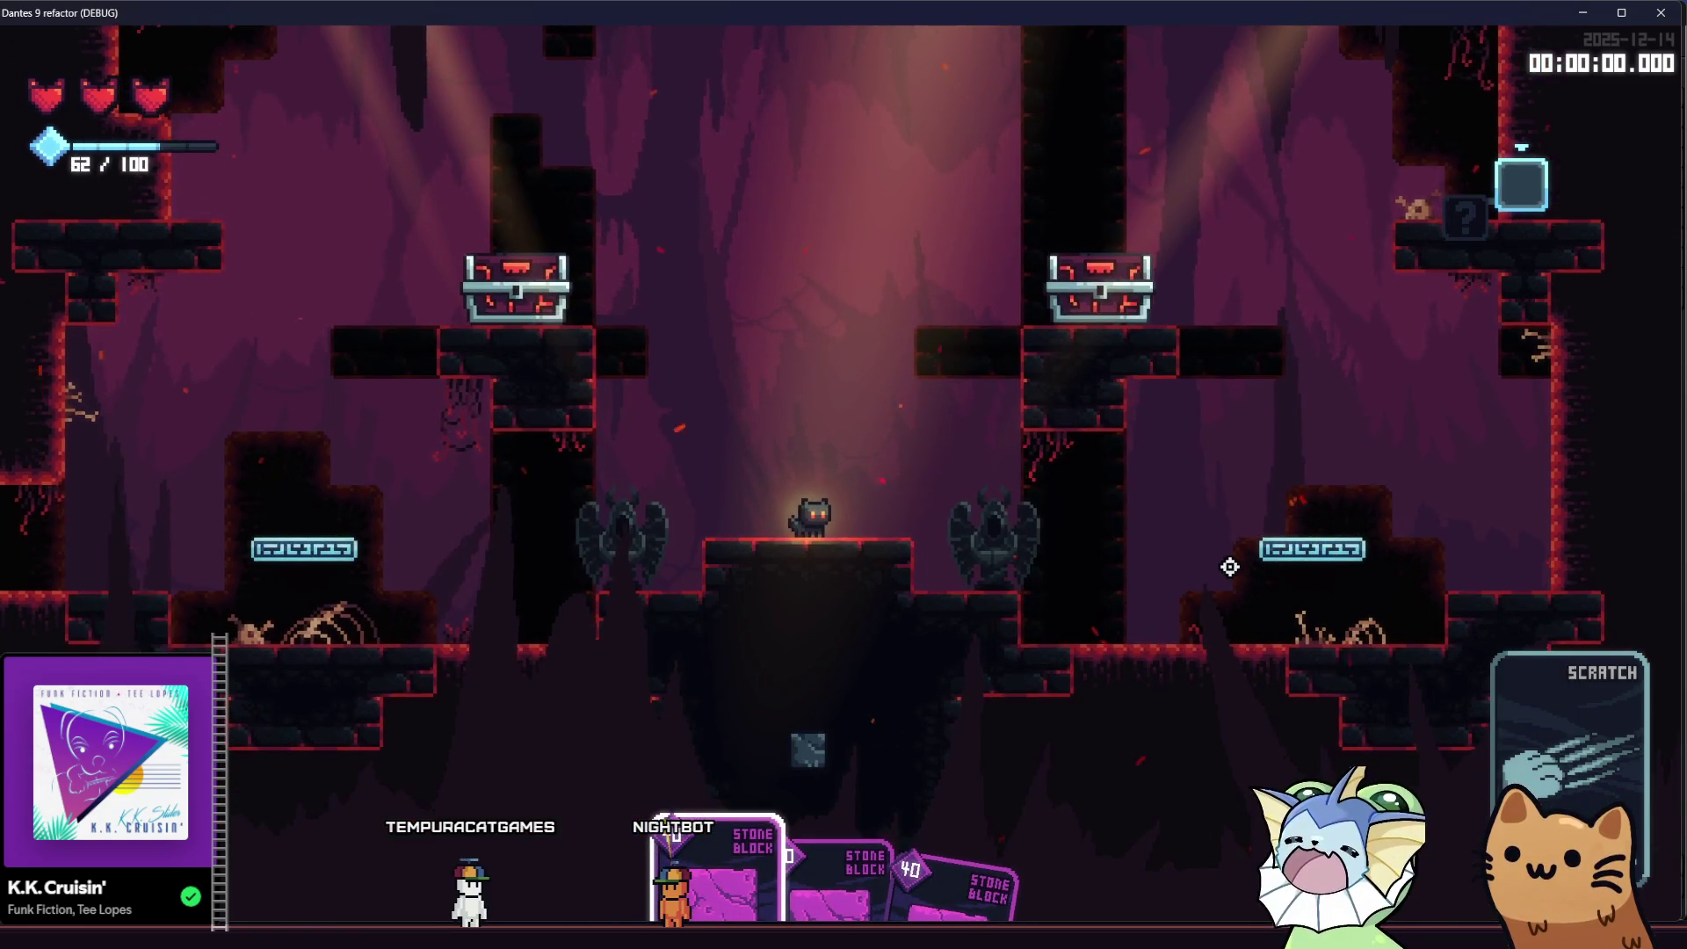
Step: Play a Stone Block card, jump with the cat, and close the game window
left_click(1229, 566)
key("space")
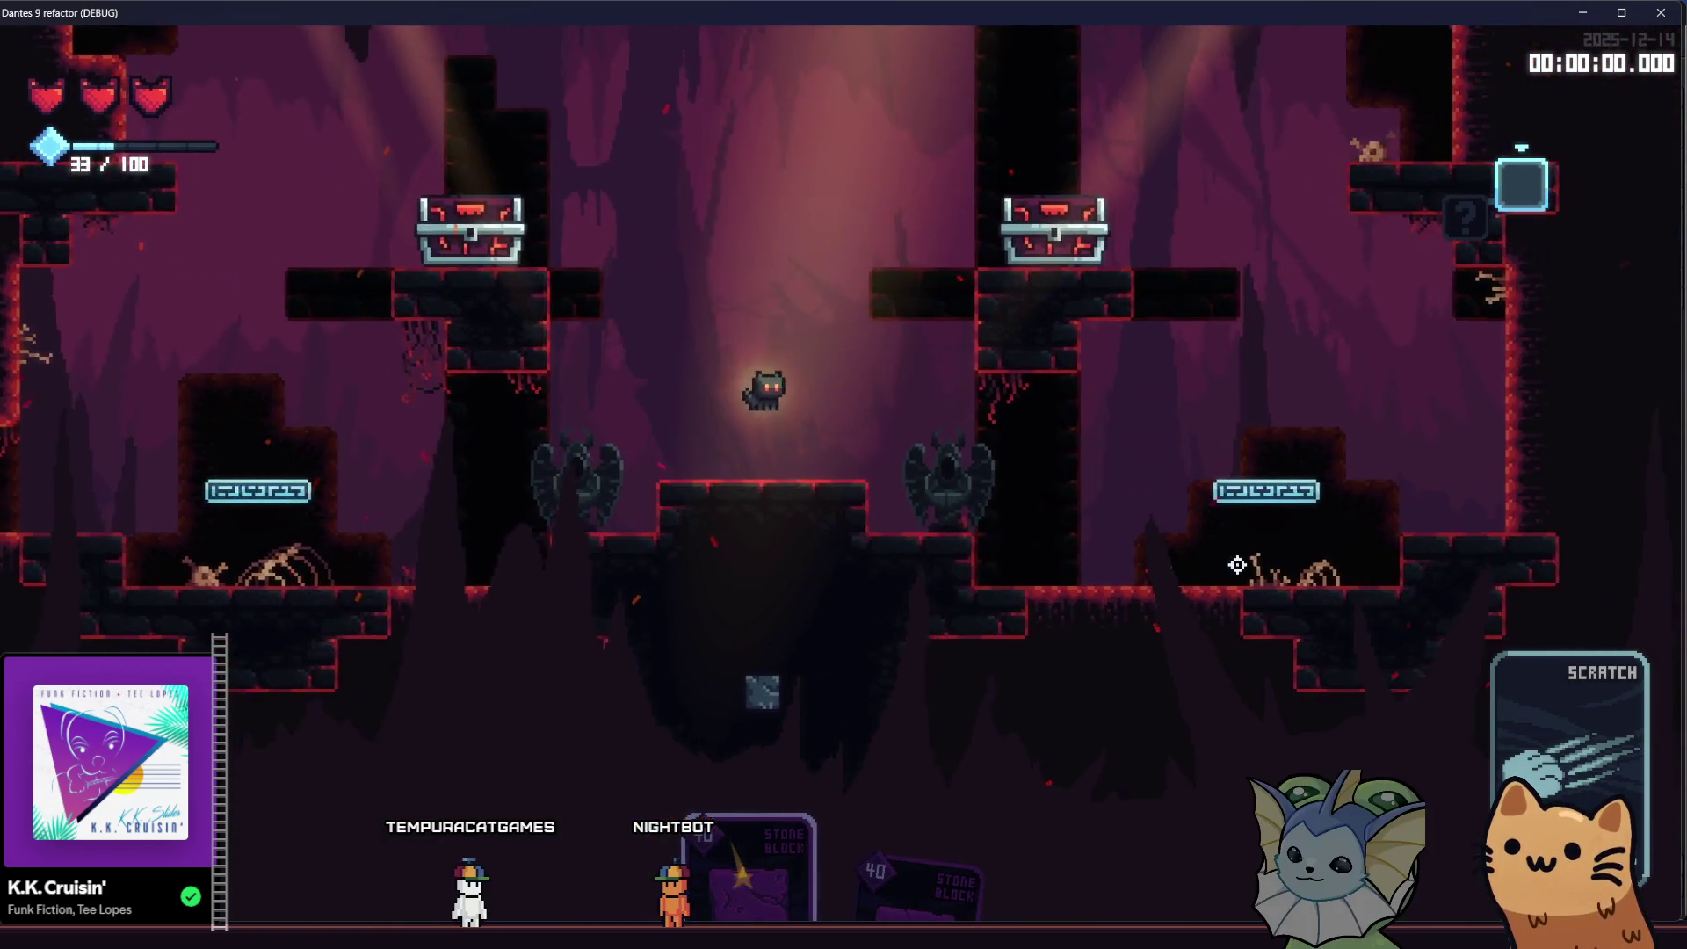
left_click(1662, 13)
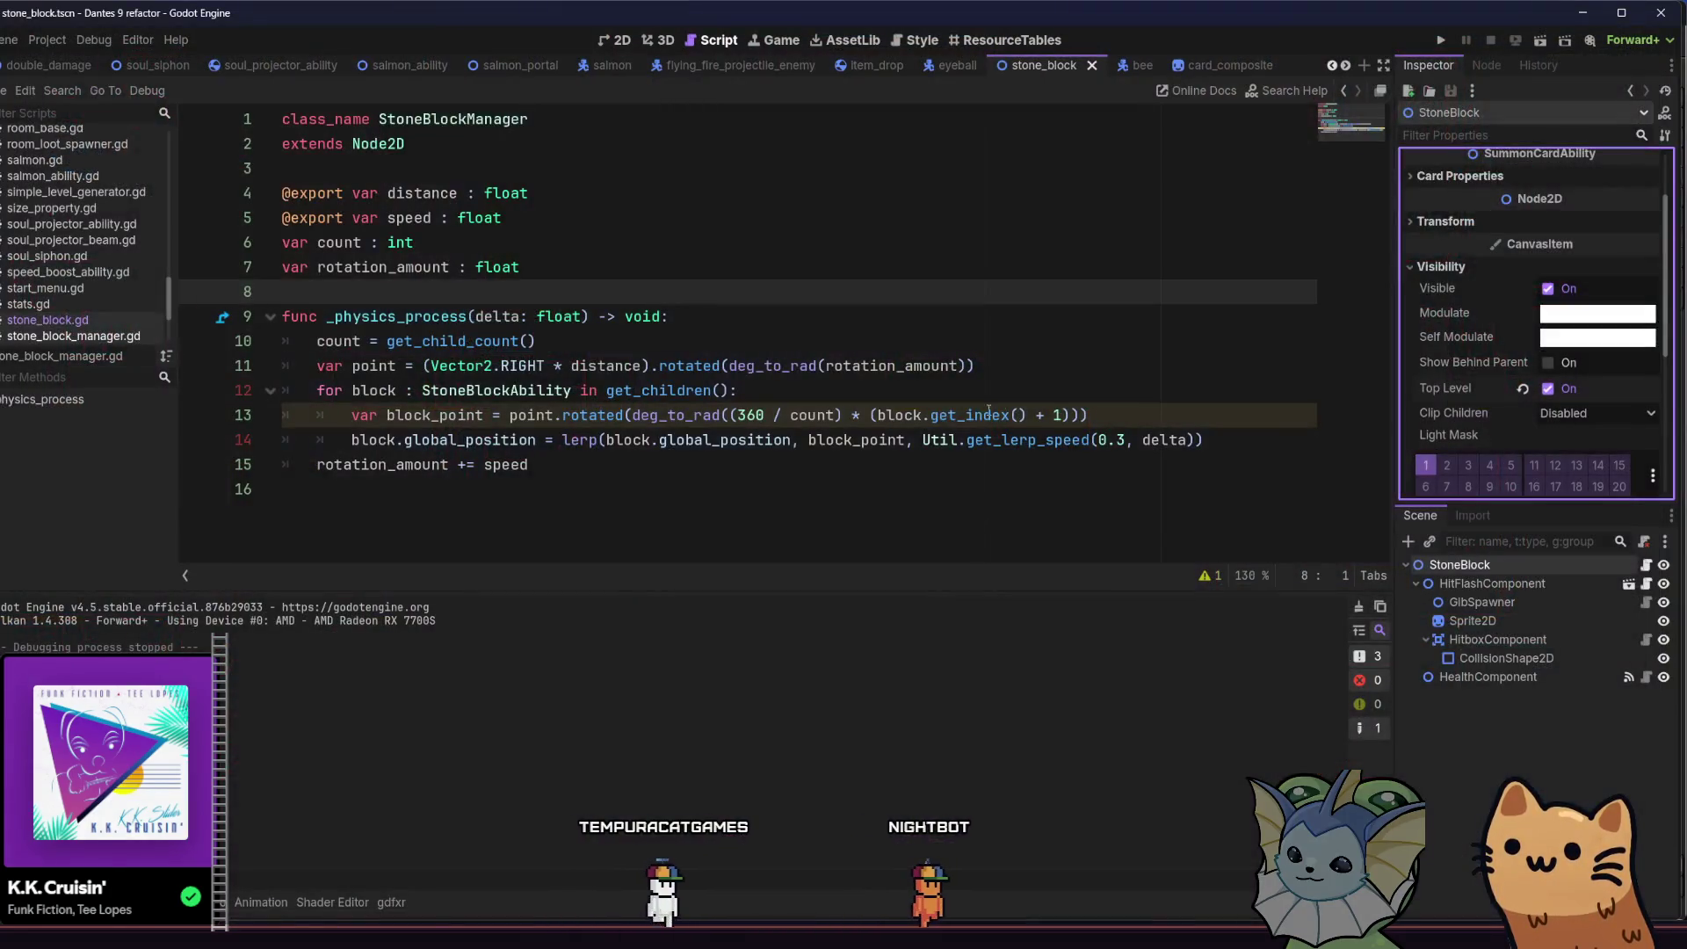
Step: Look over the stone_block_manager script, then reopen the StoneBlock script
left_click(623, 349)
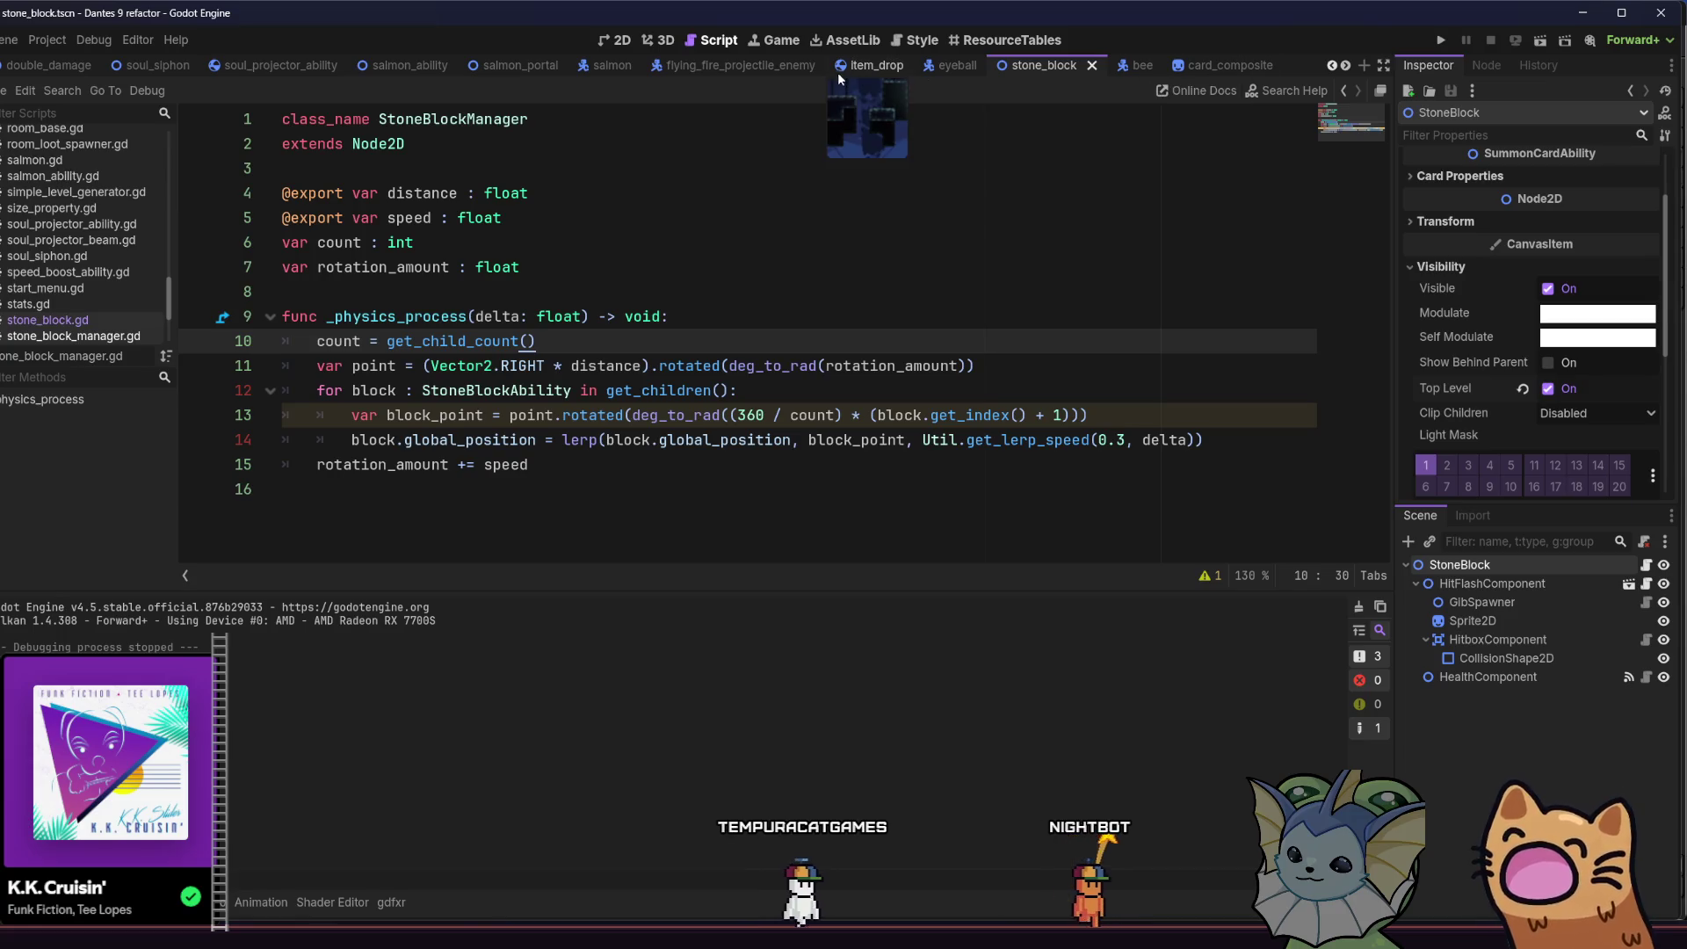
scroll(726, 67, "down", 1)
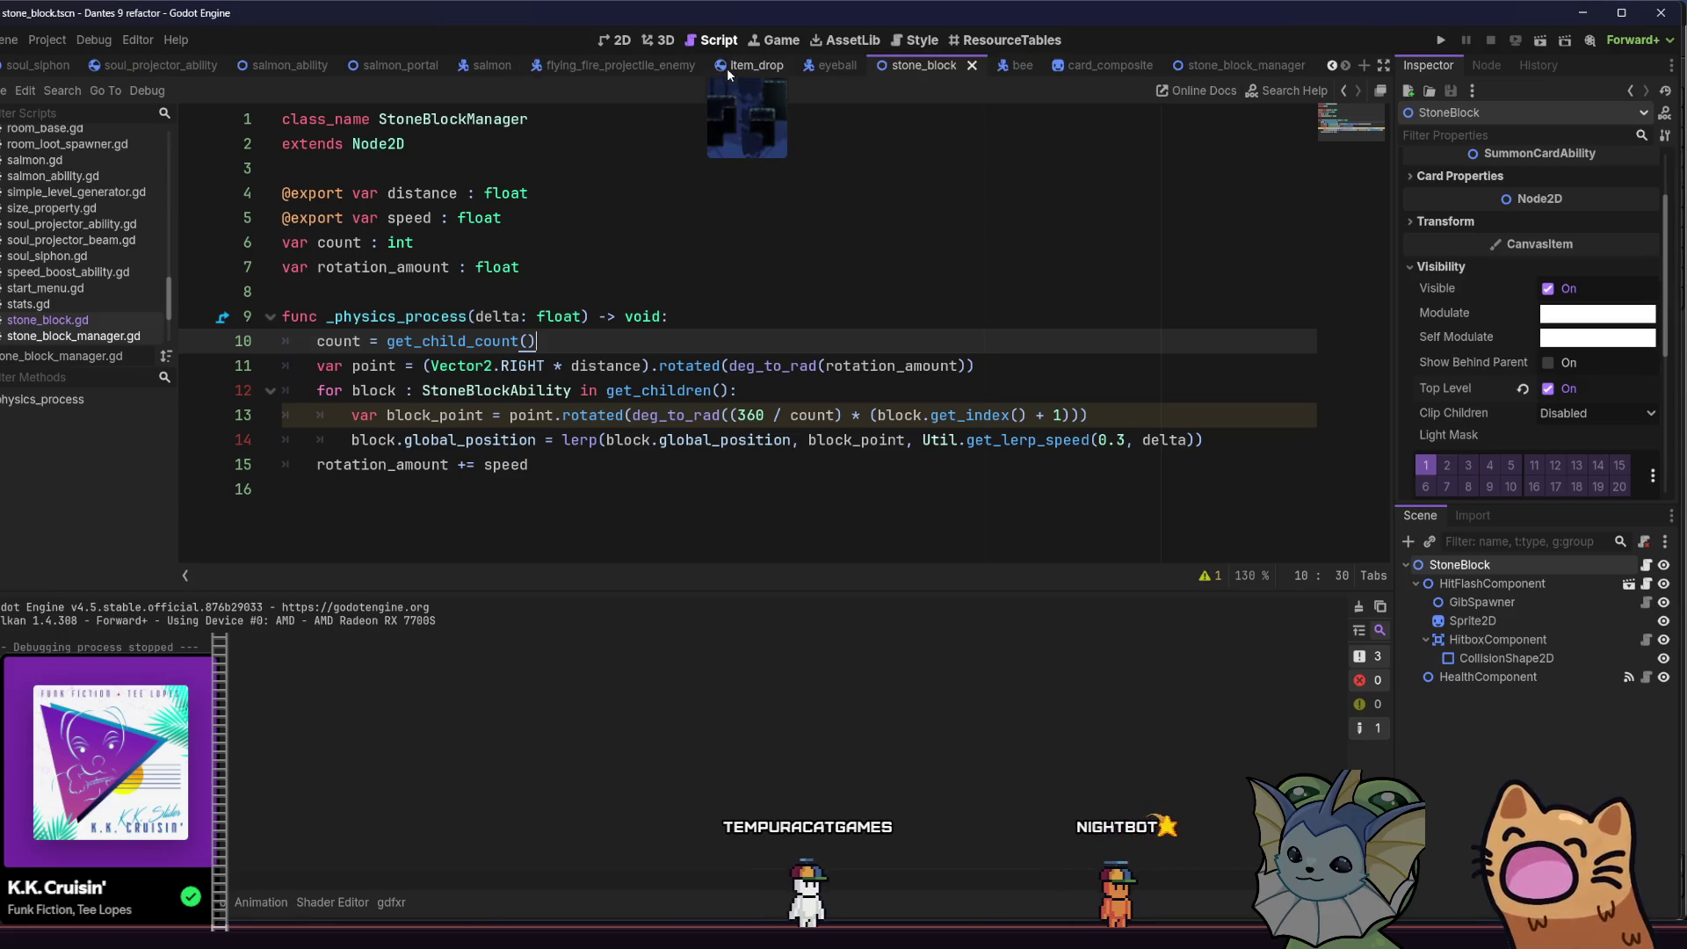
left_click(1217, 64)
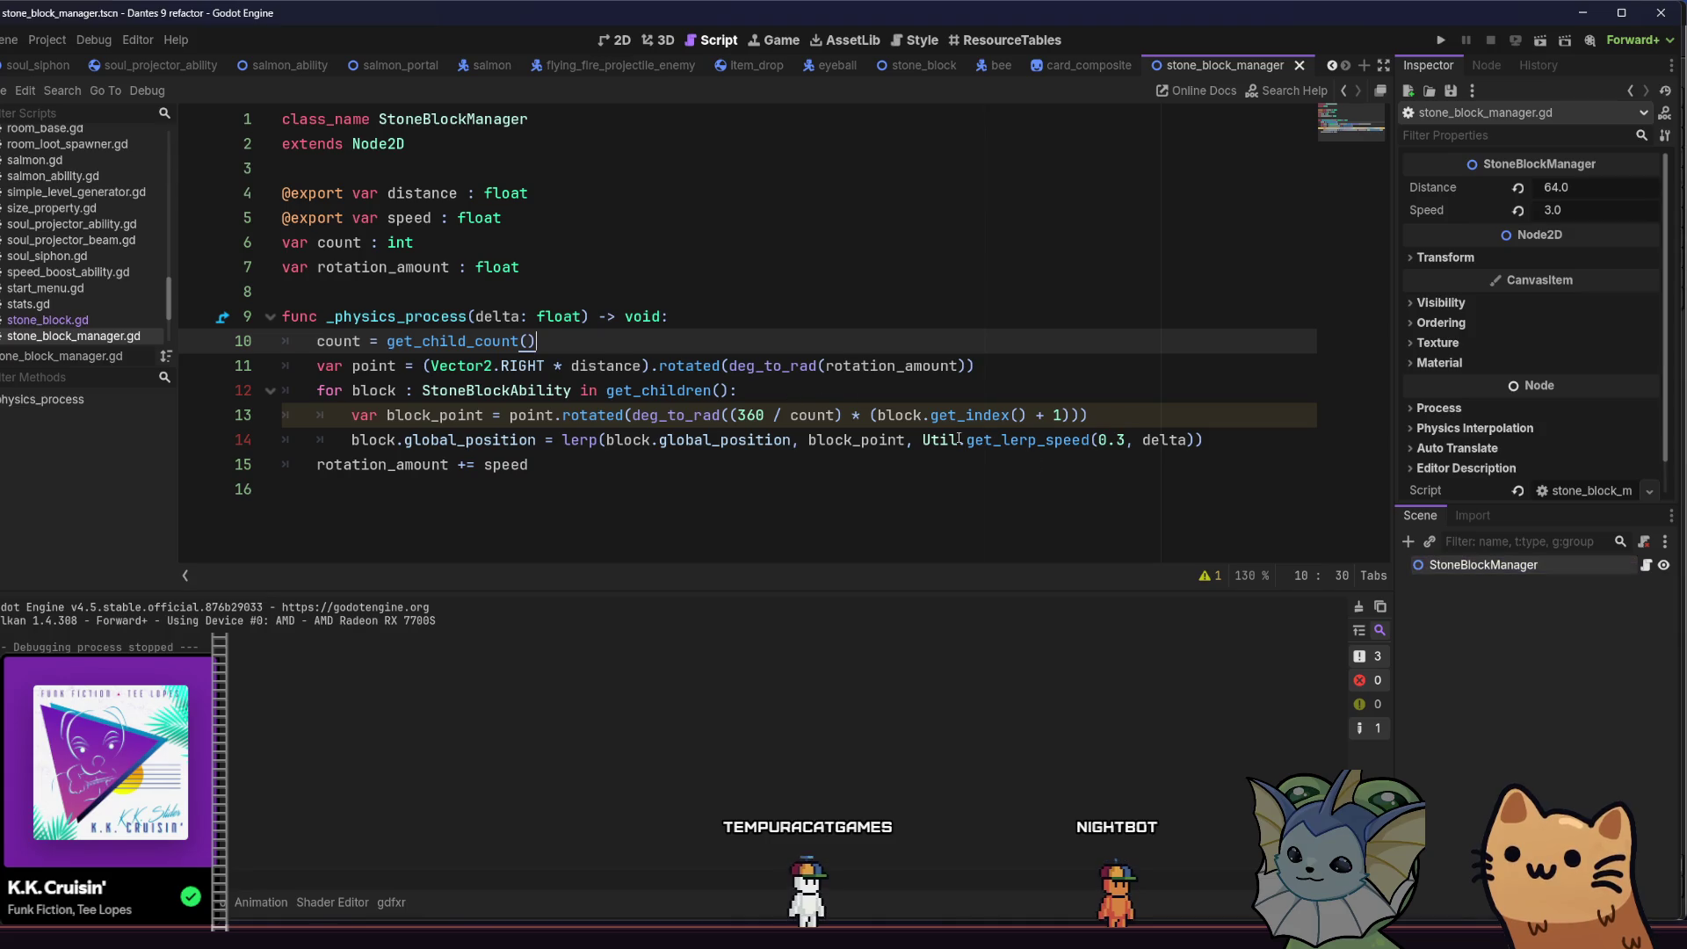
left_click(867, 397)
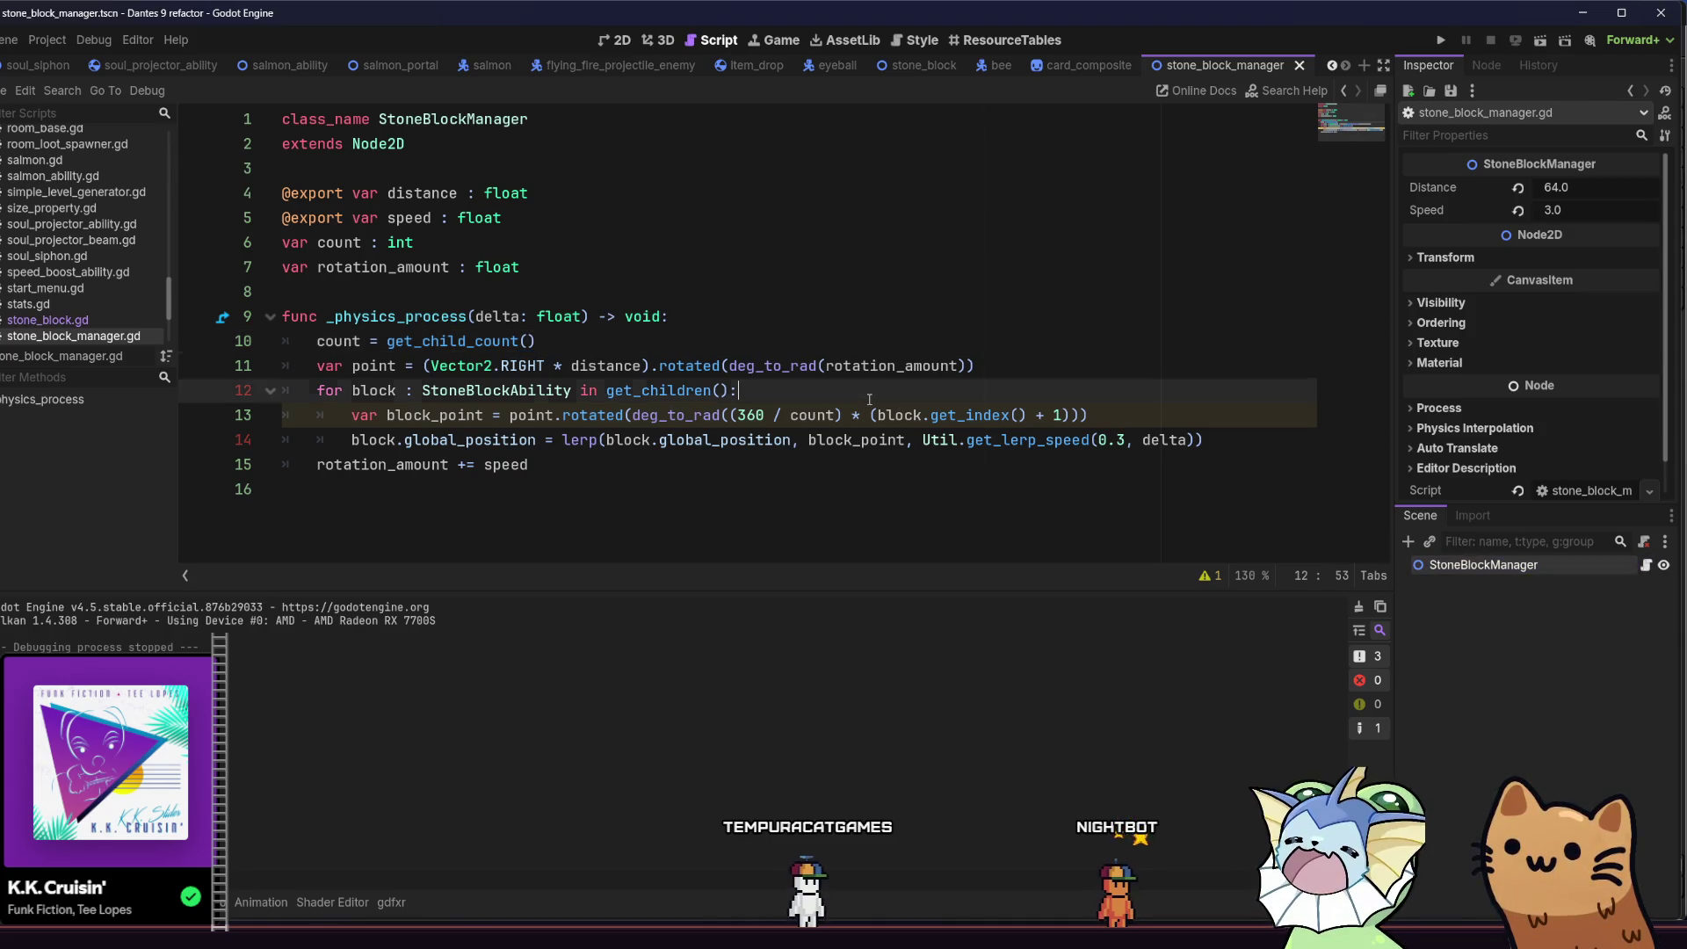
left_click(923, 65)
left_click(1646, 564)
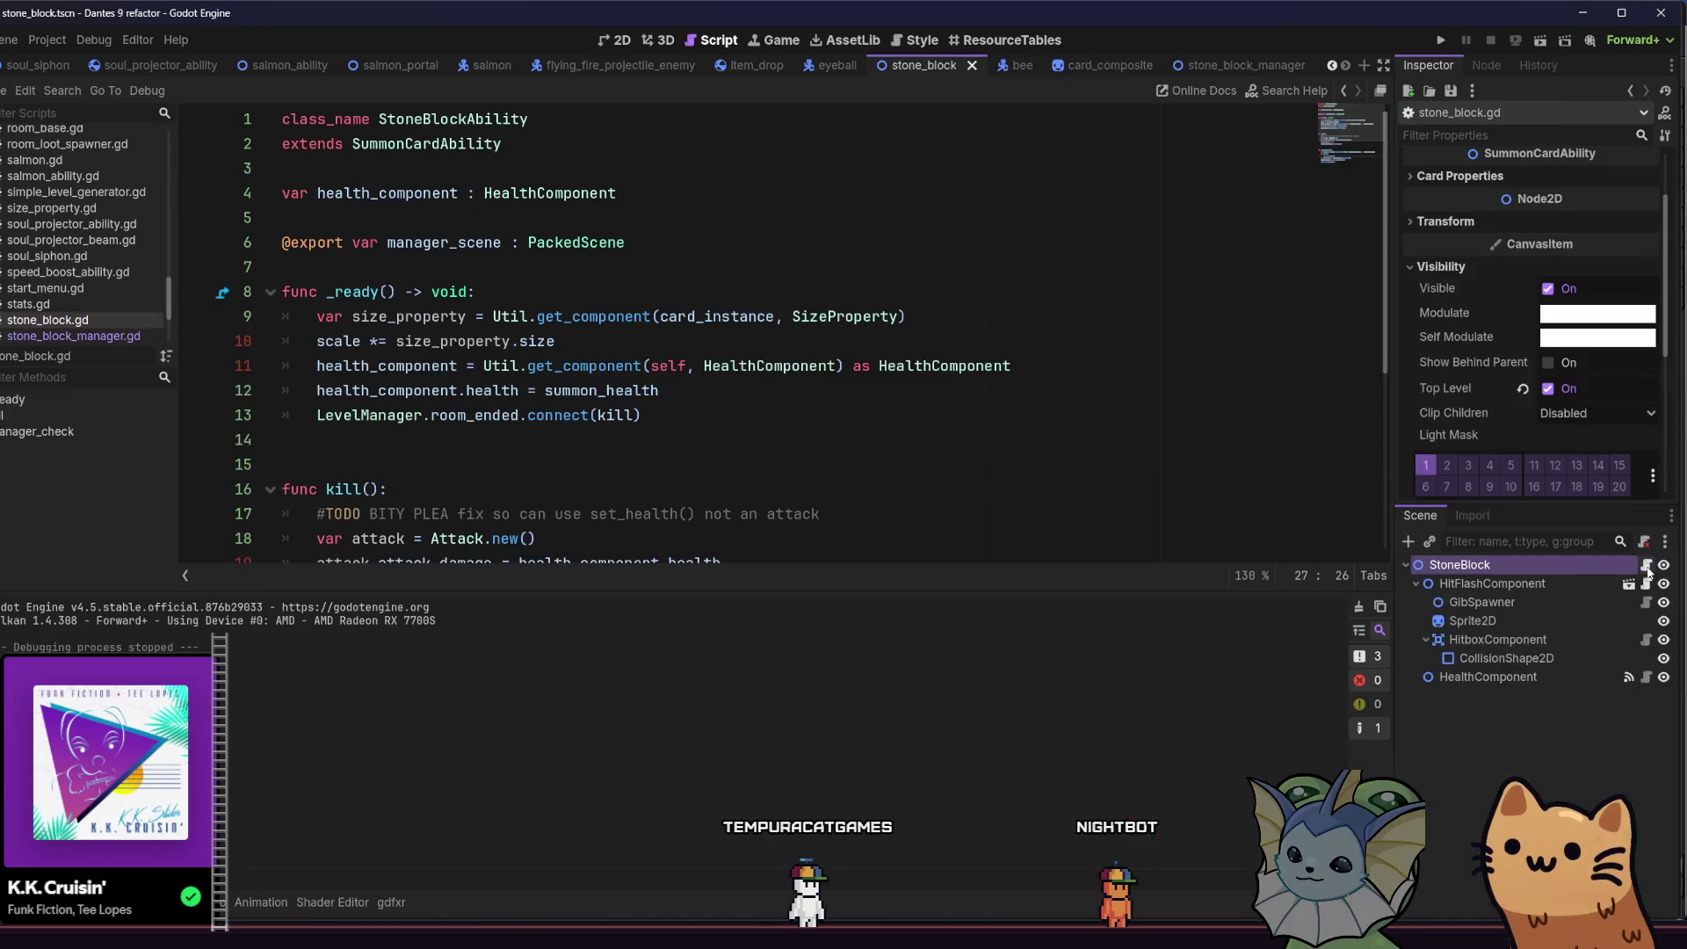
scroll(955, 395, "down", 5)
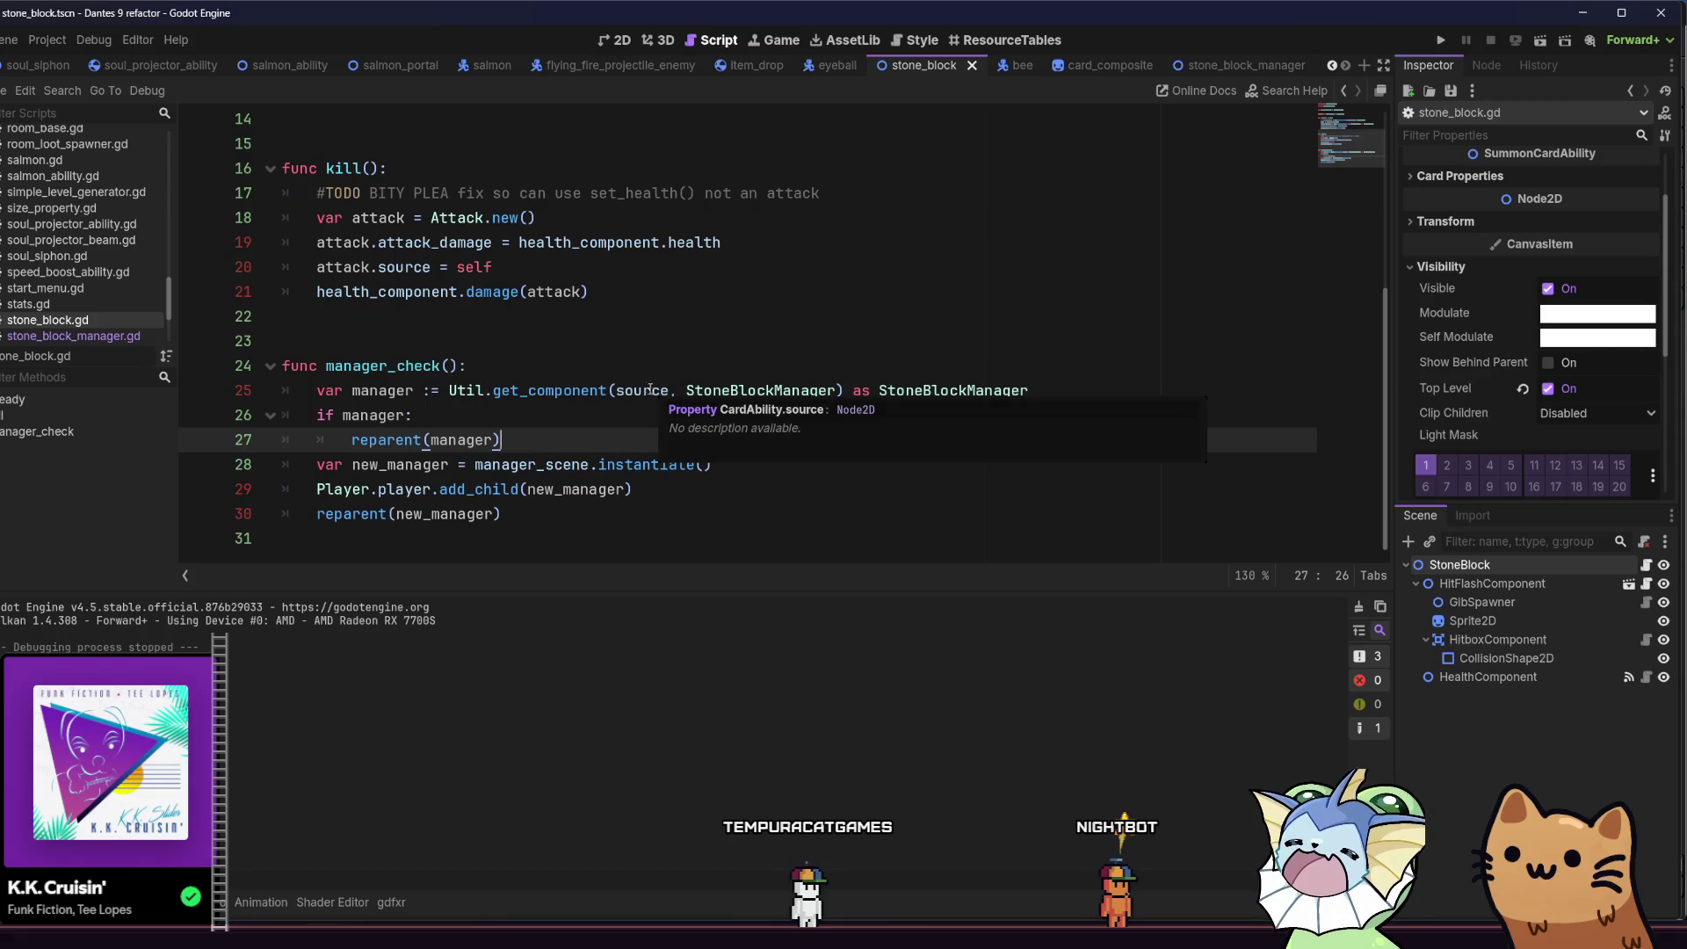
scroll(575, 338, "up", 5)
Step: Add manager_check() as the first line of _ready, save, and run the project
left_click(720, 317)
left_click(639, 291)
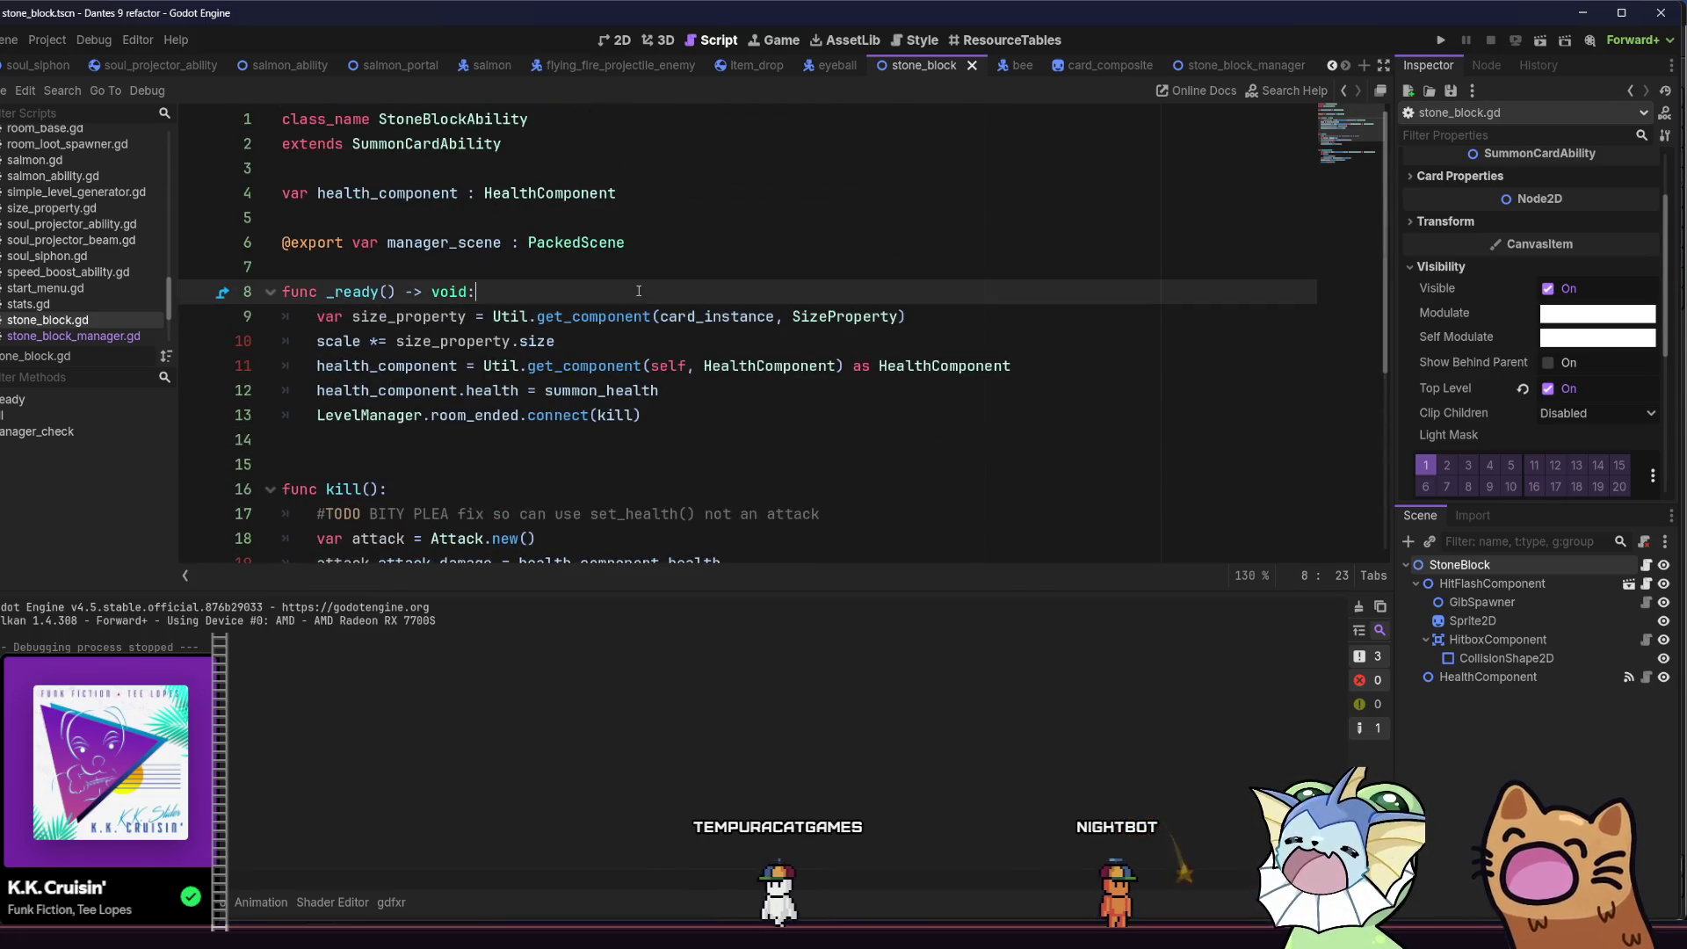
key("Return")
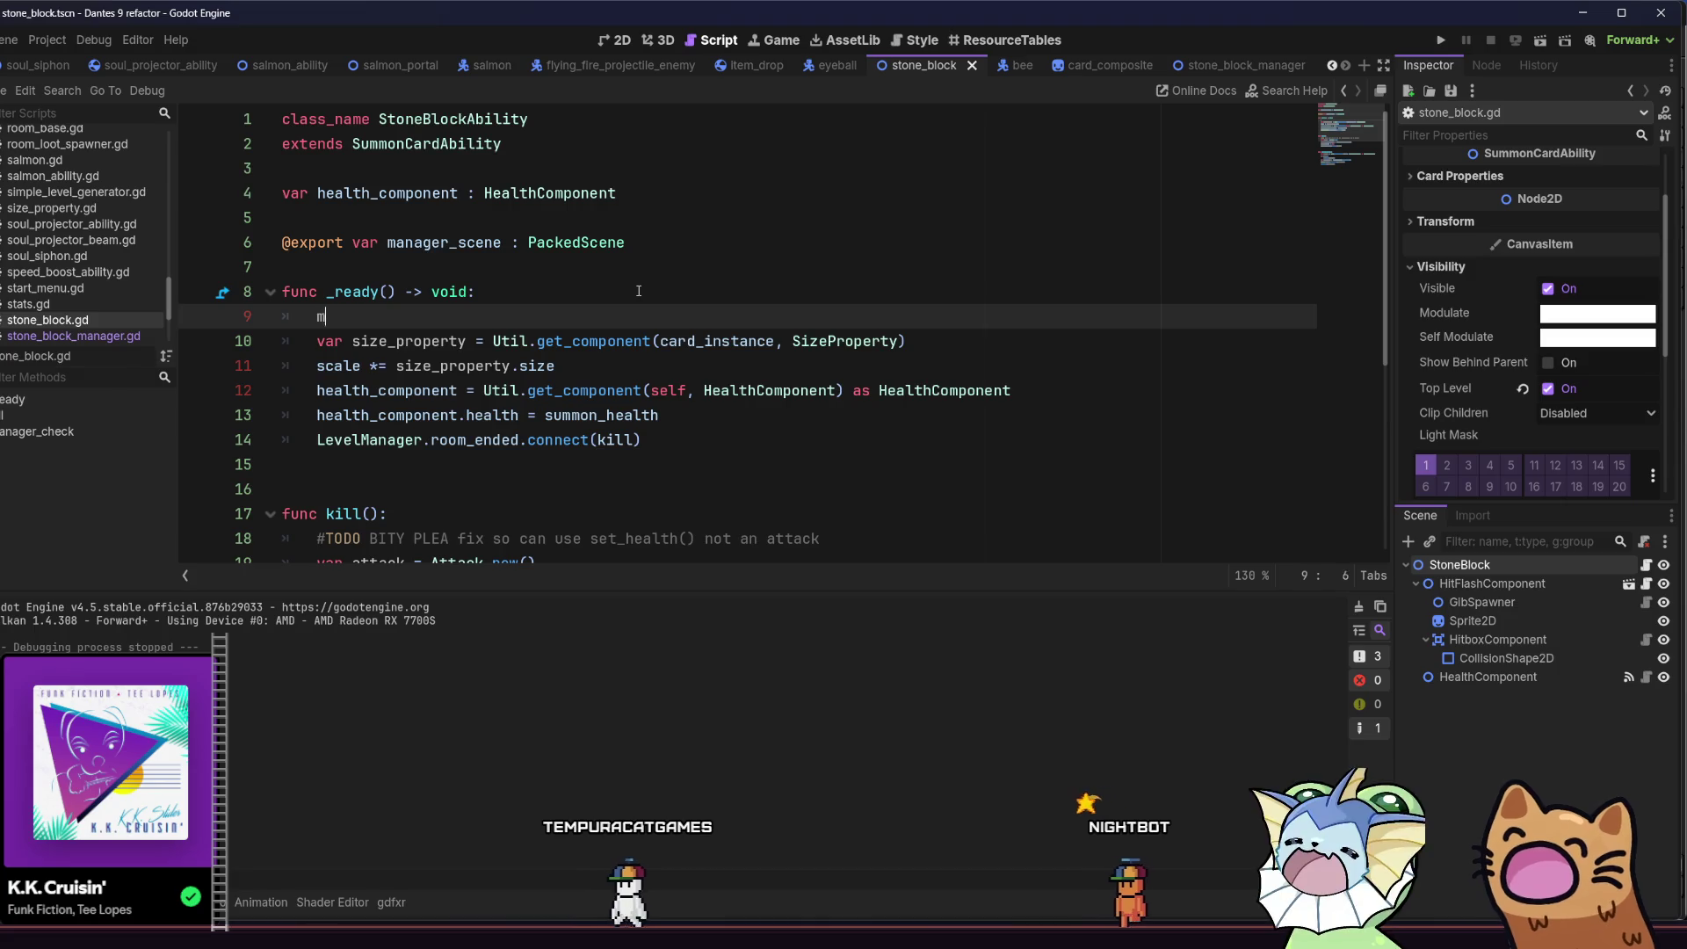
type("a")
key("Return")
key("ctrl+s")
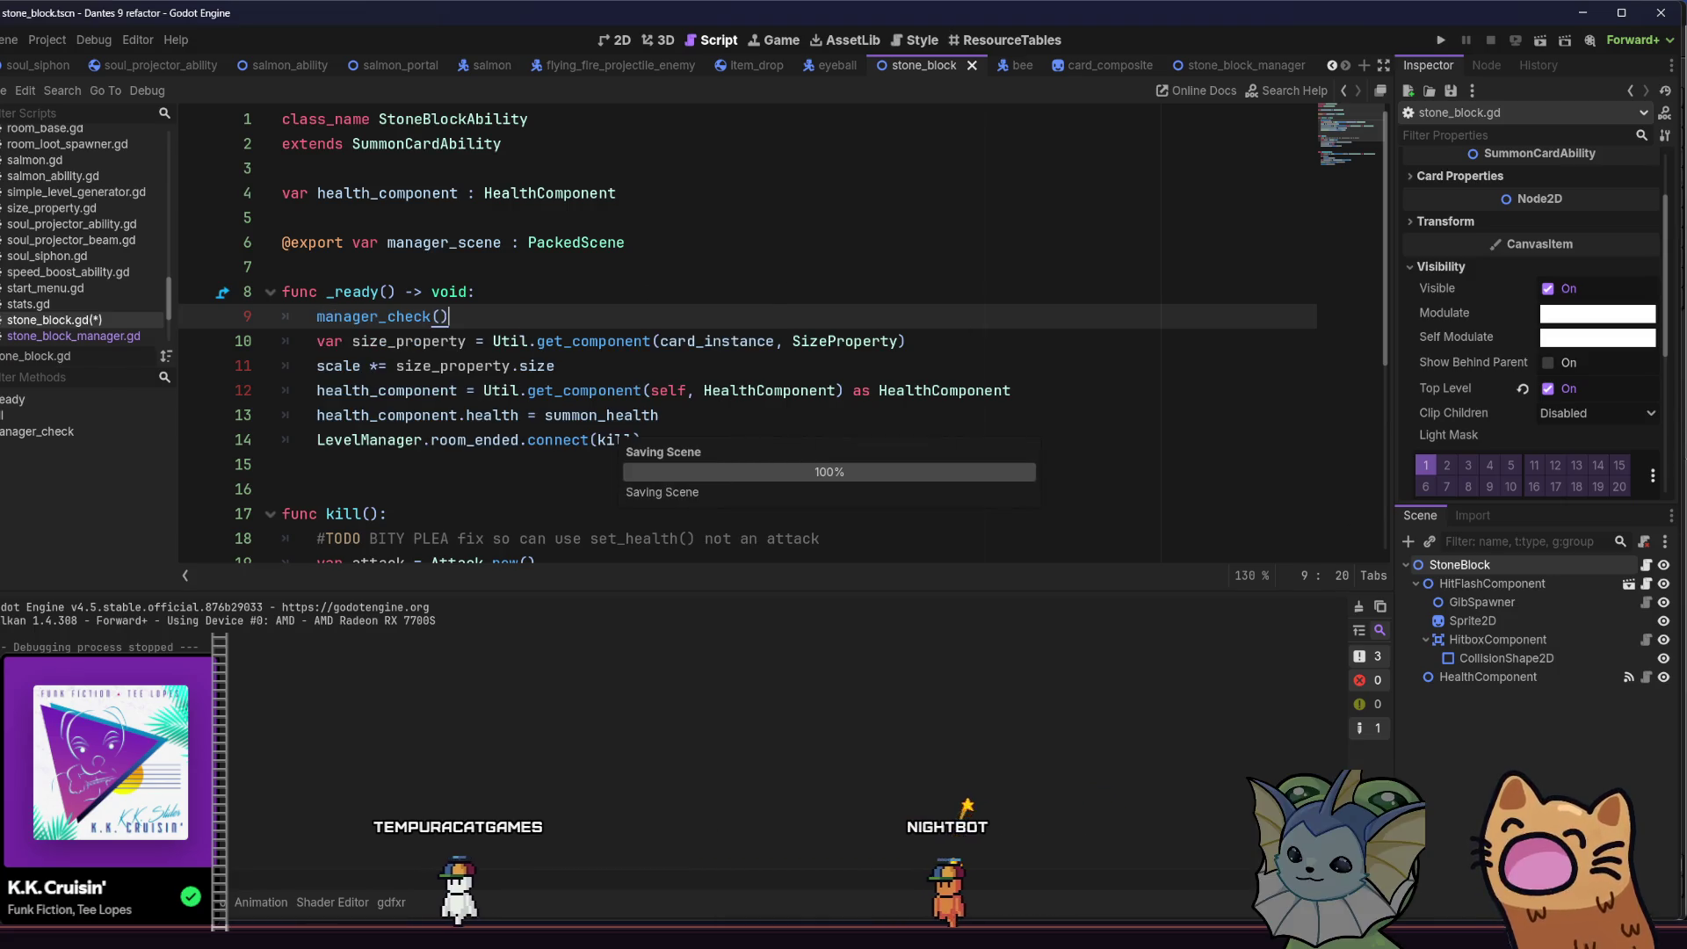
left_click(1548, 388)
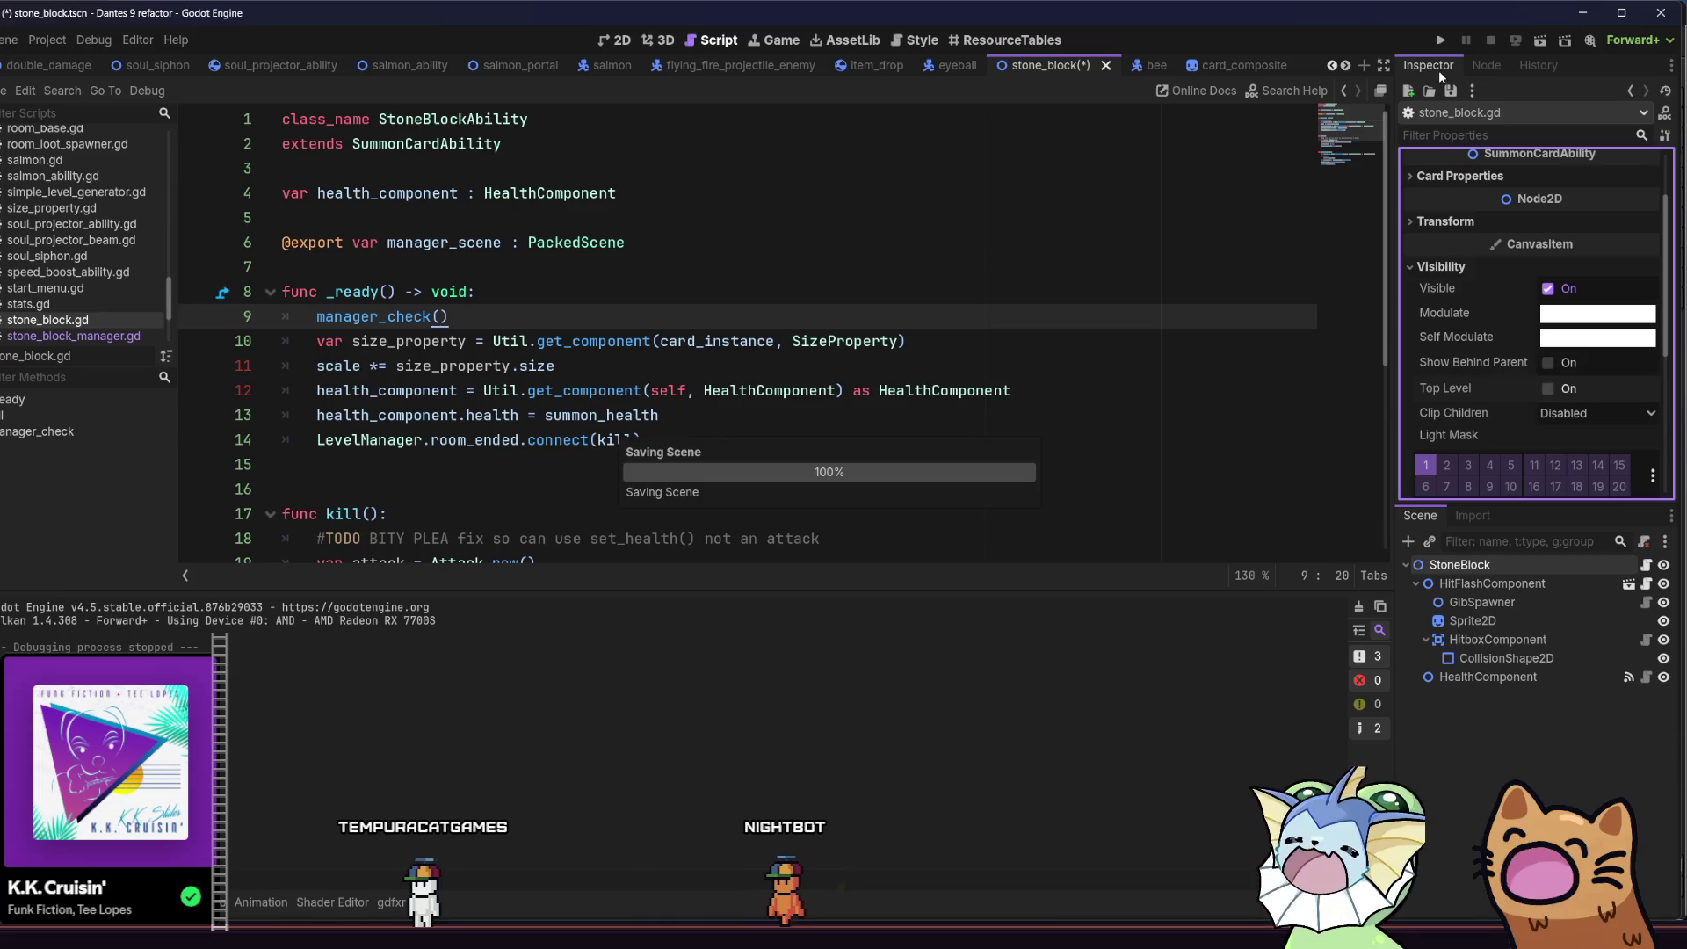
left_click(1441, 40)
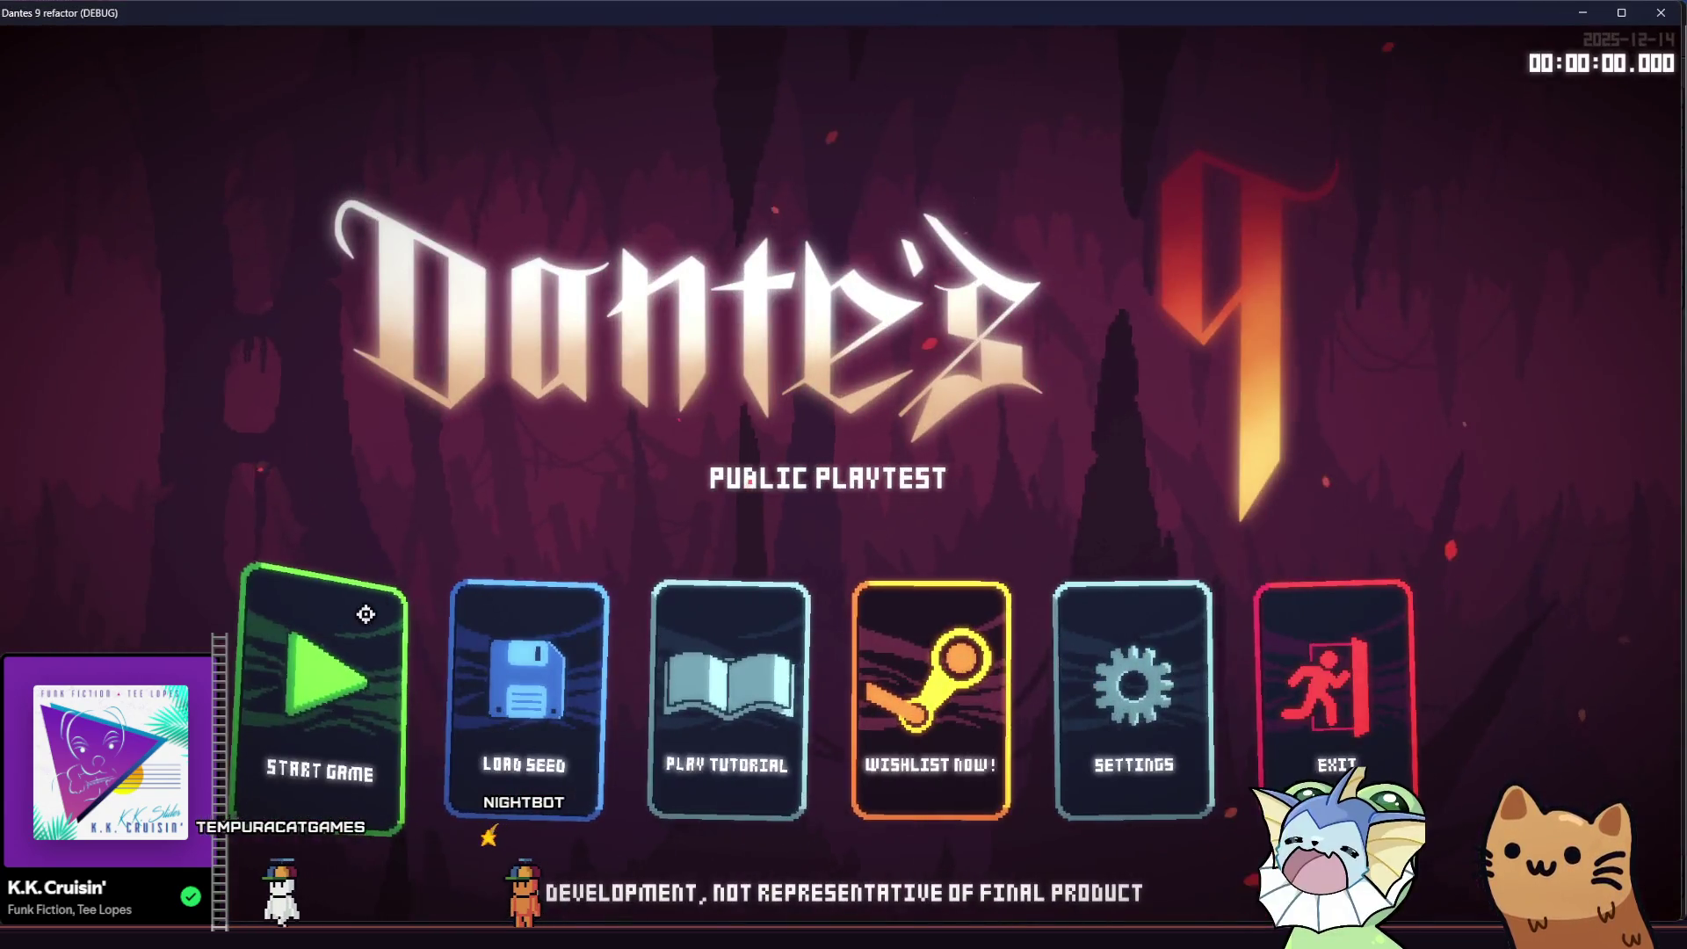
Step: Start a new game and add Stone Block cards to the hand via the debug menu
left_click(365, 613)
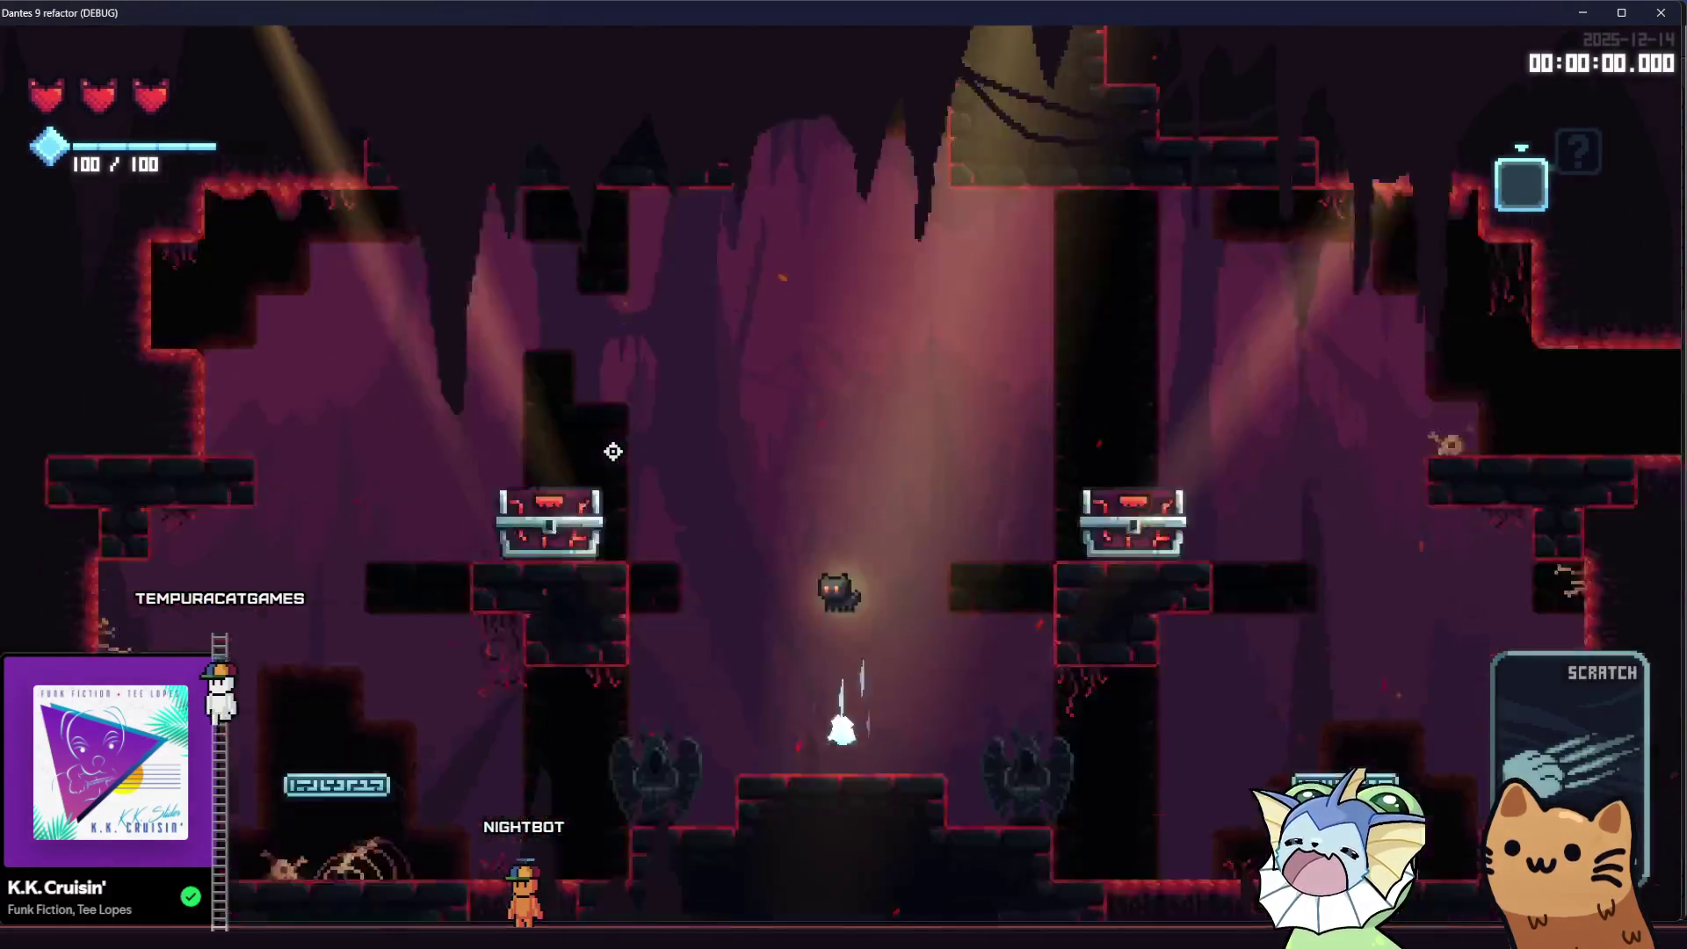
key("grave")
left_click(211, 258)
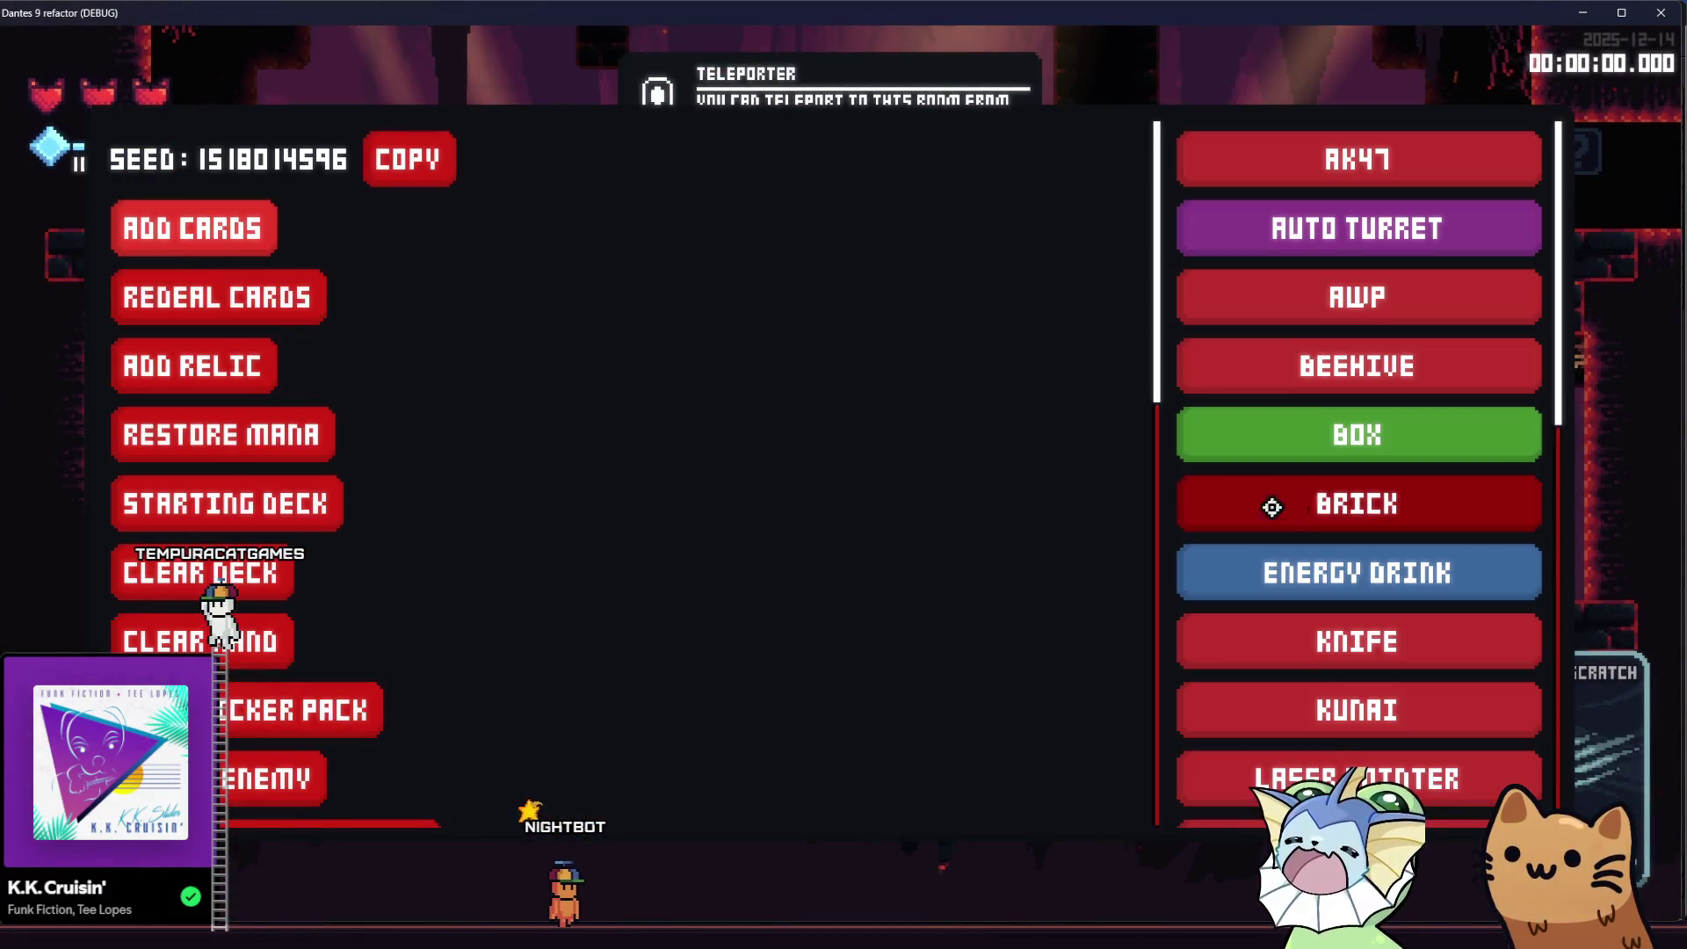
scroll(1306, 527, "down", 10)
scroll(1307, 685, "up", 1)
scroll(1307, 685, "down", 3)
left_click(1335, 650)
left_click(1335, 650)
key("grave")
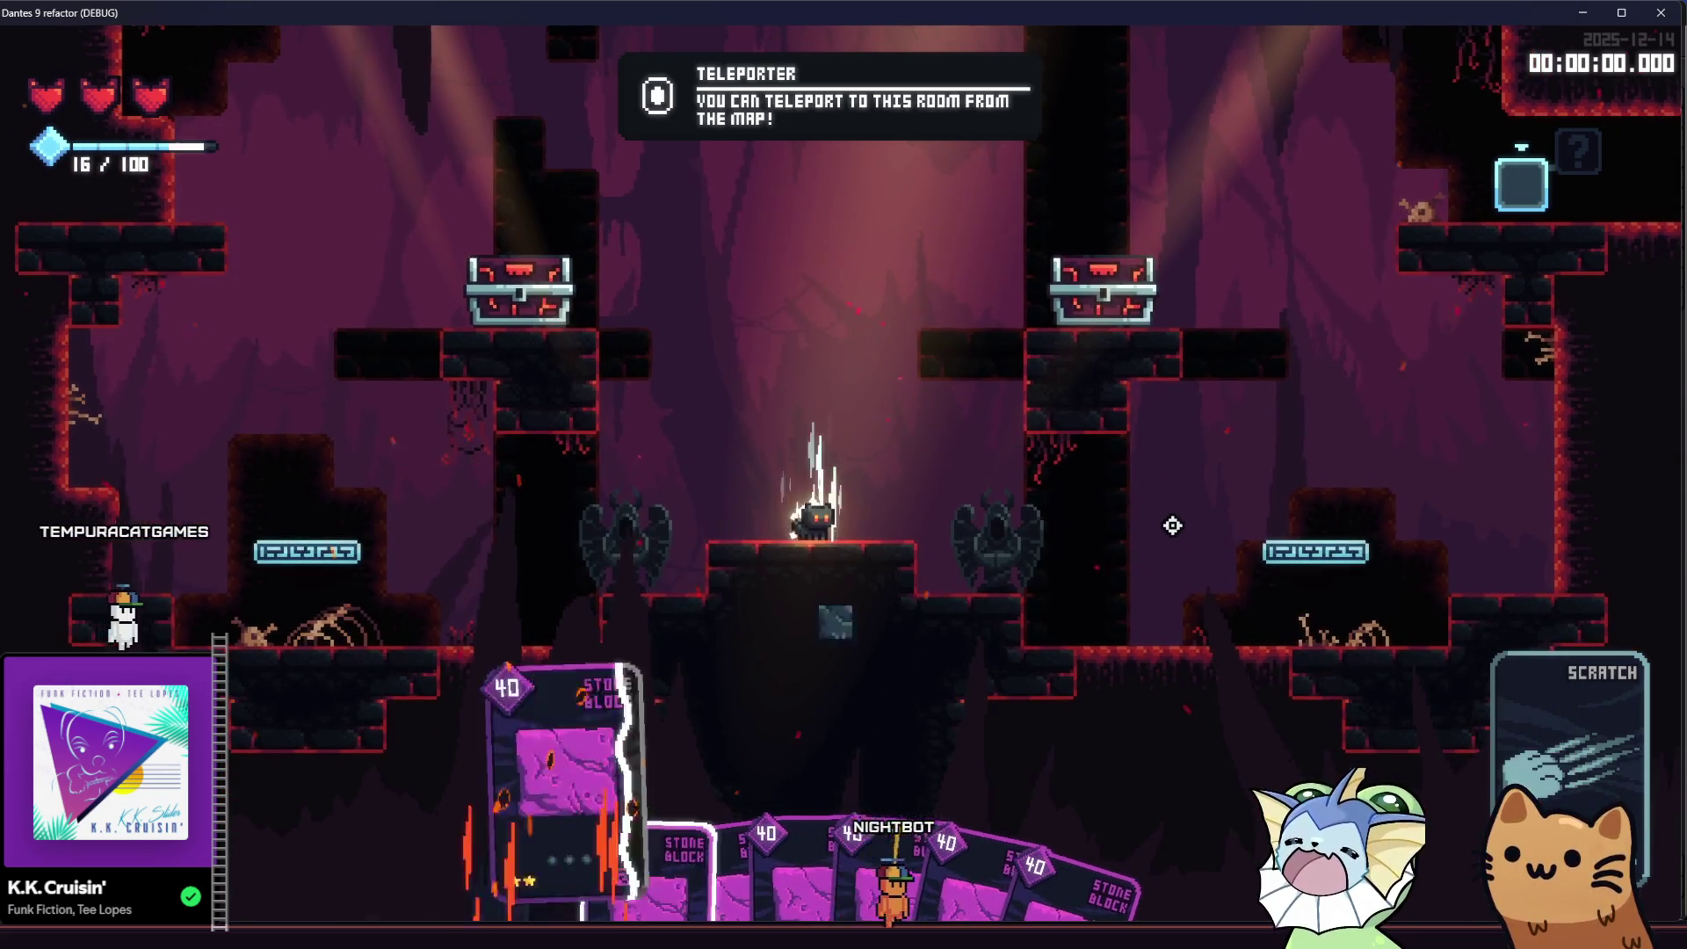
Step: Play several Stone Block cards around the central platform, then stop the game with F8
left_click(1157, 539)
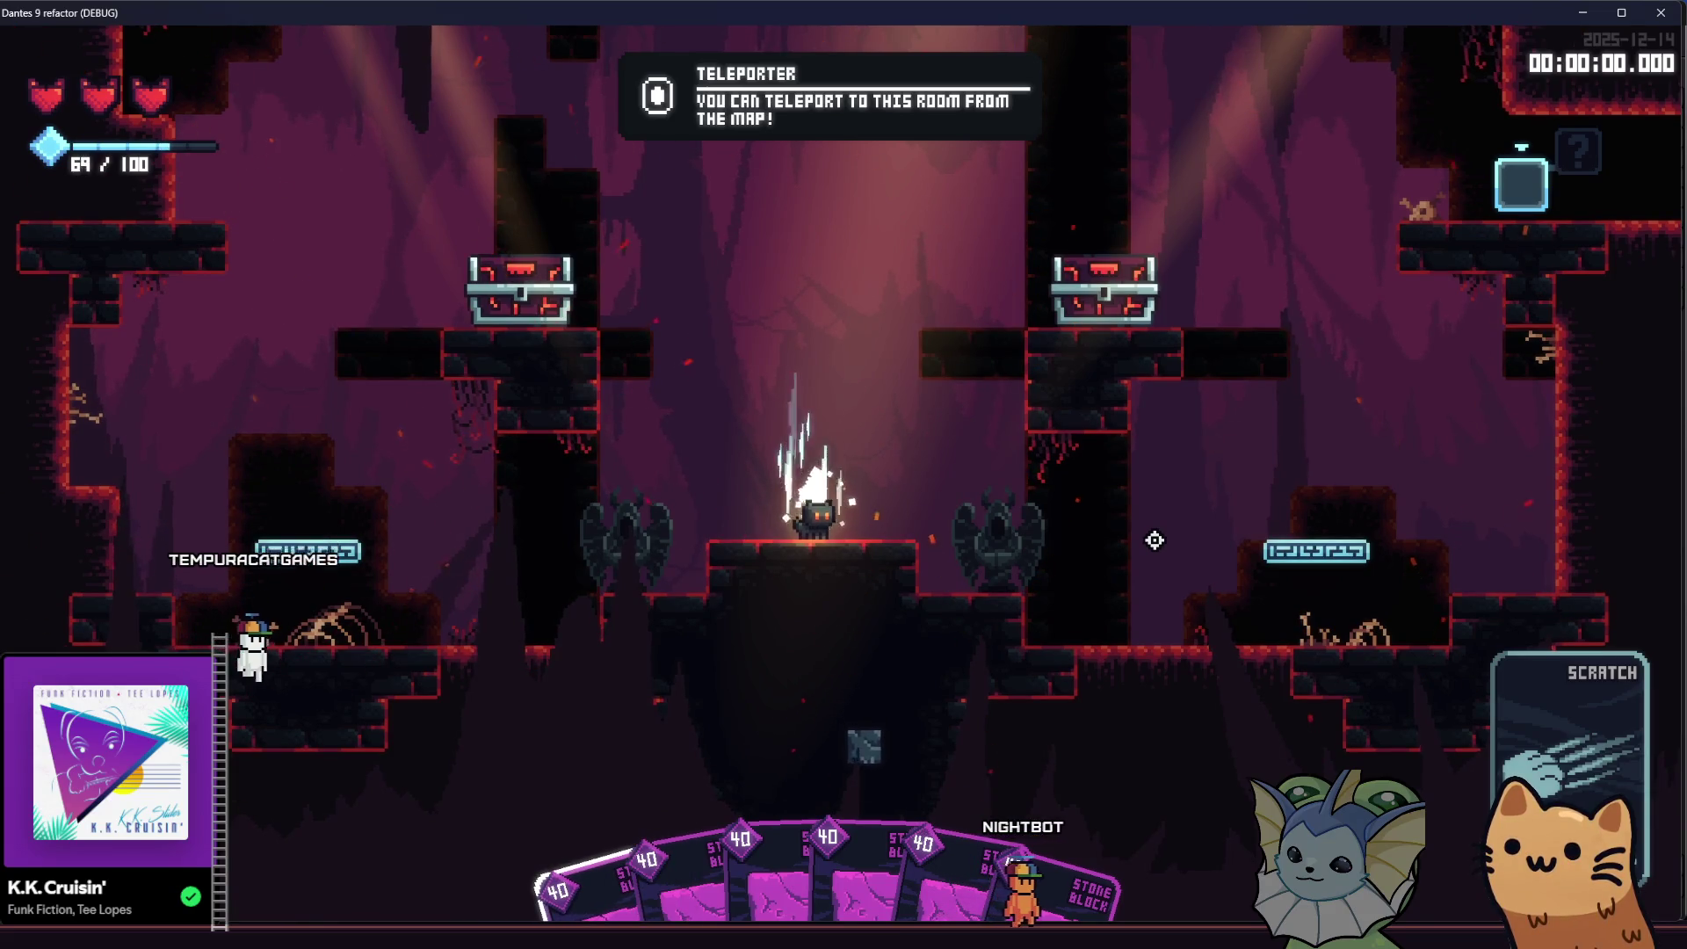
key("d")
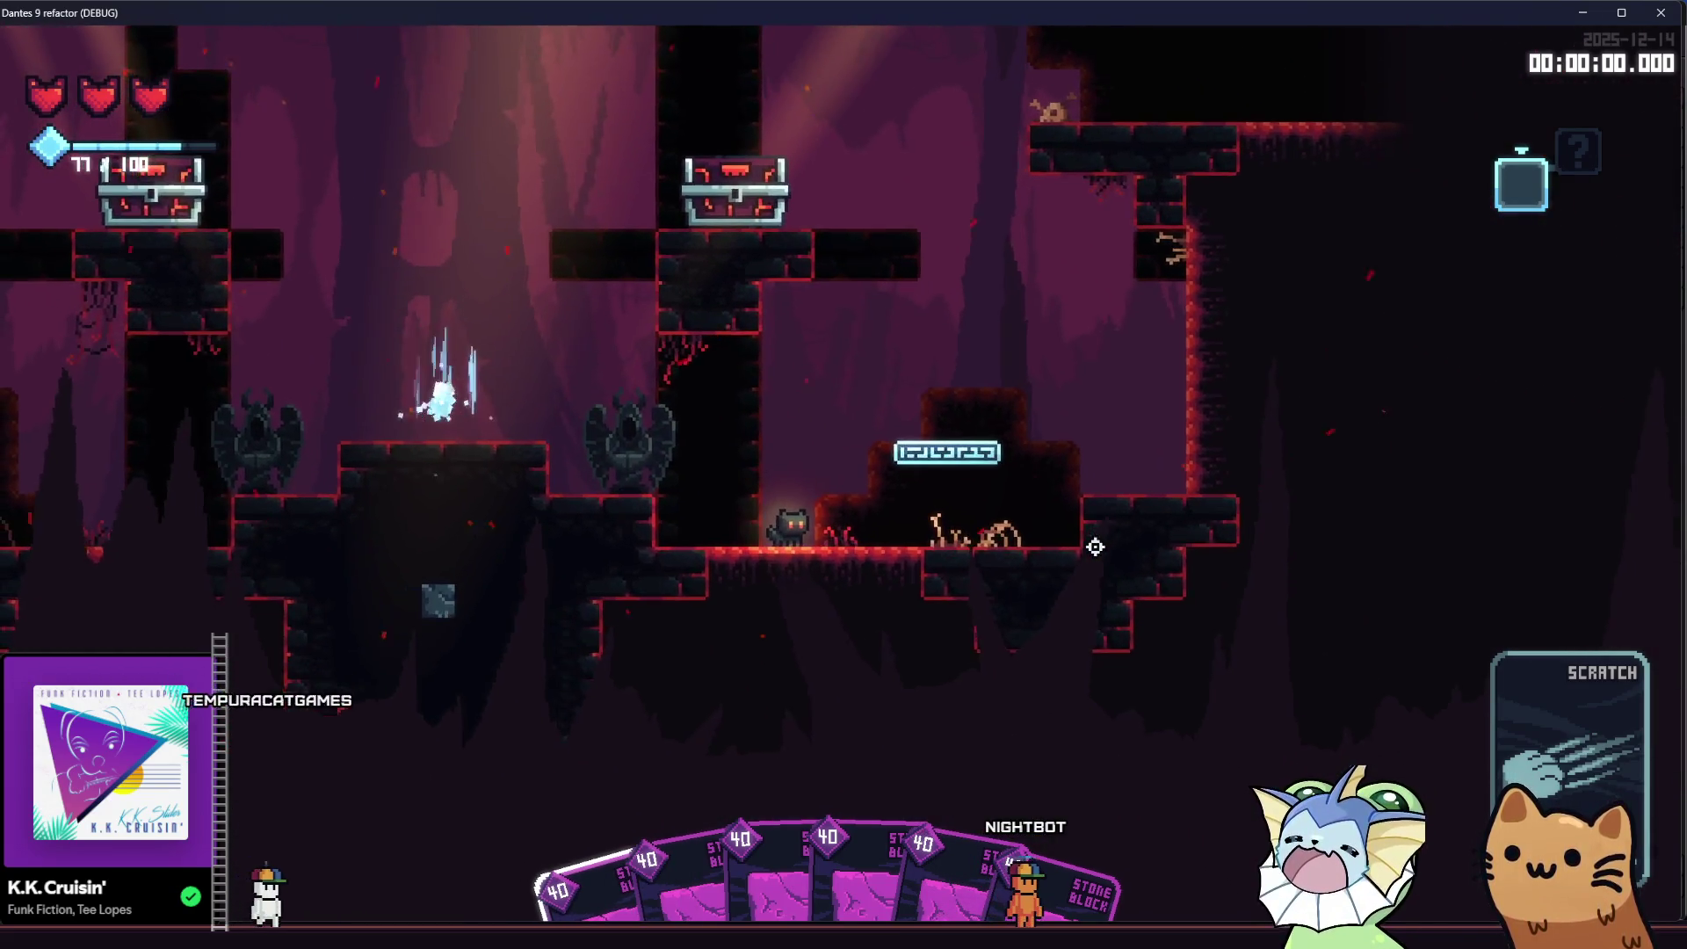
key("a")
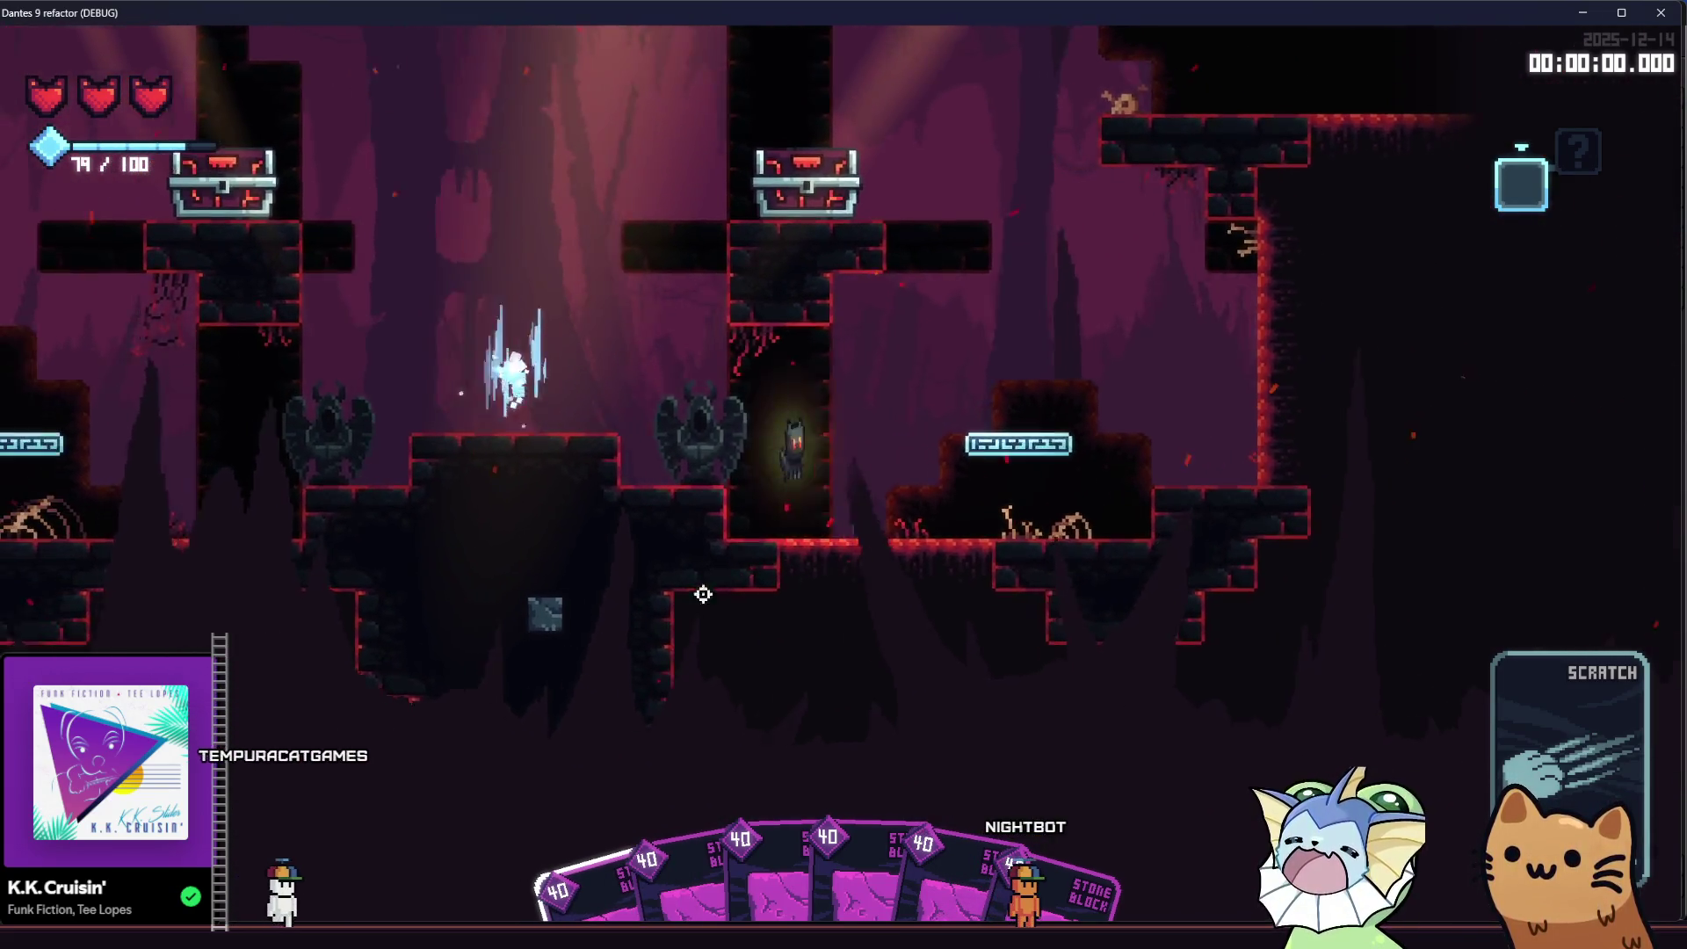
key("space")
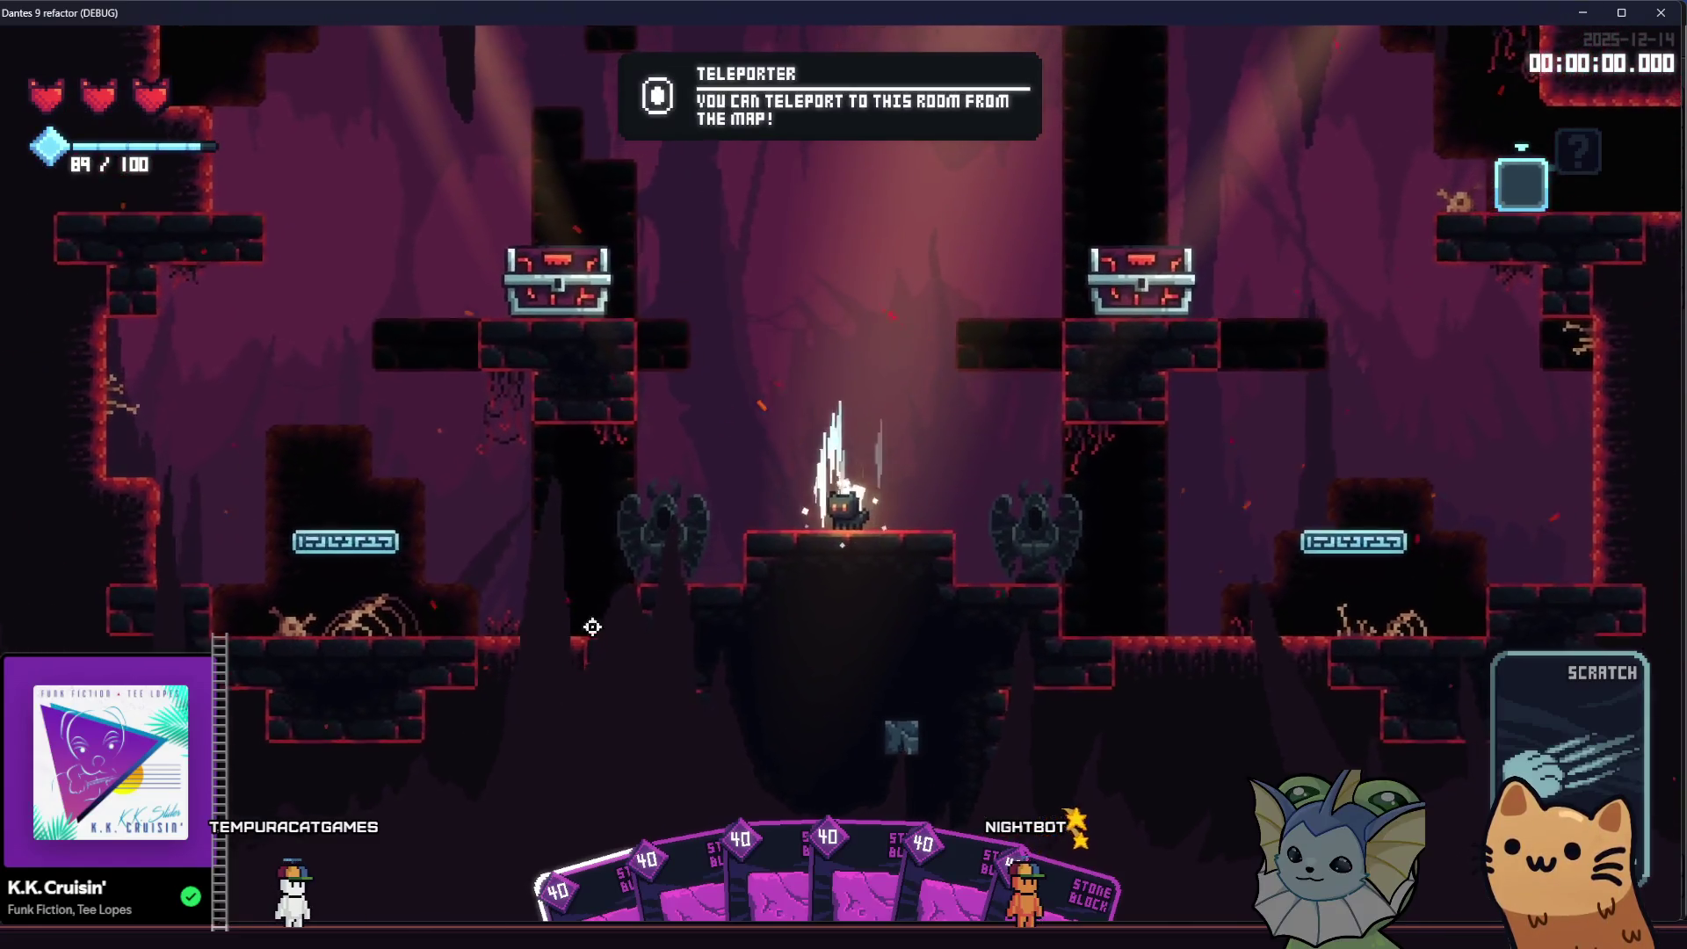
left_click(621, 498)
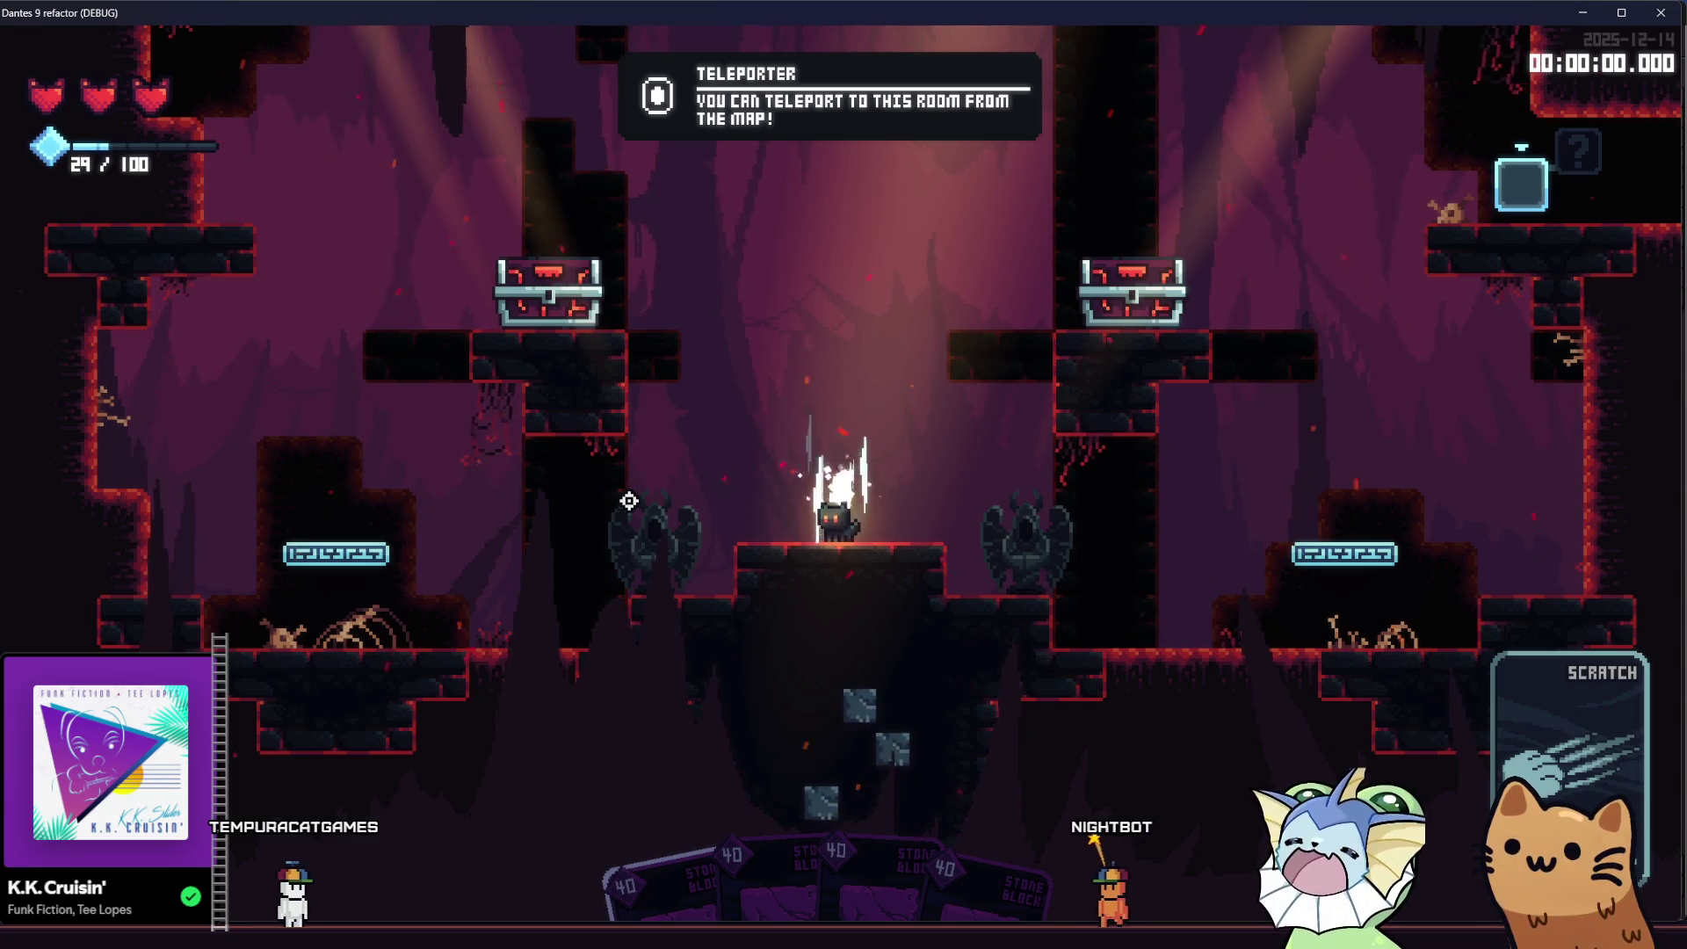
left_click(731, 532)
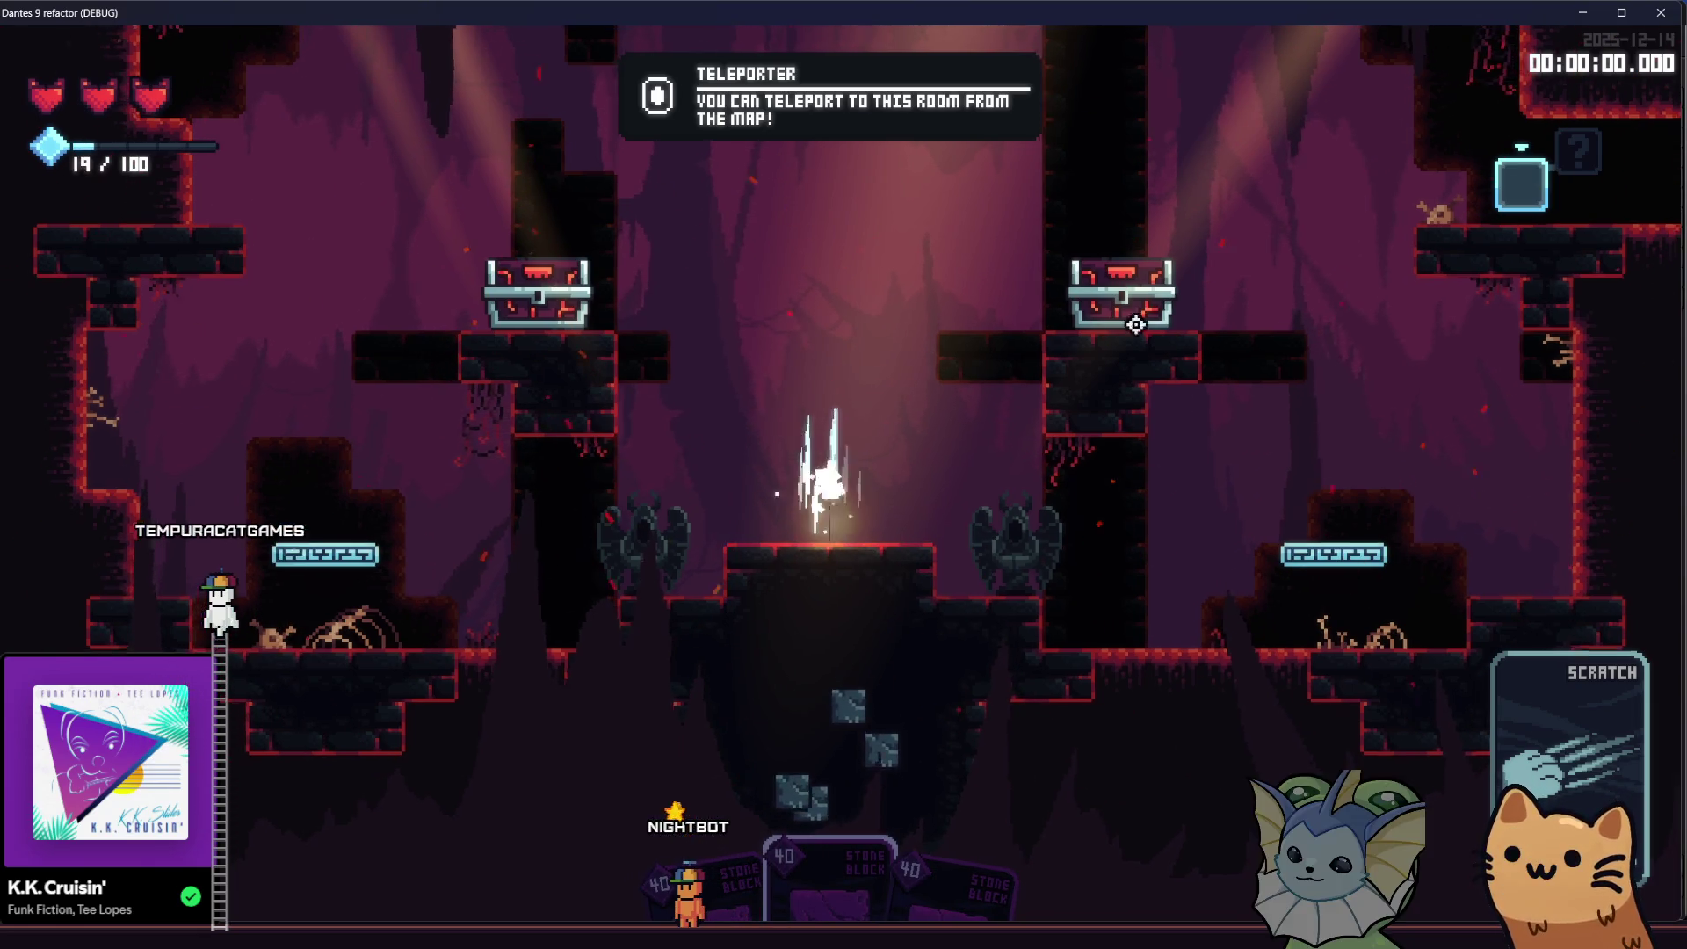
key("F8")
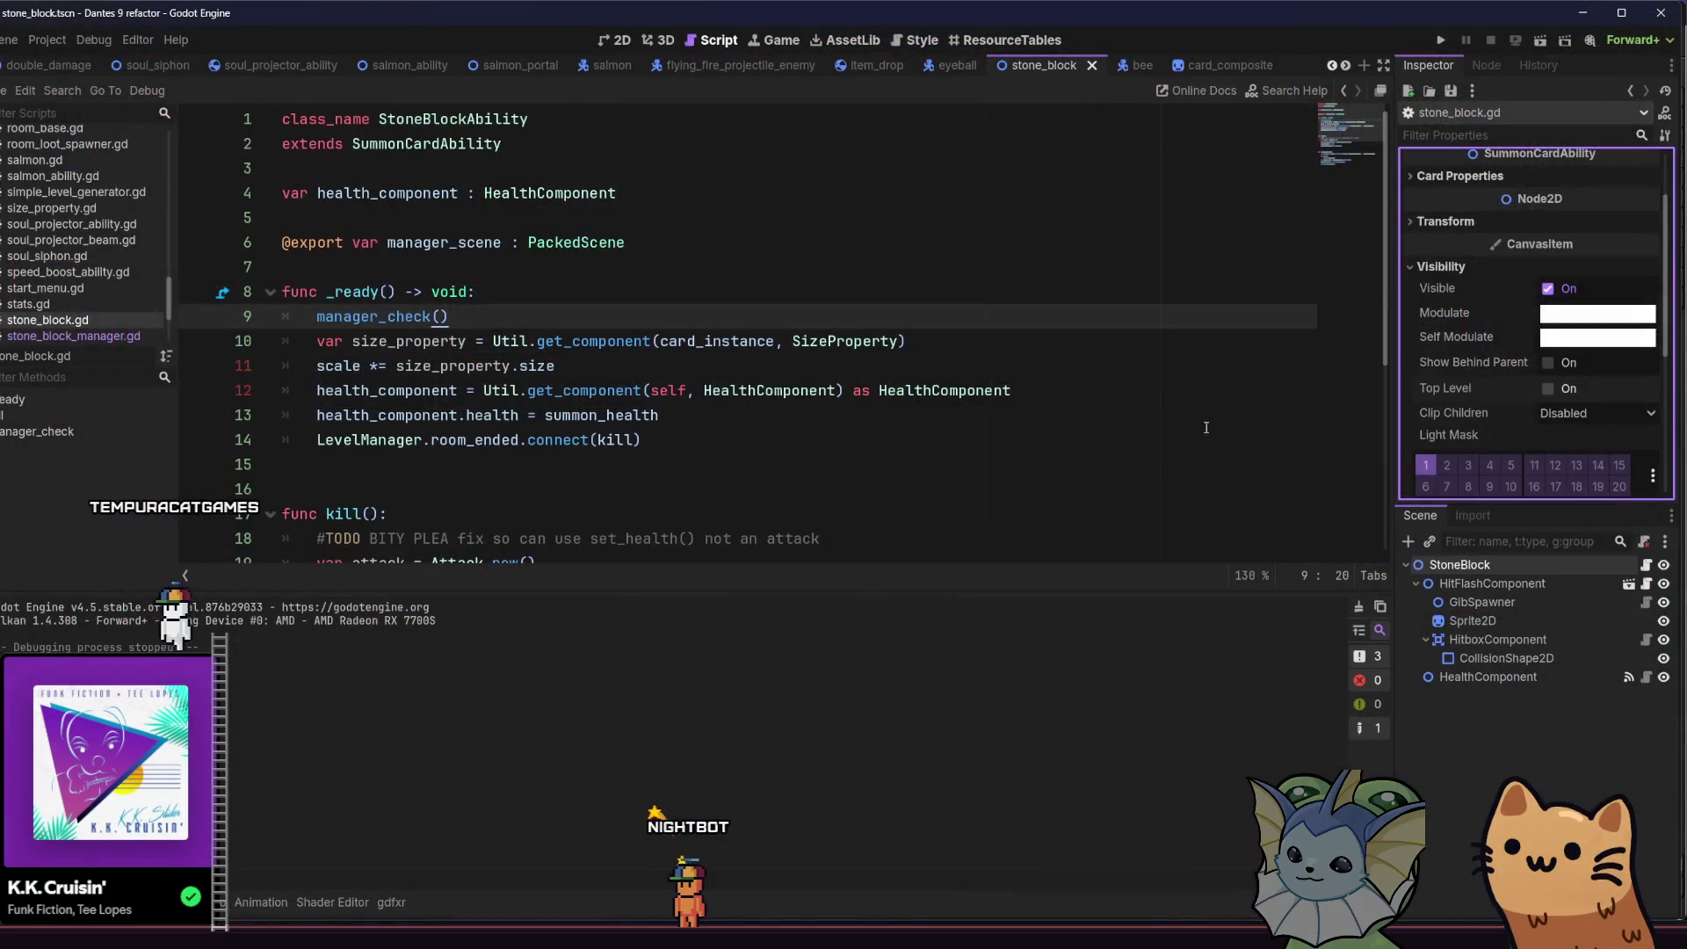
Step: Review the rotation_amount += speed line in stone_block_manager.gd, then return to stone_block.gd
scroll(1207, 428, "down", 4)
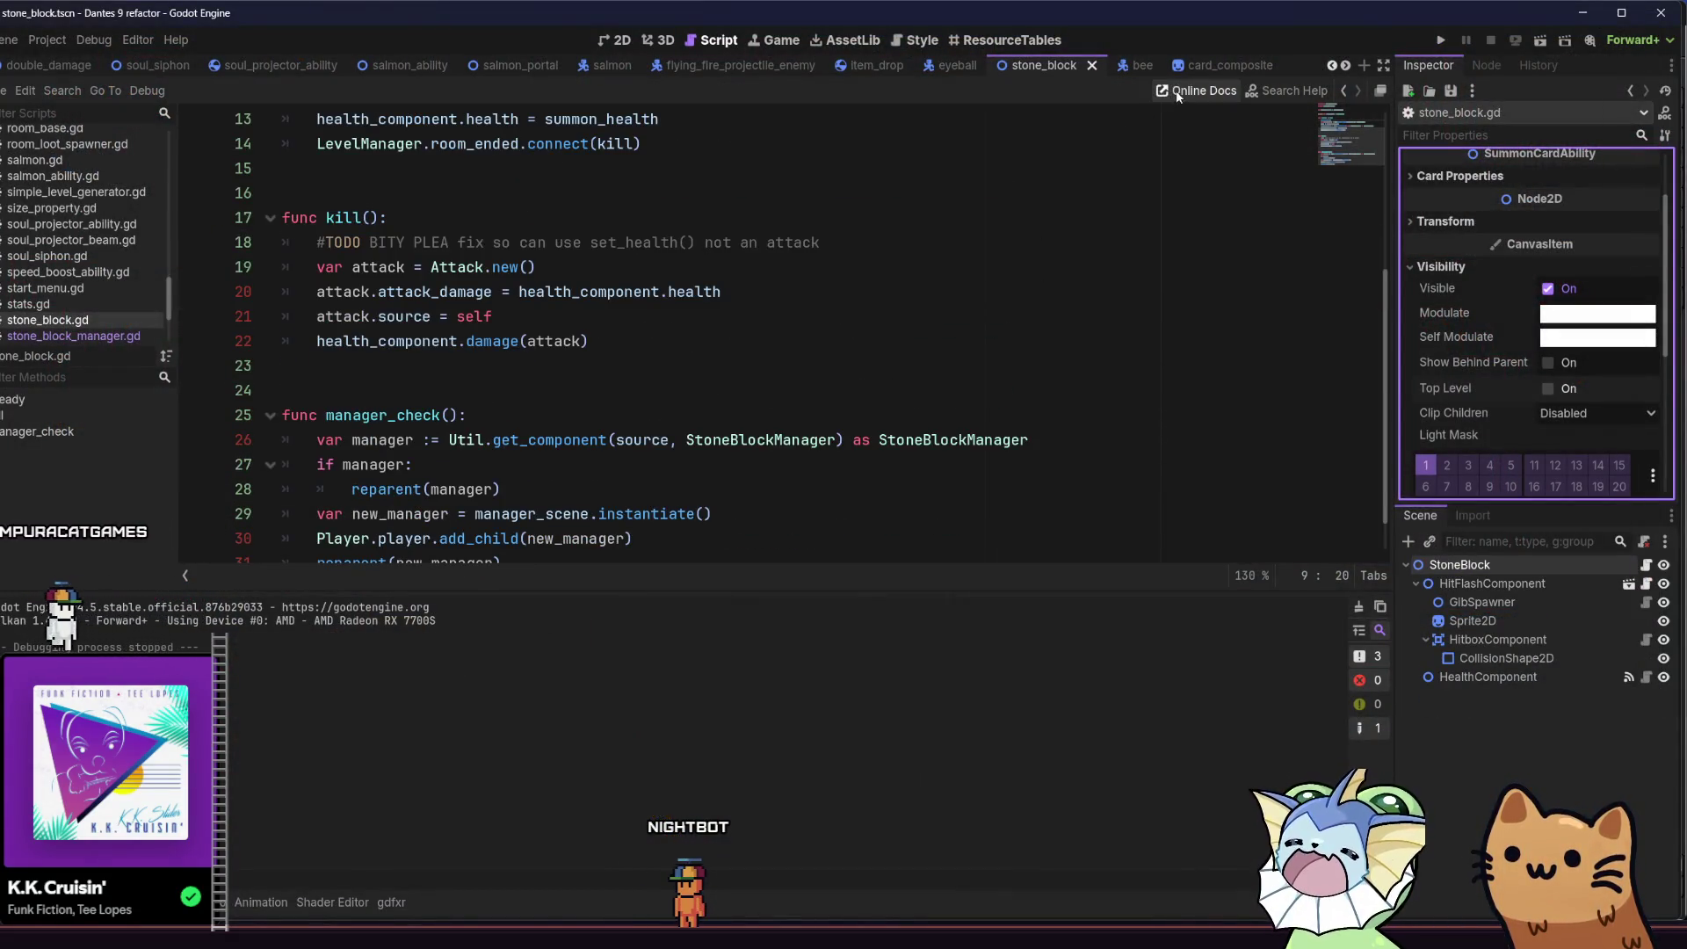
scroll(1205, 65, "down", 1)
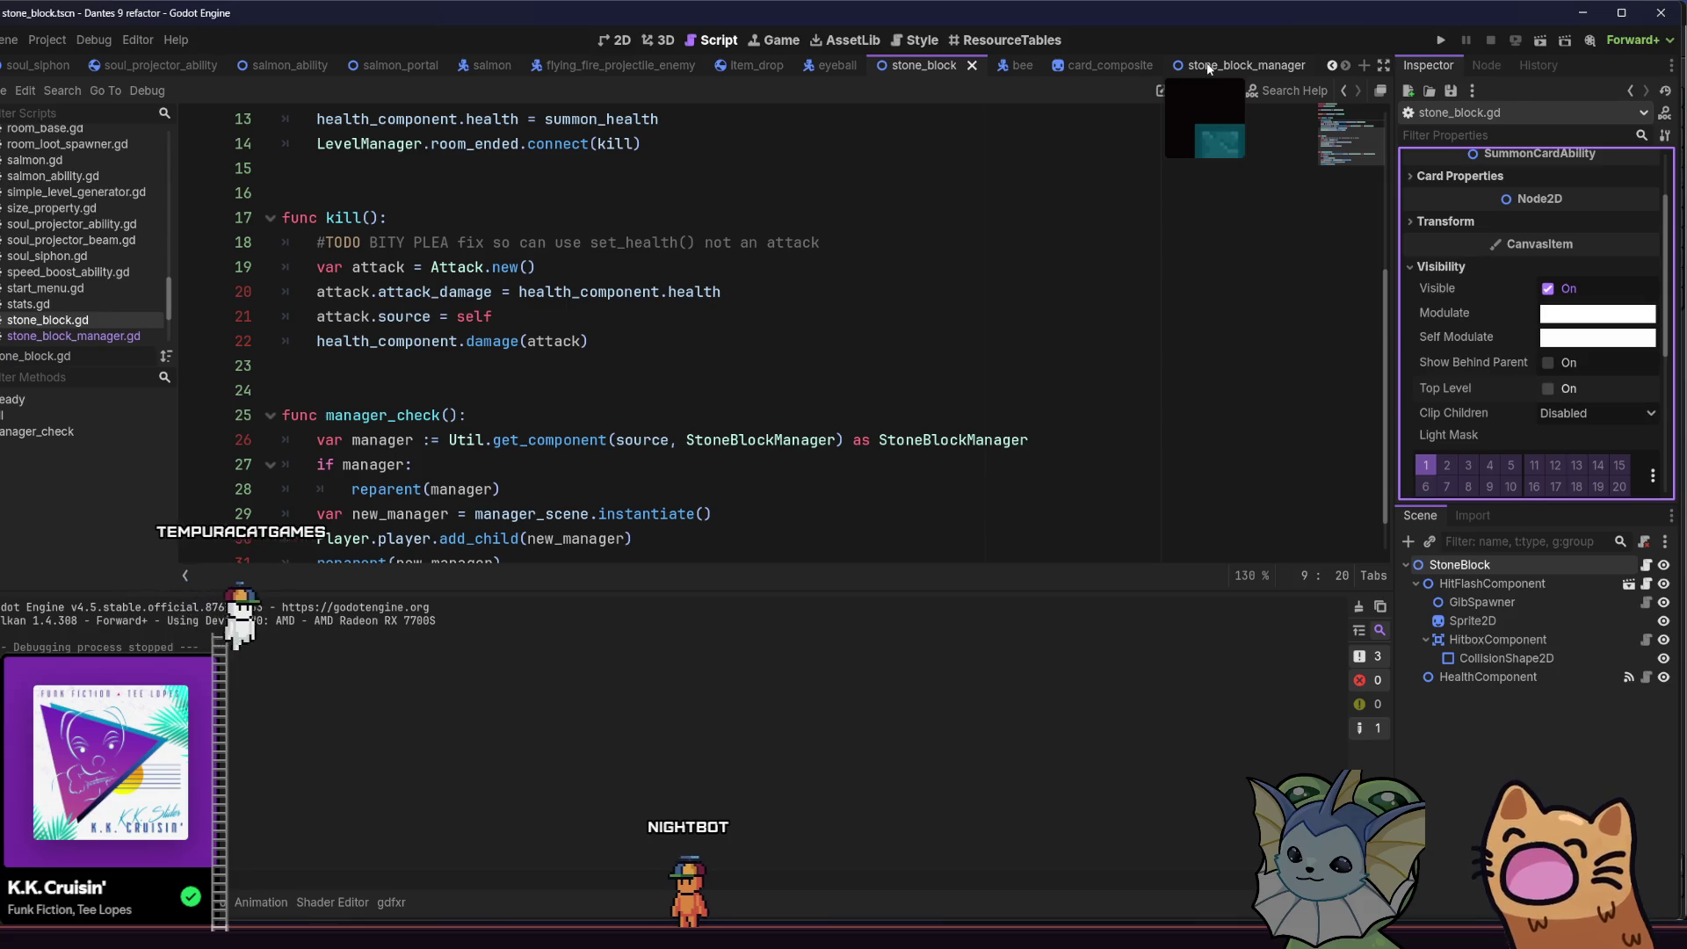
left_click(1208, 66)
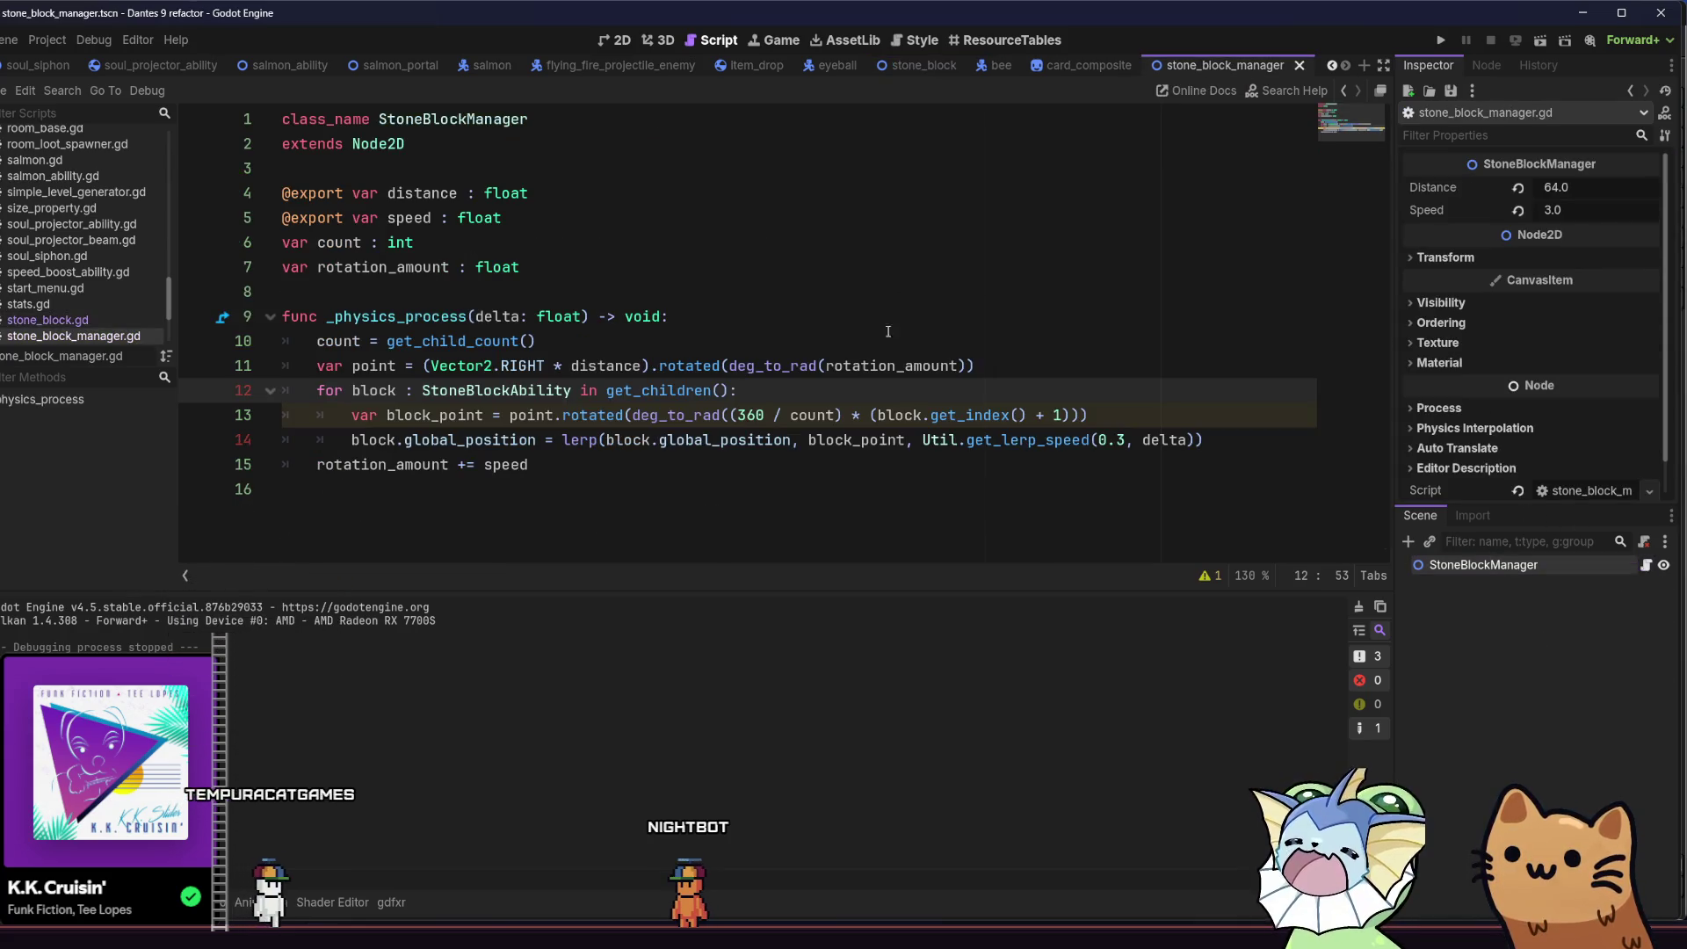
left_click(808, 456)
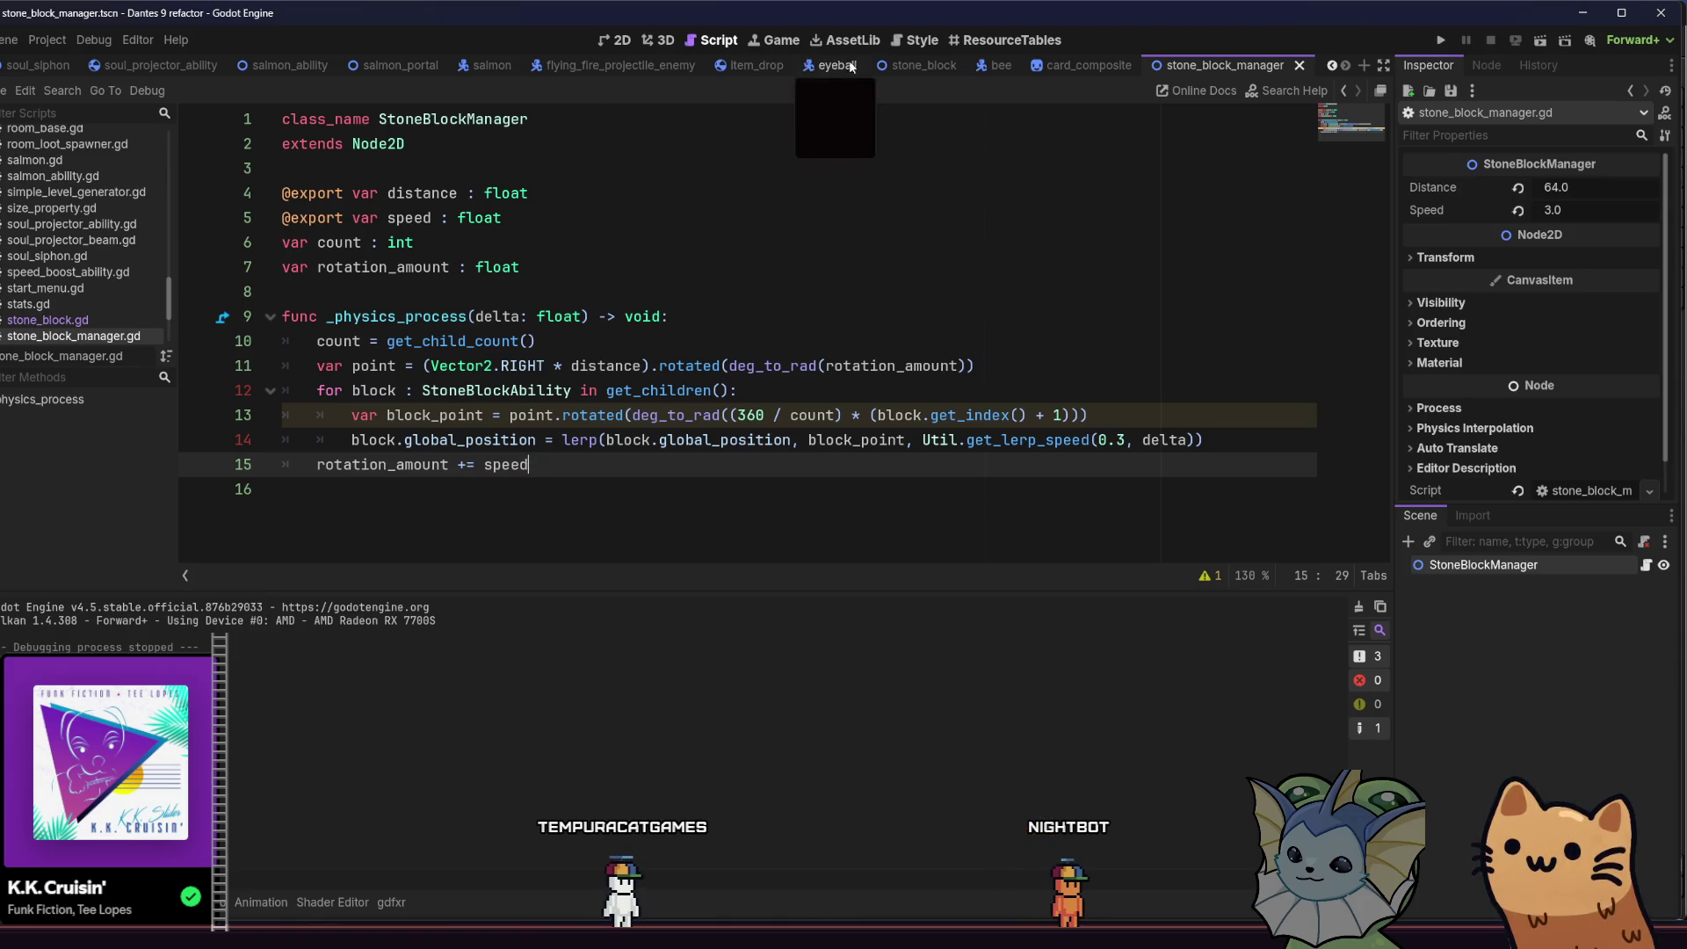
left_click(923, 65)
left_click(1646, 566)
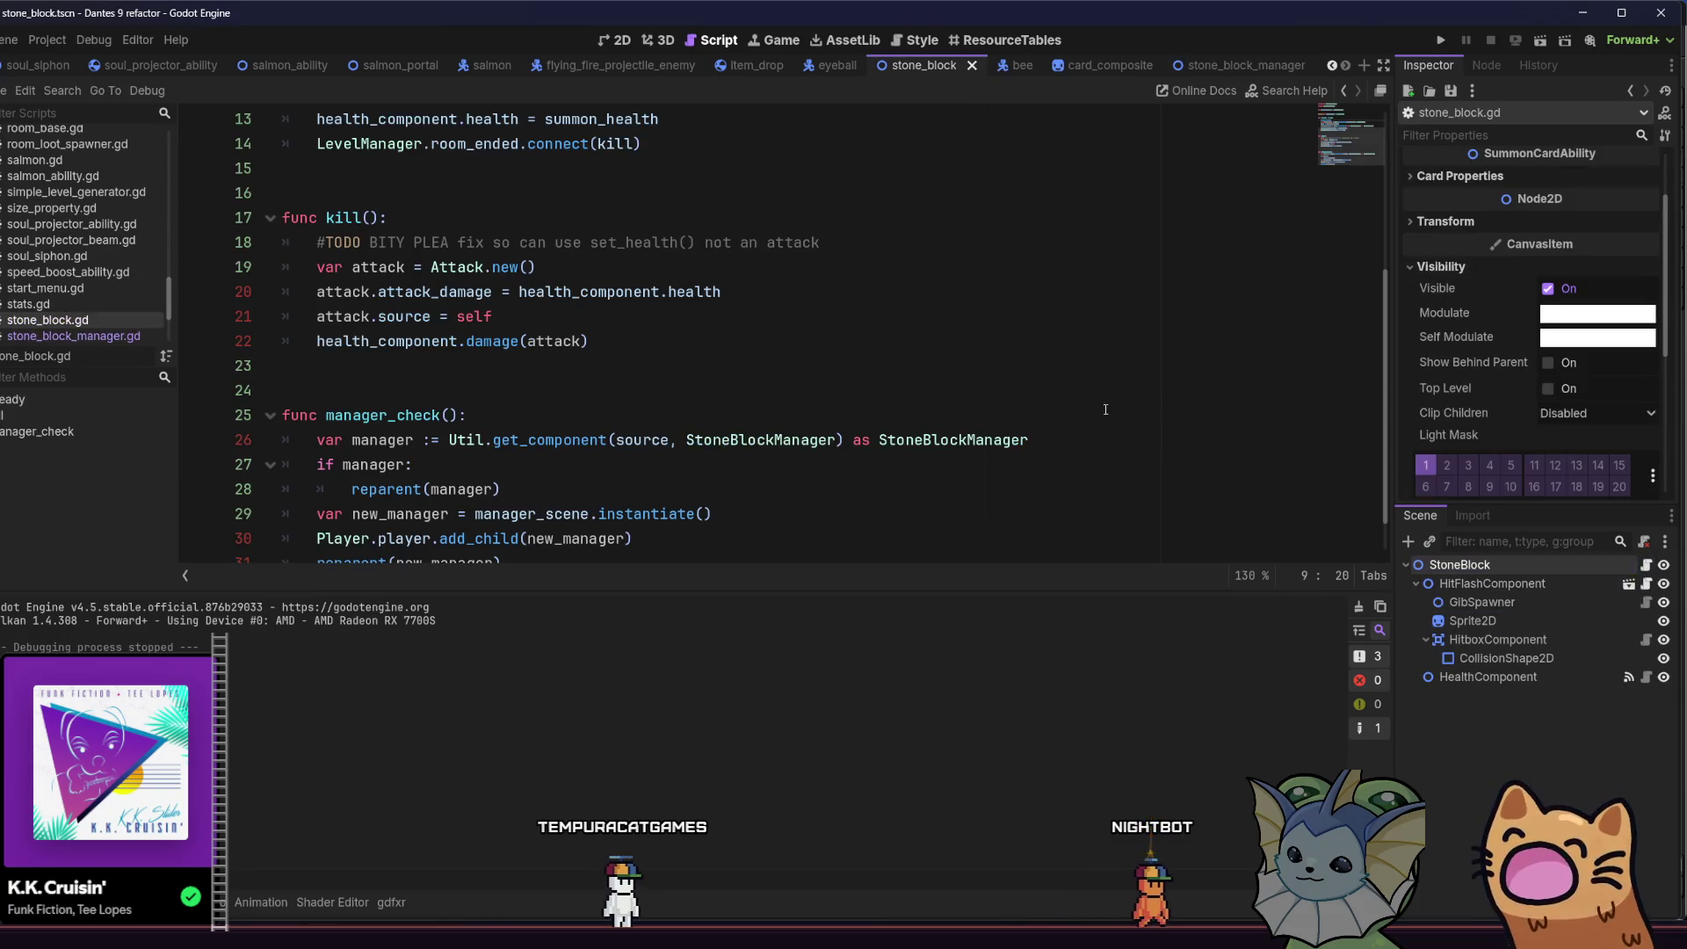
Step: Insert new_manager.global_position = global_position after the instantiate line, save, and rerun the game
left_click(609, 445)
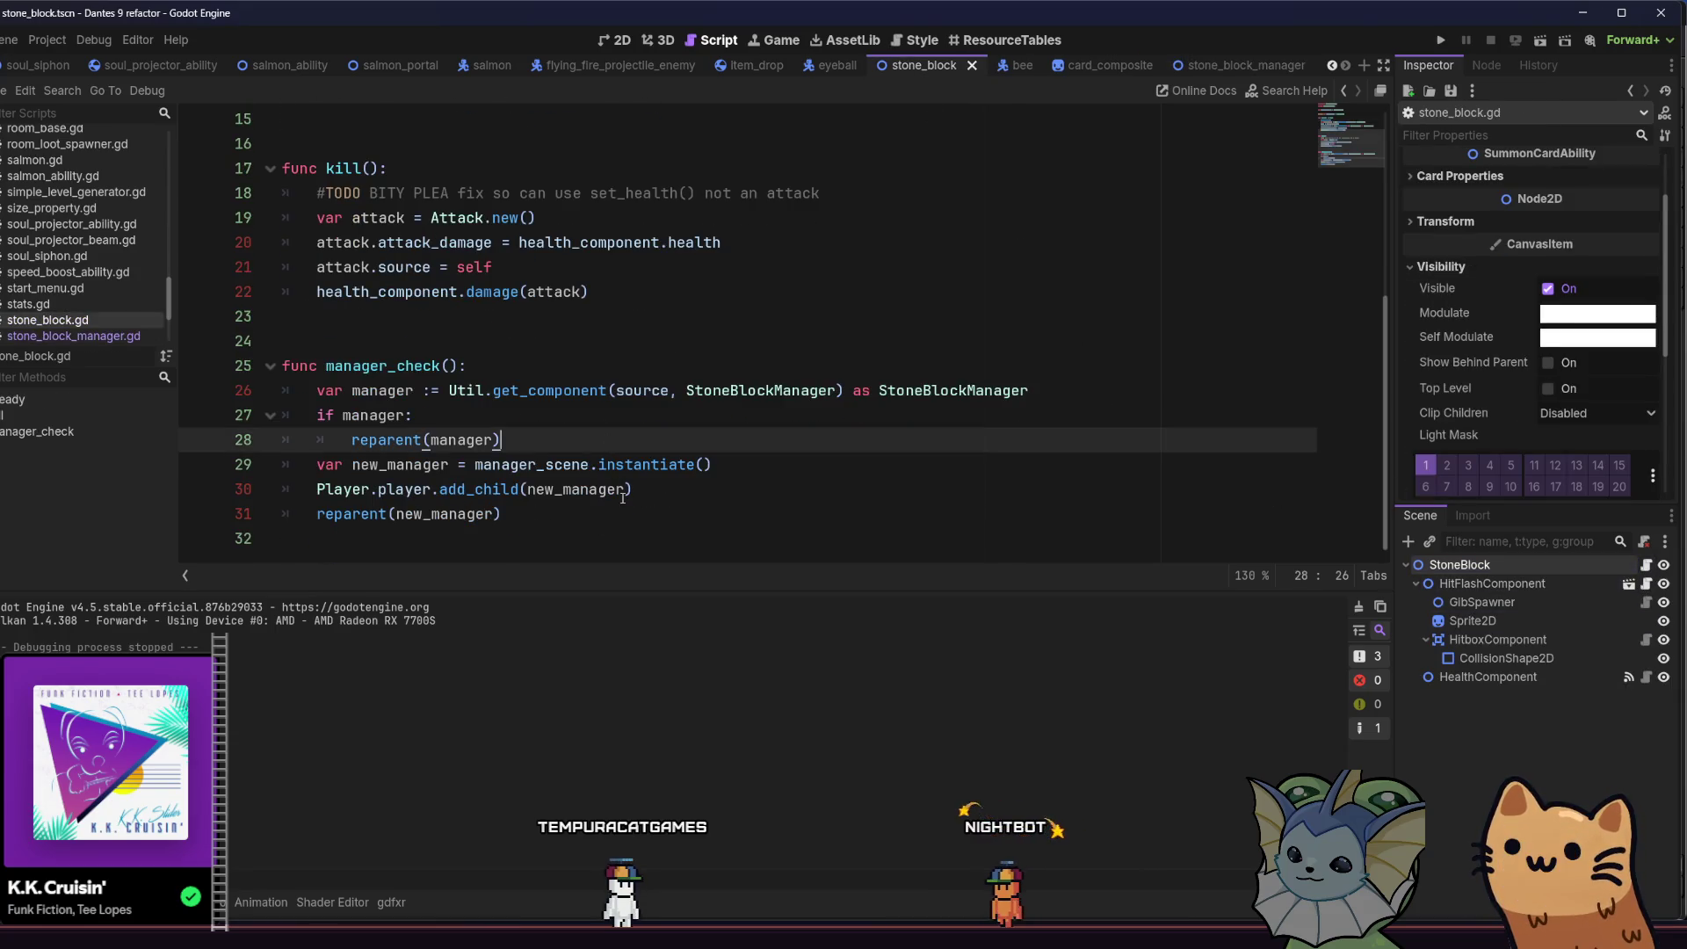
left_click(705, 498)
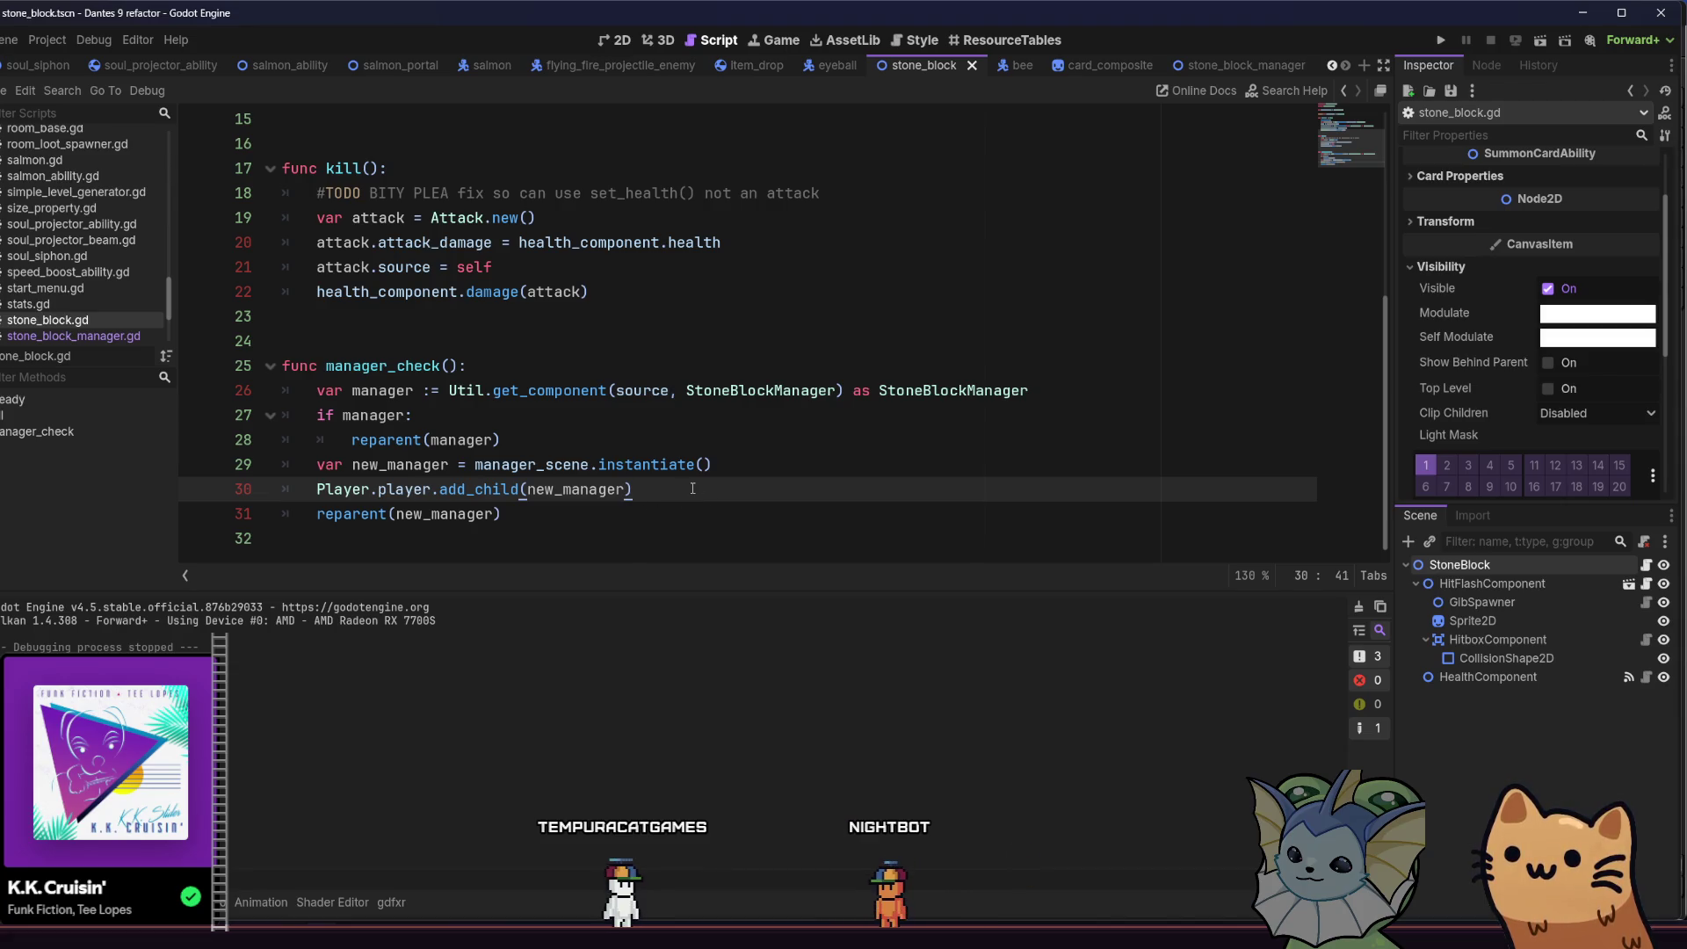
left_click(723, 467)
key("Return")
type("new_manager.glo")
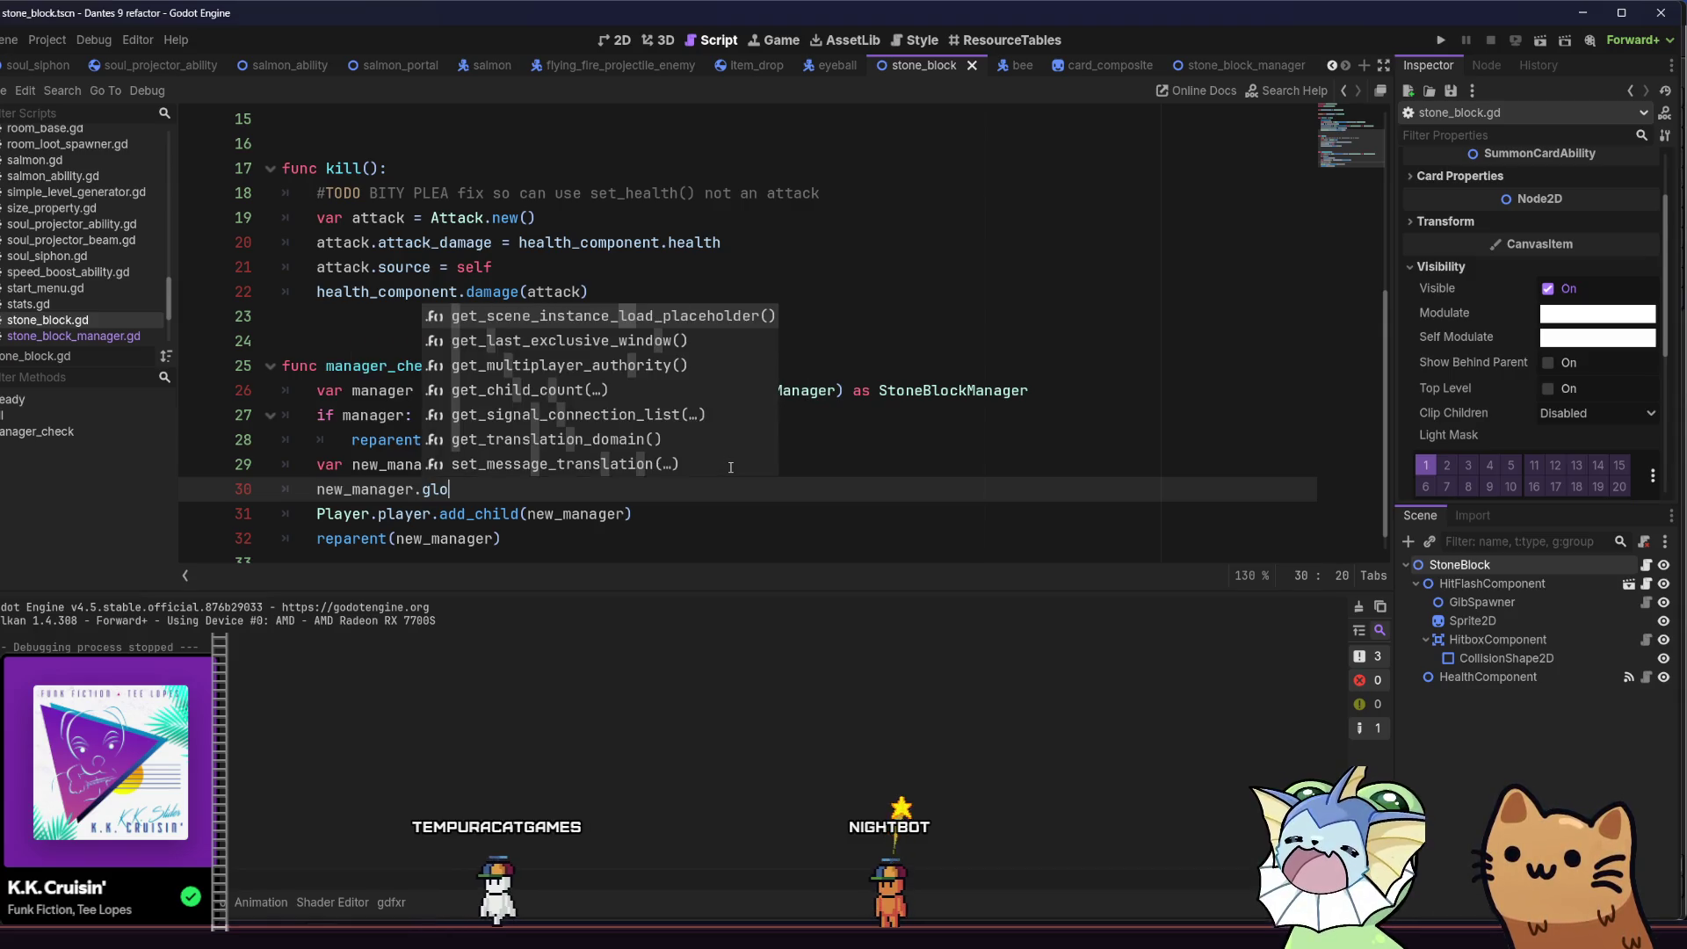
type("bal_positio")
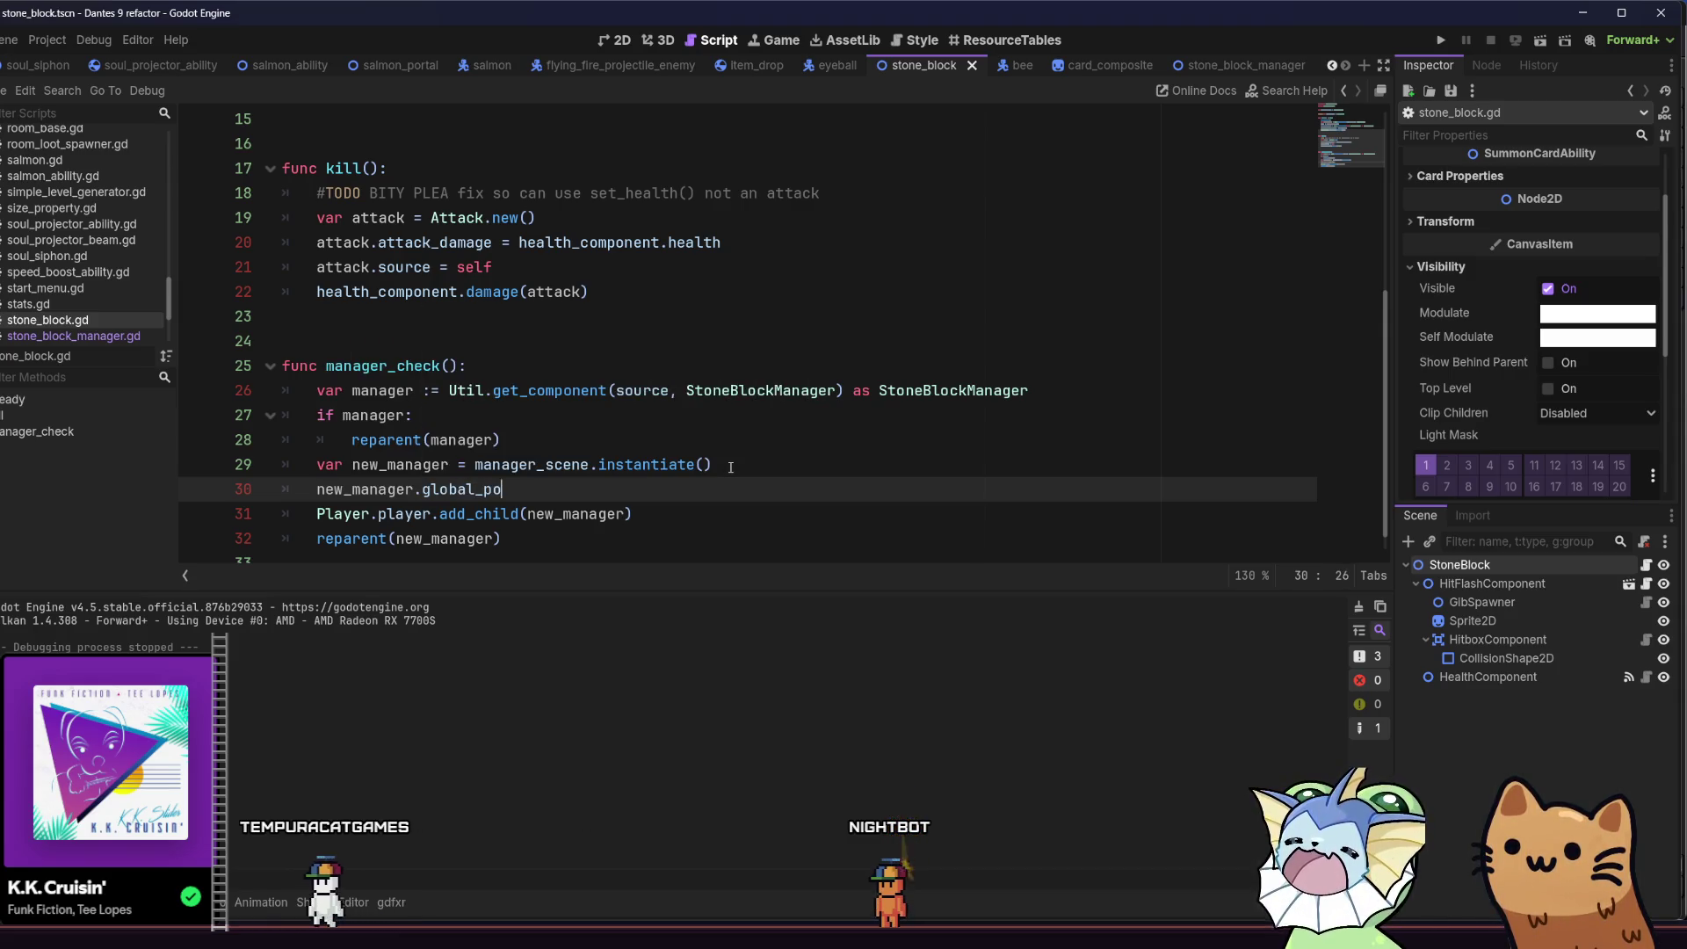
type("n = gl")
key("Return")
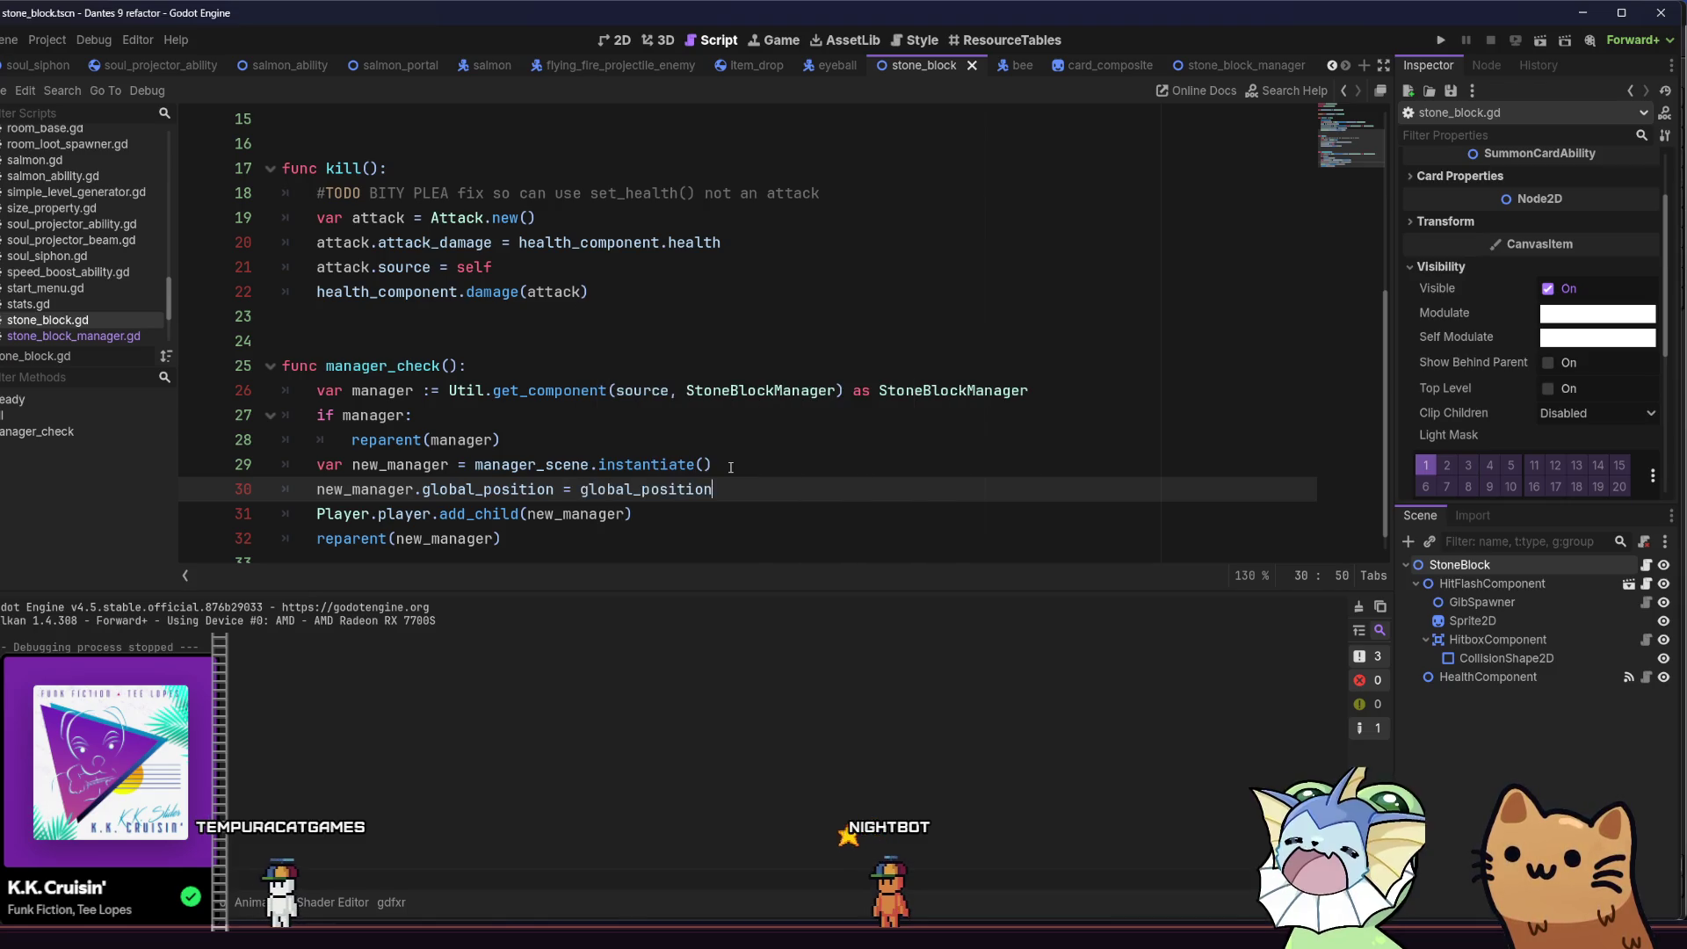
key("ctrl+s")
left_click(1439, 41)
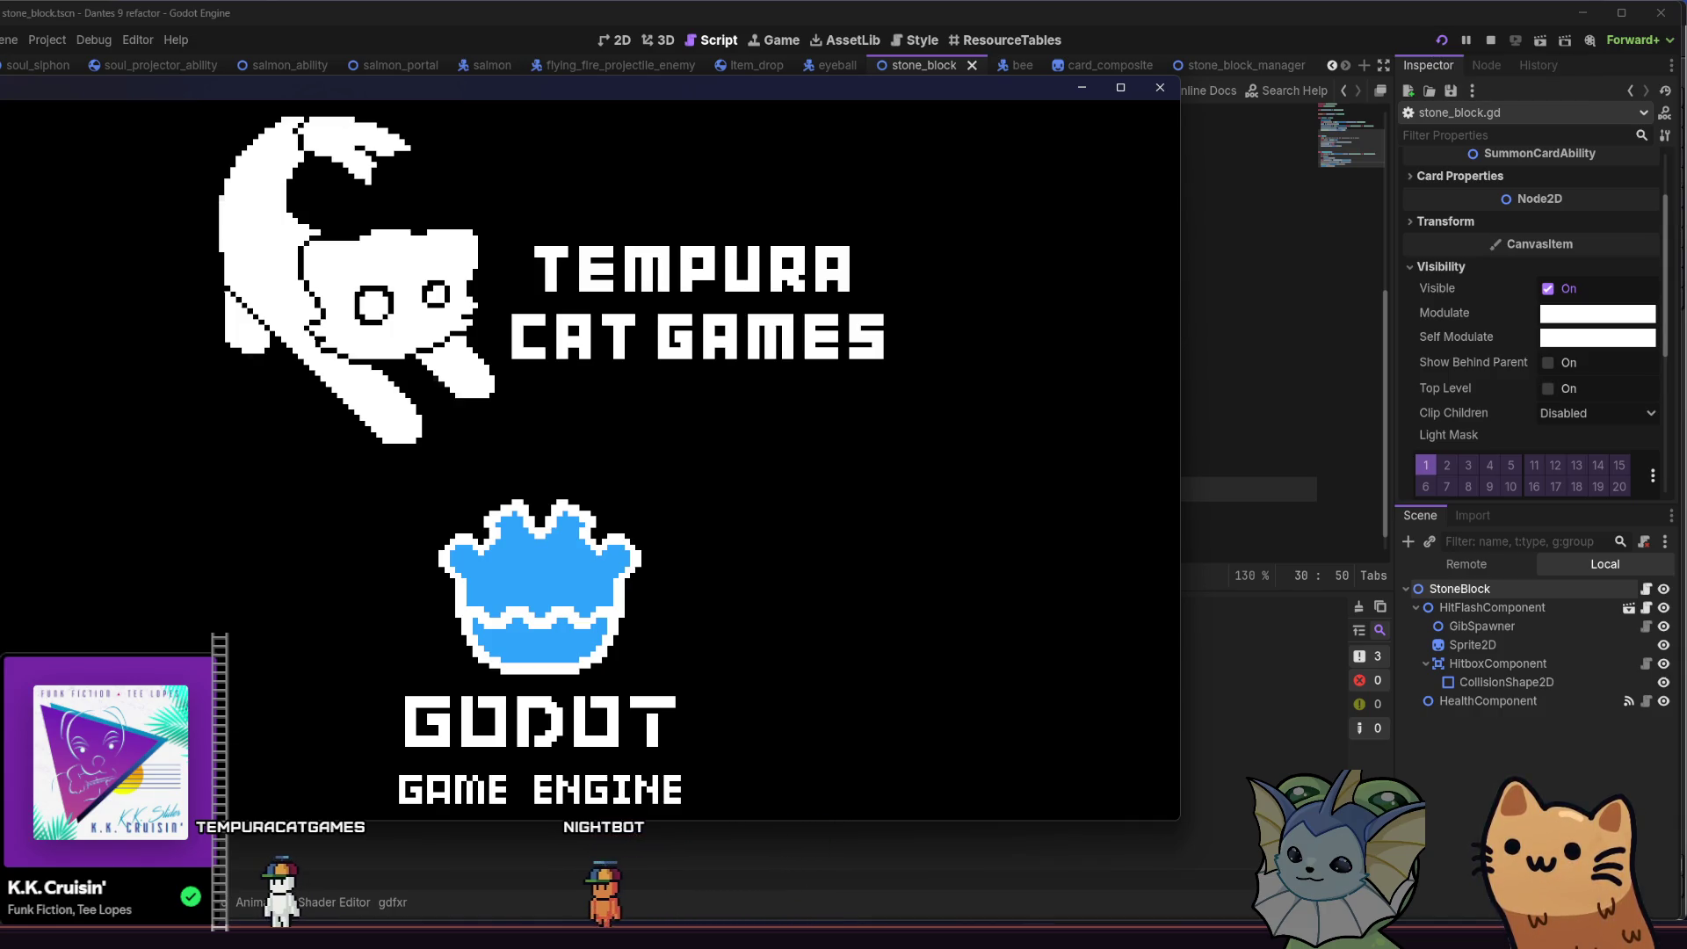
Step: Start a new game, add Stone Block cards through the F1 debug menu, then close the game window
left_click(1160, 87)
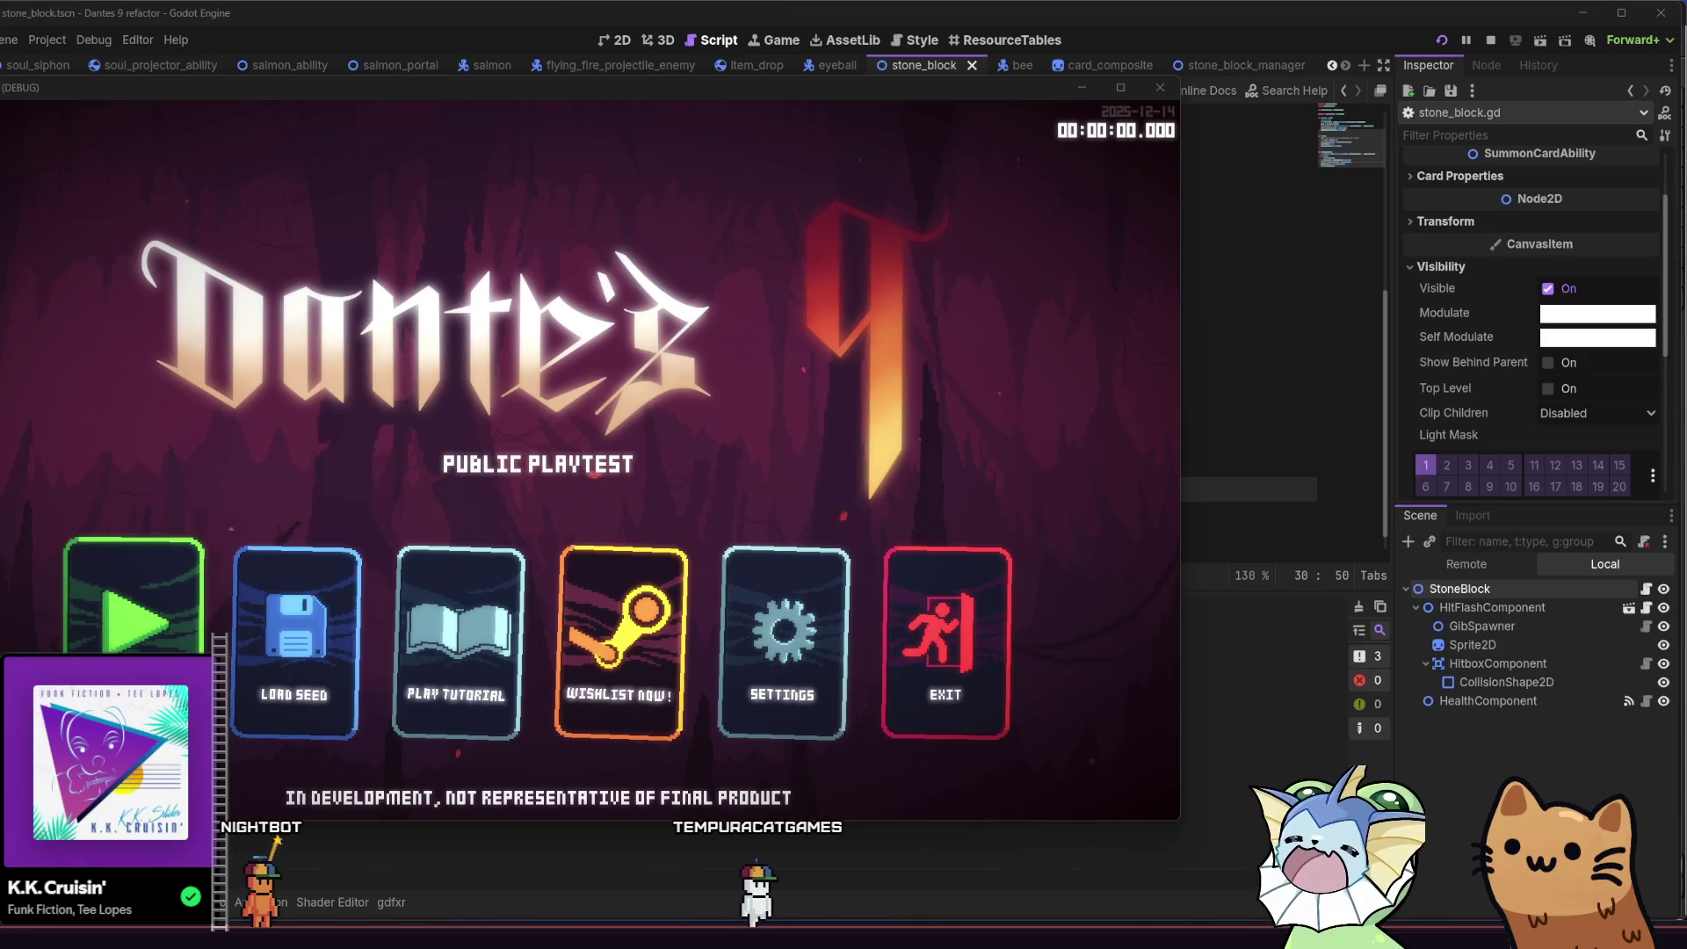
left_click(100, 608)
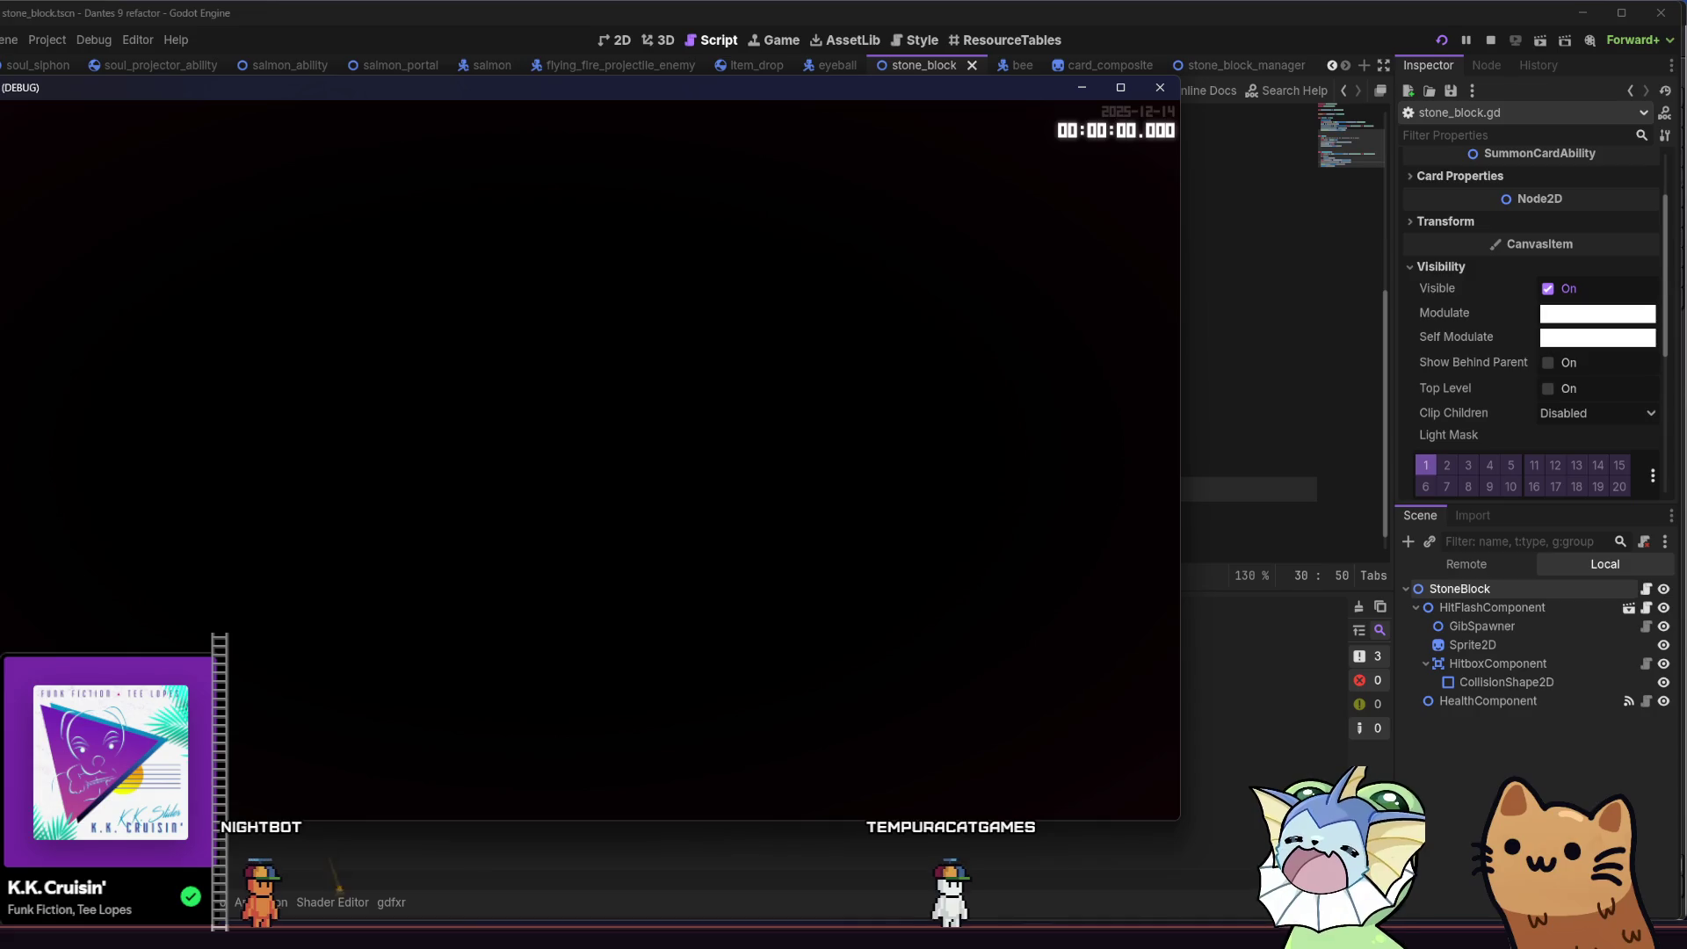
key("F1")
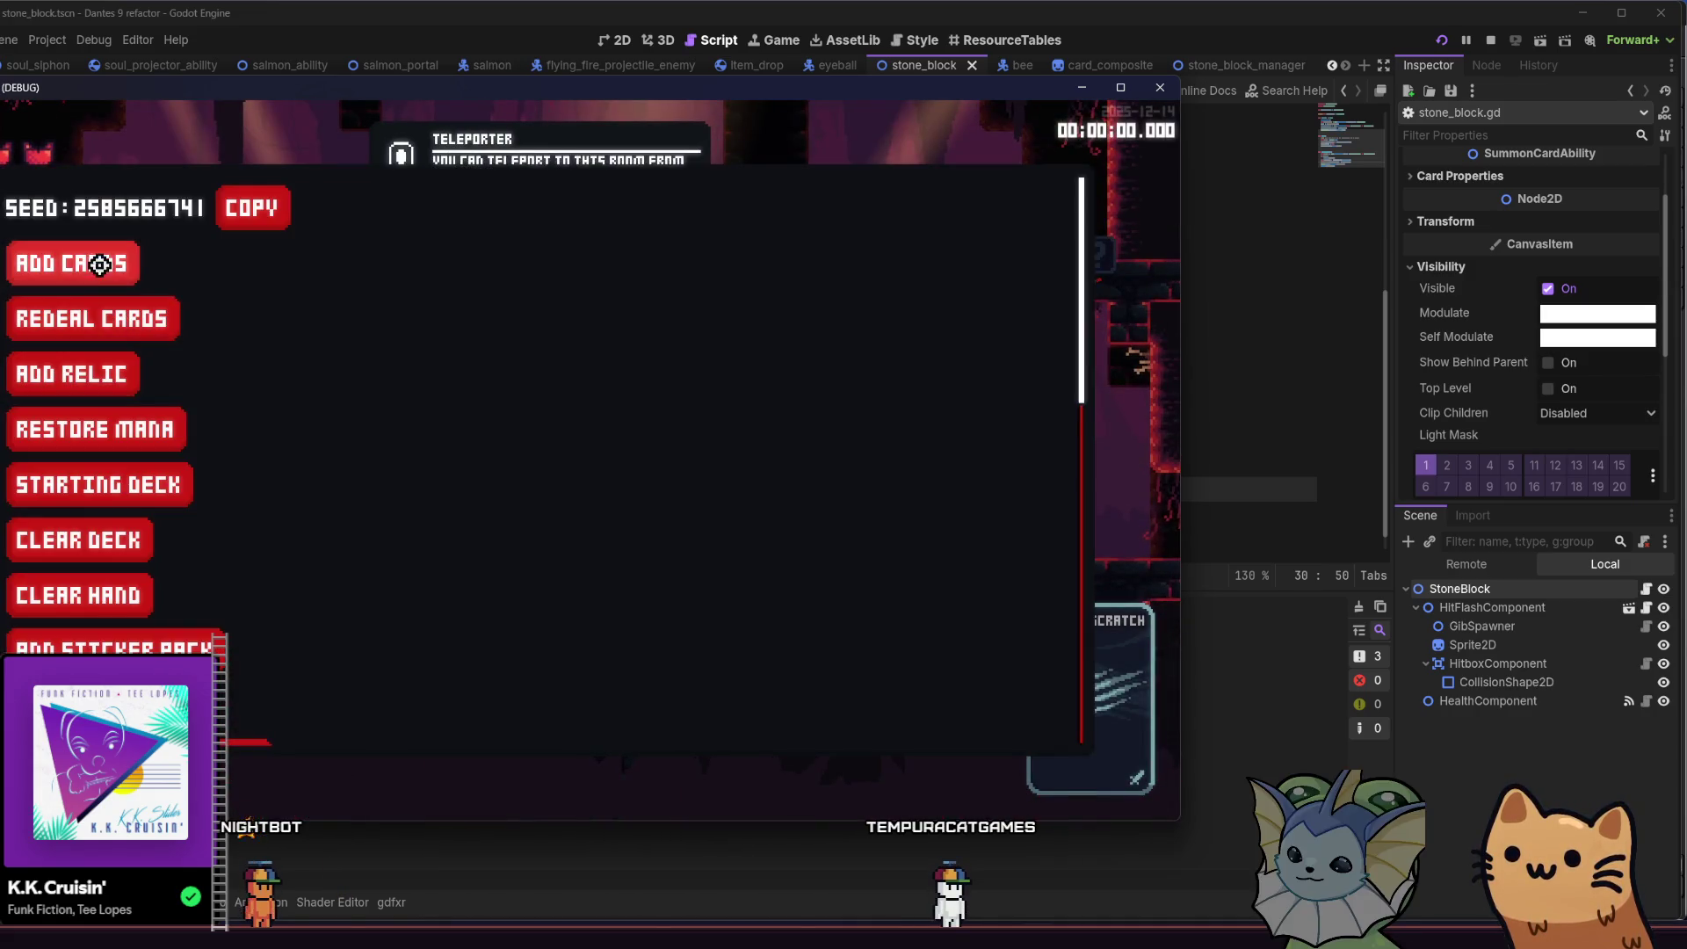
left_click(100, 264)
scroll(920, 457, "down", 10)
left_click(908, 604)
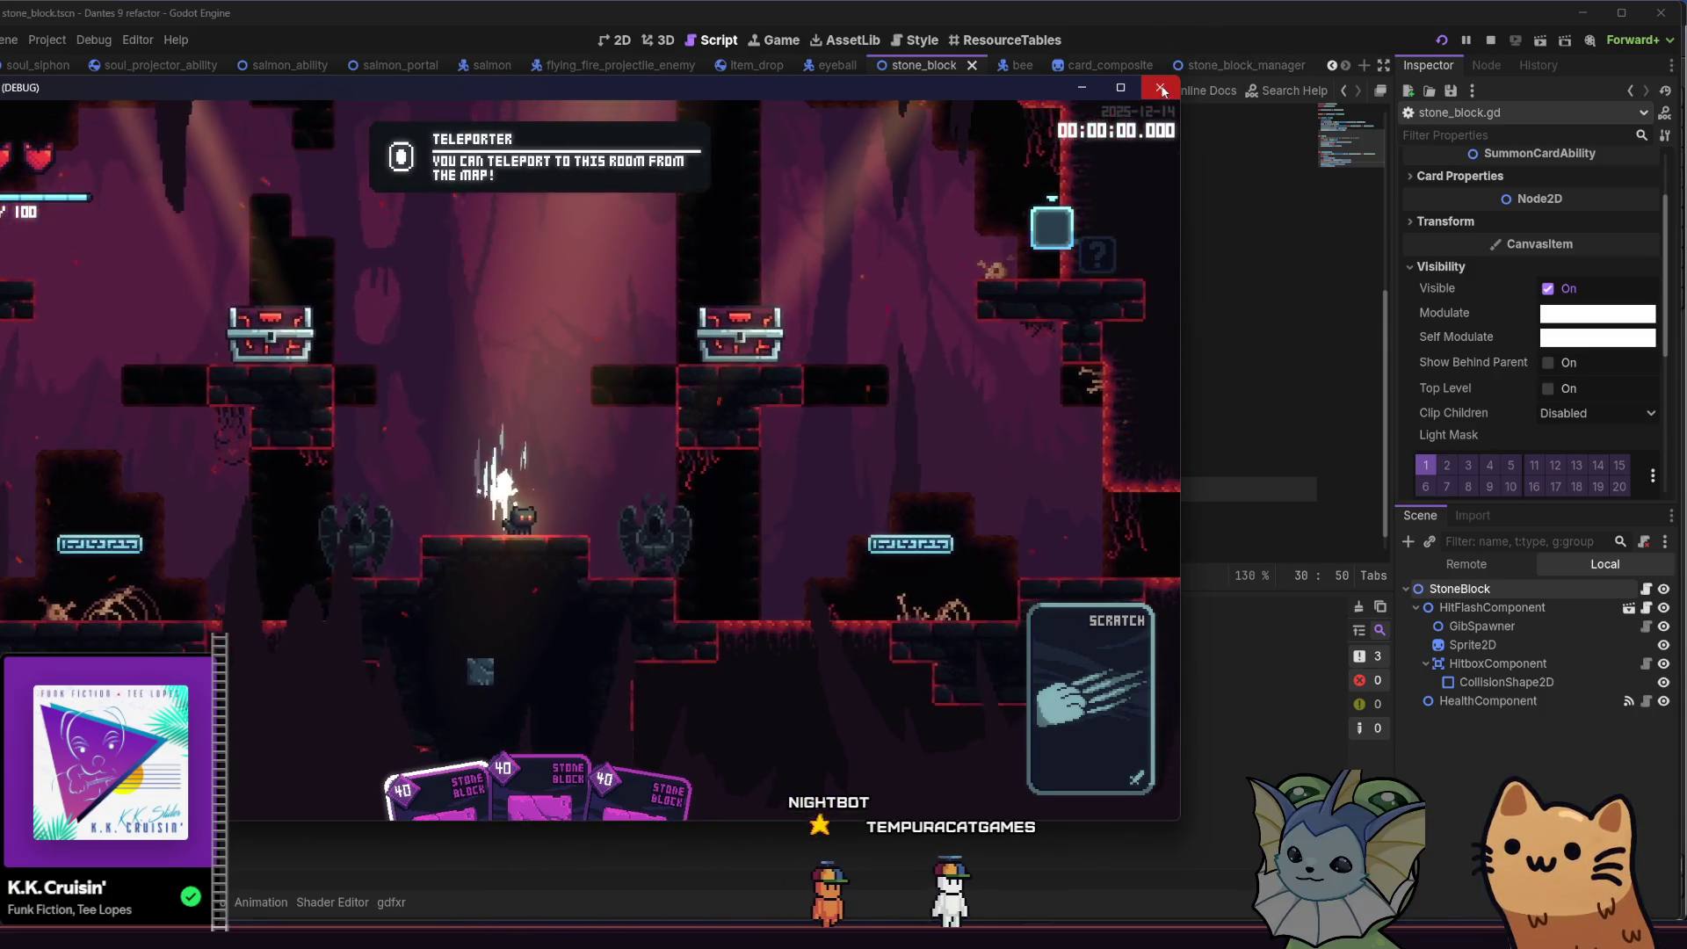
left_click(1162, 89)
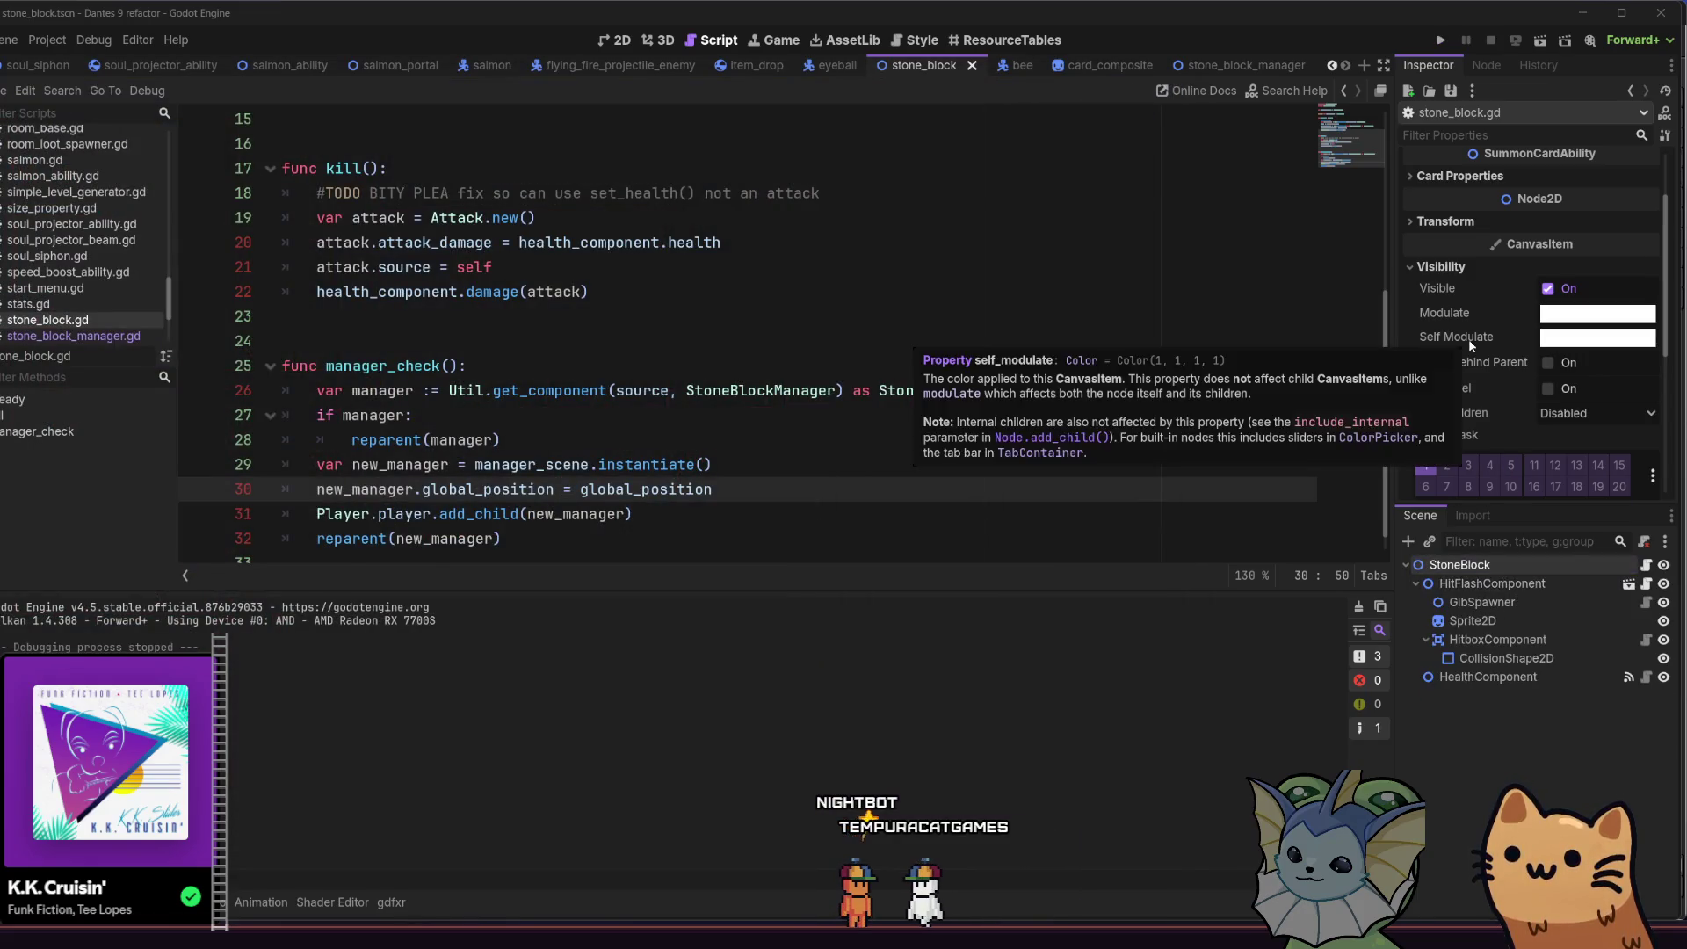
Step: Move to manager_check and place the caret after reparent(manager) on line 28
scroll(1470, 343, "down", 4)
scroll(1471, 343, "up", 3)
scroll(1470, 343, "up", 3)
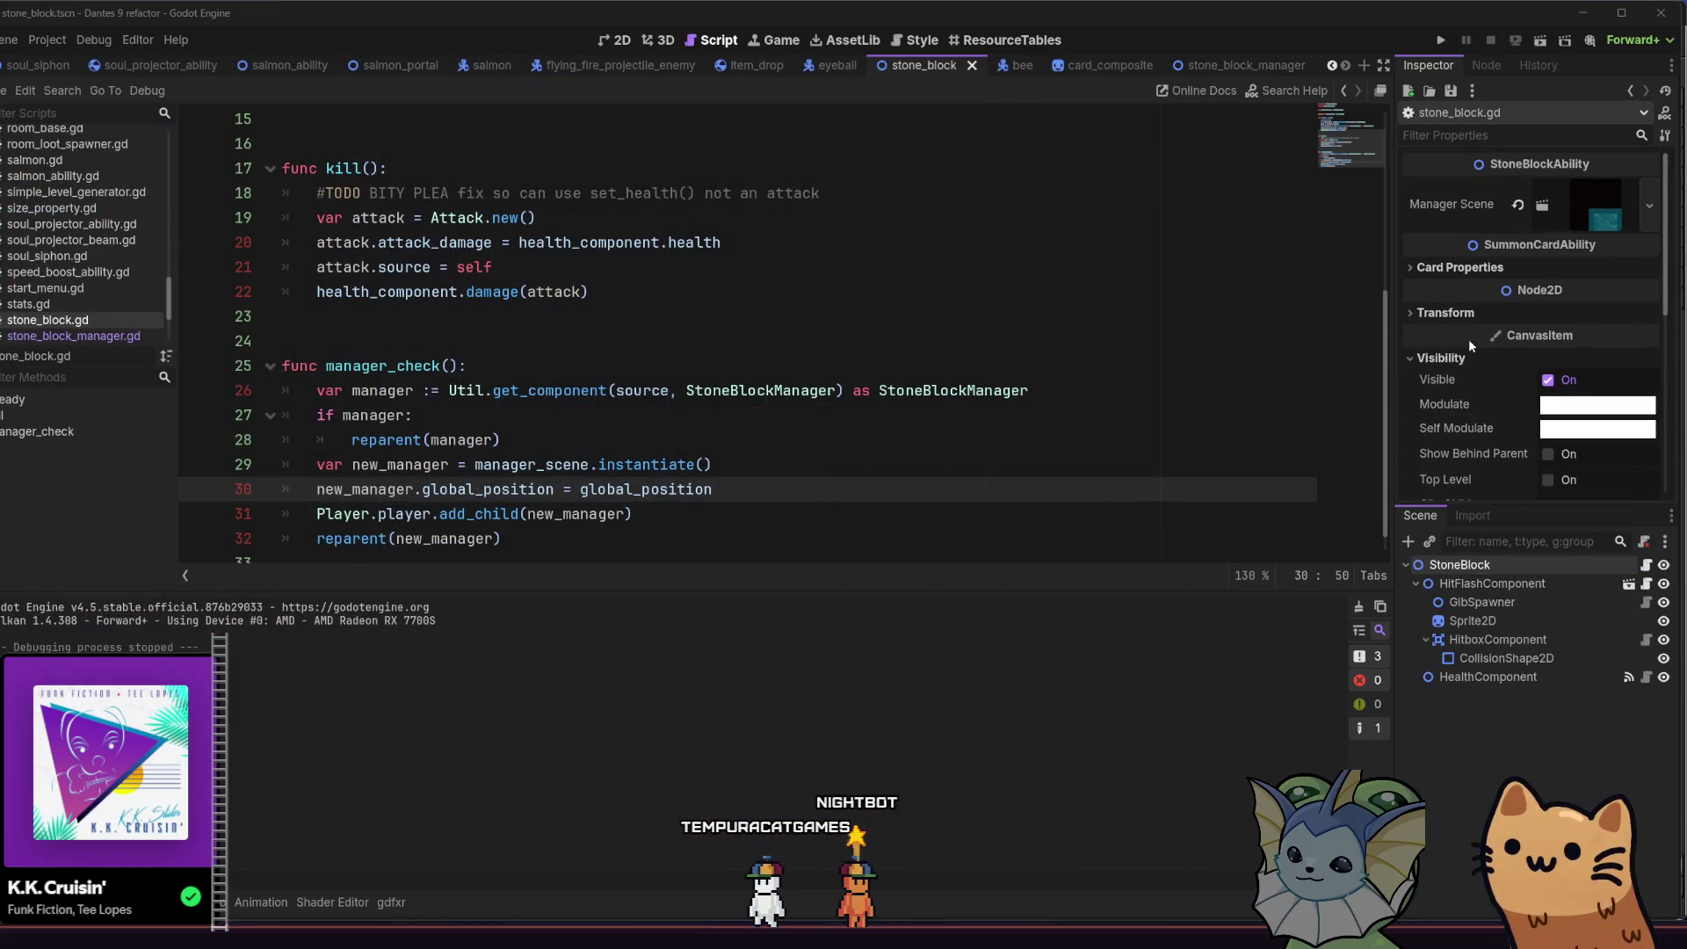
left_click(792, 491)
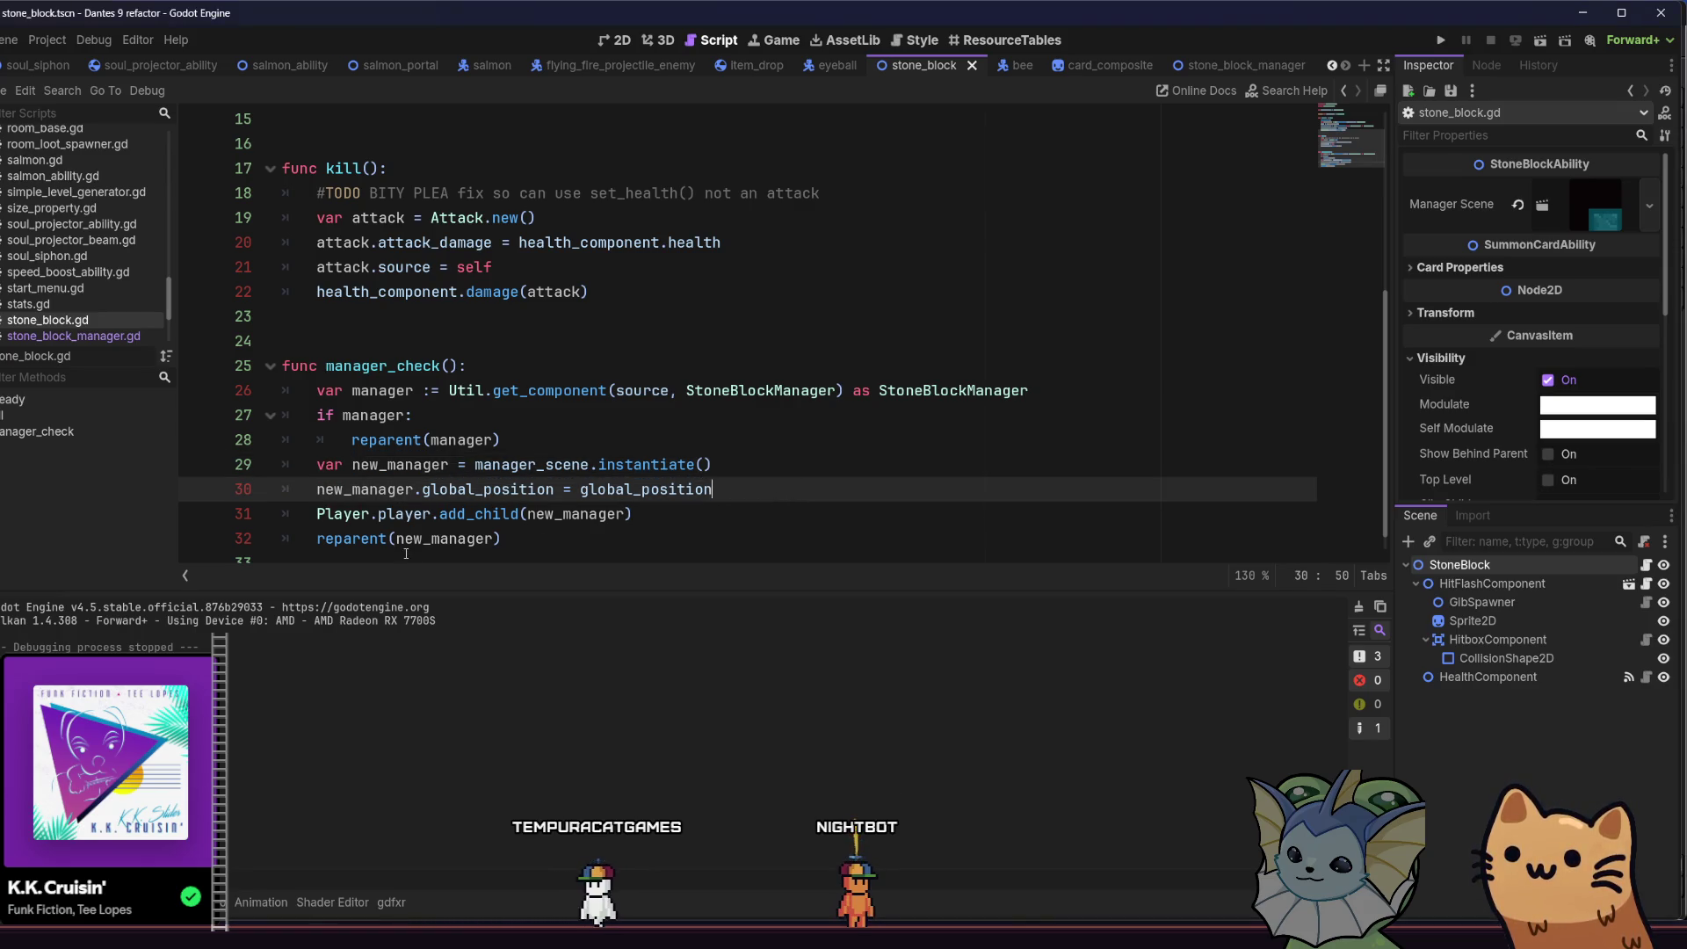
mouse_move(378, 538)
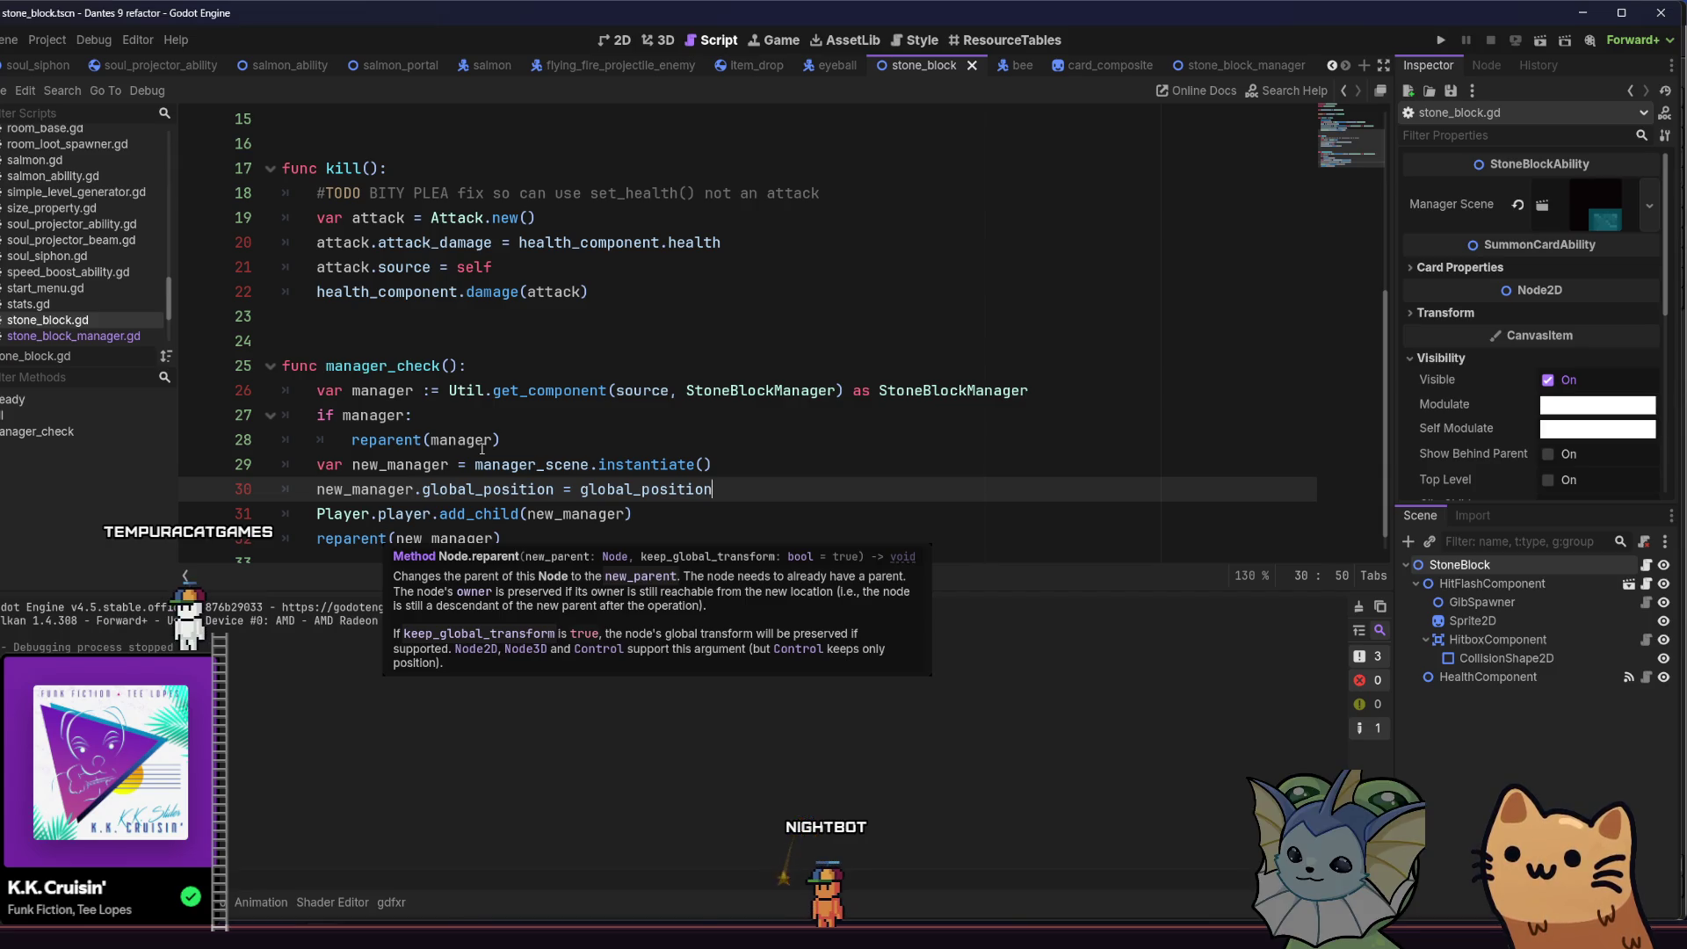
left_click(528, 420)
left_click(561, 439)
Step: Add a return line after reparent(manager), save, and relaunch the game
key("Return")
type("re")
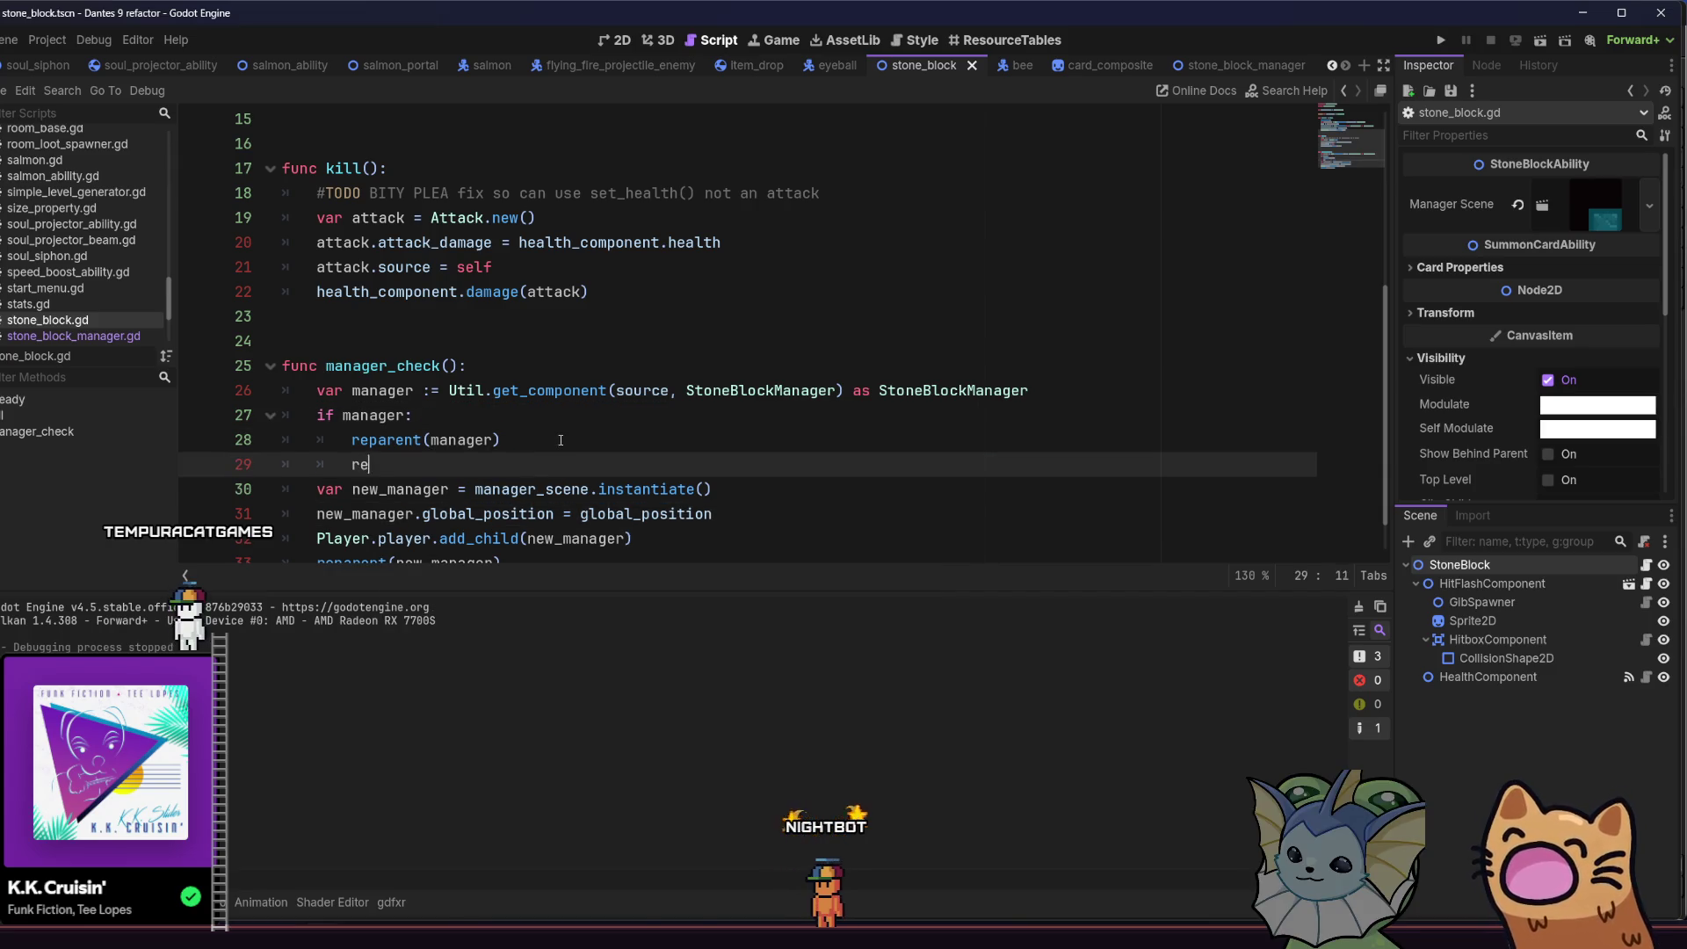
key("BackSpace")
key("BackSpace")
key("BackSpace")
type("run")
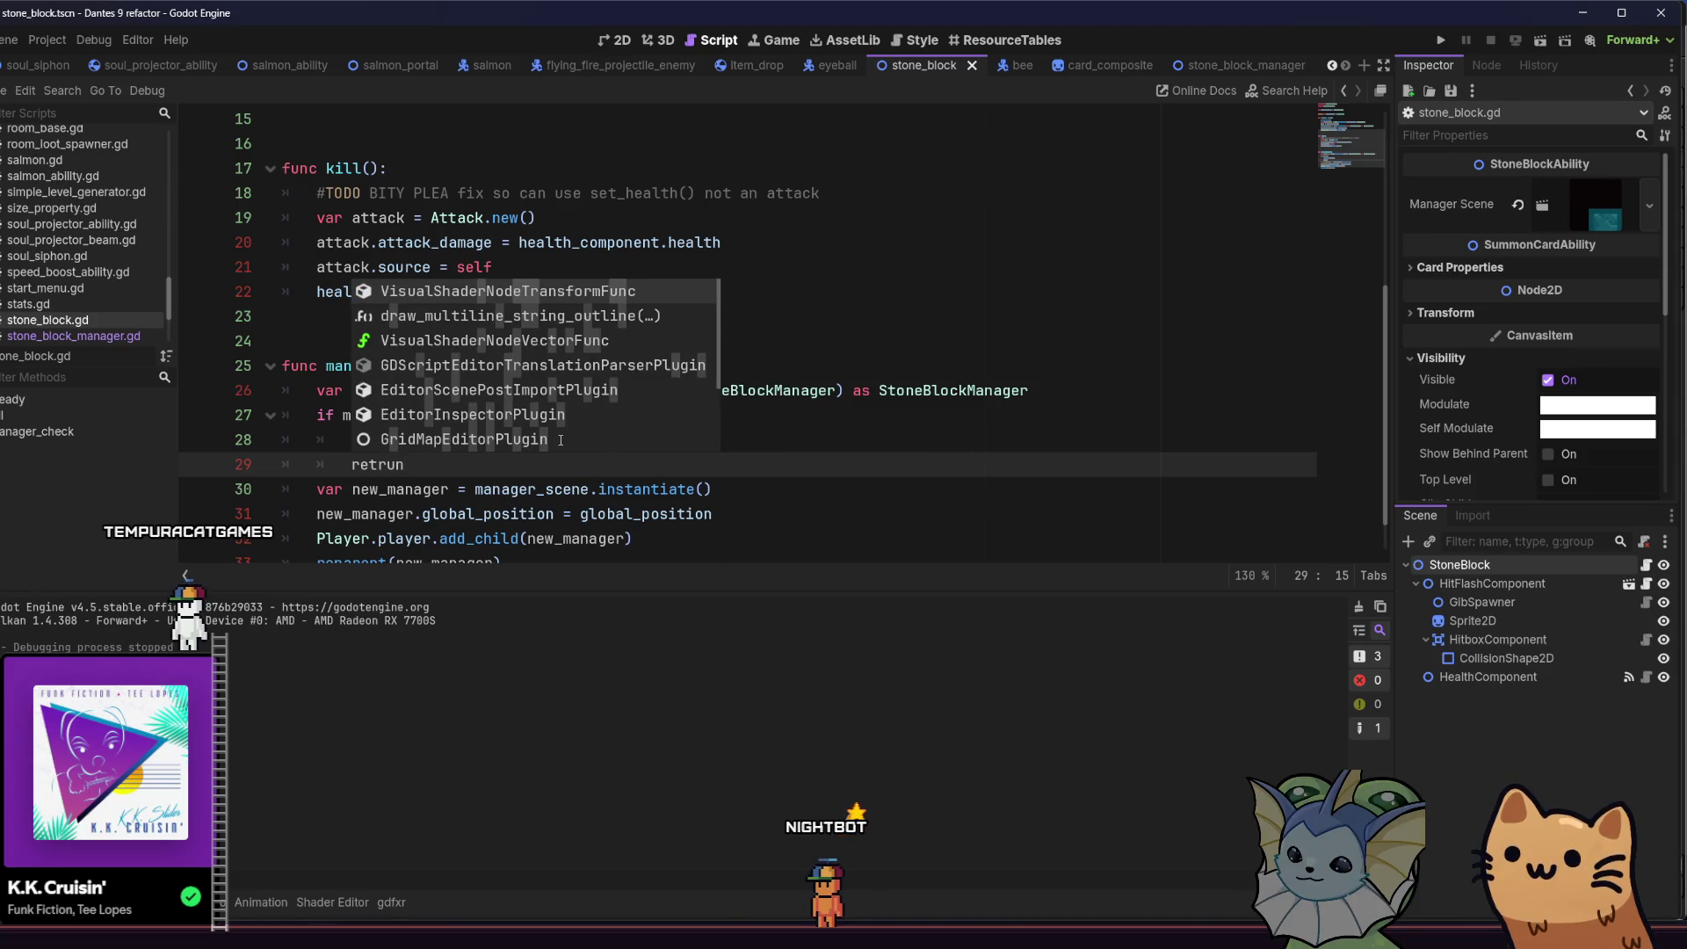
key("BackSpace")
key("BackSpace")
key("BackSpace")
type("urn")
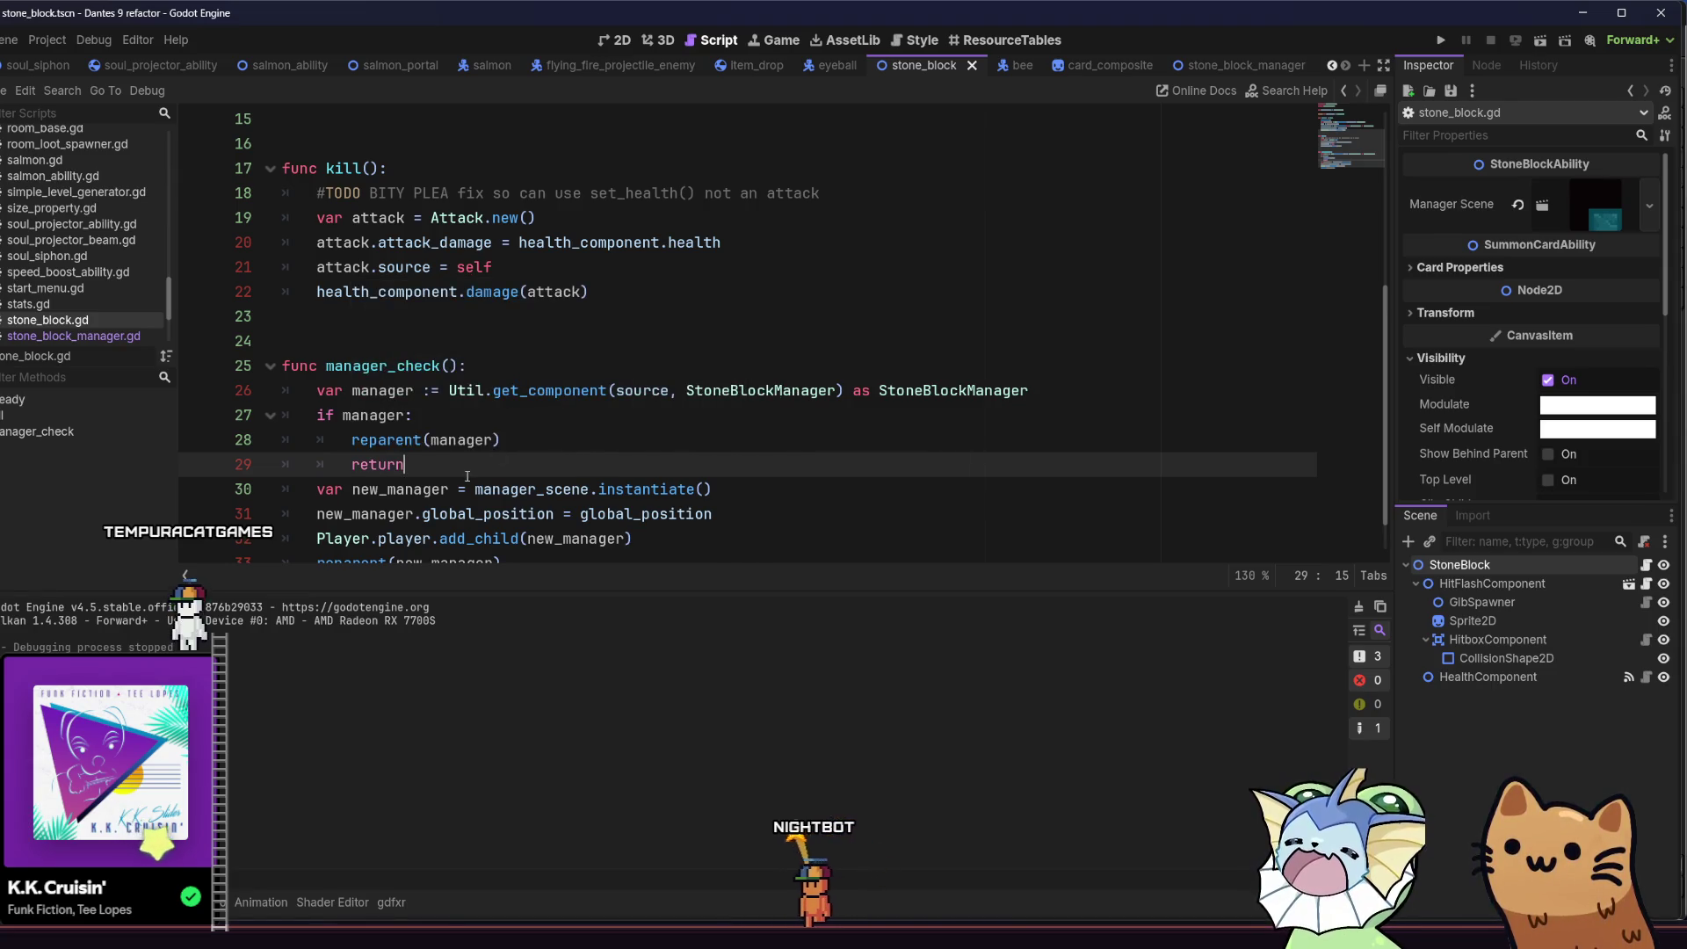
key("ctrl+s")
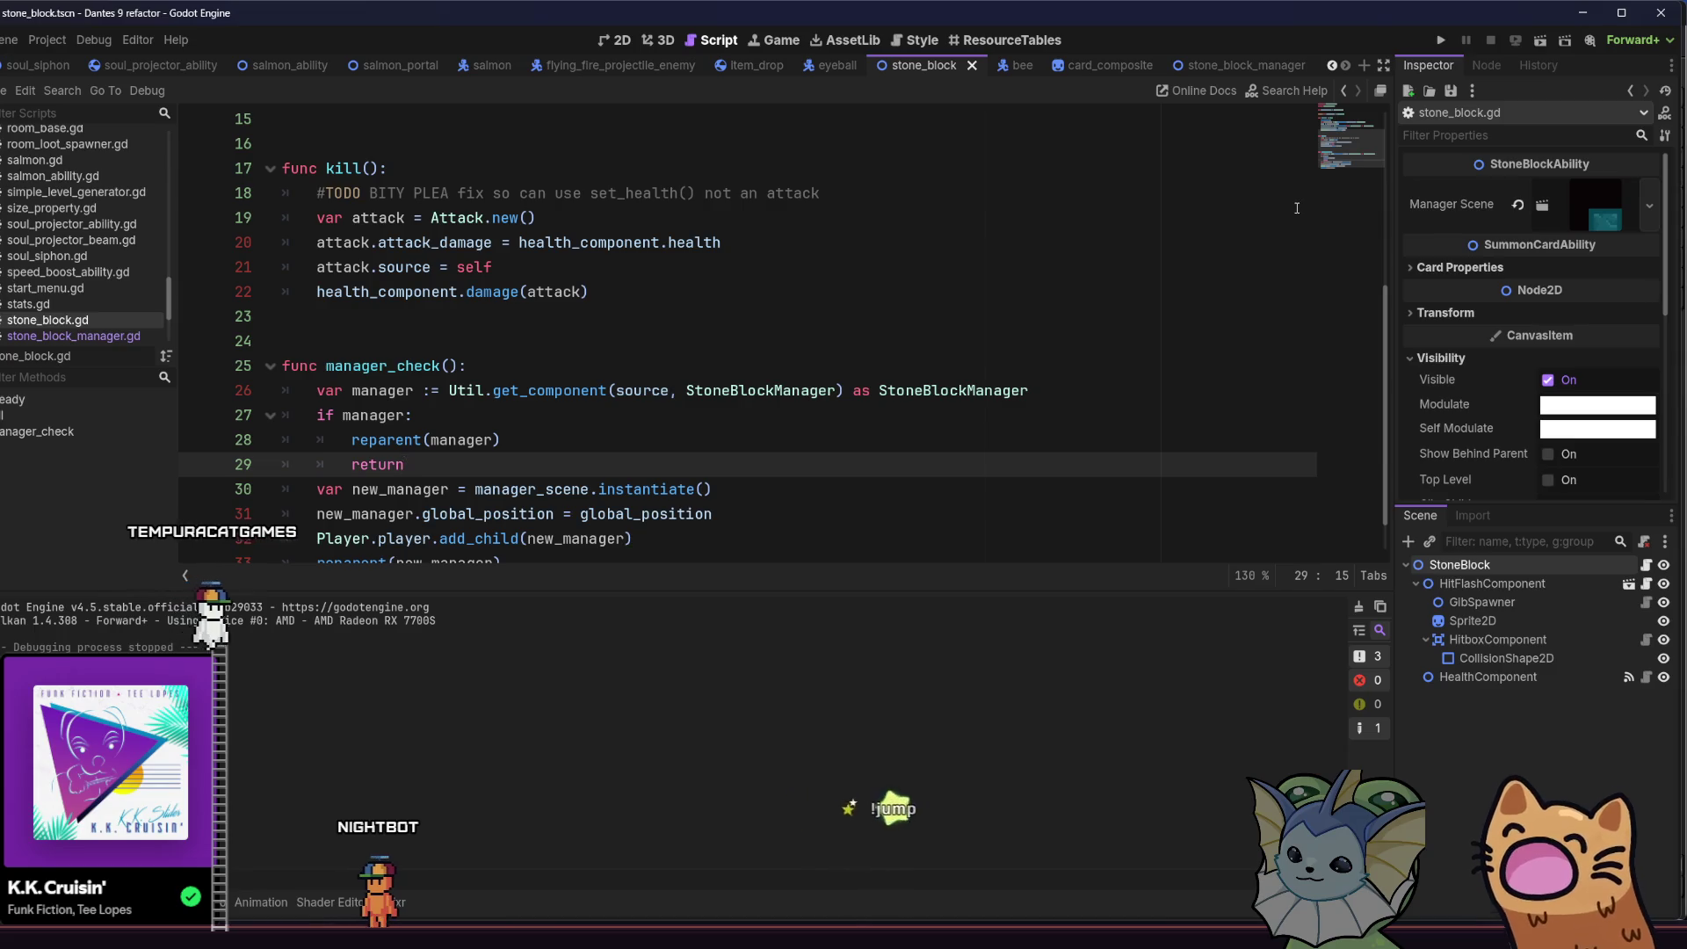
left_click(1441, 40)
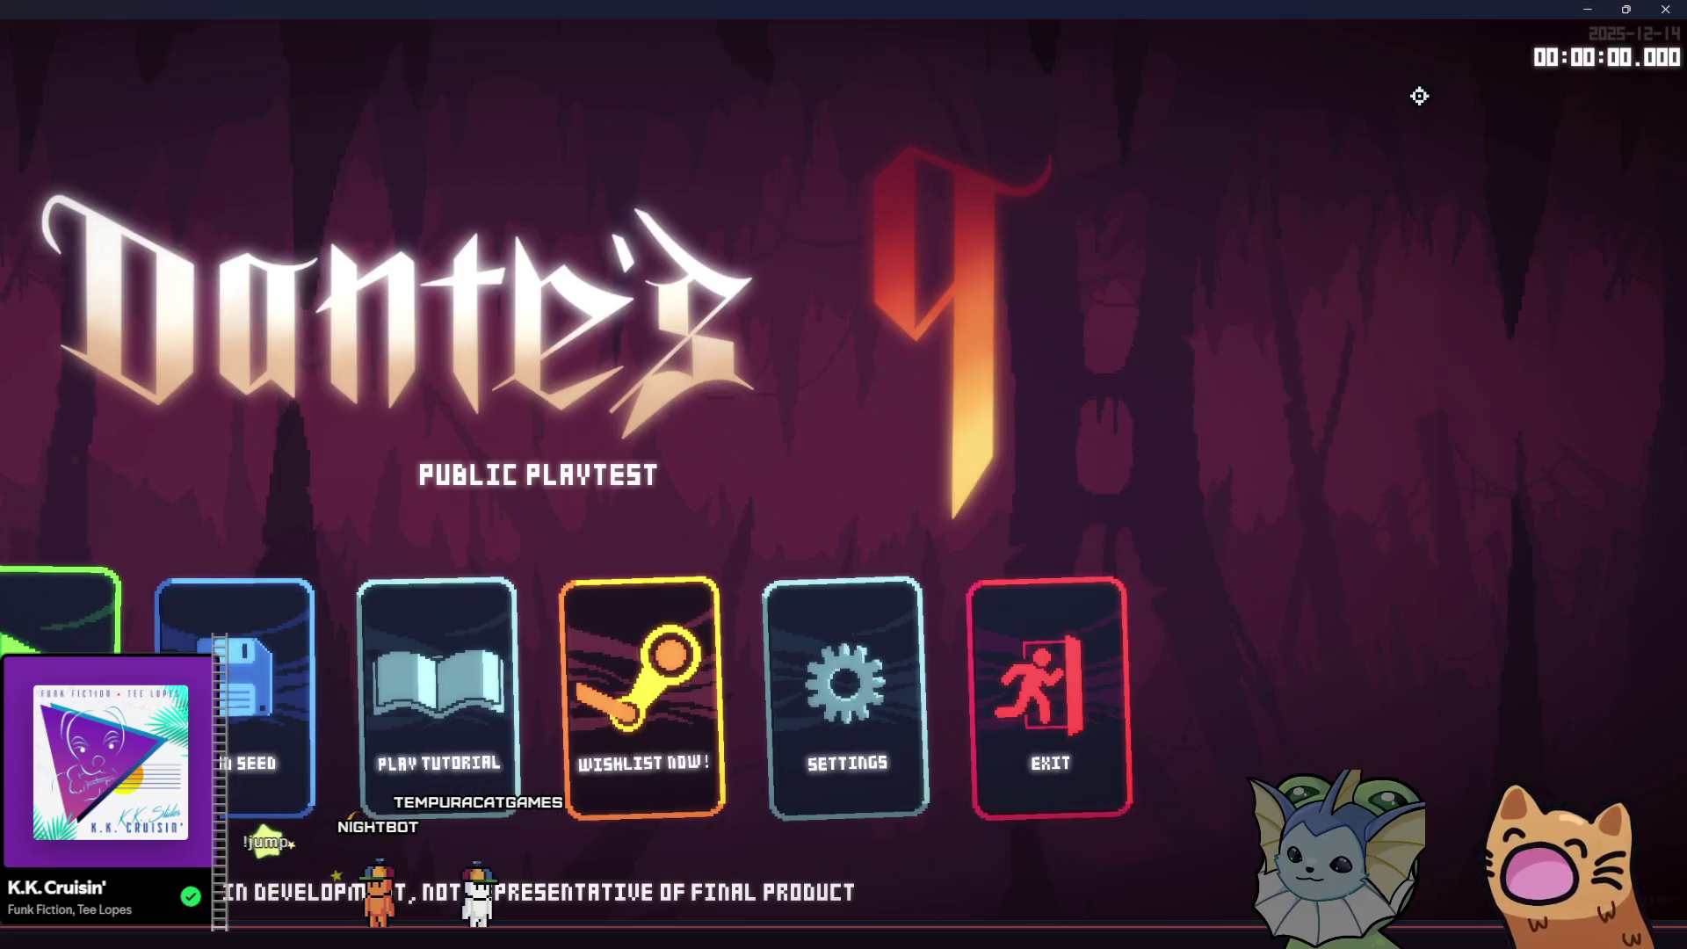
Step: Start a run, pick the Stone Block card, then return to the editor's live node tree
key("Return")
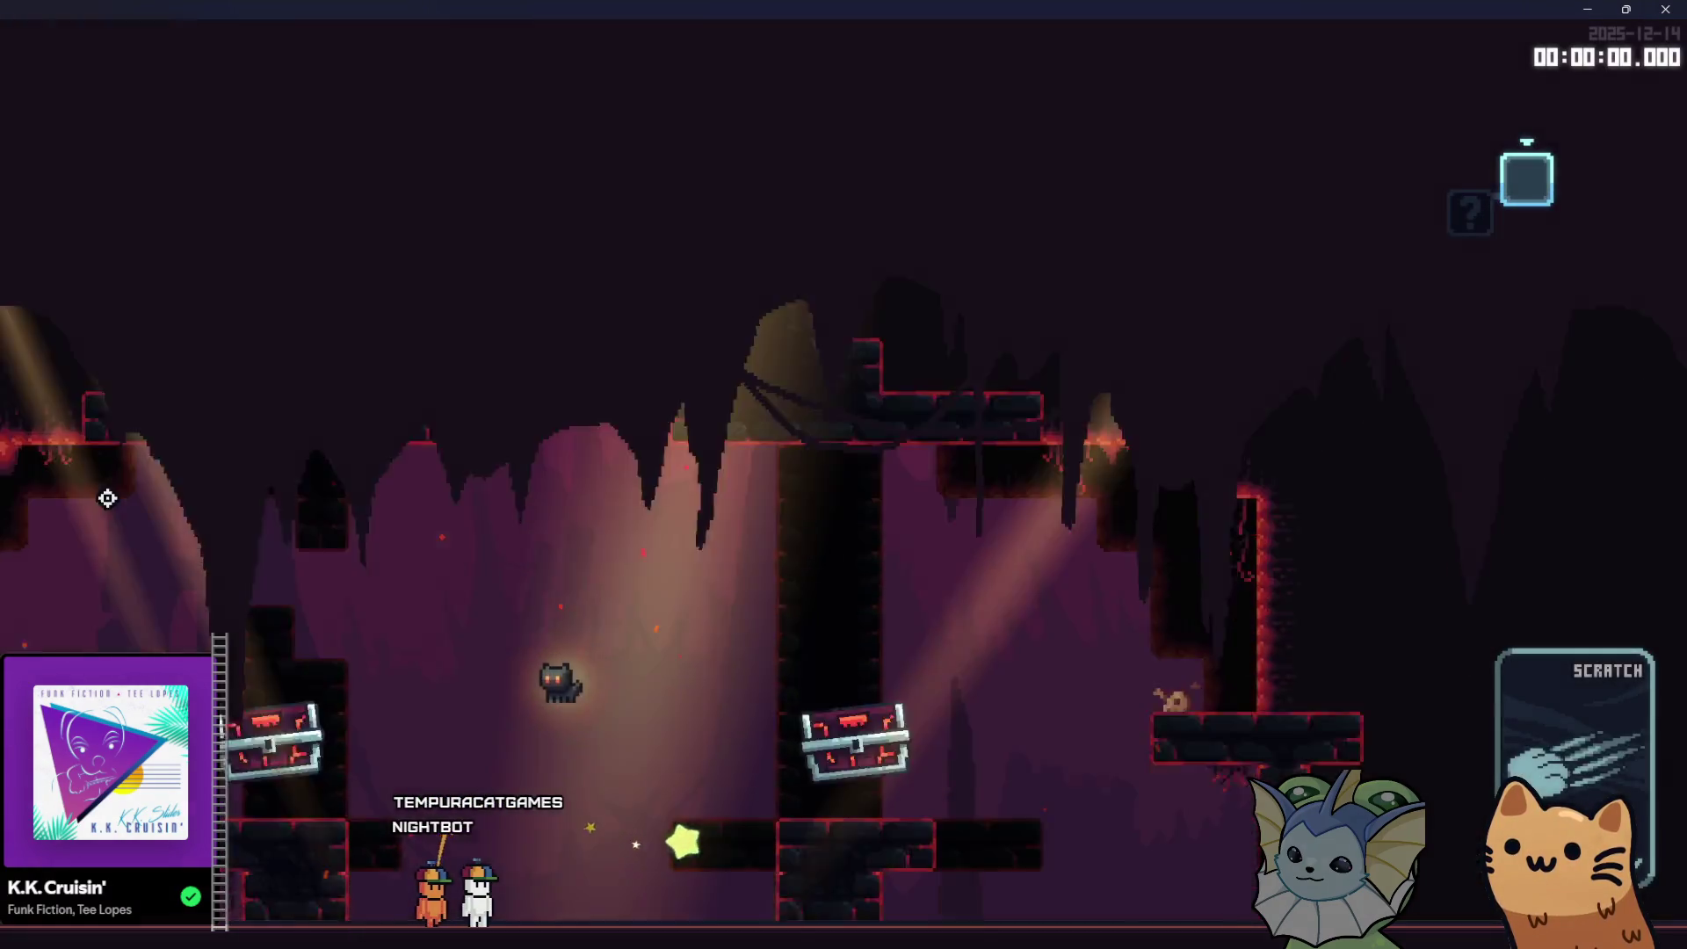
scroll(1292, 467, "down", 10)
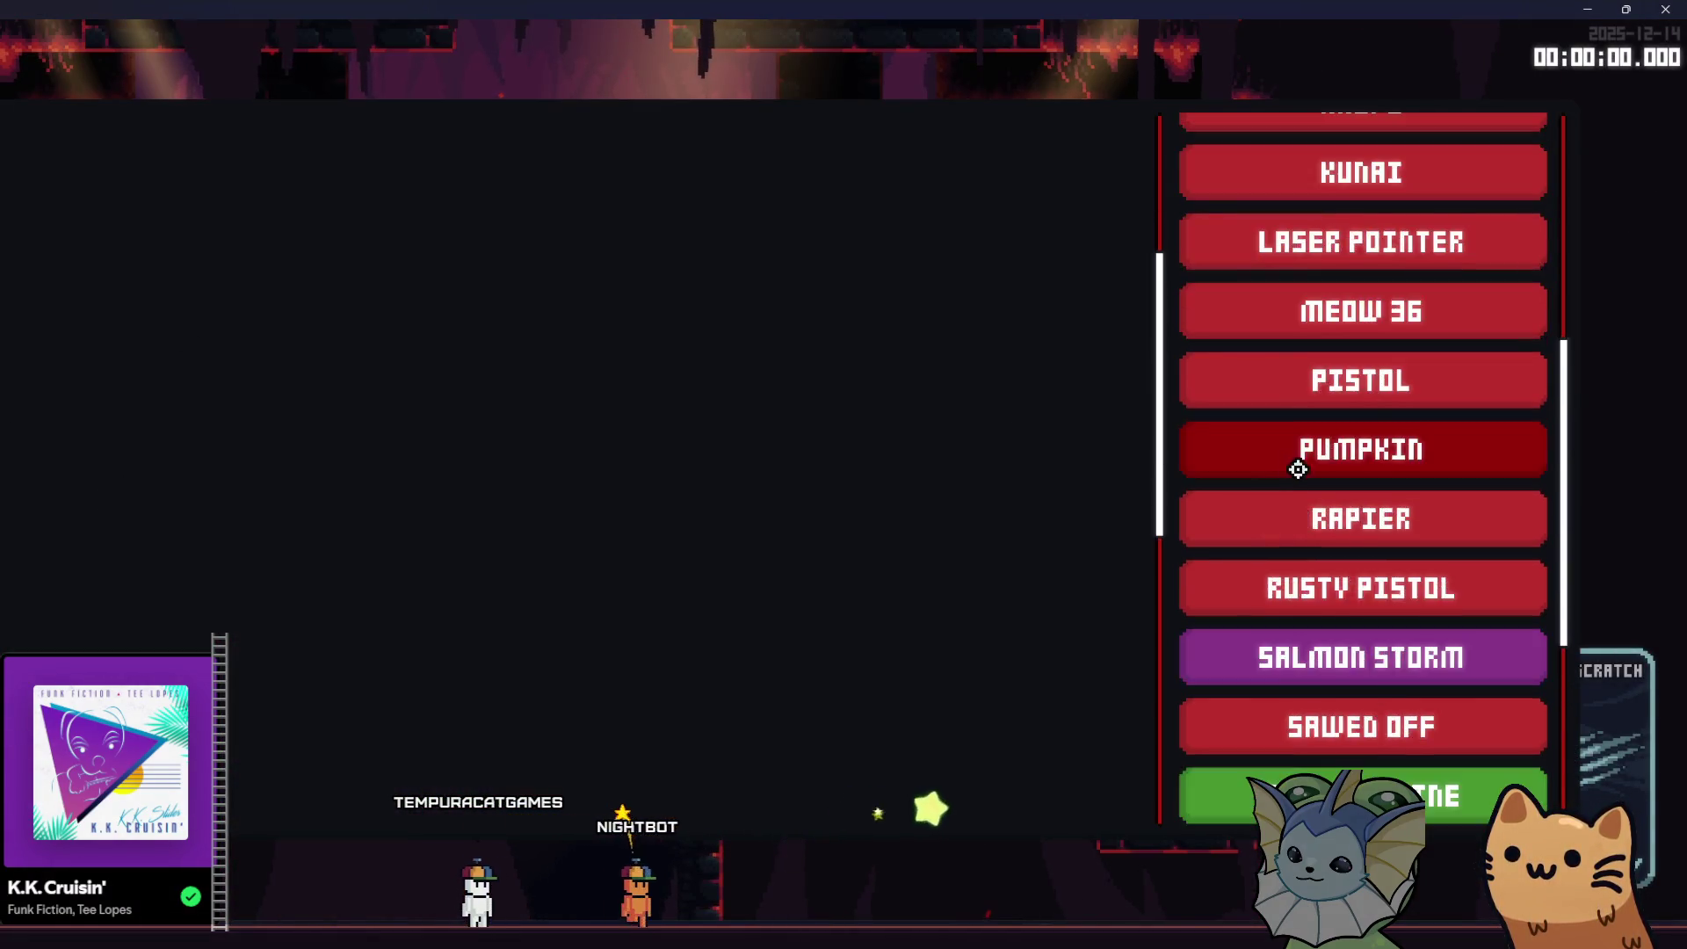
left_click(1355, 739)
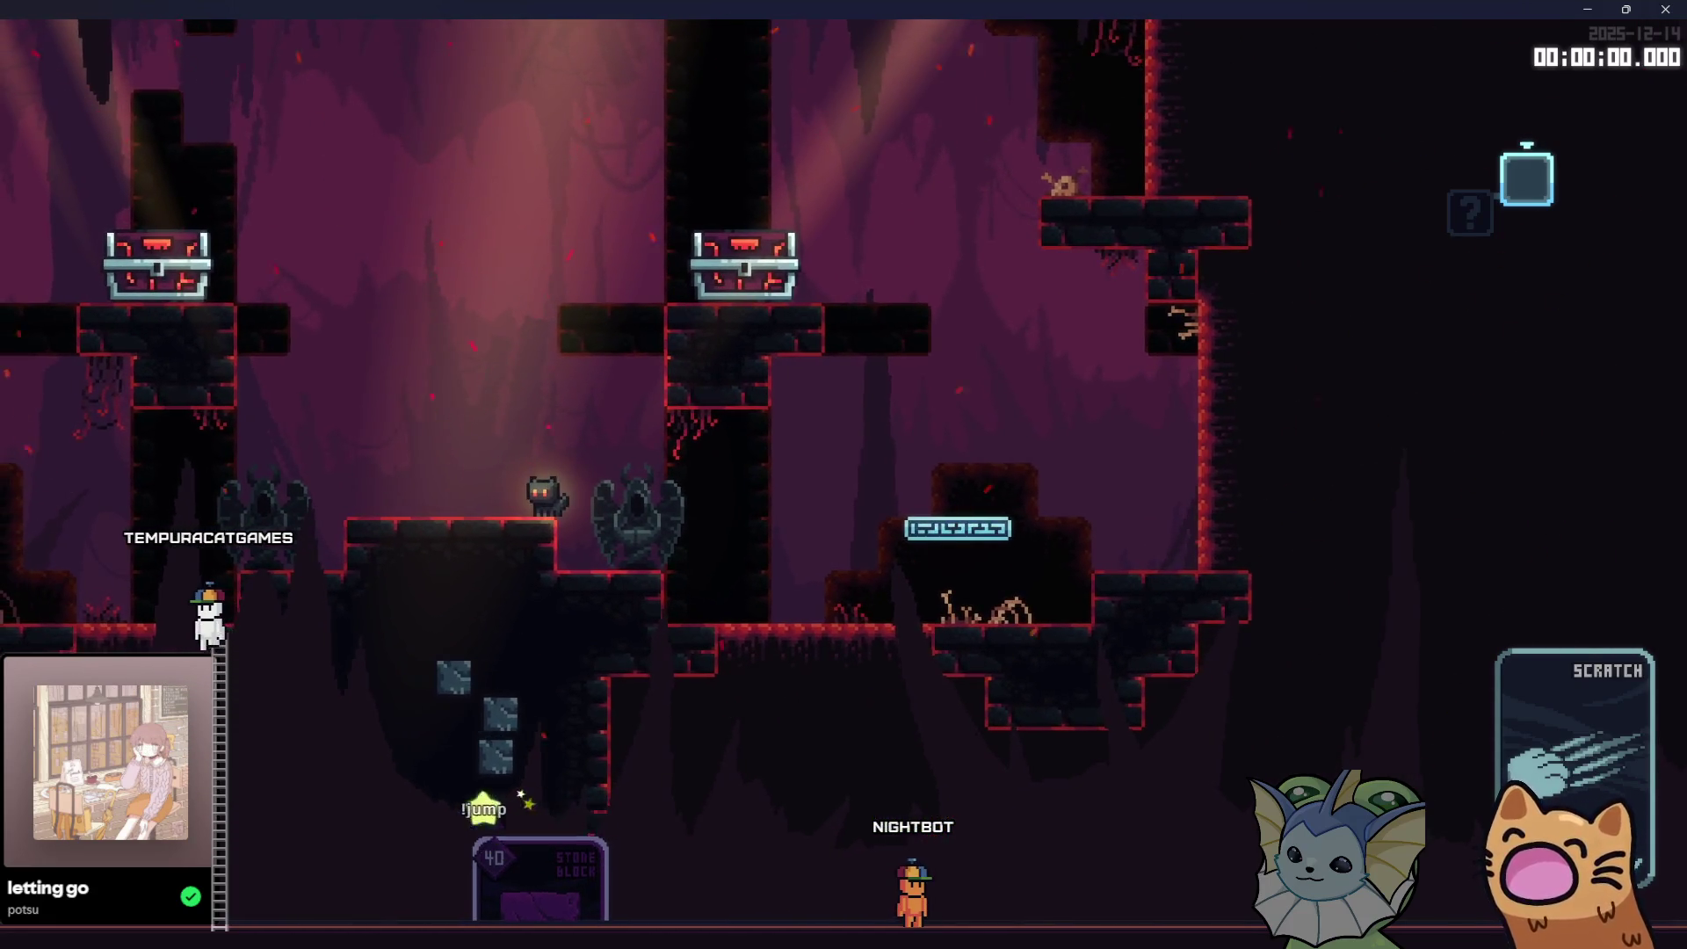
key("alt+Tab")
left_click(1405, 561)
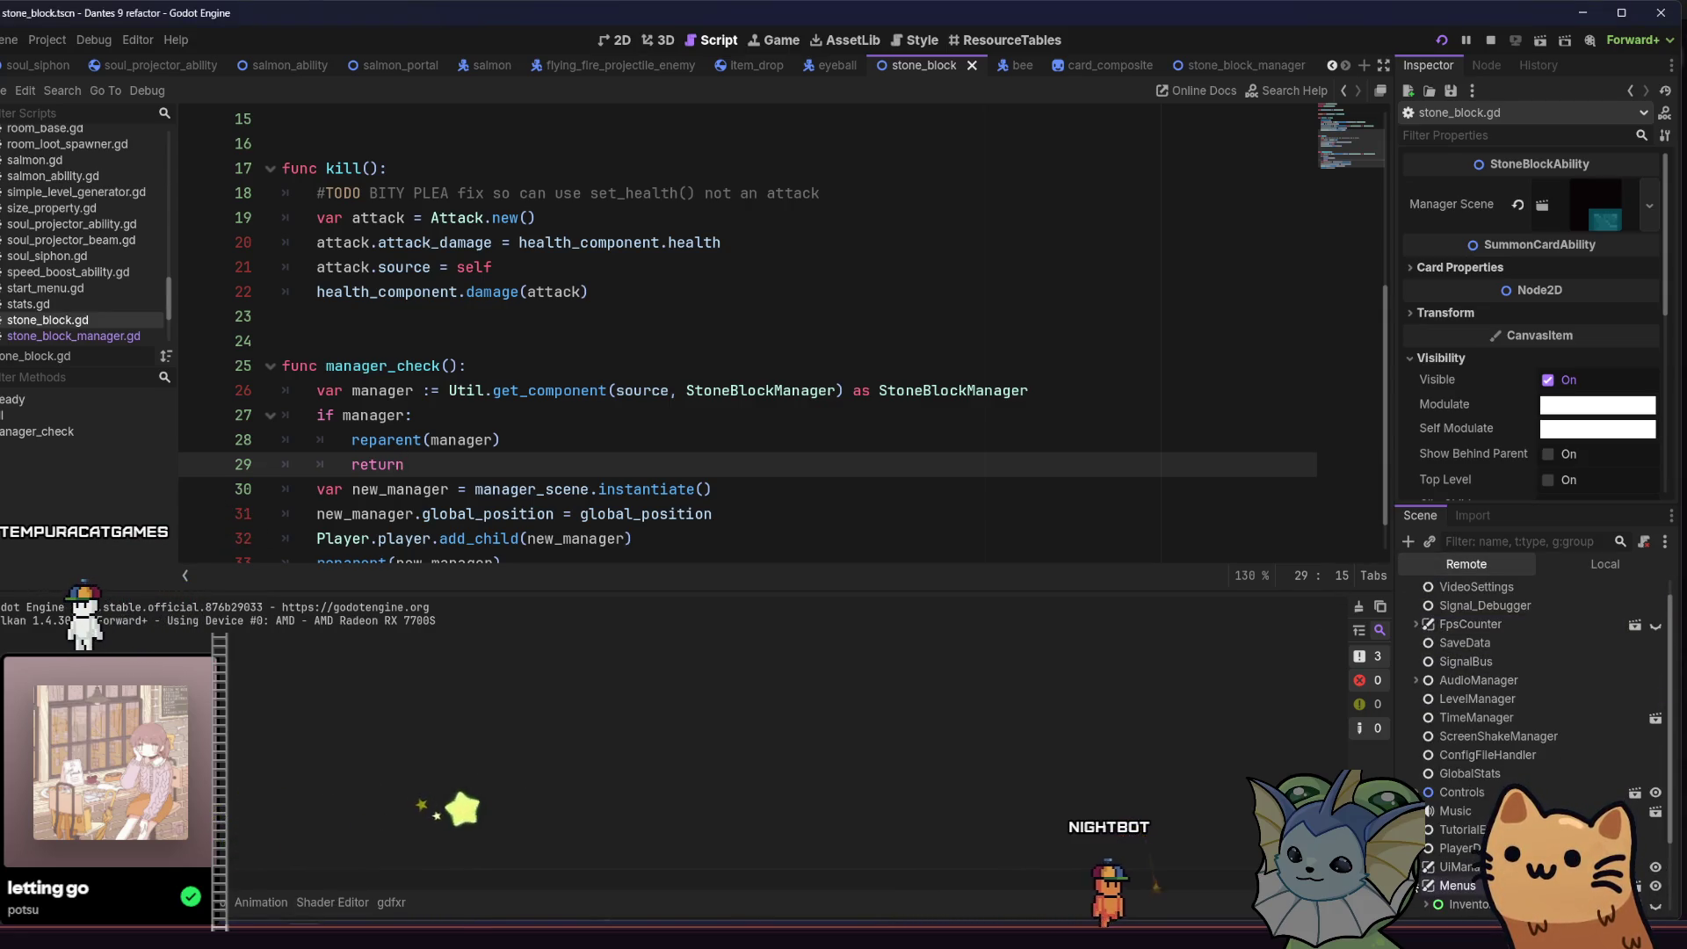
Step: Expand Level > Player in the Remote tree and inspect the live StoneBlockManager node
left_click(1421, 898)
scroll(1430, 888, "down", 5)
left_click(1443, 905)
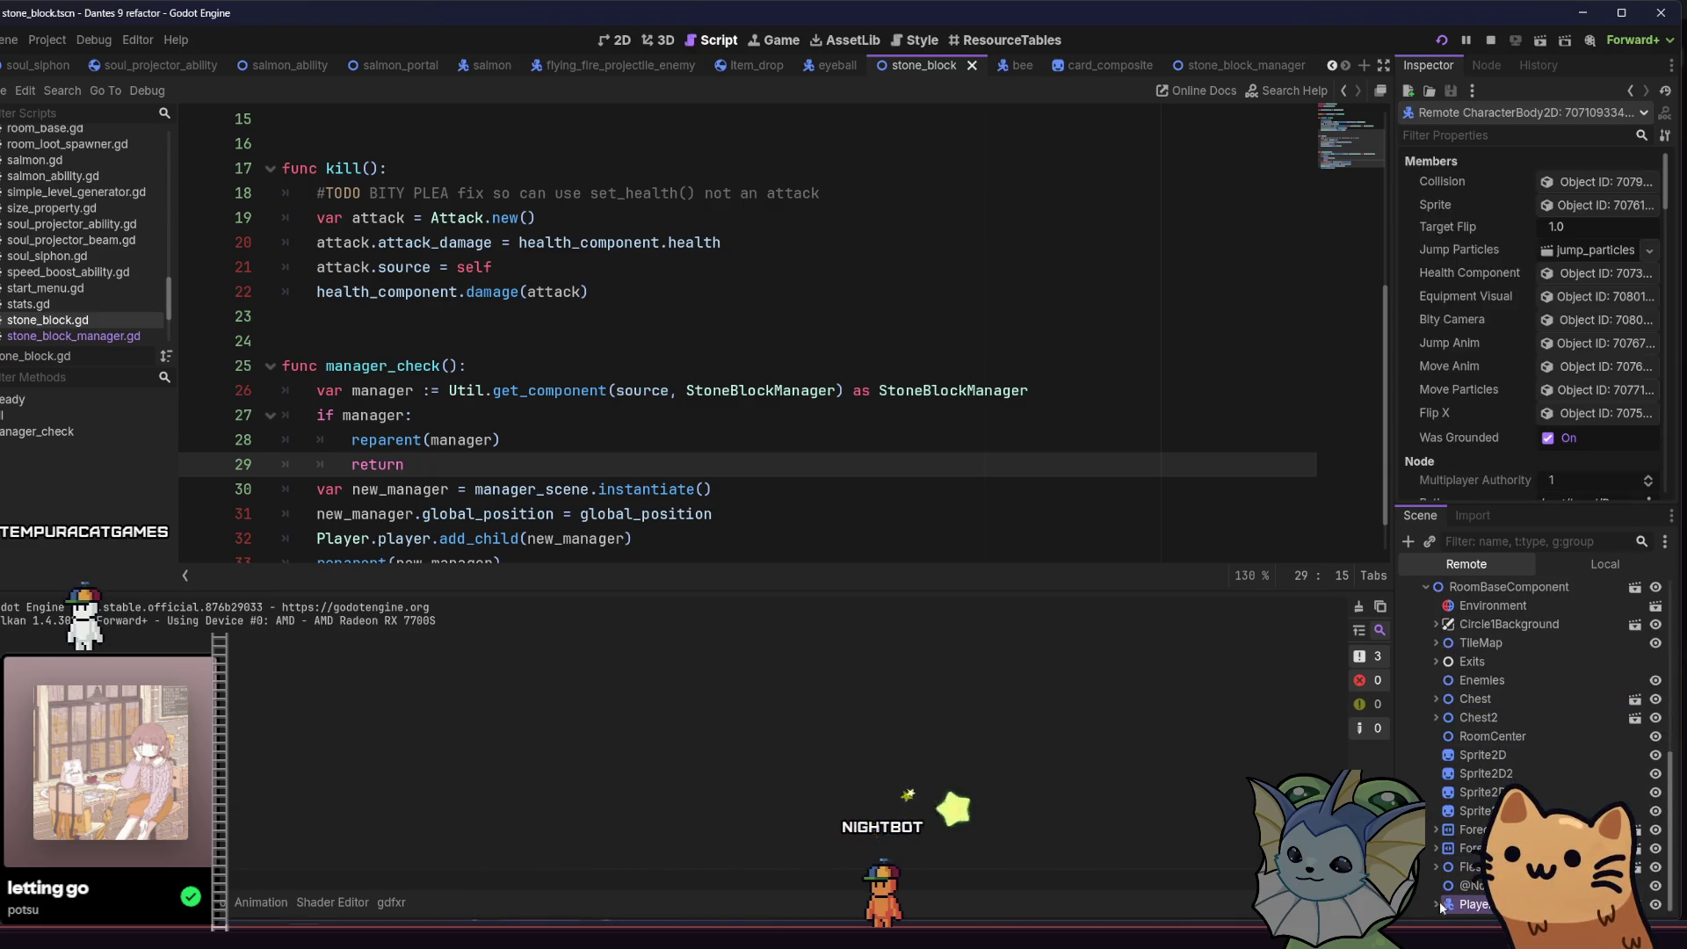
left_click(1438, 906)
scroll(1446, 879, "down", 5)
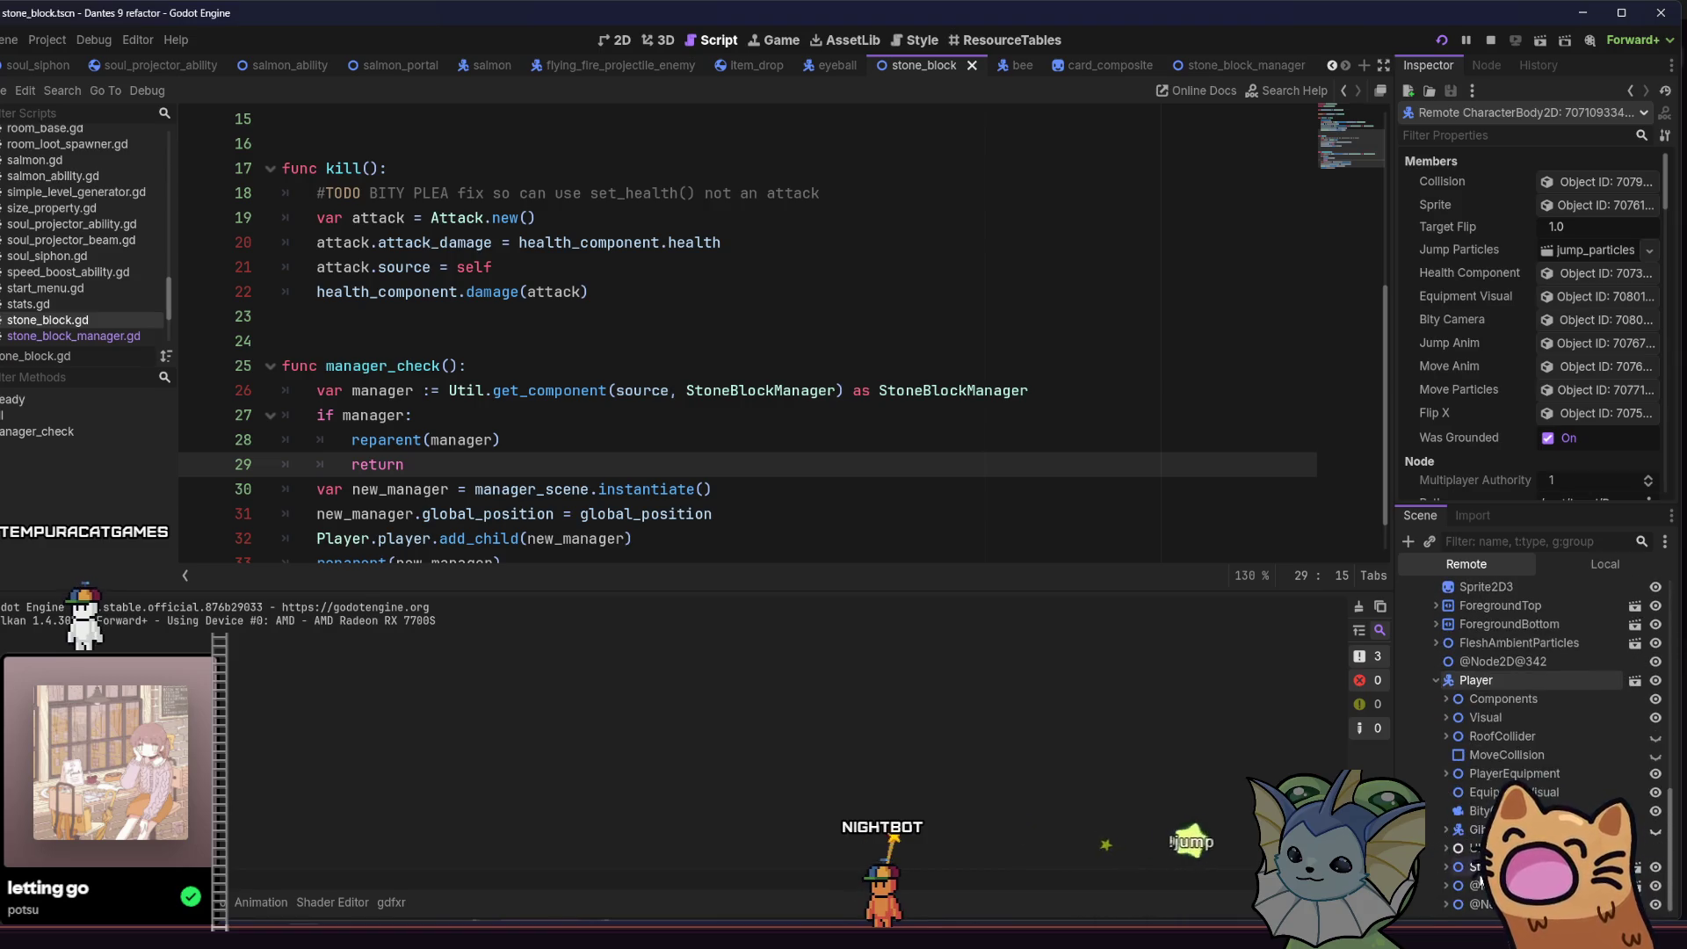
left_click(1476, 867)
left_click(1446, 867)
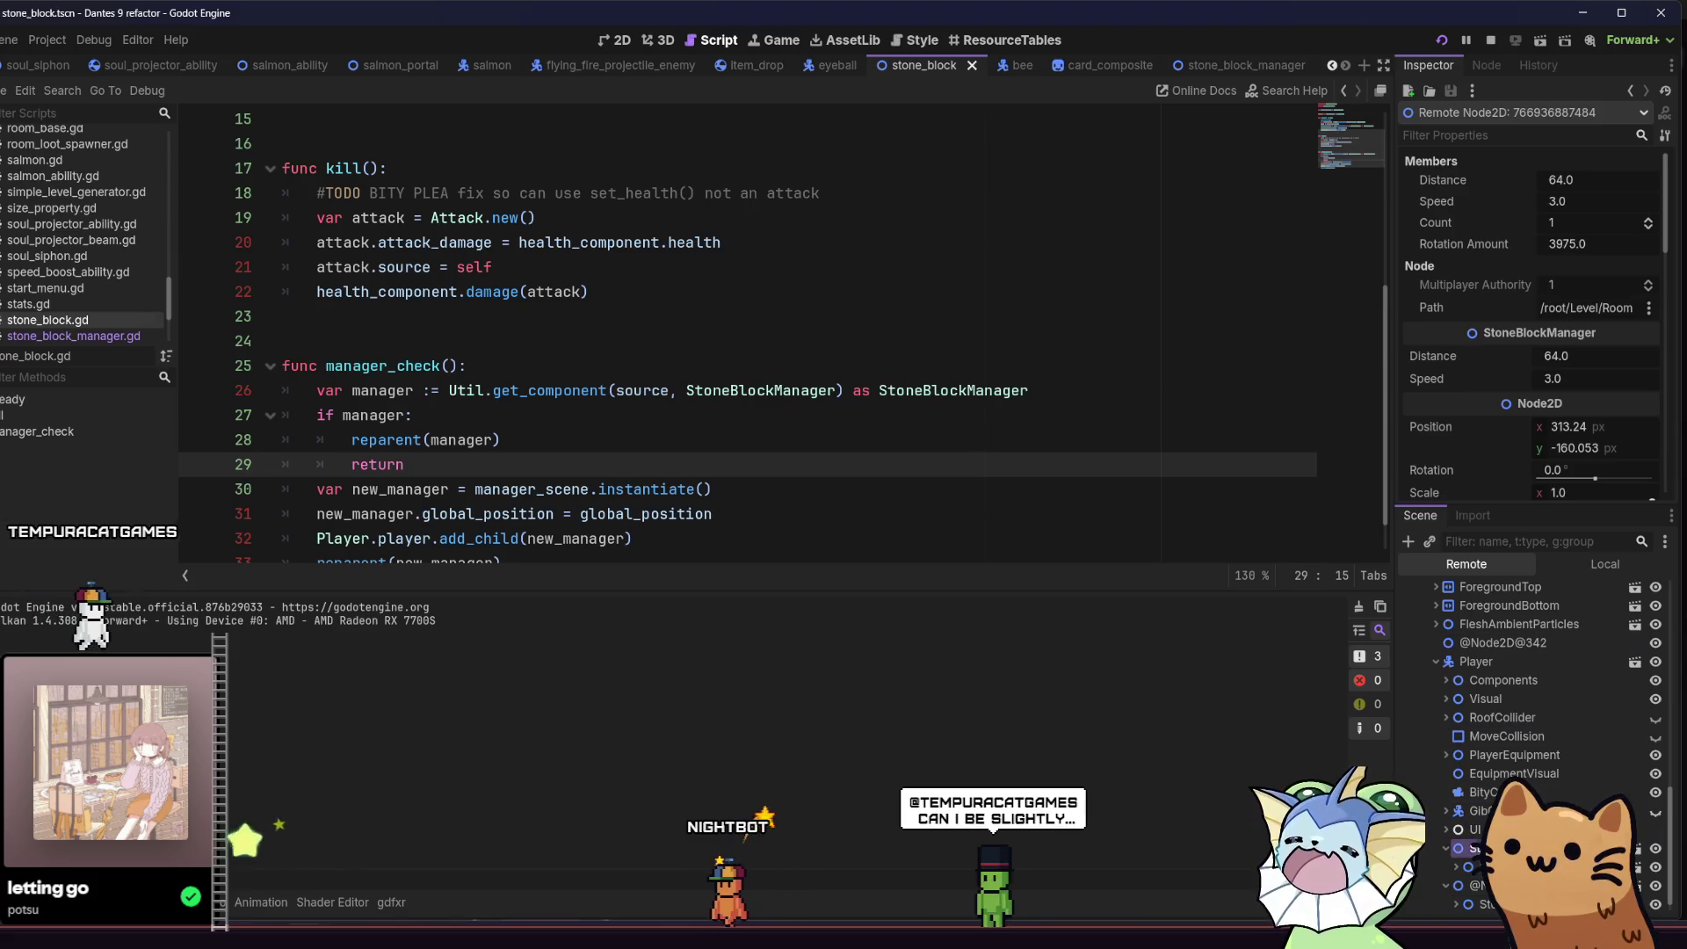
mouse_move(801, 390)
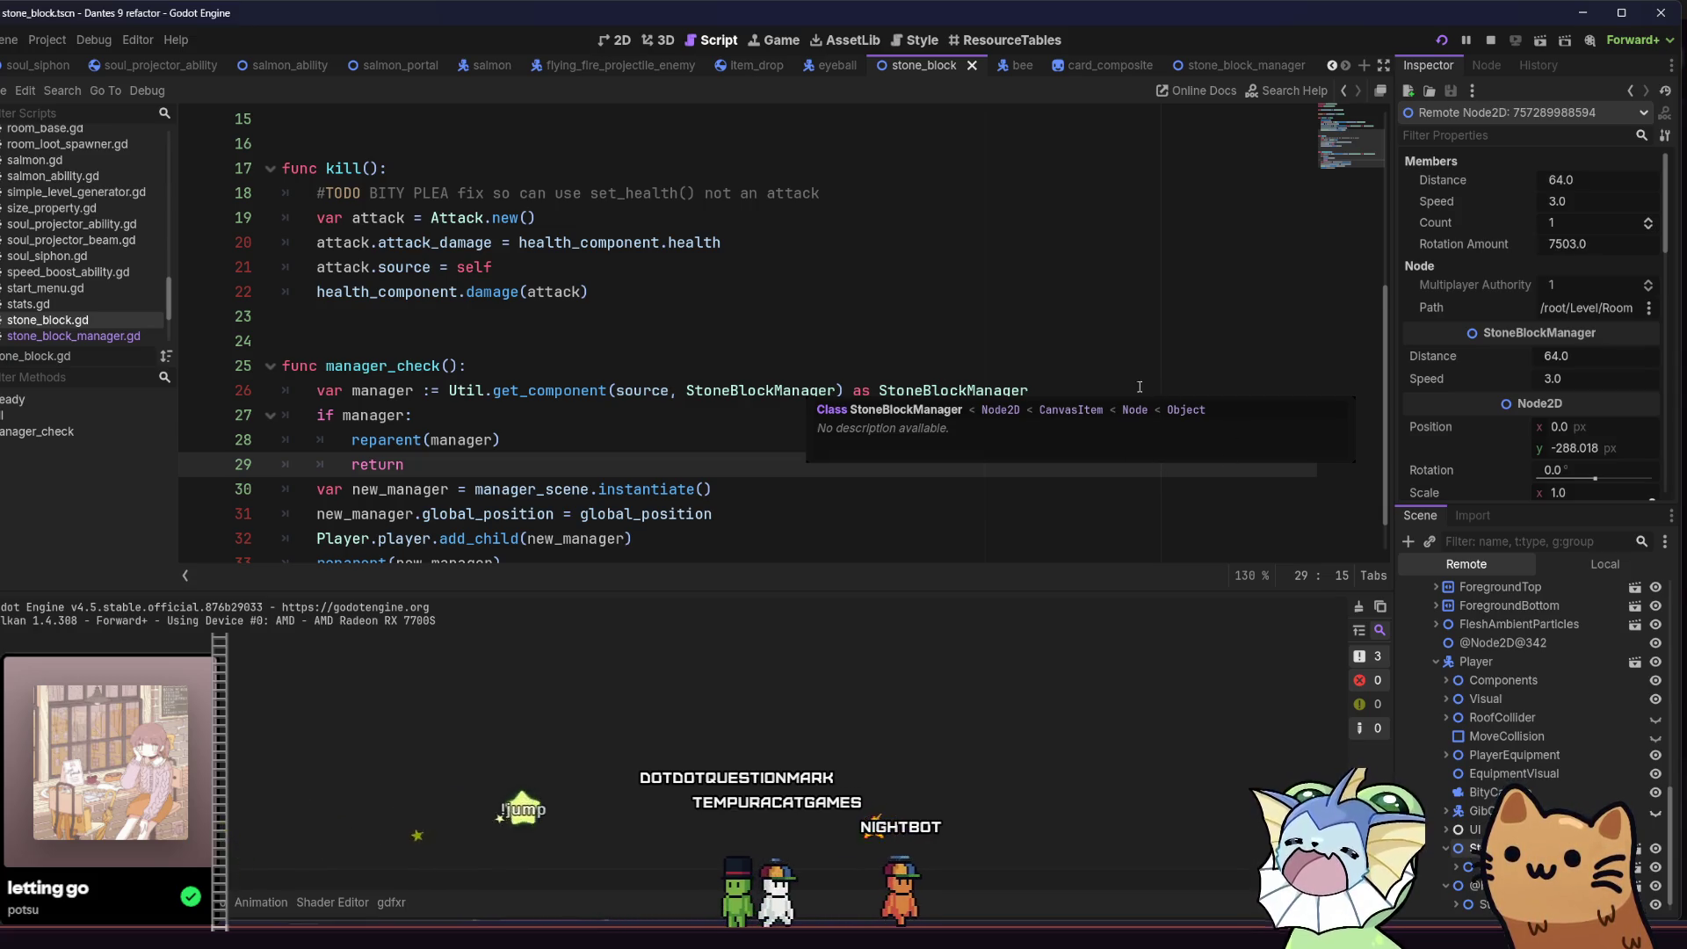
left_click(819, 446)
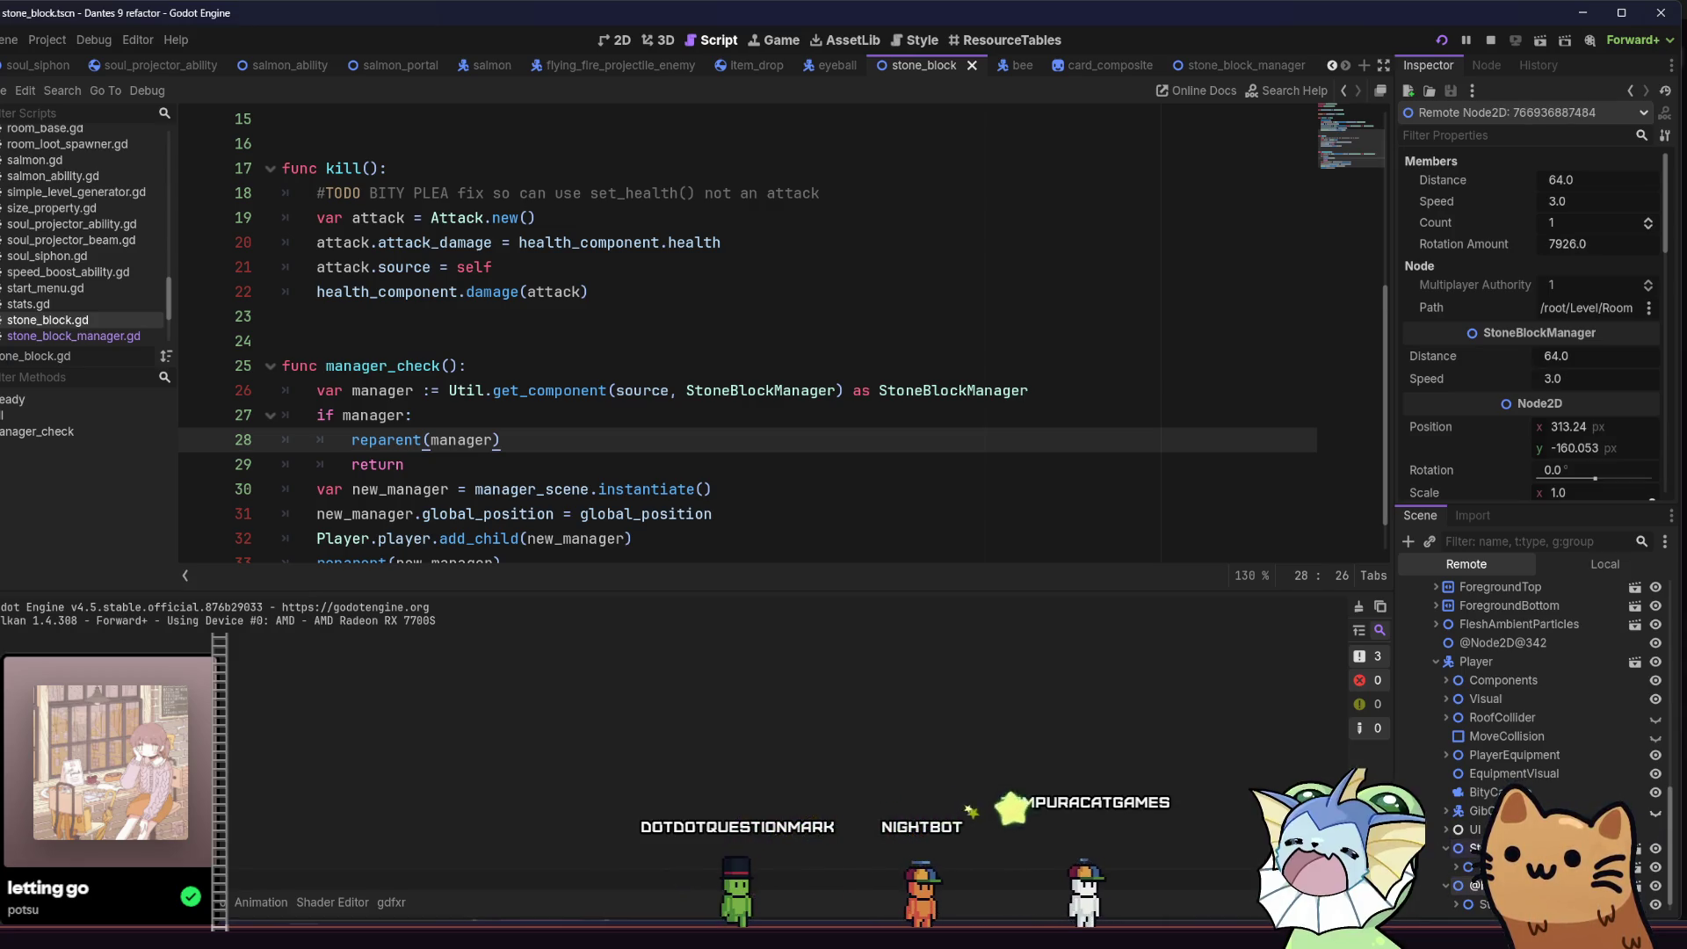
Step: Open the stone_block_manager scene and switch the Scene dock back to its local tree
left_click(702, 489)
left_click(663, 442)
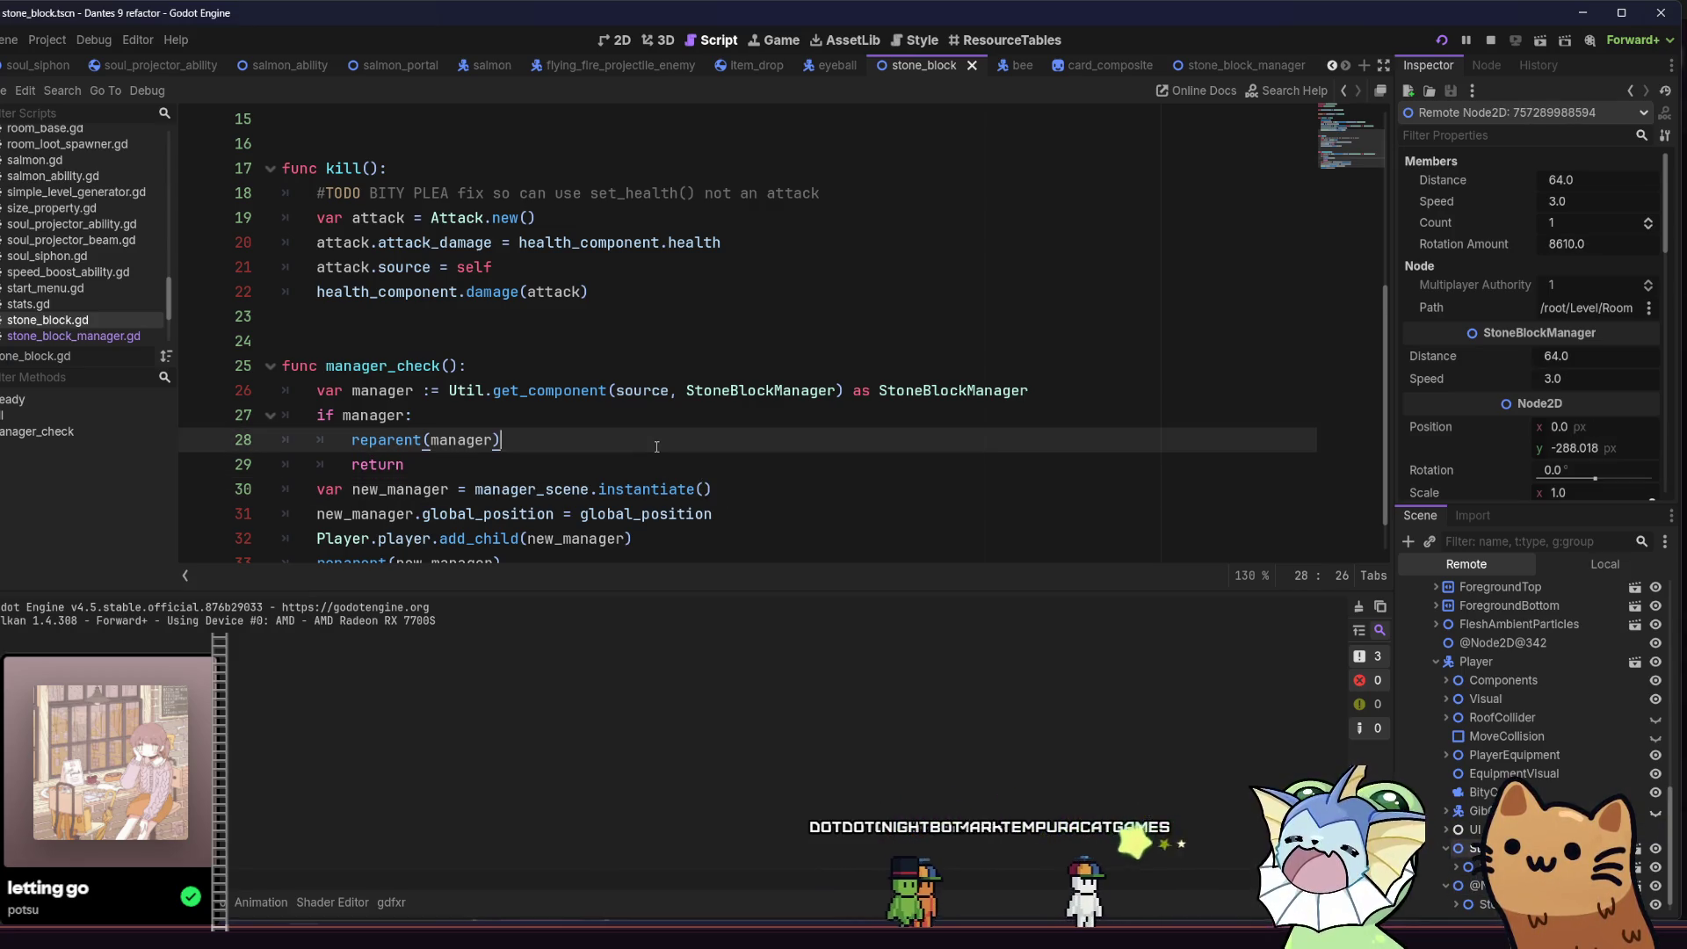
left_click(662, 452)
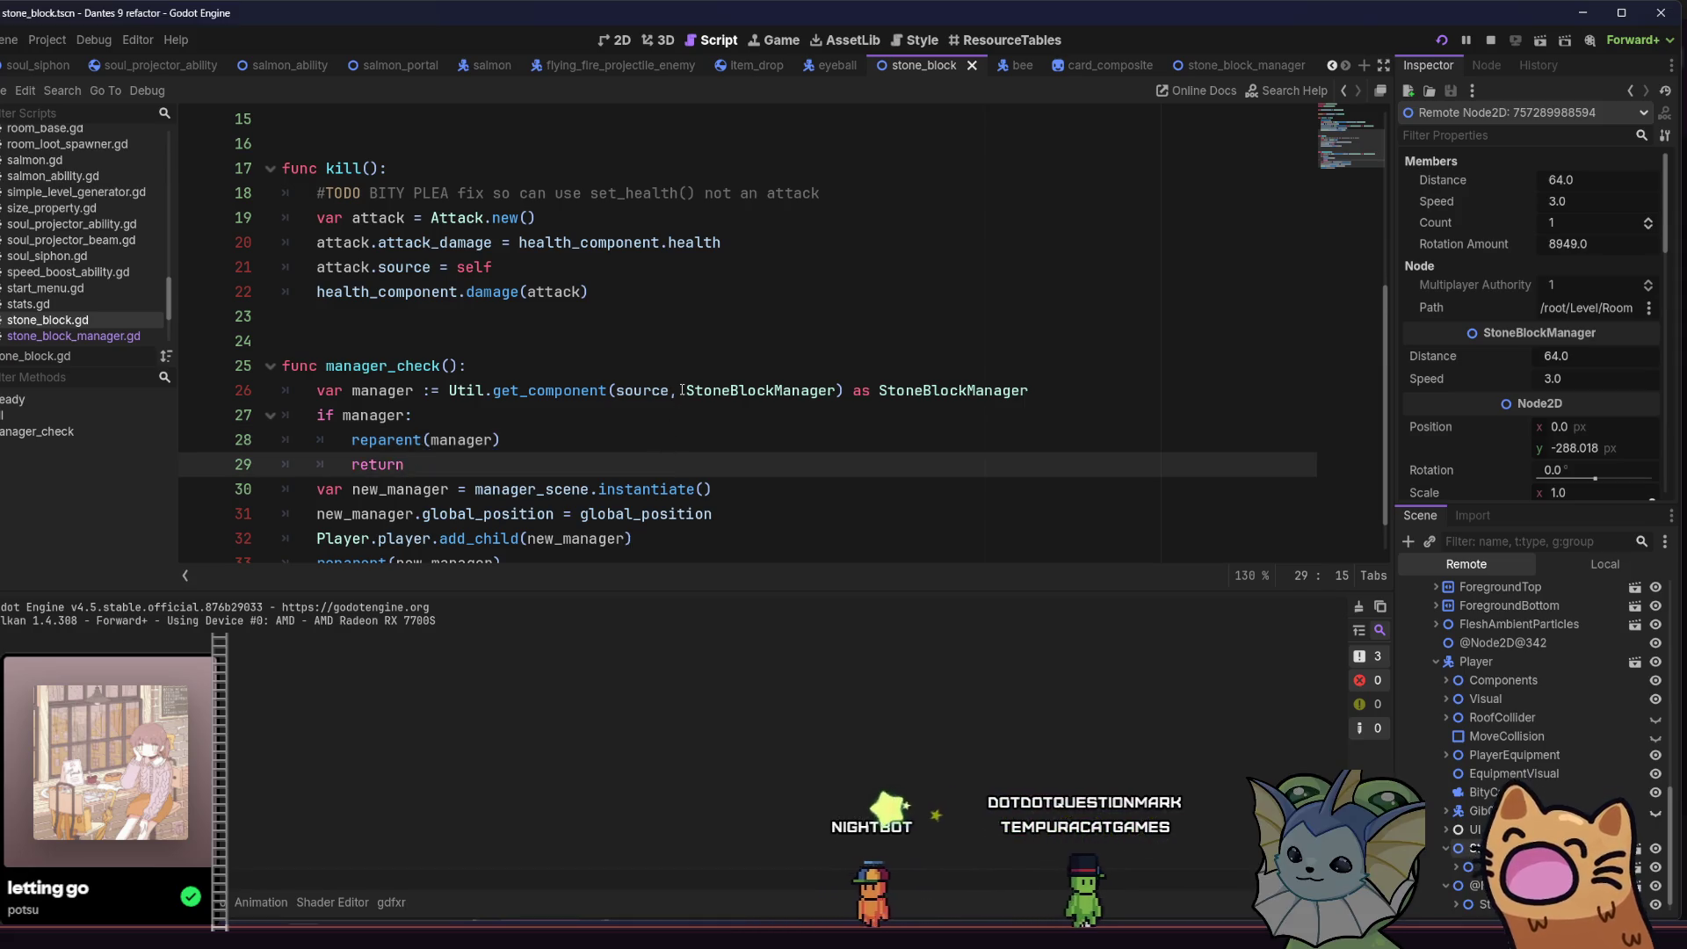
scroll(682, 390, "up", 5)
left_click(1237, 72)
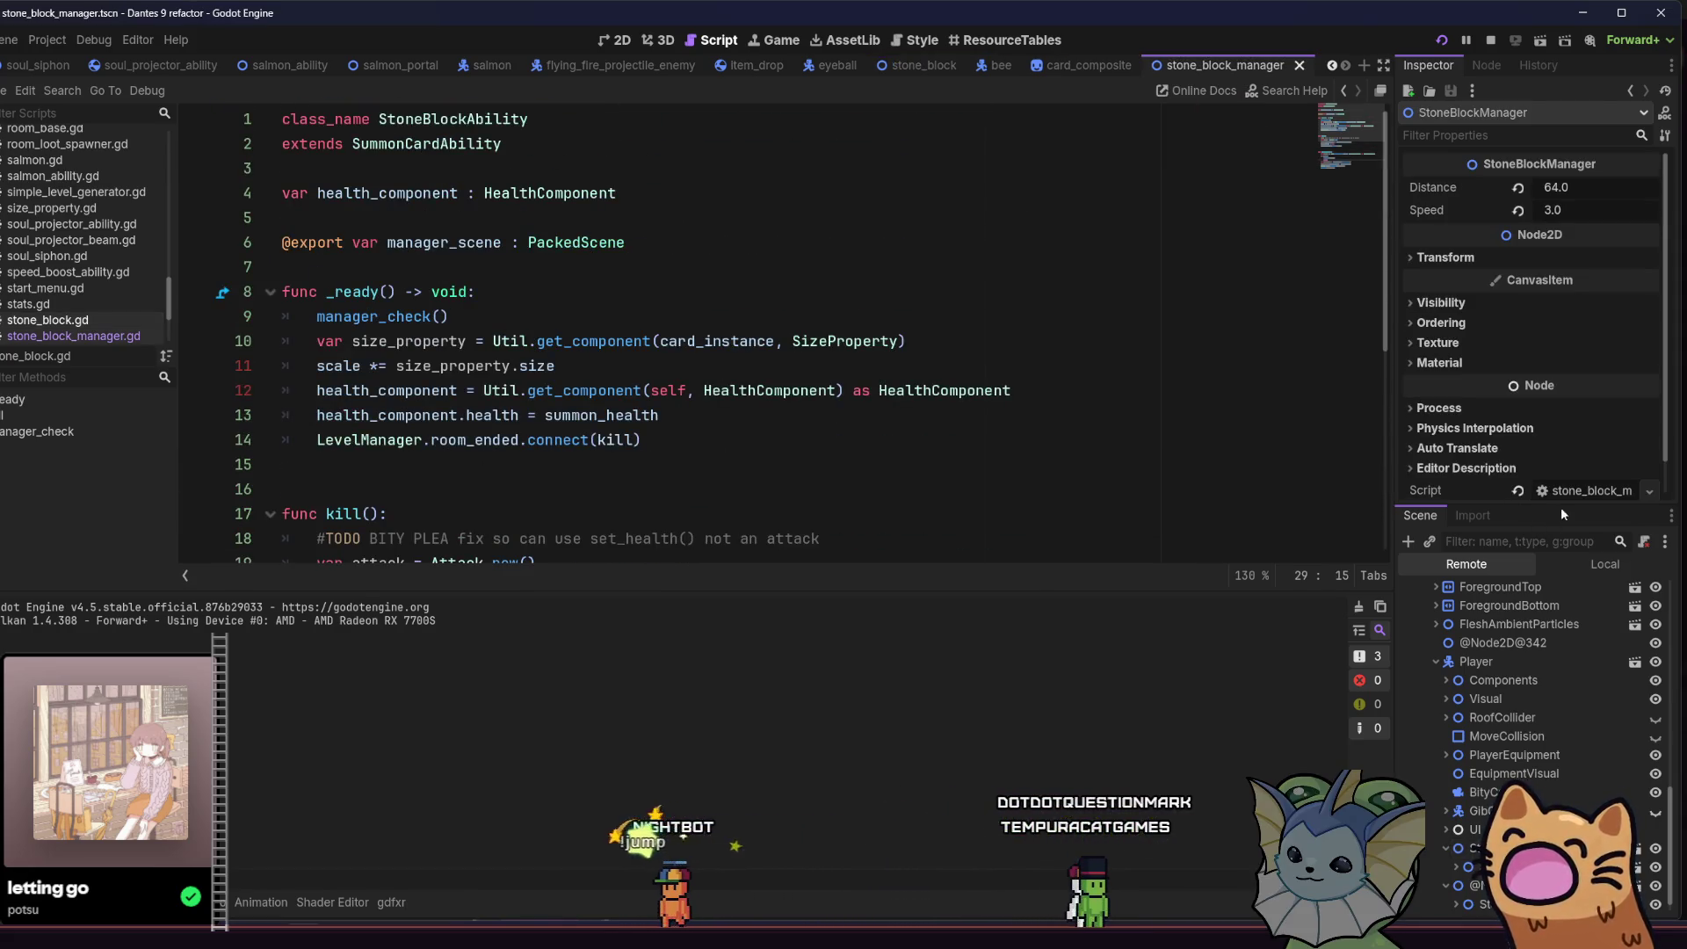
left_click(1593, 565)
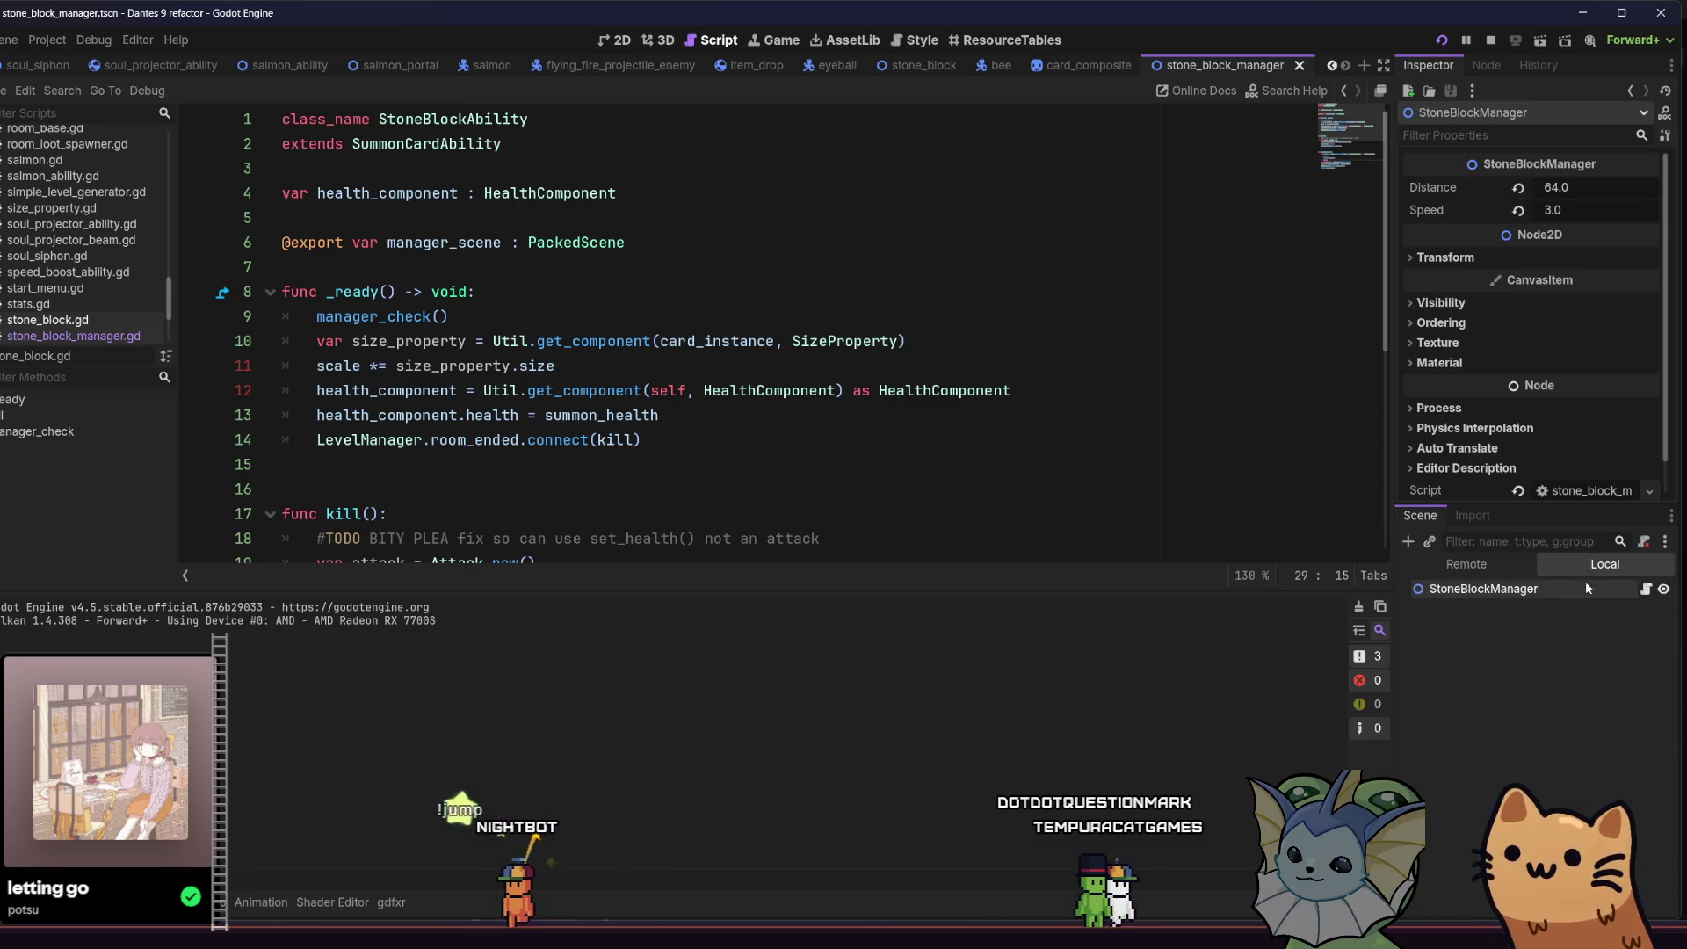
Step: Open stone_block_manager.gd and add a new _ready function above _physics_process
left_click(1648, 589)
left_click(791, 341)
left_click(785, 289)
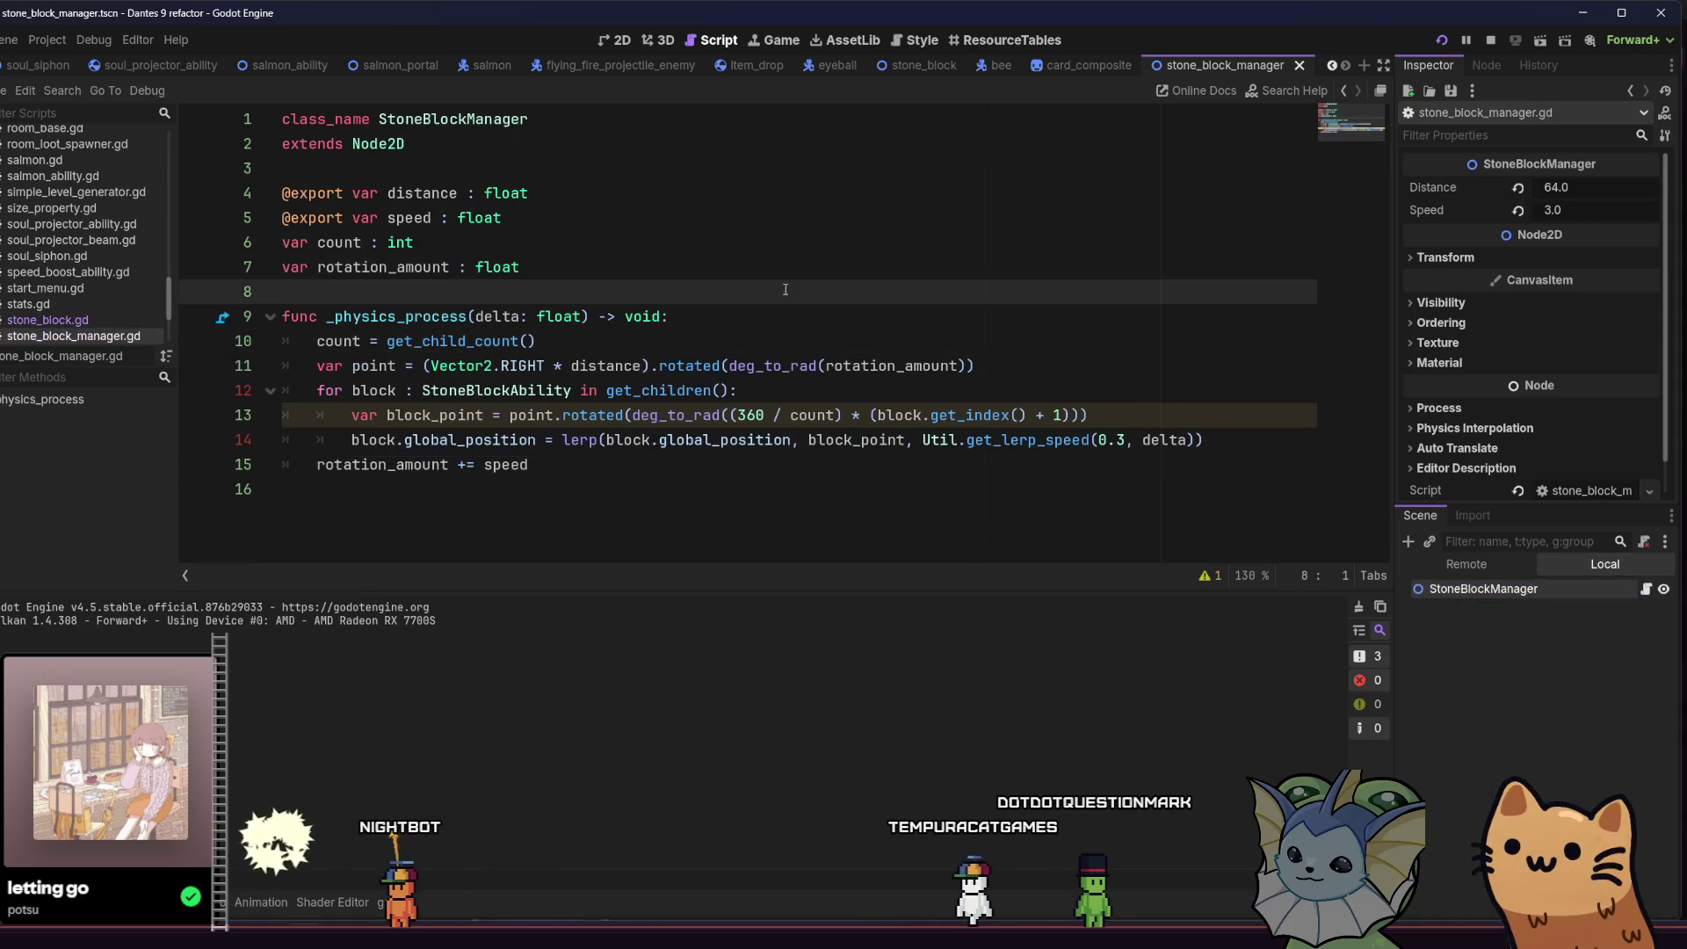
key("Return")
key("Return")
key("Return")
key("Up")
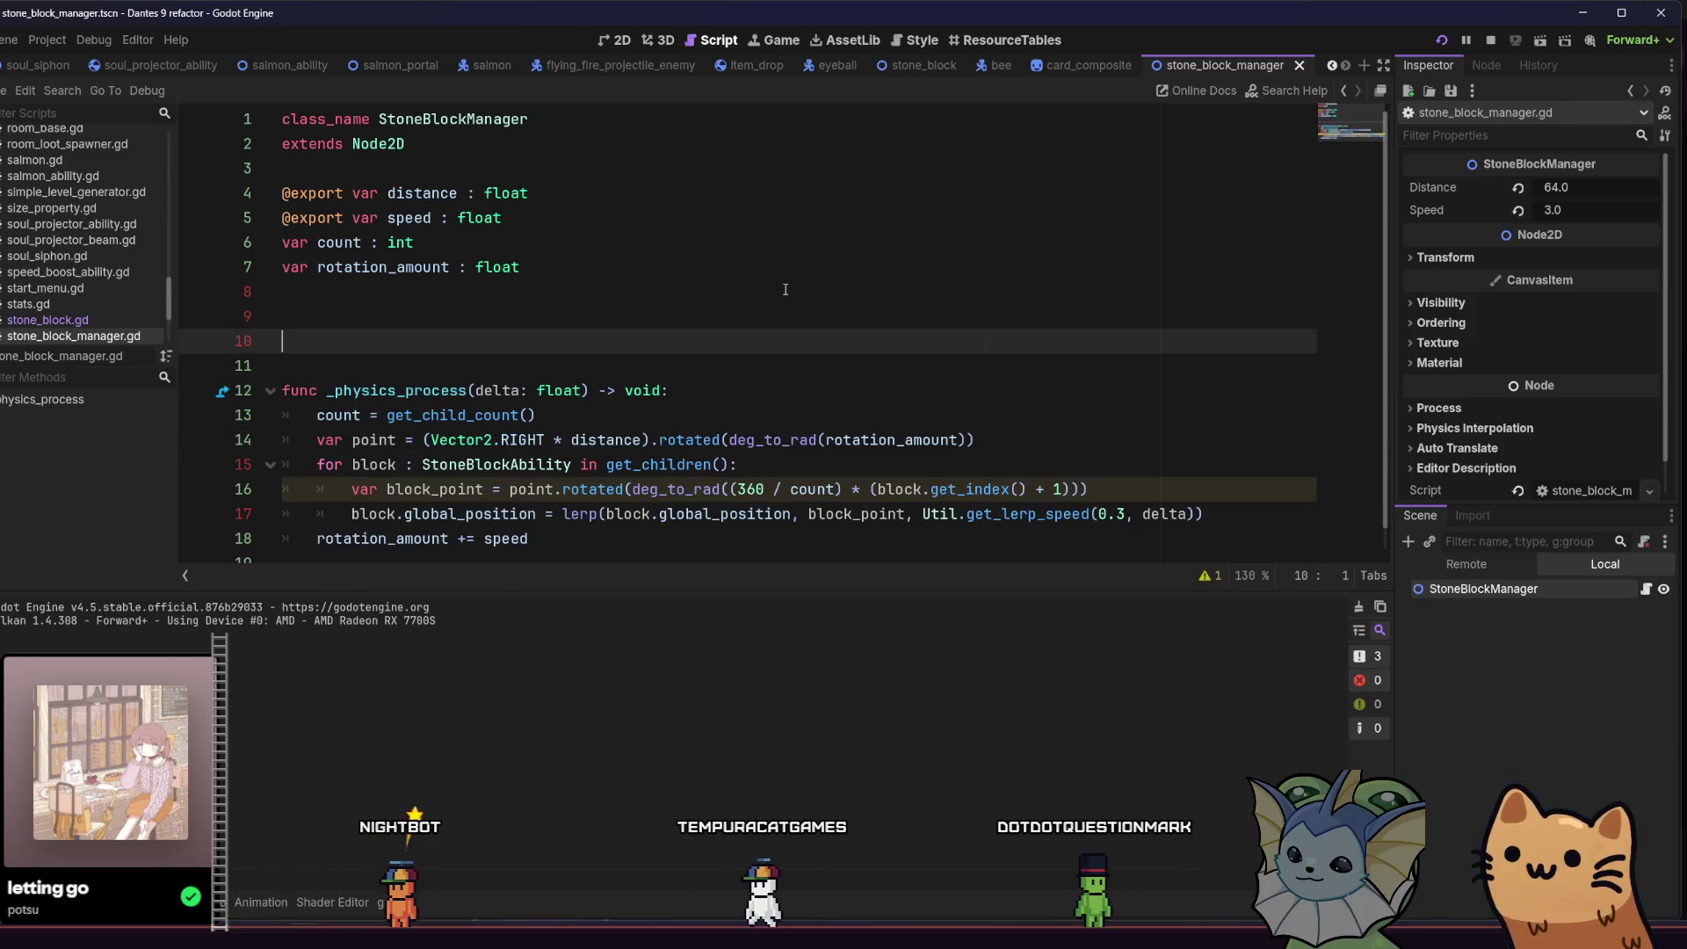
key("Return")
key("Up")
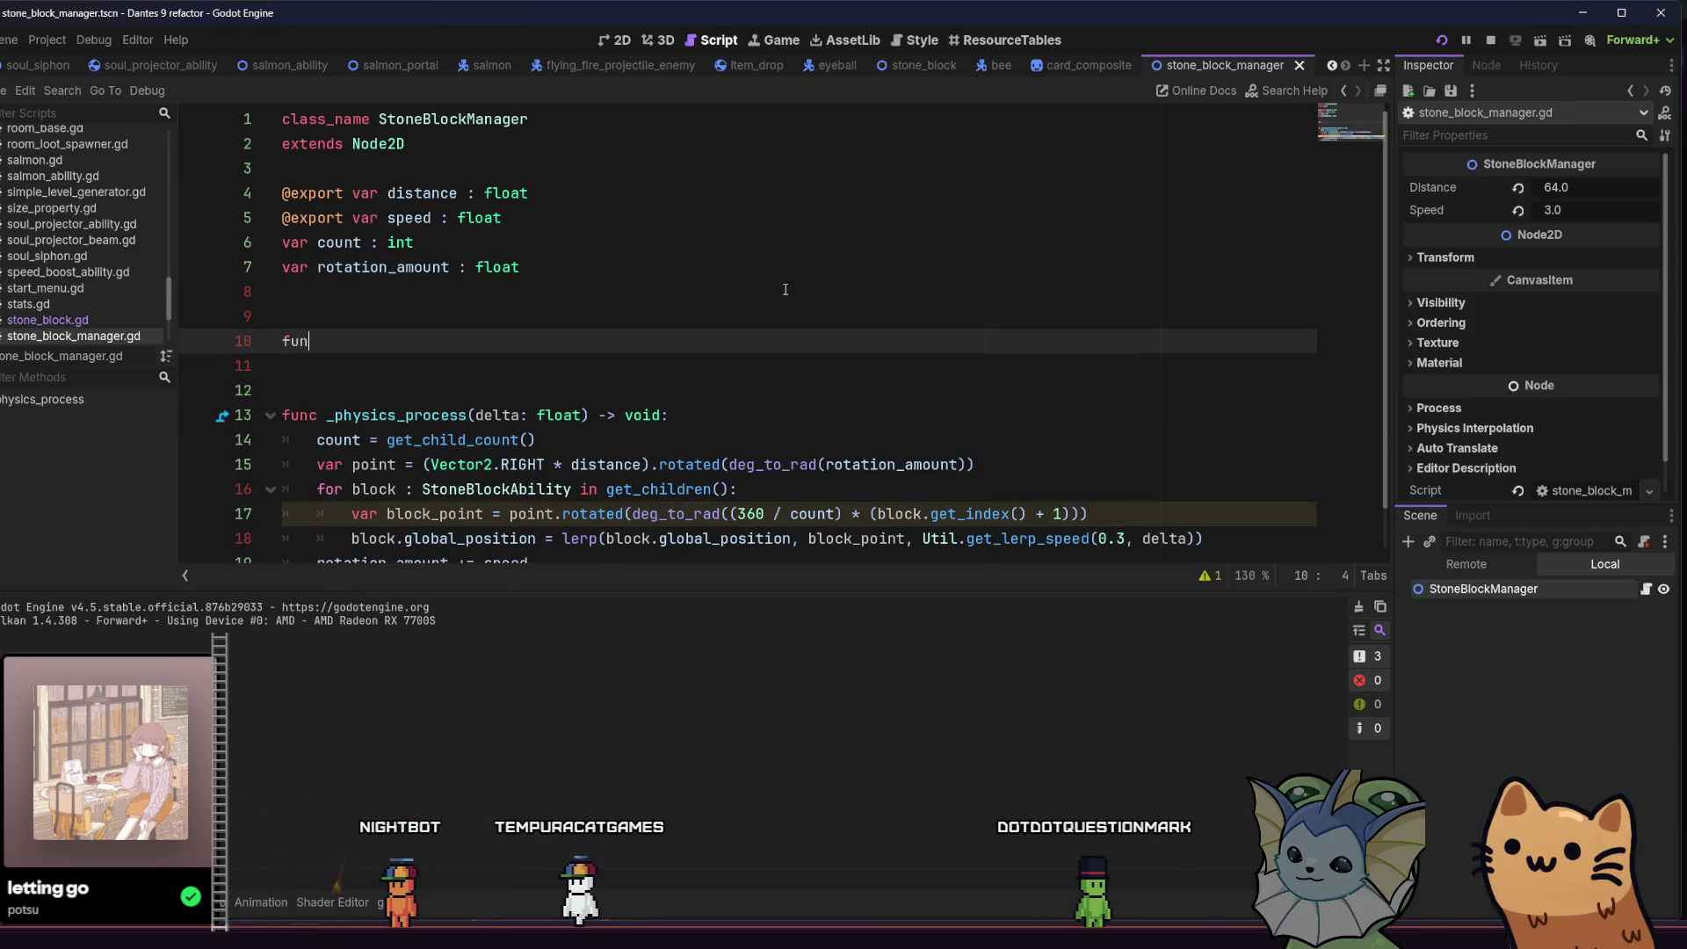
type("r")
key("Return")
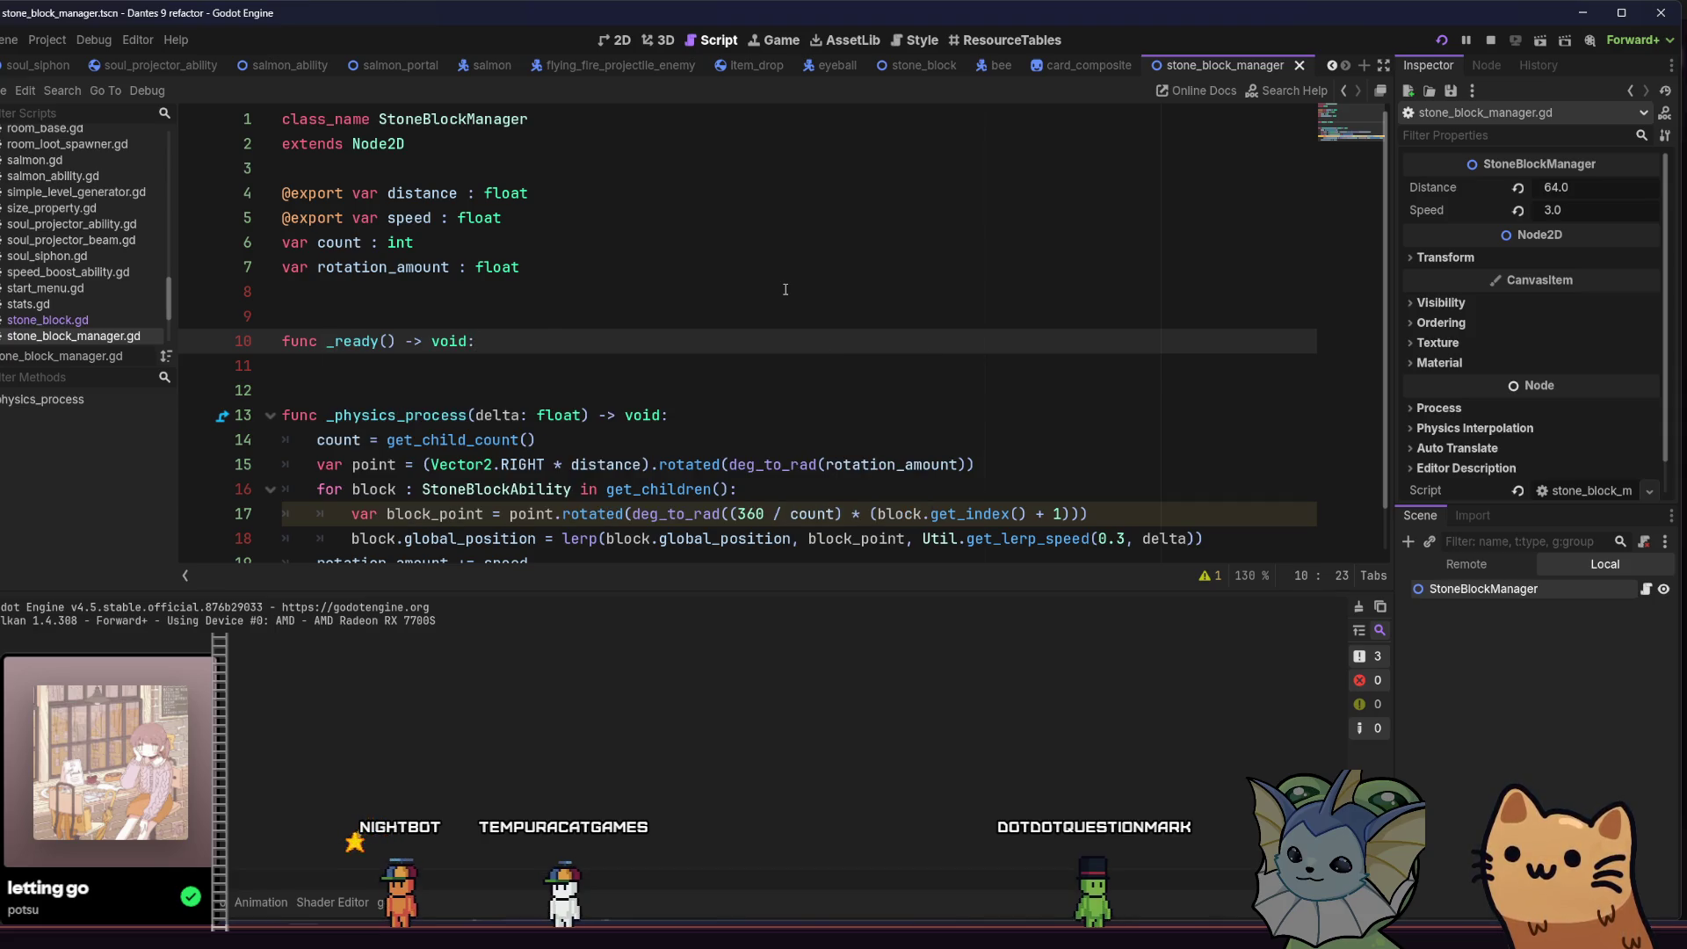
key("Return")
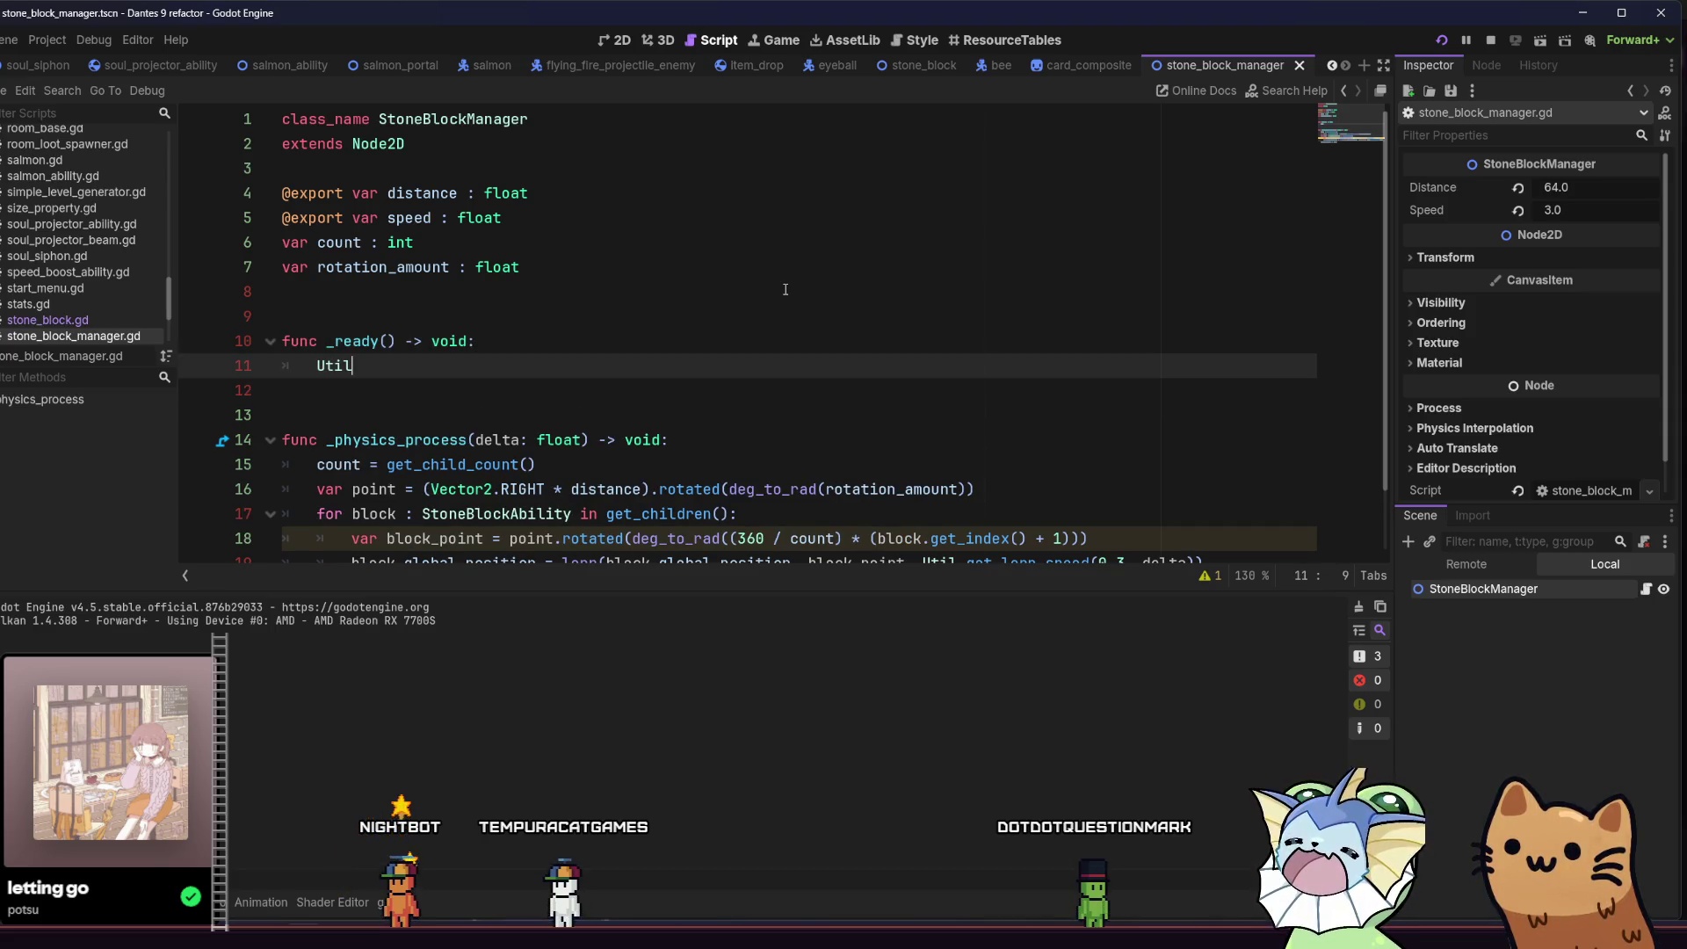
Step: Start the _ready body with a Util.add_self call, autocompleting StoneBlockManager
type(".")
key("Up")
key("Down")
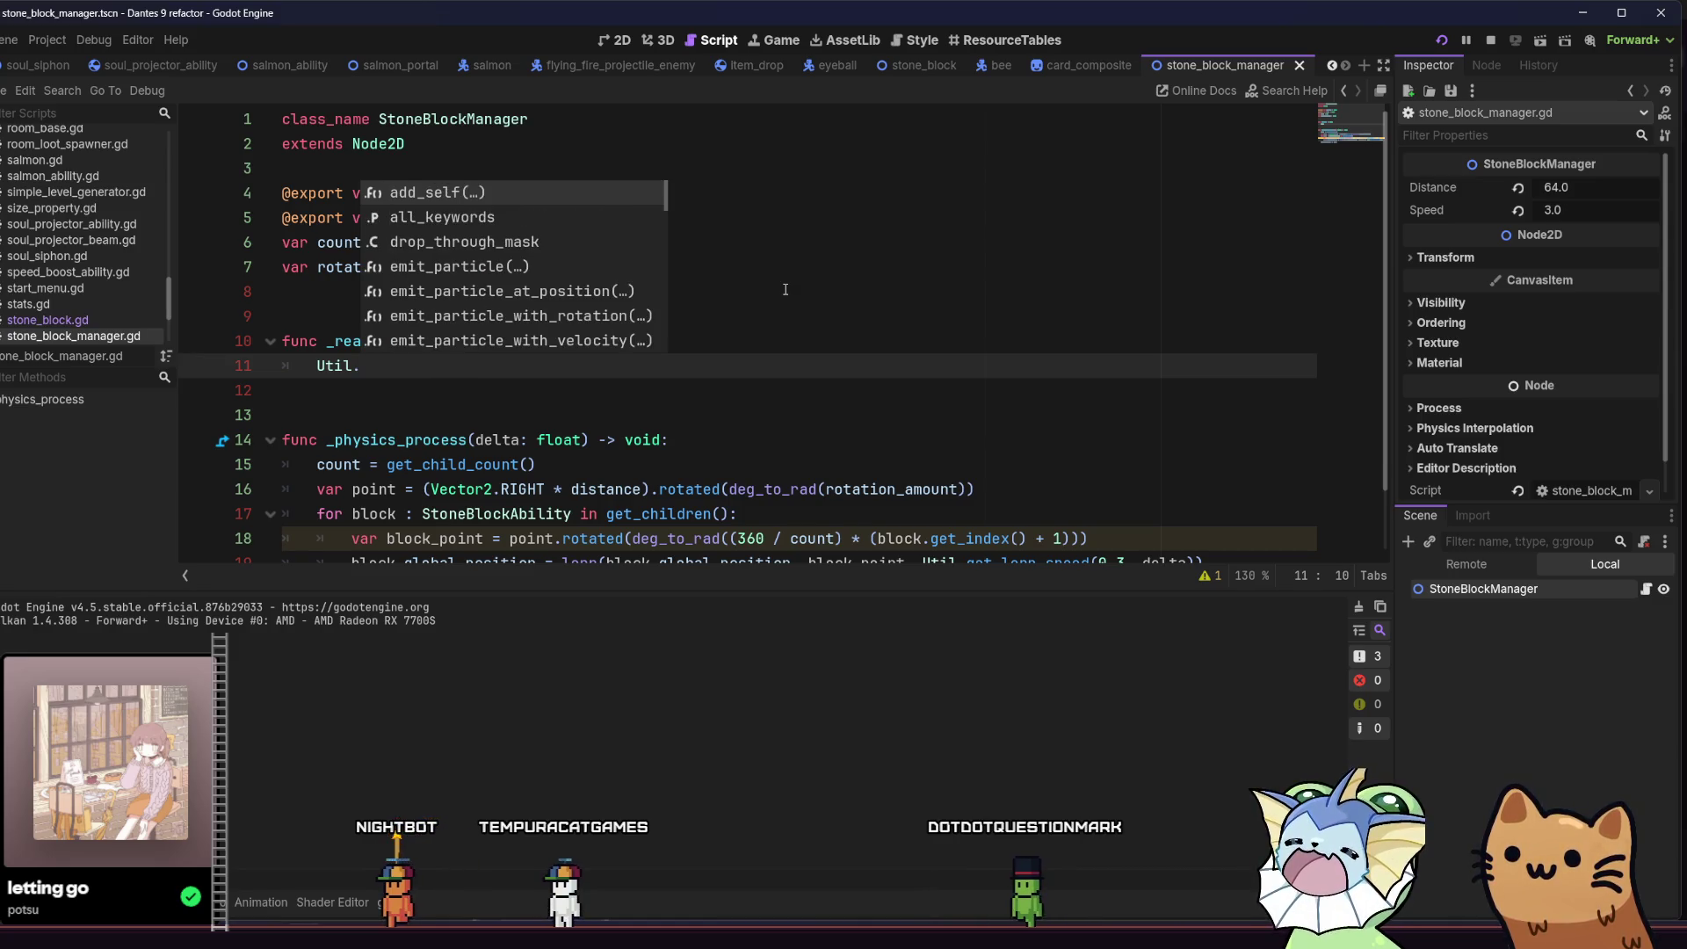
key("Return")
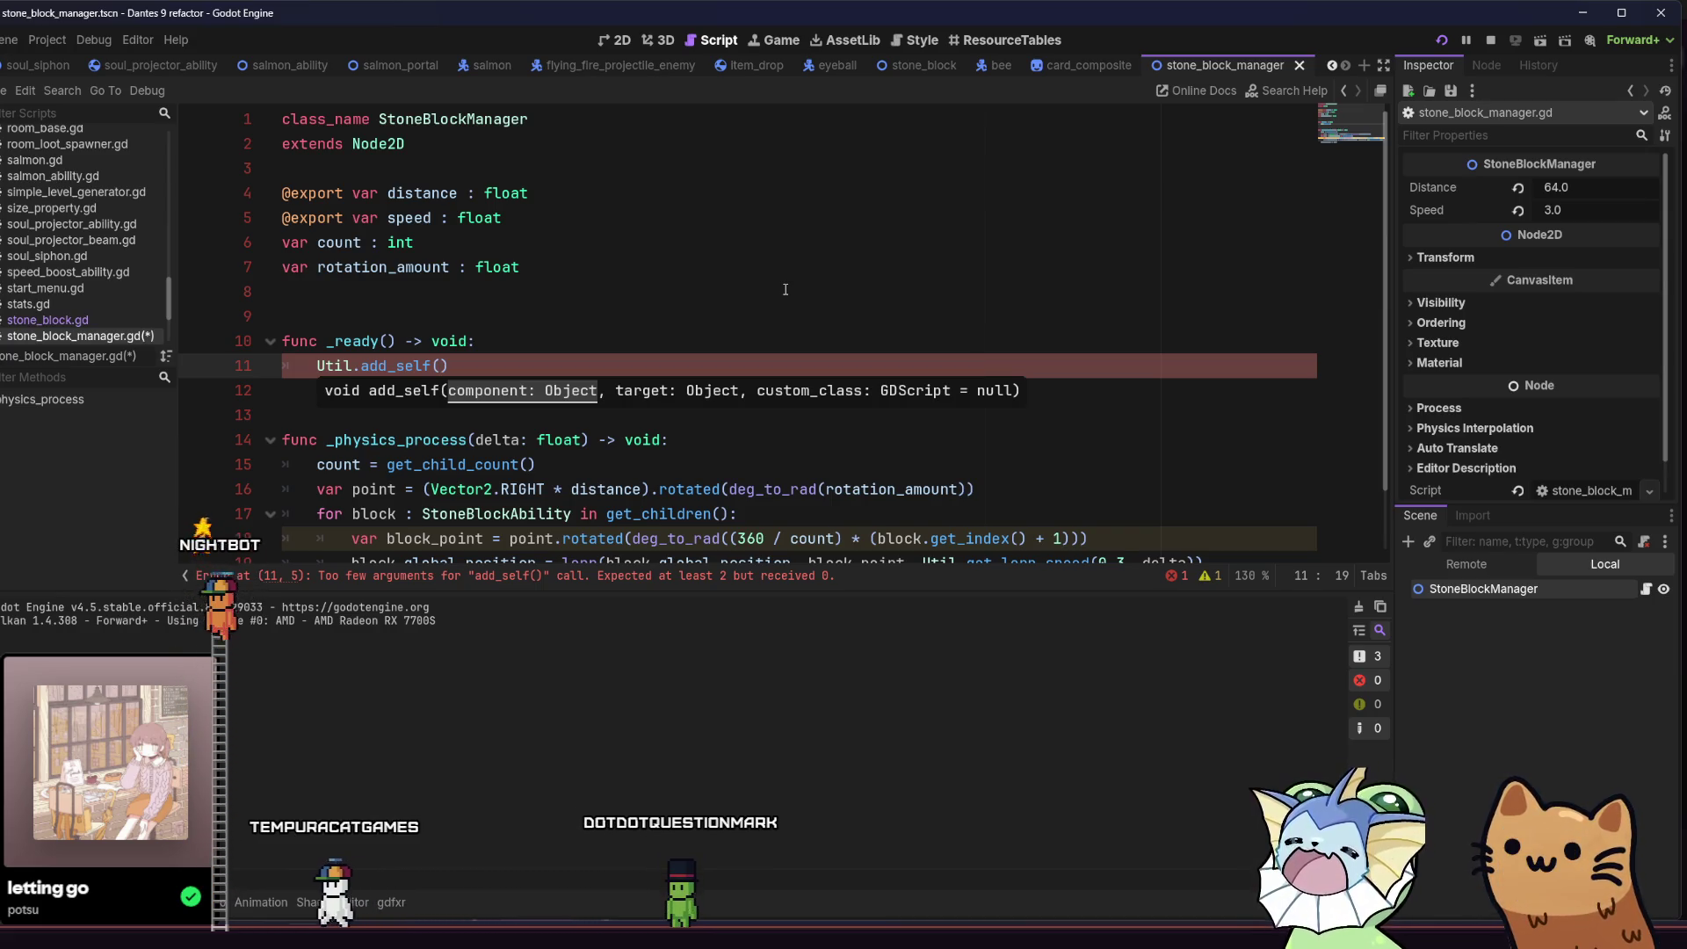
type("ne")
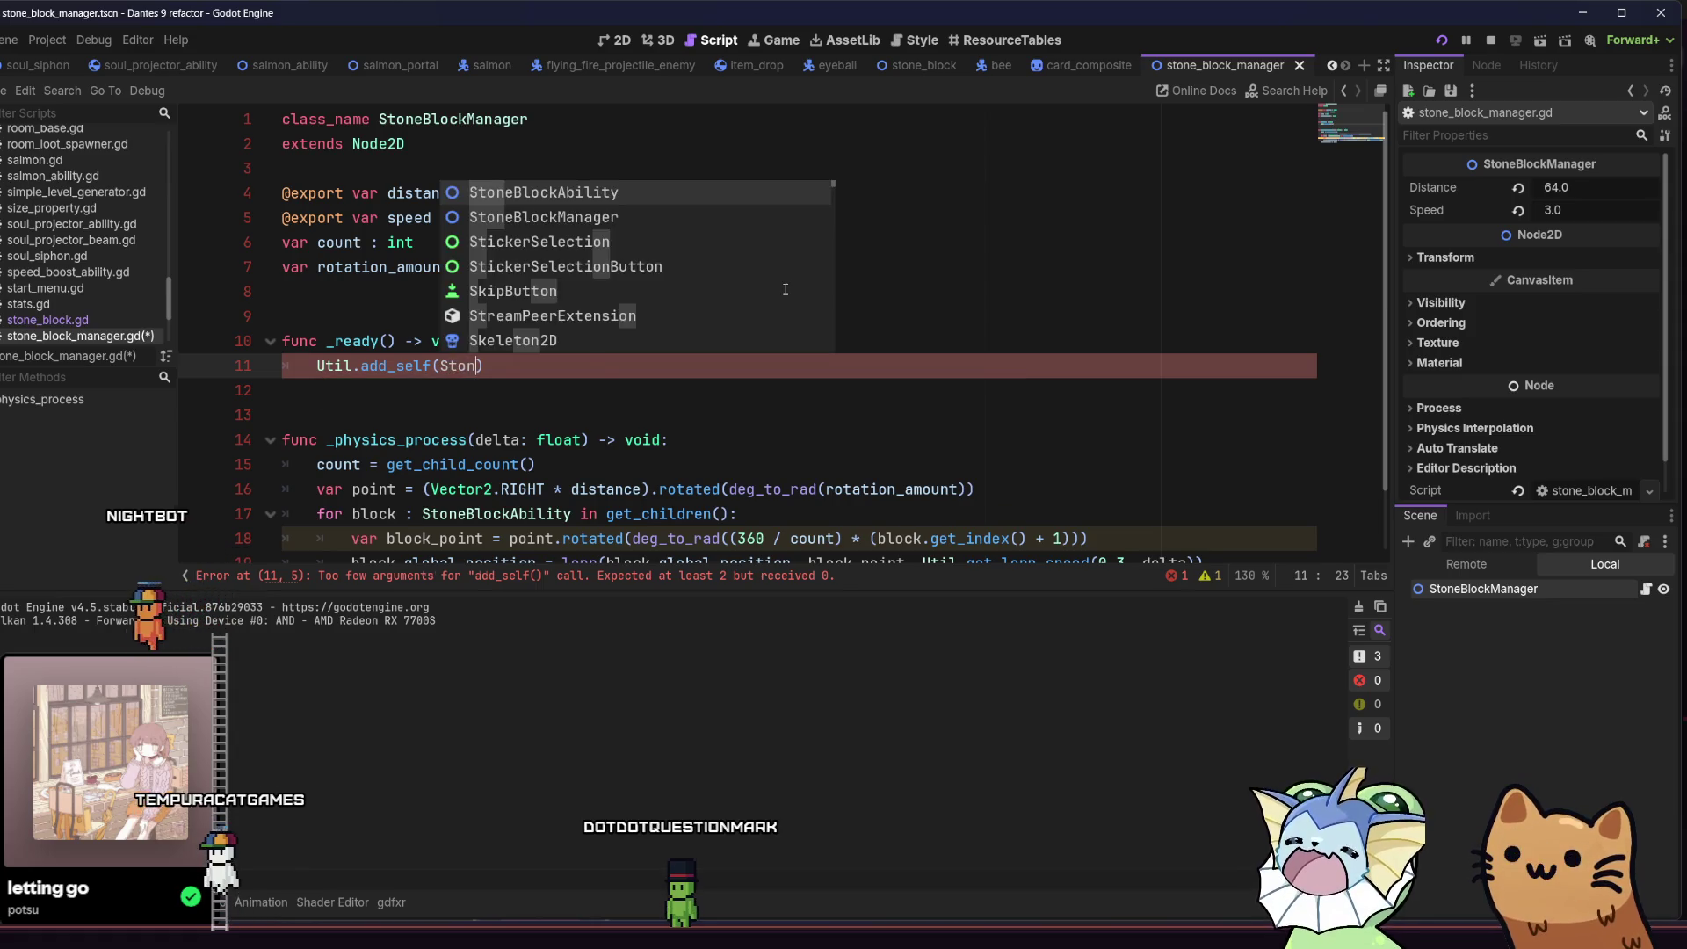
key("Return")
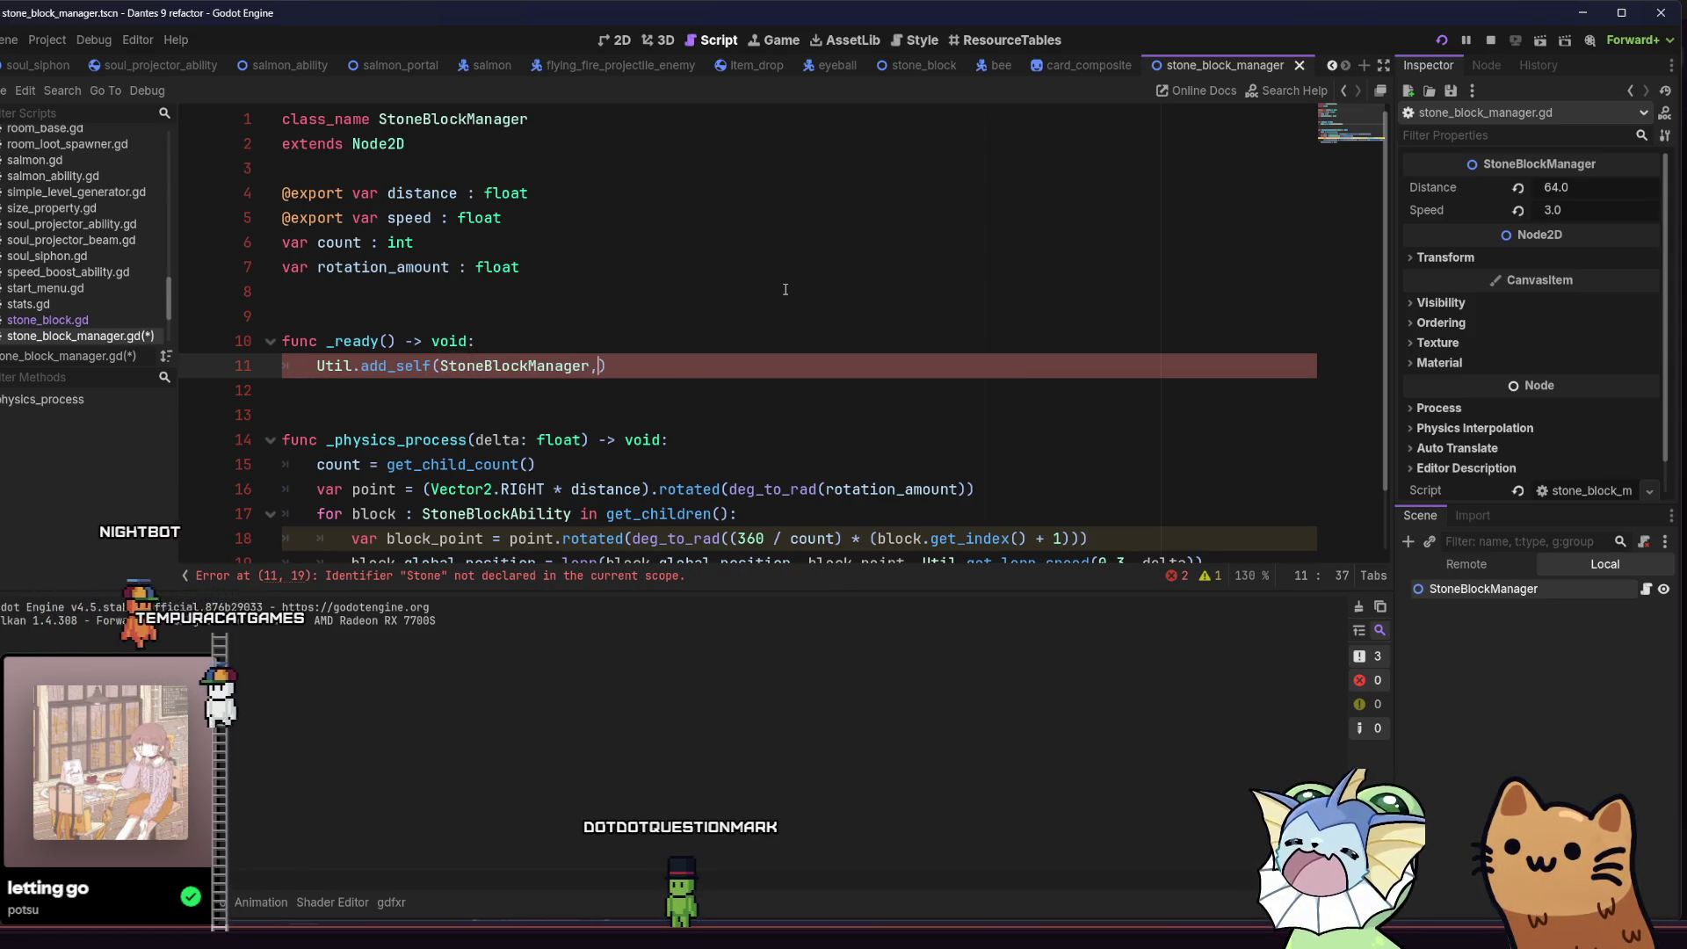
type(",")
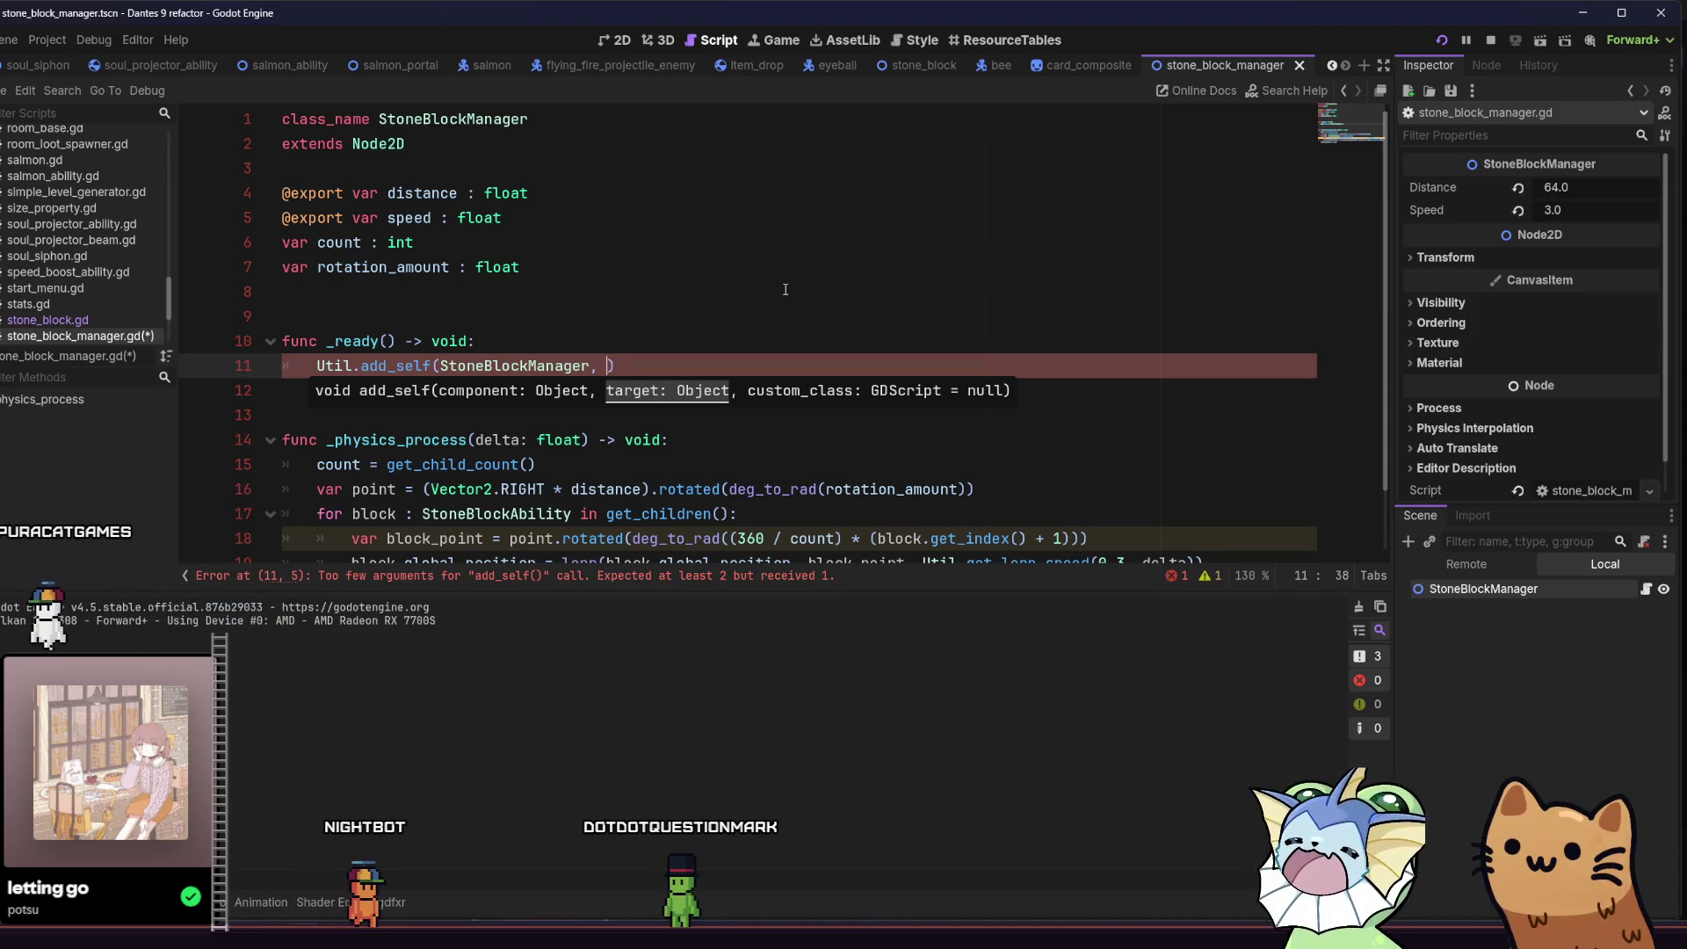
Step: Fix the arguments to Util.add_self(get_parent(), StoneBlockManager) and save the script
key("BackSpace")
type("o")
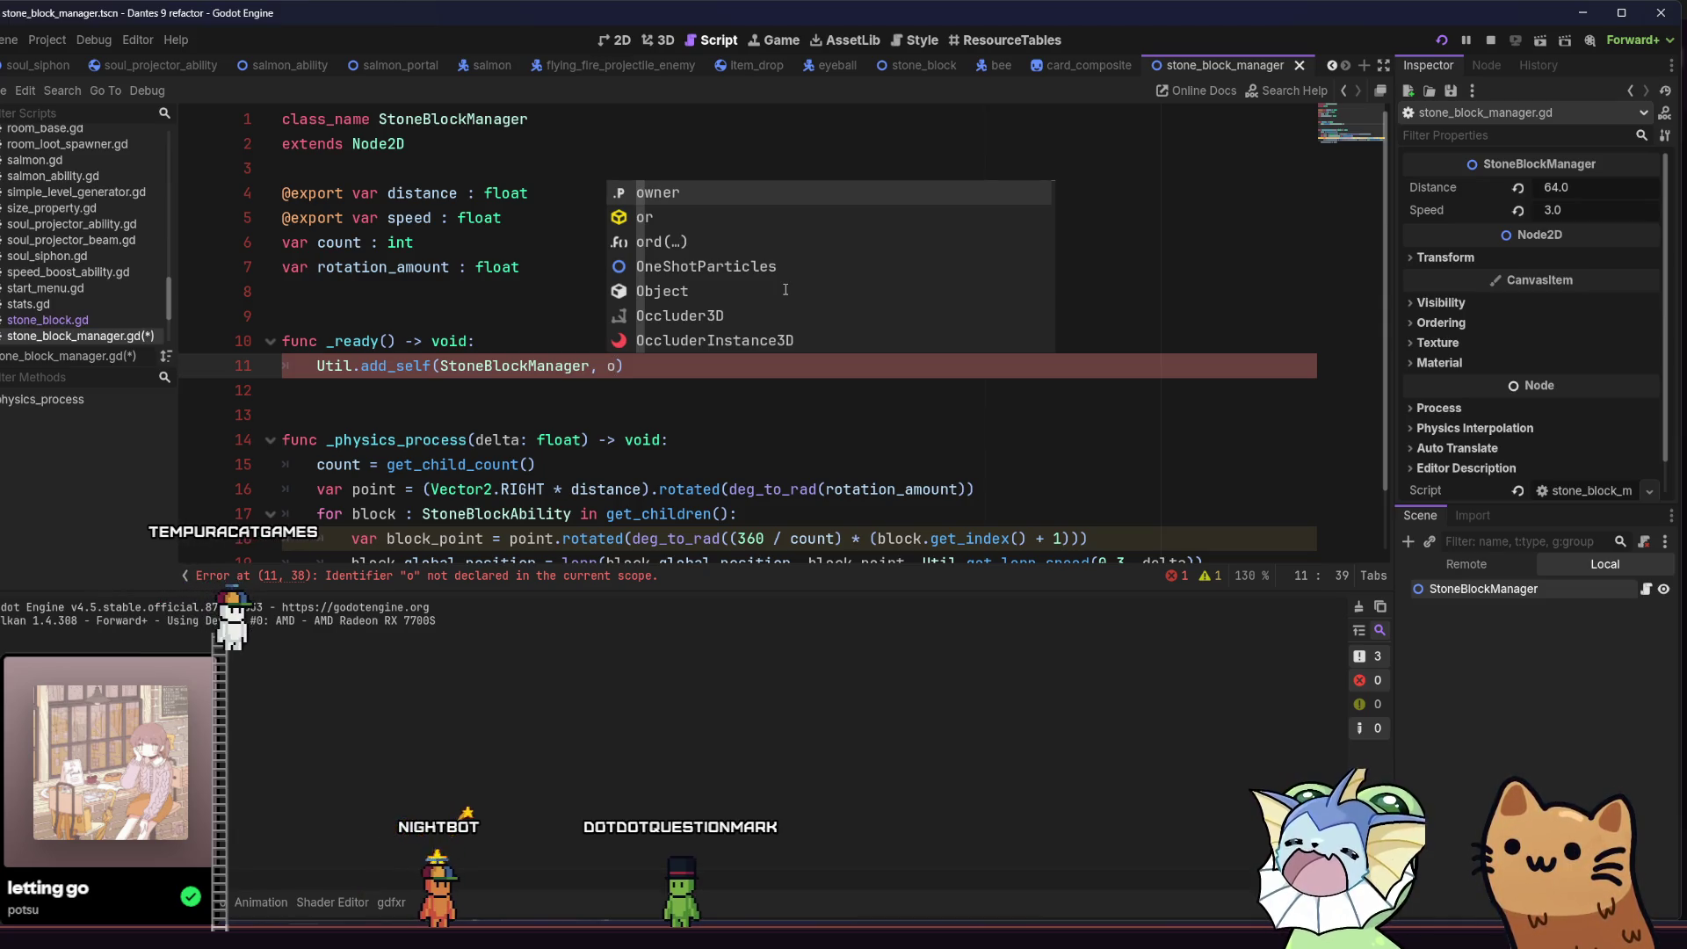
key("BackSpace")
key("BackSpace")
key("BackSpace")
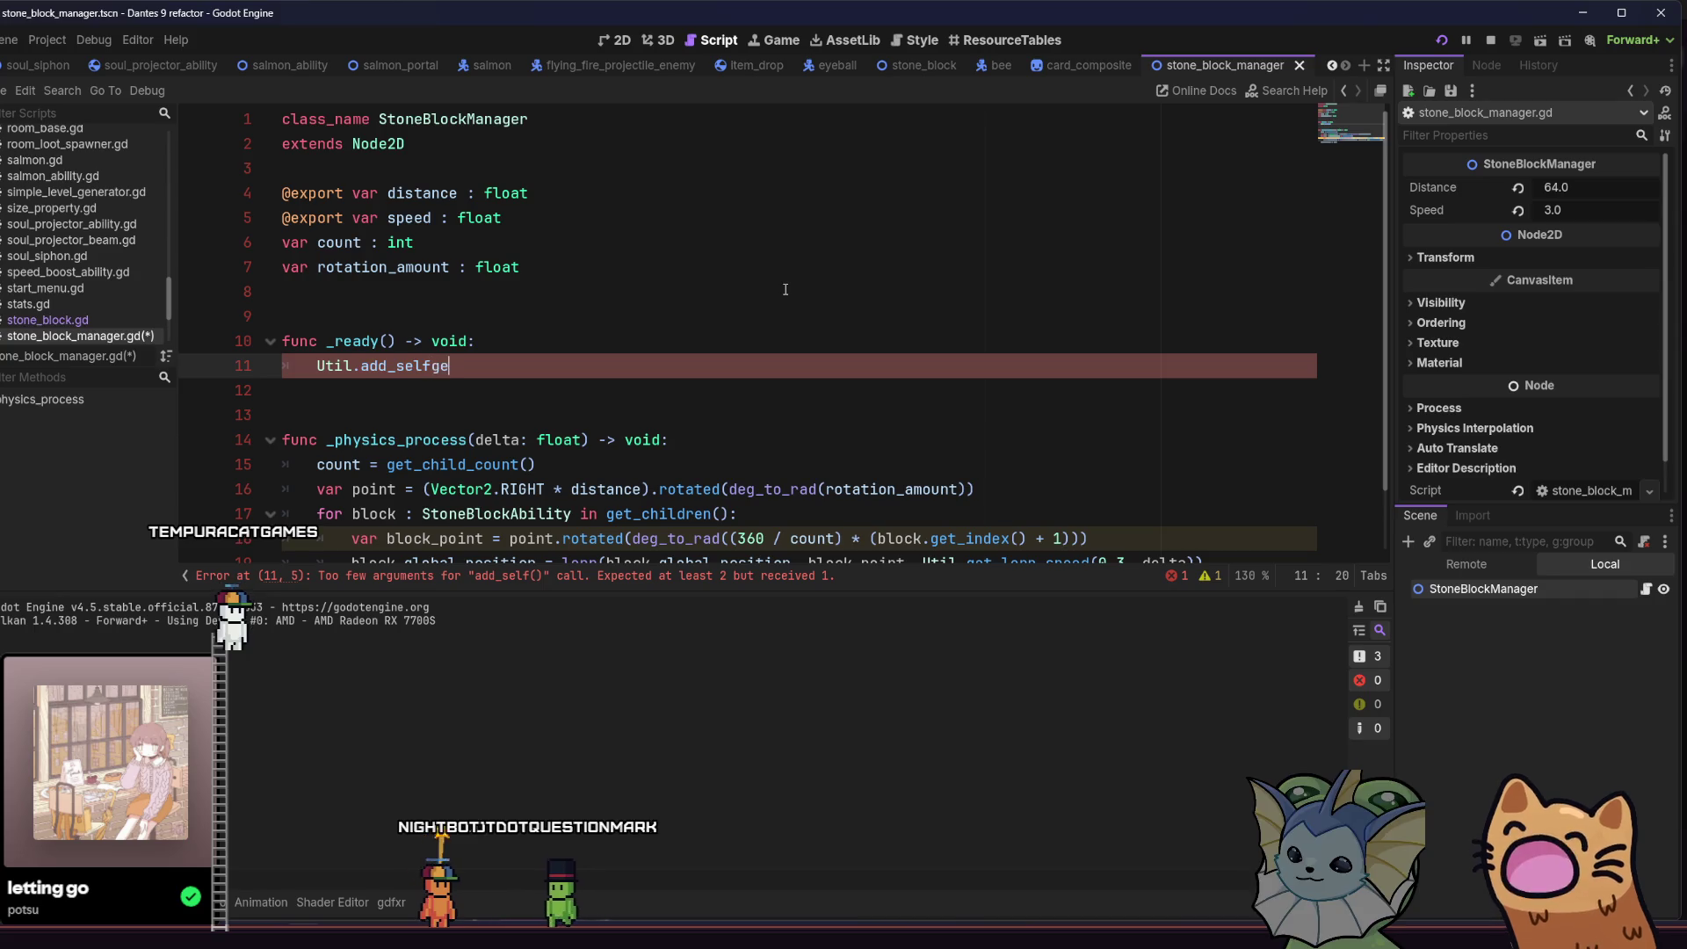
type("(get")
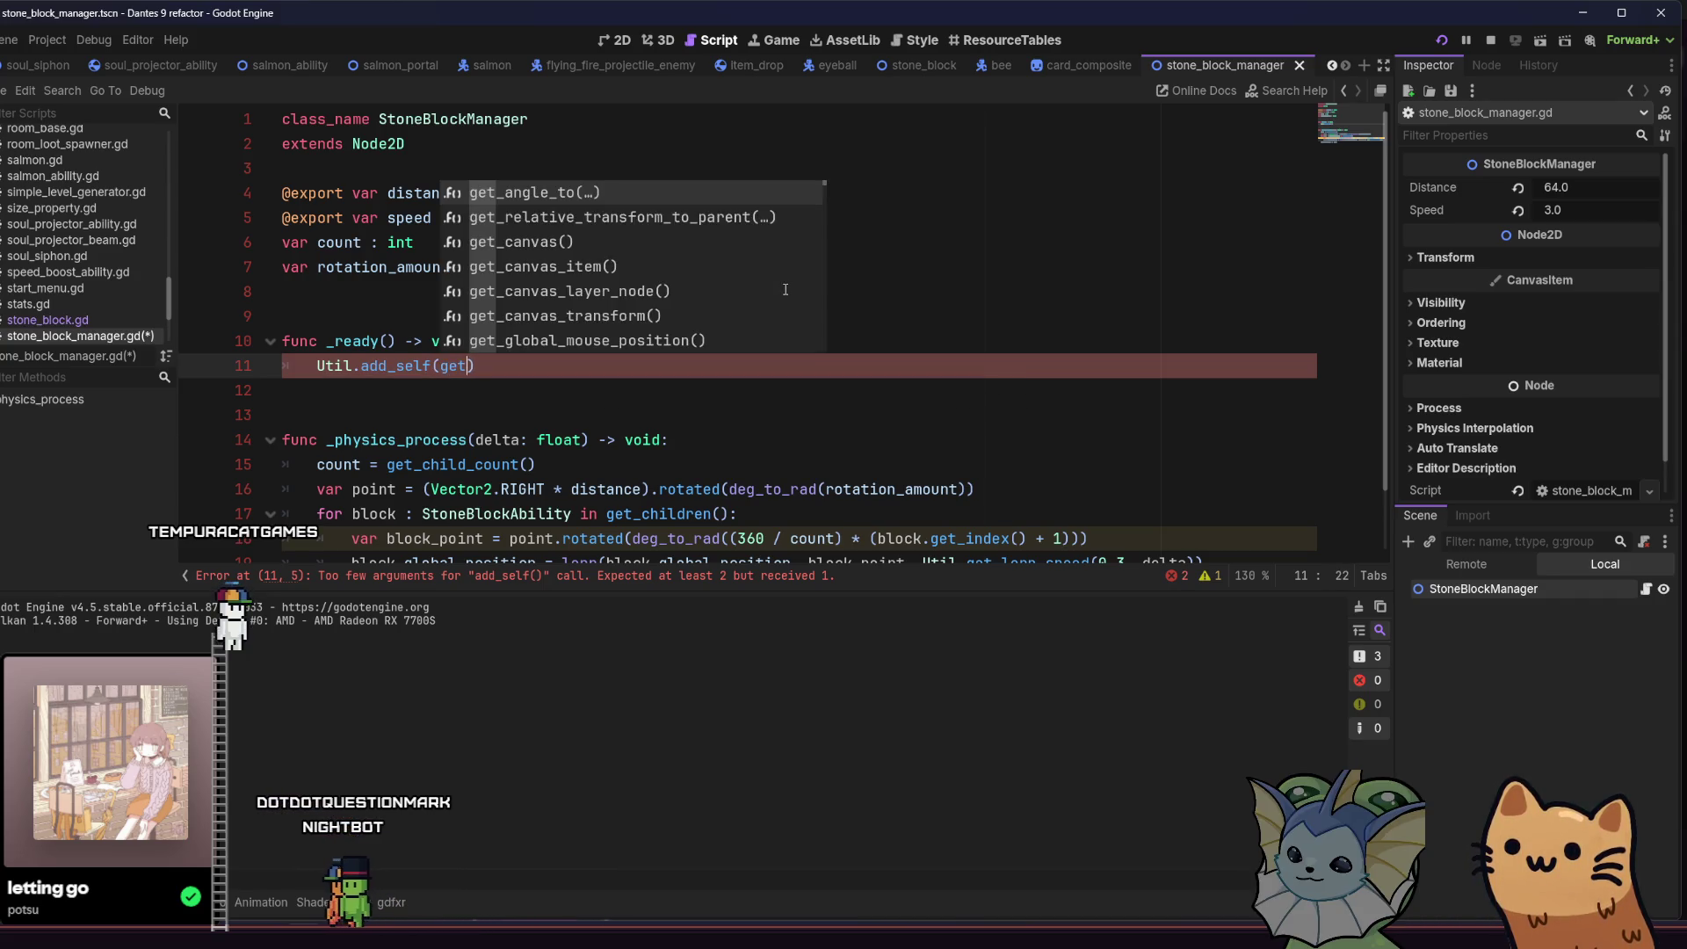
type("_par")
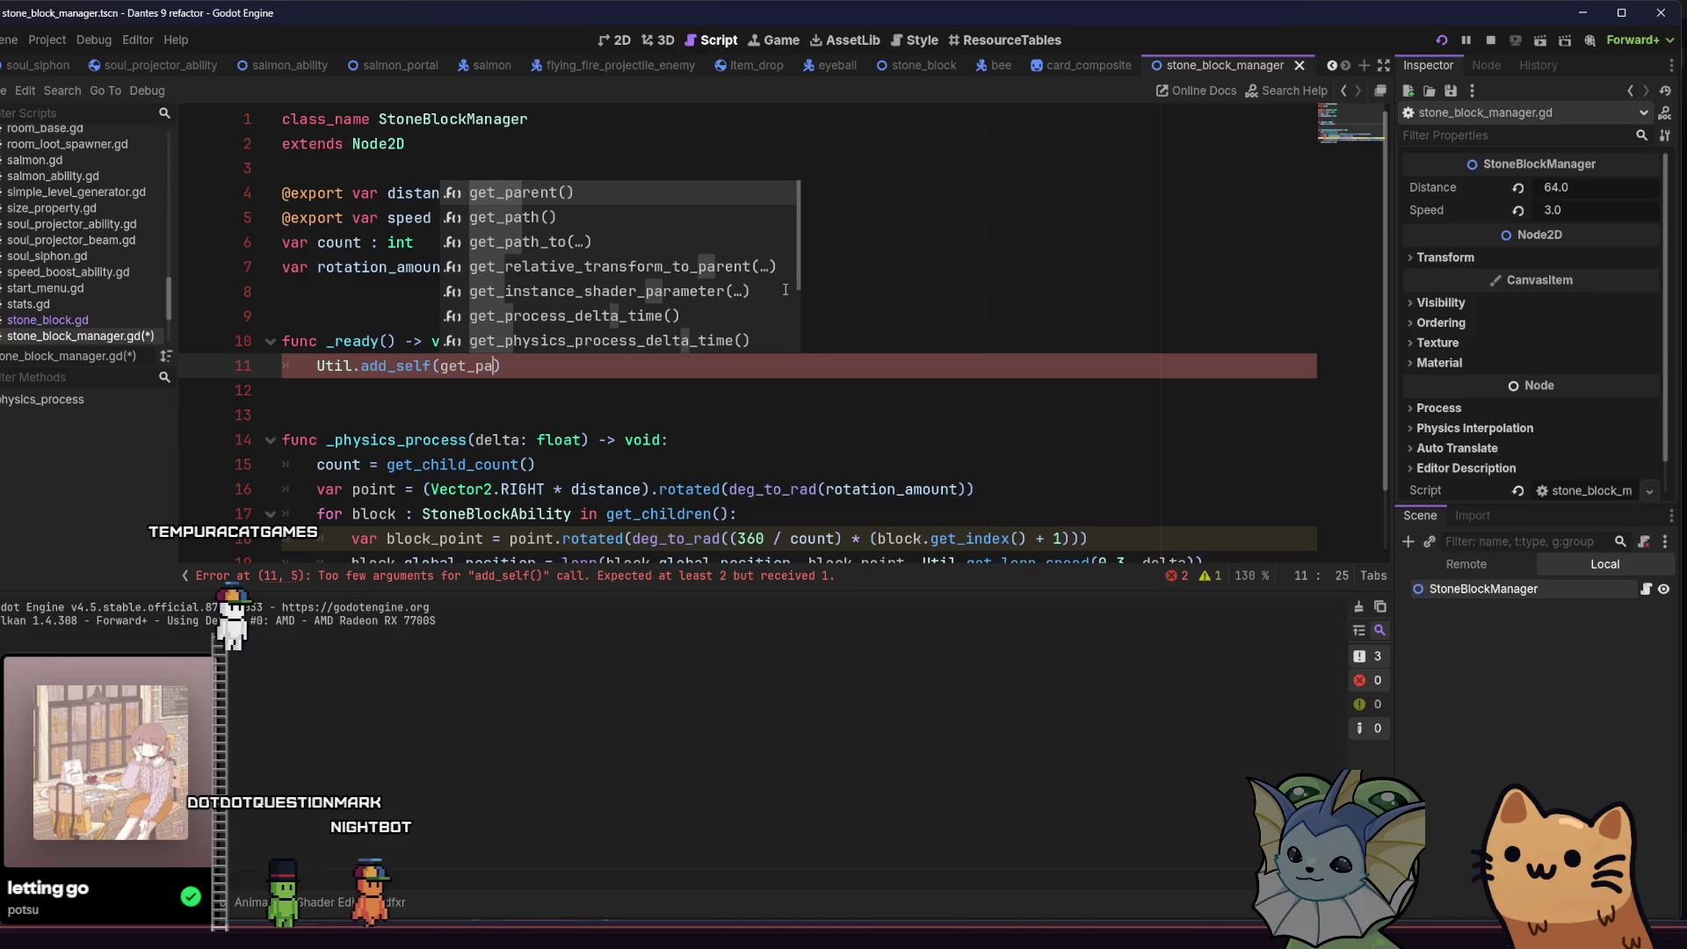
key("Return")
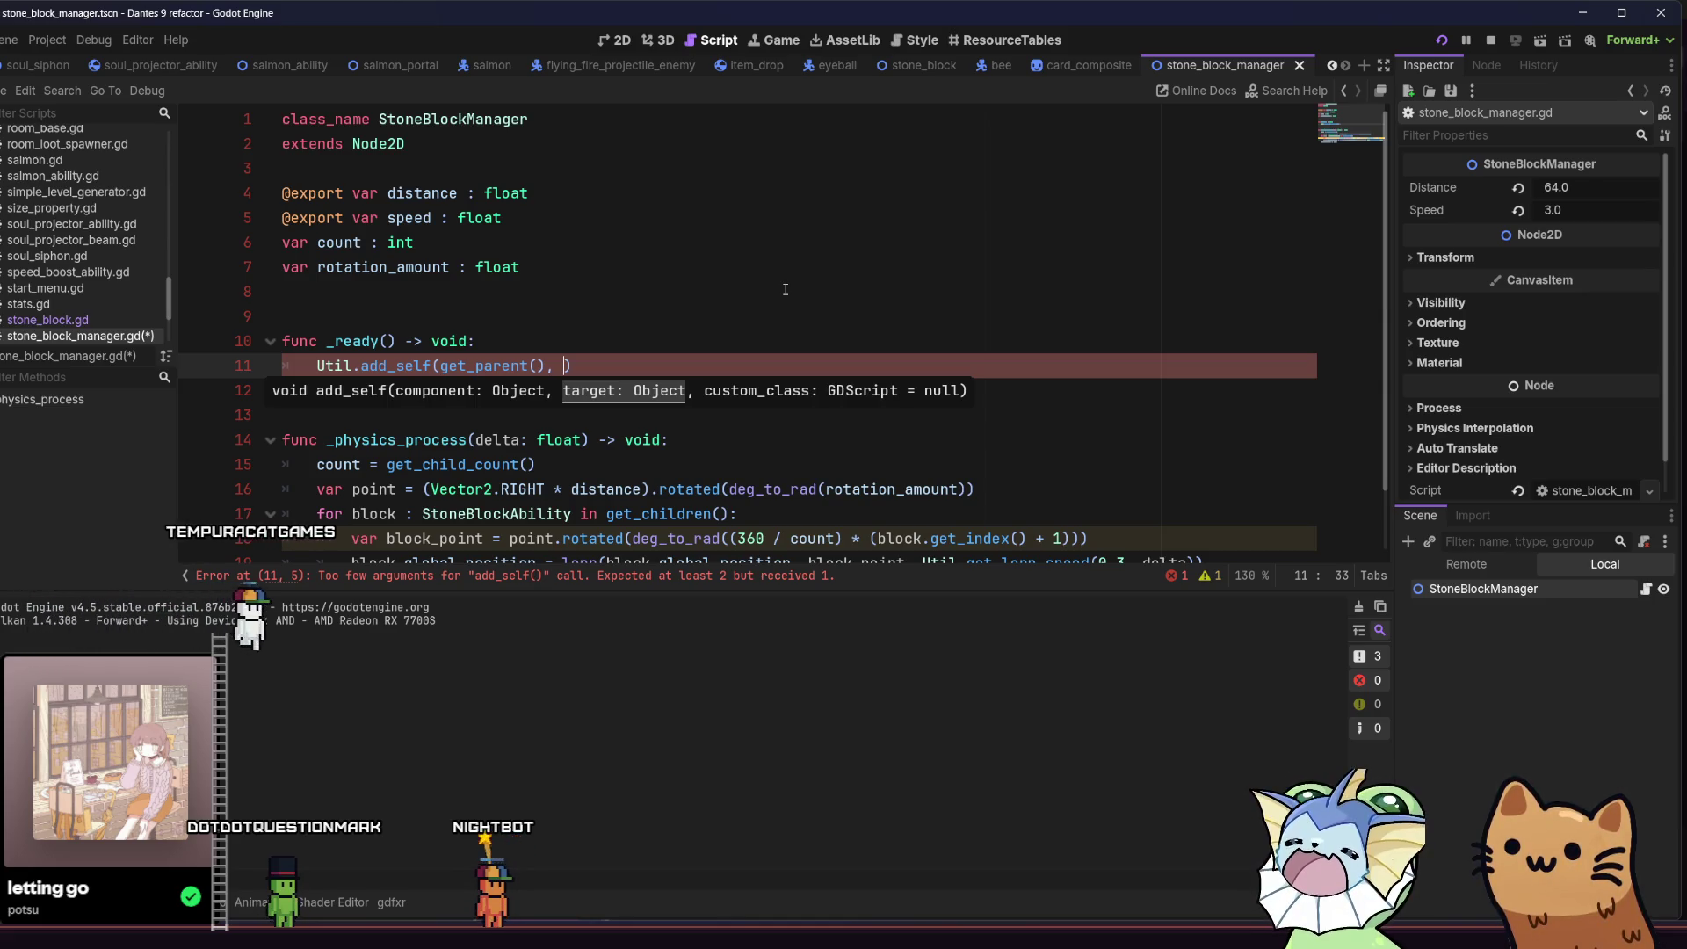
type("tone")
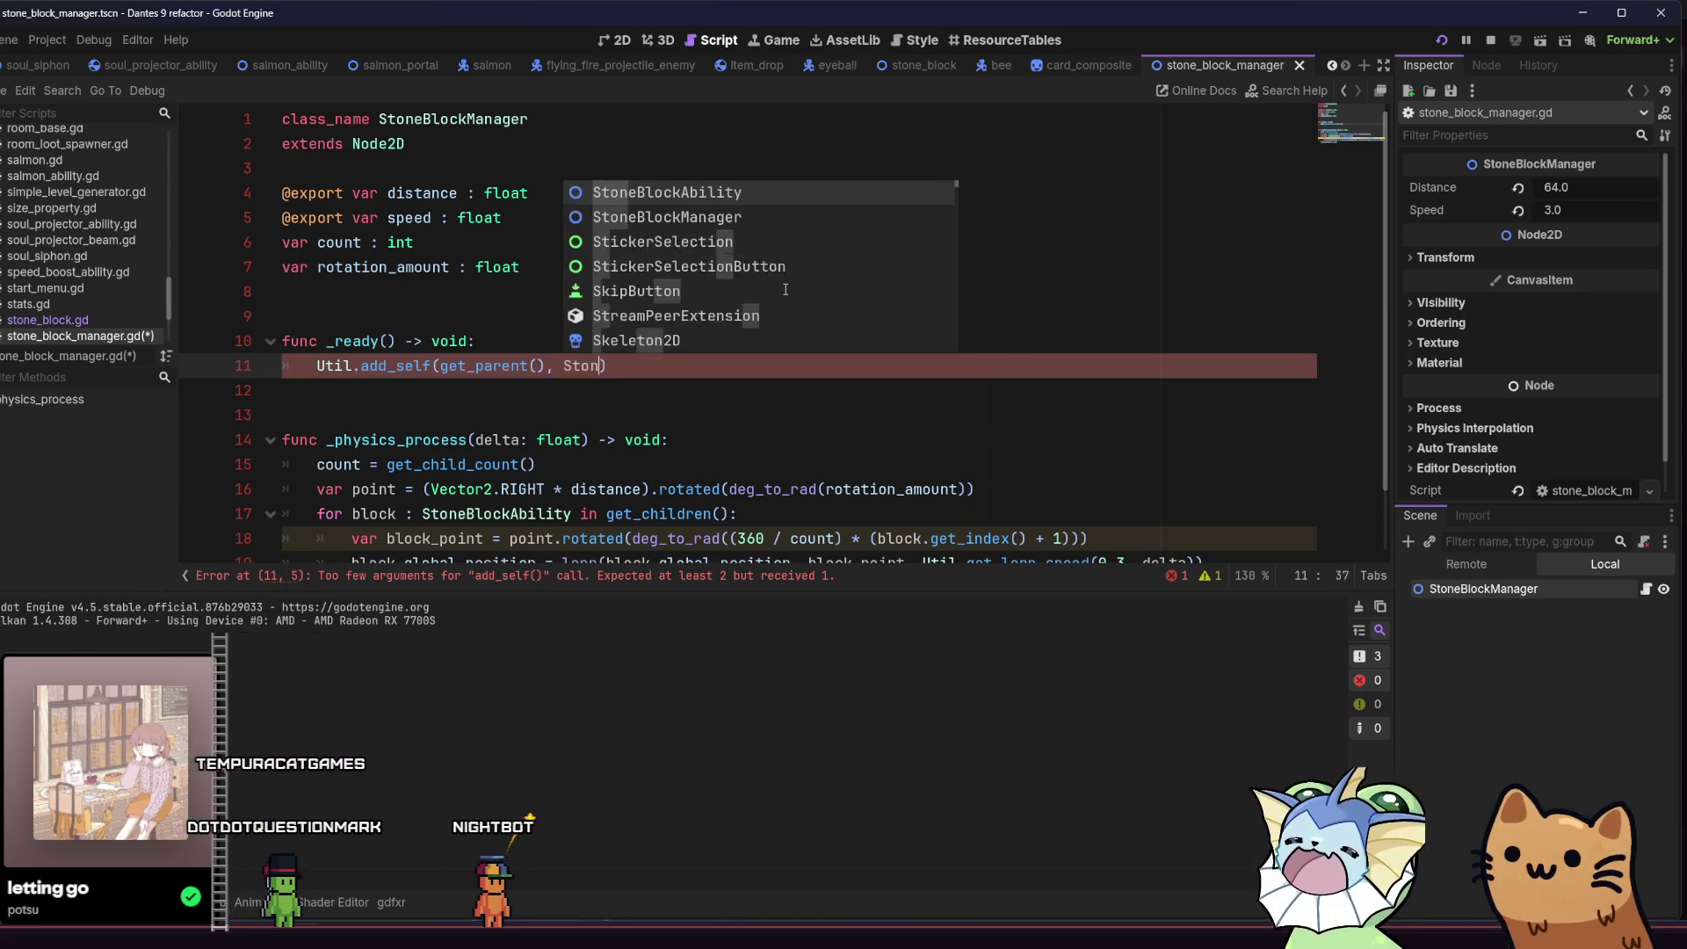
key("Return")
key("ctrl+s")
left_click(786, 341)
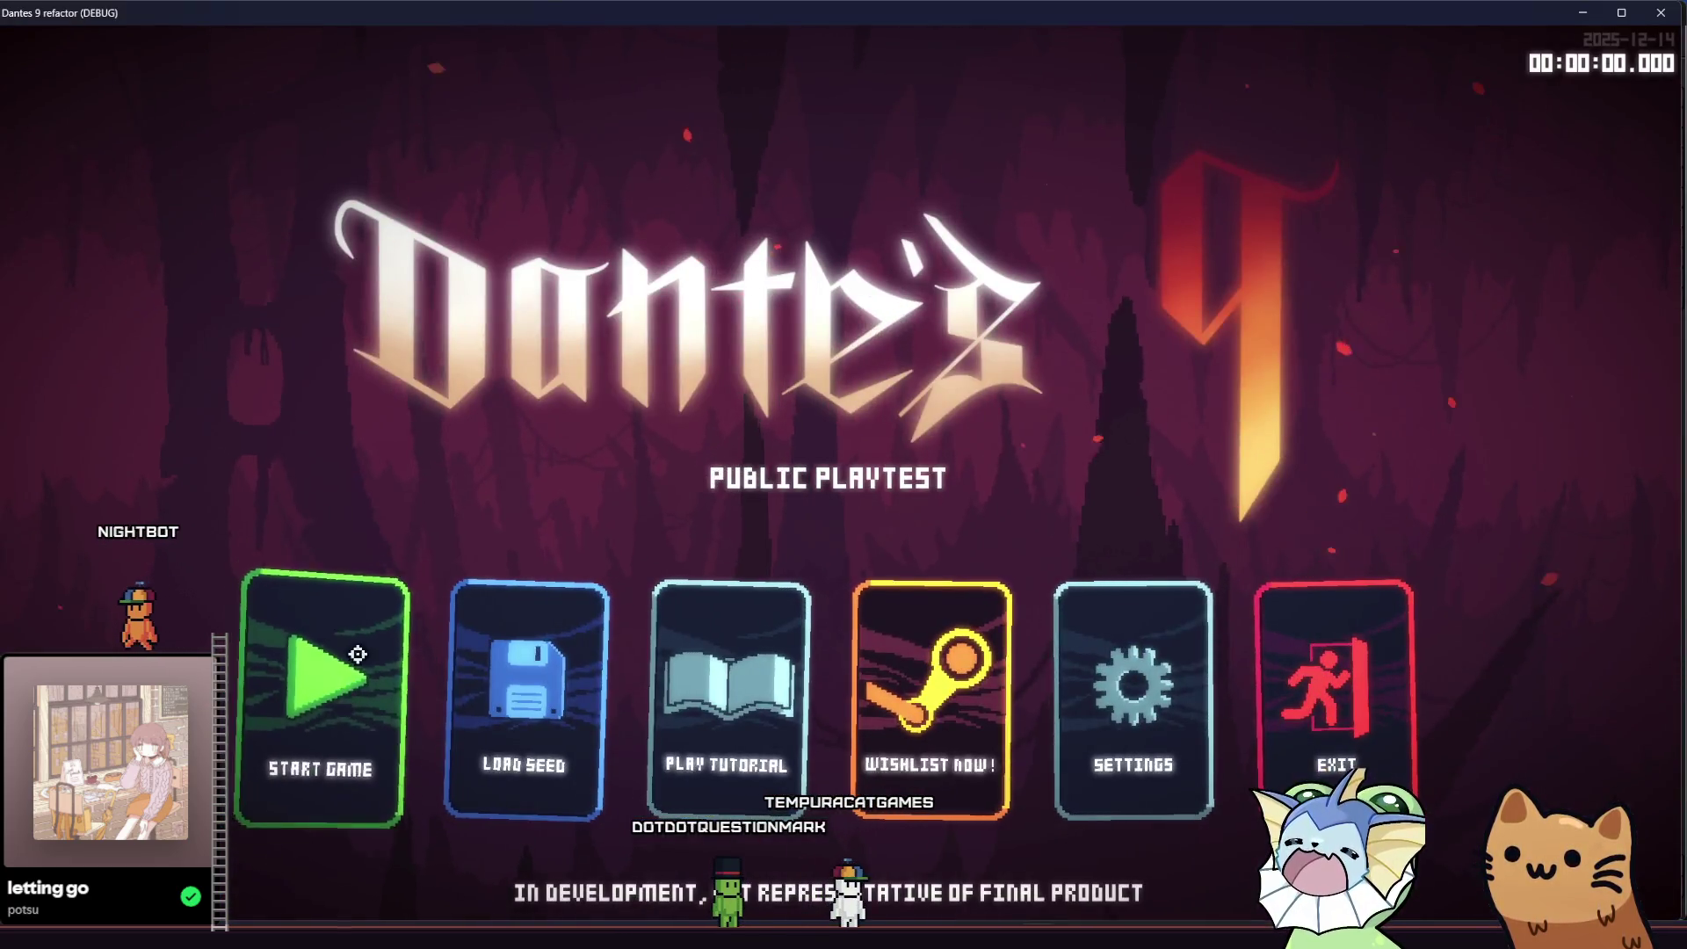
Step: Start a new game run, add Stone Block cards from the F1 debug menu, and play one
left_click(353, 677)
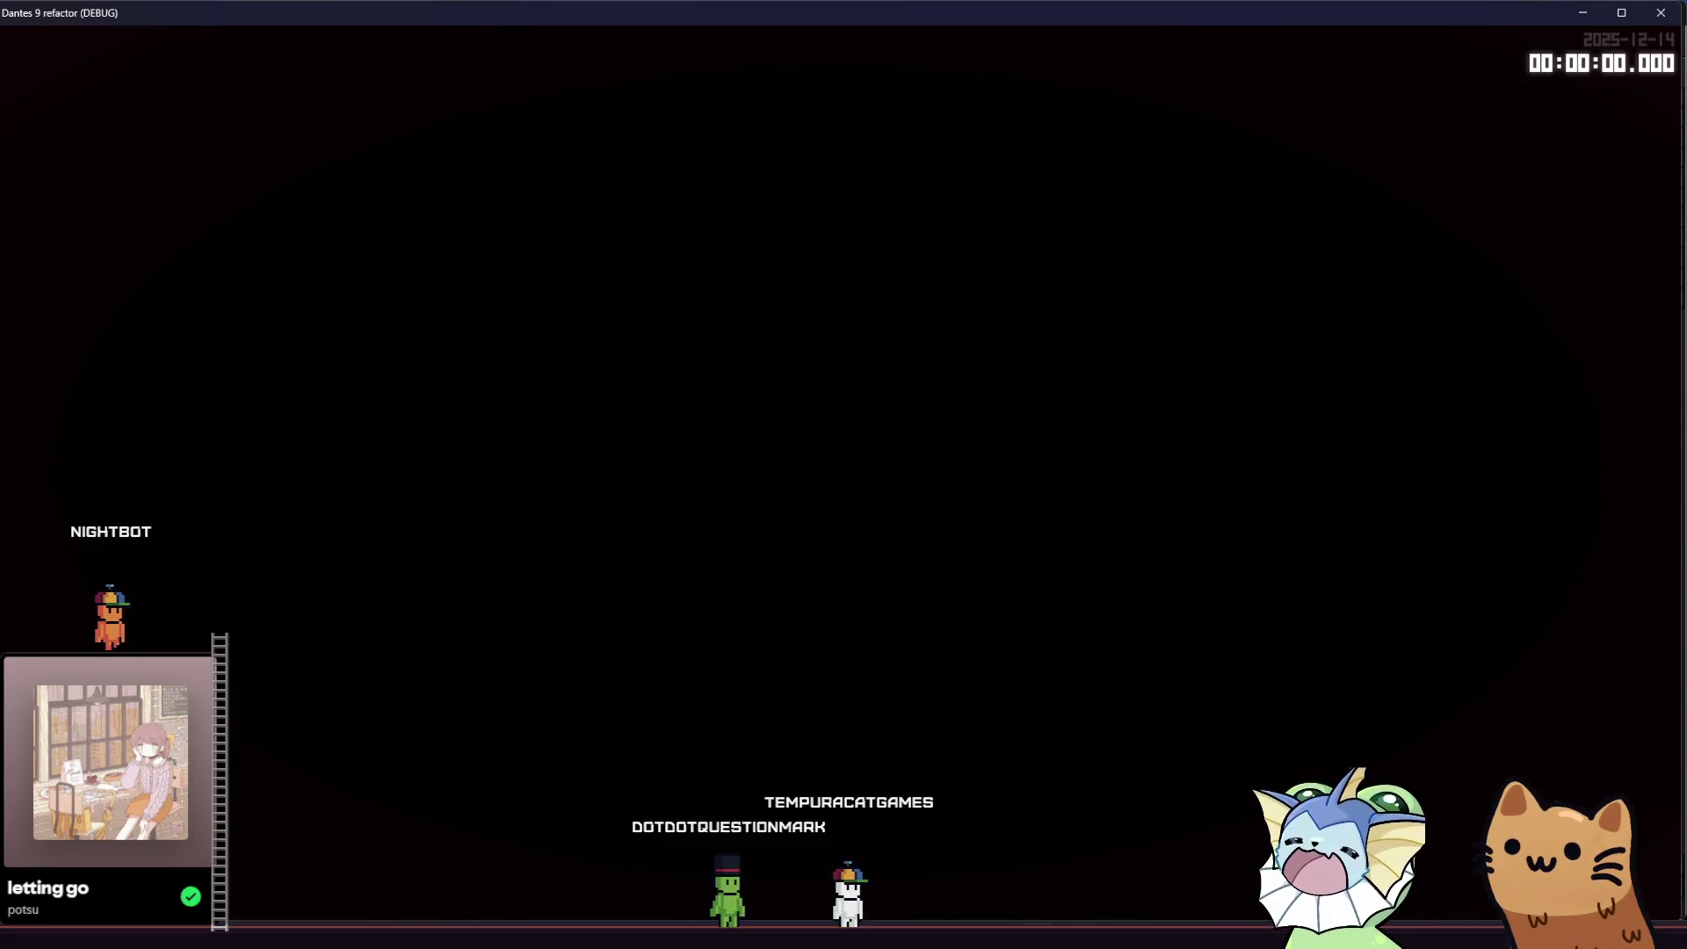
key("F1")
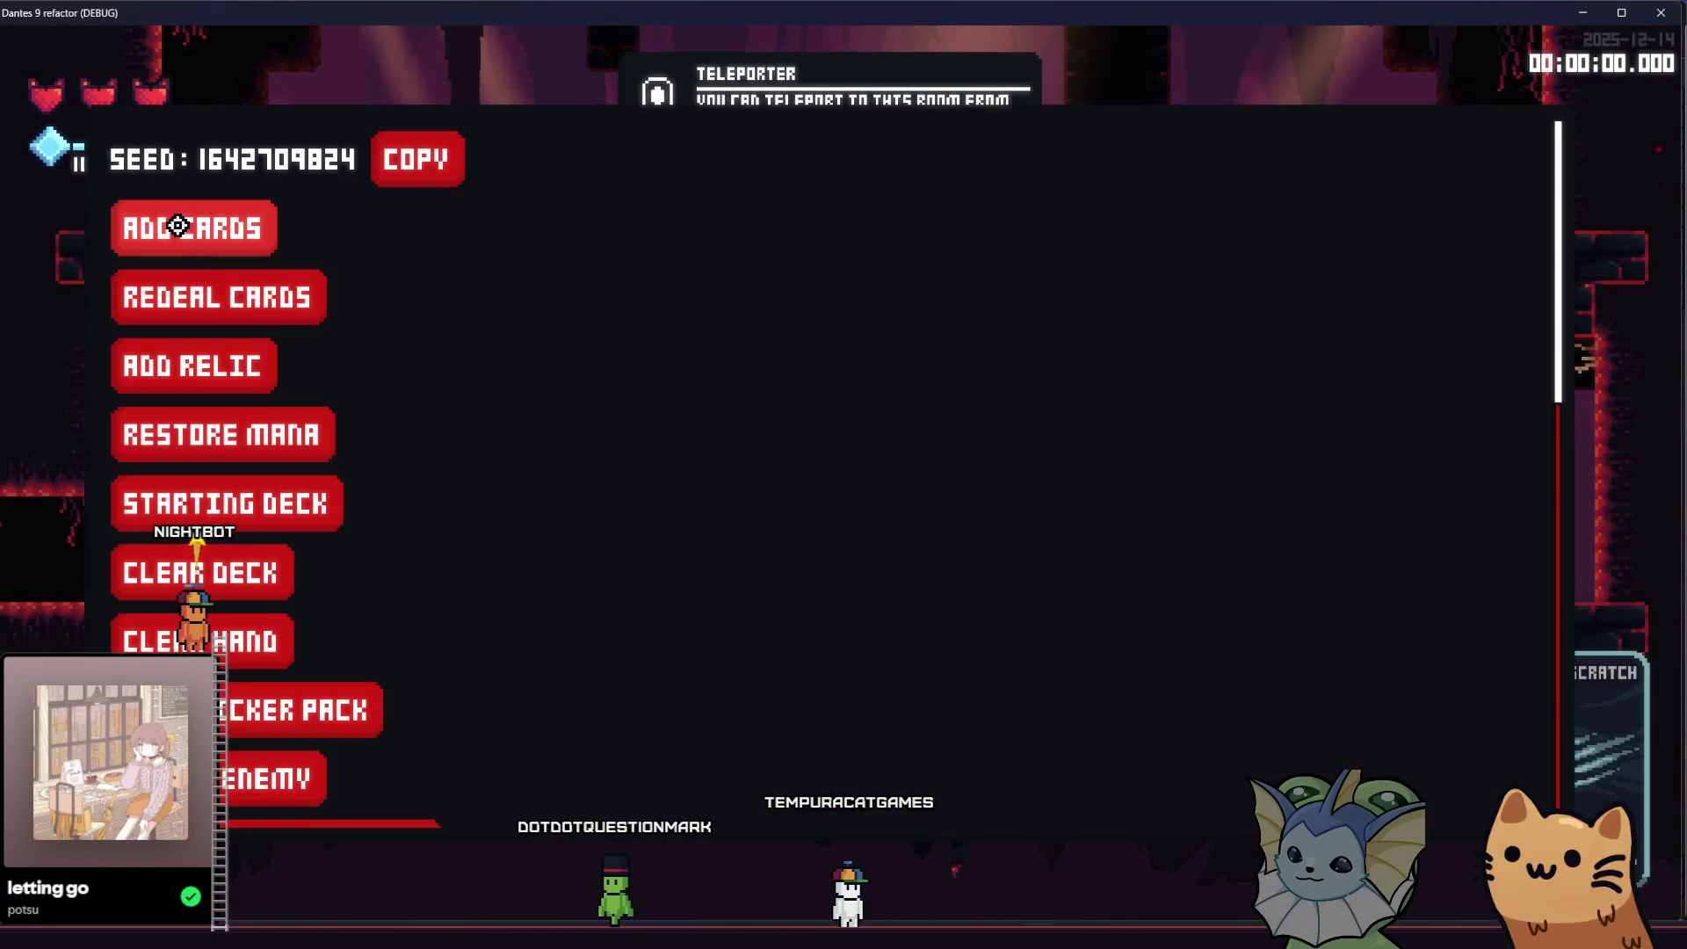
left_click(179, 226)
scroll(1366, 655, "down", 10)
left_click(1367, 655)
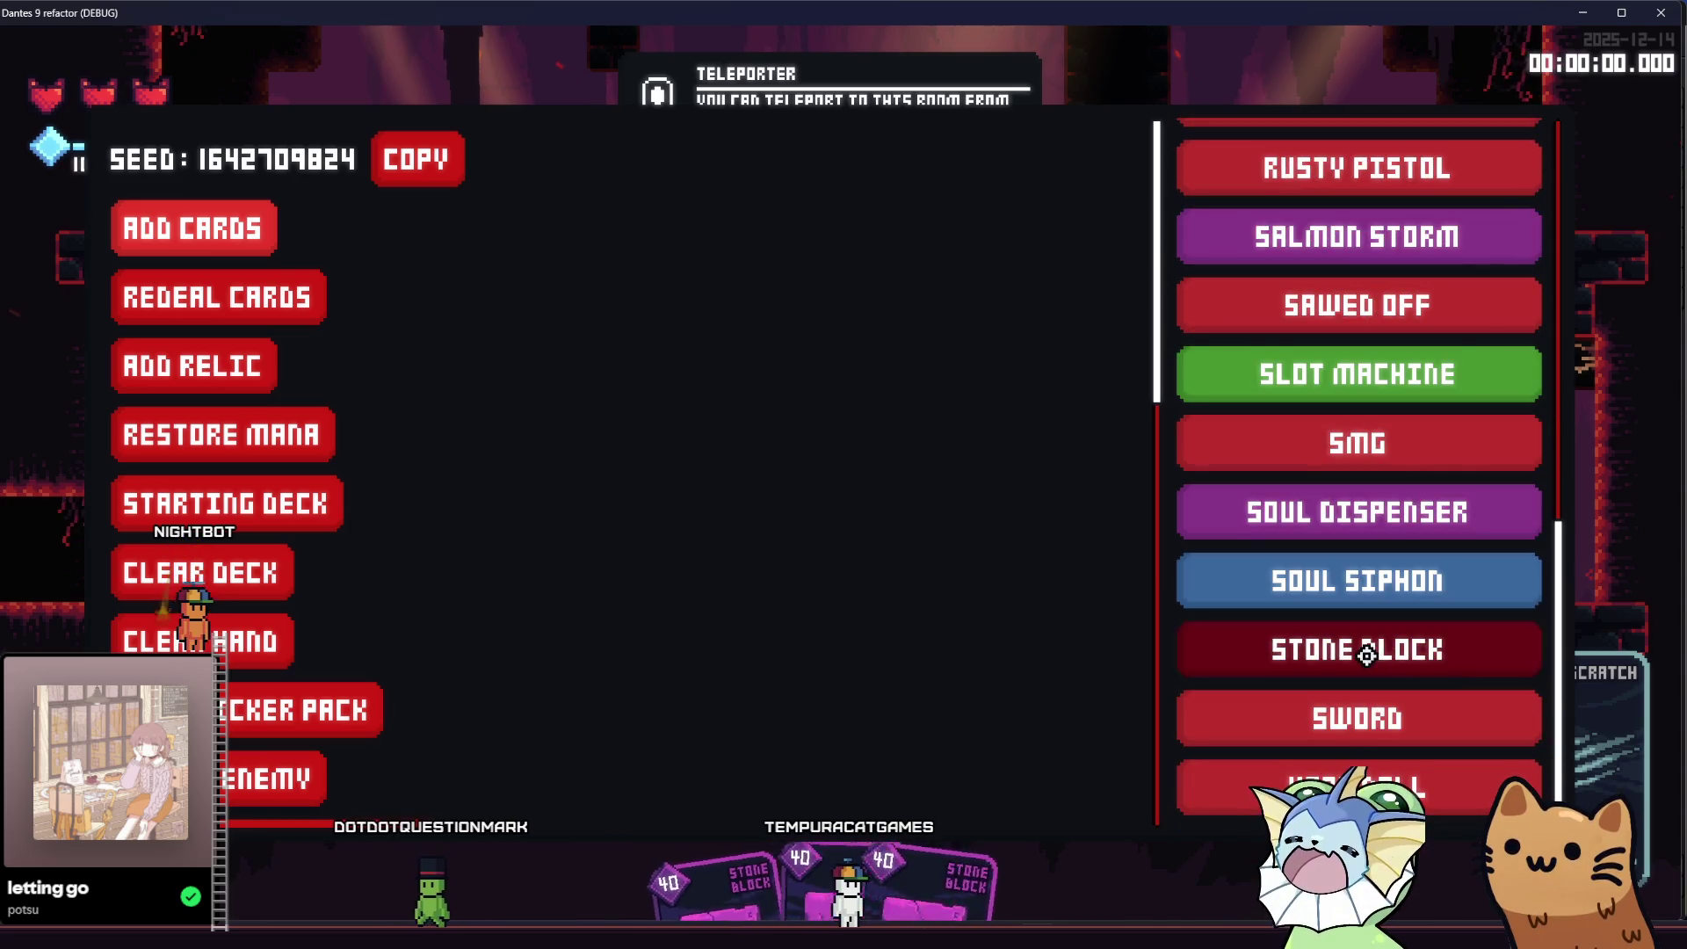
key("F1")
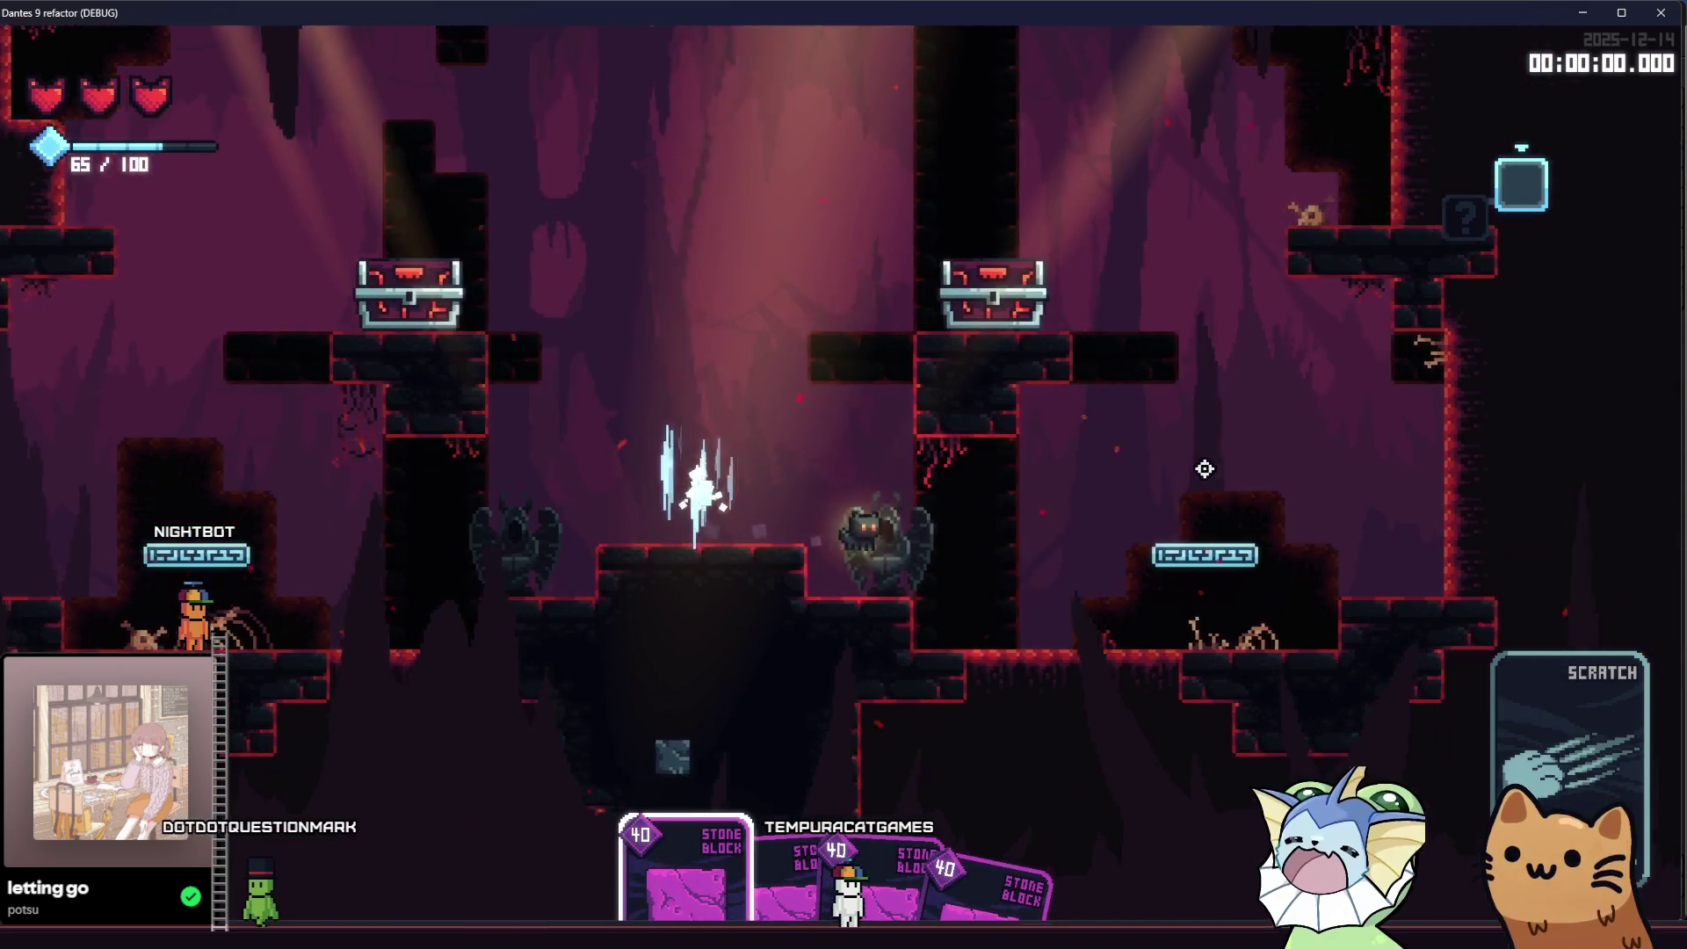
left_click(1204, 469)
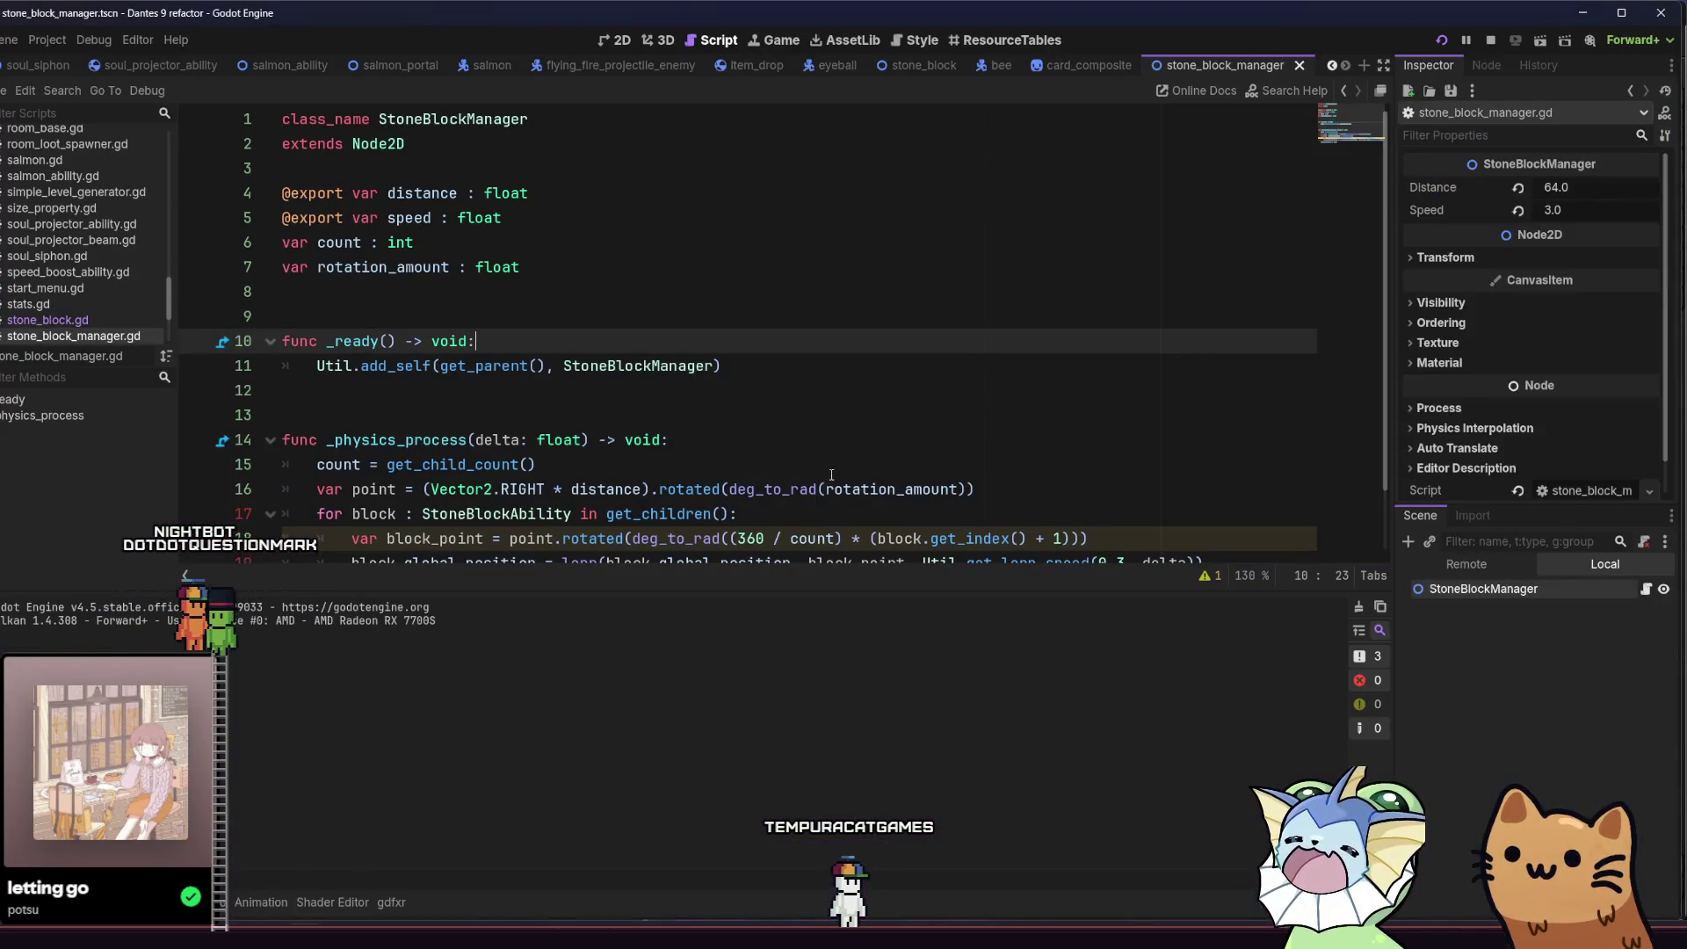
Step: Inspect the live StoneBlockManager under Player: Count 1, Distance 64, Speed 3
scroll(811, 352, "down", 1)
left_click(811, 366)
left_click(810, 291)
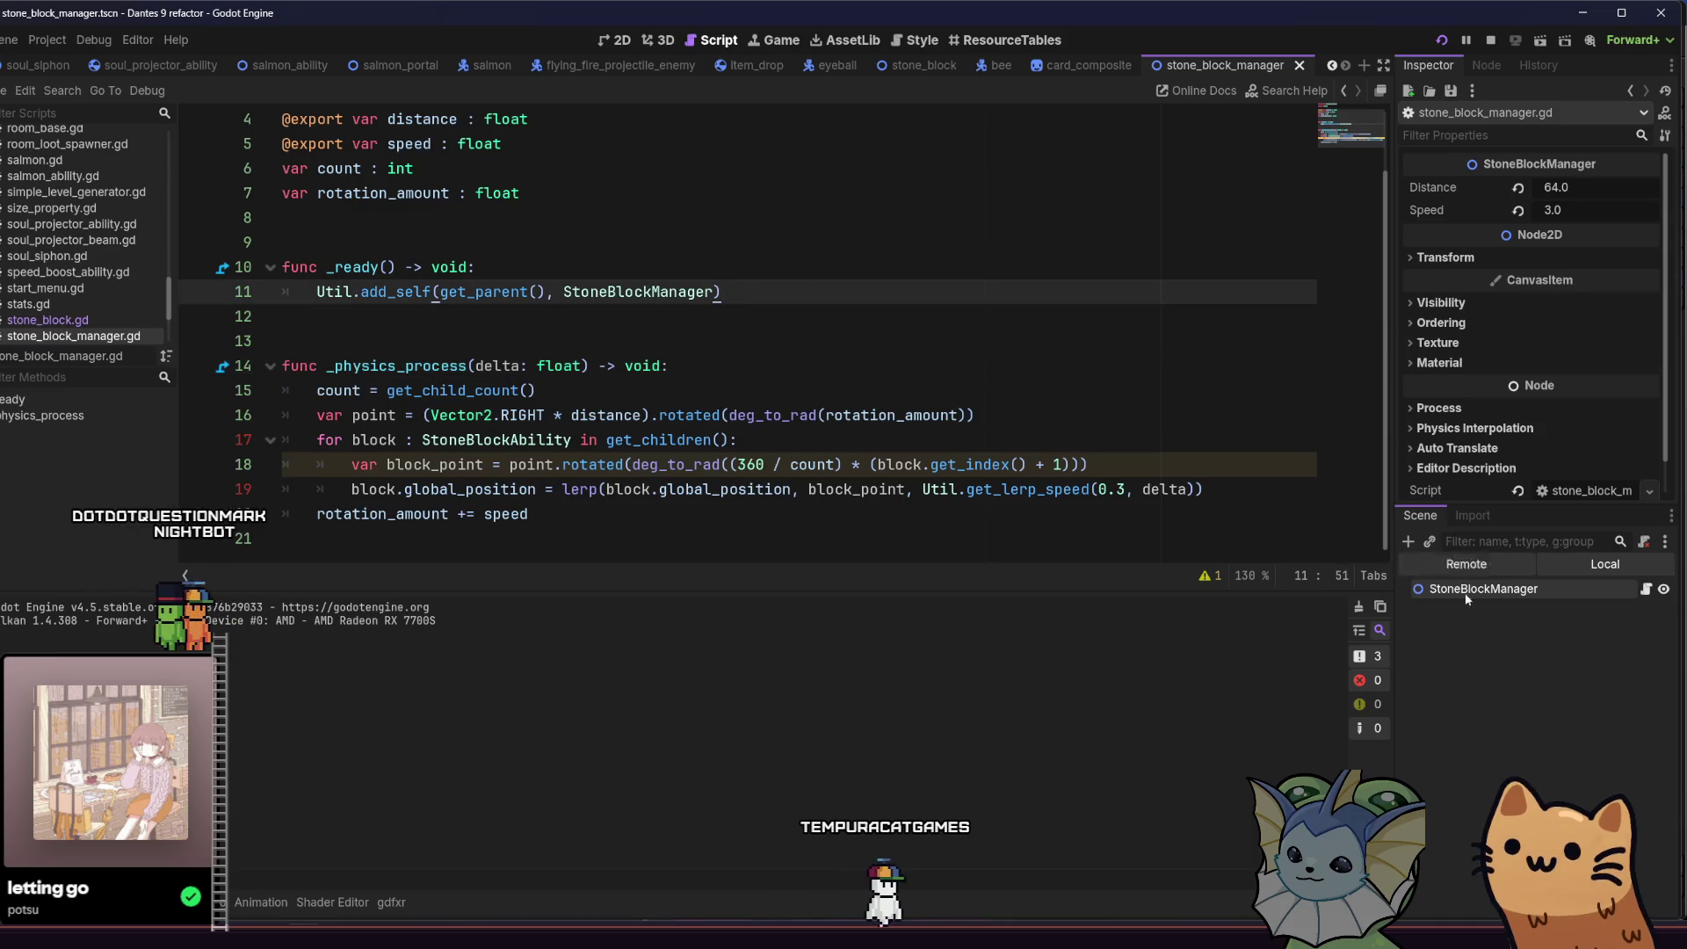
left_click(1465, 565)
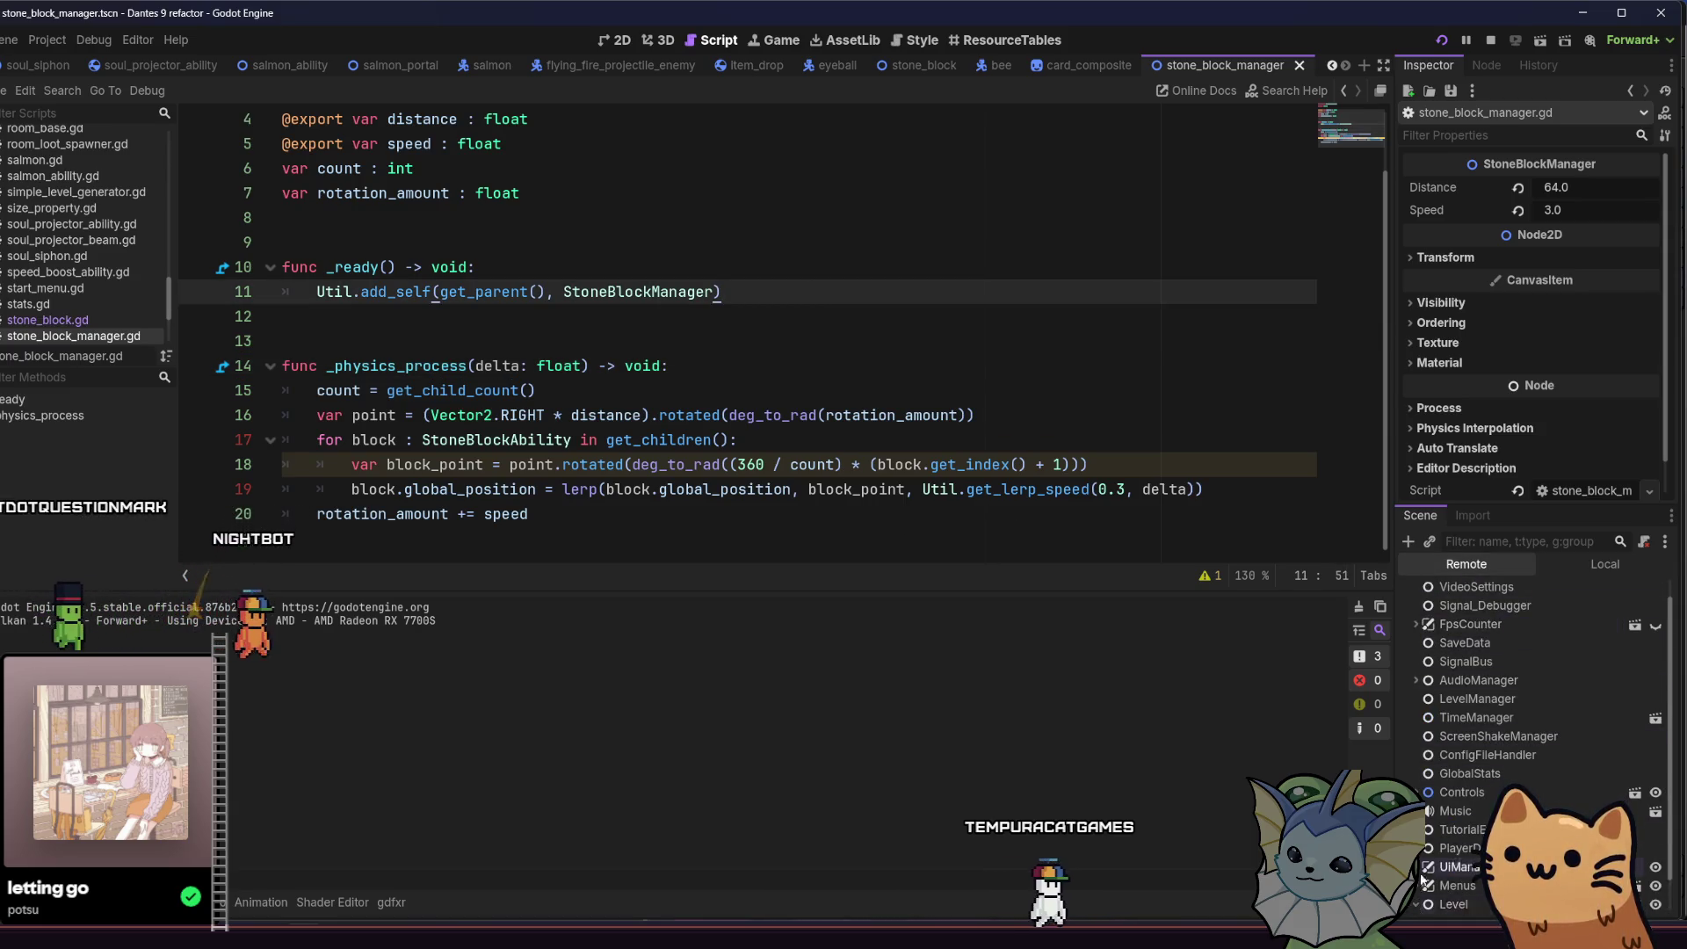
scroll(1421, 884, "down", 5)
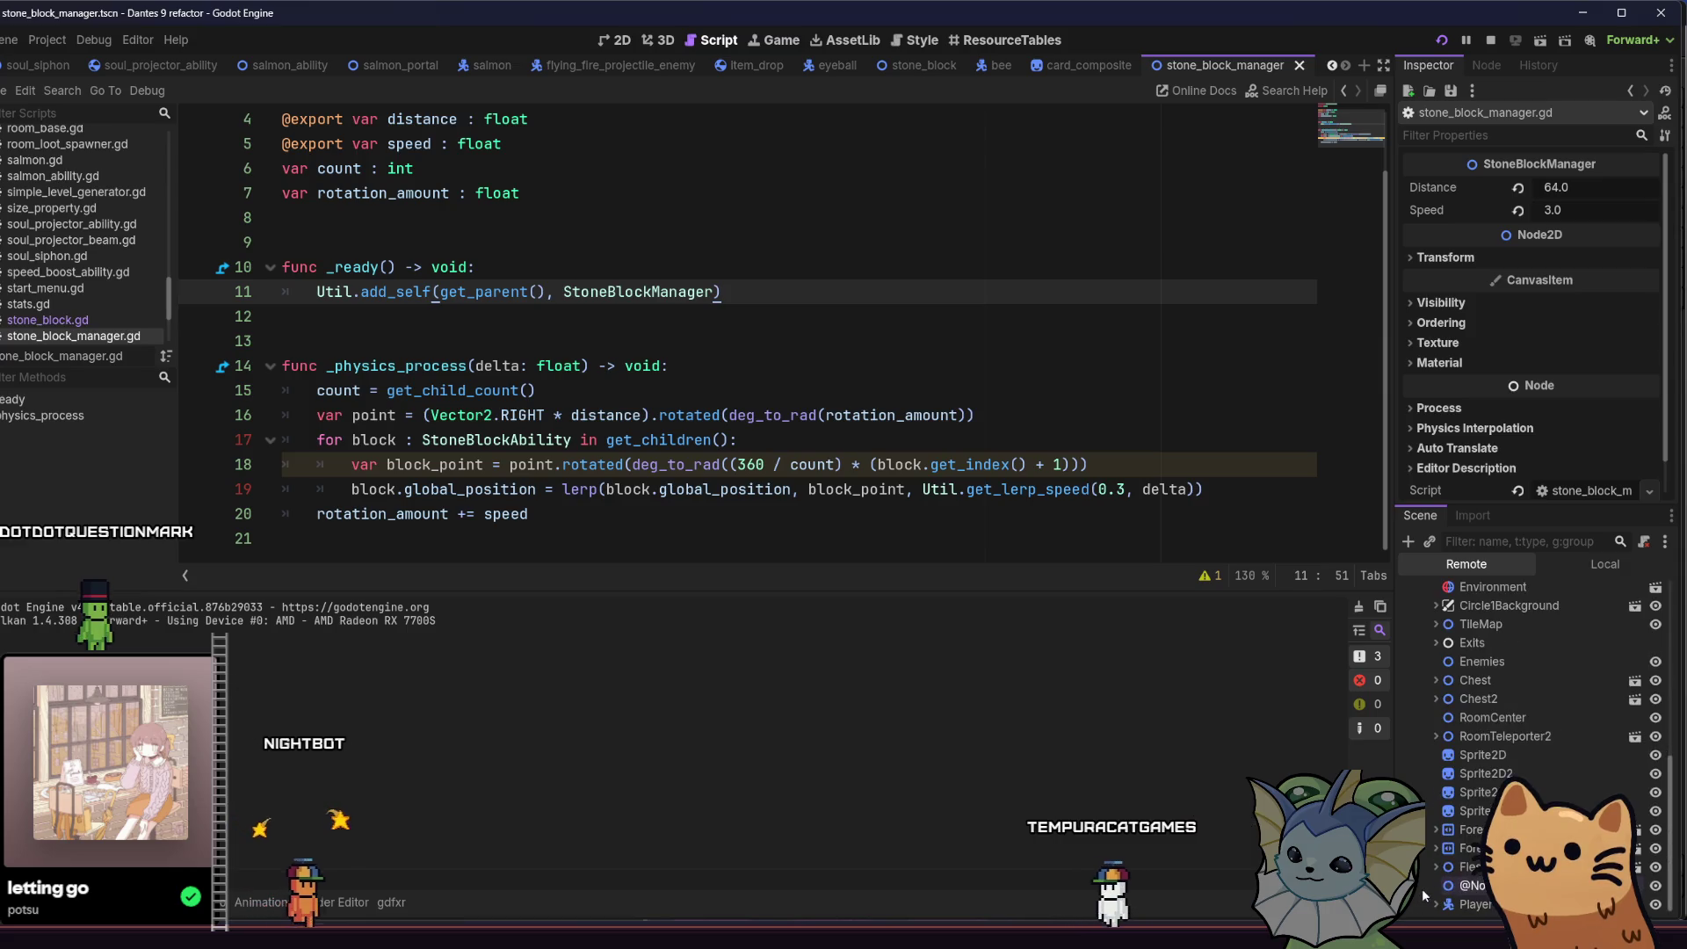
left_click(1436, 888)
scroll(1436, 887, "down", 4)
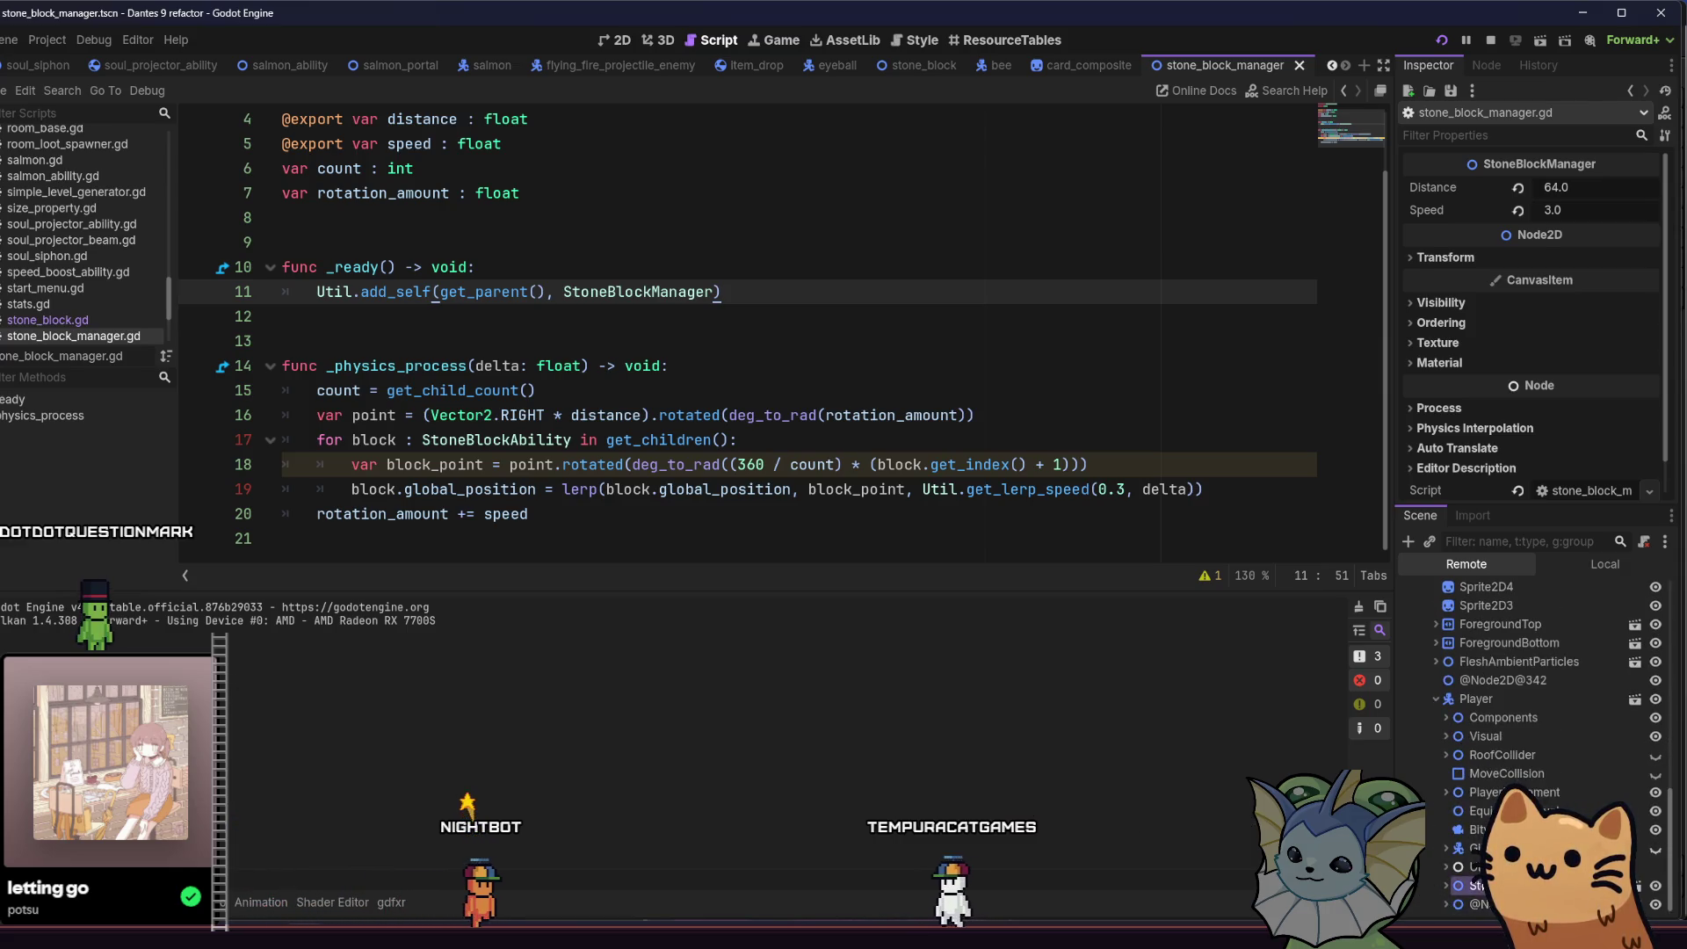
left_click(1477, 886)
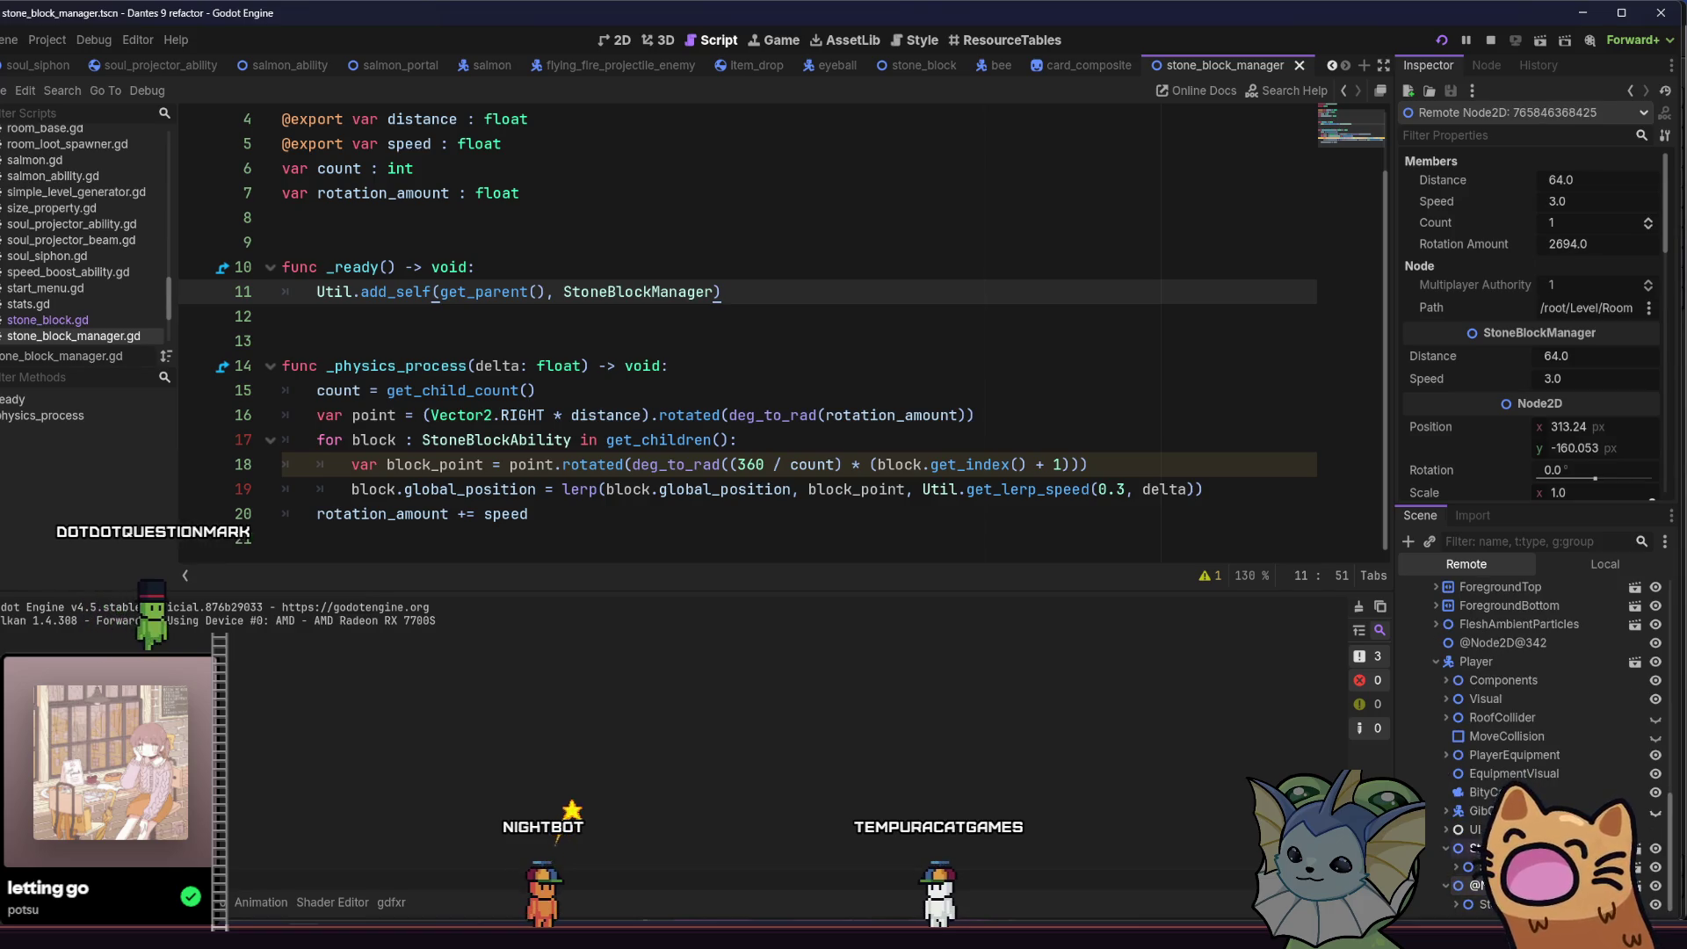
left_click(724, 340)
left_click(546, 292)
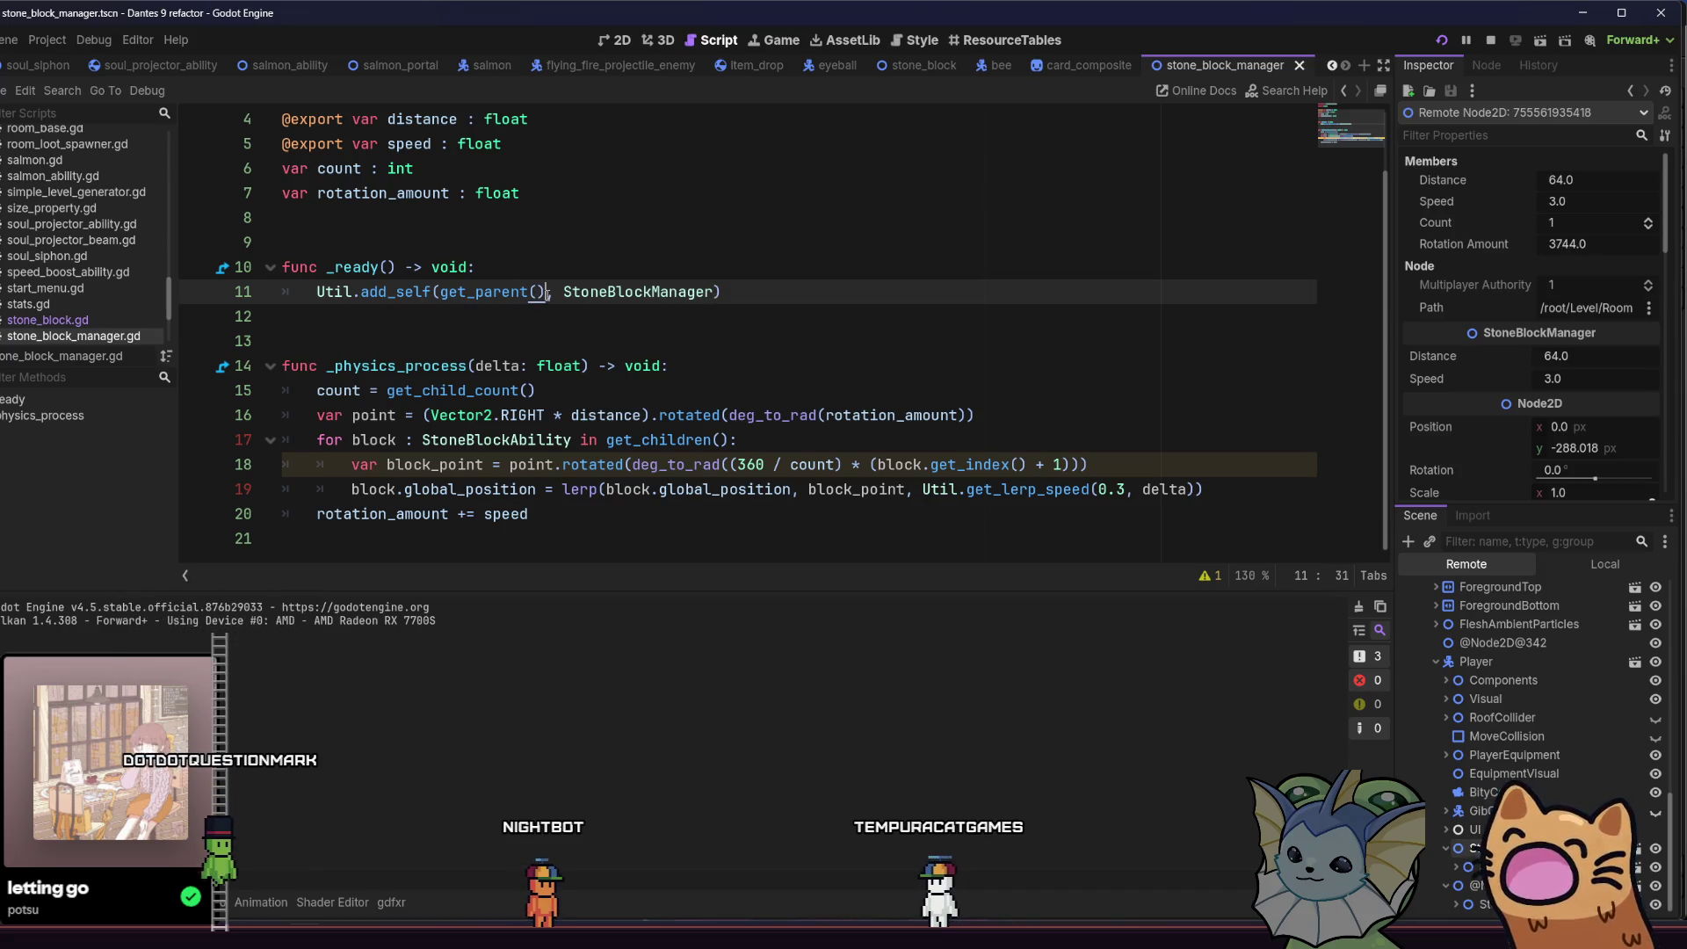
mouse_move(380, 300)
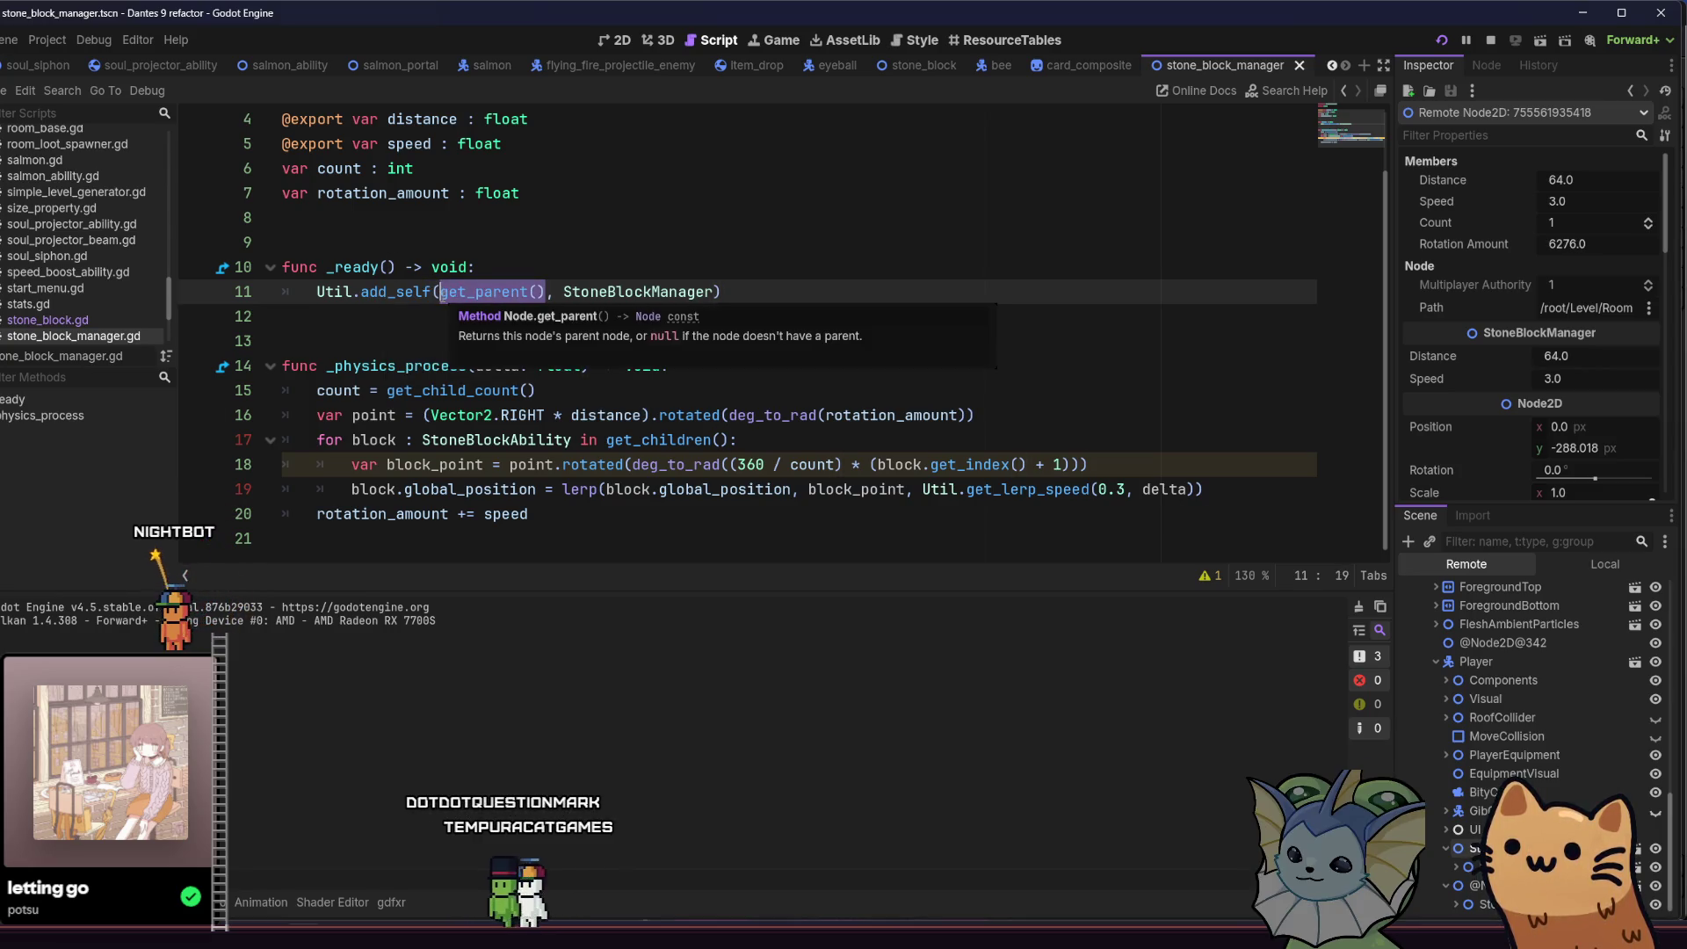
Step: Pass self as the first argument of Util.add_self on line 11 and relaunch the game
mouse_move(452, 297)
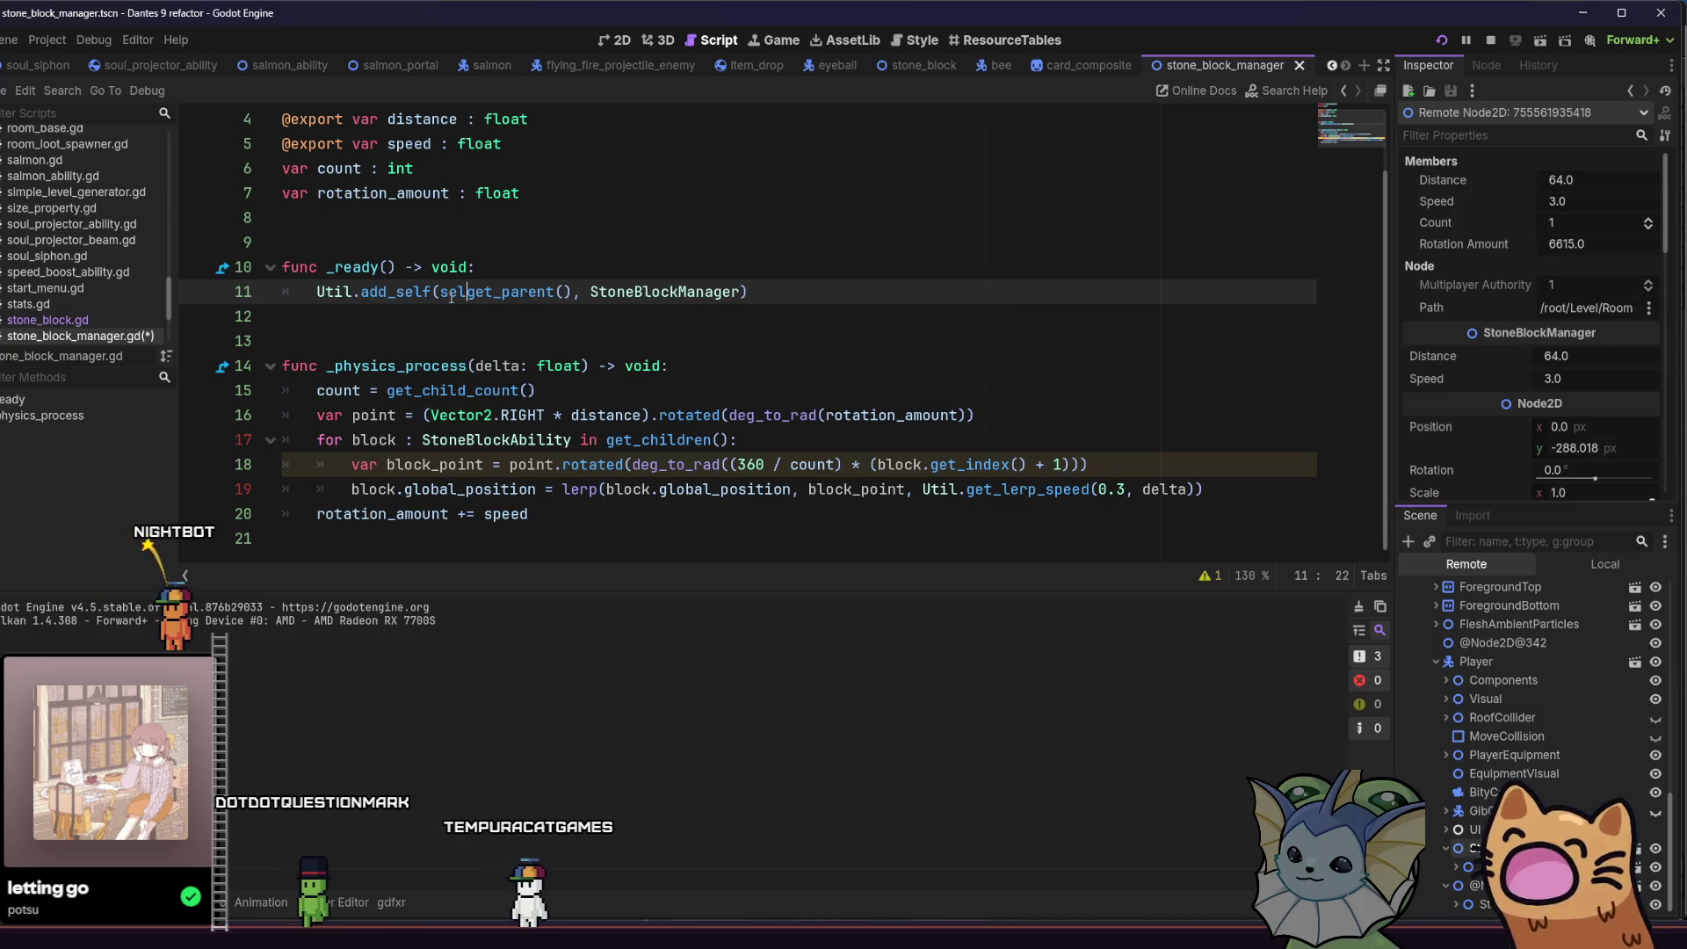
type("self,")
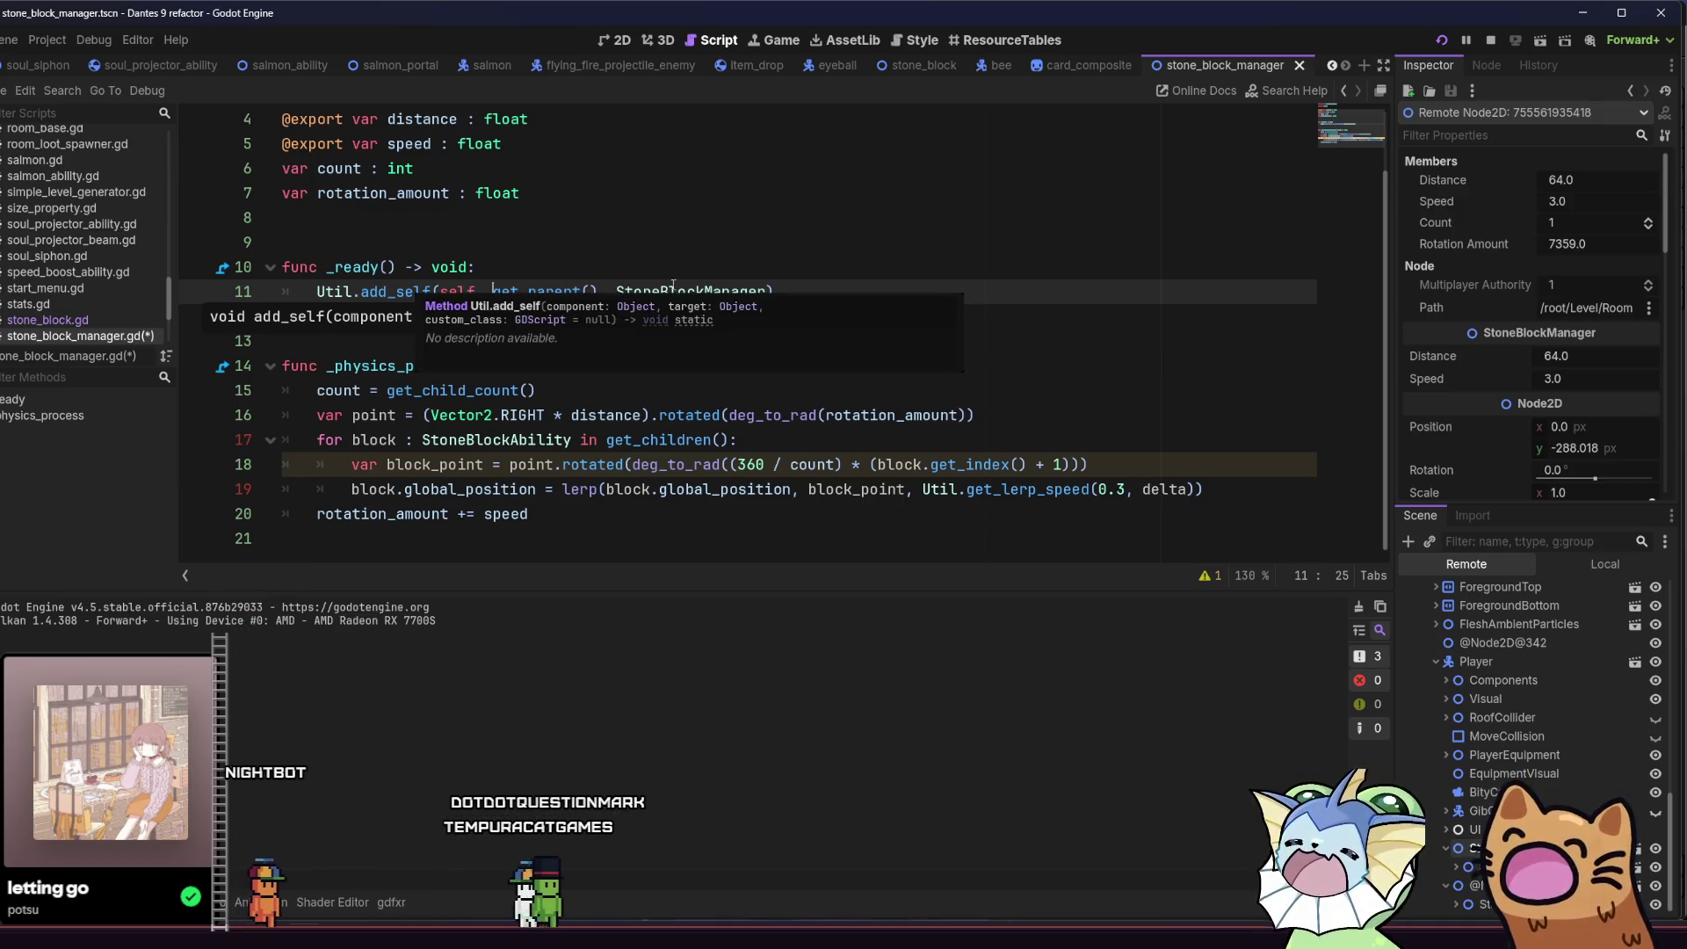
key("End")
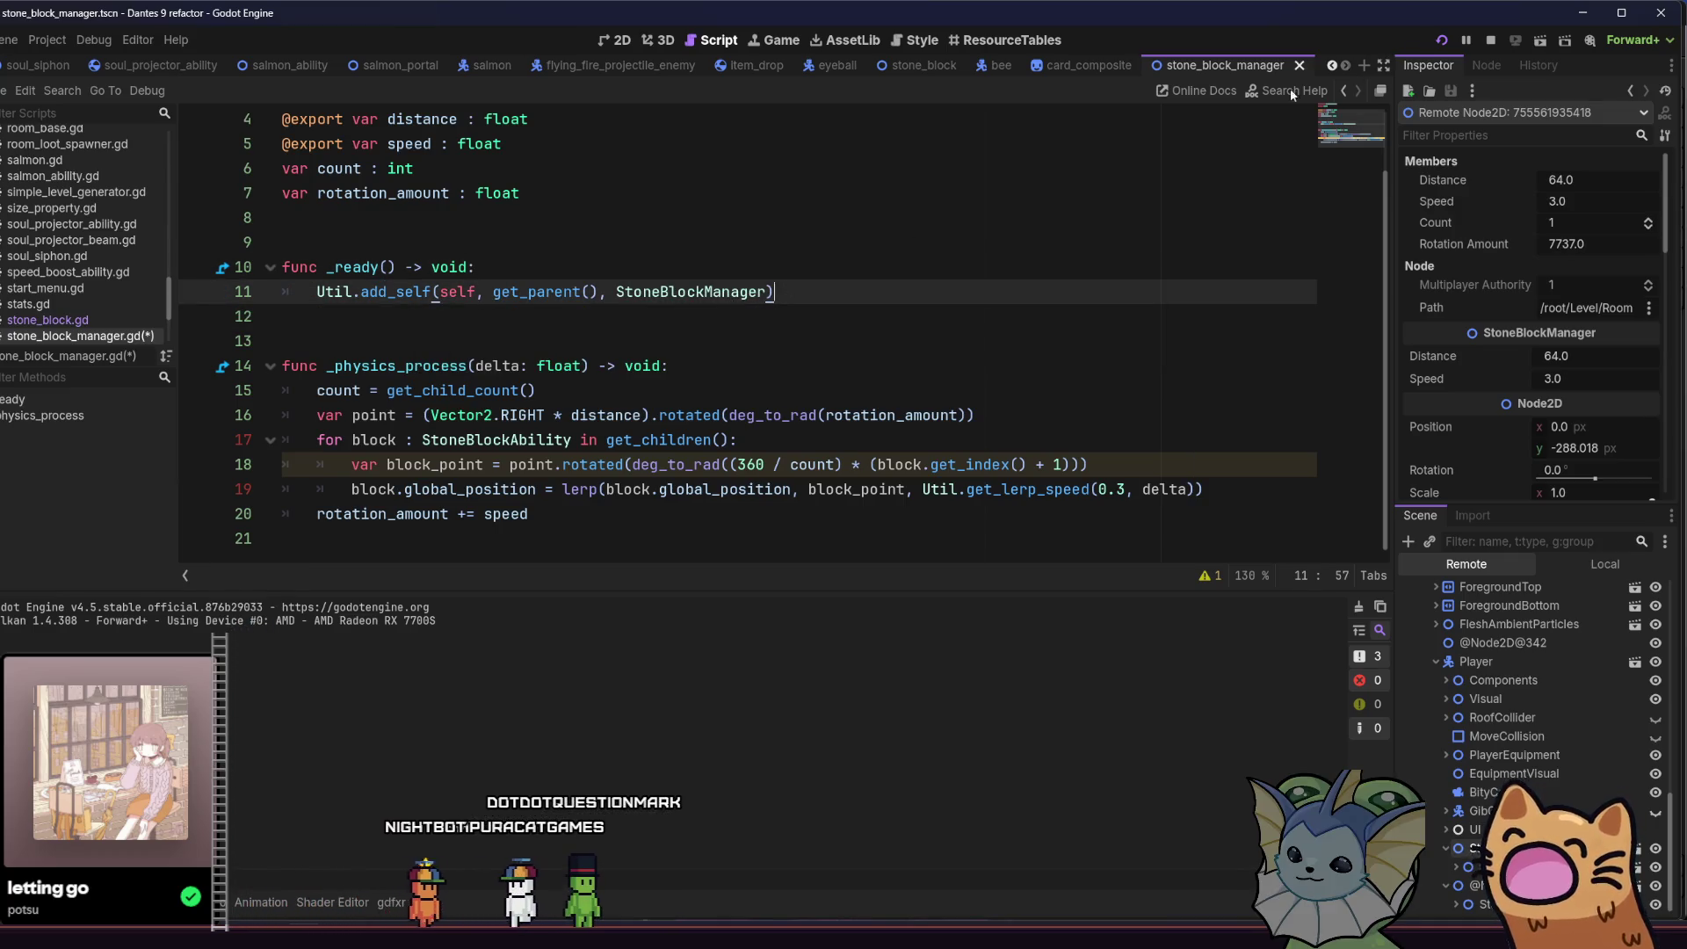
left_click(1442, 40)
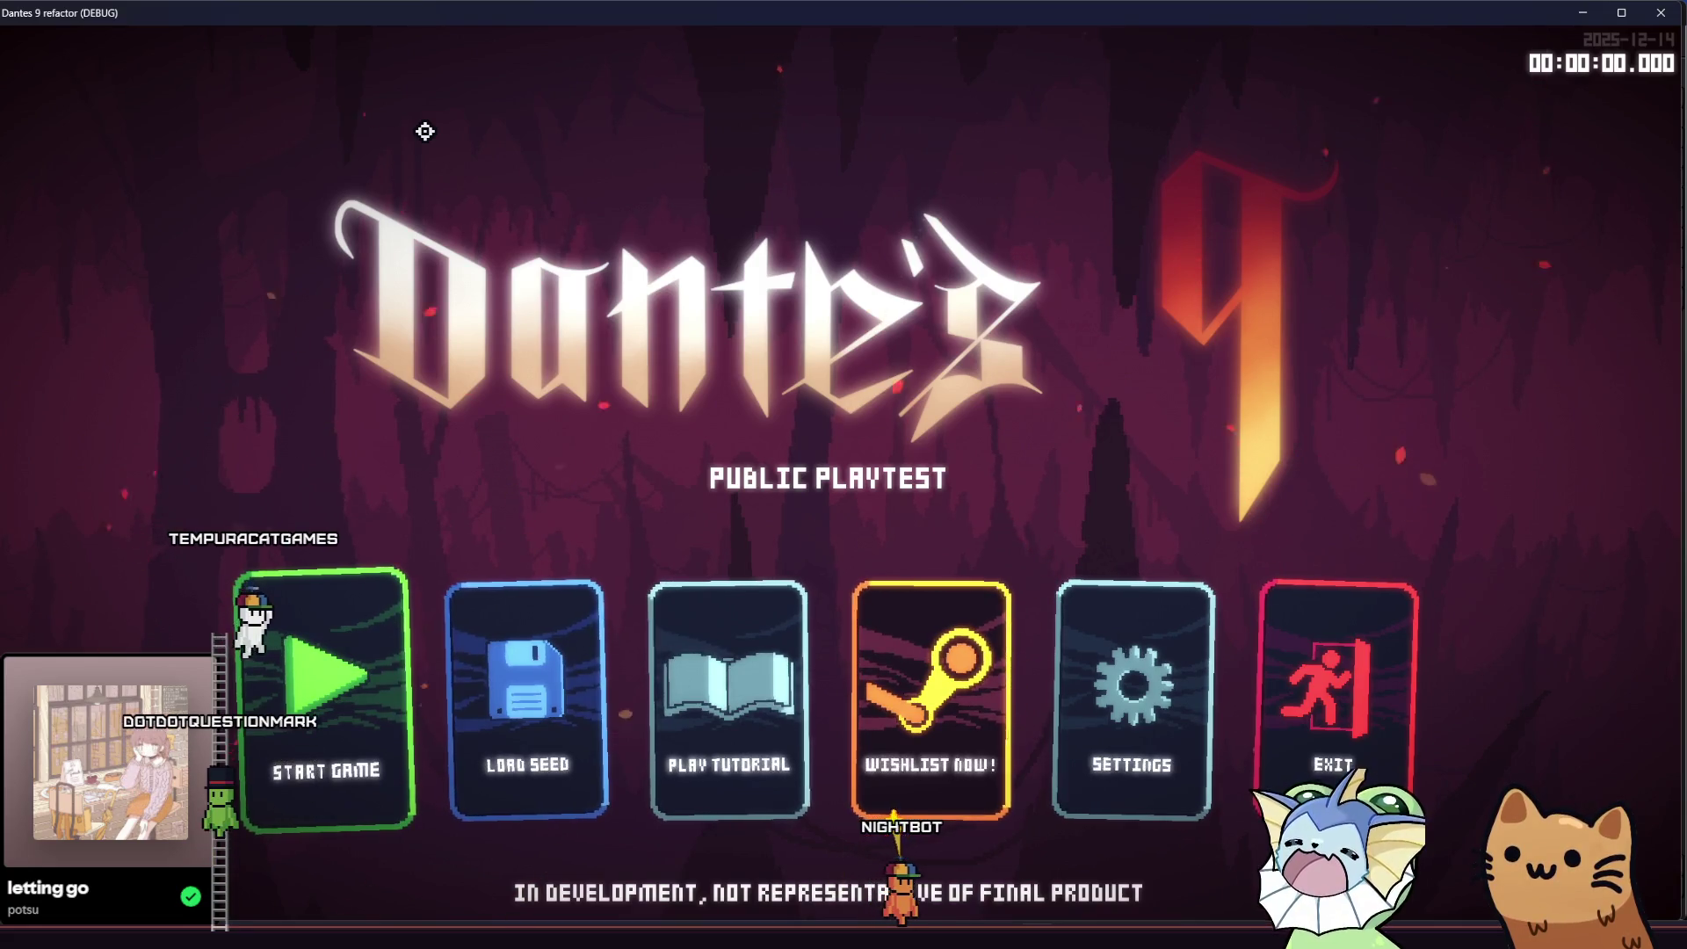
Step: Start a new run, add Stone Block cards through the debug menu, and play one
left_click(283, 720)
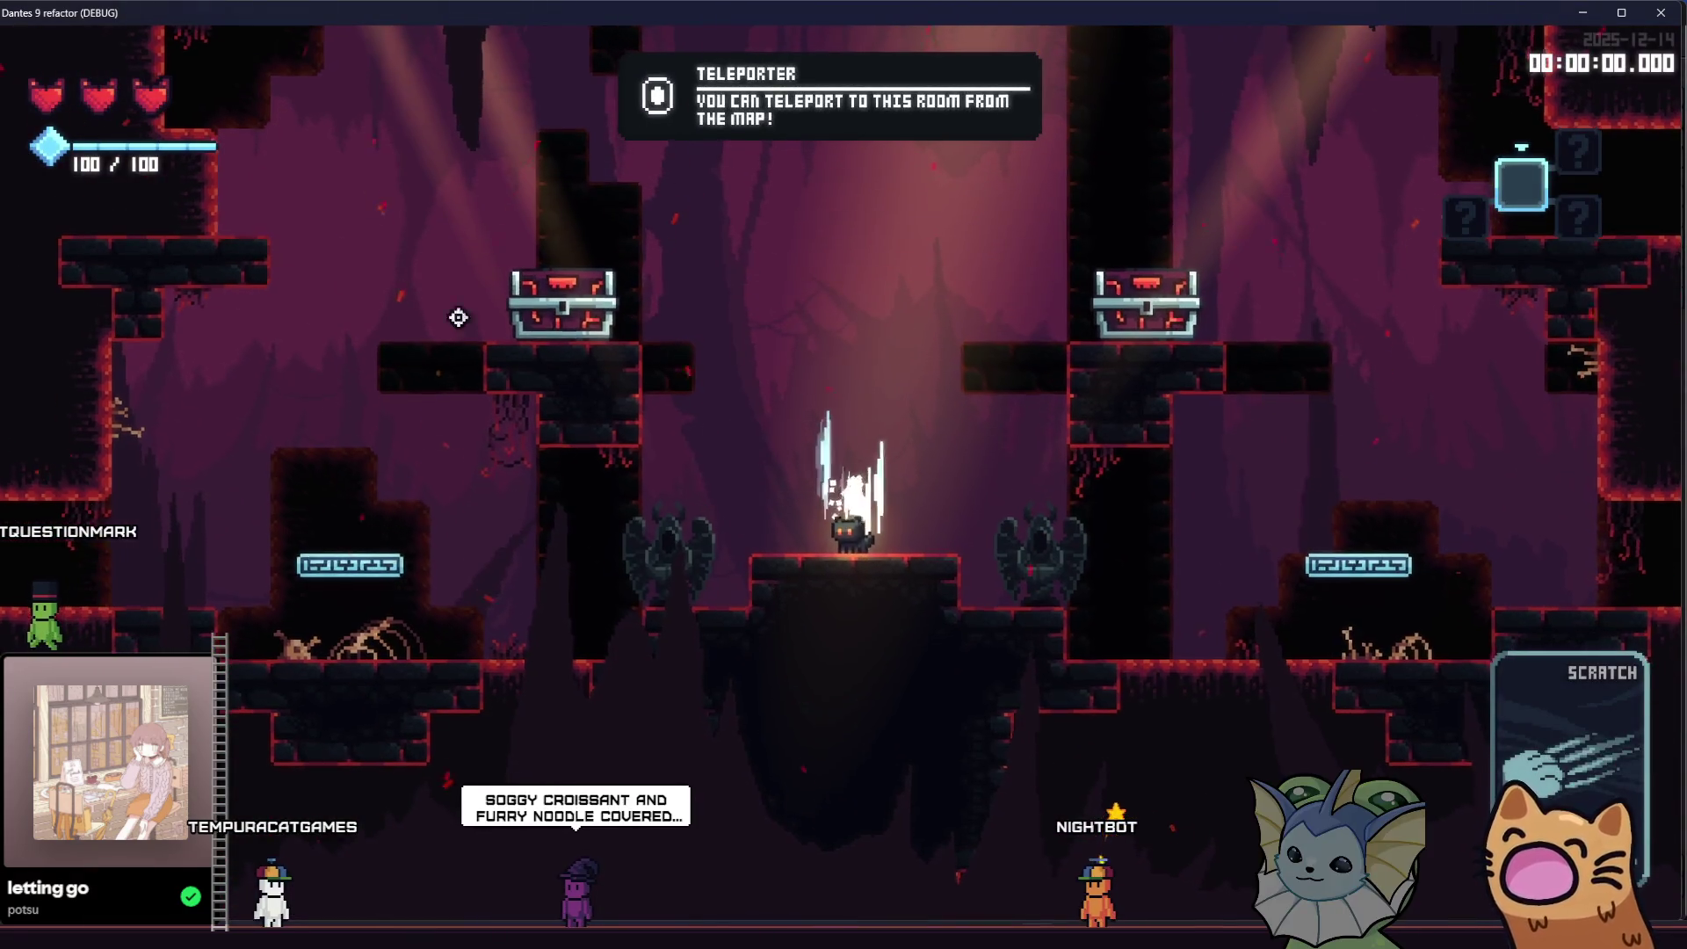
key("grave")
left_click(208, 226)
scroll(1398, 413, "down", 8)
left_click(1382, 648)
key("grave")
left_click(1187, 516)
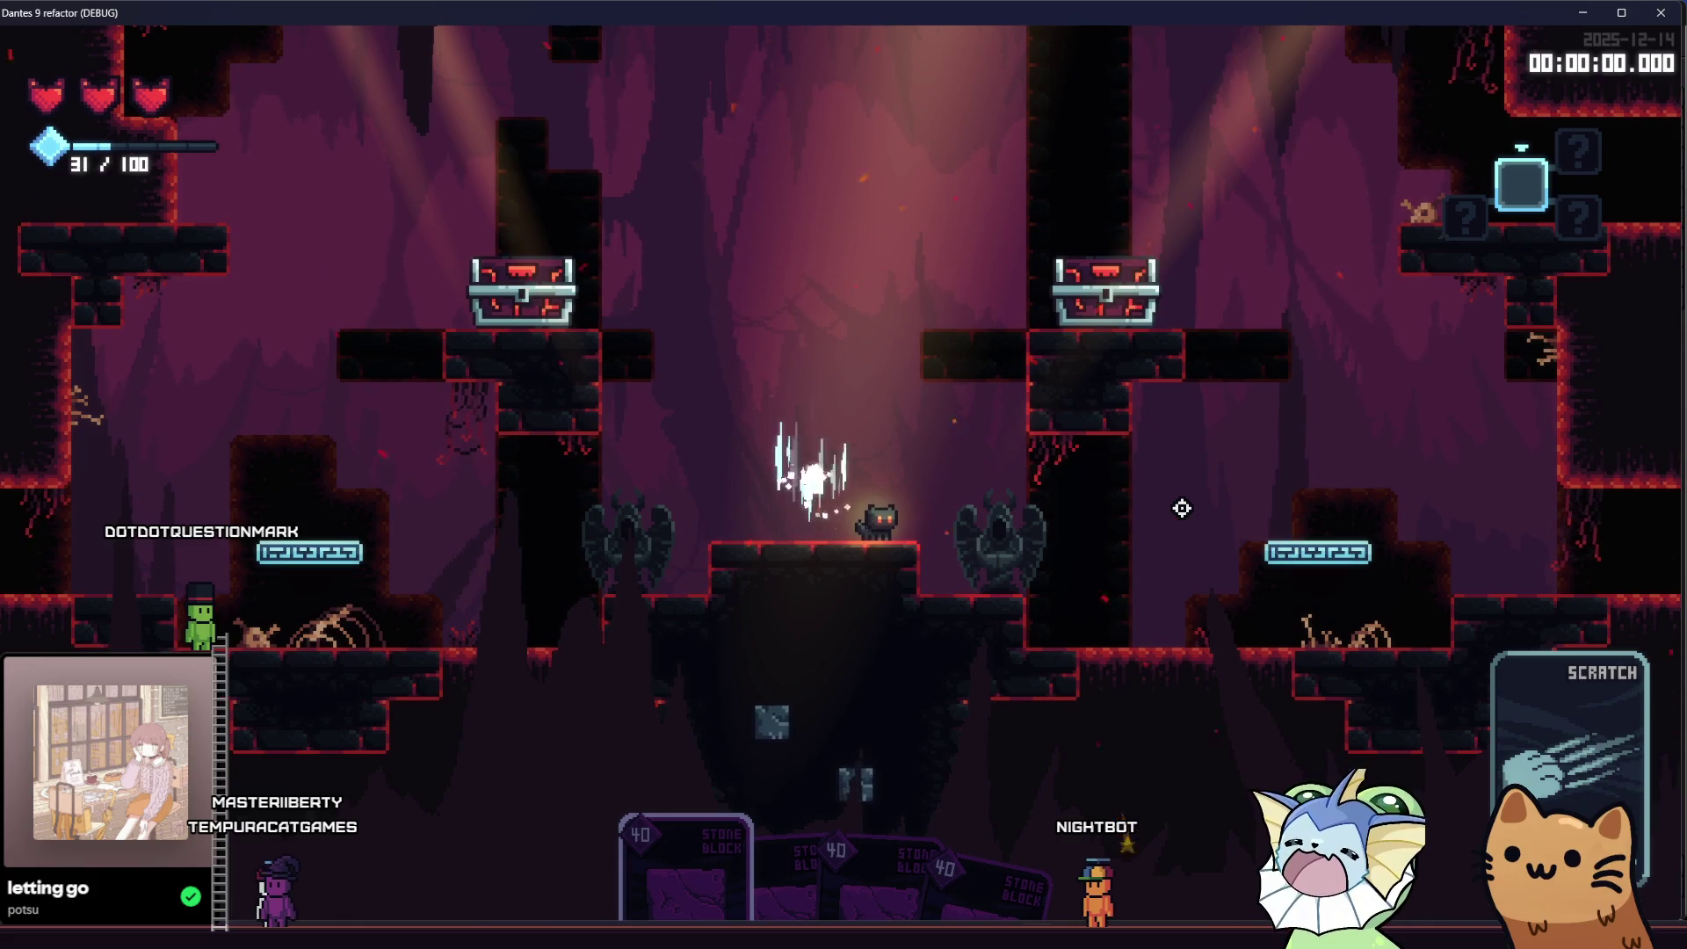
Step: Enable Infinite Charges in the debug menu
key("grave")
scroll(283, 490, "down", 5)
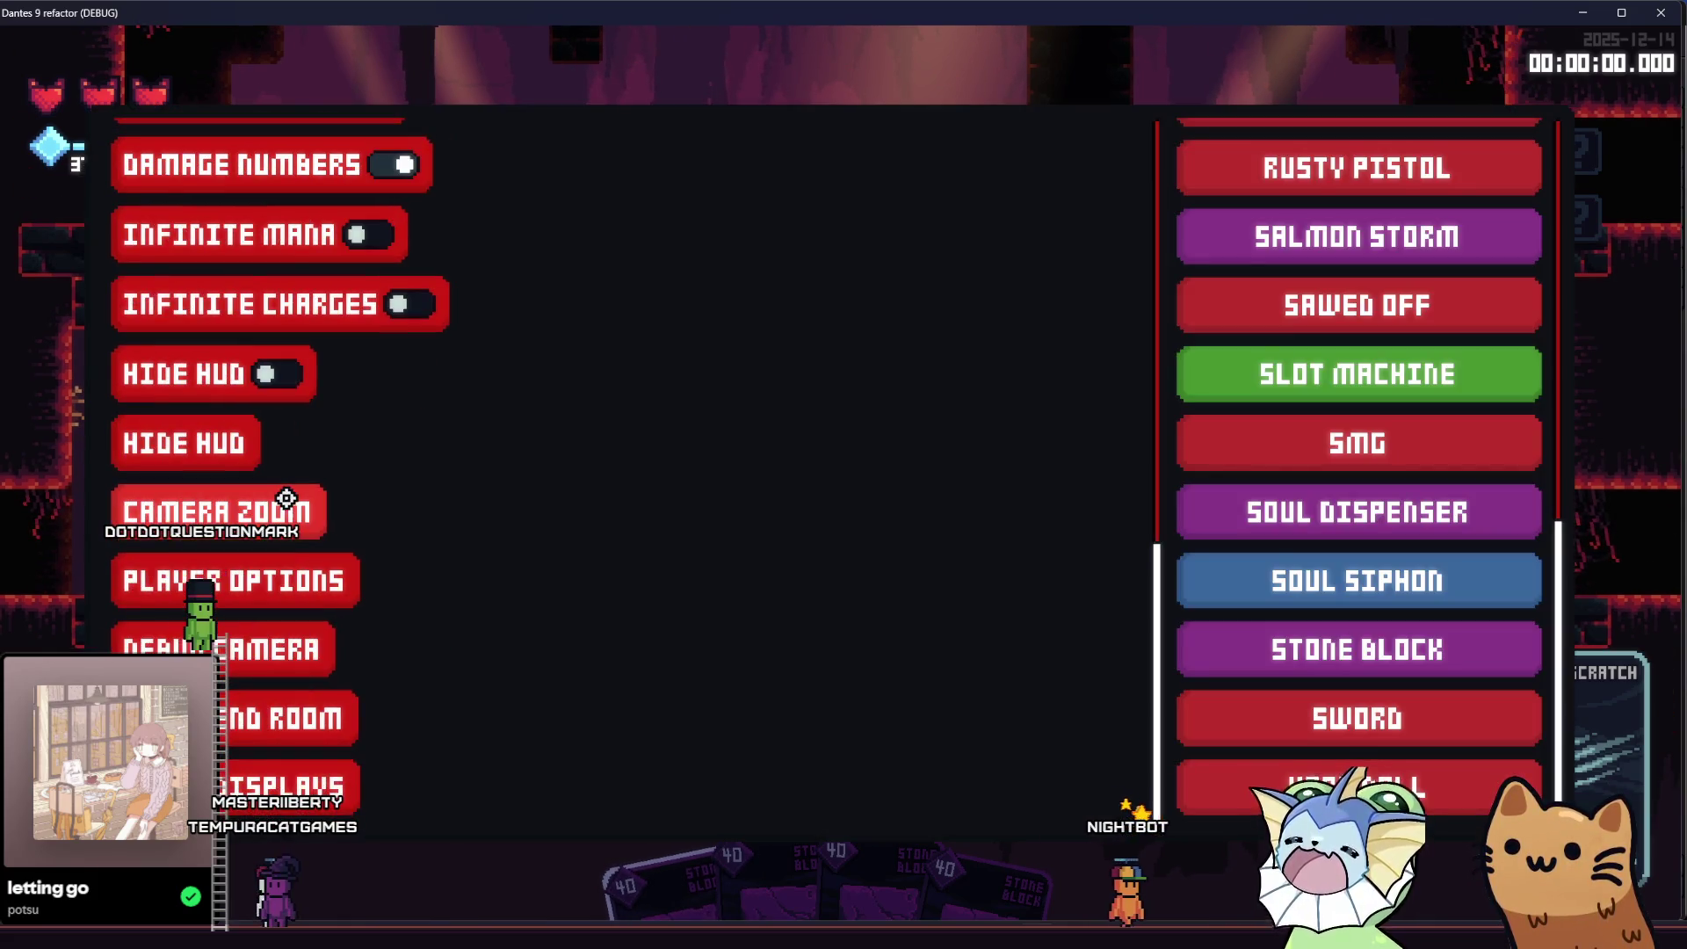
left_click(366, 306)
key("grave")
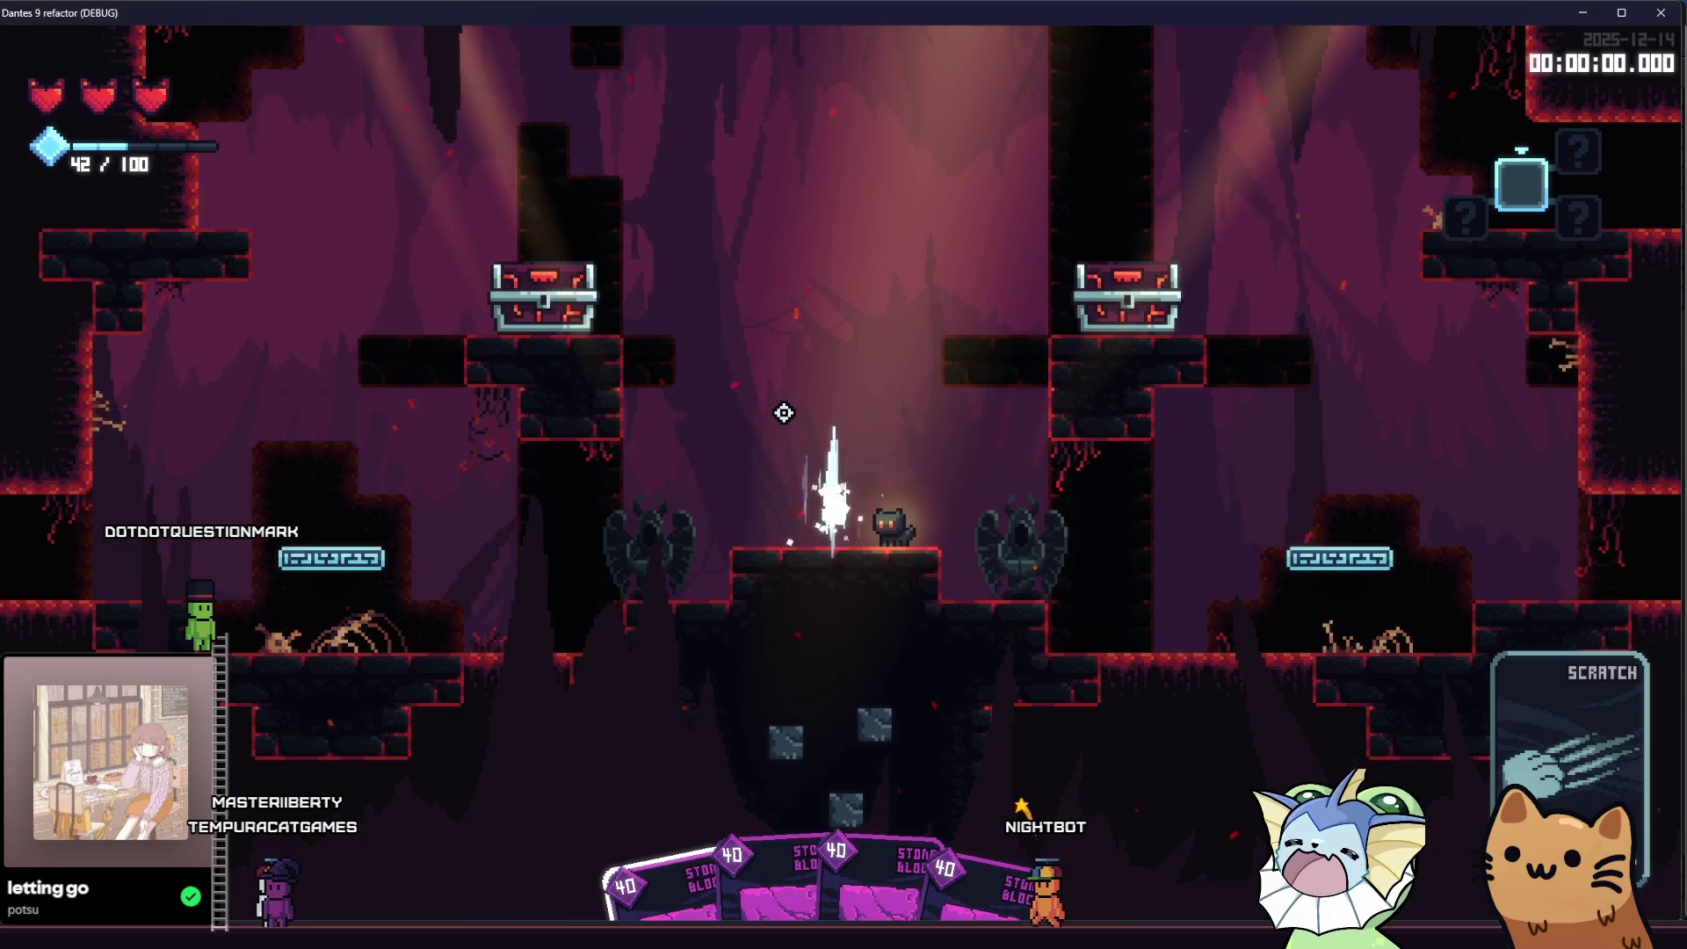
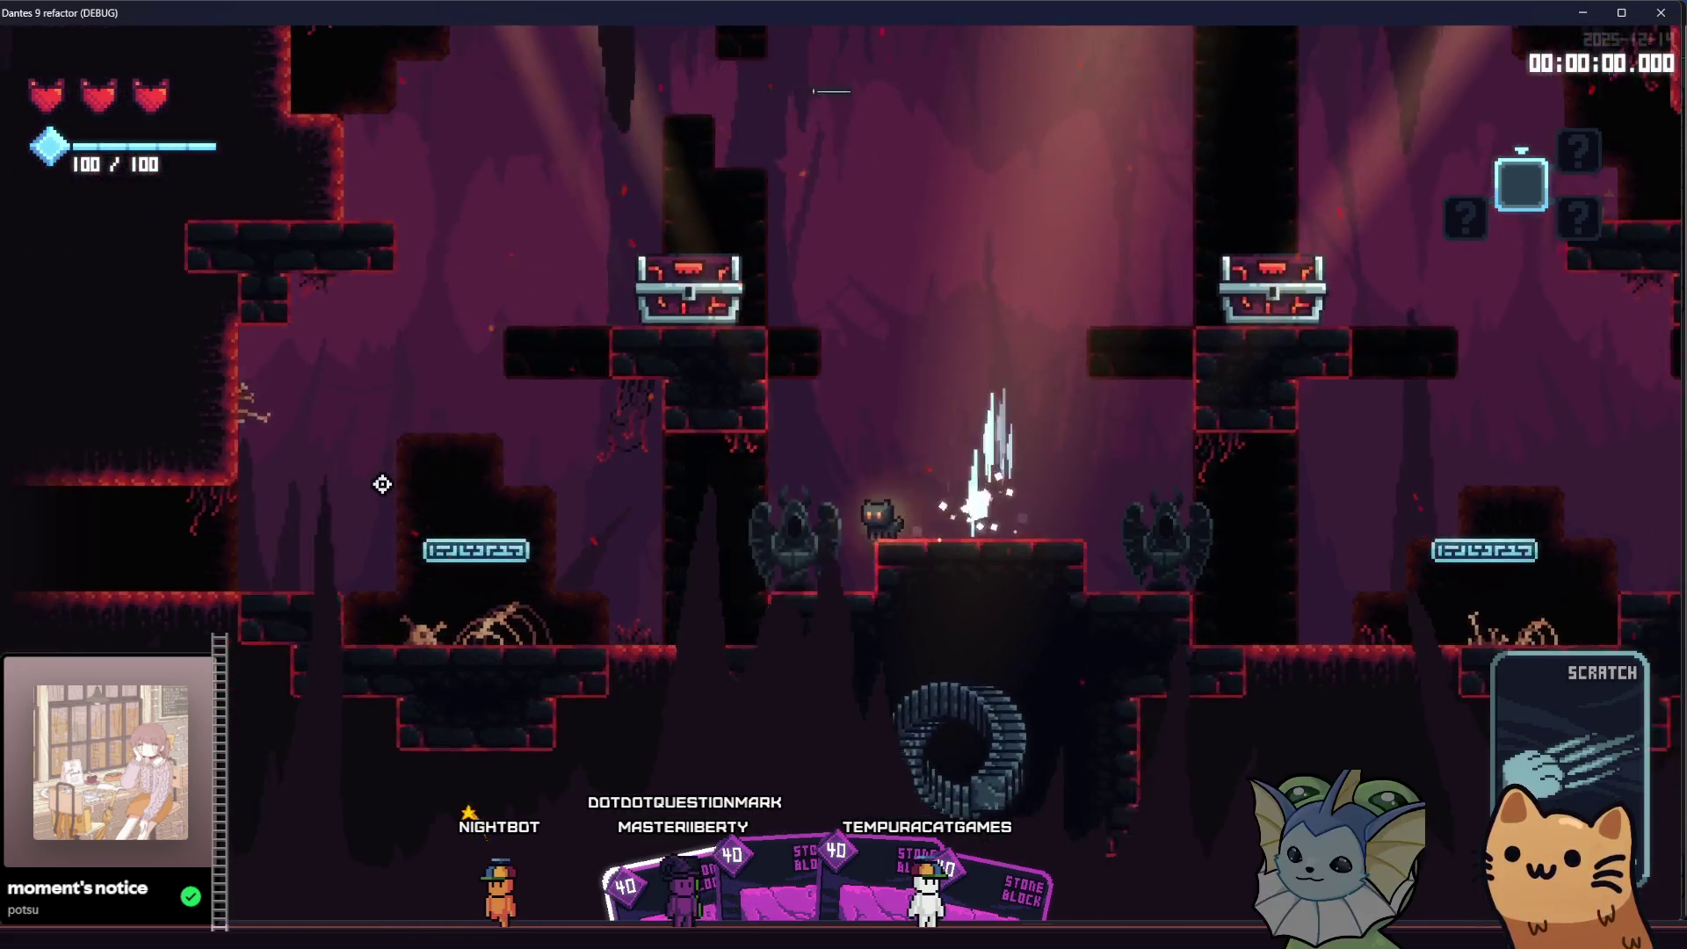
Step: Insert global_position before the rotated Vector2 offset on line 16 of stone_block_manager.gd, then save
key("alt+Tab")
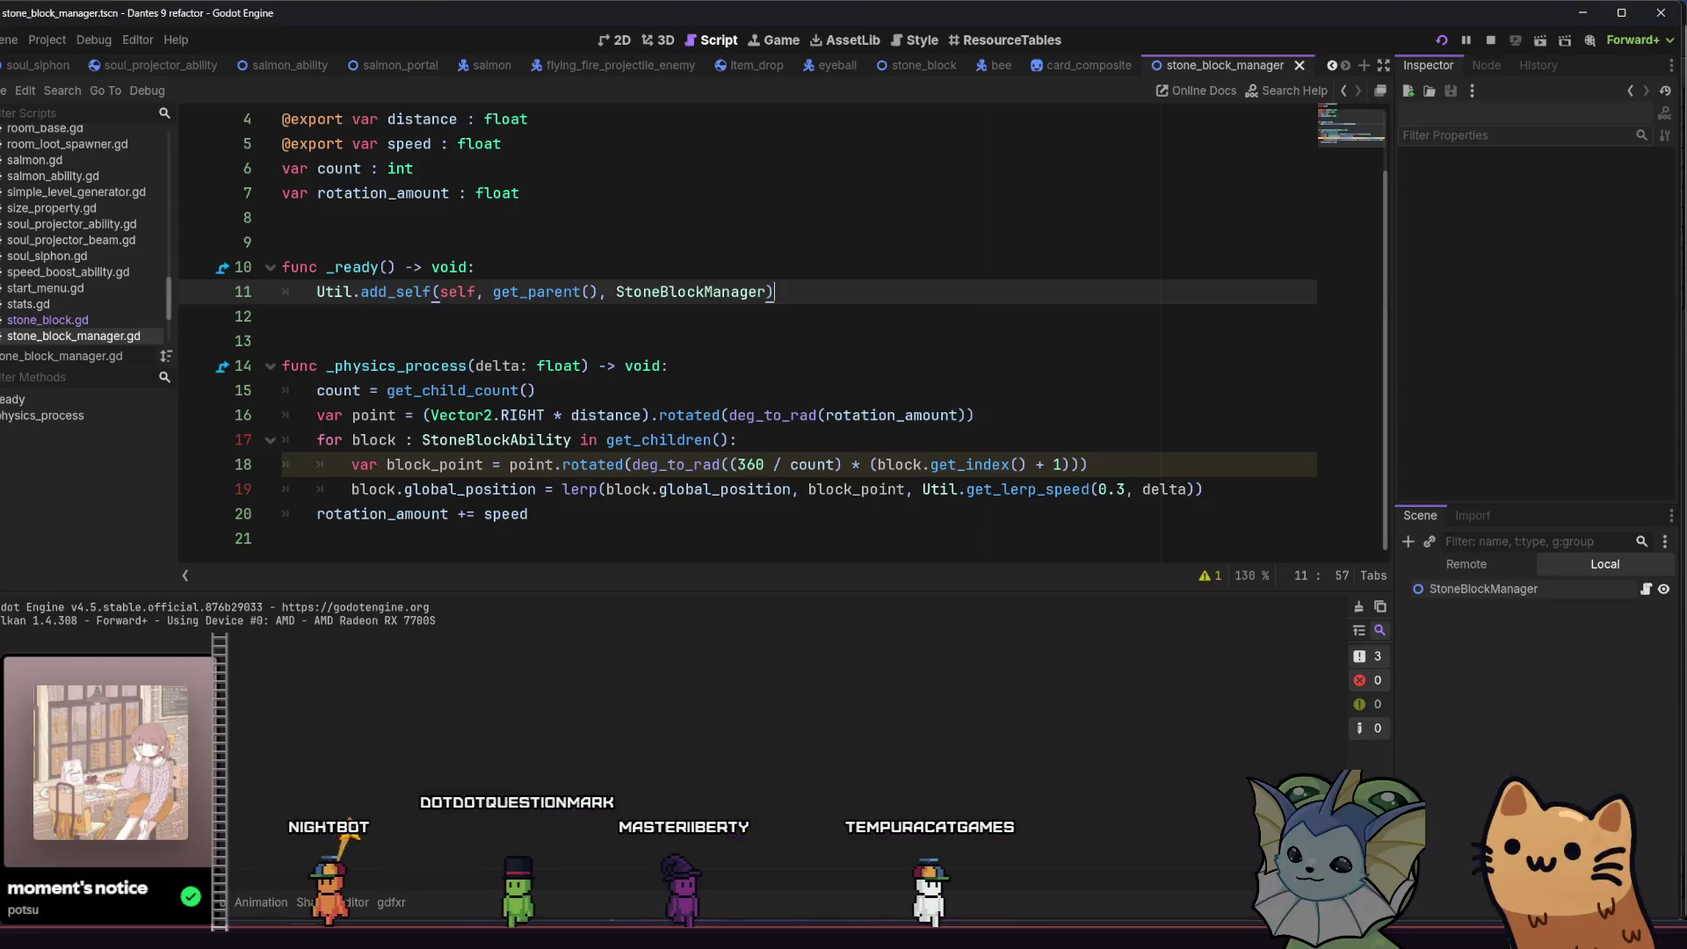
left_click(587, 513)
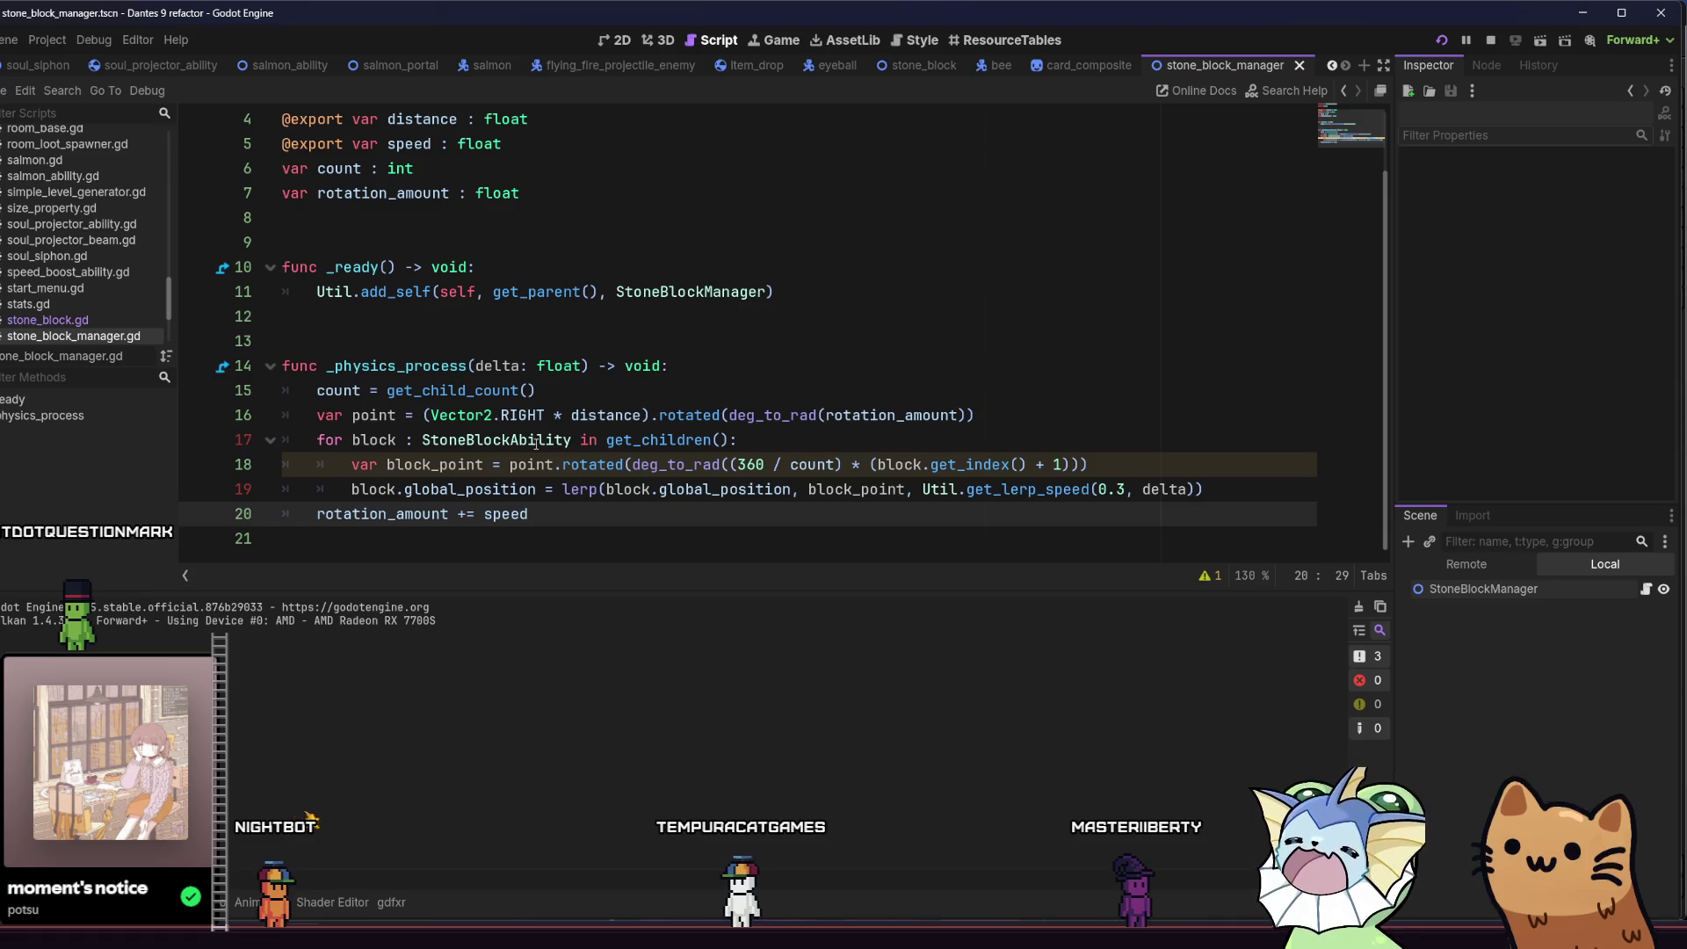
left_click(420, 412)
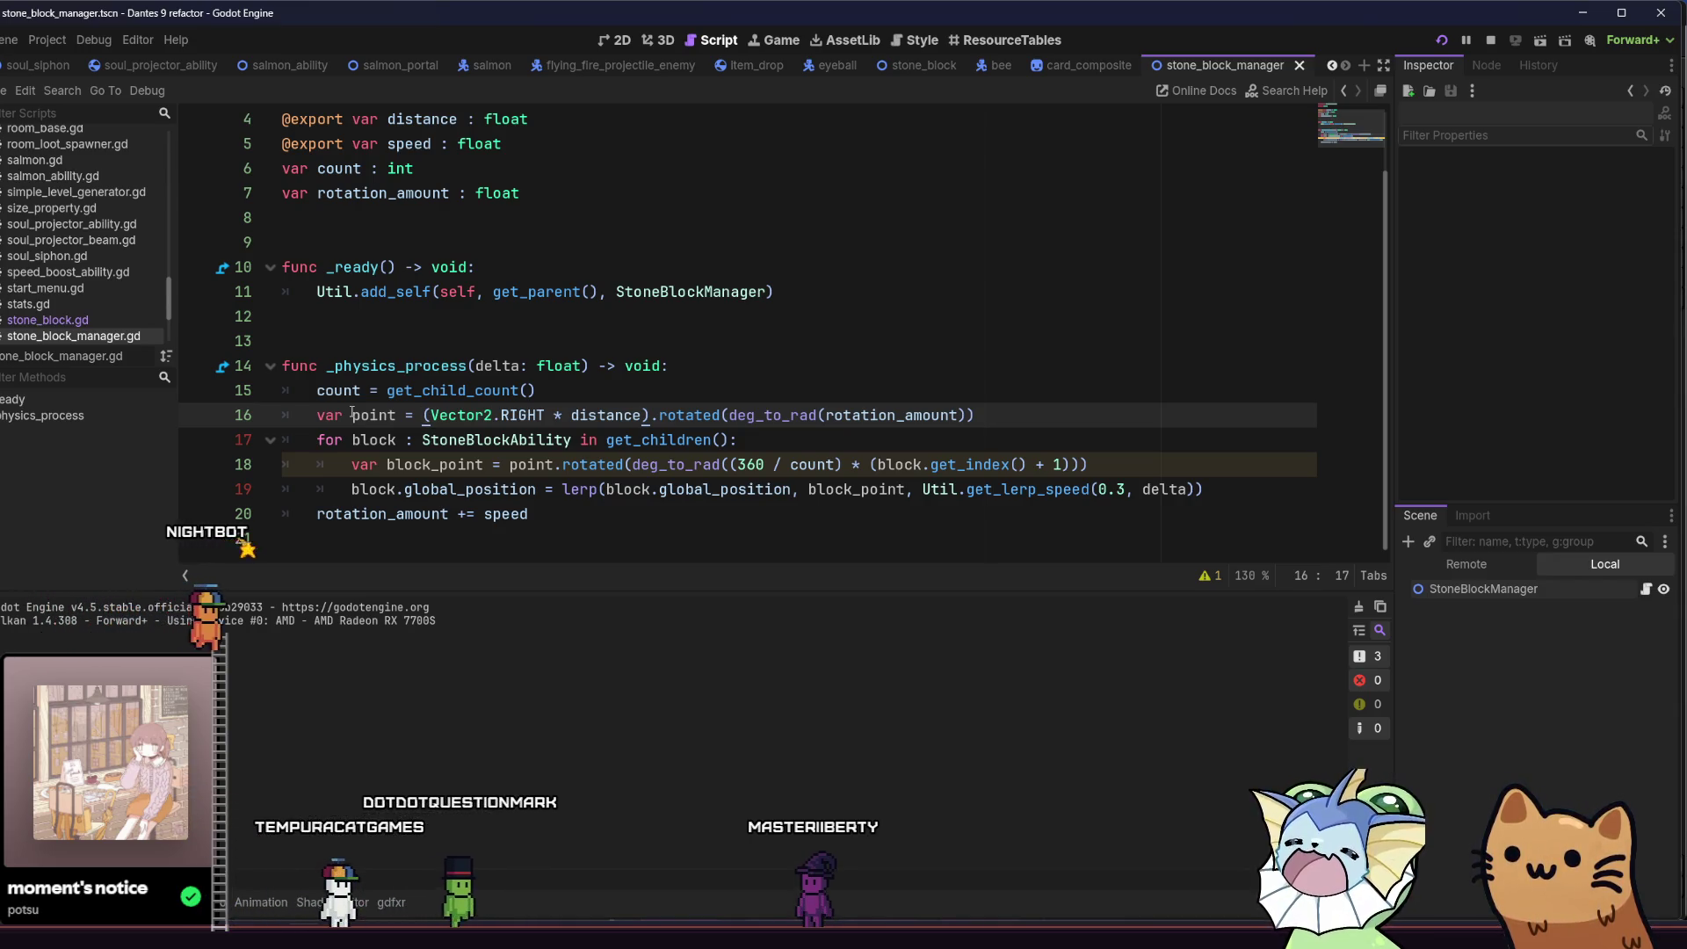
key("End")
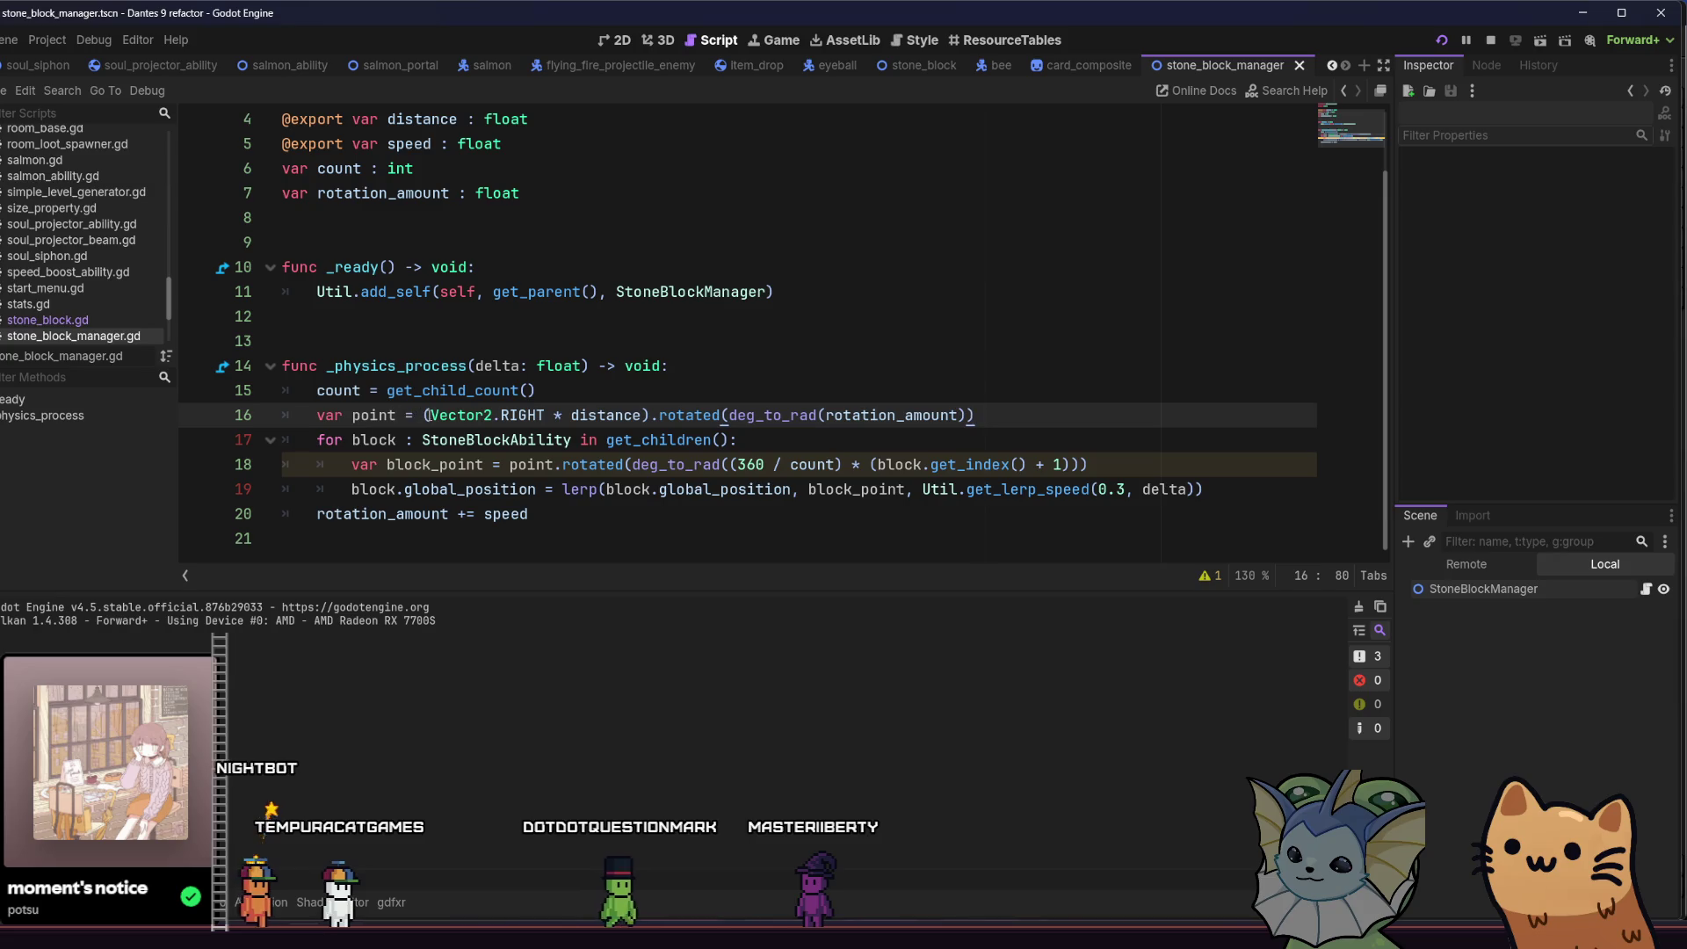
key("Left")
type("global_p")
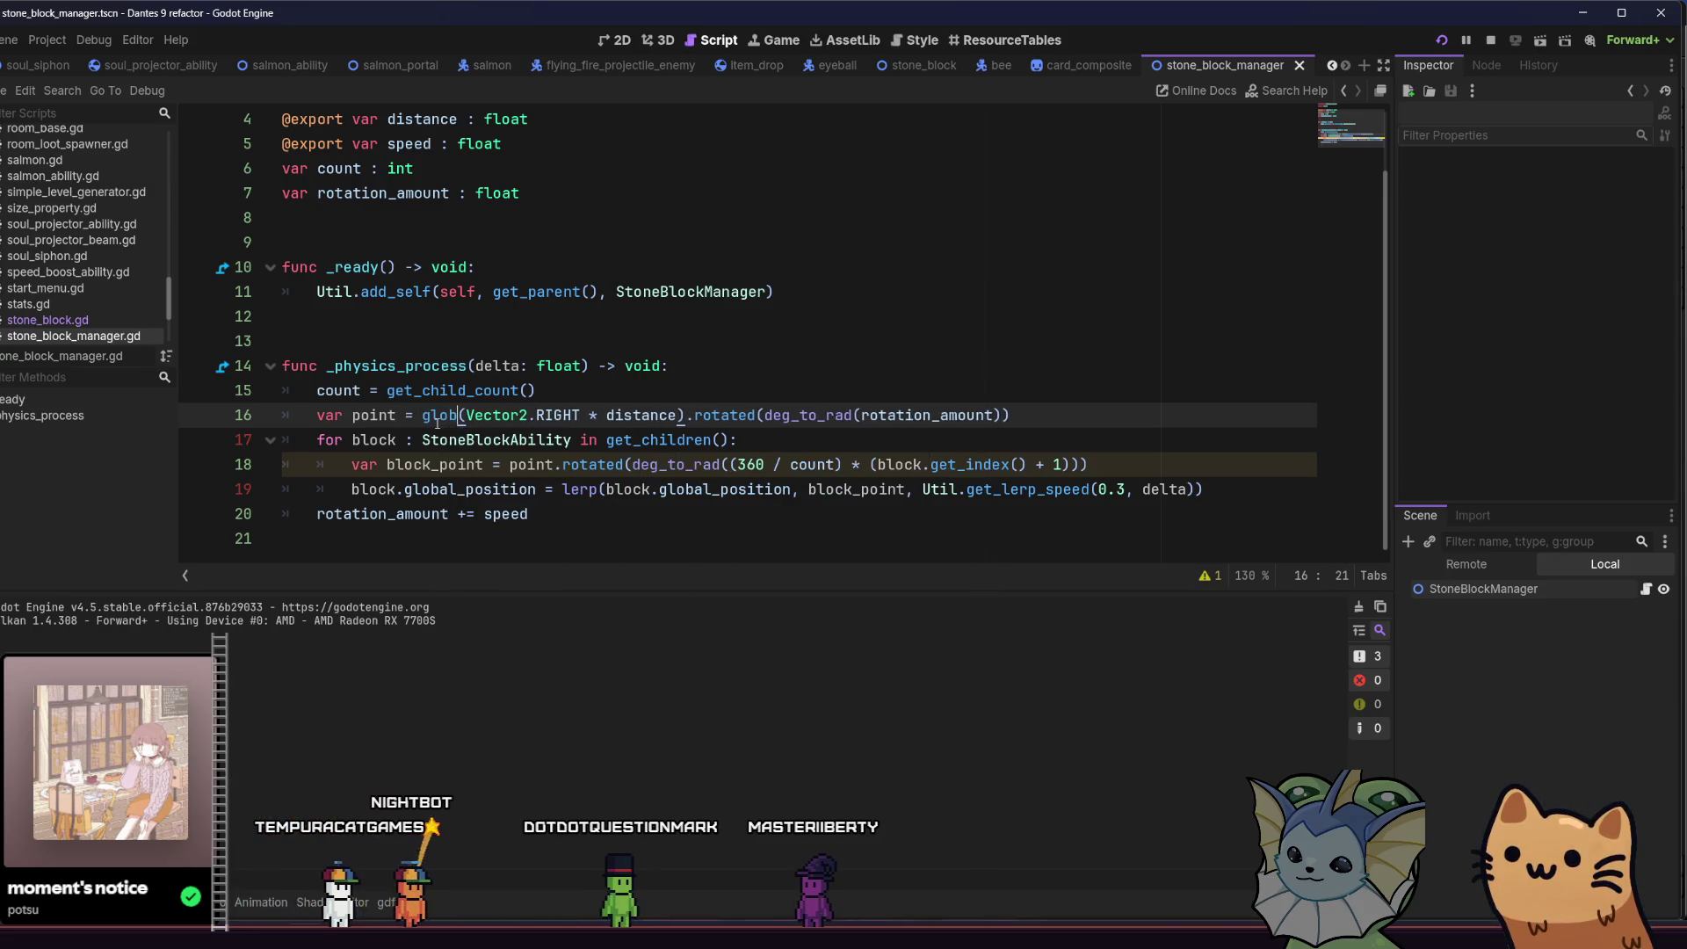
key("Return")
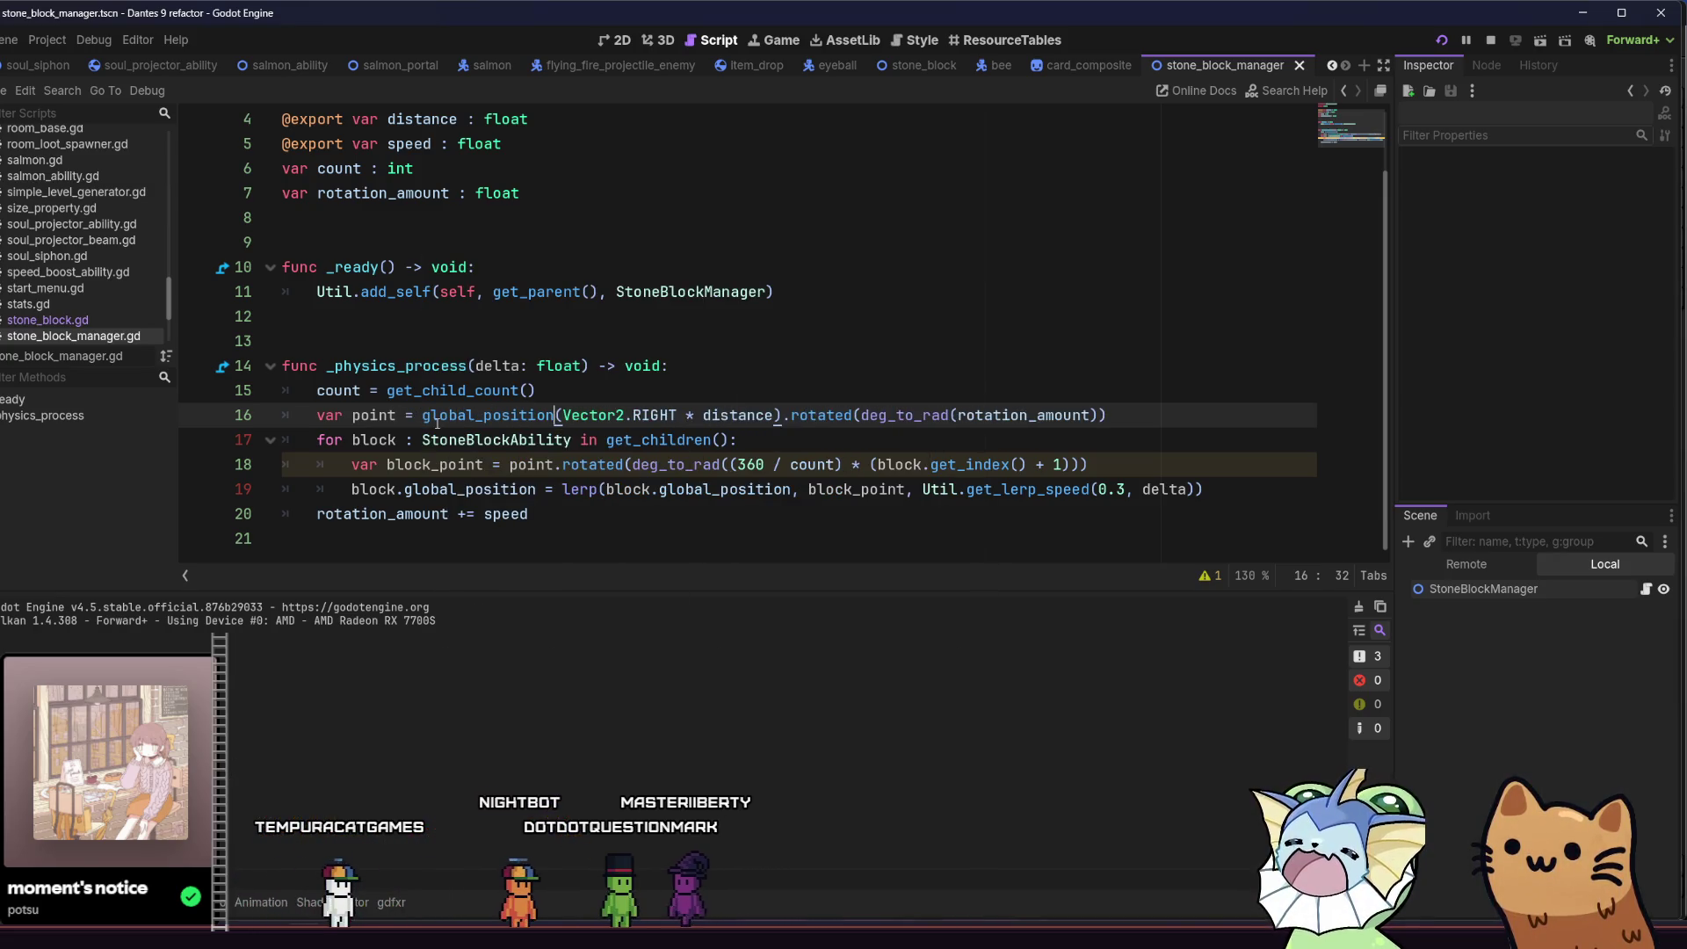
left_click(637, 398)
key("ctrl+s")
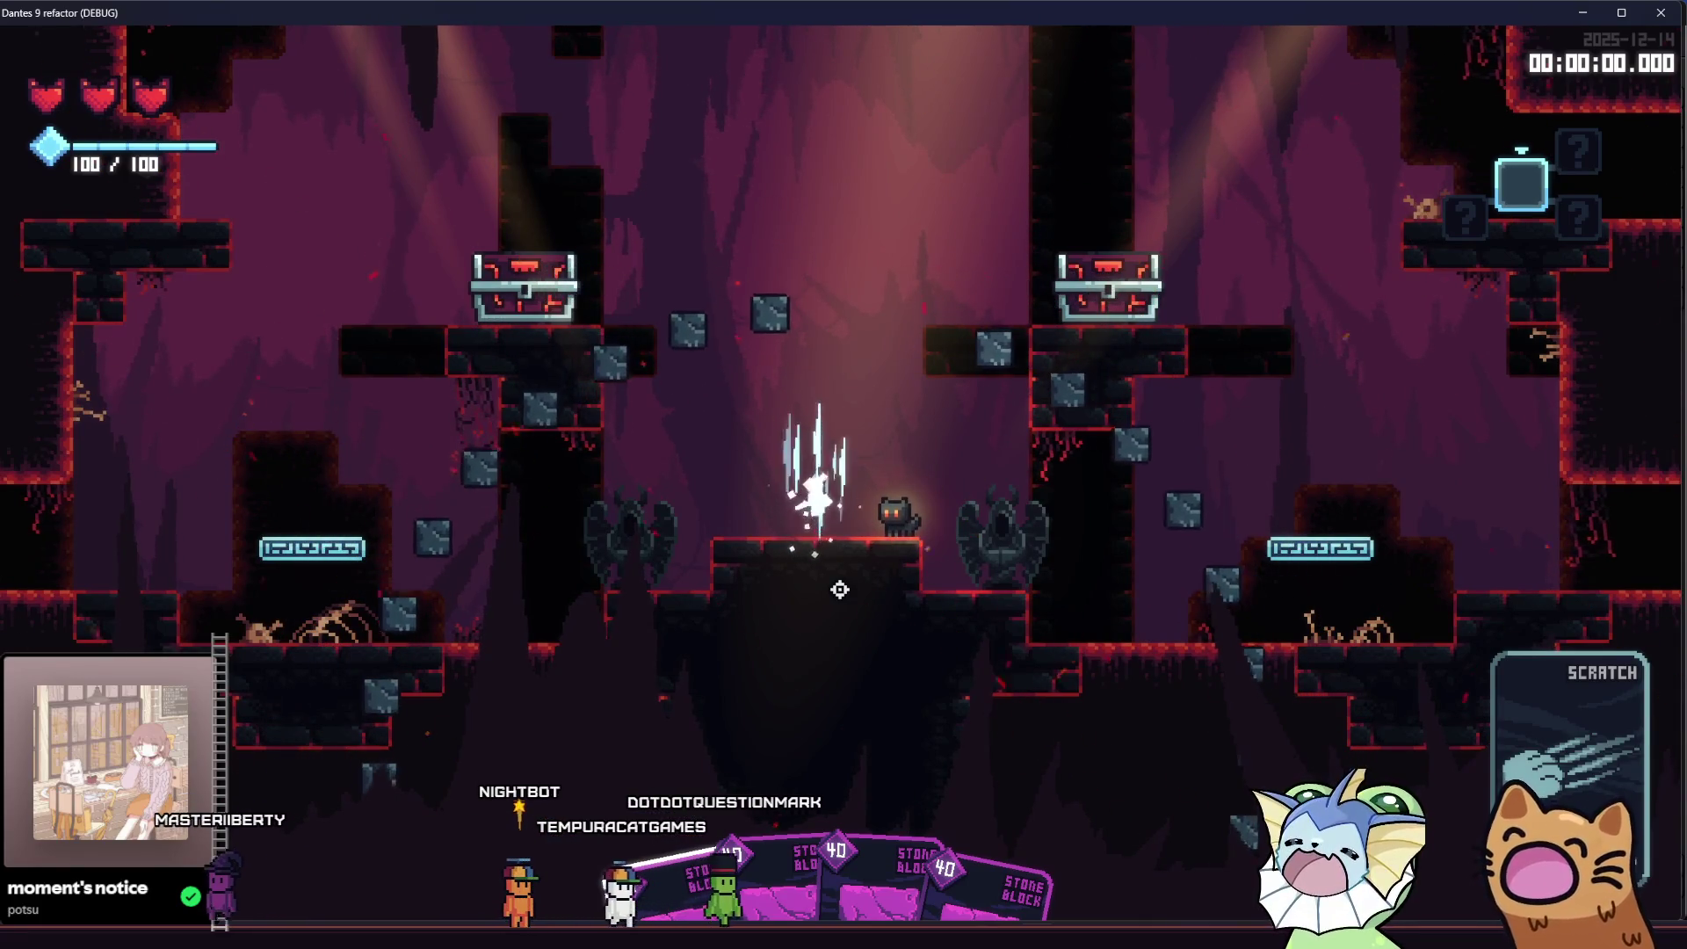
Step: Walk and jump the cat around the teleporter room to watch the stone blocks, then close the game
key("a")
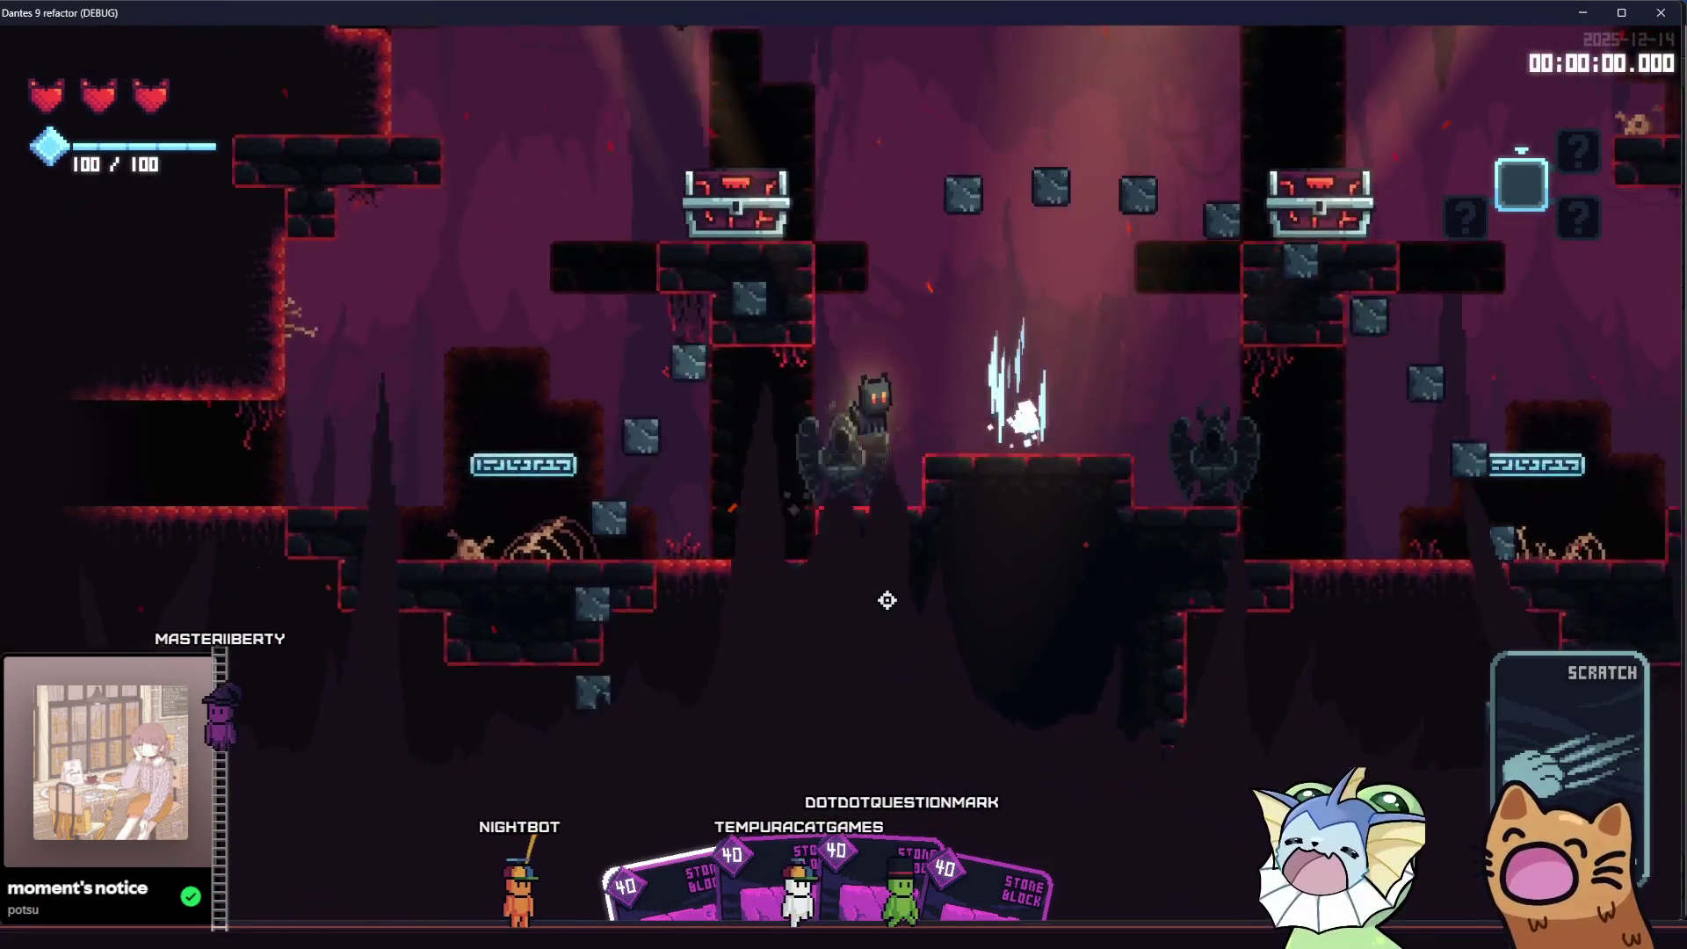
key("d")
key("a")
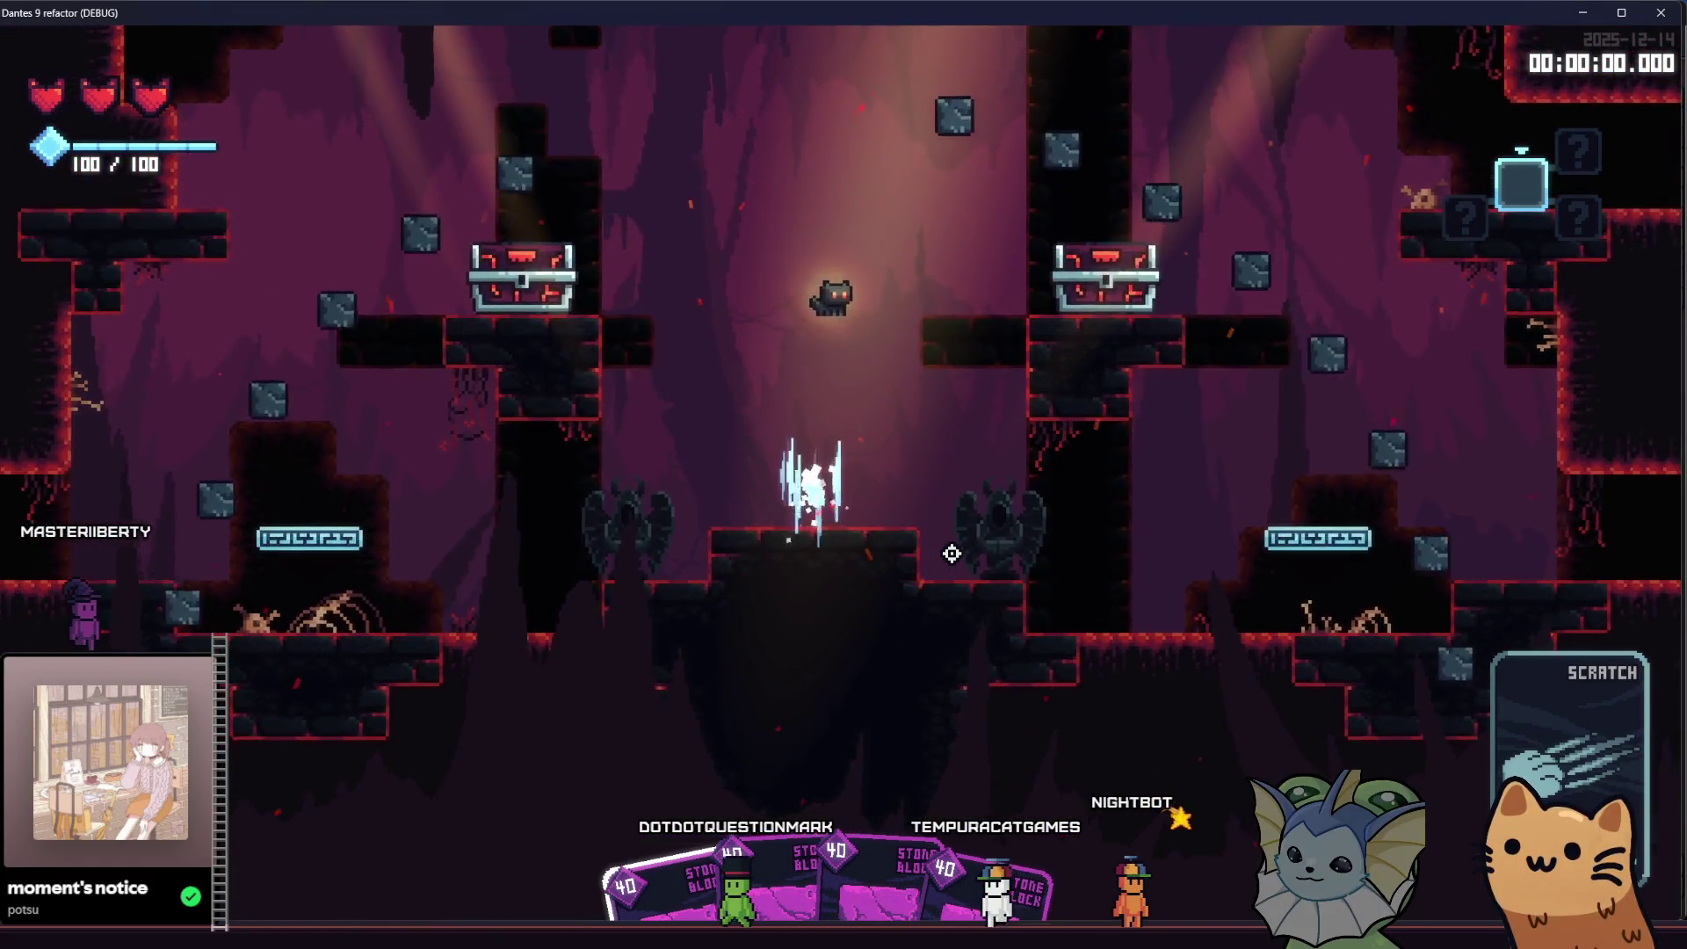
key("space")
key("d")
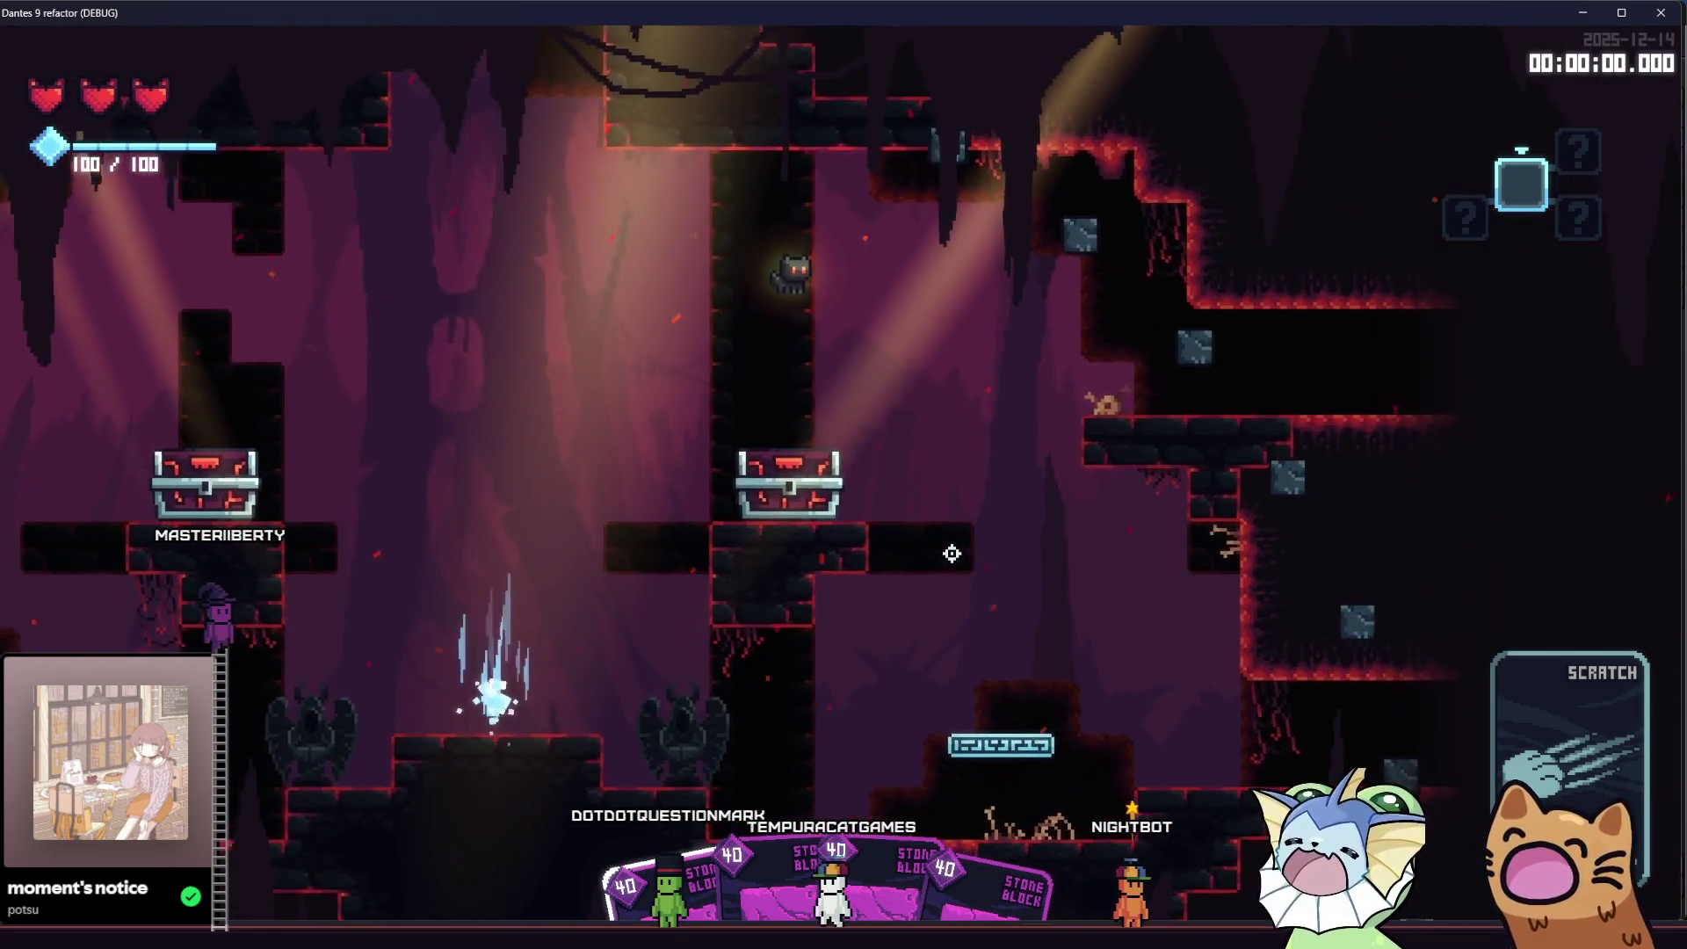
key("r")
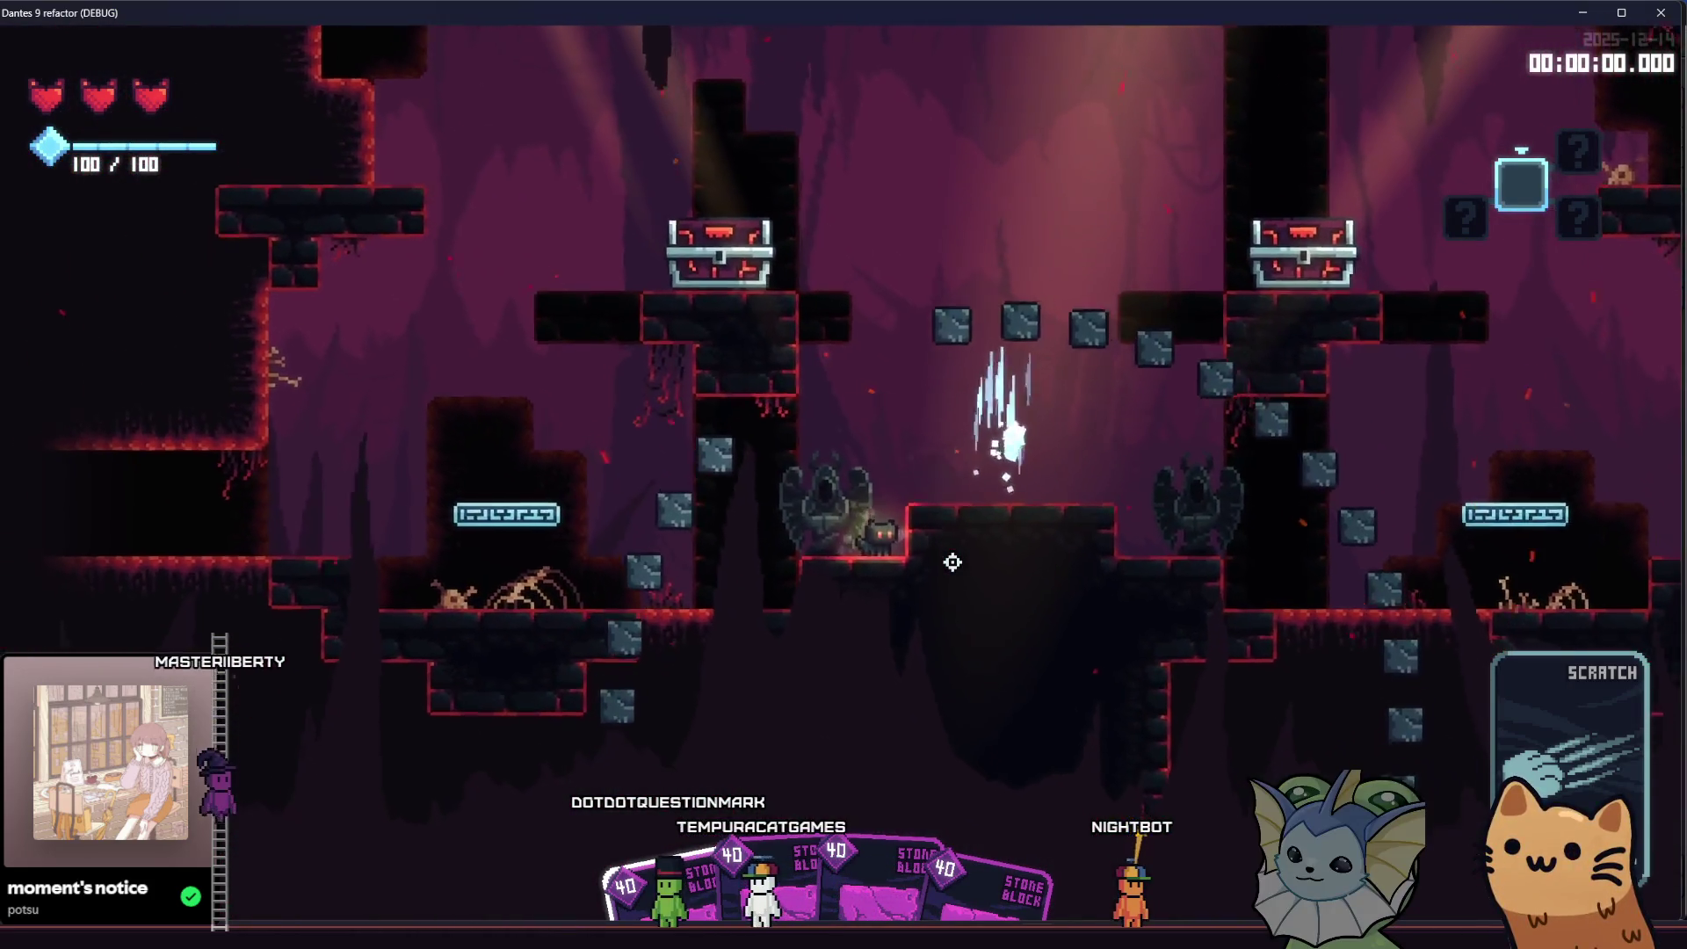
key("d")
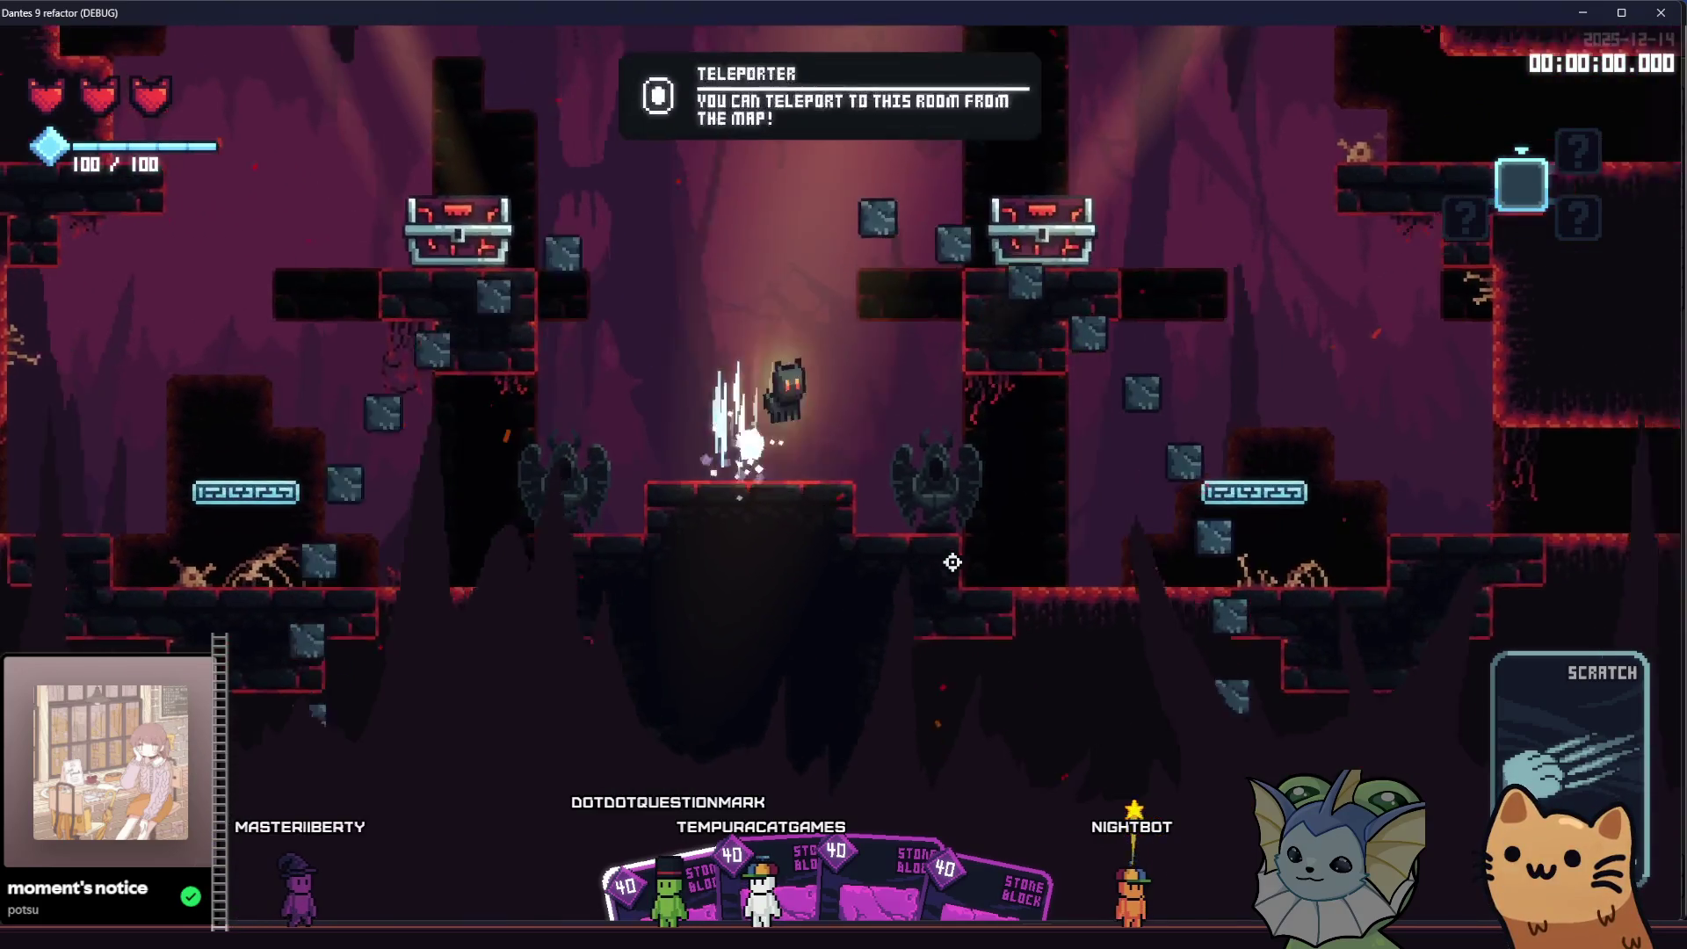
key("space")
key("a")
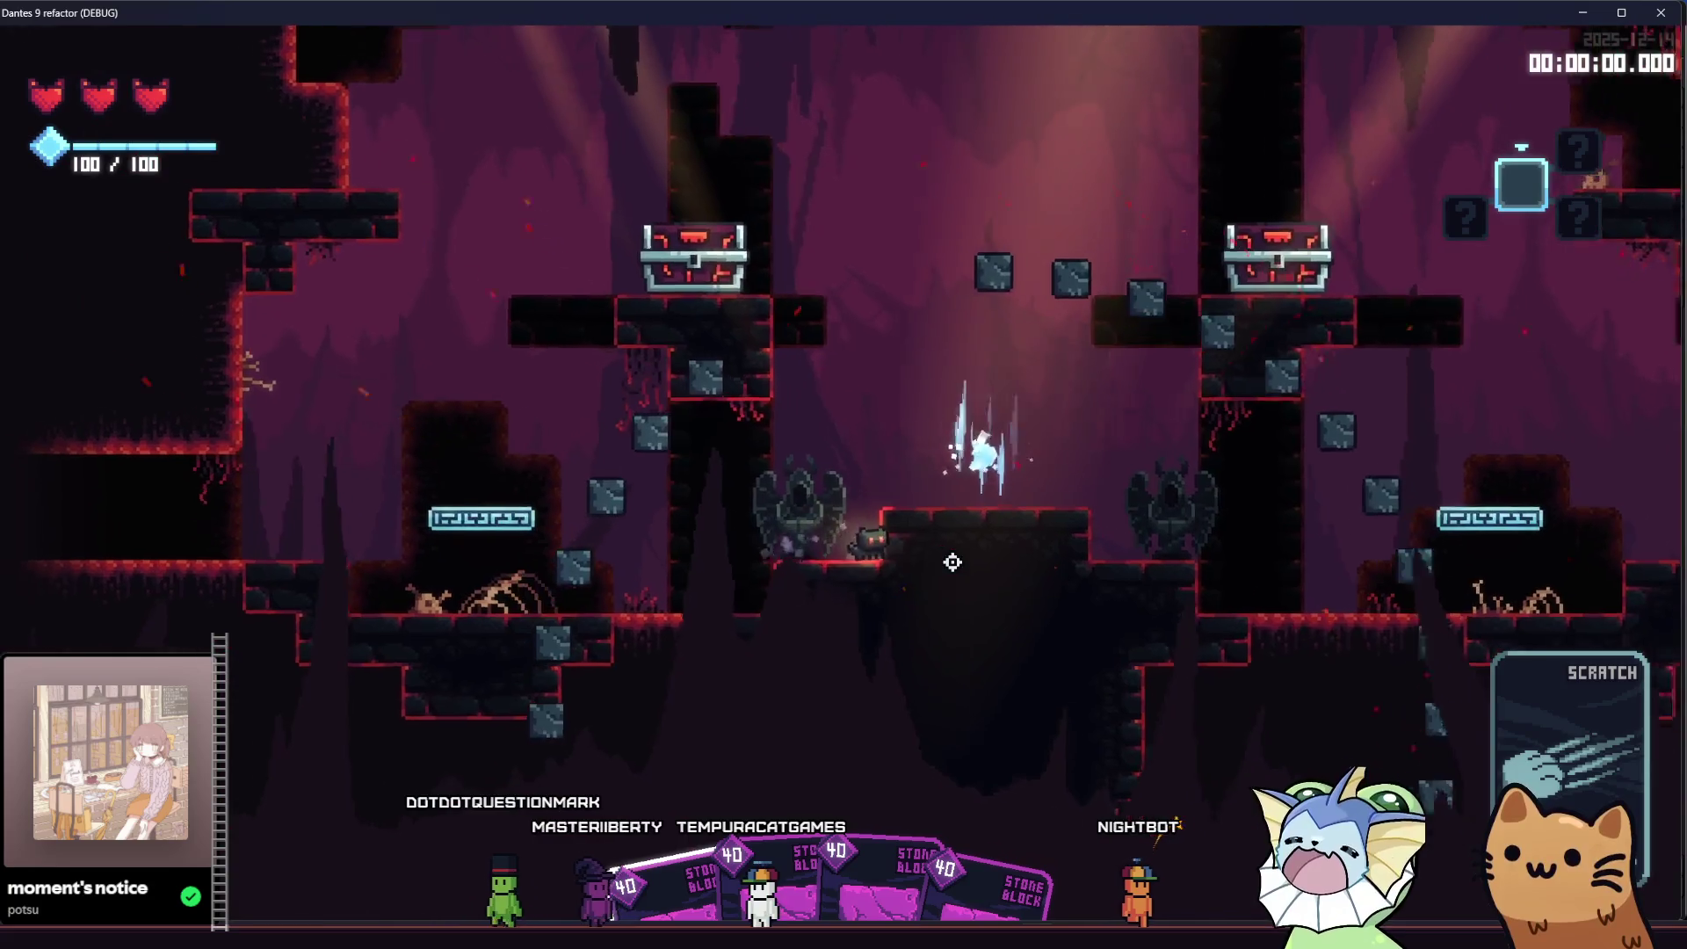
key("d")
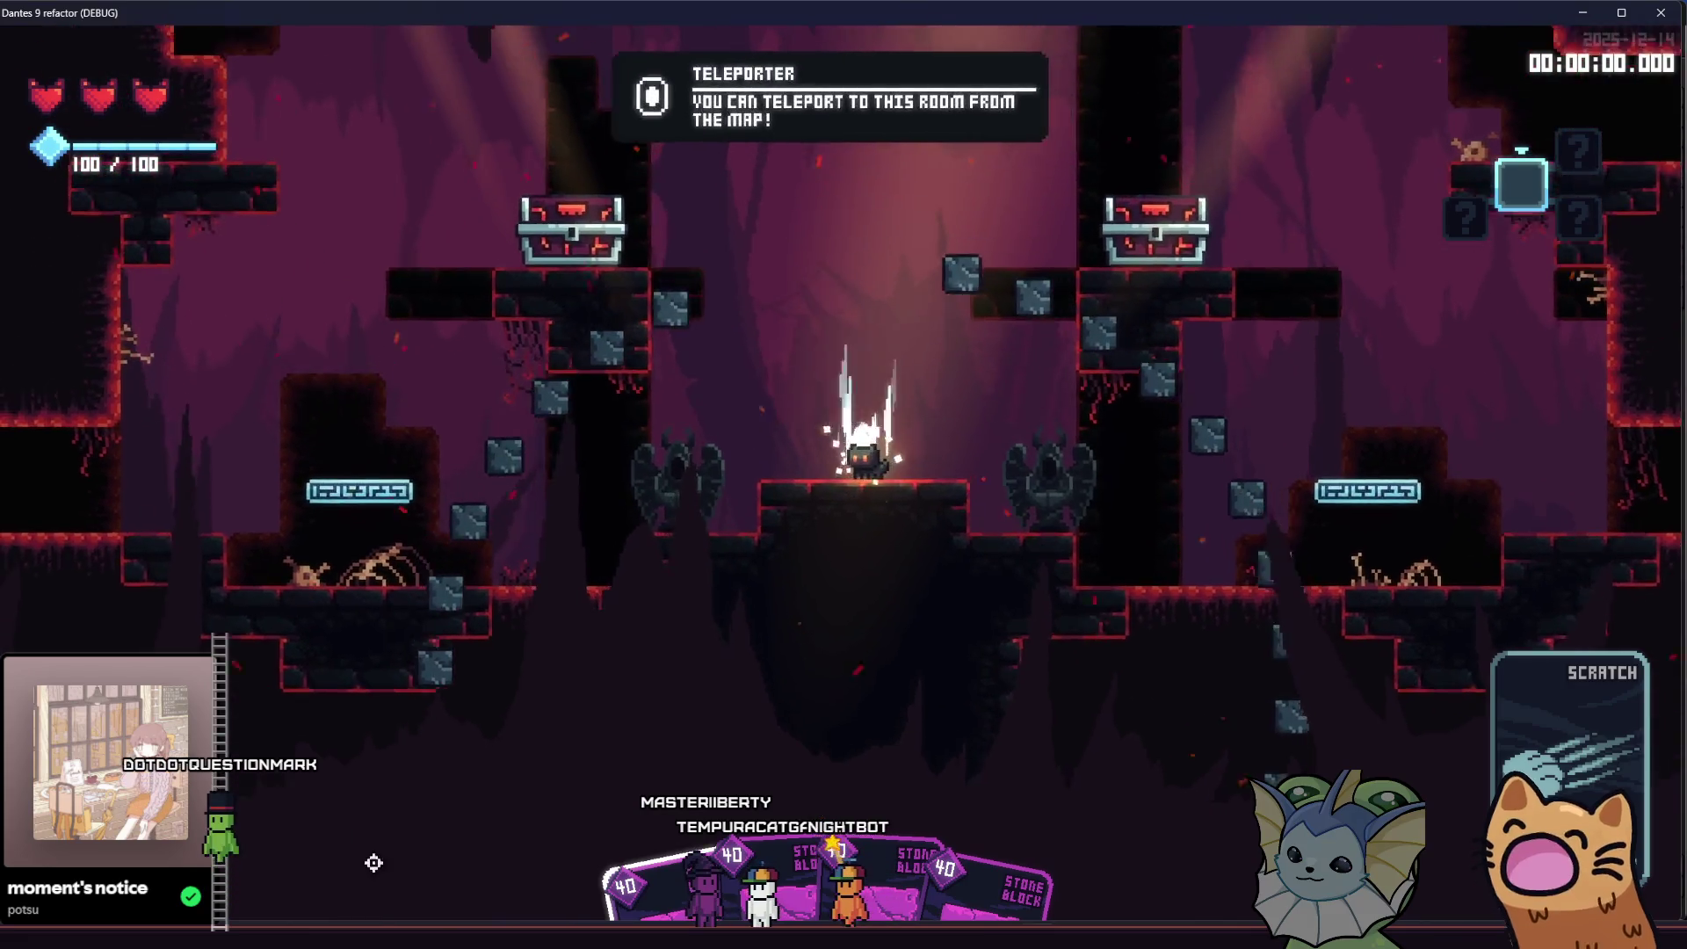
key("F8")
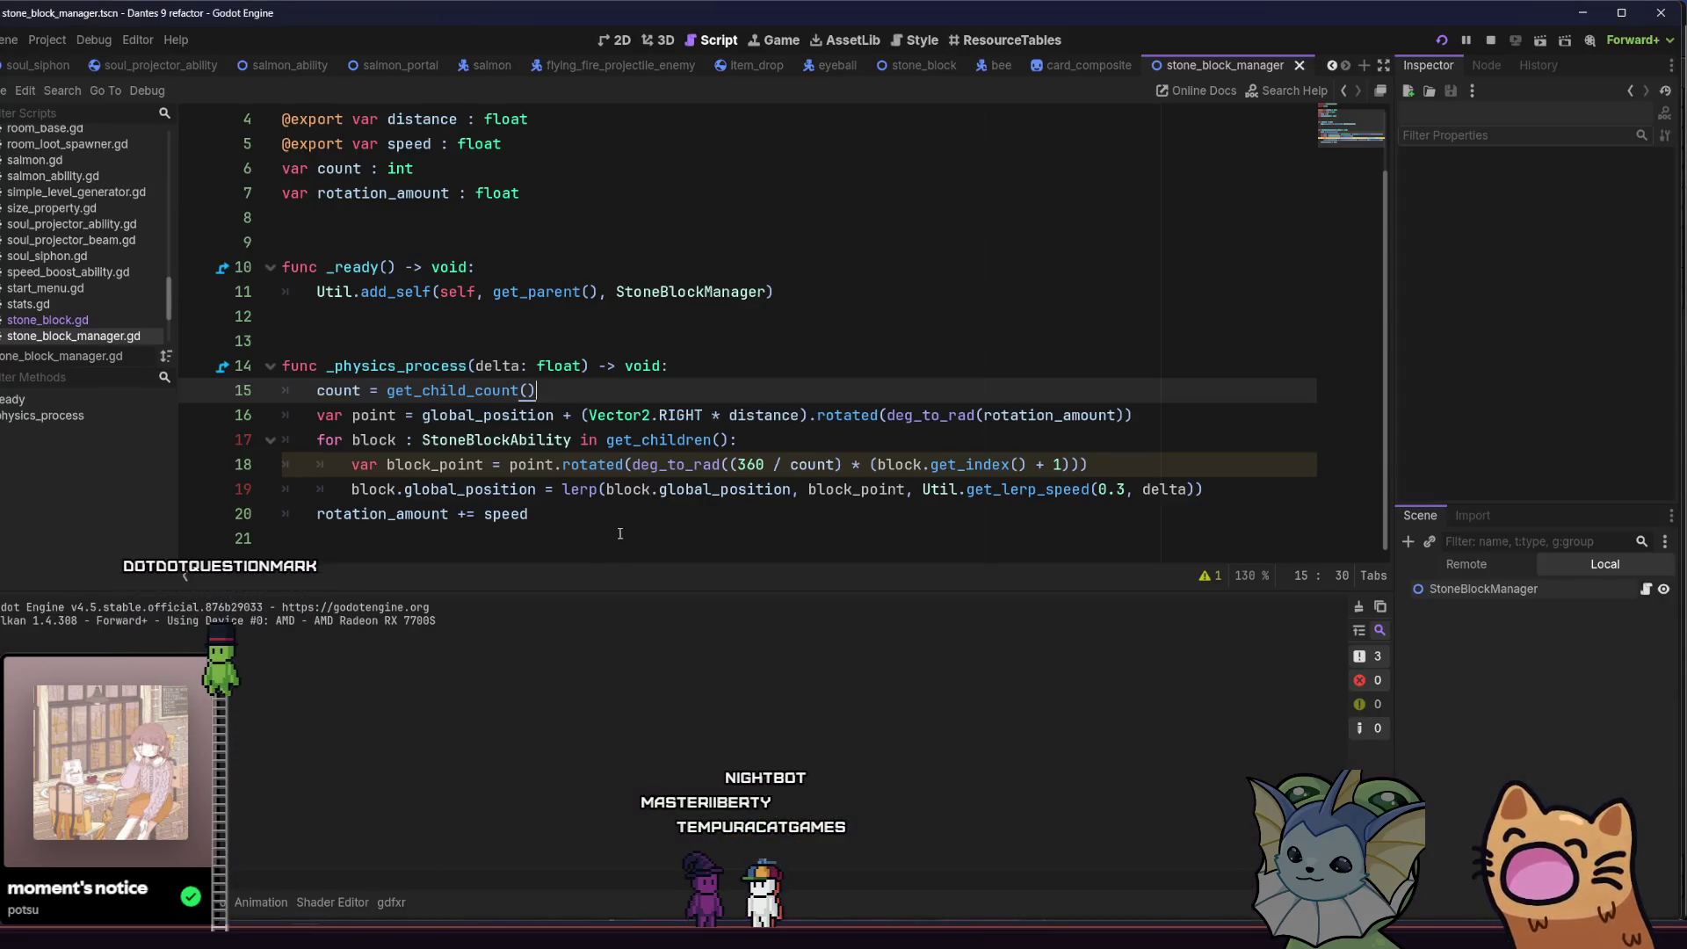
Step: Wrap the rotated Vector2 offset on line 16 in extra parentheses after global_position + and save
left_click(620, 534)
mouse_move(697, 471)
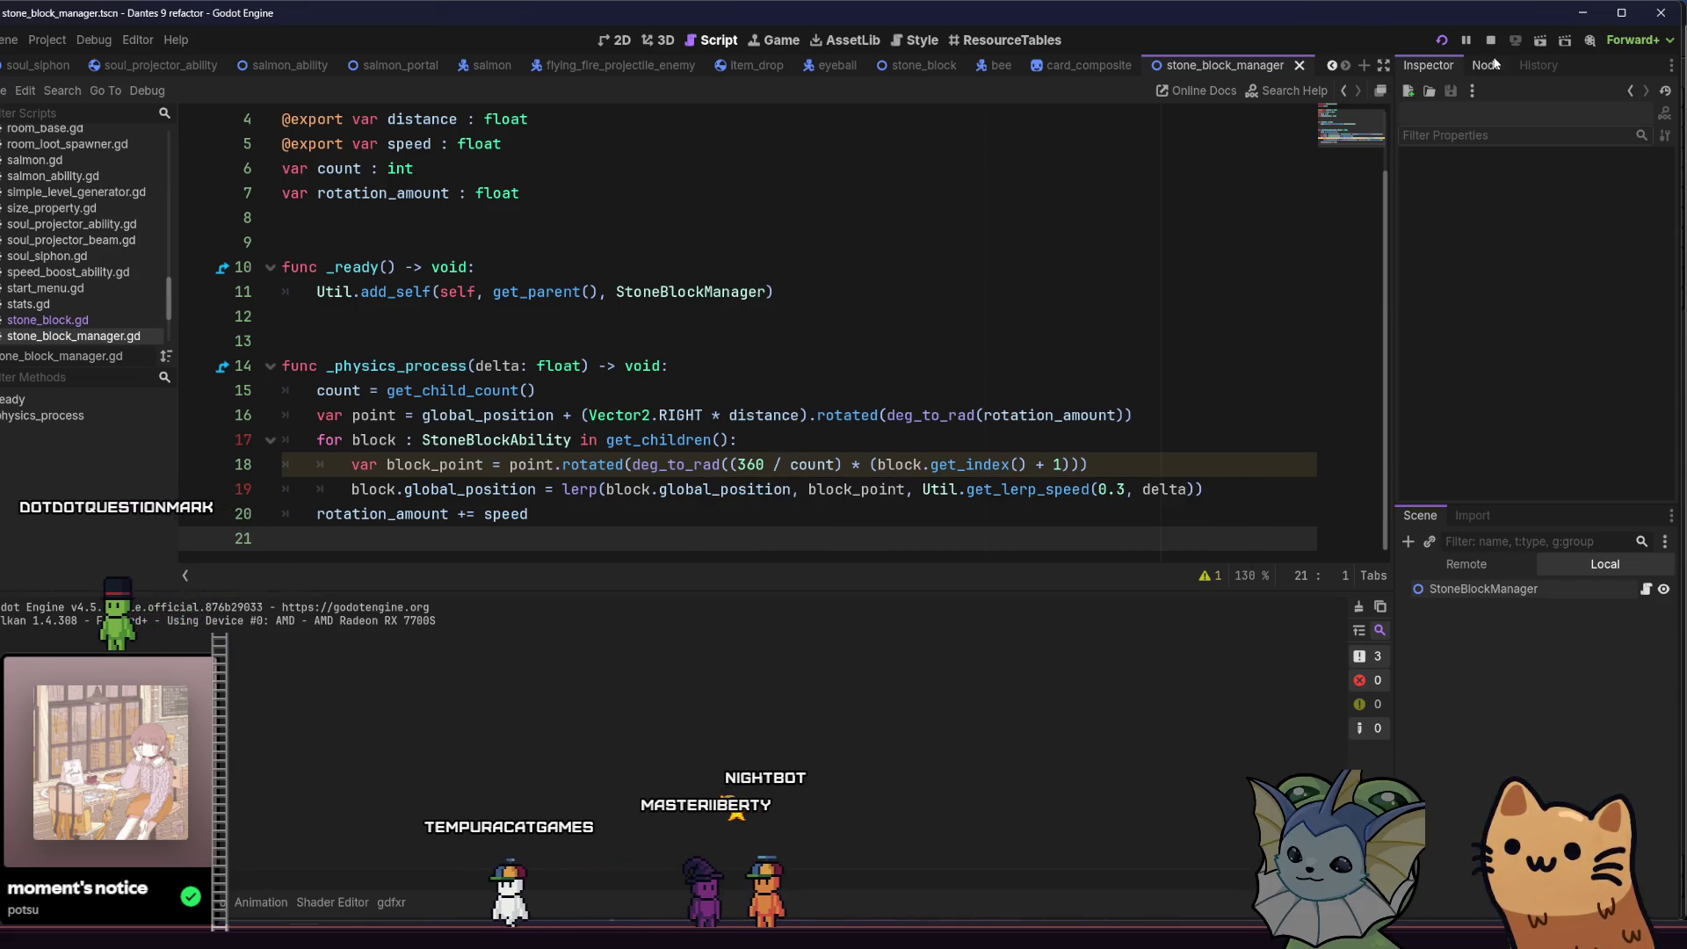
left_click(712, 495)
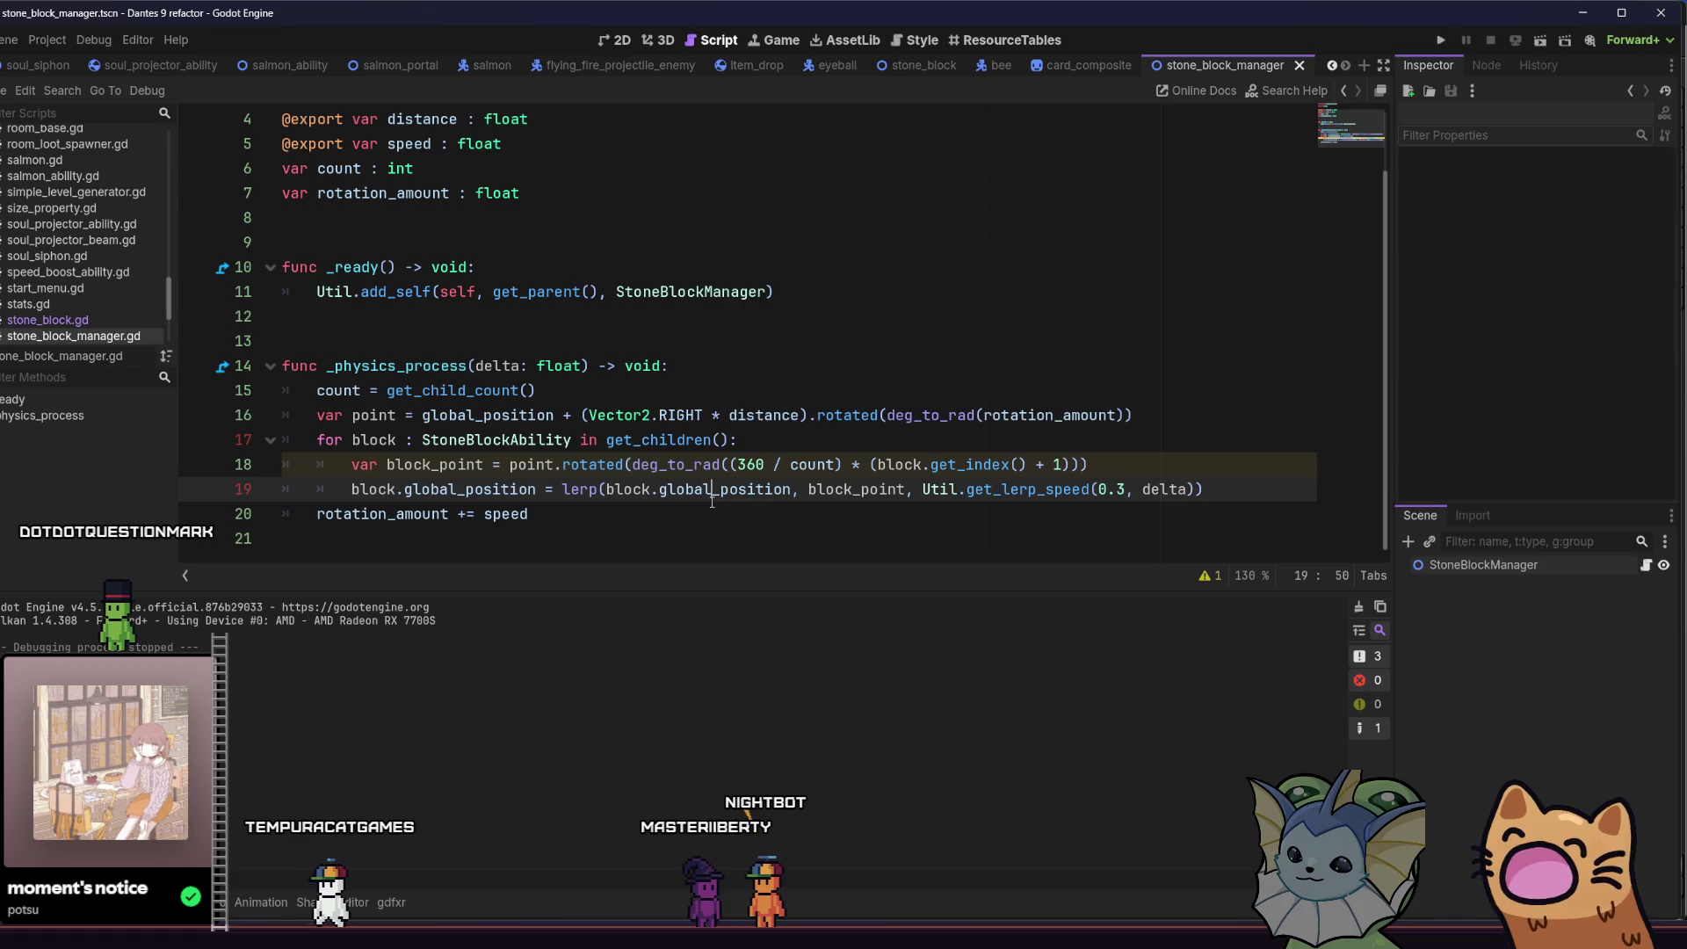
left_click(694, 518)
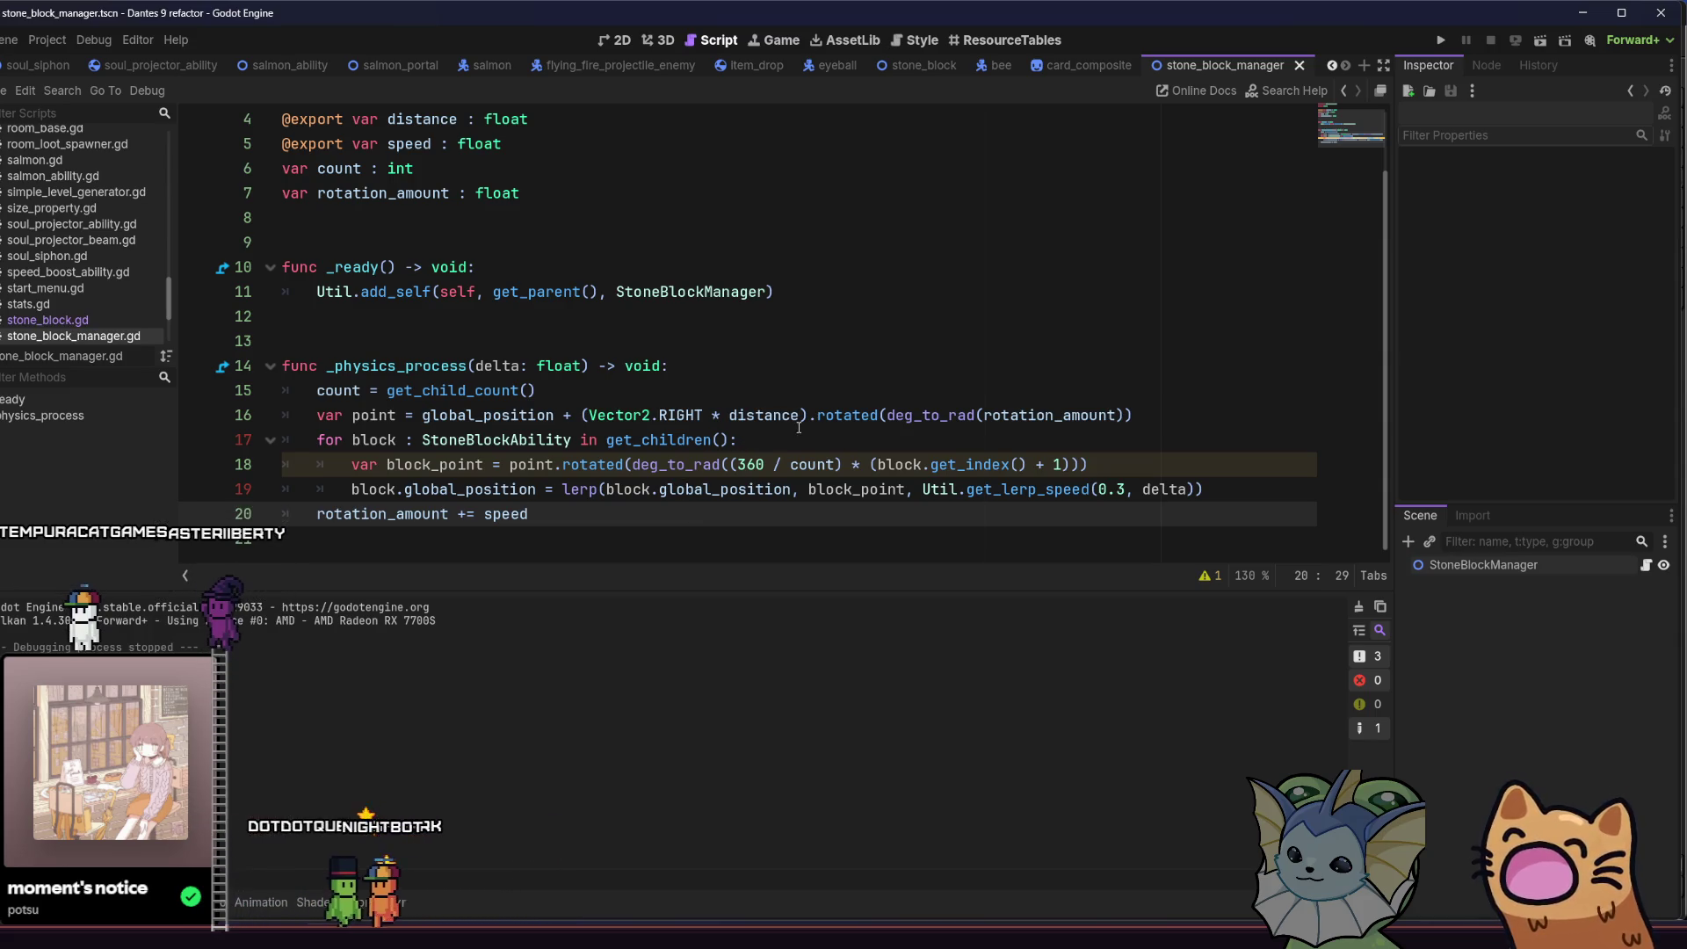
mouse_move(587, 416)
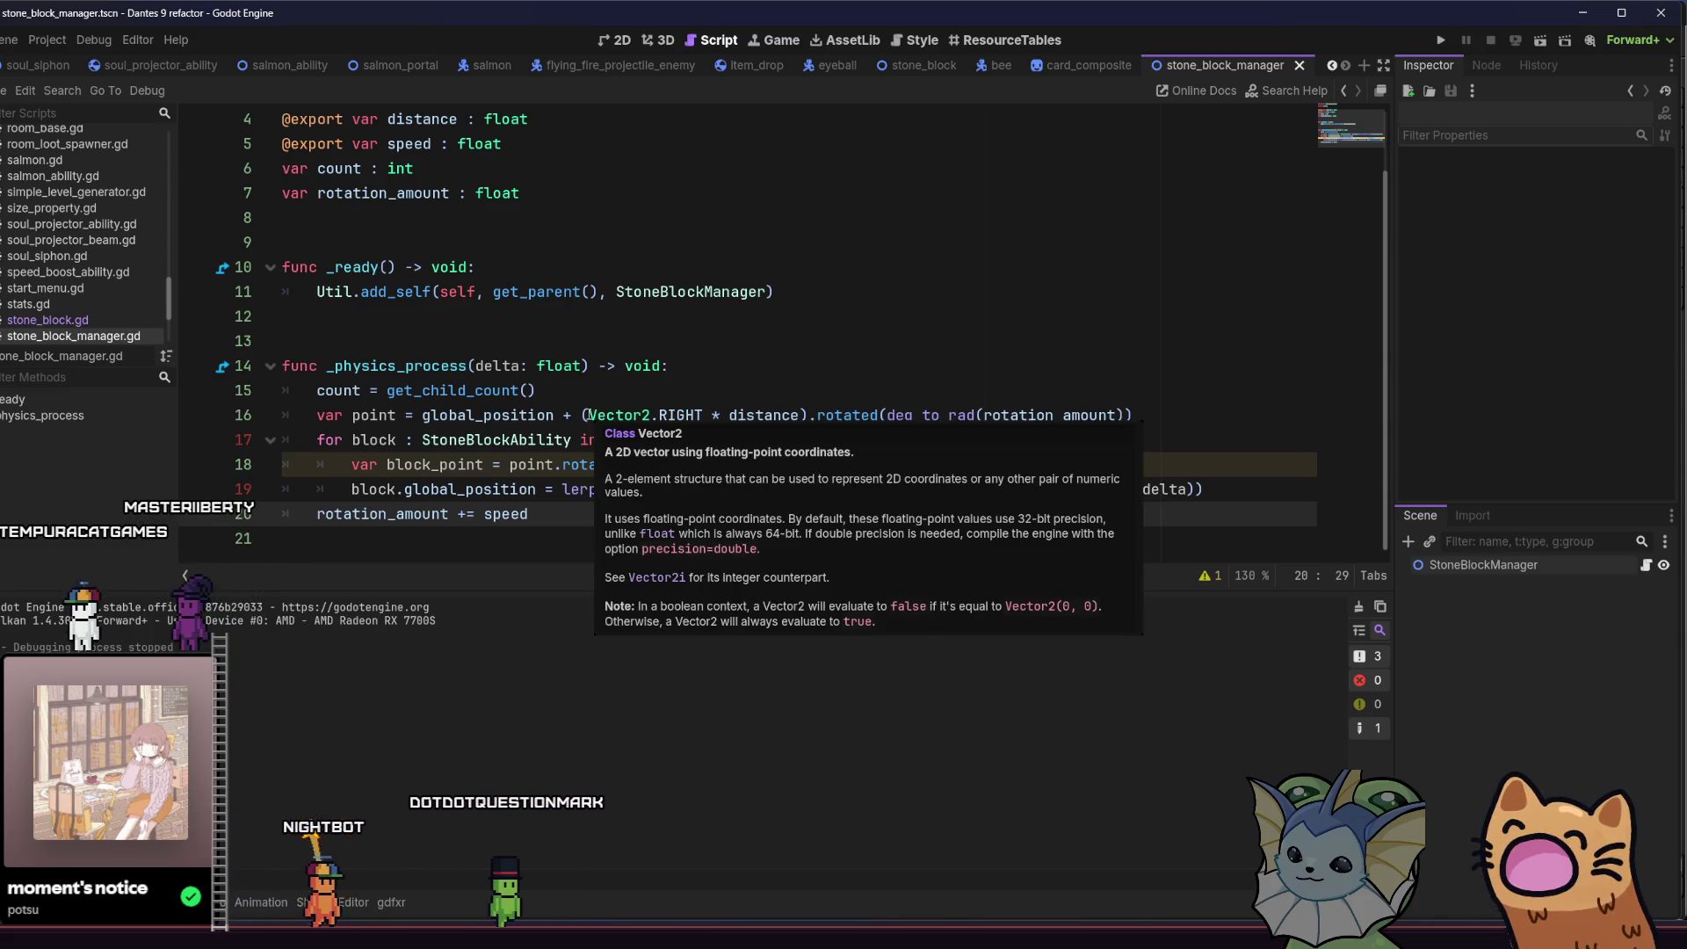
left_click(582, 416)
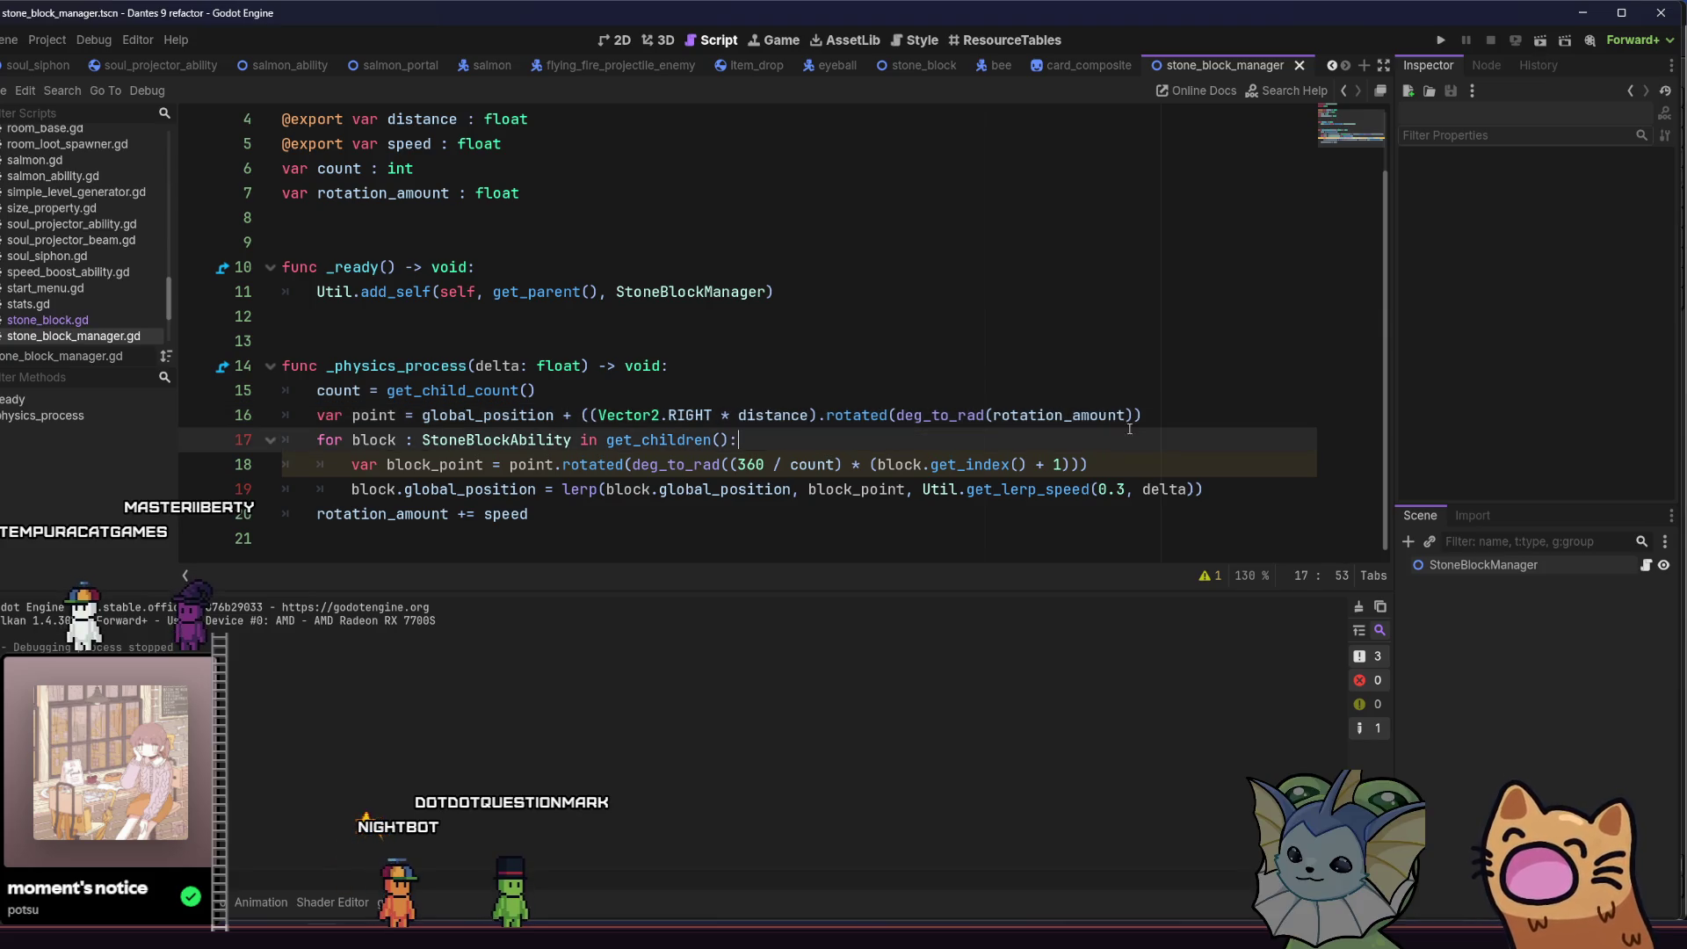
left_click(1158, 413)
key("ctrl+s")
Step: Select the global_position + term and the offset expression on line 16 to verify the parentheses
left_click(587, 415)
left_click(587, 415)
mouse_move(587, 415)
left_mouse_down()
mouse_move(369, 392)
mouse_move(1248, 422)
left_mouse_up()
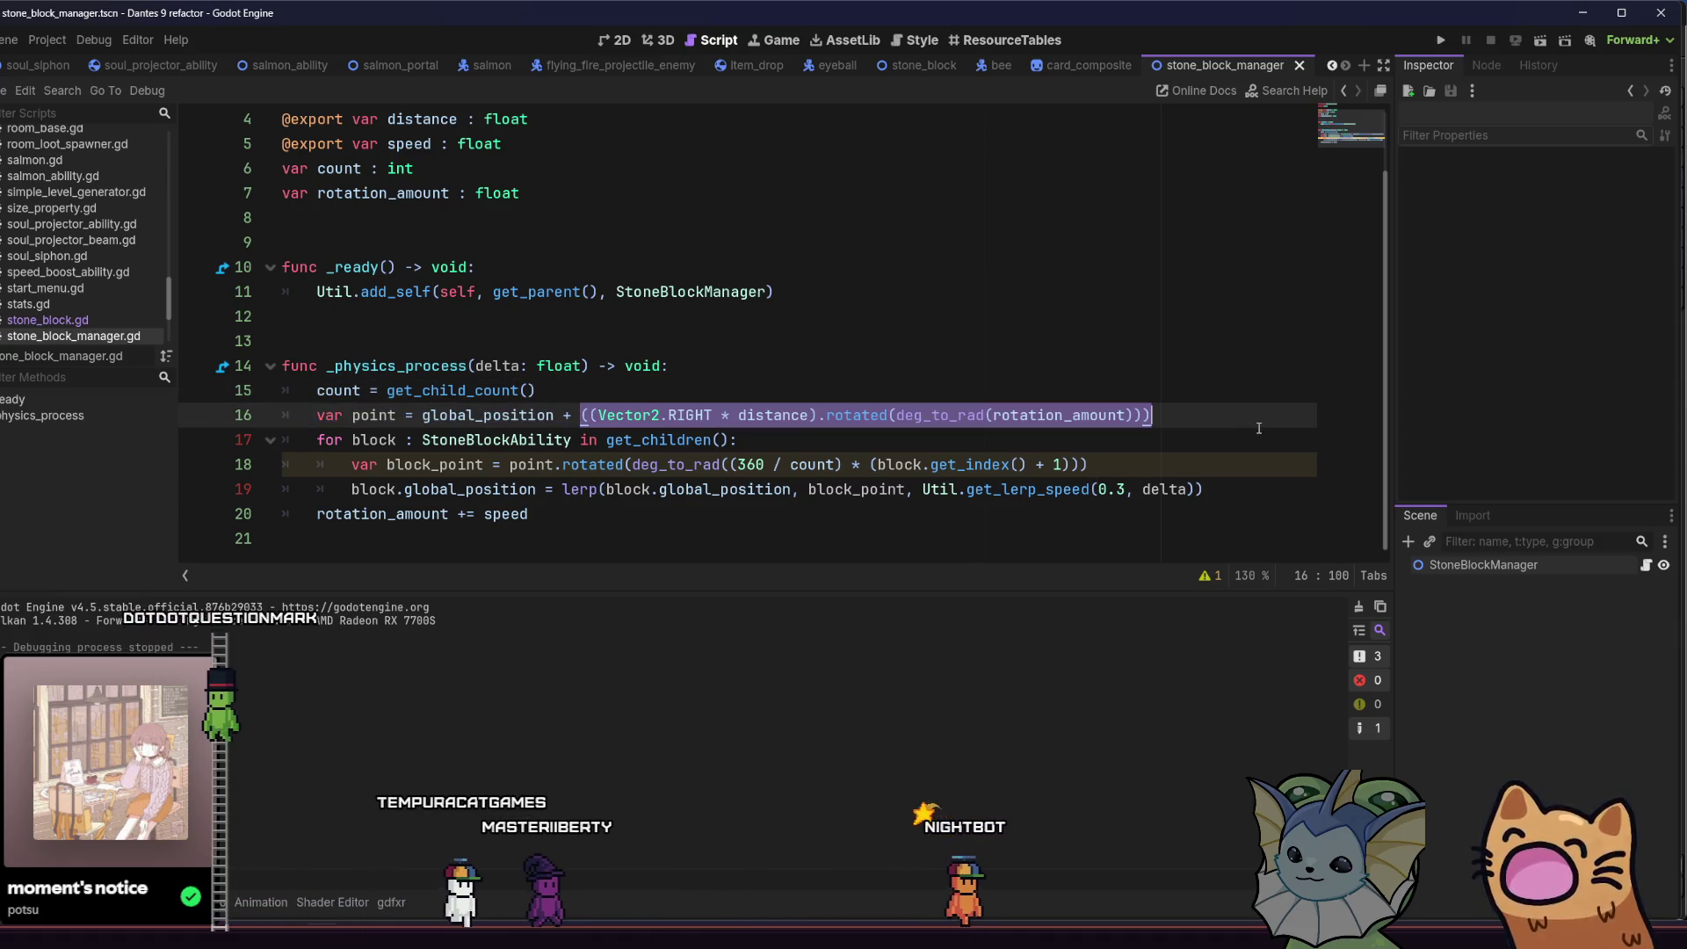
left_click(1103, 420)
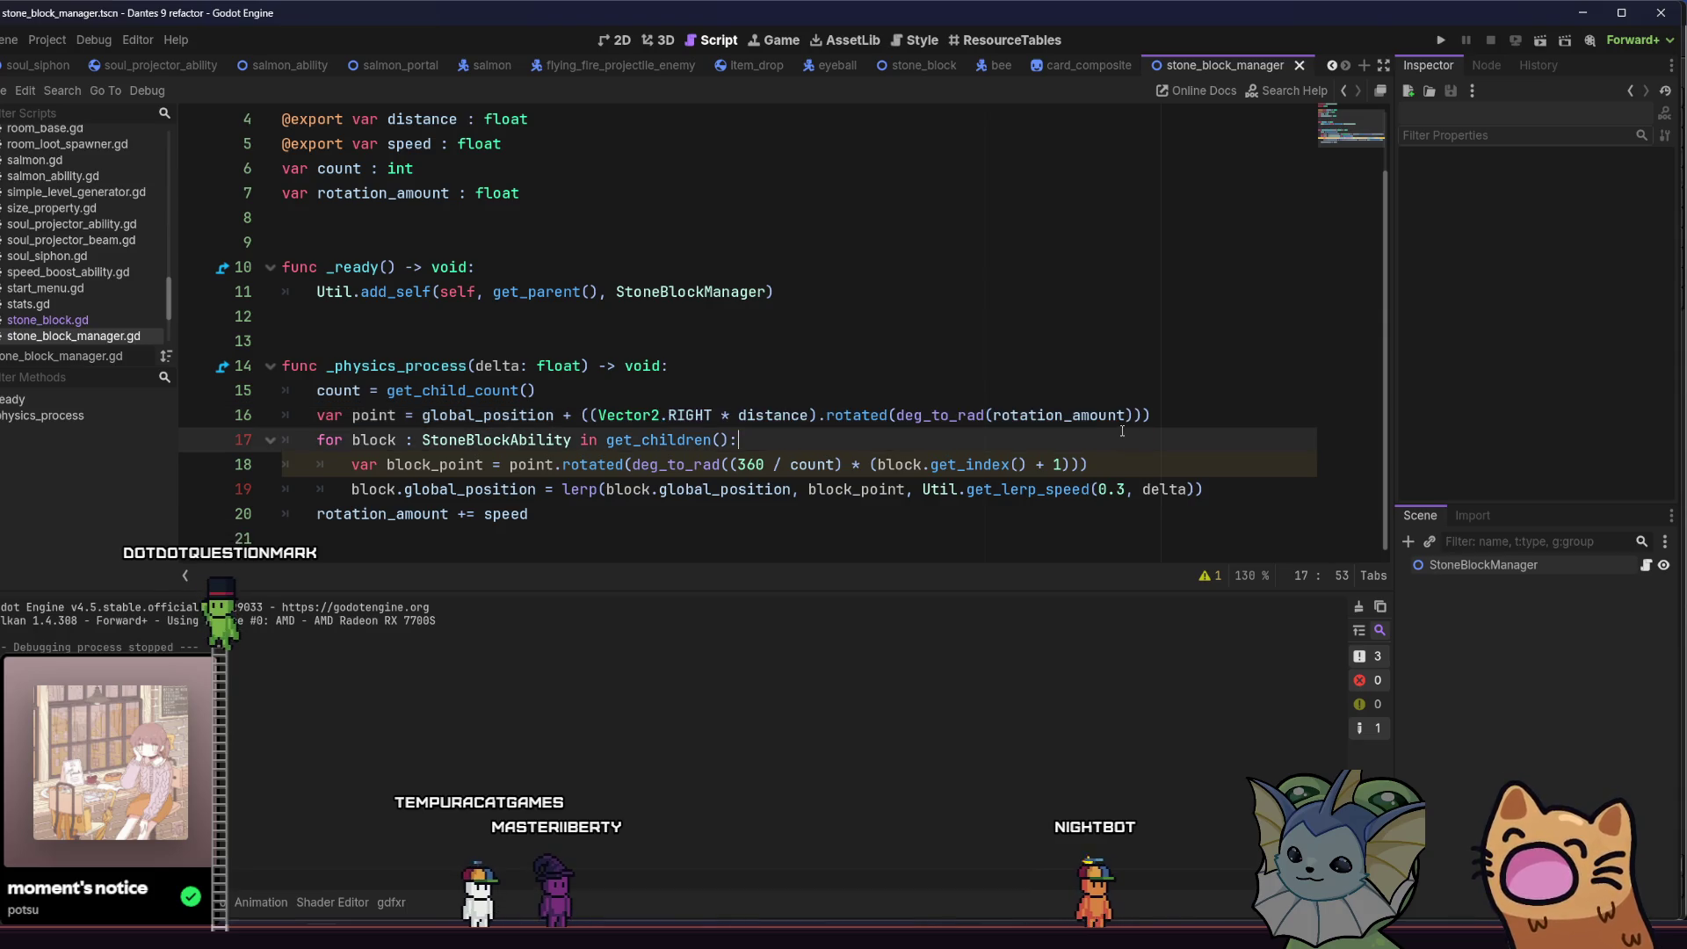
mouse_move(915, 419)
left_mouse_down()
mouse_move(679, 441)
mouse_move(569, 419)
left_mouse_up()
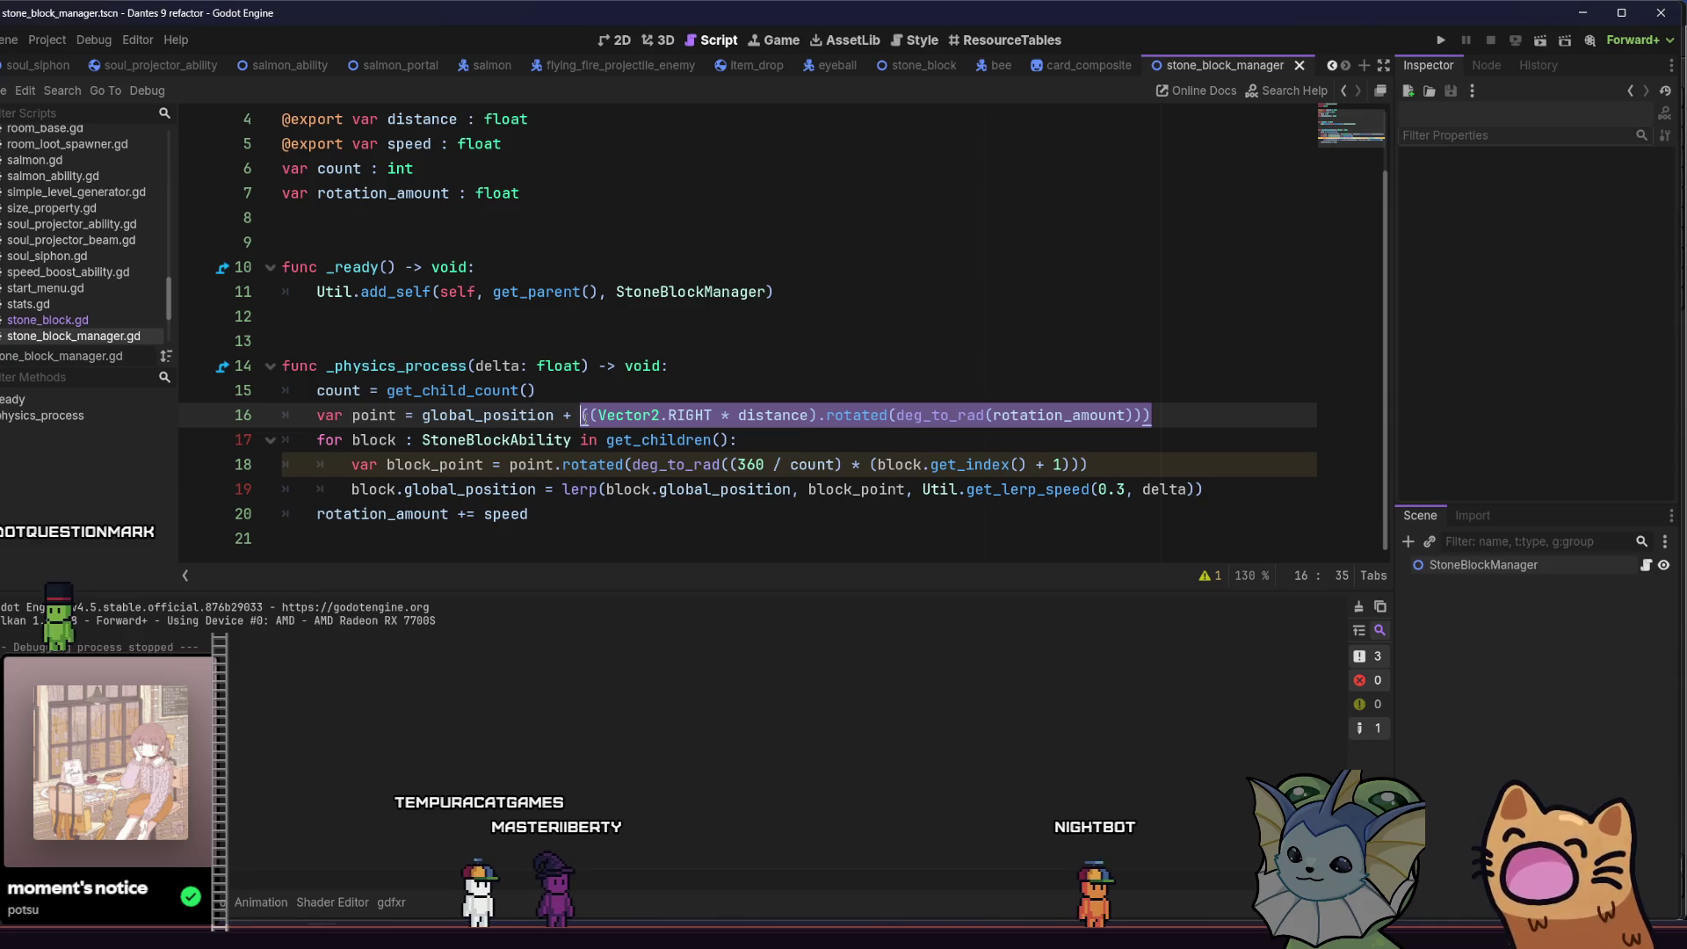
left_click_drag(581, 414, 423, 418)
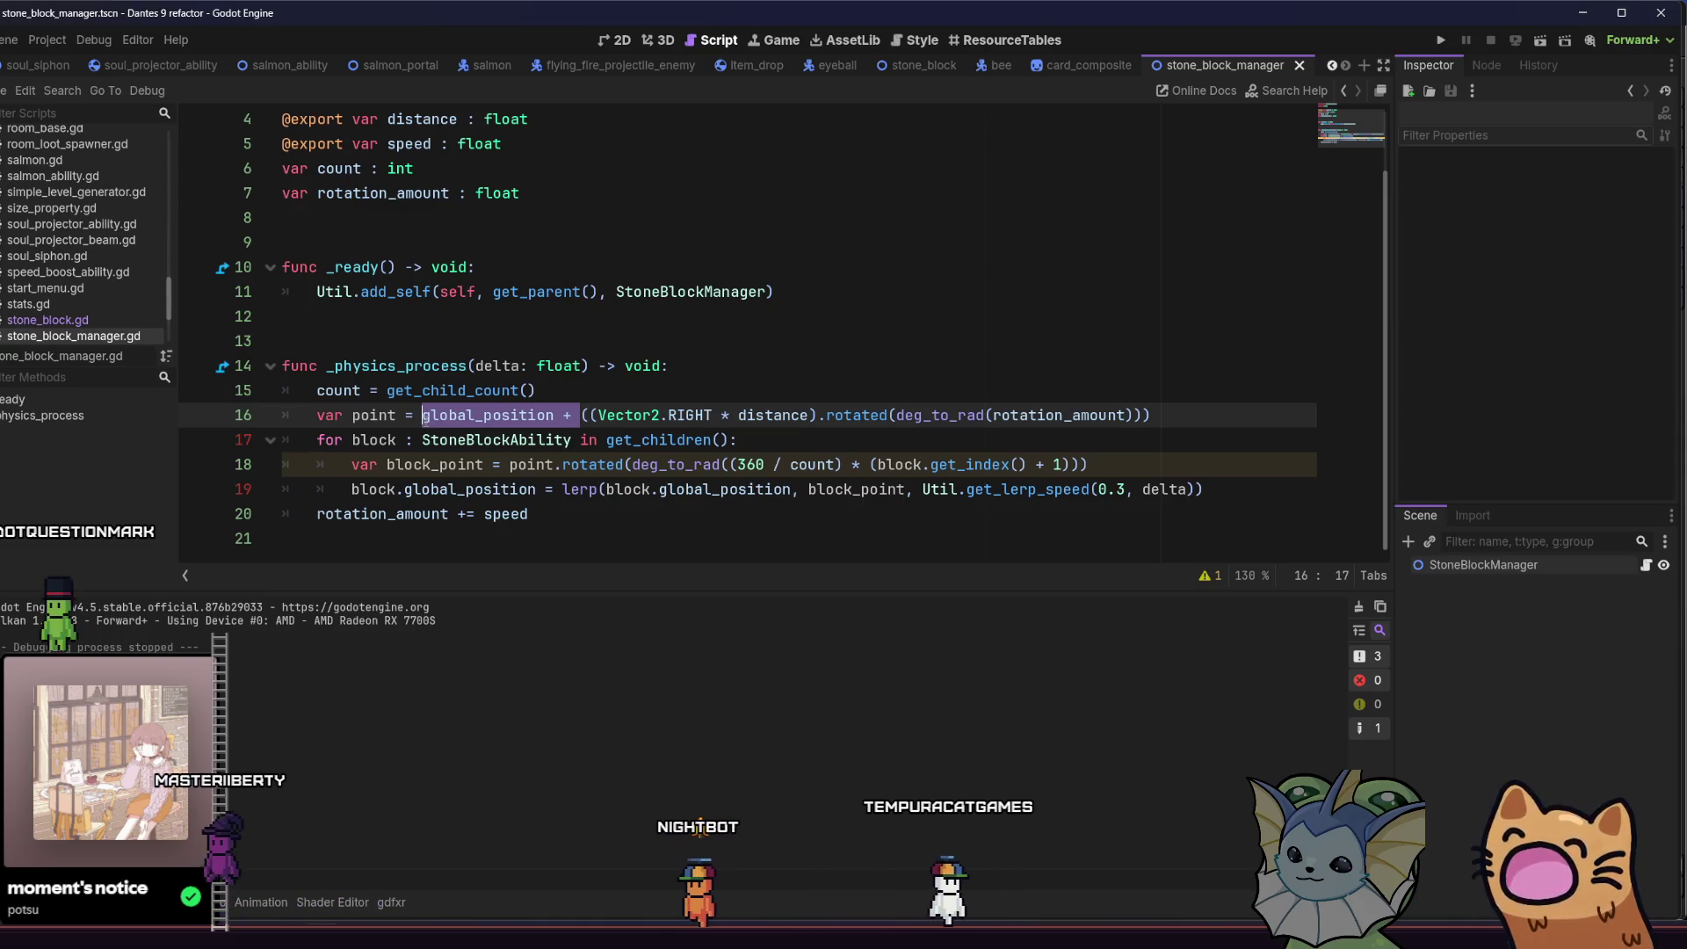
left_click(440, 416)
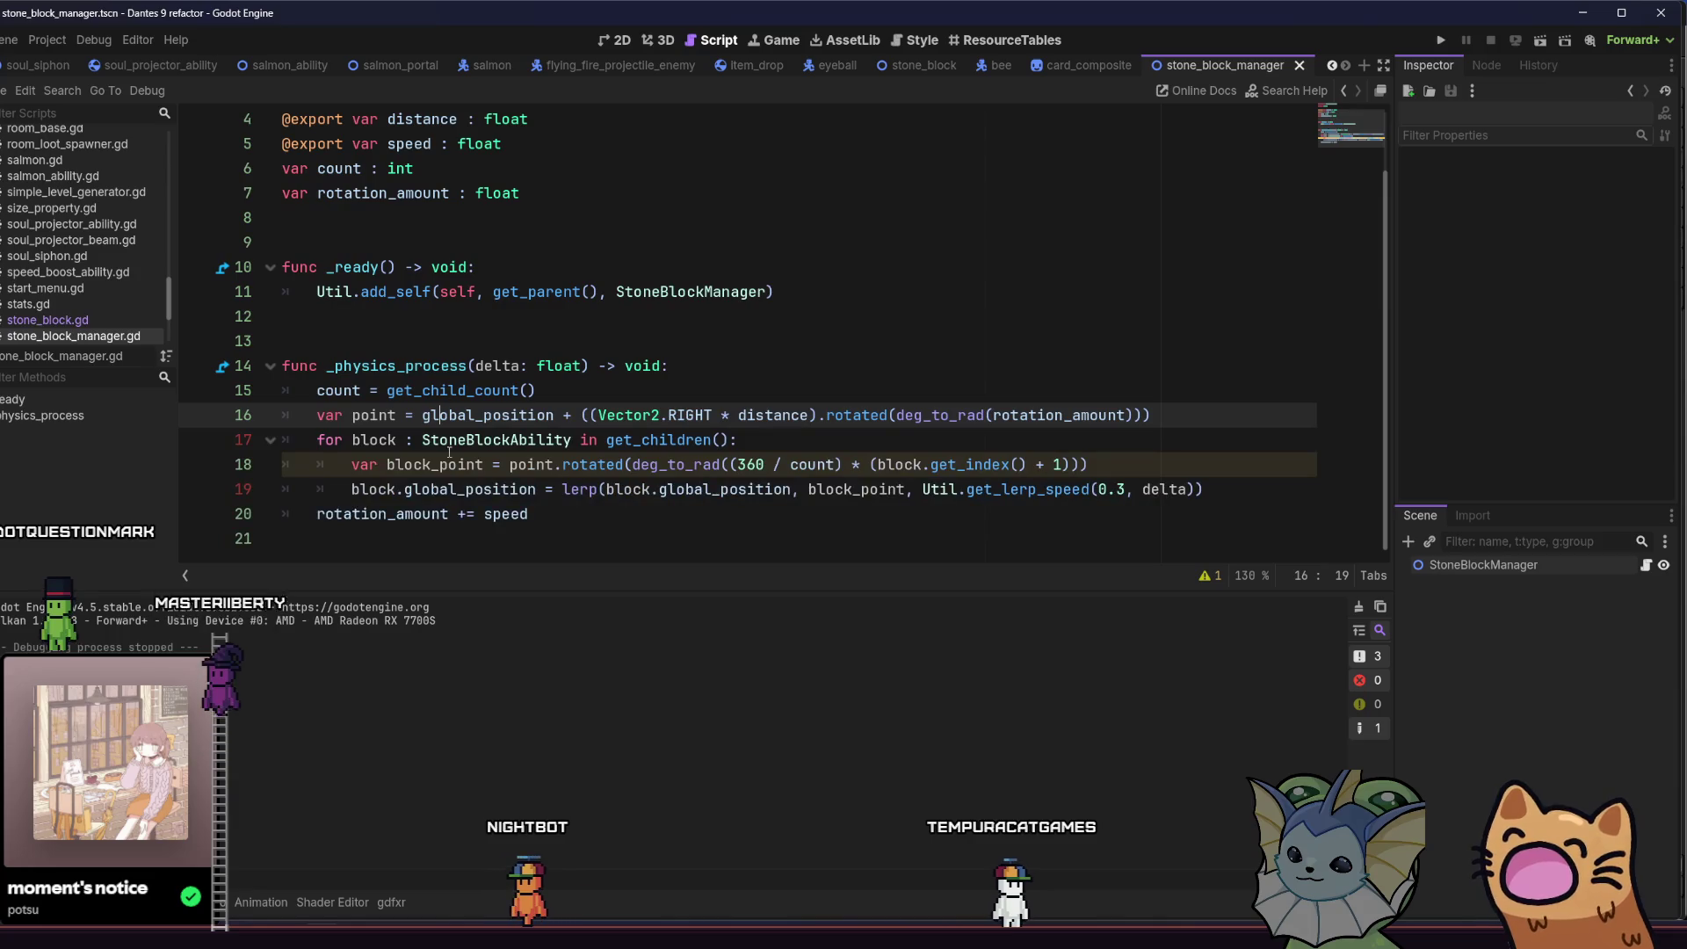
left_click_drag(423, 416, 593, 425)
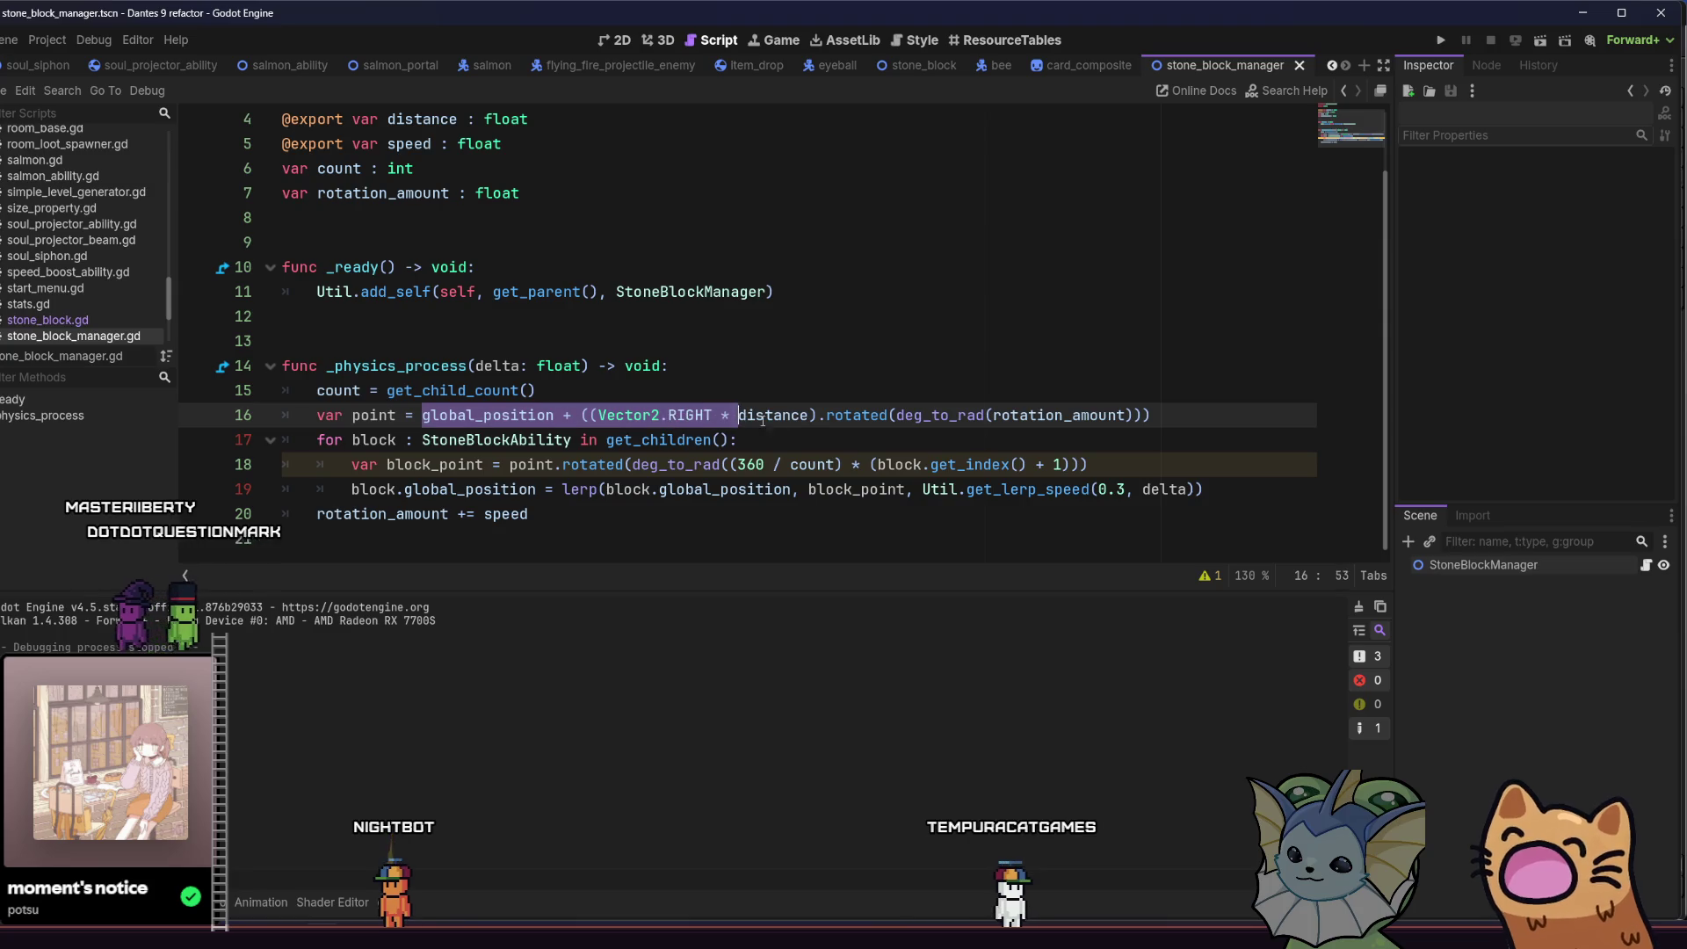
left_click_drag(763, 420, 826, 416)
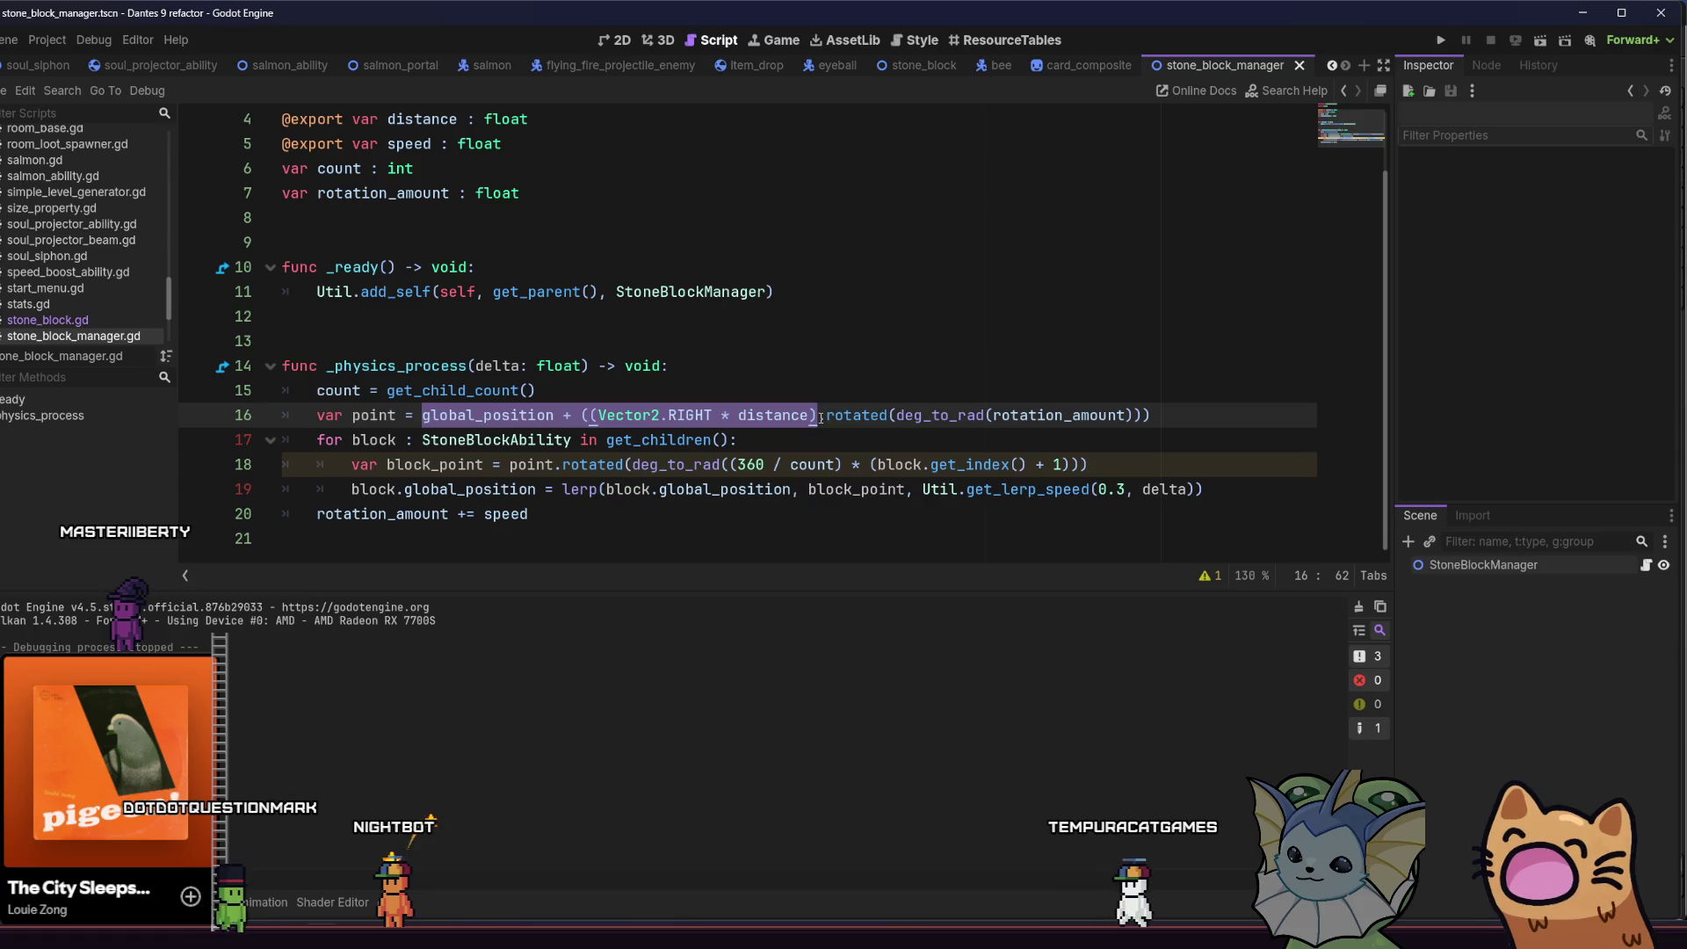
left_click(826, 419)
Step: Check the grouping at the end of line 16, then run the game
key("shift+Down")
key("shift+Up")
key("shift+End")
key("End")
left_click(581, 414)
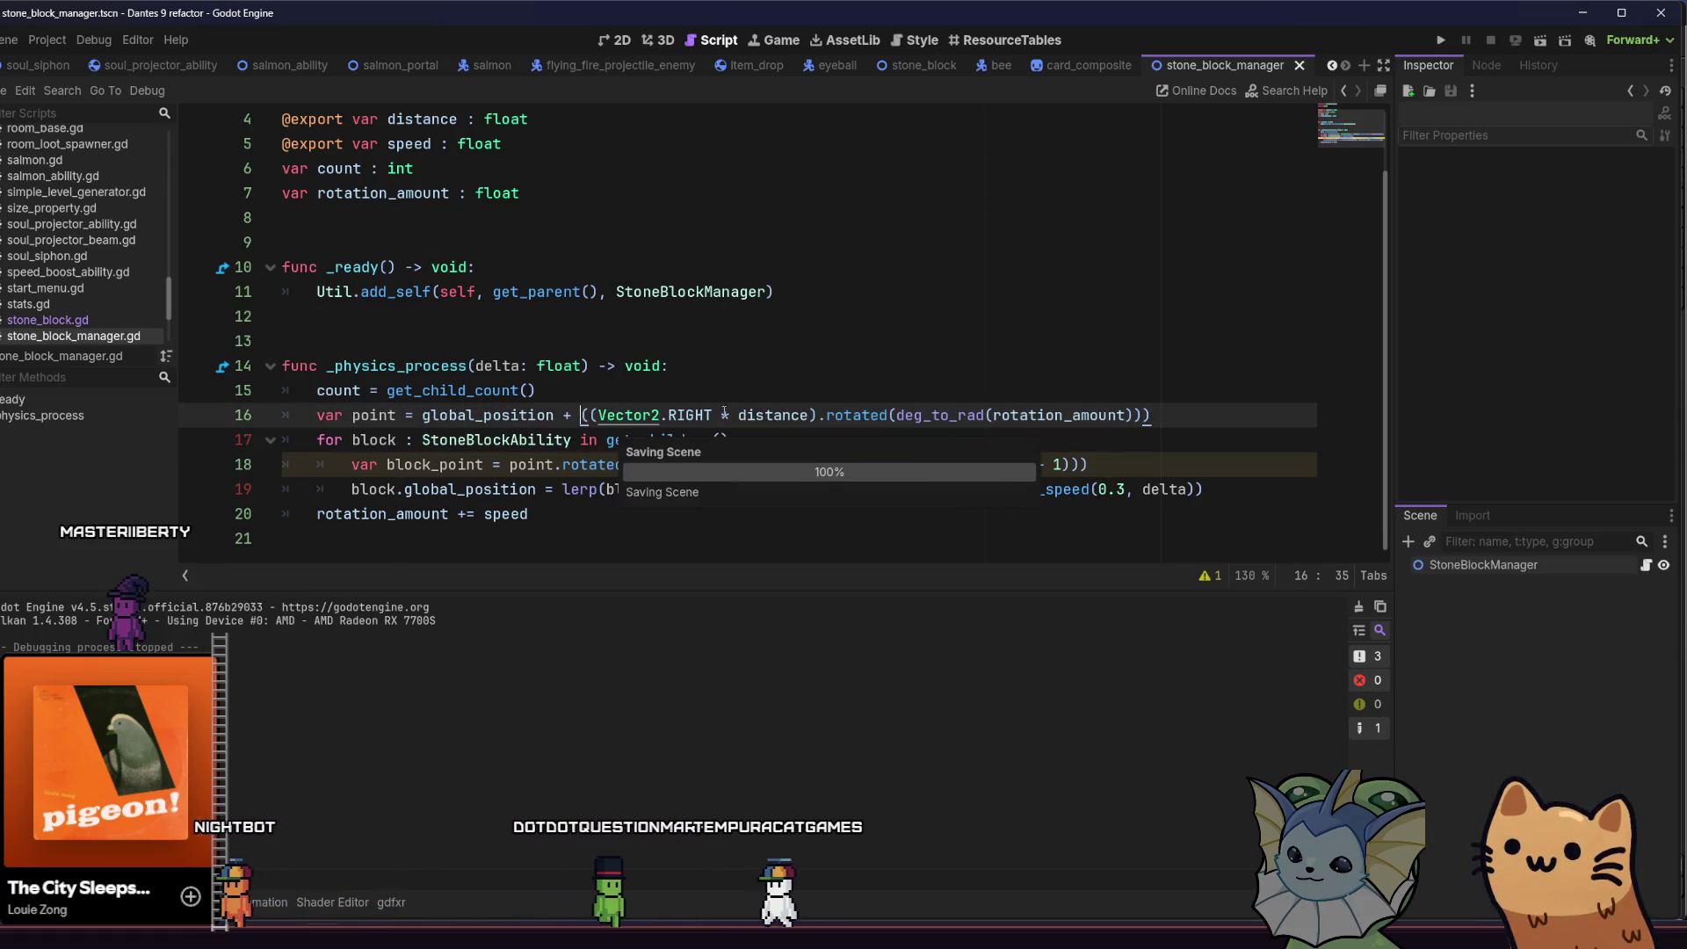
left_click(1443, 41)
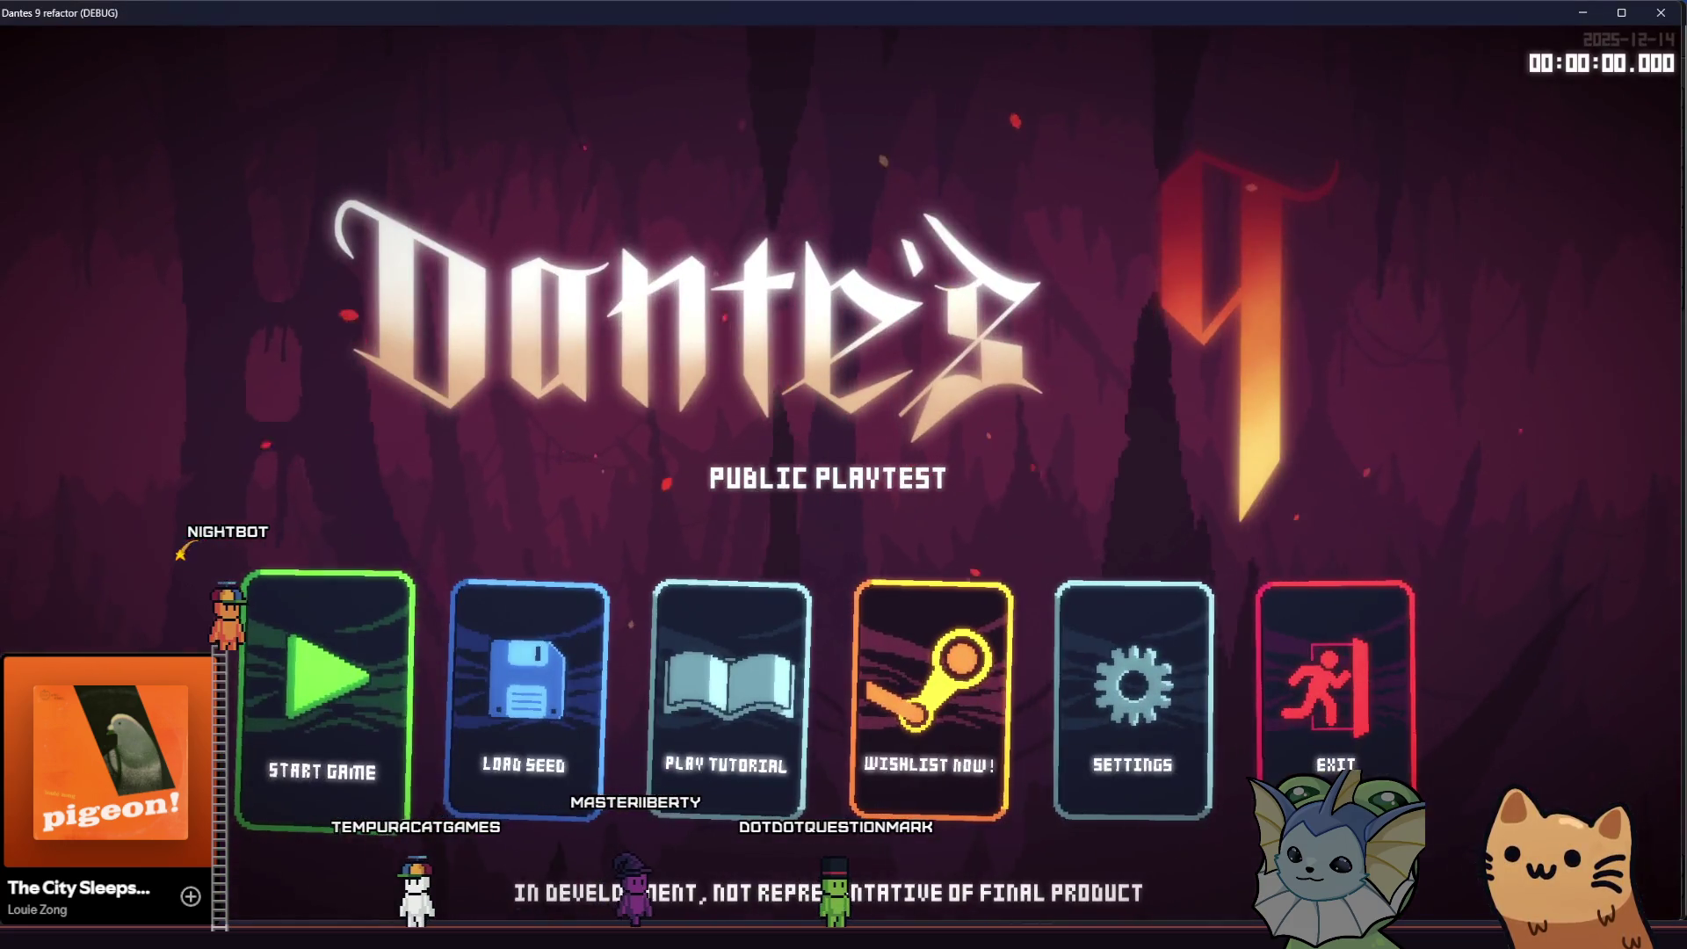
Step: Start a new run, add Stone Block cards from the debug menu, and play them
left_click(296, 700)
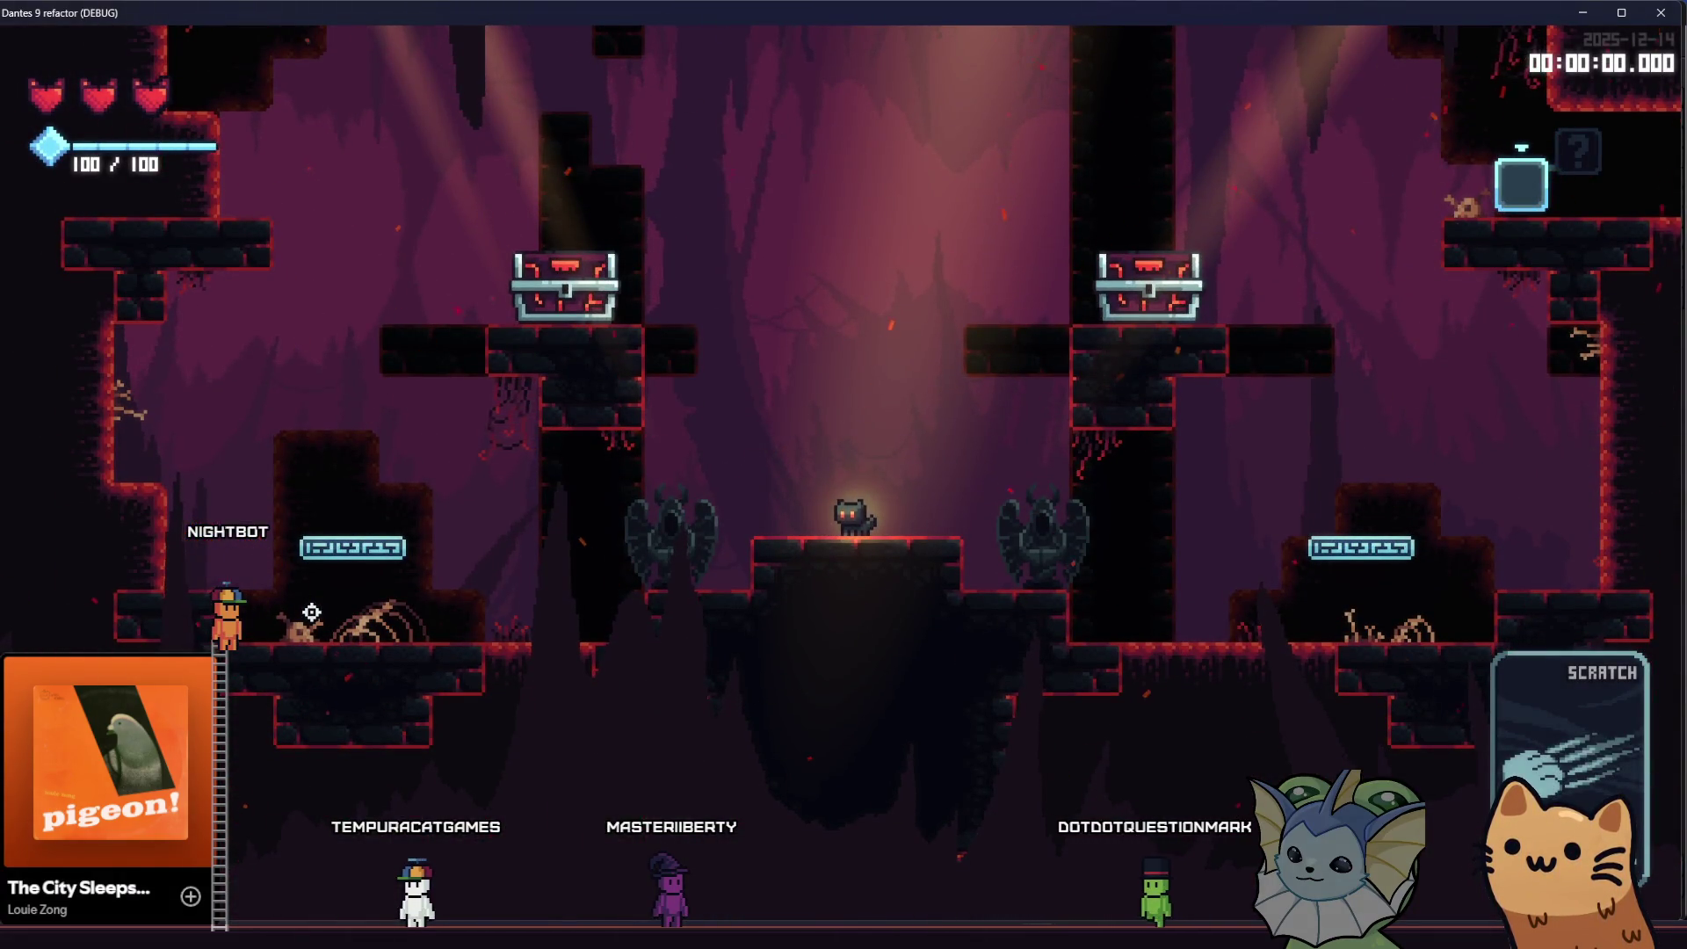
key("F1")
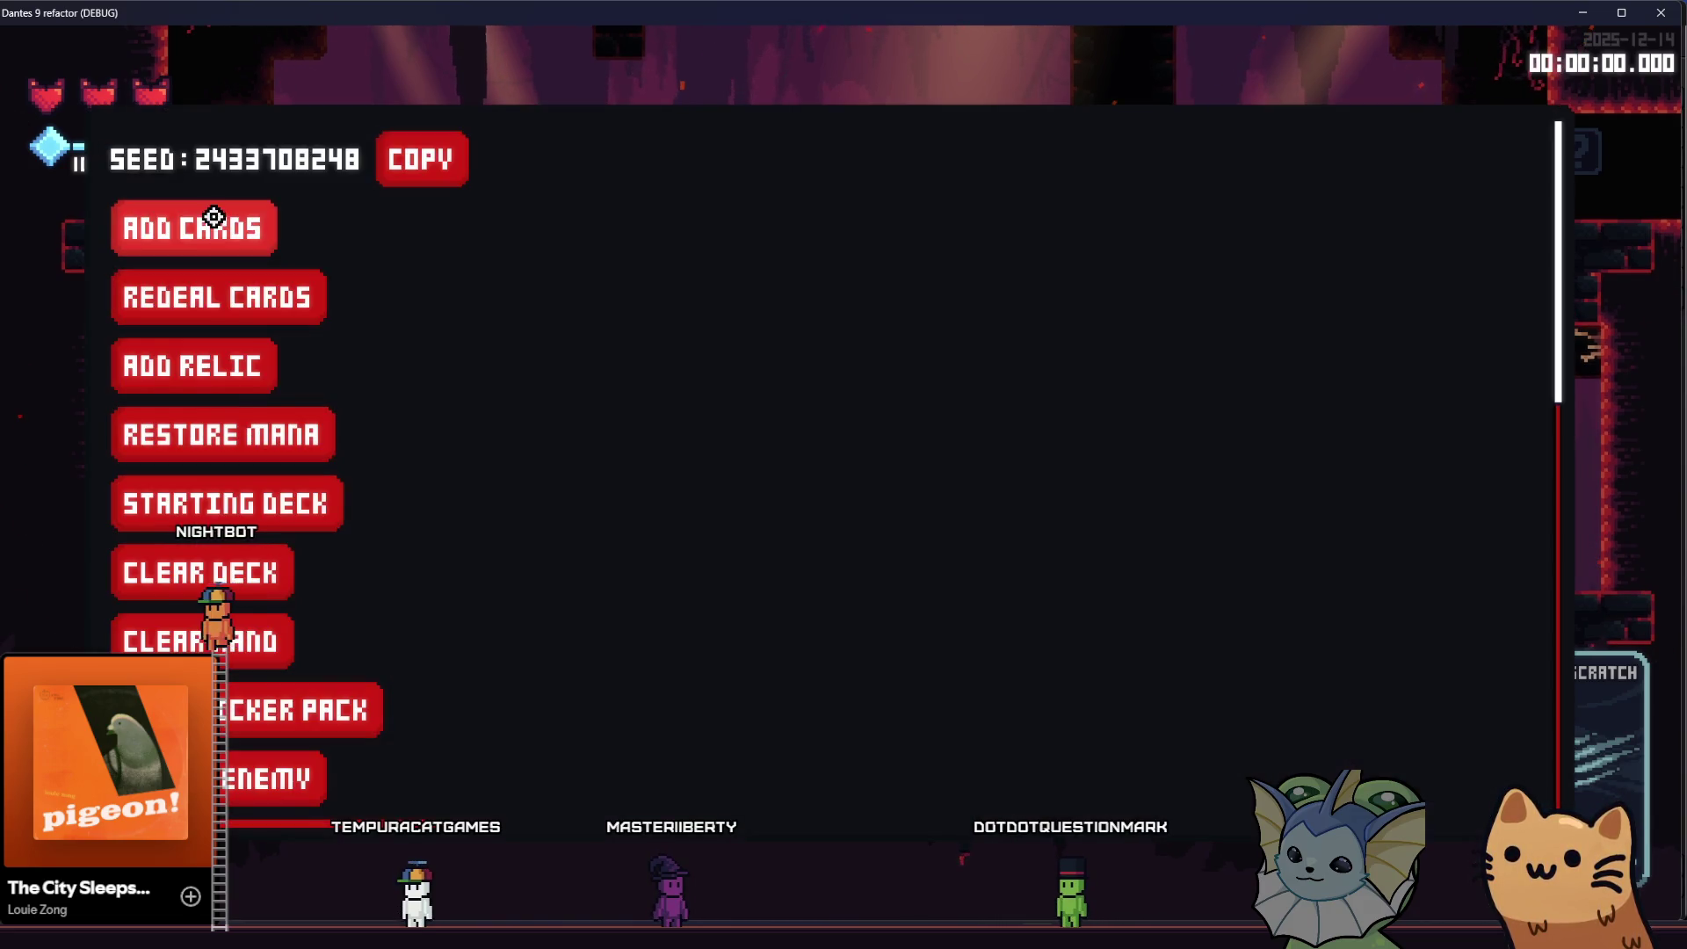
left_click(233, 227)
scroll(1337, 527, "down", 8)
scroll(1337, 584, "down", 1)
left_click(1337, 648)
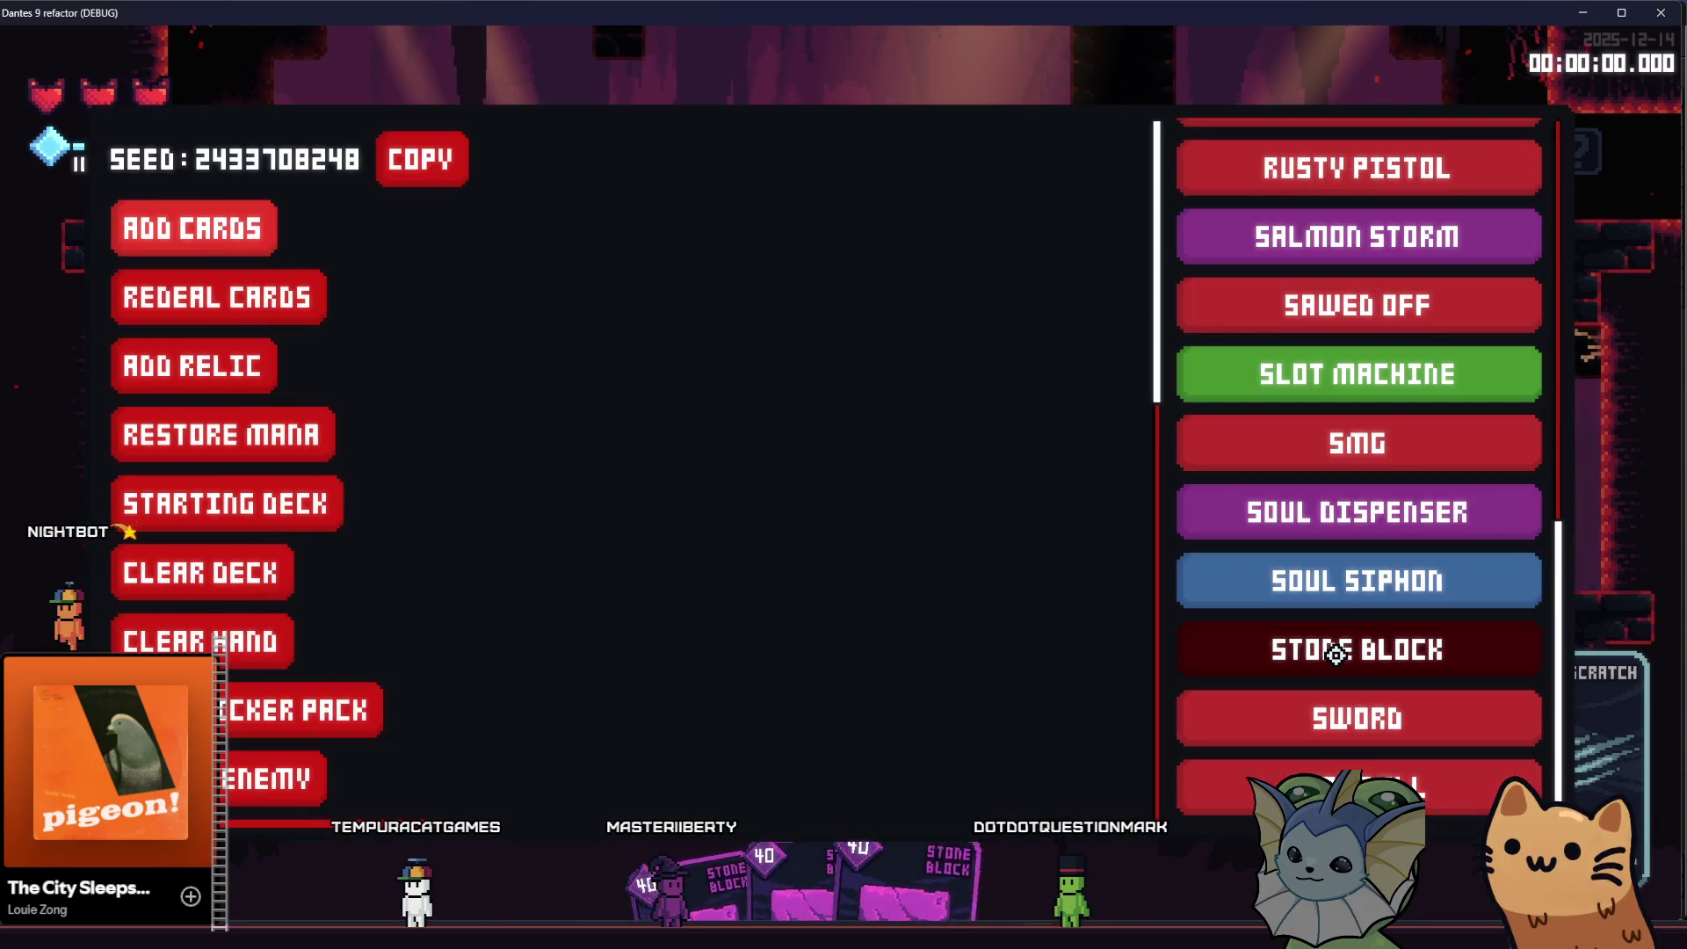
key("F1")
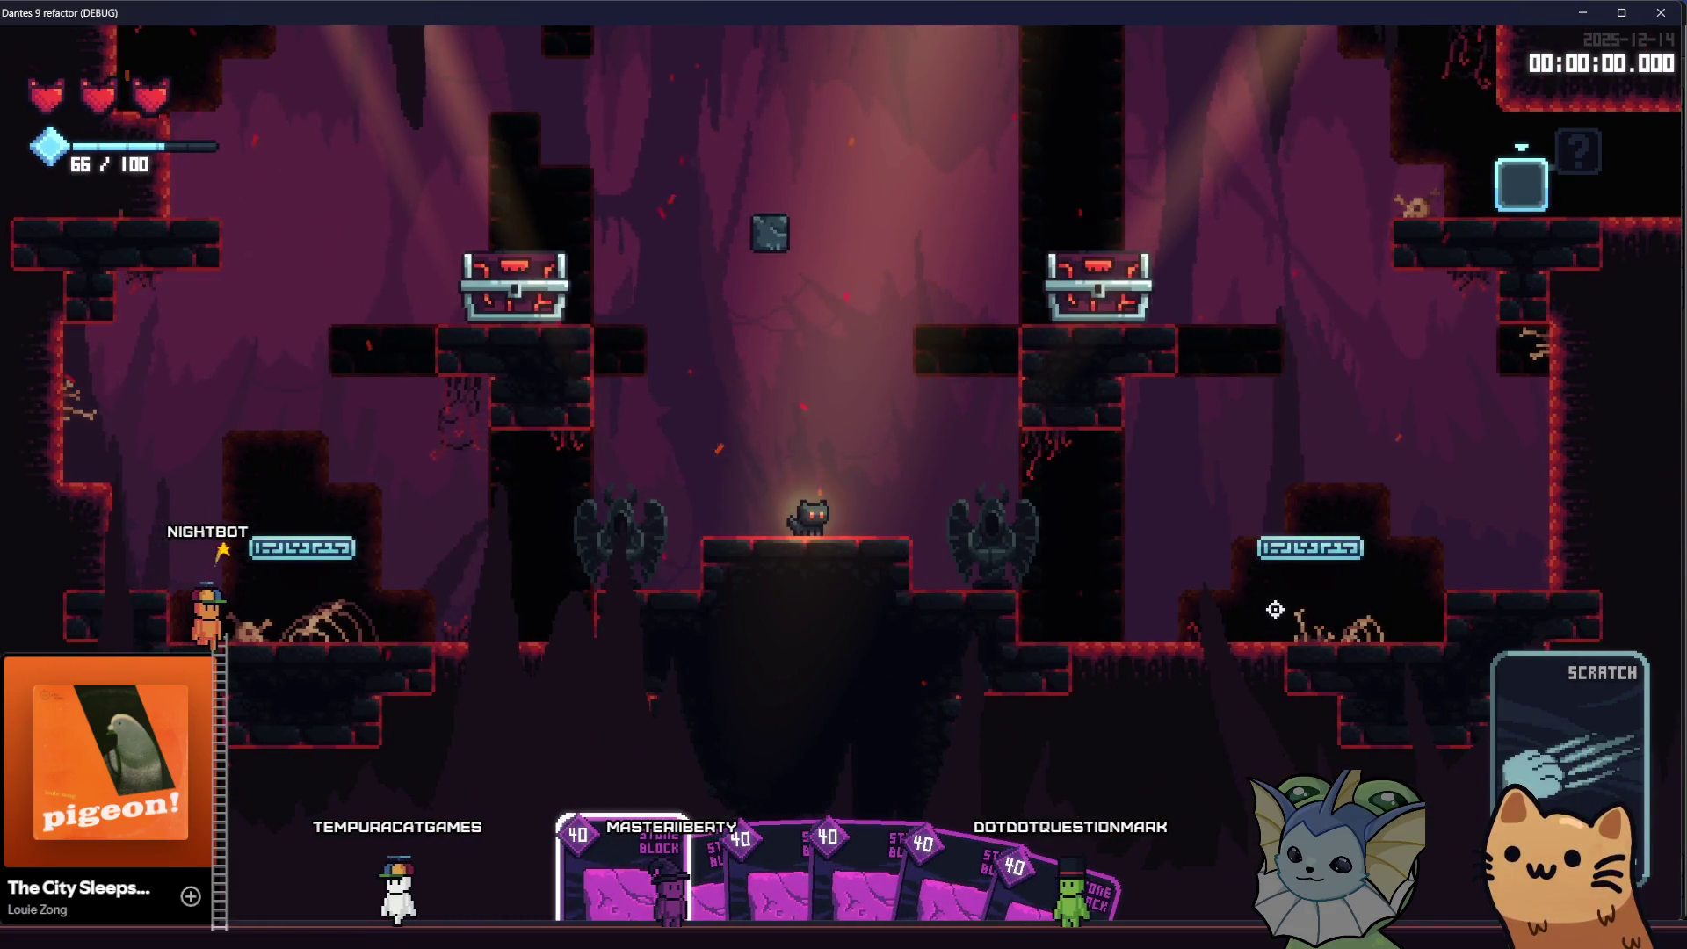
left_click(1276, 609)
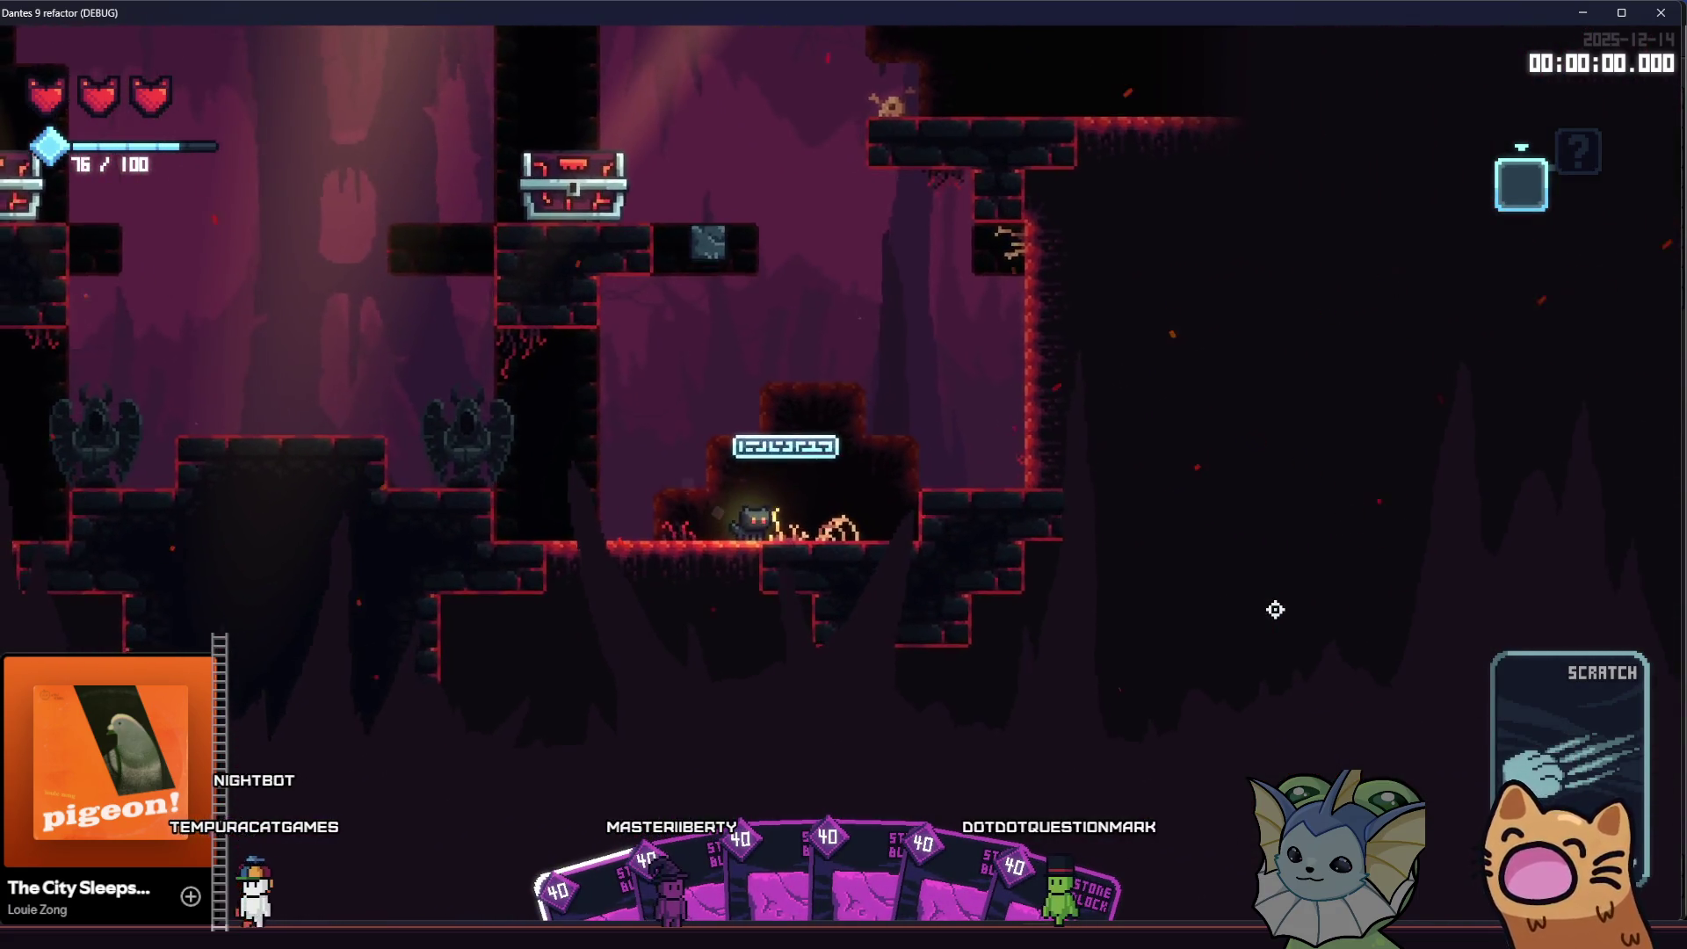
left_click(1275, 609)
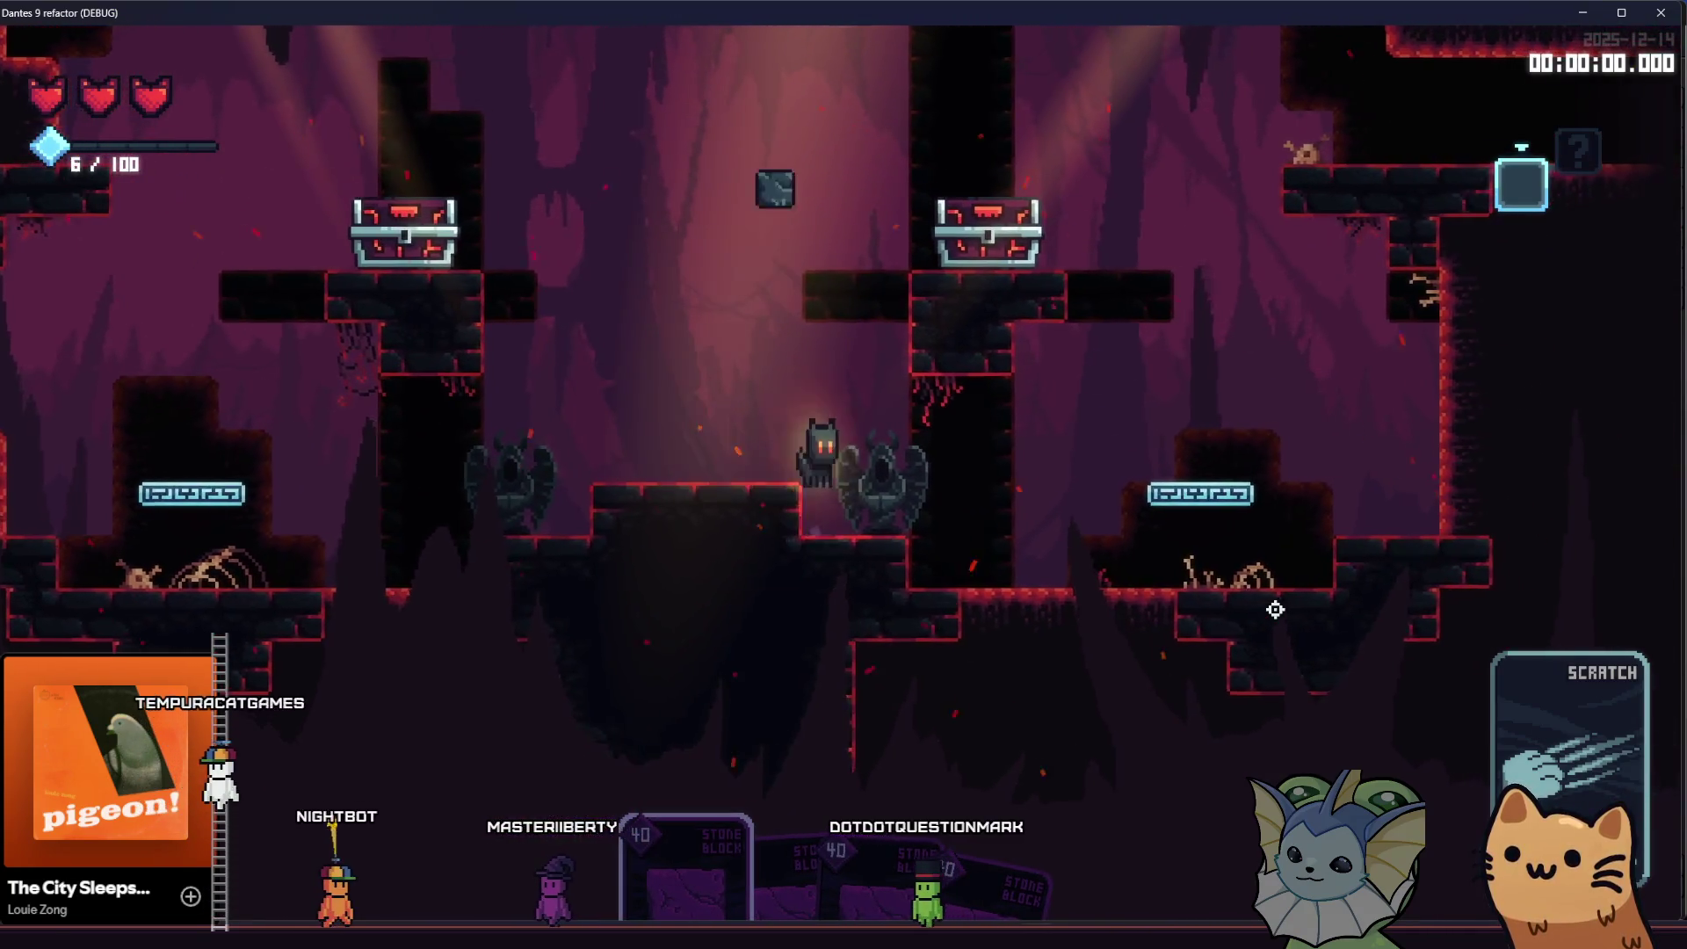
Step: Turn on Infinite Mana in the debug menu
key("F1")
scroll(396, 623, "down", 5)
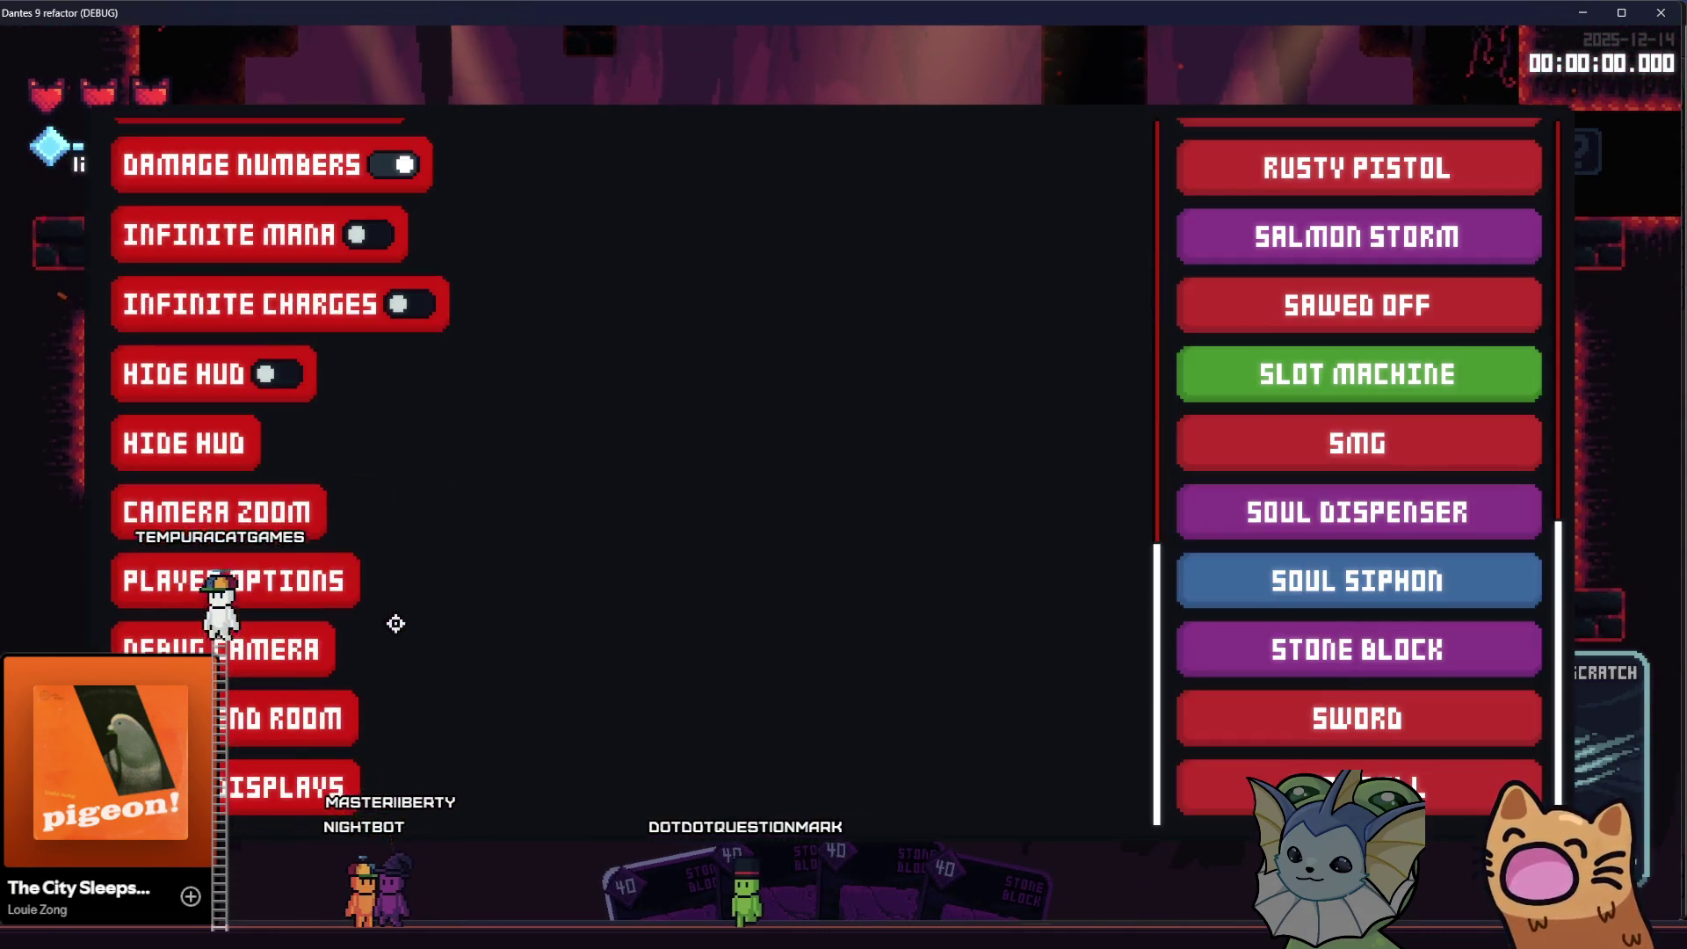
left_click(369, 235)
key("F1")
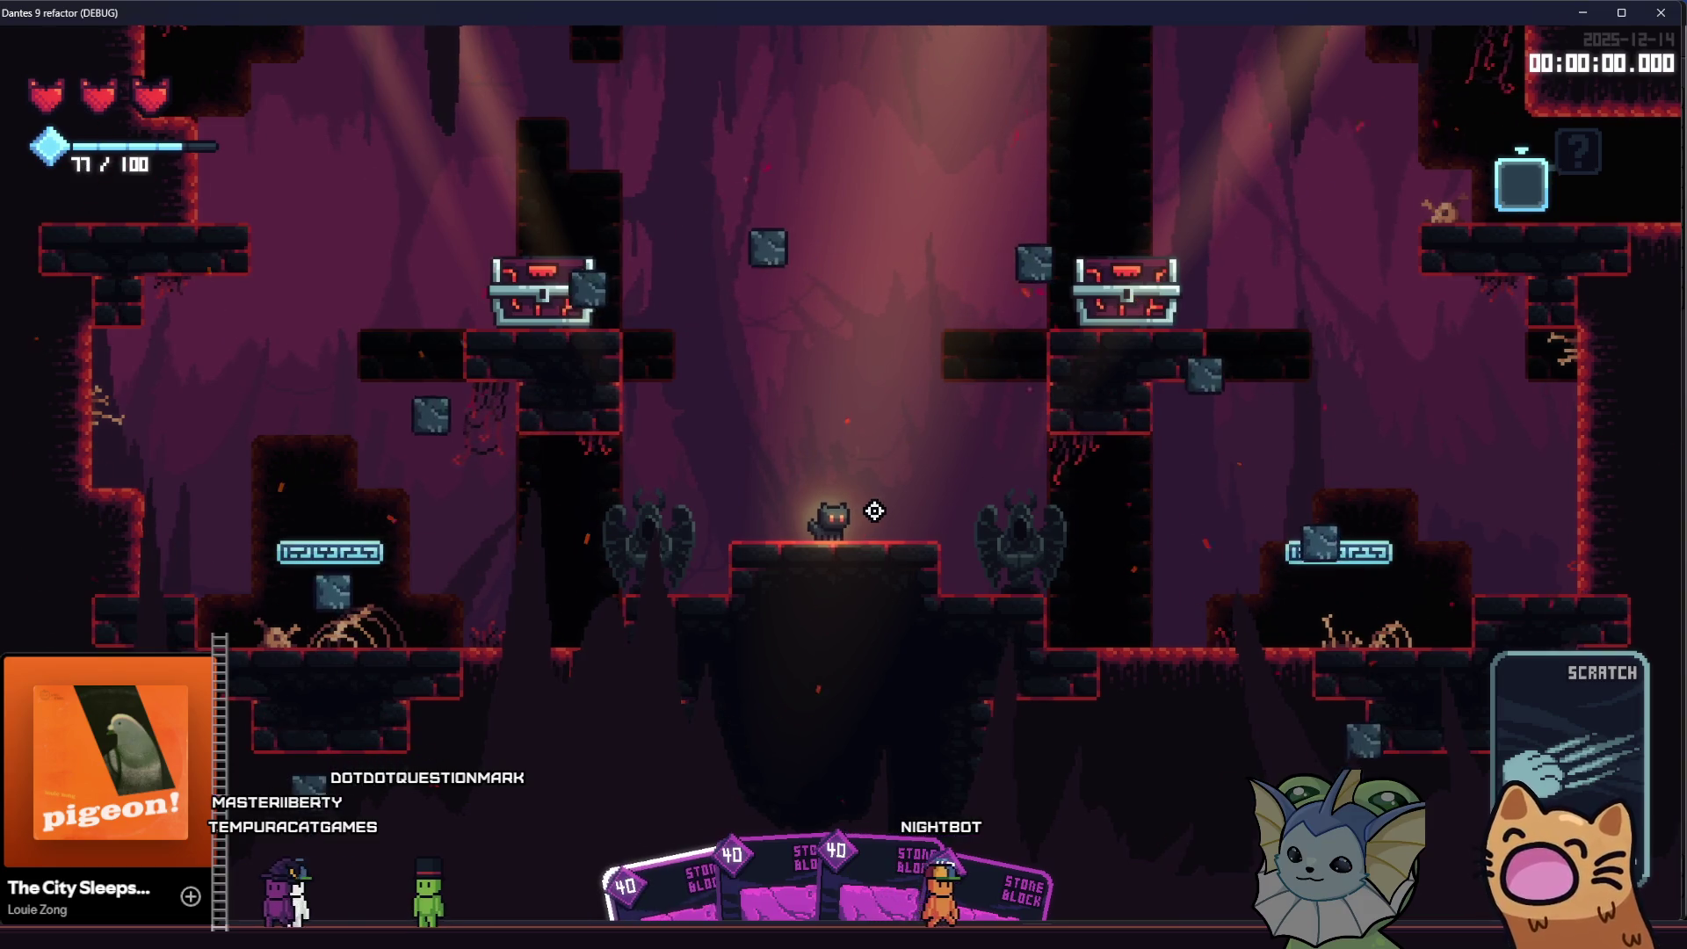
Step: Jump the cat between the gargoyle statue and central platform to test the stone ring, then close the game
key("space")
key("d")
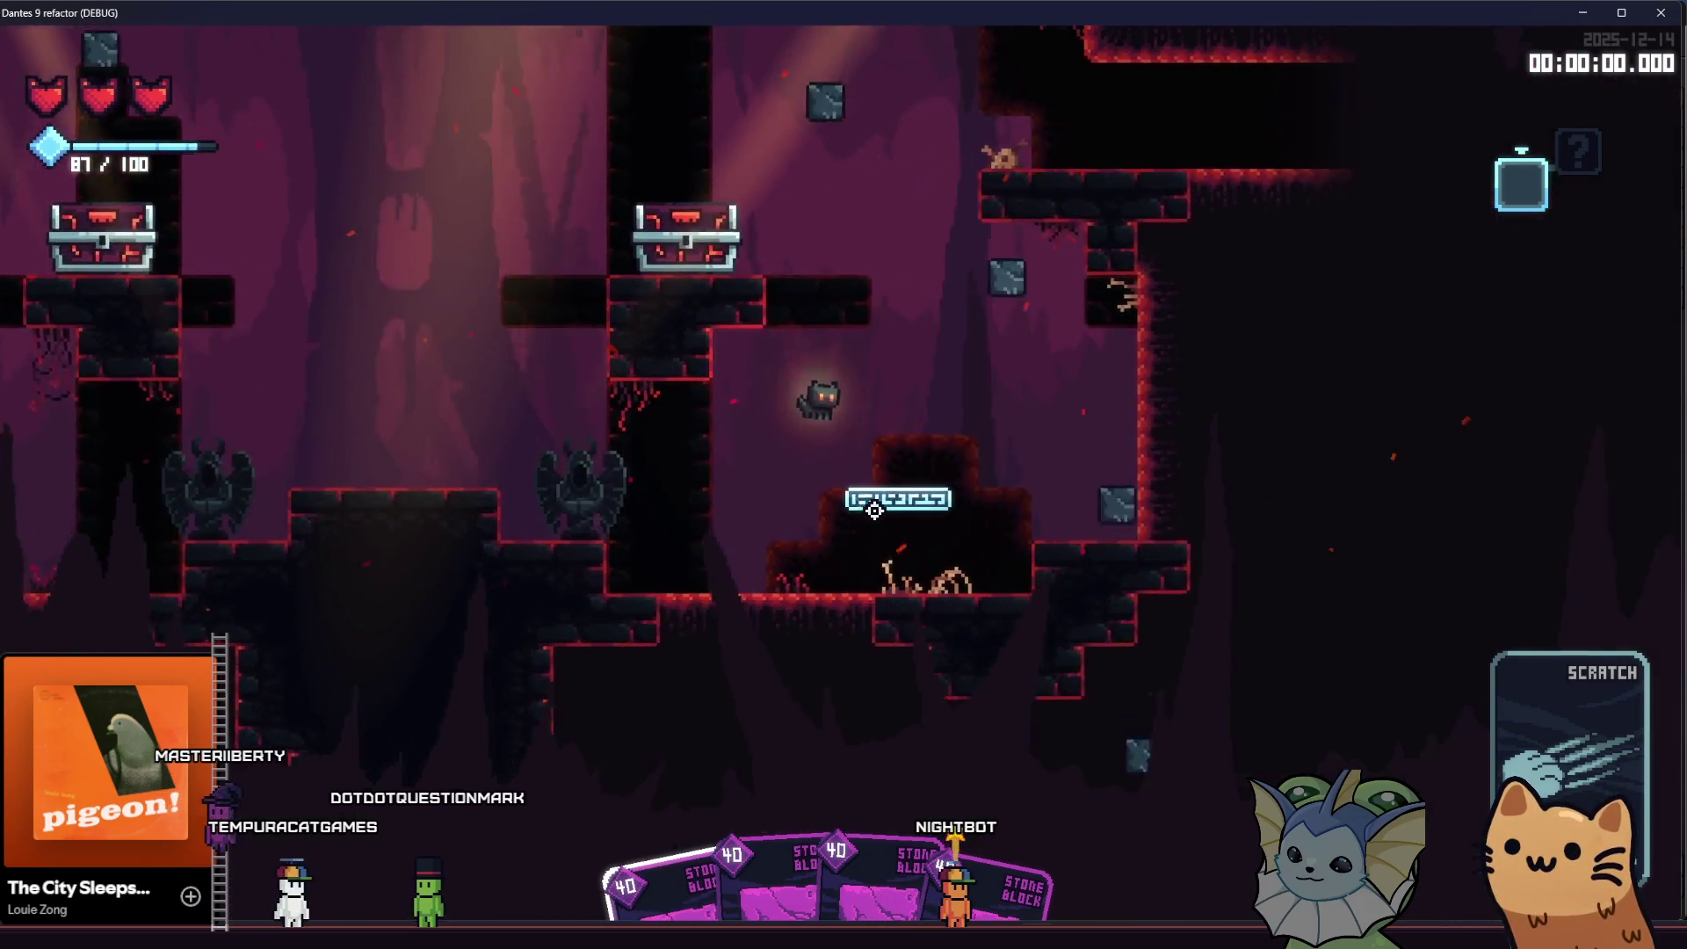
key("space")
key("a")
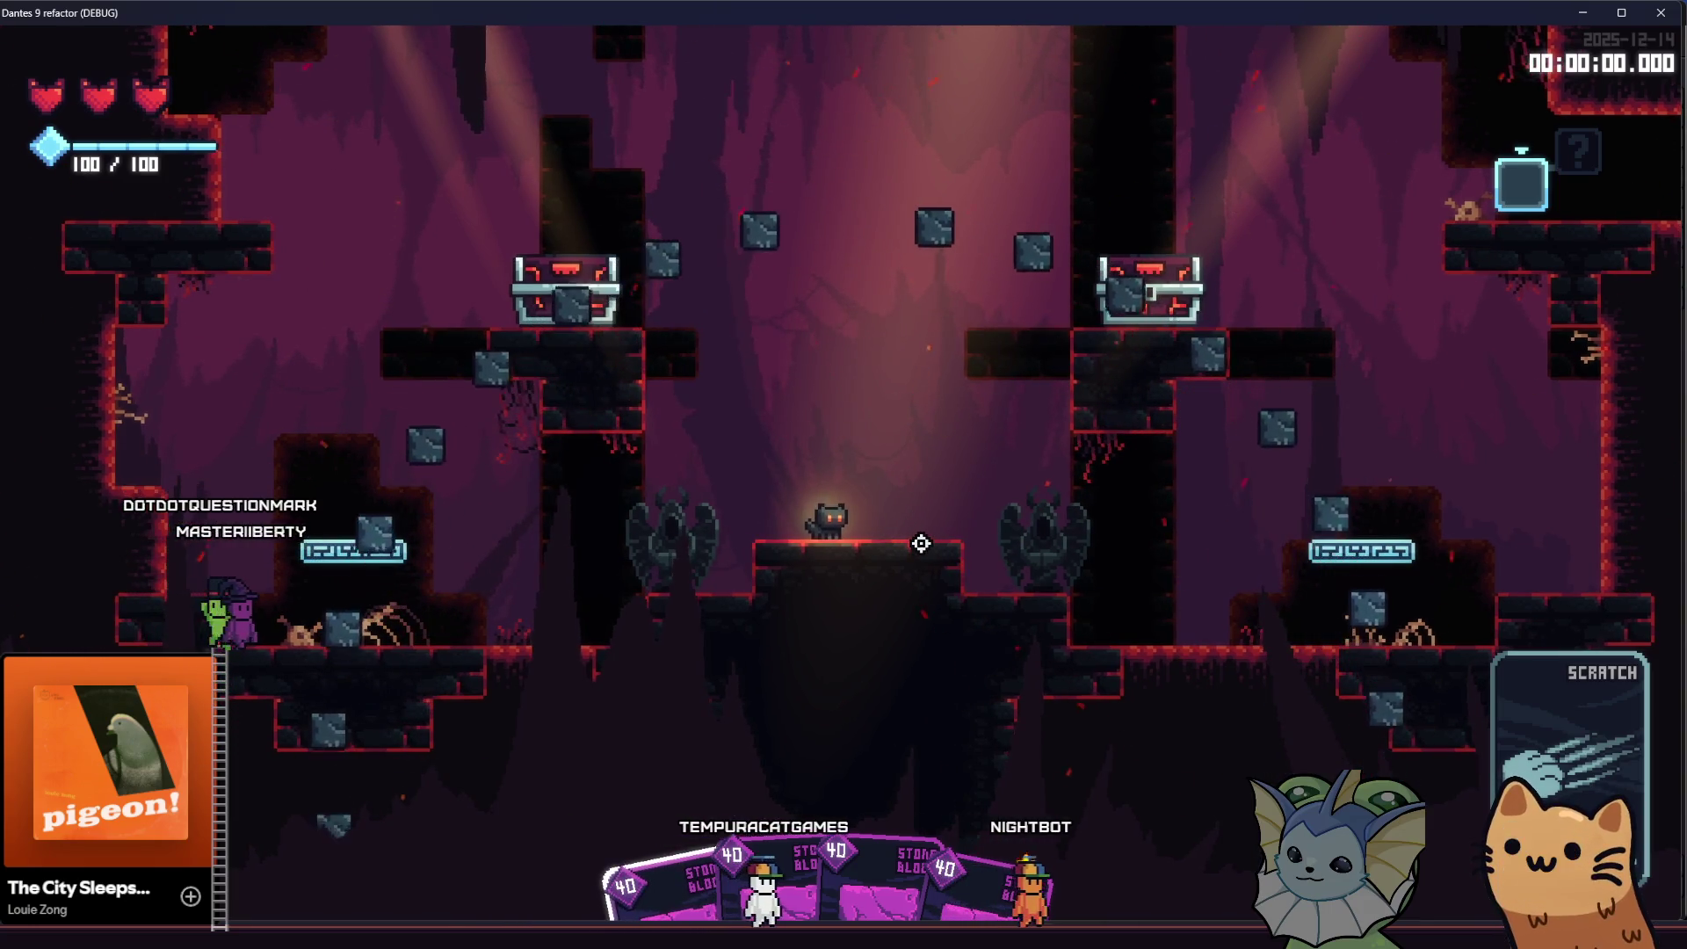
key("space")
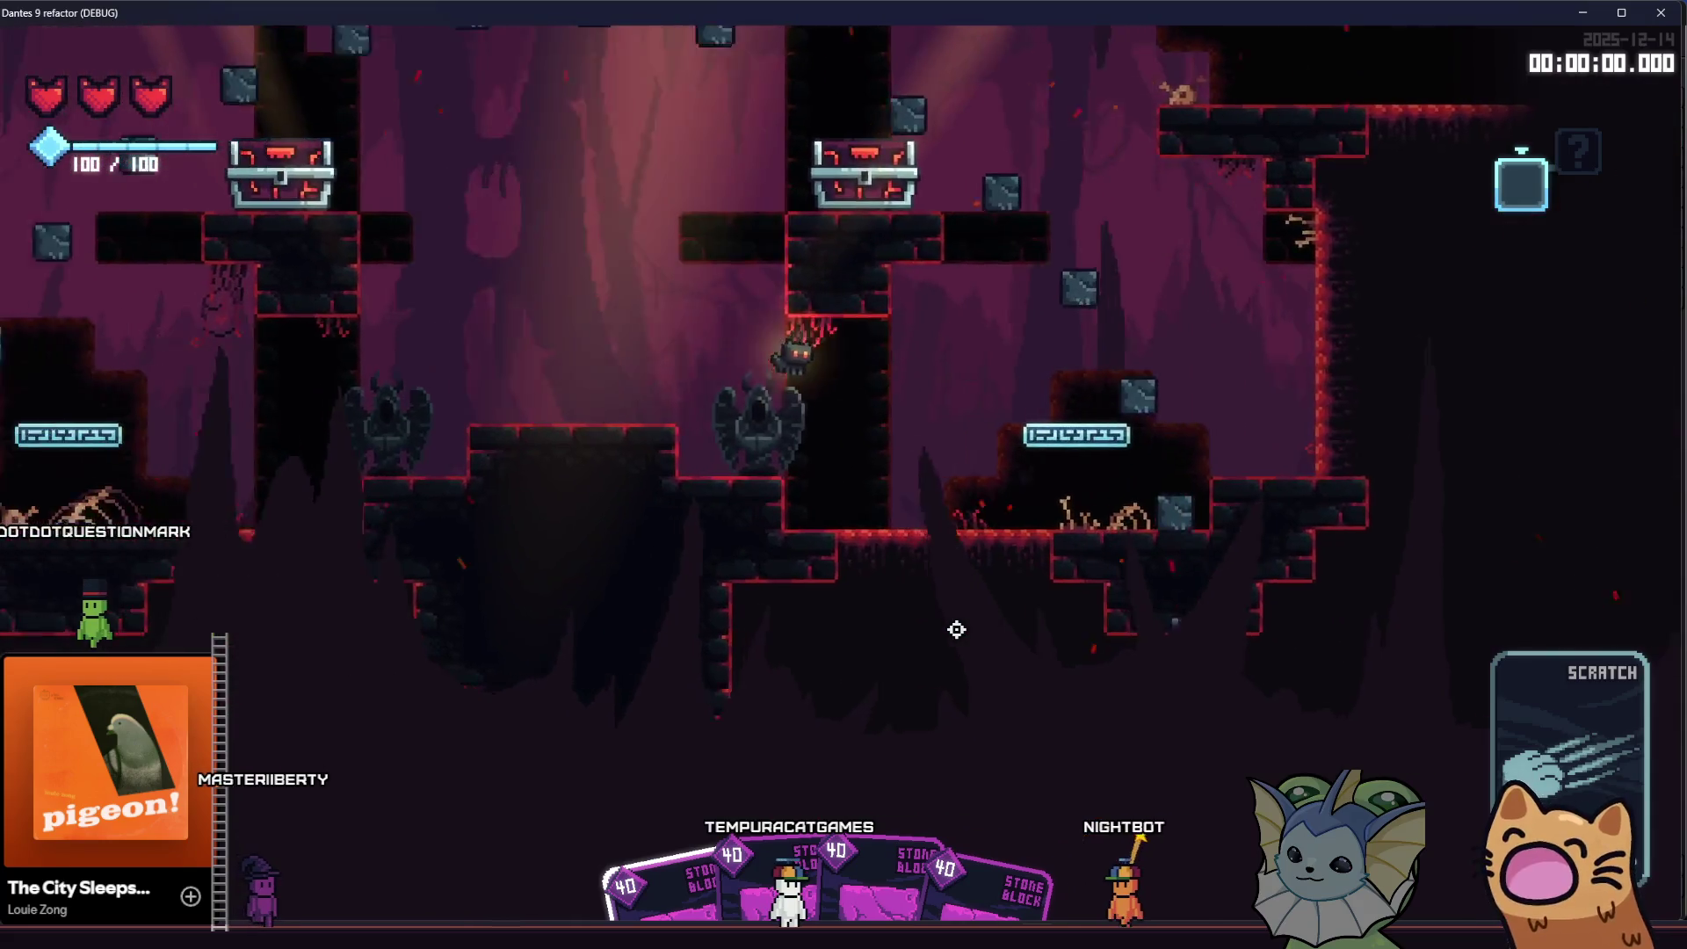
key("space")
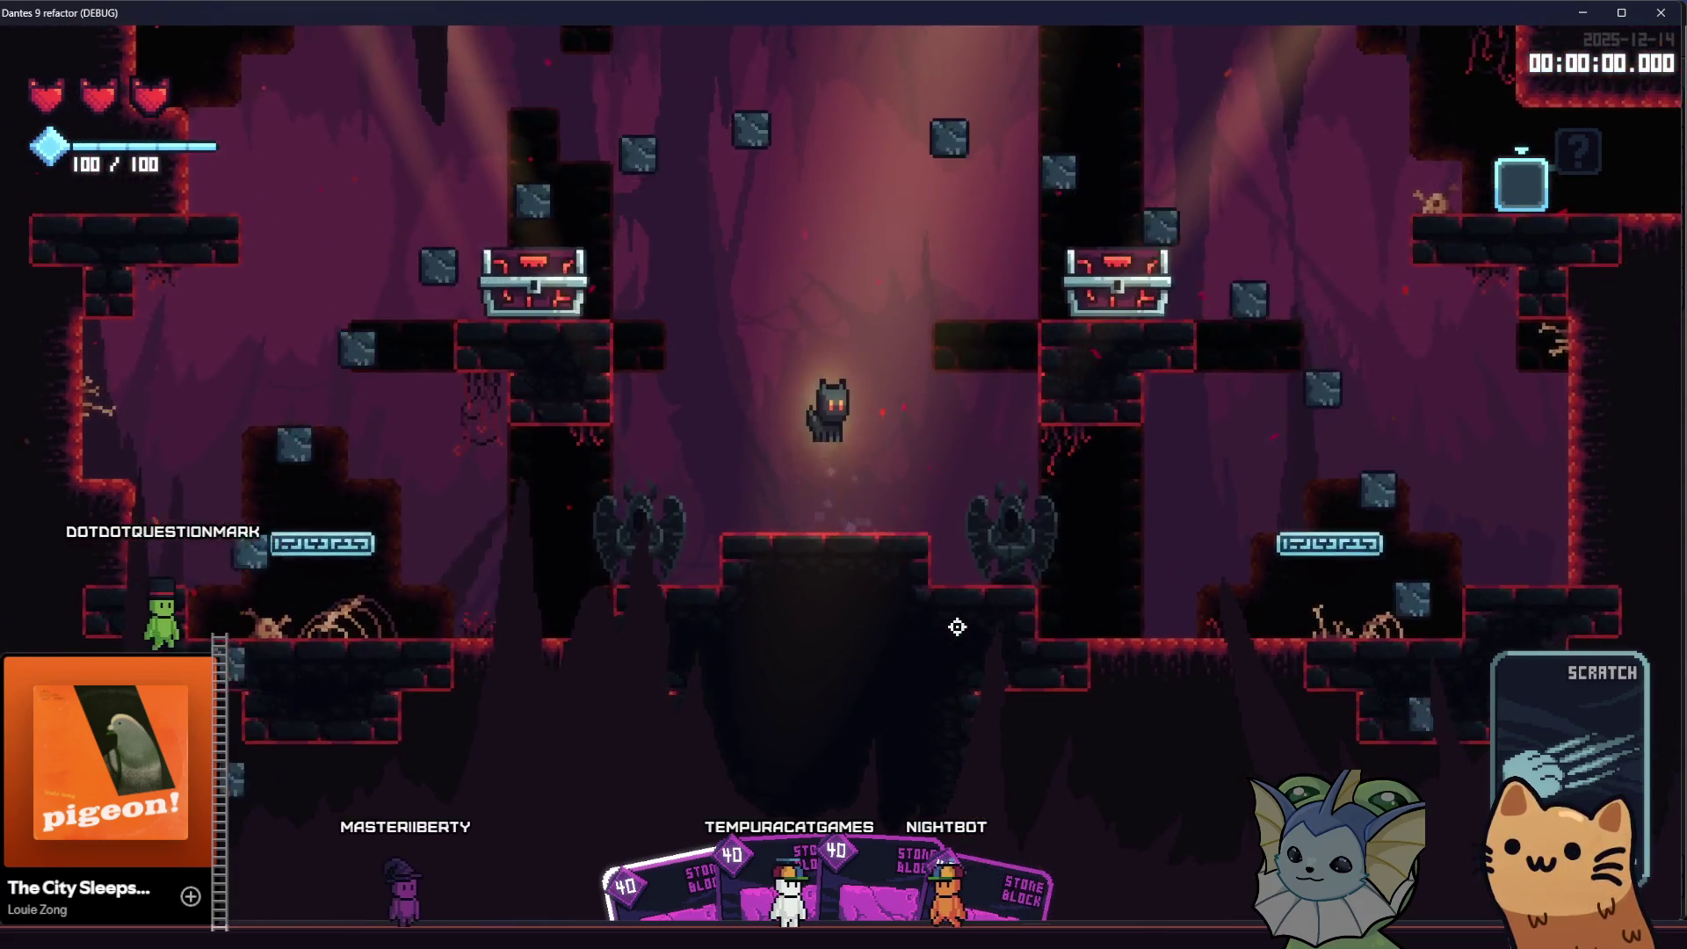
key("space")
key("space")
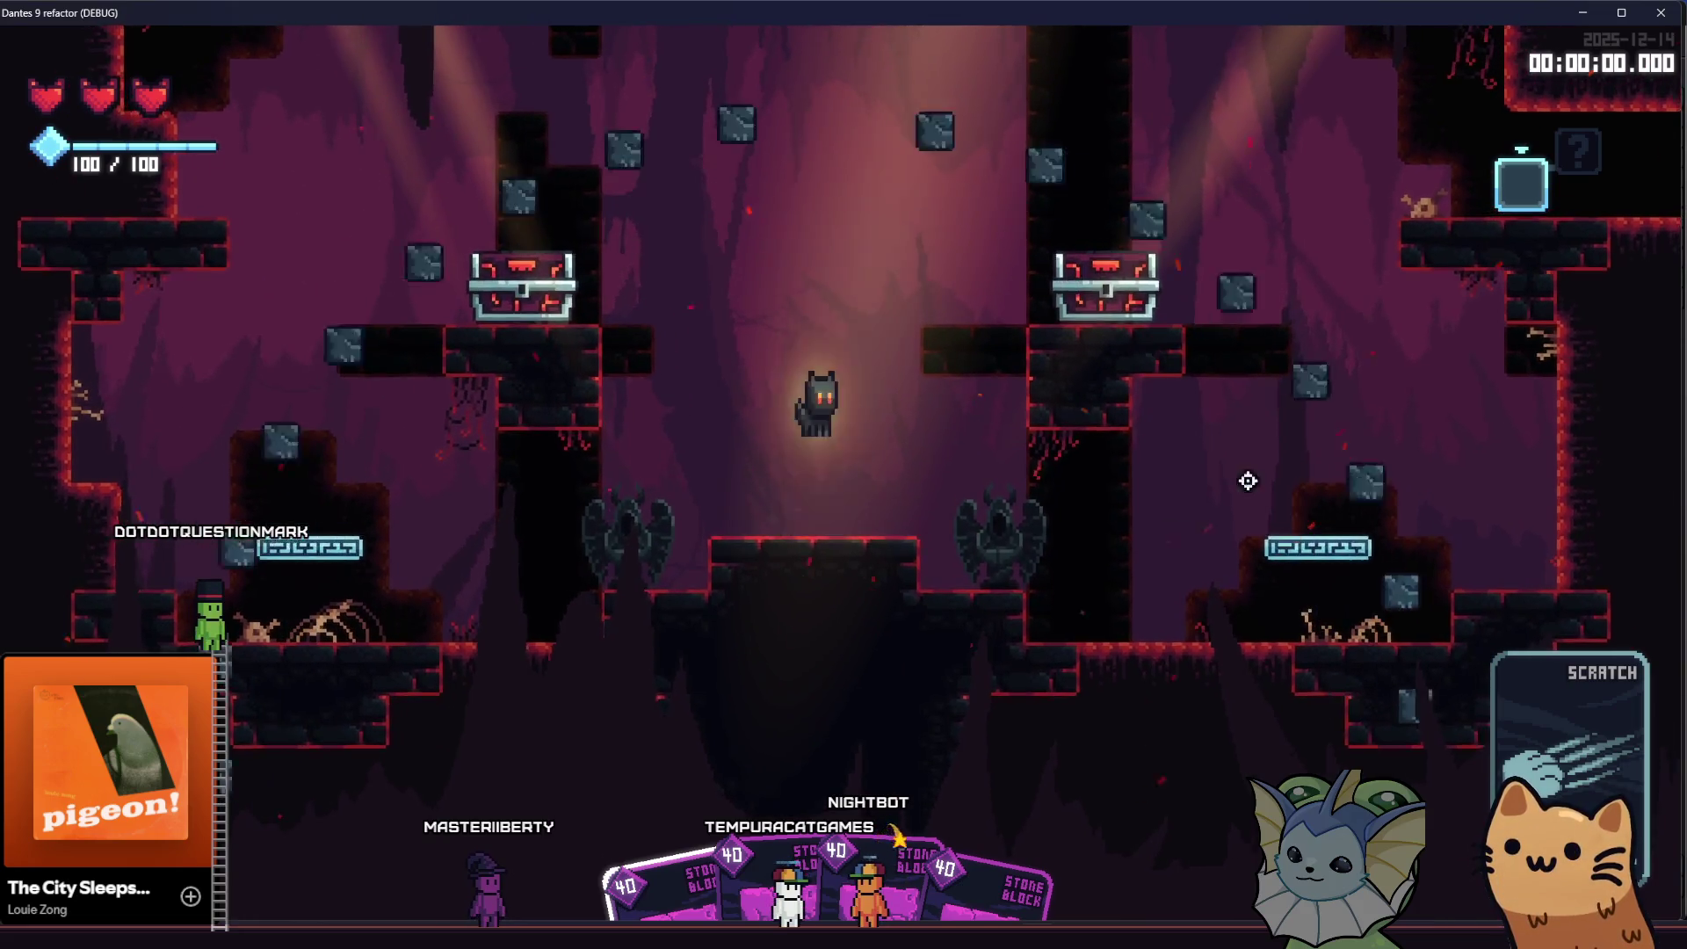
key("space")
key("space")
key("space")
key("space")
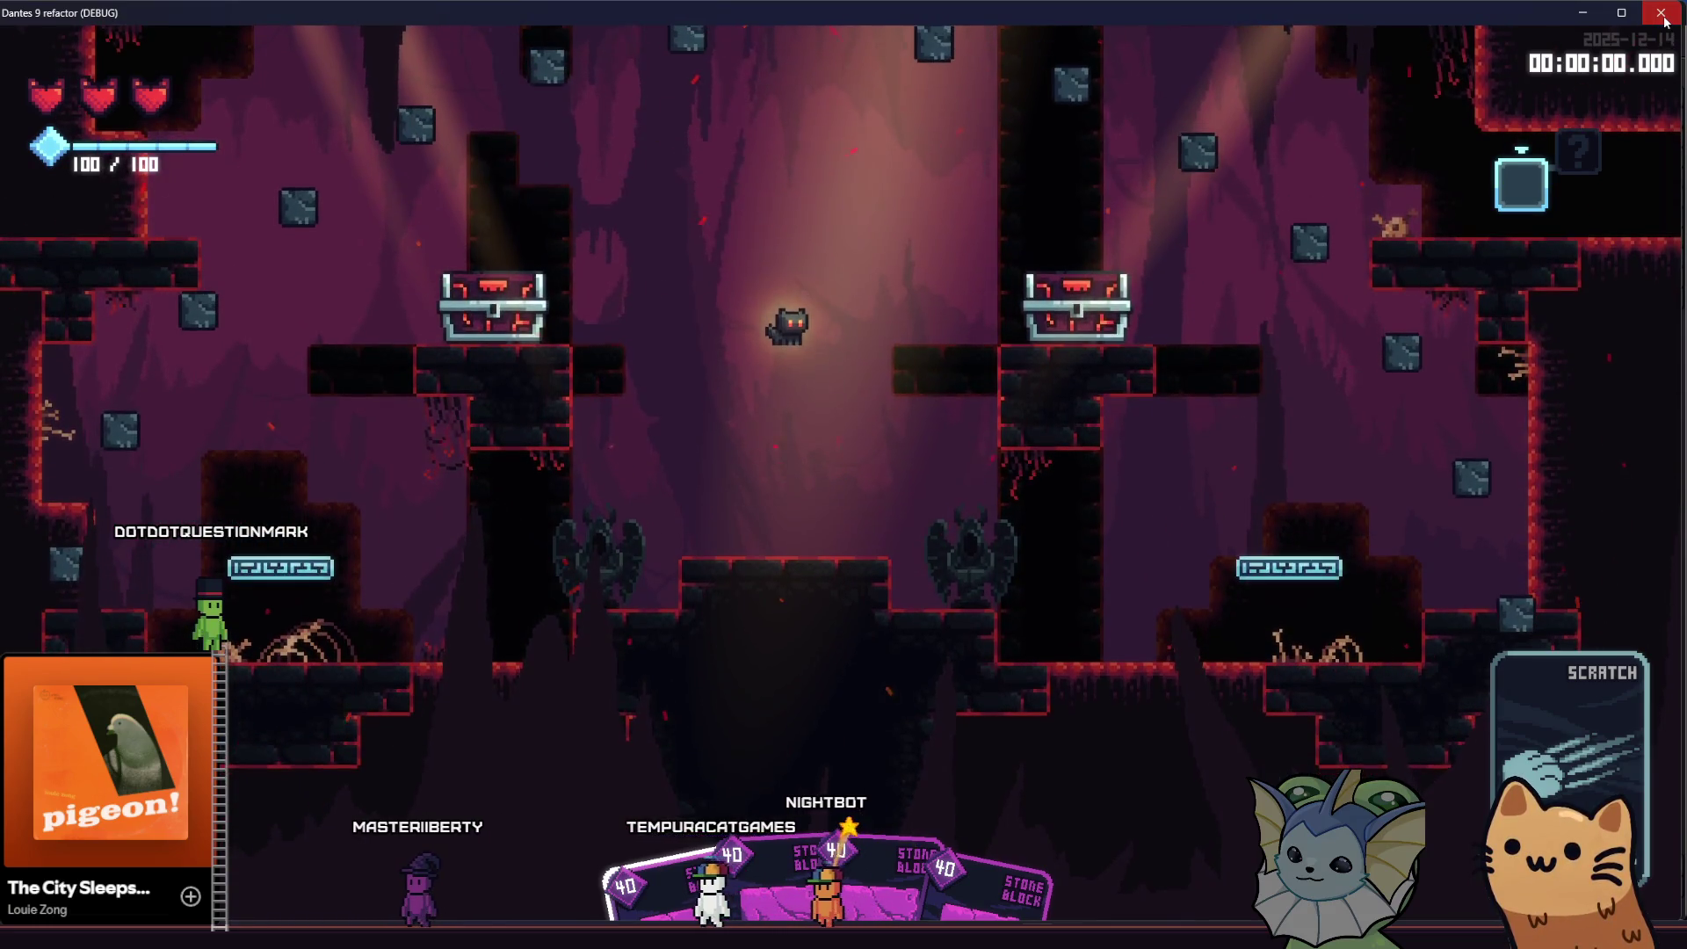
left_click(1665, 19)
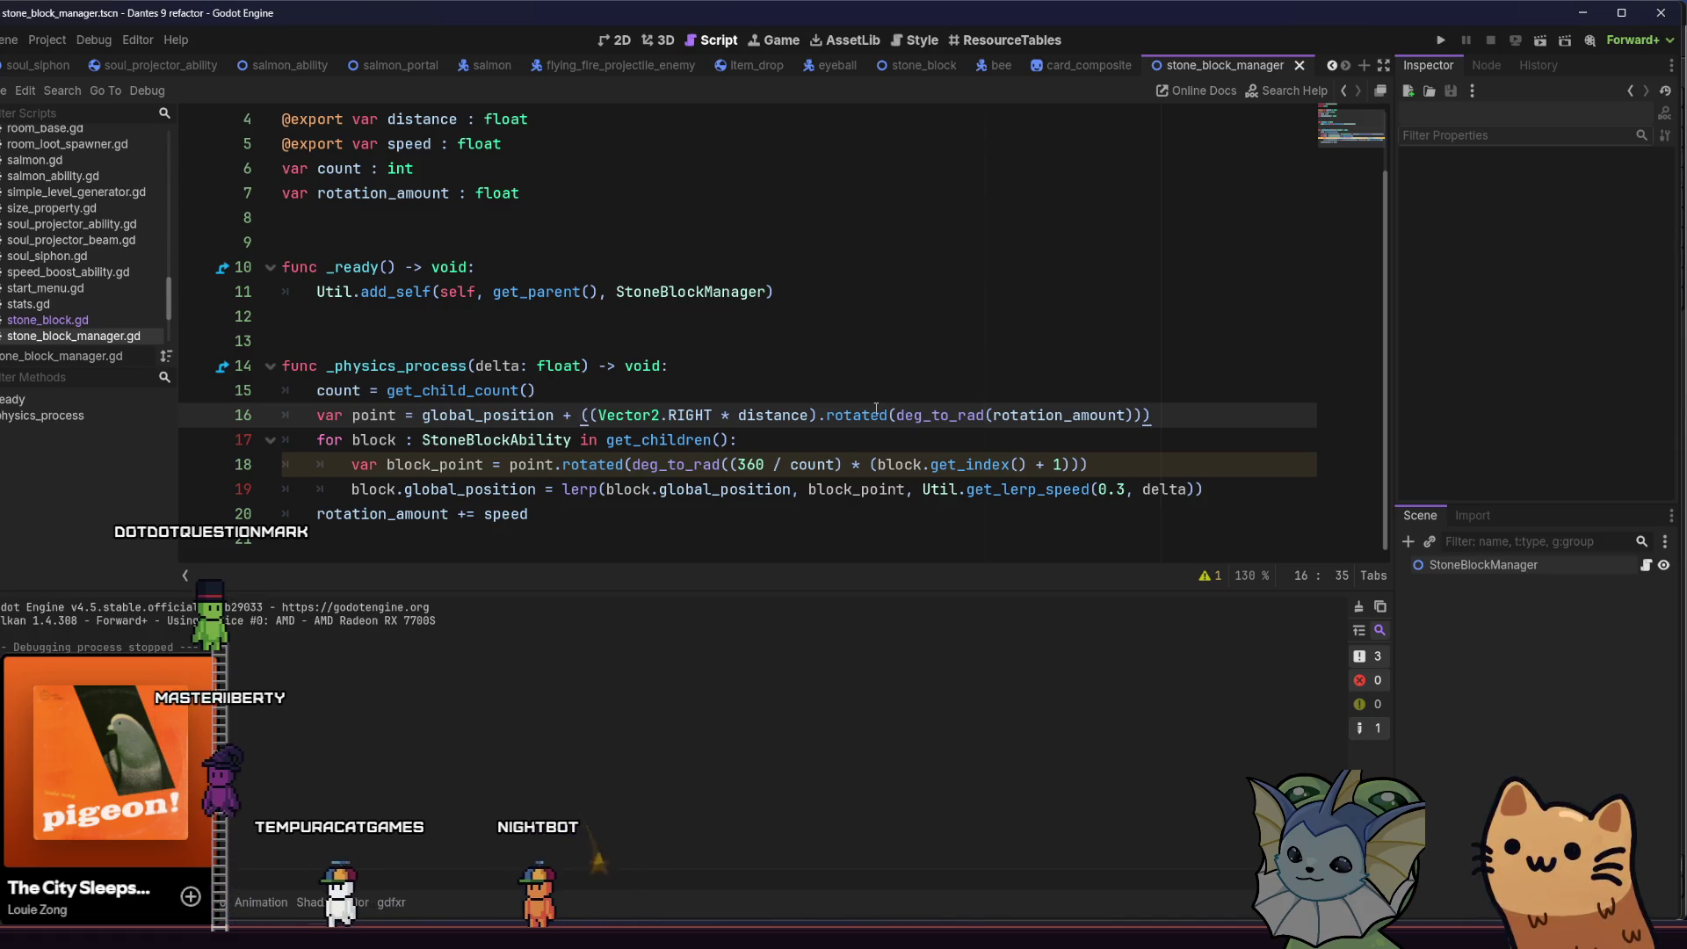
Step: Move 'global_position +' from the point expression on line 16 to block_point on line 18, and save
mouse_move(877, 409)
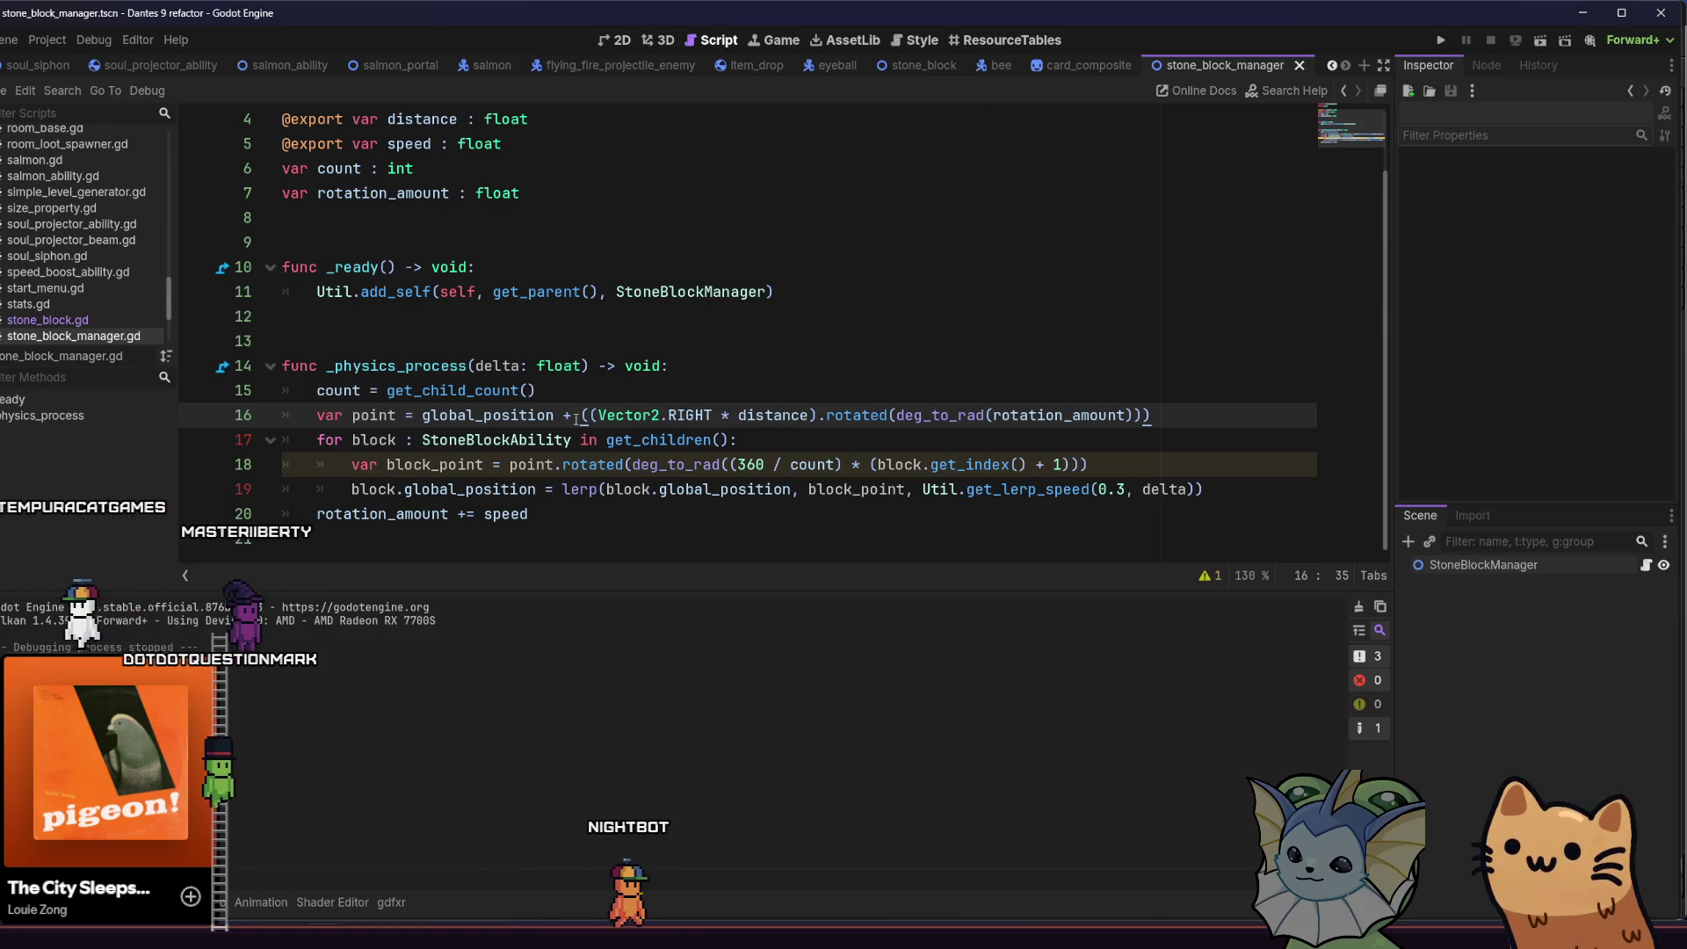
key("Delete")
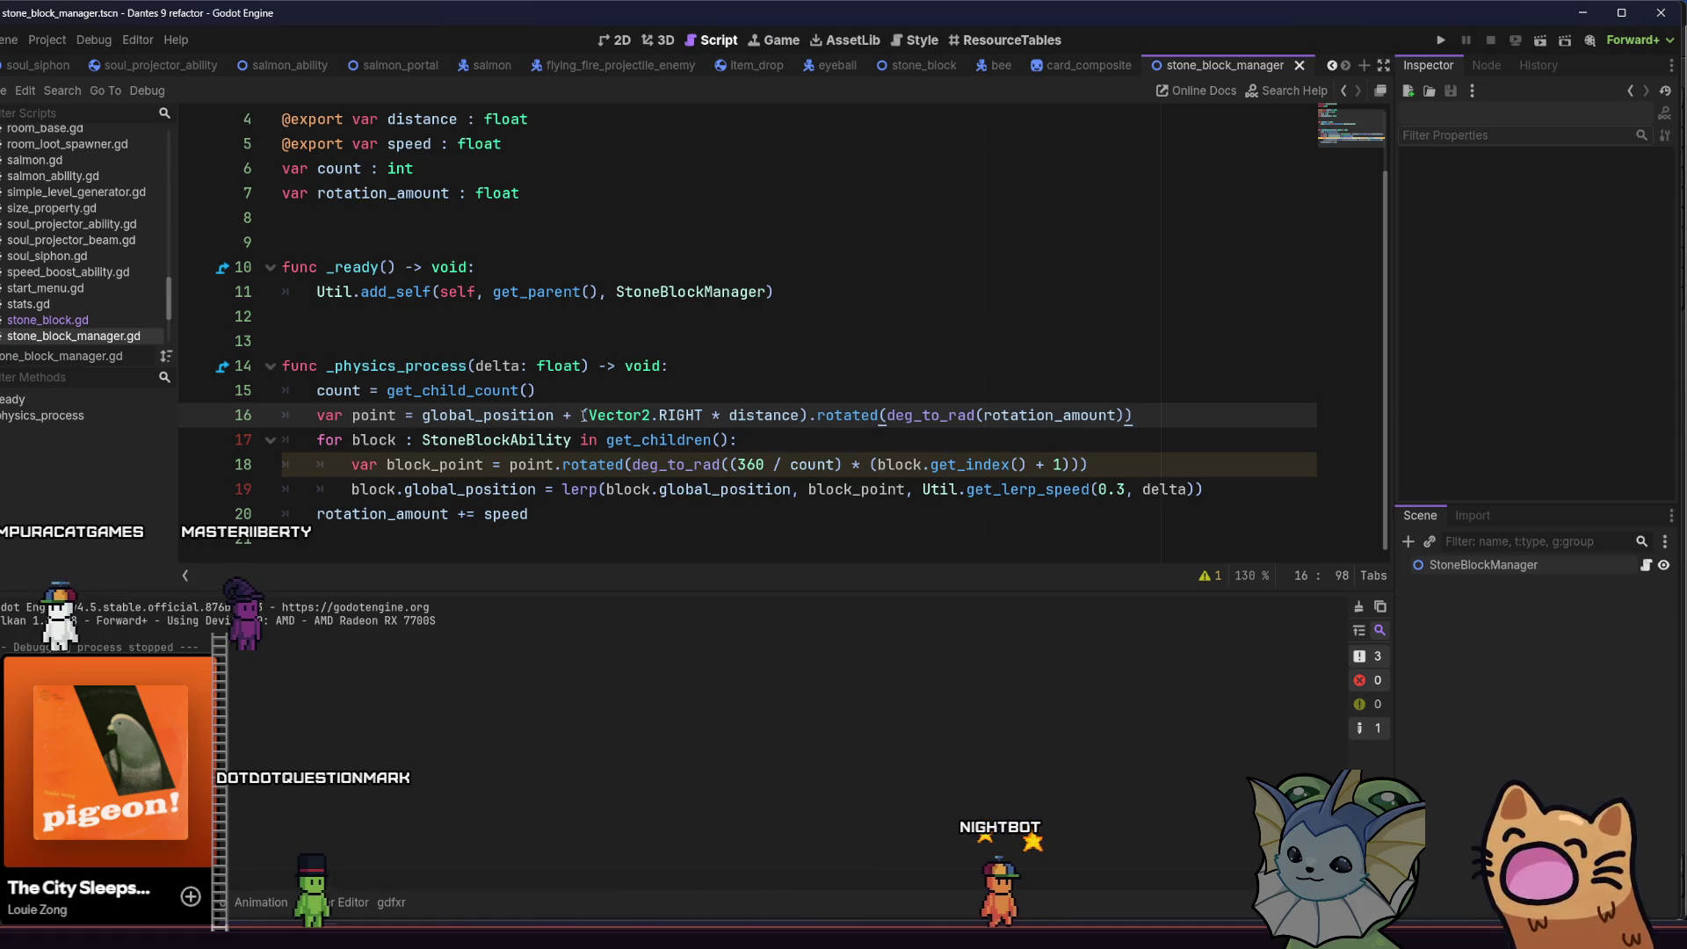
left_click_drag(581, 415, 423, 414)
key("ctrl+c")
key("BackSpace")
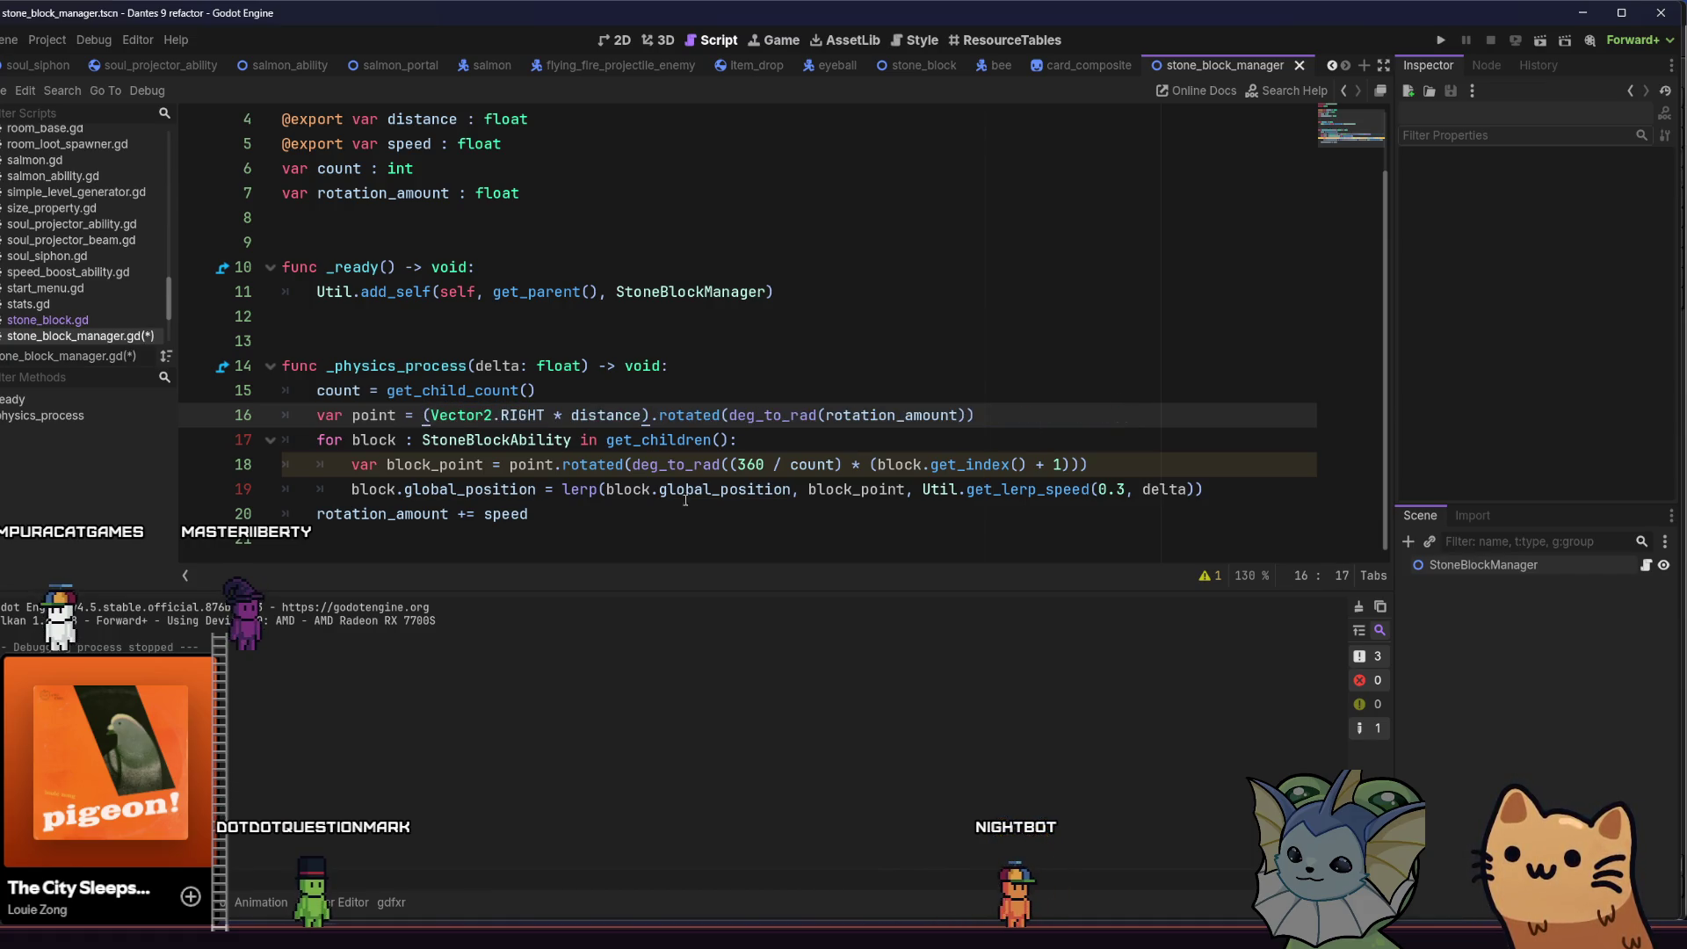
left_click(509, 465)
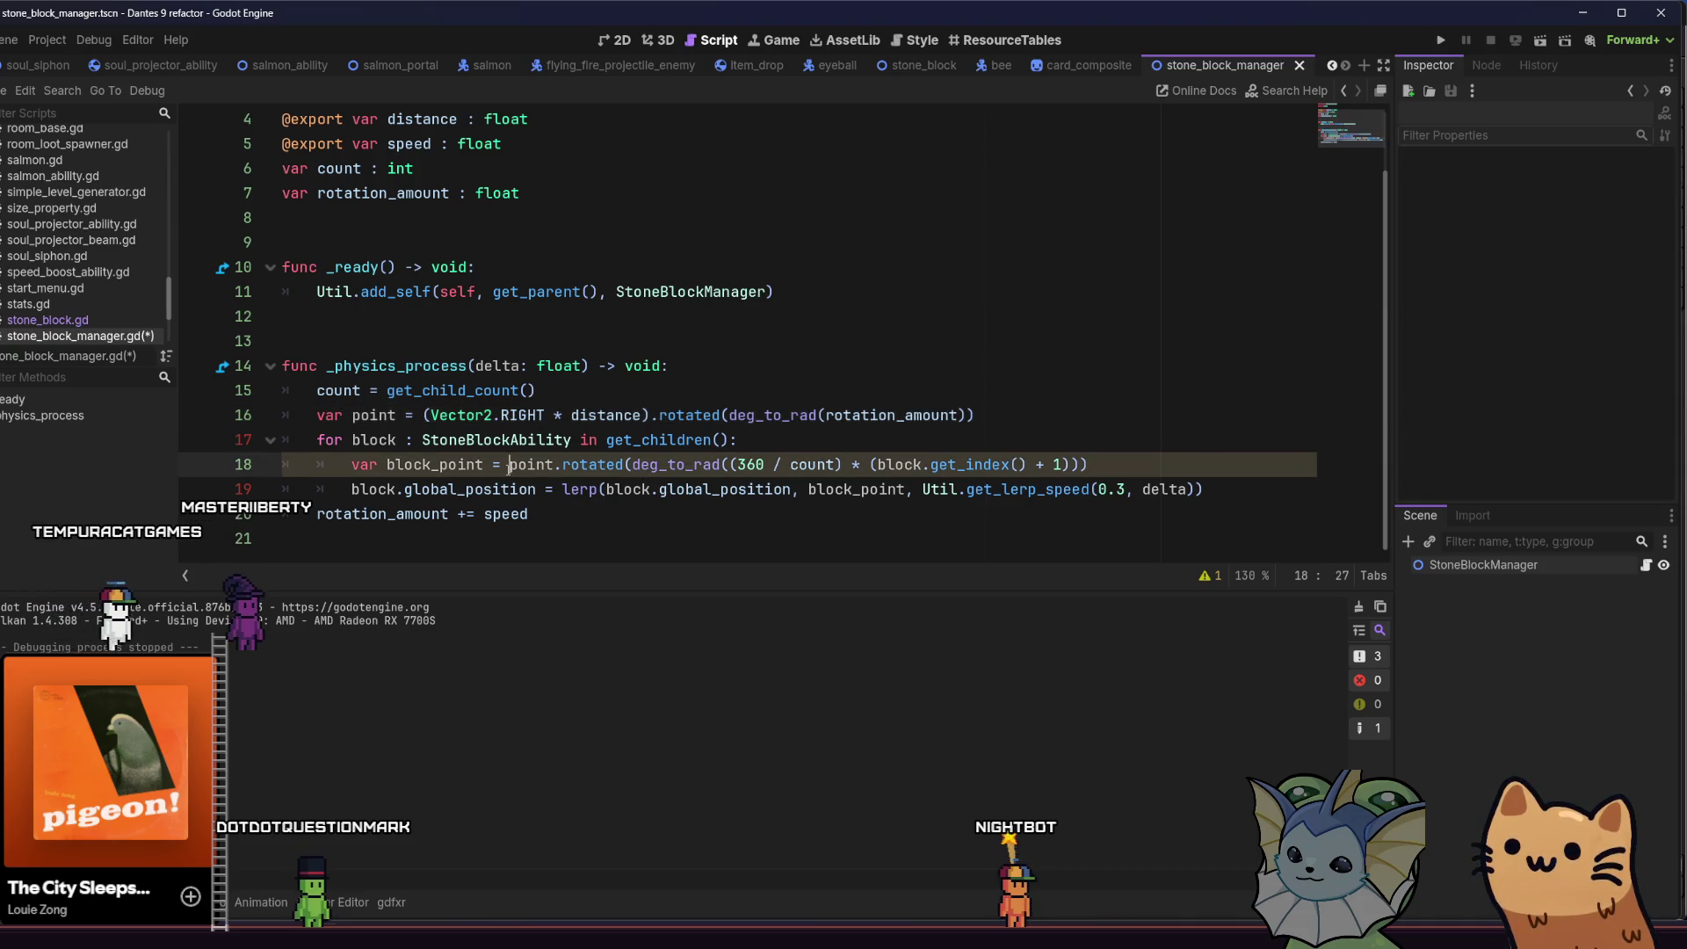
key("ctrl+v")
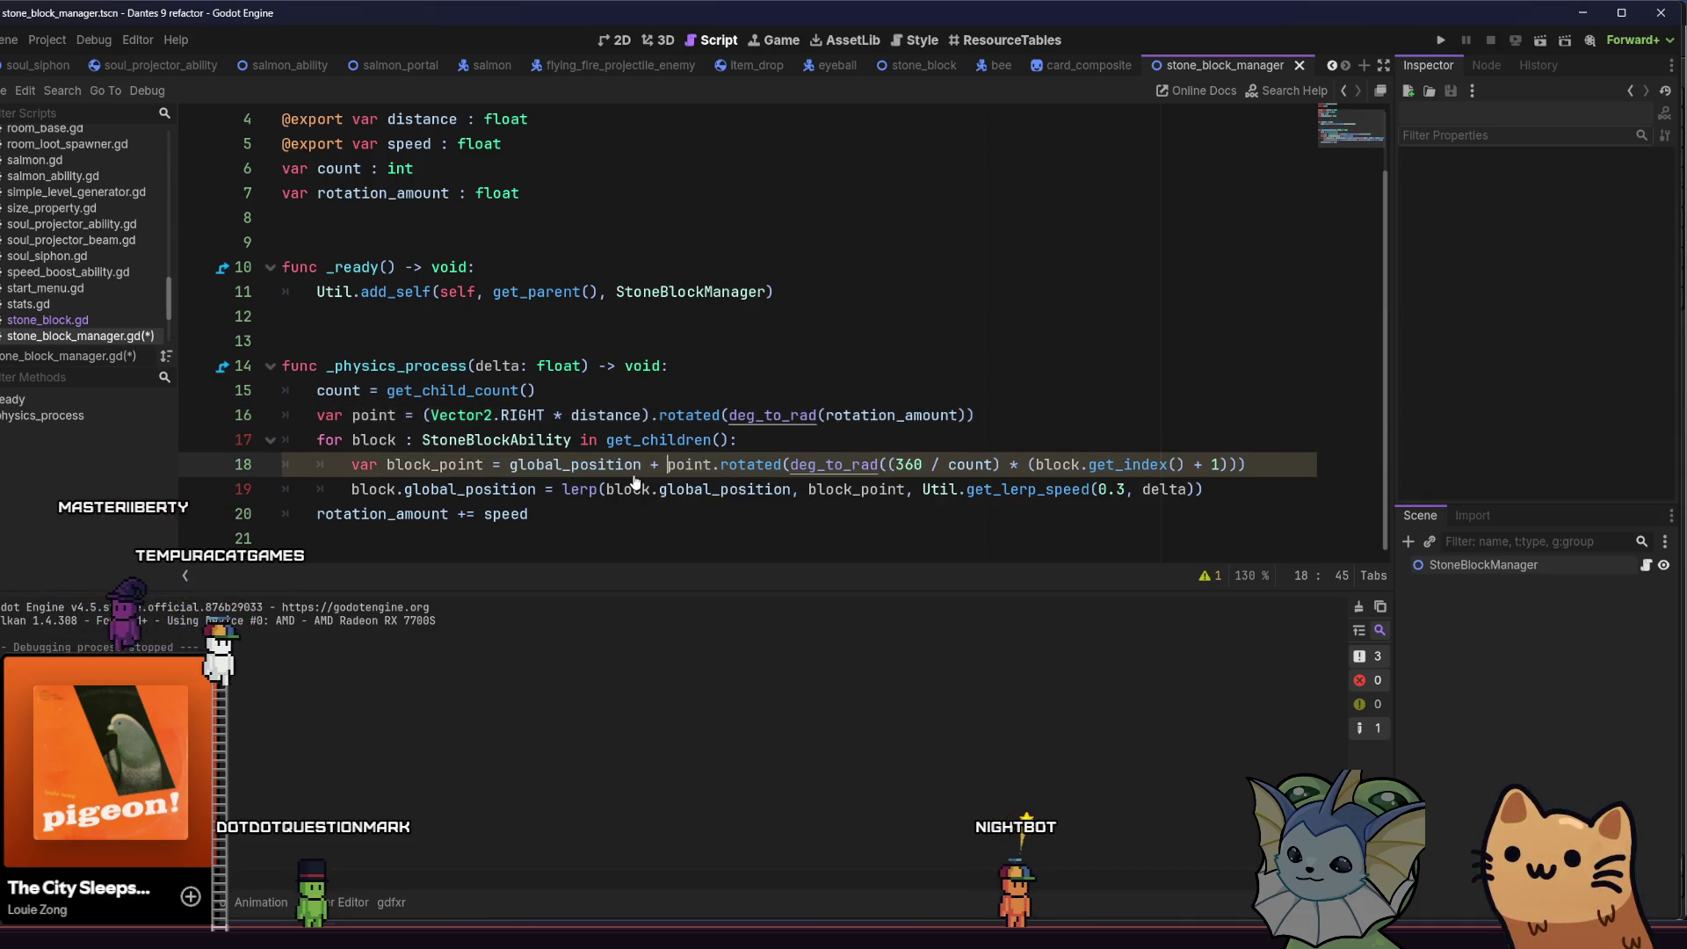
key("BackSpace")
key("ctrl+s")
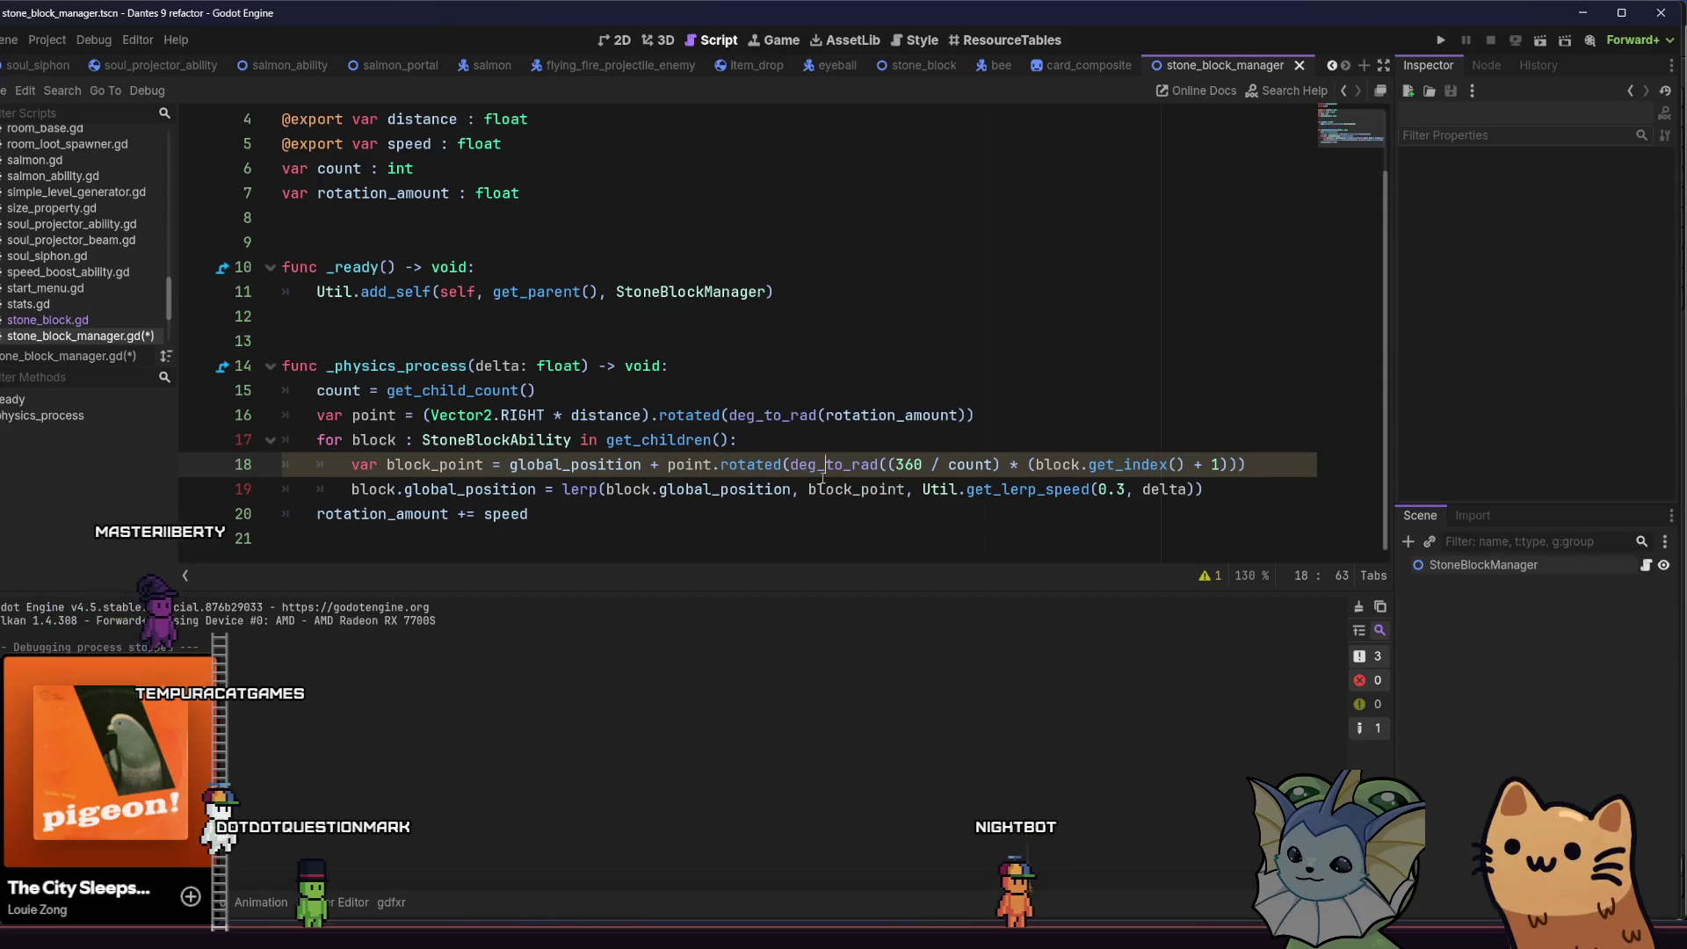
left_click(826, 464)
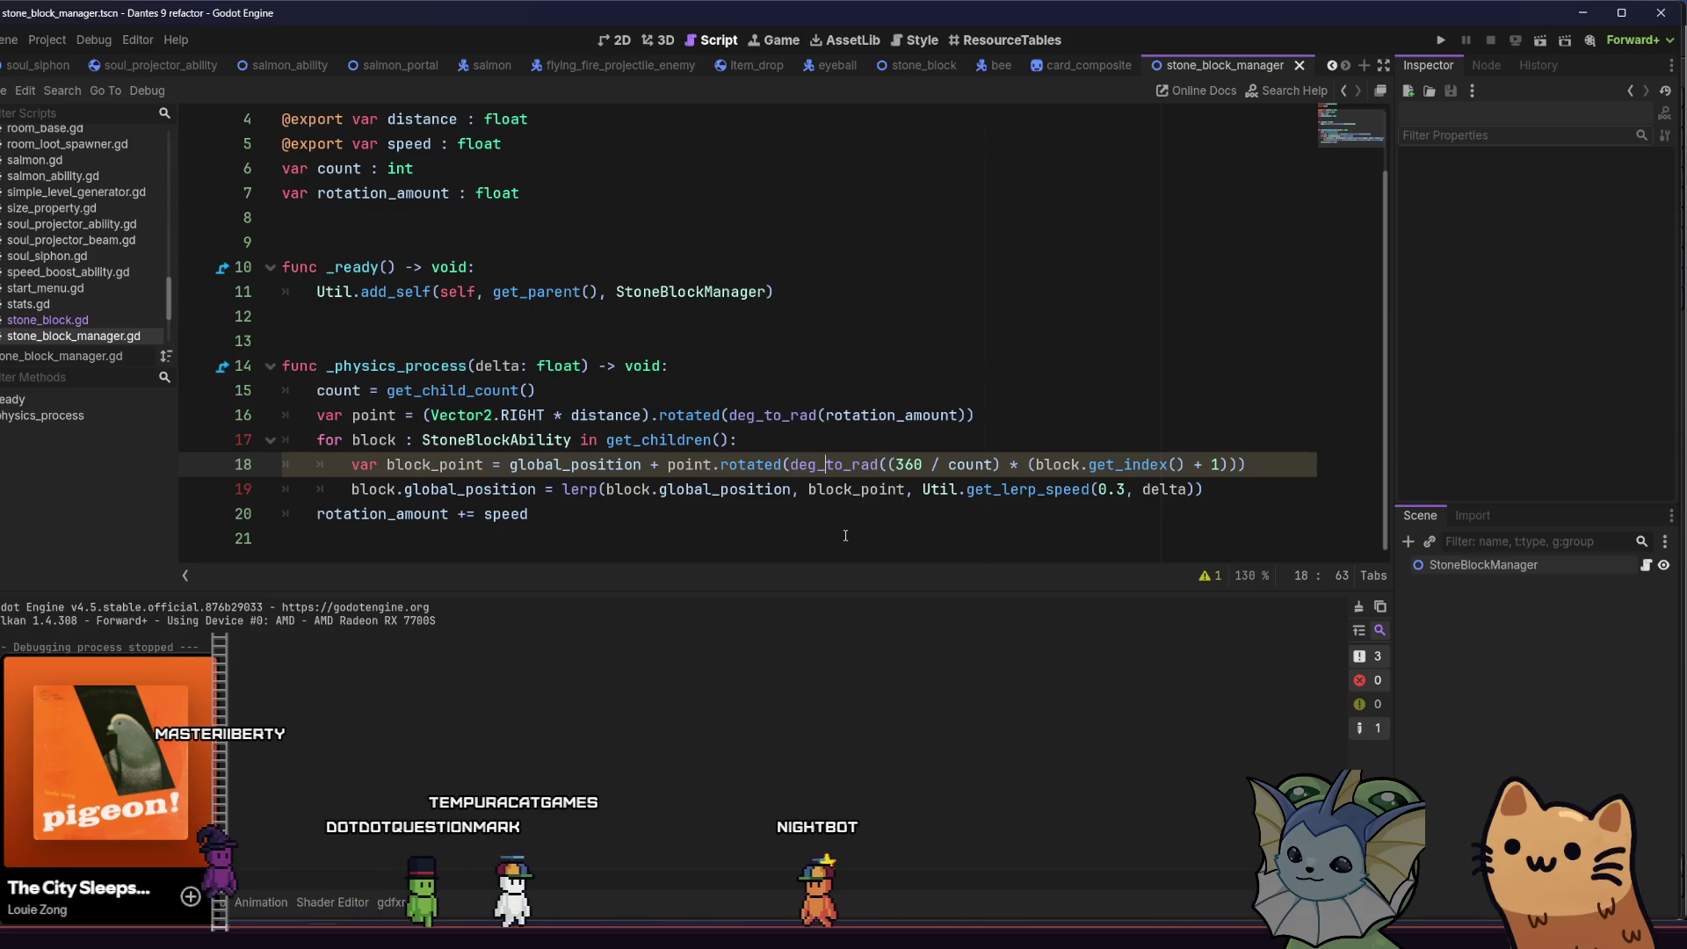
left_click(846, 536)
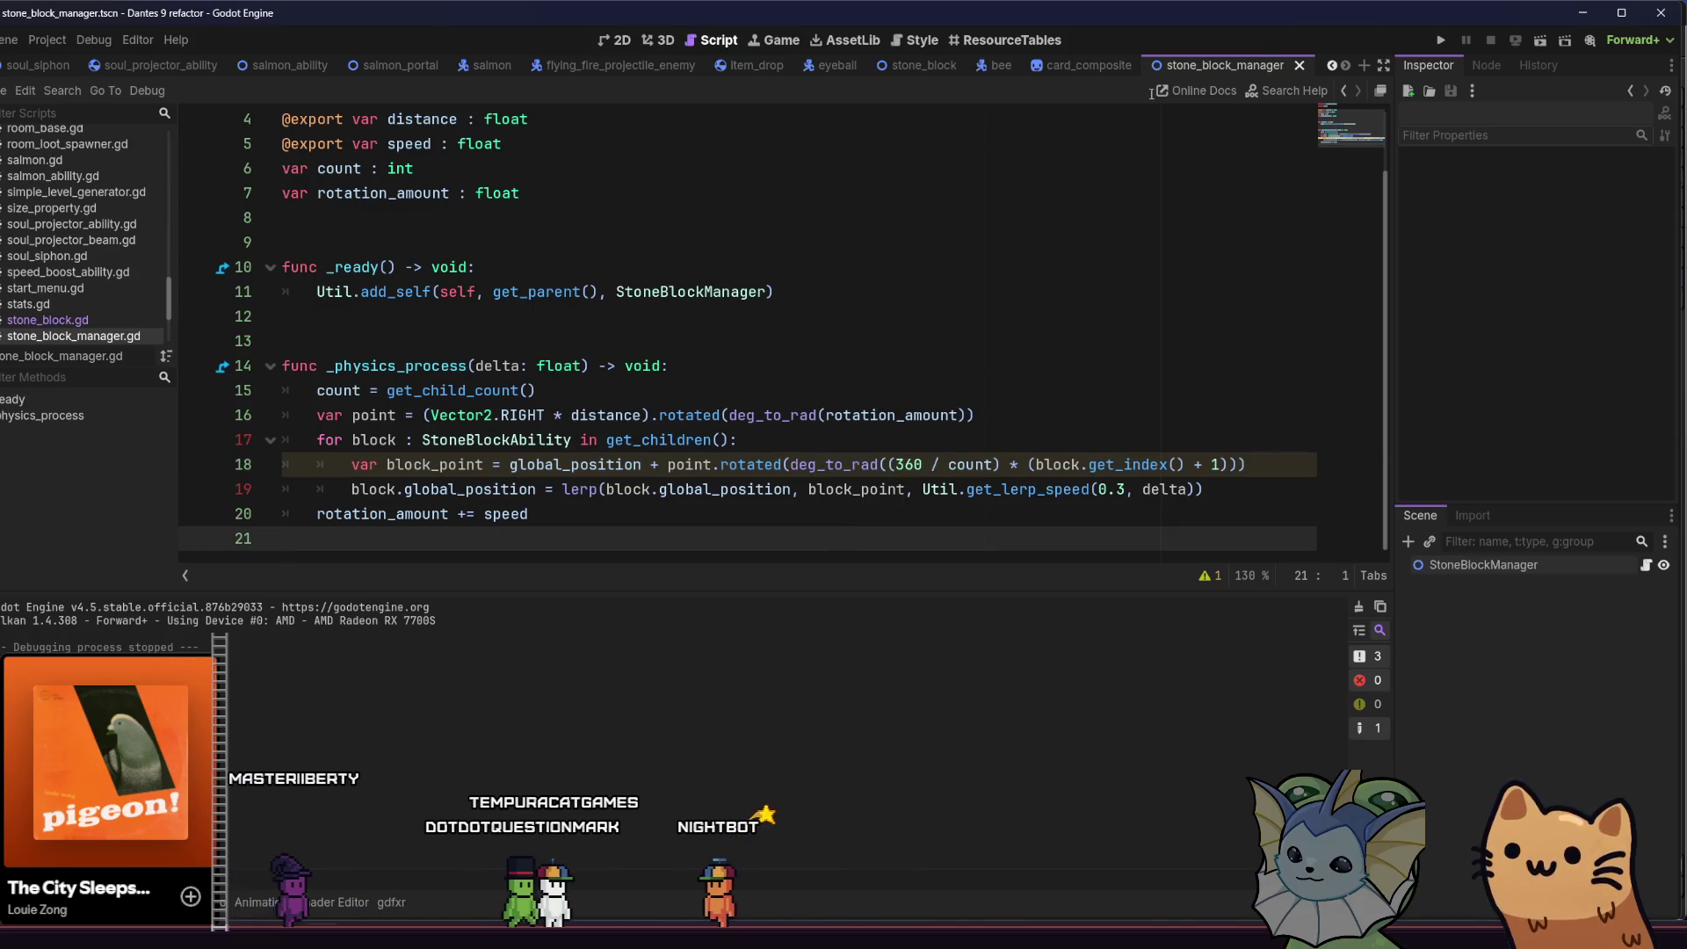
Step: Relaunch the game and restore its window to maximized
left_click(1439, 40)
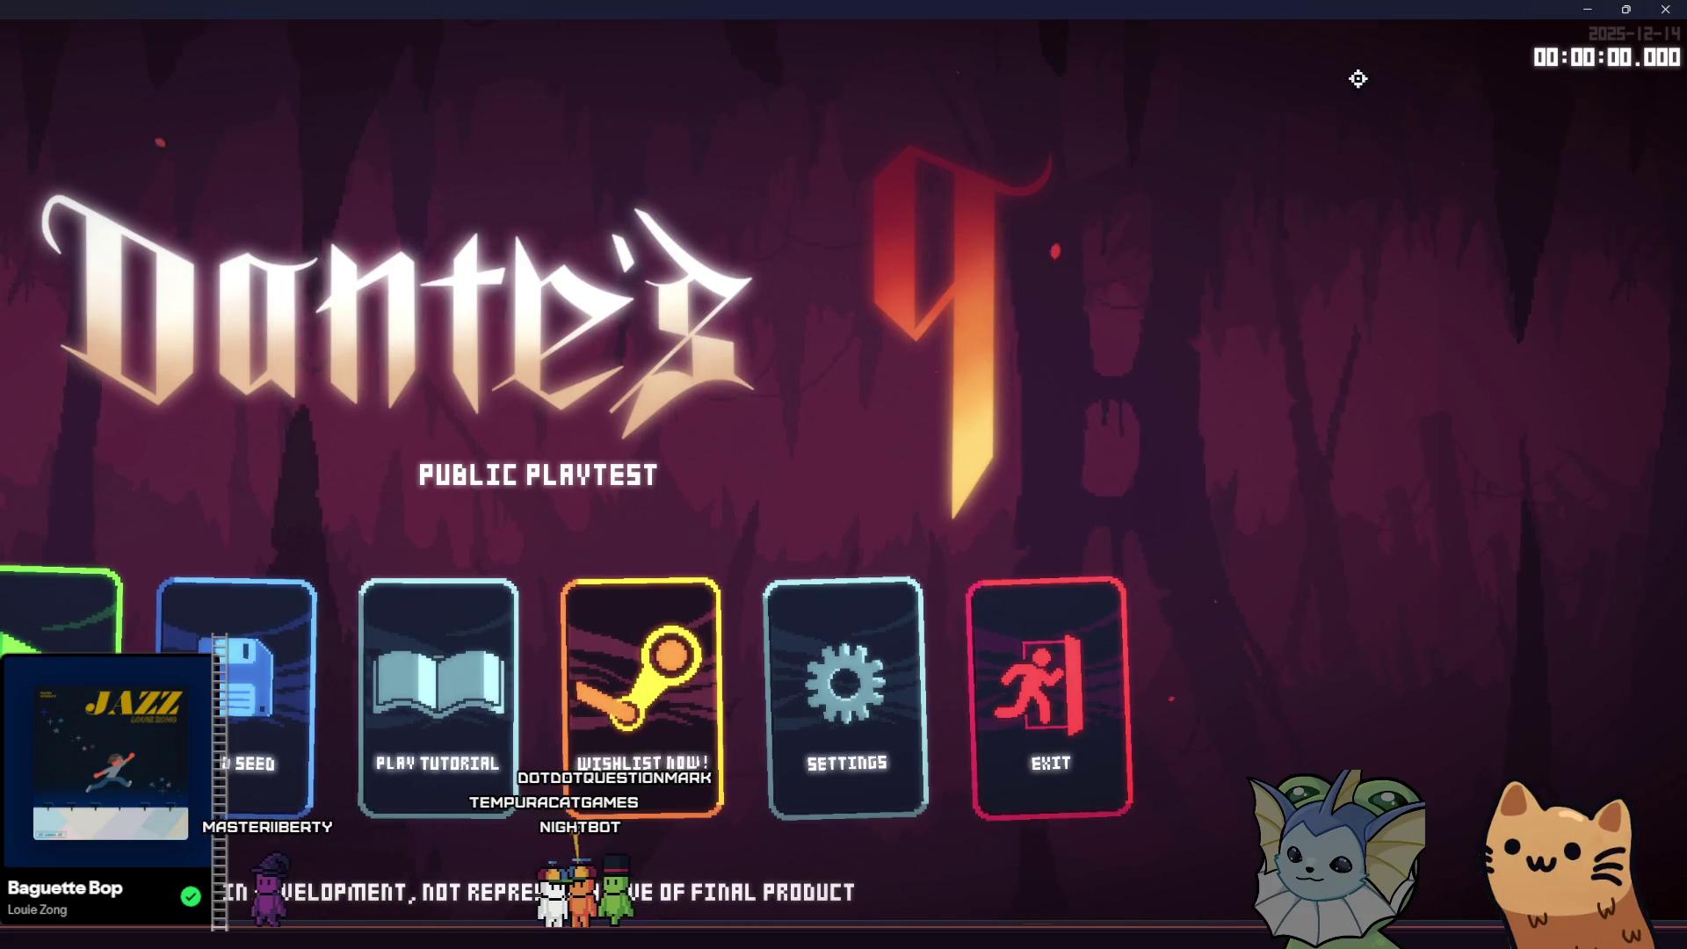
double_click(705, 6)
double_click(706, 6)
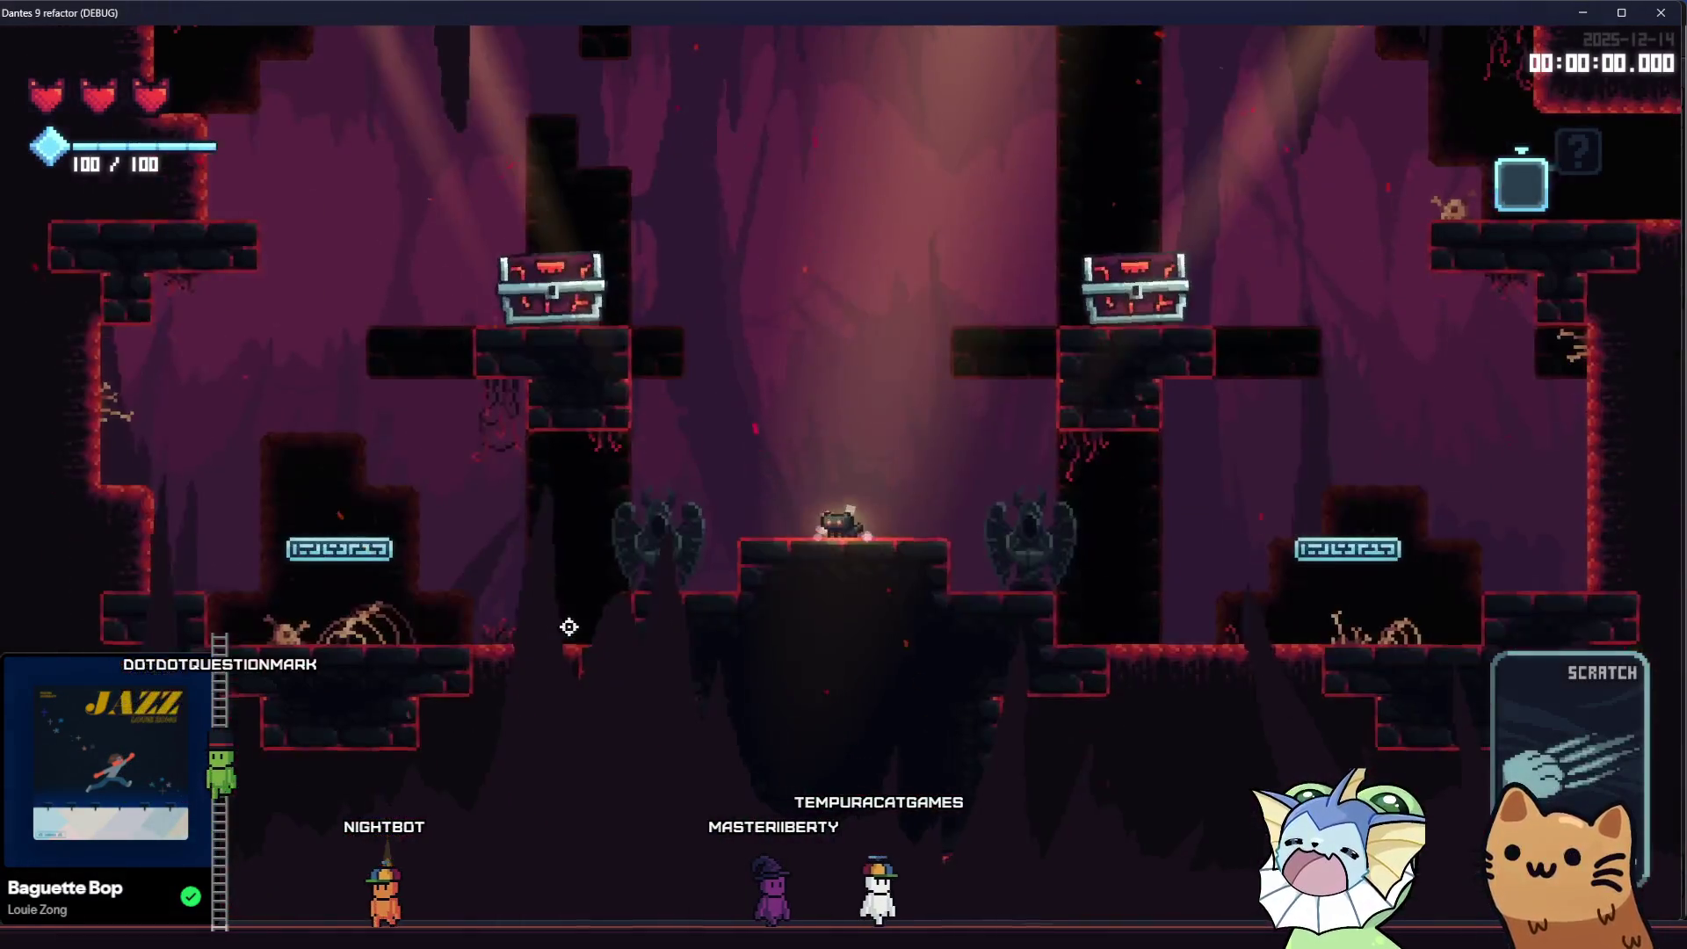
key("F1")
Step: Open the debug menu's Add Cards list and scroll down through the cards
left_click(255, 234)
scroll(1501, 469, "down", 5)
scroll(1501, 469, "down", 4)
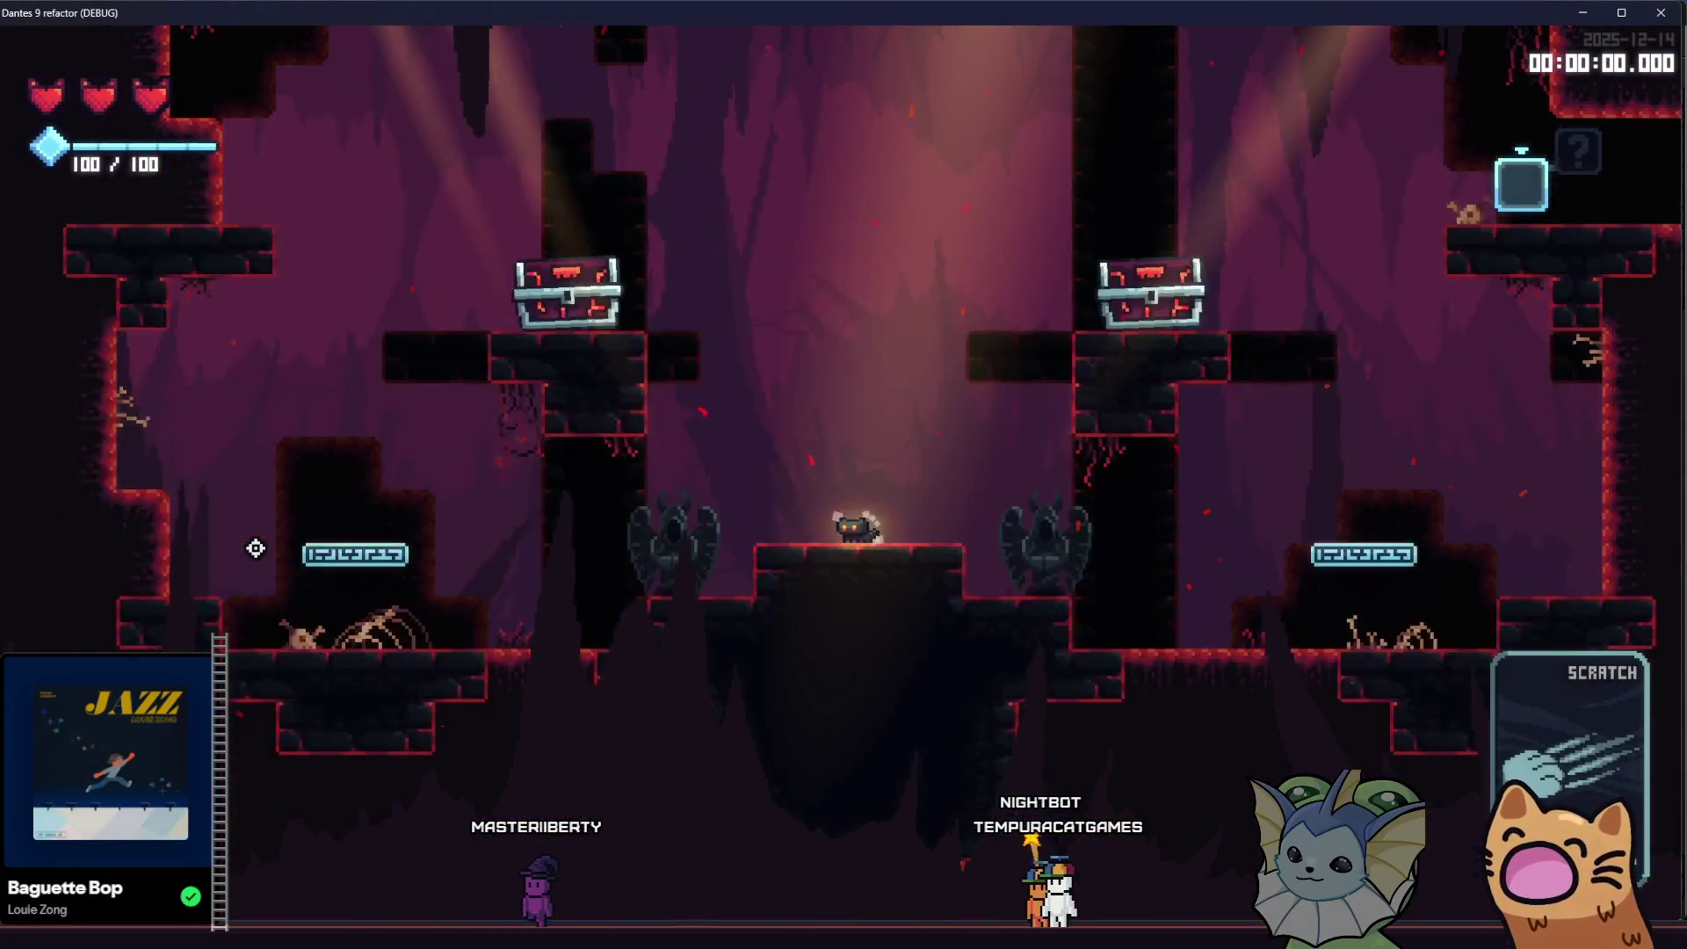
Step: Add Stone Block cards to the hand through the debug menu
key("grave")
left_click(193, 229)
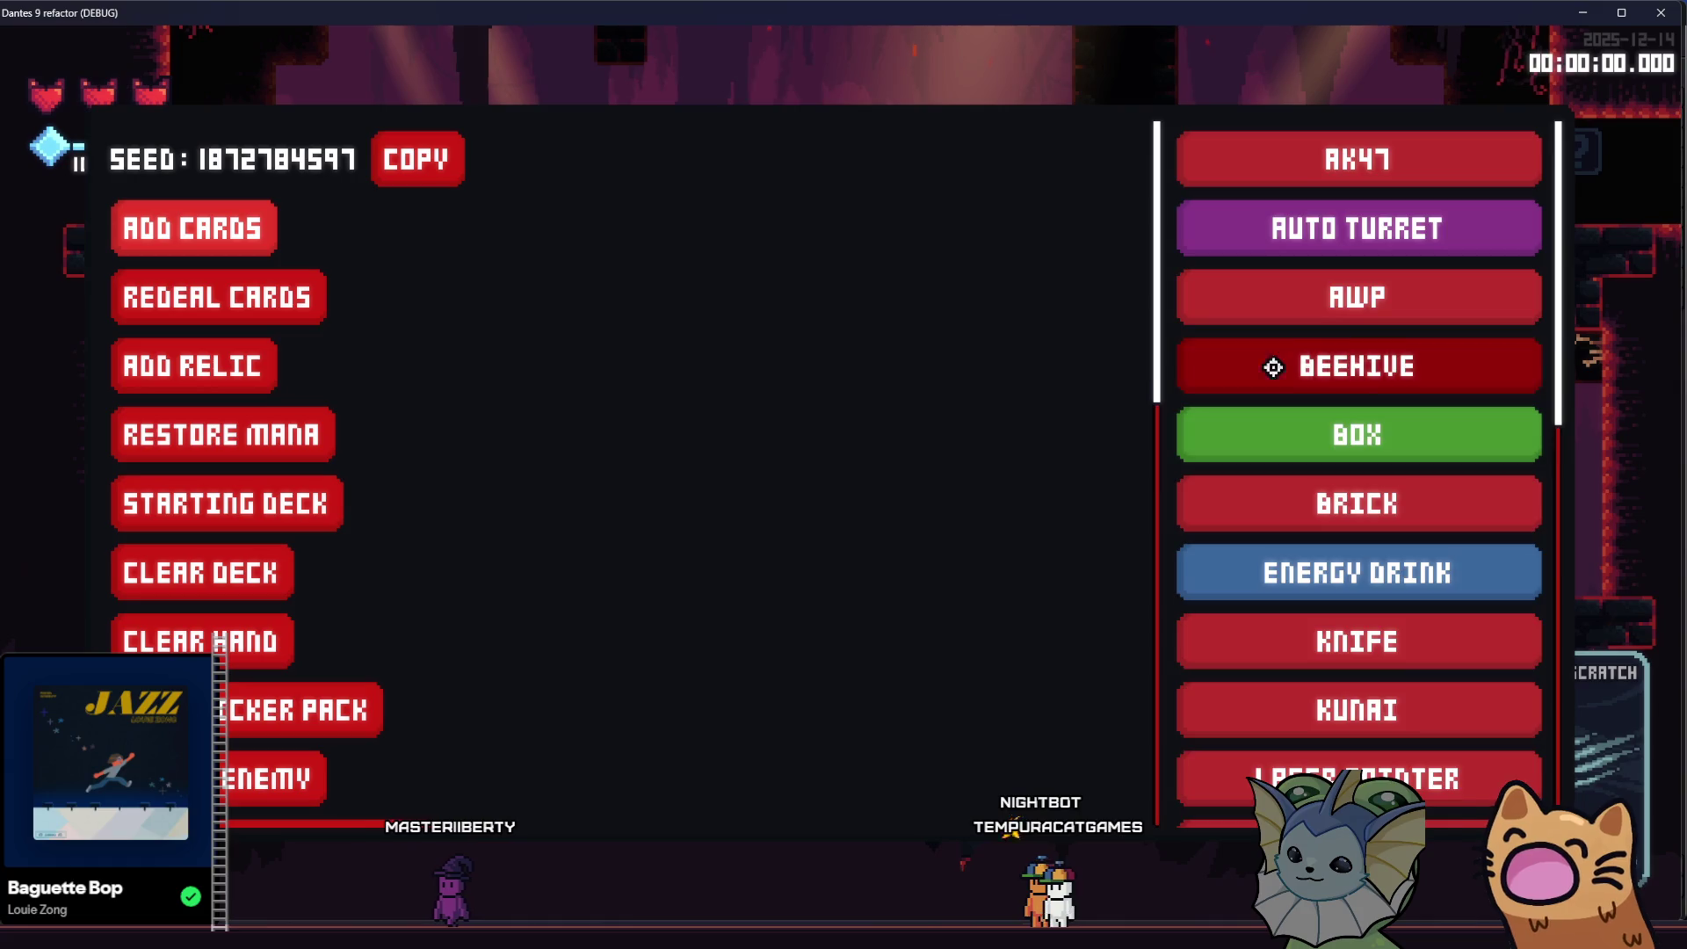
scroll(1348, 396, "down", 10)
left_click(1363, 623)
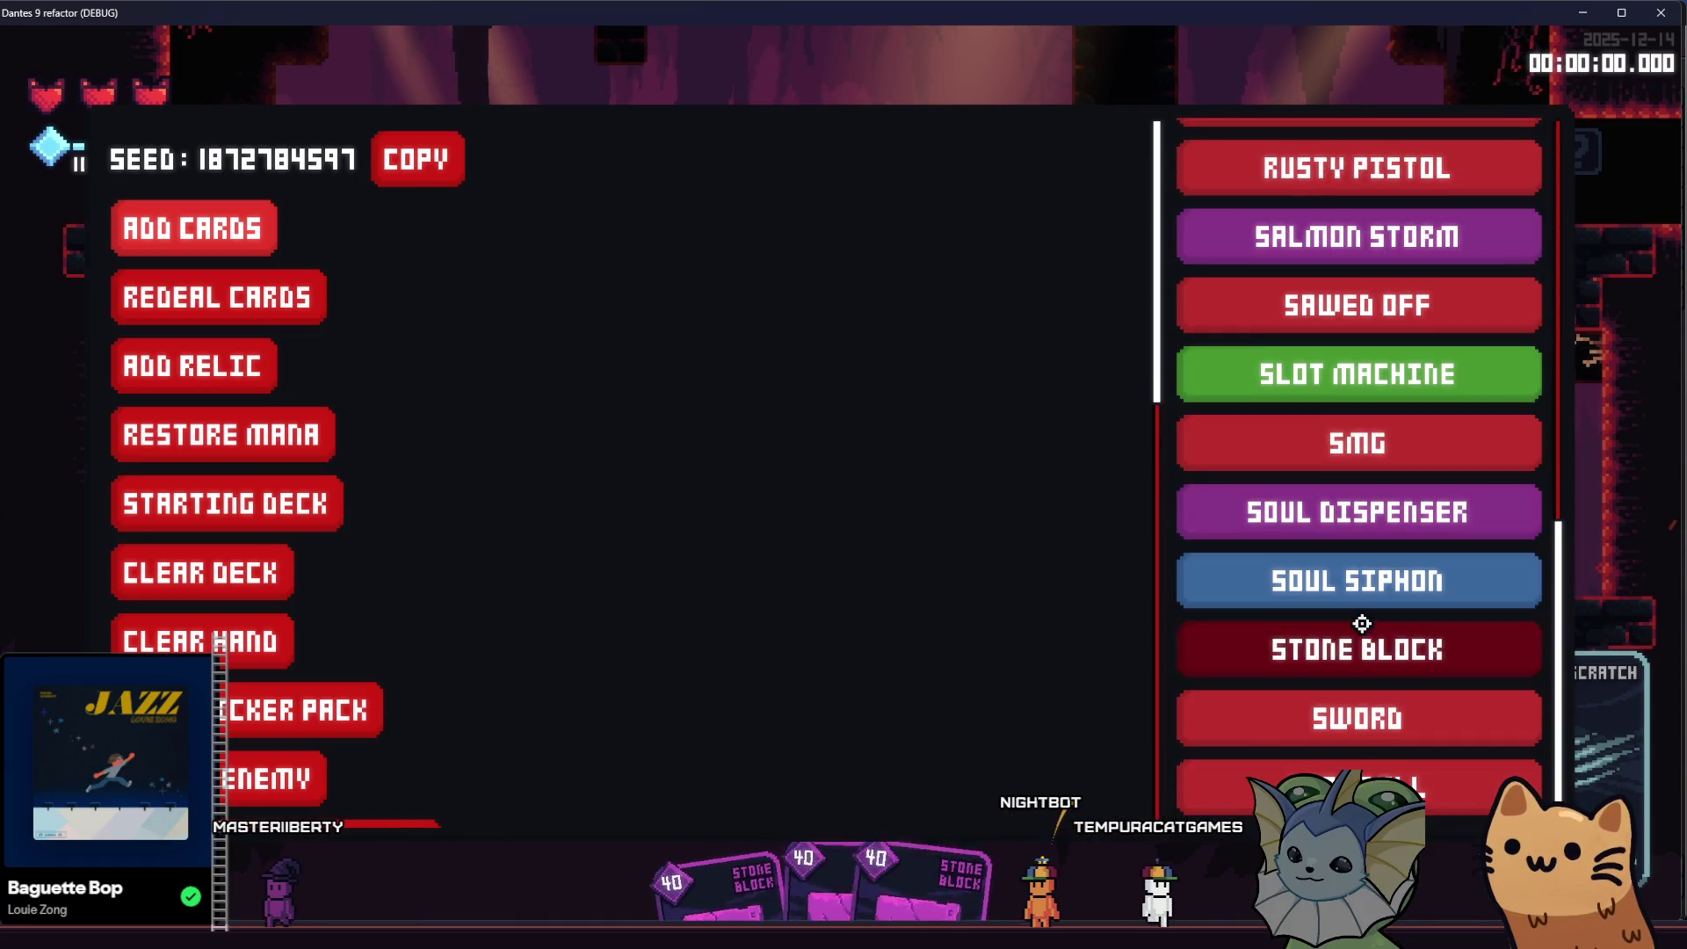
scroll(325, 562, "down", 10)
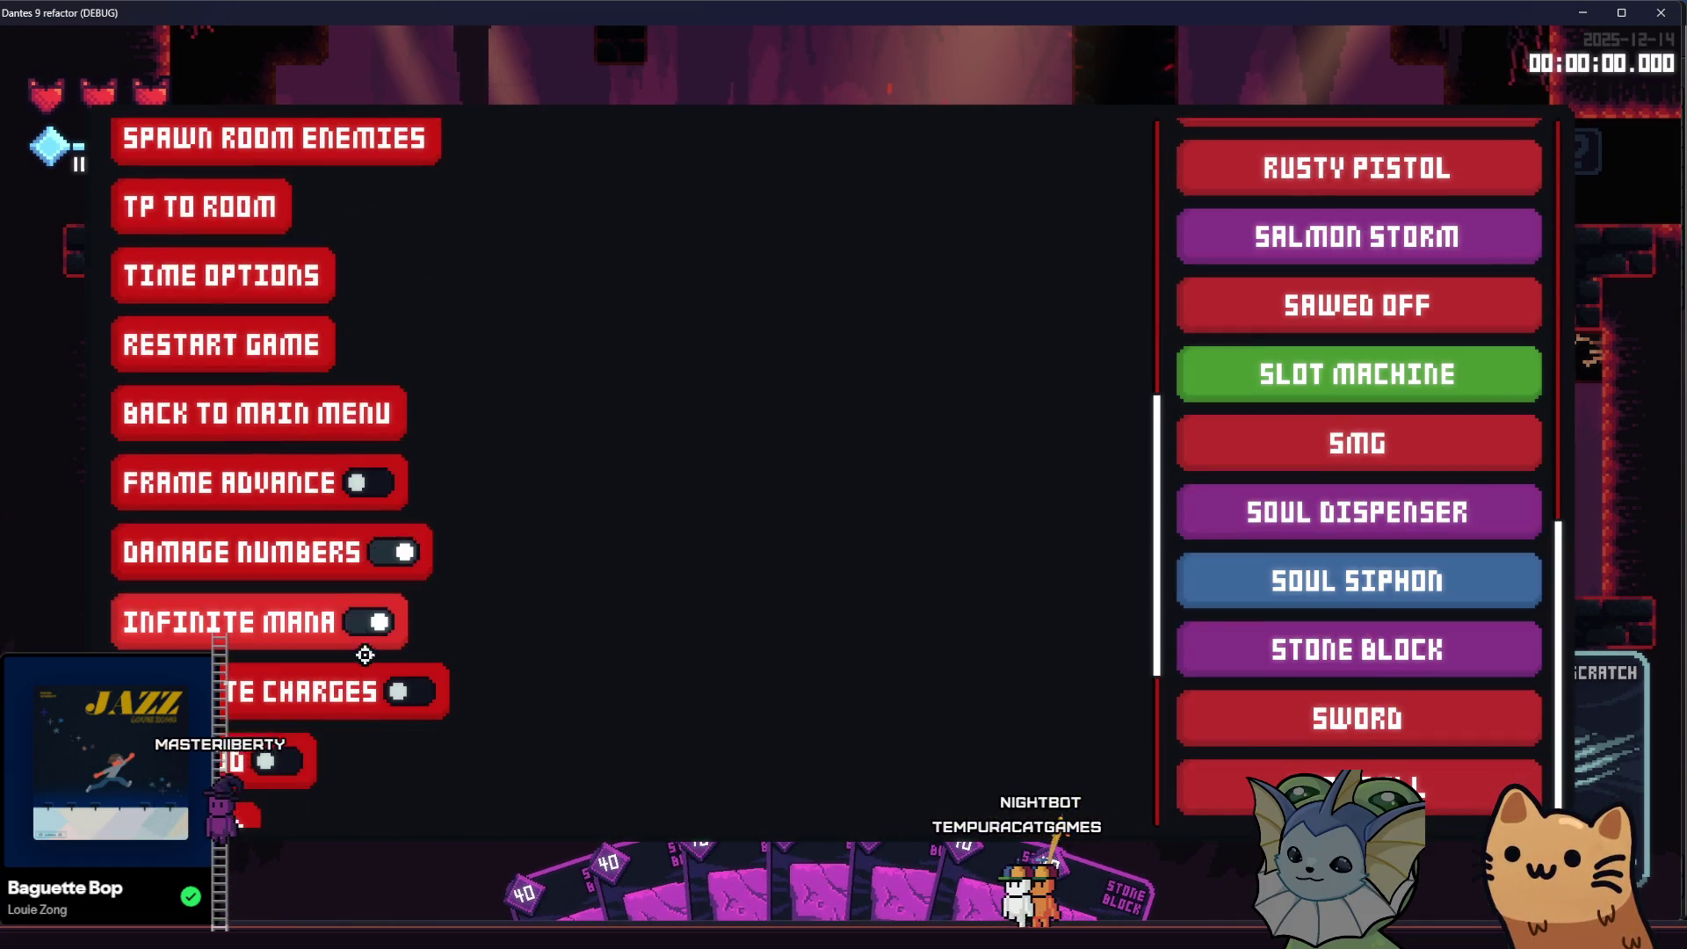
key("grave")
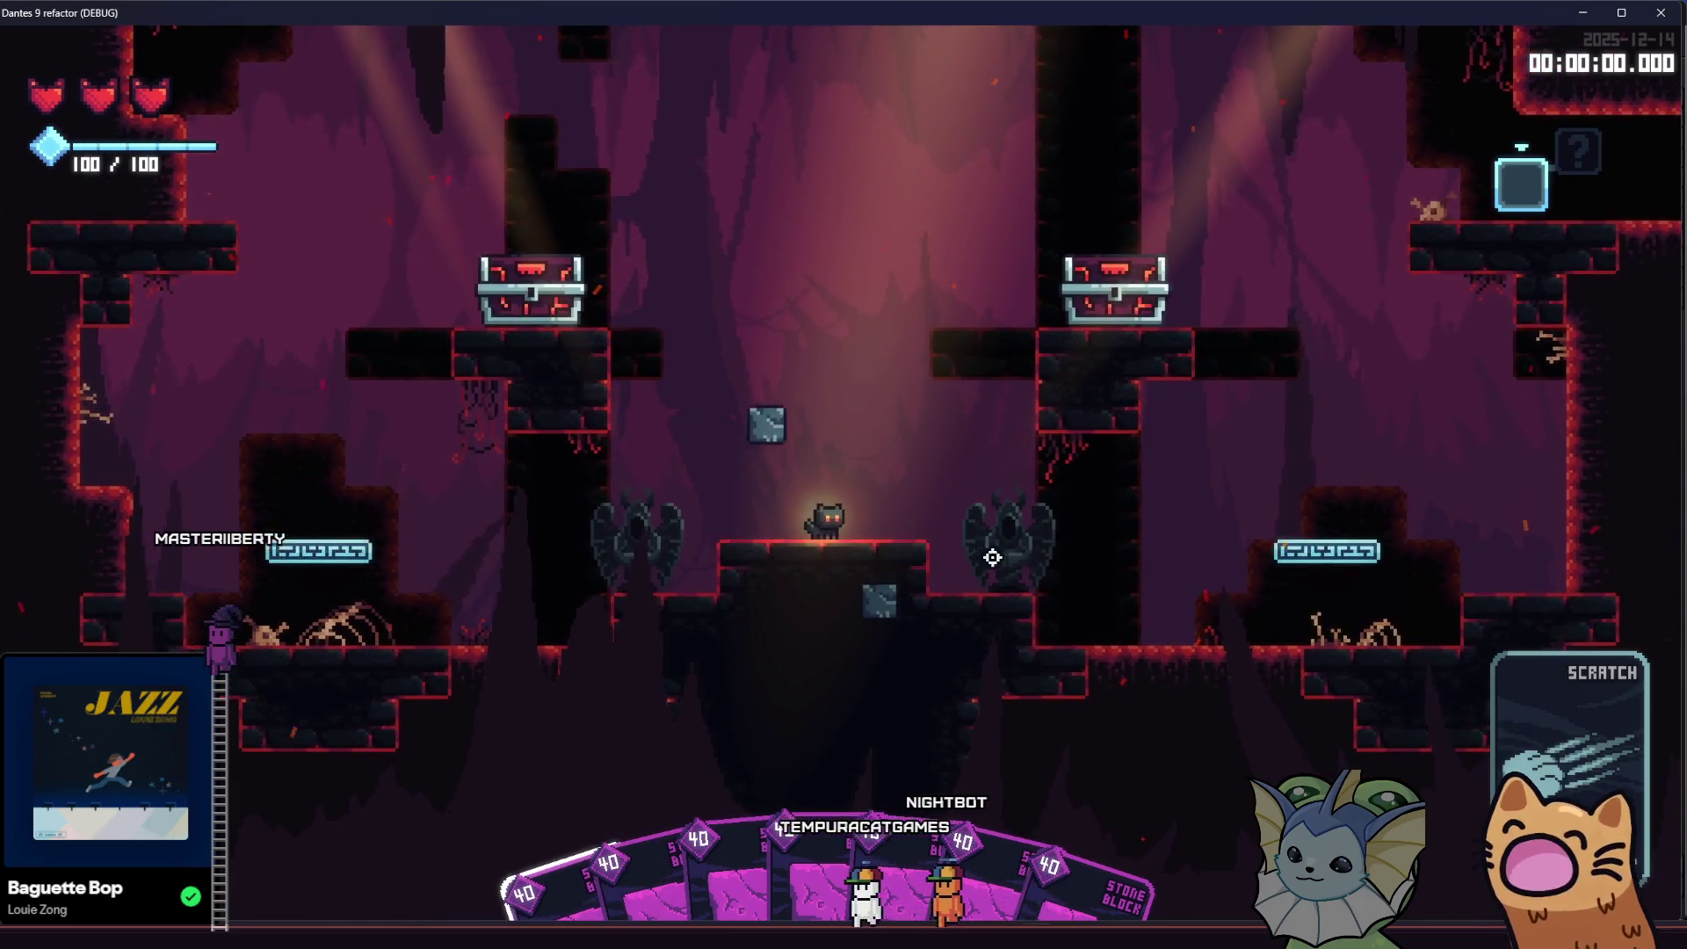
Step: Run and jump the cat toward the platform between chests to test the stone ring, then close the game
key("d")
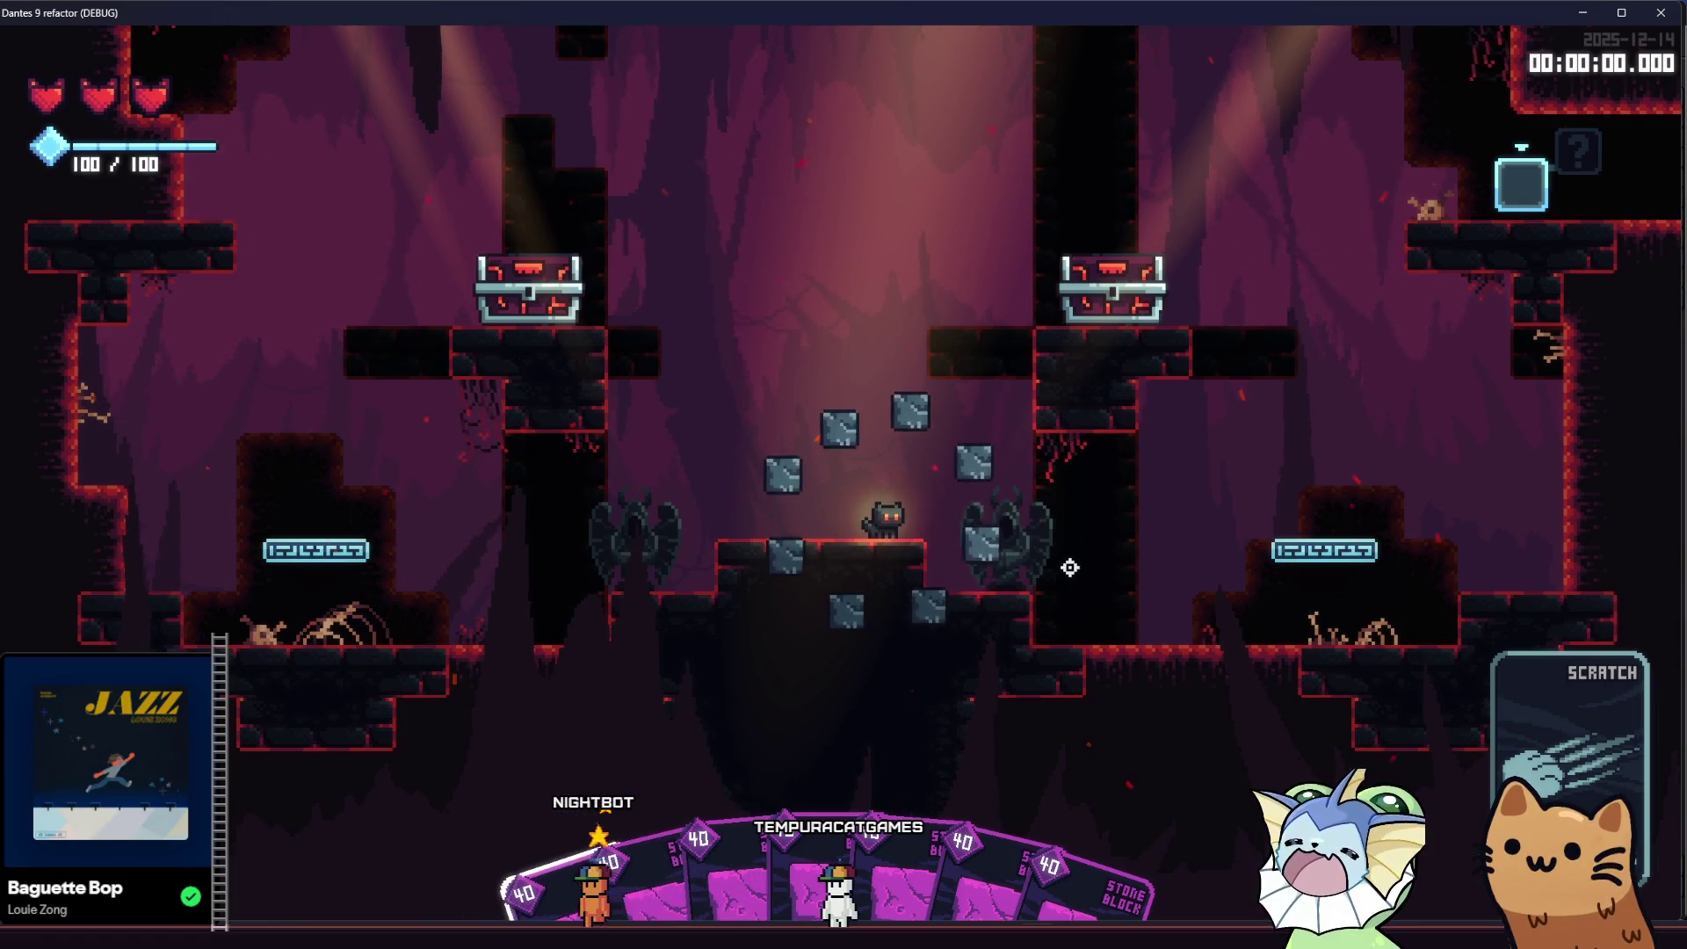
key("space")
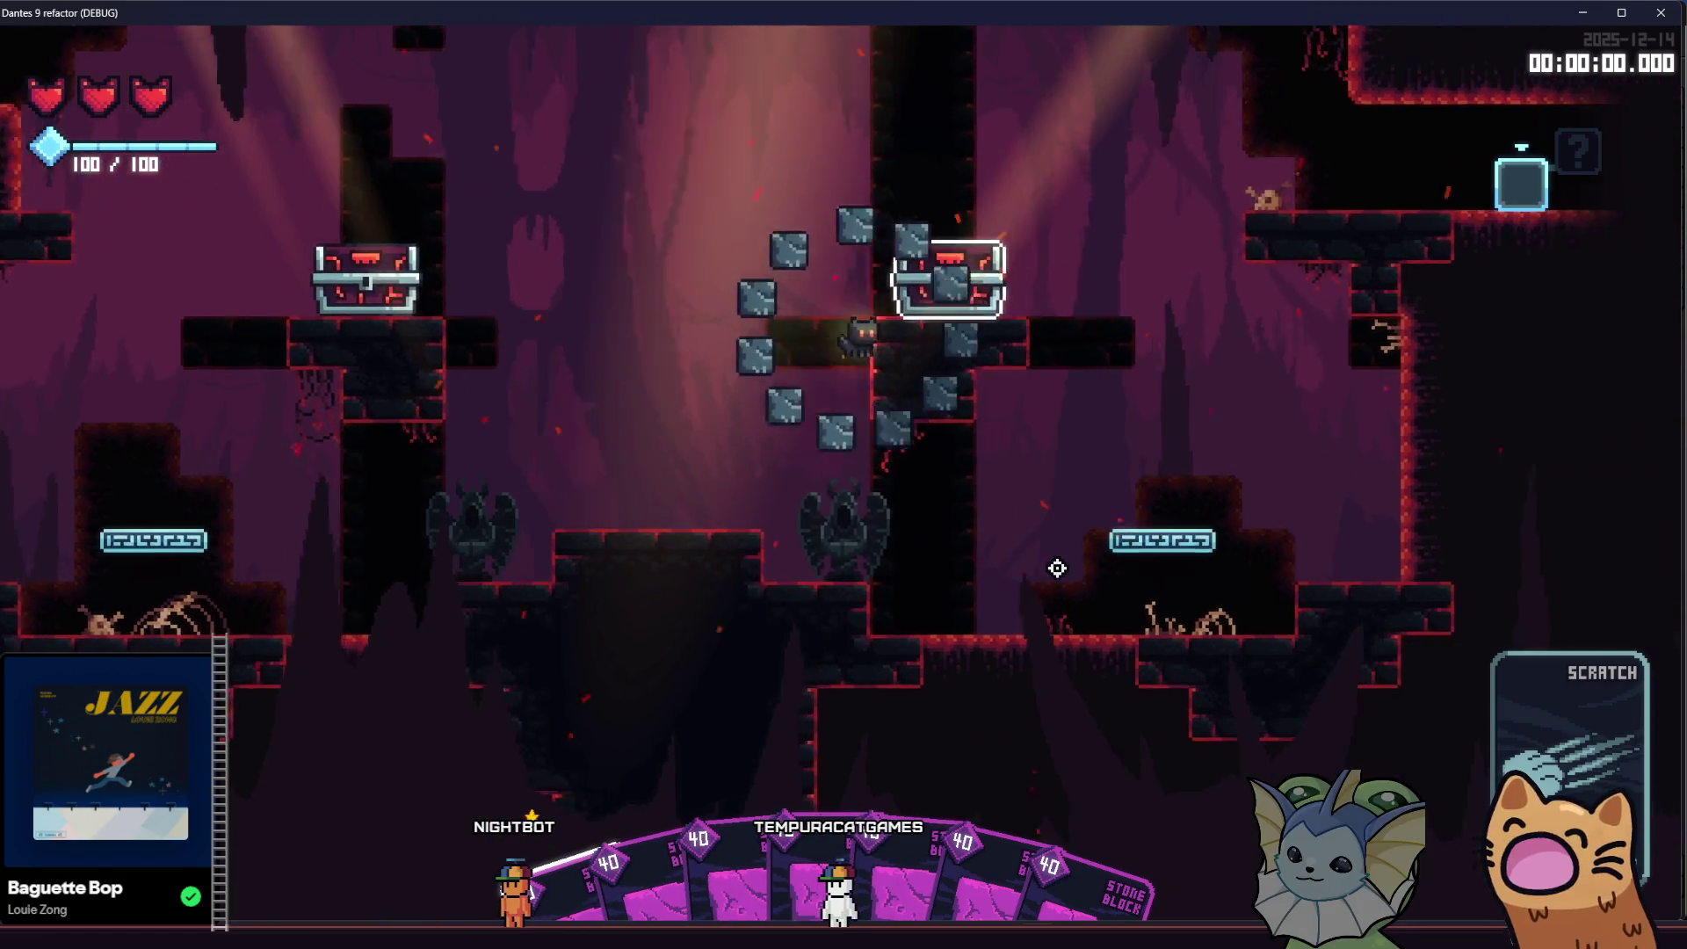
key("space")
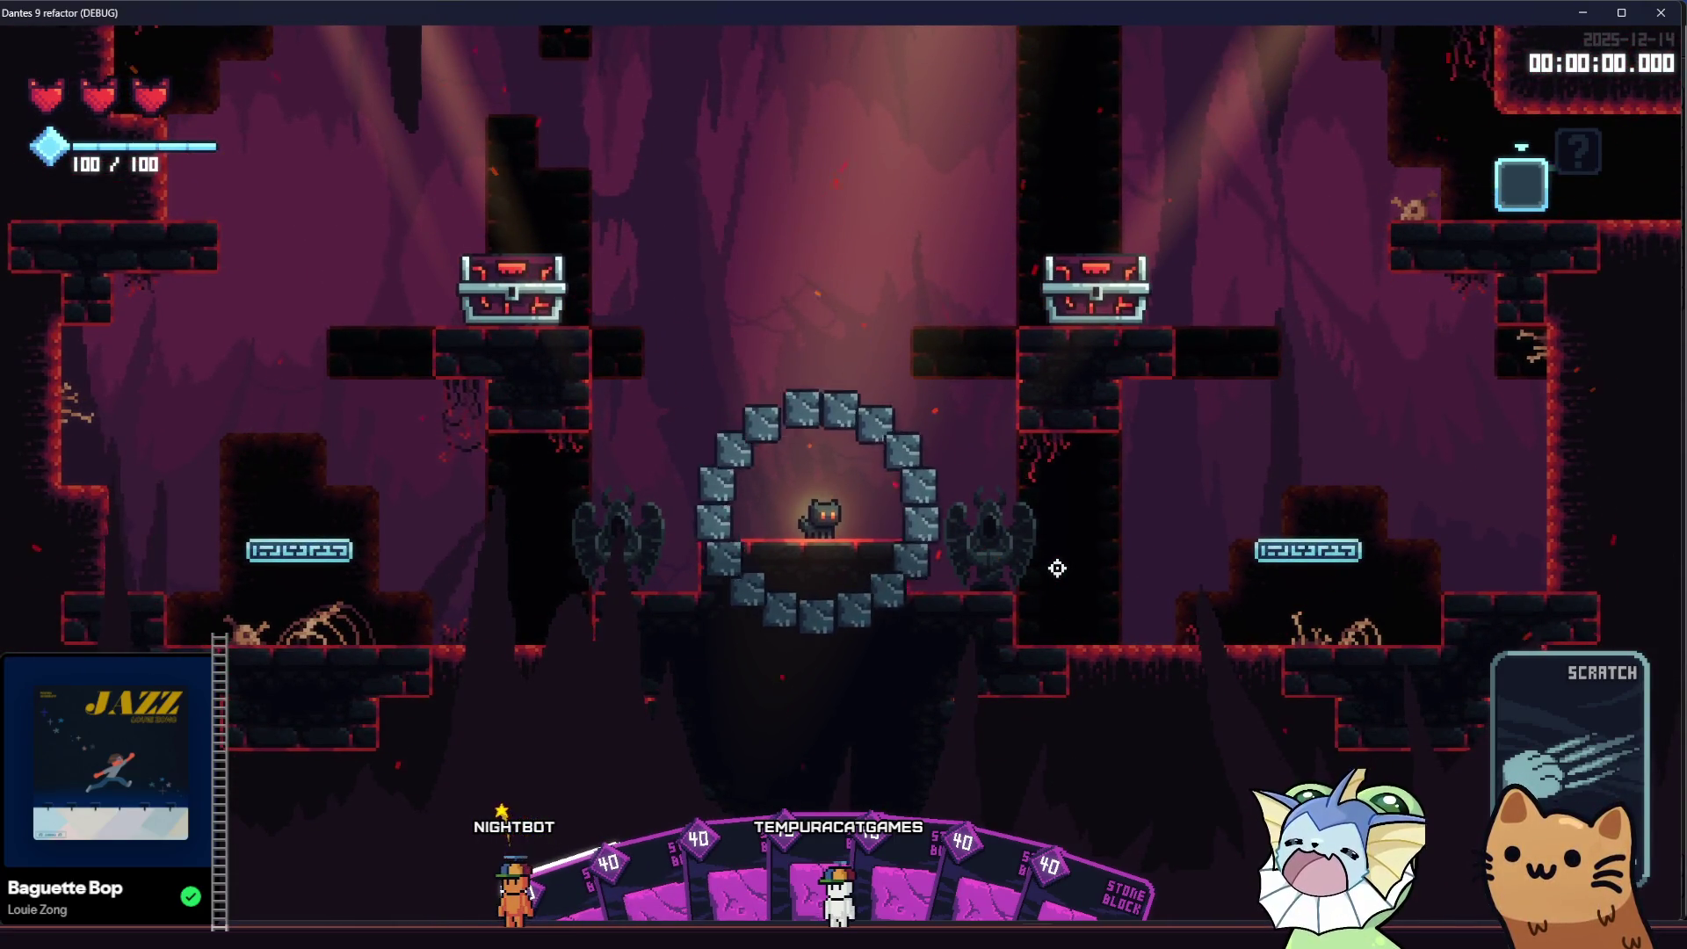
key("d")
key("space")
key("a")
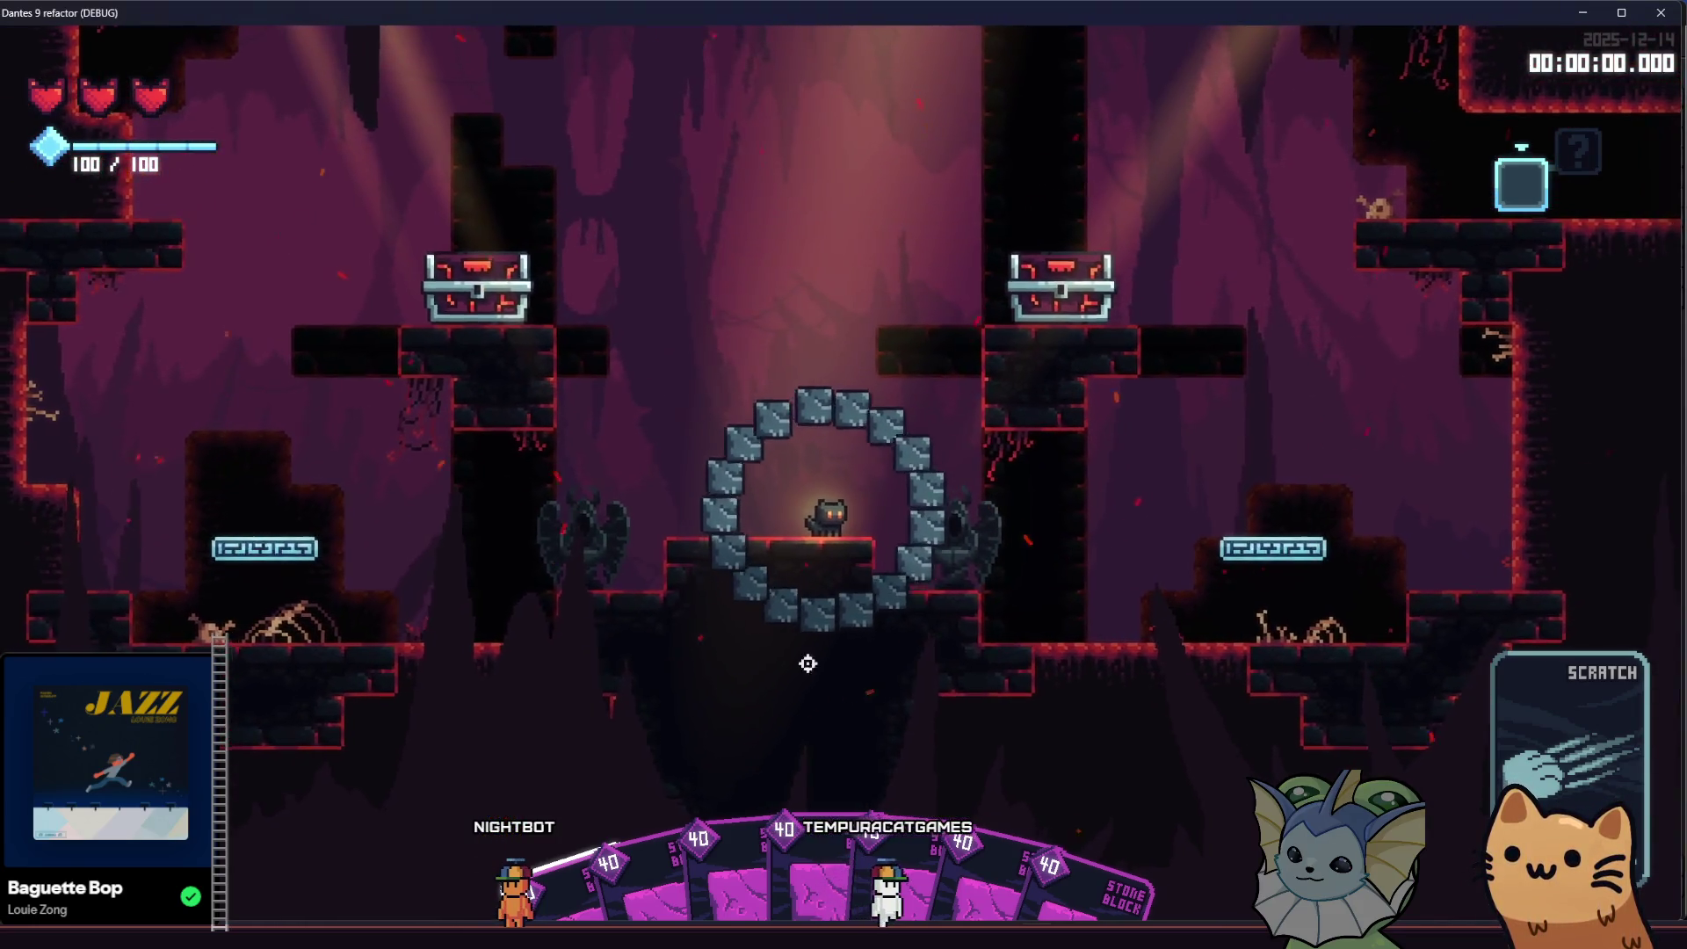
key("F8")
key("Down")
key("Down")
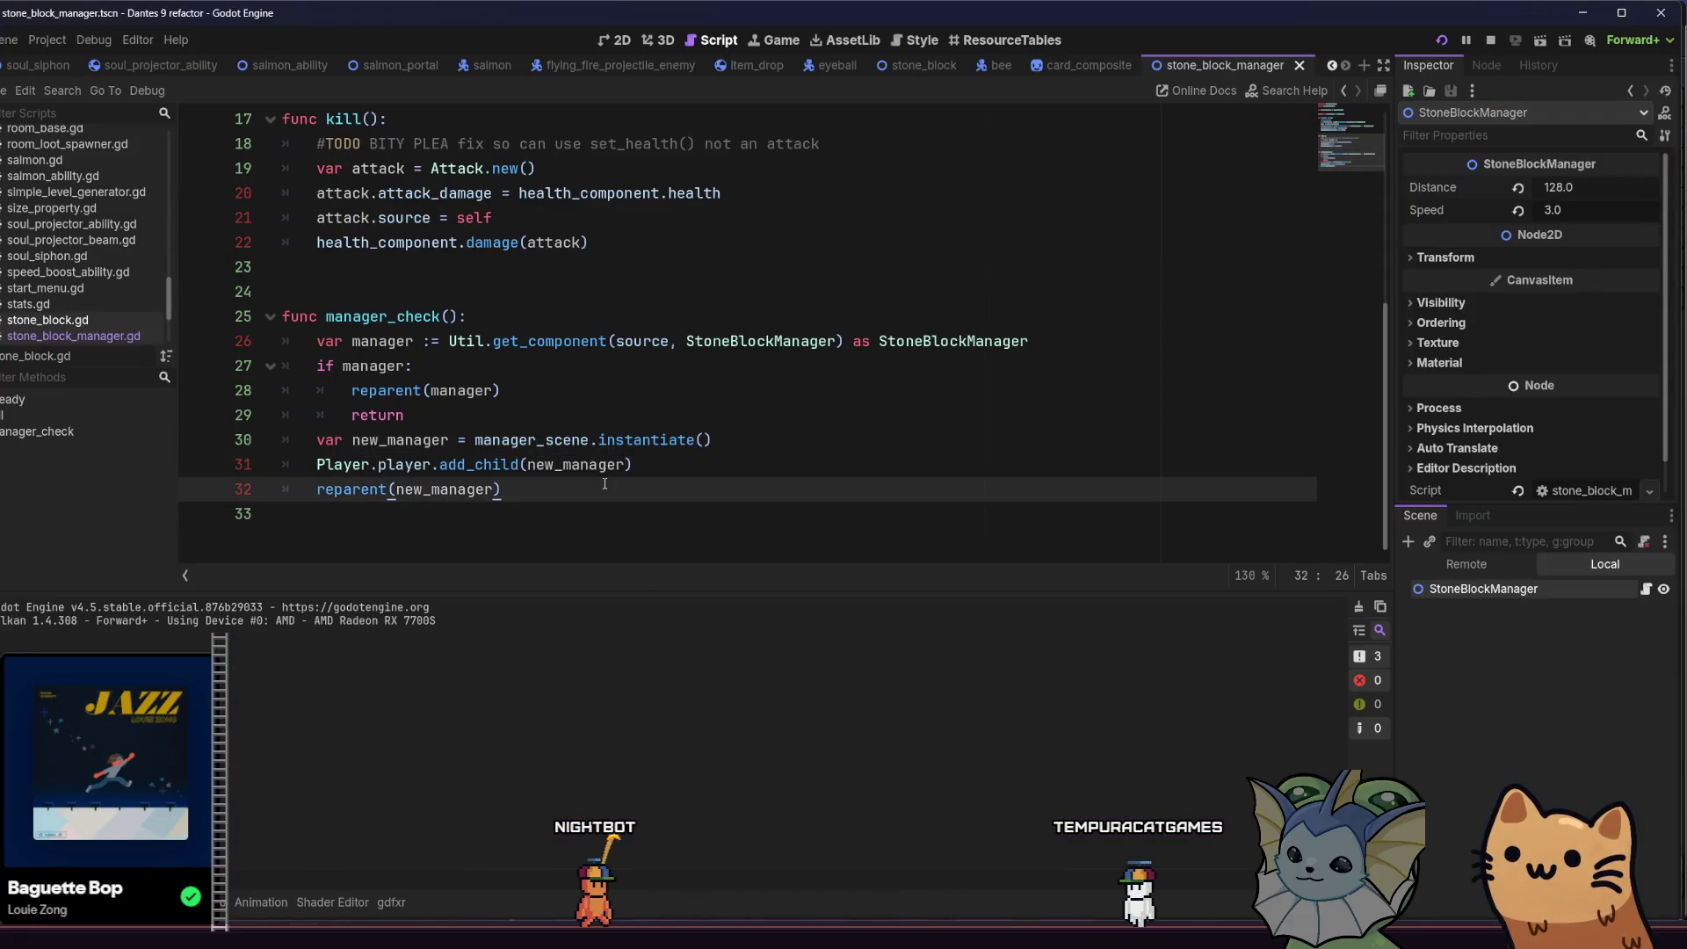
Step: Delete the new_manager.global_position assignment on line 31 in manager_check and save stone_block.gd
key("ctrl+z")
left_click(613, 498)
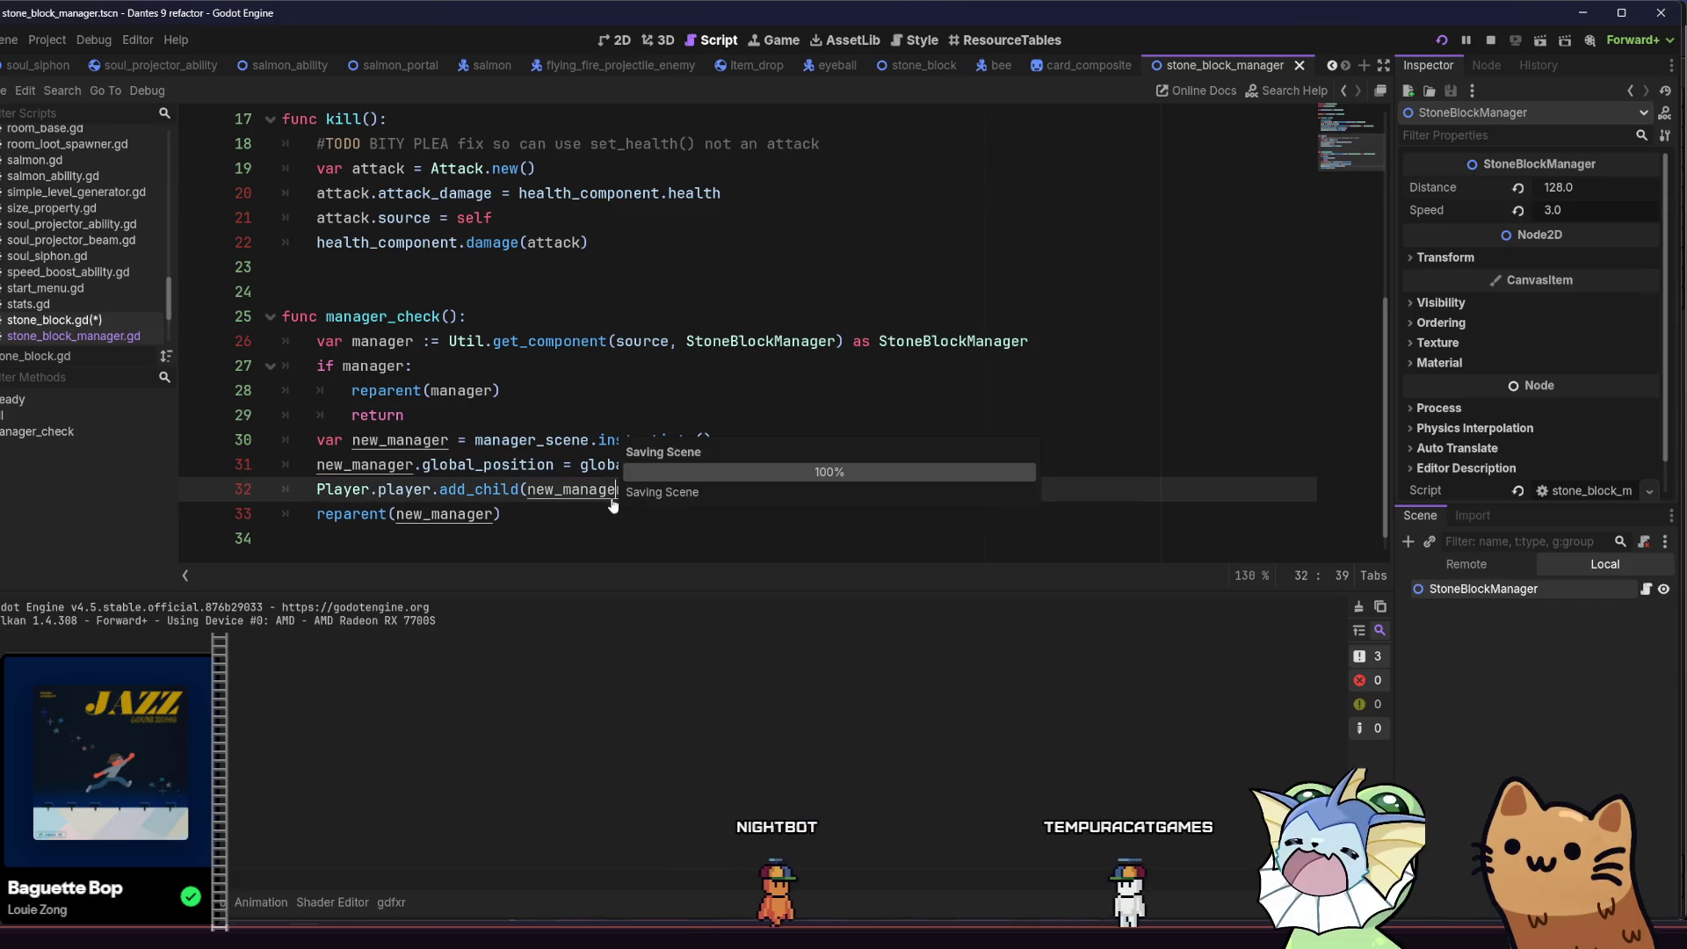
left_click_drag(712, 458, 254, 469)
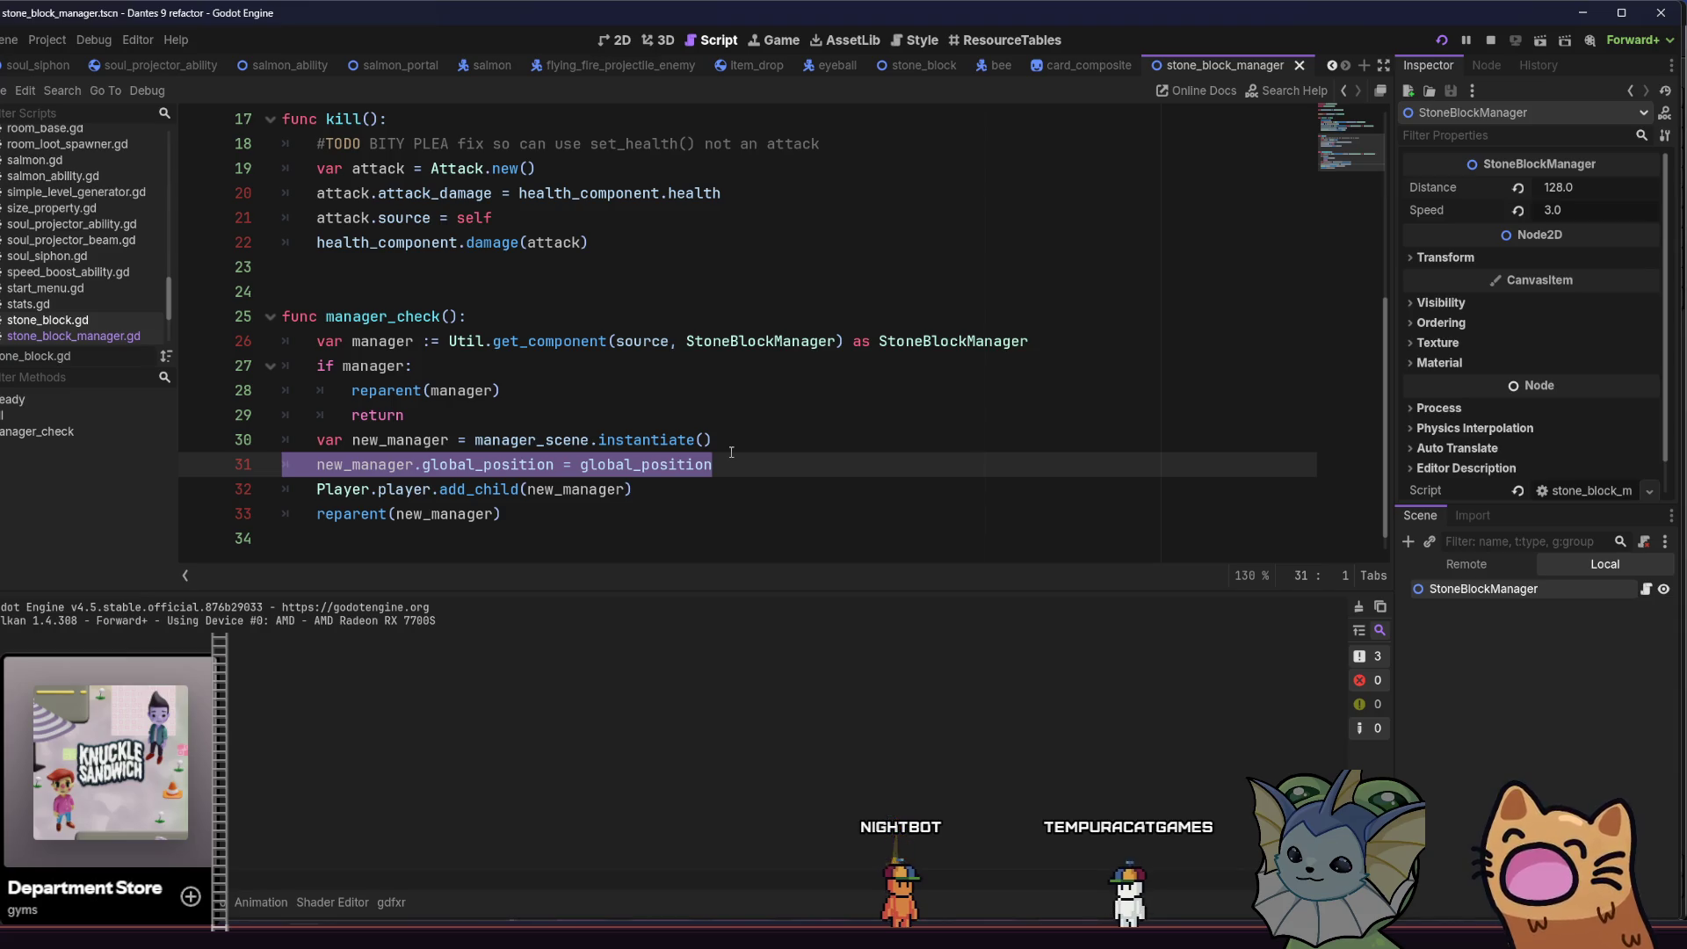
key("BackSpace")
key("BackSpace")
key("ctrl+s")
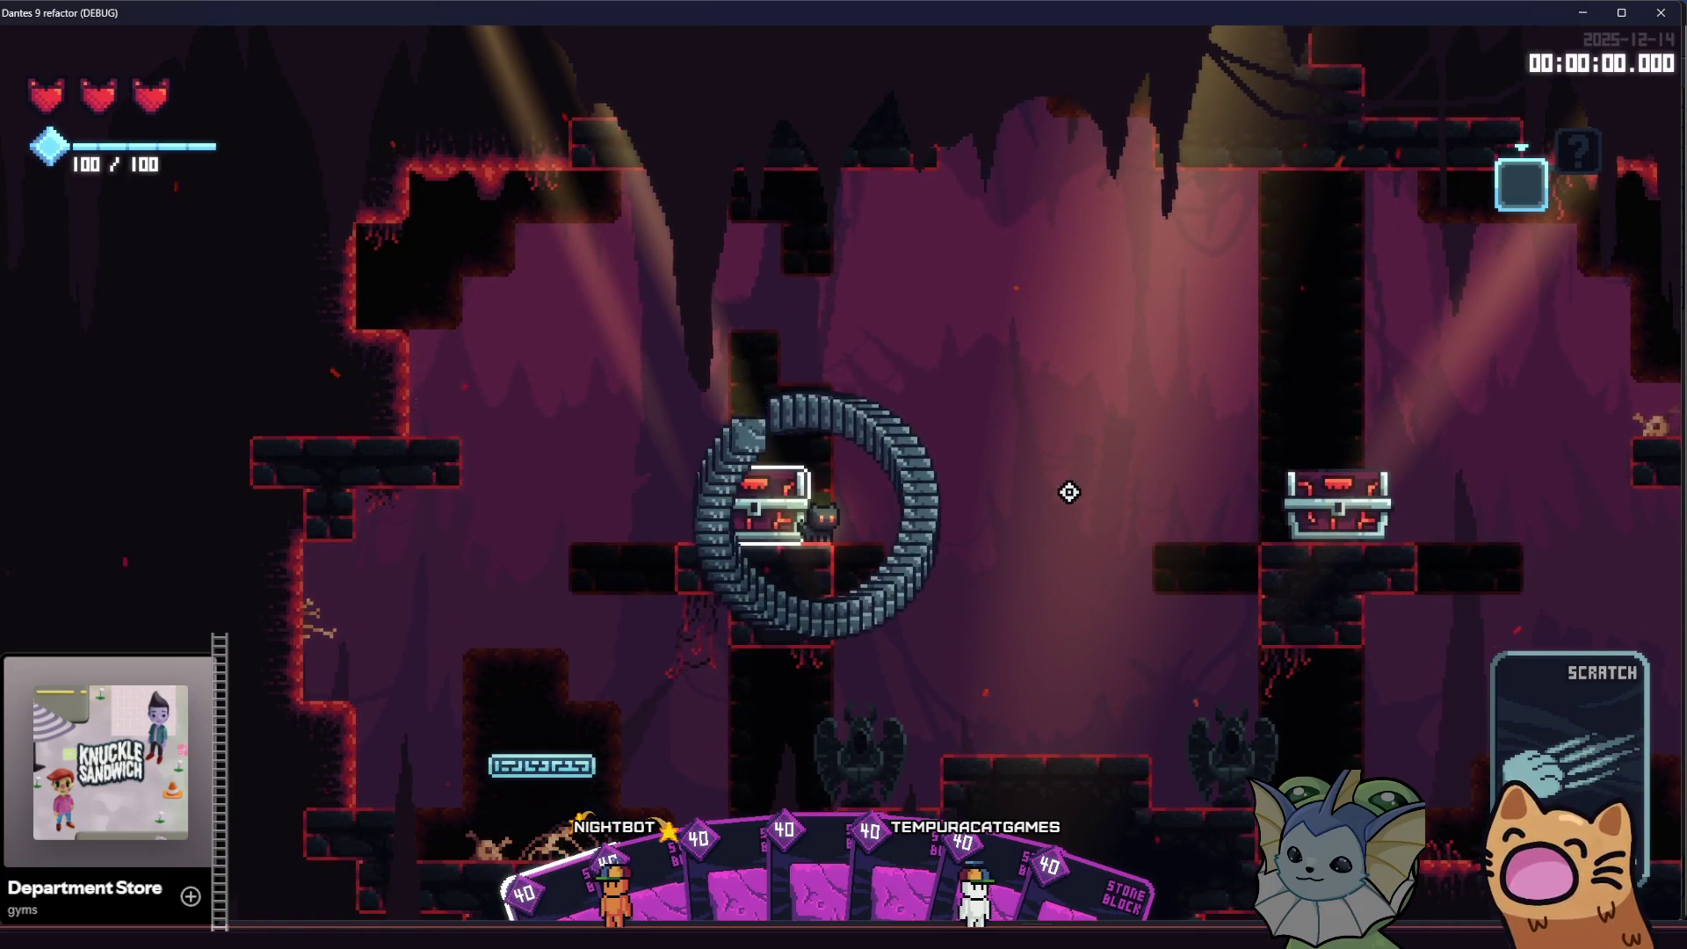
Step: Walk the cat right, equip the Rusty Pistol card and fire two shots at the enemy
key("d")
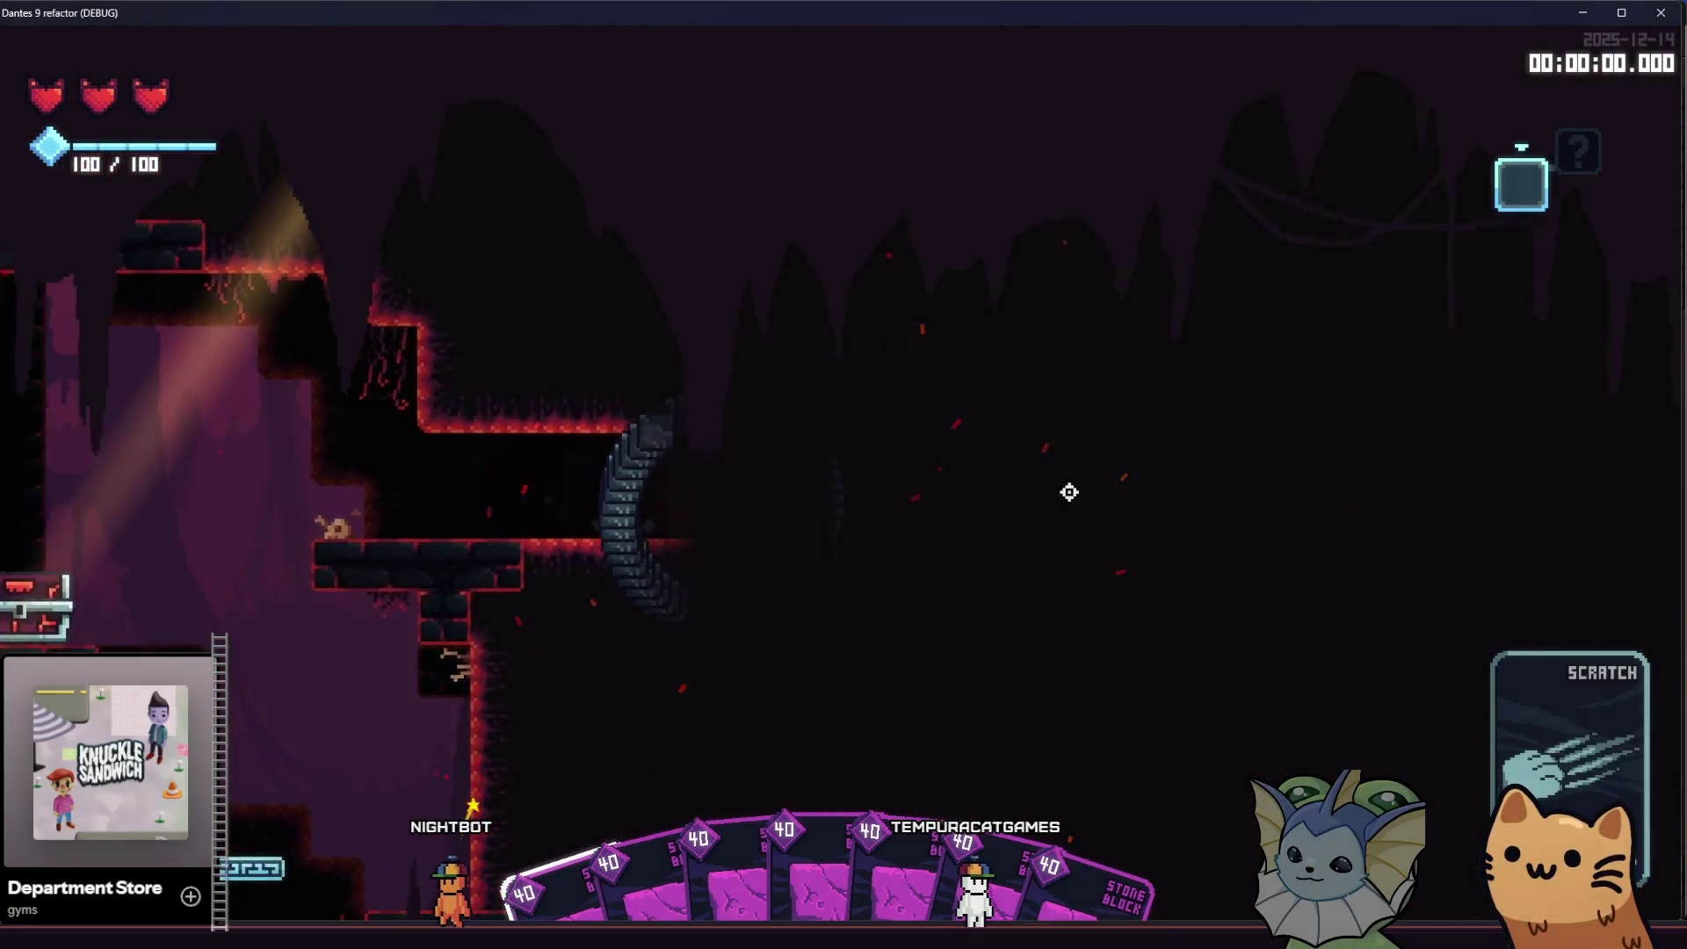
scroll(1064, 492, "down", 1)
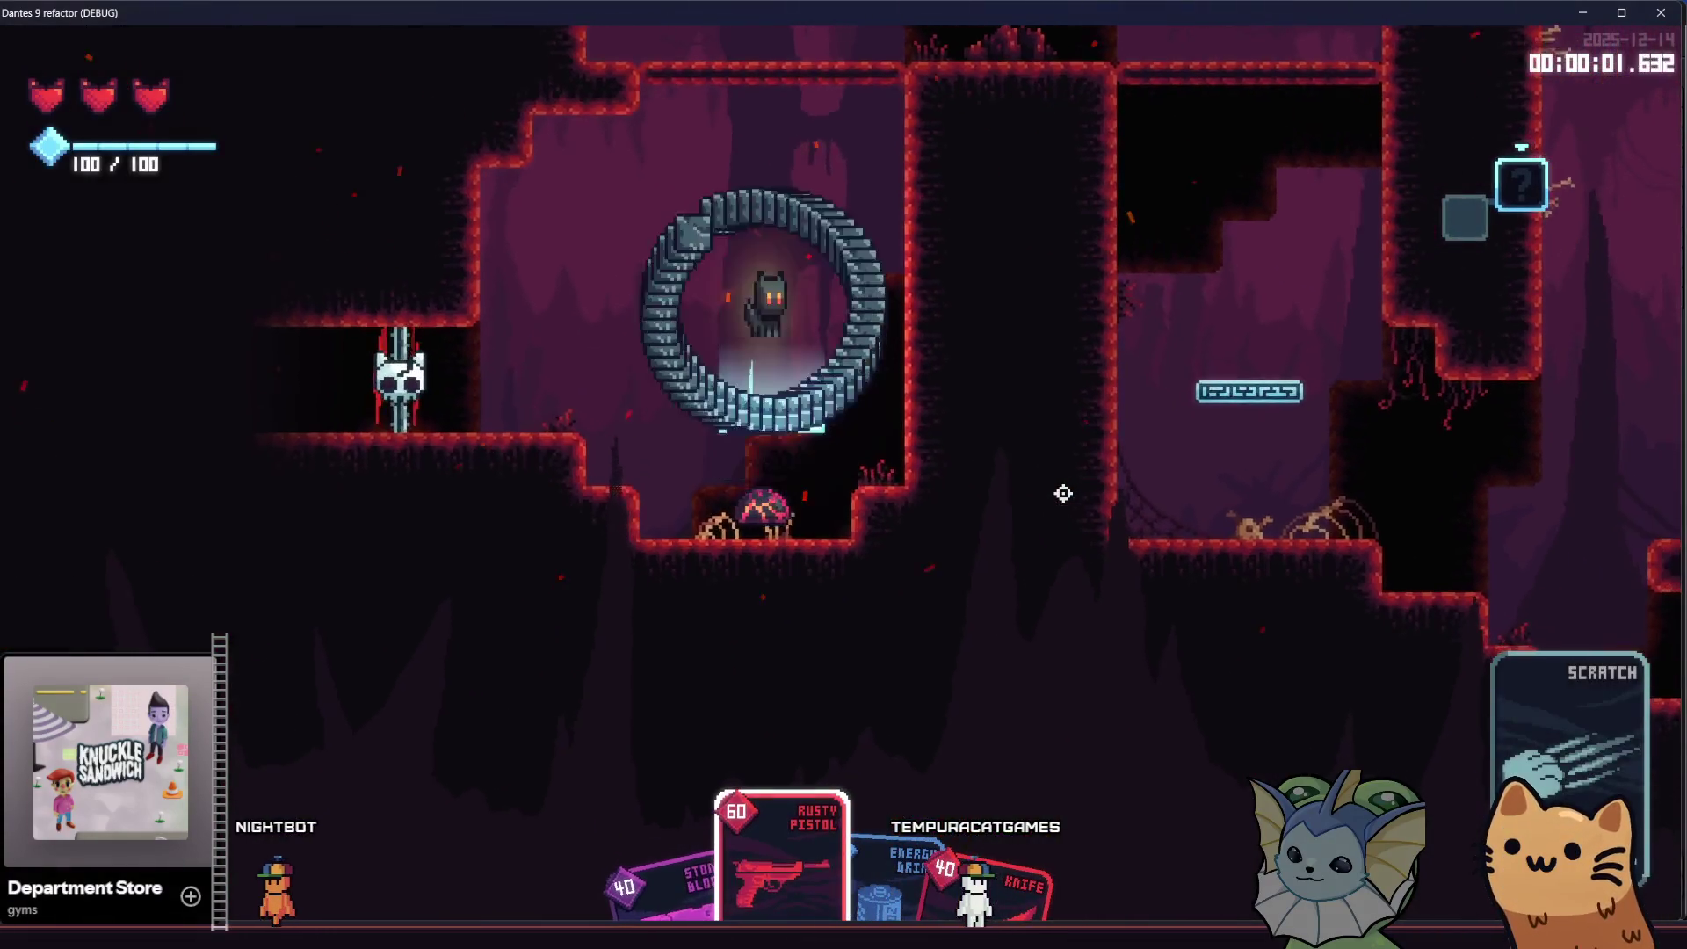
left_click(1032, 493)
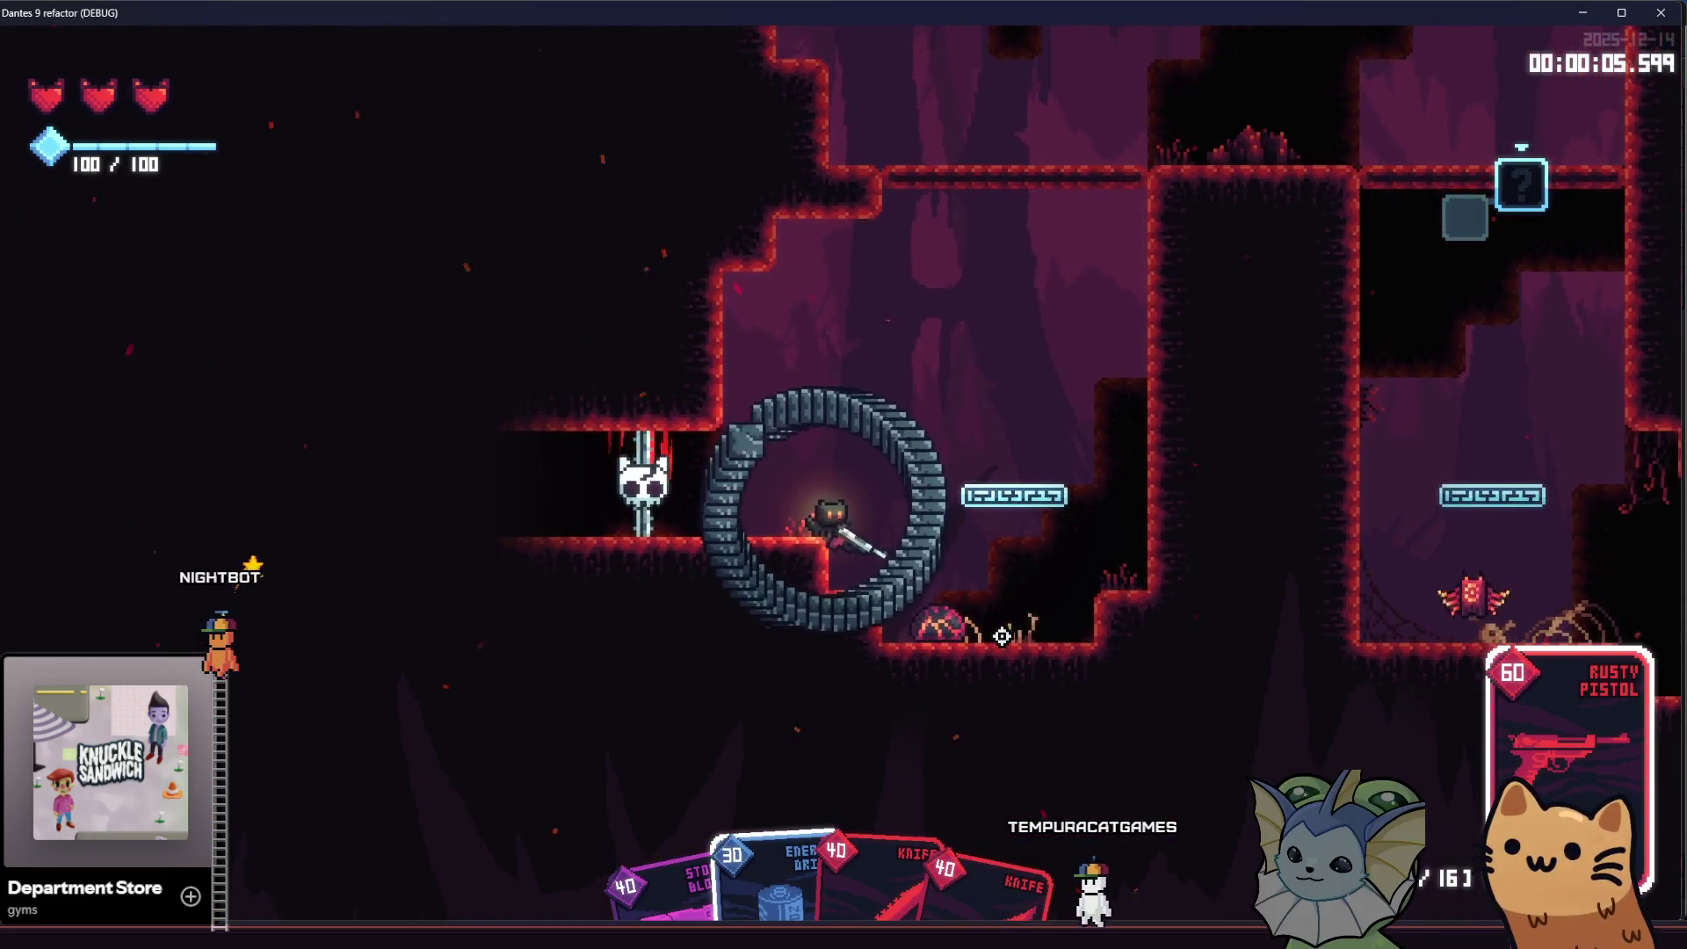
left_click(1010, 633)
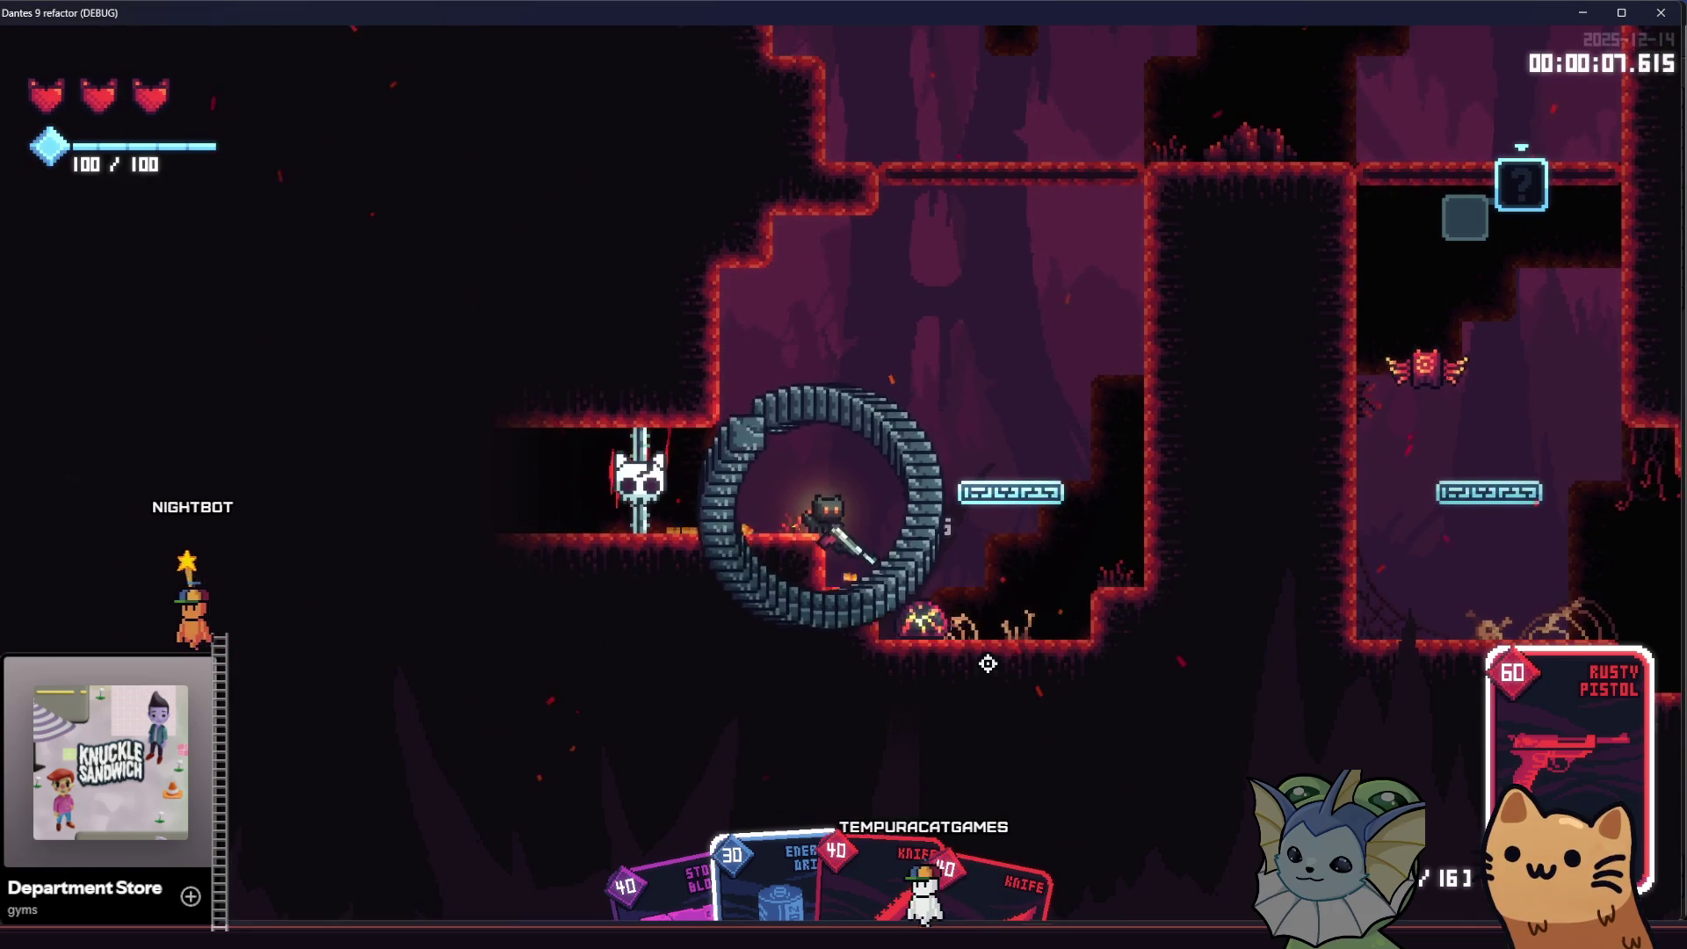
left_click(1028, 615)
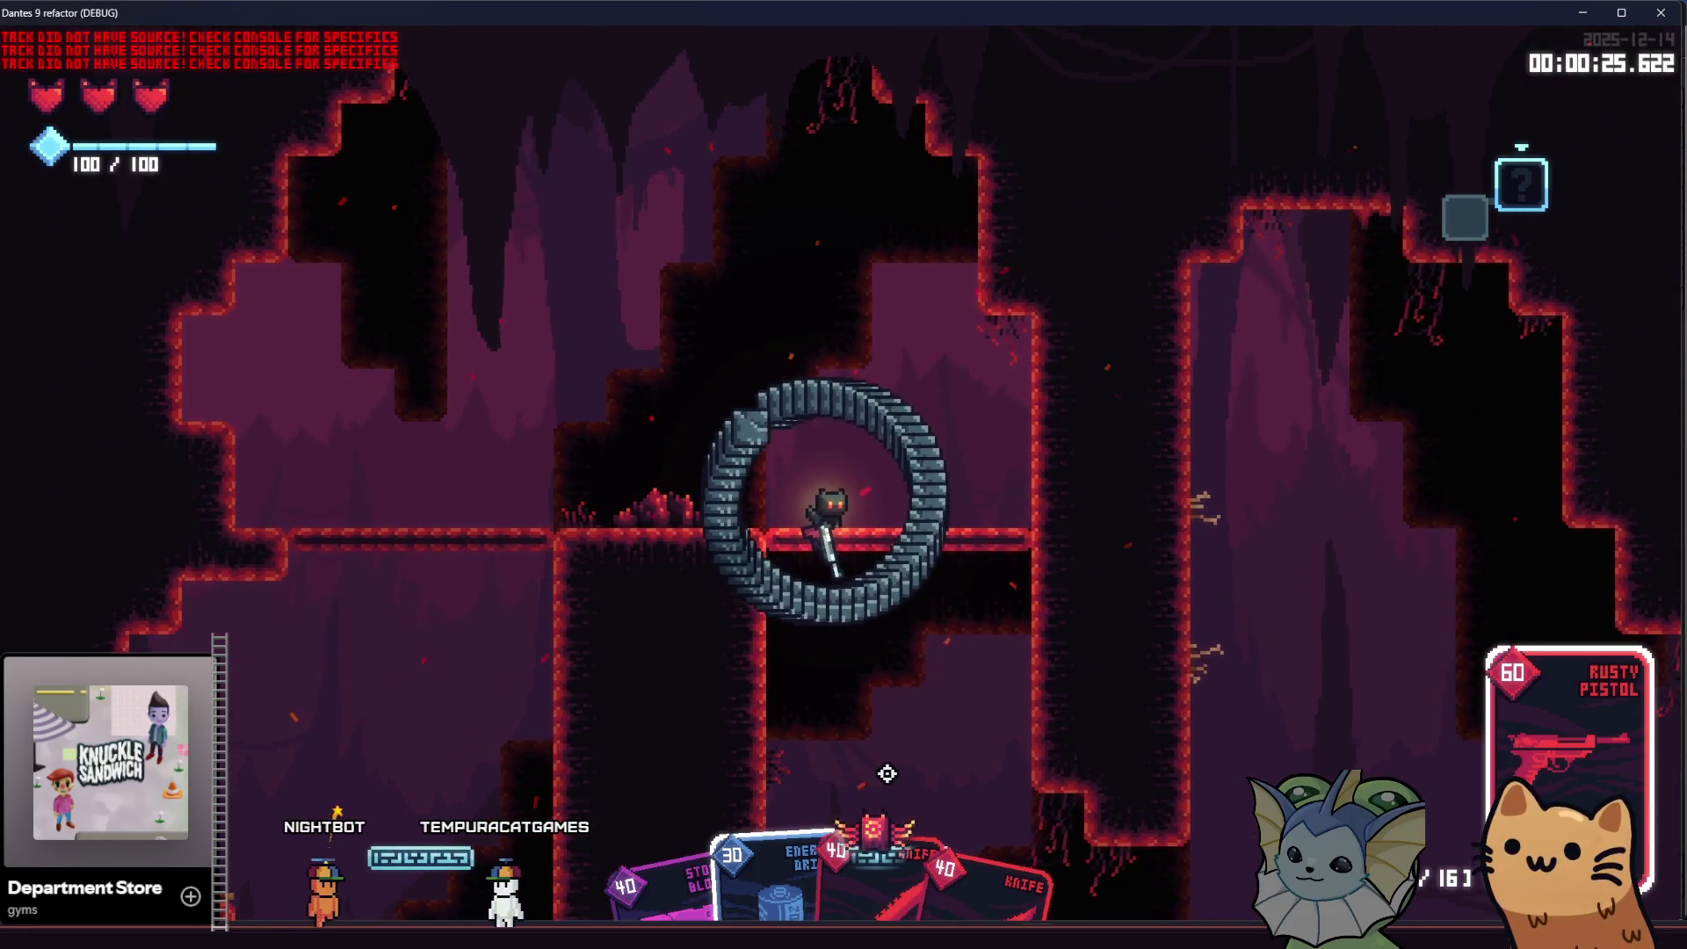
Step: From the F1 debug menu, spawn the flying fire projectile enemies into the level
key("F1")
scroll(216, 395, "up", 3)
scroll(216, 395, "up", 1)
left_click(248, 439)
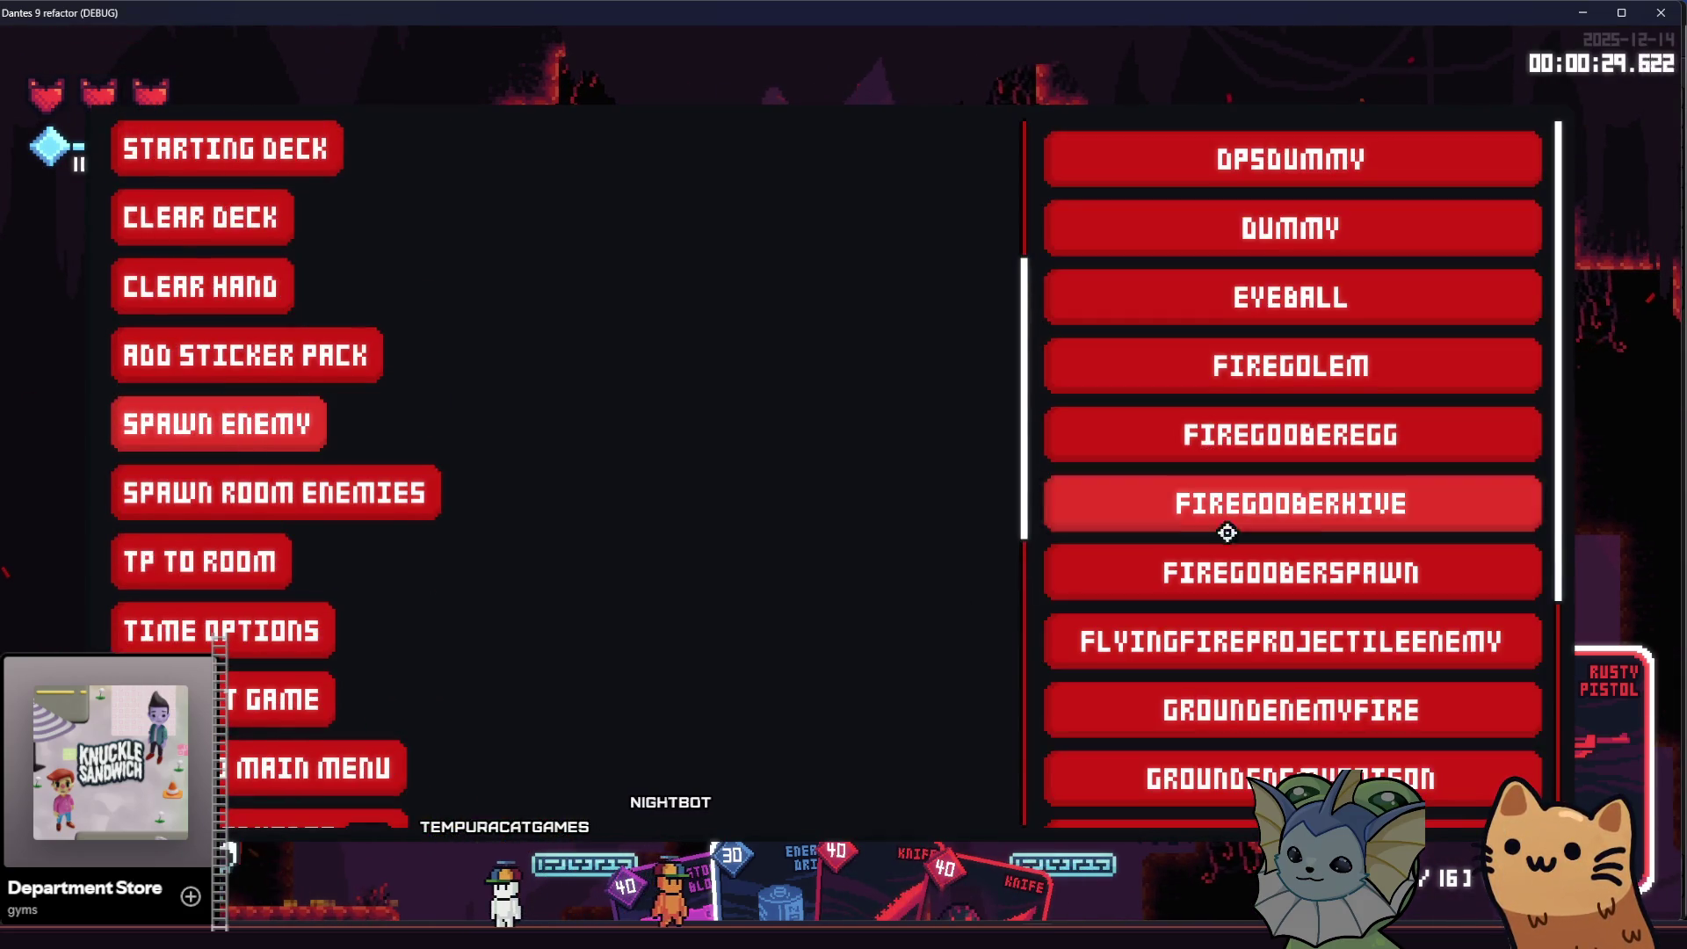
left_click(1222, 630)
left_click(1078, 327)
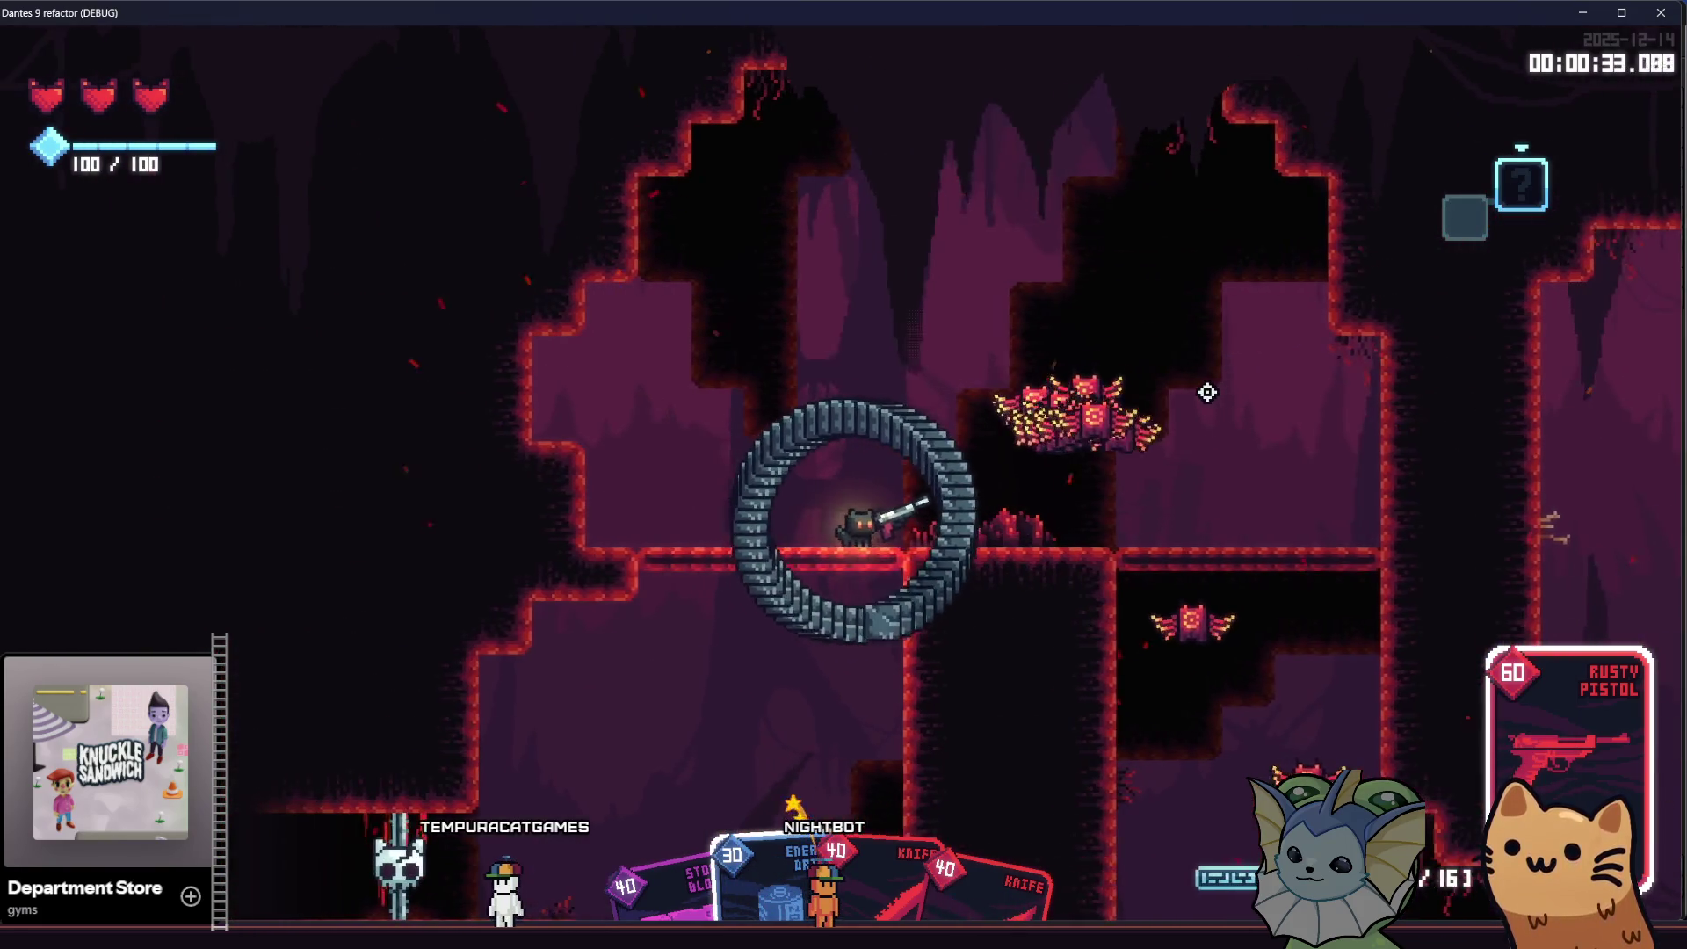
Step: Shoot the winged enemy swarm on both sides of the cave room
left_click(1207, 392)
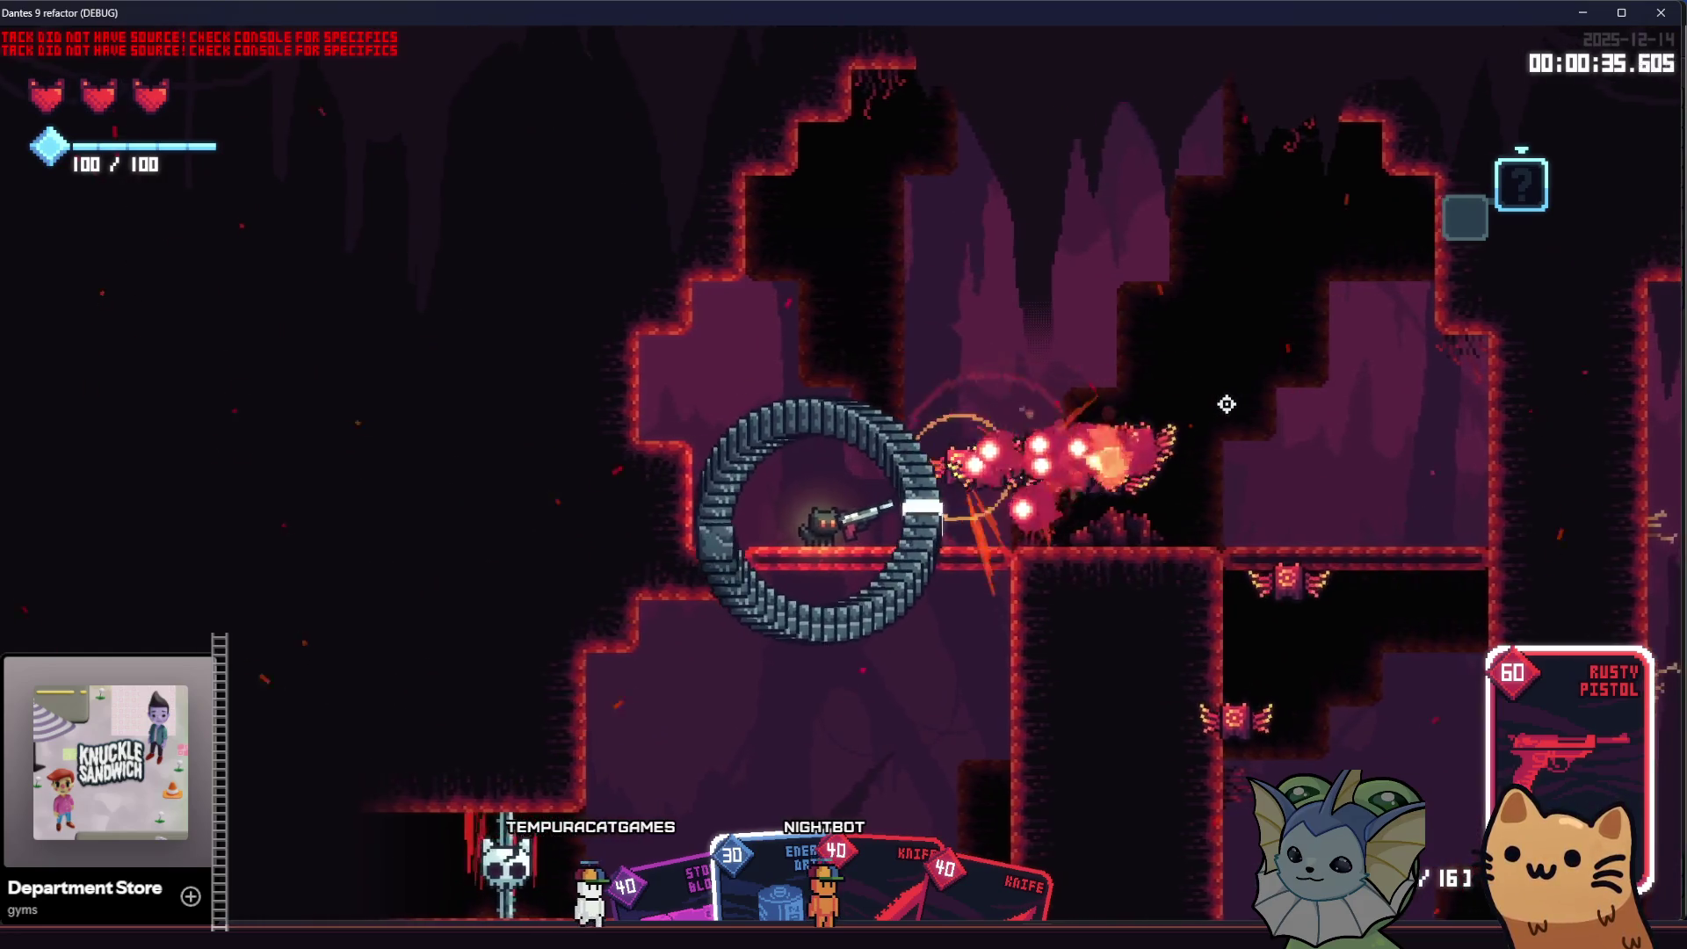
left_click(1231, 407)
left_click(1232, 410)
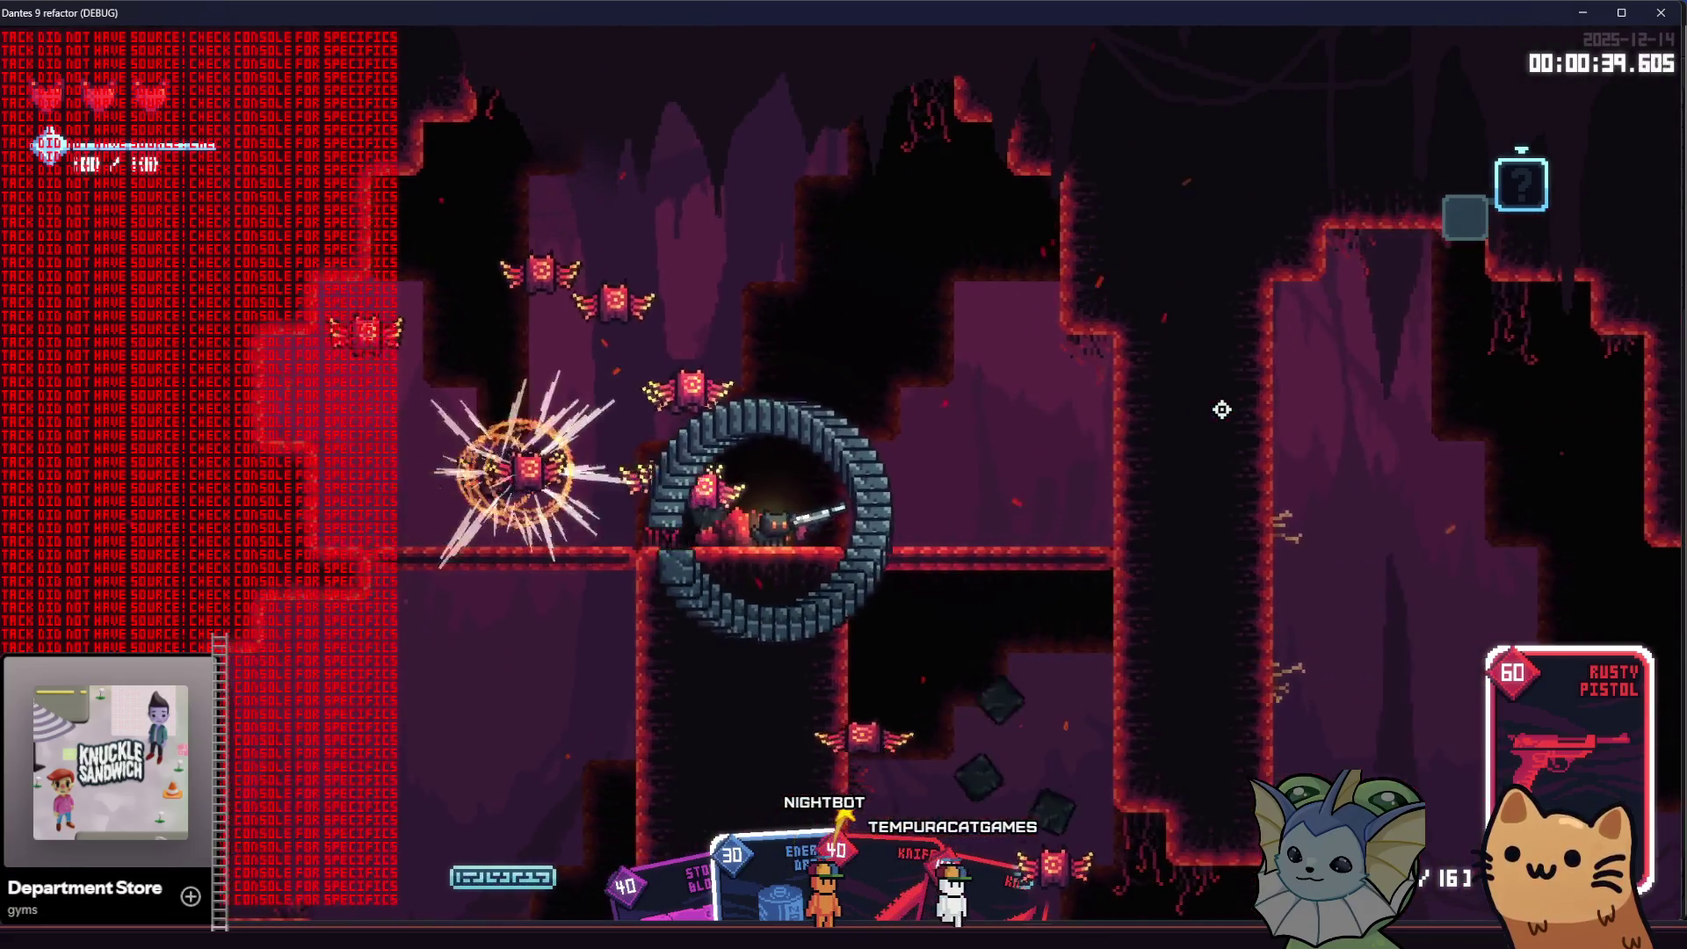
left_click(585, 401)
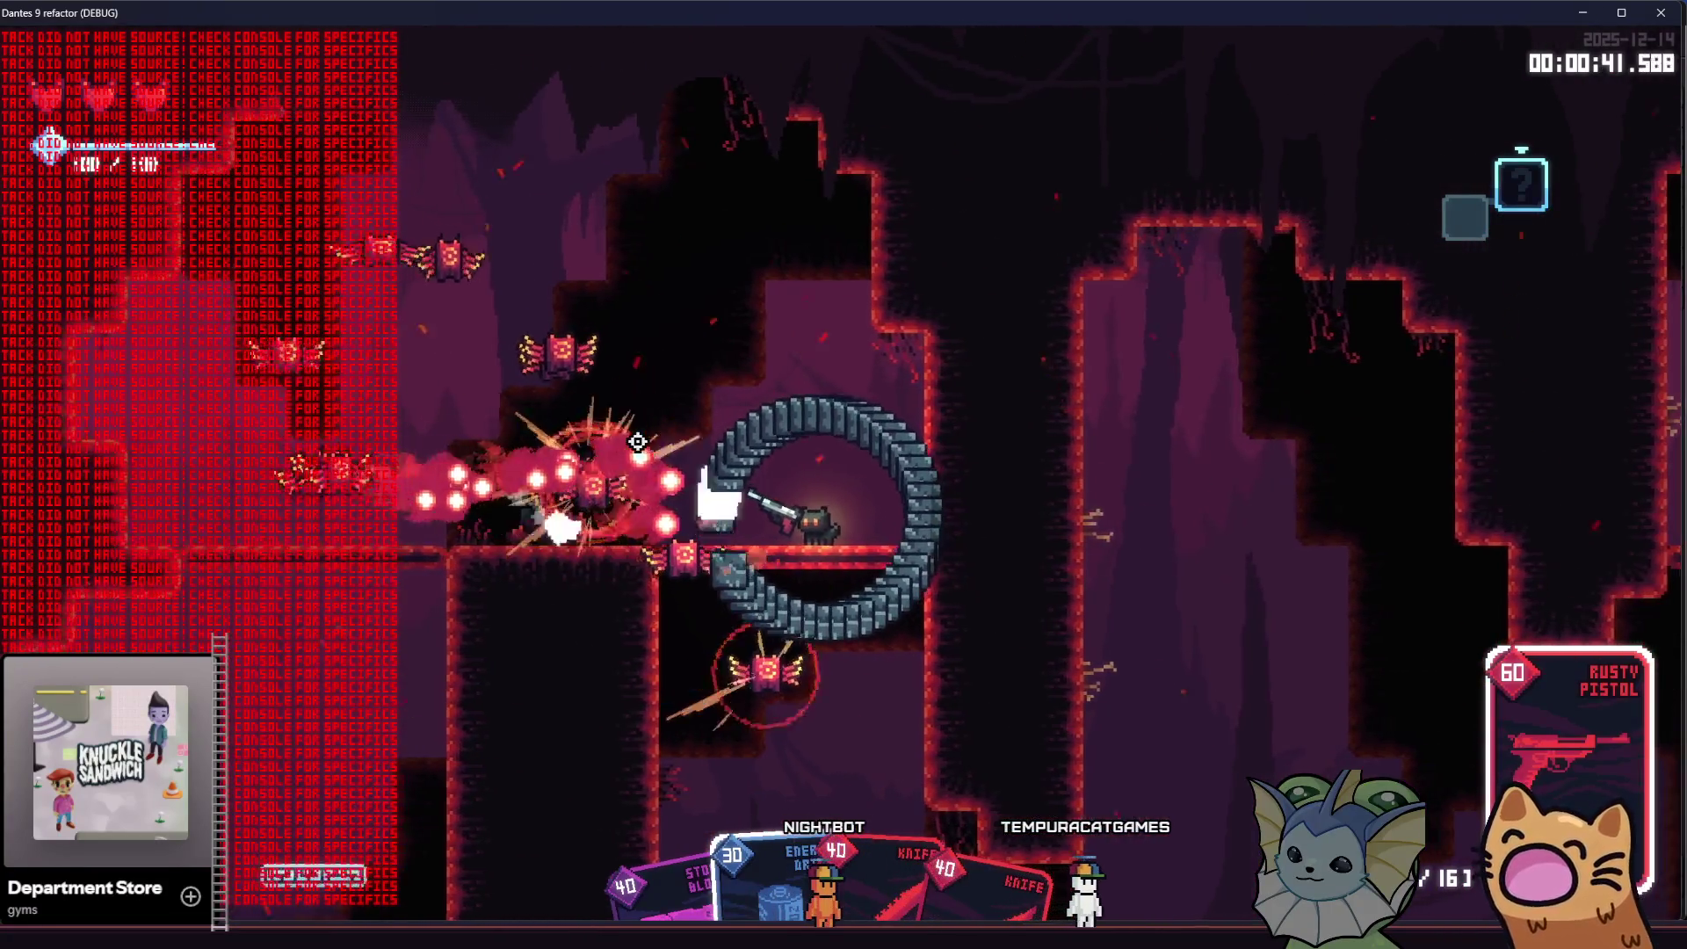
left_click(638, 441)
left_click(936, 448)
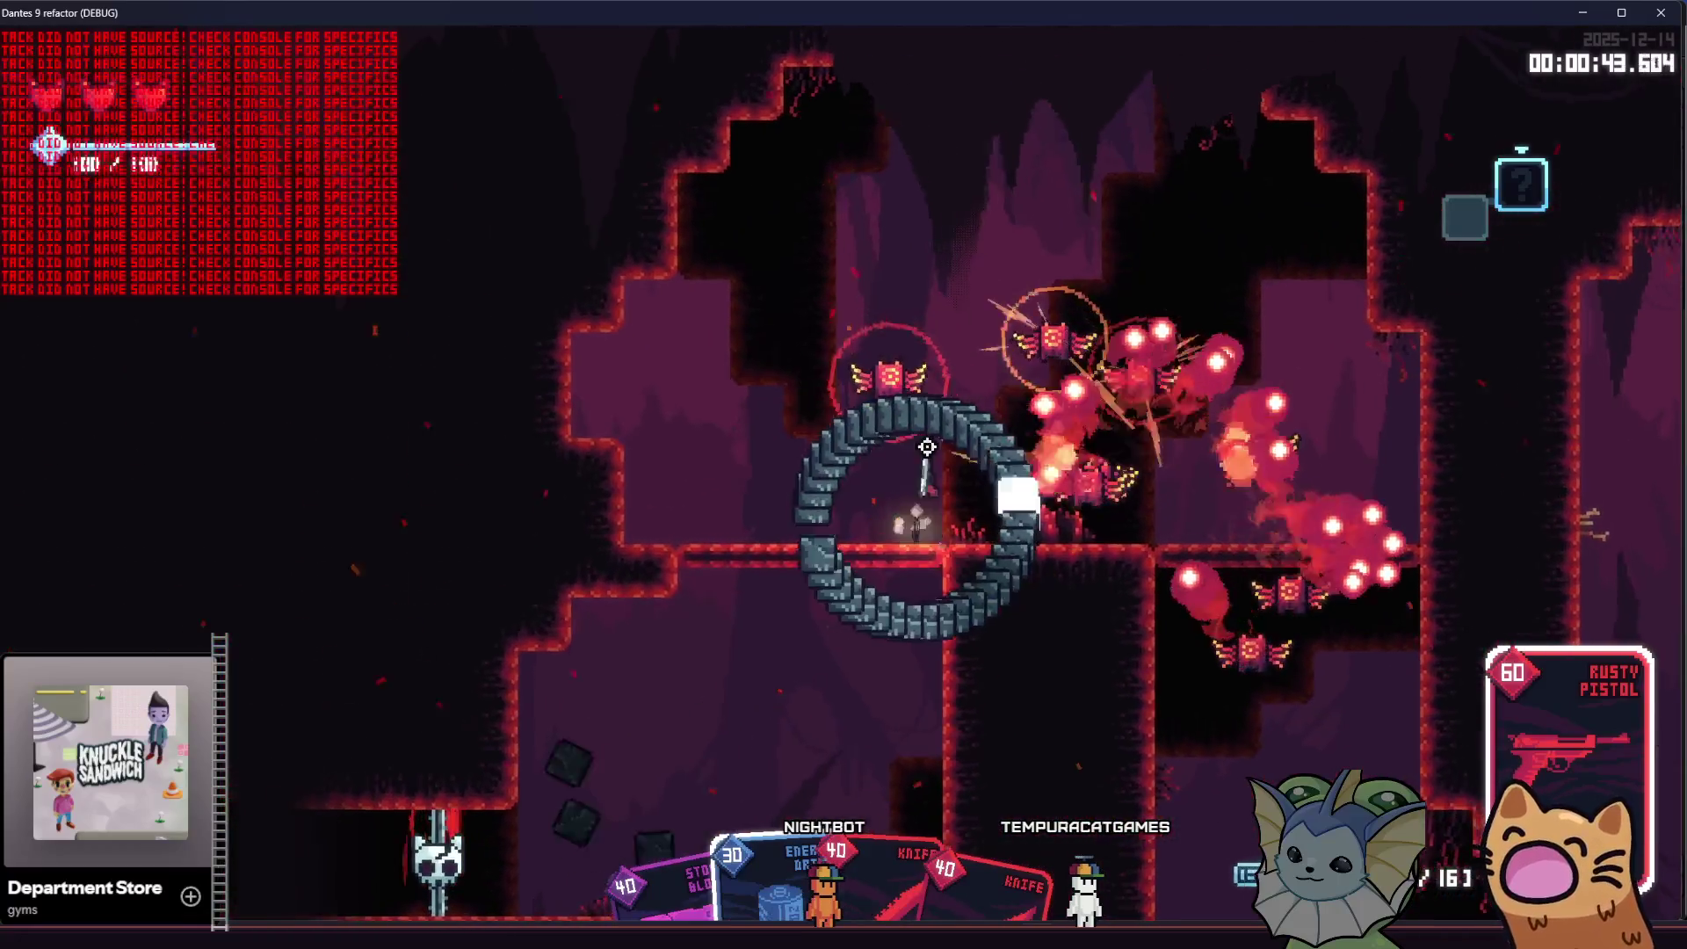
left_click(936, 447)
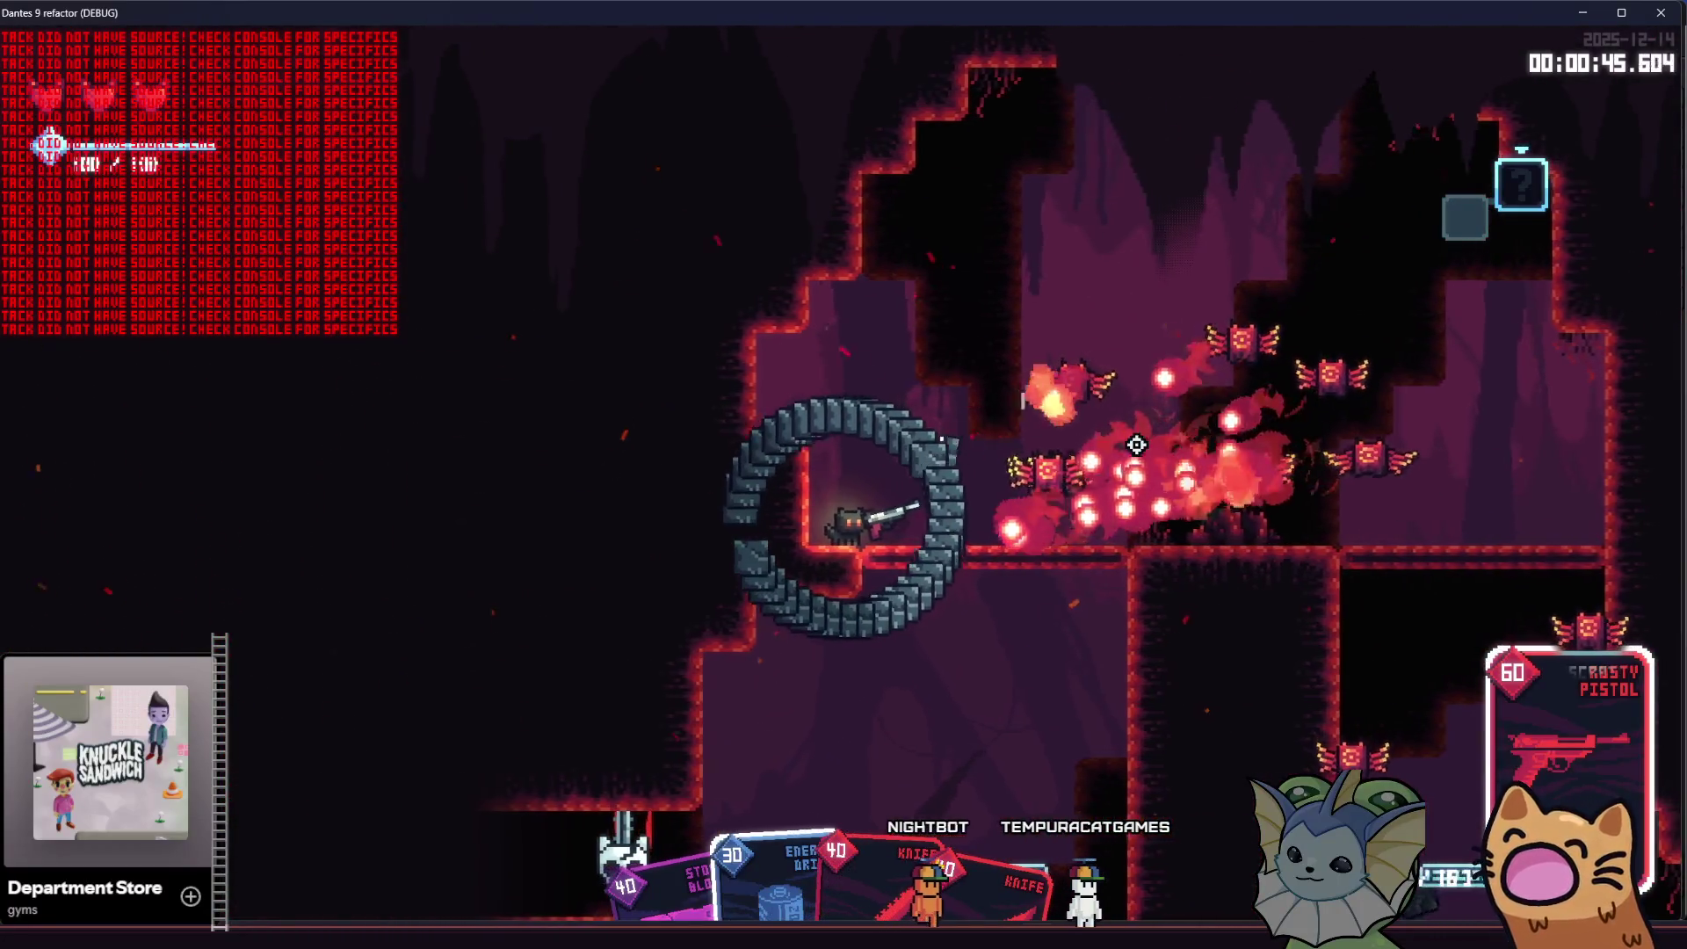
left_click(1136, 444)
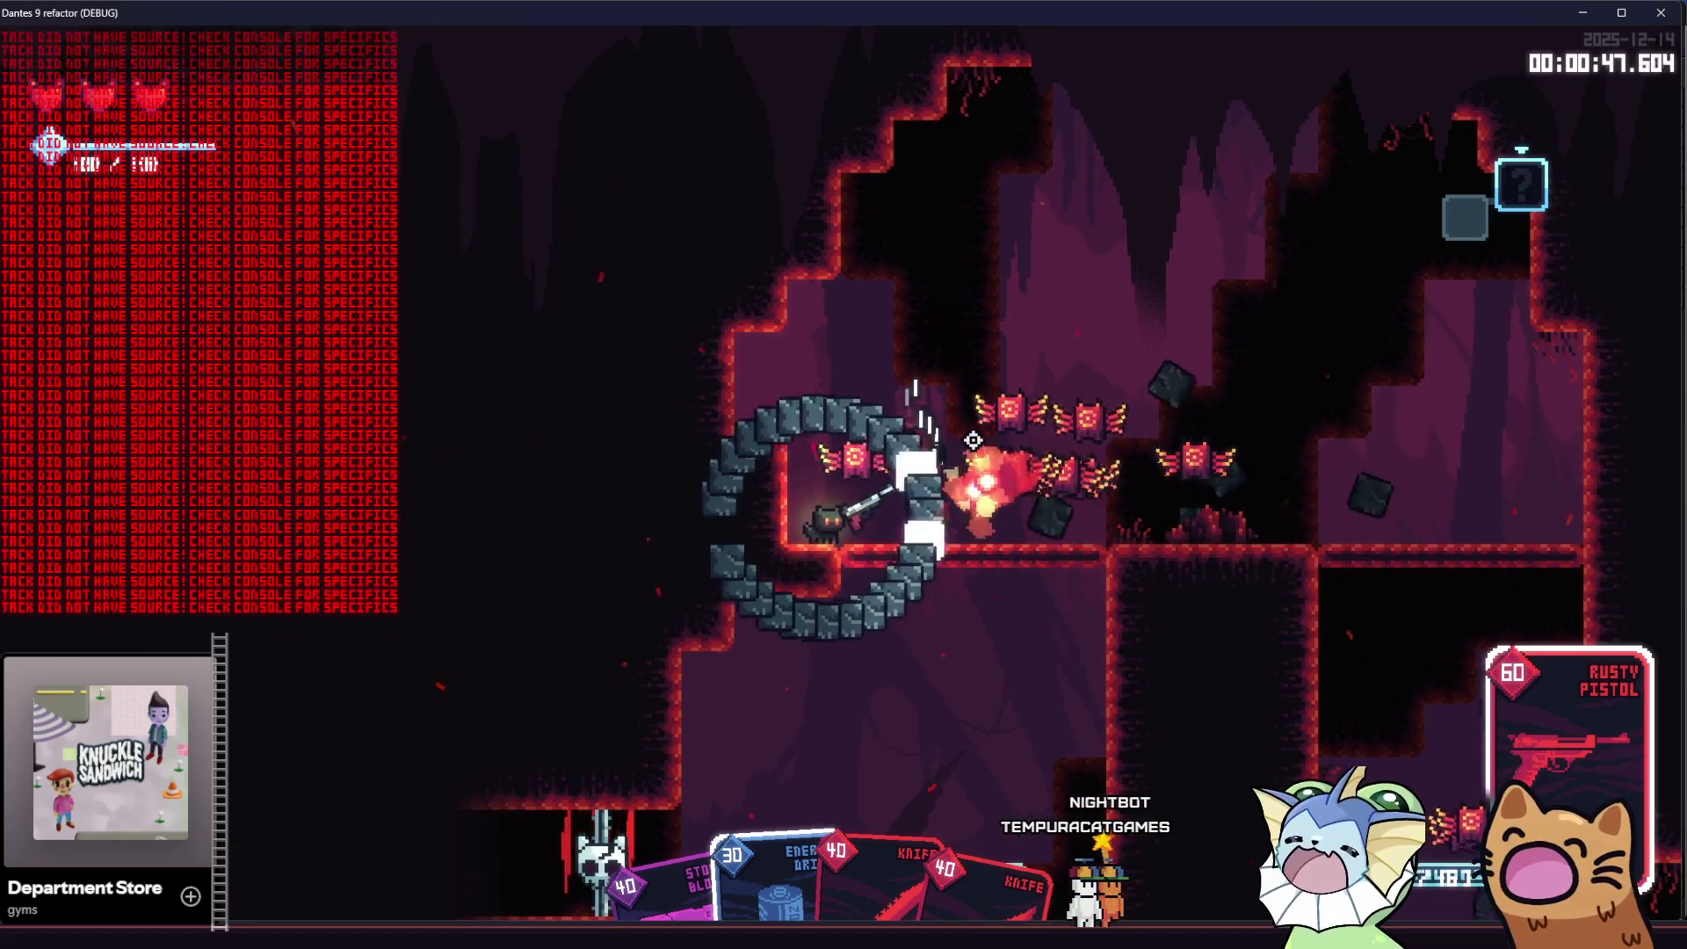
left_click(676, 440)
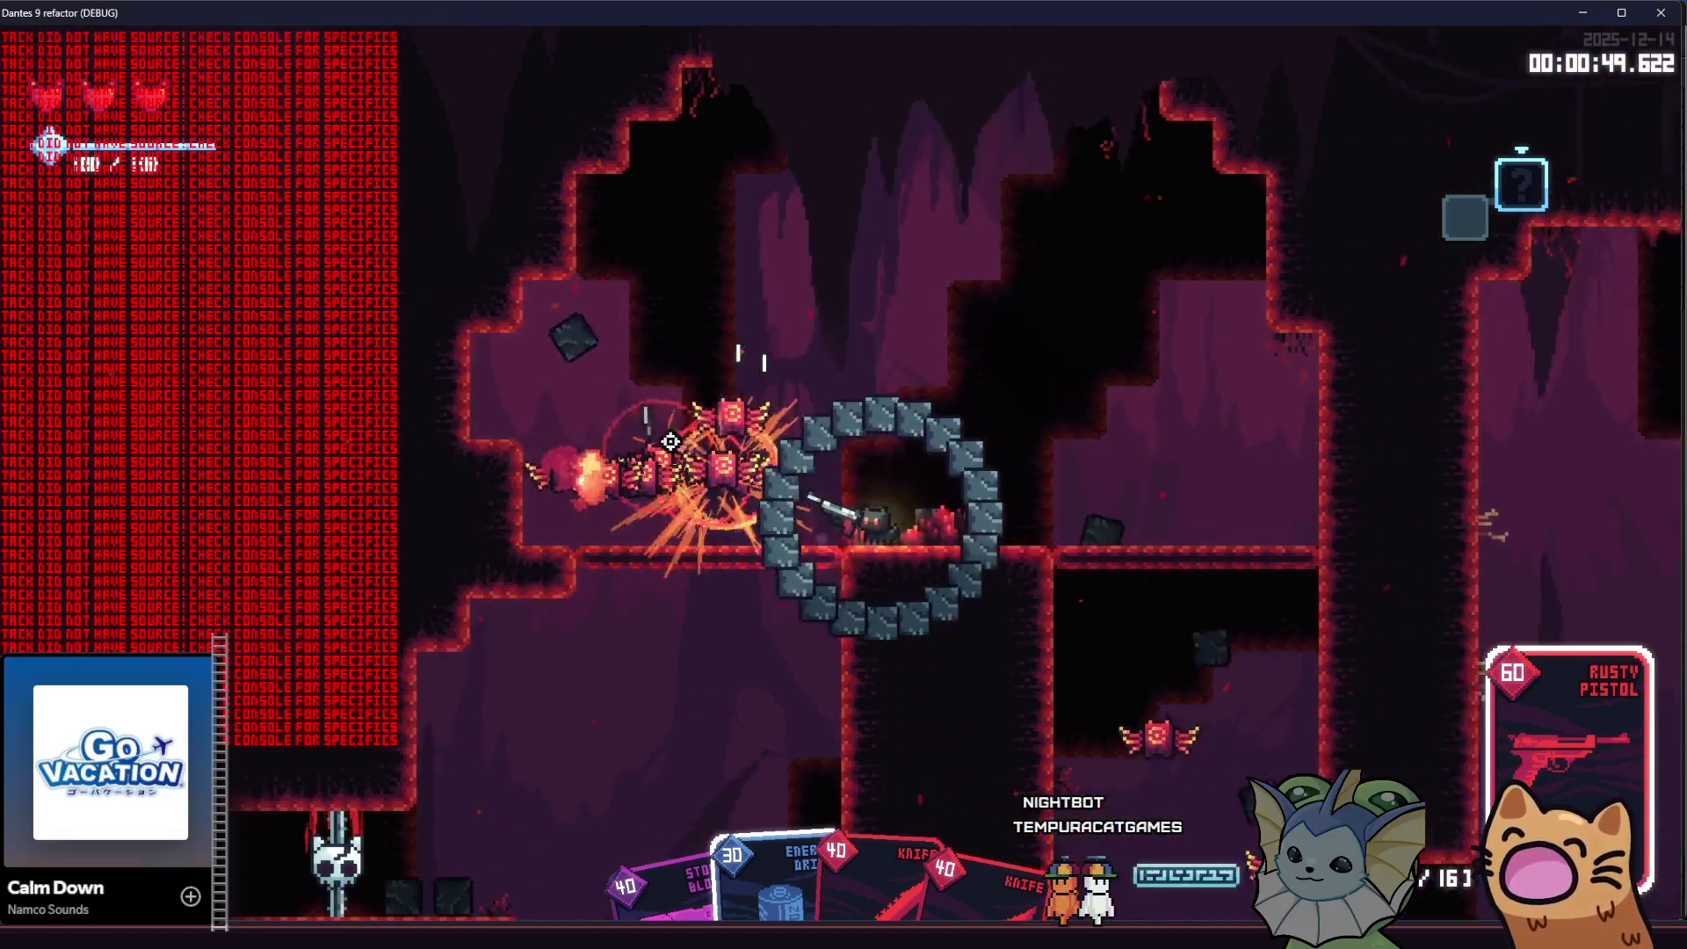
left_click(585, 444)
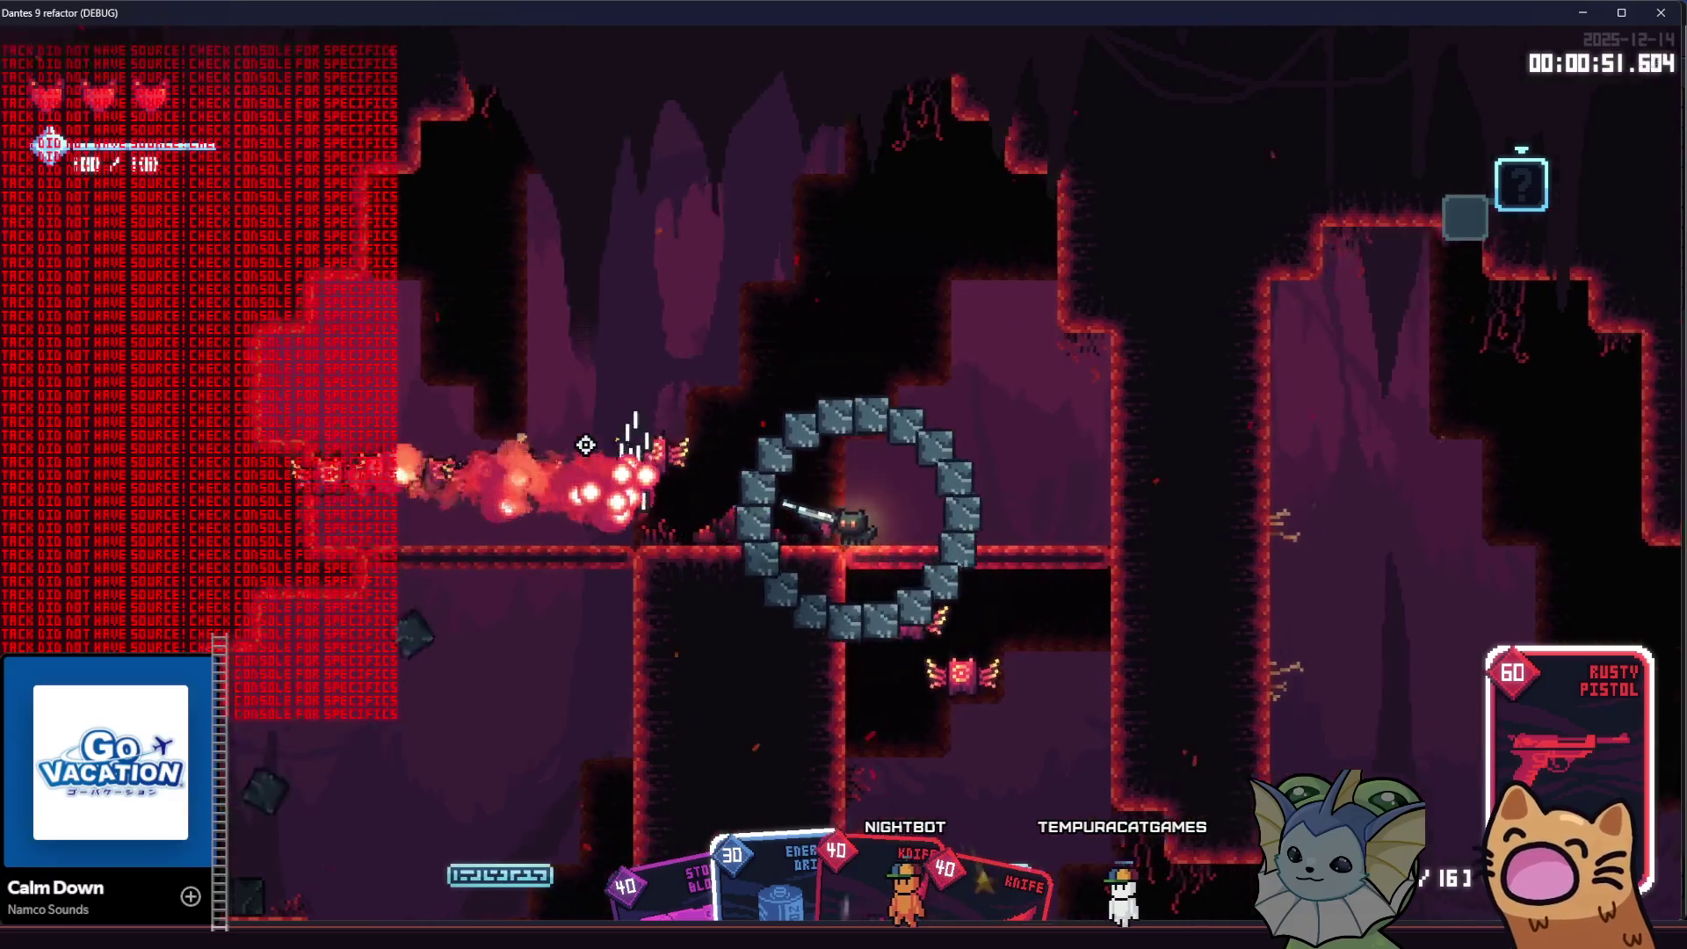
Step: Advance right while shooting down the remaining winged enemies
key("d")
left_click(585, 444)
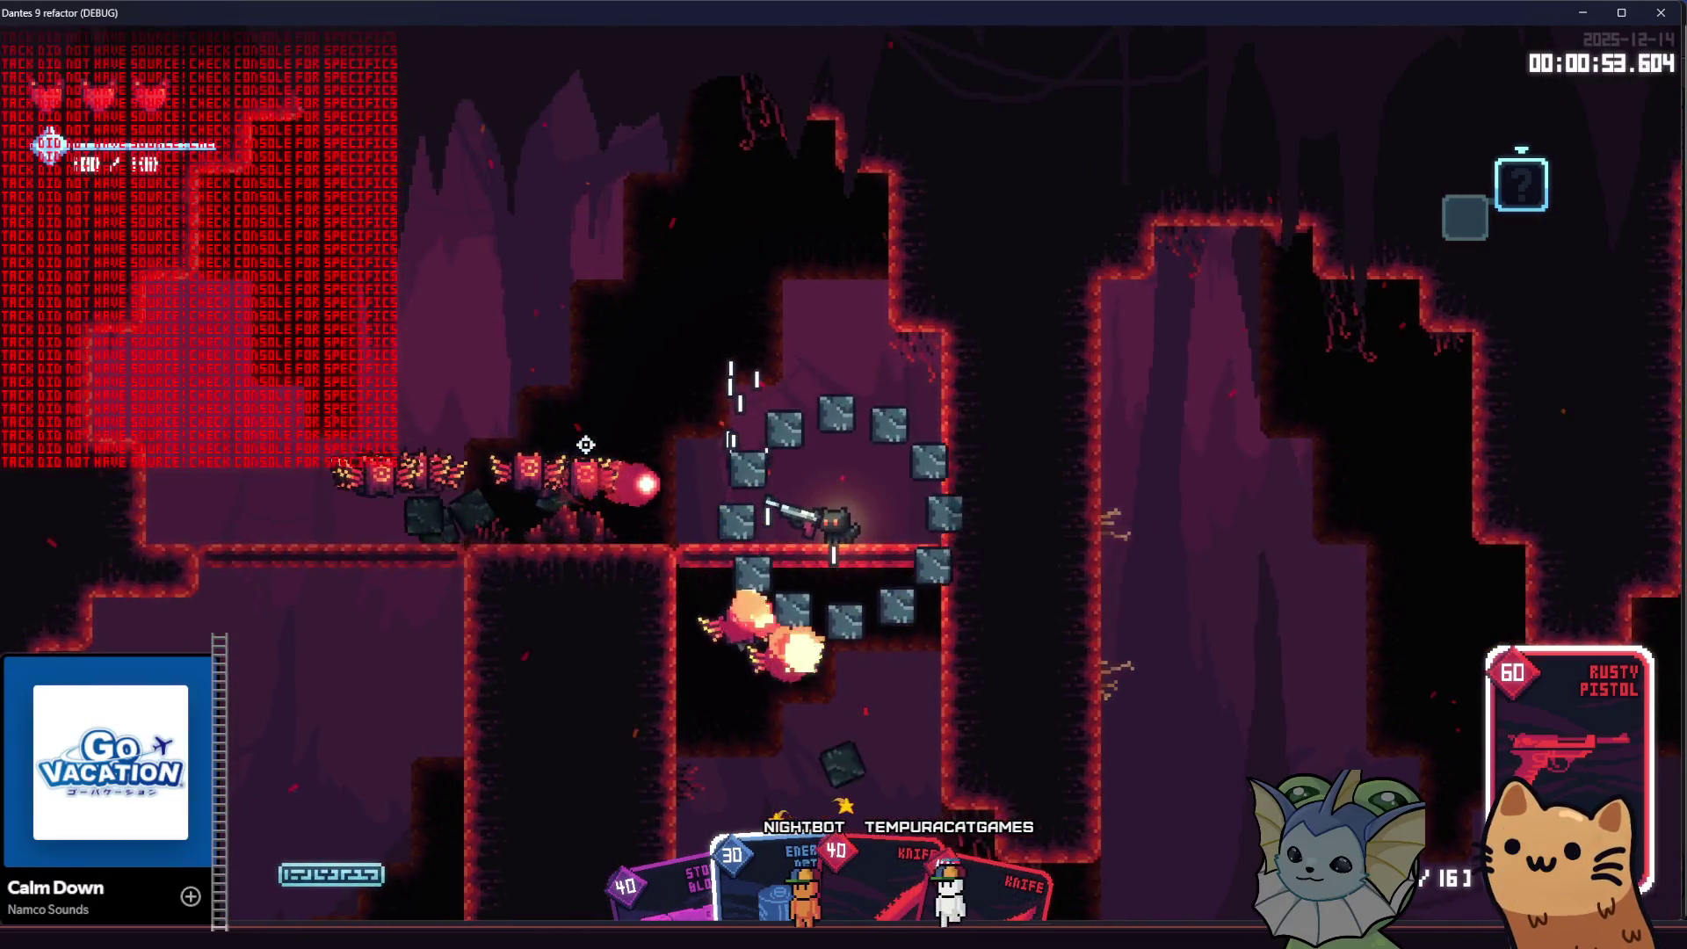
left_click(586, 445)
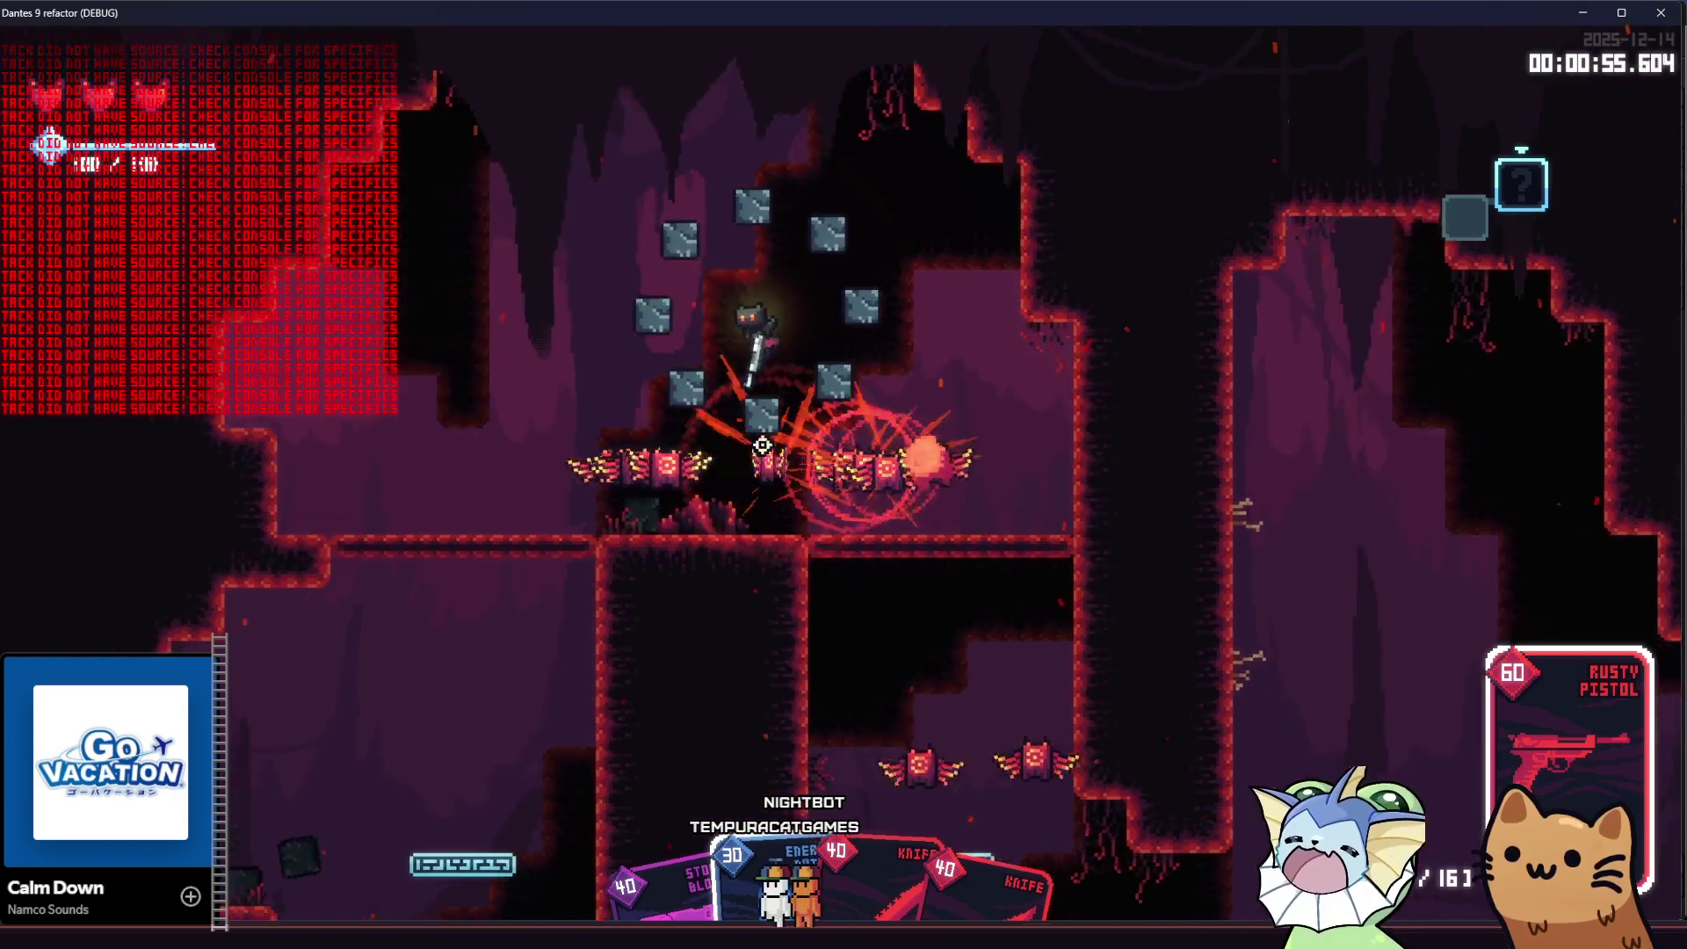
left_click(984, 458)
left_click(984, 459)
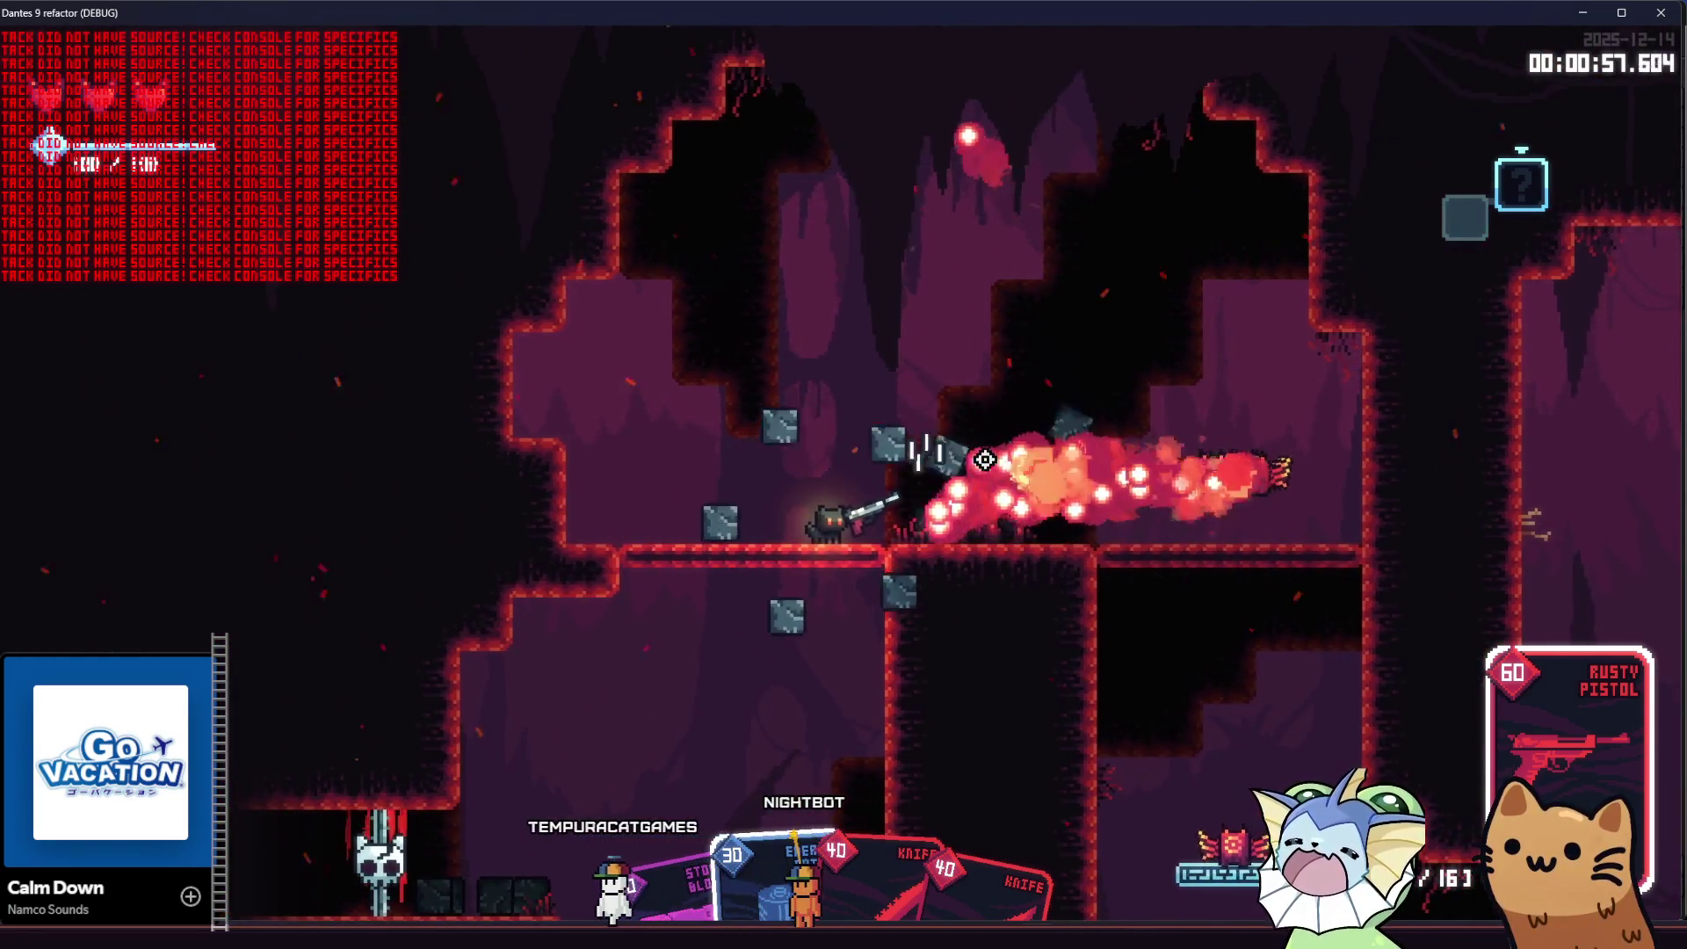
left_click(985, 459)
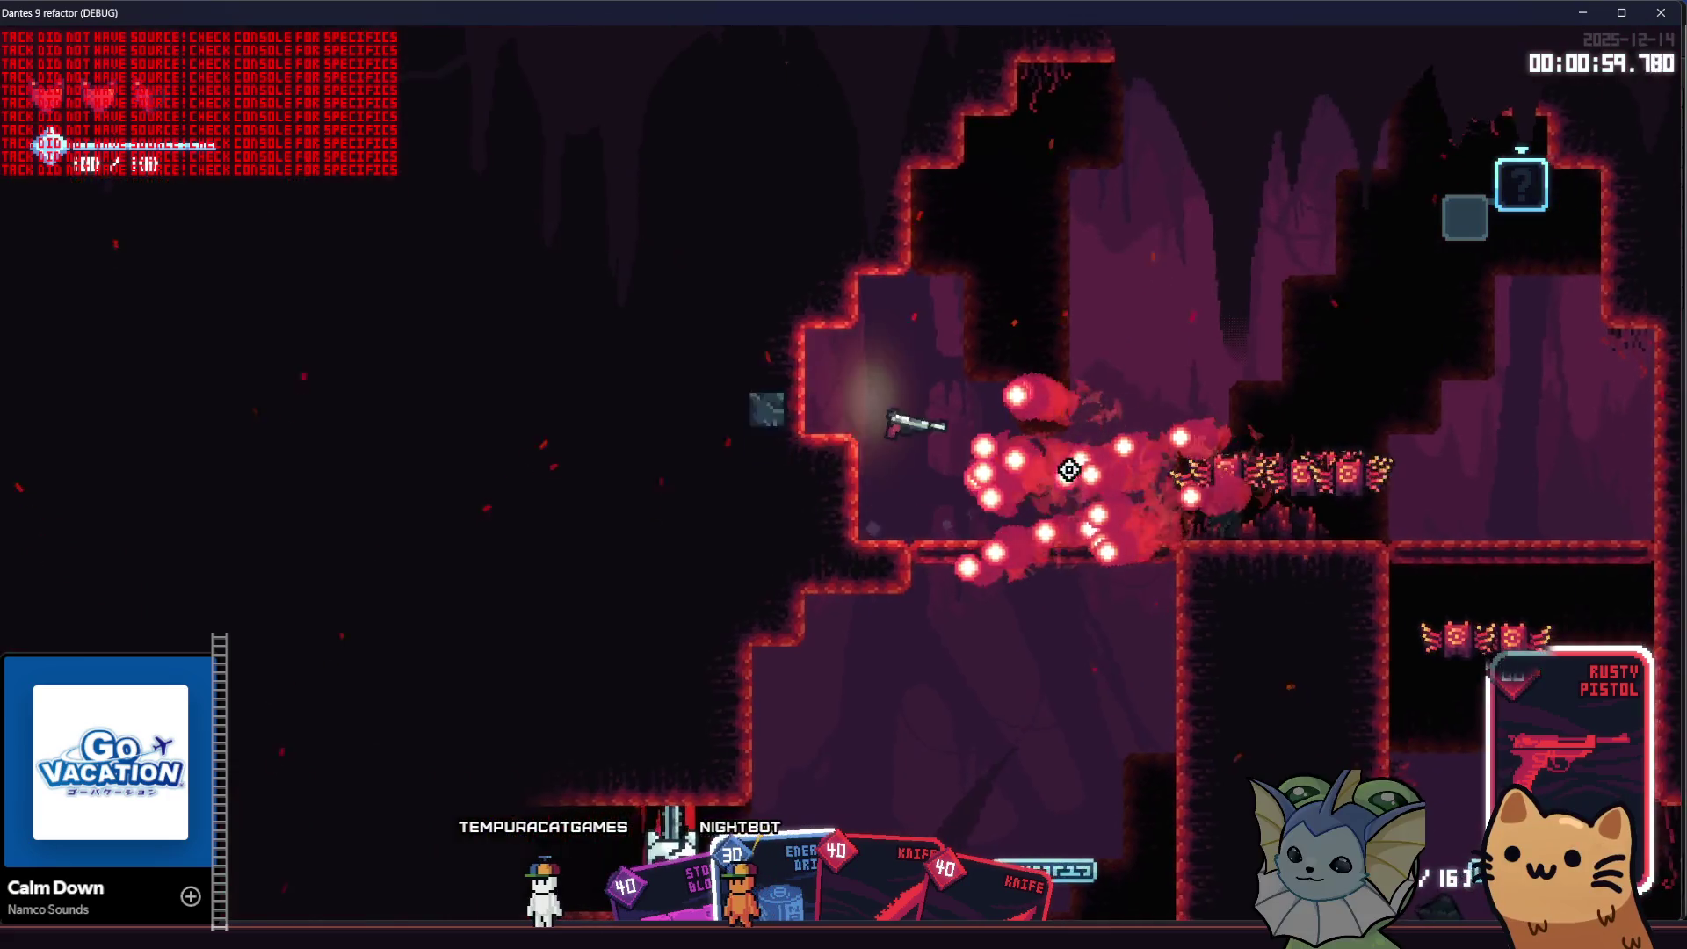
left_click(1088, 470)
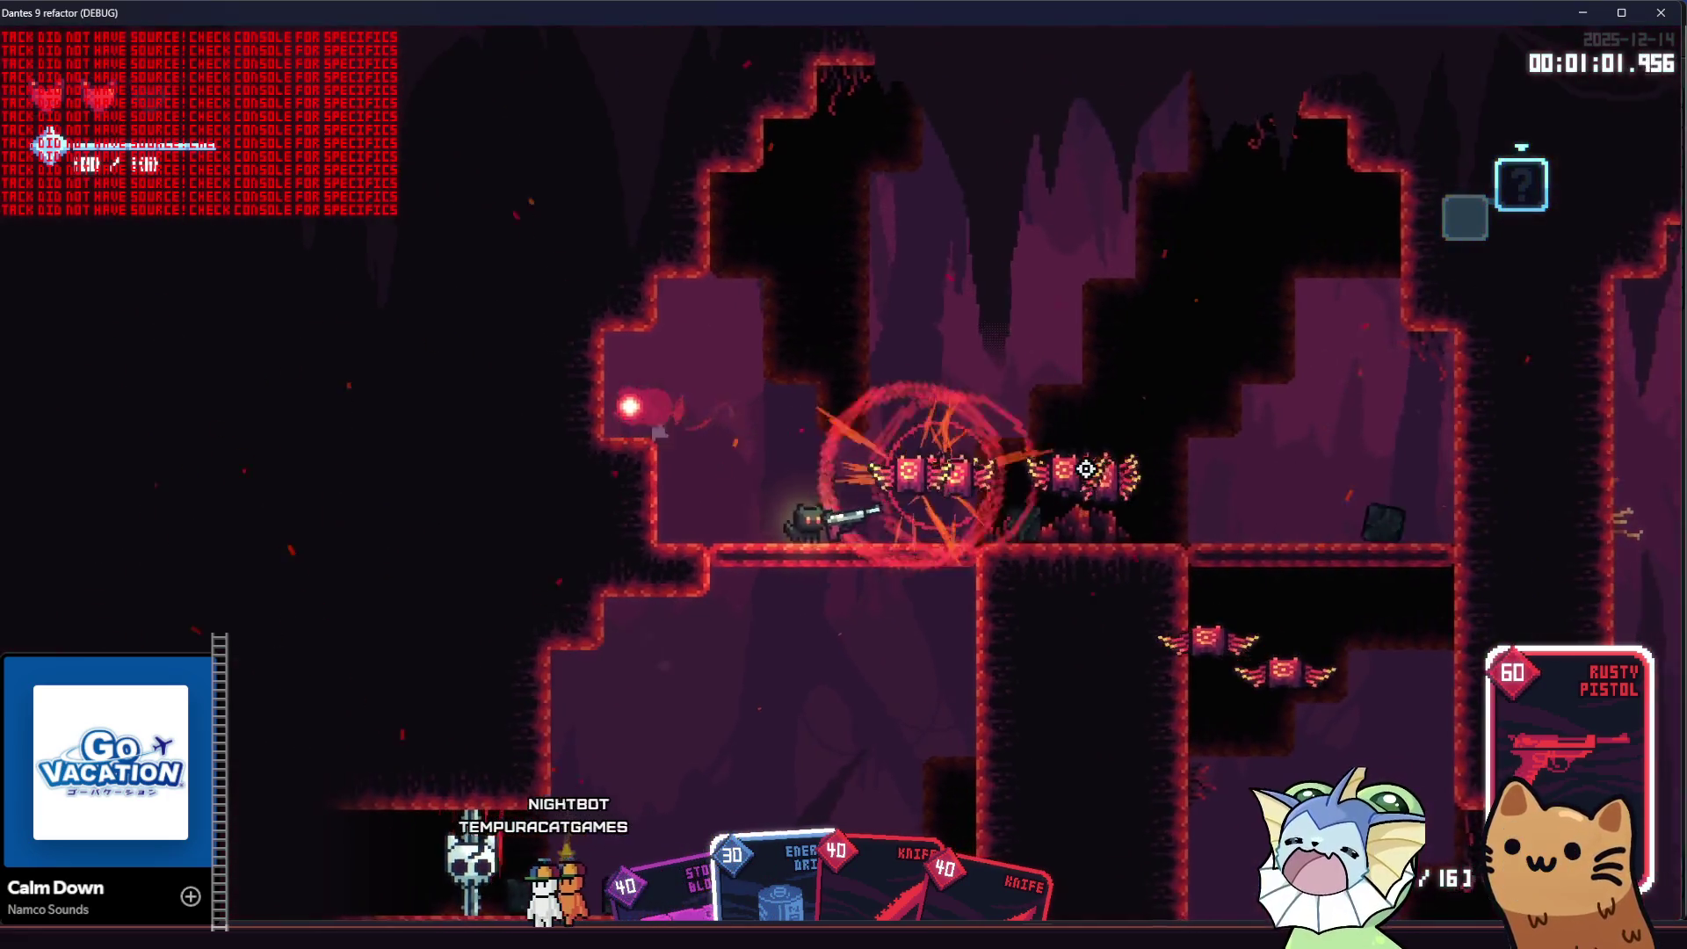
left_click(1083, 455)
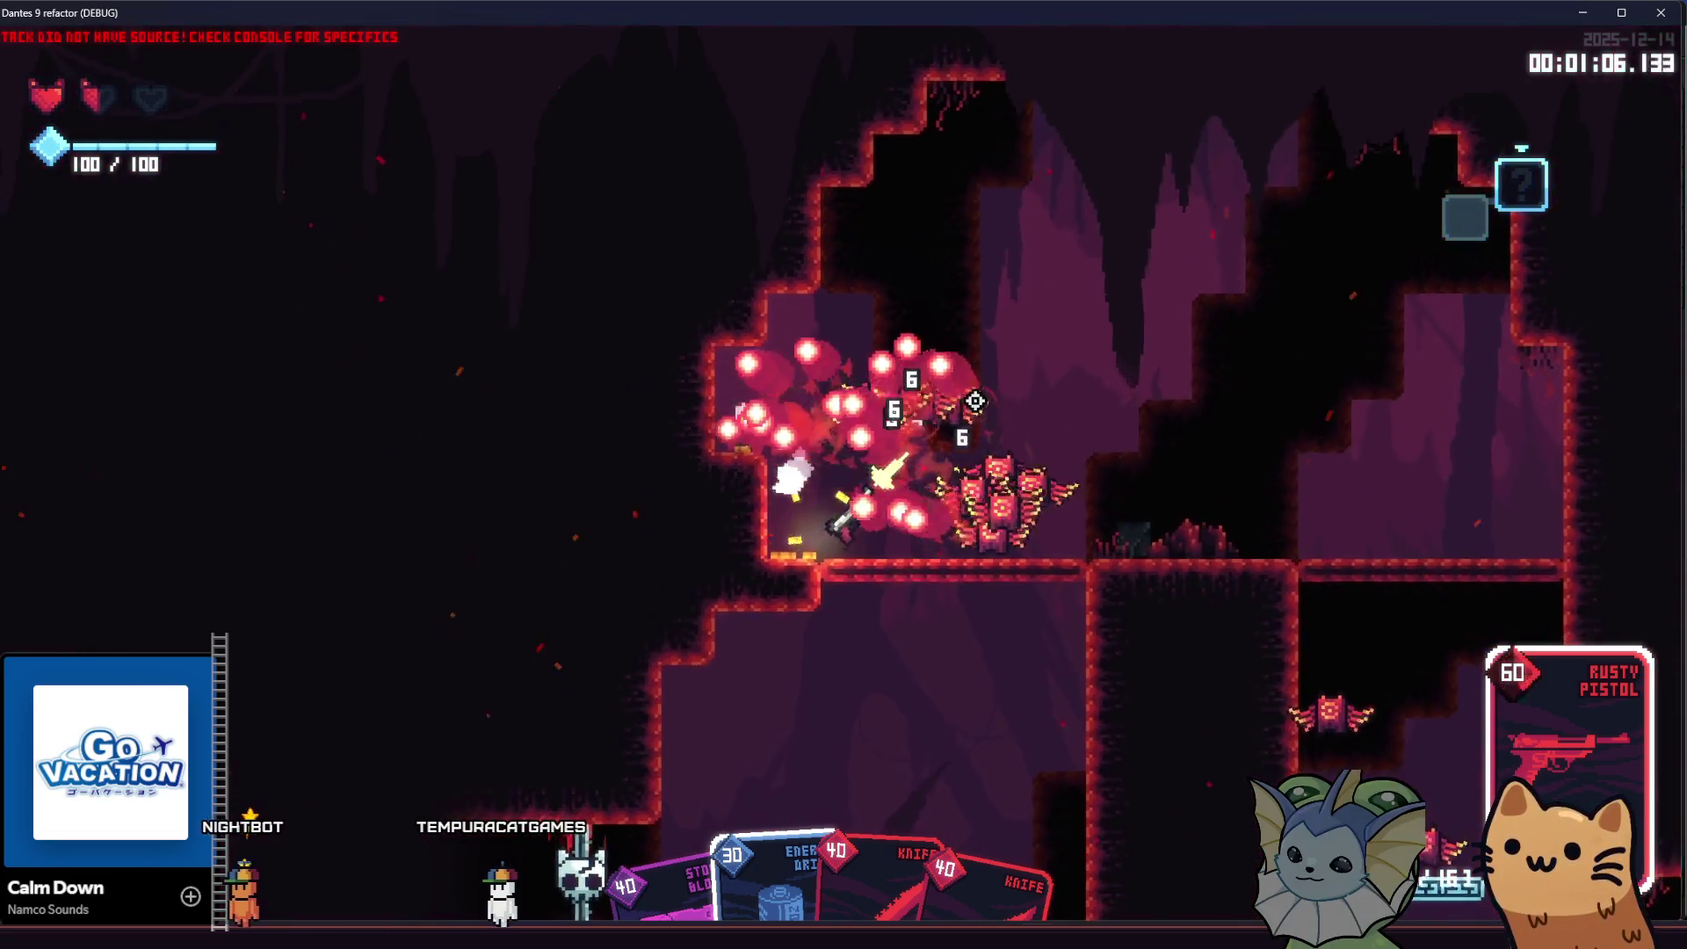
left_click(911, 419)
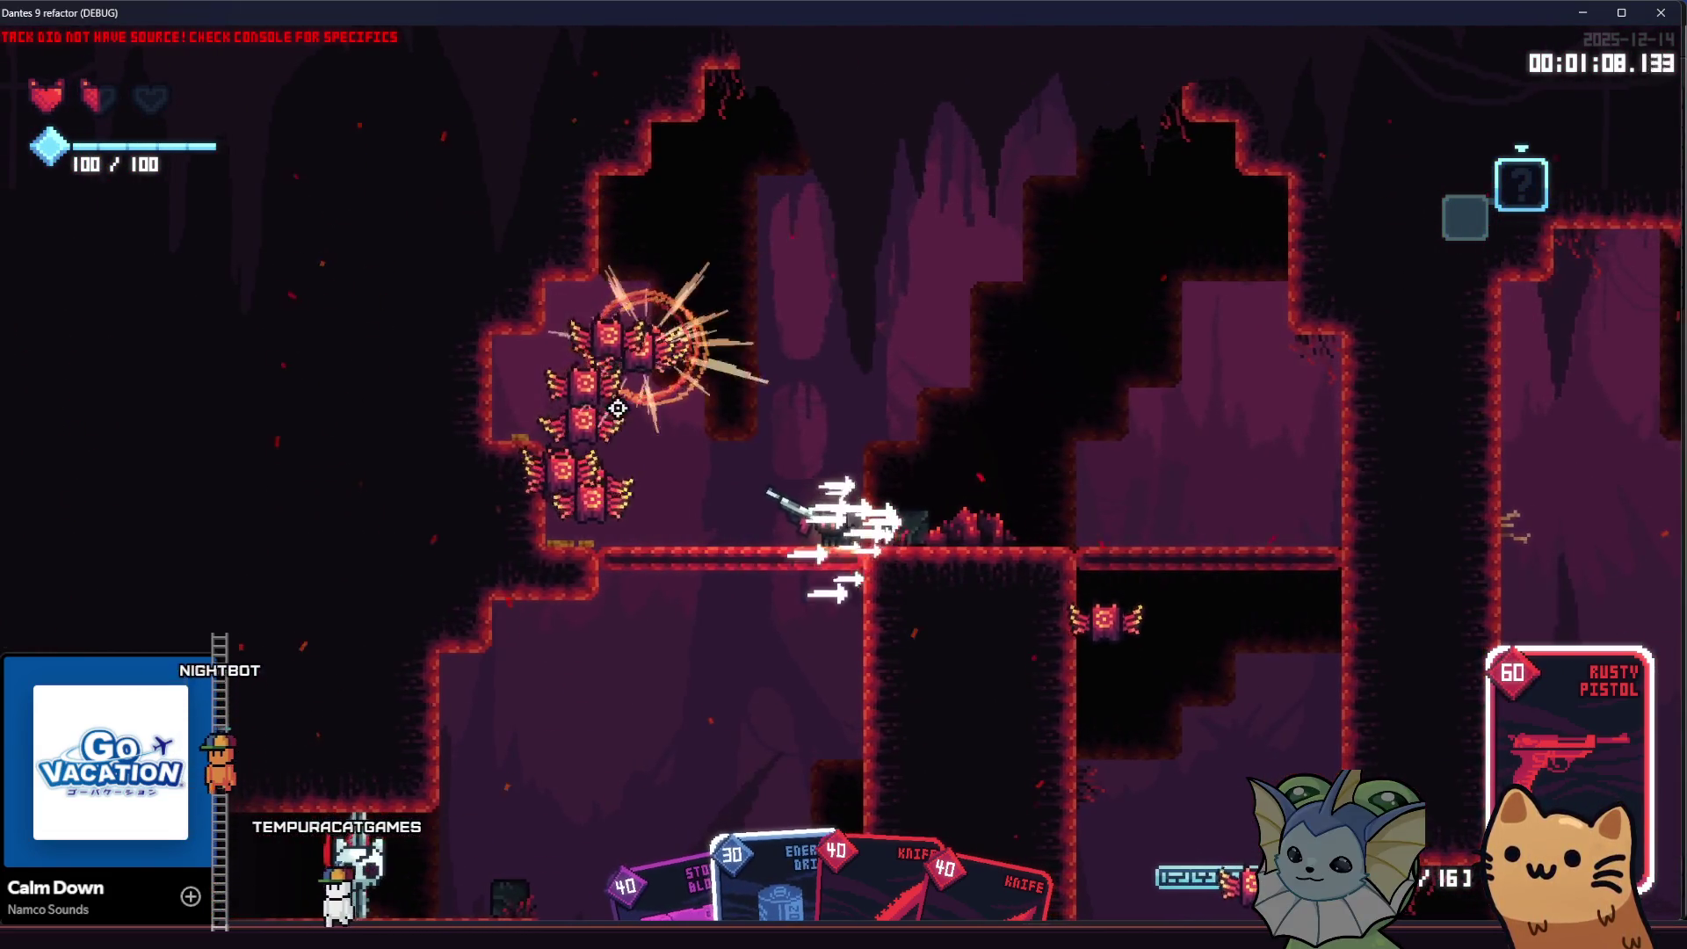
left_click(632, 389)
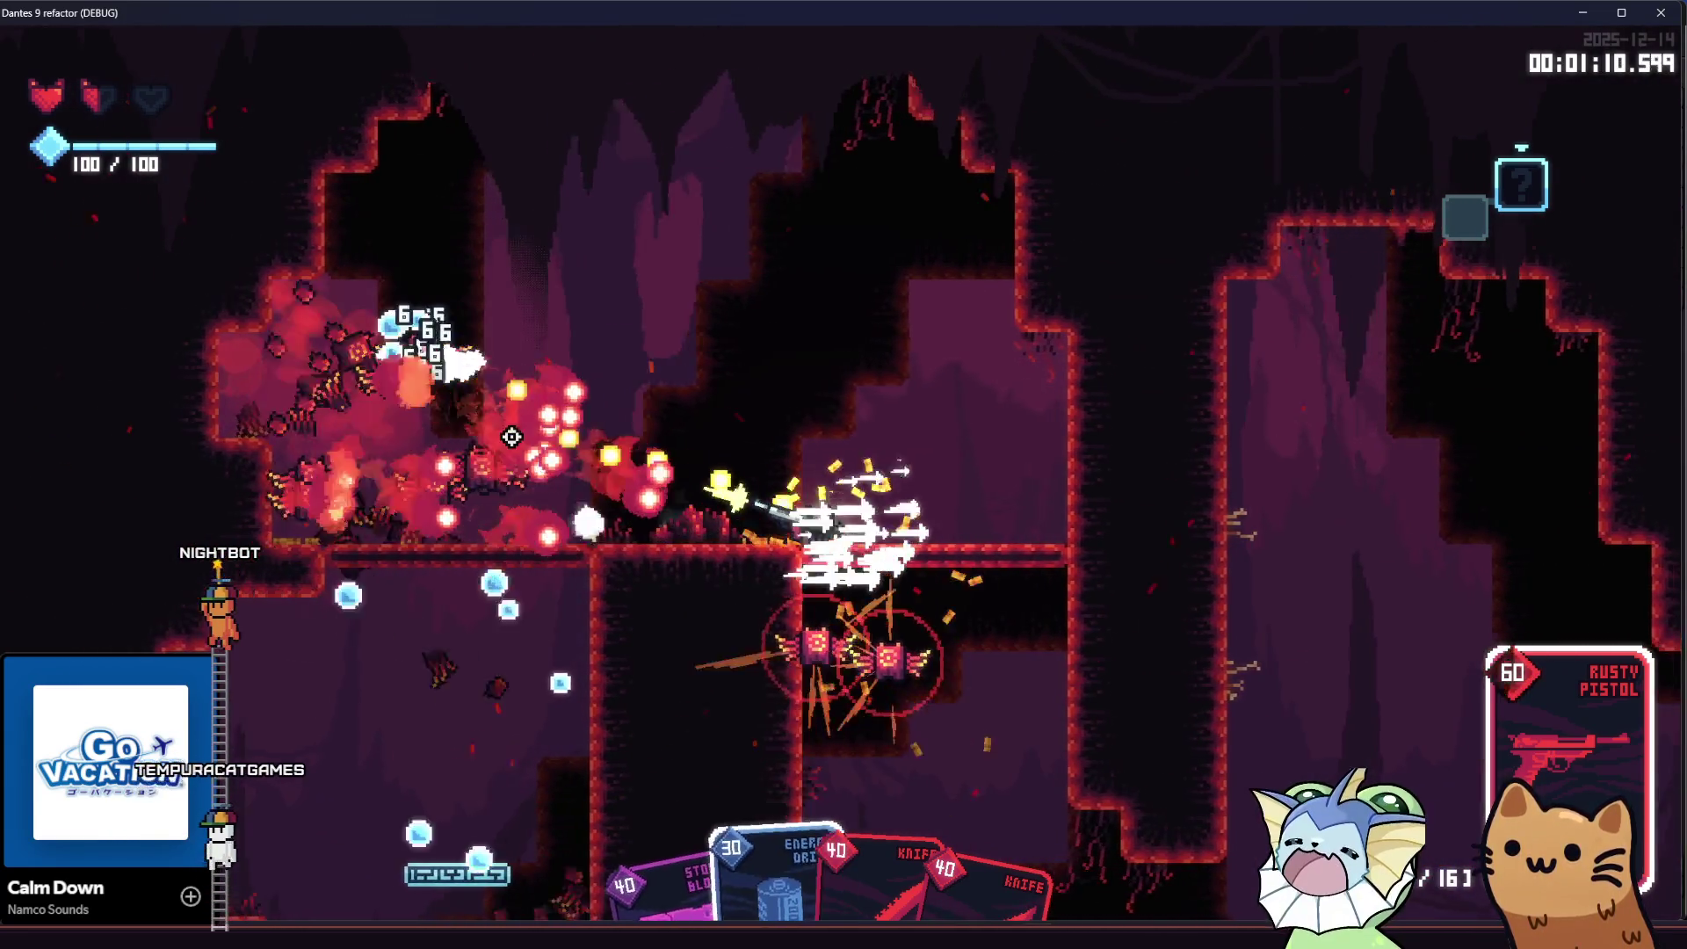
left_click(512, 437)
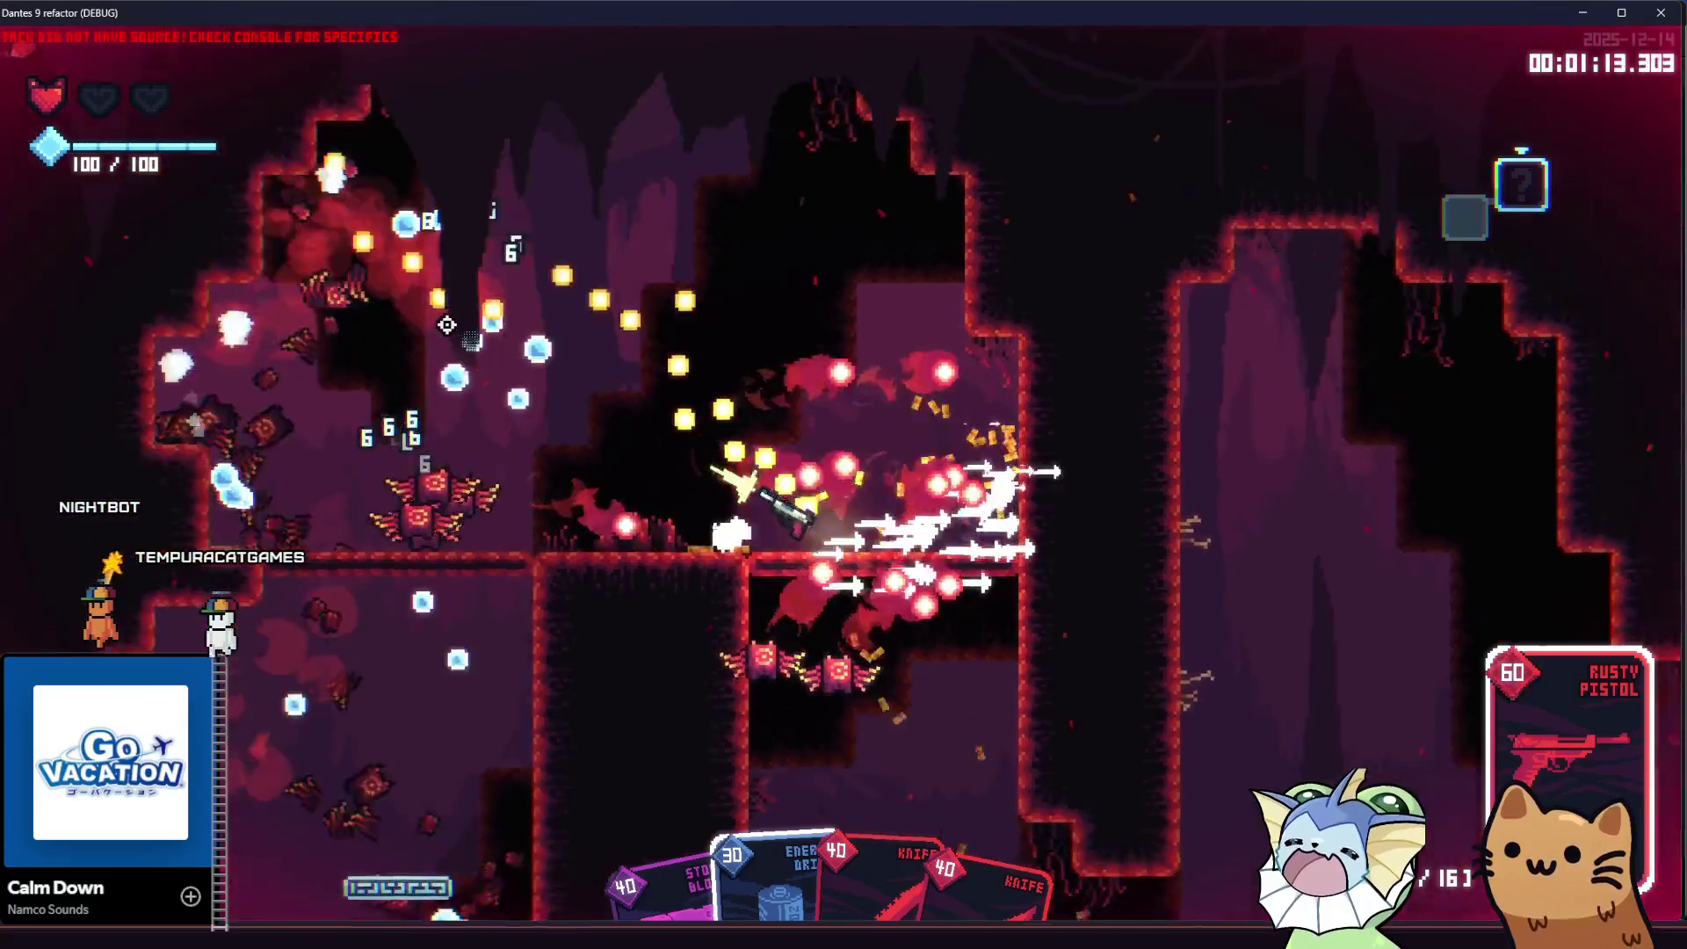
left_click(532, 446)
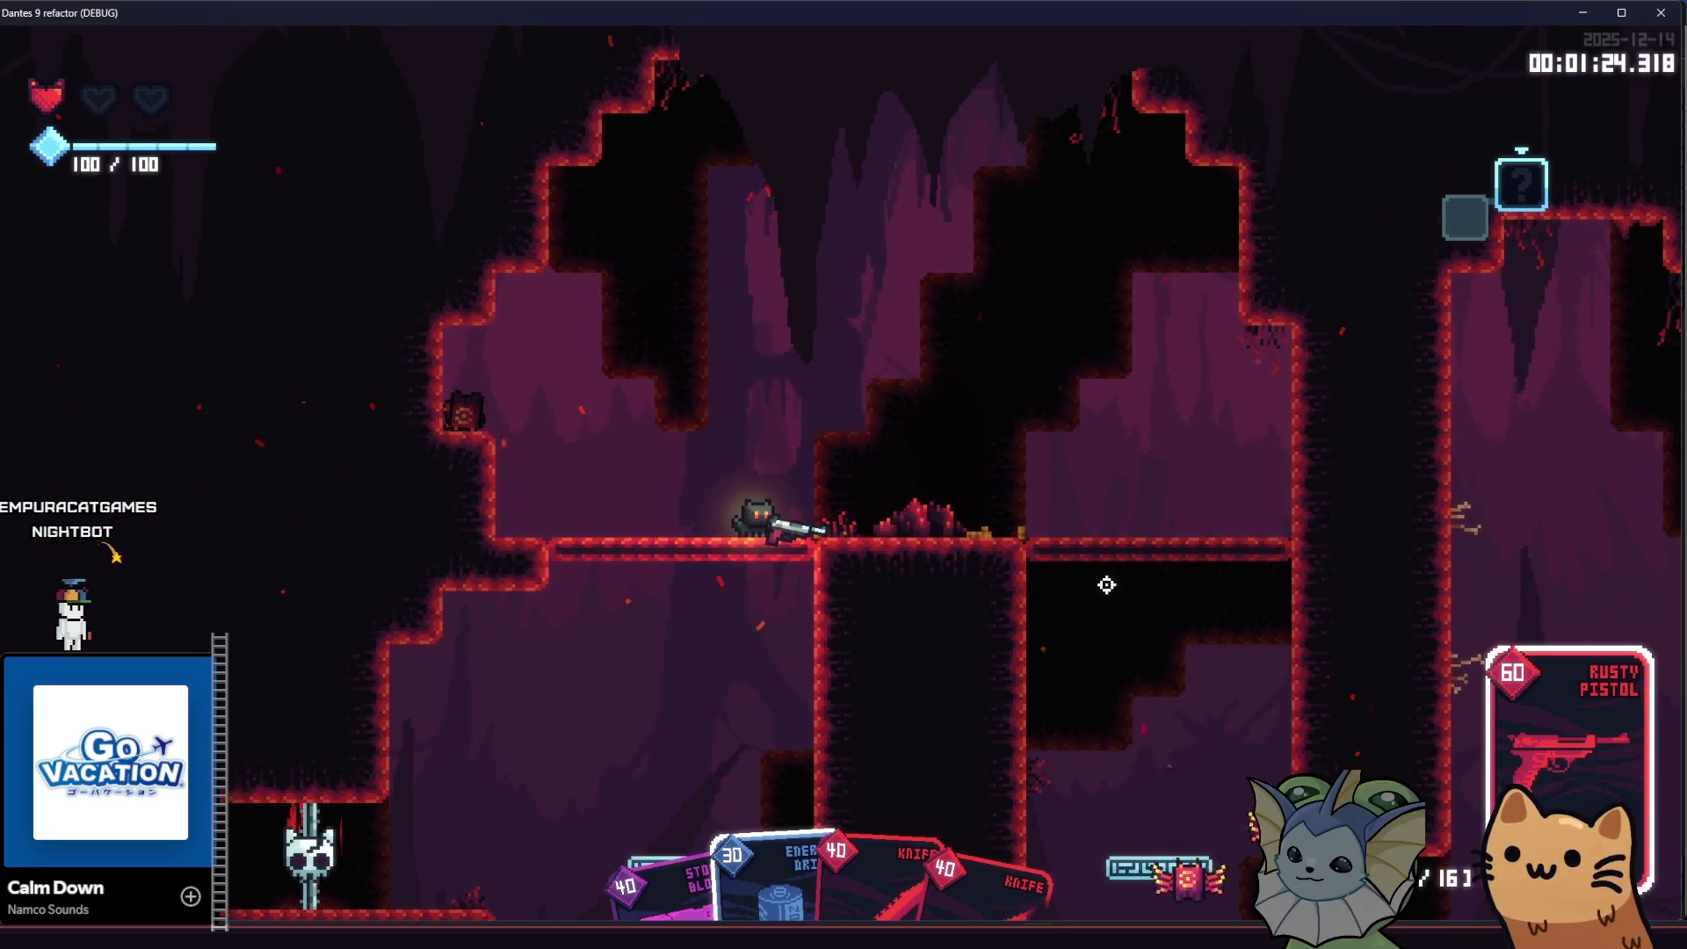
Step: Jump up to the upper ledge firing at enemies, then reopen the F1 spawn menu
key("space")
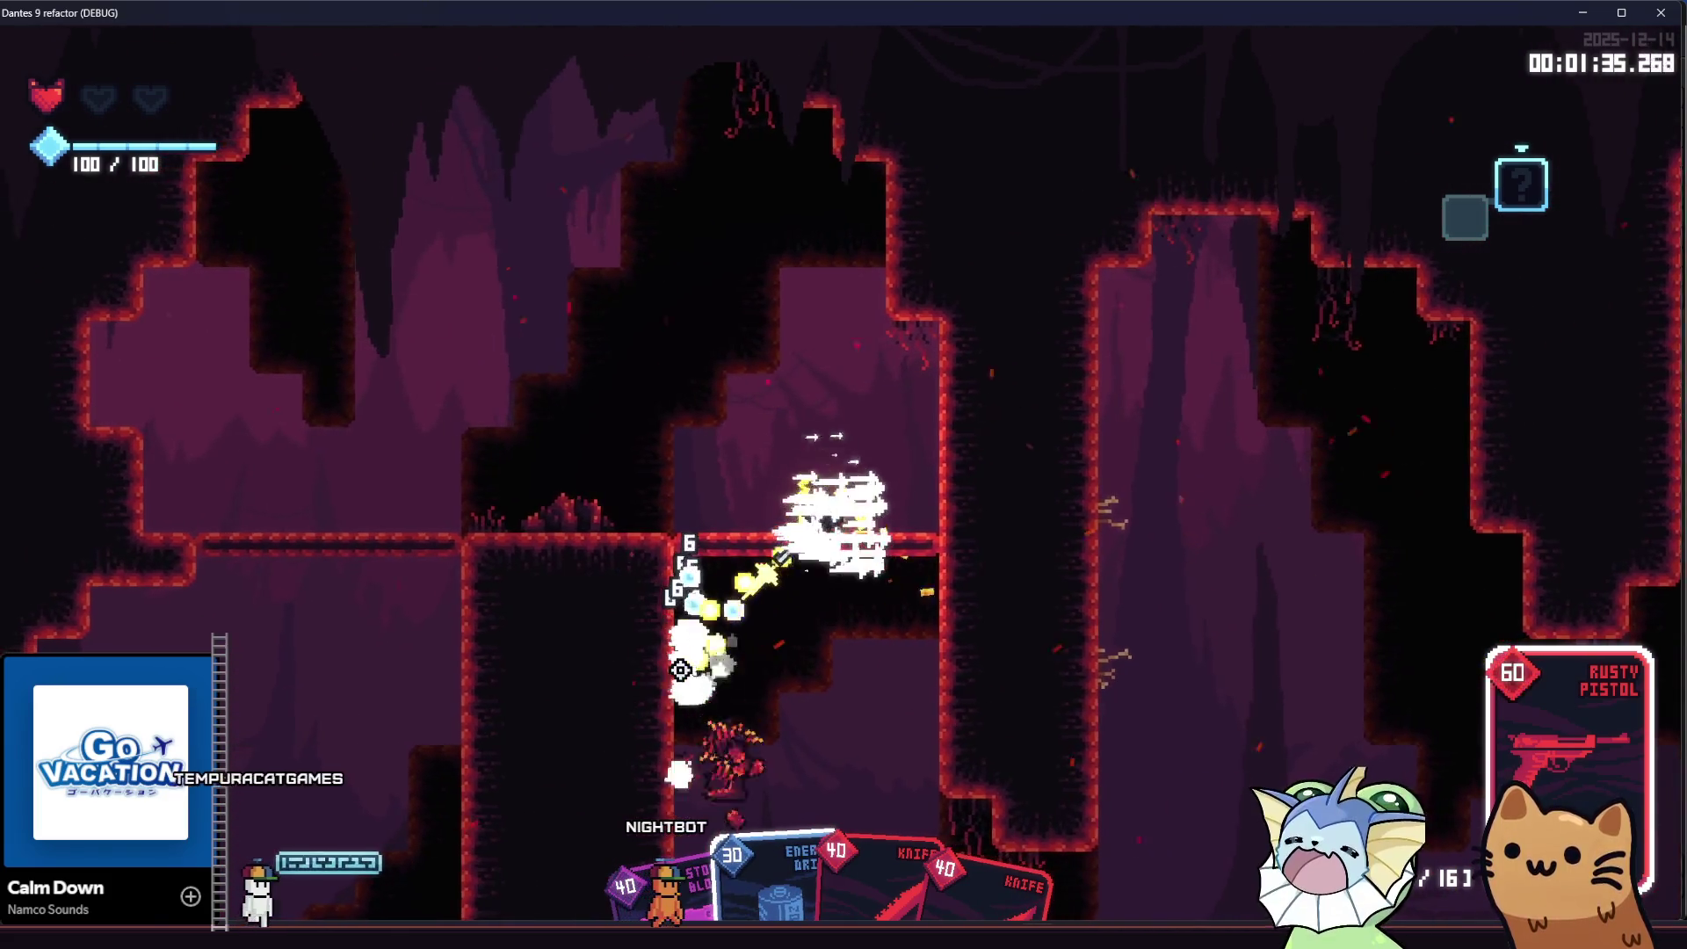
left_click(746, 777)
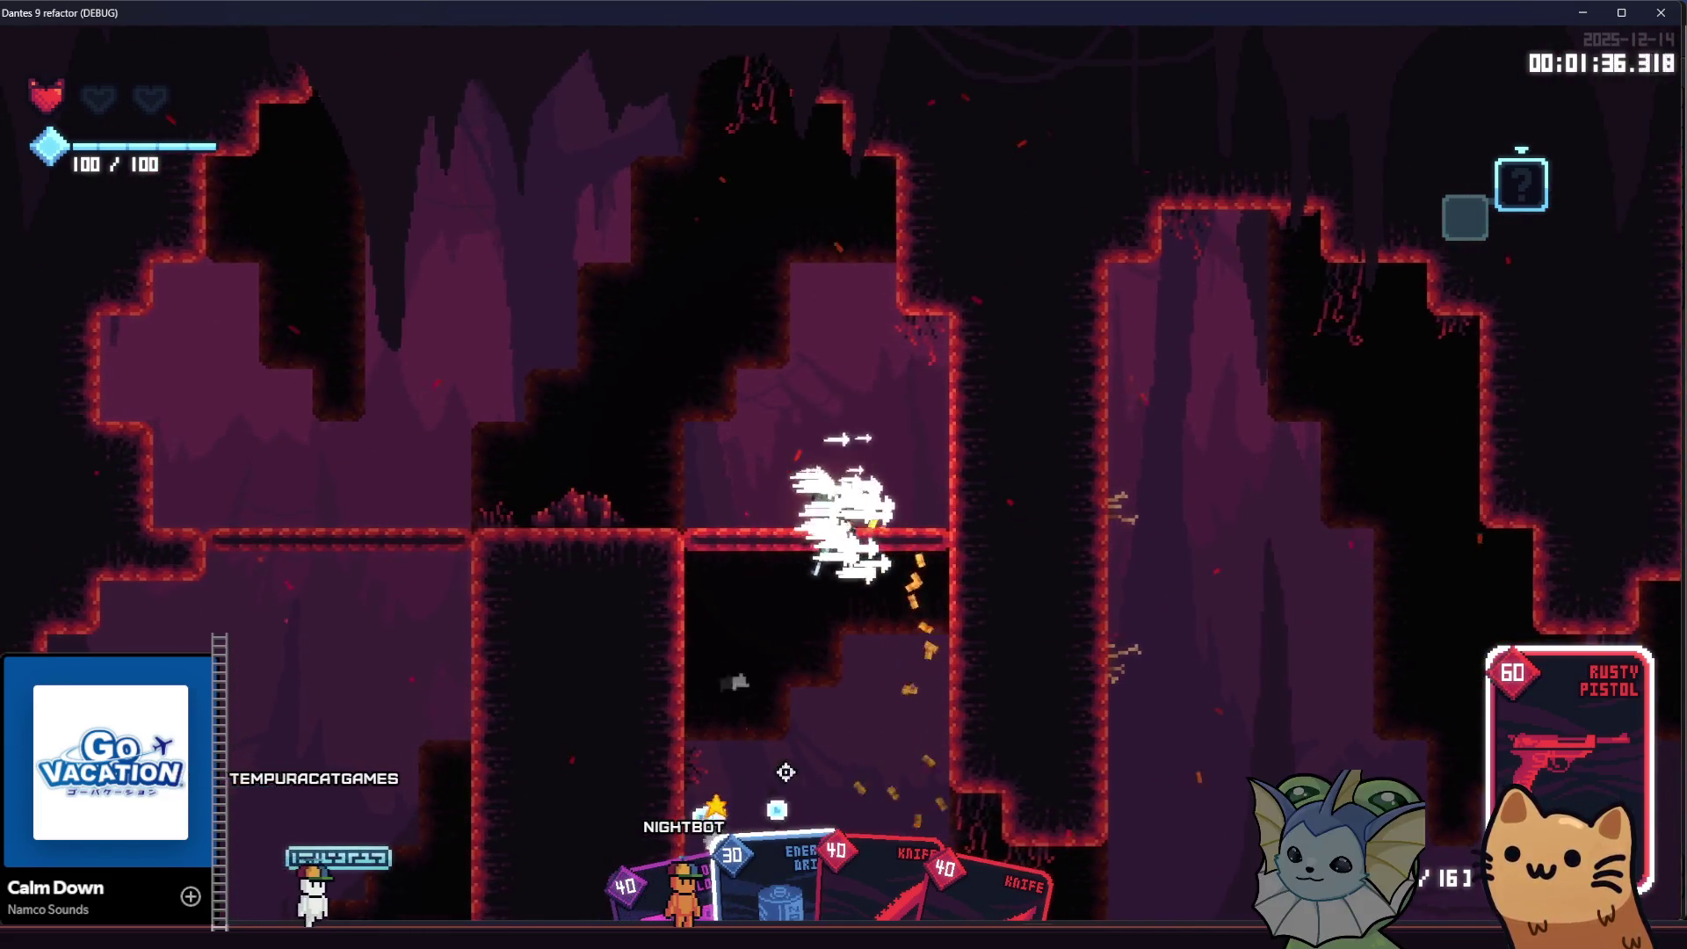
key("space")
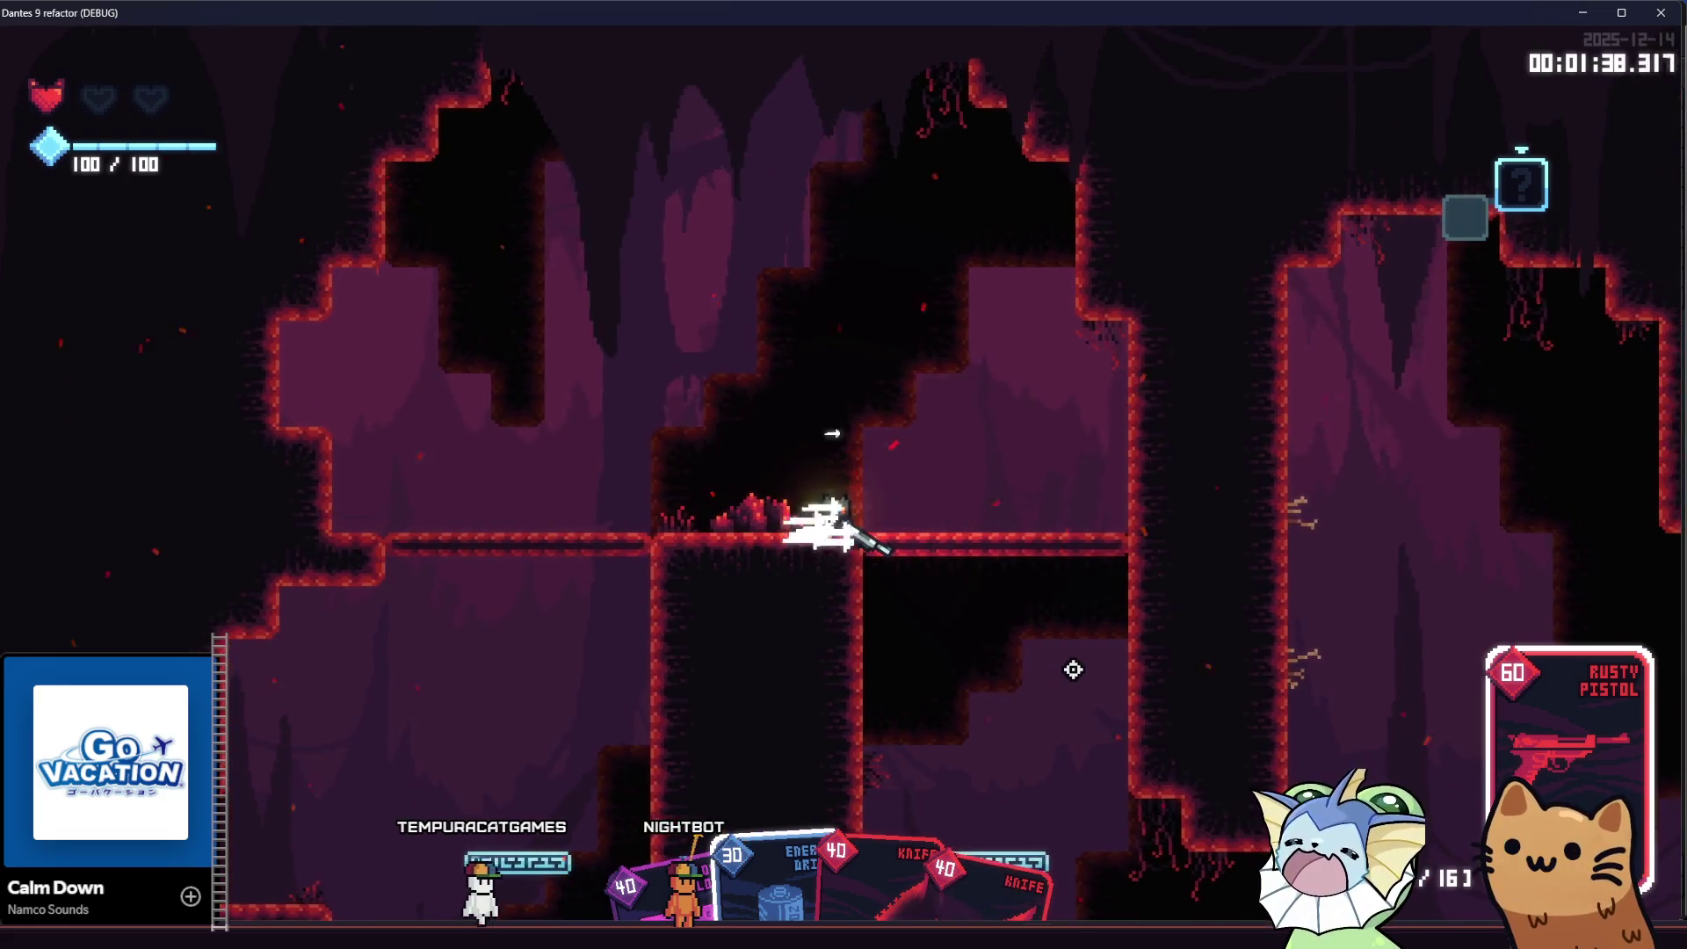
left_click(1073, 448)
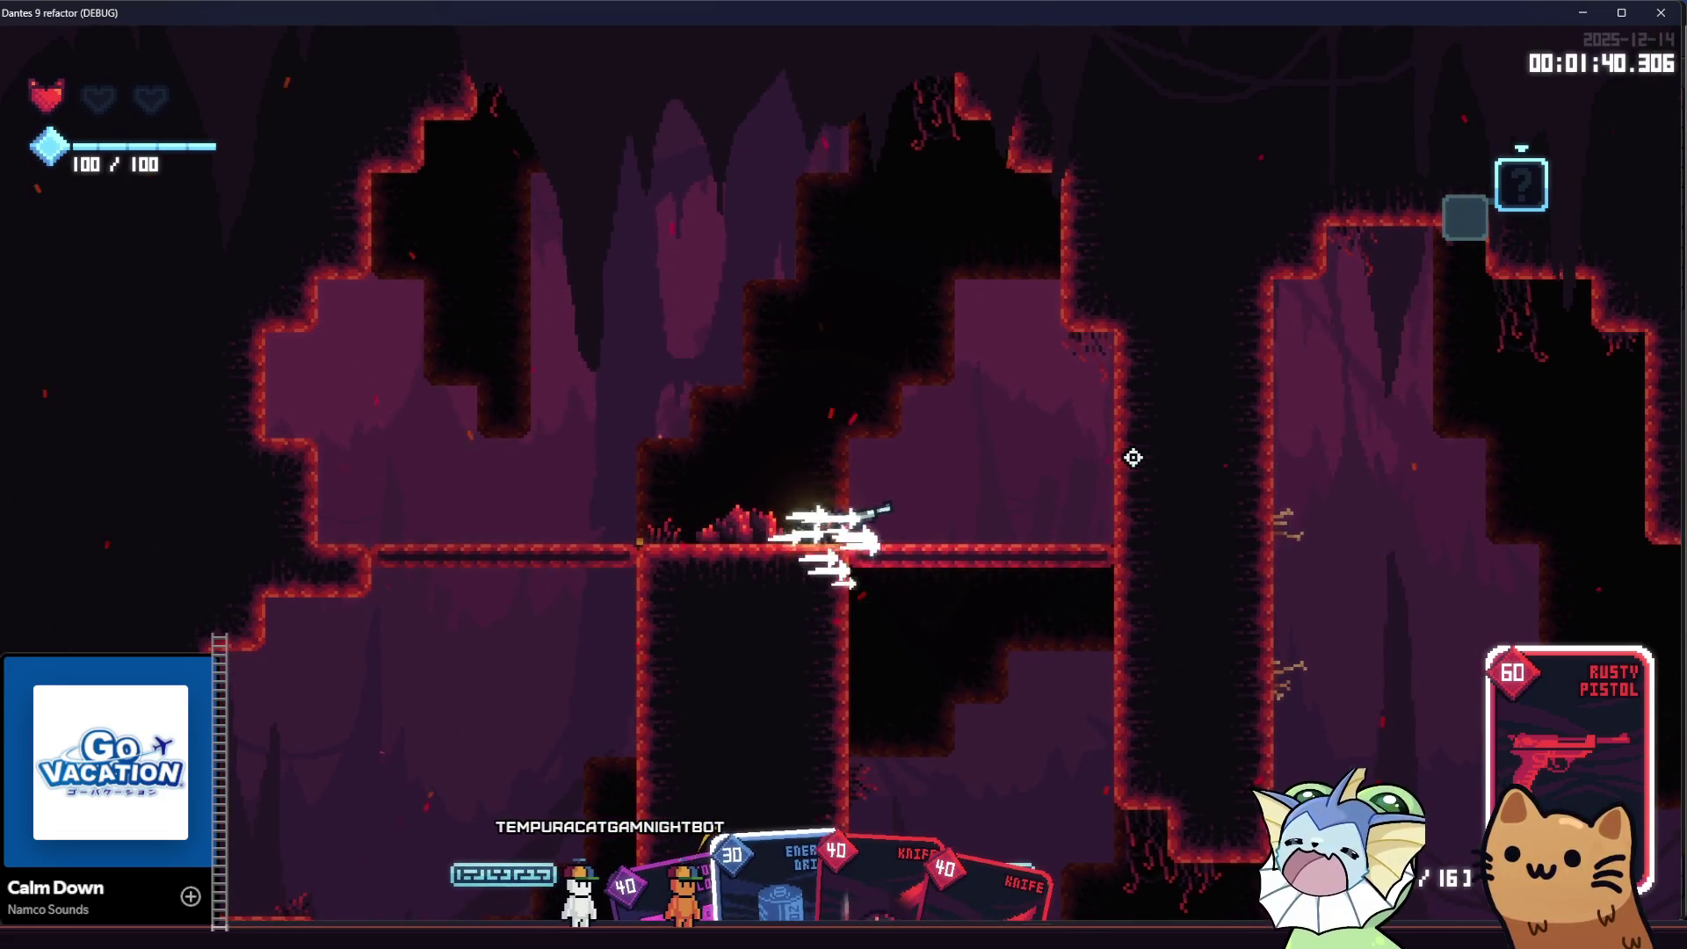
key("F1")
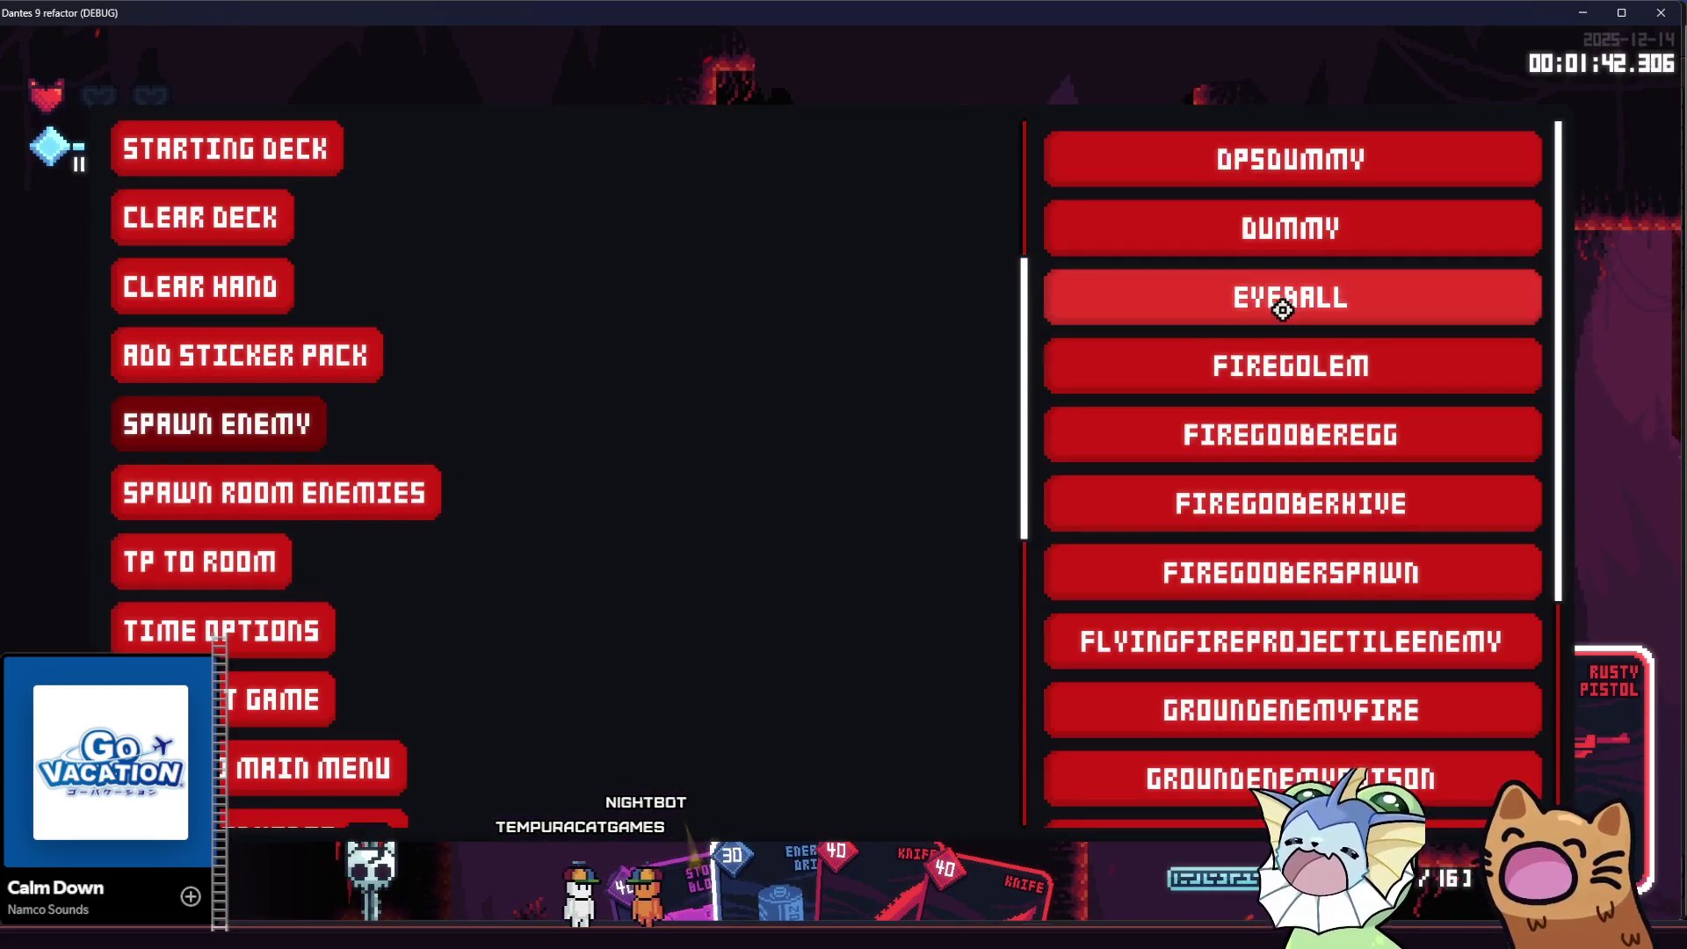
Step: Resume play and jump the cat left and right across the platforms
key("F1")
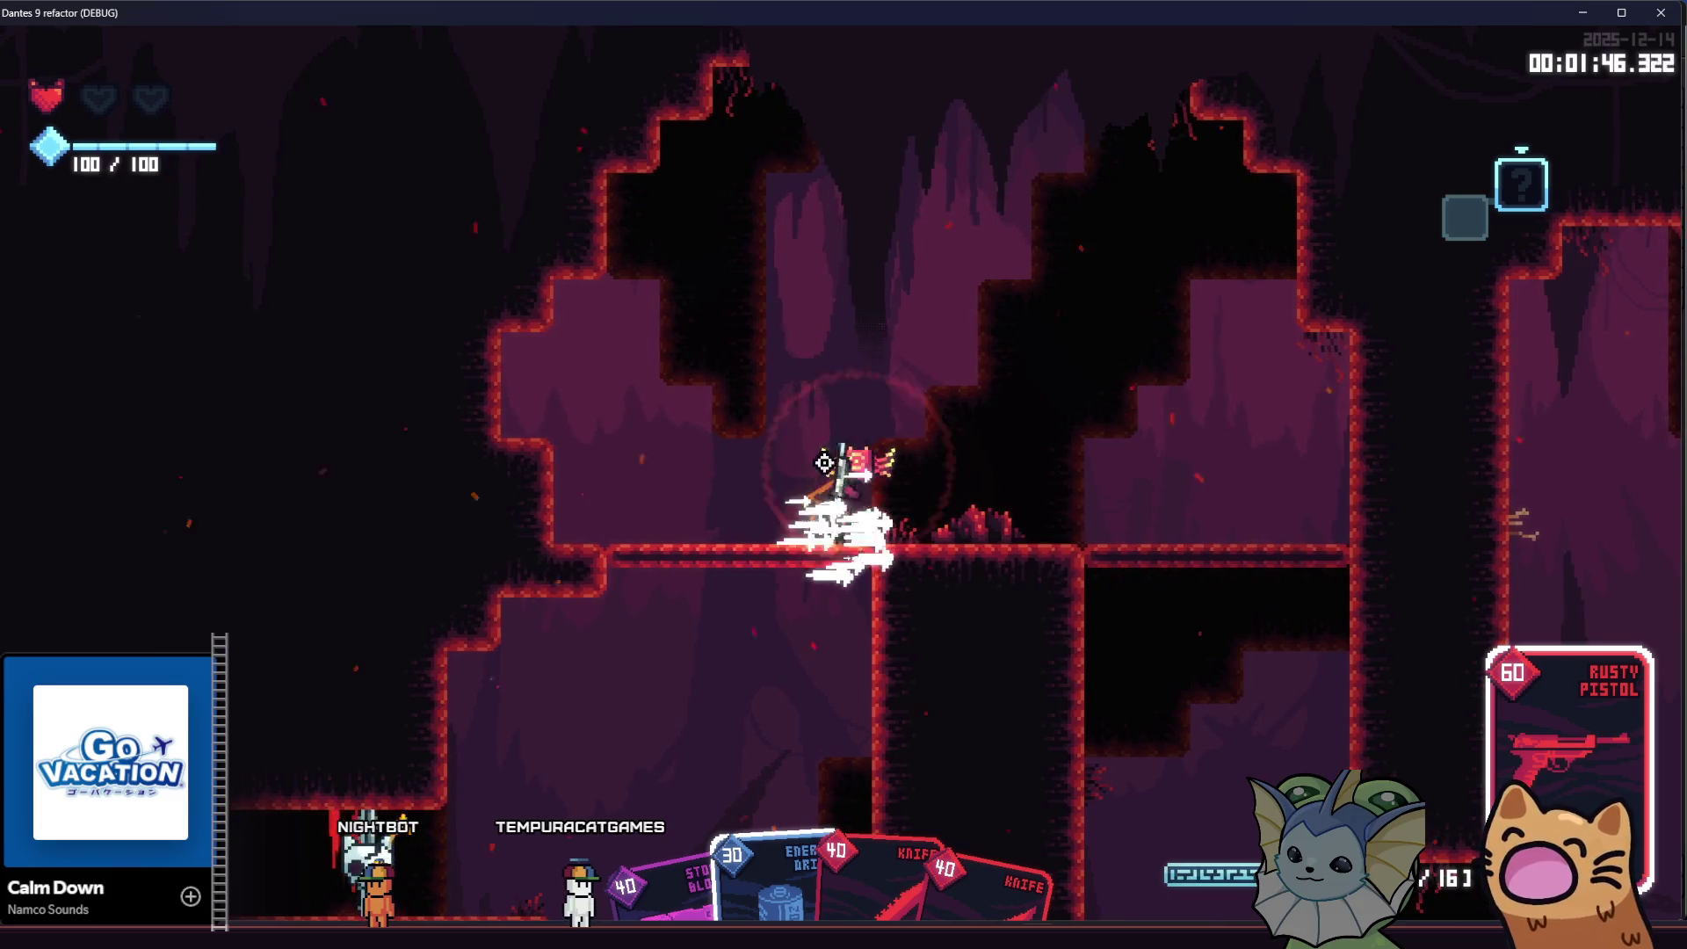
key("d")
key("space")
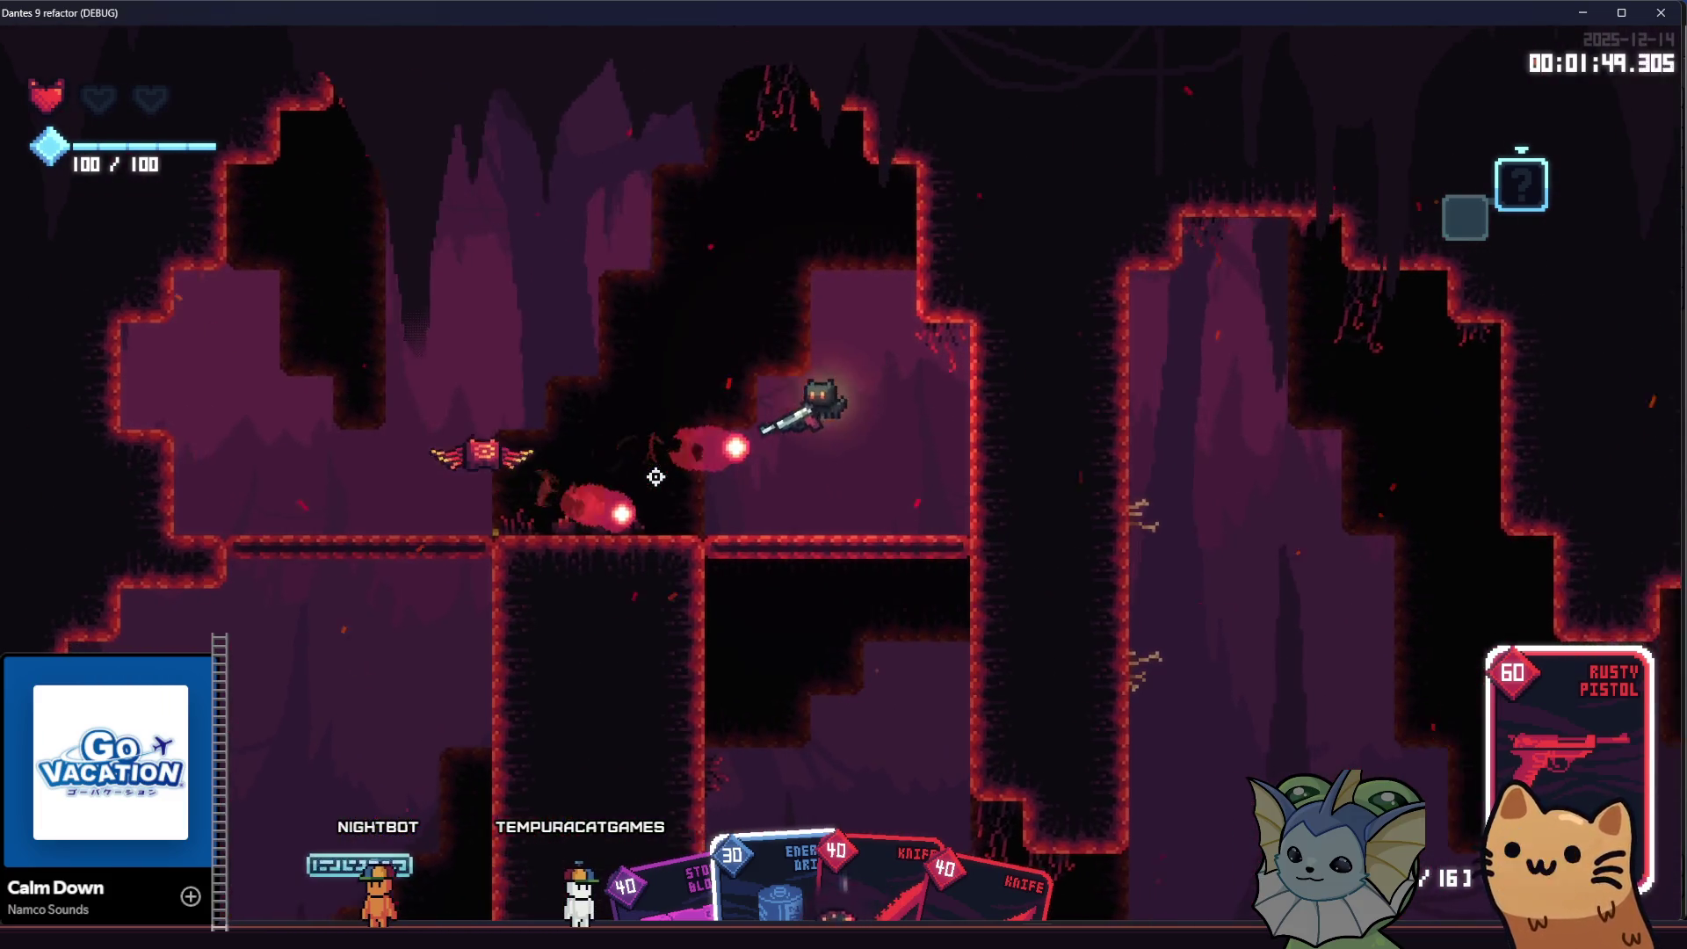
key("a")
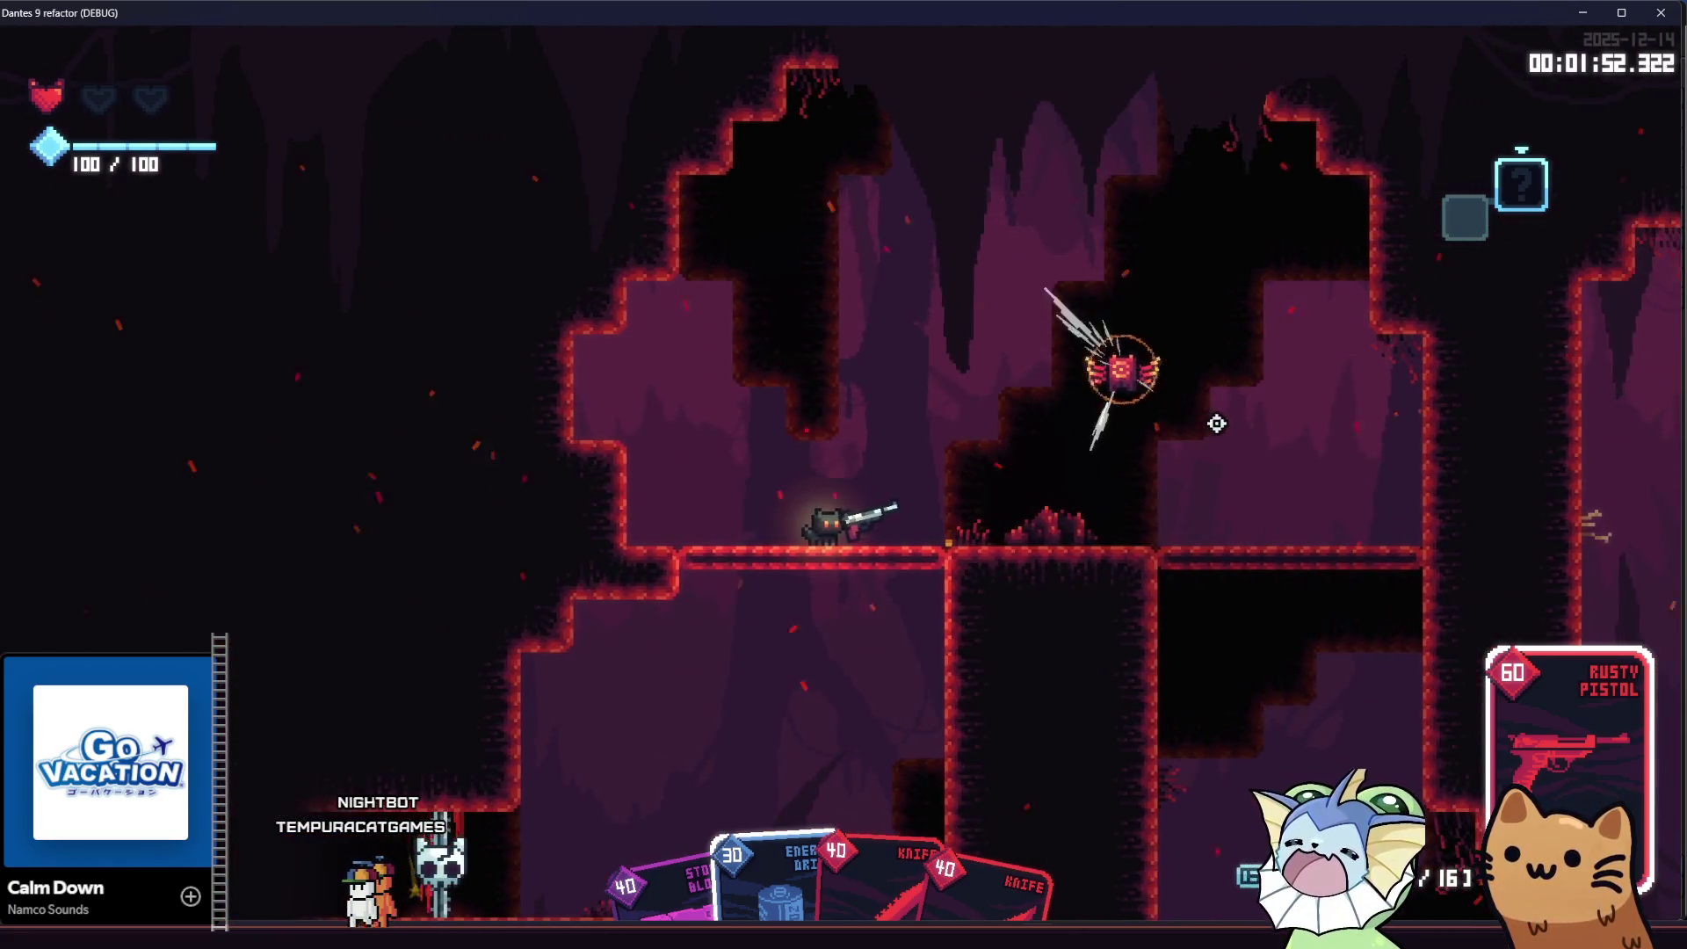
key("a")
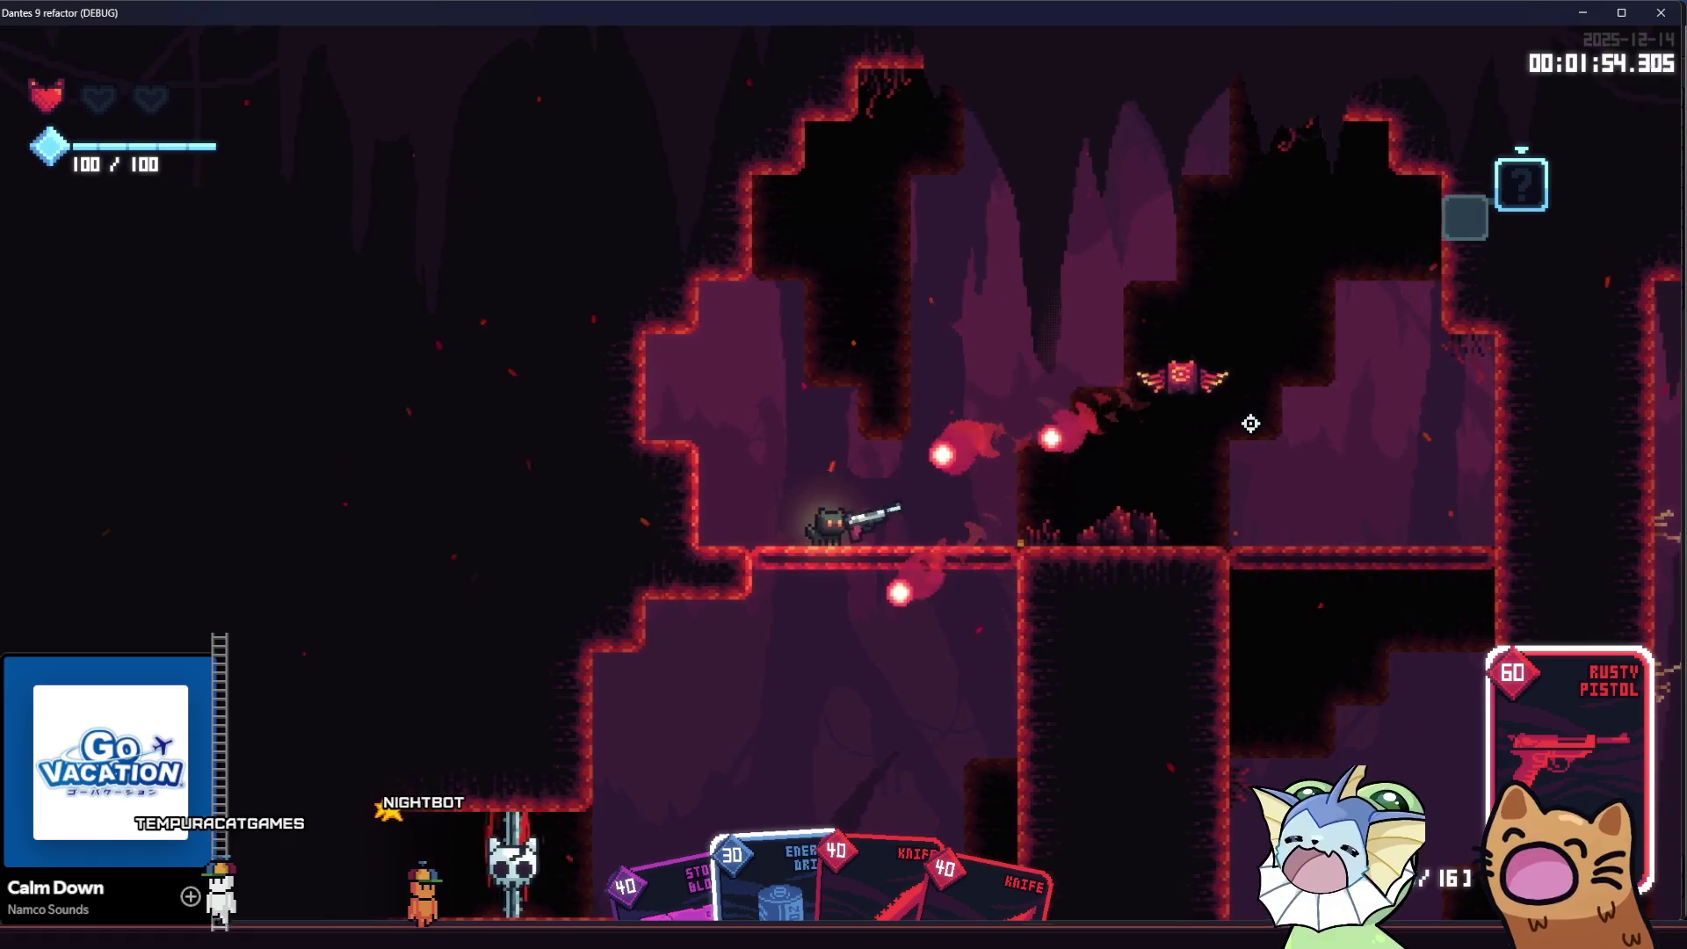
key("space")
key("a")
key("space")
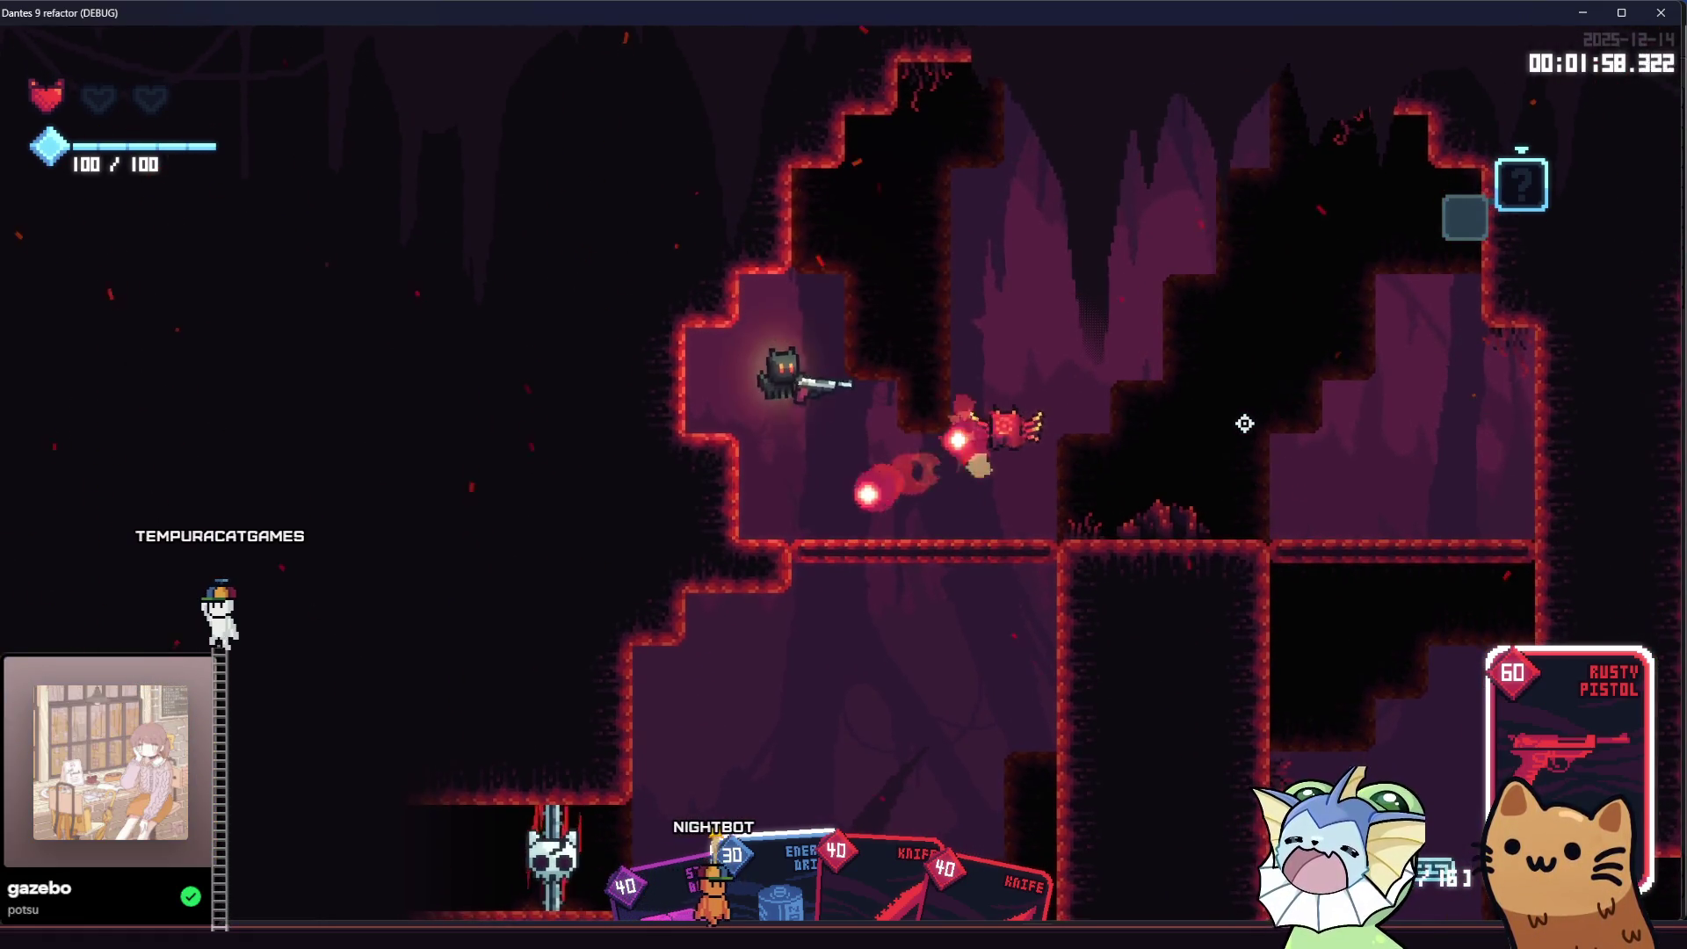
key("d")
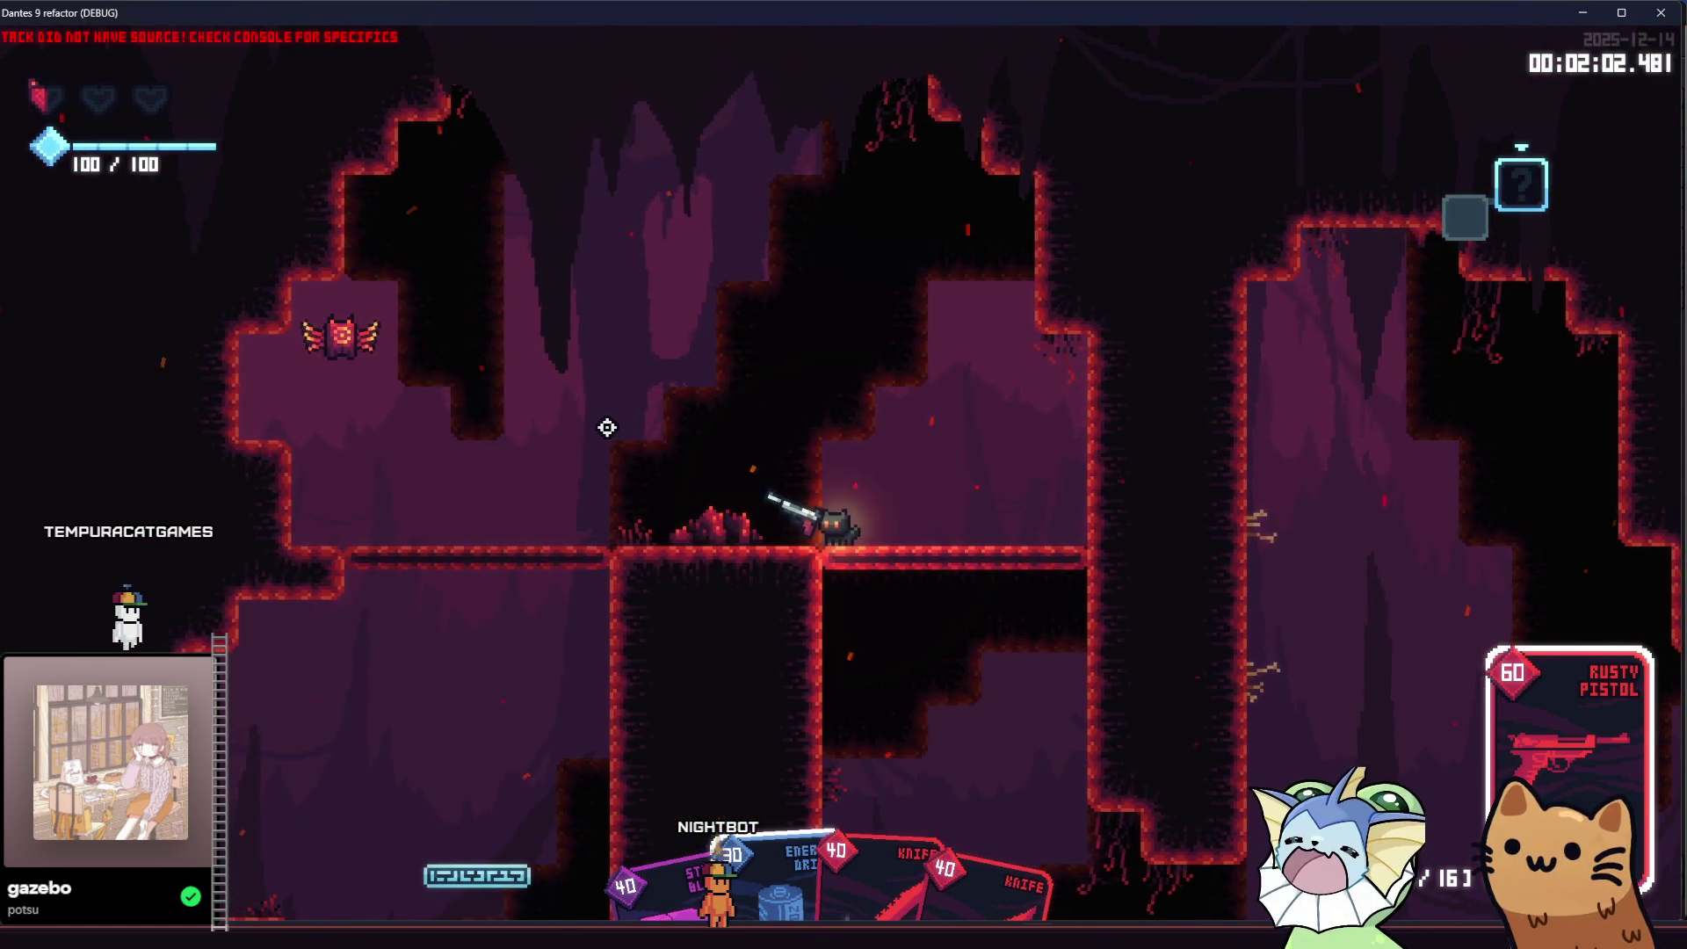
Step: Shoot the flying bat and finish off the remaining enemies in the room
left_click(625, 429)
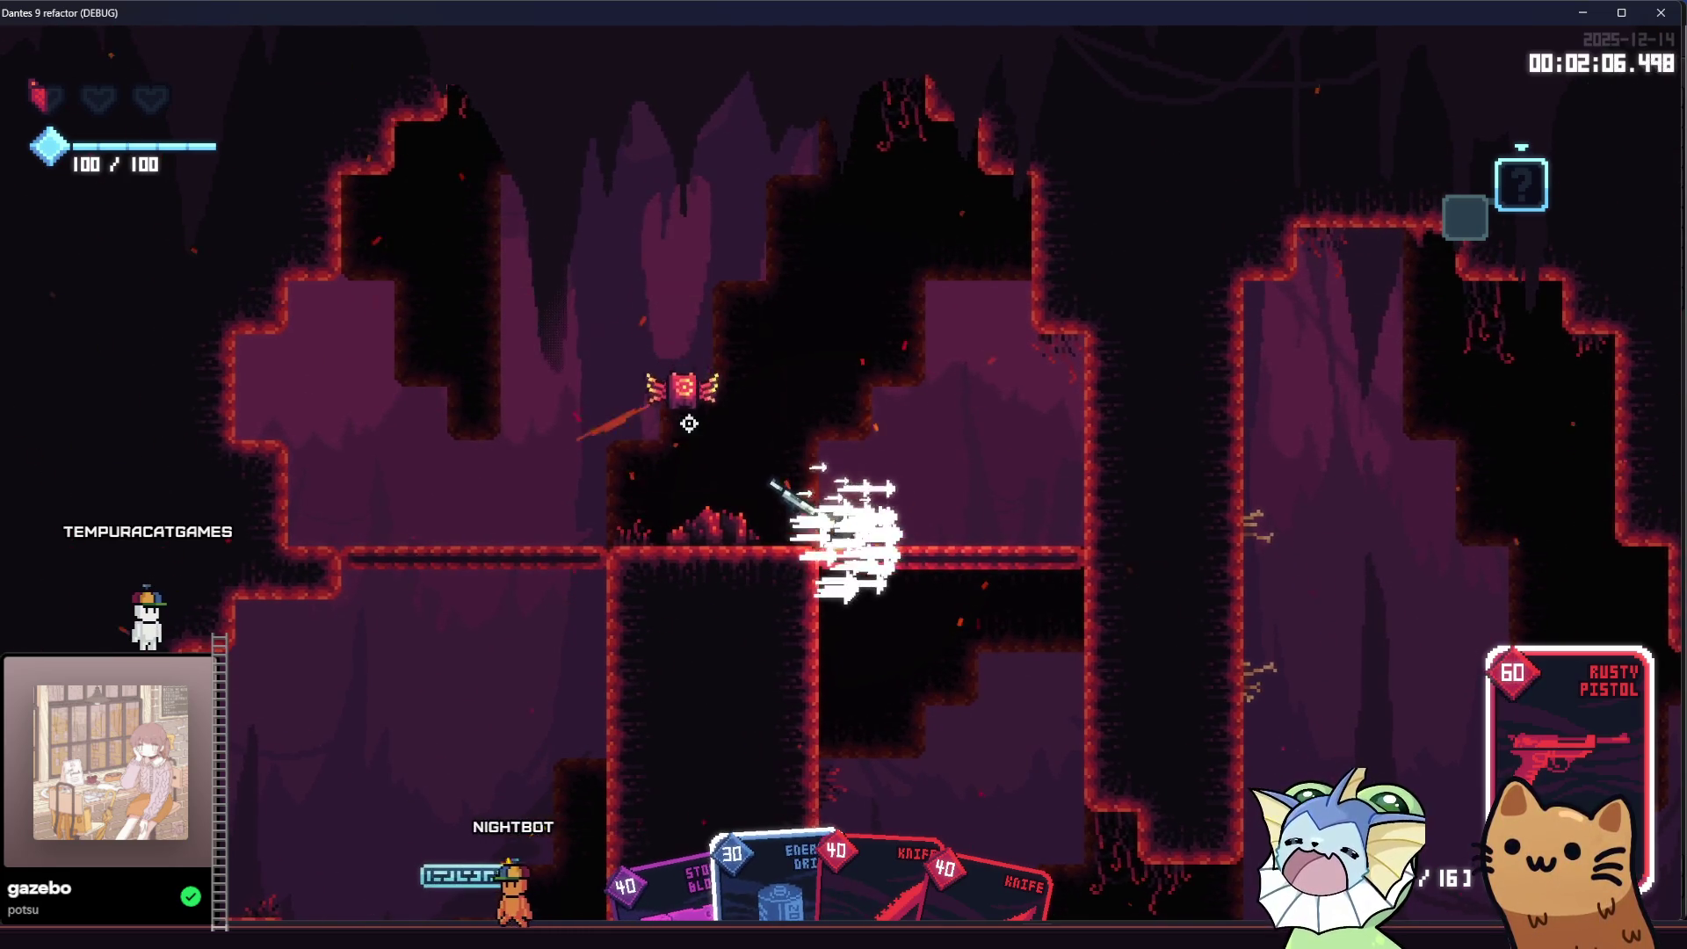
key("d")
mouse_move(694, 414)
left_mouse_down()
mouse_move(622, 445)
mouse_move(619, 486)
mouse_move(788, 773)
mouse_move(852, 667)
mouse_move(671, 648)
mouse_move(618, 486)
mouse_move(566, 483)
mouse_move(577, 471)
left_mouse_up()
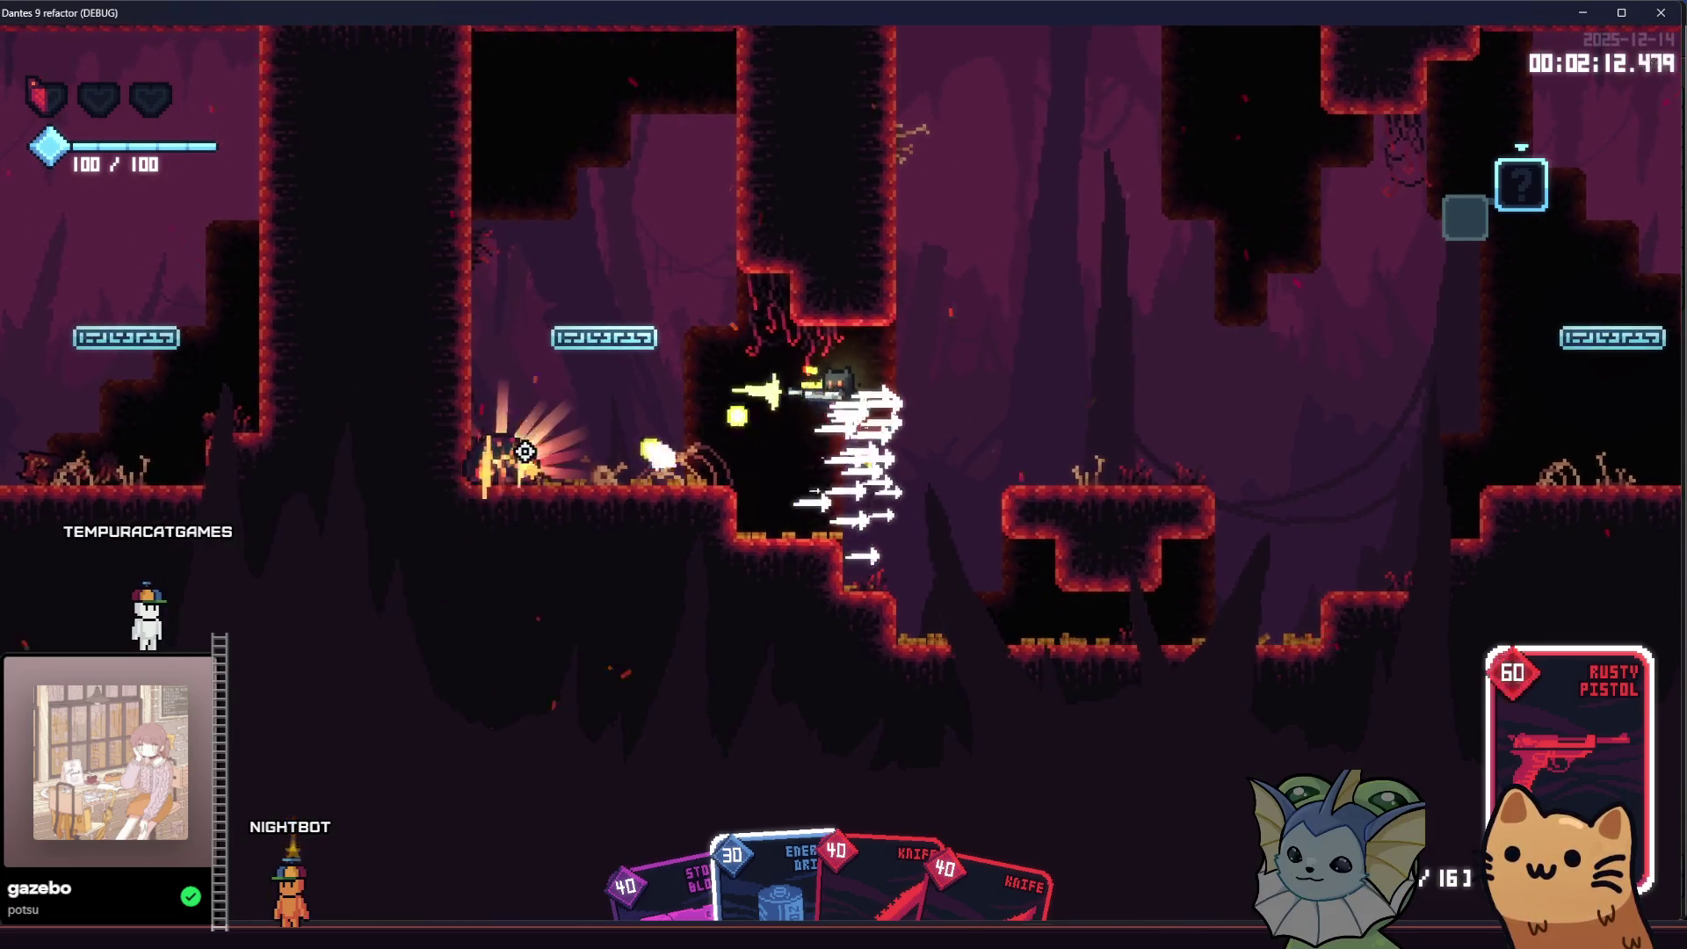
left_click_drag(514, 448, 549, 456)
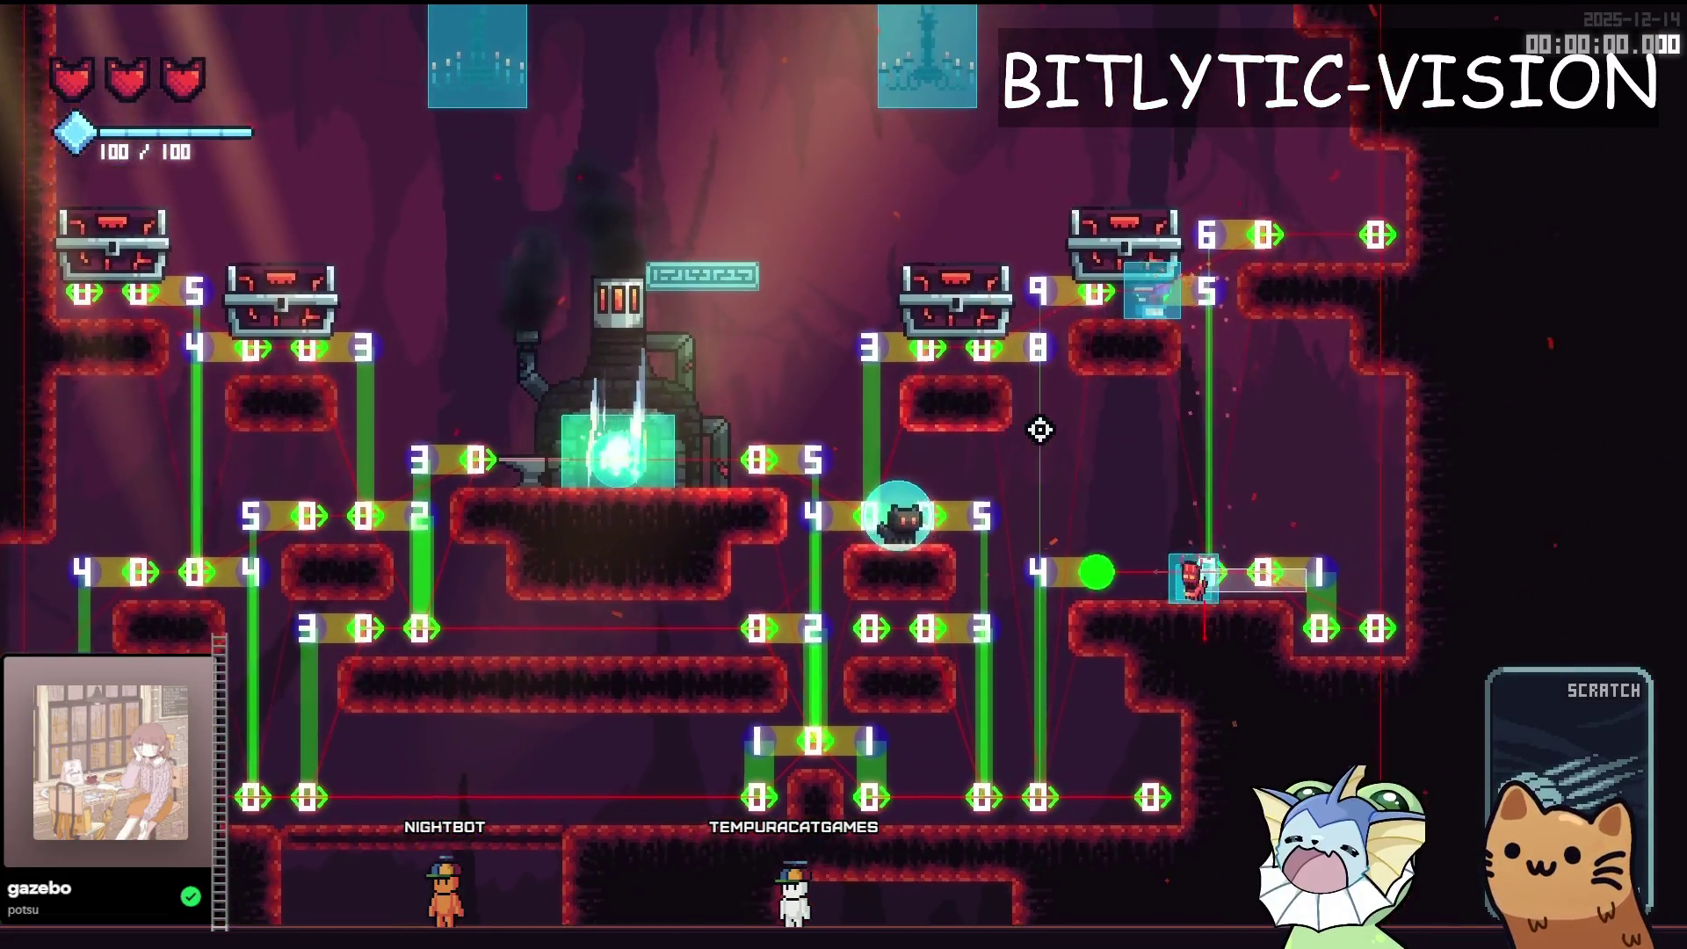
Step: Stop the game, set GroundMovementDriver's Speed to 500.0 and run again
key("F8")
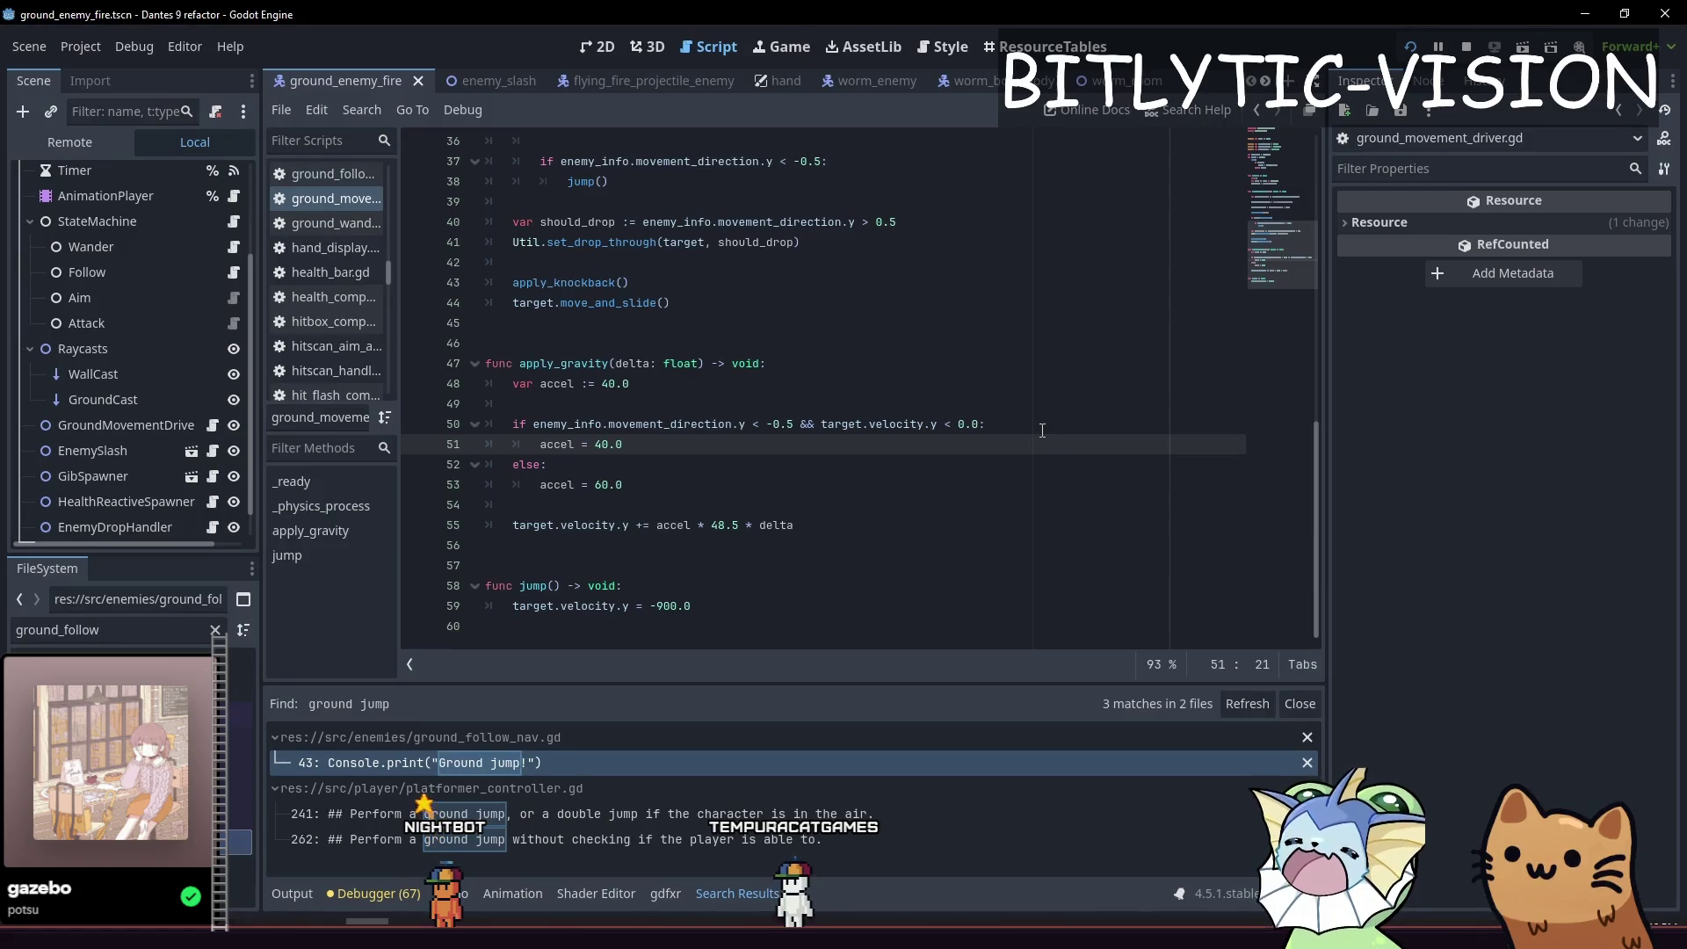
left_click(141, 427)
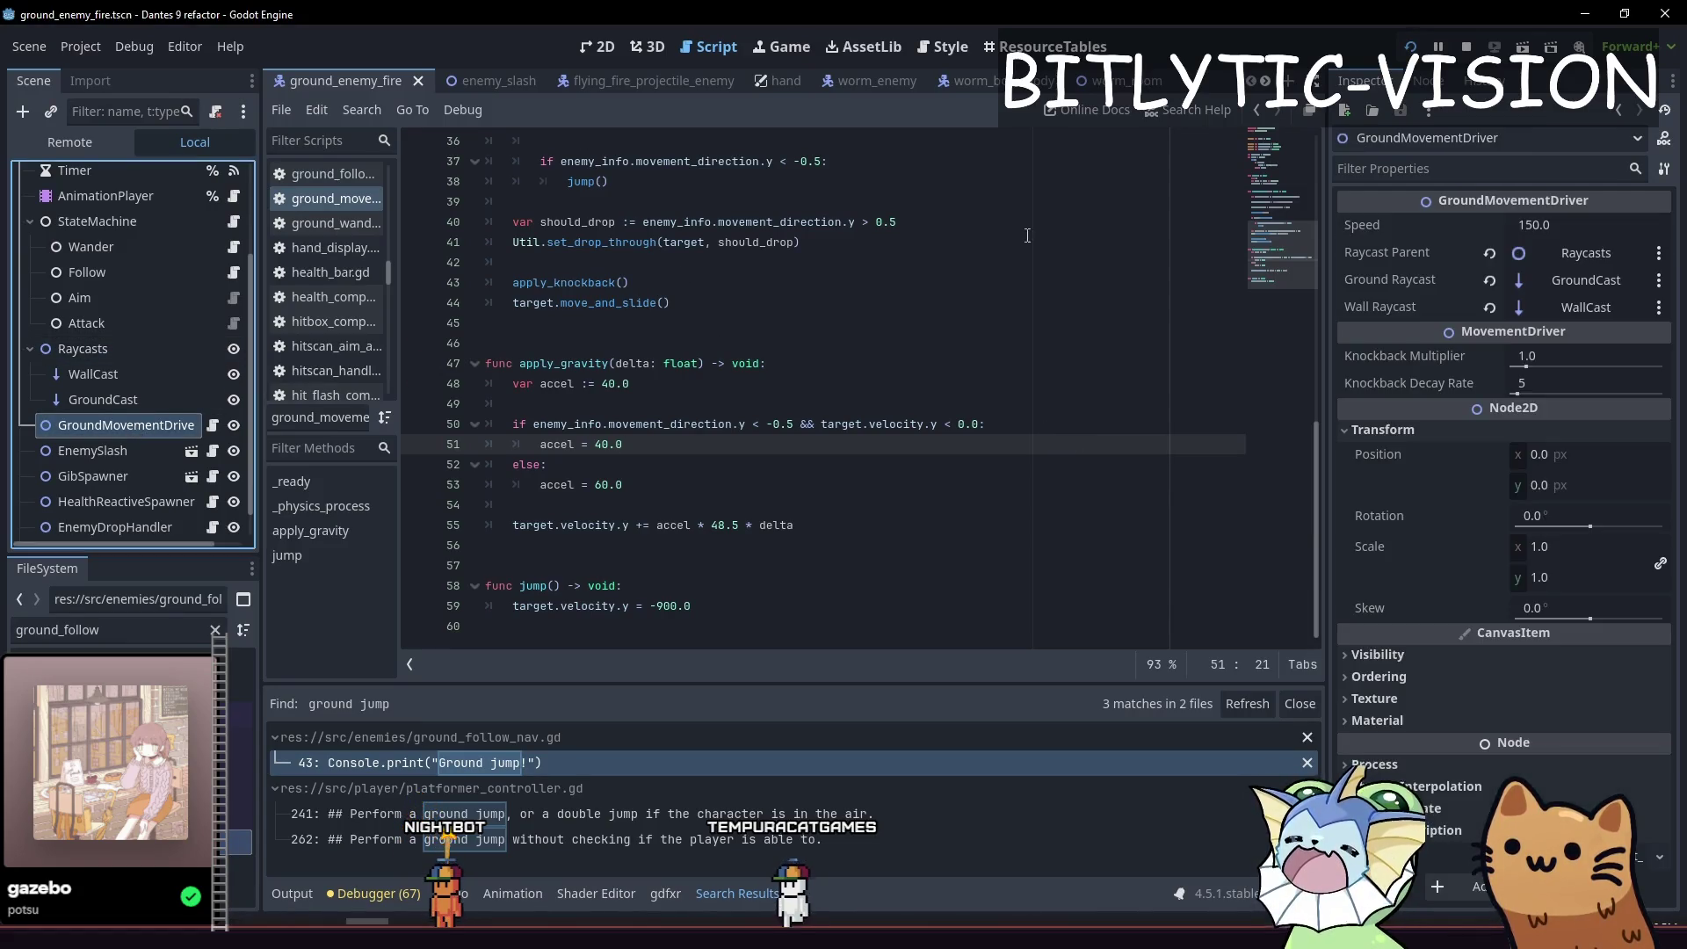
left_click(1628, 234)
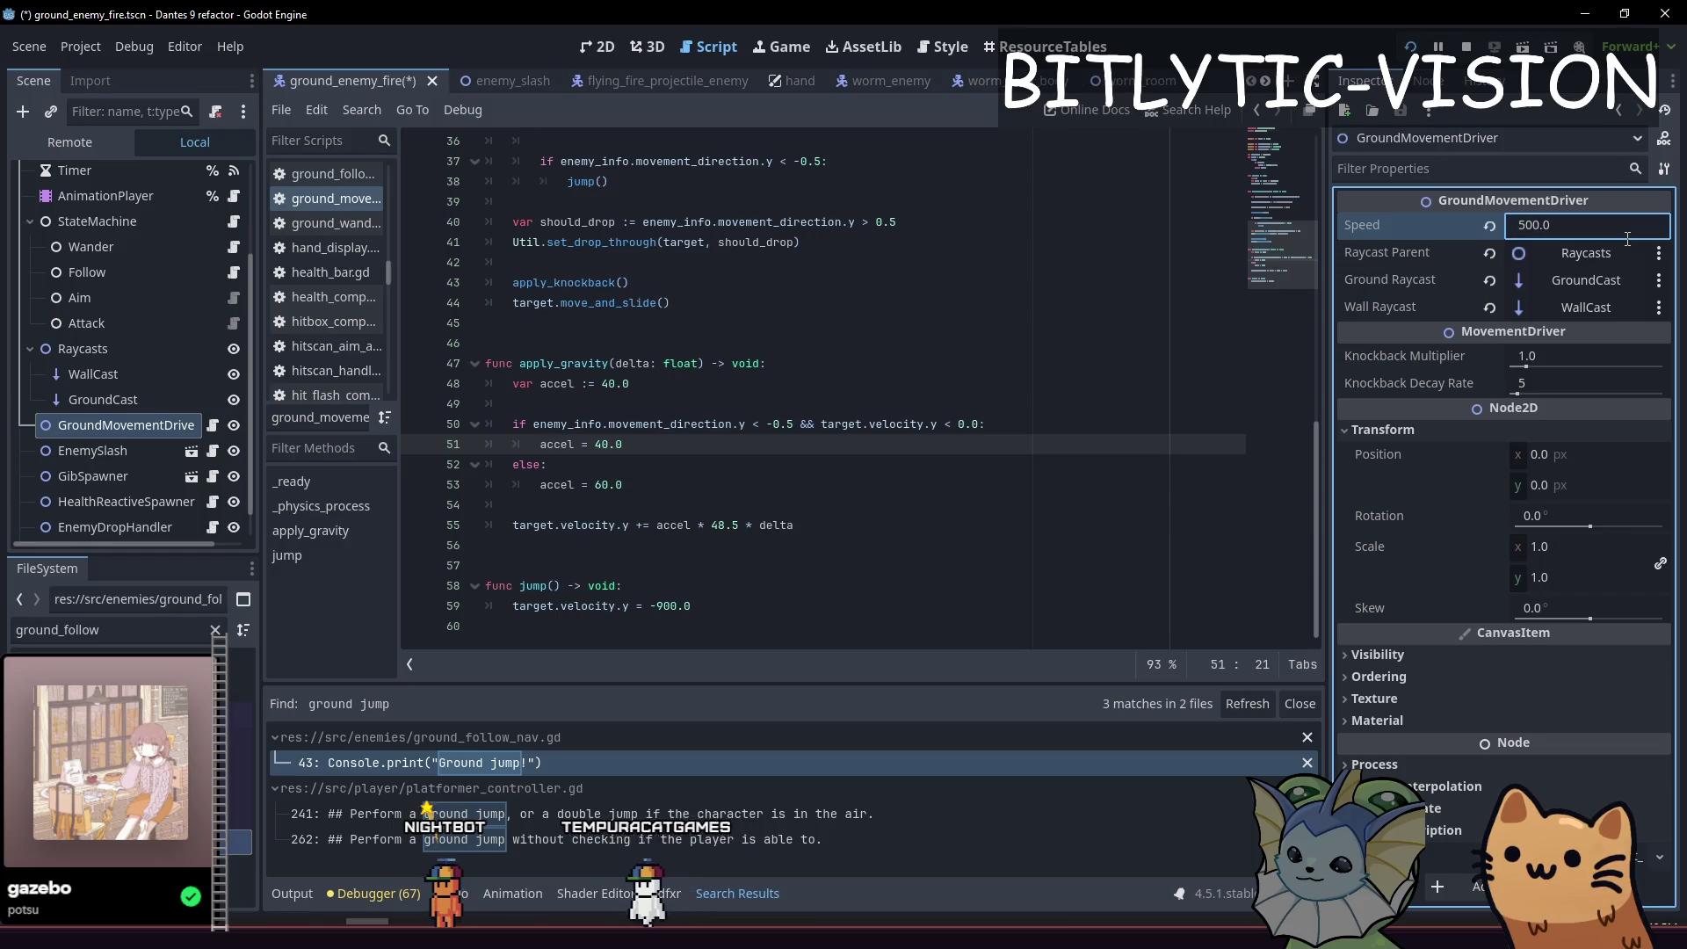
key("F5")
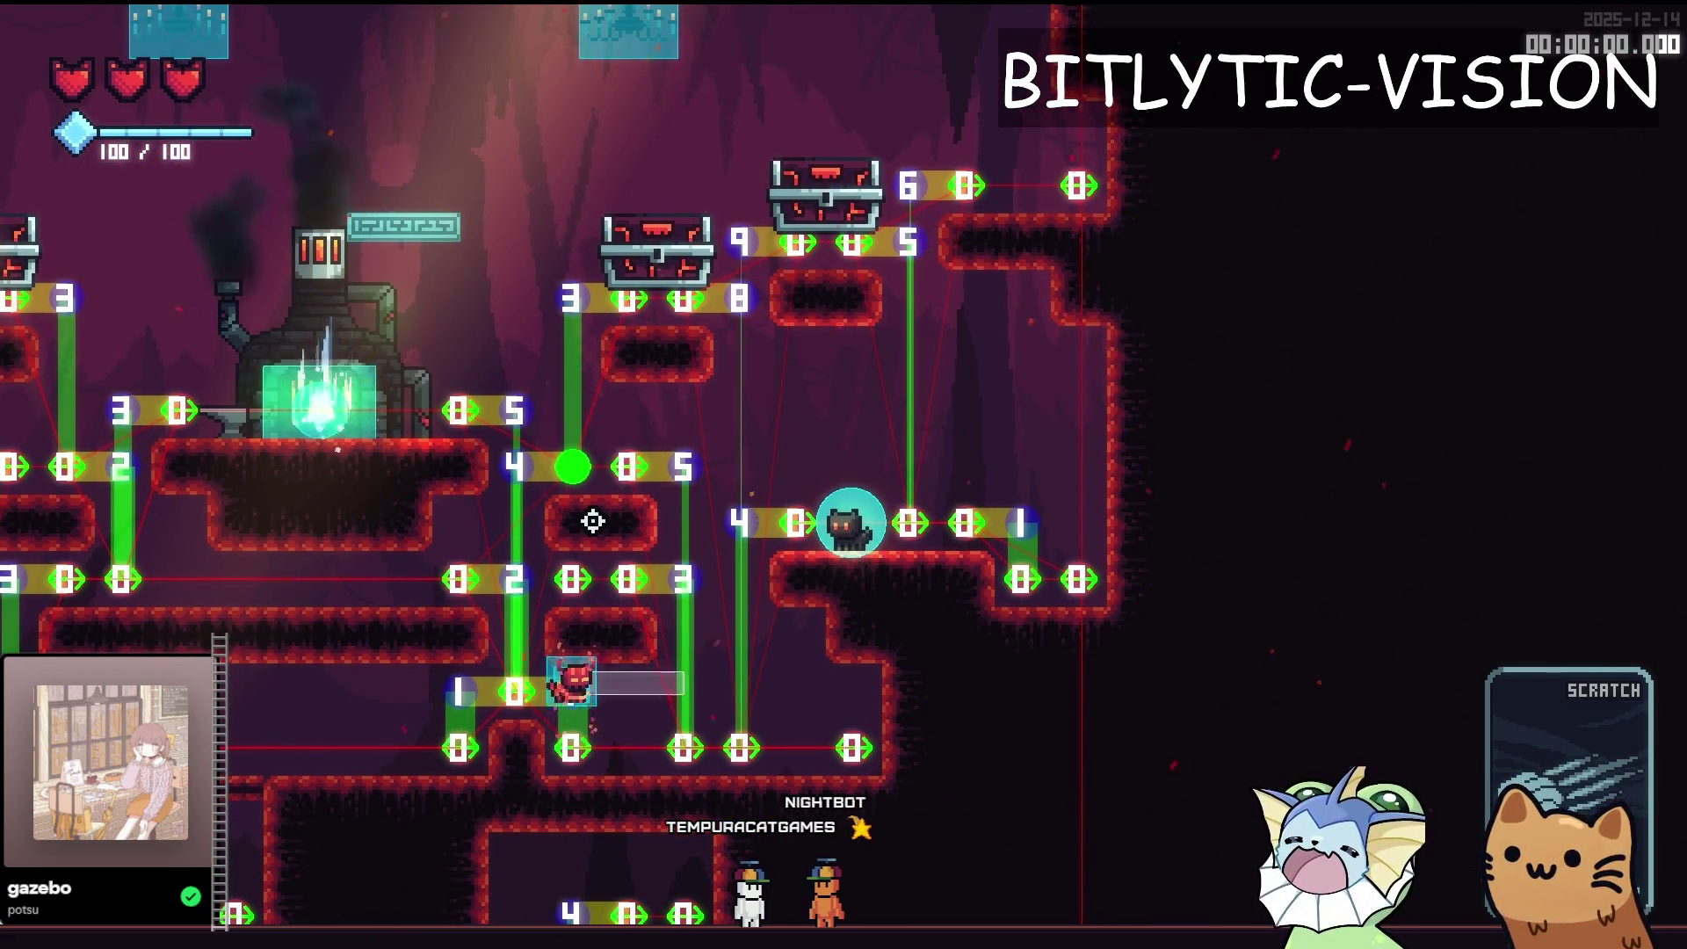
Step: Stop the game and browse the player getter code in the script
key("F8")
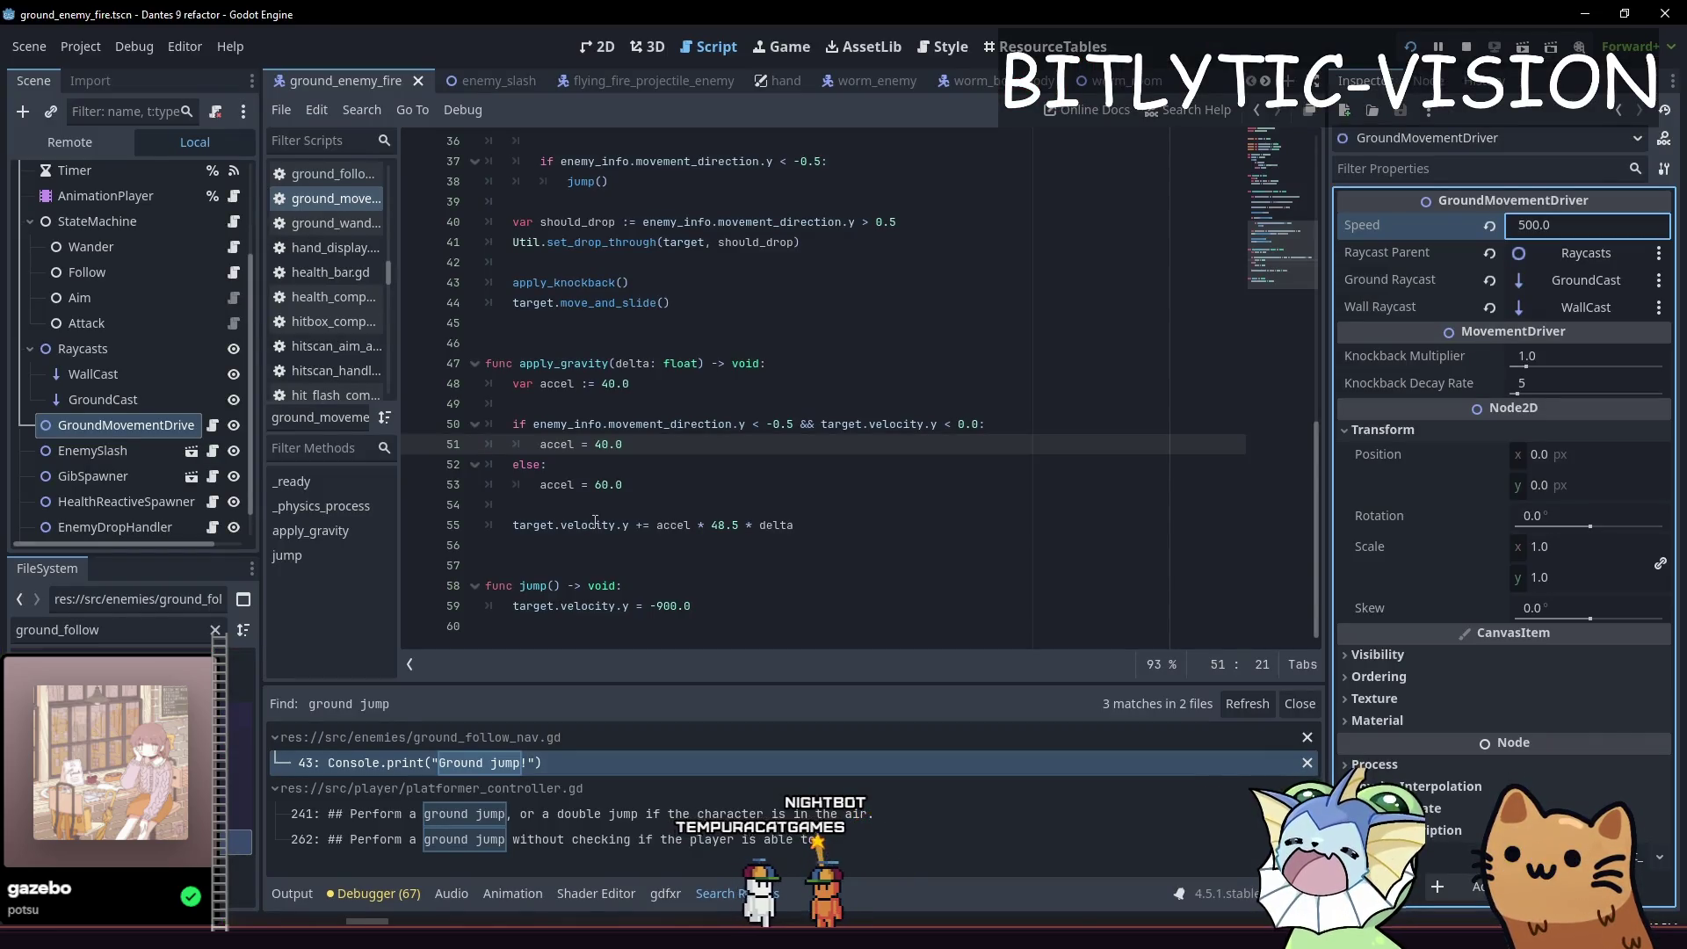
scroll(923, 500, "up", 12)
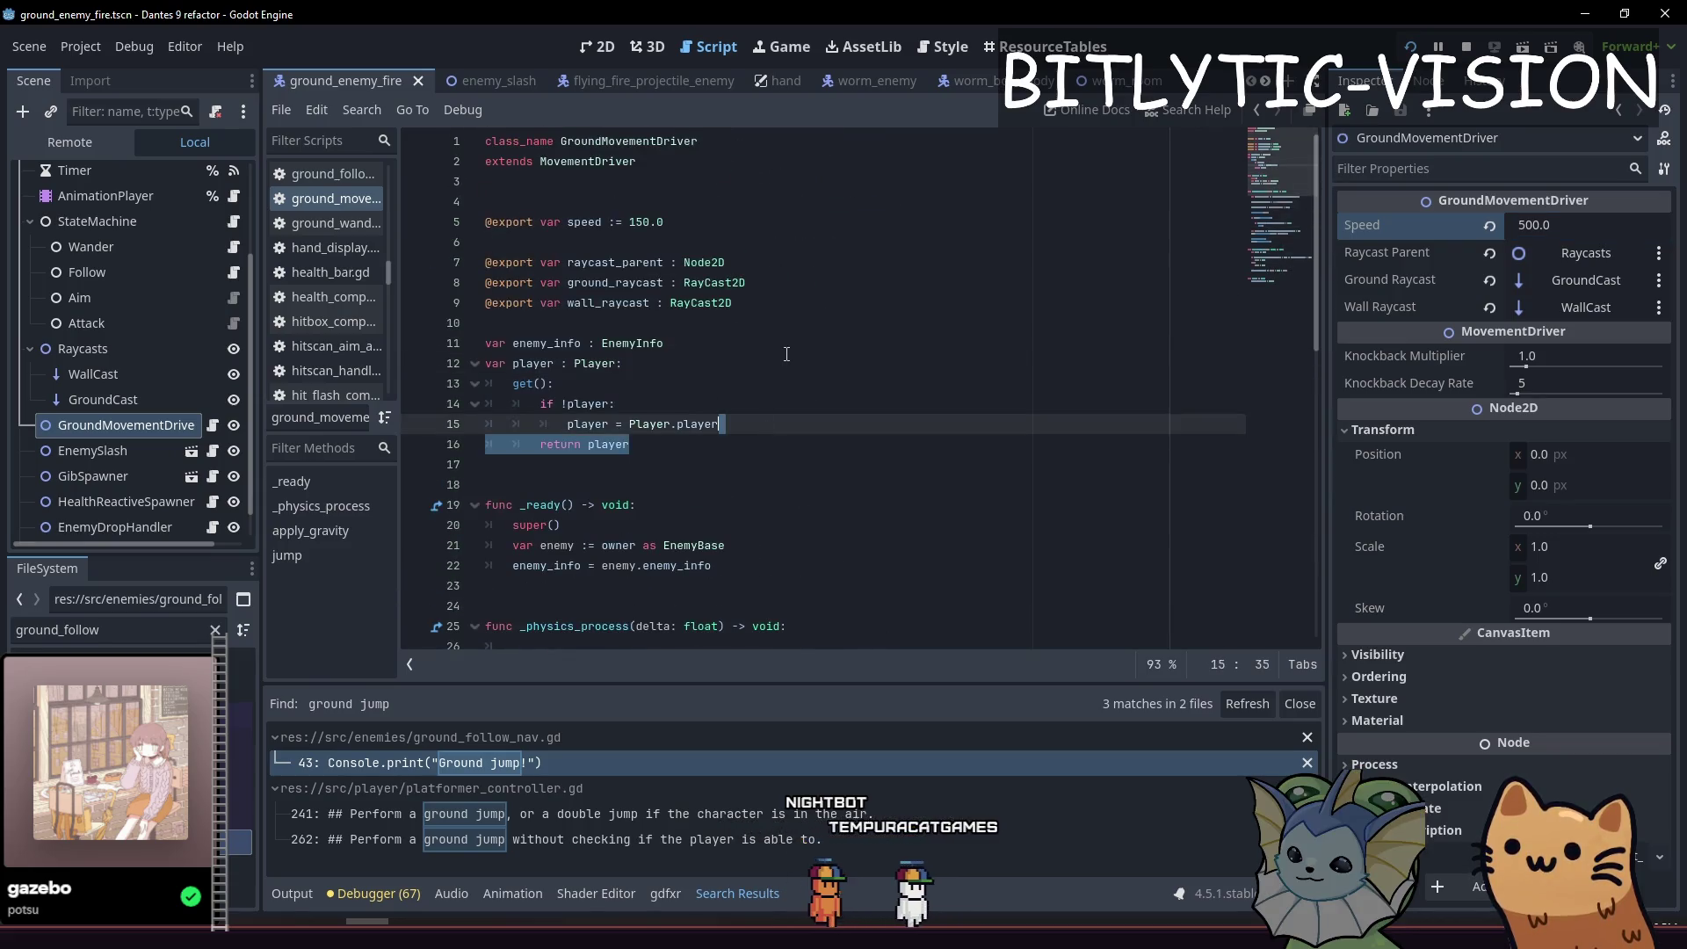
left_click(789, 464)
left_click(819, 240)
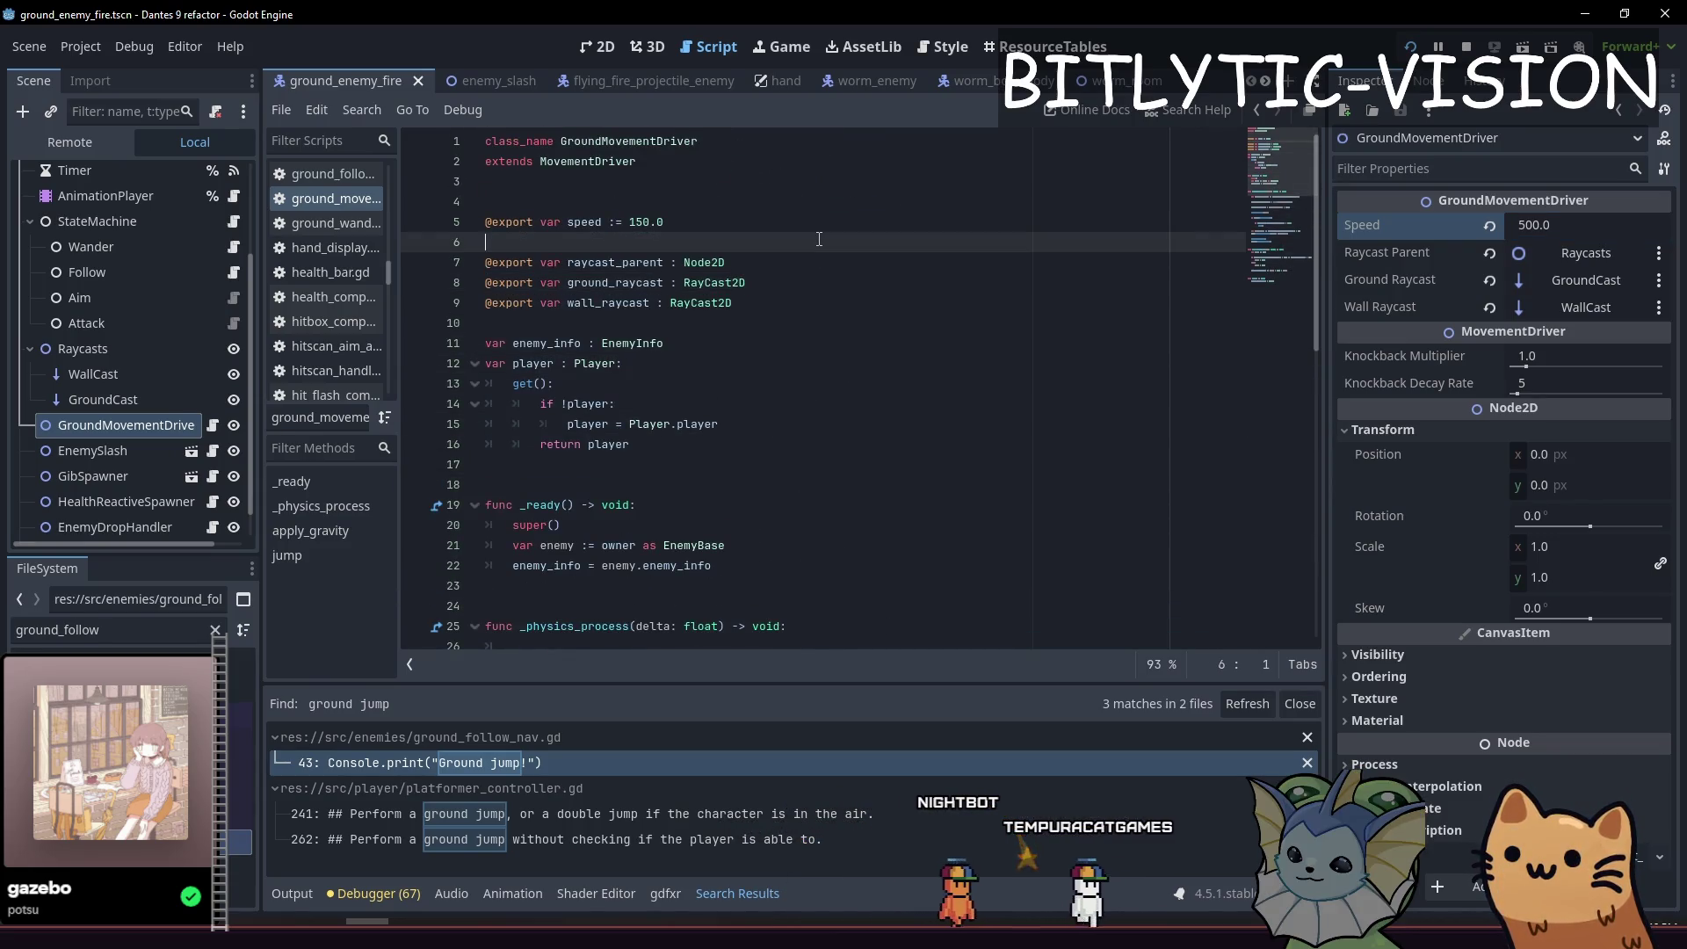
scroll(93, 312, "up", 3)
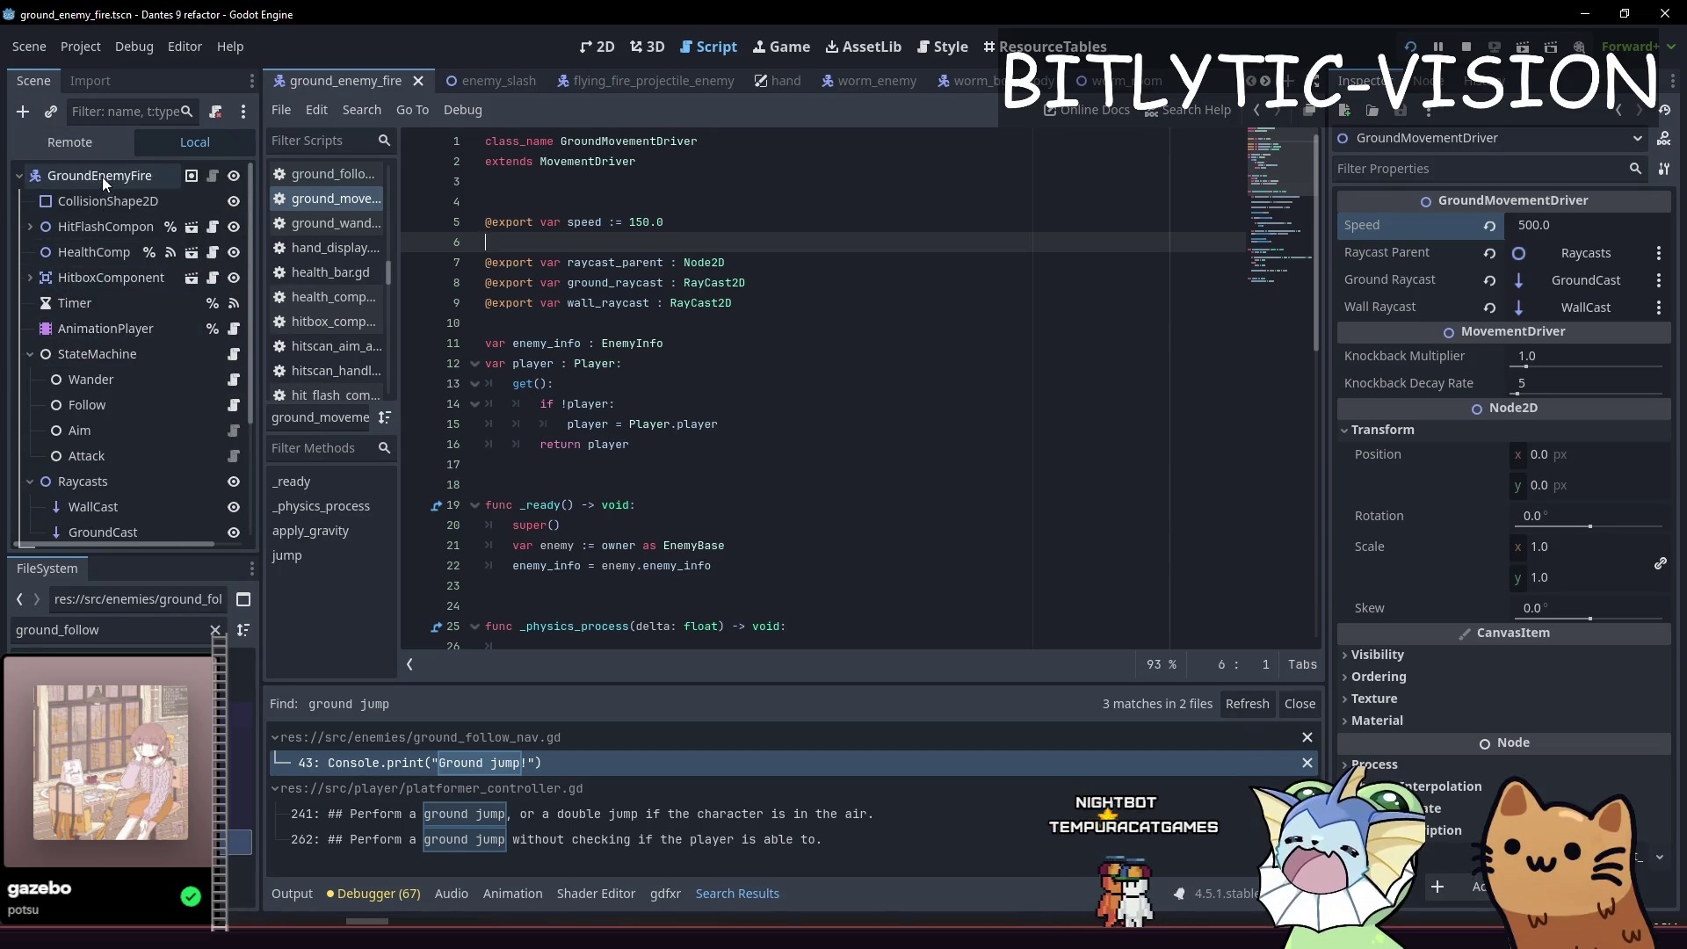
left_click(834, 282)
Step: Quick-open player_movement.gd and search it for 'player'
key("alt+shift+o")
type("player_mov")
key("Return")
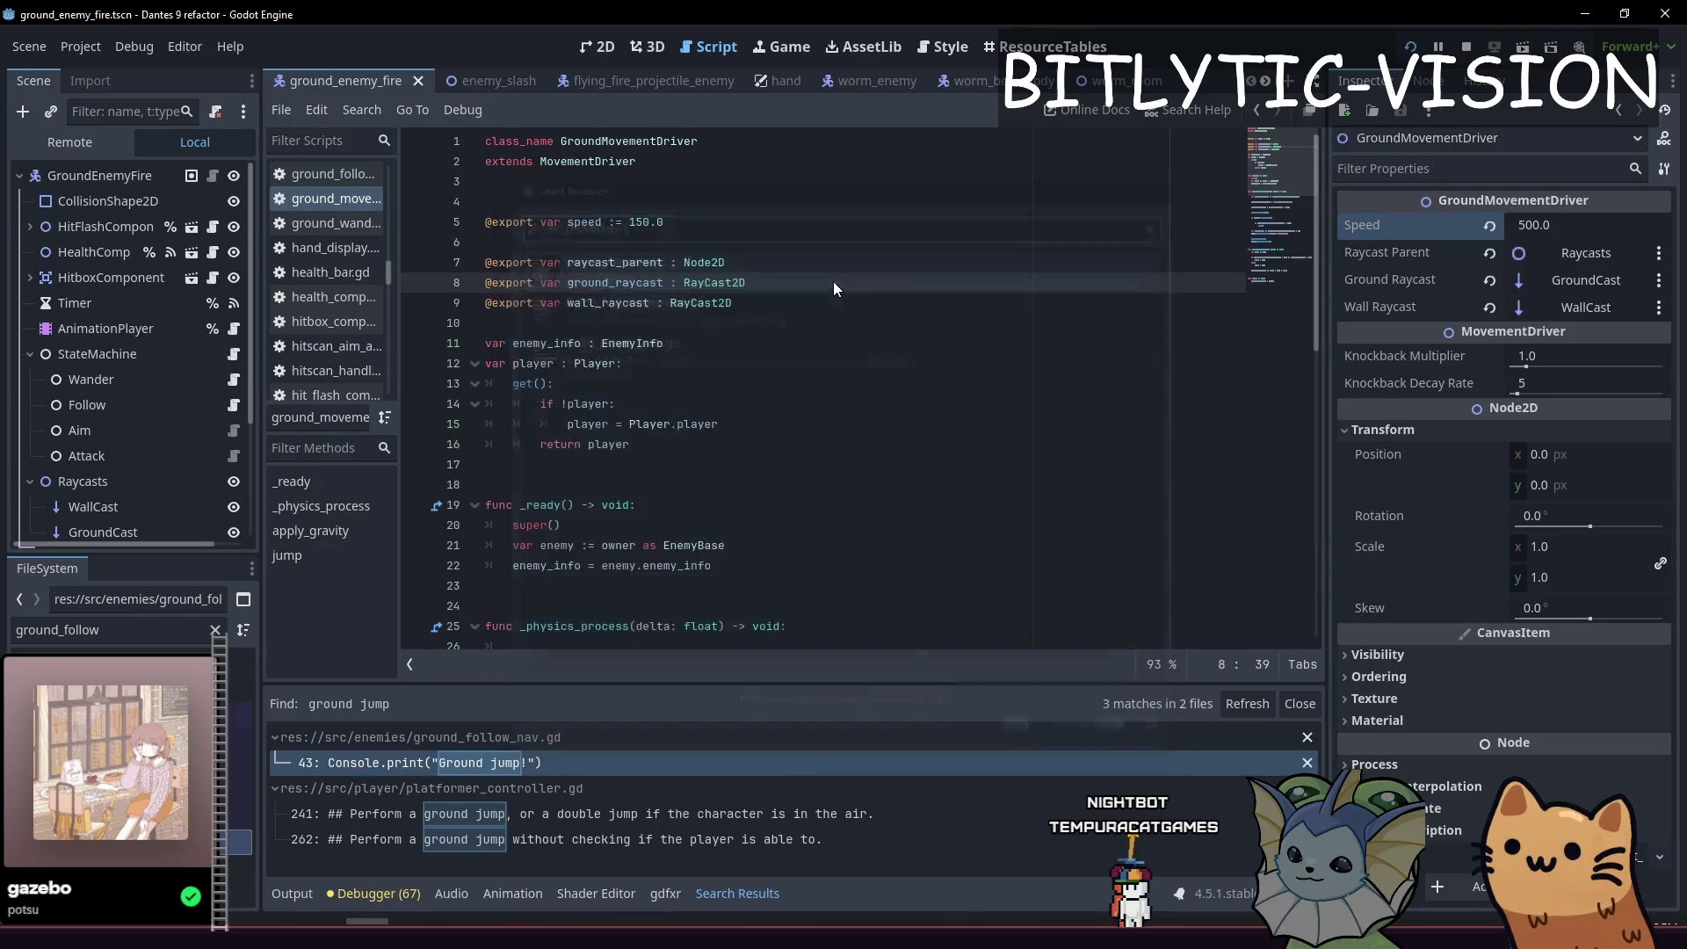
key("ctrl+f")
type("player")
key("Return")
key("Return")
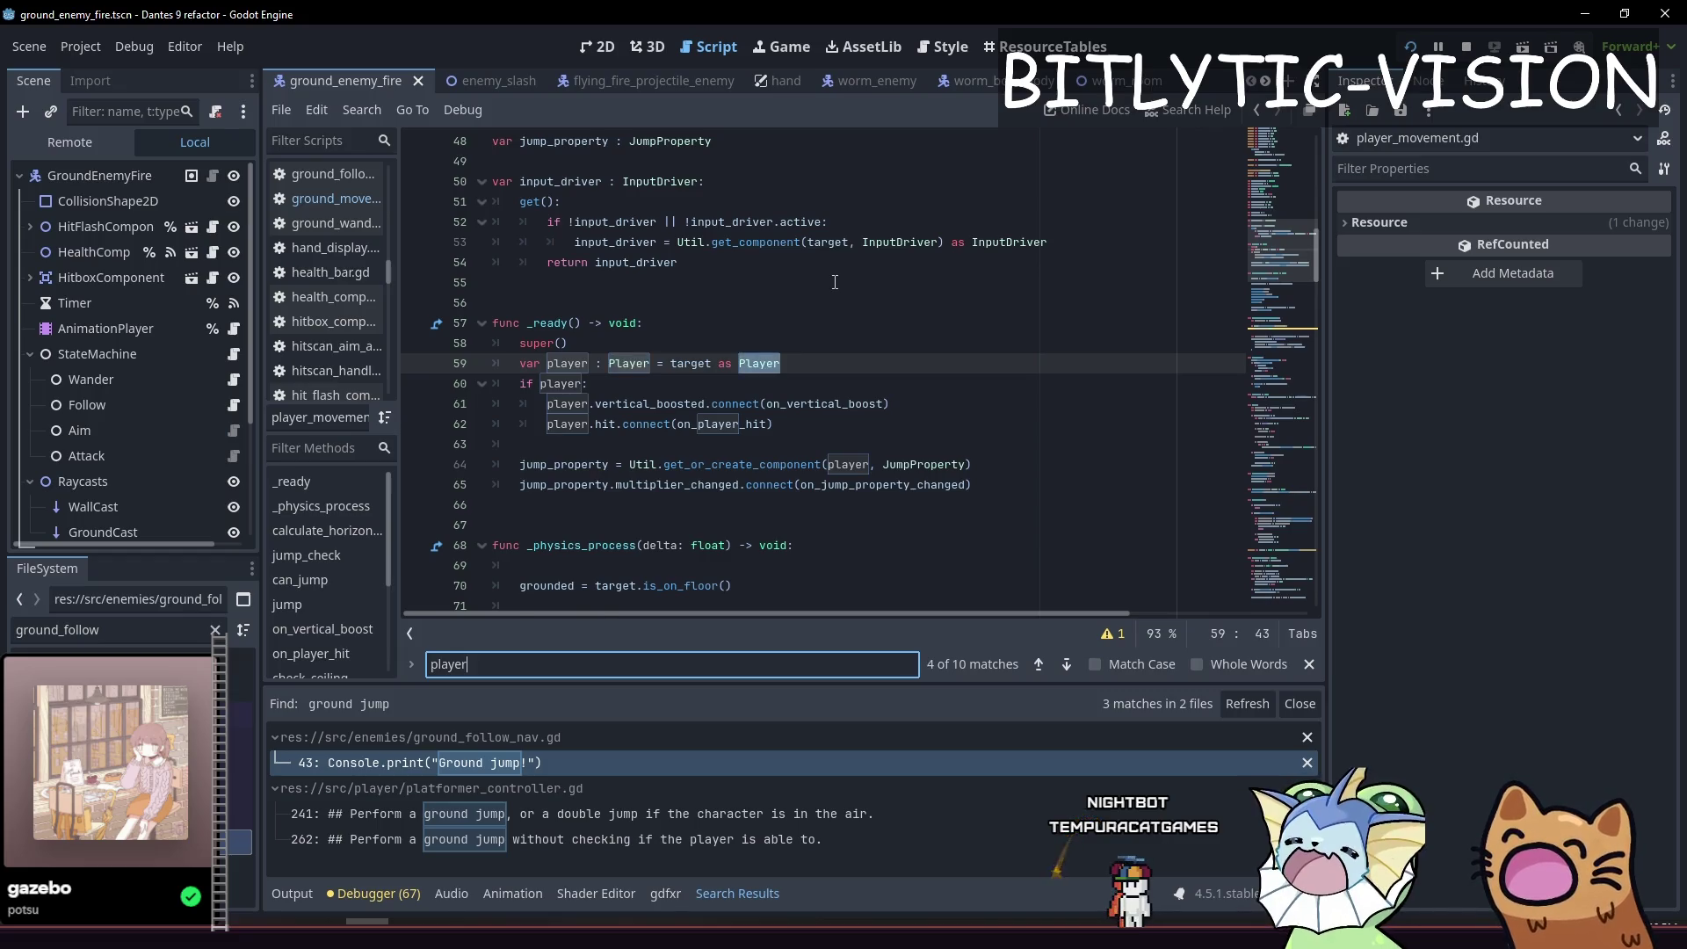
Step: Step through the 'player' matches, then return to the super() call in _ready
key("Return")
key("Return")
key("Return")
key("Return")
key("Return")
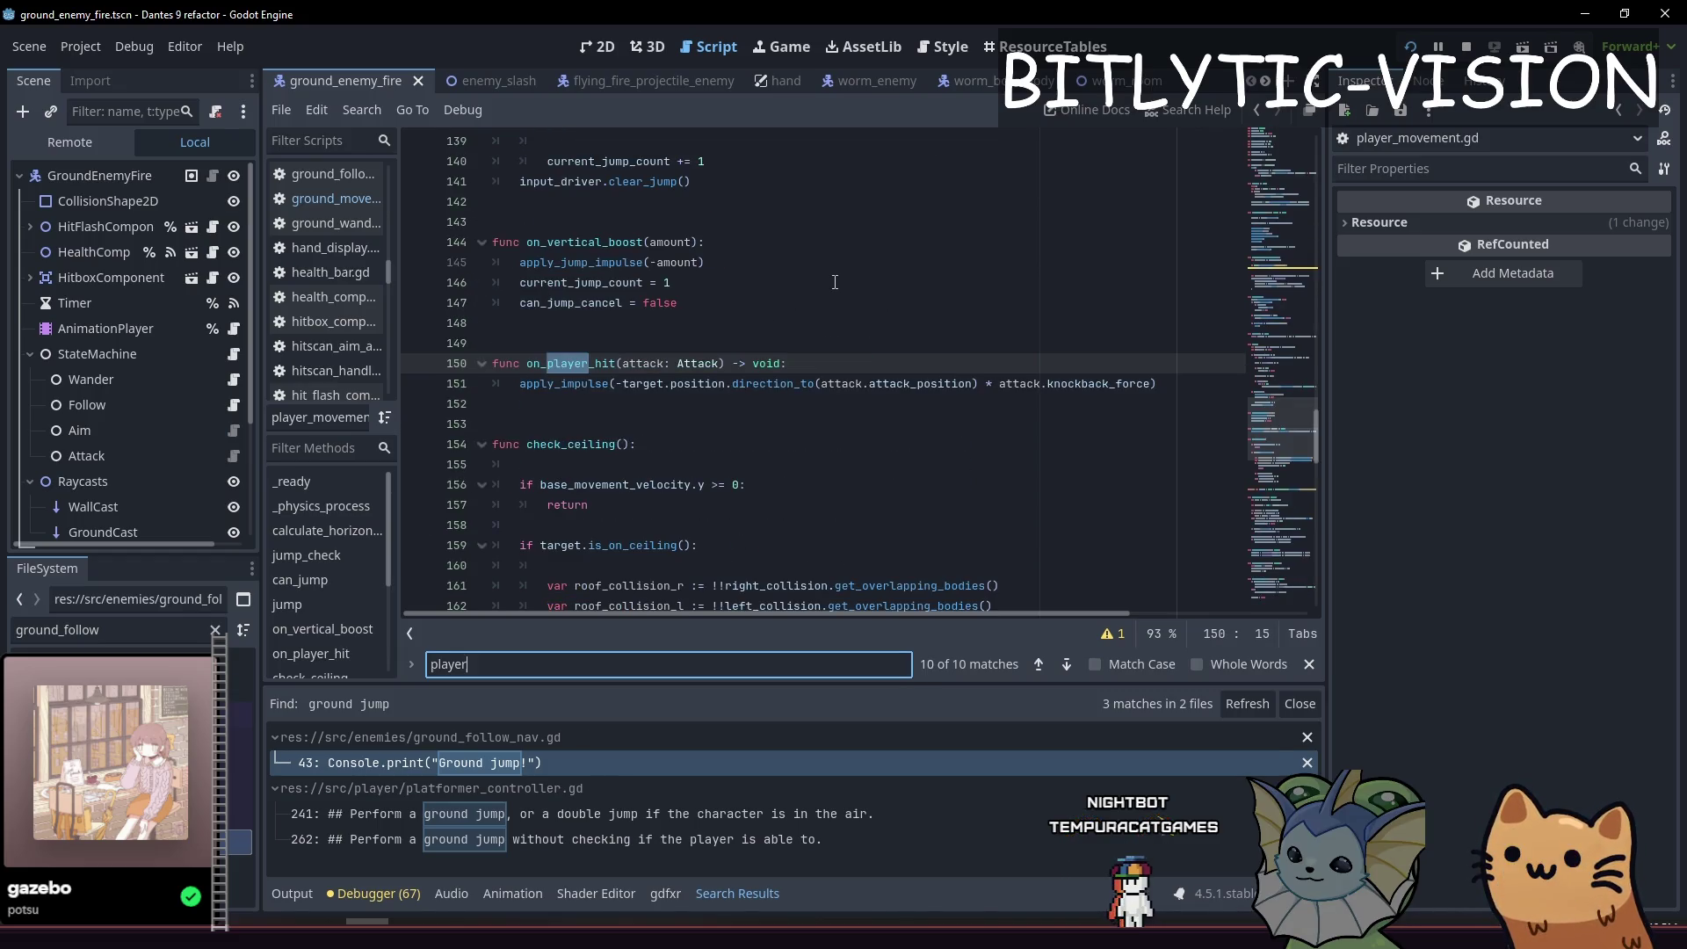
key("Return")
key("Return")
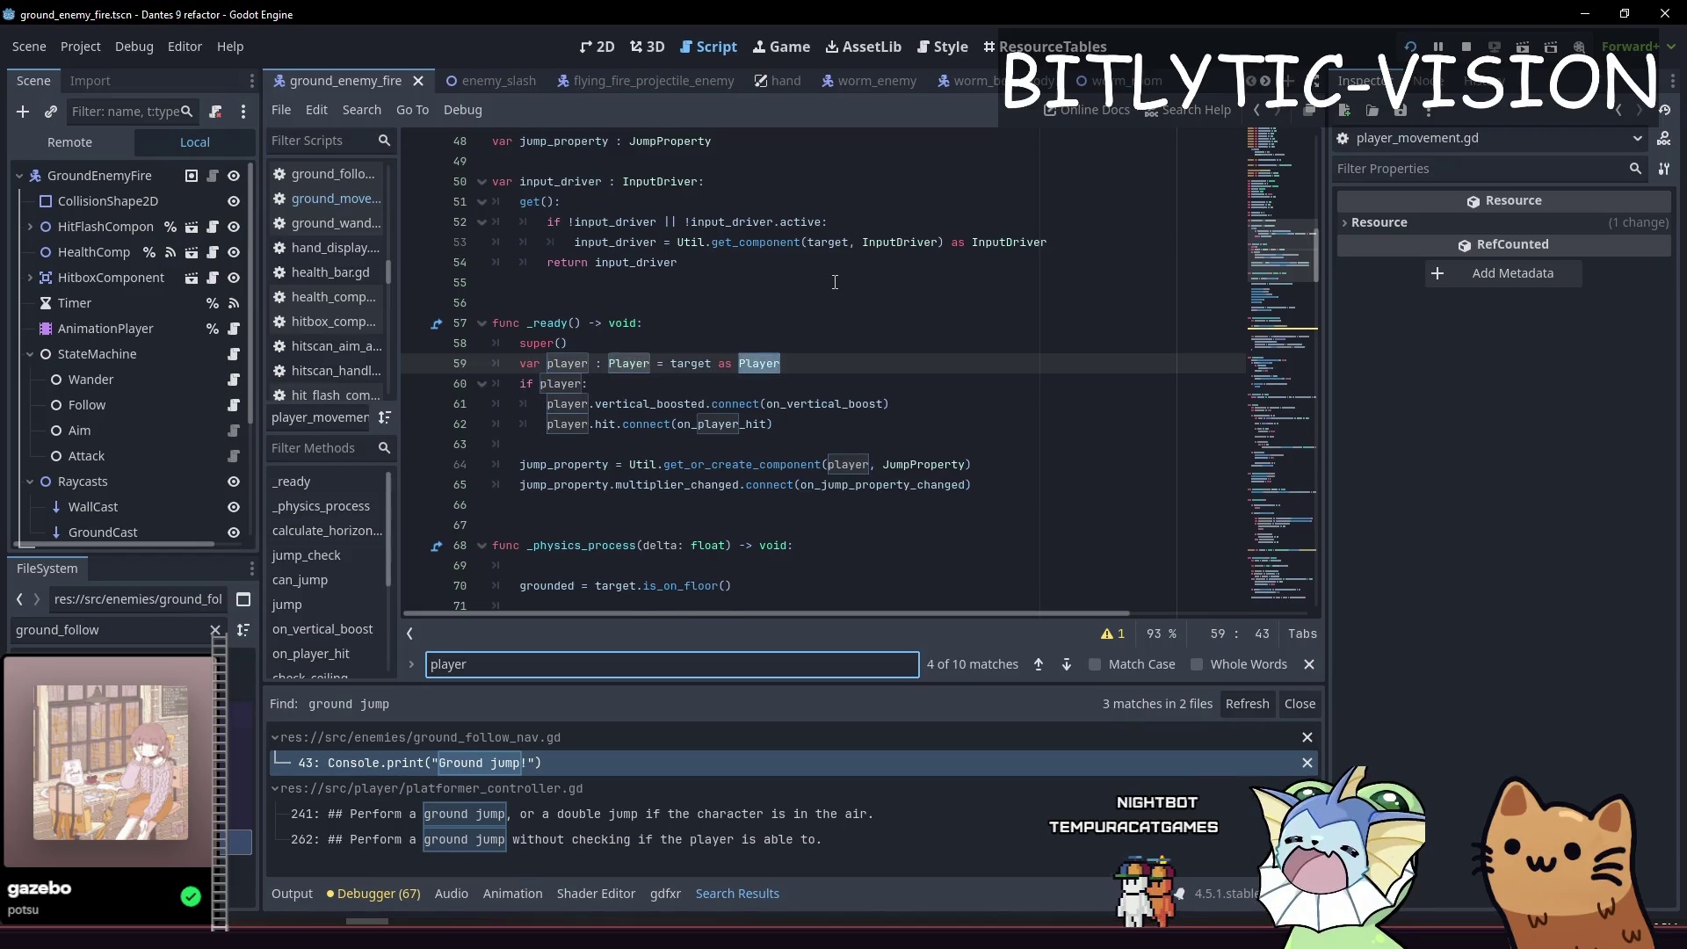
key("Return")
key("Return")
key("Return")
key("Return")
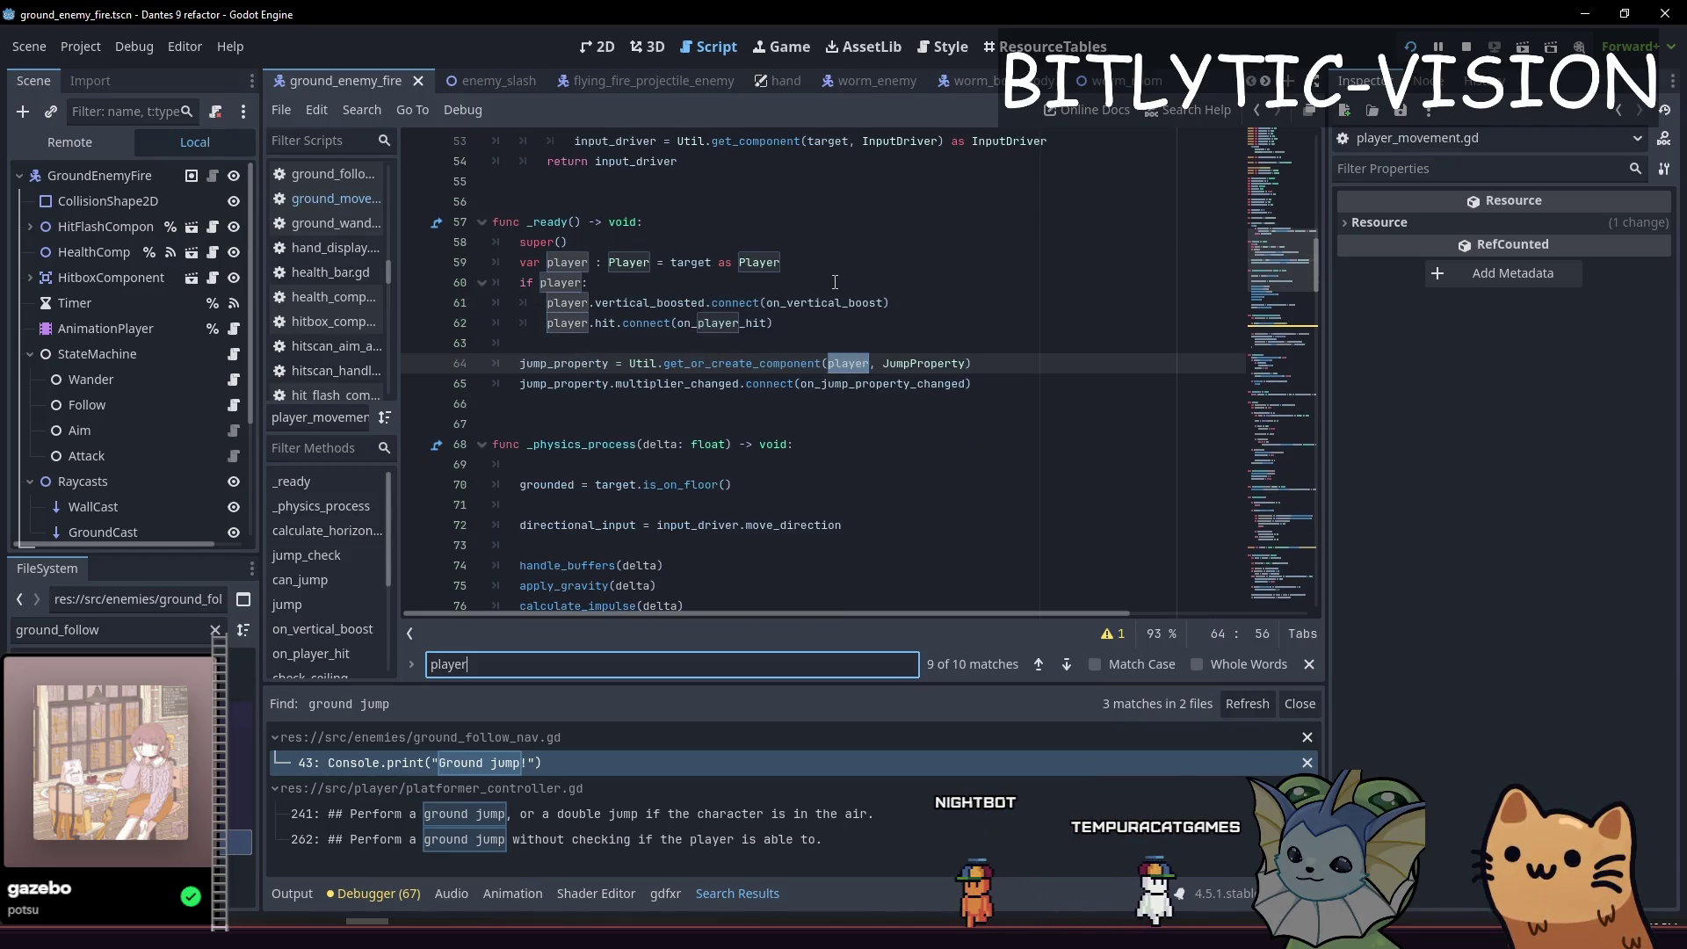
key("shift+Return")
key("shift+Return")
key("shift+Return")
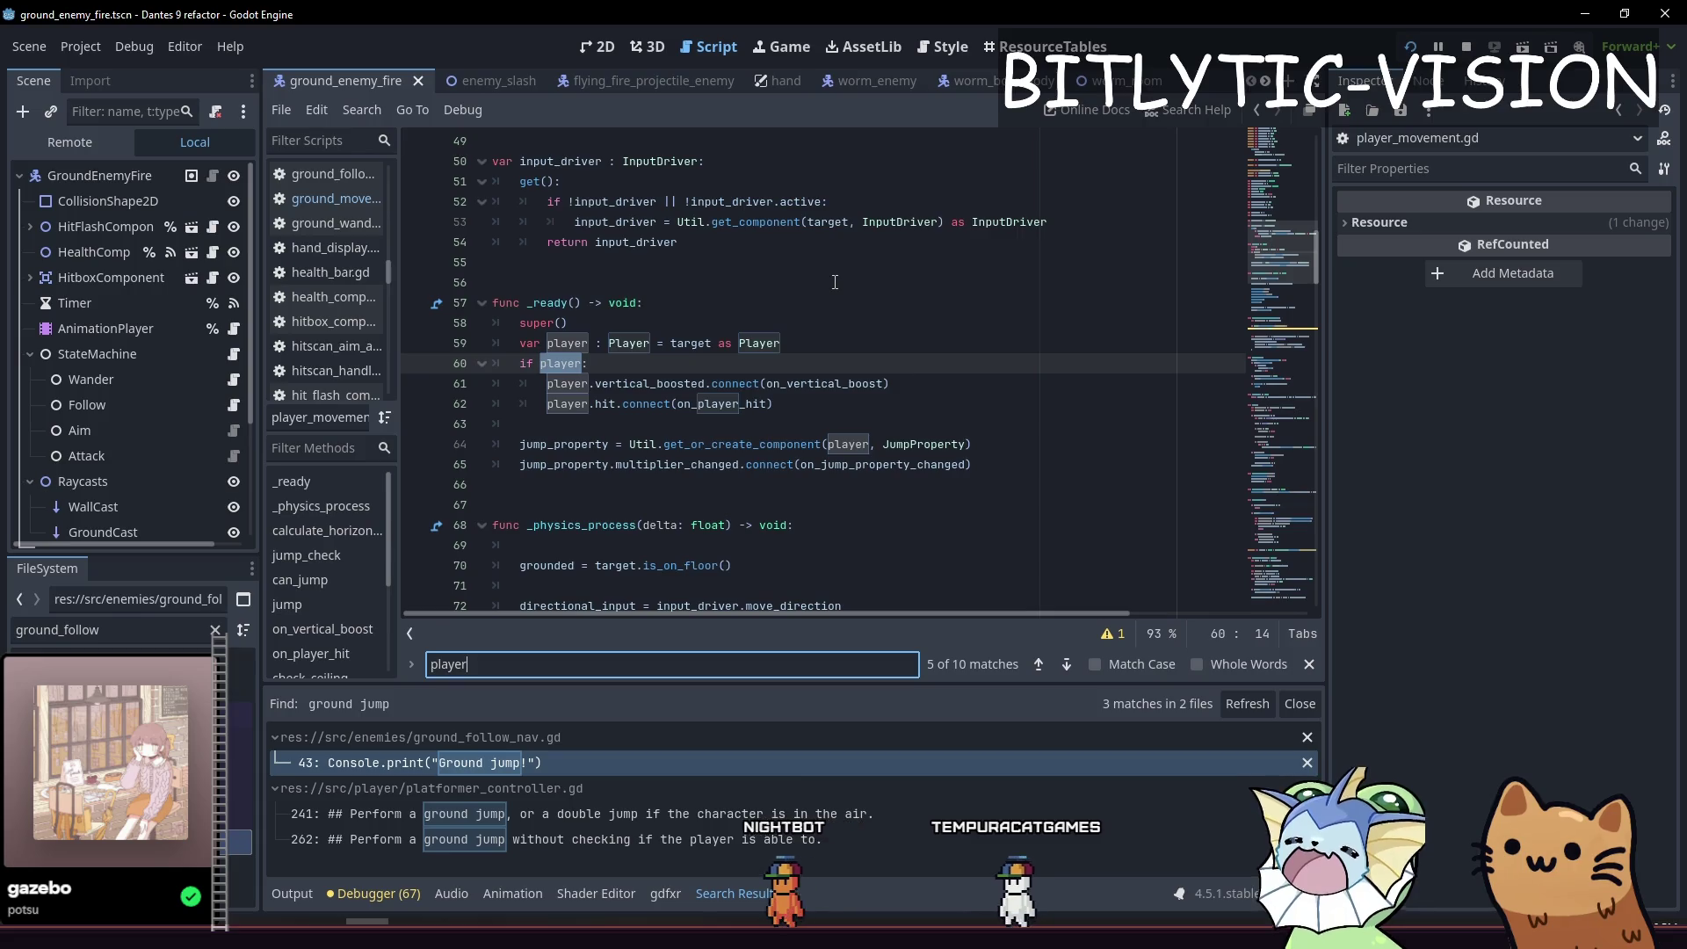
key("Escape")
key("Down")
key("Down")
key("Down")
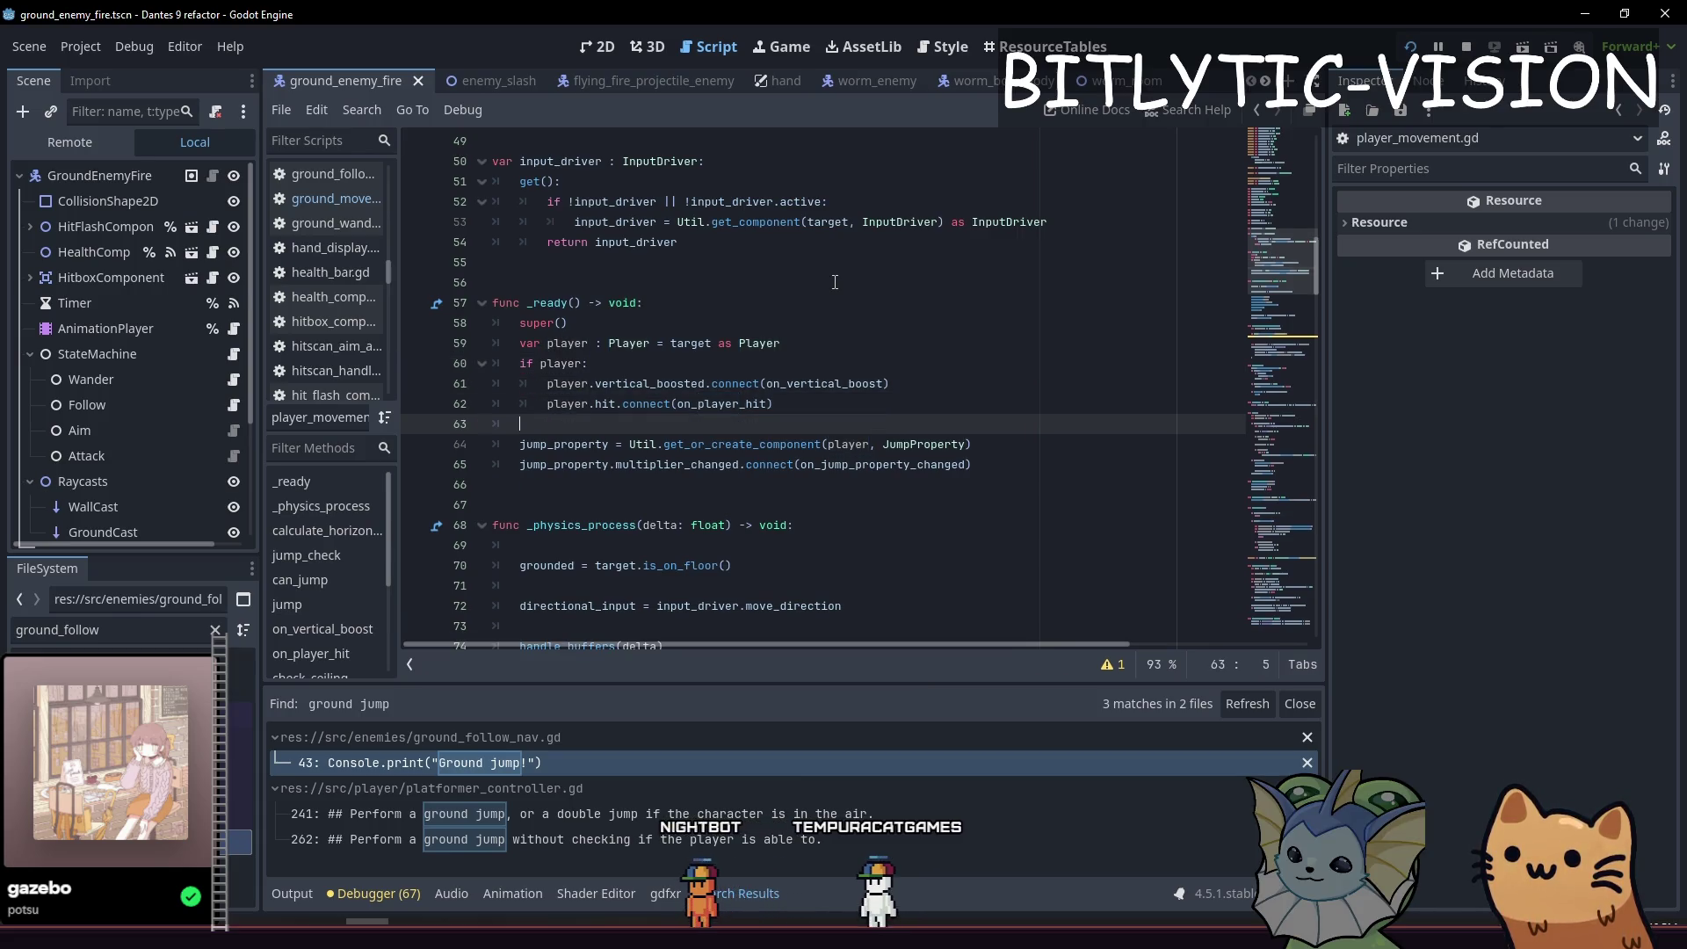
key("Up")
key("Up")
key("Up")
key("End")
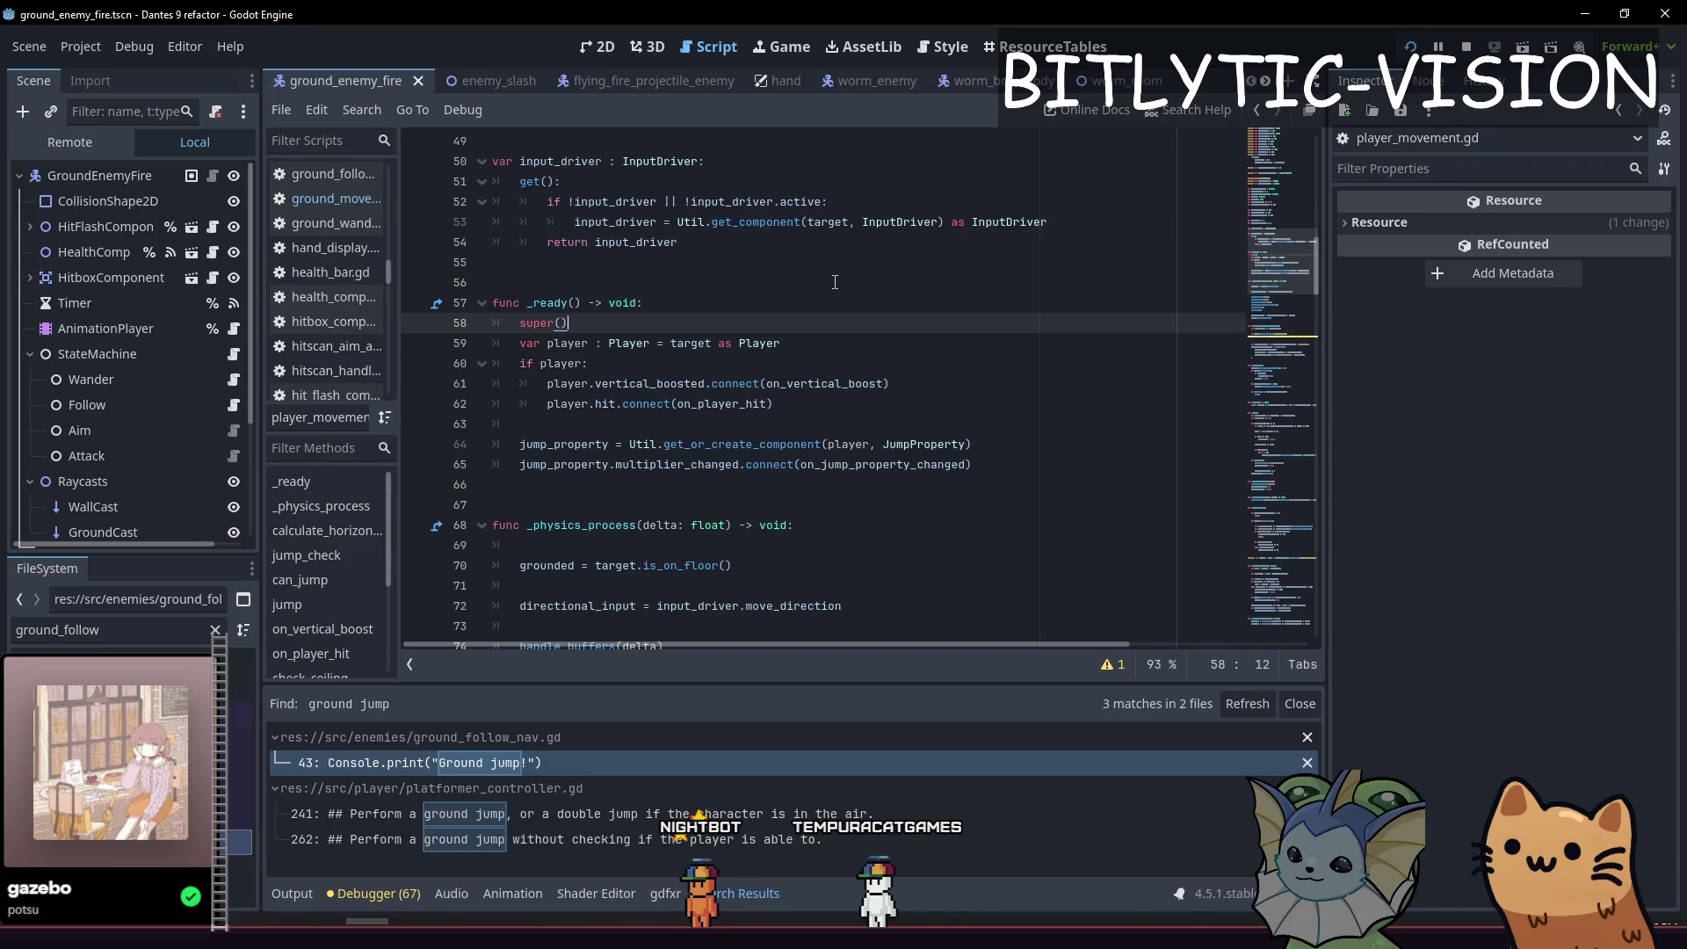
Step: Search for 'body', then navigate back to the movement driver's _ready code
key("ctrl+f")
type("body")
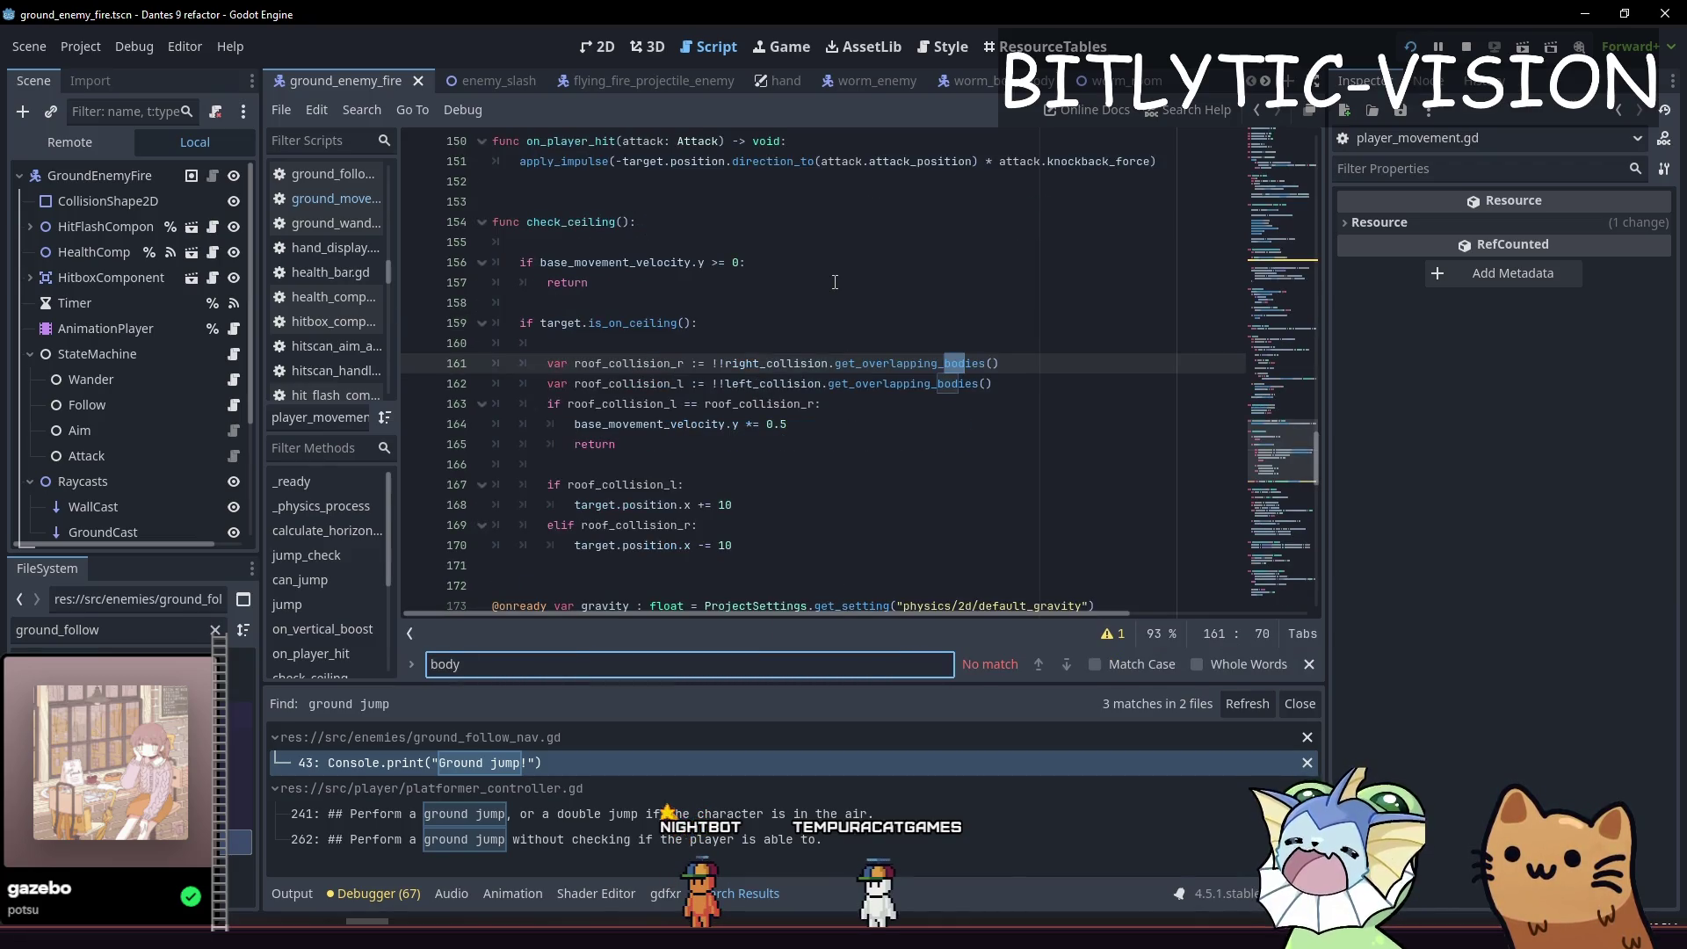
key("Escape")
scroll(1289, 359, "up", 20)
left_click(1279, 111)
left_click(1279, 111)
left_click(1279, 110)
key("alt+Left")
key("alt+Left")
key("alt+Right")
Step: Select player in the JumpProperty get_or_create_component call and review the signal connections
double_click(848, 444)
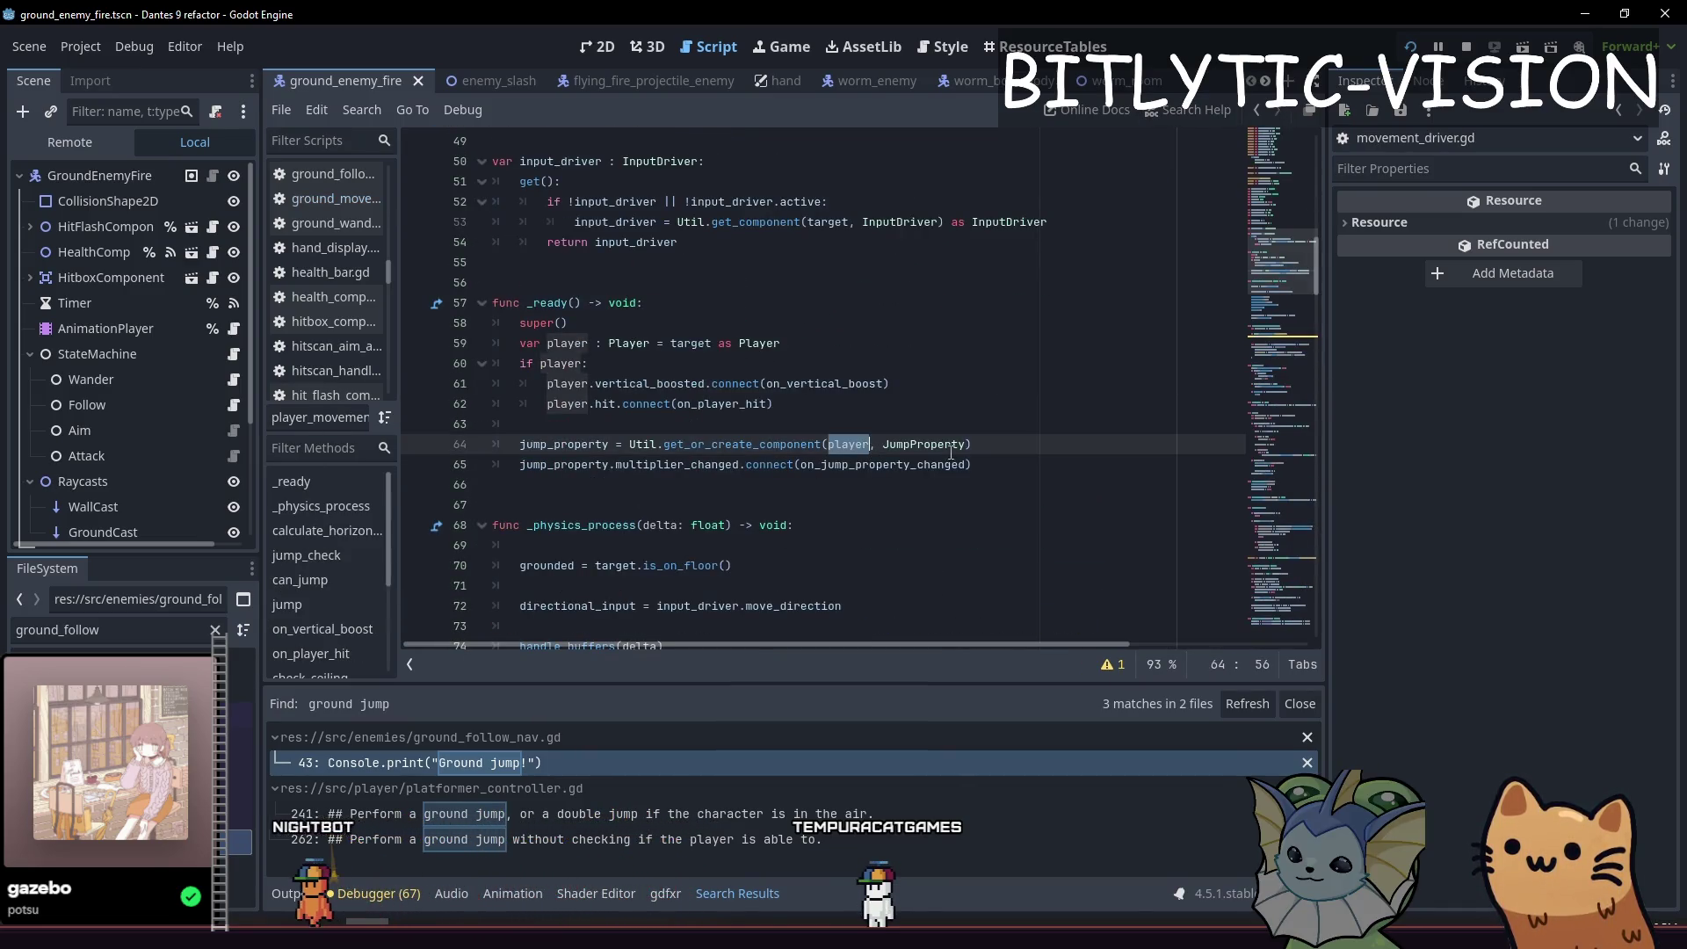
key("Up")
key("Up")
key("Up")
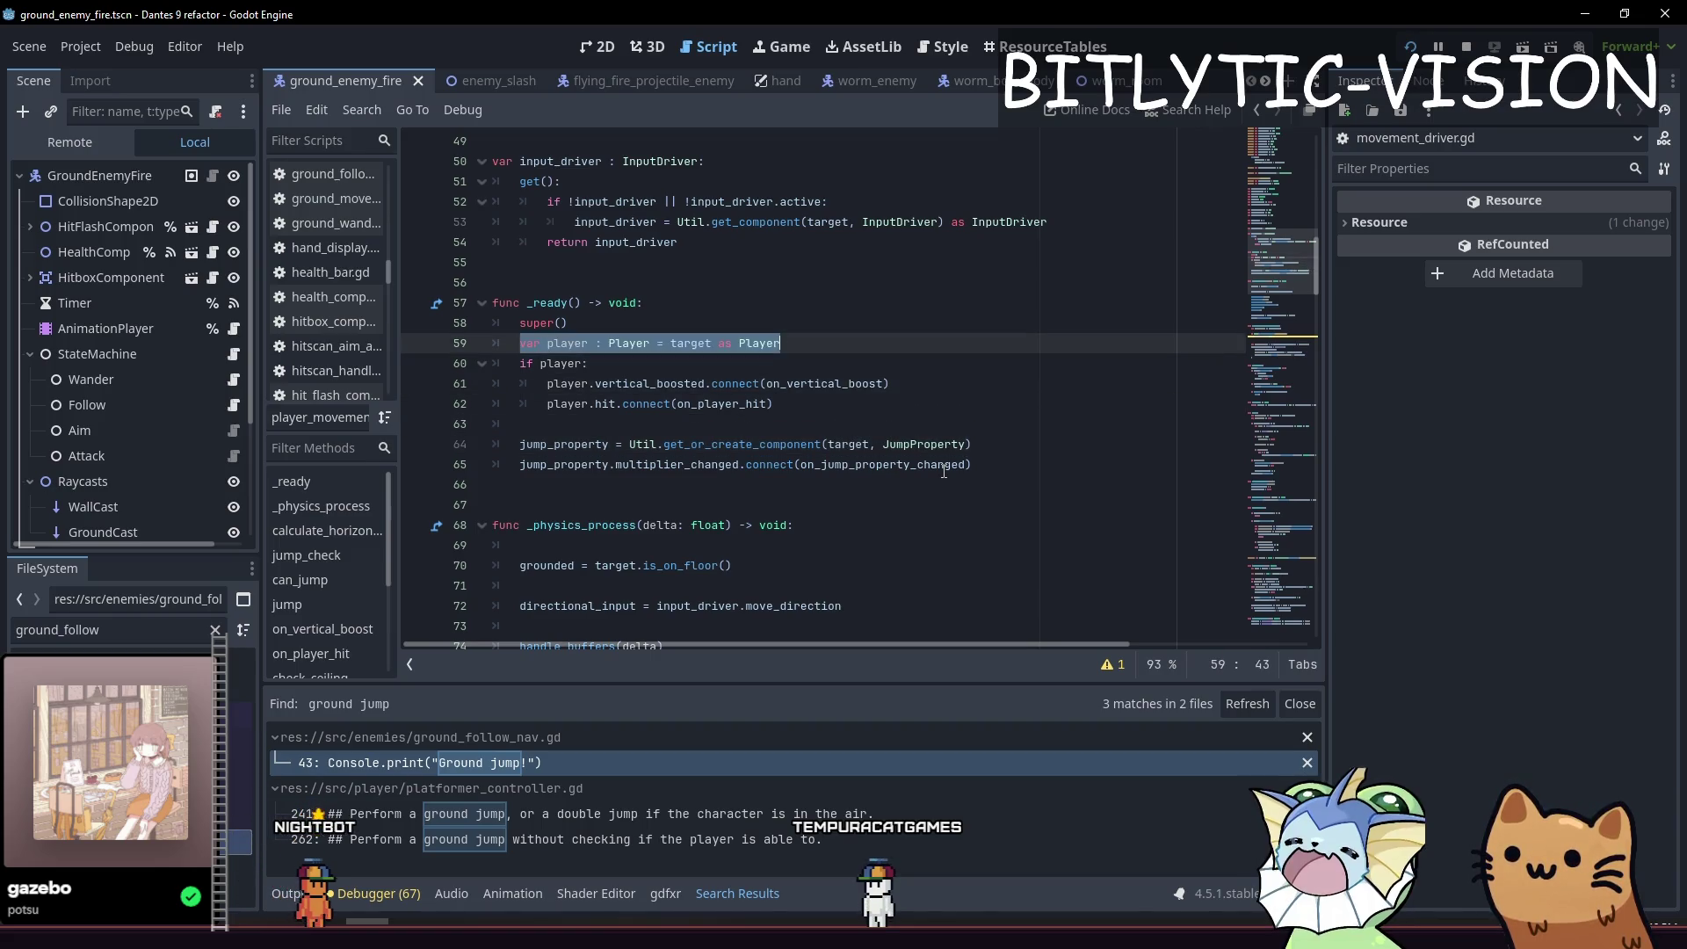
key("Down")
key("Down")
key("Down")
key("End")
key("Up")
key("Down")
key("Down")
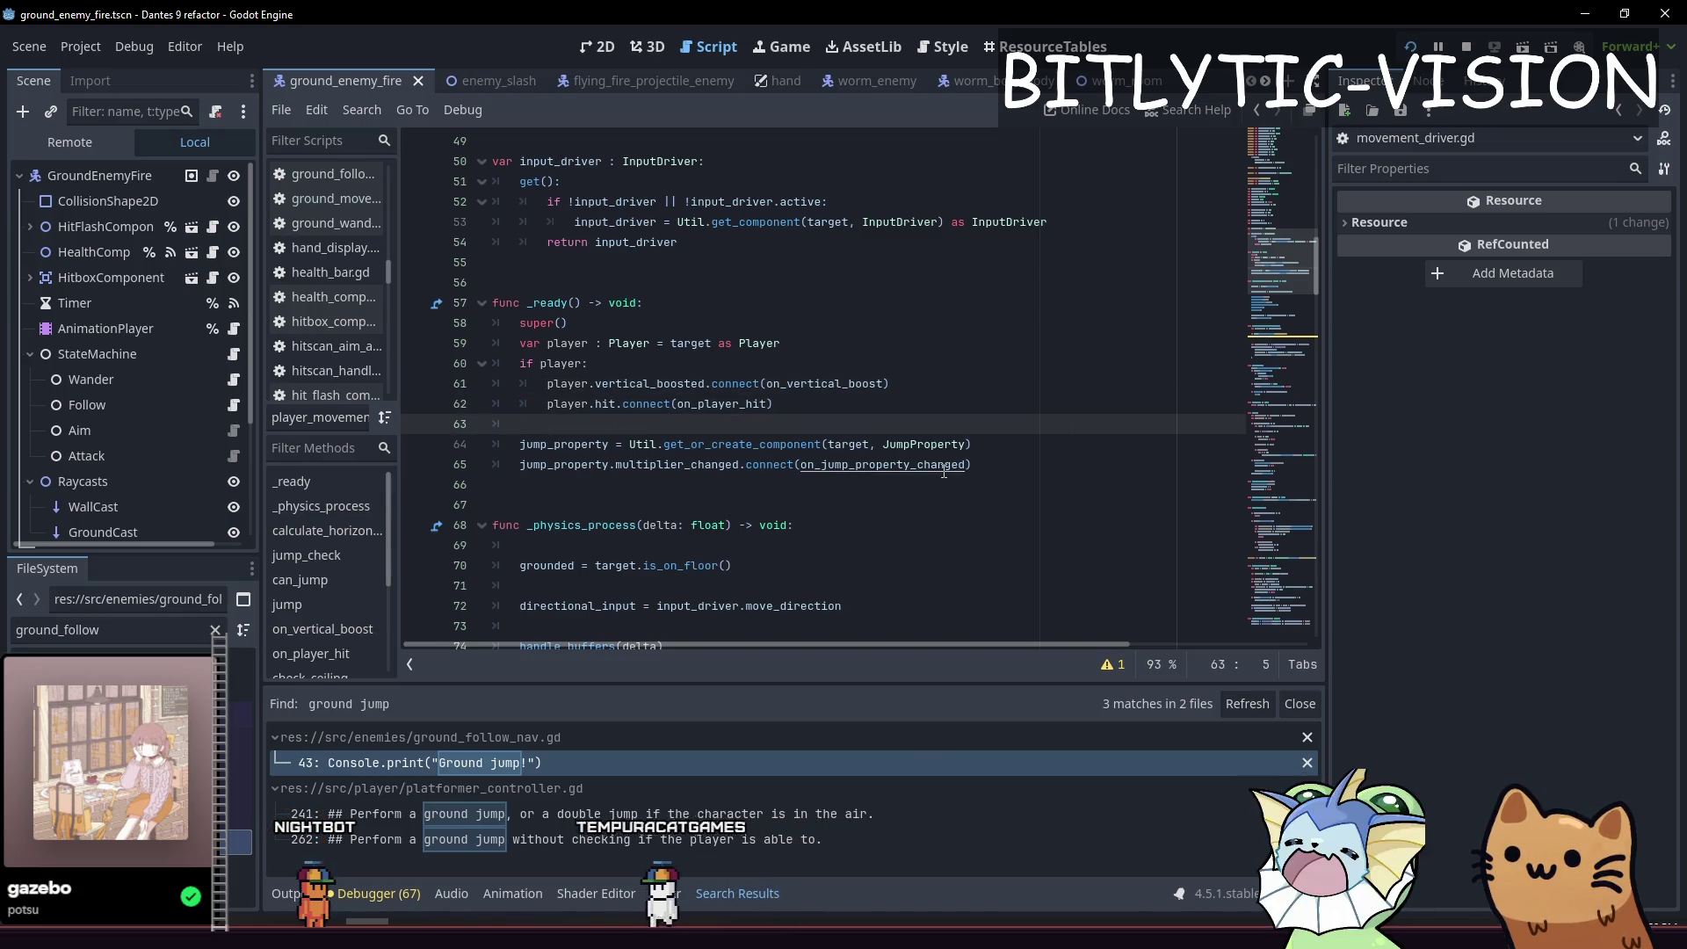
key("Up")
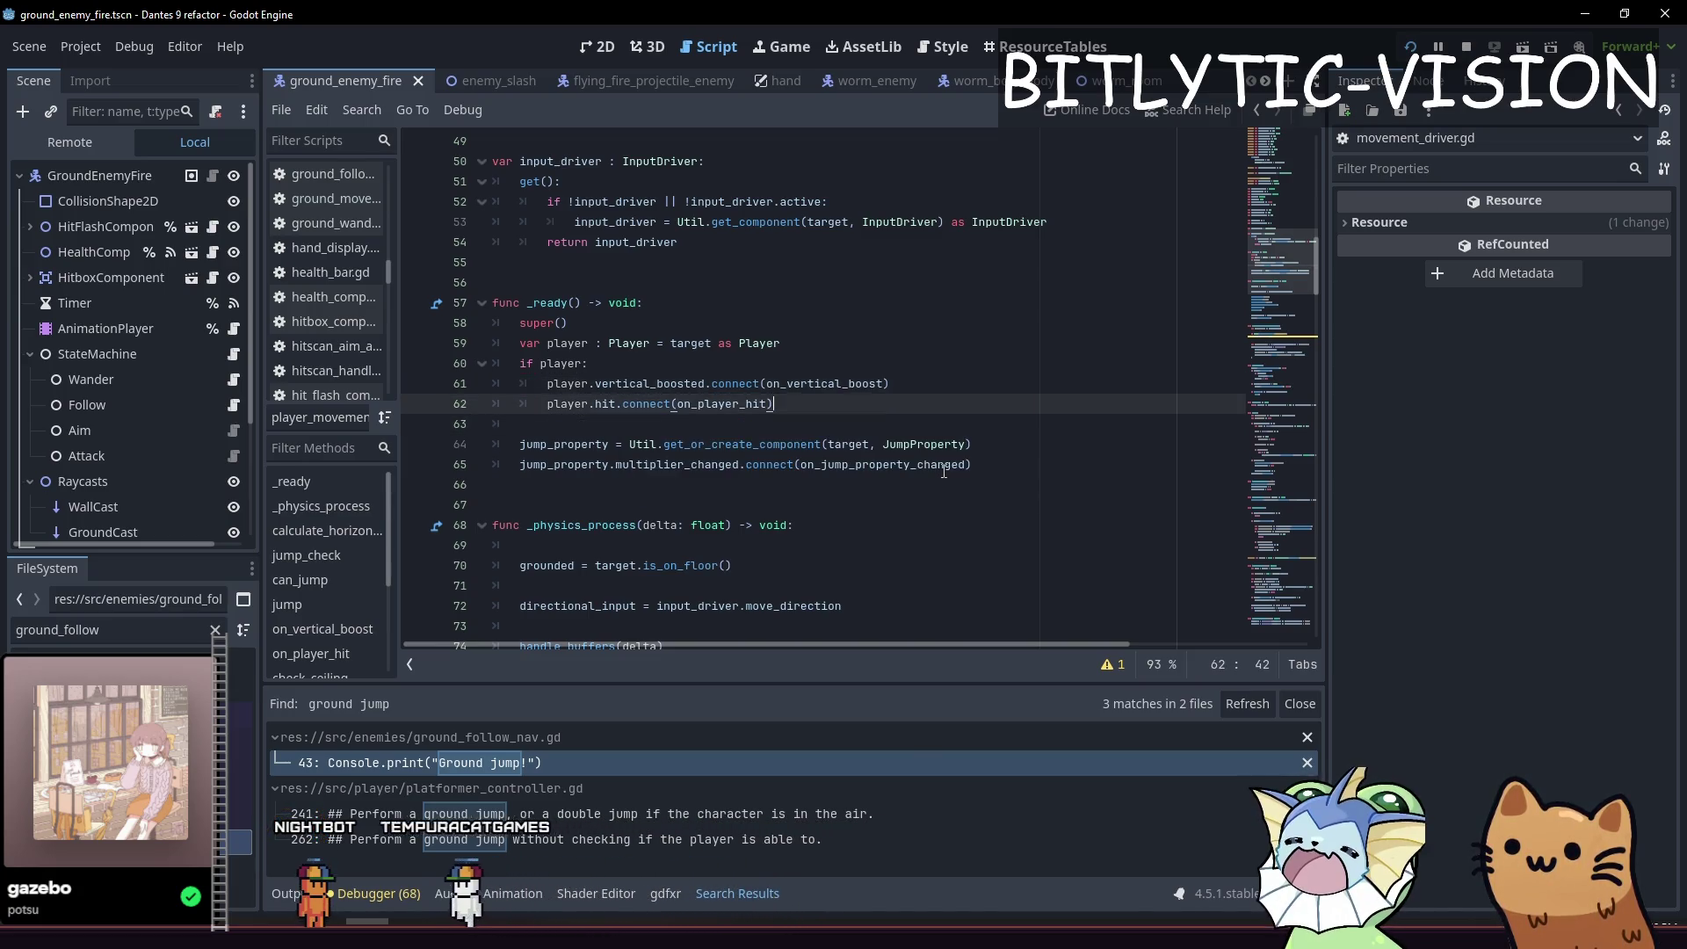
Step: Search the script for 'player.' and save the ground enemy scene
key("ctrl+f")
type("player.")
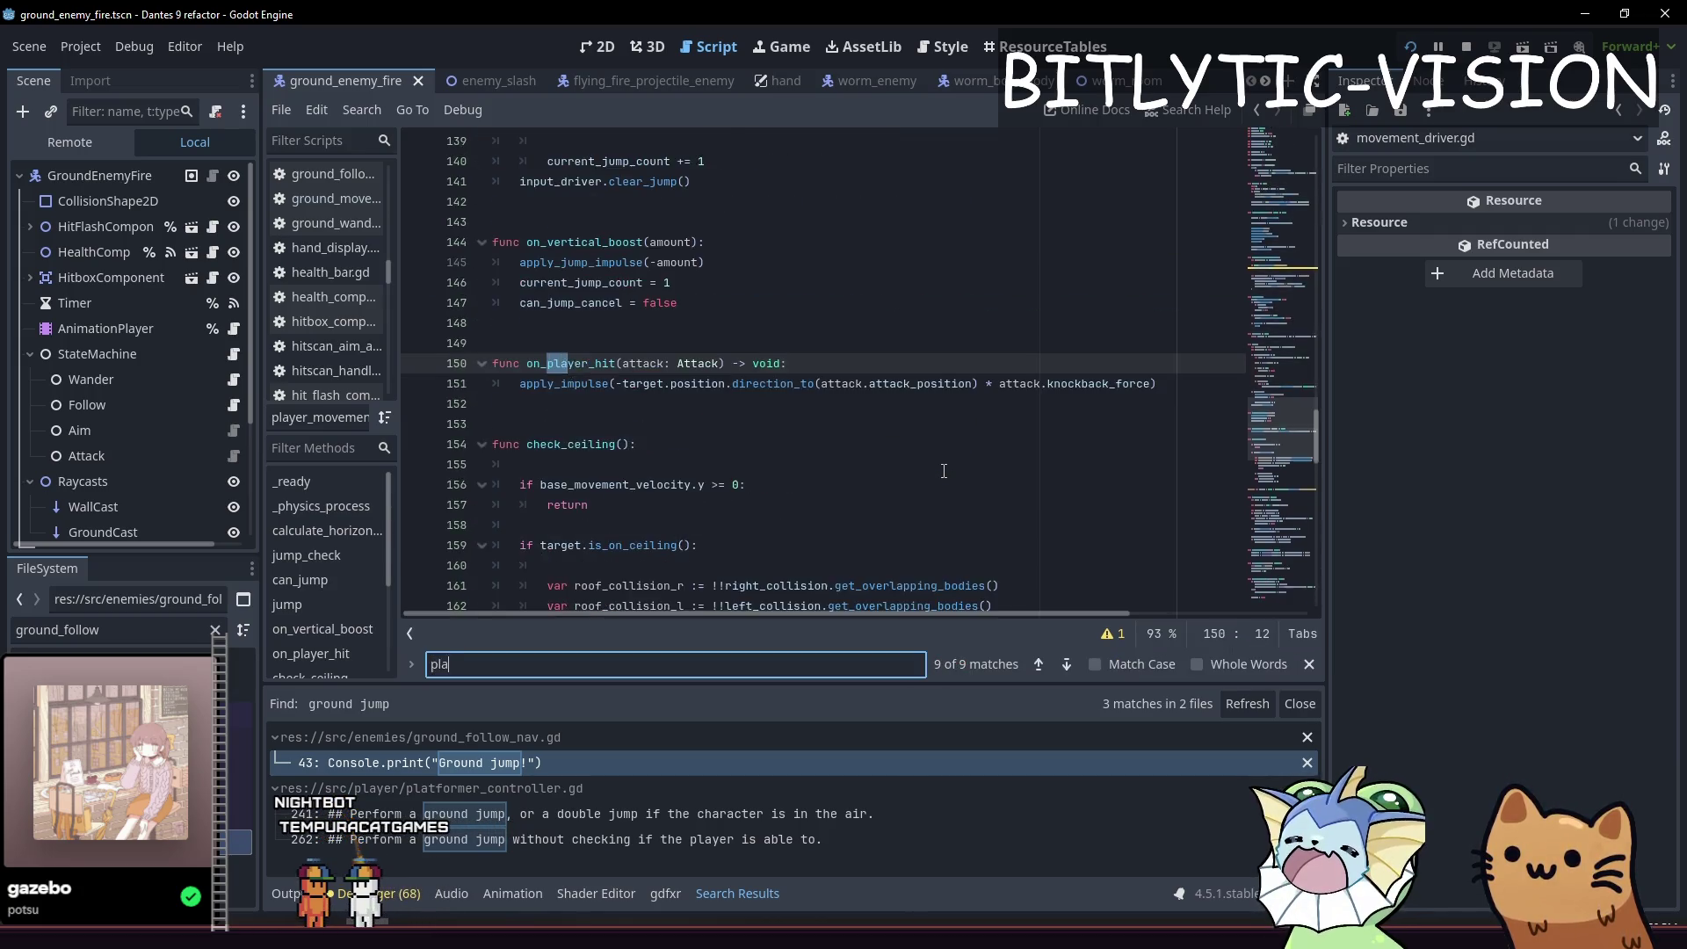
key("Escape")
key("ctrl+s")
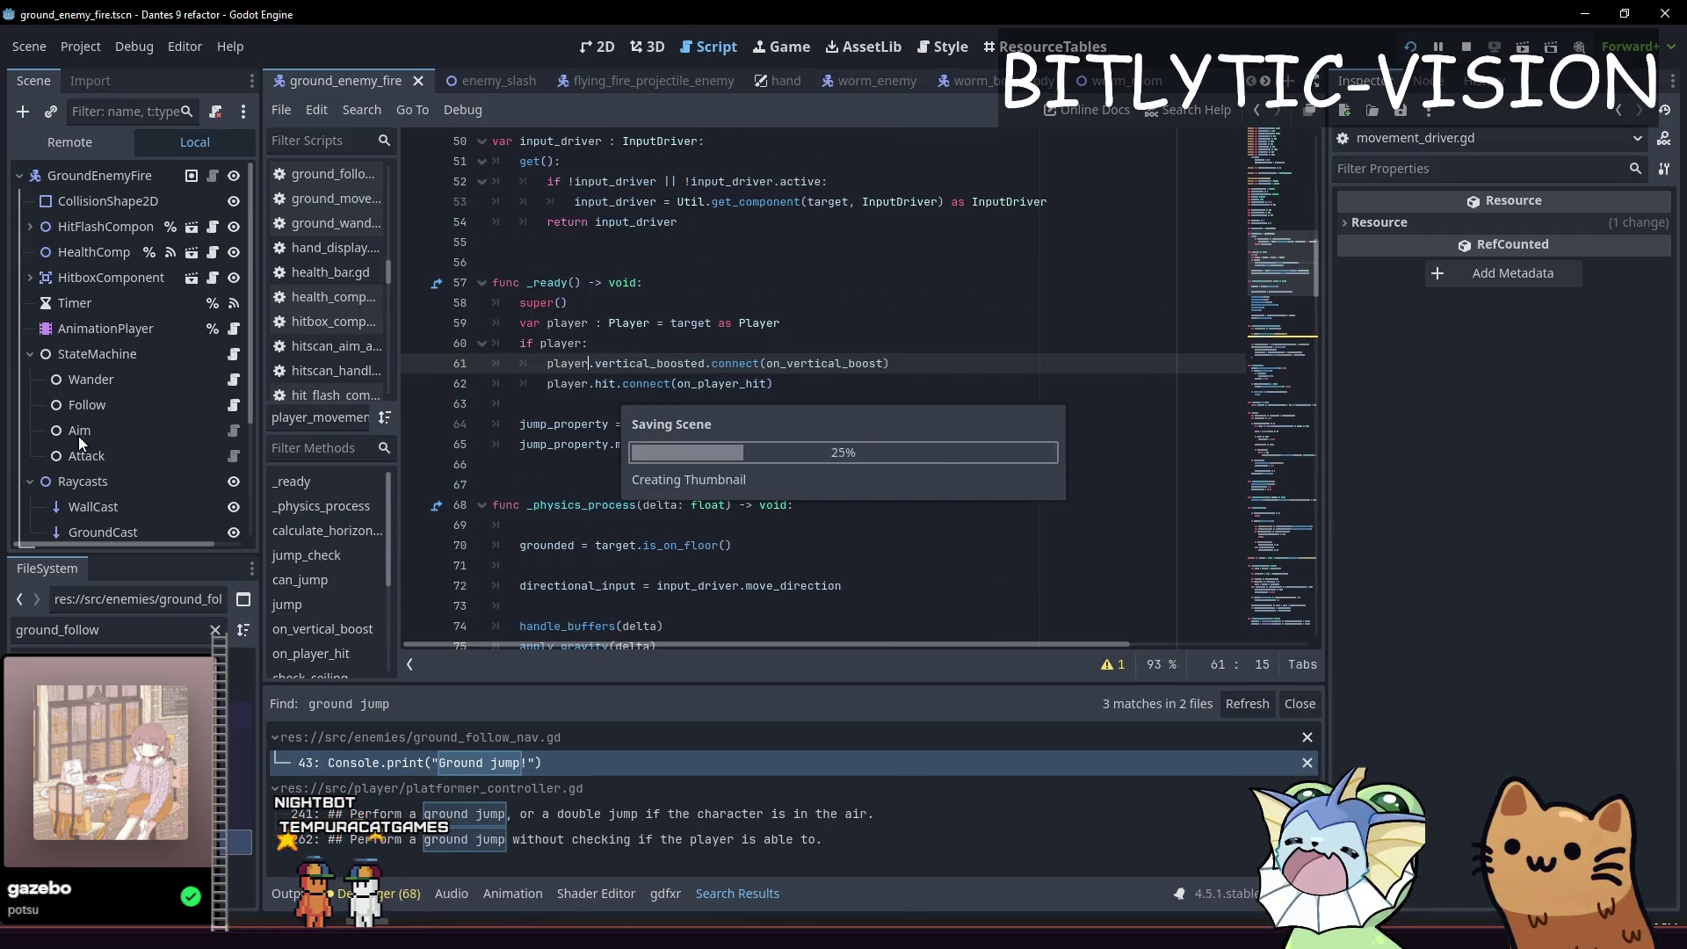
scroll(137, 527, "down", 3)
scroll(132, 457, "down", 2)
left_click(125, 393)
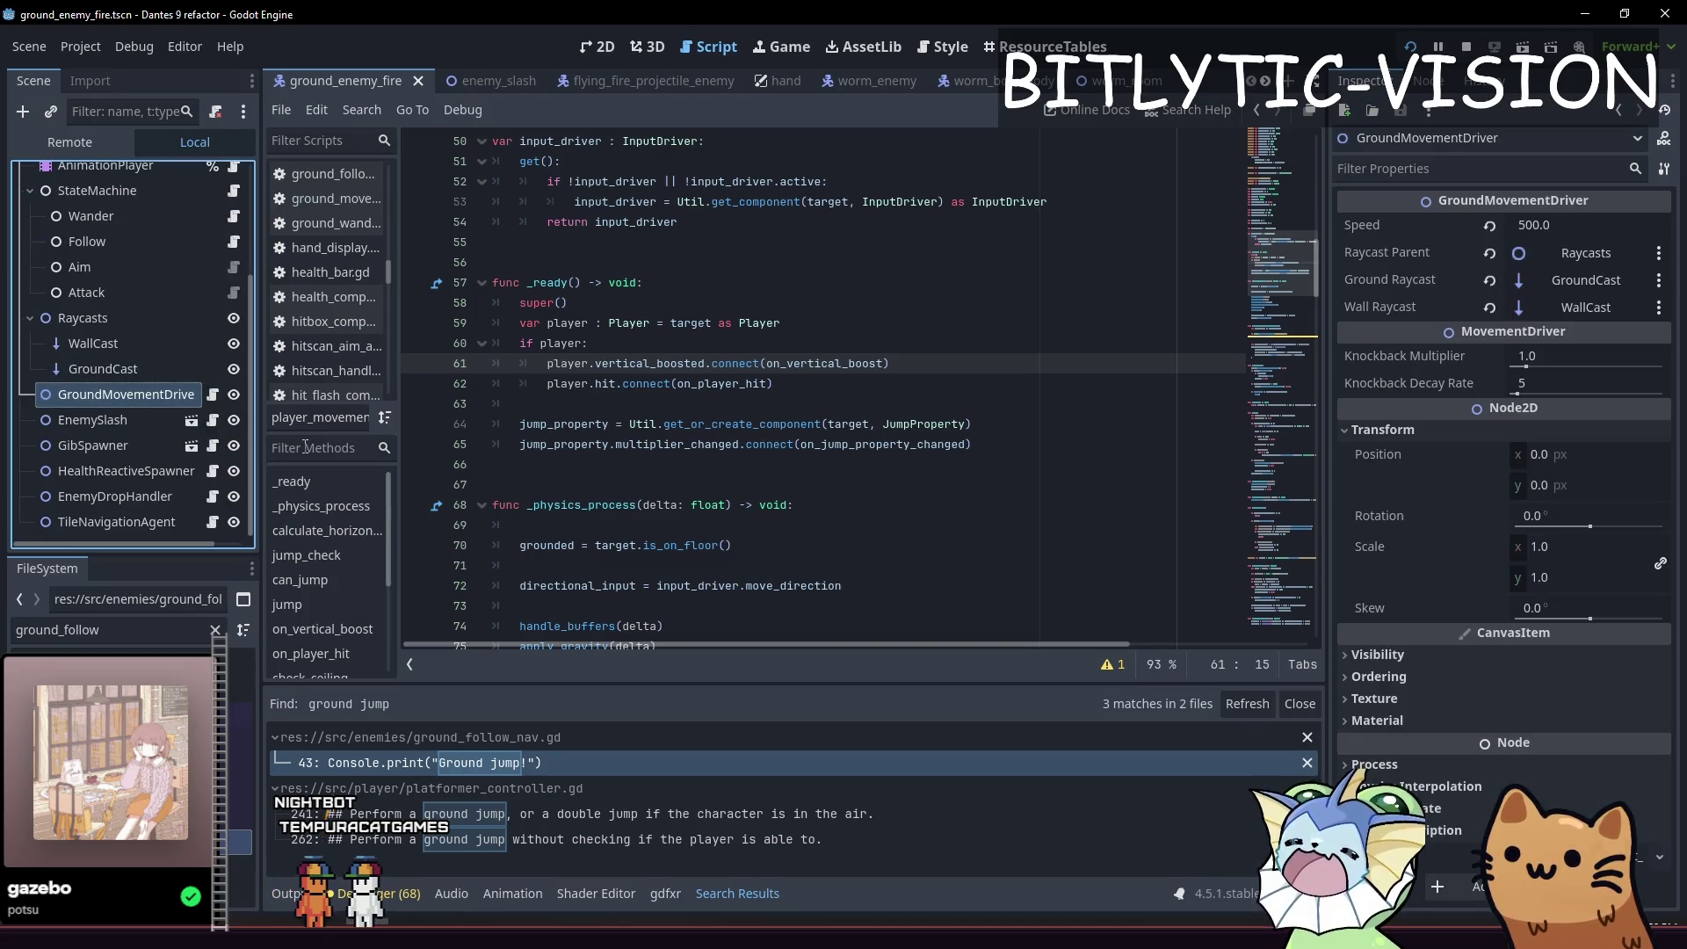
Step: Add a PlayerMovement child node to the GroundEnemyFire root
scroll(97, 290, "up", 5)
left_click(98, 176)
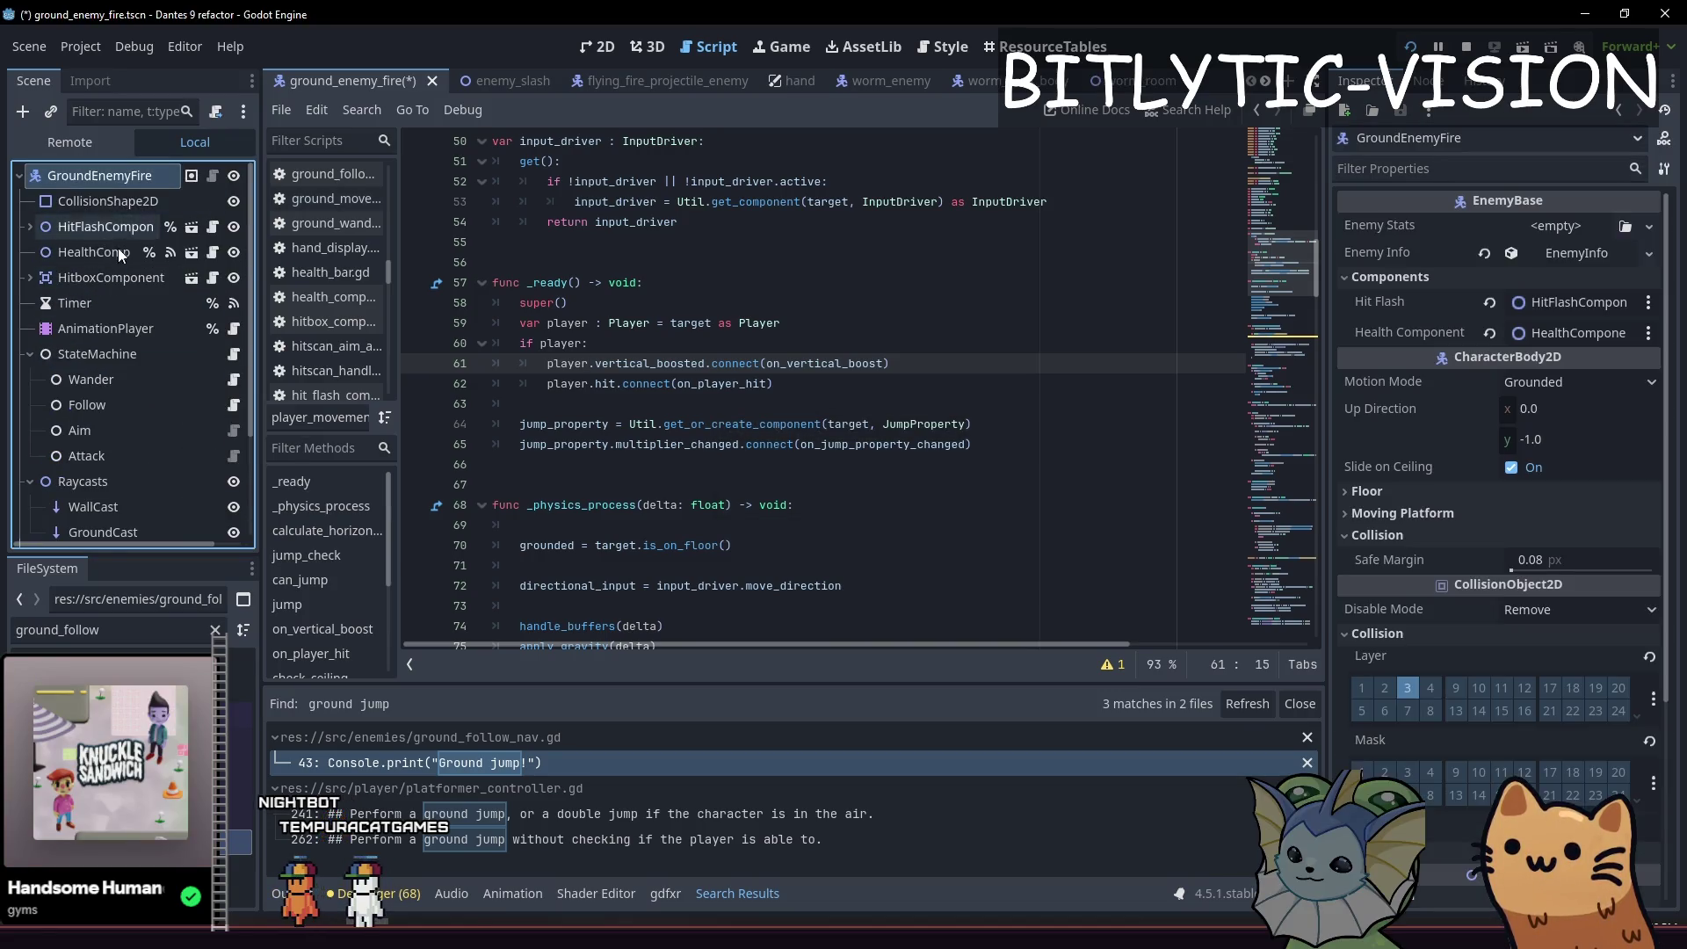
scroll(62, 482, "down", 5)
left_click(95, 449)
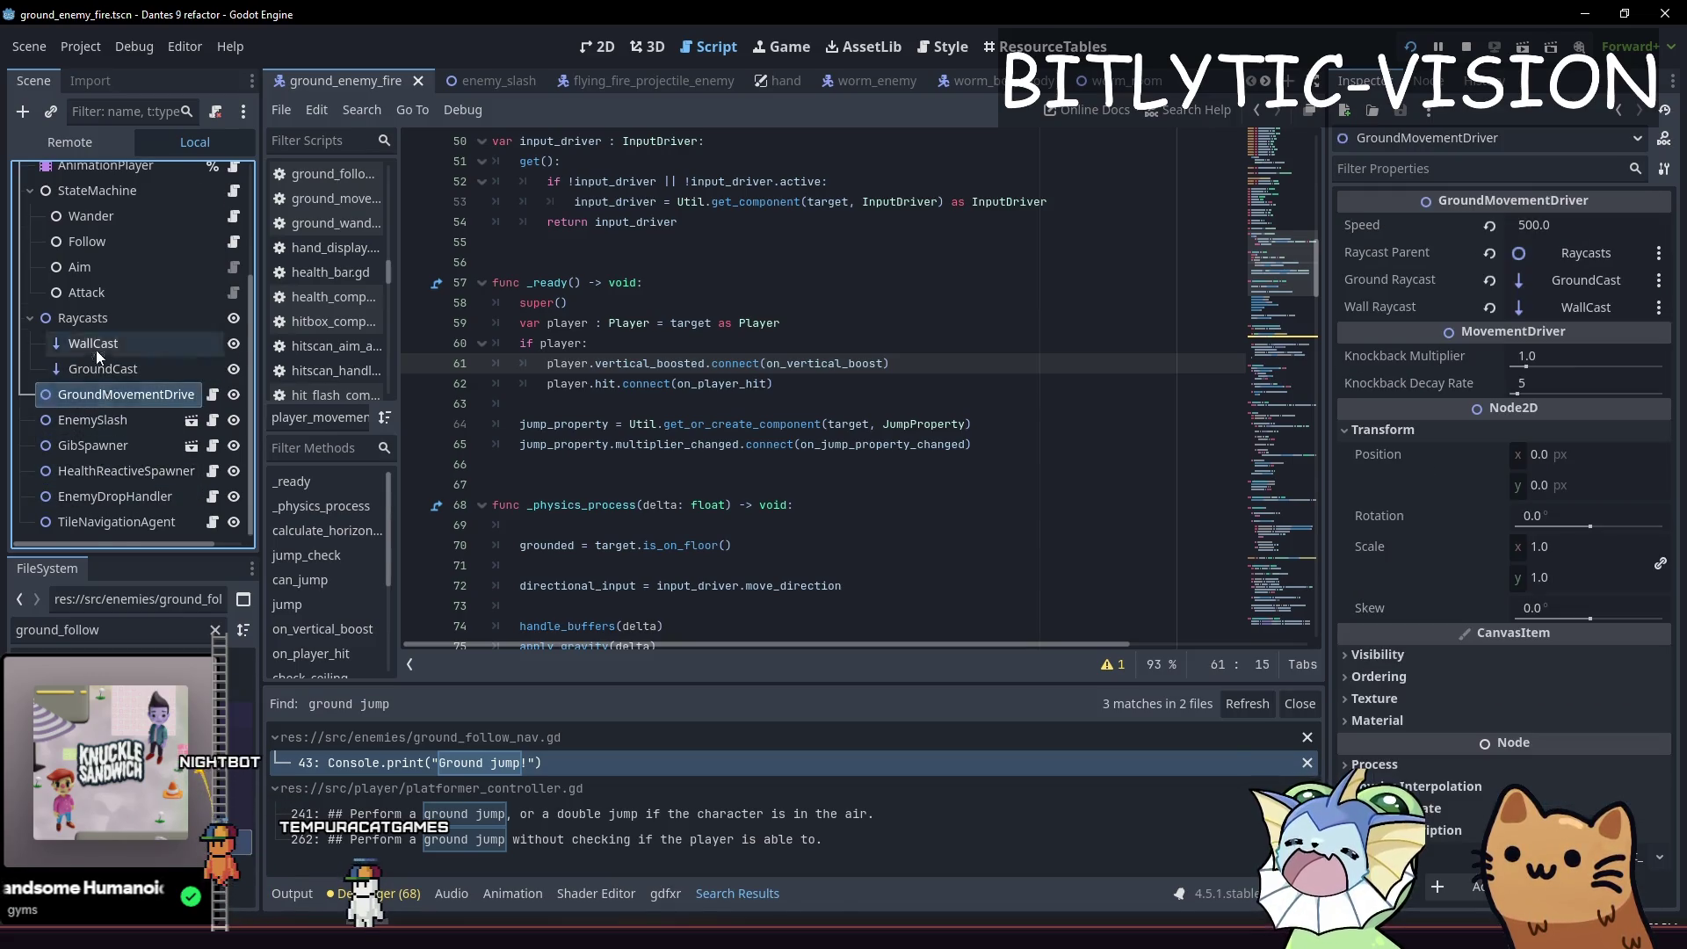
scroll(110, 307, "up", 5)
left_click(111, 177)
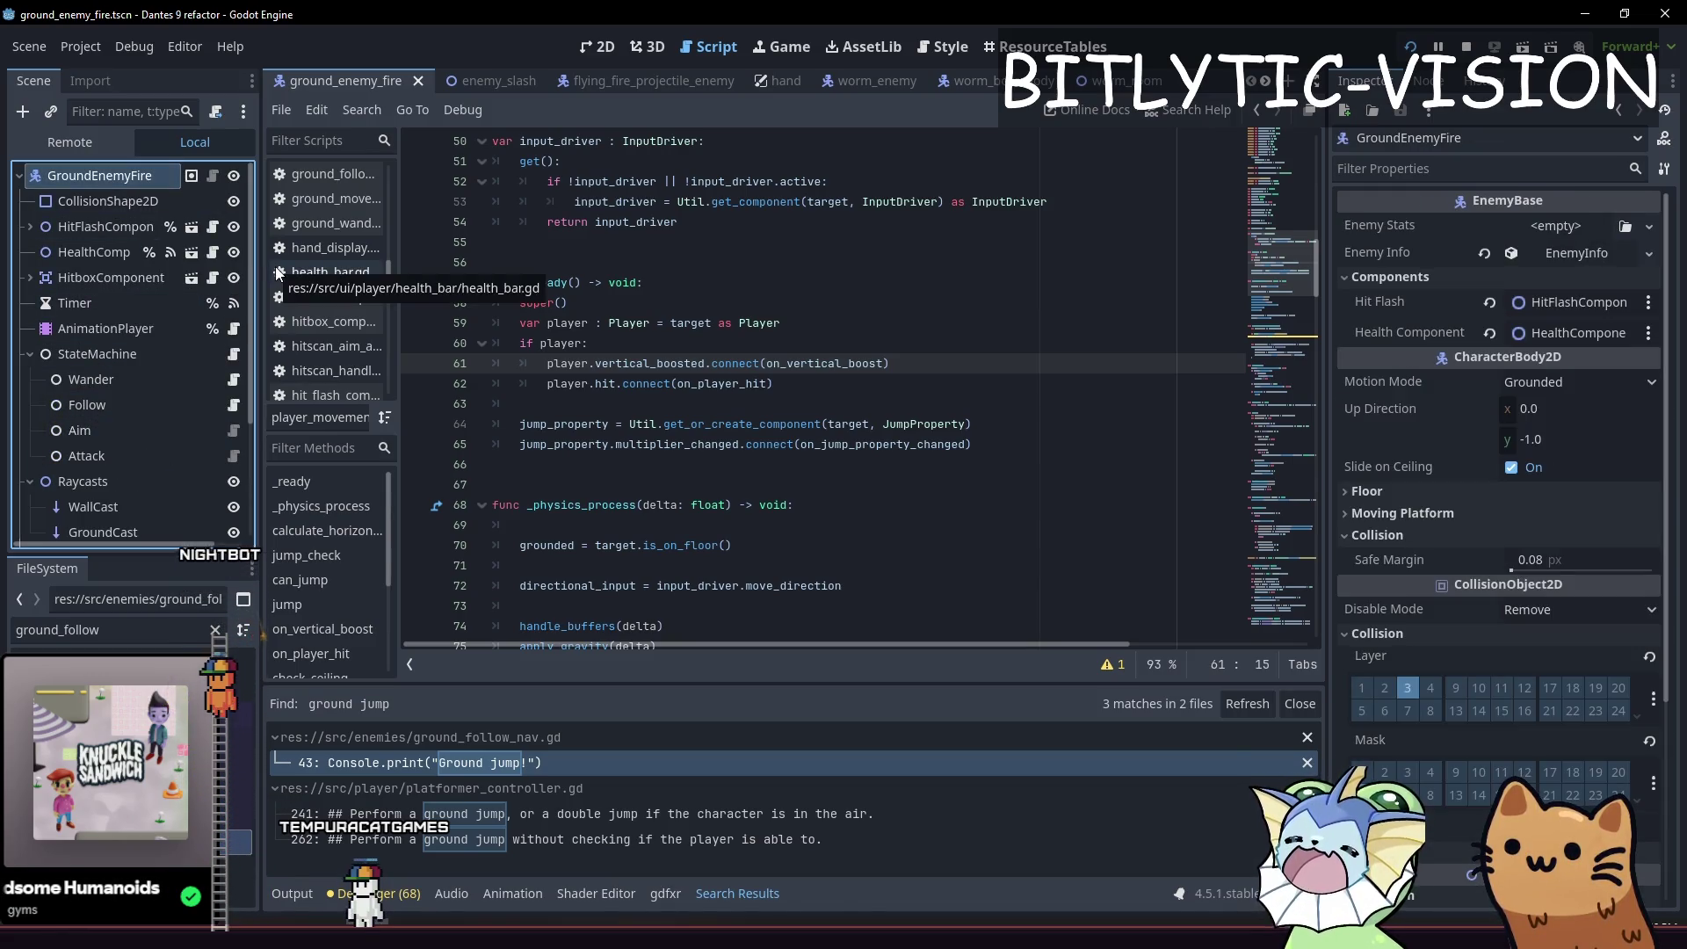
key("ctrl+a")
type("player")
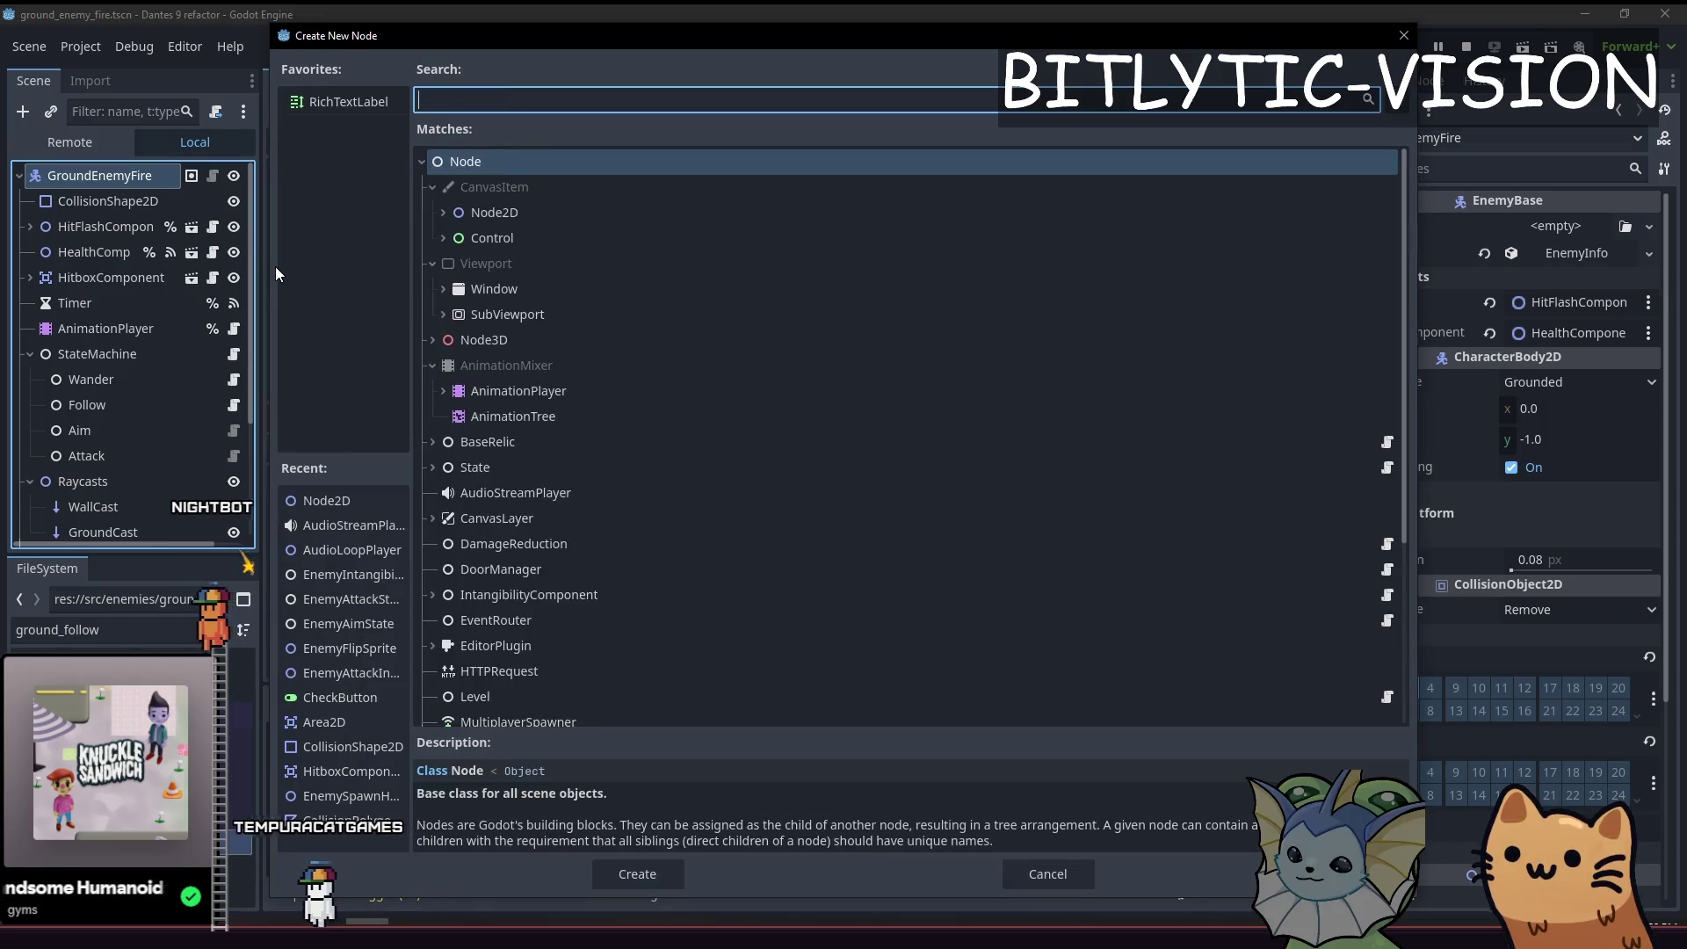
type("movement")
key("Return")
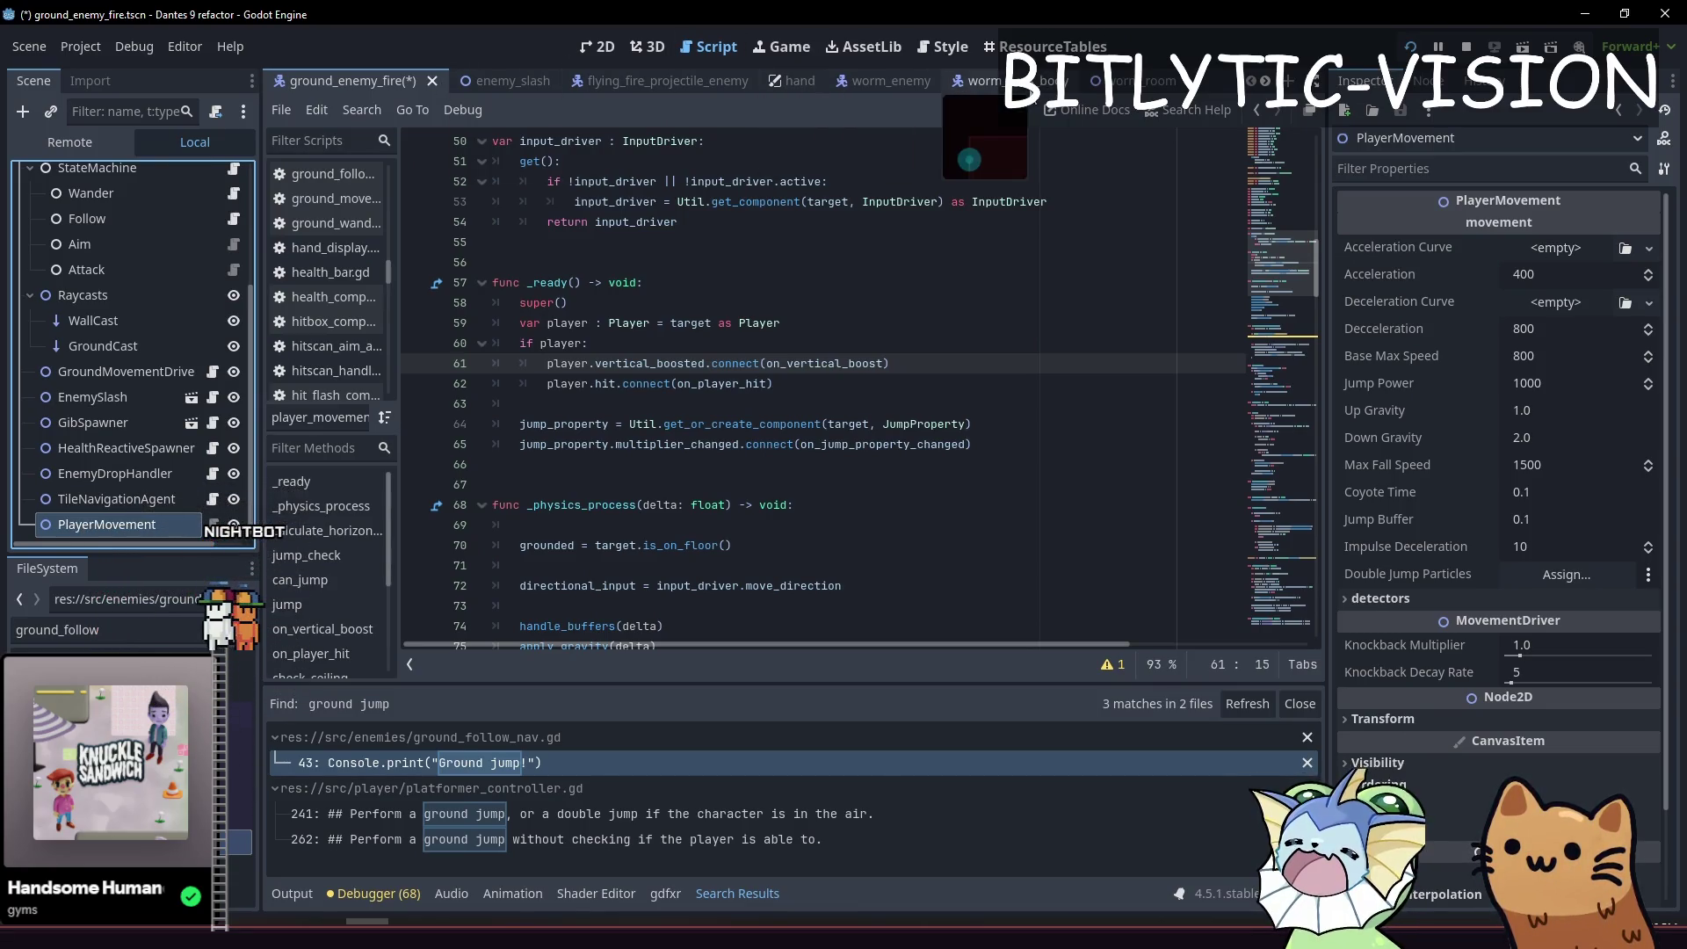
Step: Quick-open the player.tscn scene
left_click(844, 271)
key("alt+shift+o")
type("player")
key("Down")
key("Return")
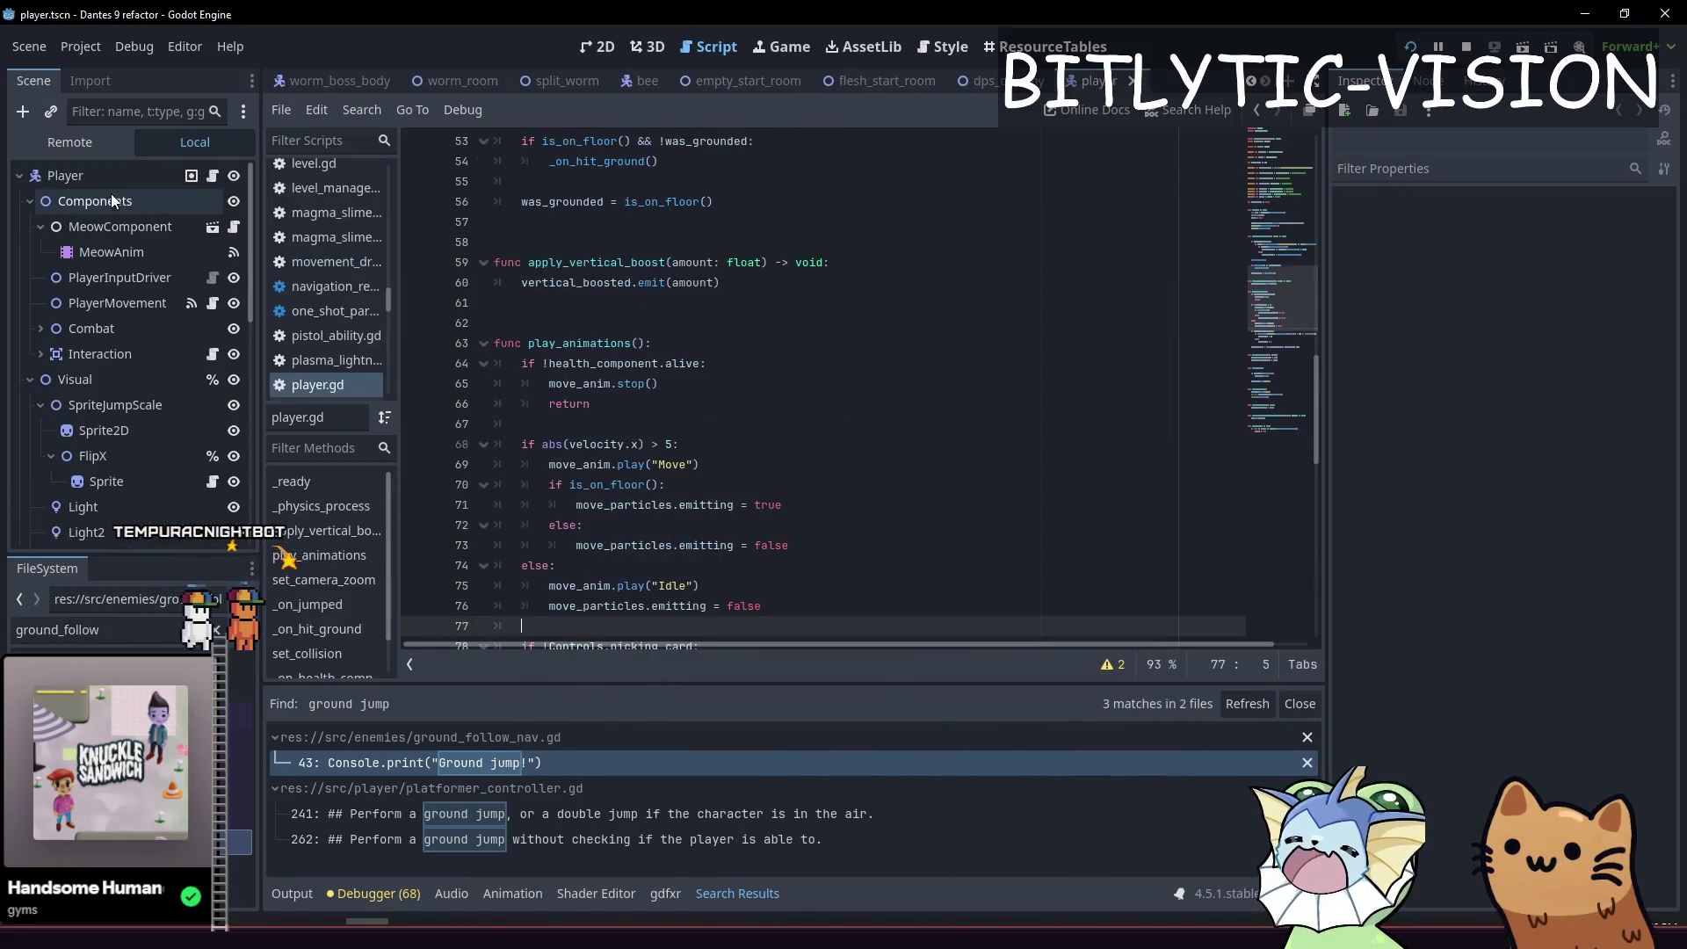
Step: Inspect the Player's PlayerMovement node settings
left_click(118, 187)
scroll(102, 282, "down", 2)
left_click(77, 209)
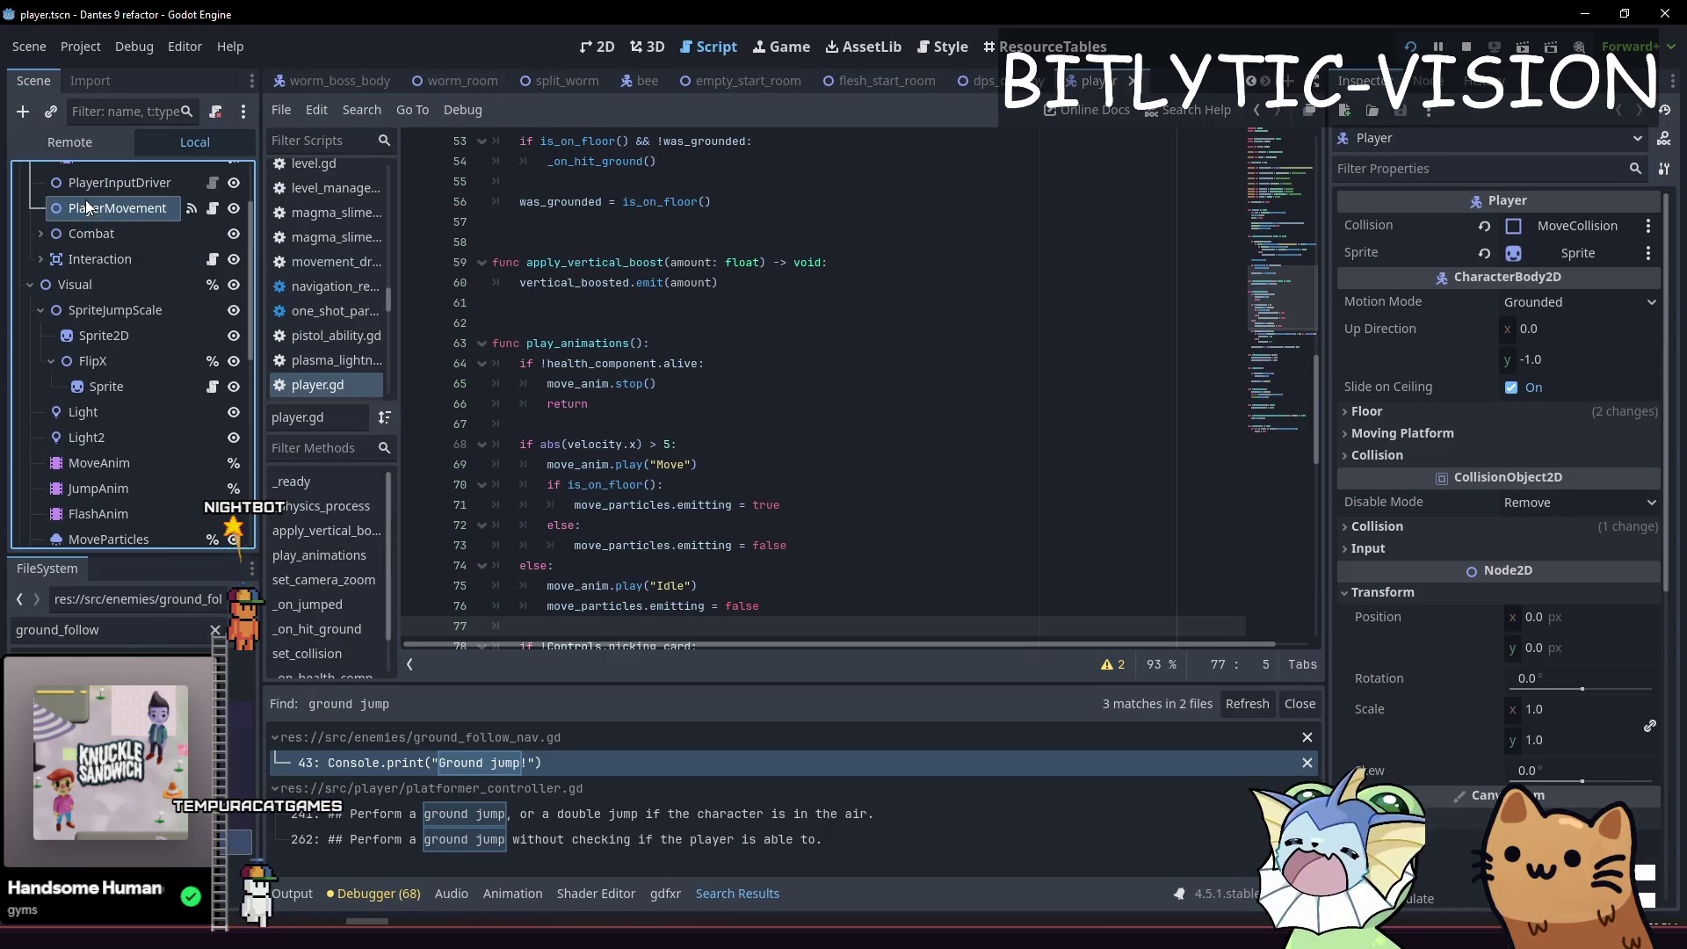
scroll(299, 81, "up", 5)
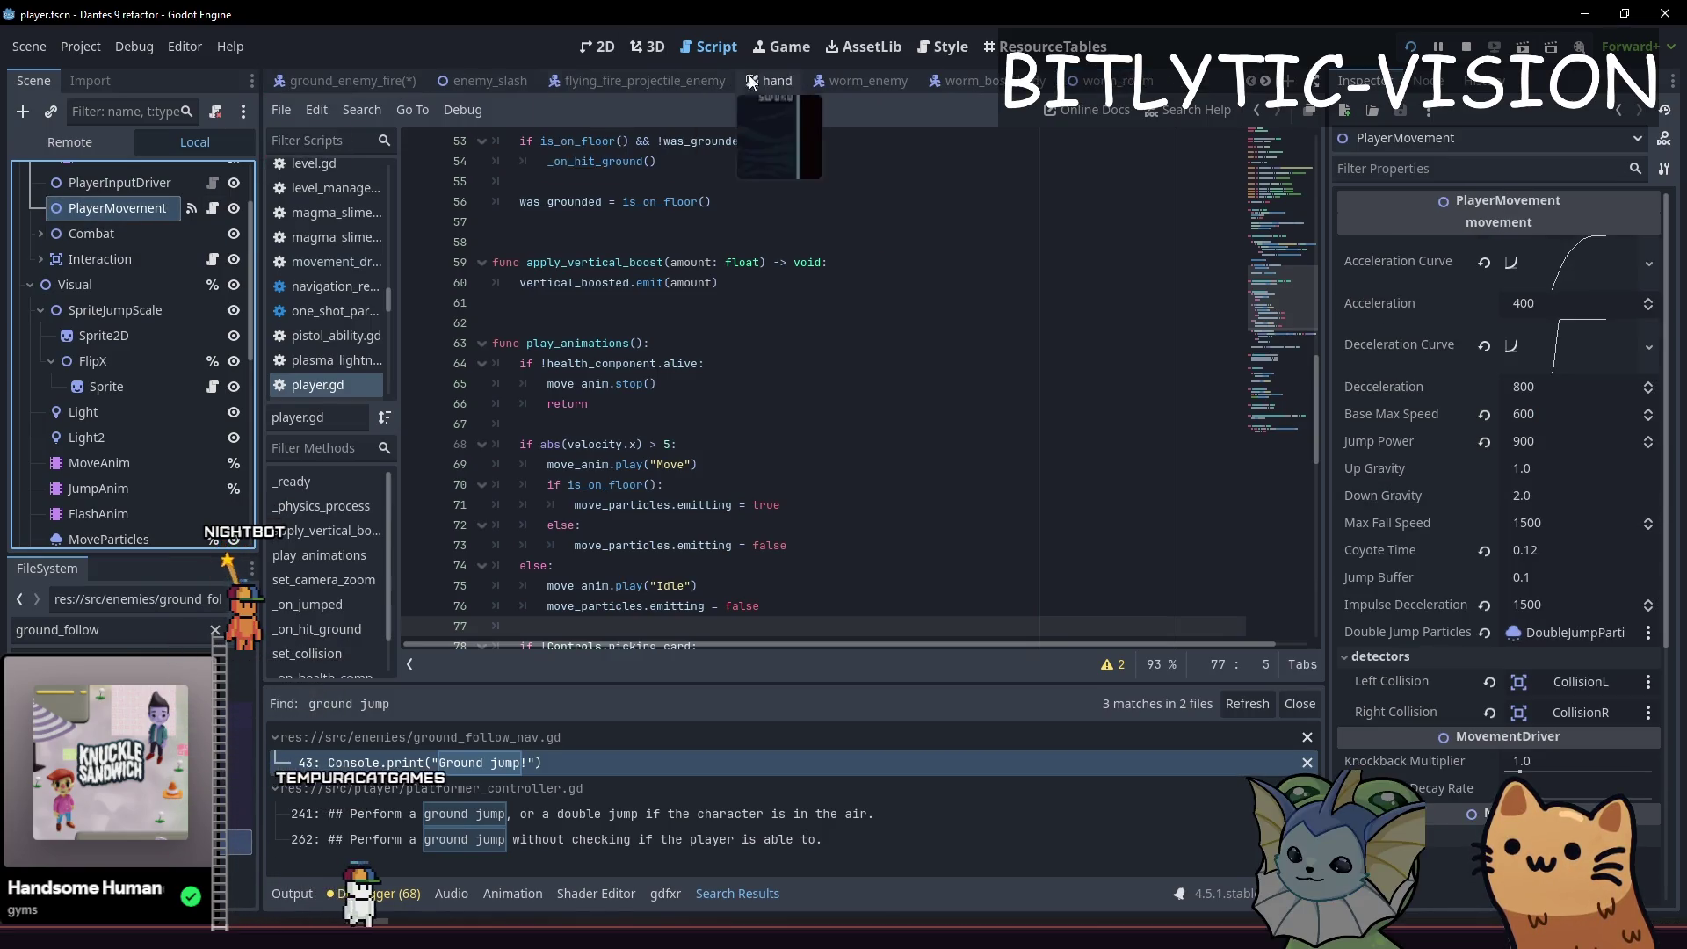
Step: Delete PlayerMovement from the ground enemy scene and run the game
left_click(343, 80)
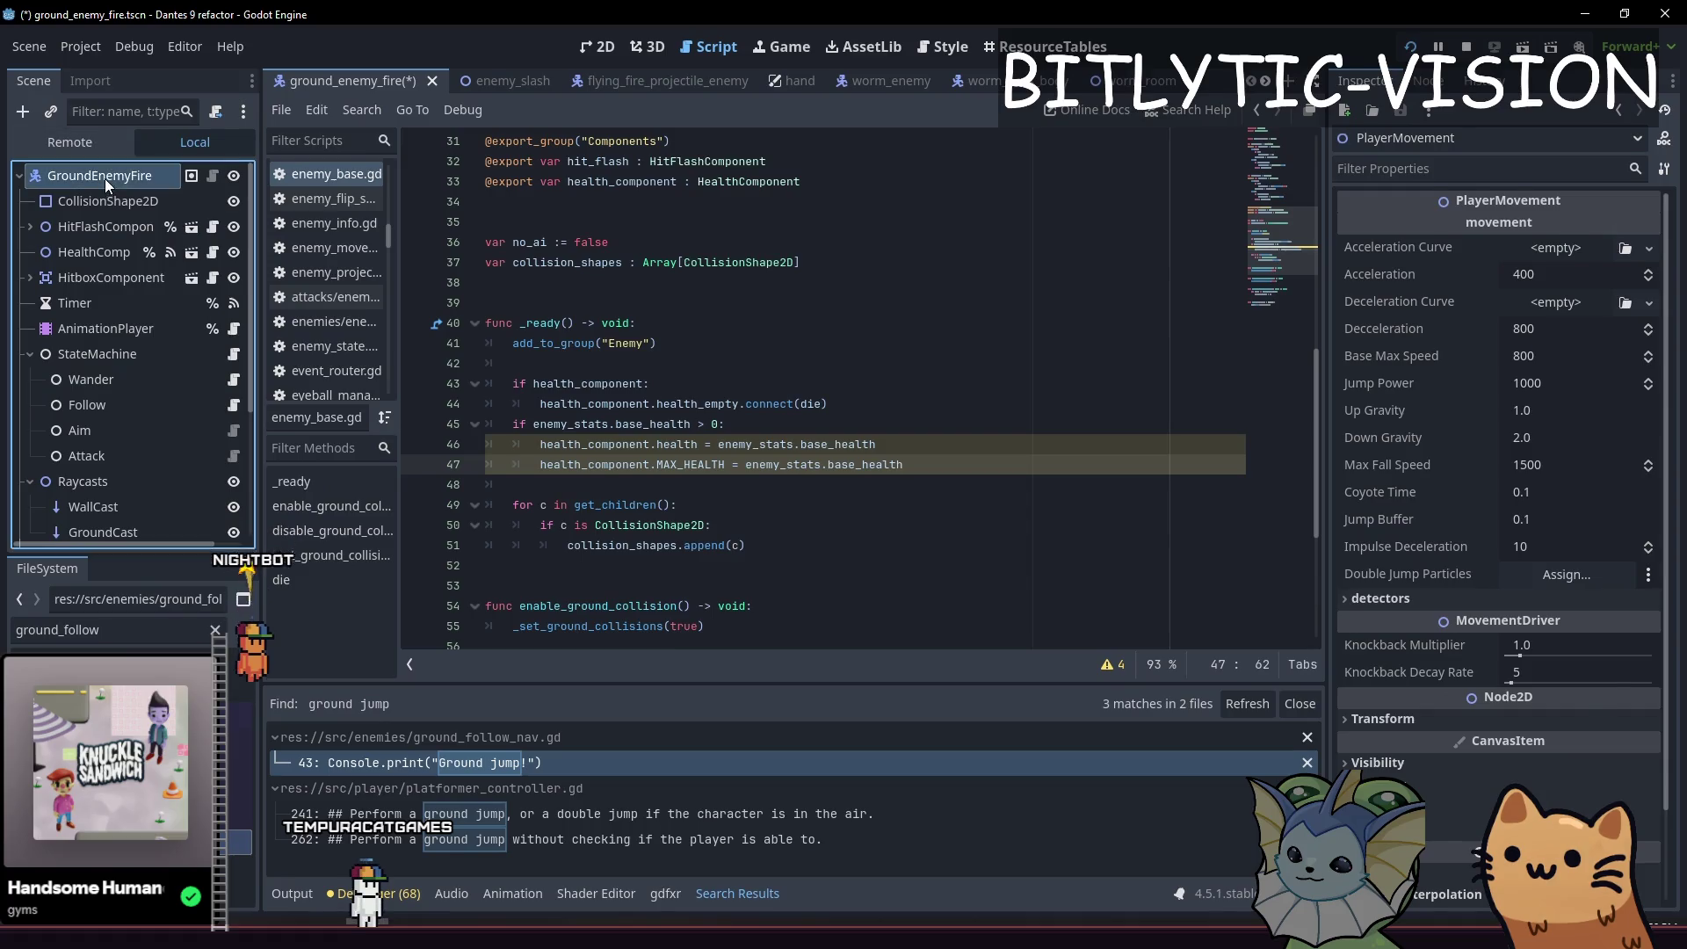
left_click(112, 494)
key("Delete")
key("Return")
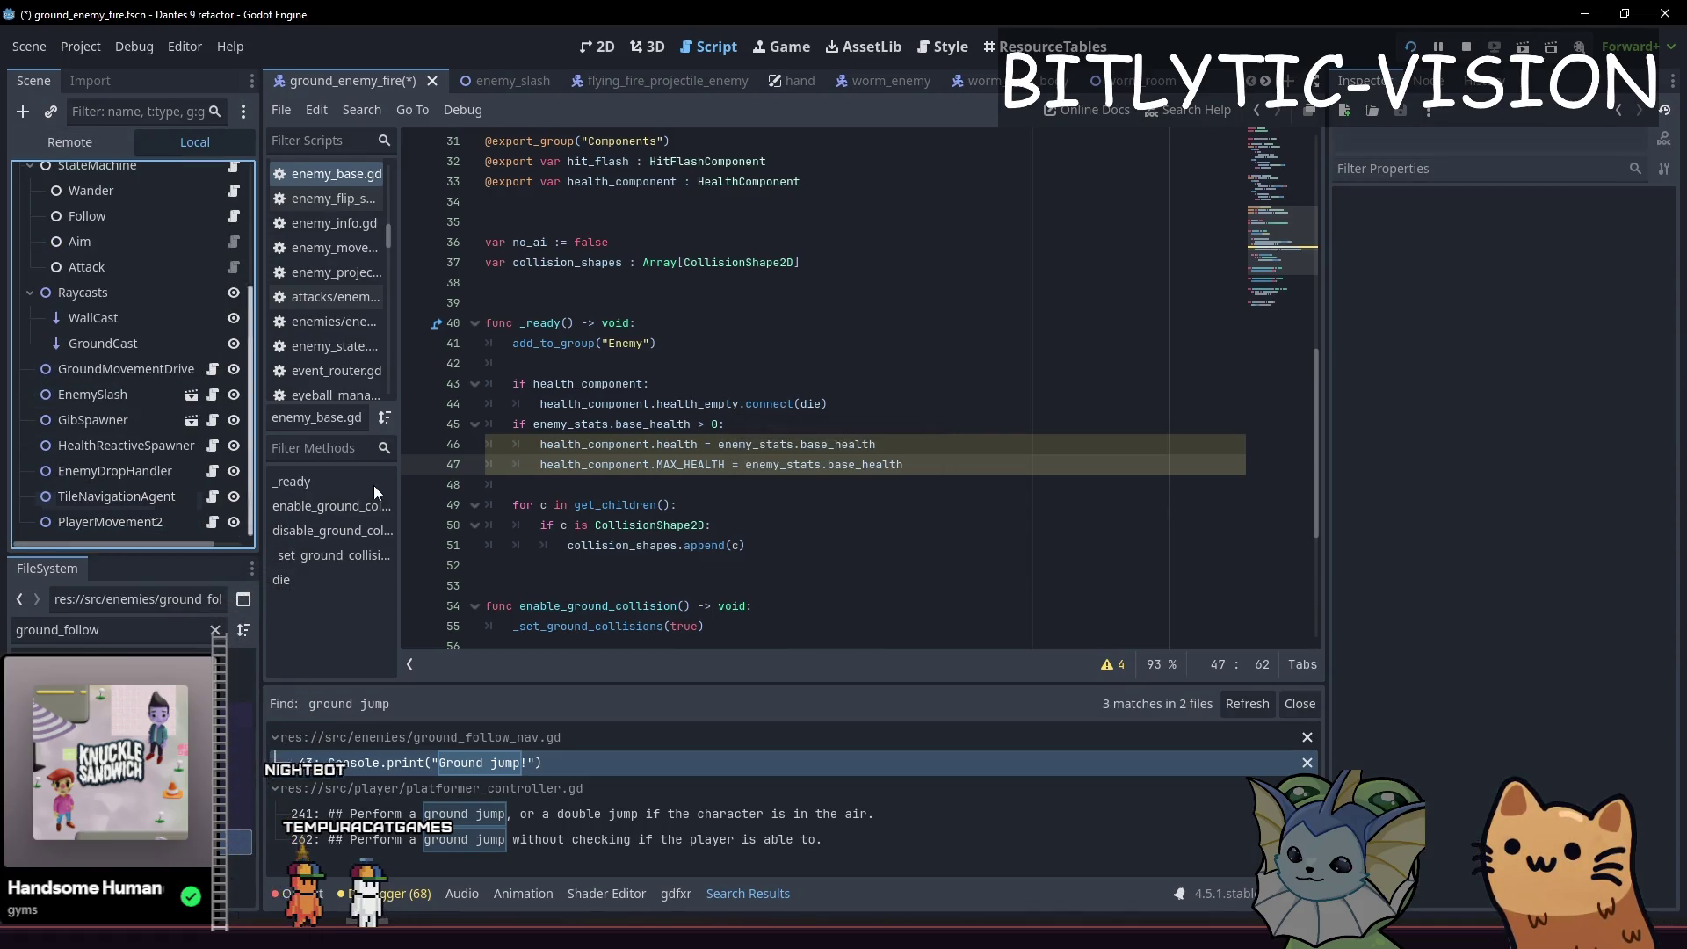
key("F5")
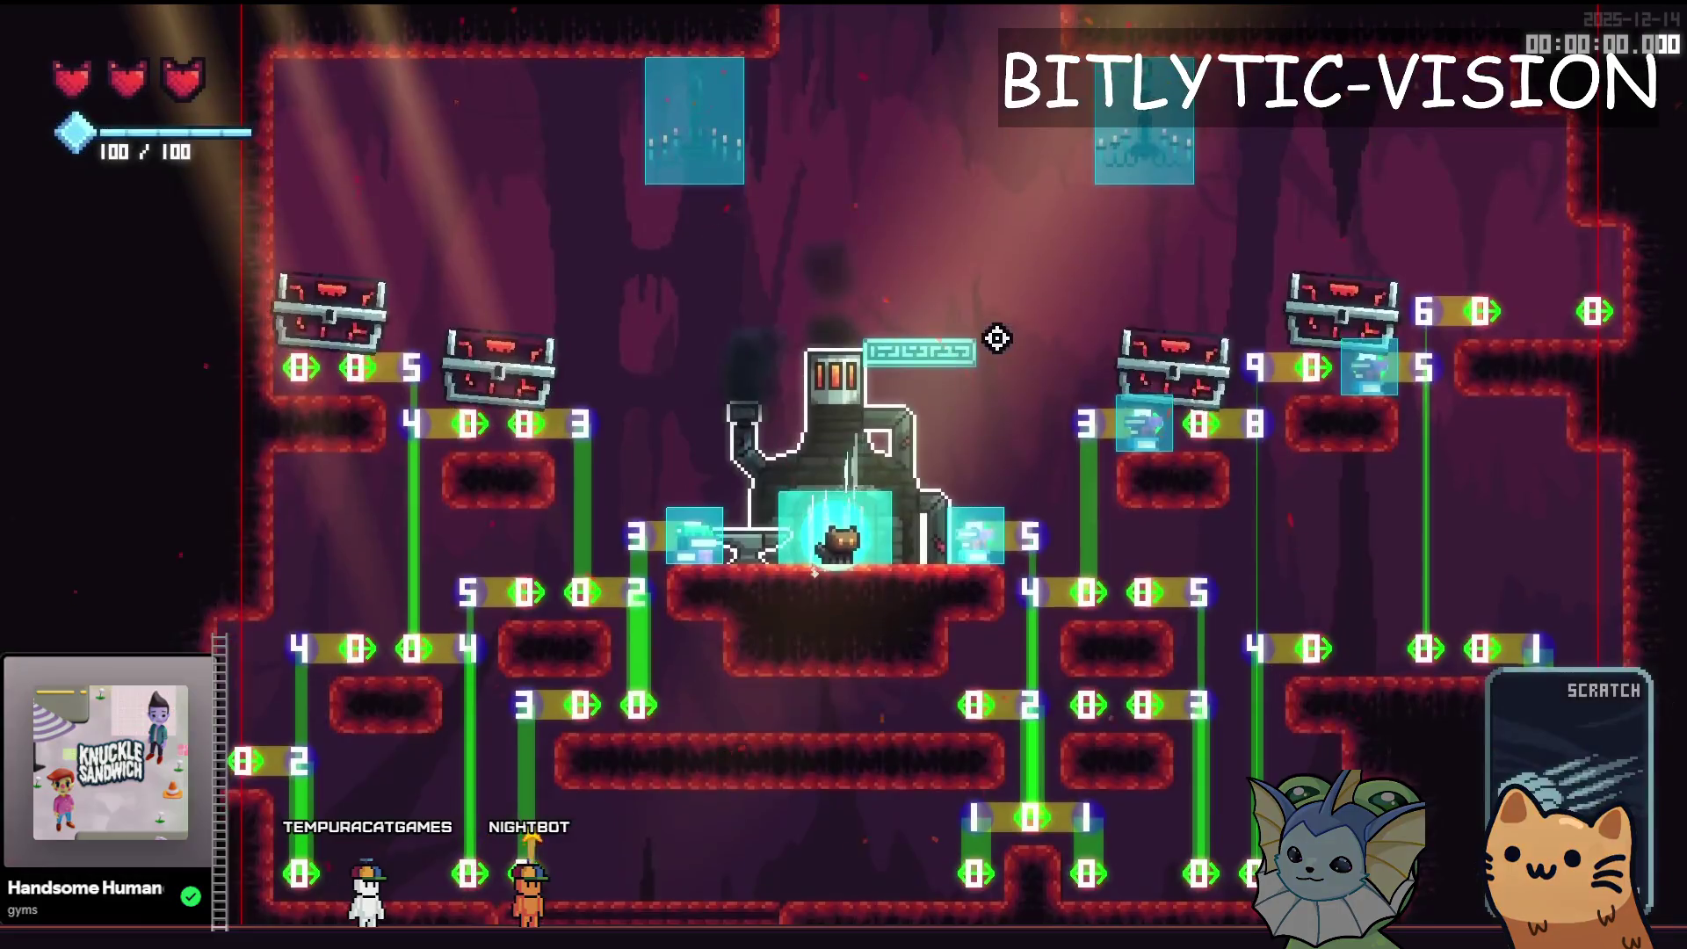
Step: Spawn a GroundEnemyFire from the in-game debug menu
key("grave")
left_click(366, 789)
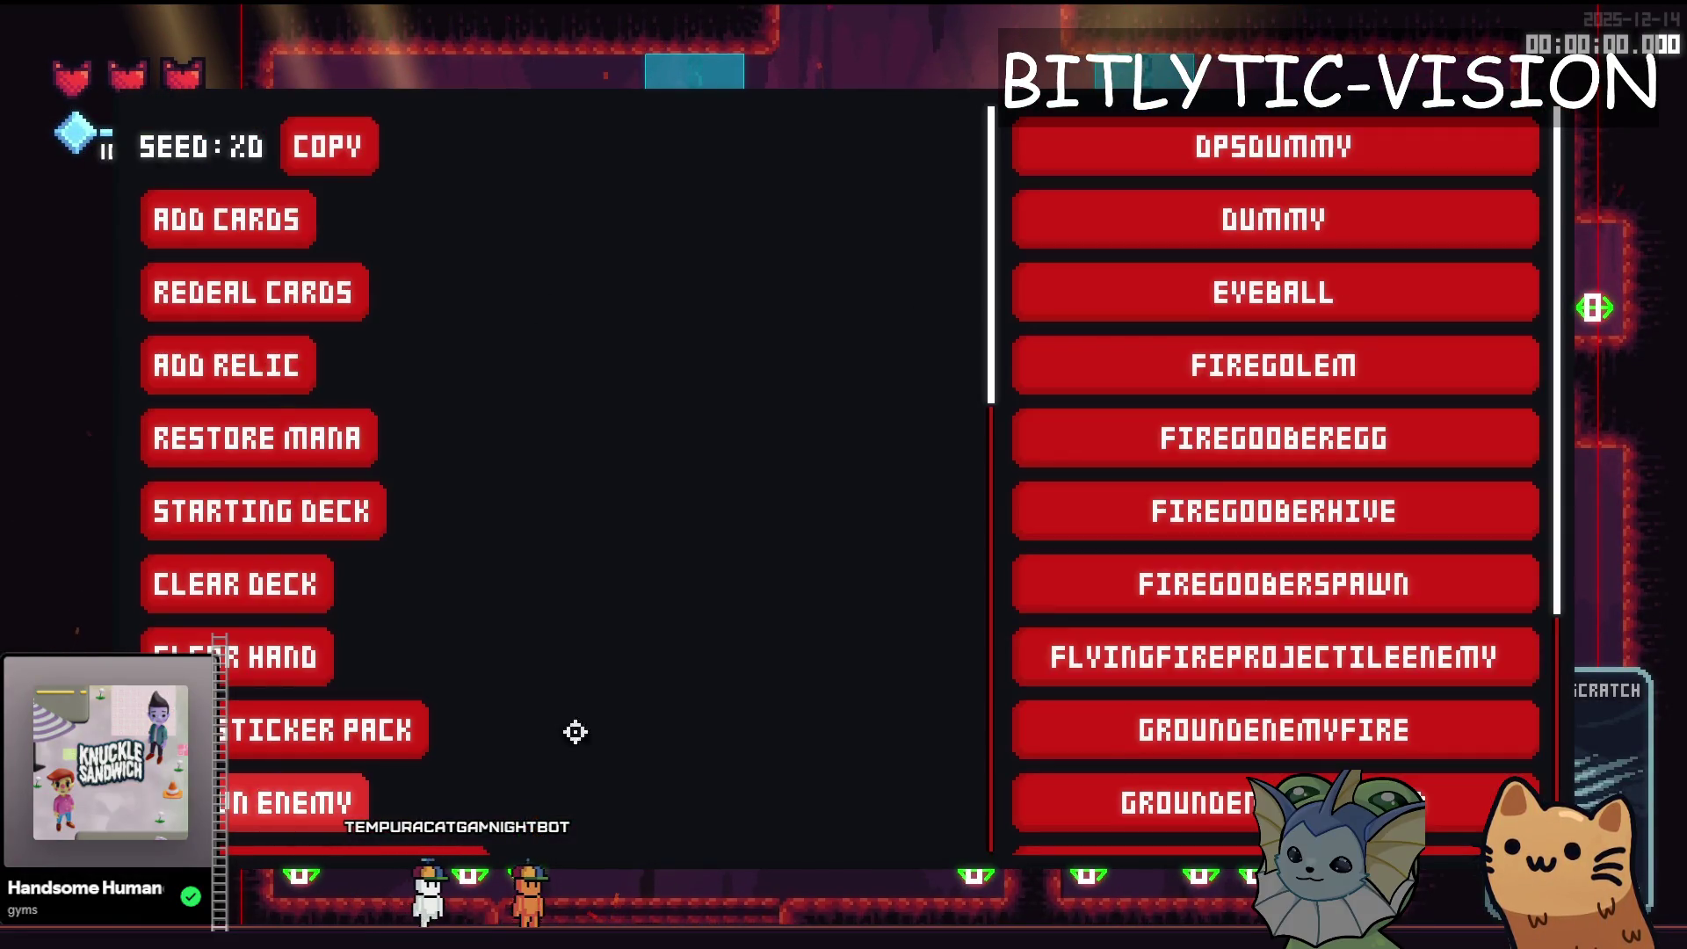
left_click(1202, 727)
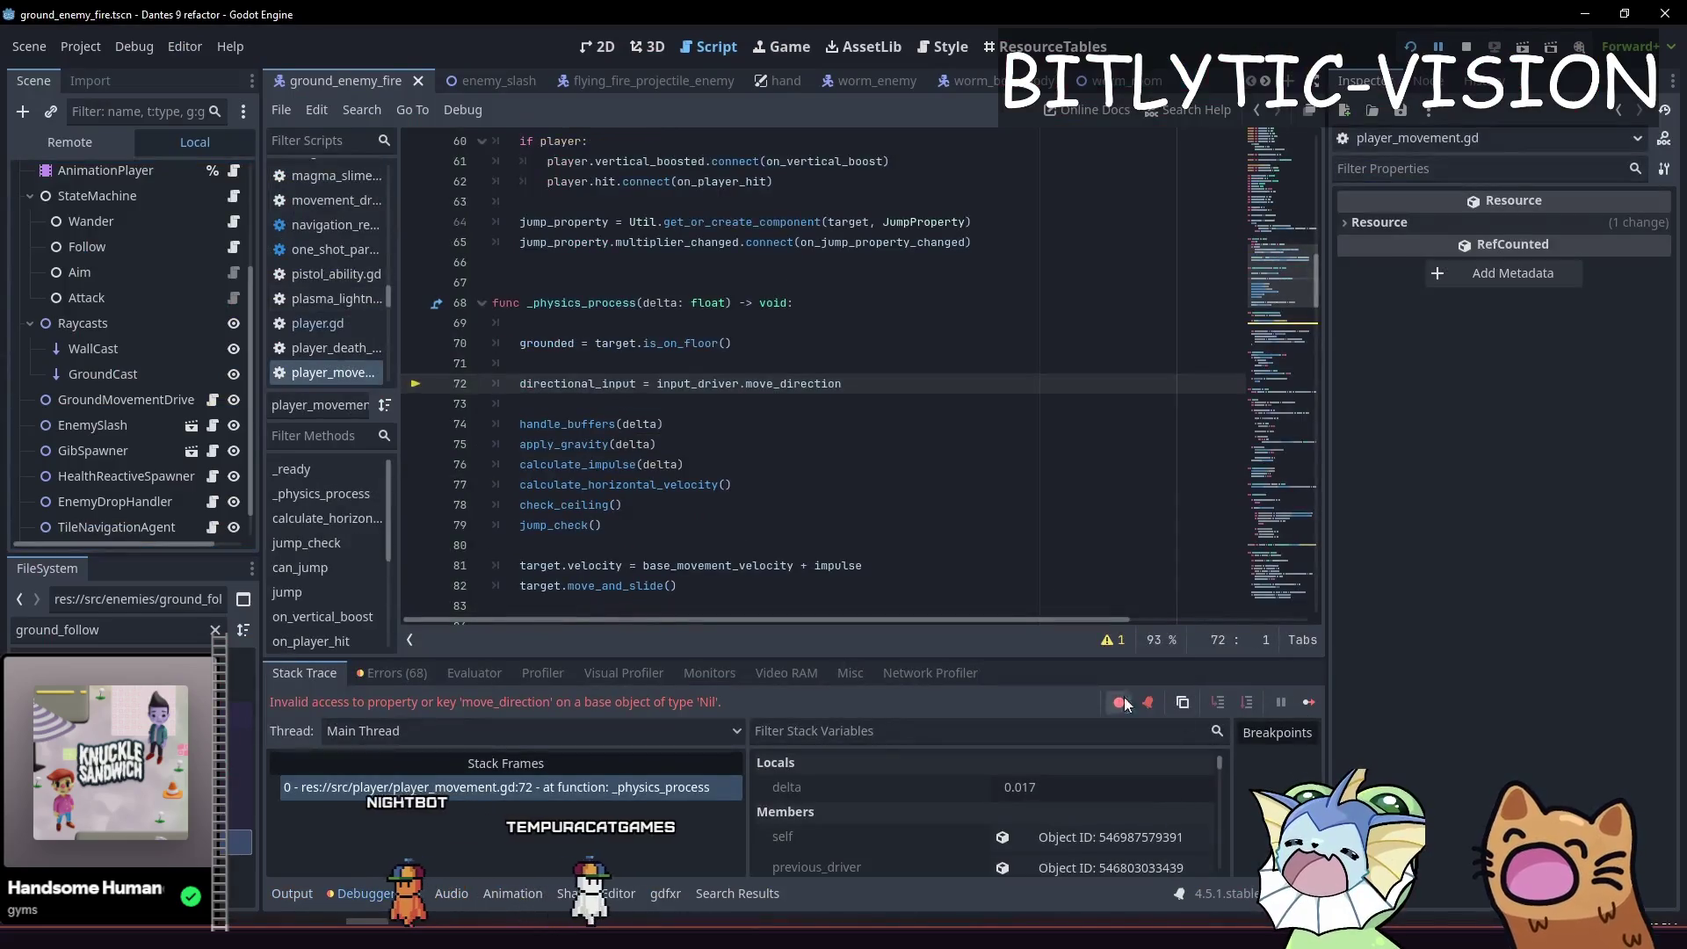
Step: Mark the code around failing line 72, then add a new child node to GroundEnemyFire
left_click_drag(842, 384, 467, 322)
left_click(527, 363)
scroll(224, 412, "up", 3)
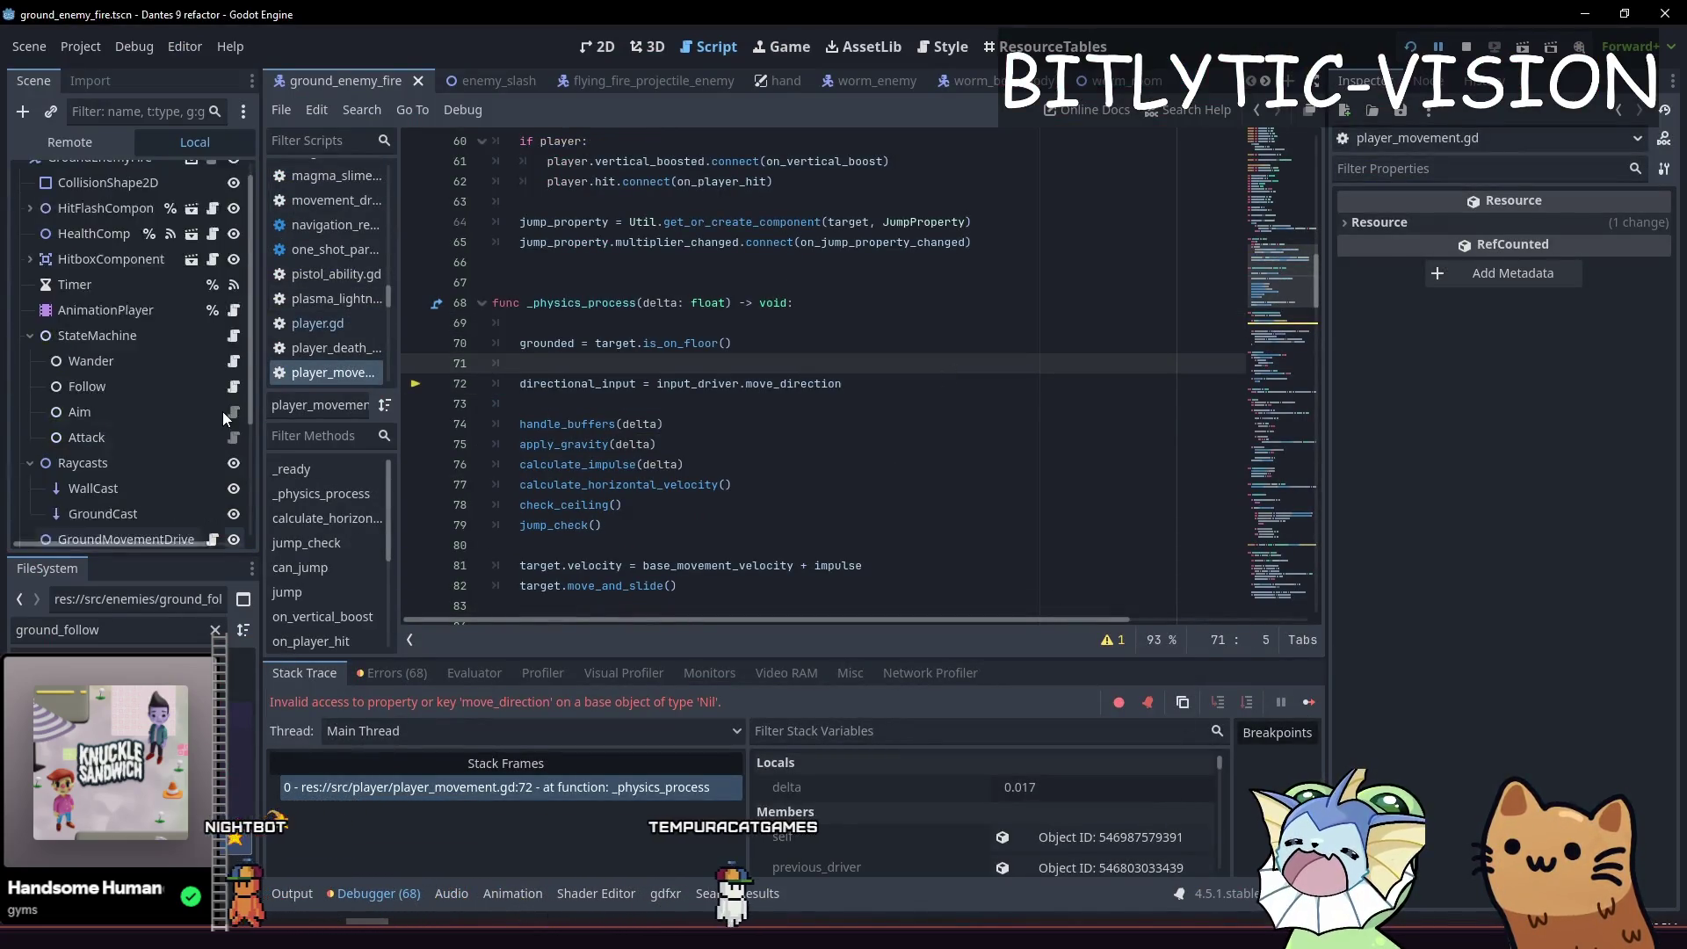
left_click(88, 199)
left_click(96, 175)
key("ctrl+a")
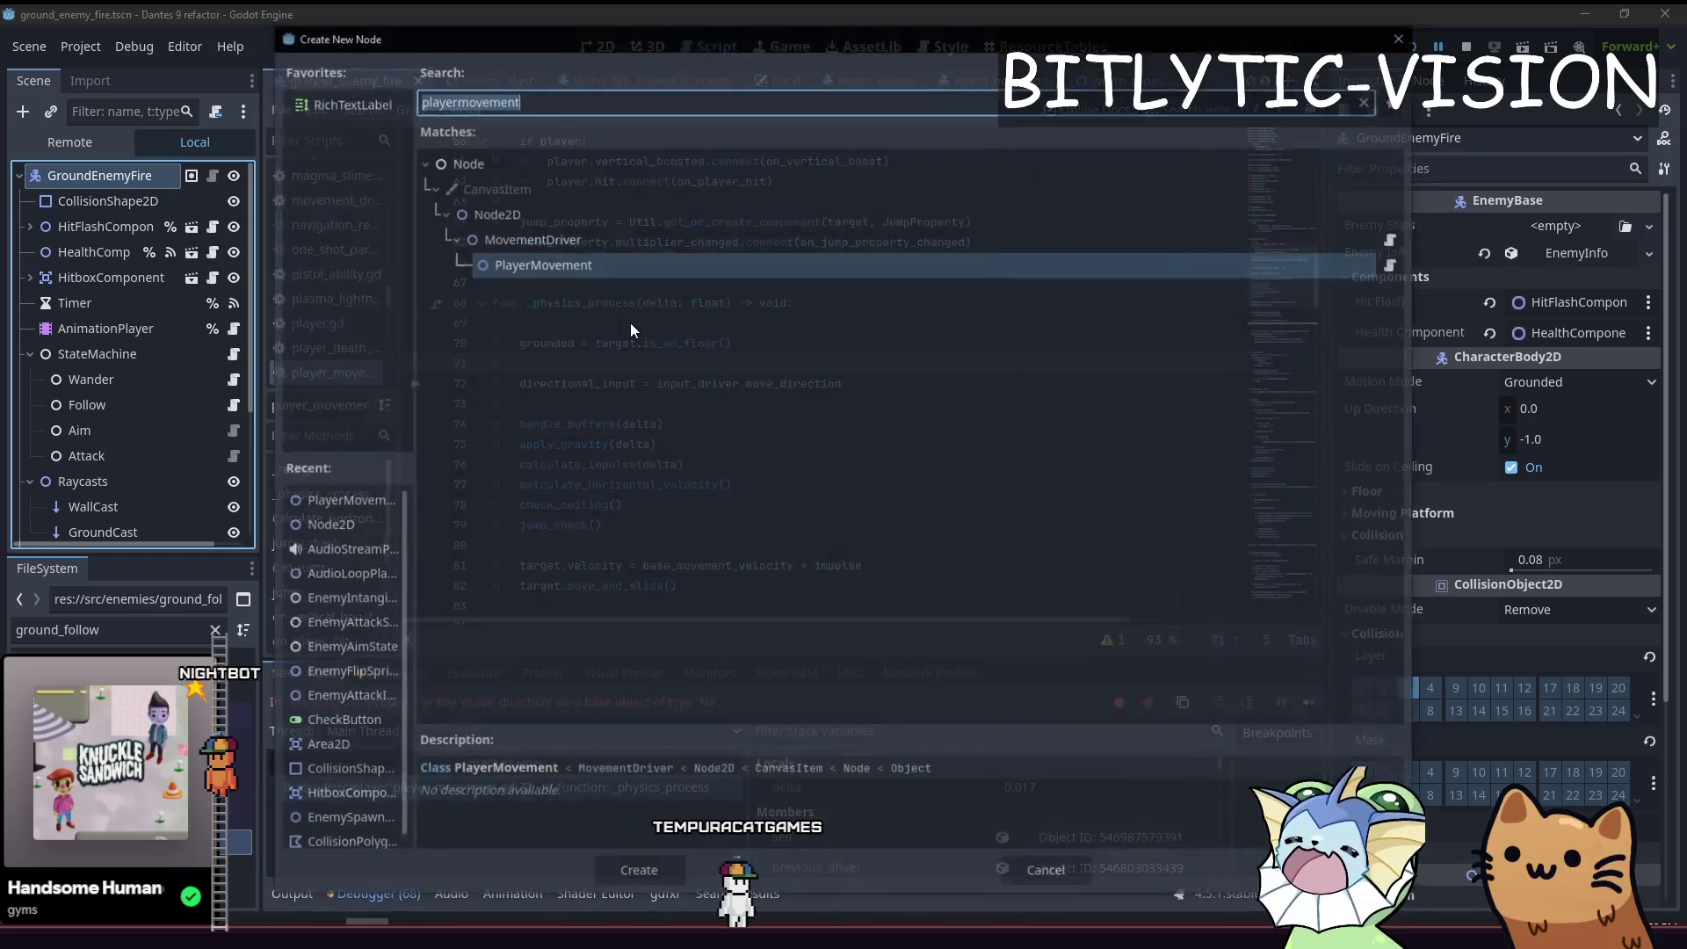
Step: Add an InputDriver node to the ground enemy from the Create New Node search
type("input")
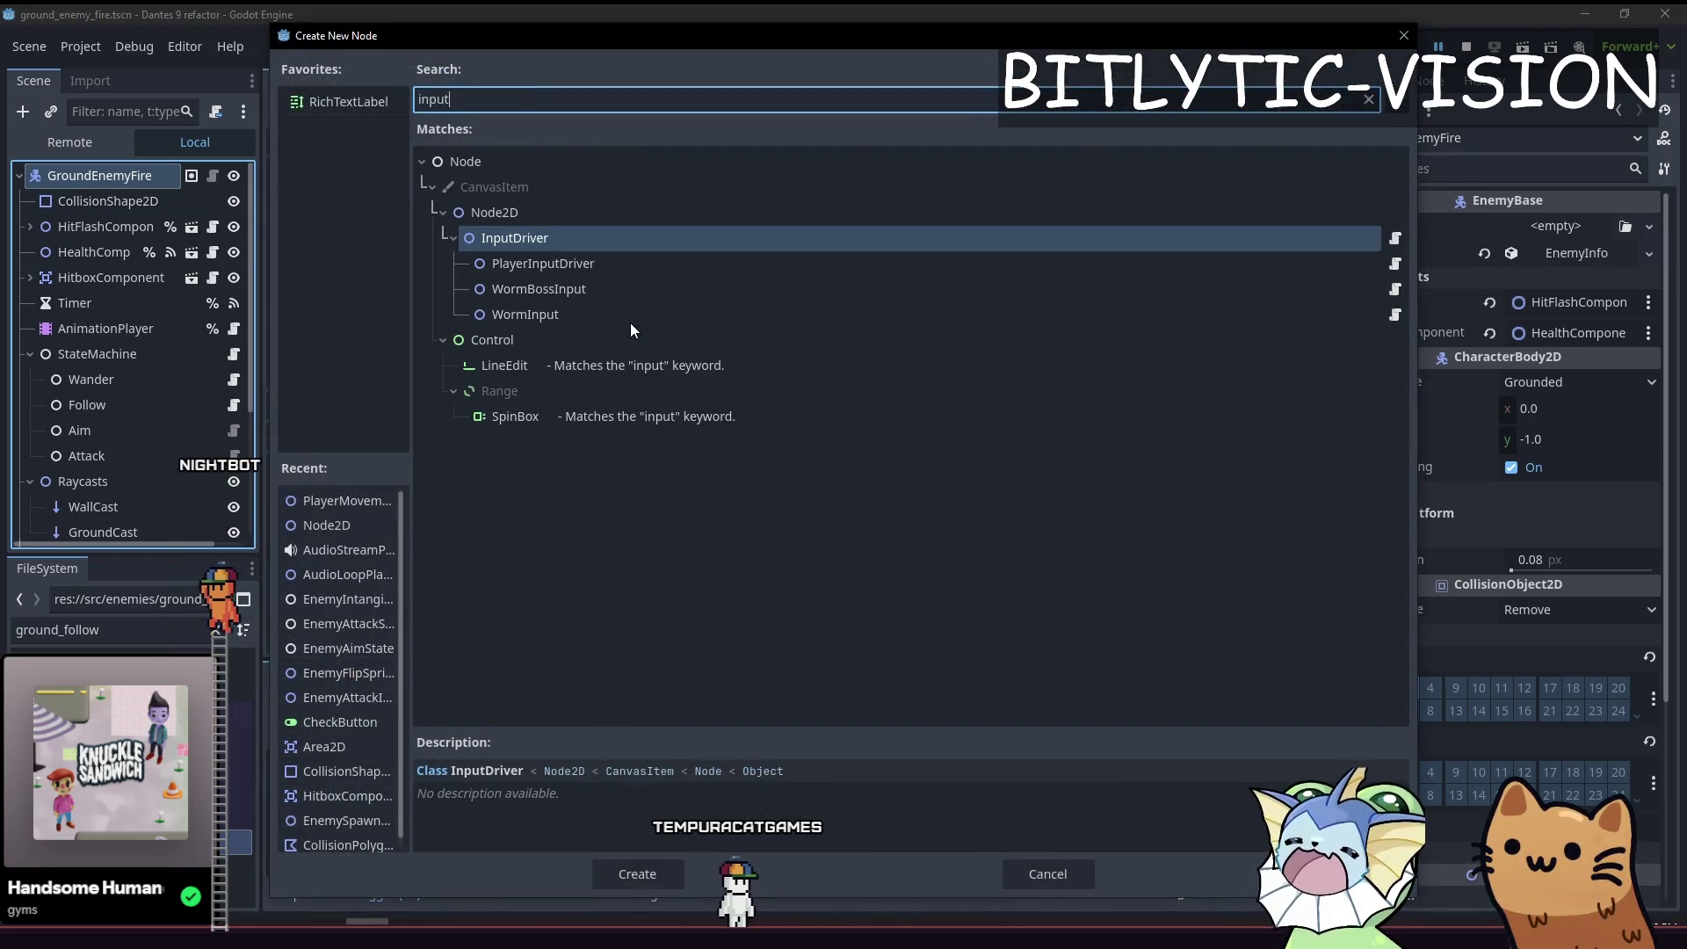
key("Down")
key("Up")
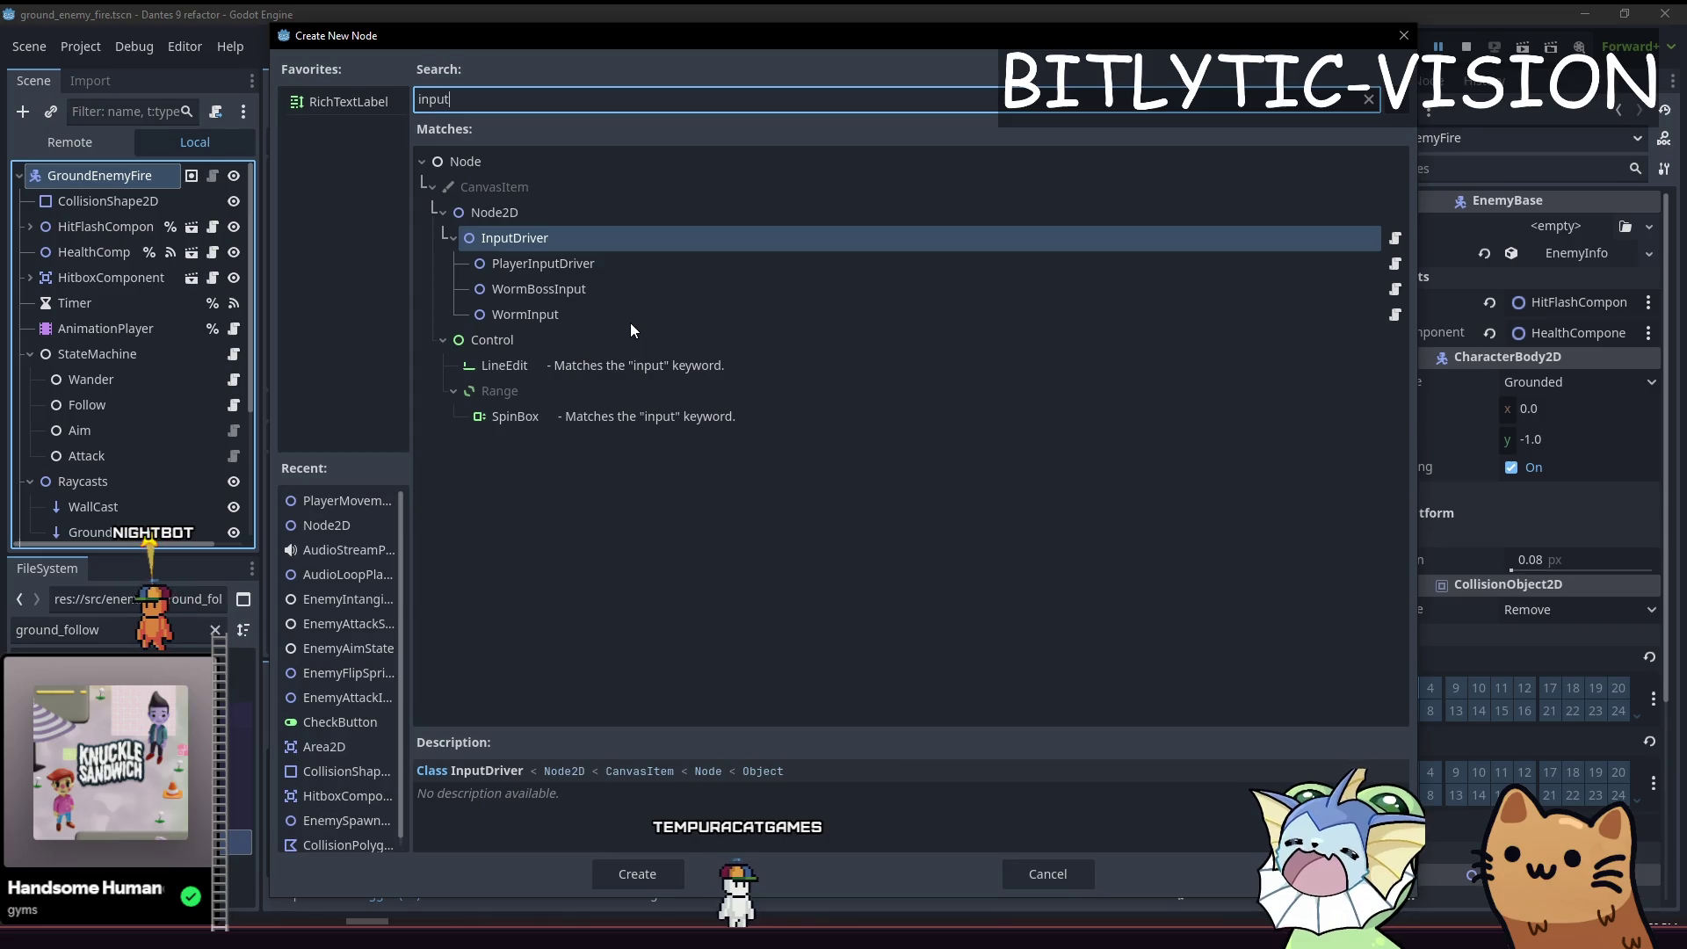
key("Return")
Step: Attach a new script to InputDriver at res://src/enemies/enemy_input_driver.gd
right_click(114, 523)
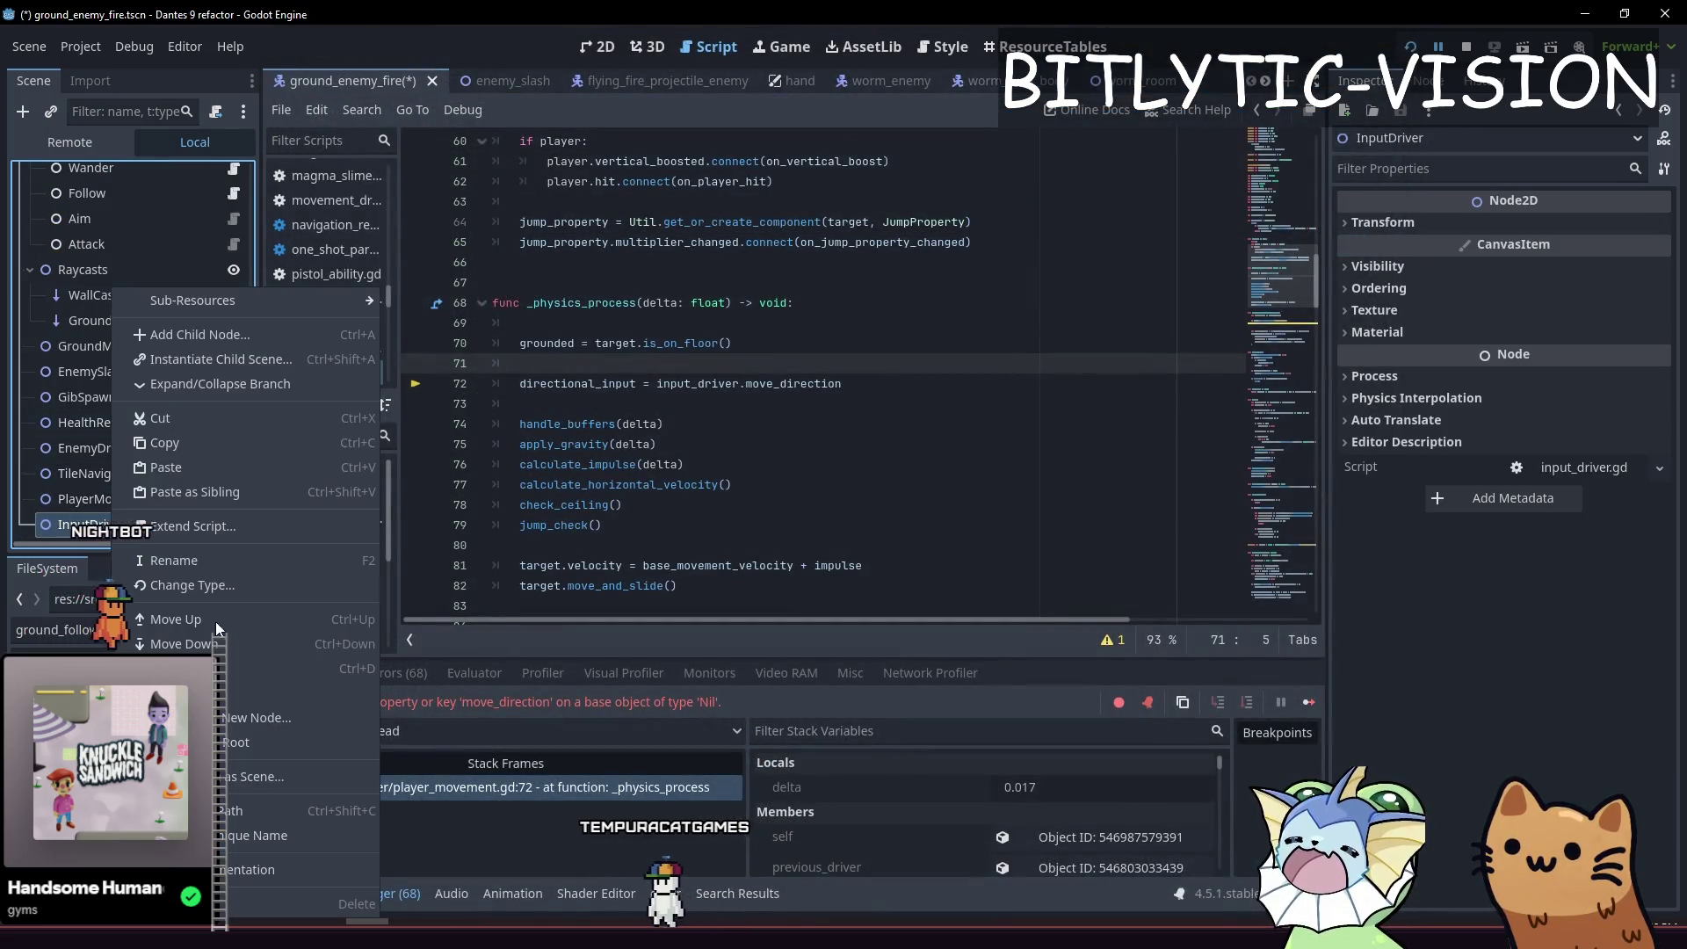
left_click(197, 524)
key("Left")
type("enemy_")
key("ctrl+BackSpace")
key("ctrl+BackSpace")
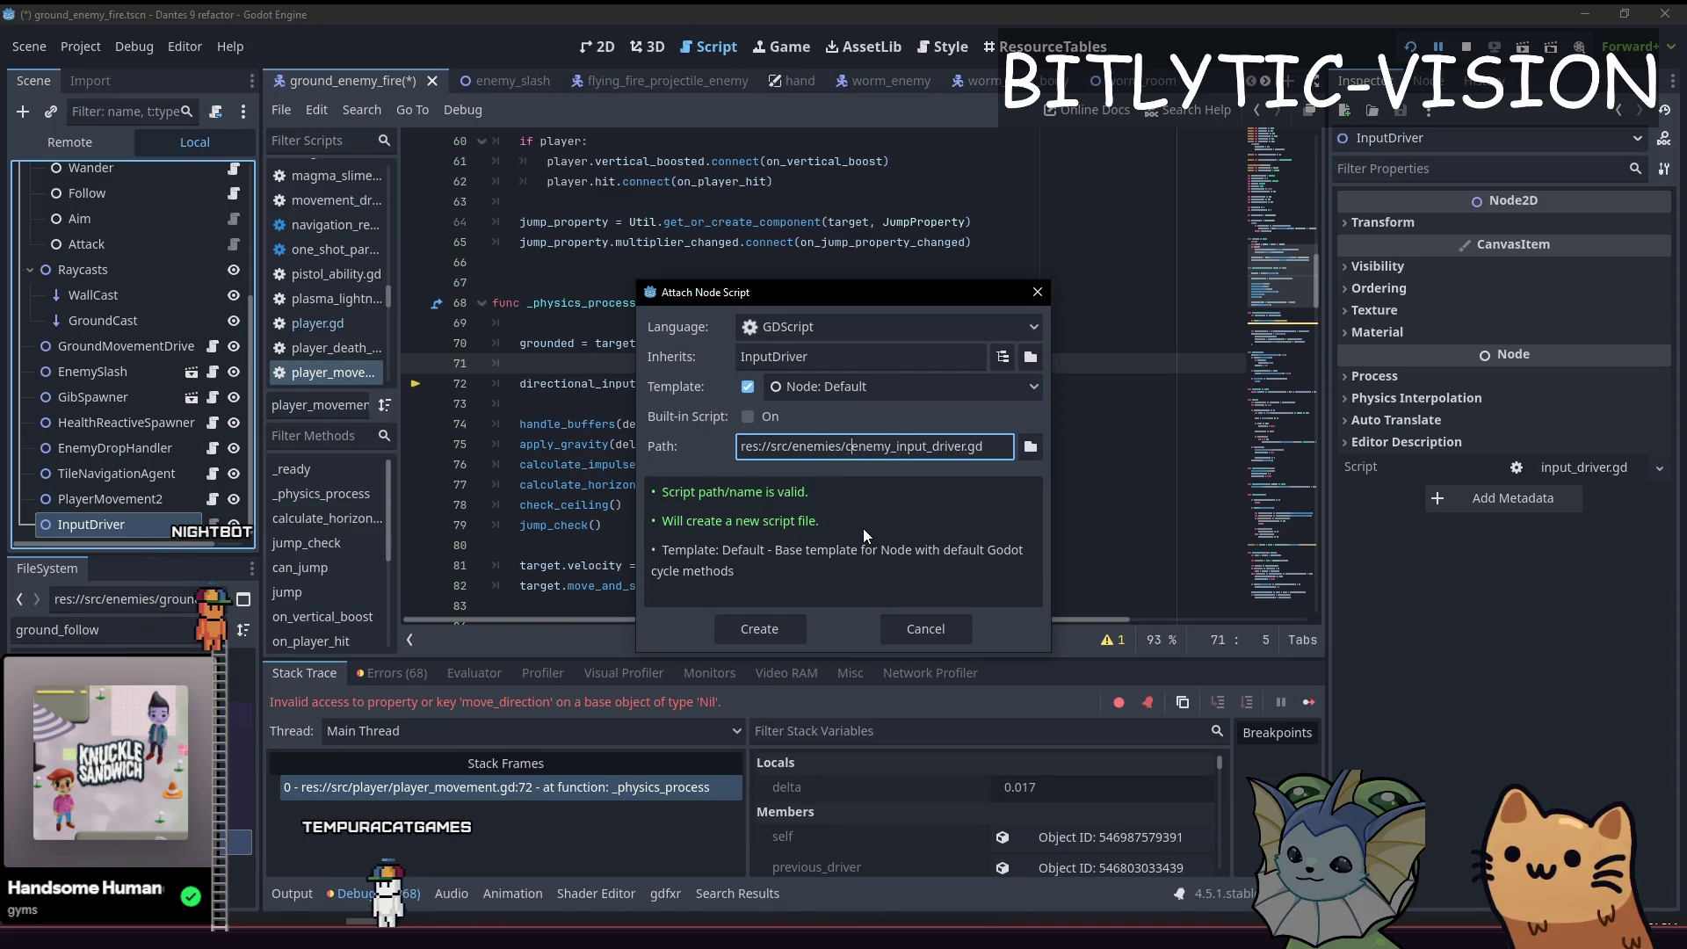
key("Return")
left_click(700, 323)
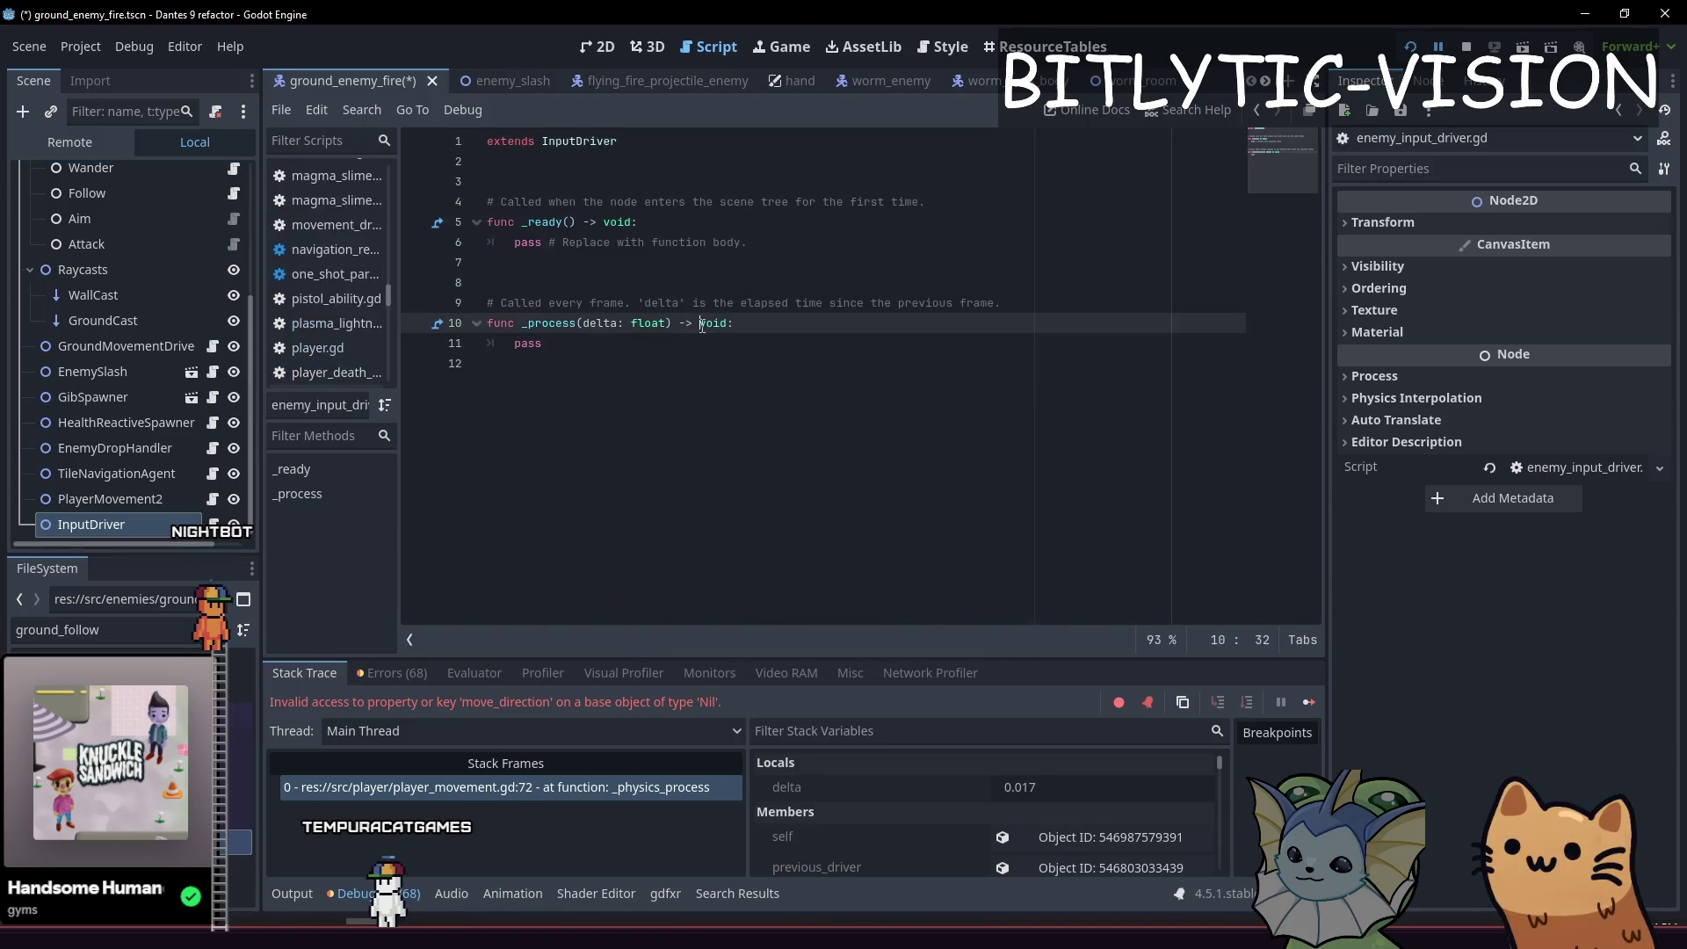
Step: Delete the template stub functions and open a blank line above extends InputDriver
key("shift+Down")
key("shift+Down")
key("shift+Up")
key("shift+Up")
key("shift+Up")
key("BackSpace")
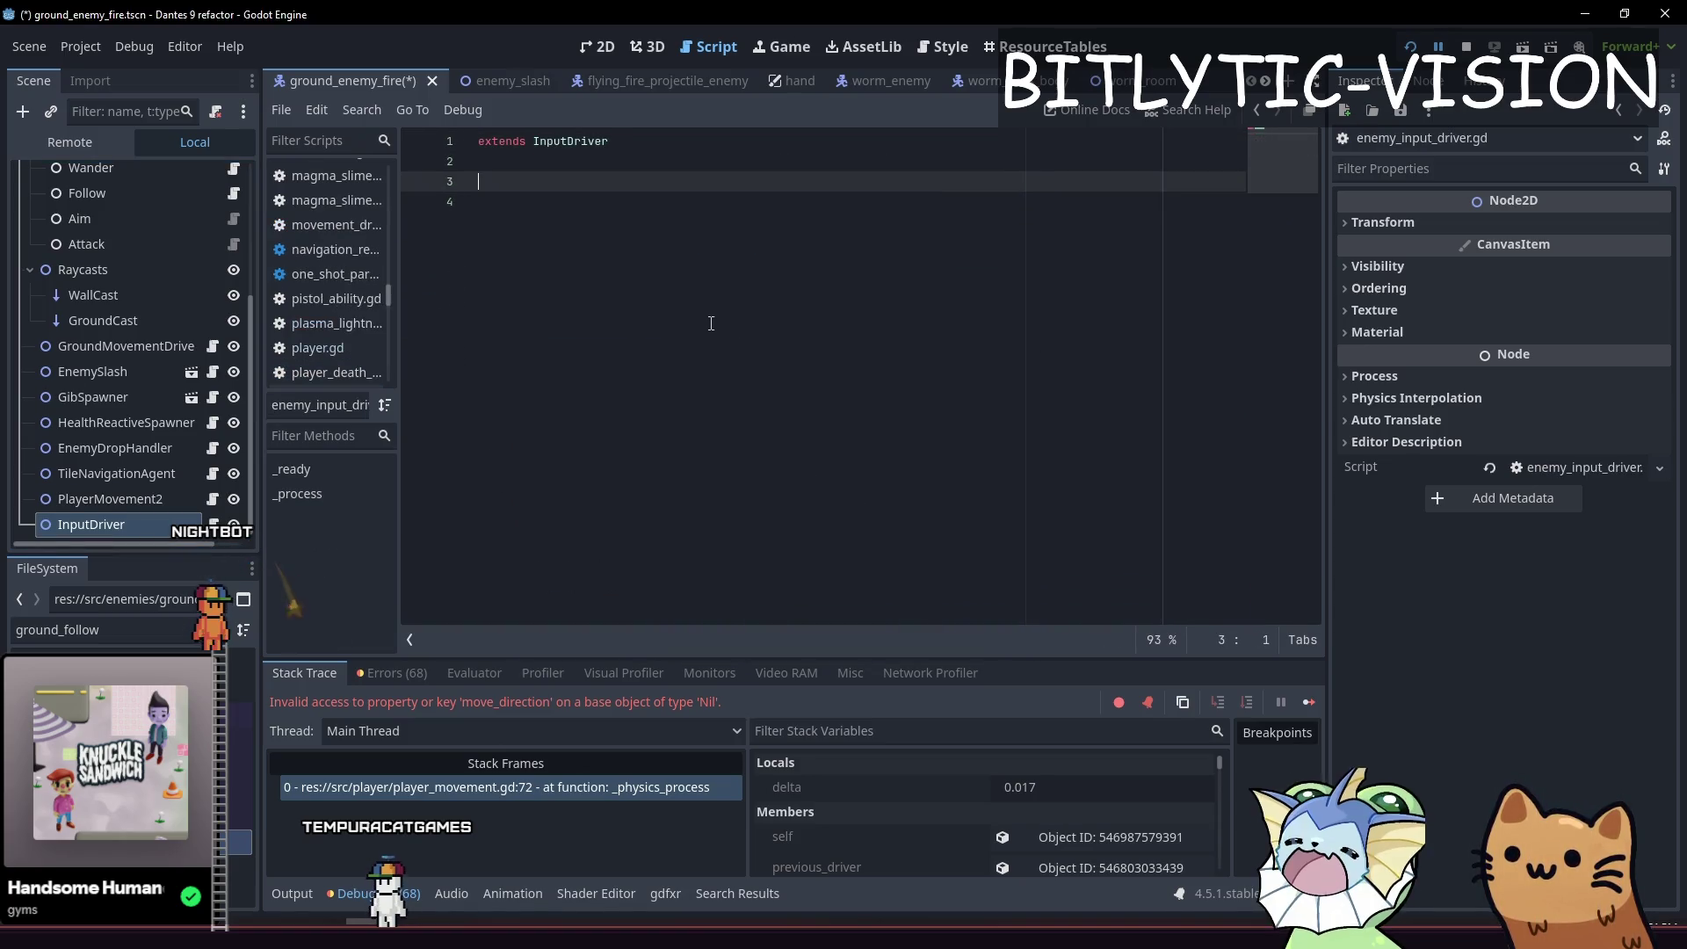
key("Return")
key("Return")
key("Up")
key("Up")
key("Up")
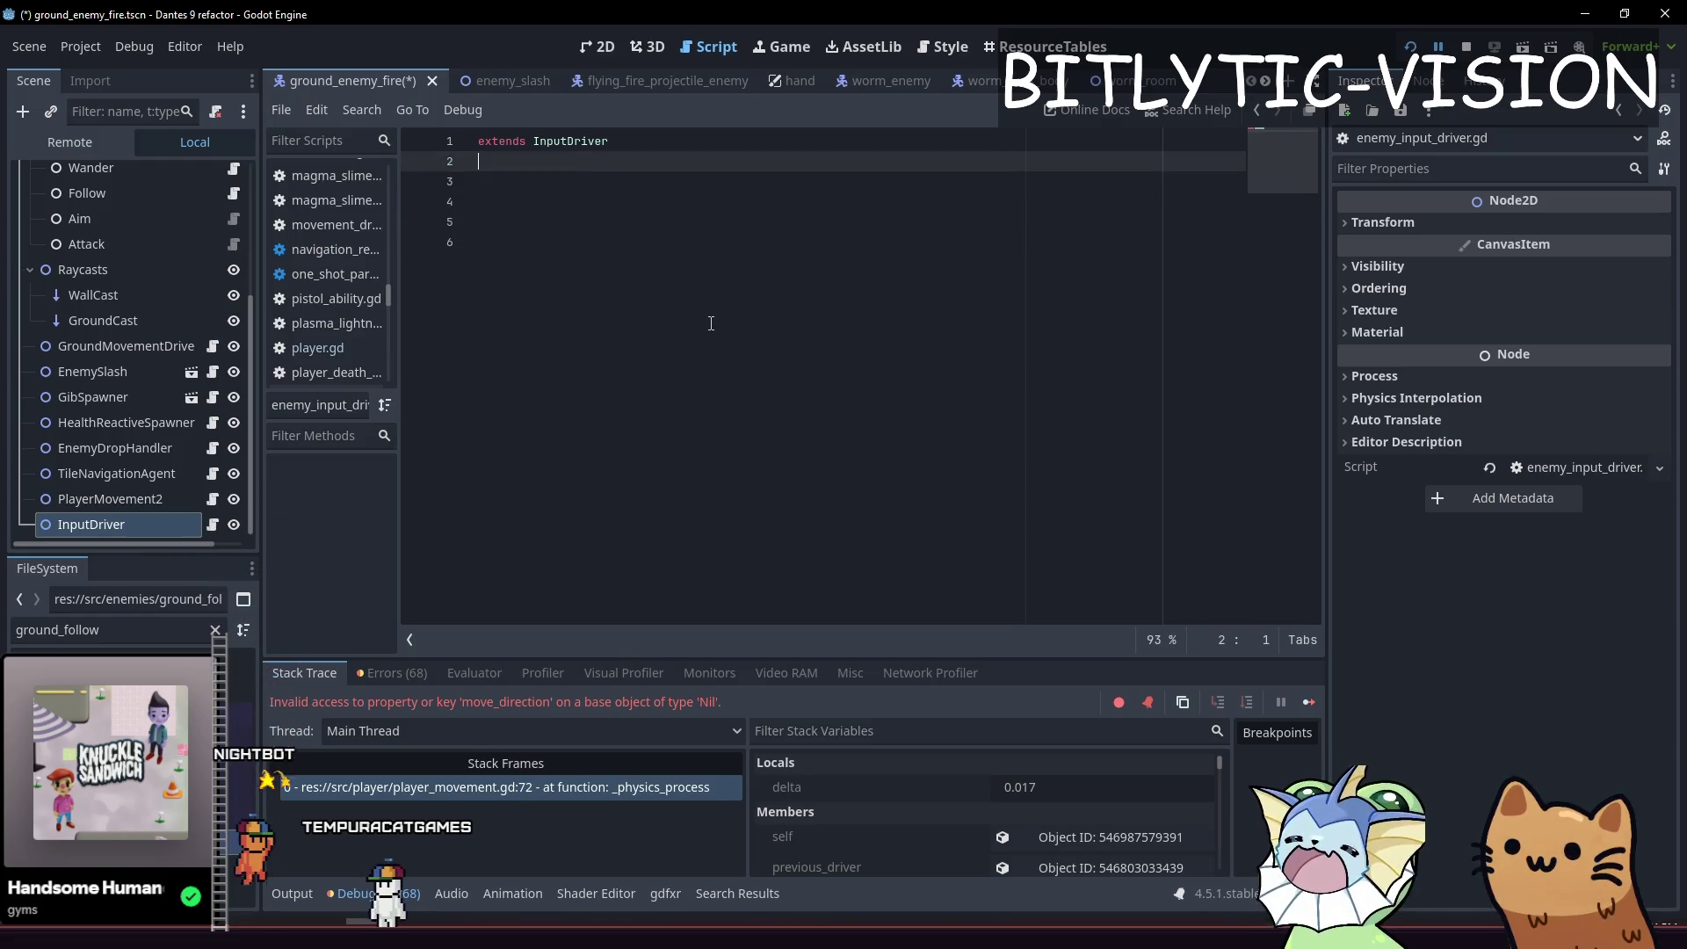
key("Return")
key("Up")
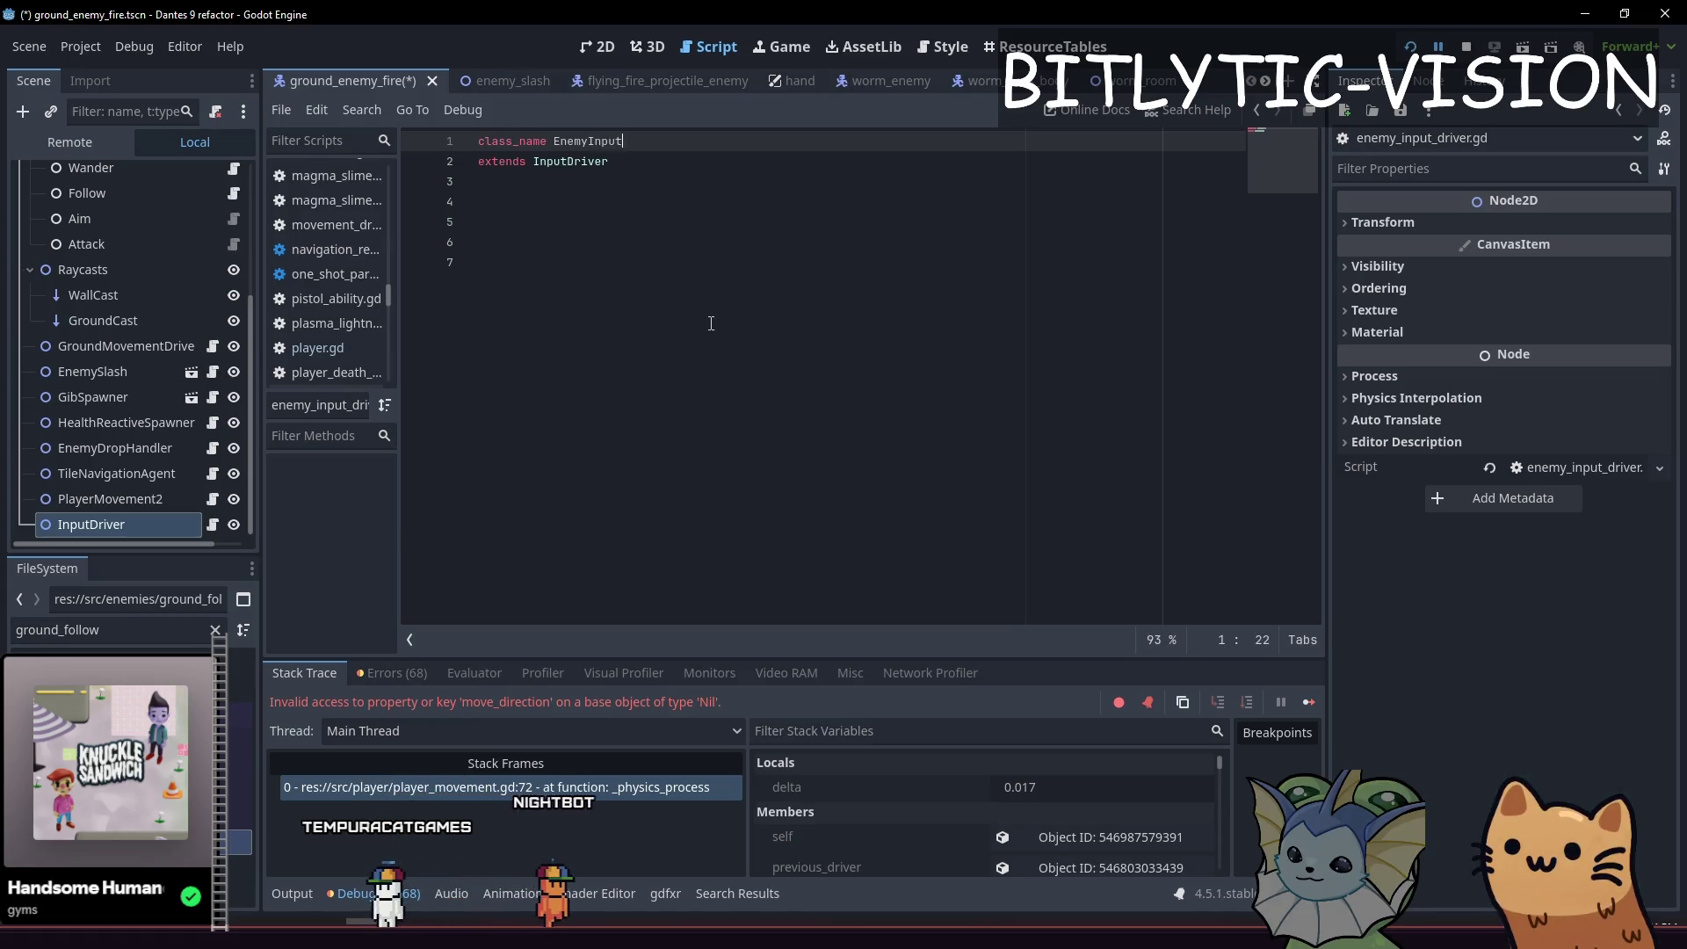
Step: Add class_name EnemyInputDriver and a _ready function calling super()
type("er")
key("Down")
key("Down")
key("Down")
key("Return")
key("Return")
type("func _read")
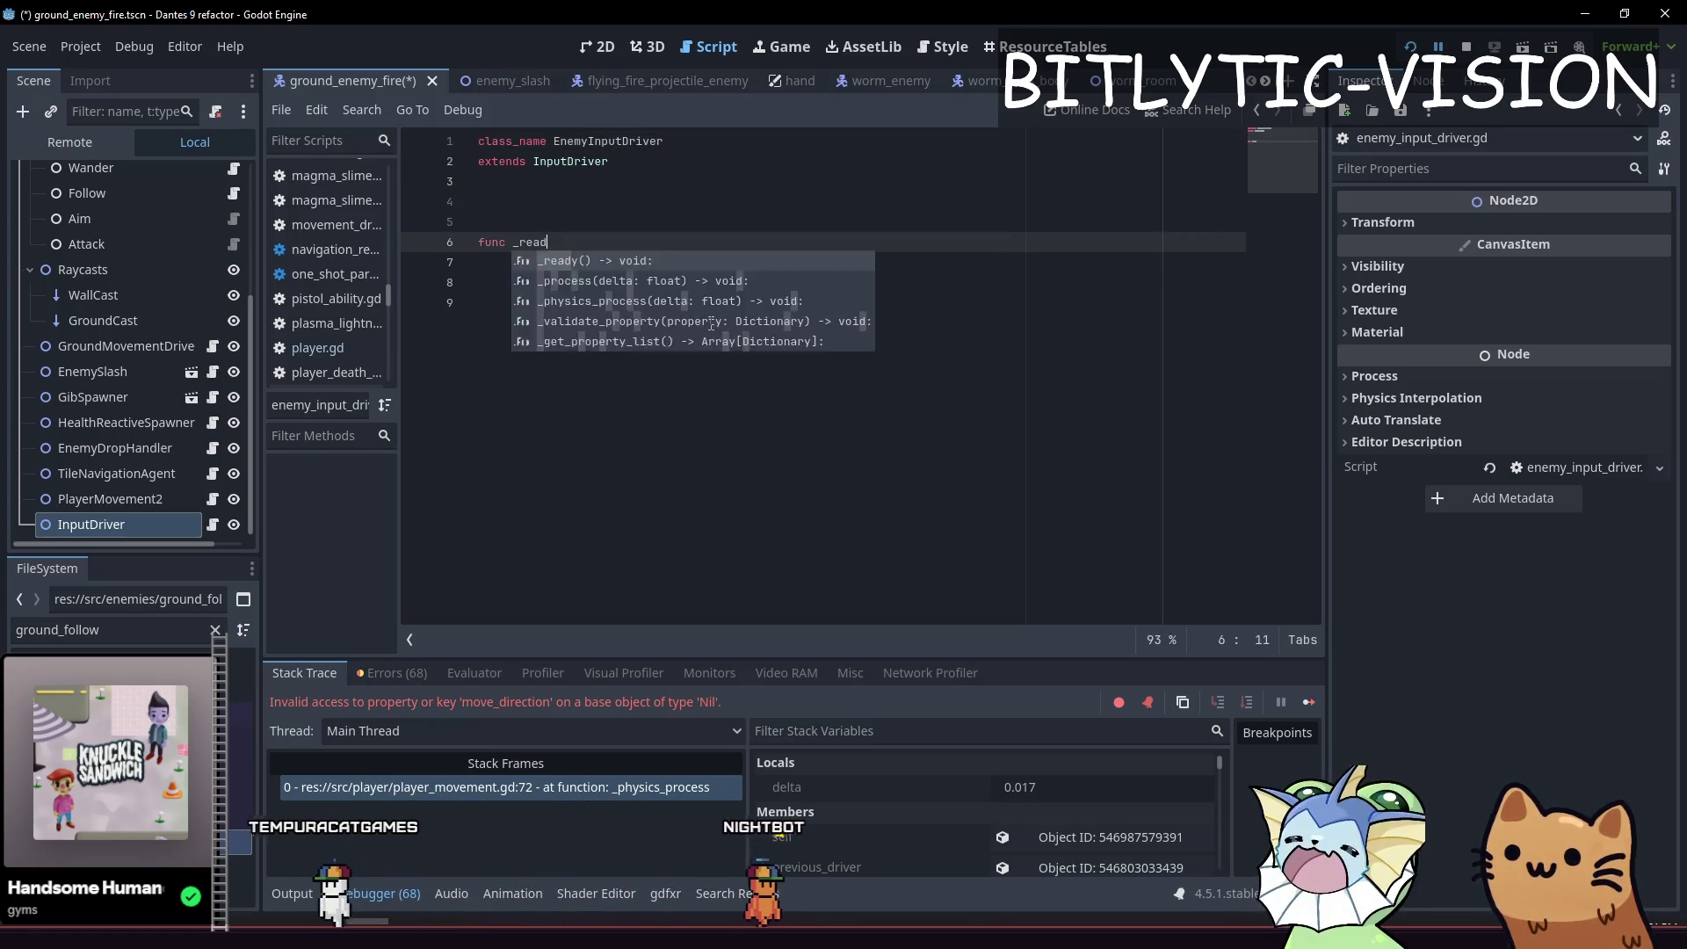
key("Return")
key("Return")
type("super(")
key("Return")
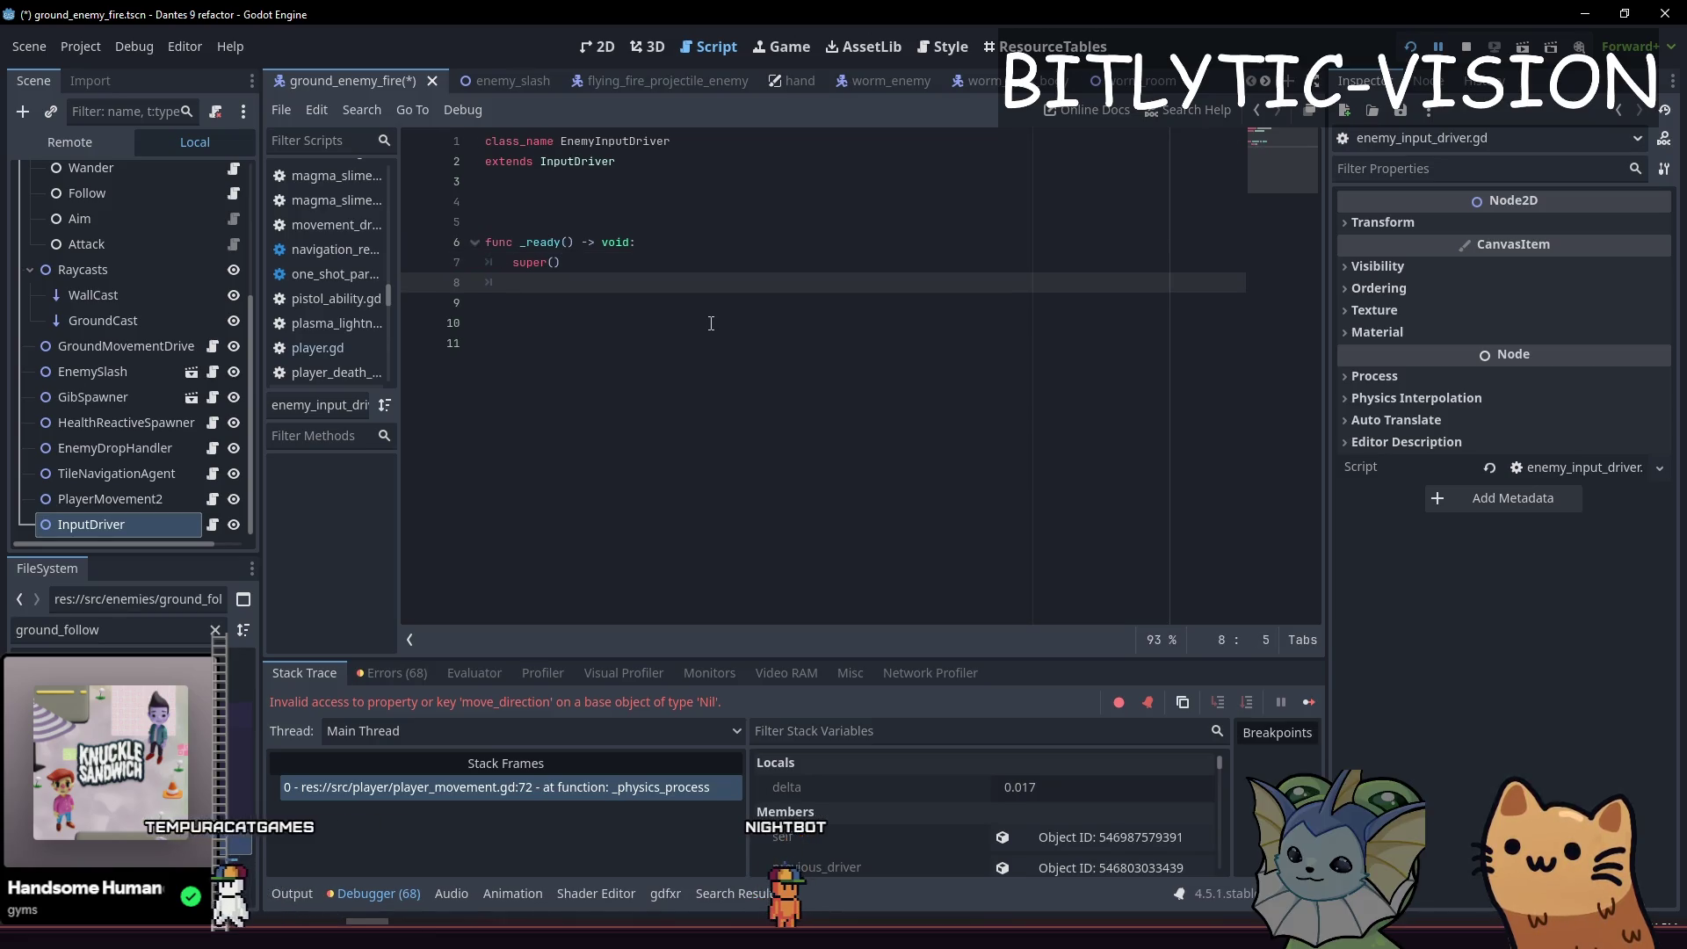
Step: Declare var enemy : EnemyBase and assign enemy = owner as EnemyBase inside _ready
key("Up")
key("Up")
key("Up")
key("Return")
key("Return")
key("Up")
key("Up")
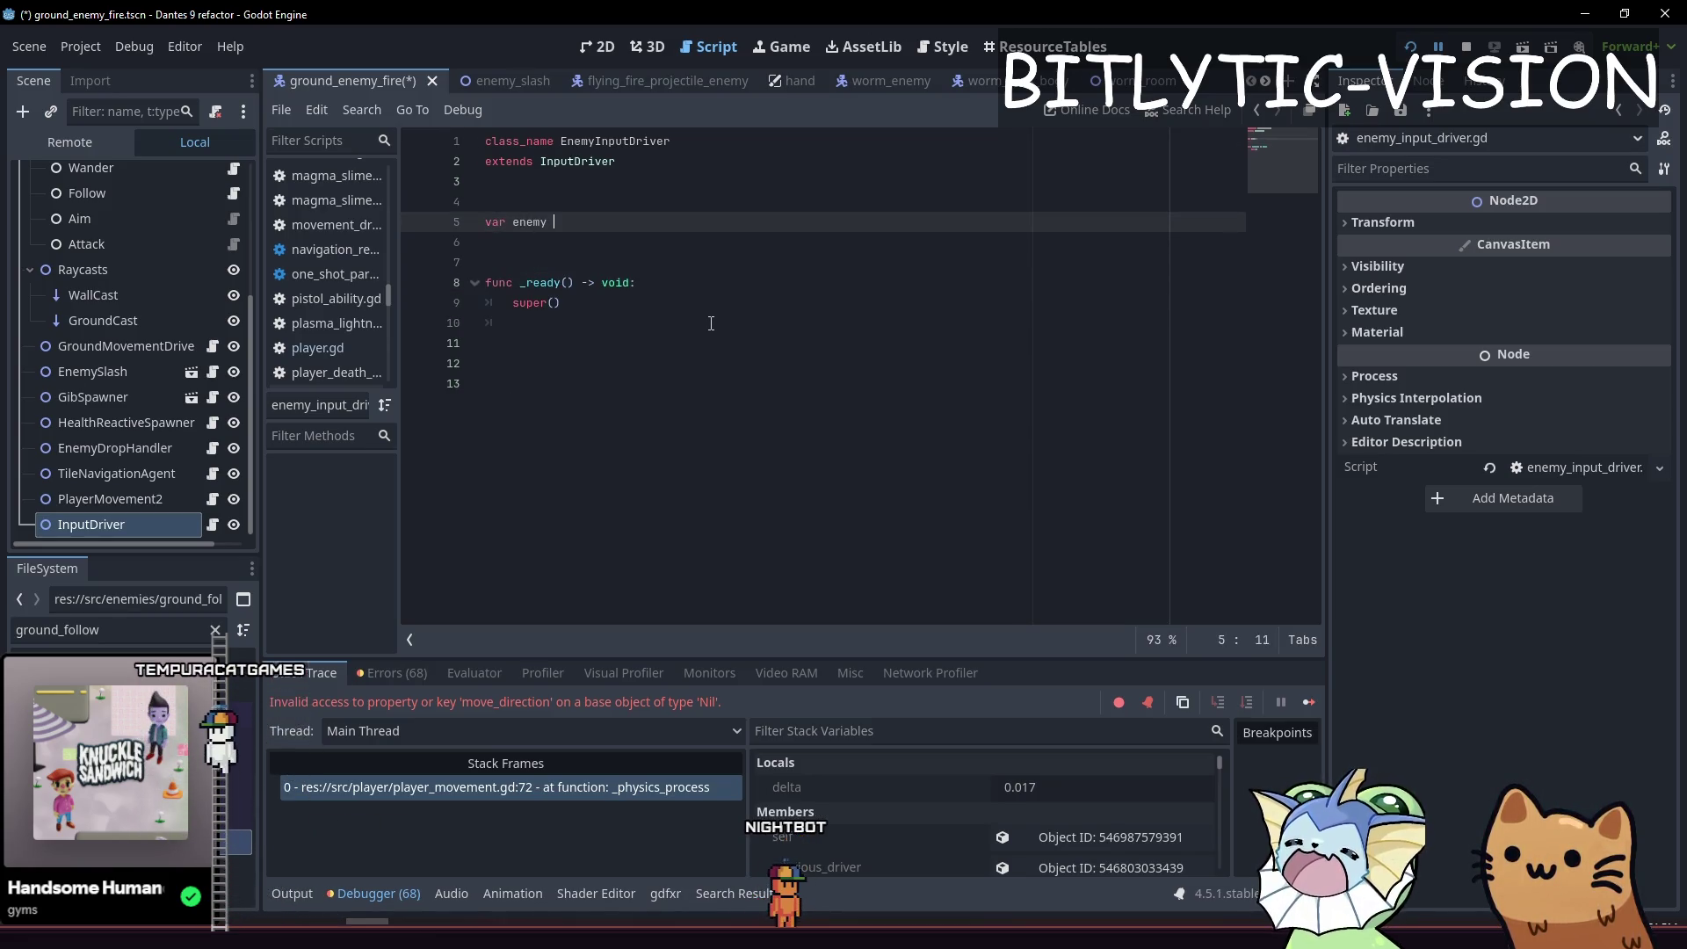
type("yBase")
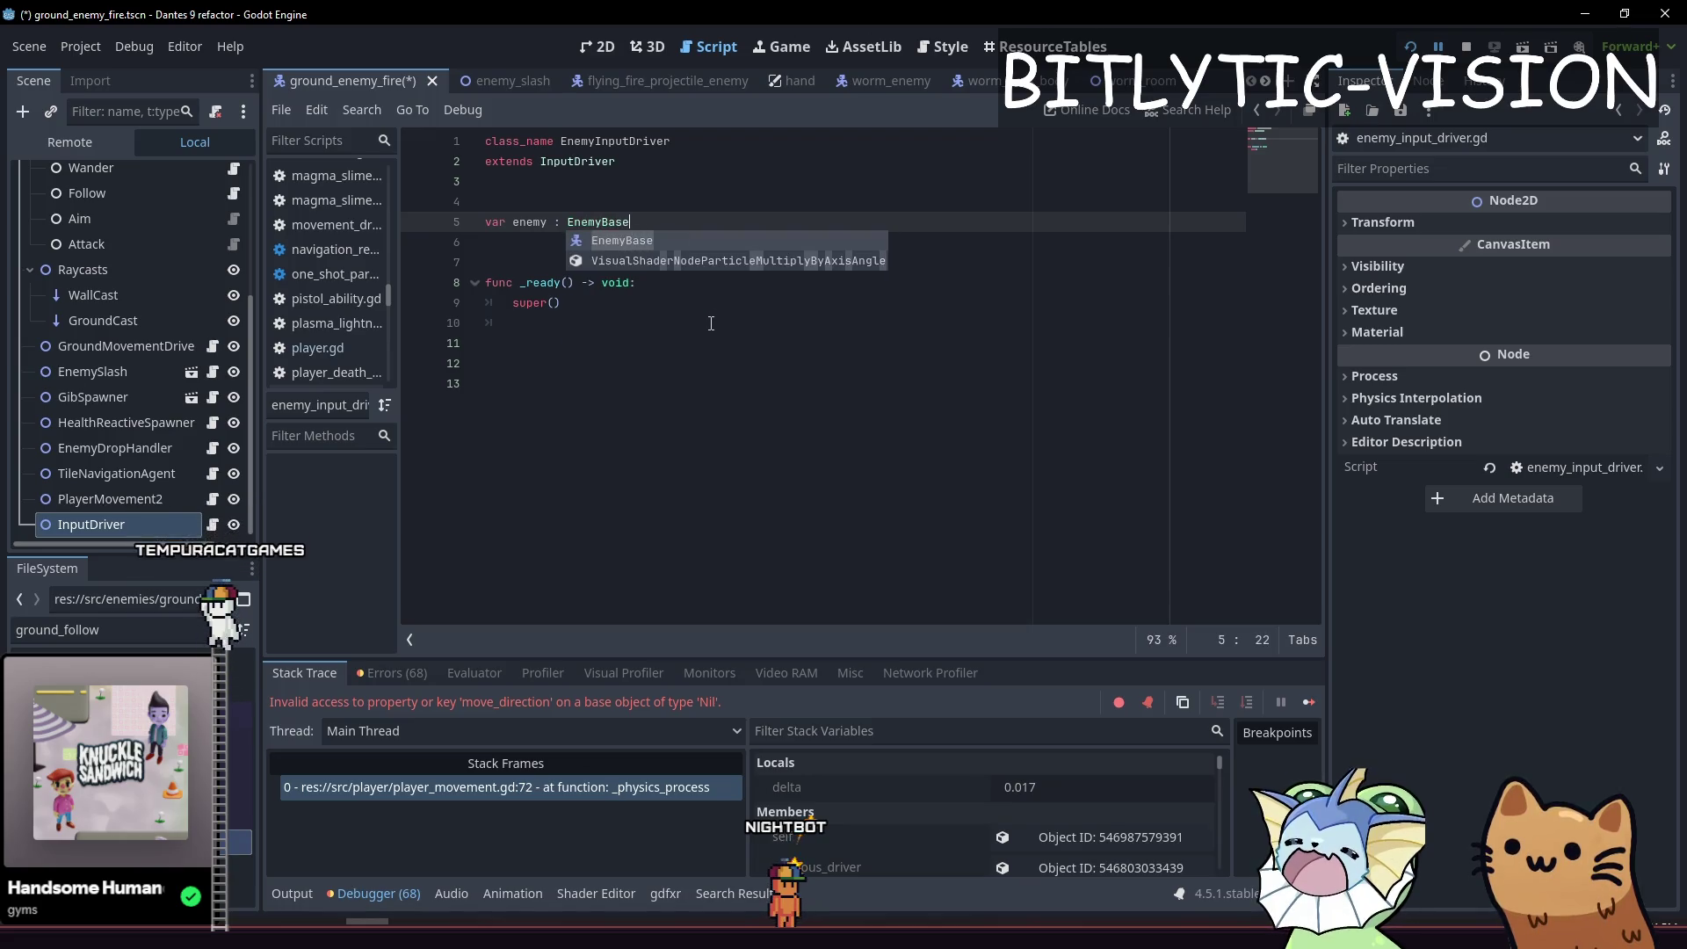
key("Return")
key("Down")
key("Down")
key("Down")
key("Return")
type("emy")
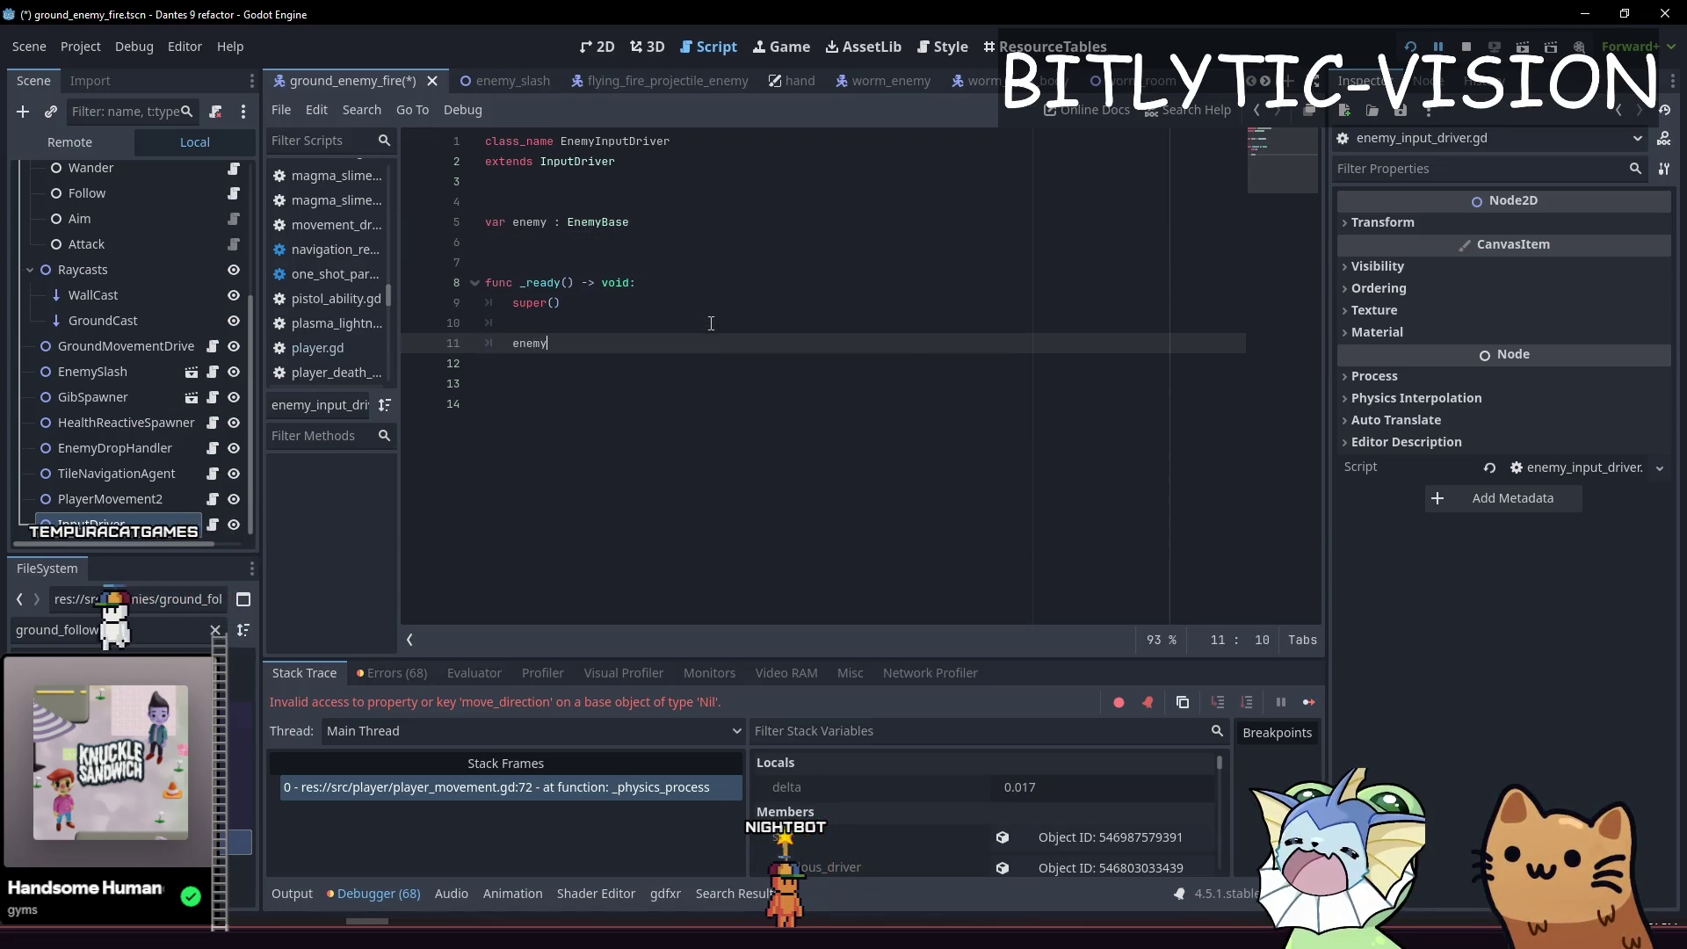
type(" = owner as EnemyBase")
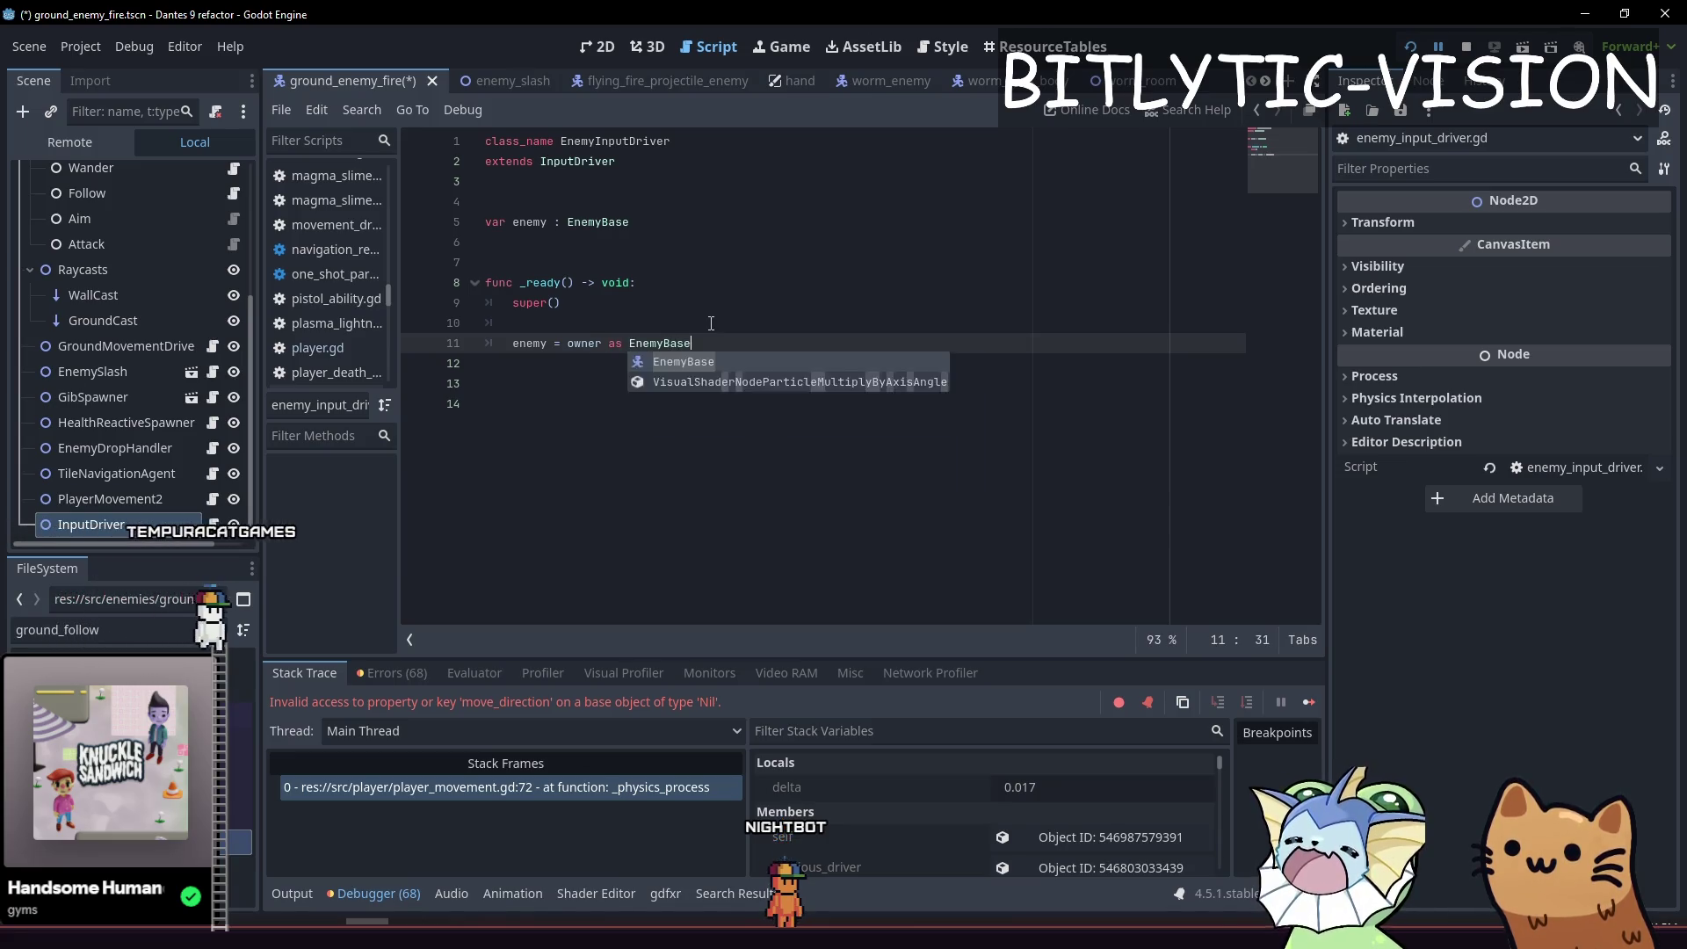
key("Return")
key("Return")
key("Return")
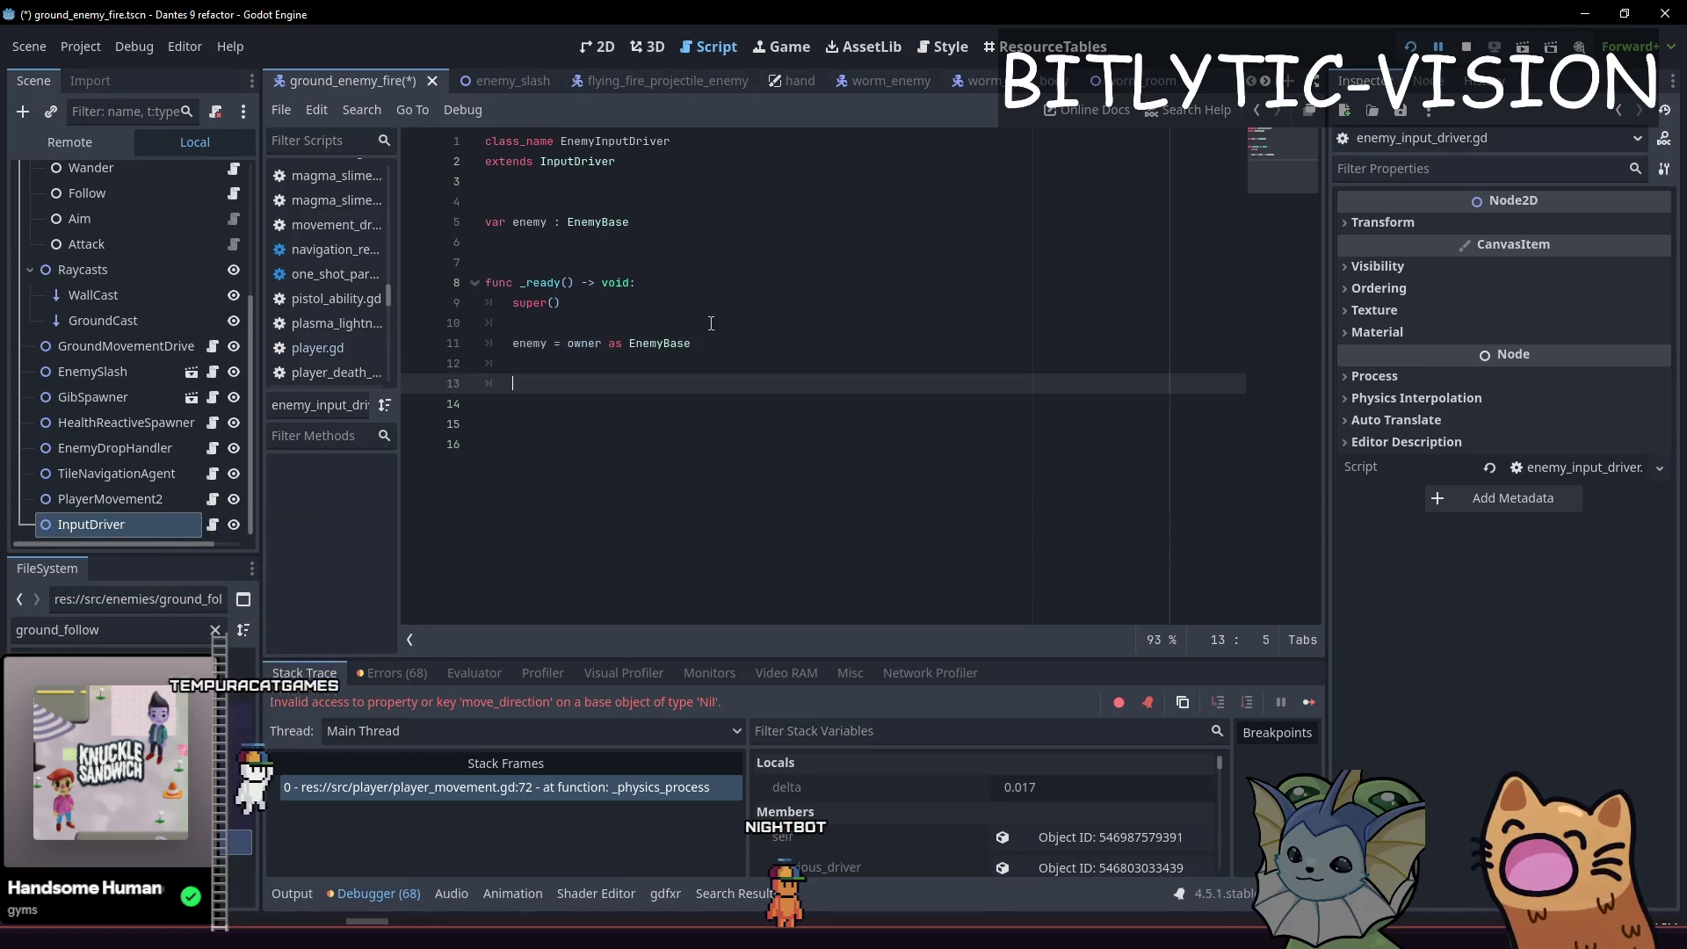
Step: Remove the surplus empty lines after the owner cast
key("BackSpace")
key("BackSpace")
key("BackSpace")
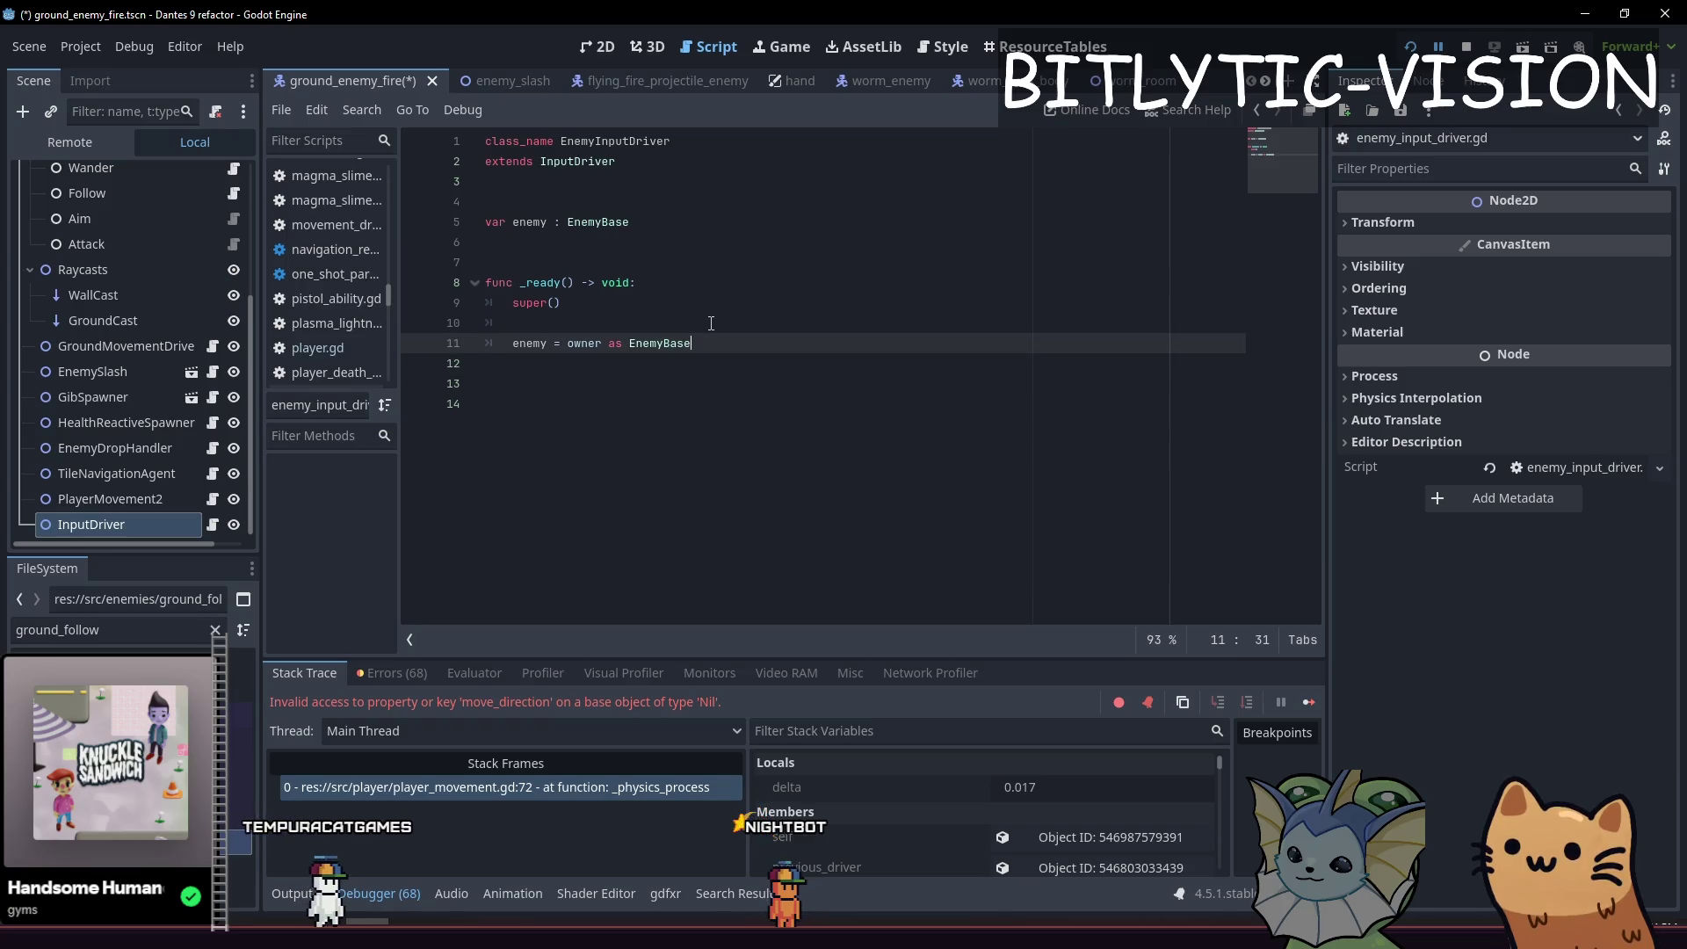
key("Down")
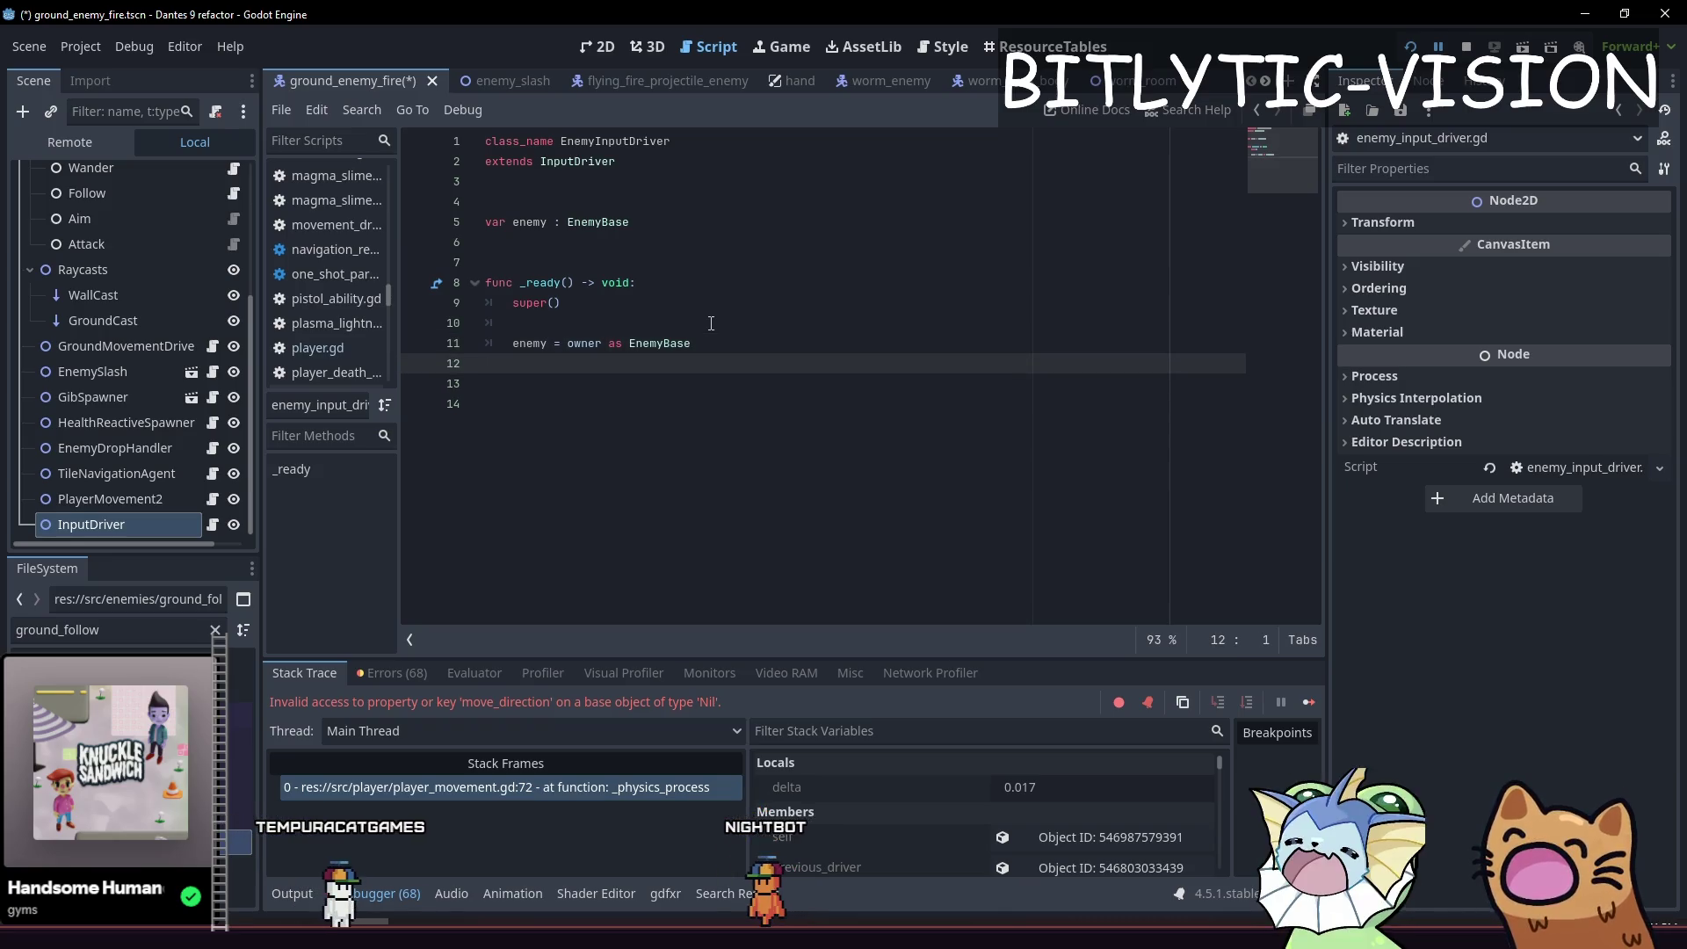
key("Down")
key("Down")
key("Up")
key("Up")
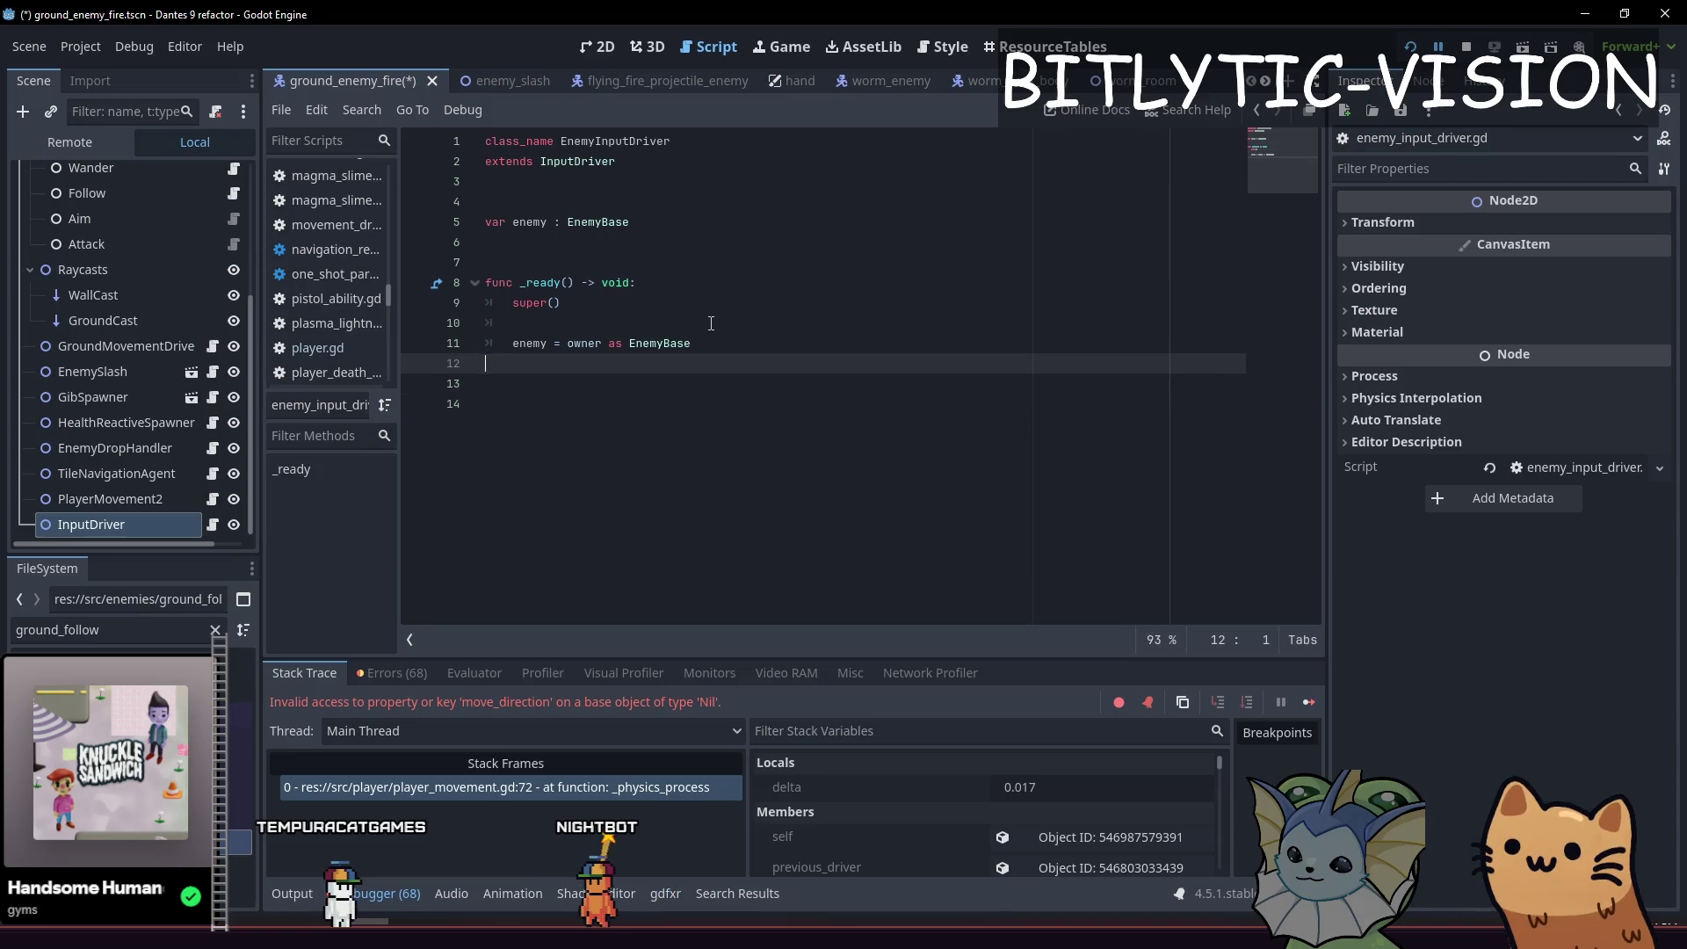
key("Delete")
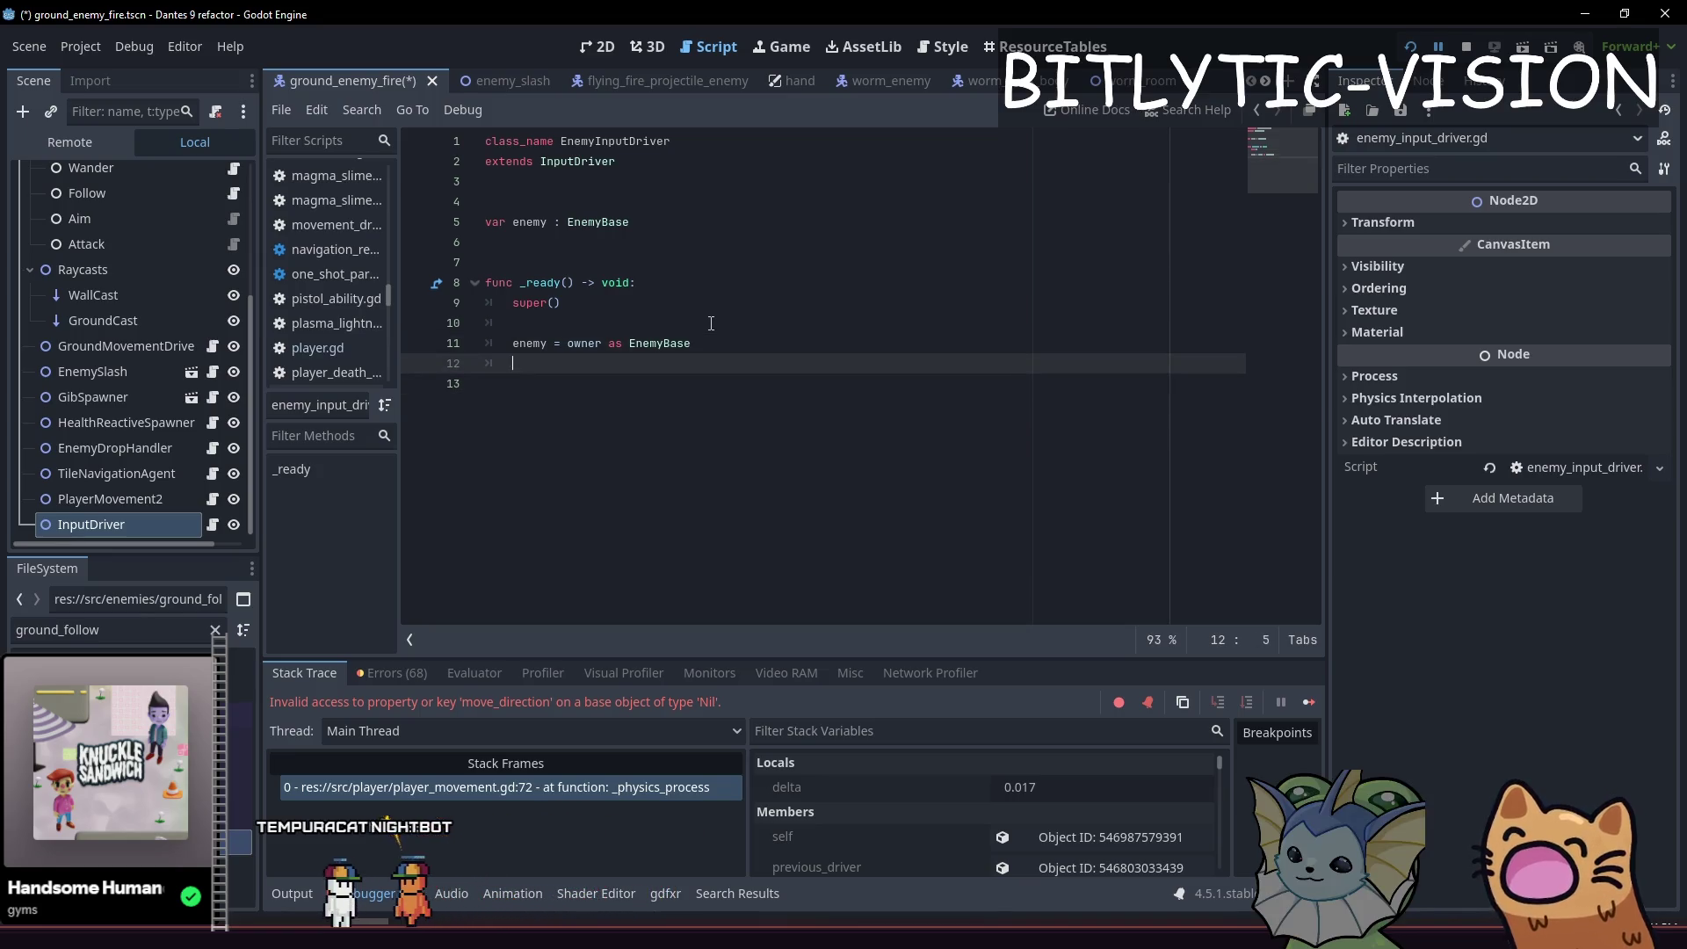
Step: Add _physics_process setting move_direction = enemy.enemy_info.movement_direction, save, and run the game
key("Return")
key("Return")
type("fyu")
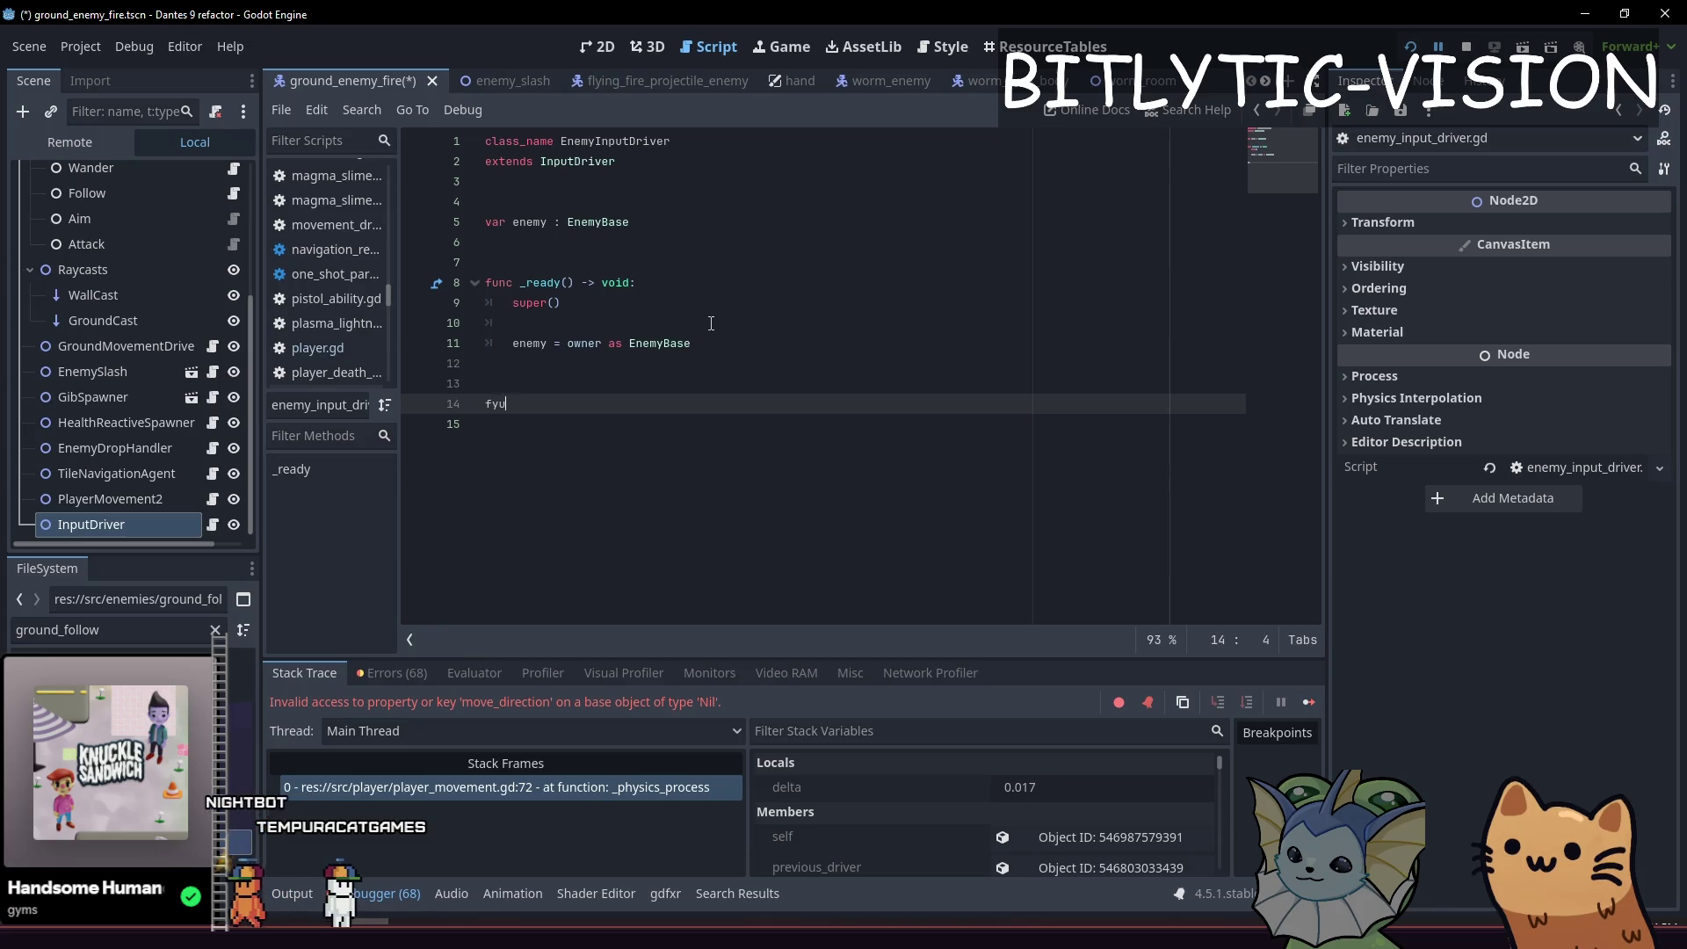
key("BackSpace")
key("BackSpace")
type("func _physics")
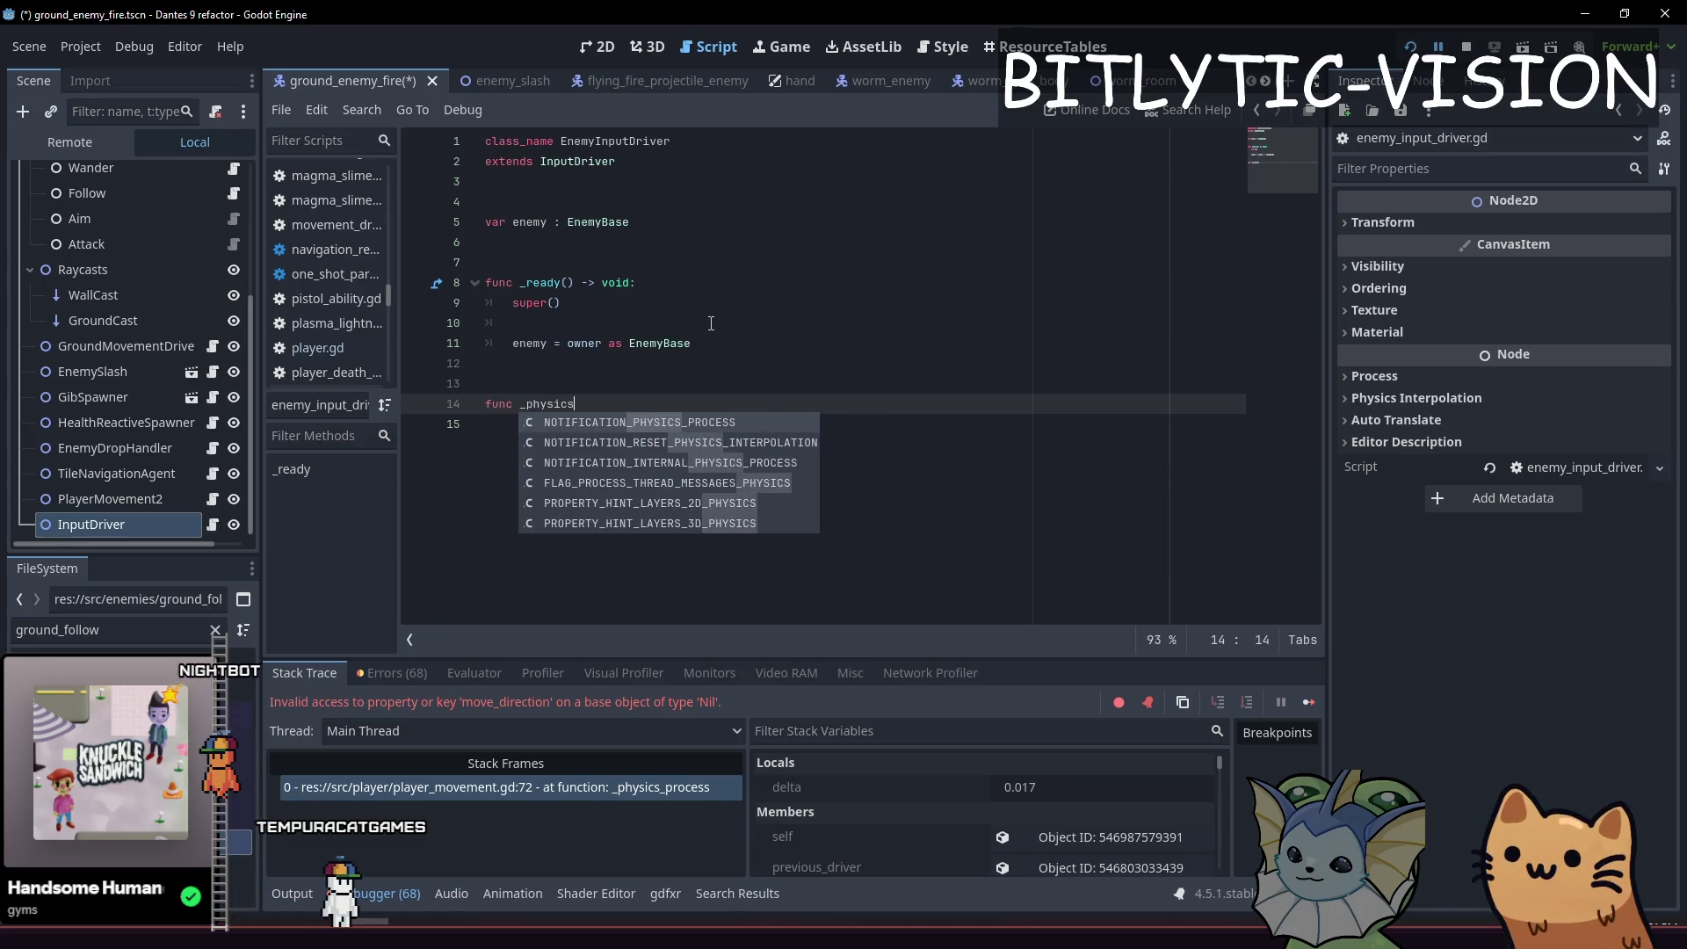
key("Return")
key("Return")
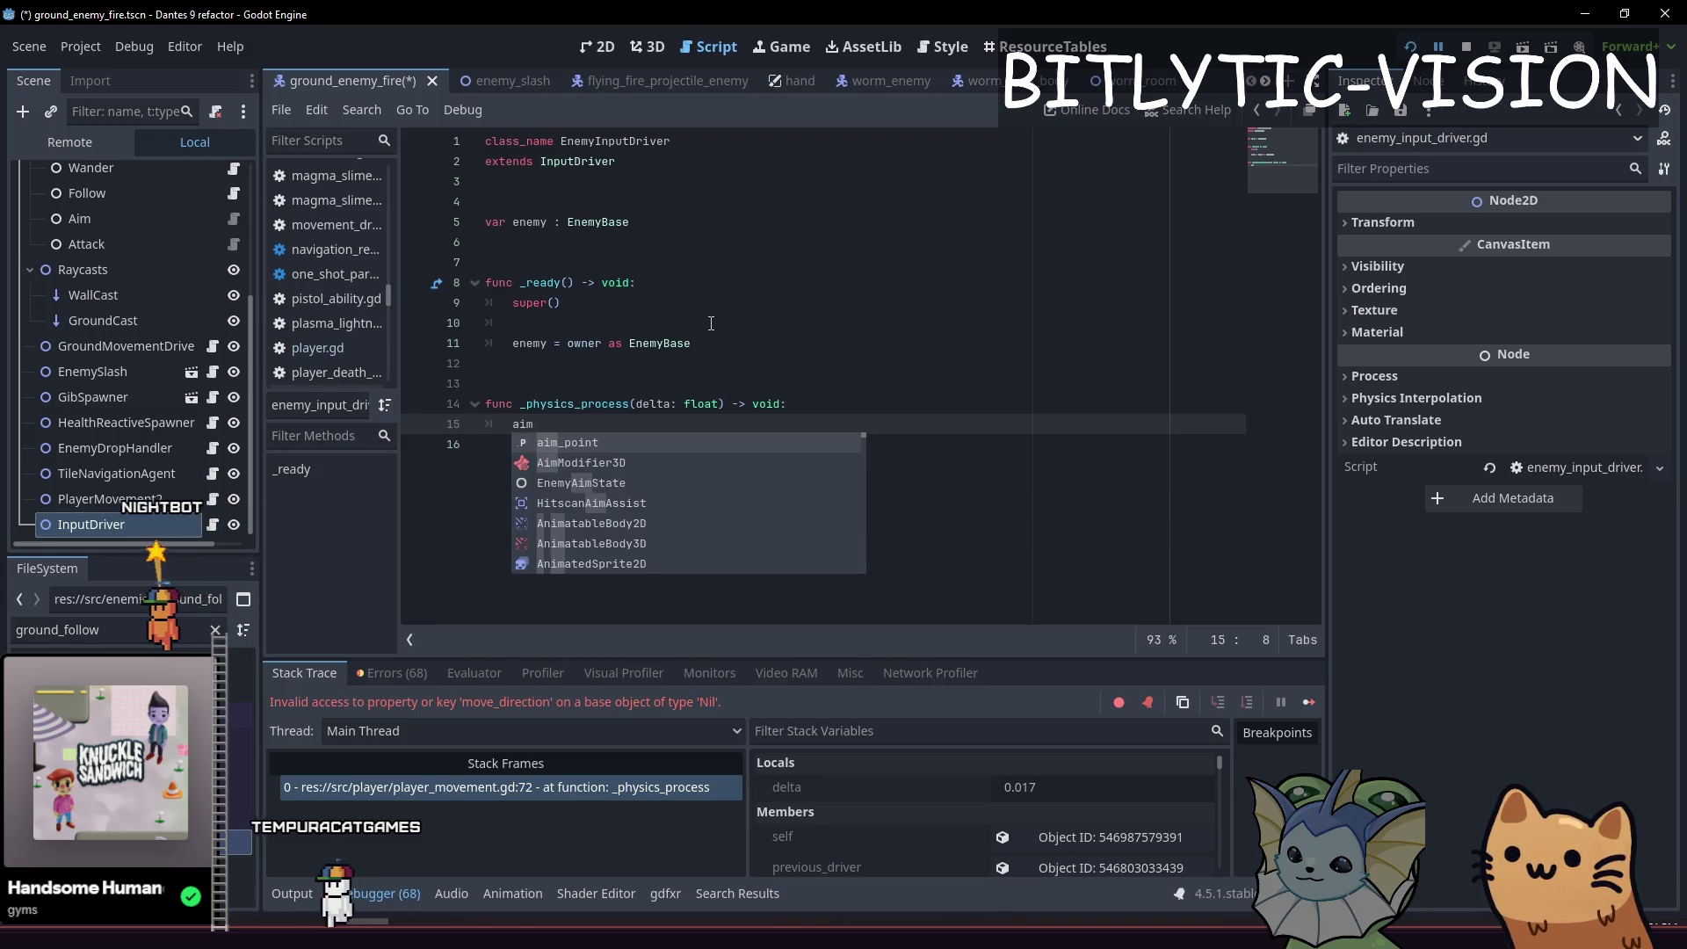
key("BackSpace")
key("BackSpace")
key("BackSpace")
type("move_direction = ")
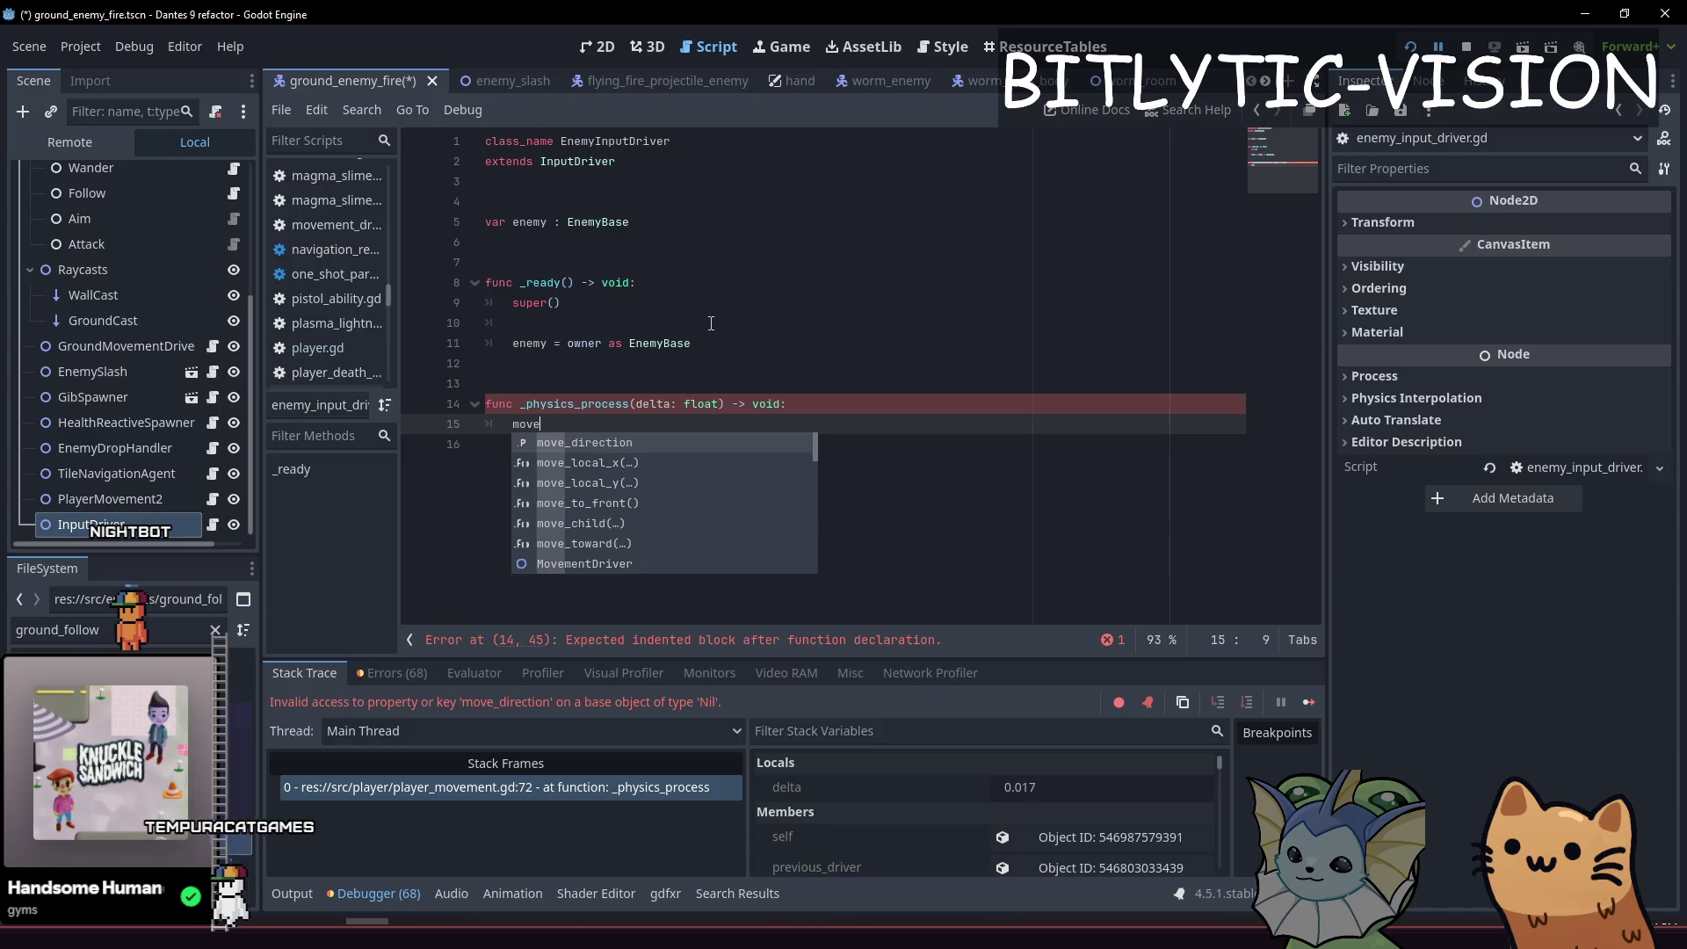
type("enemy.enemy_info.")
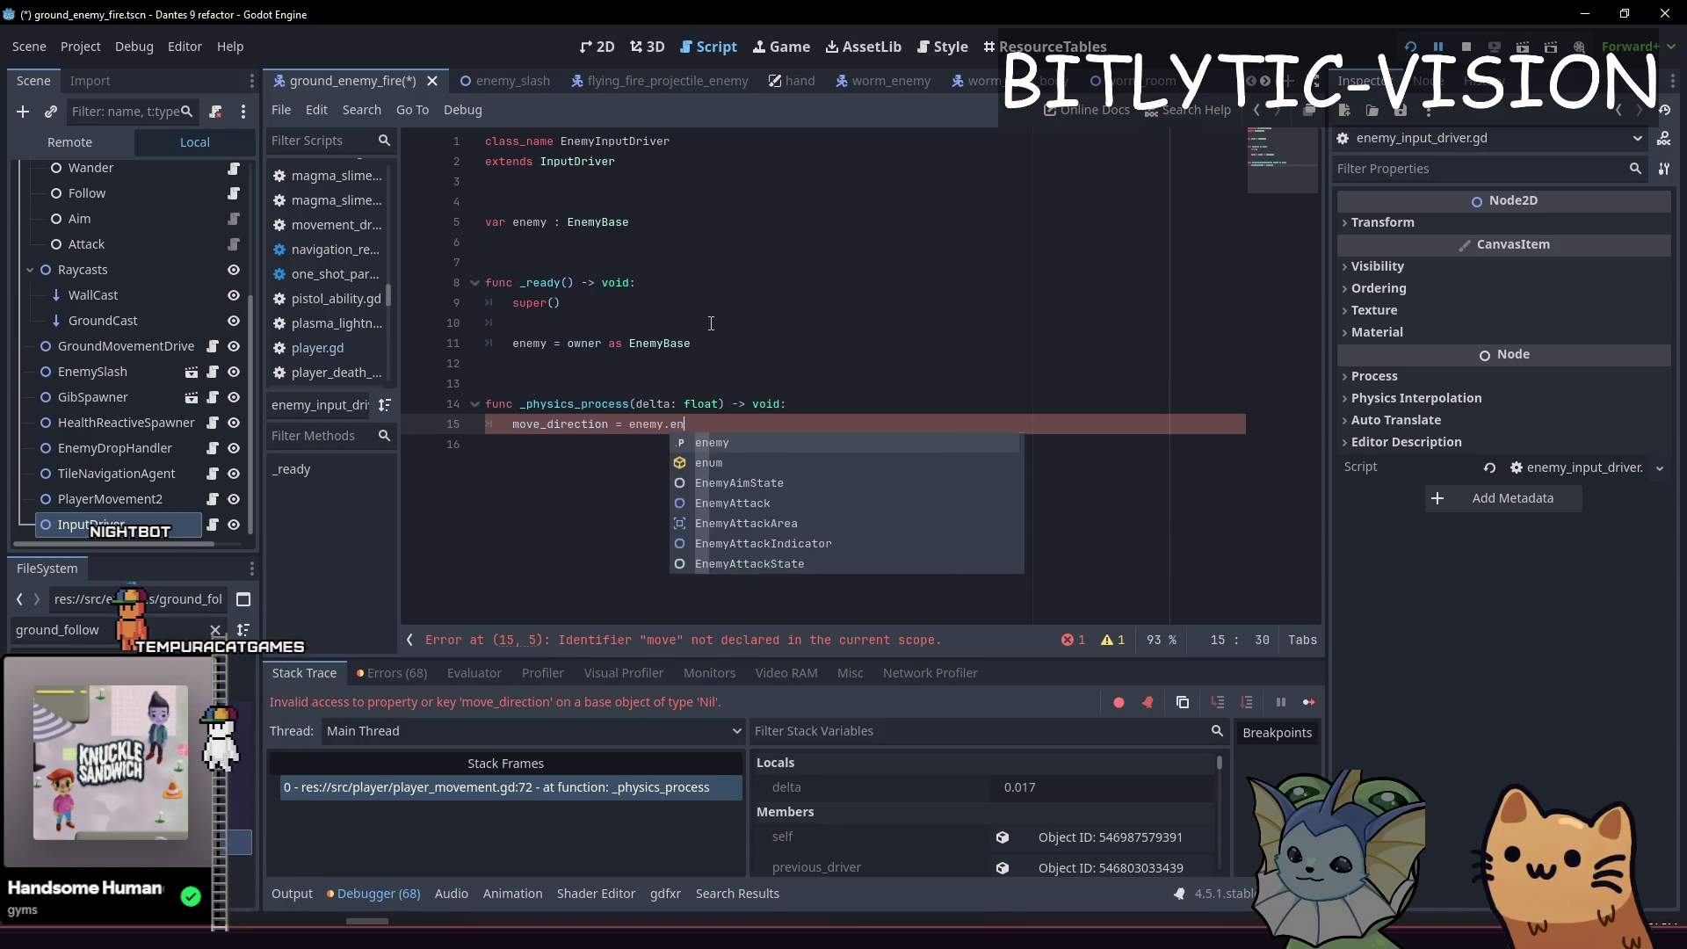
type("move")
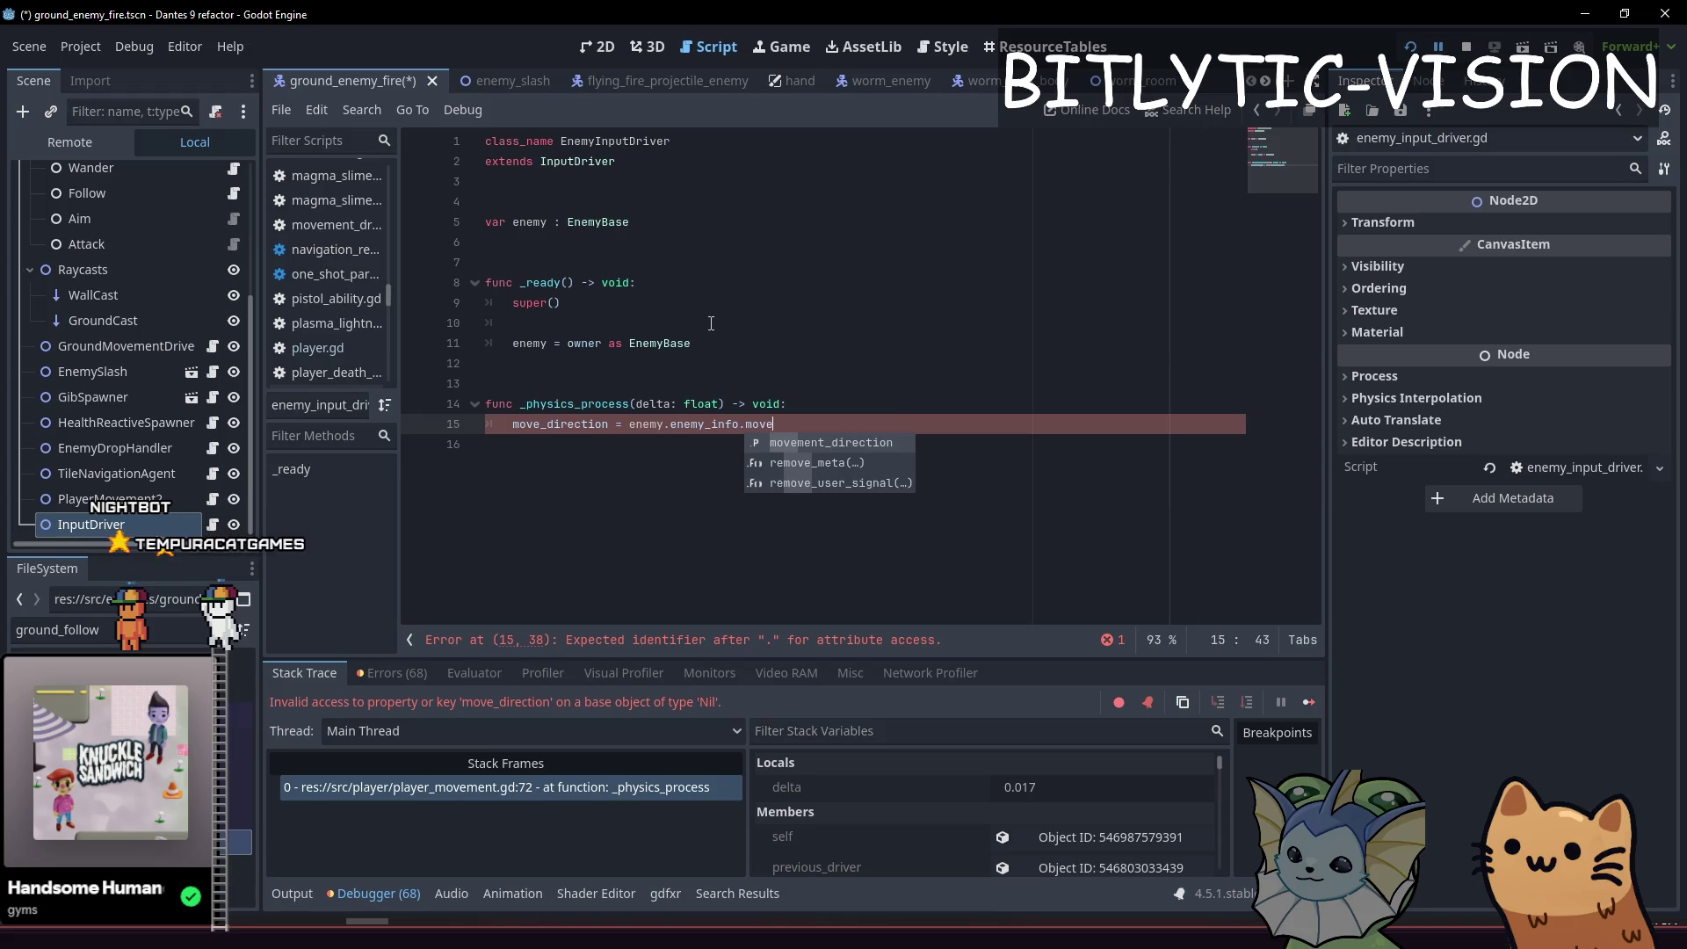
key("Return")
key("ctrl+s")
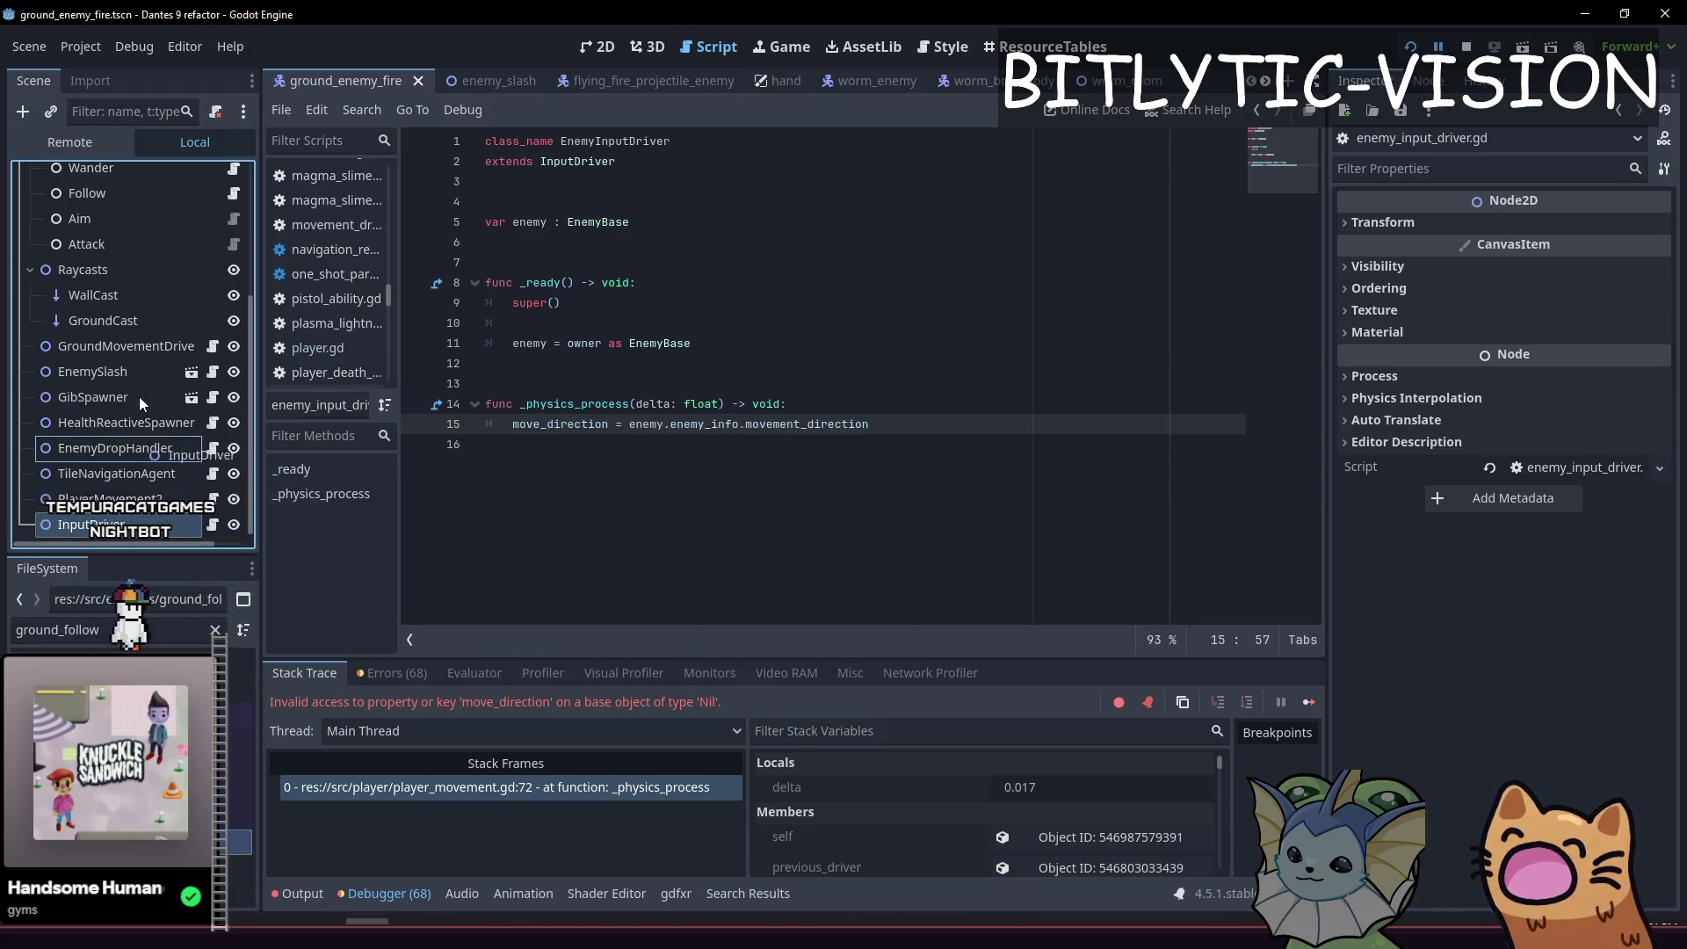
key("F5")
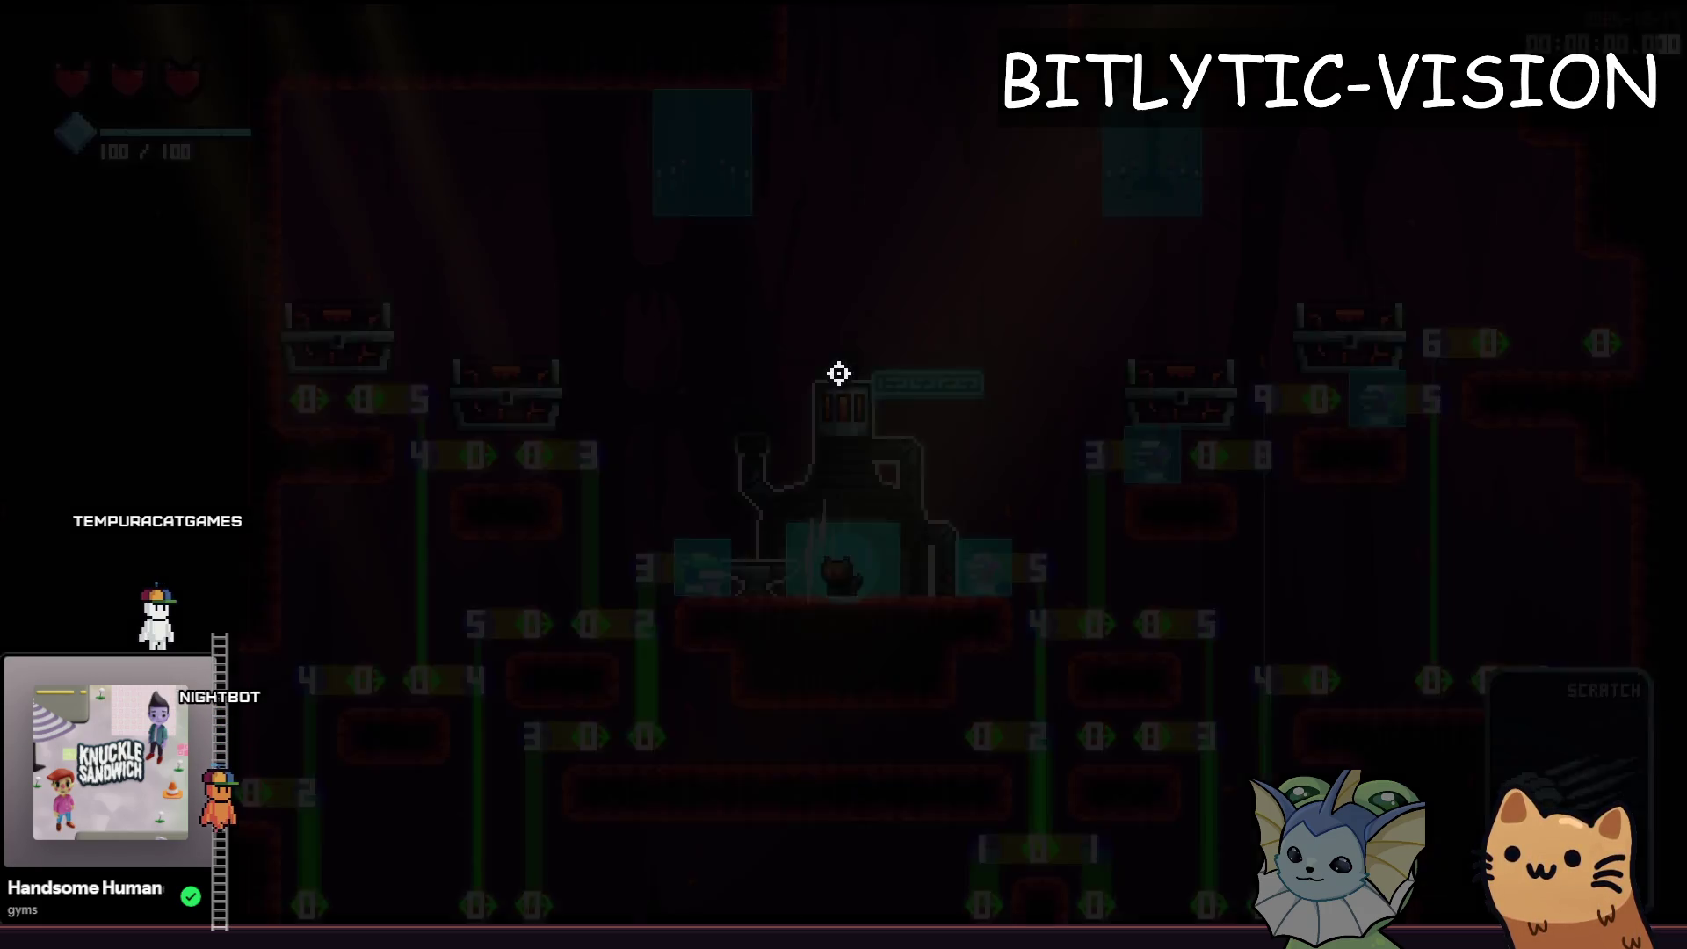
key("F1")
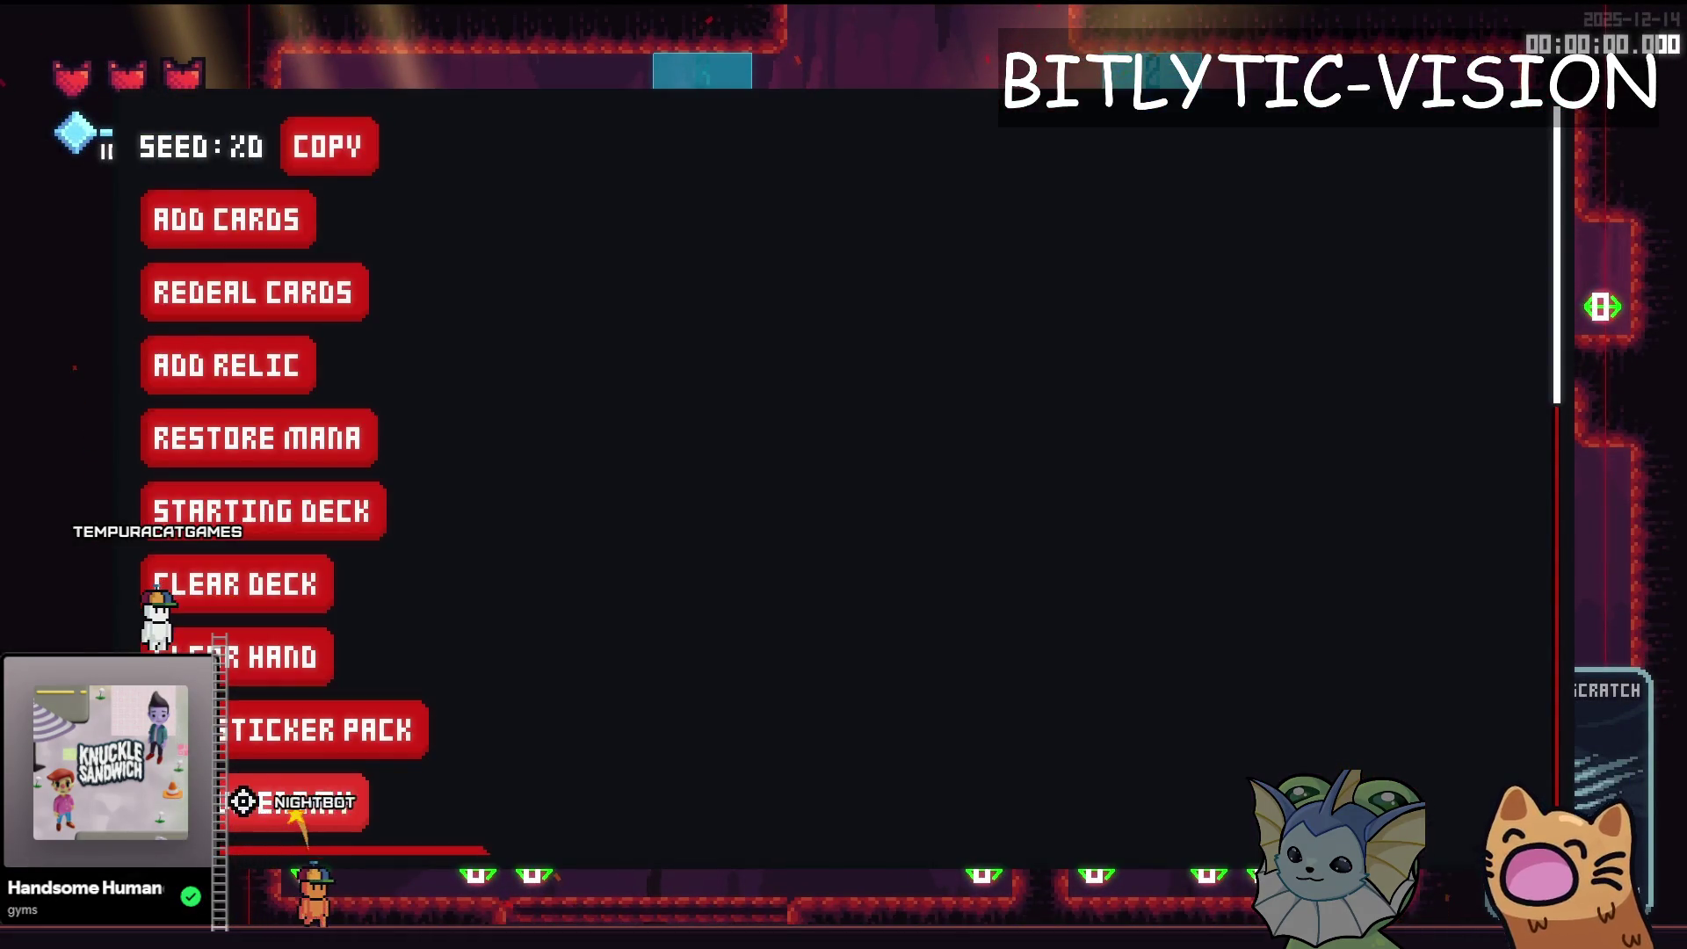
left_click(241, 799)
left_click(1190, 532)
left_click(1134, 523)
left_click(1217, 705)
left_click(1455, 529)
left_click(1195, 526)
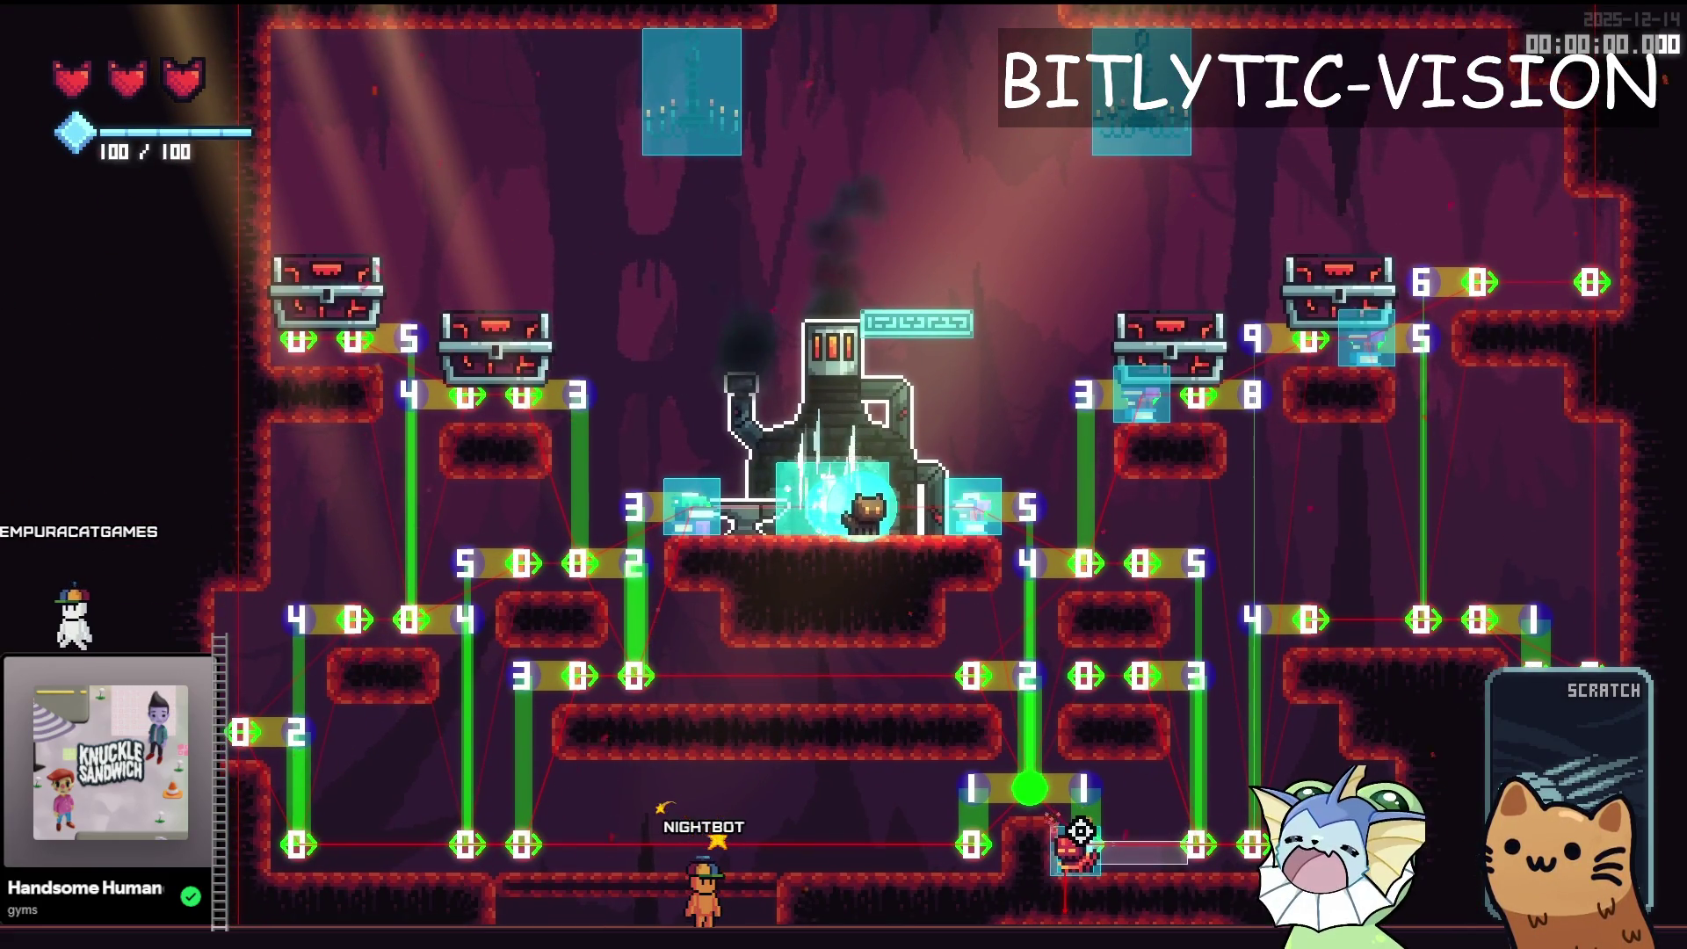
key("F8")
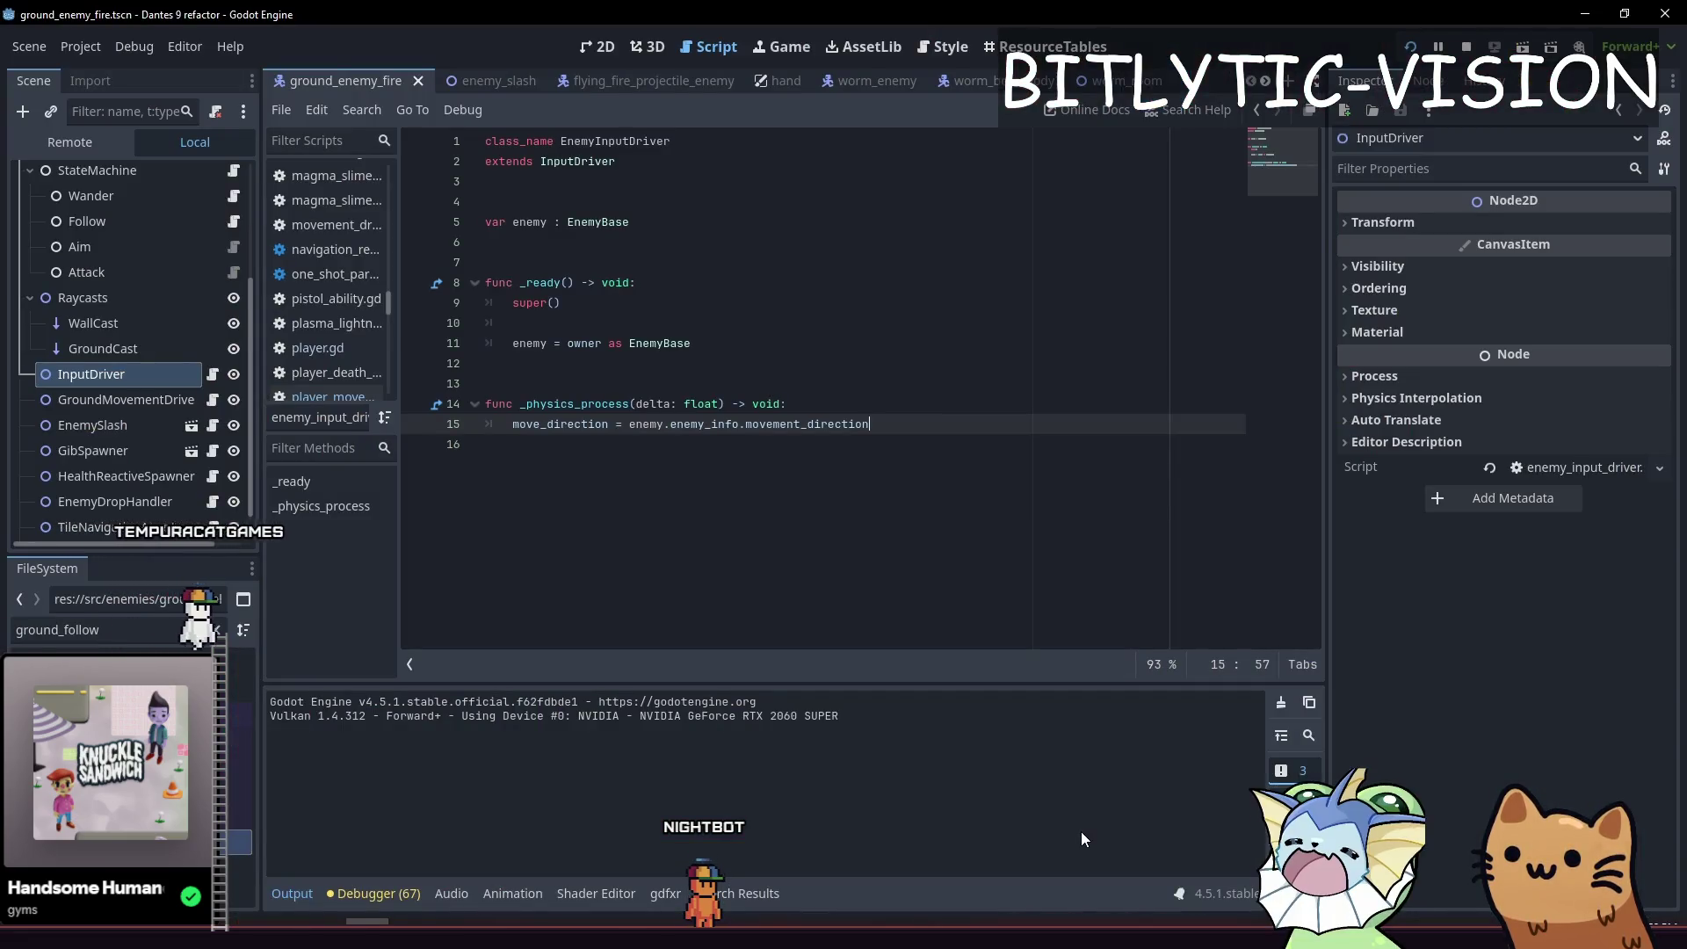
Step: Write a jump_input assignment on line 17 comparing move_direction.y
key("Return")
key("Return")
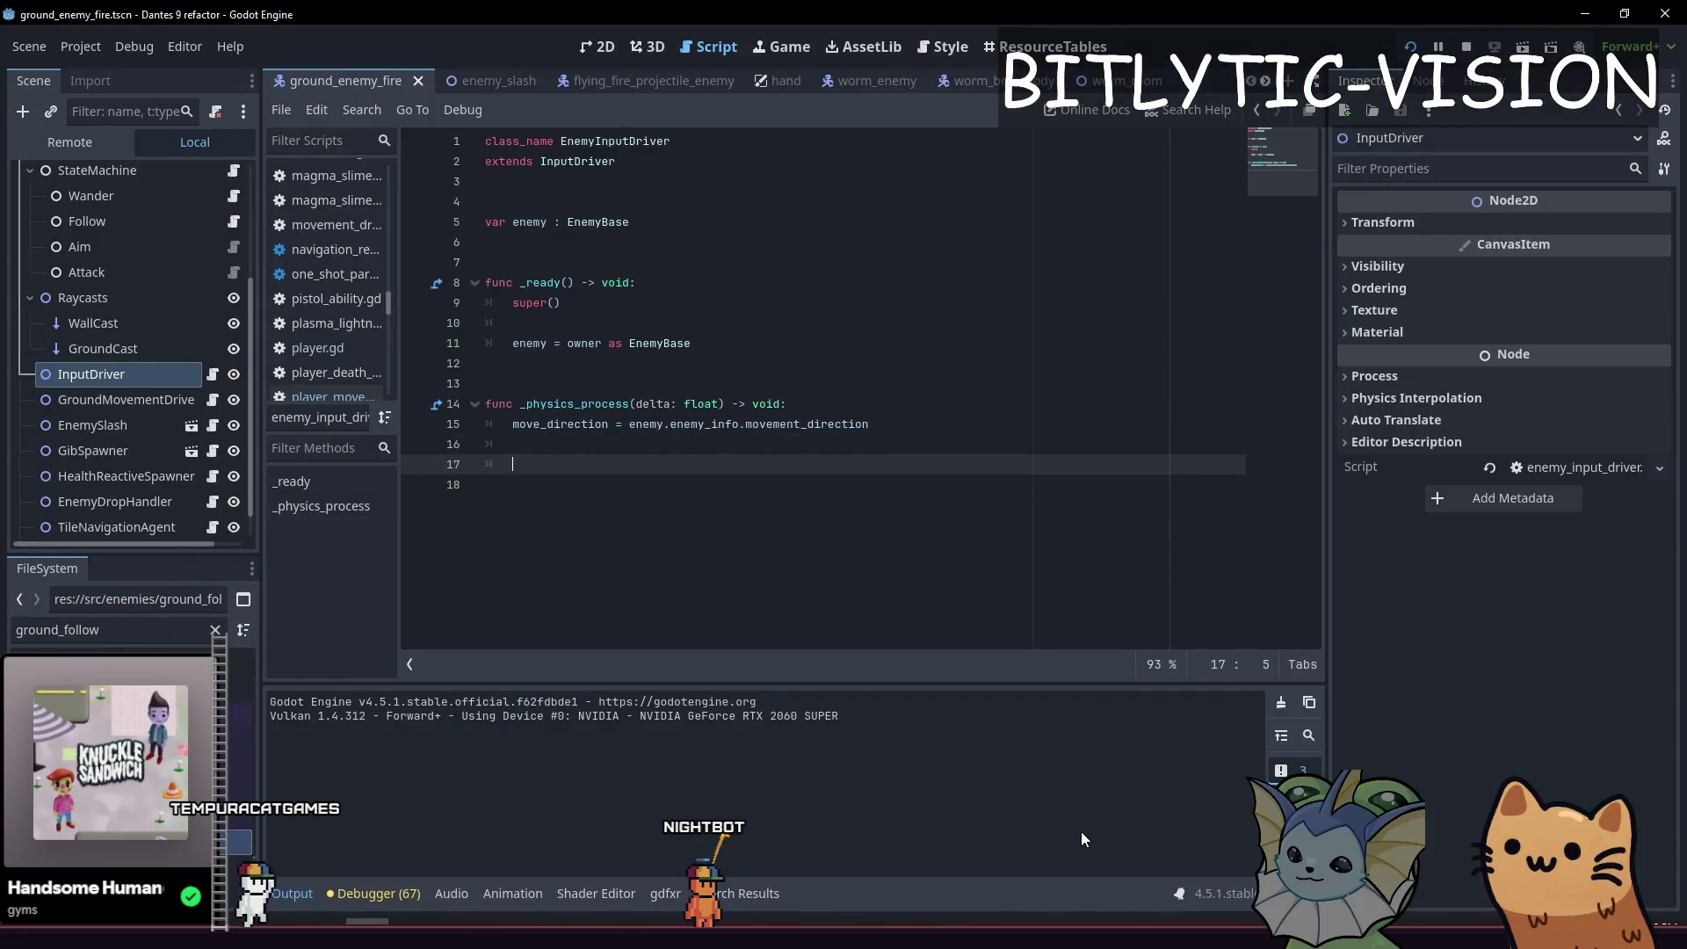
key("BackSpace")
key("BackSpace")
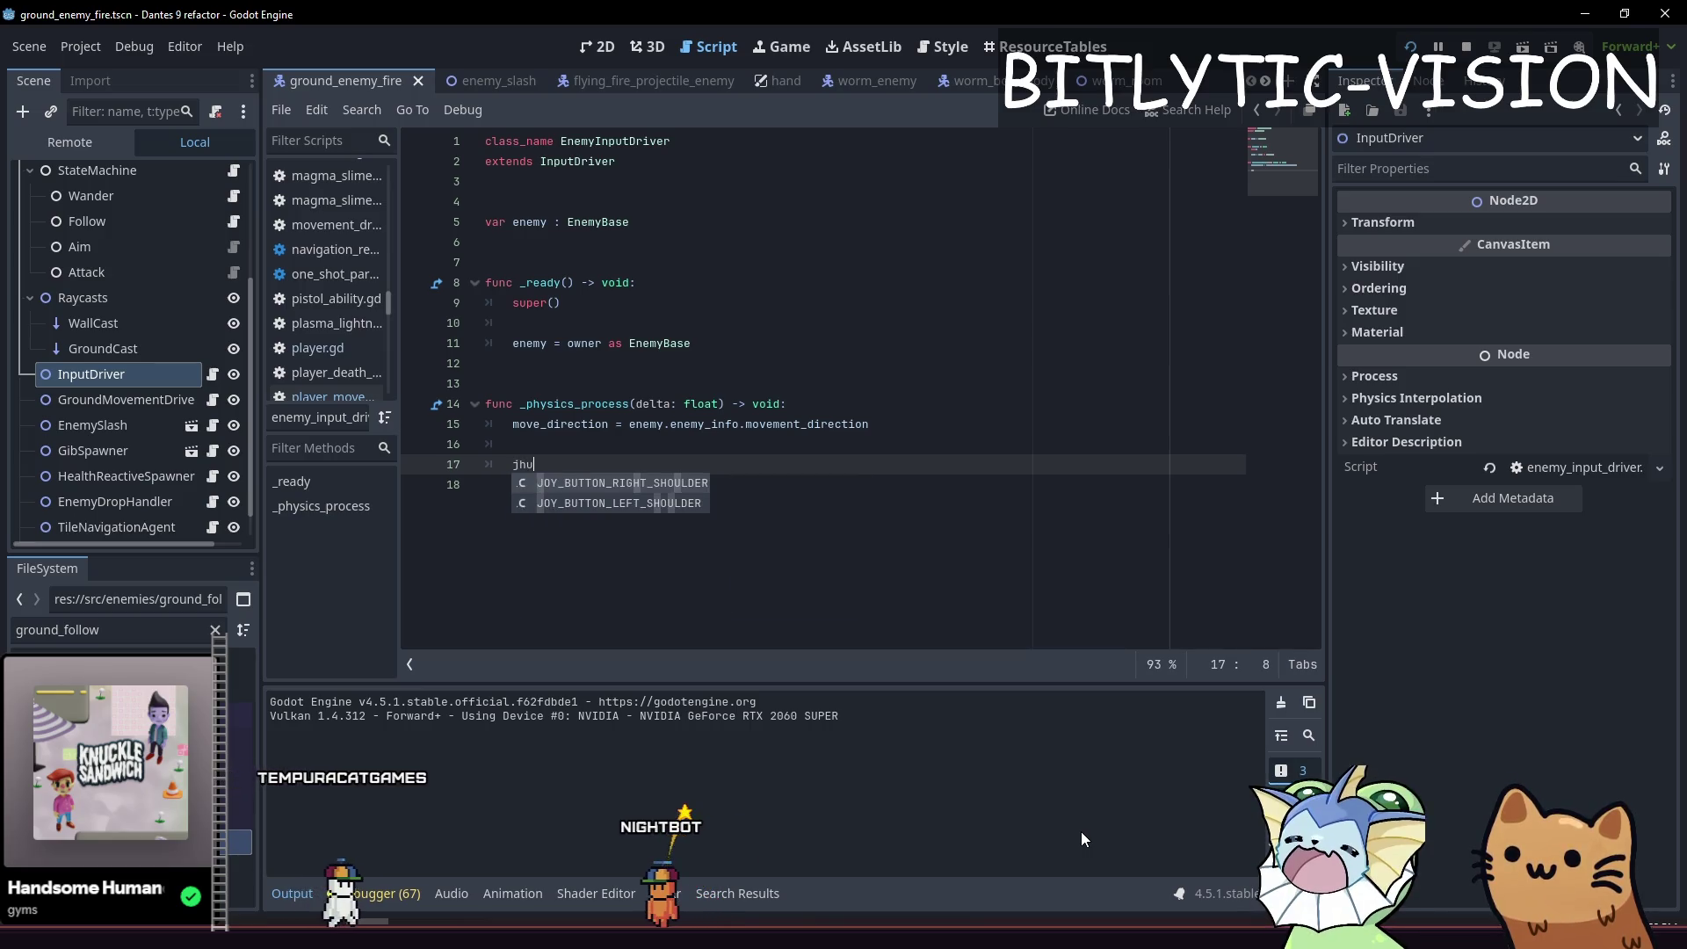
key("BackSpace")
key("BackSpace")
type("p")
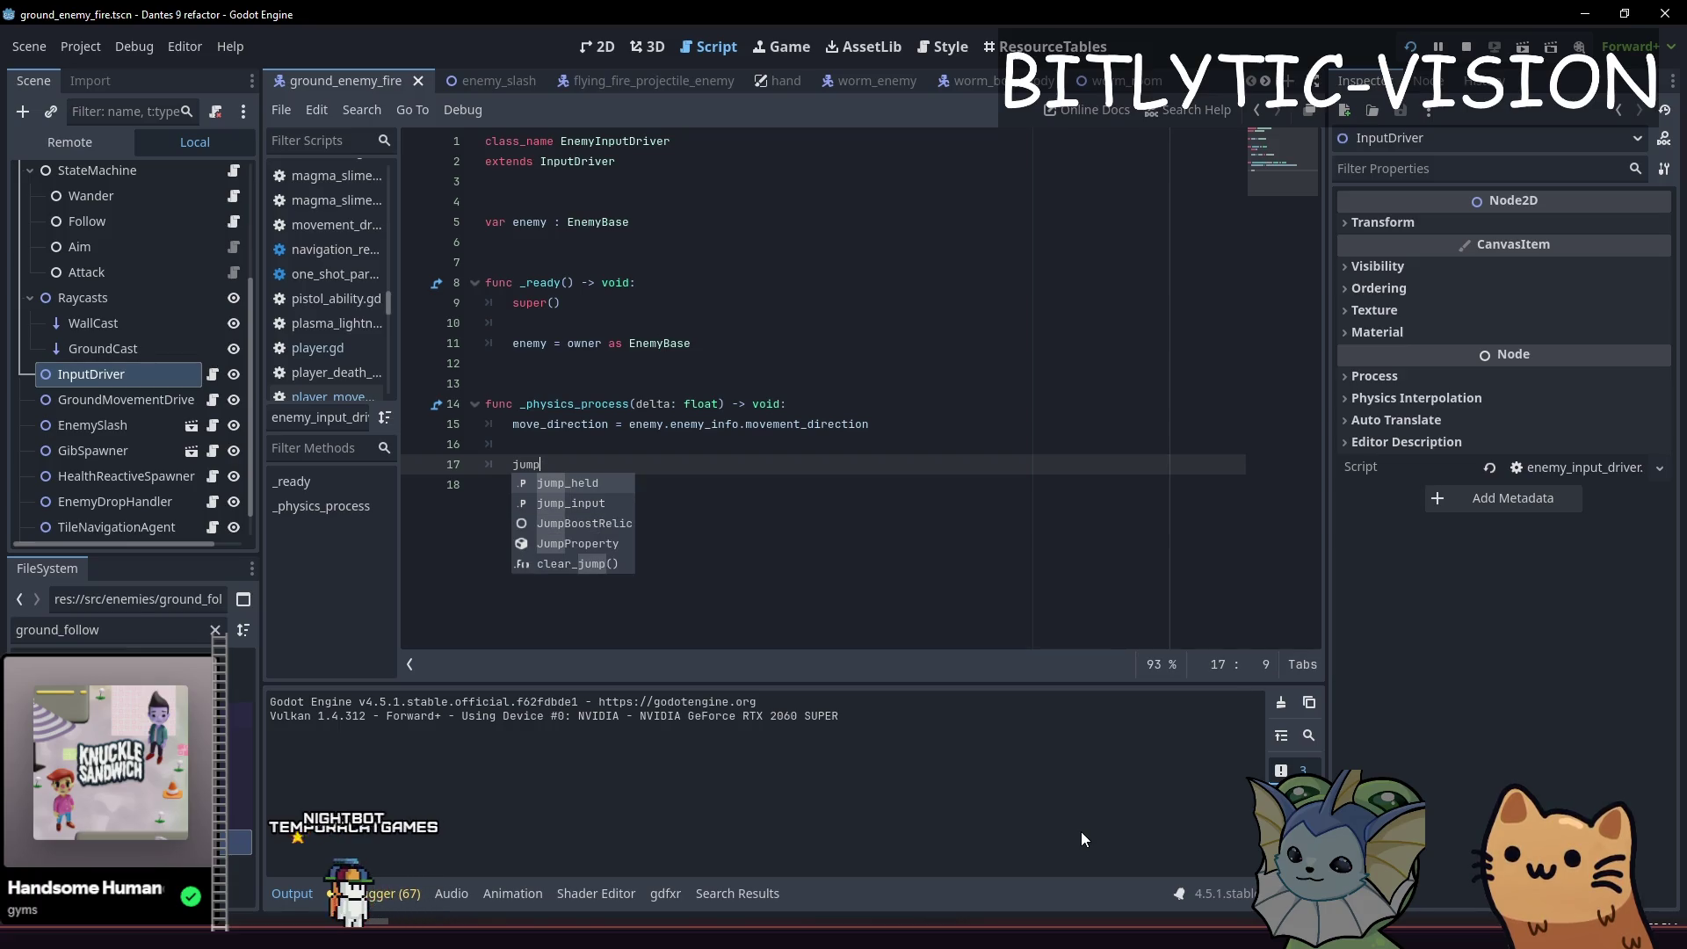
key("Down")
key("Return")
type("=")
type("nemy.")
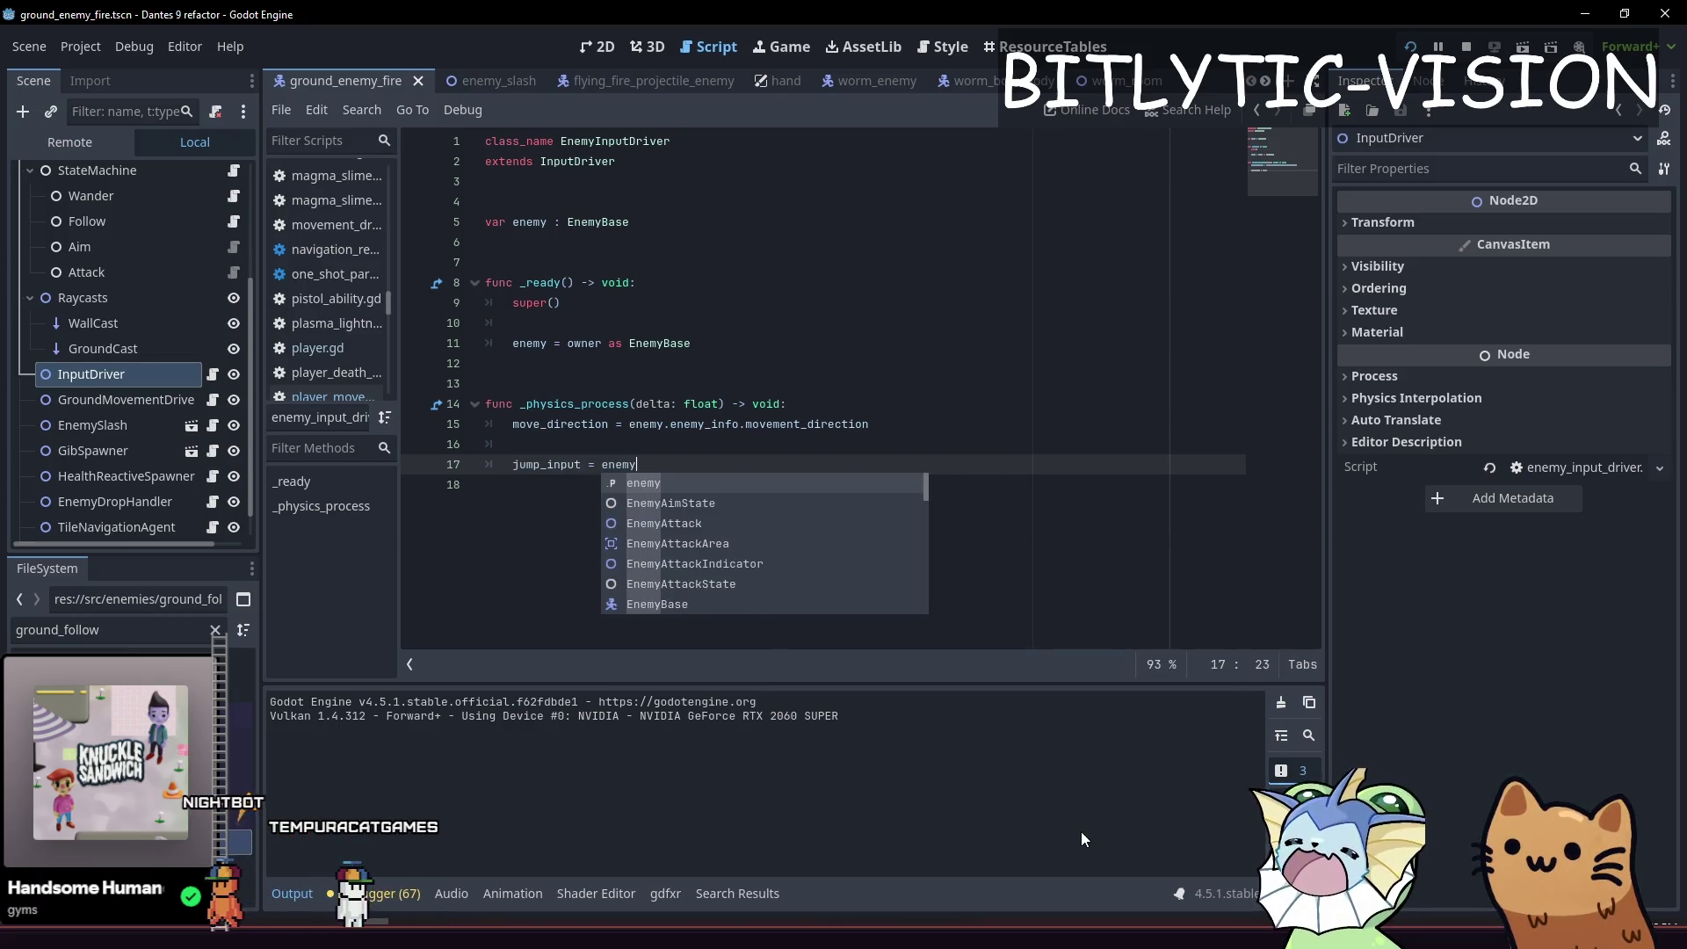
key("BackSpace")
key("BackSpace")
key("BackSpace")
type("moveme")
key("BackSpace")
key("BackSpace")
type("_directino")
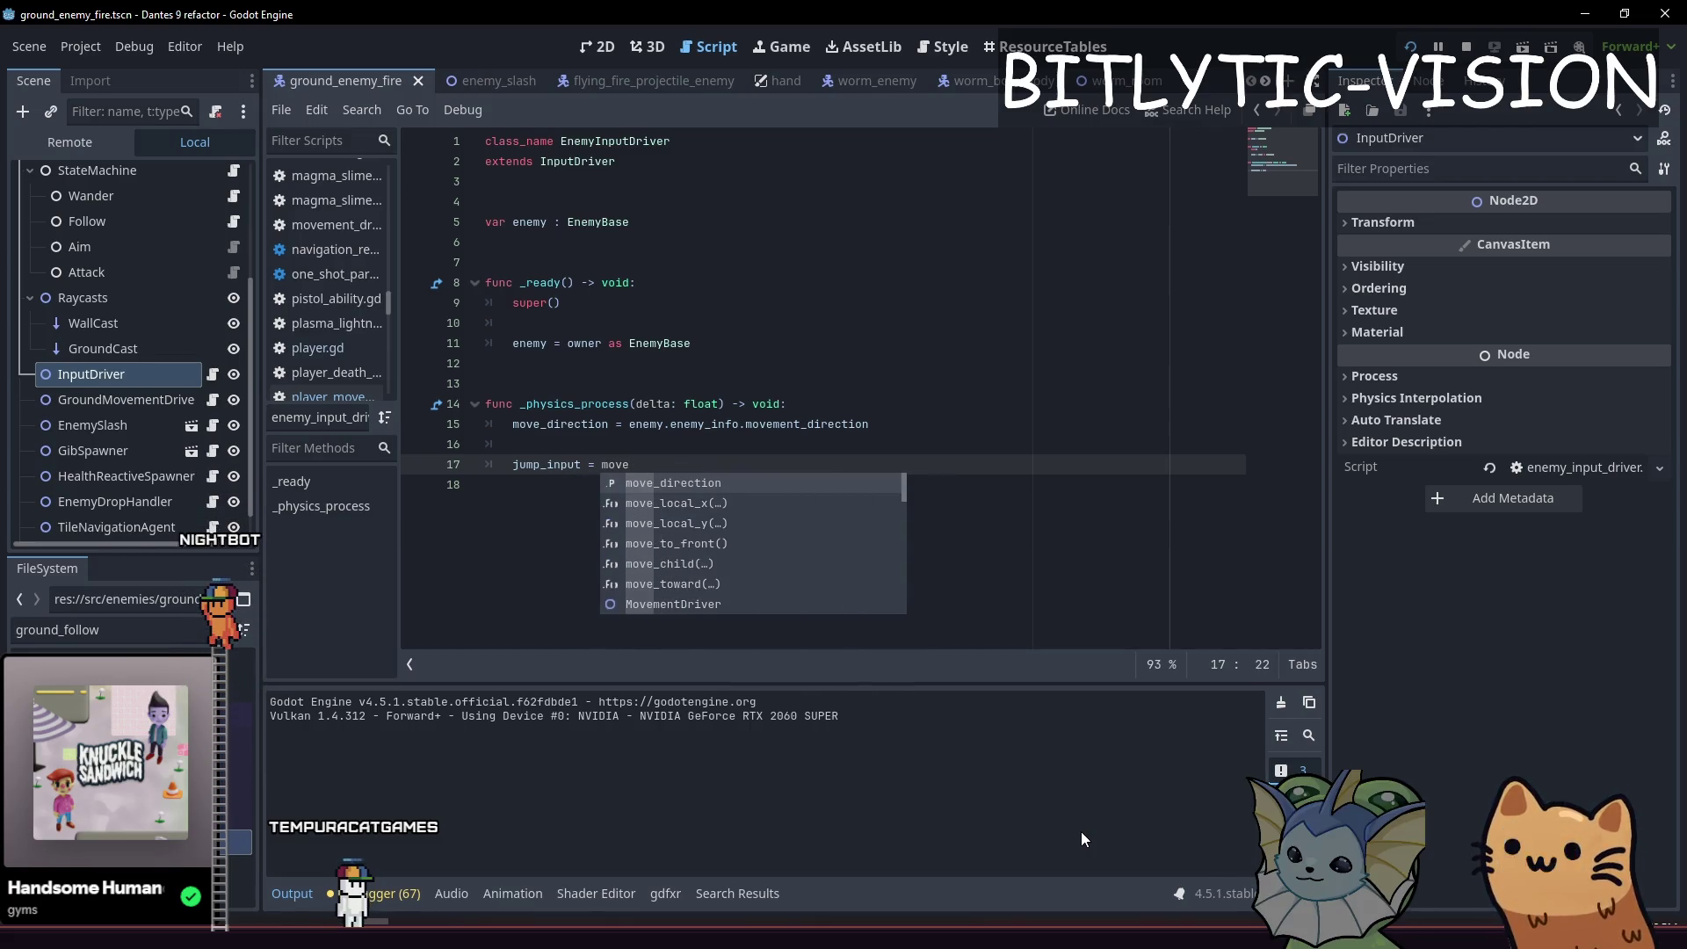
key("BackSpace")
key("BackSpace")
type("on.y < 0")
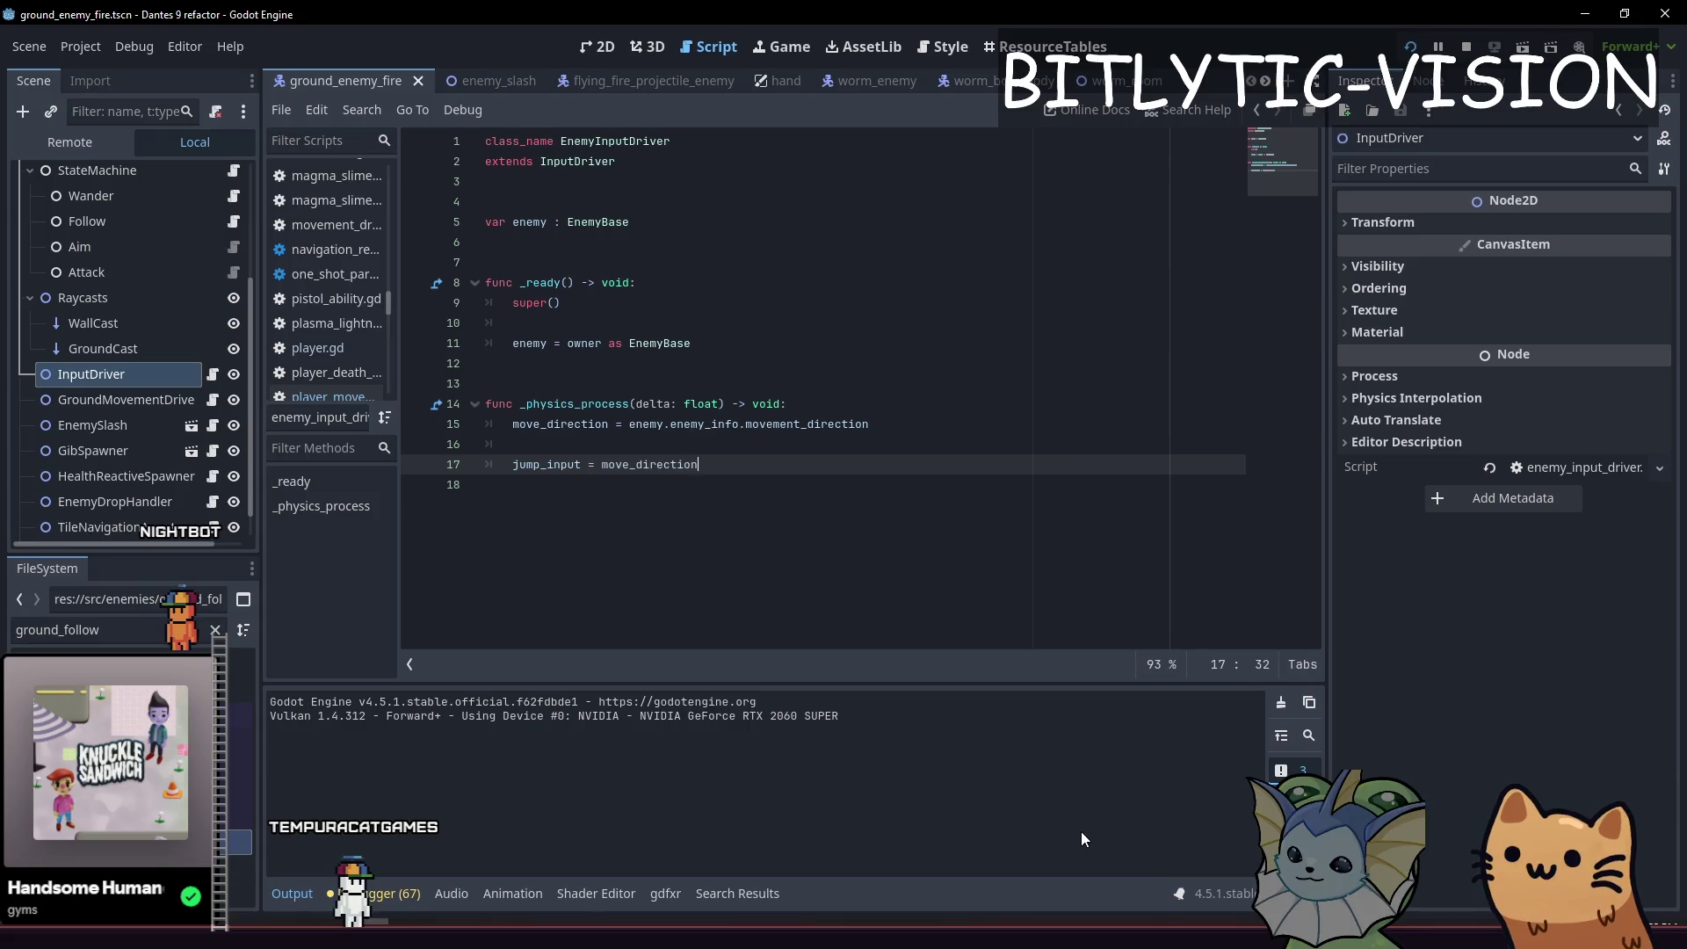
Step: Test-run, then add jump_held = move_direction.y < -0.5 above jump_input and relaunch
key("F5")
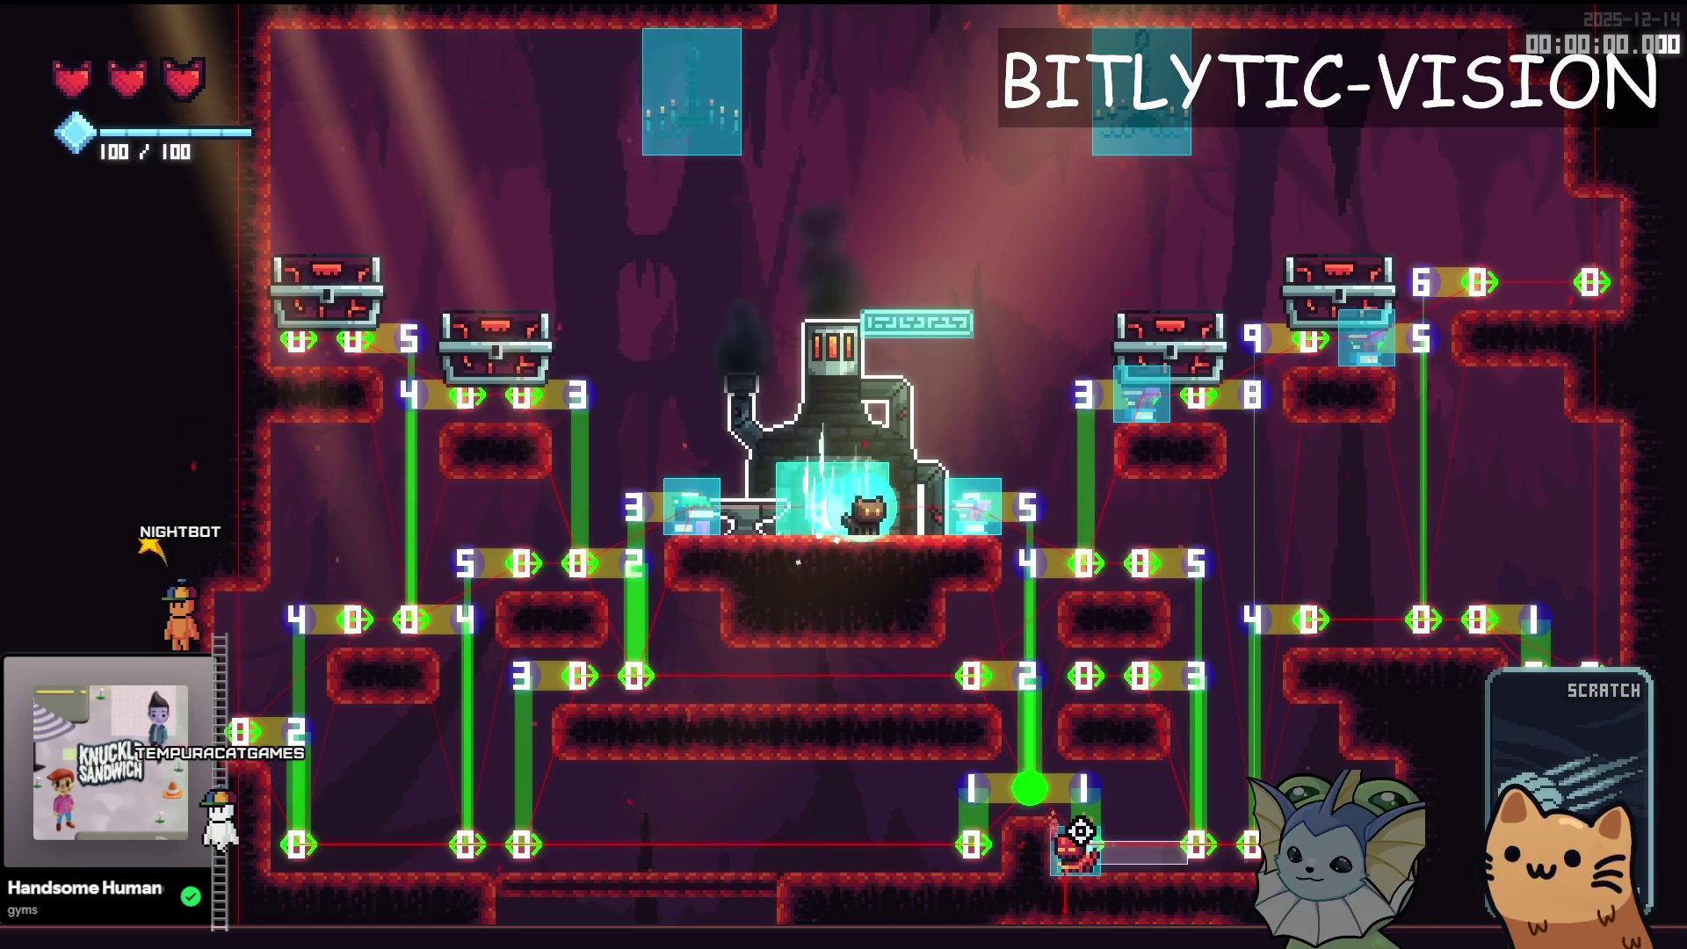
key("F5")
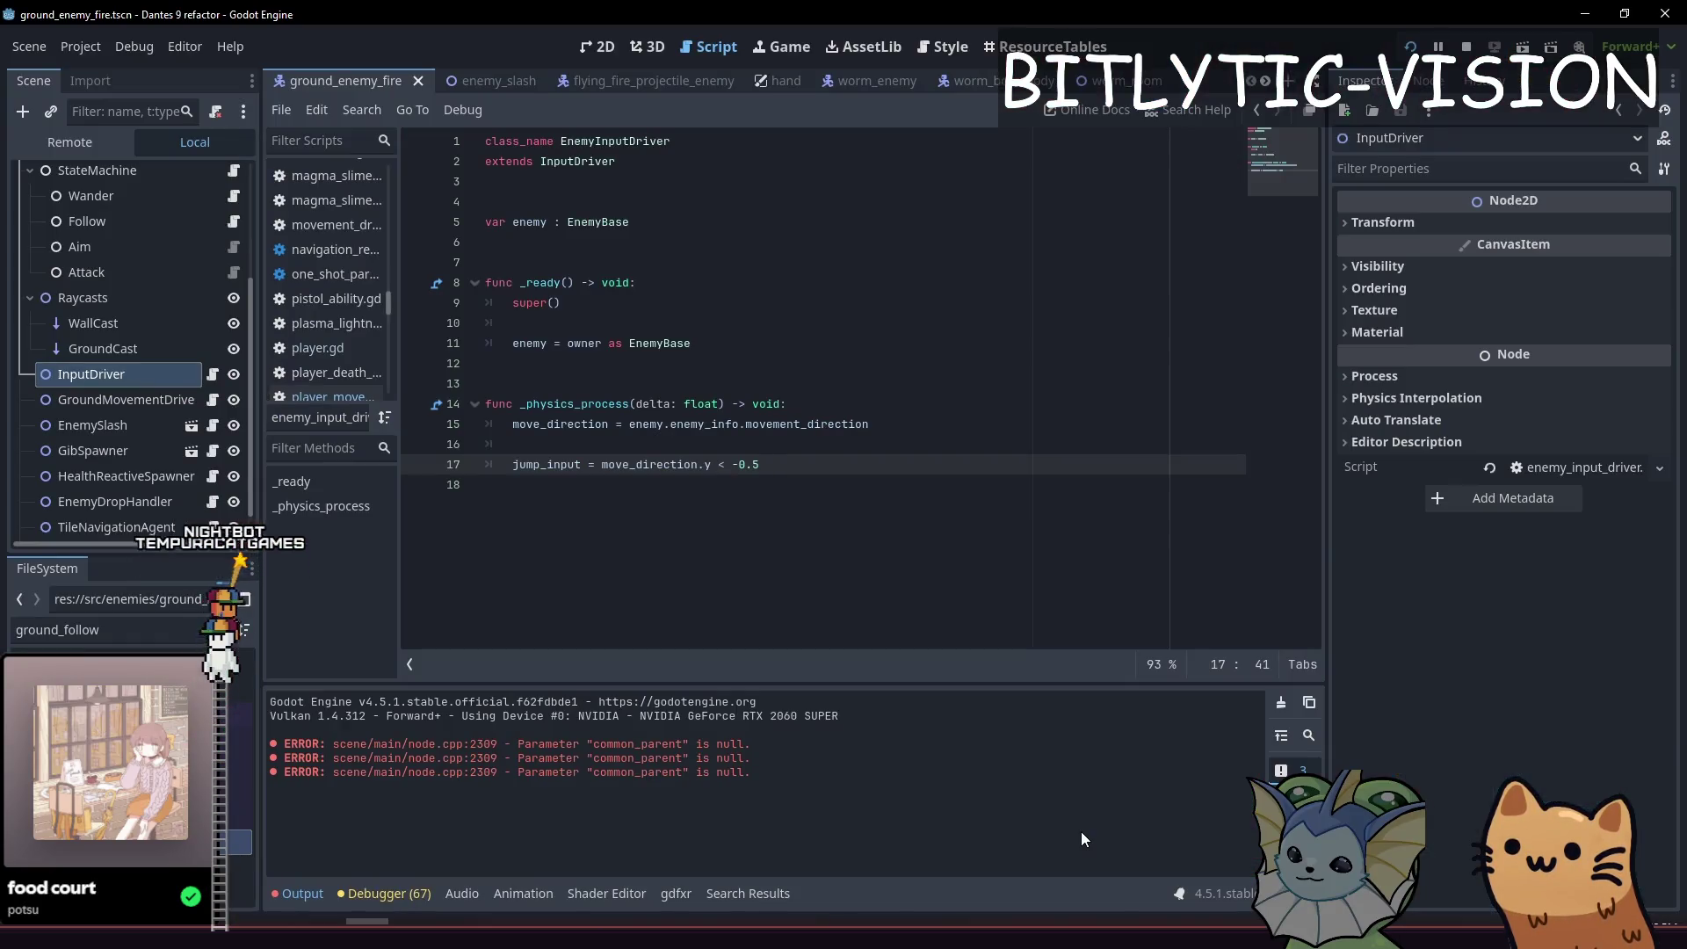
key("F8")
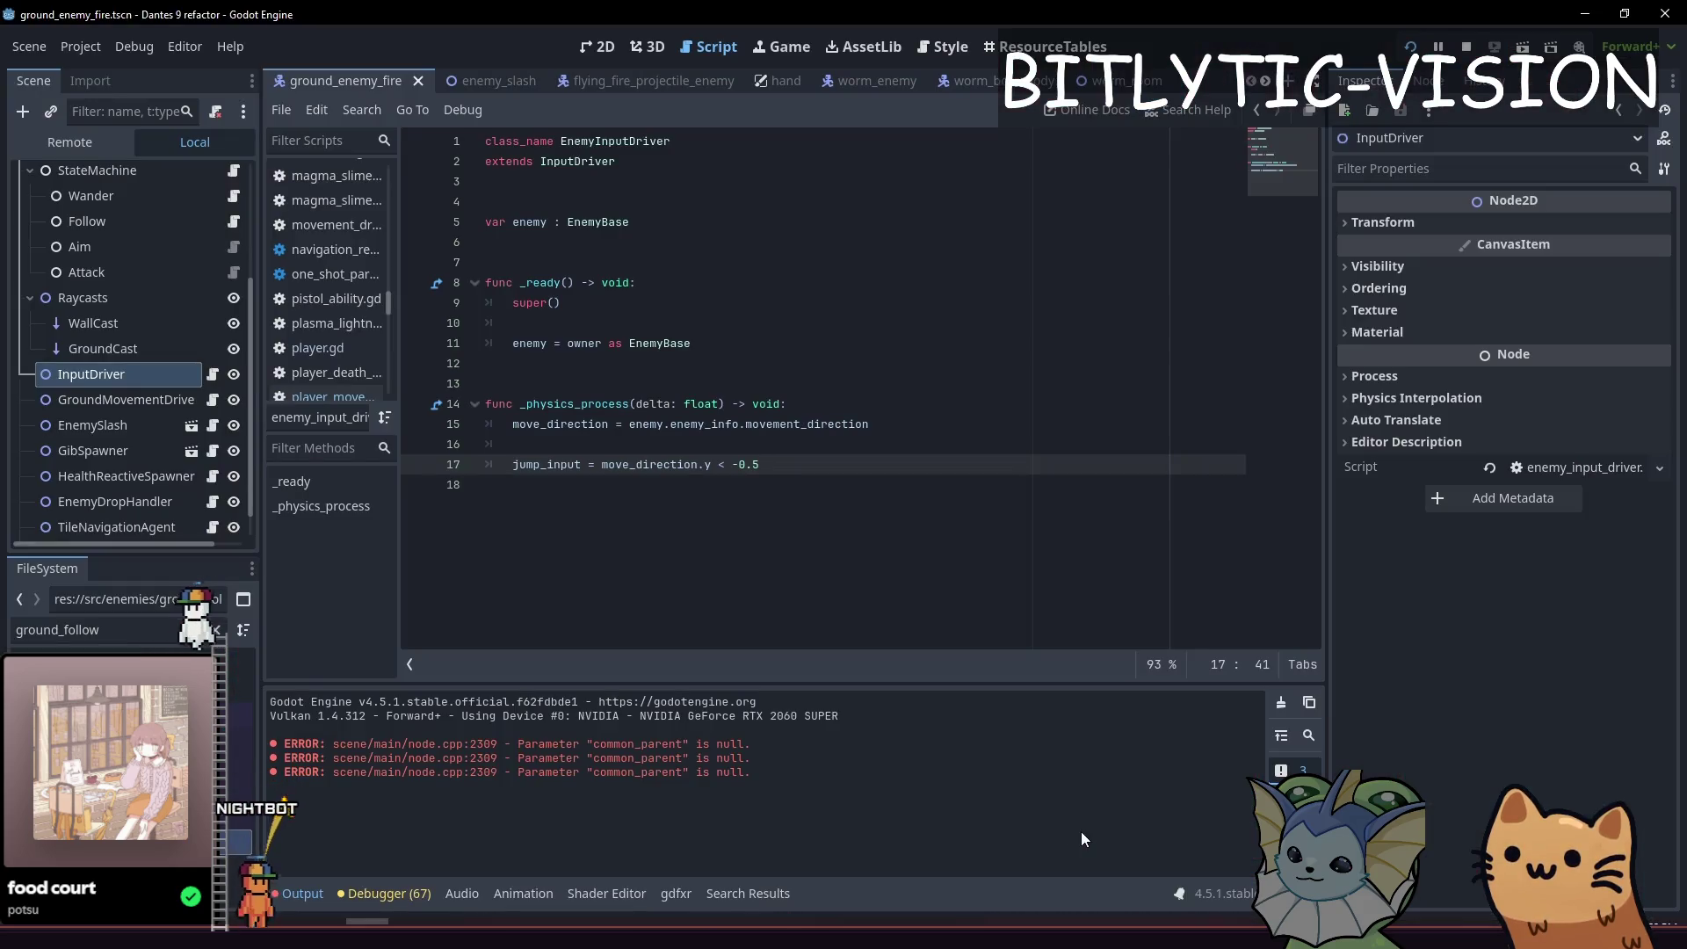
key("Up")
key("Down")
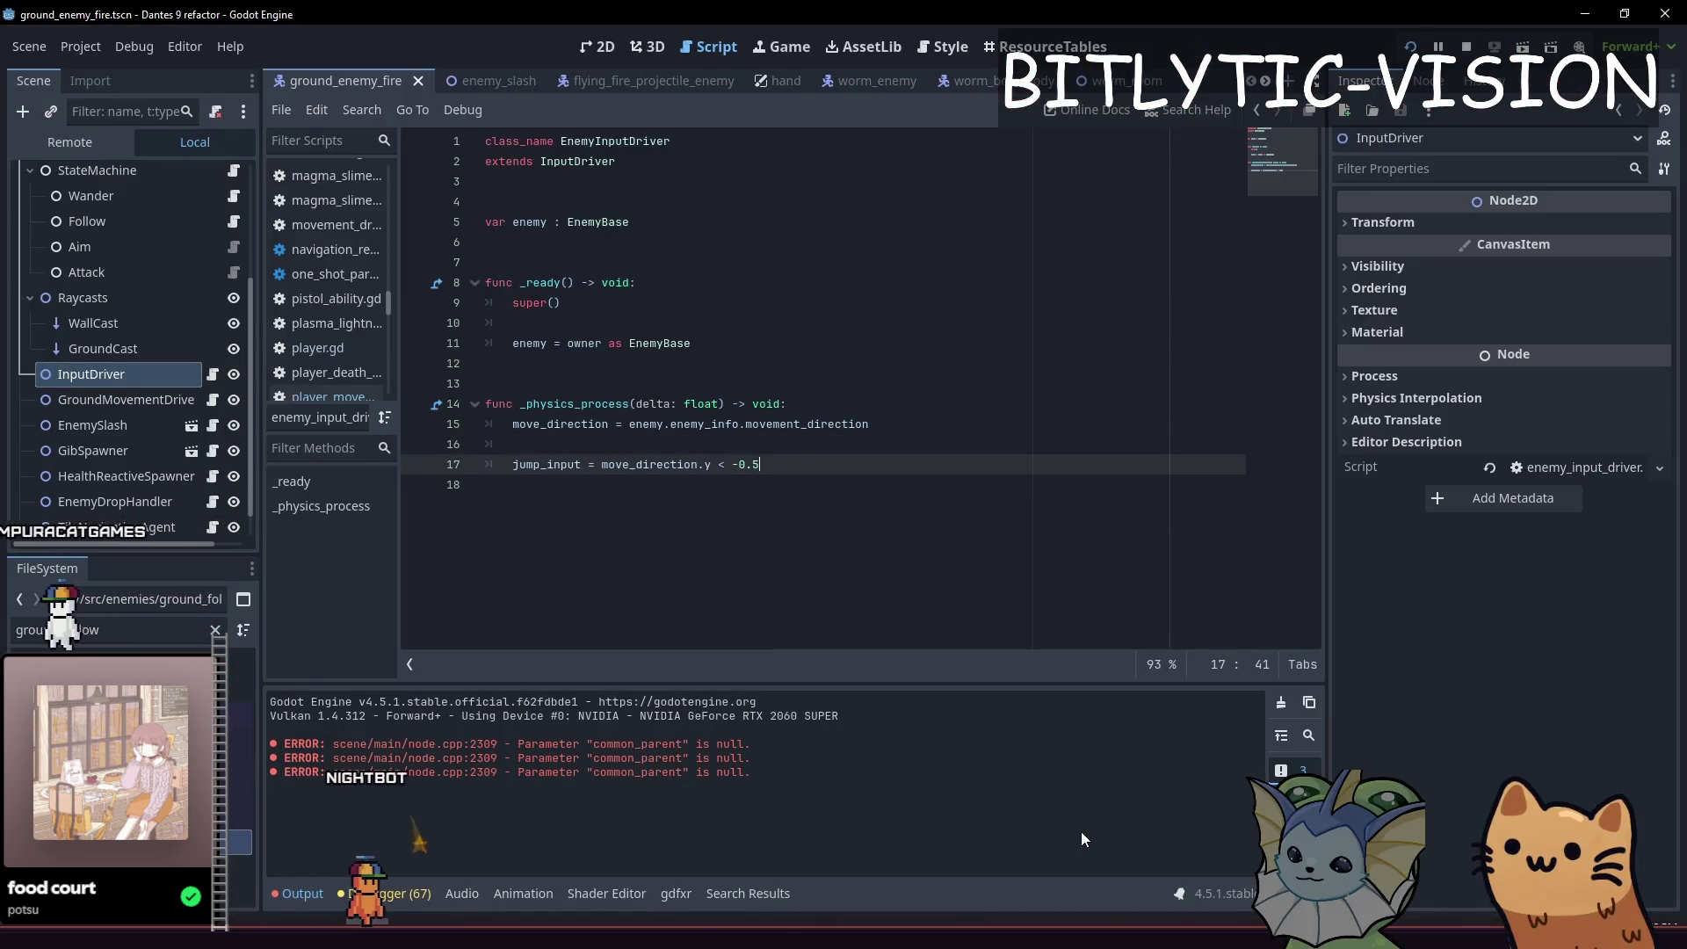
key("Up")
key("Return")
type("mp_held")
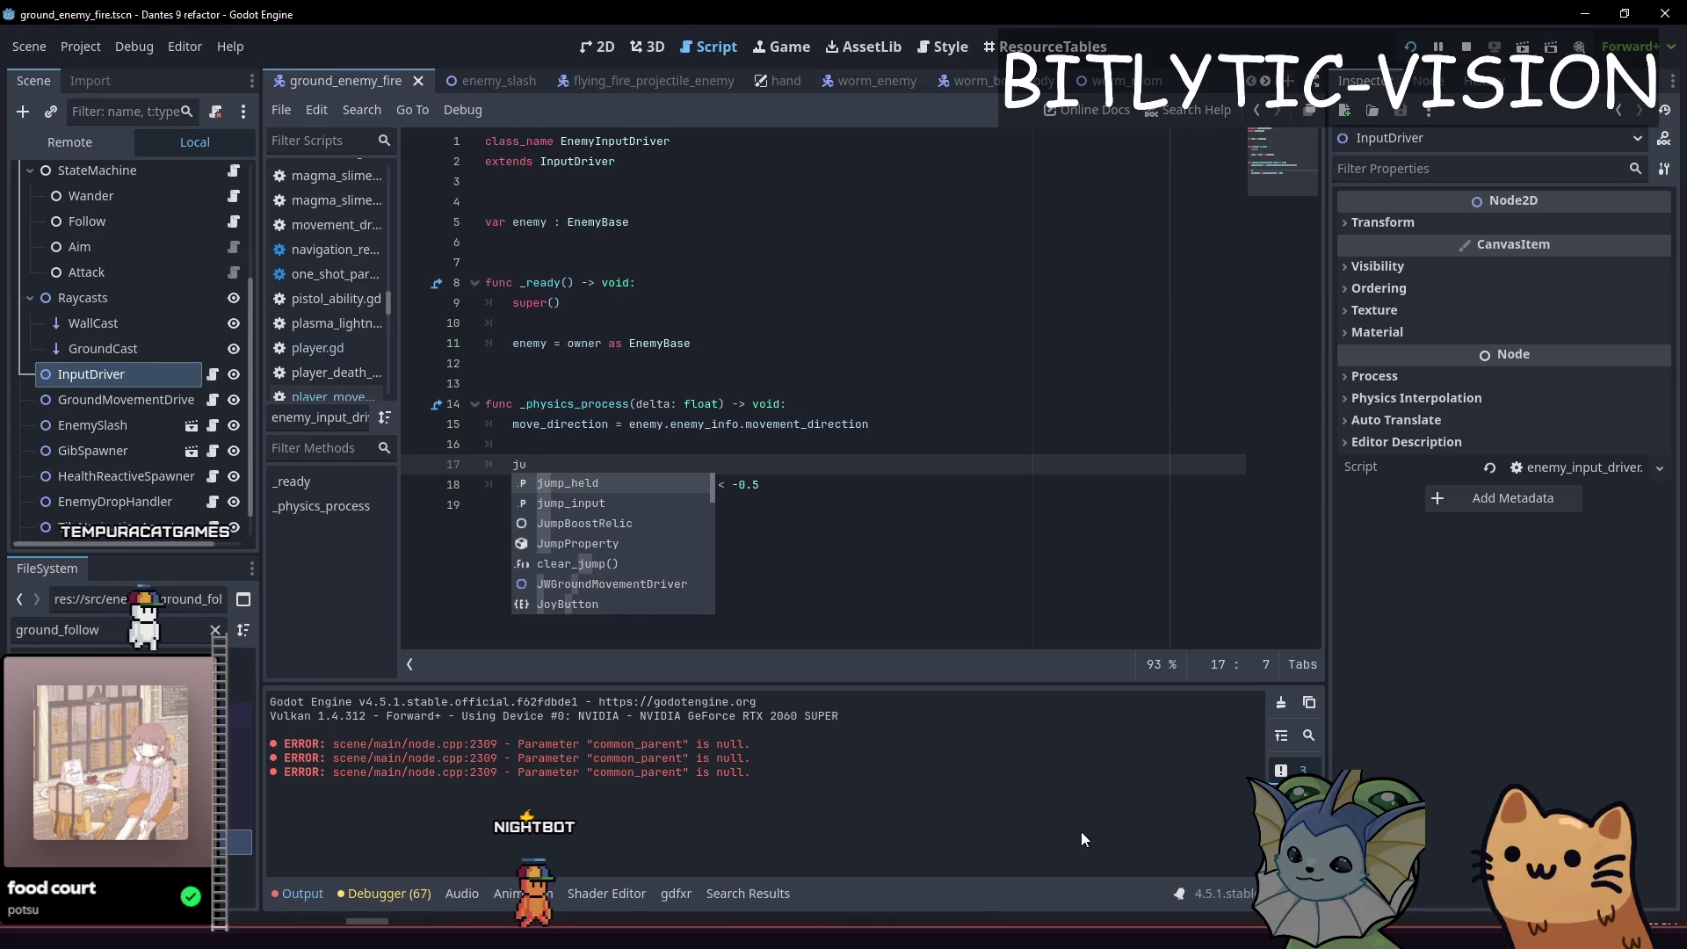
type(" = move_direction.y < -0.5")
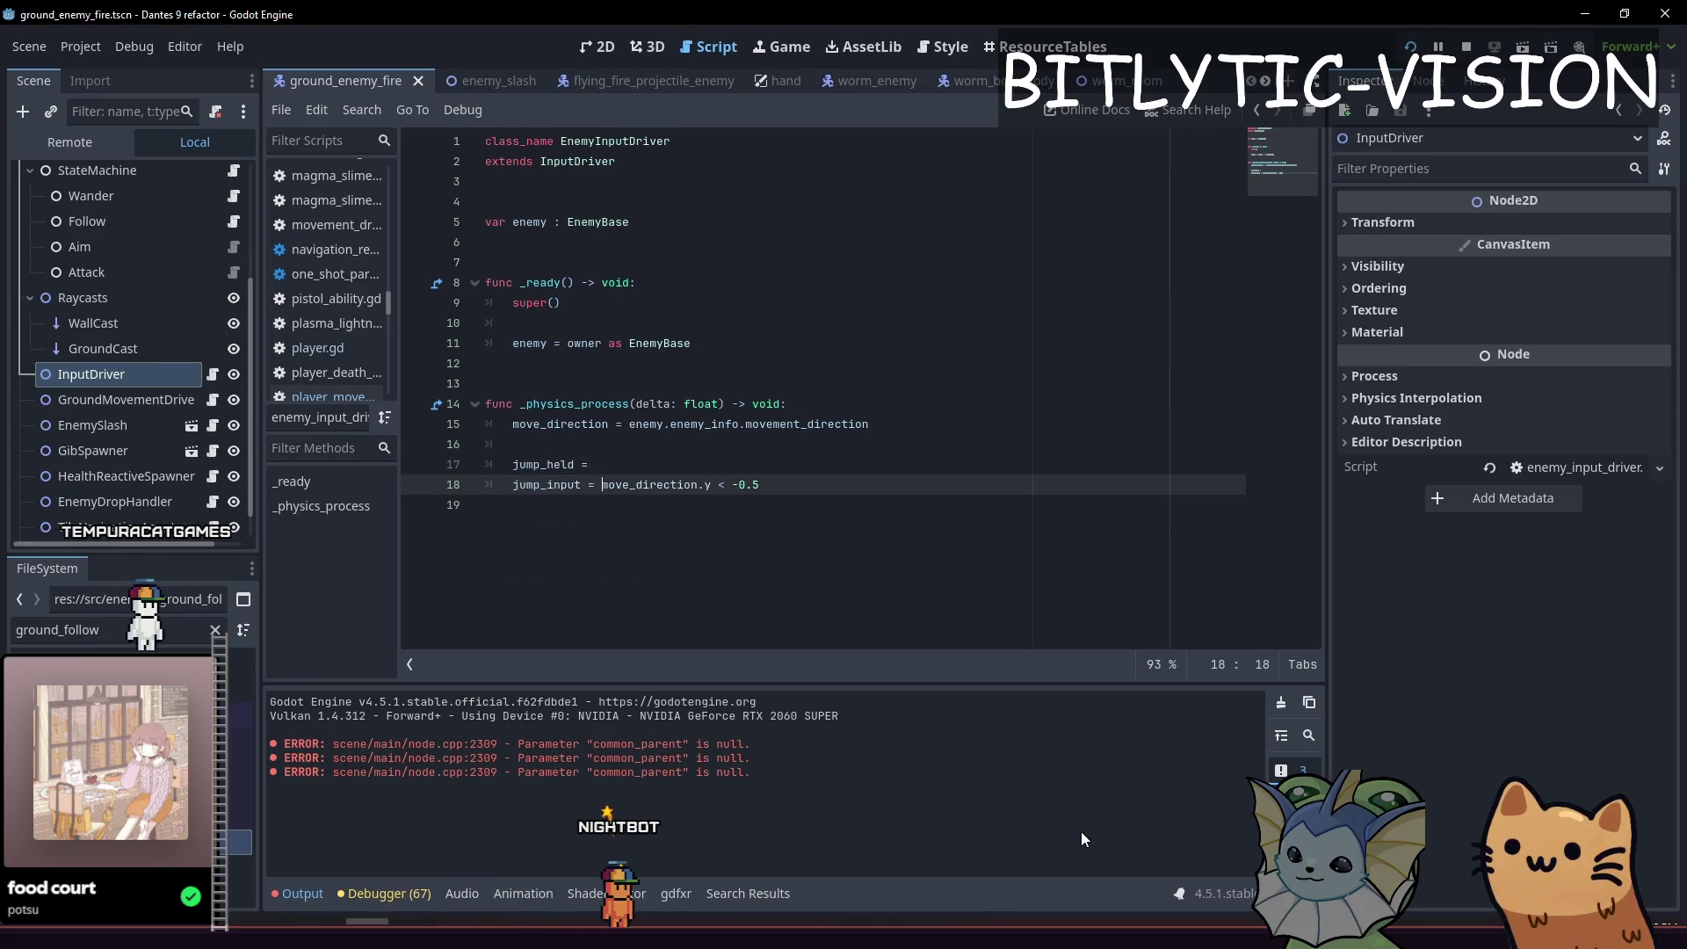
key("Up")
key("F5")
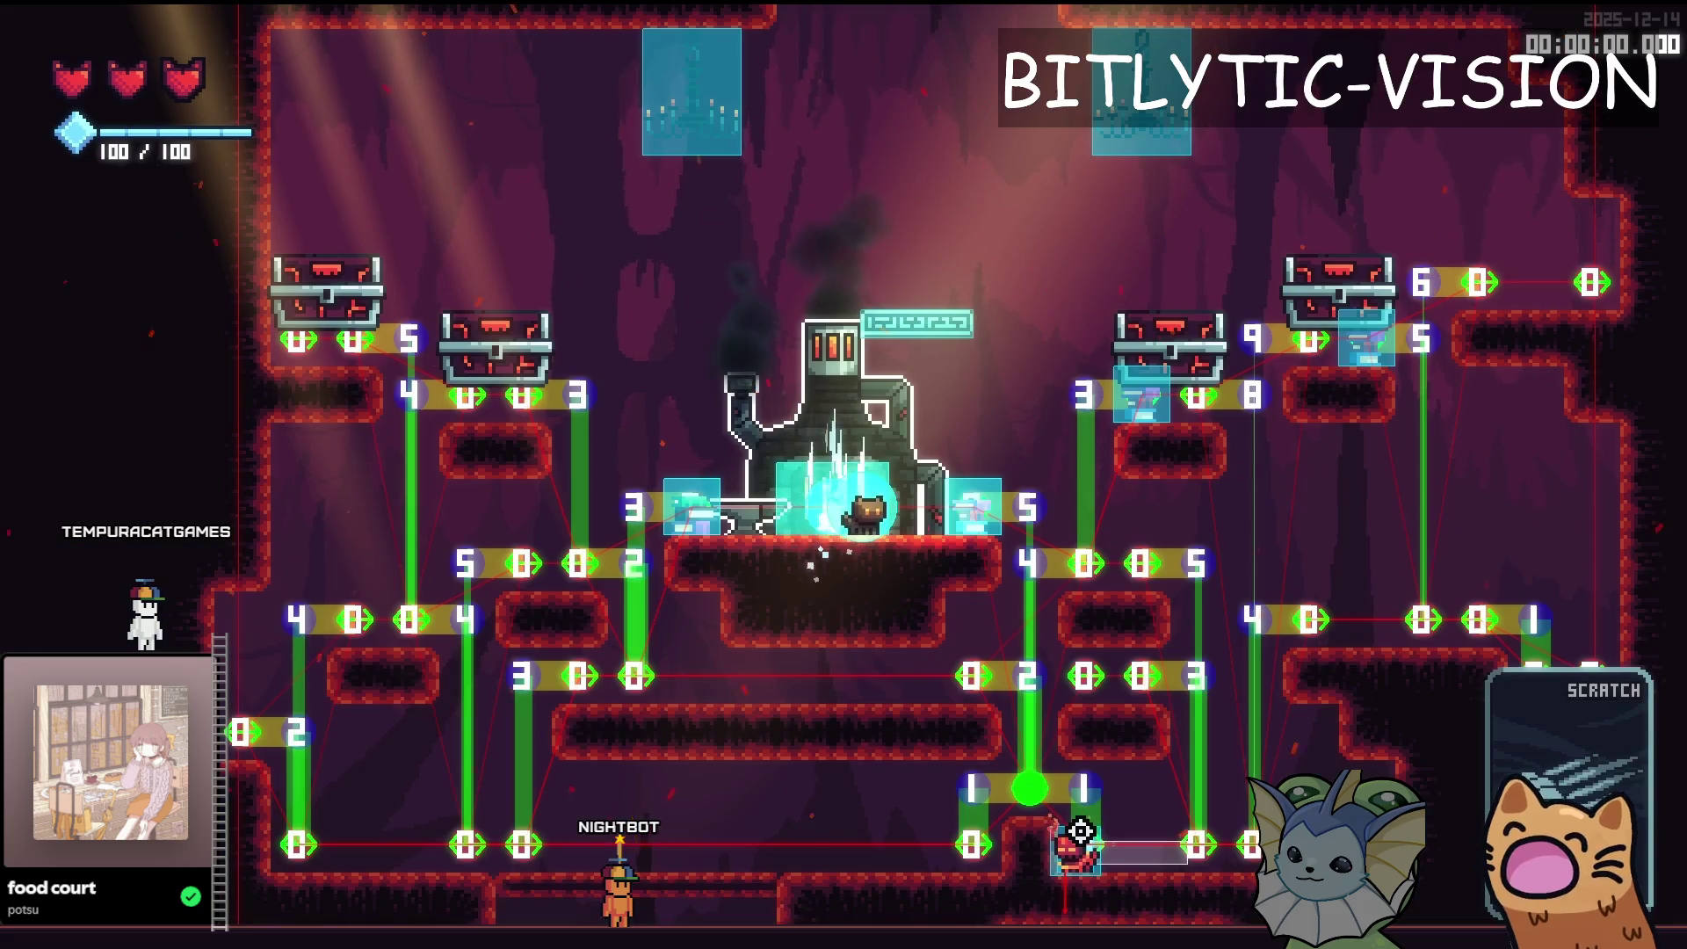
Step: Relaunch the game and spawn a GroundEnemyFire enemy on the floor via the debug panel
key("F8")
key("F5")
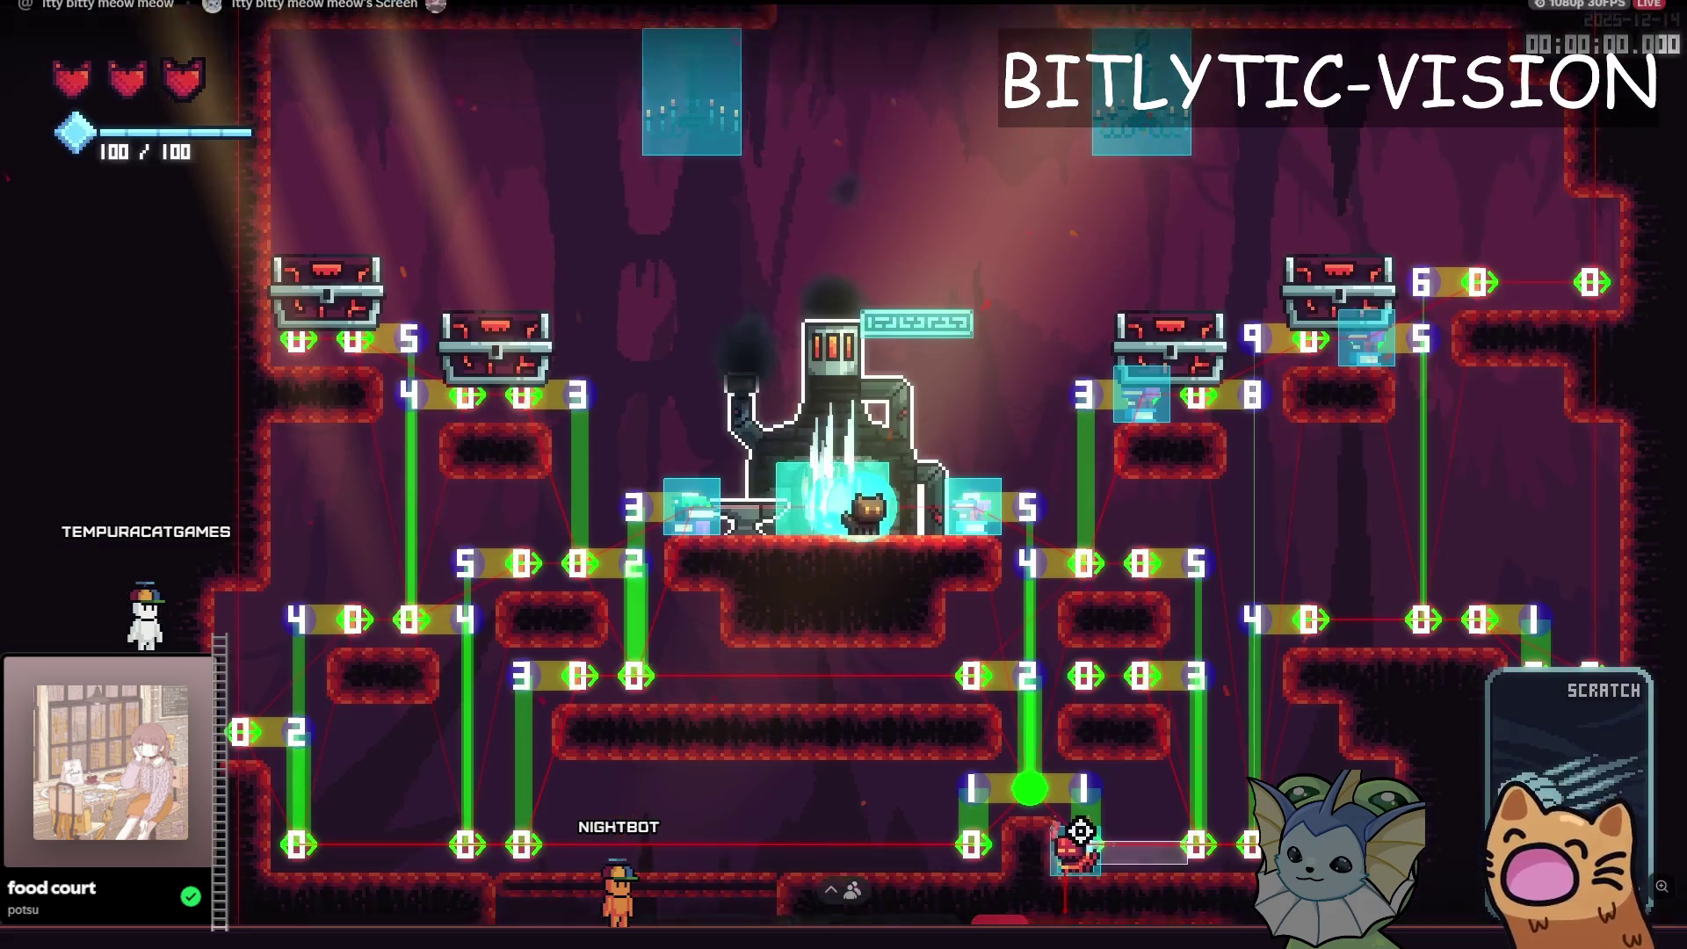
key("F8")
key("F5")
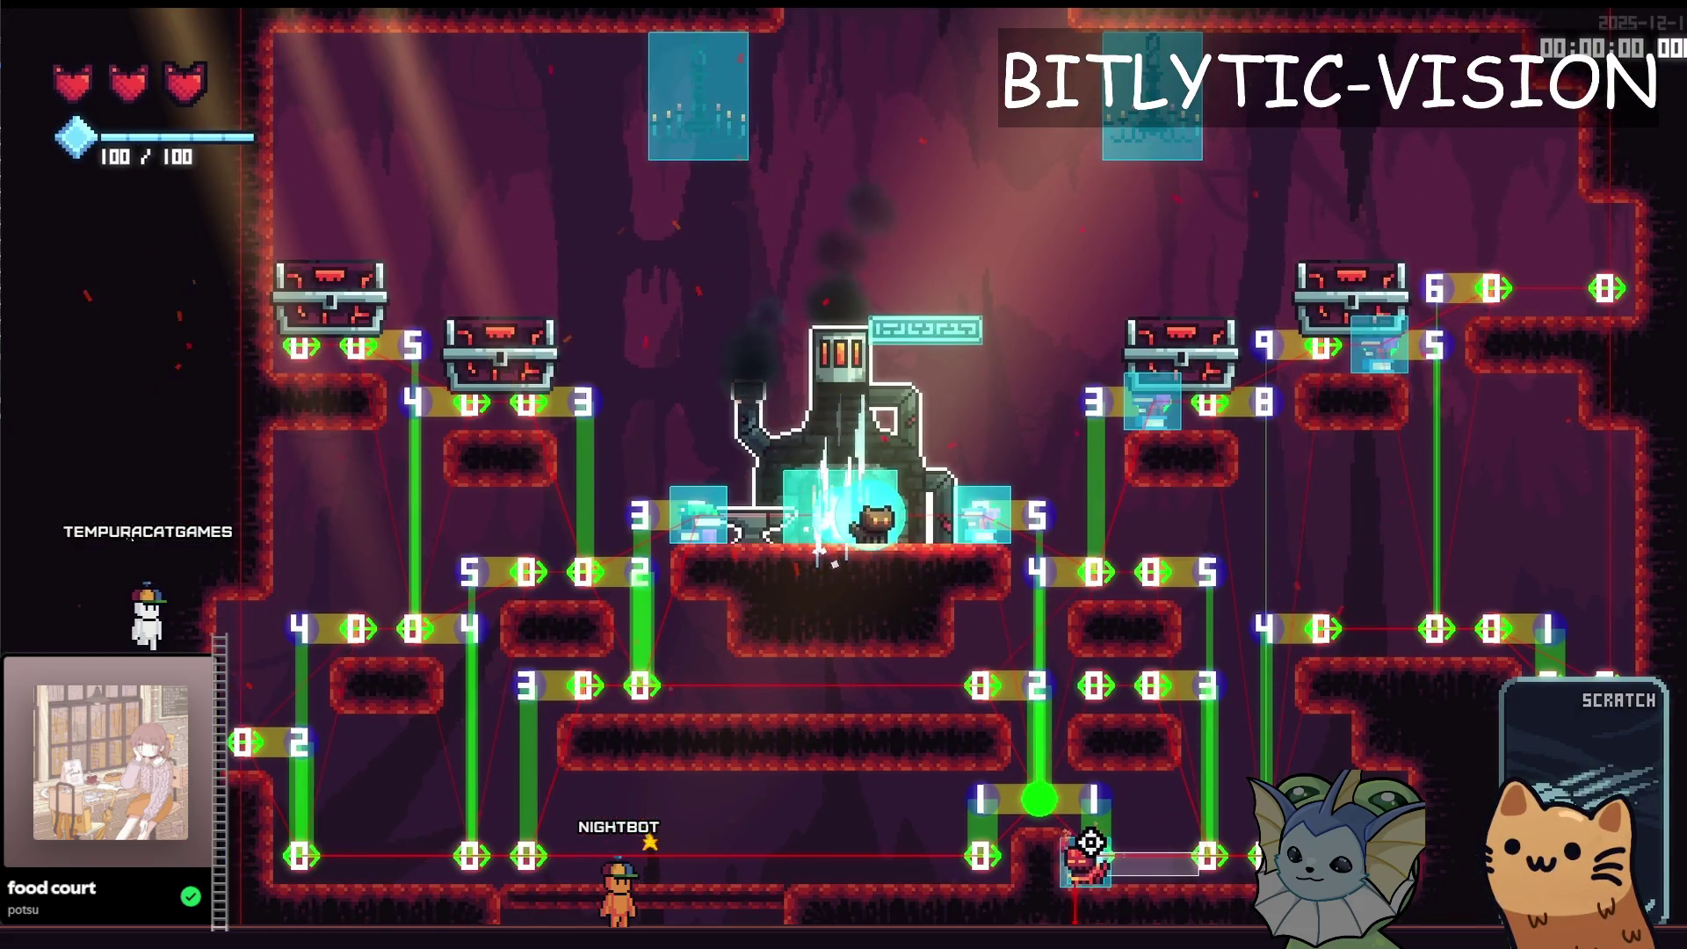
key("F8")
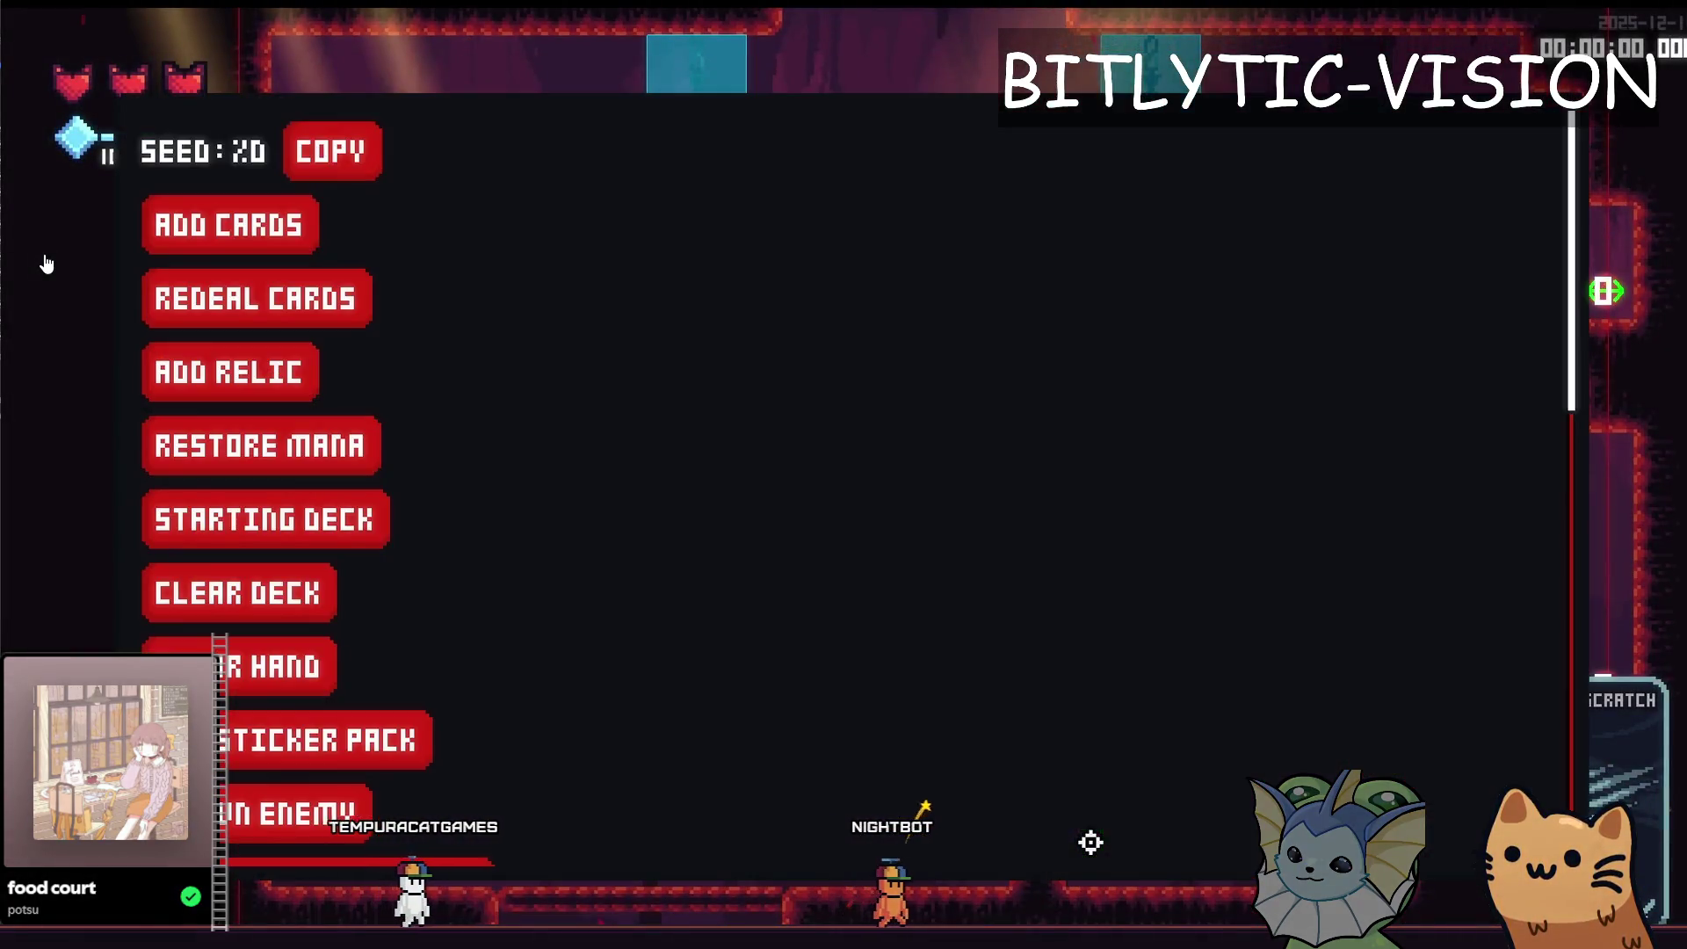
left_click(303, 810)
left_click(1224, 731)
left_click(1088, 857)
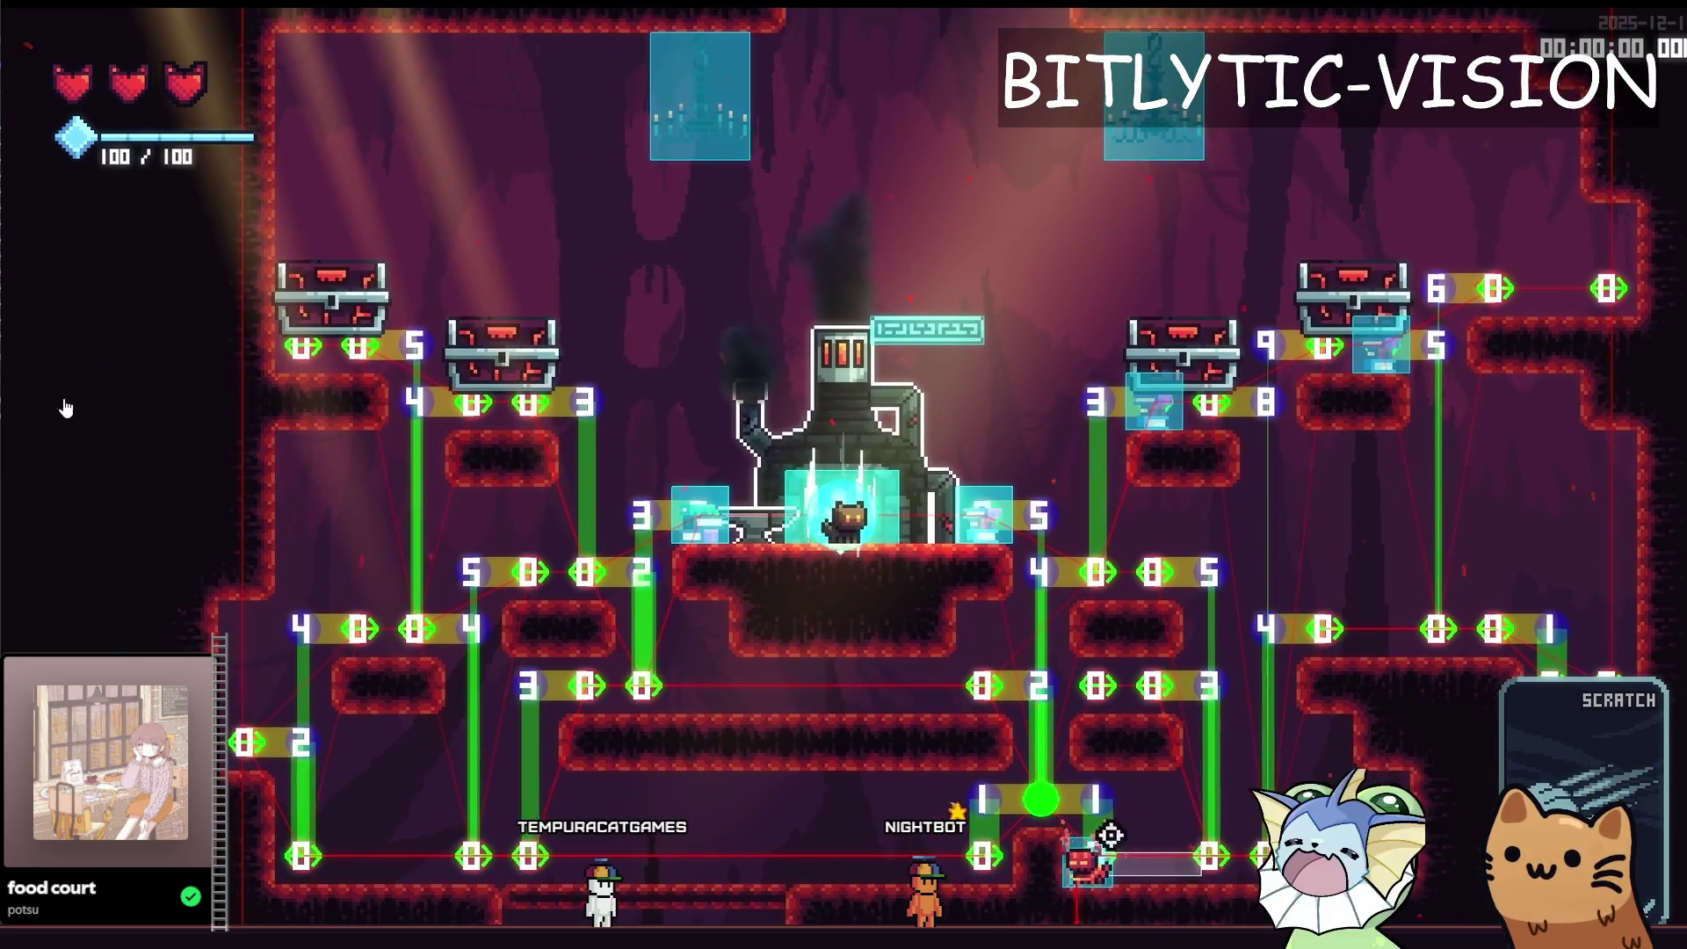
Step: Return to the editor and start a new line 17 above the jump assignments
key("alt+Tab")
left_click(947, 437)
key("Down")
key("Down")
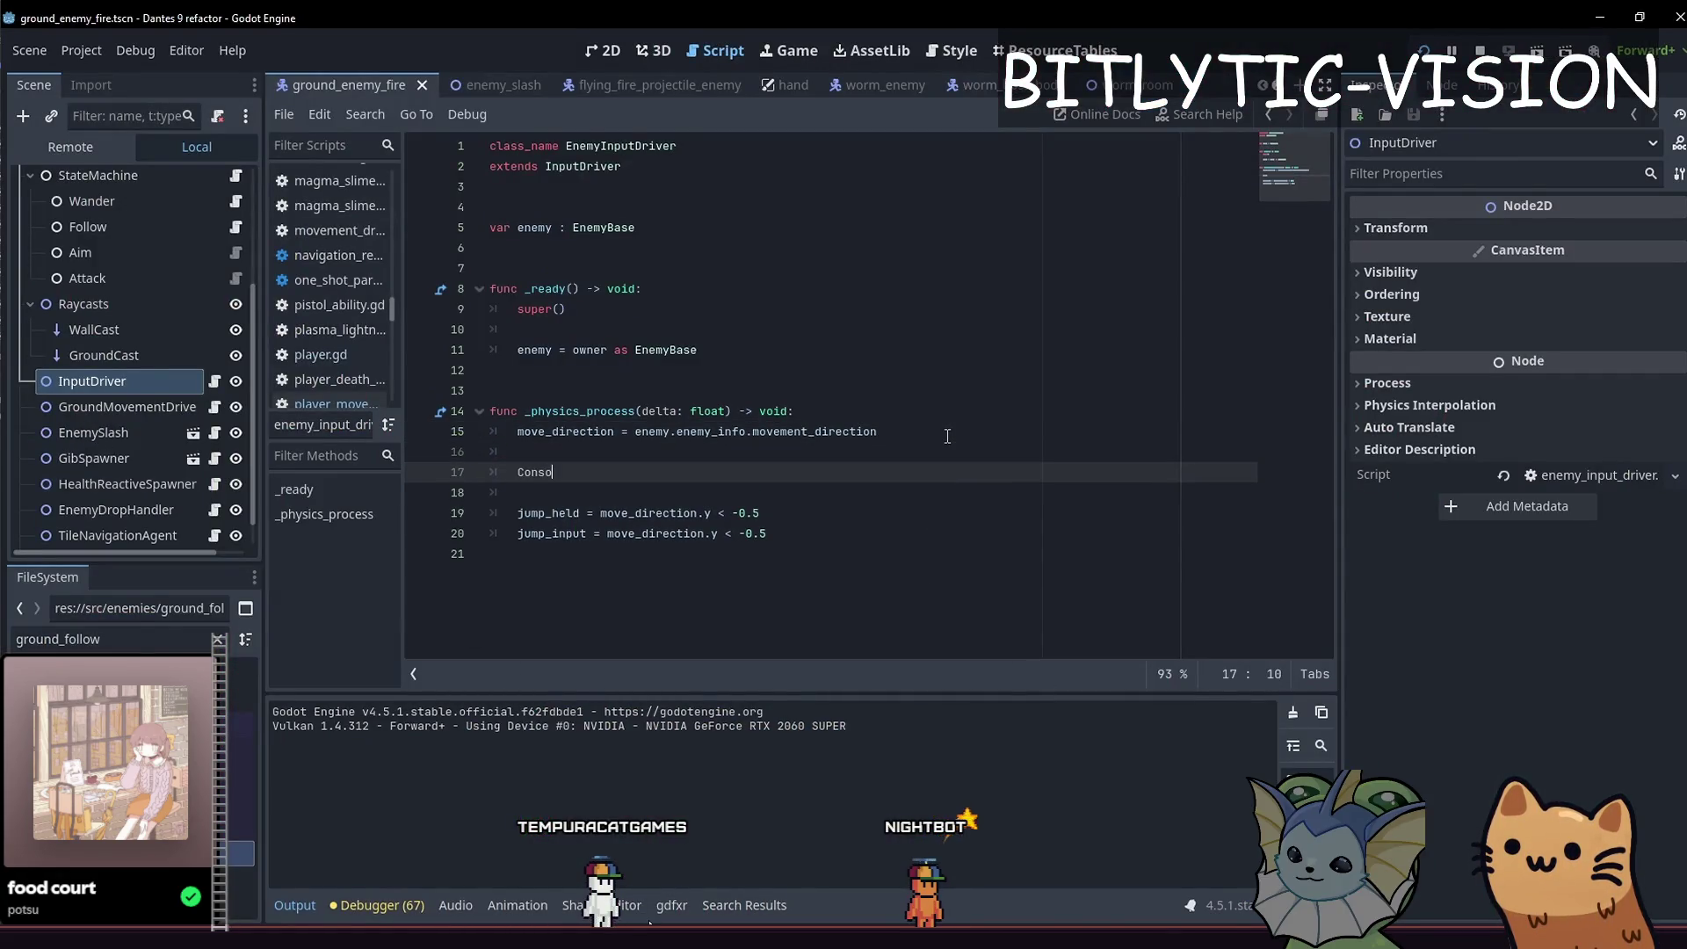
Step: Print move_direction on line 17, run to see repeated (-1.0, 0.0) output, then close the game
type("\"")
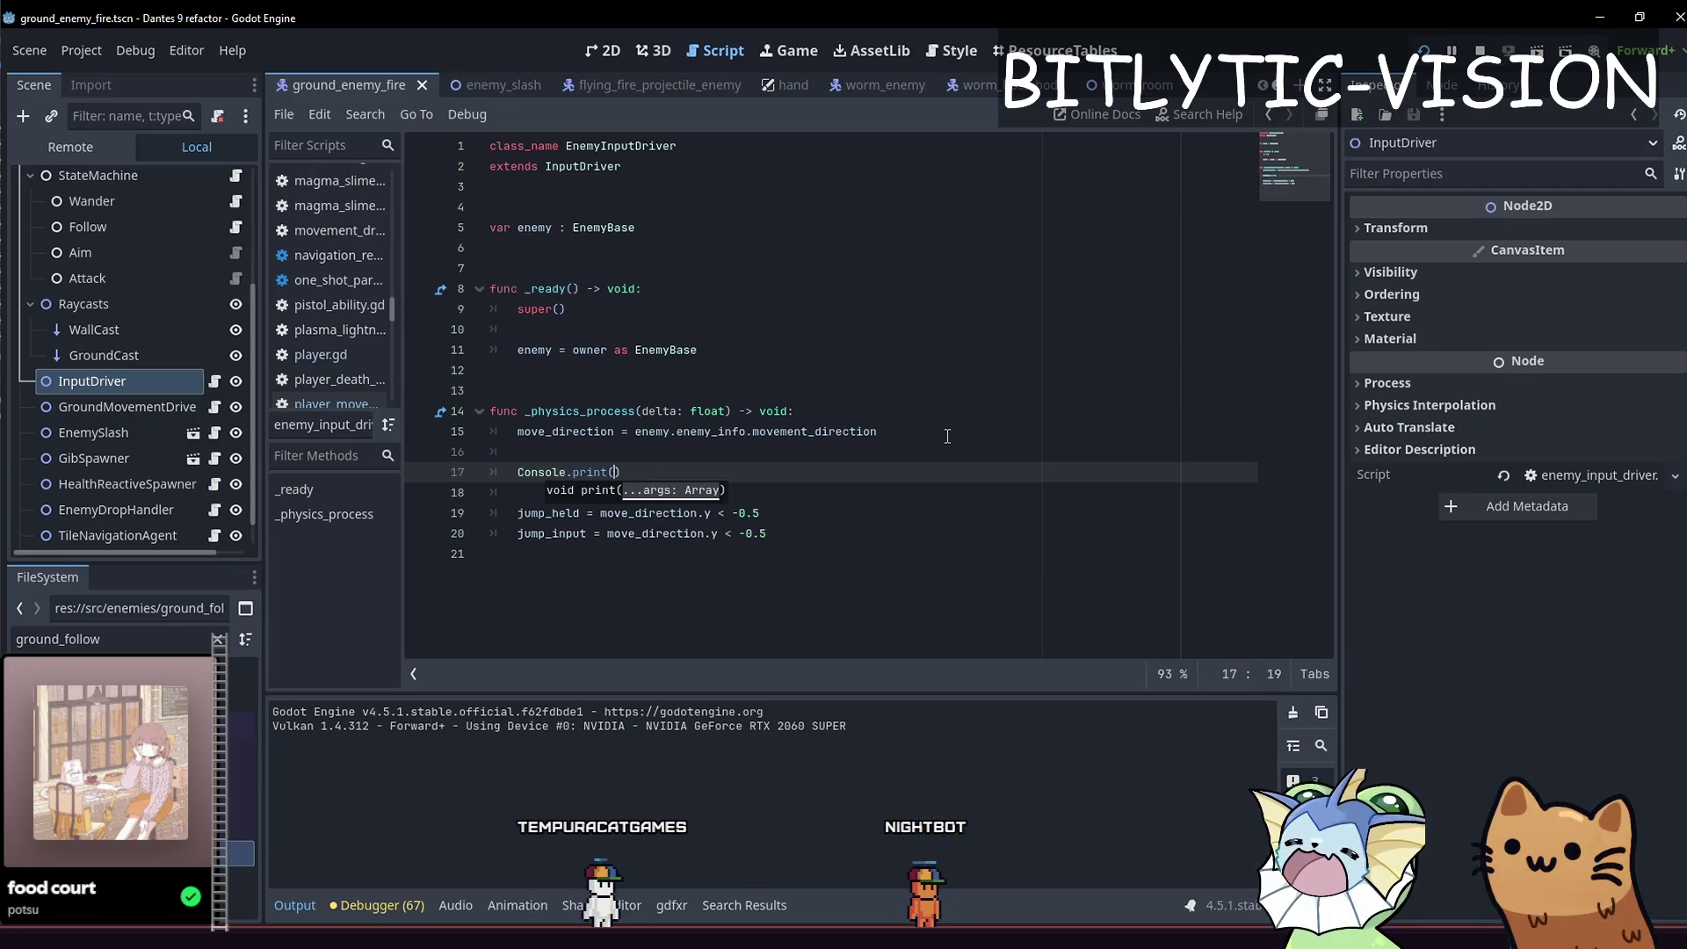
type("direction")
key("F5")
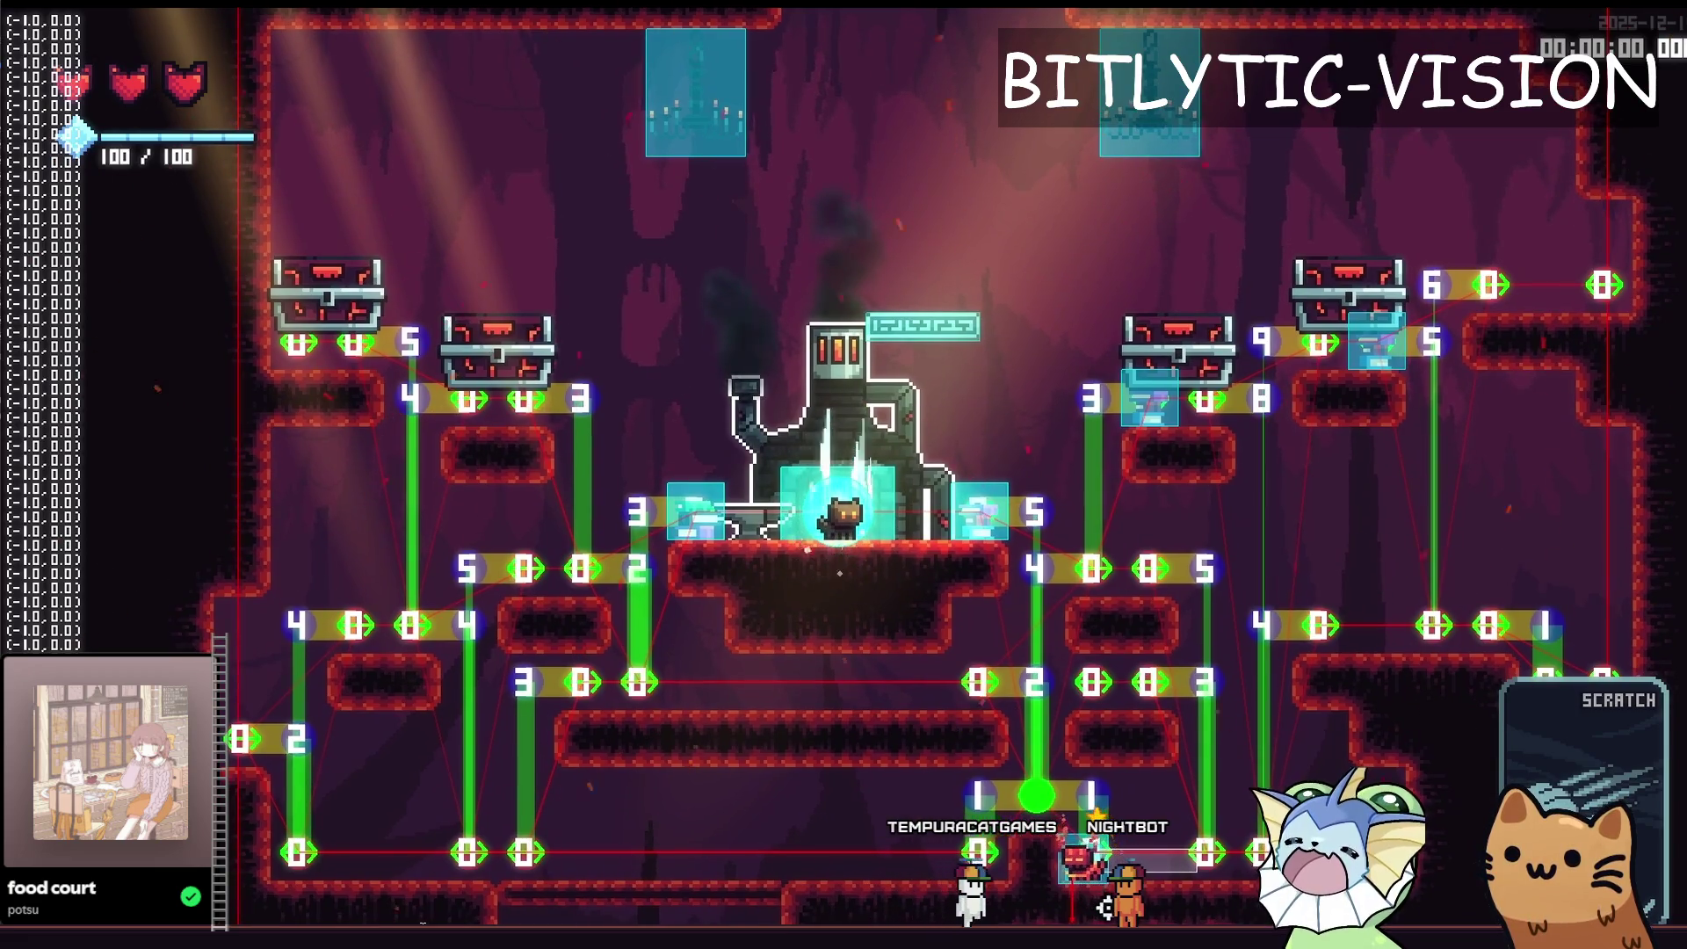
key("Escape")
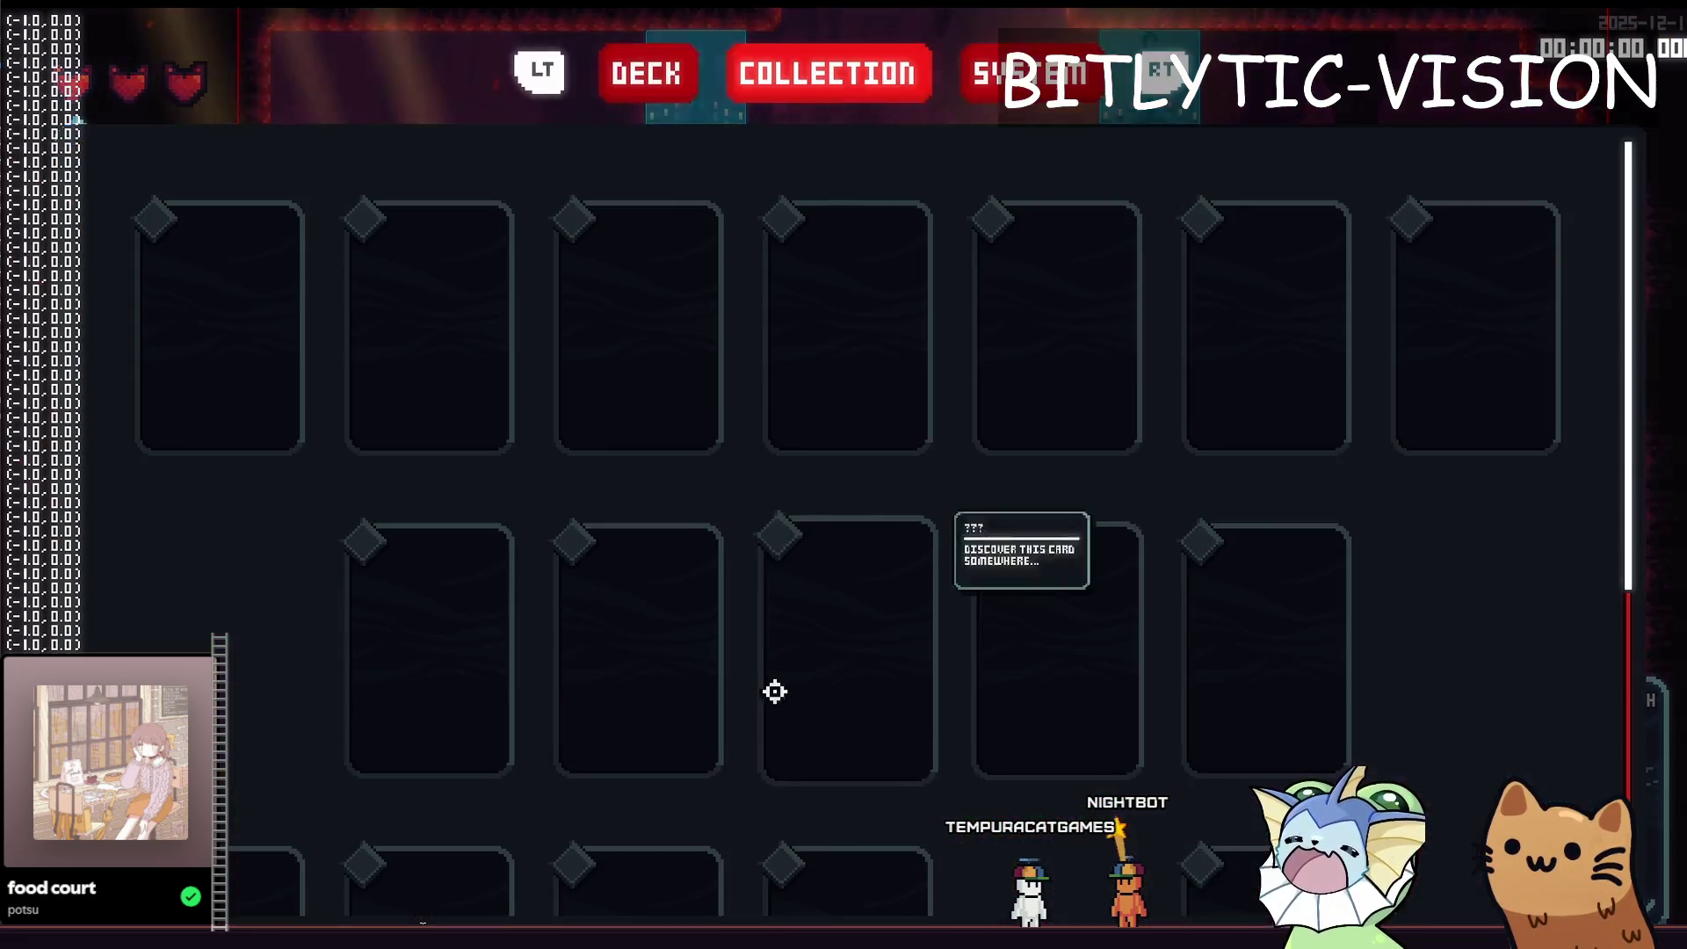
key("F8")
left_click(123, 407)
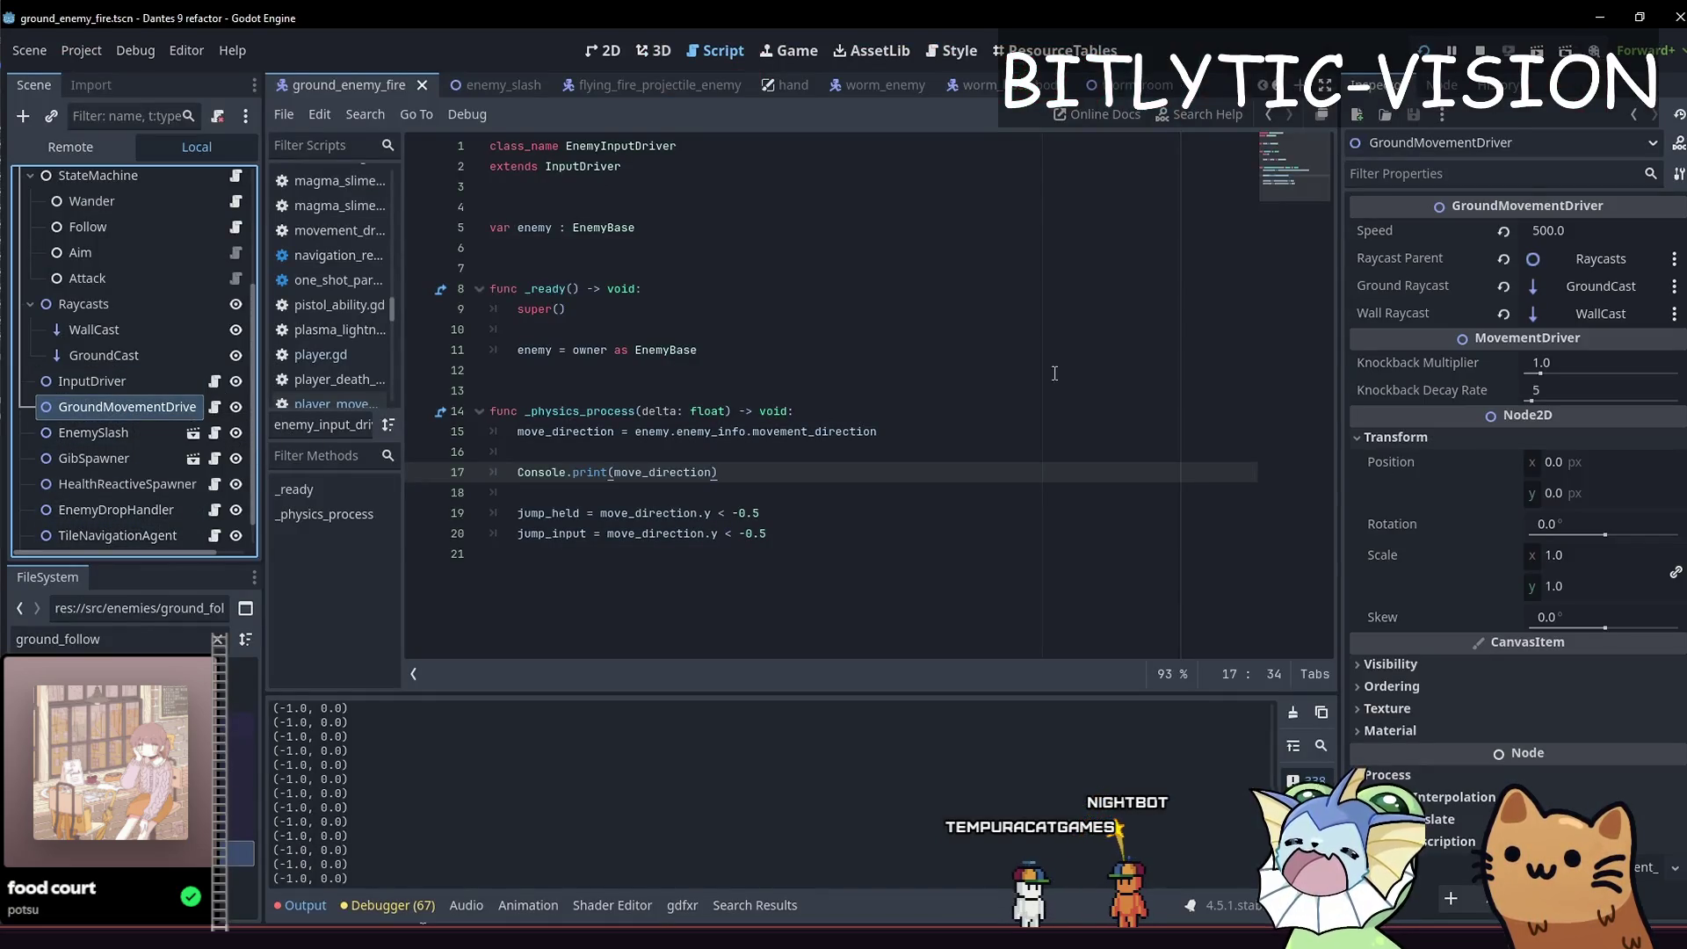
Step: Check the RayCast2D type in GroundMovementDriver's script, then select the Raycasts node
left_click(215, 407)
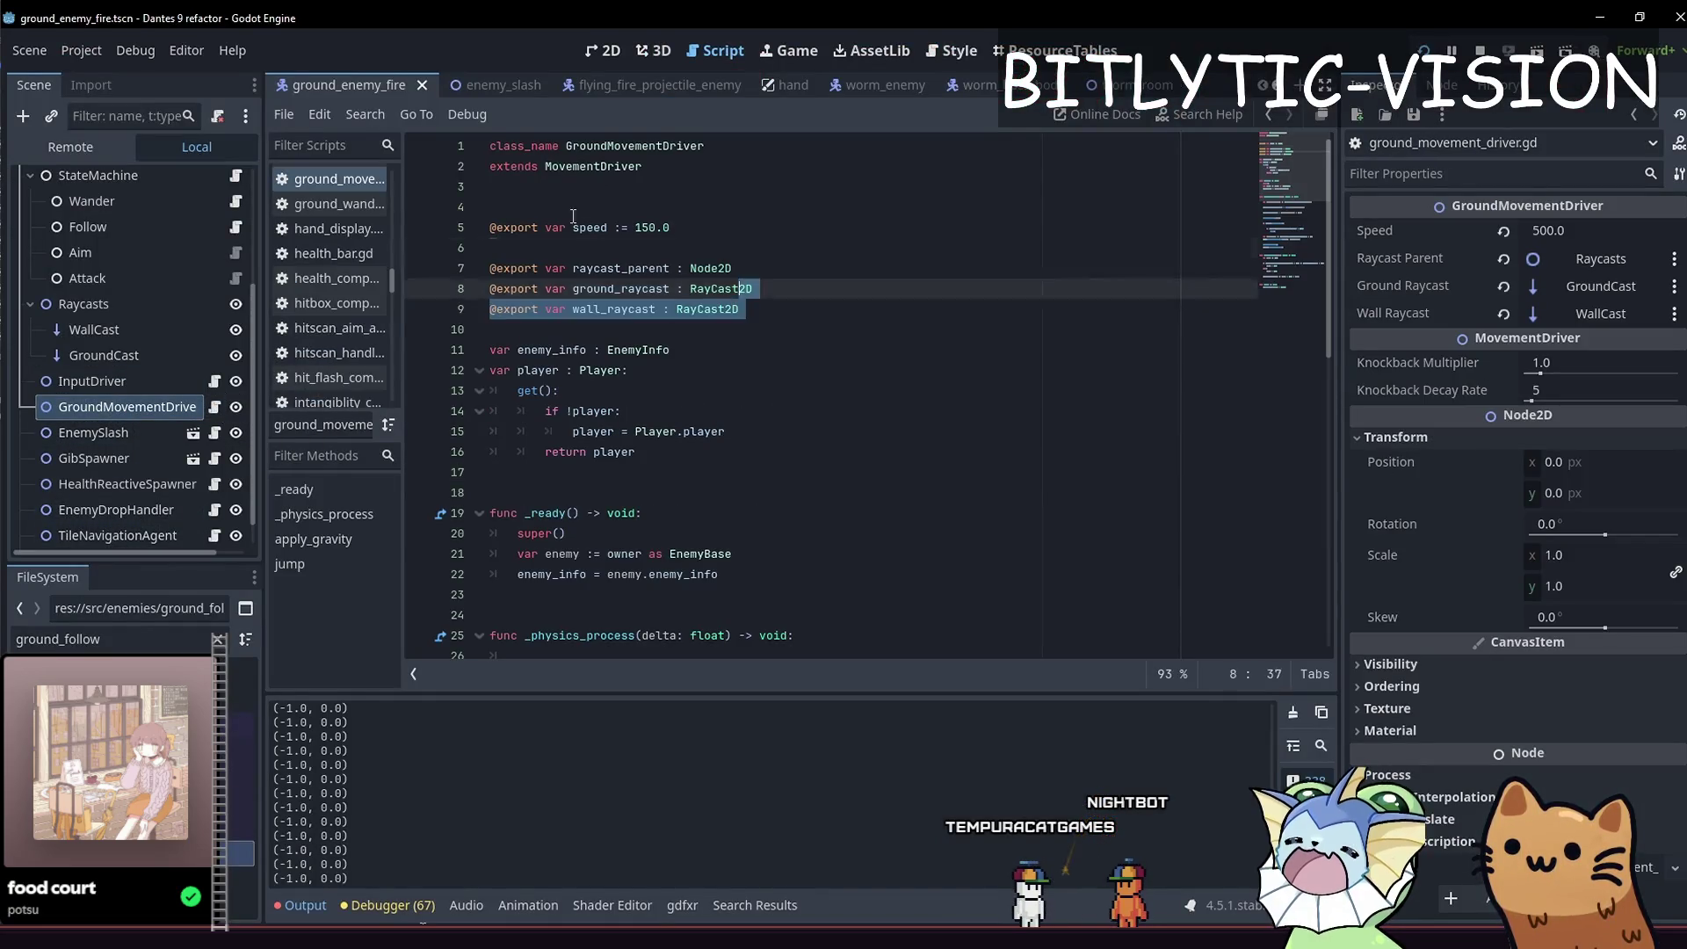
scroll(678, 271, "down", 5)
scroll(681, 281, "up", 5)
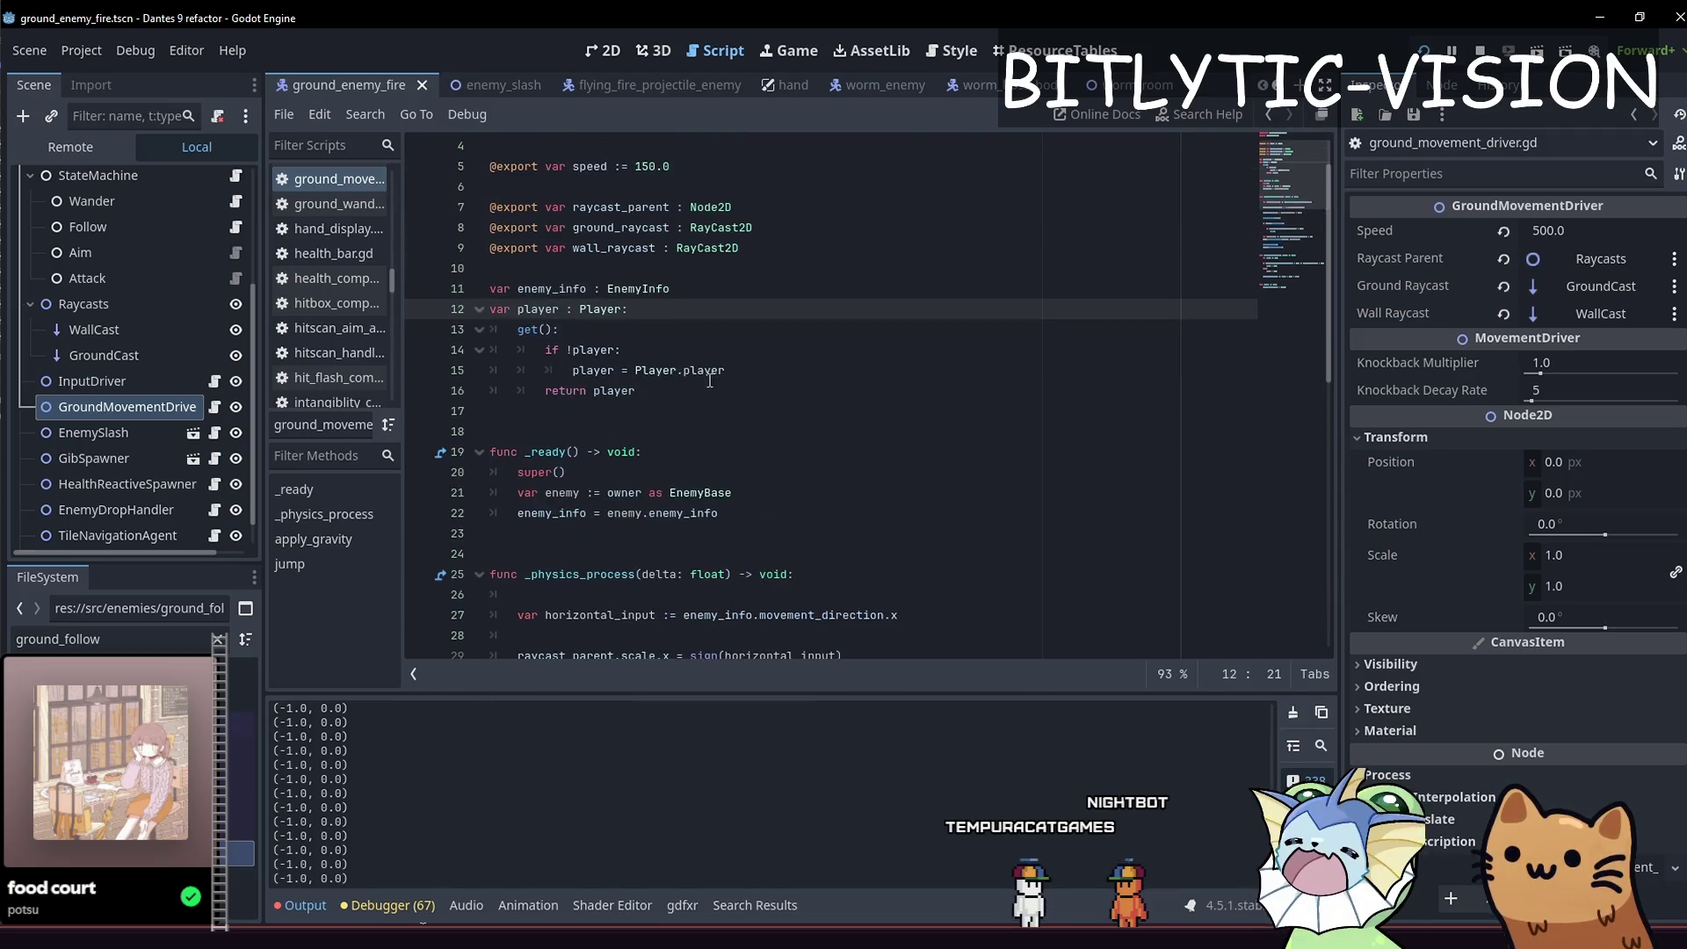
double_click(701, 315)
left_click(193, 305)
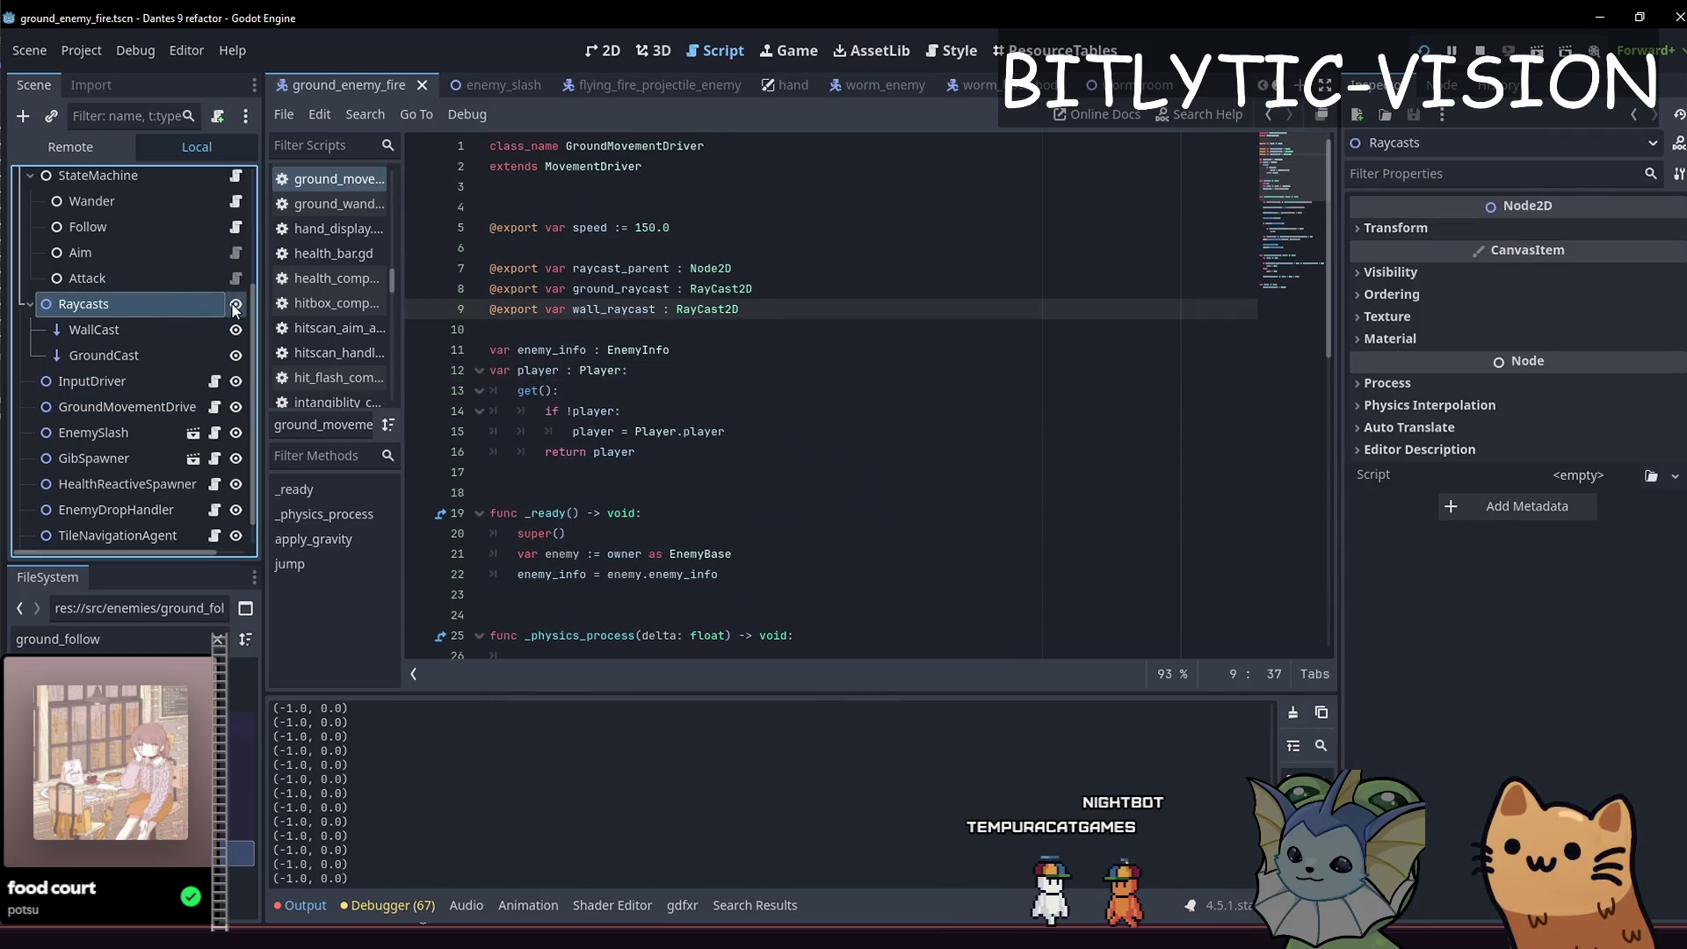
Step: Attach a new enemy_raycasts.gd script to Raycasts in the common folder
right_click(192, 307)
left_click(270, 513)
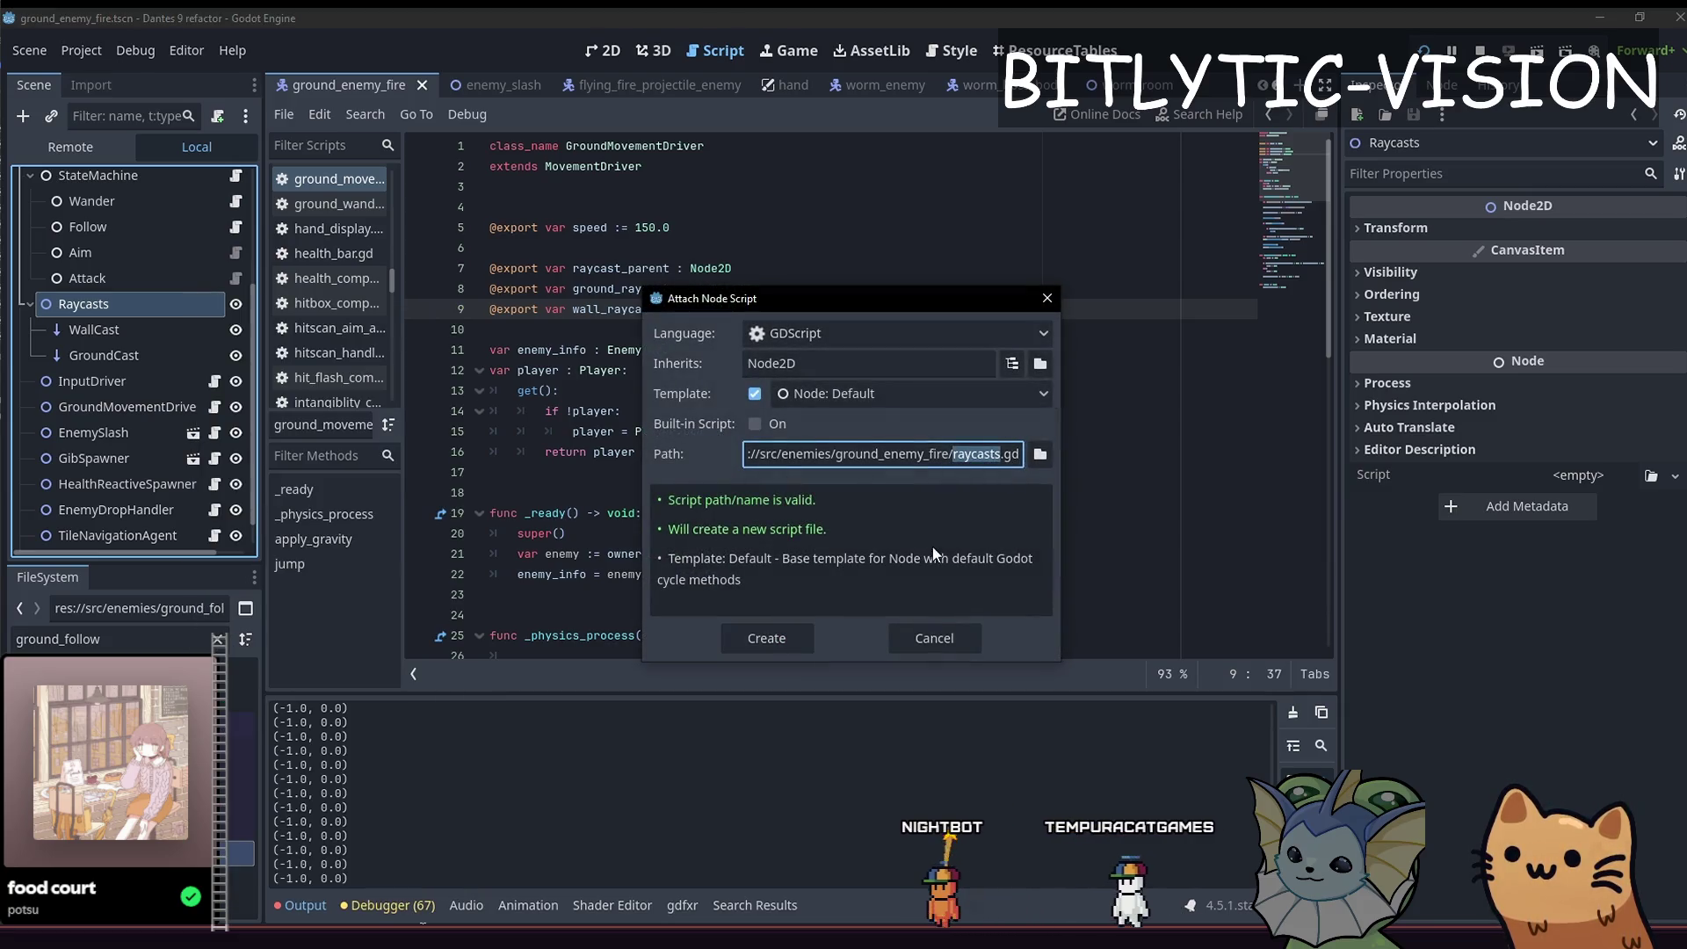
double_click(947, 453)
type("common")
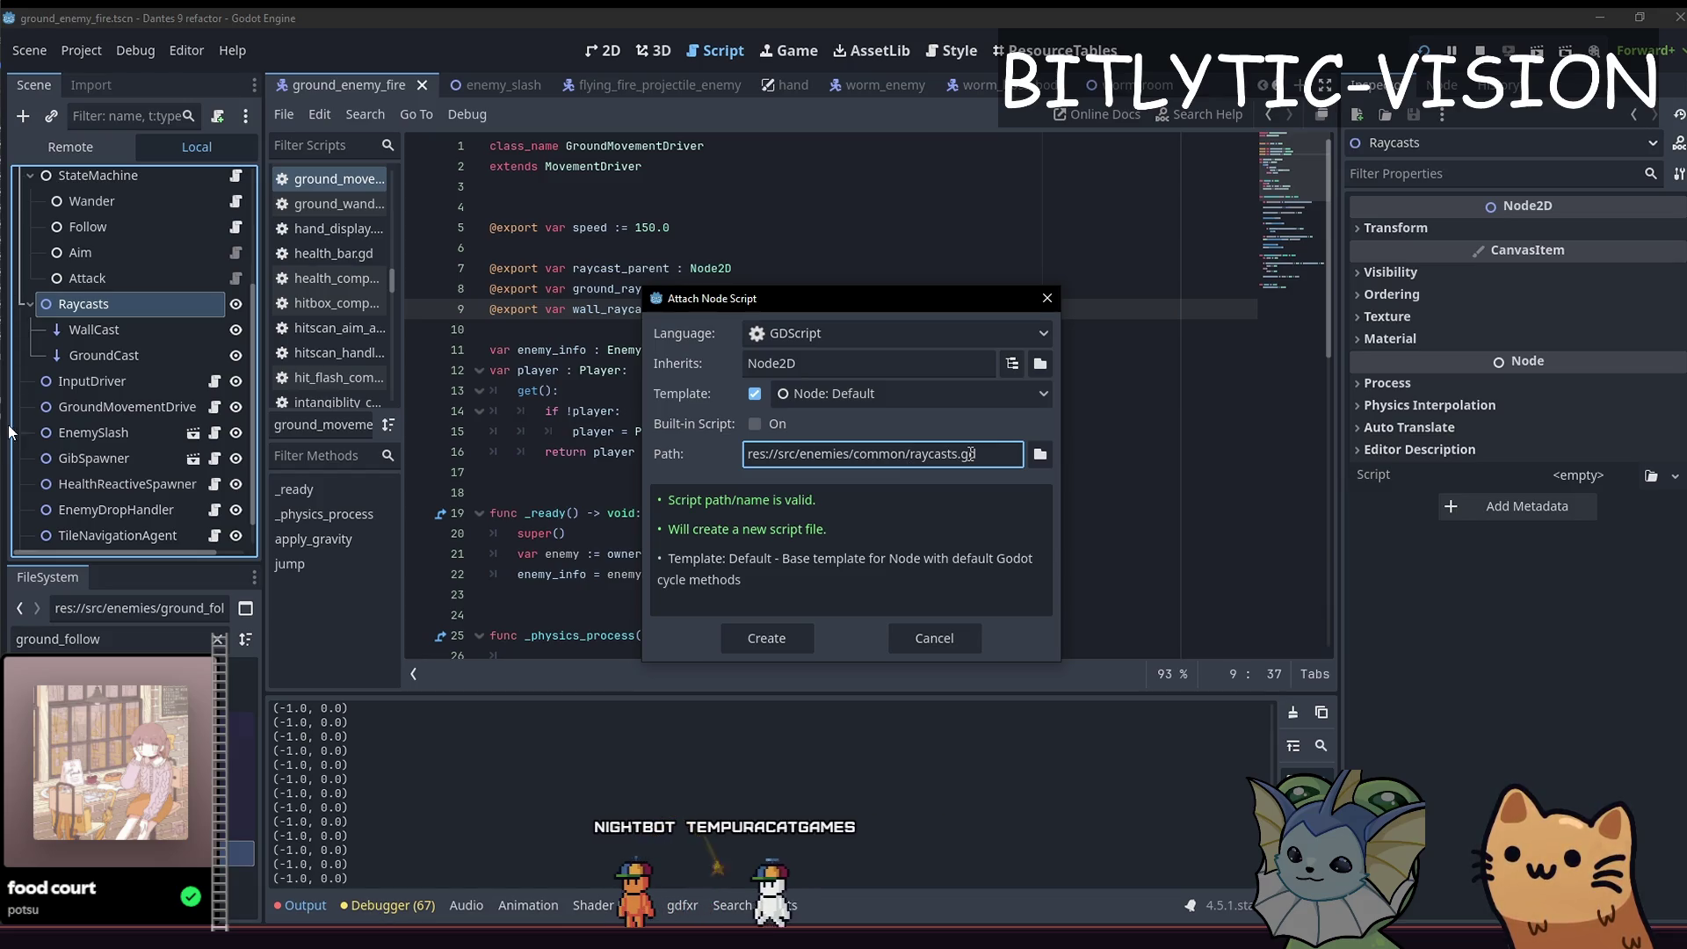
key("Return")
Step: Replace the template code with an empty _ready function and begin a var declaration above it
left_click_drag(510, 370, 488, 215)
key("BackSpace")
key("Return")
type("func")
key("Return")
key("Home")
key("Return")
key("Up")
key("Return")
key("Return")
key("Up")
type("var")
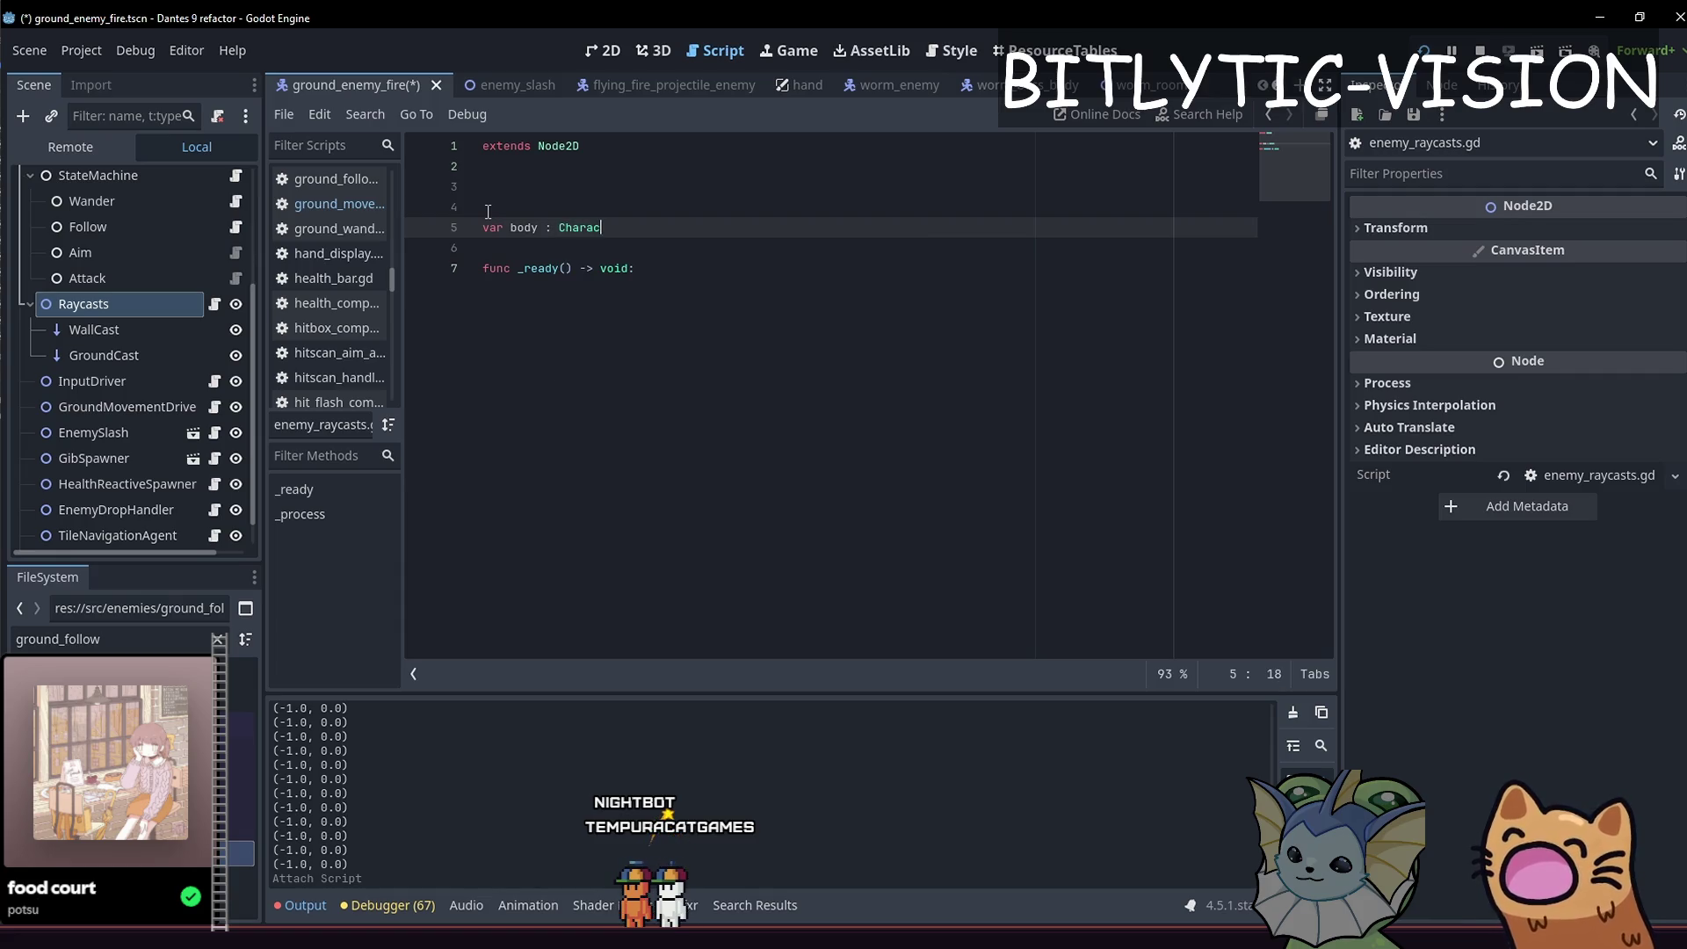
Step: Finish var body : CharacterBody2D and set body = owner as CharacterBody2D in _ready
key("Return")
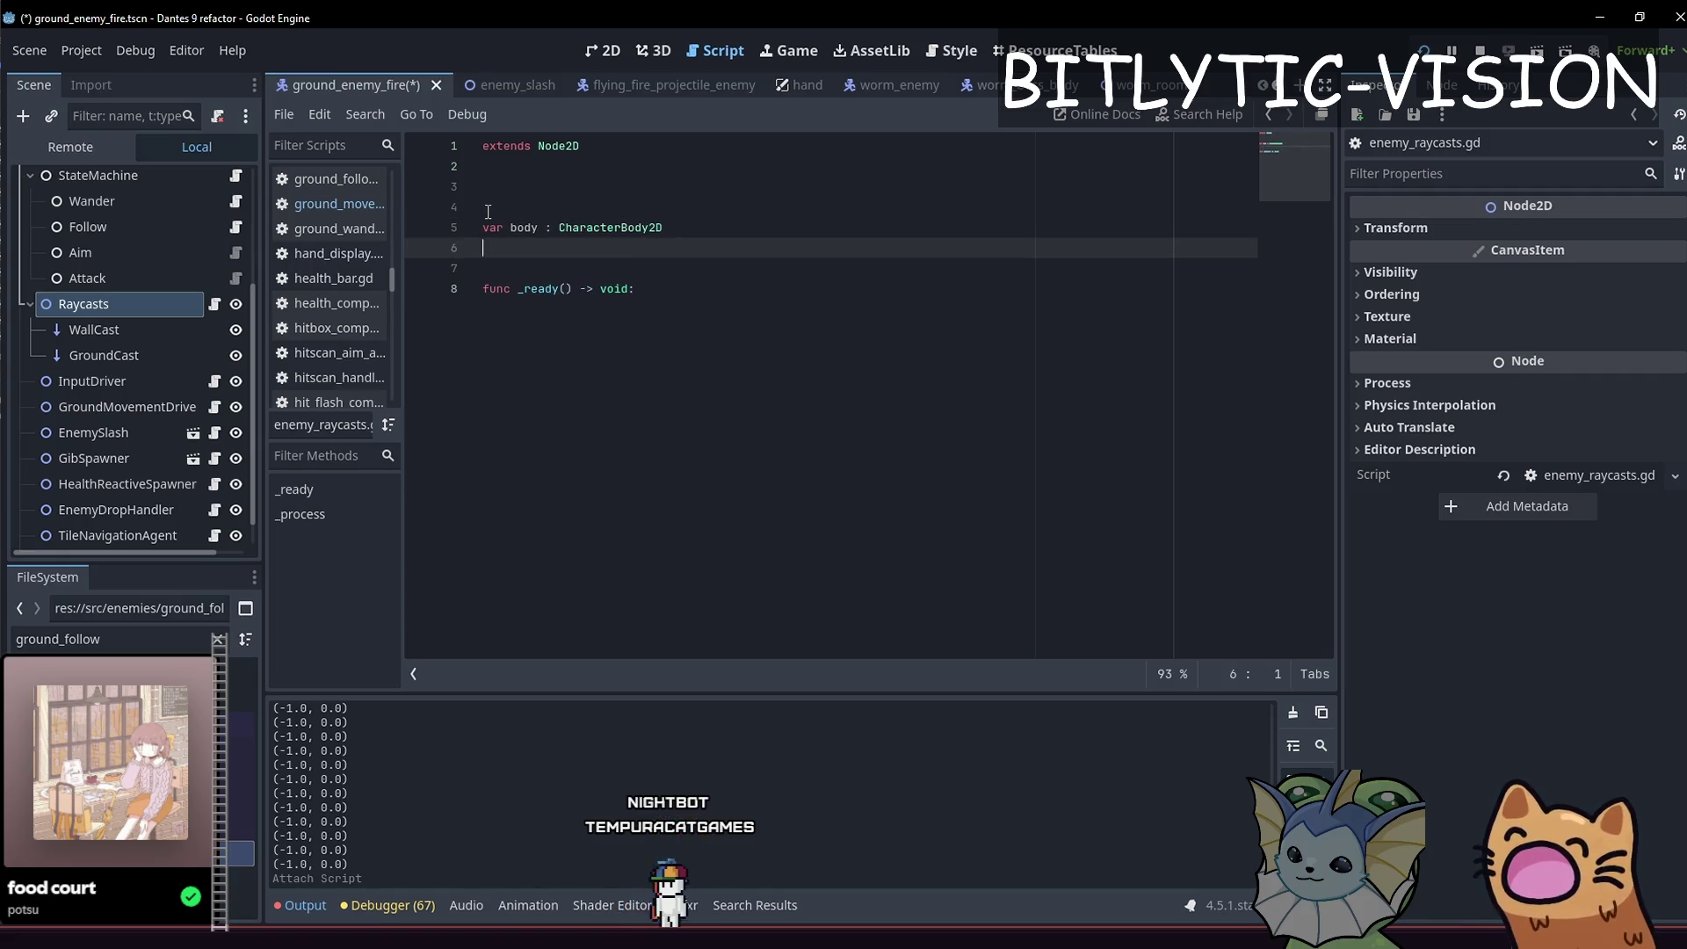
key("alt+Up")
key("Up")
key("Down")
key("Down")
key("Down")
key("End")
key("Return")
type("body = owner ")
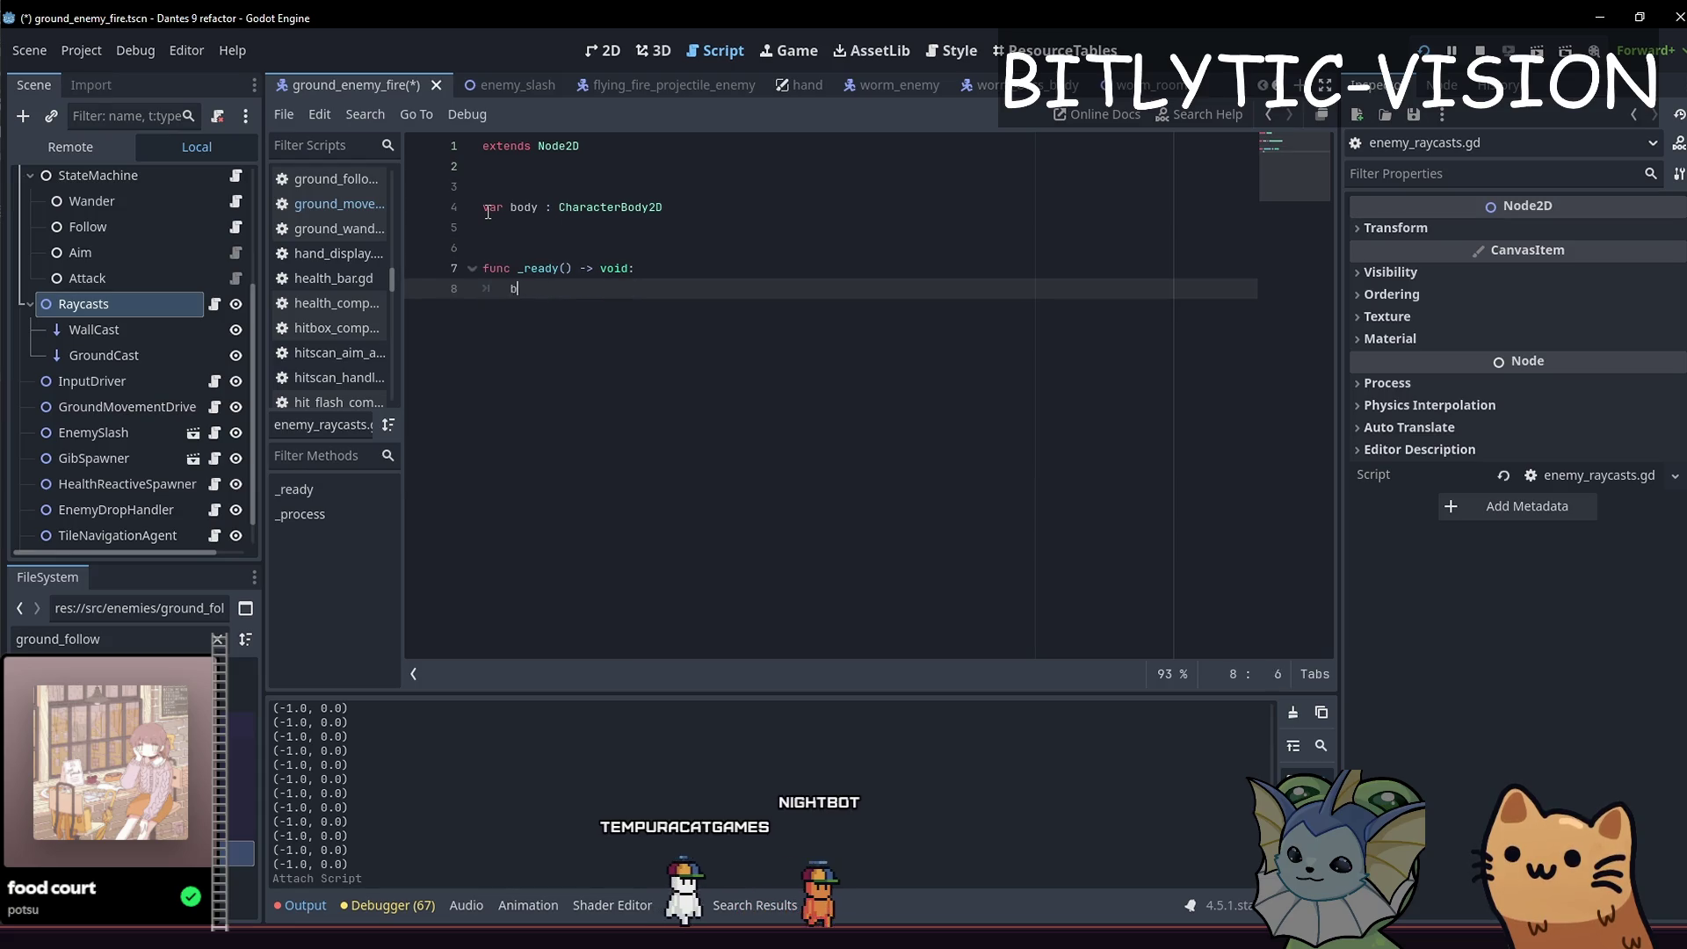
type("as Chara")
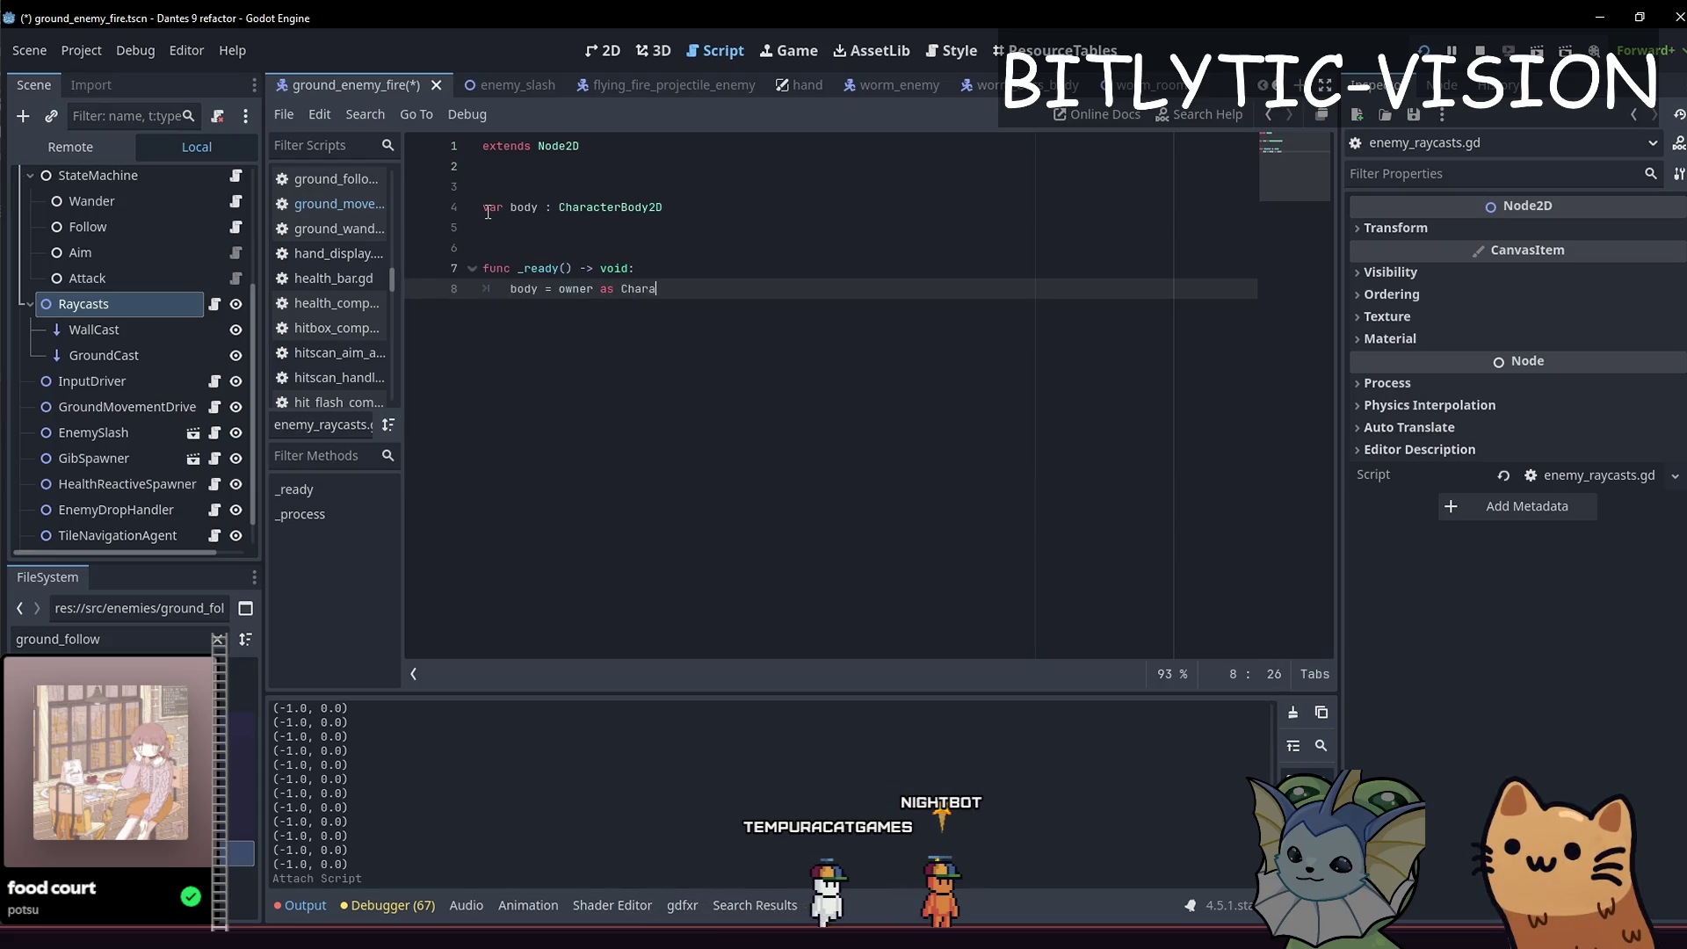
key("Return")
key("Return")
key("Return")
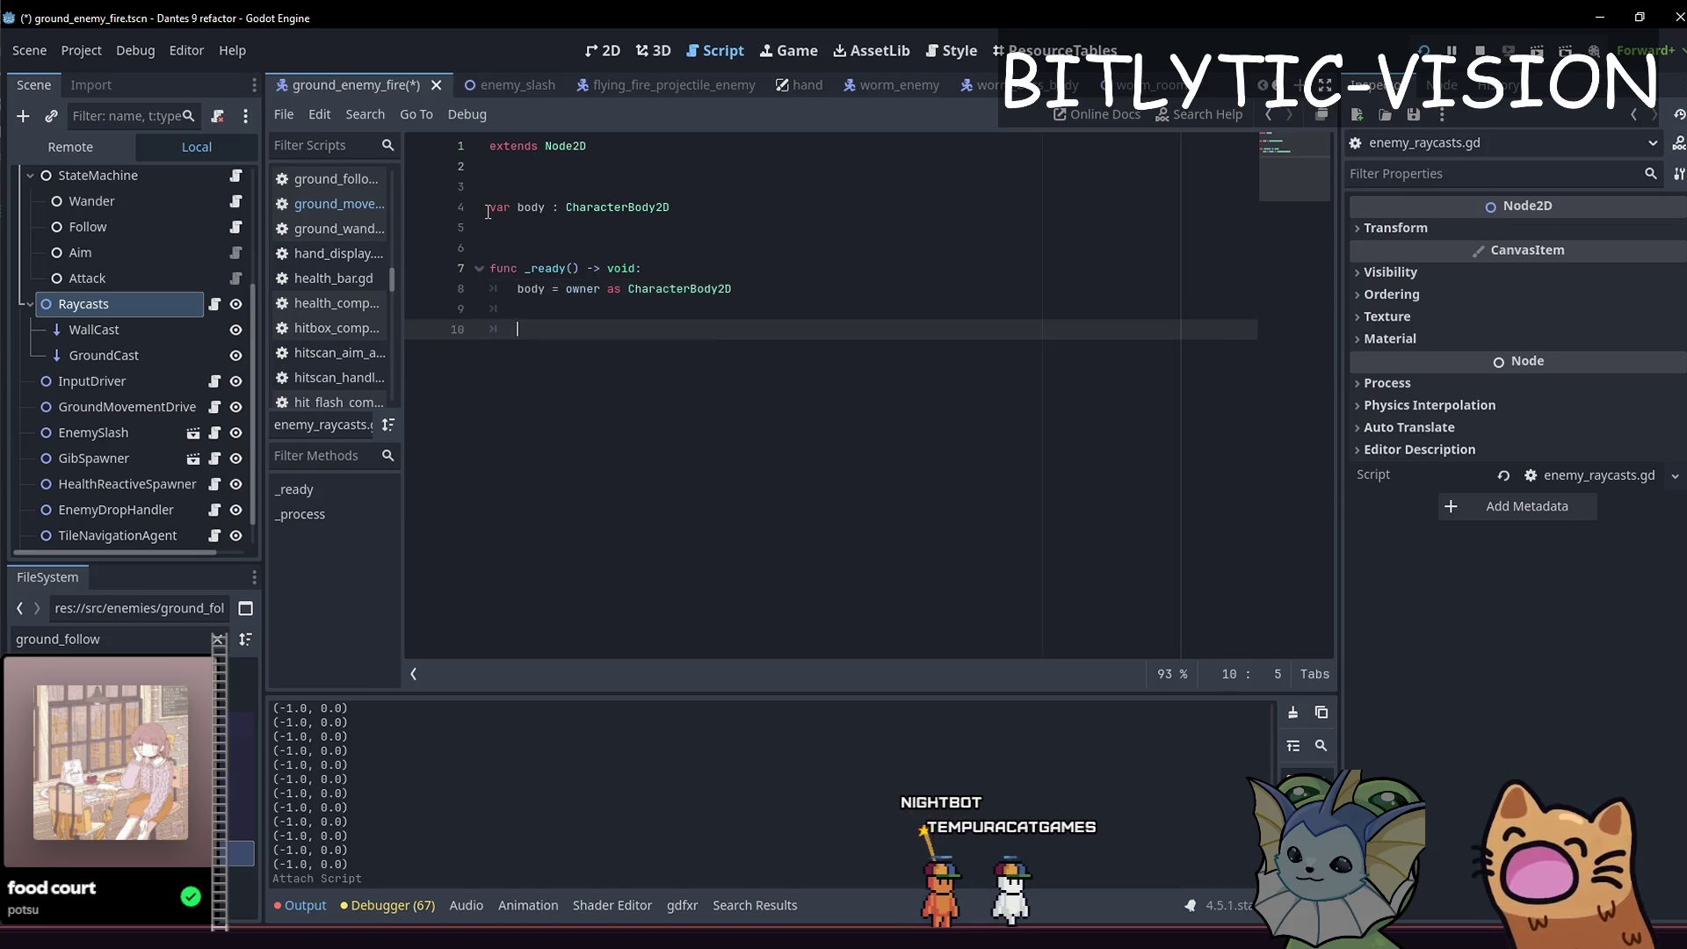
Step: Add a _physics_process function containing pass below _ready
key("Up")
key("Down")
key("Up")
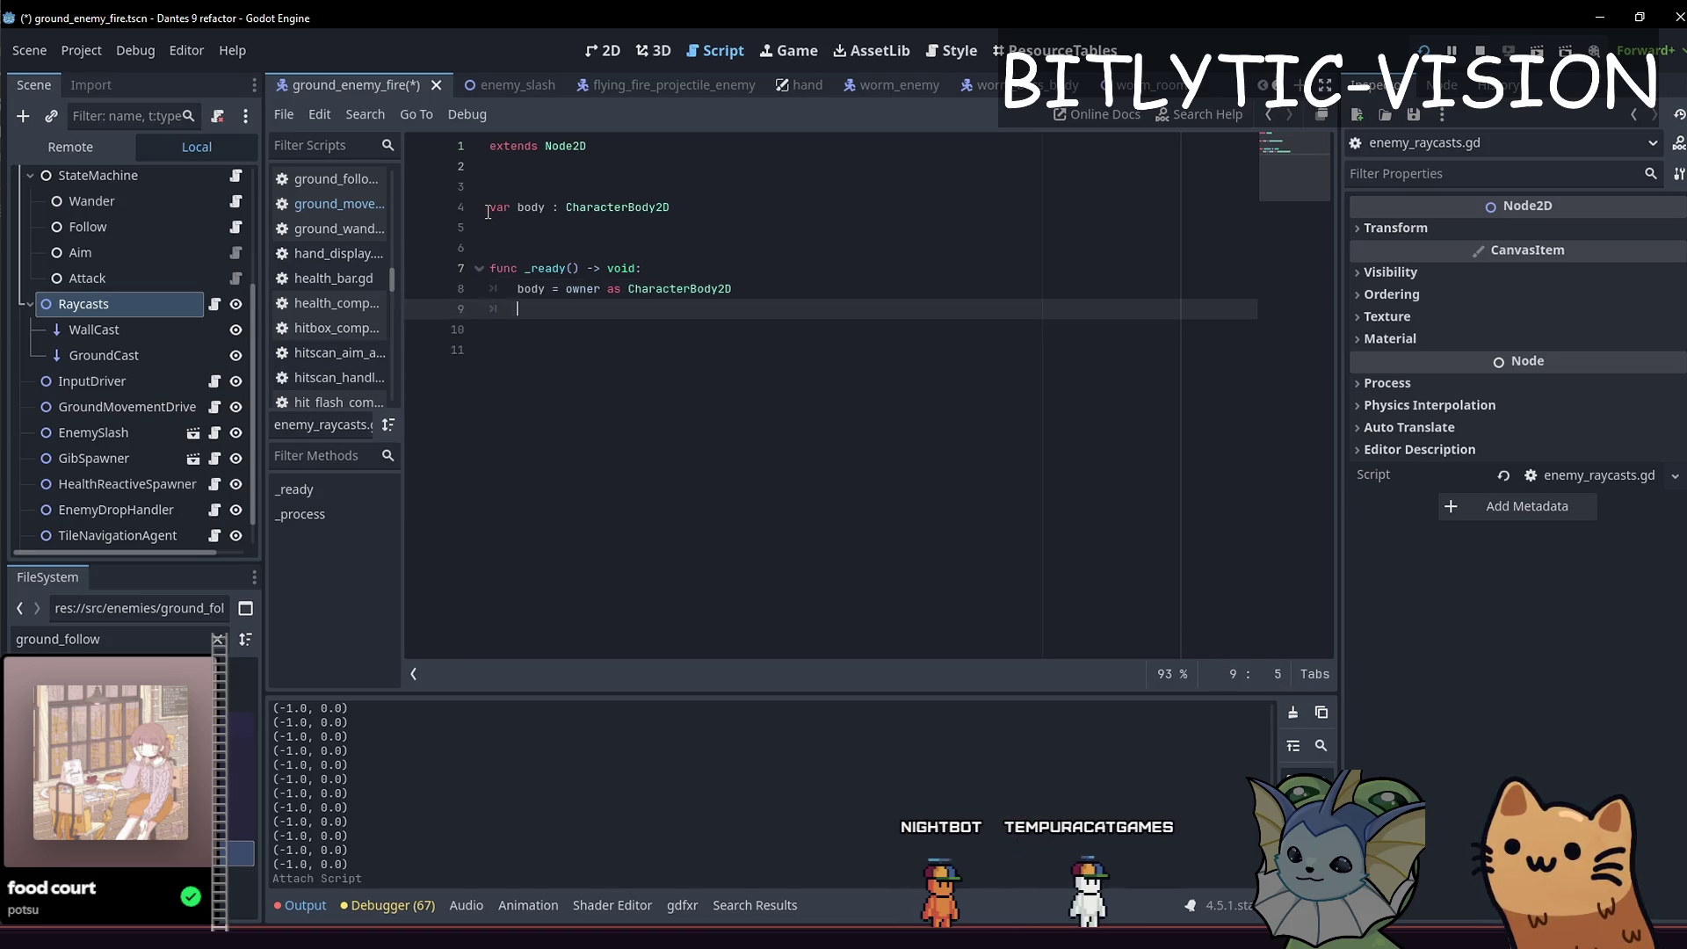
key("Down")
key("Return")
key("Return")
key("Up")
type("p")
key("Return")
key("Return")
type("pass")
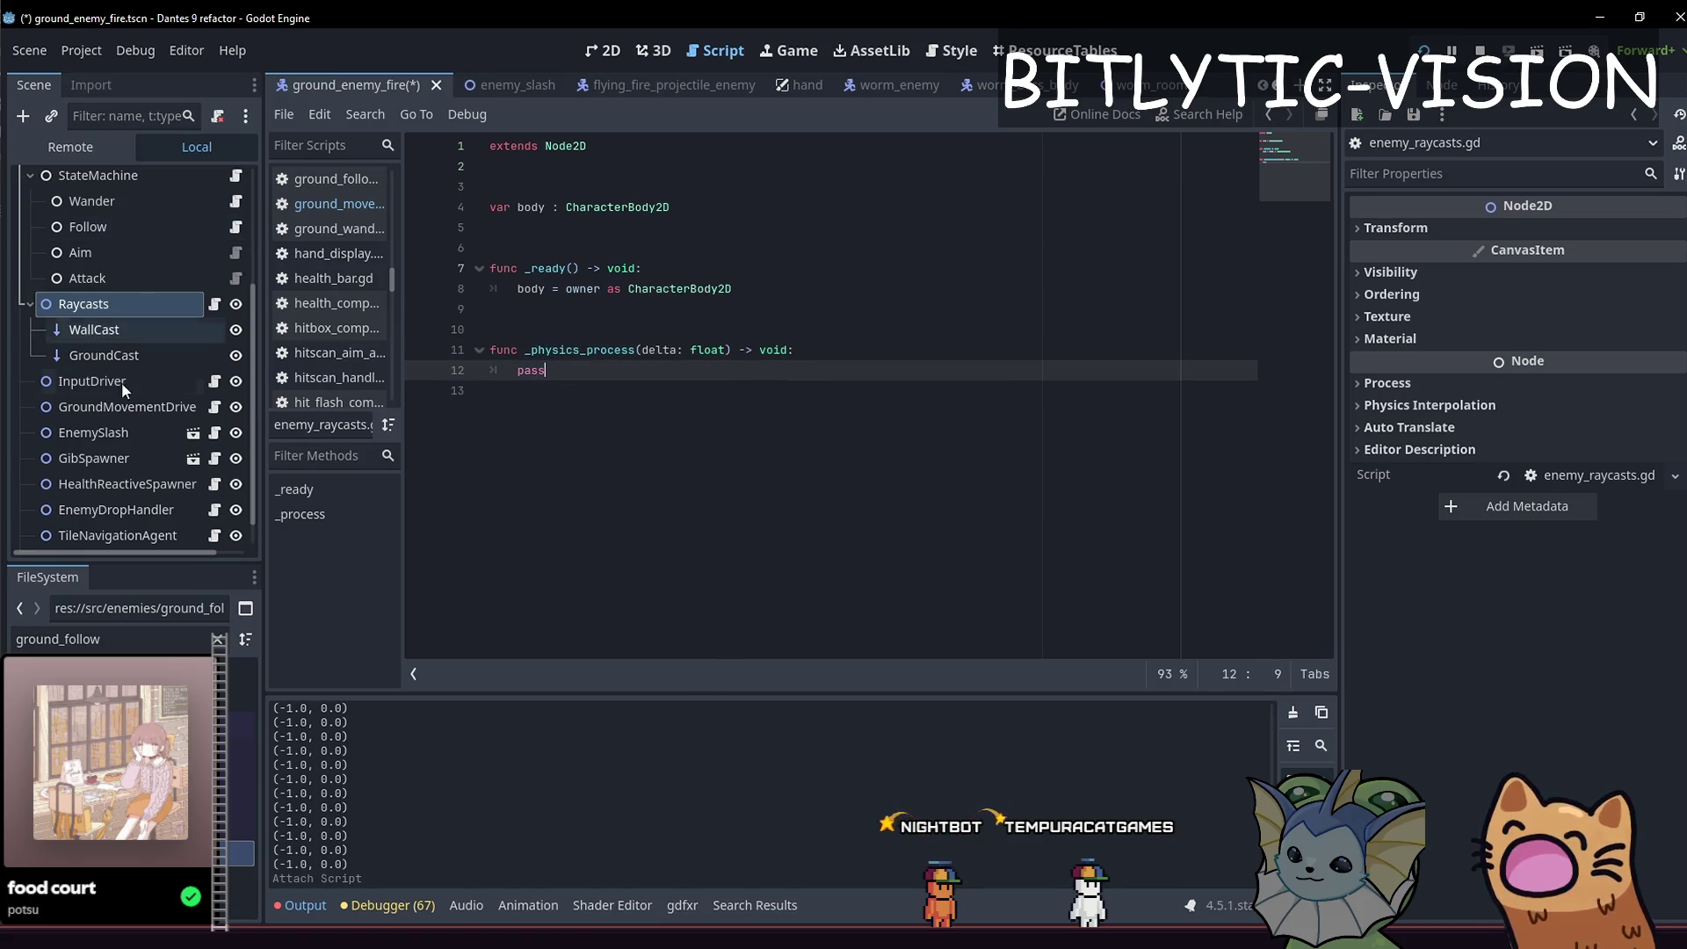
Step: Review the raycast_parent flip line in GroundMovementDriver's _physics_process
left_click(200, 407)
left_click(214, 407)
scroll(879, 369, "down", 5)
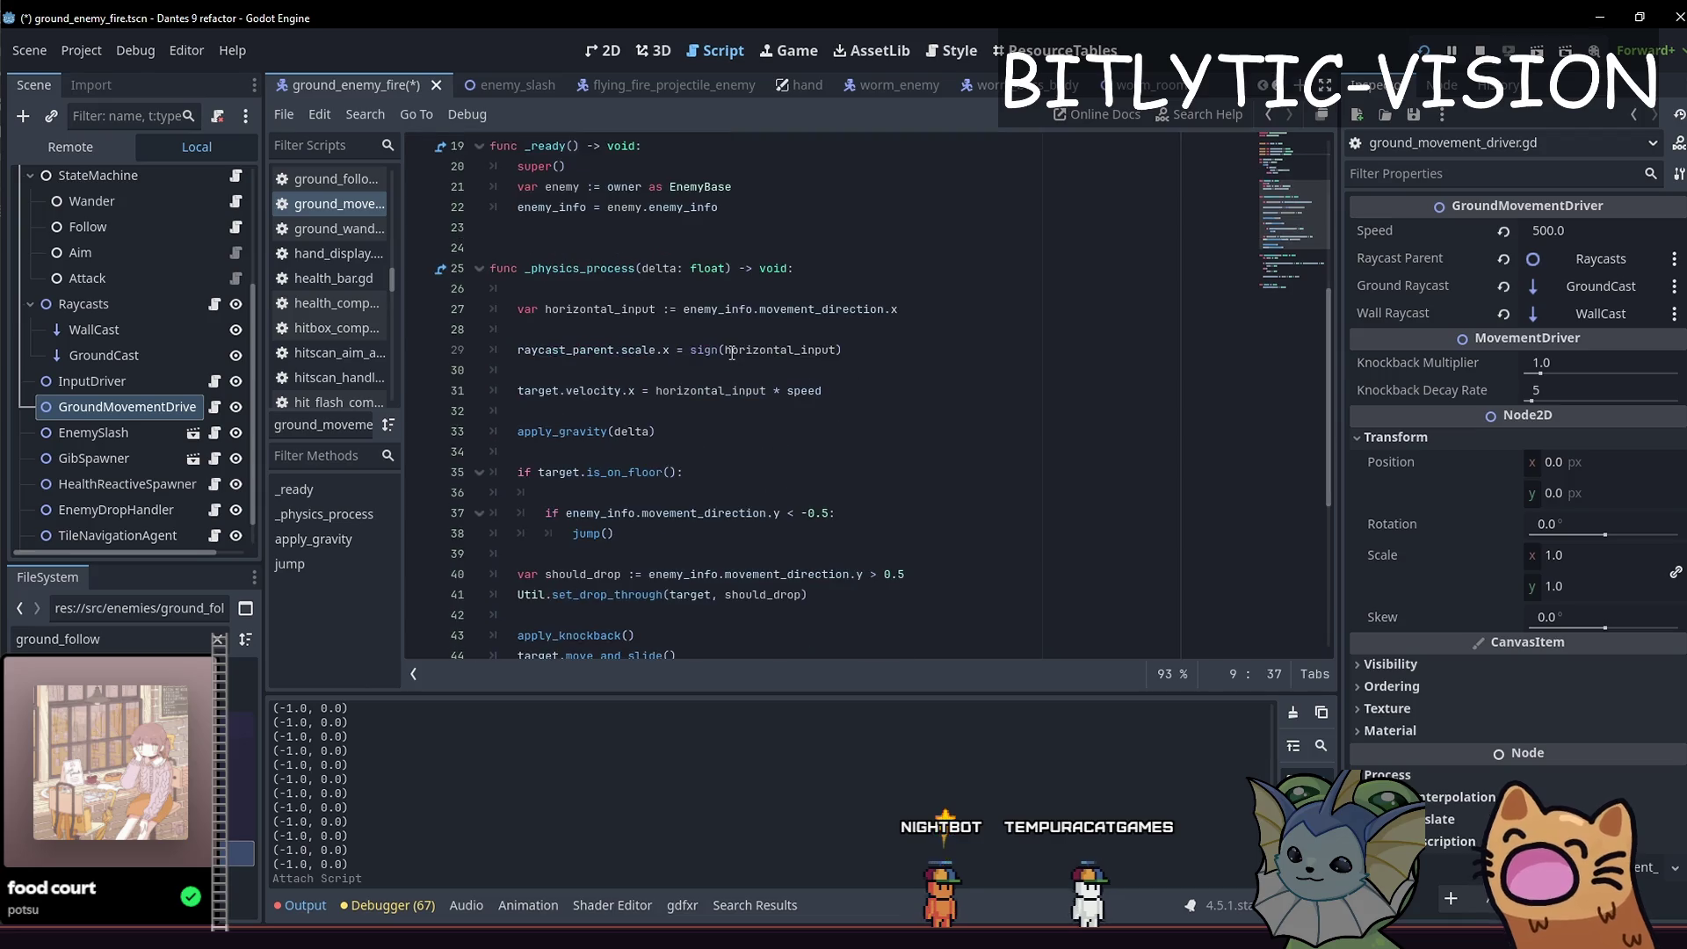
left_click(903, 361)
mouse_move(901, 351)
left_mouse_down()
mouse_move(545, 316)
mouse_move(512, 352)
left_mouse_up()
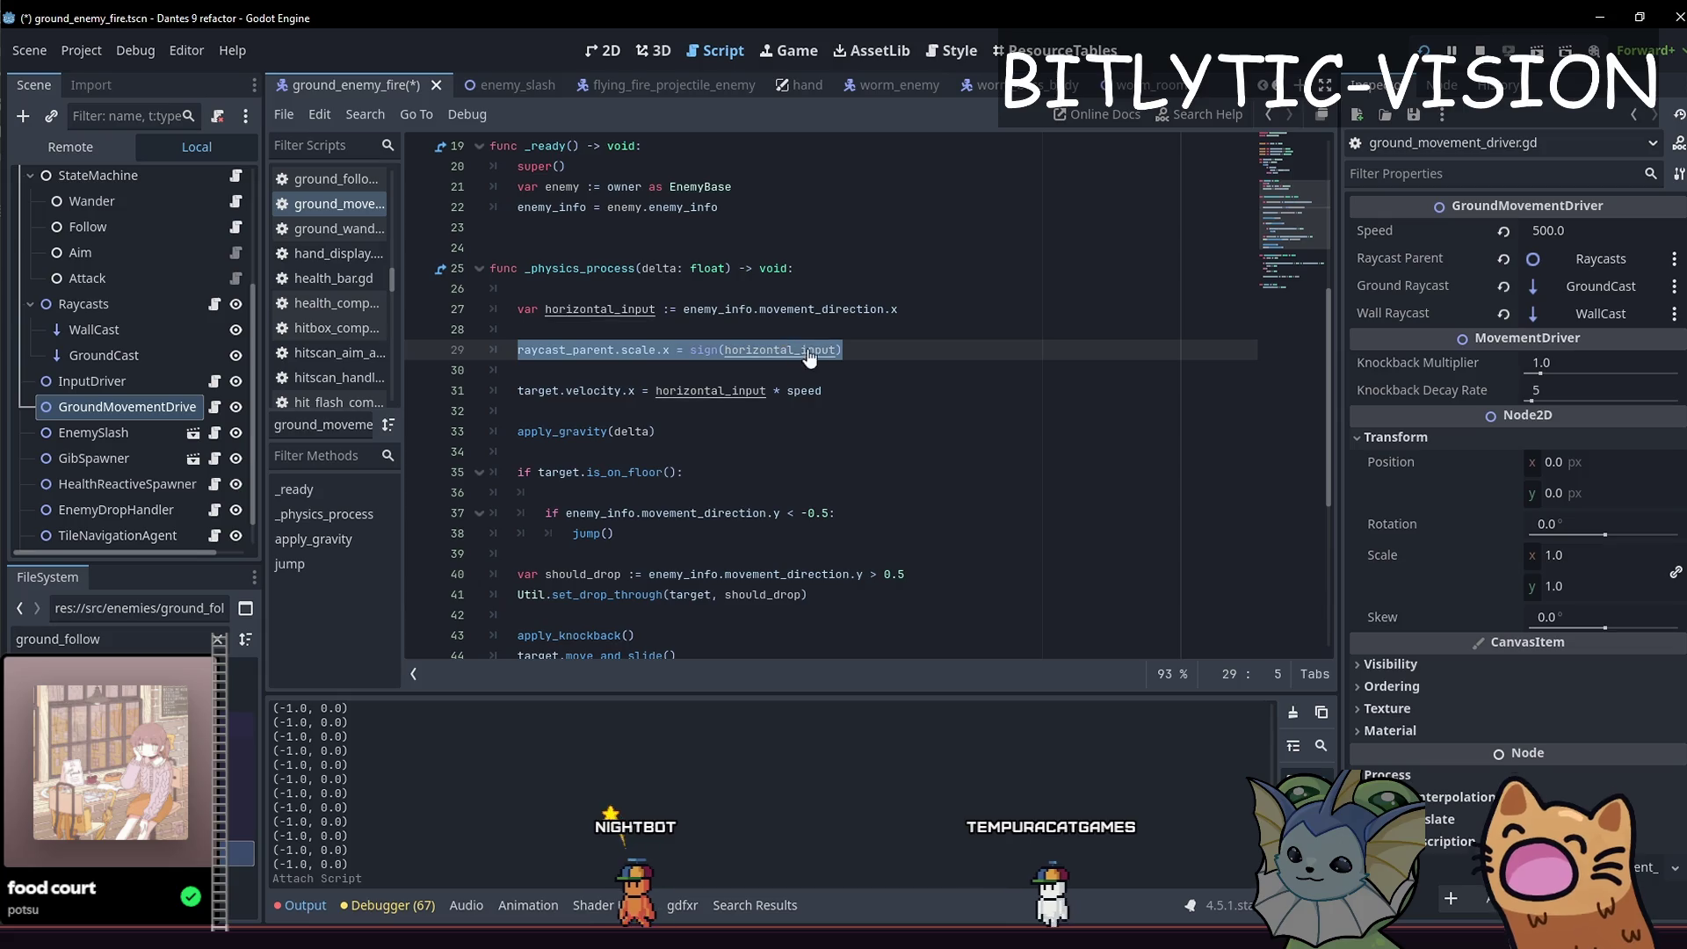
left_click(871, 343)
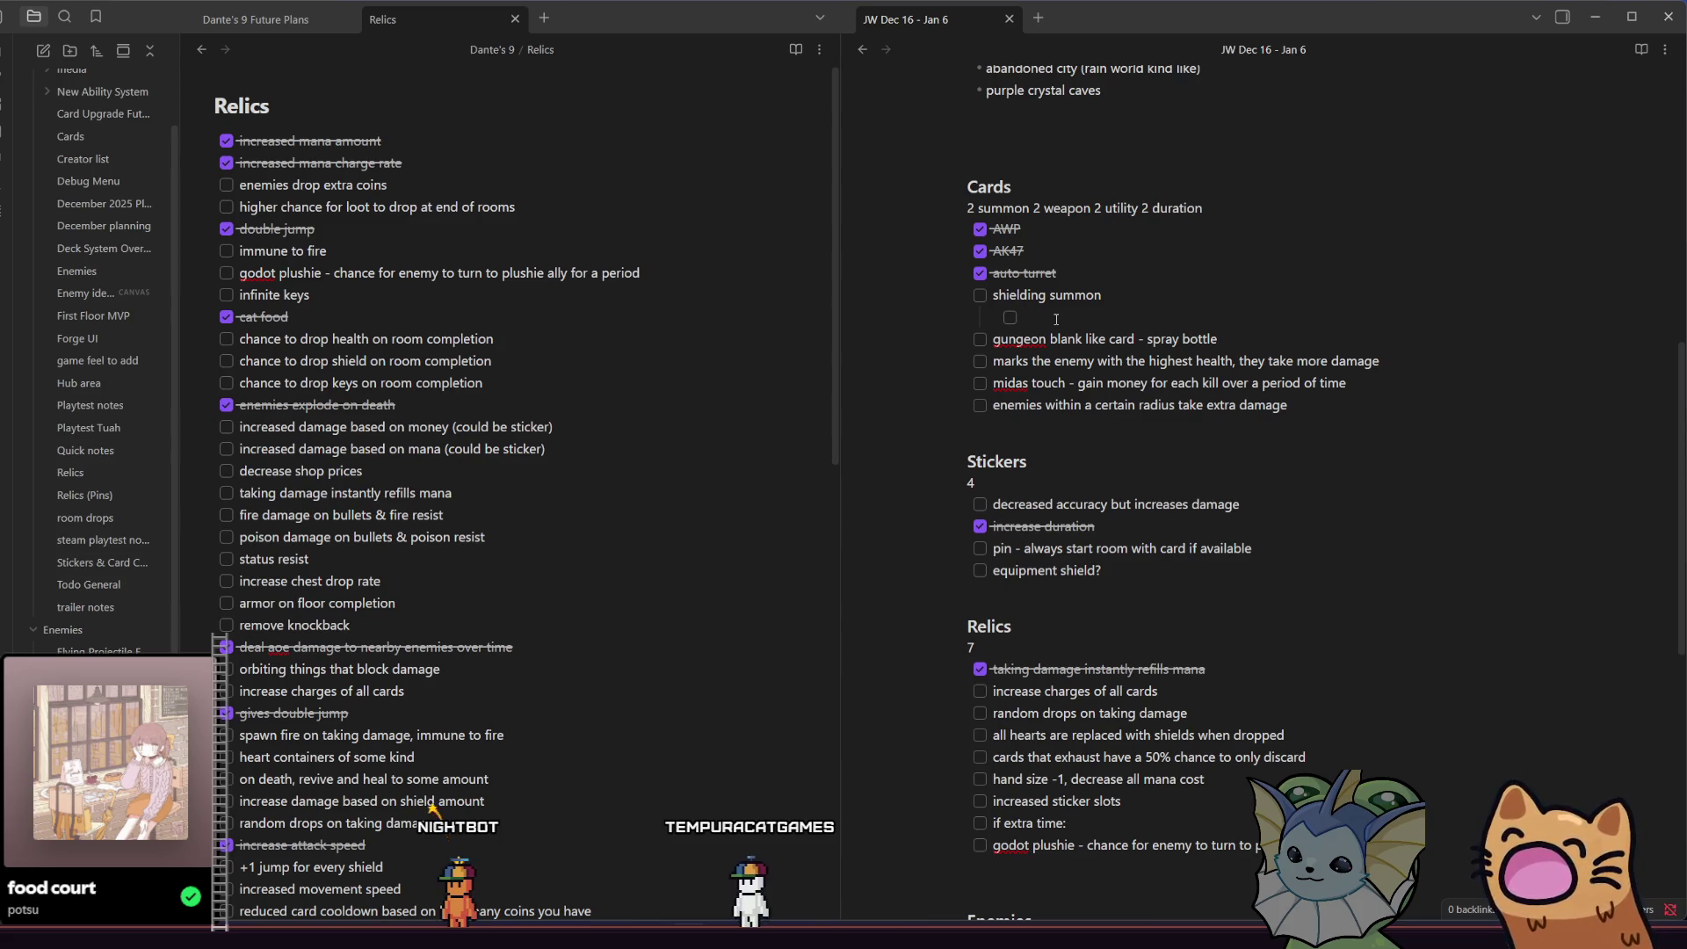
Step: Add the nested to-do 'add sounds and stuff' under shielding summon and review the spray bottle card line
type("add sounds ")
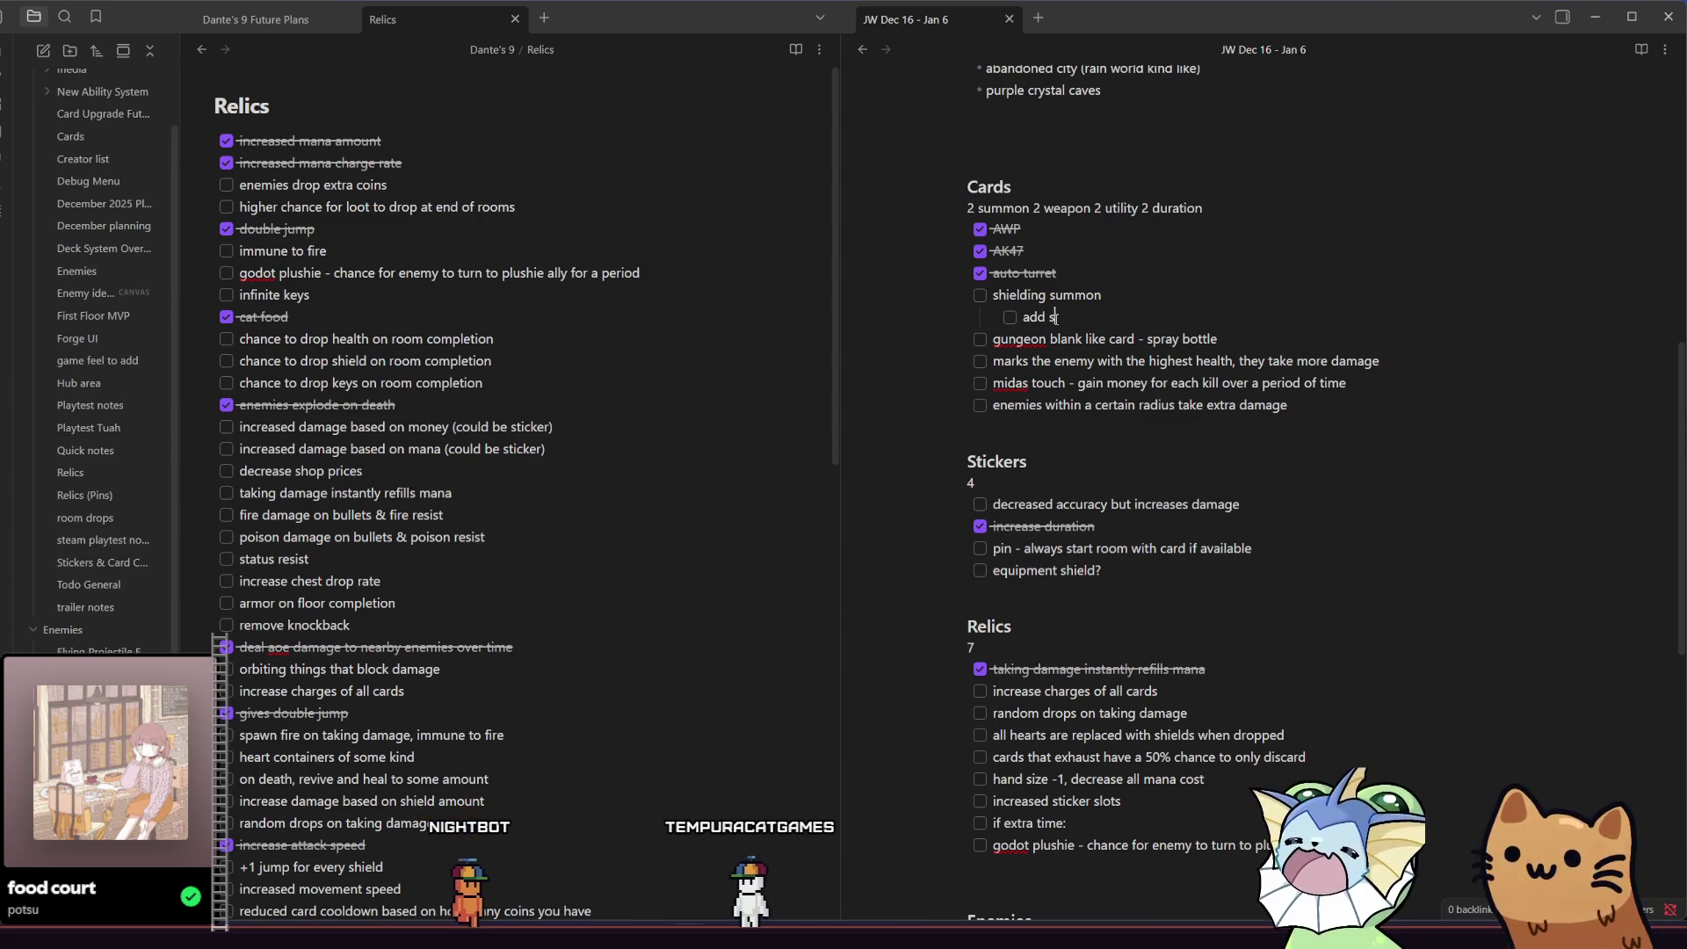
type("and stuff")
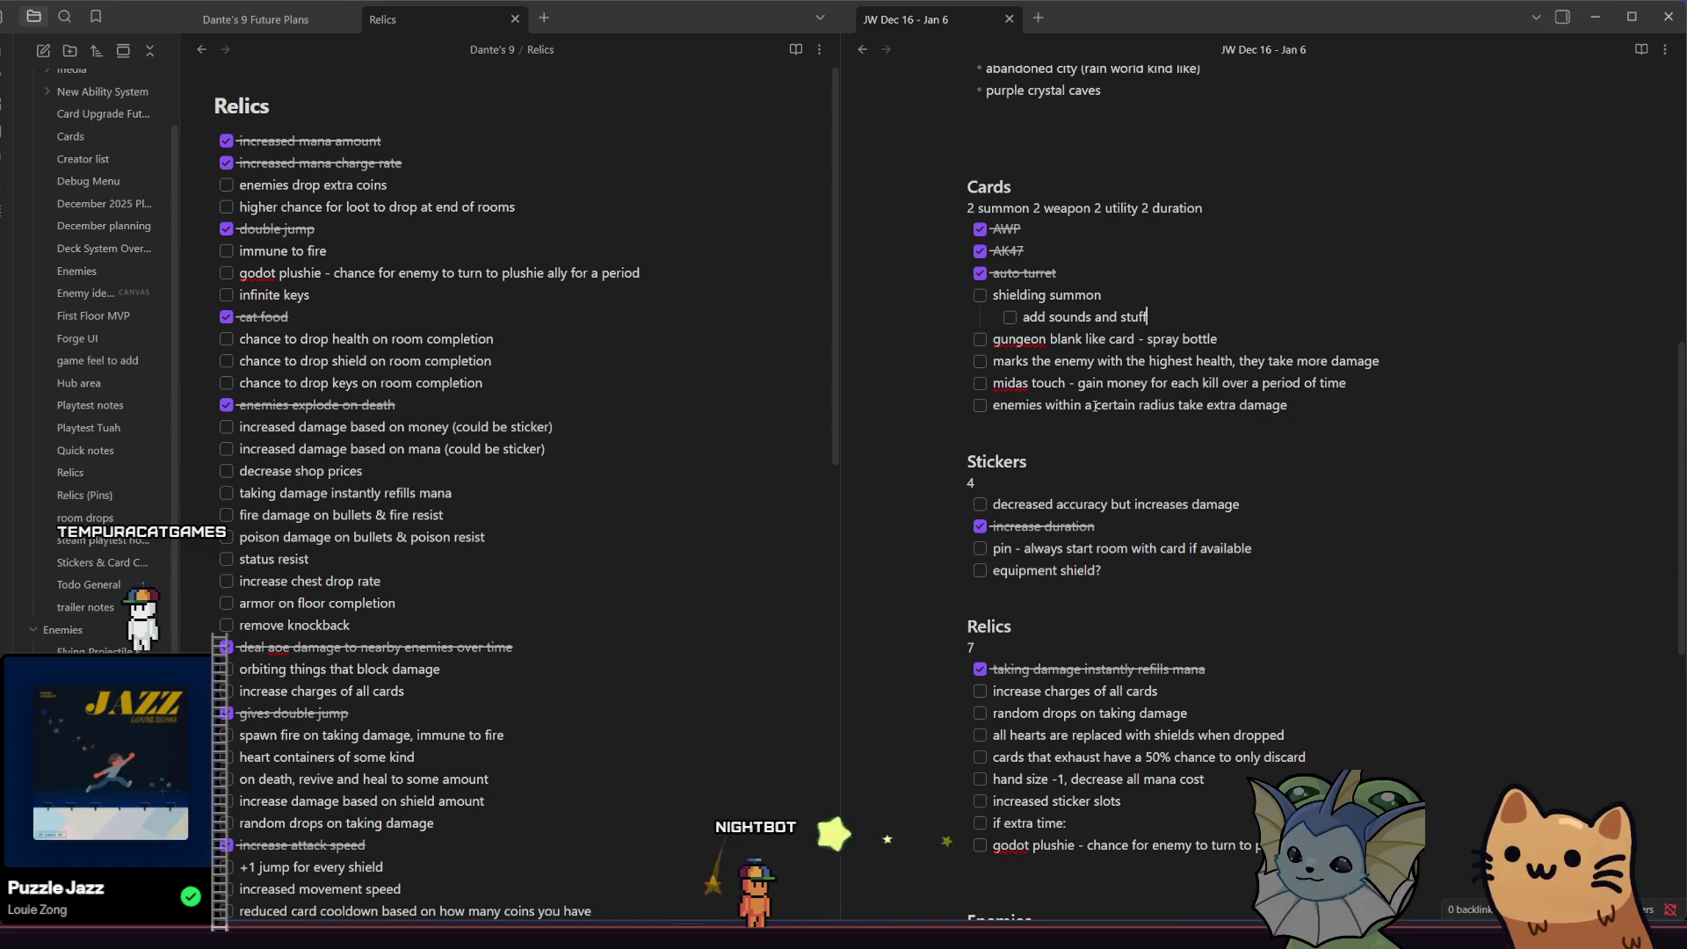
left_click(1278, 341)
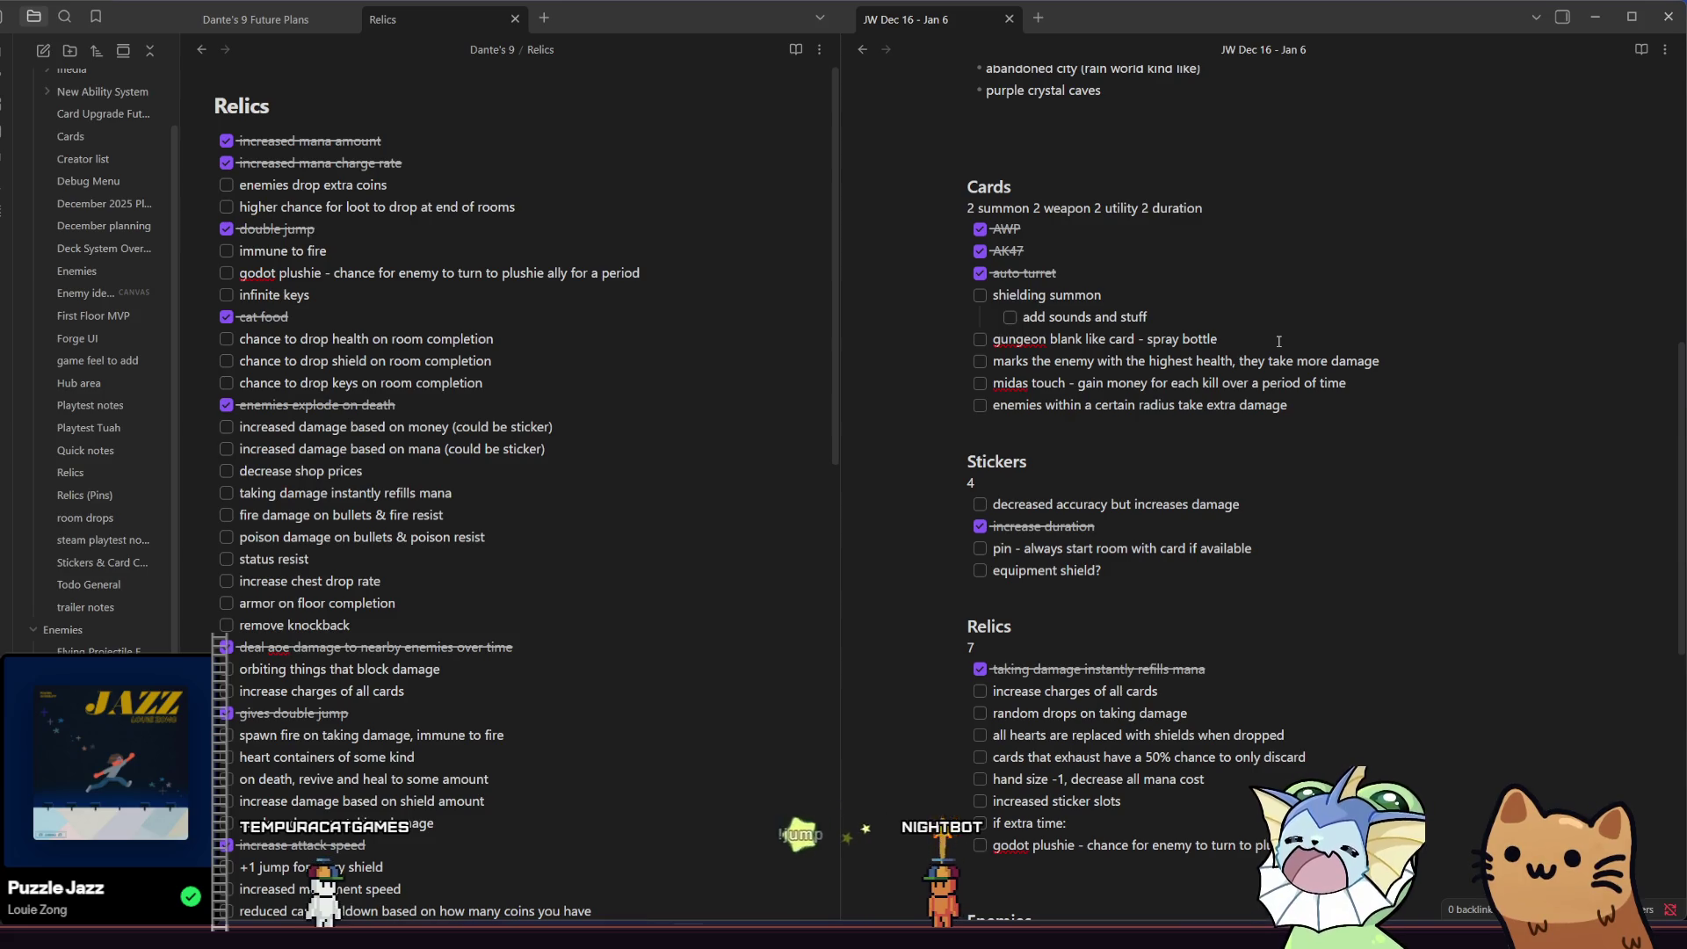
mouse_move(1279, 341)
left_mouse_down()
mouse_move(991, 339)
mouse_move(1222, 344)
left_mouse_up()
left_click(1240, 349)
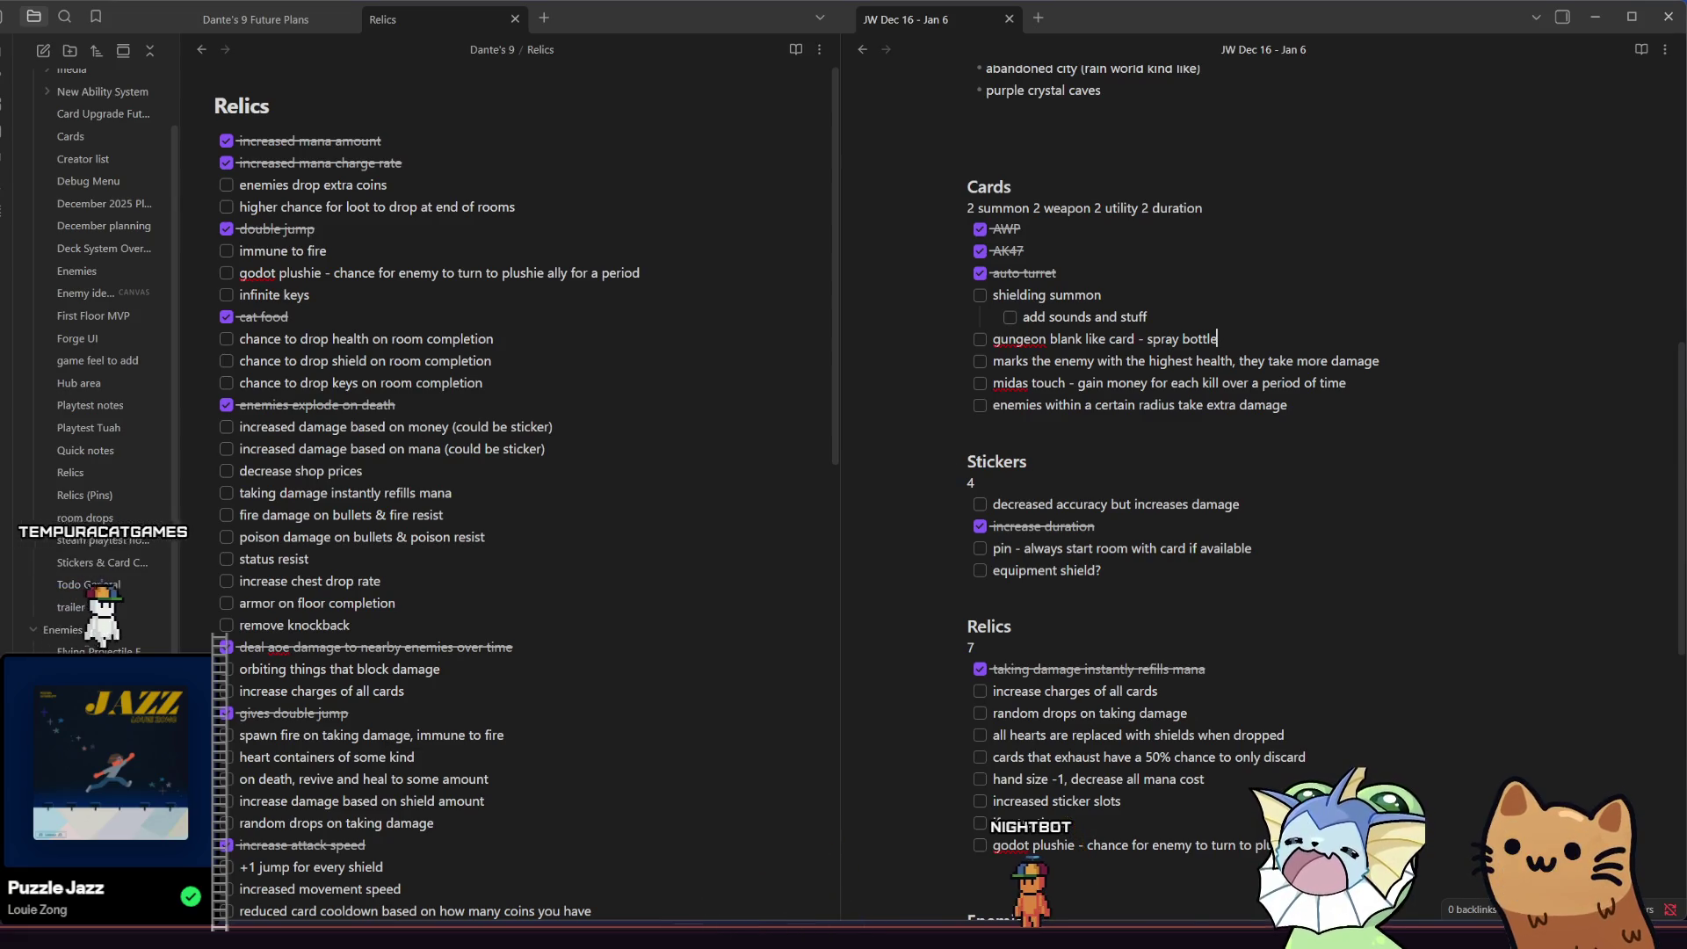
key("alt+Tab")
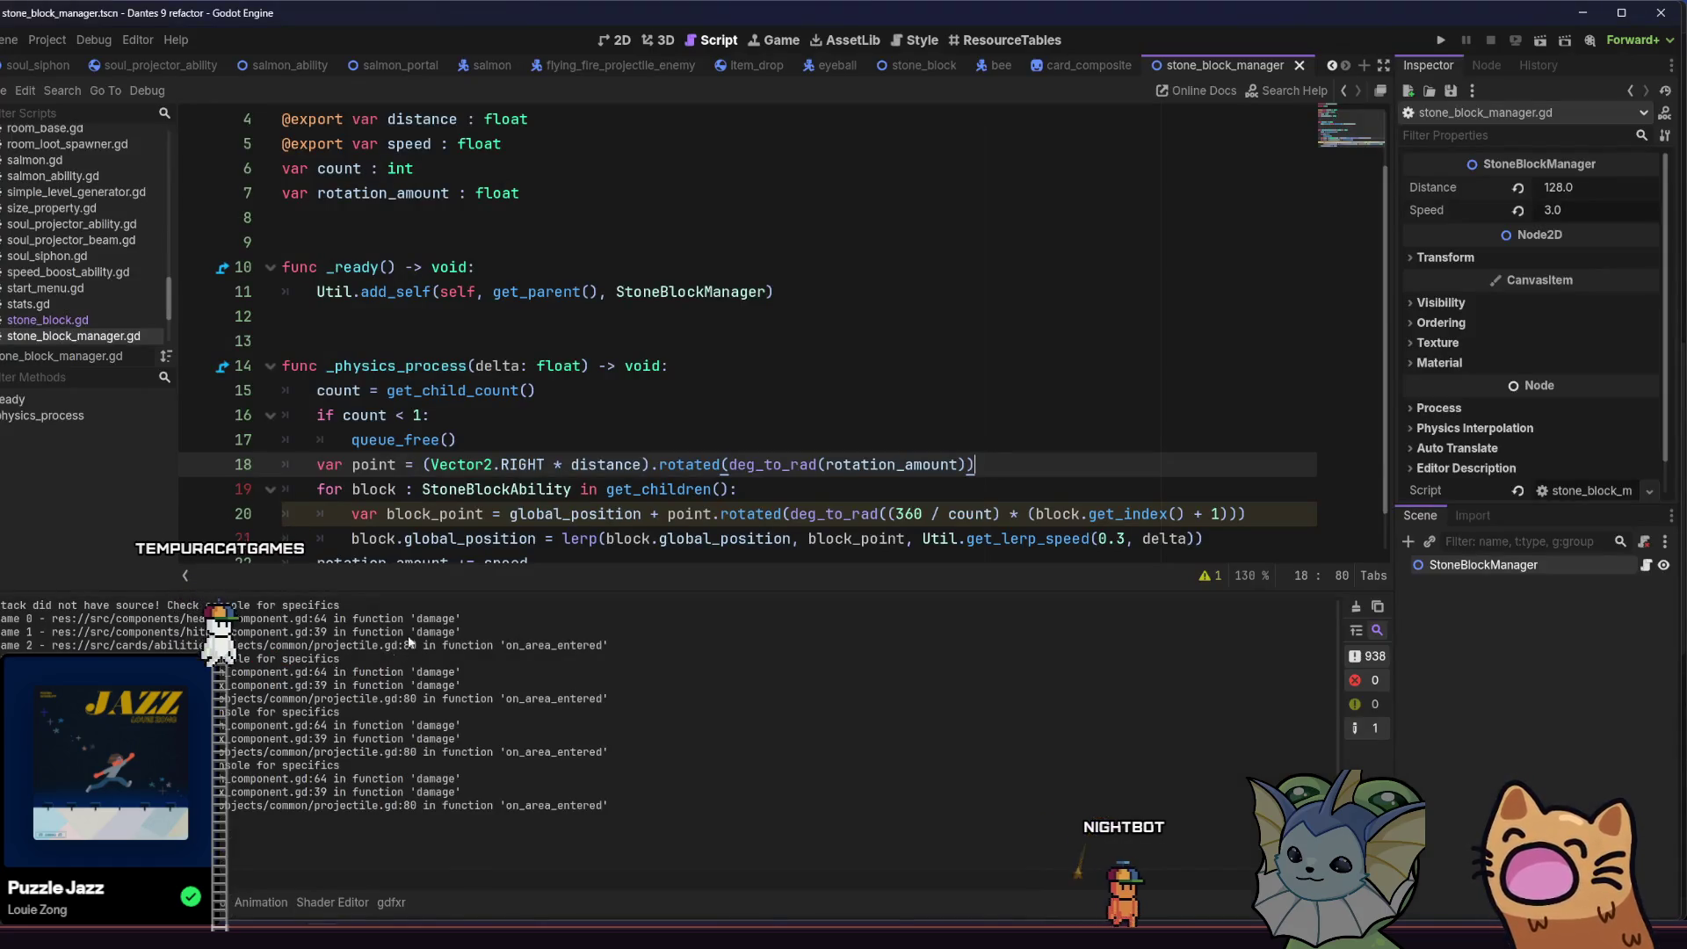
left_click(729, 274)
key("shift+alt+o")
type("enemy_")
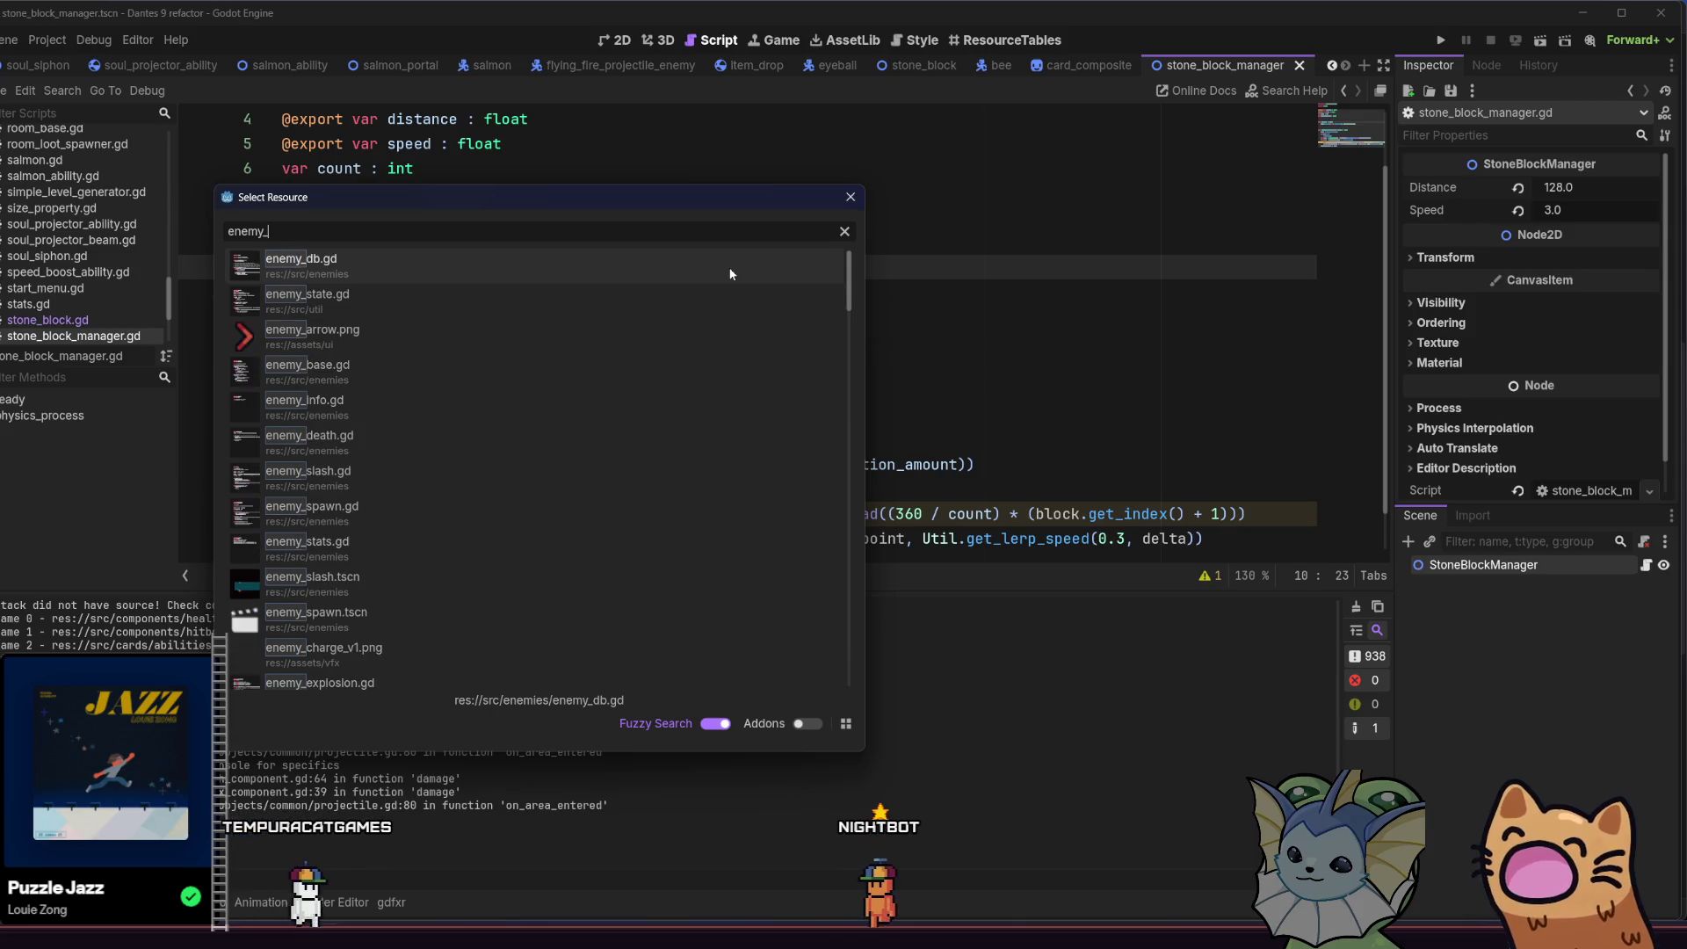
type("proj")
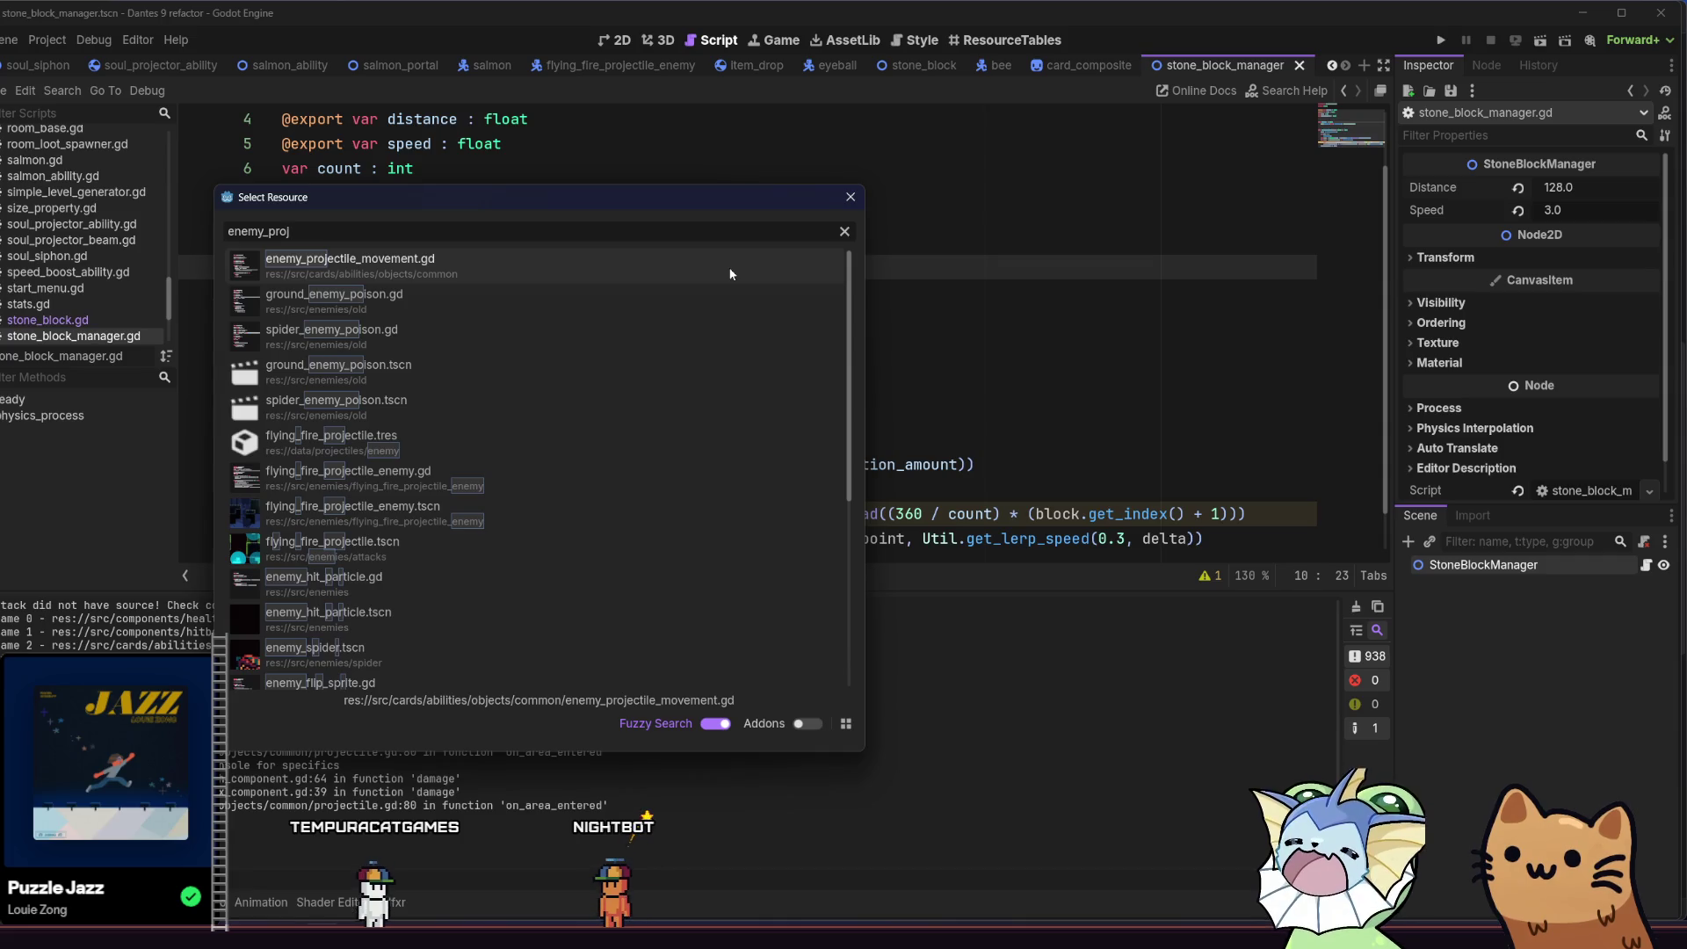
key("ctrl+a")
key("BackSpace")
left_click(850, 197)
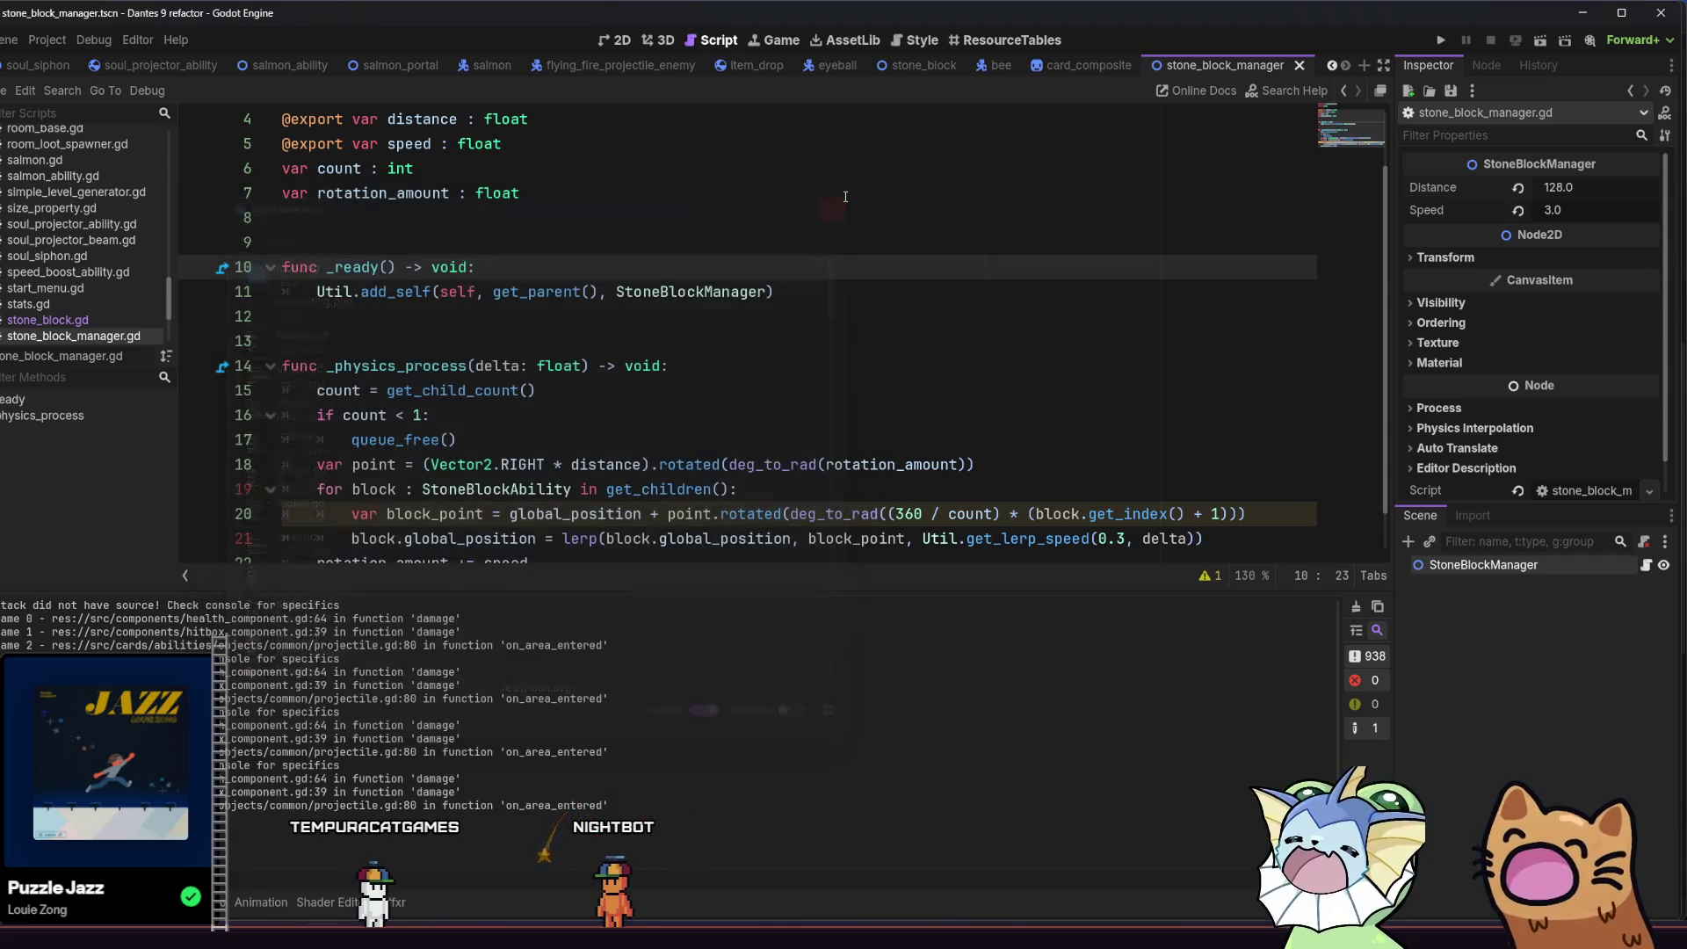
scroll(834, 202, "up", 1)
left_click(834, 202)
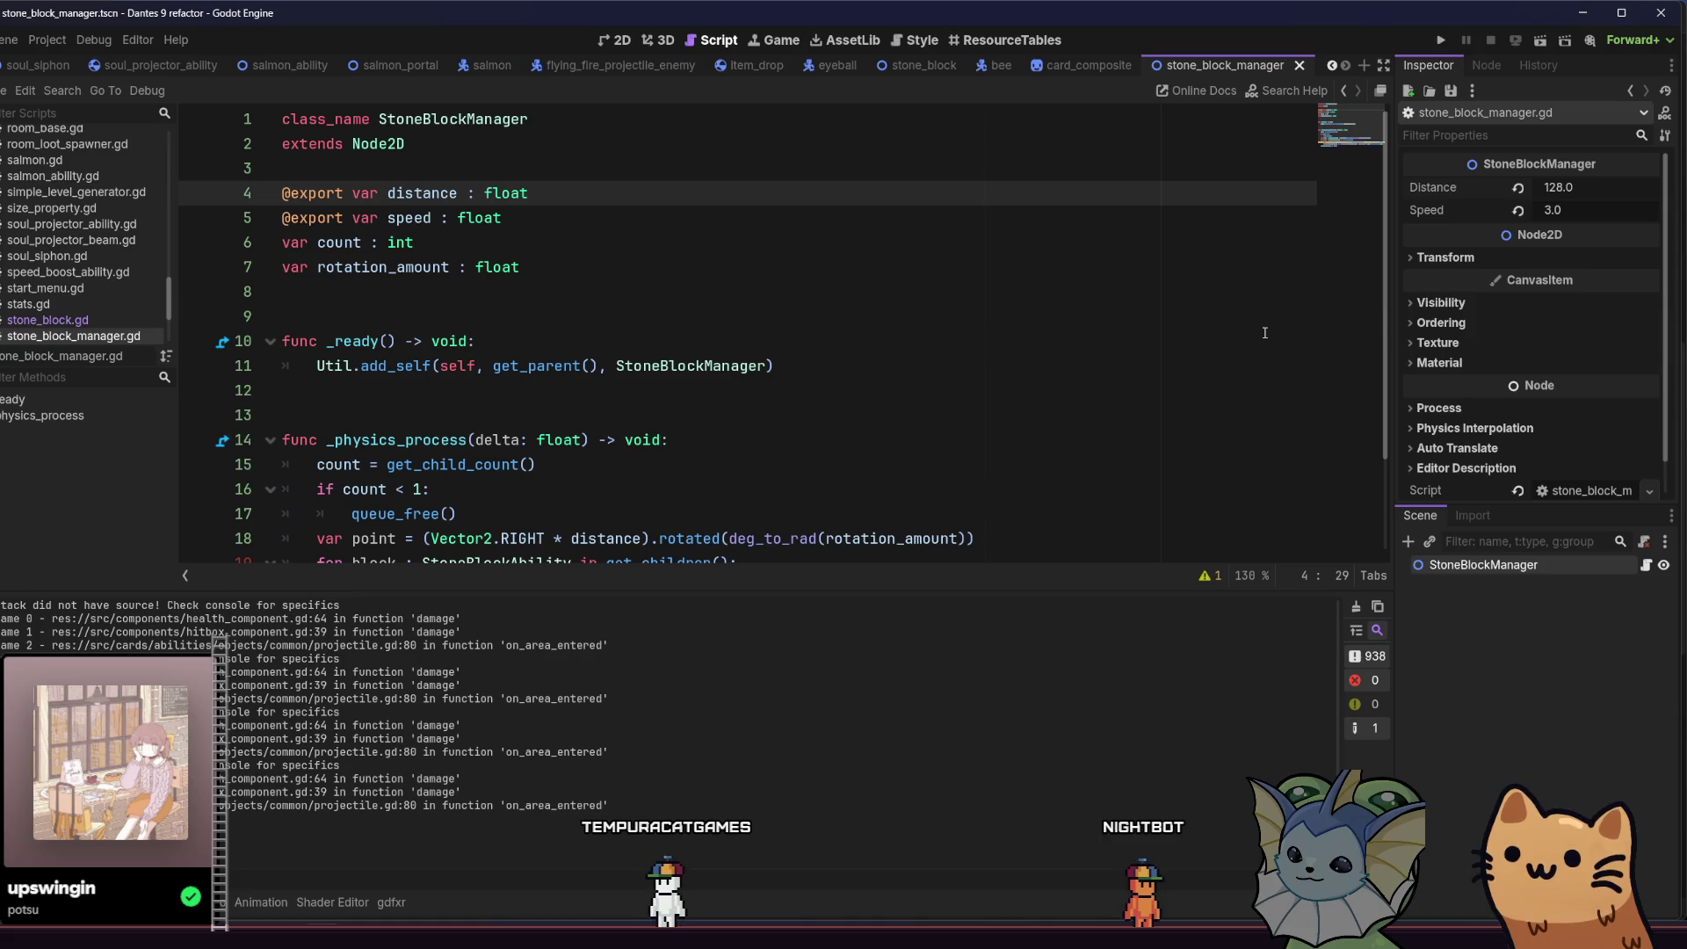
Step: Open card_stone_block.tres and collapse Modifiers to see its Summon type, rarity 2, 40.0 mana cost
scroll(1261, 352, "down", 2)
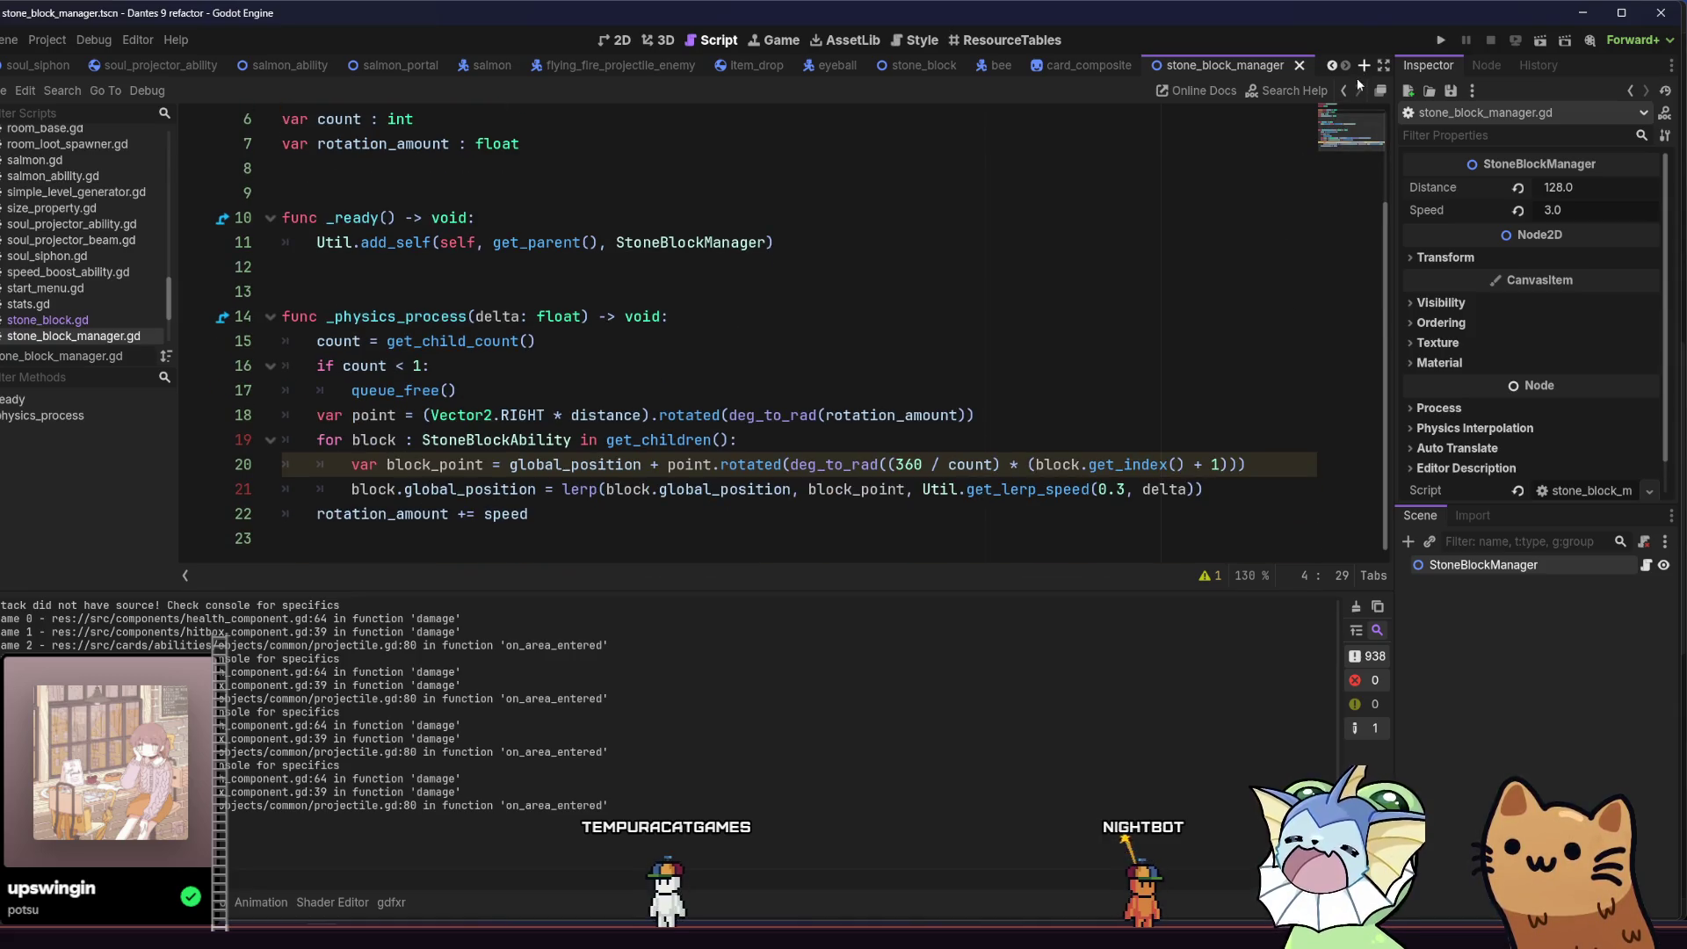
key("shift+alt+o")
type("card_stone")
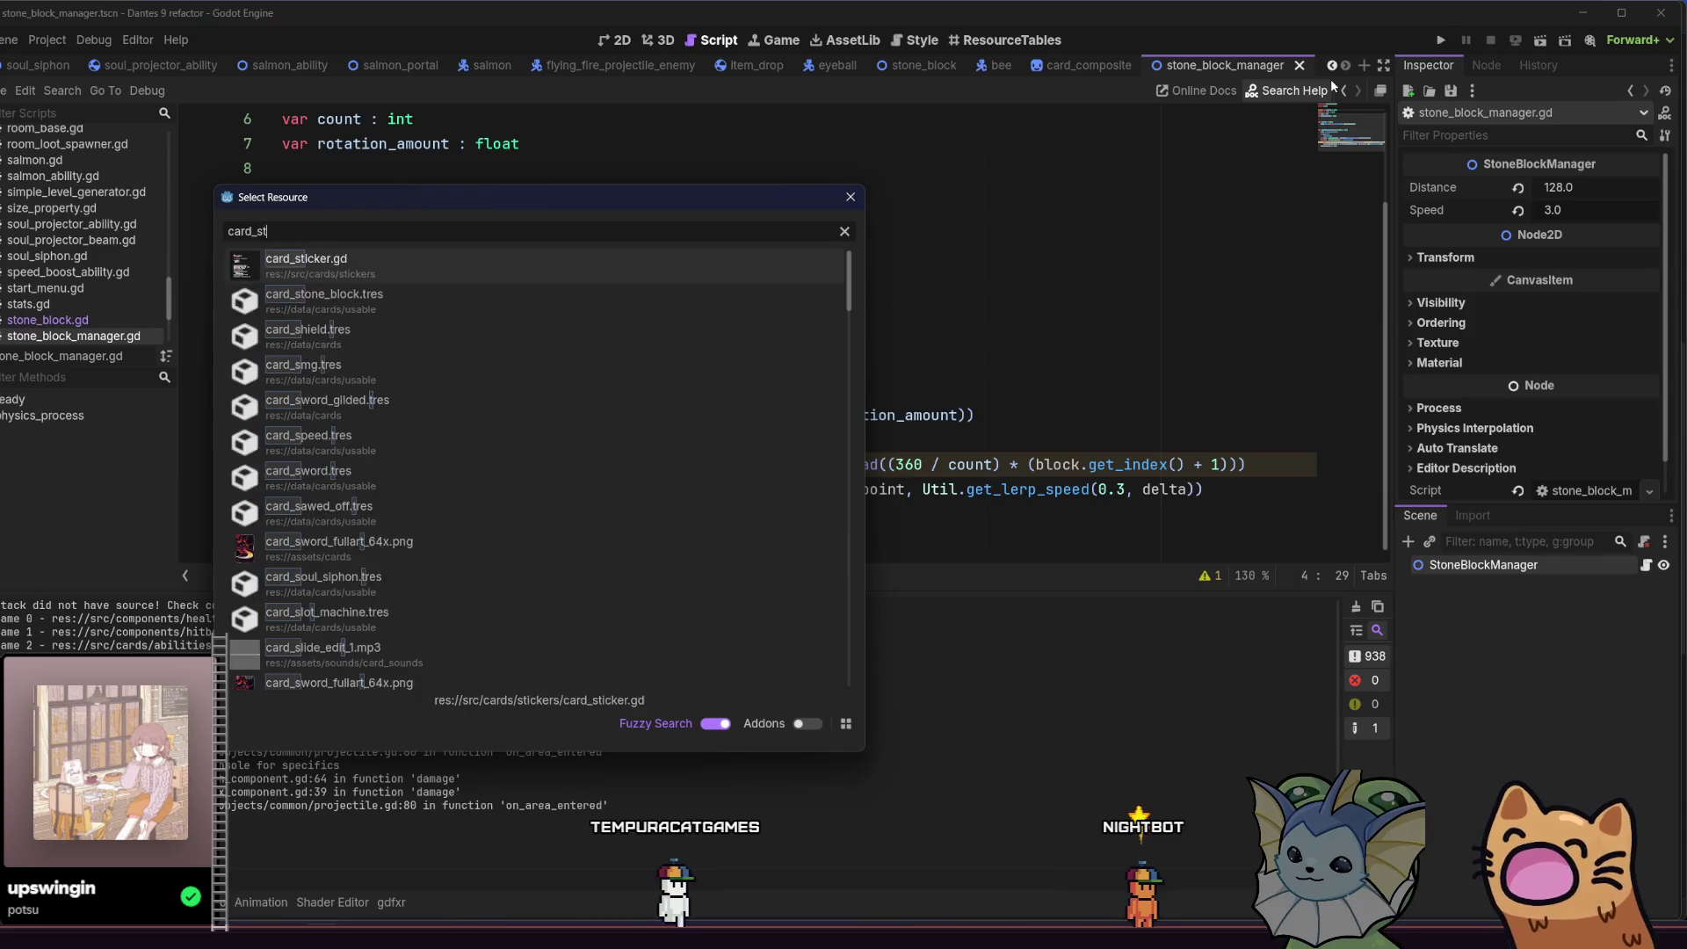
key("Return")
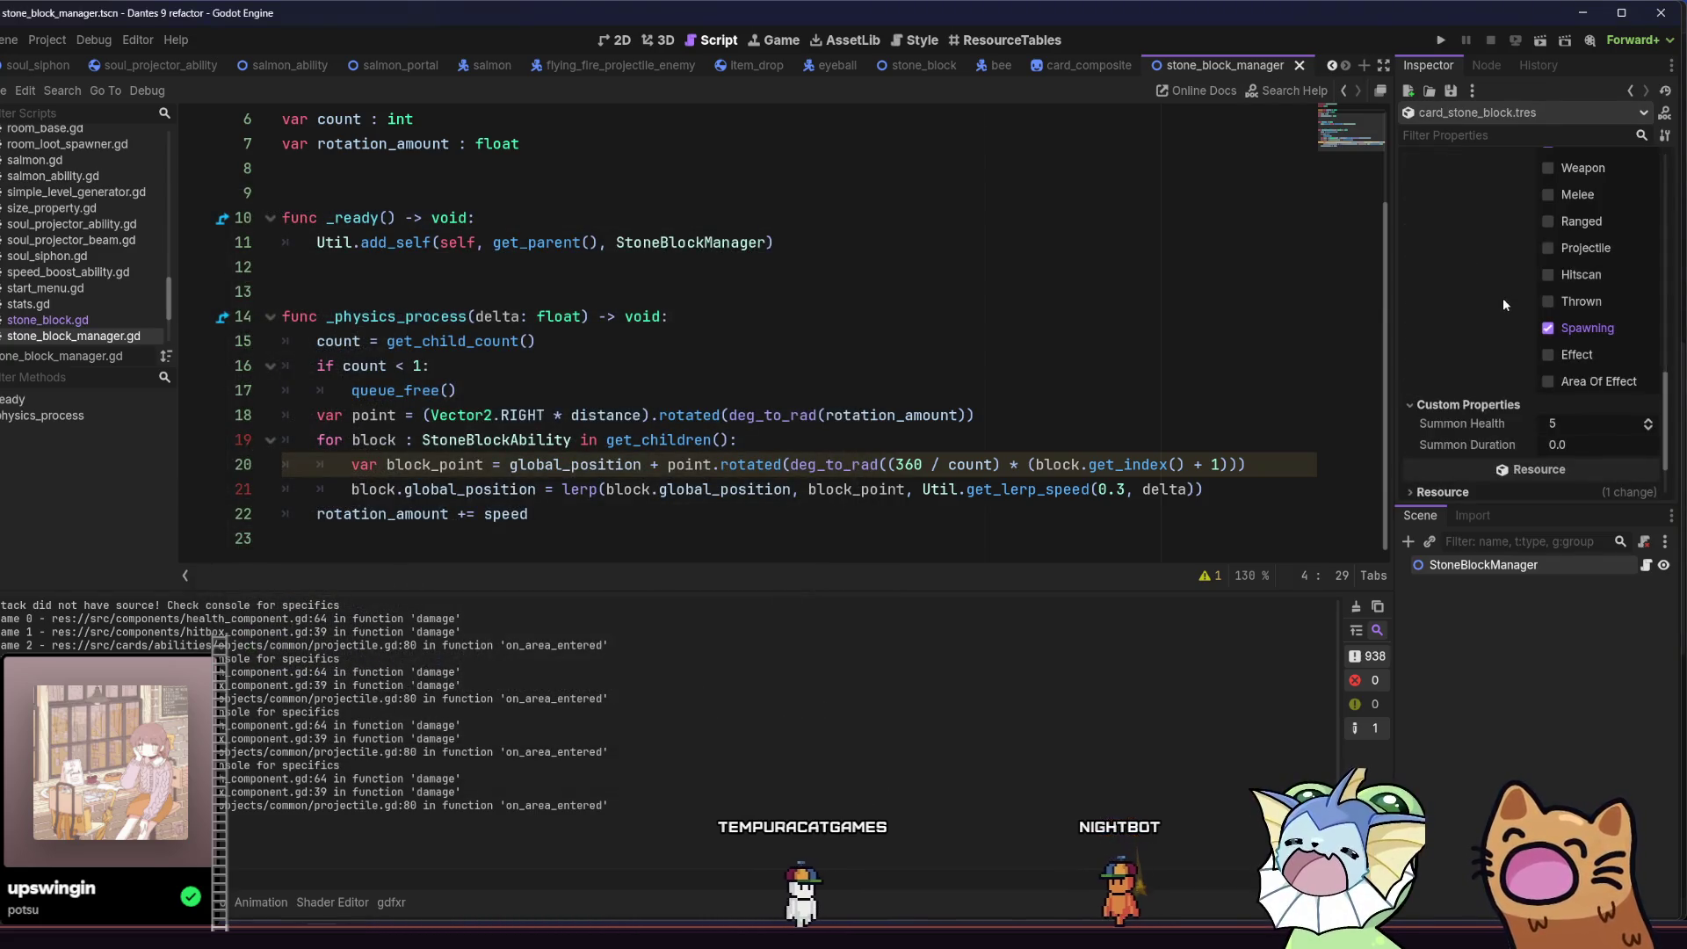
scroll(1514, 349, "up", 2)
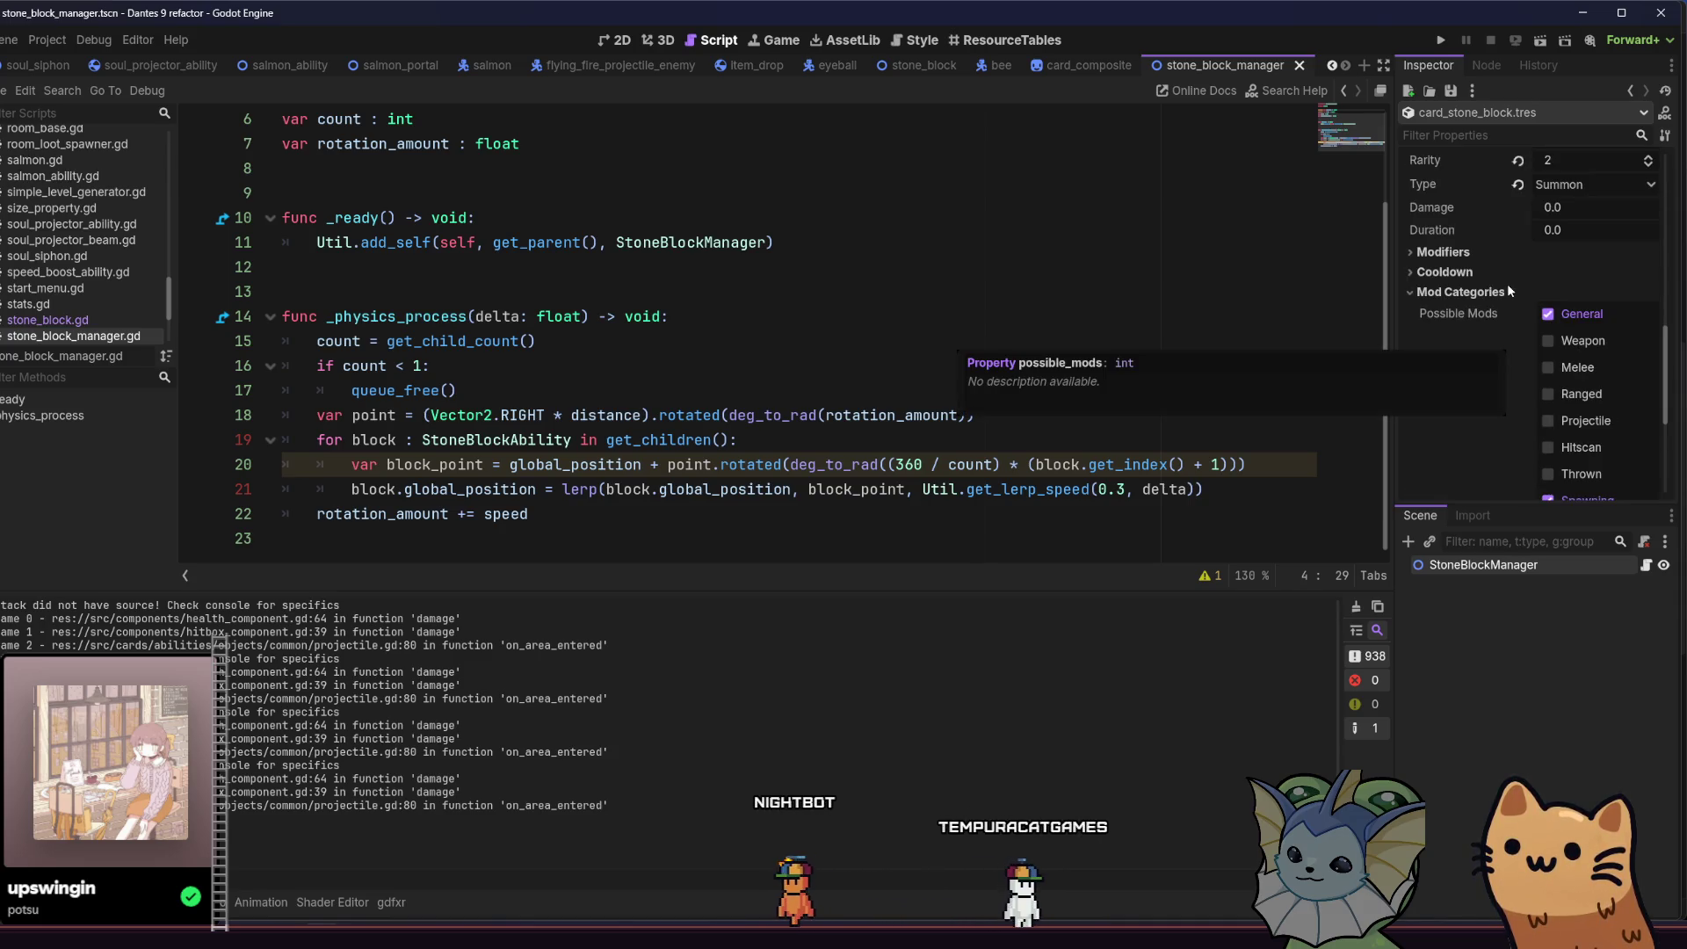
scroll(1507, 257, "up", 2)
left_click(1506, 253)
scroll(1516, 267, "up", 4)
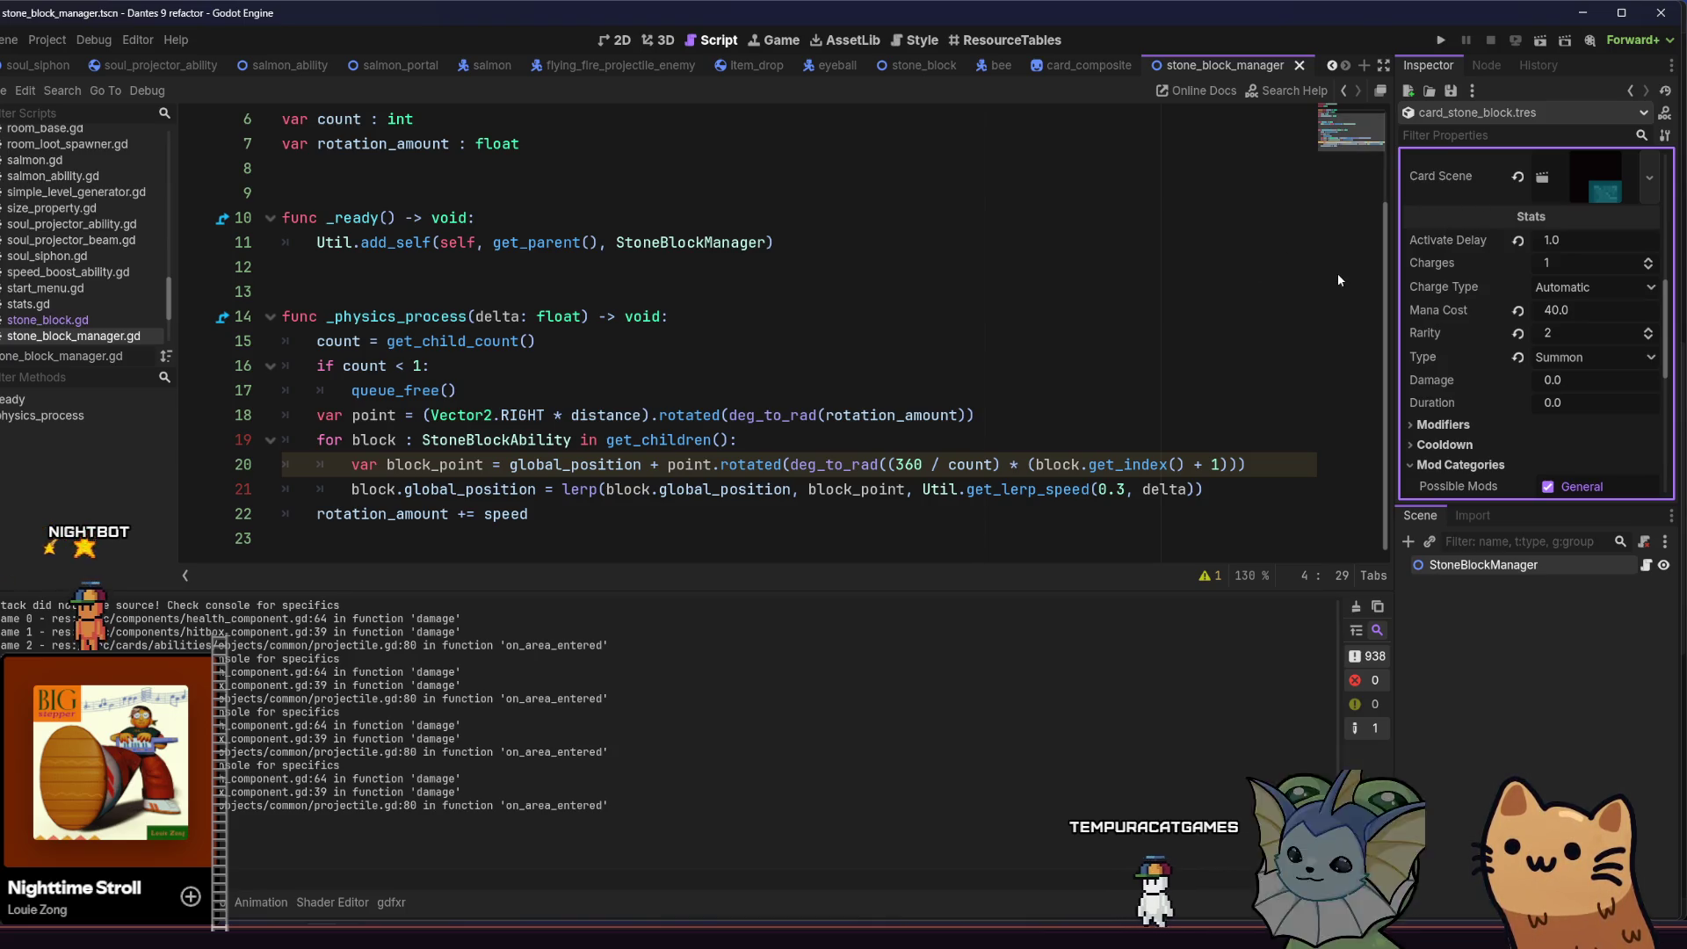
Step: Create a new 2D scene whose root node is named SprayBottle
left_click(1364, 65)
left_click(1422, 583)
double_click(1444, 567)
type("Spray")
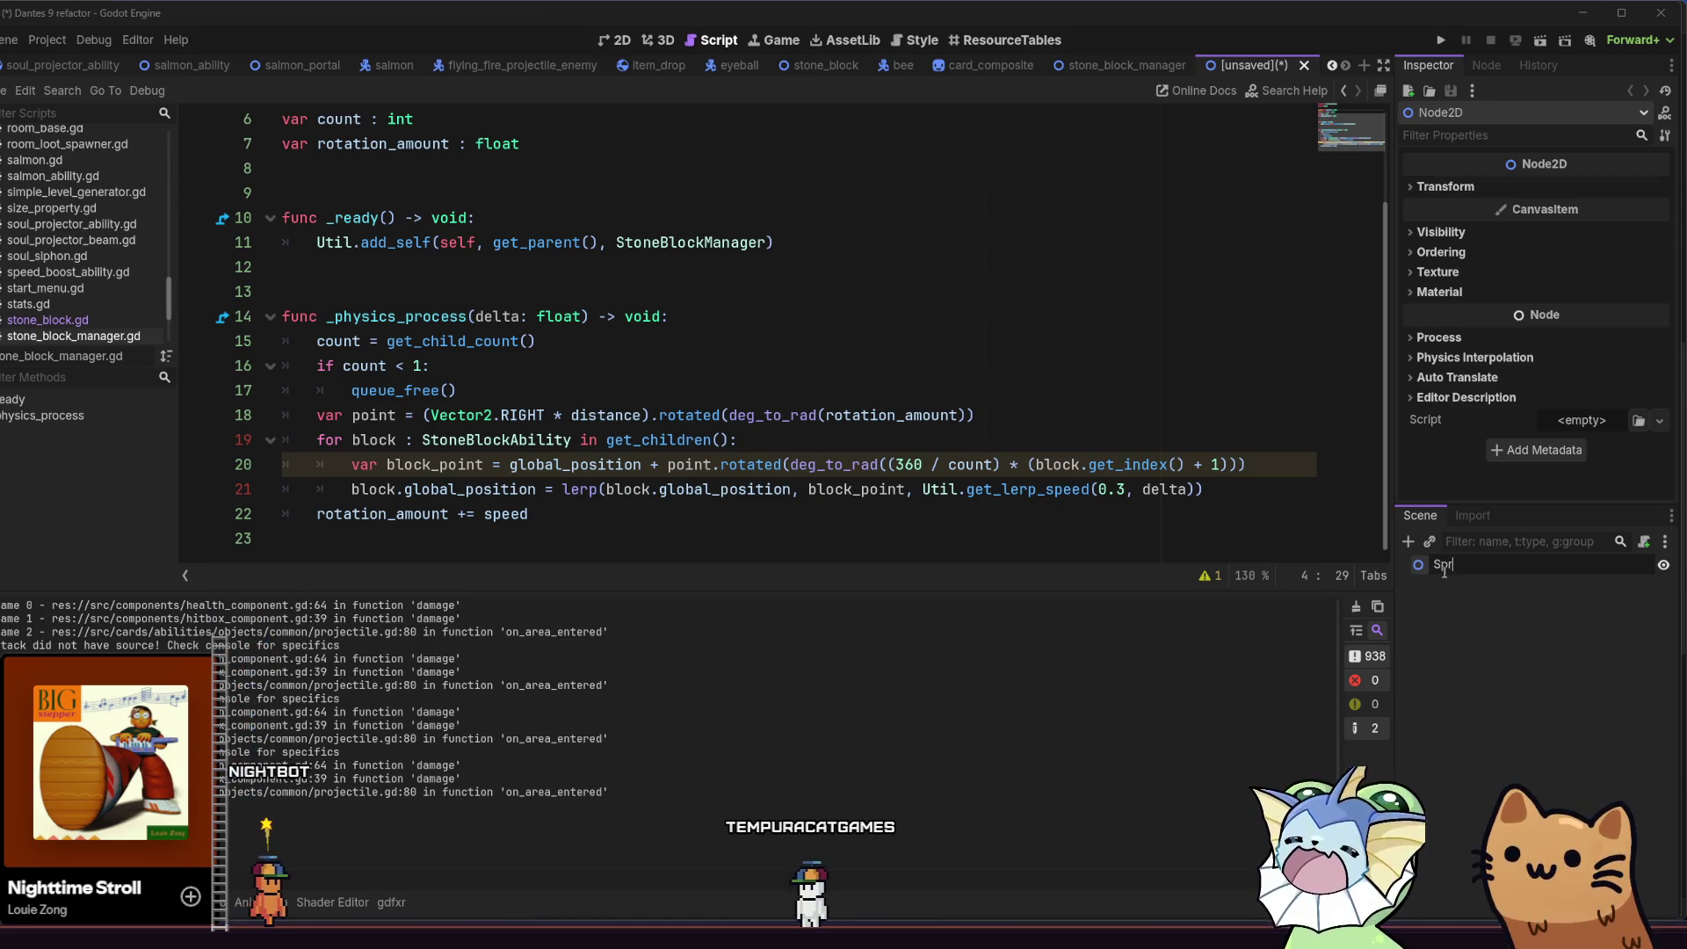
type("Bottle")
key("Return")
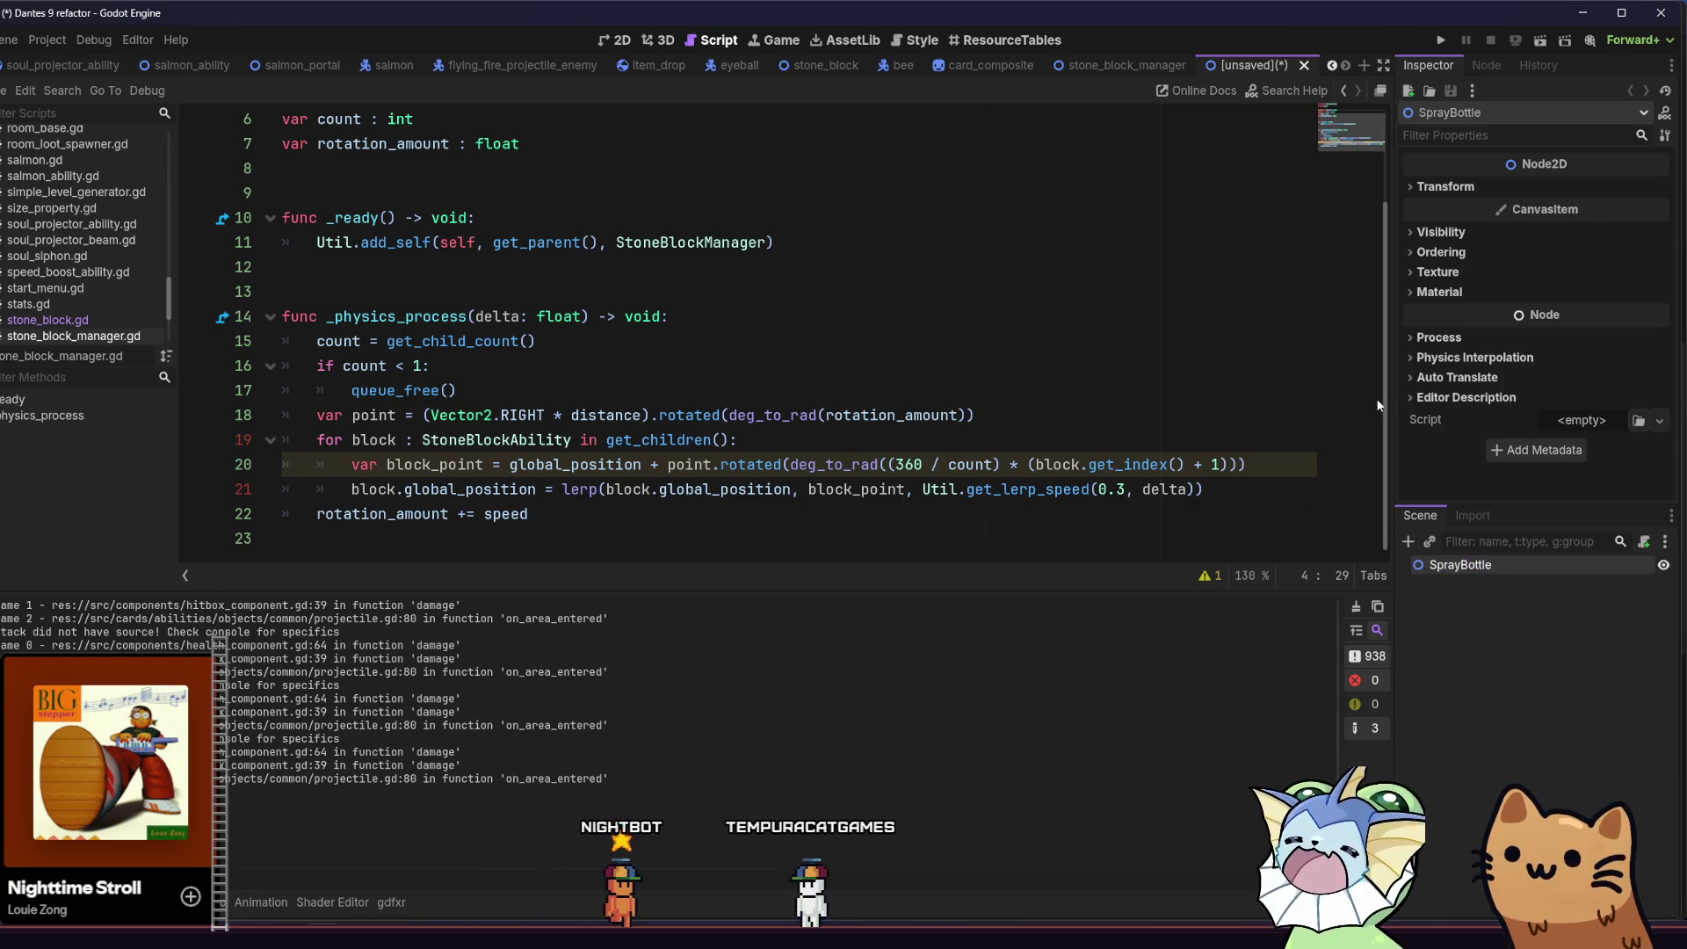
Step: Add an Area2D under SprayBottle with a CollisionShape2D child
left_click(1408, 541)
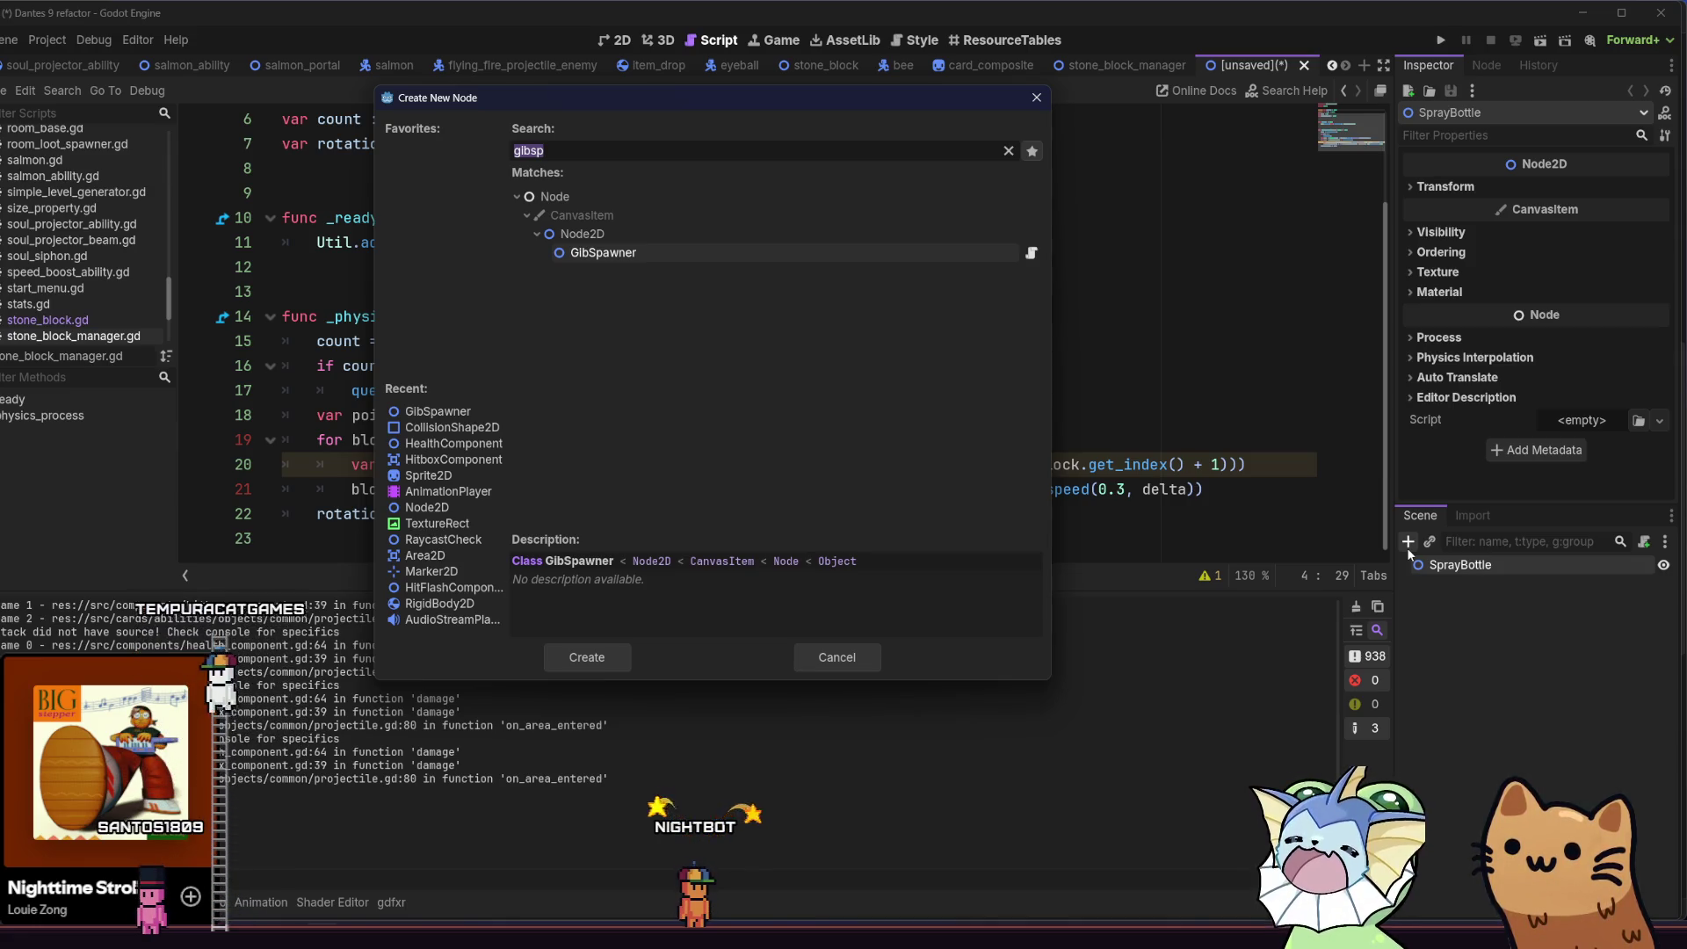
type("area")
key("Return")
left_click(1408, 545)
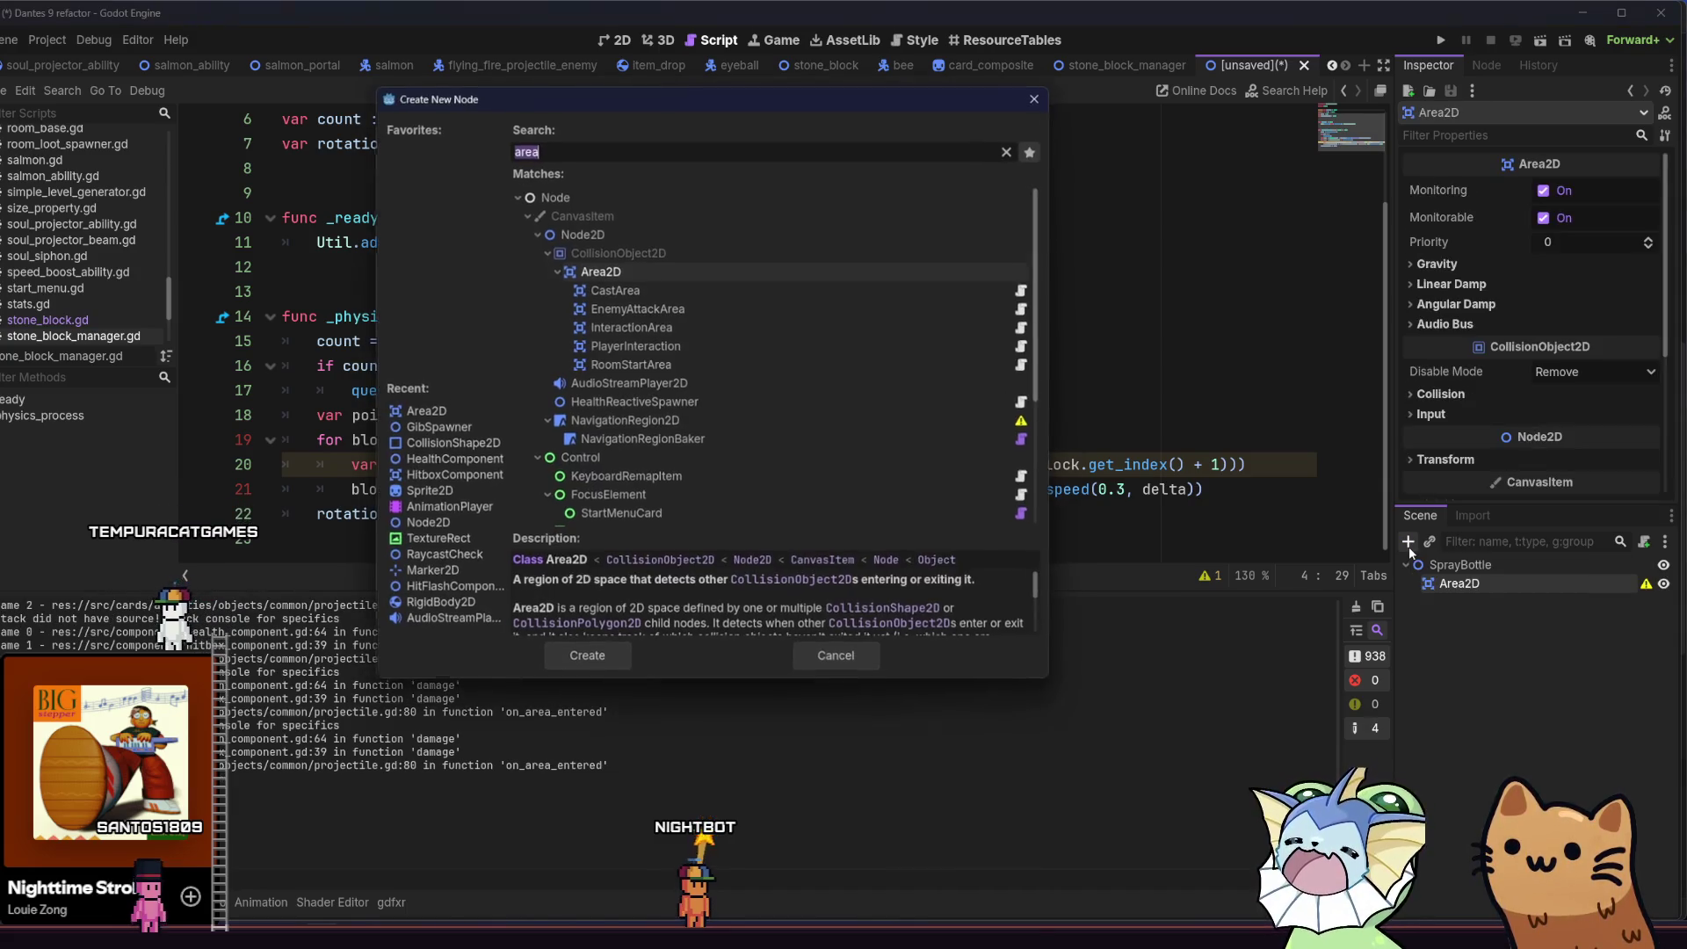
type("colli")
key("Return")
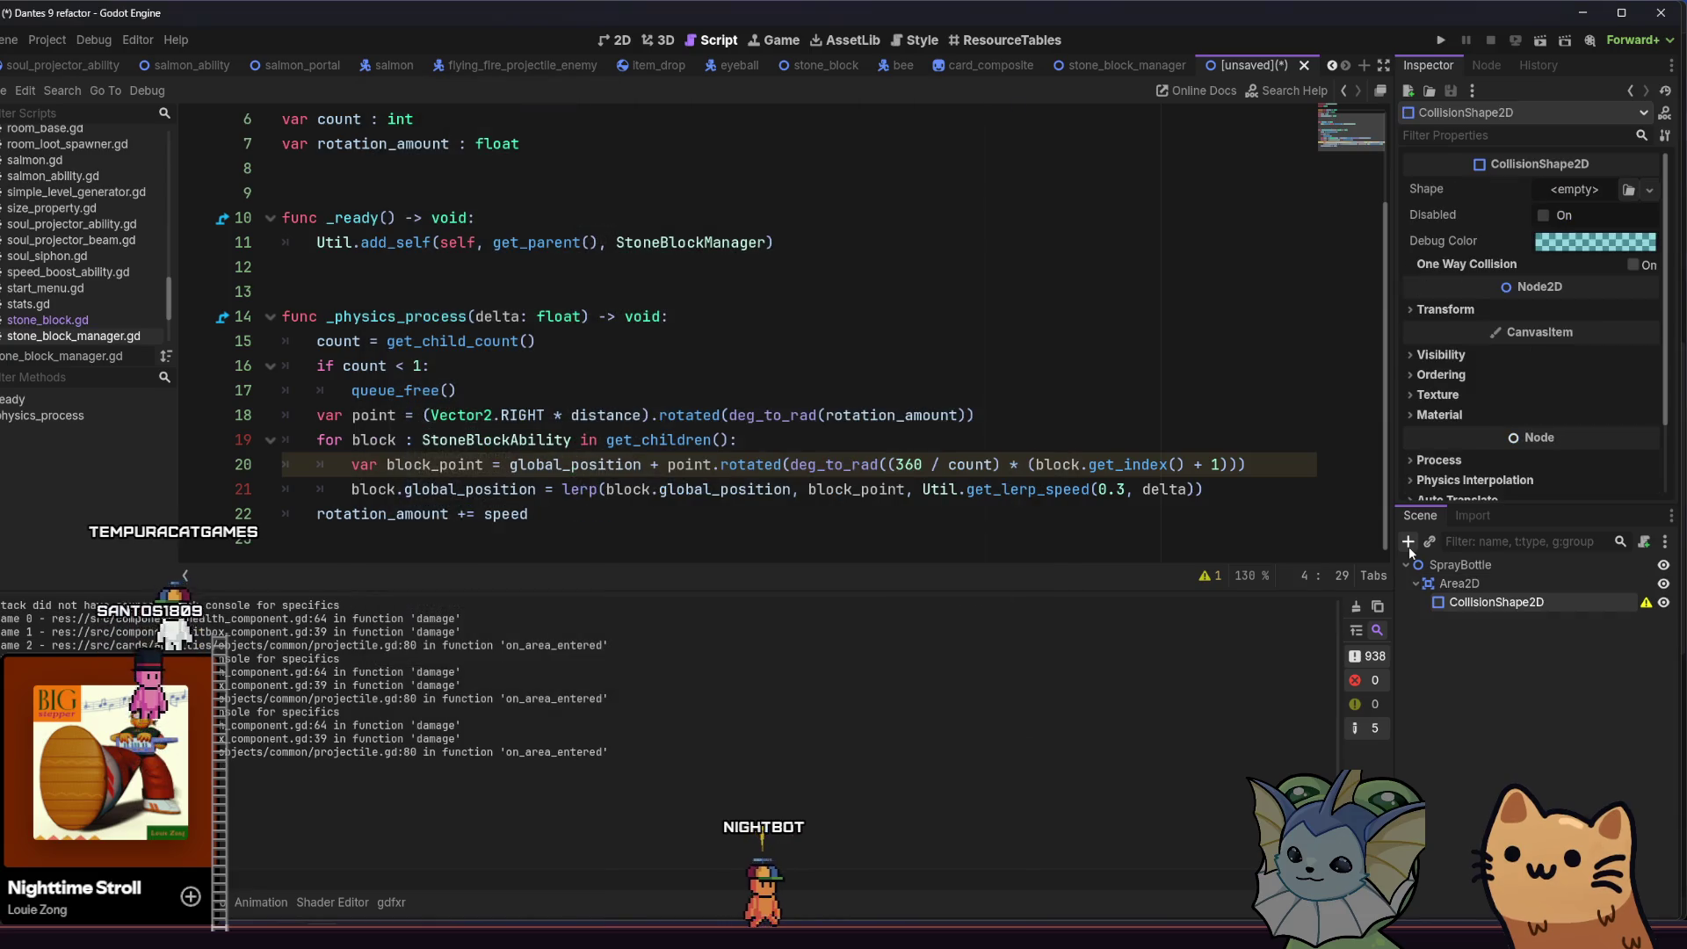
Step: Give the collision a CircleShape2D of radius 50 and save the scene
left_click(1575, 190)
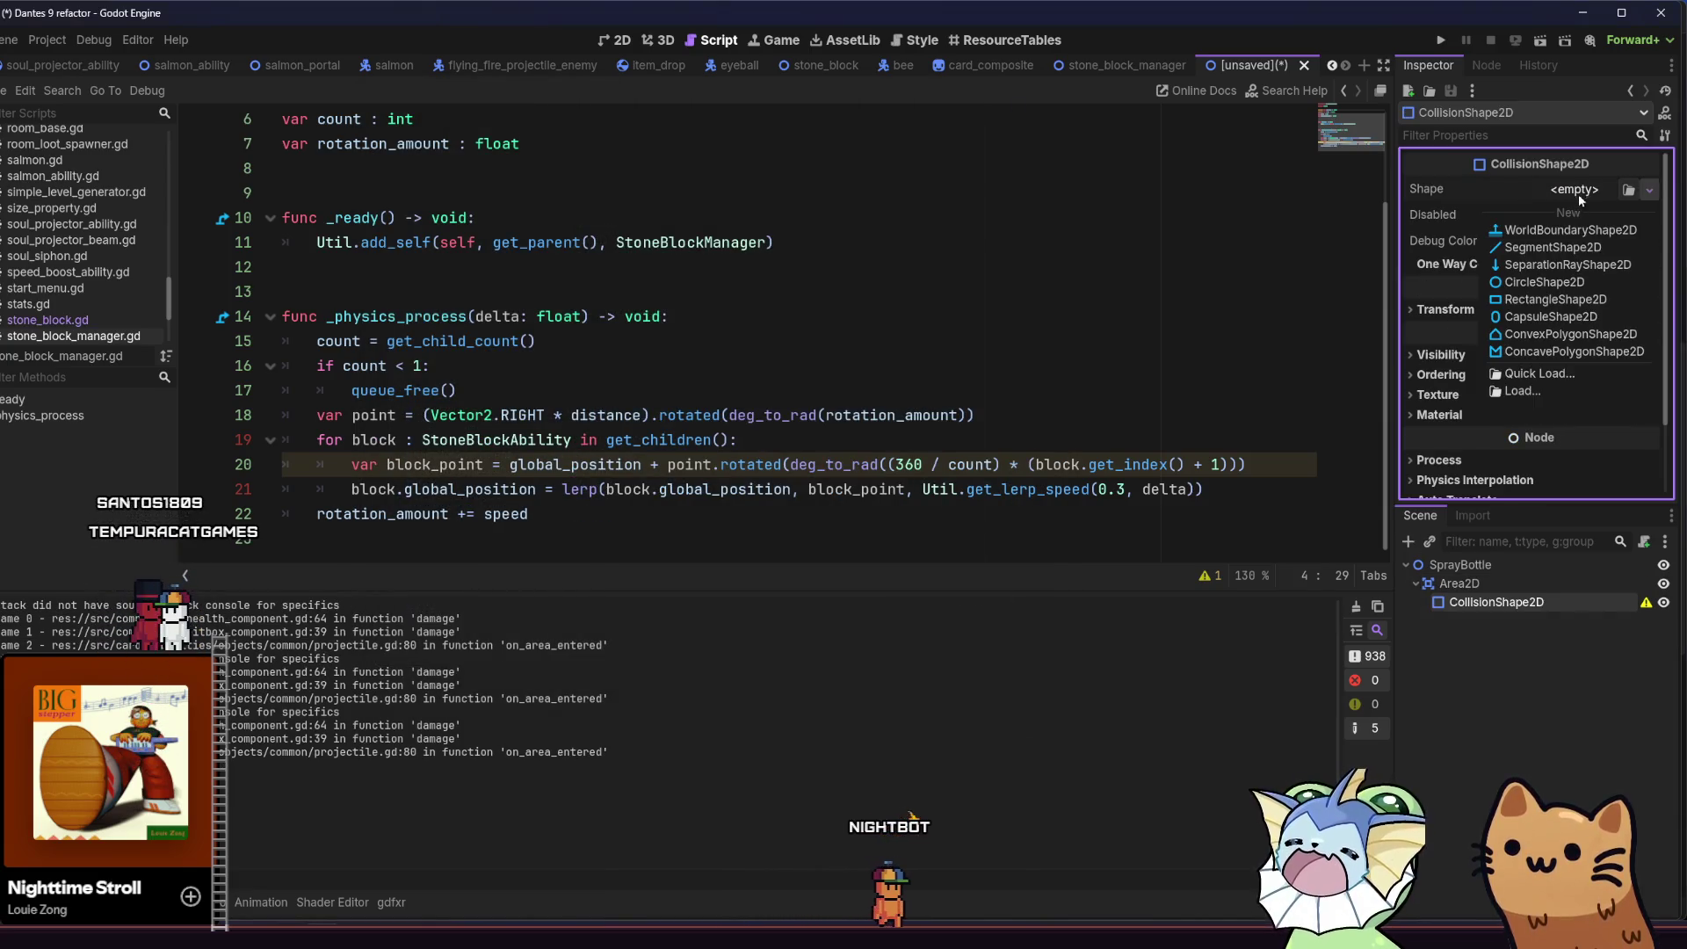
left_click(1545, 283)
left_click(618, 40)
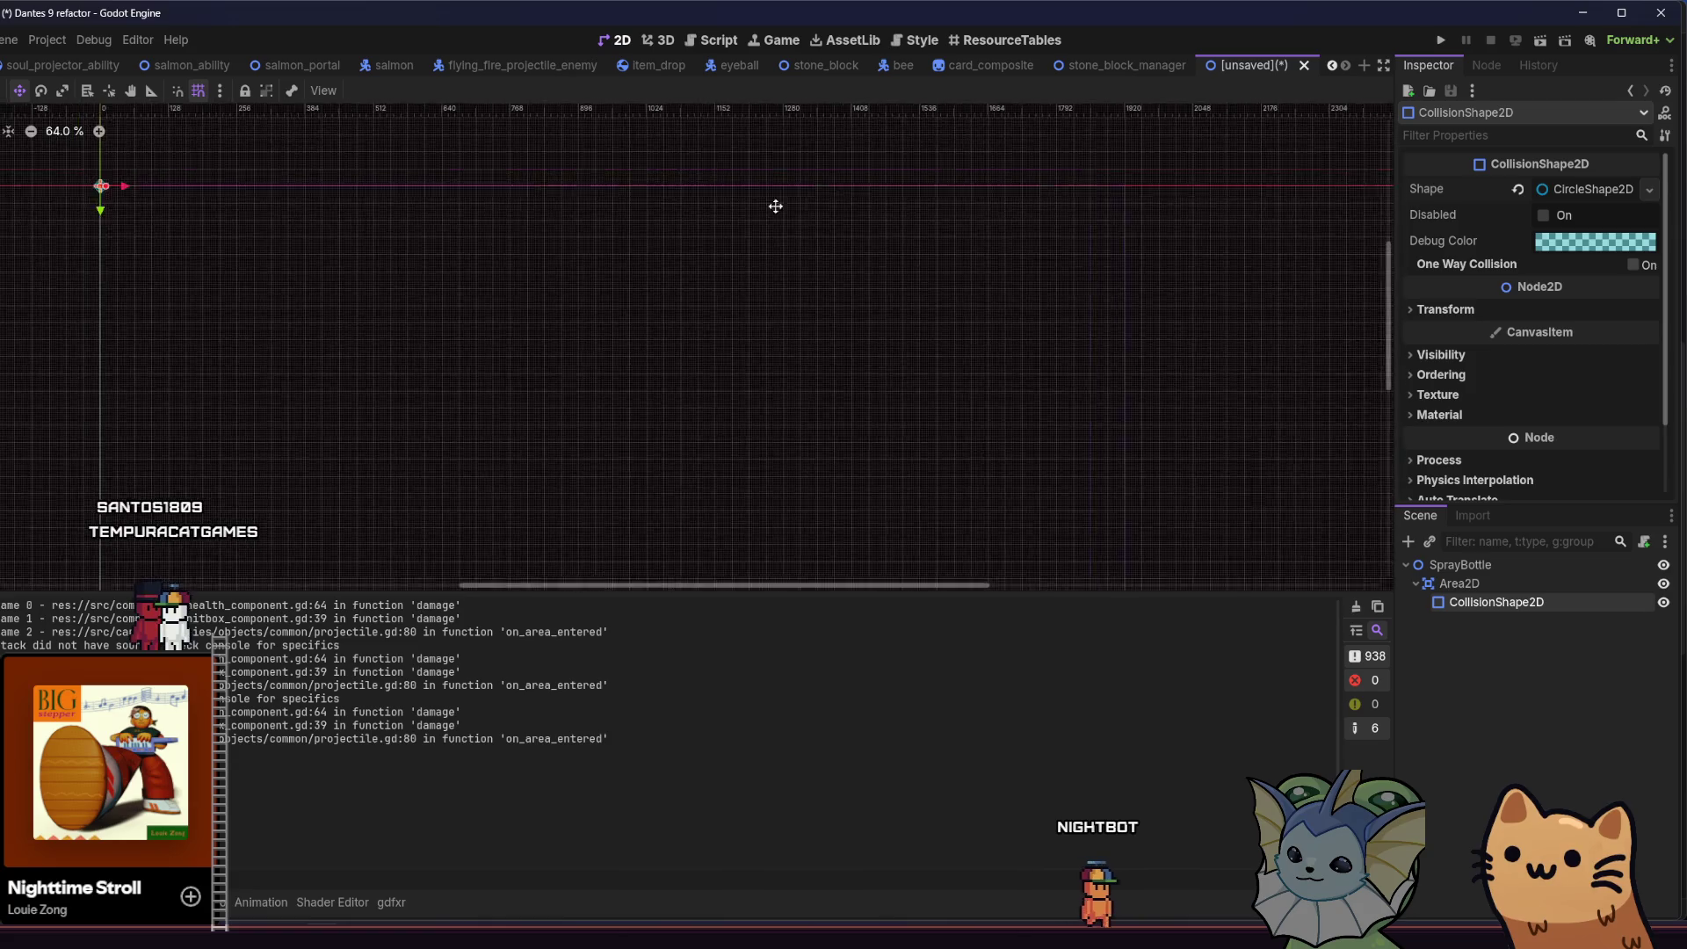
left_click(1594, 189)
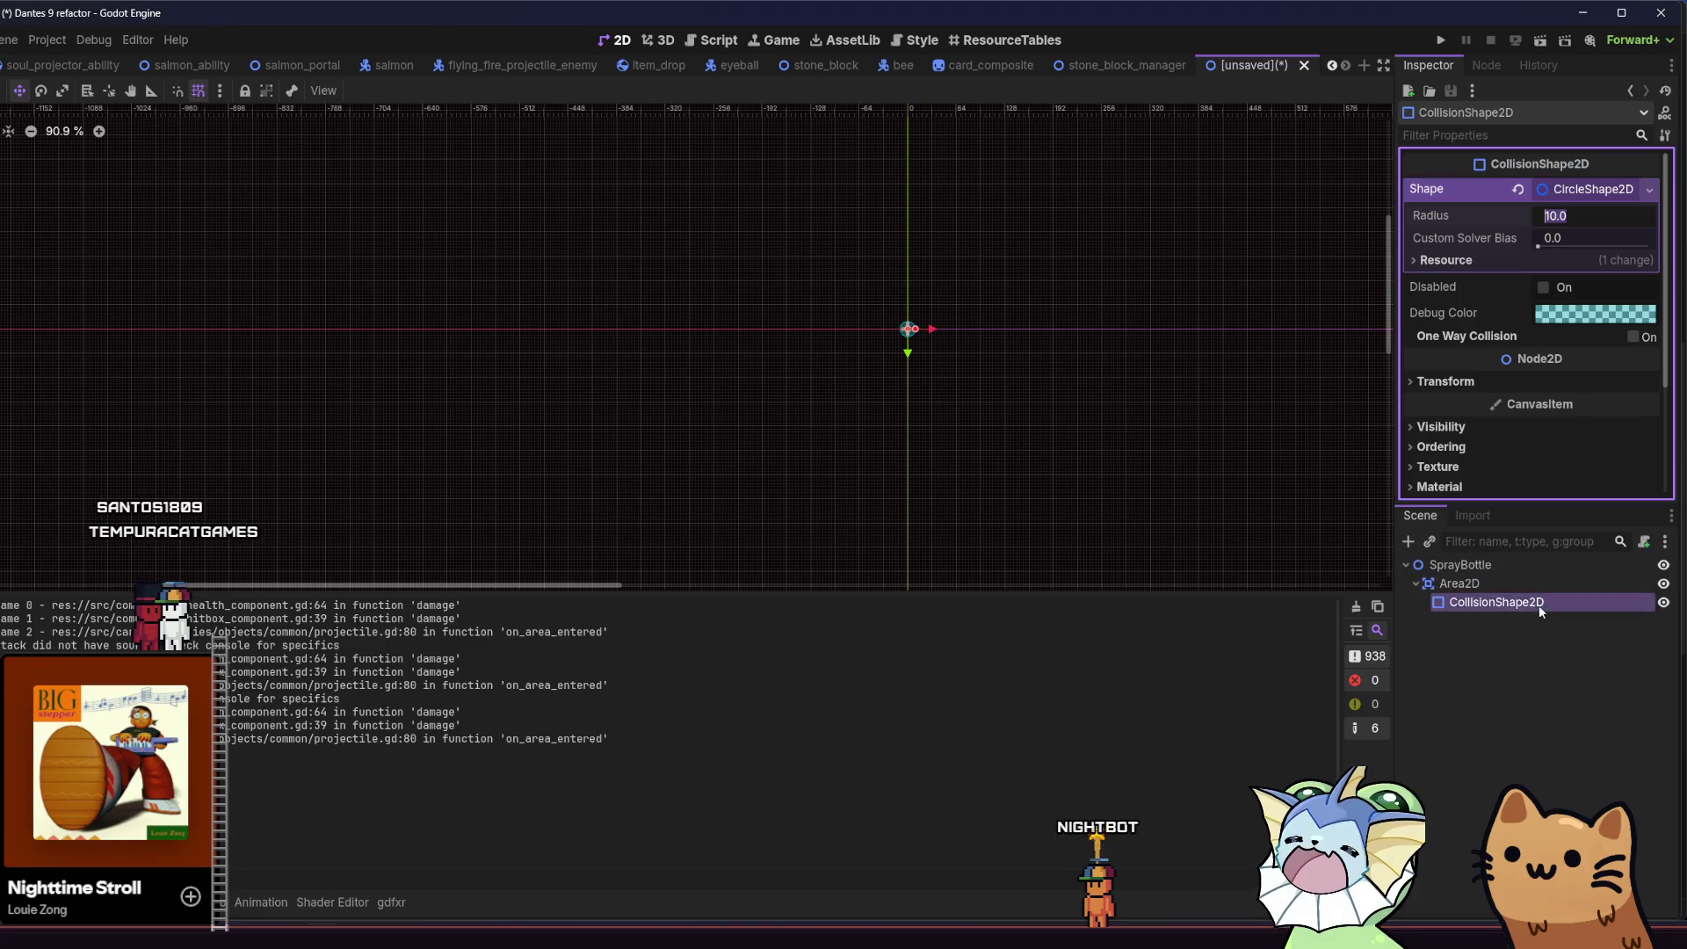
type("50")
key("Return")
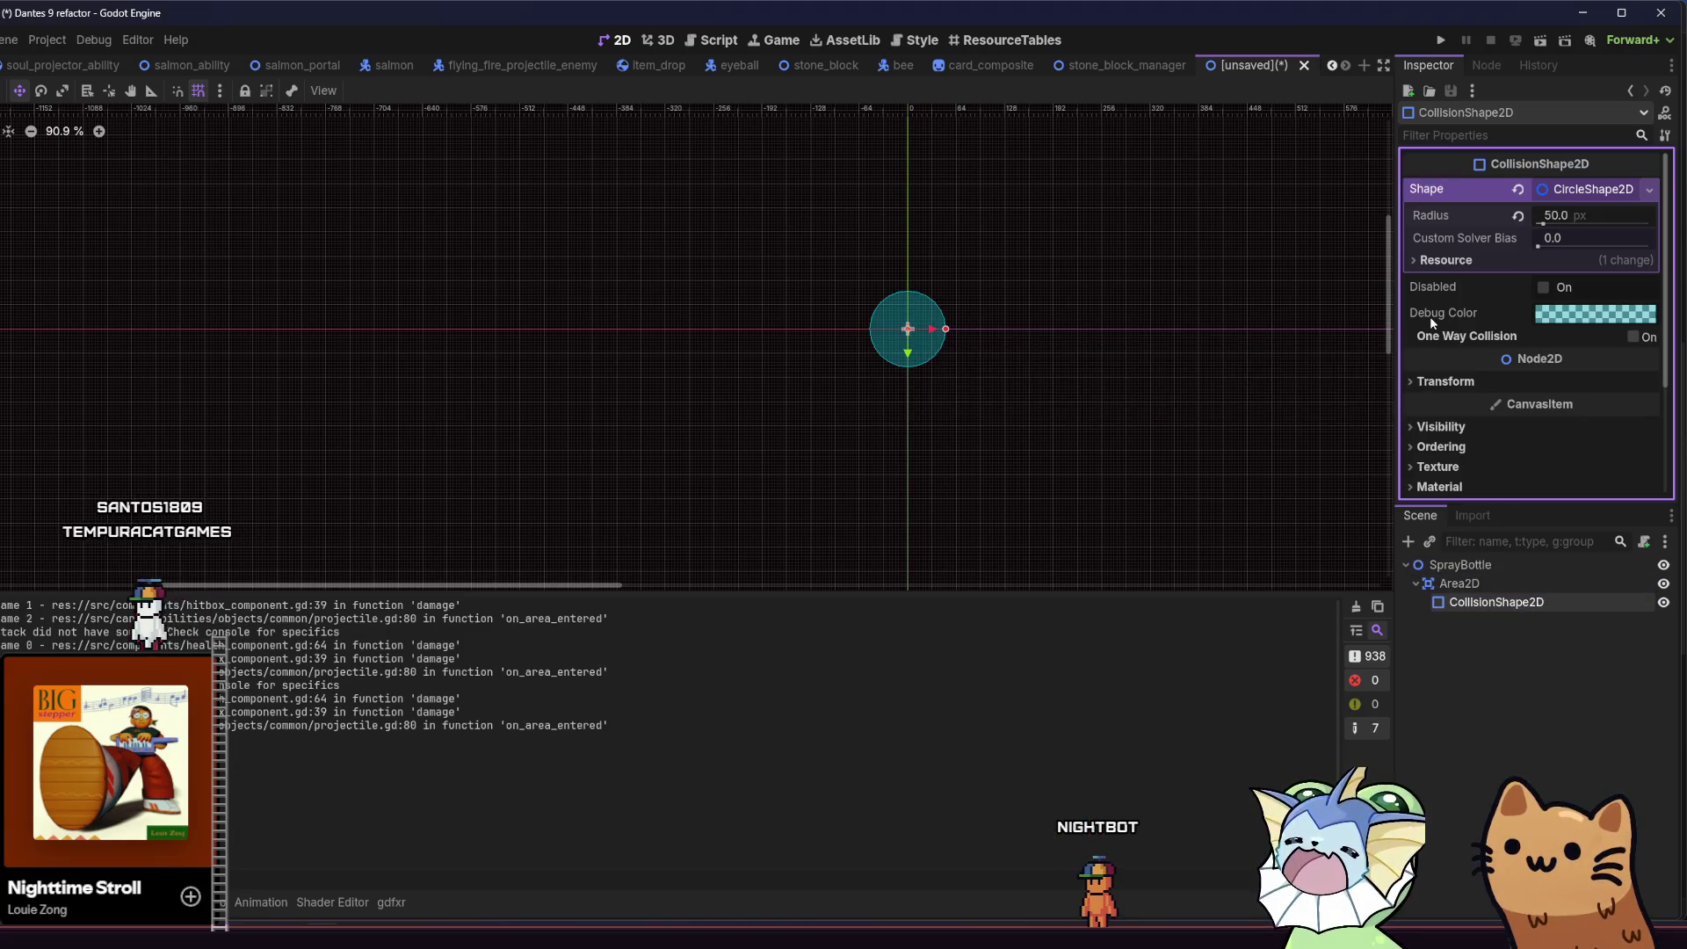
key("ctrl+s")
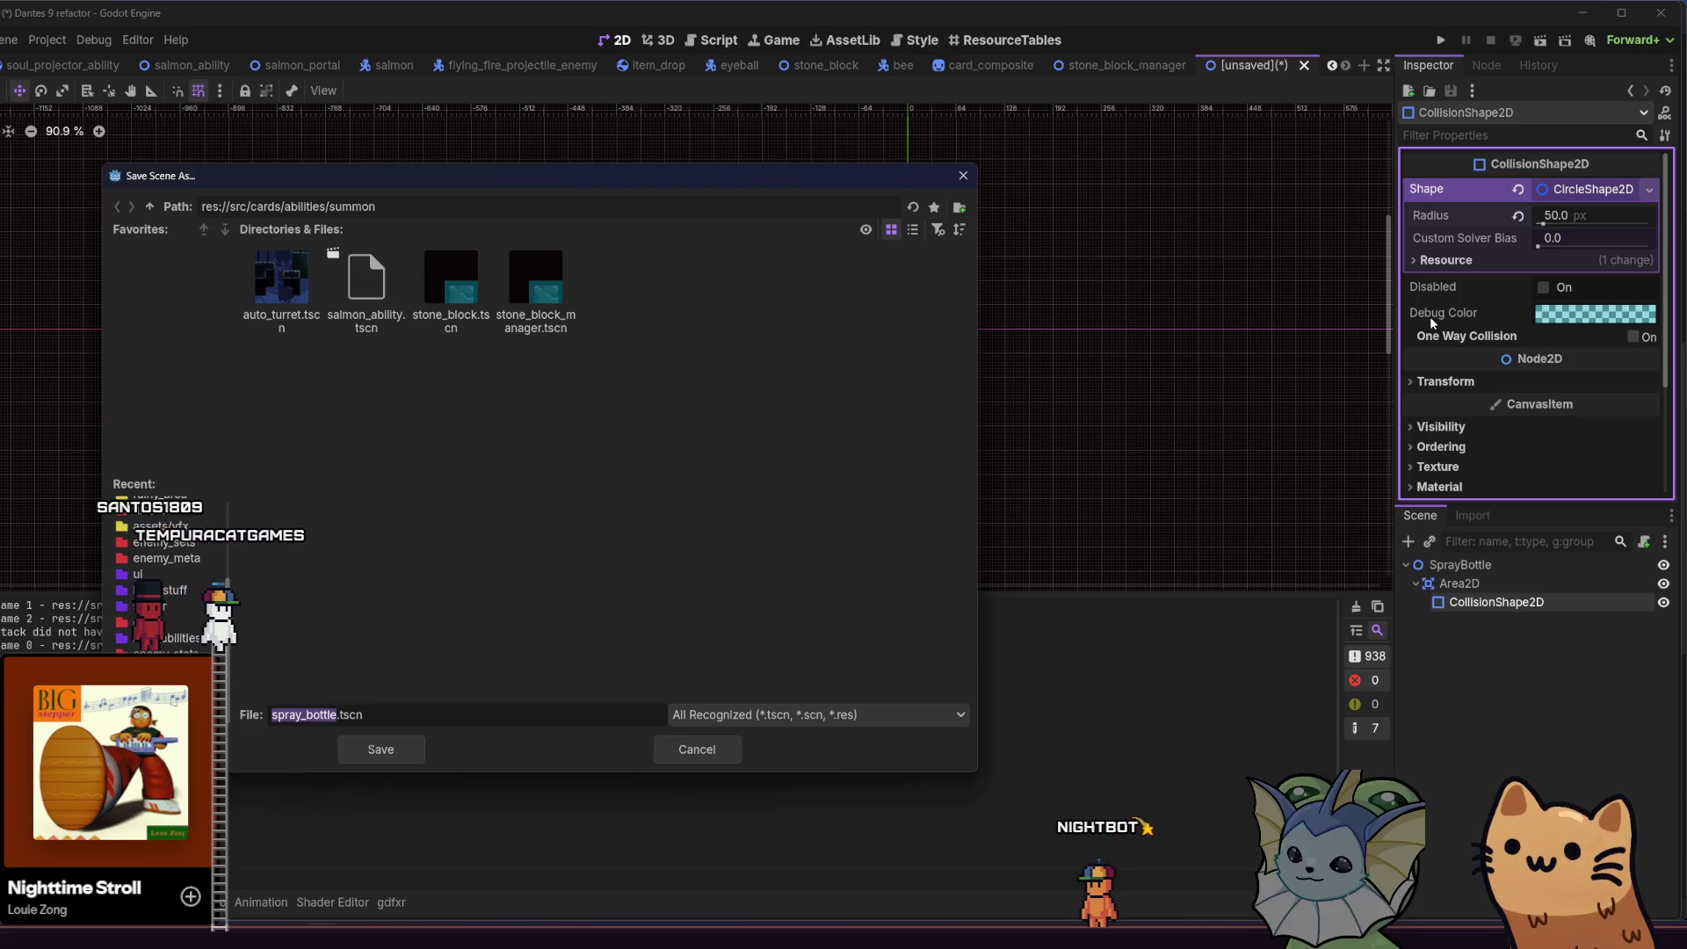
Step: Save the new scene as spray_bottle.tscn in the abilities util folder
left_click(151, 207)
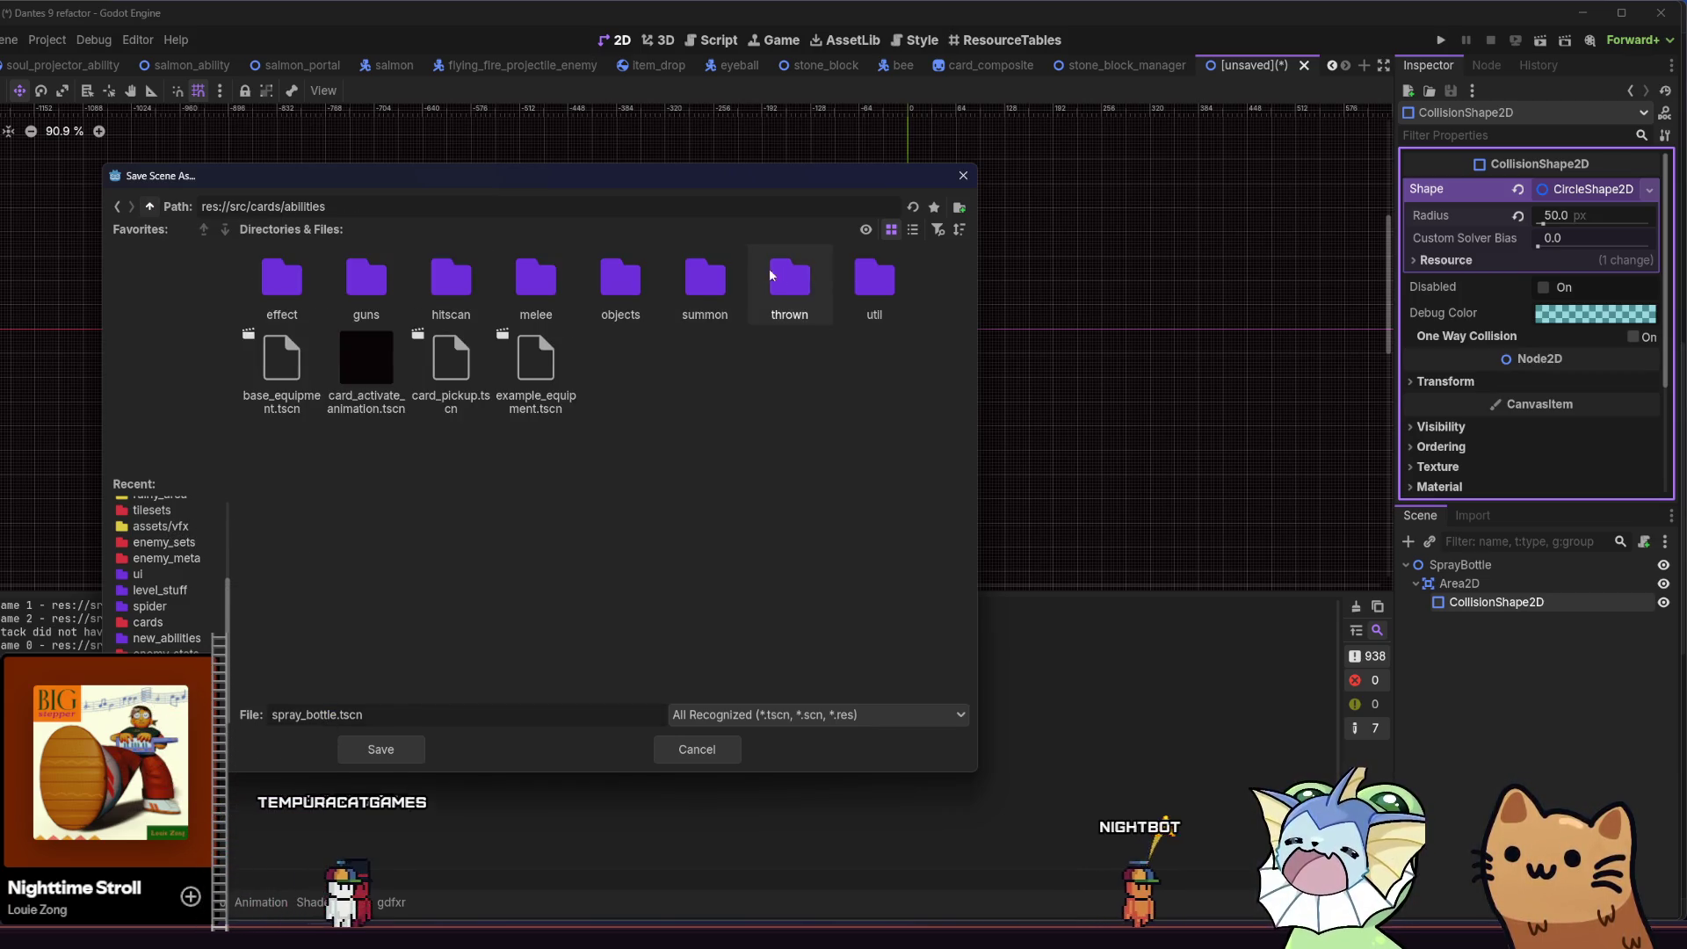
double_click(856, 274)
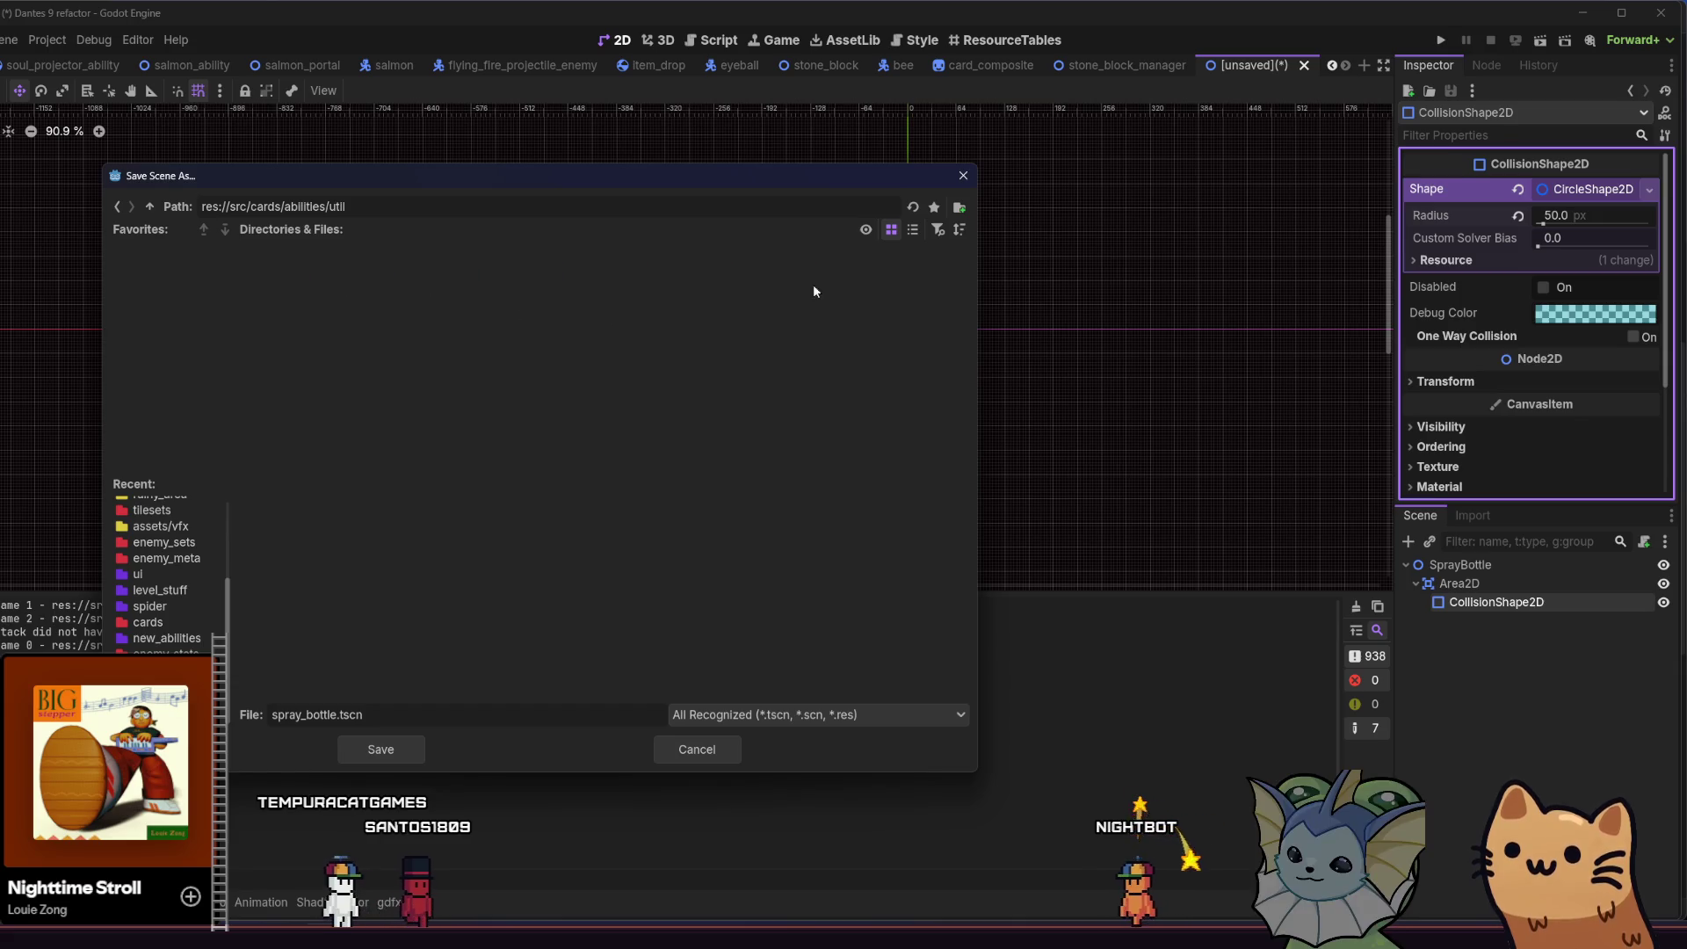
left_click(365, 750)
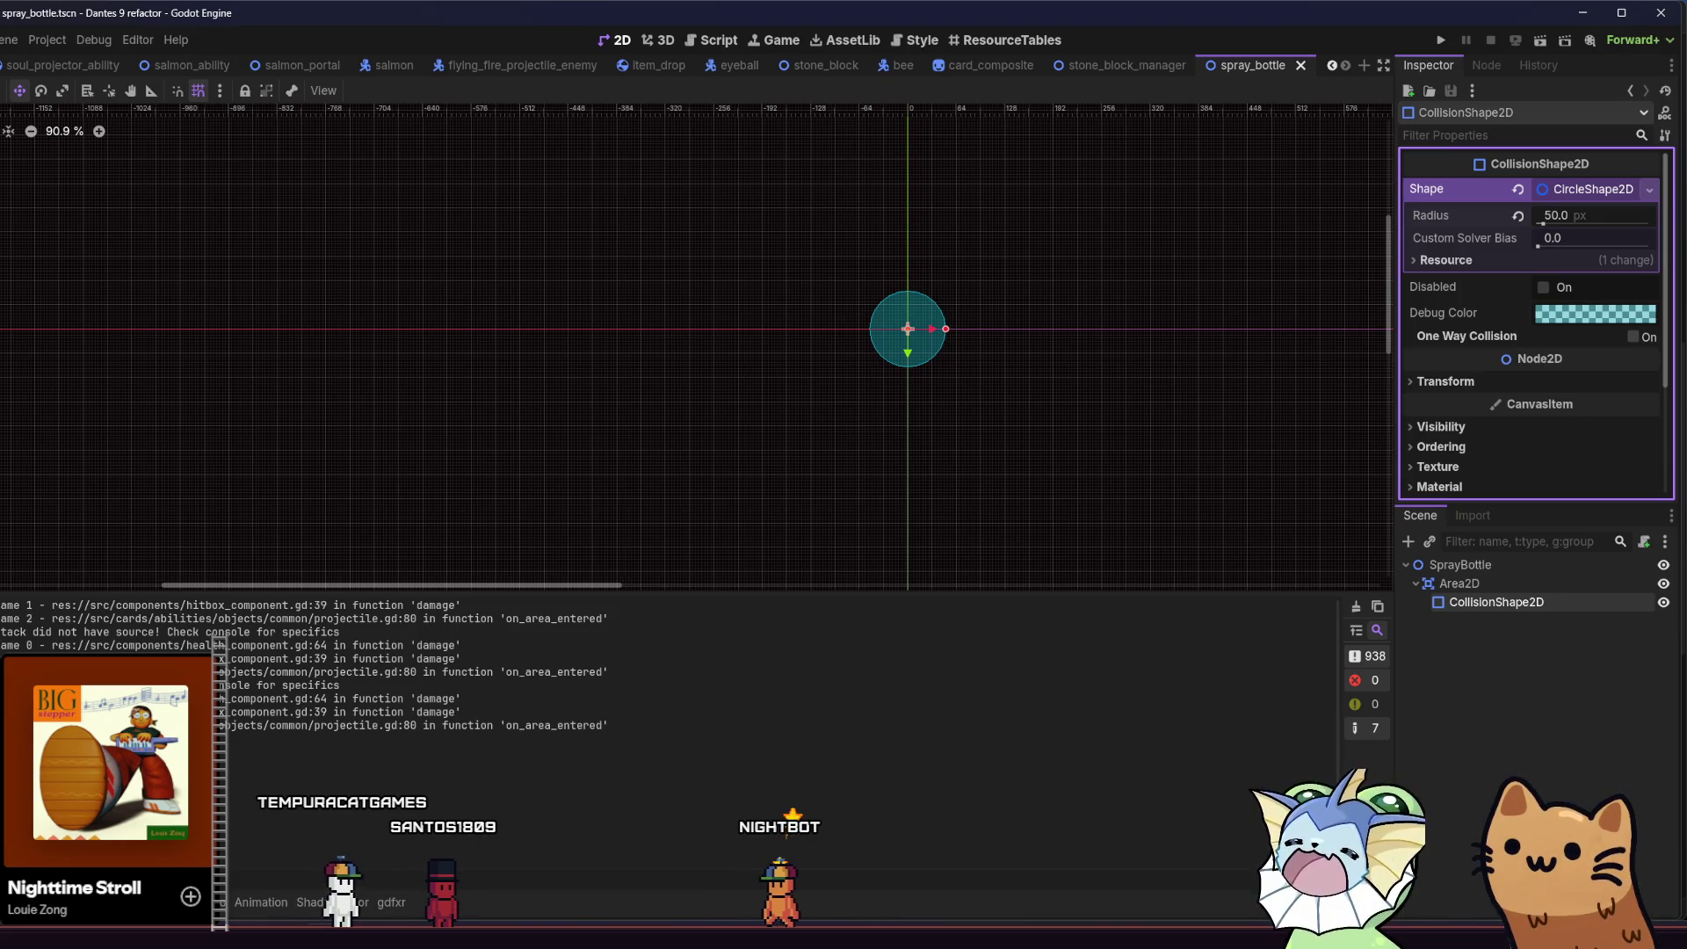
left_click(391, 902)
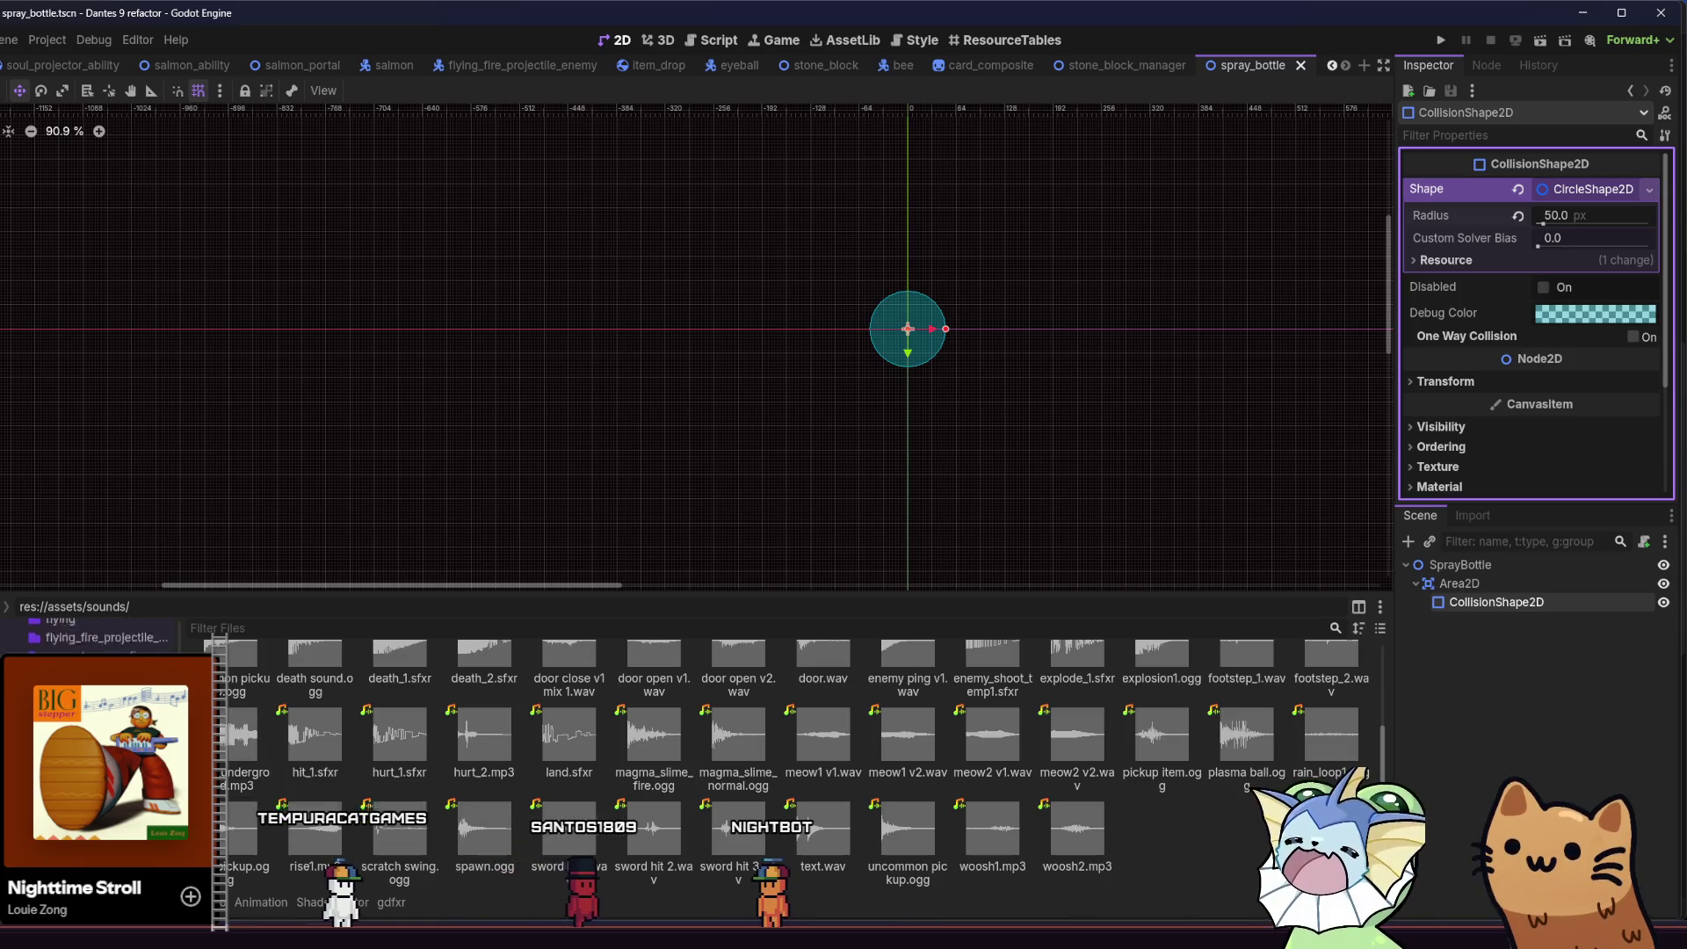
scroll(88, 637, "down", 1)
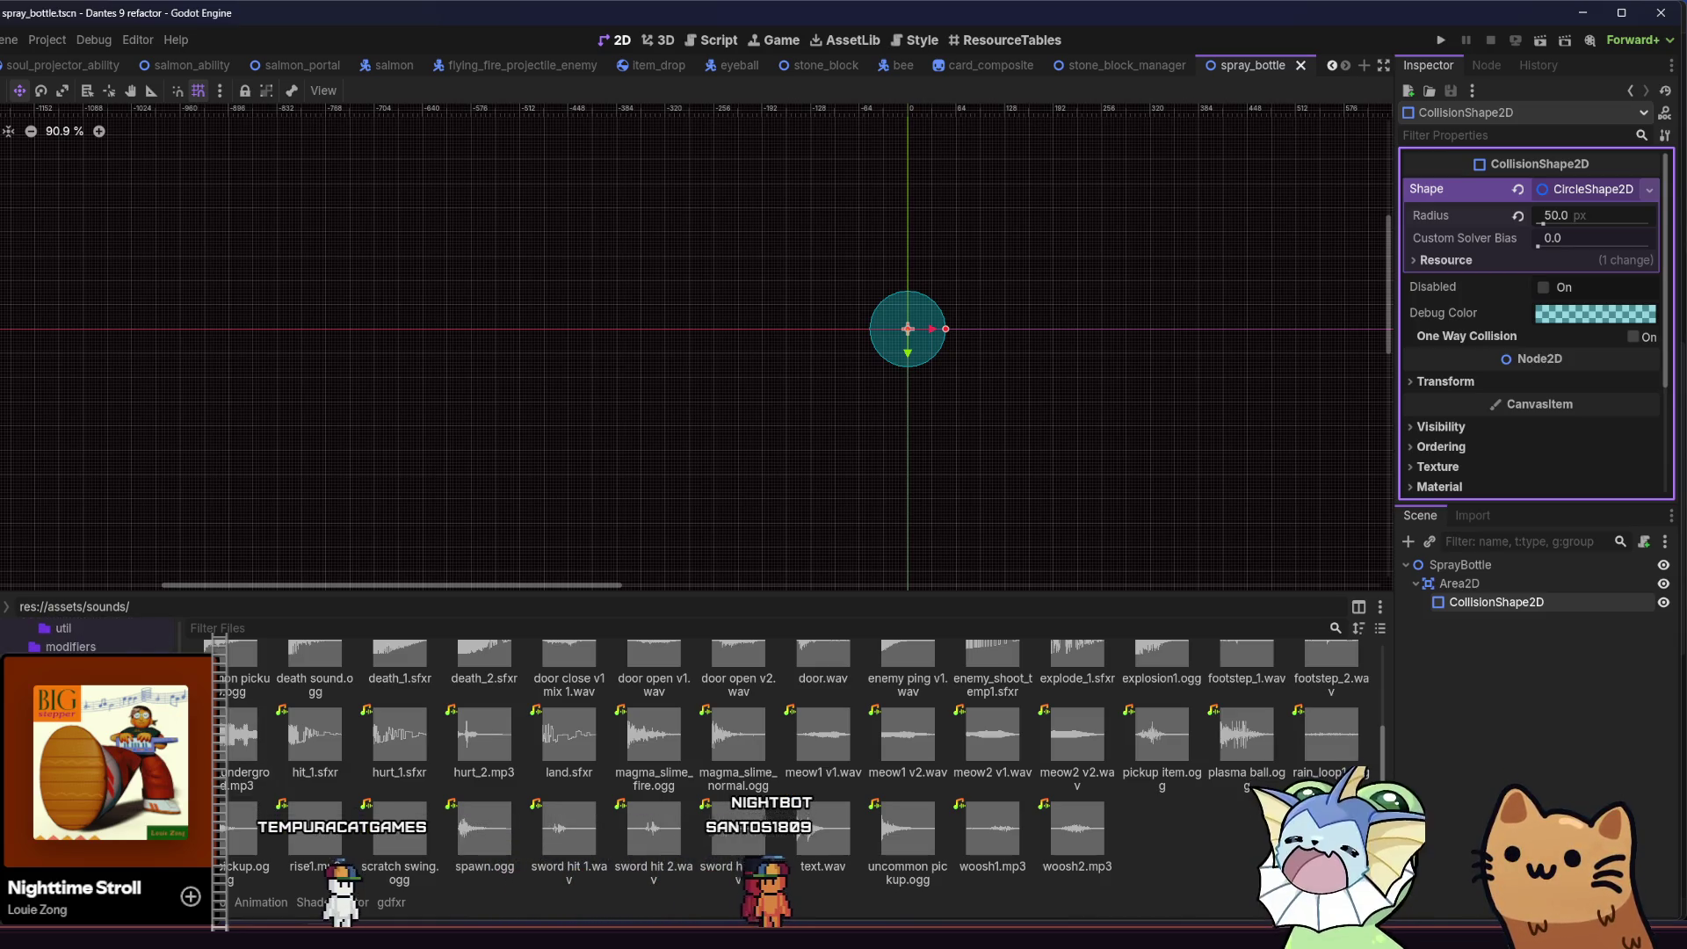
left_click(64, 648)
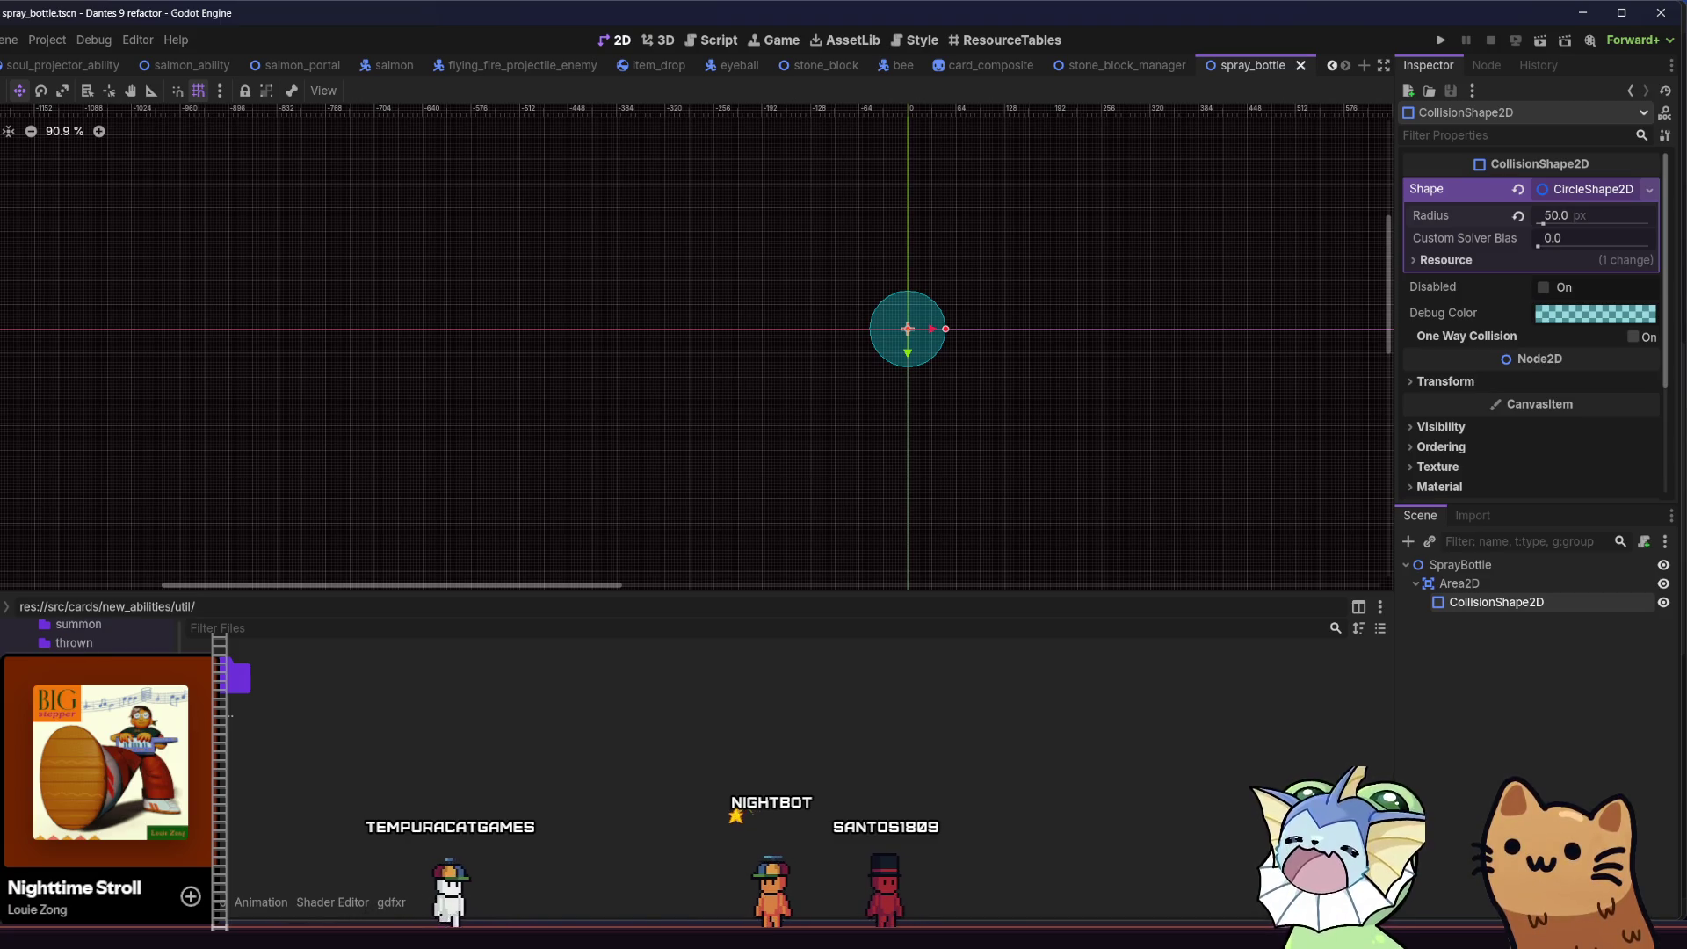
left_click(63, 648)
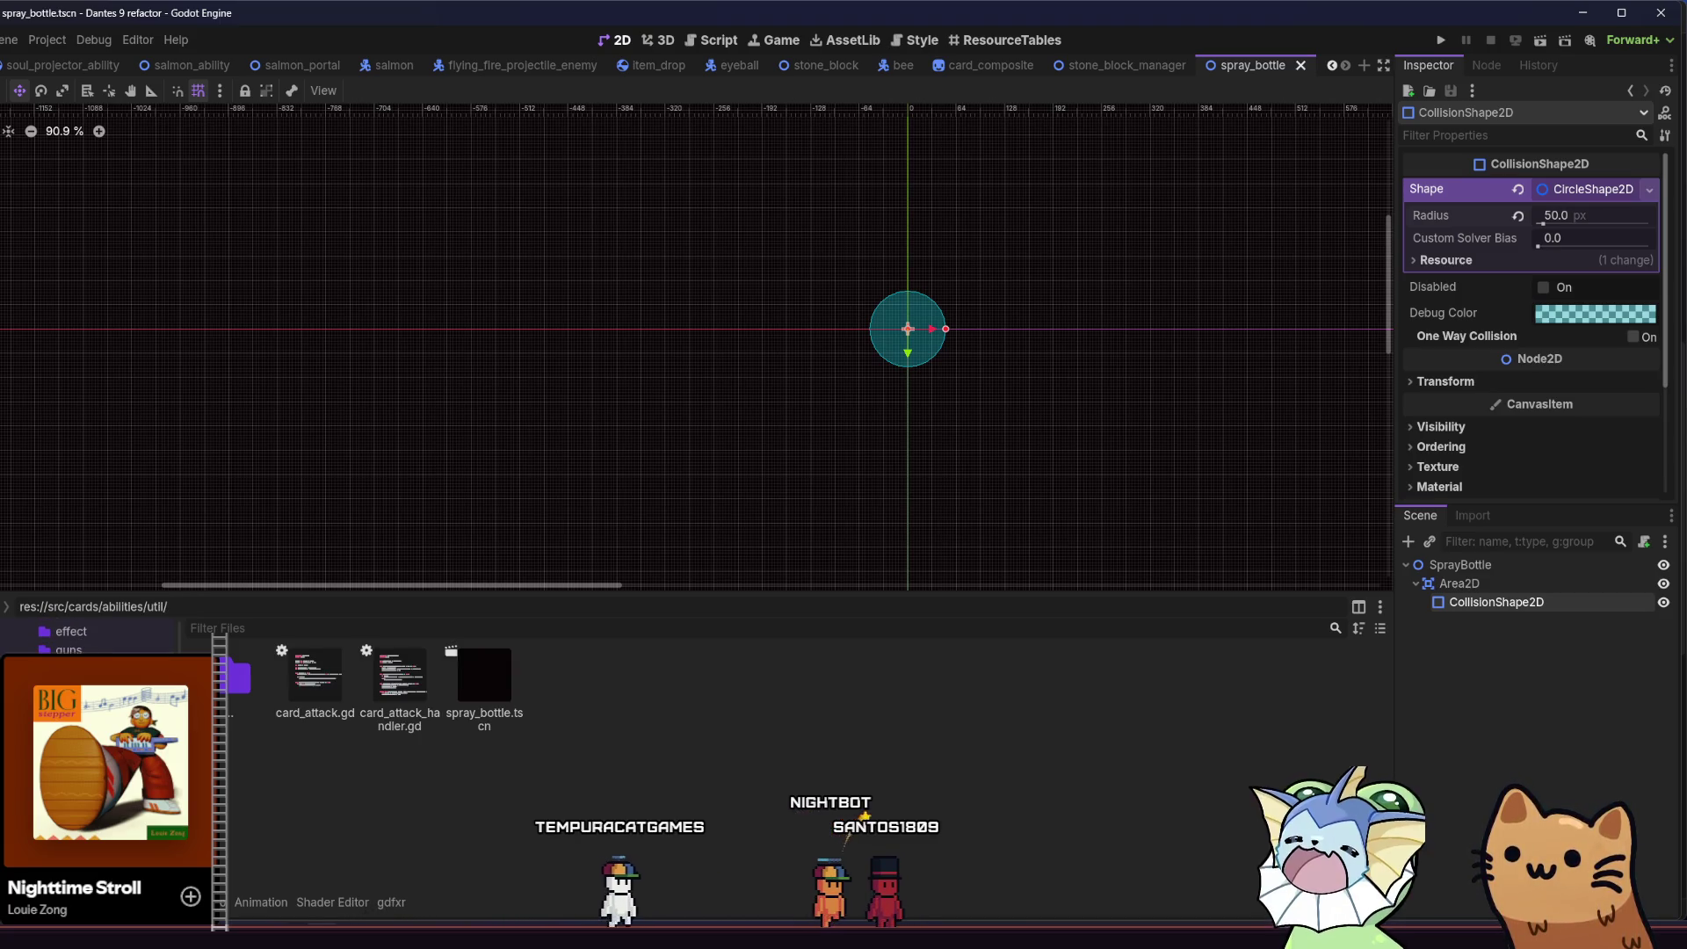
Step: Move spray_bottle.tscn from abilities/util into the abilities/effect folder
scroll(88, 637, "up", 3)
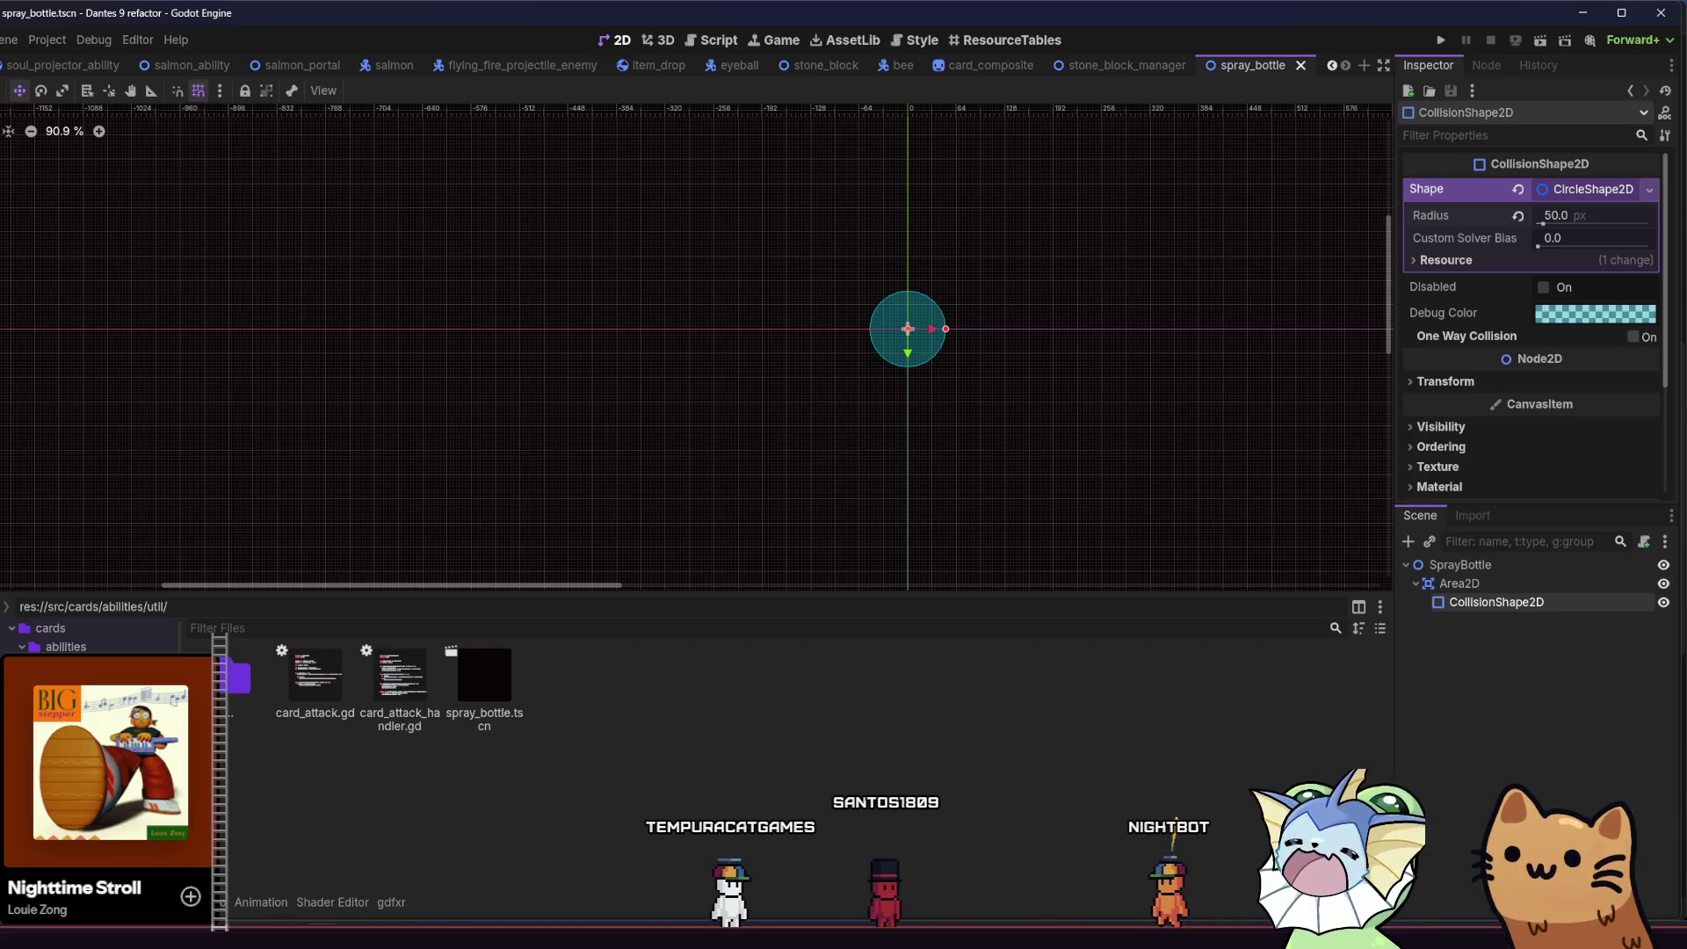
left_click(79, 683)
left_click(66, 665)
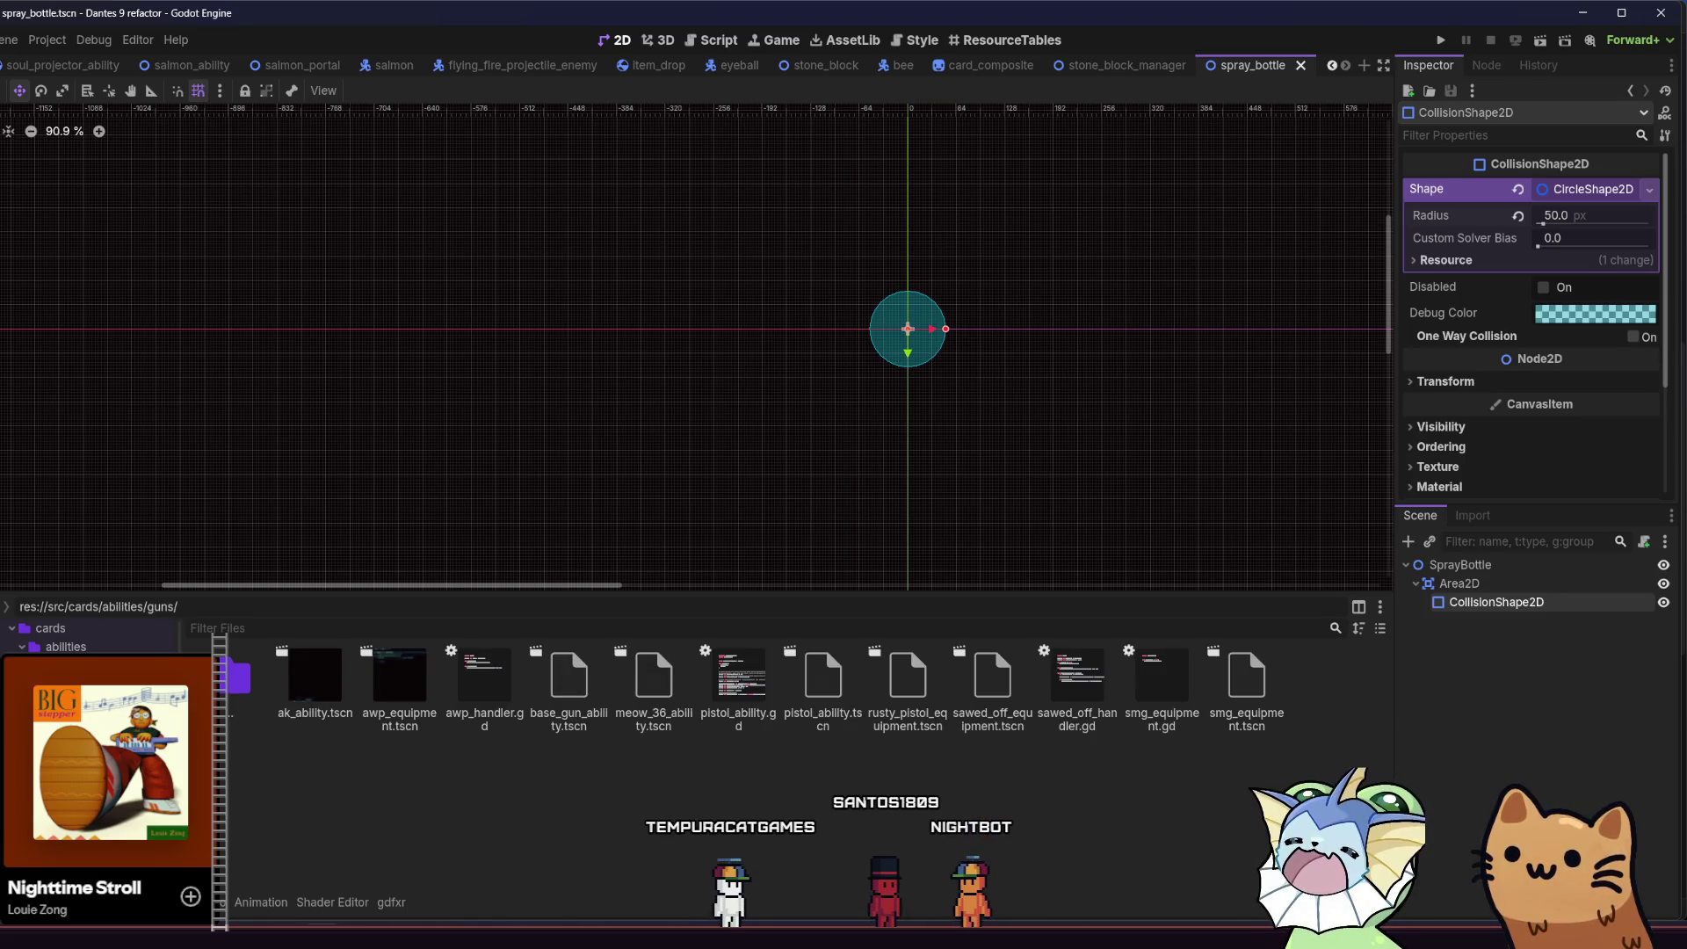
left_click(66, 665)
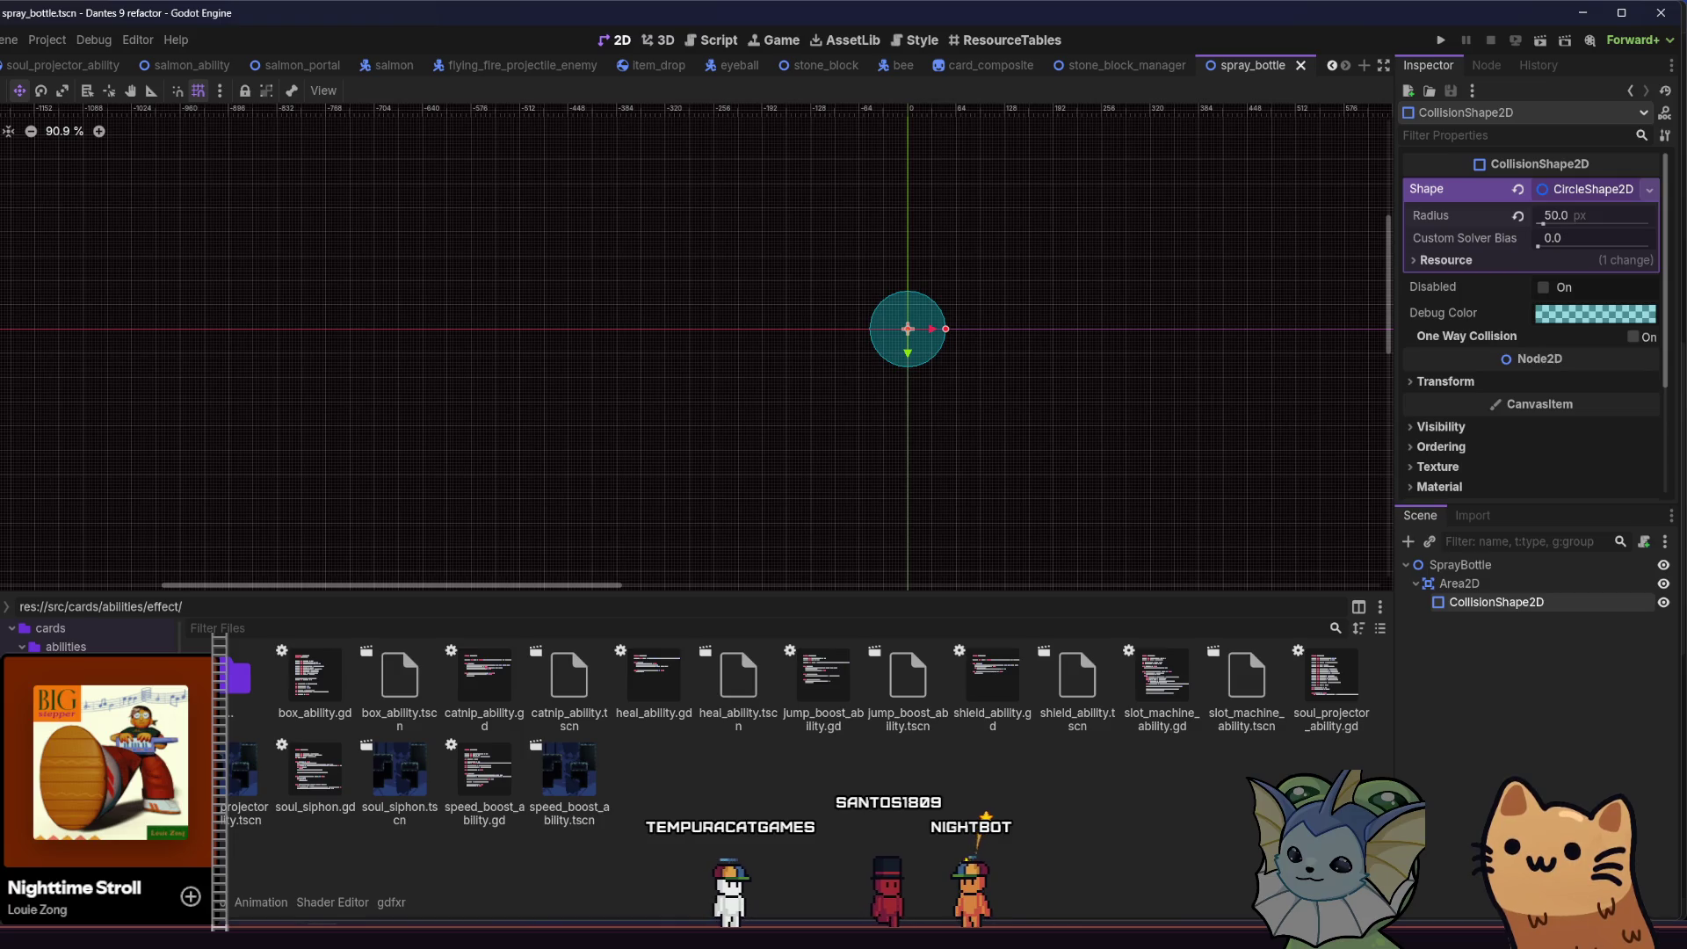
left_click(62, 720)
left_click(453, 716)
left_click_drag(483, 728, 234, 695)
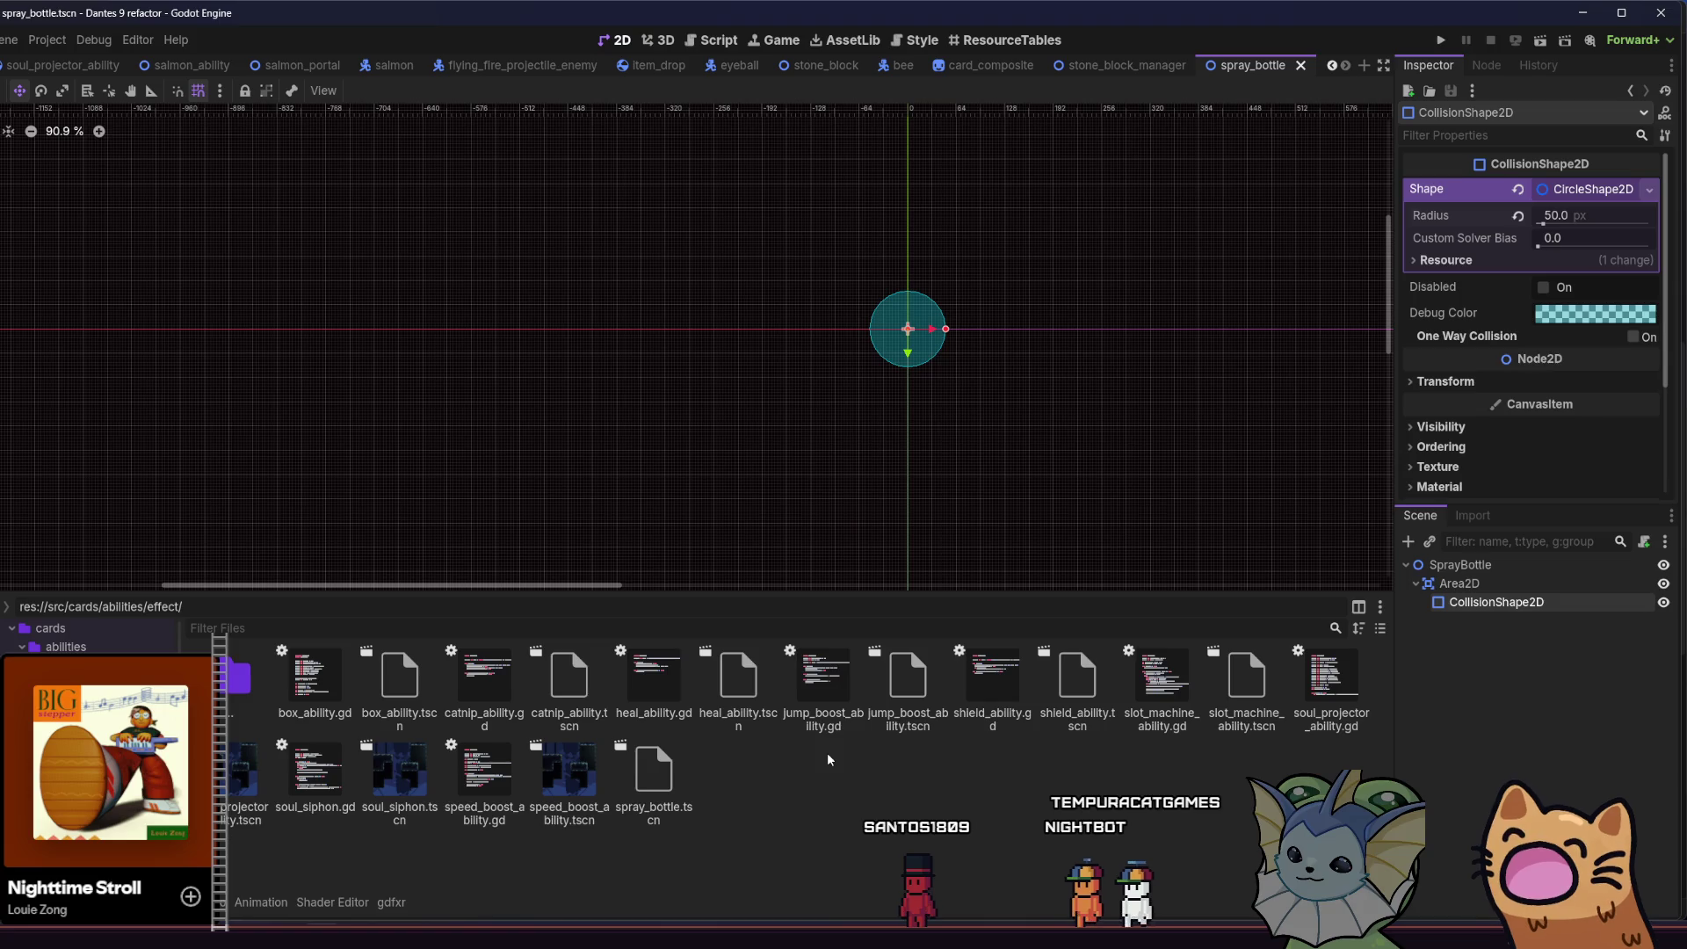
left_click(1638, 563)
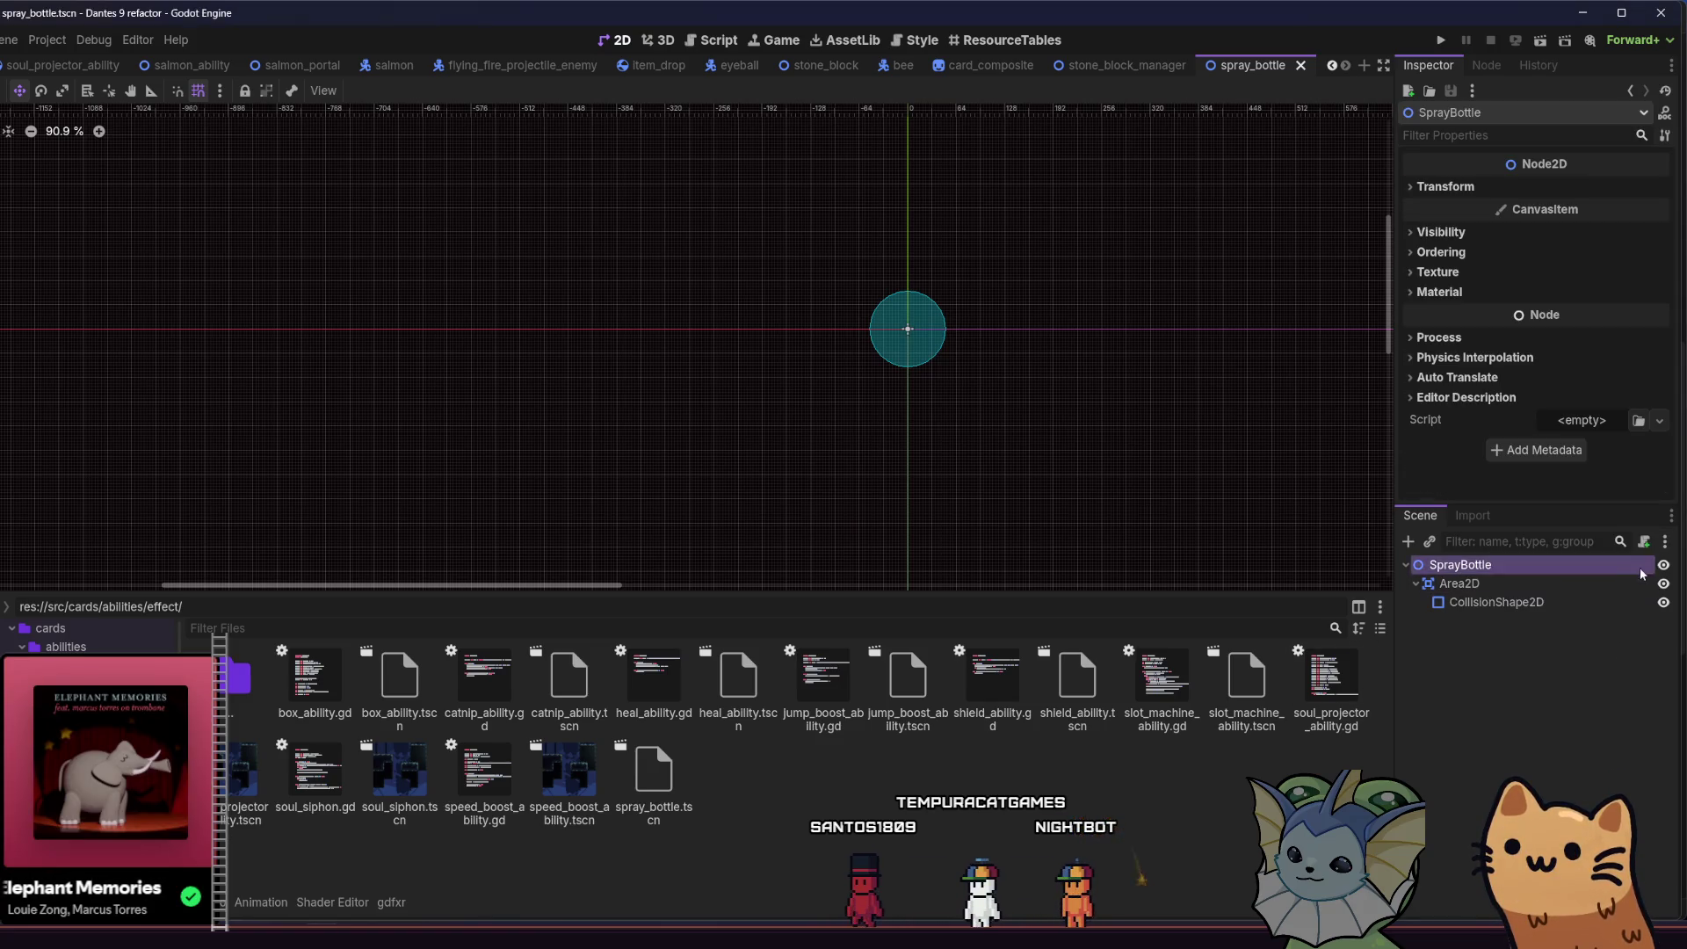
Step: Attach a new spray_bottle.gd script to the SprayBottle root with the default path
left_click(1644, 542)
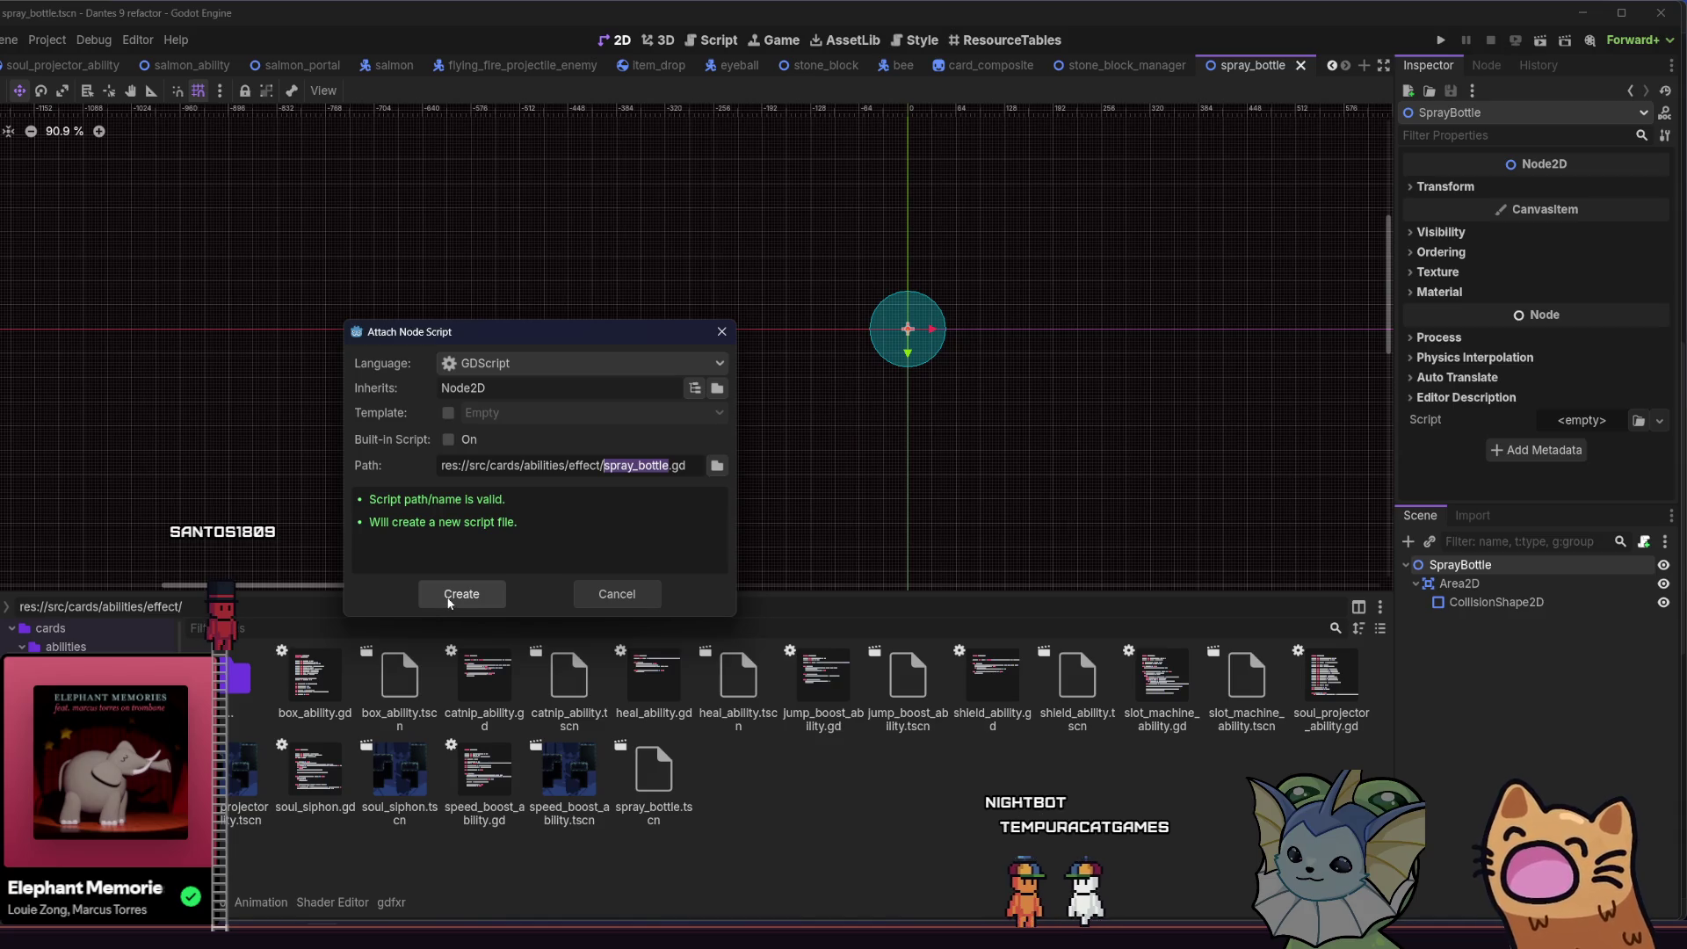
left_click(450, 598)
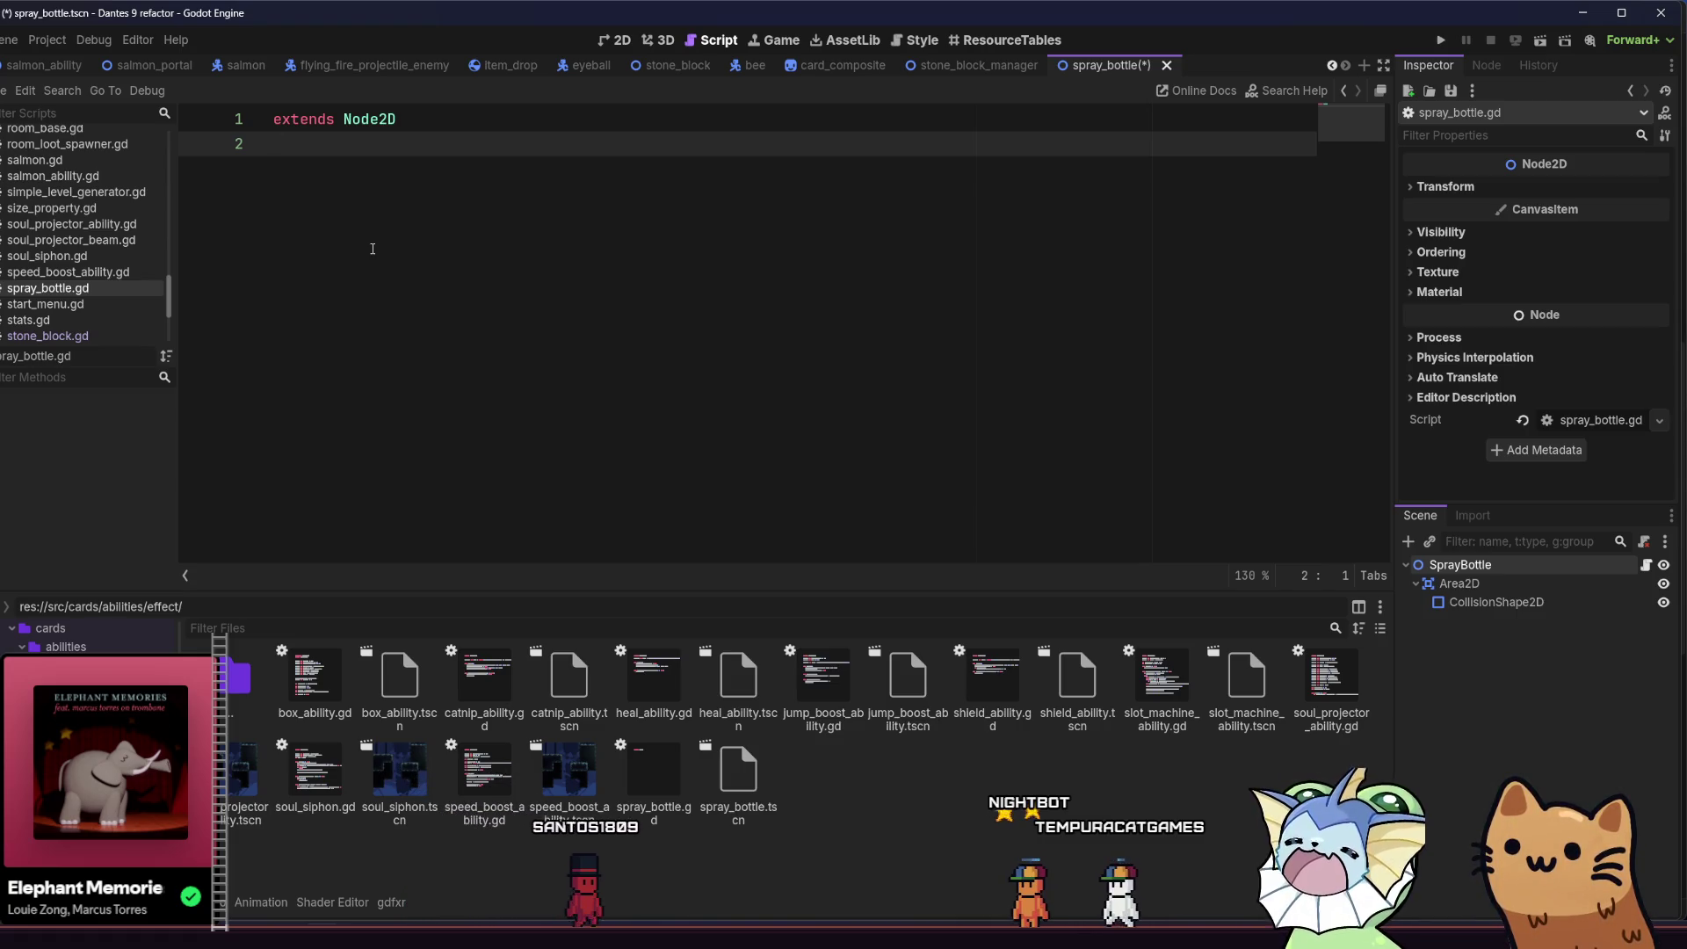
Step: Change the script's base class from Node2D to CardAbility
key("Return")
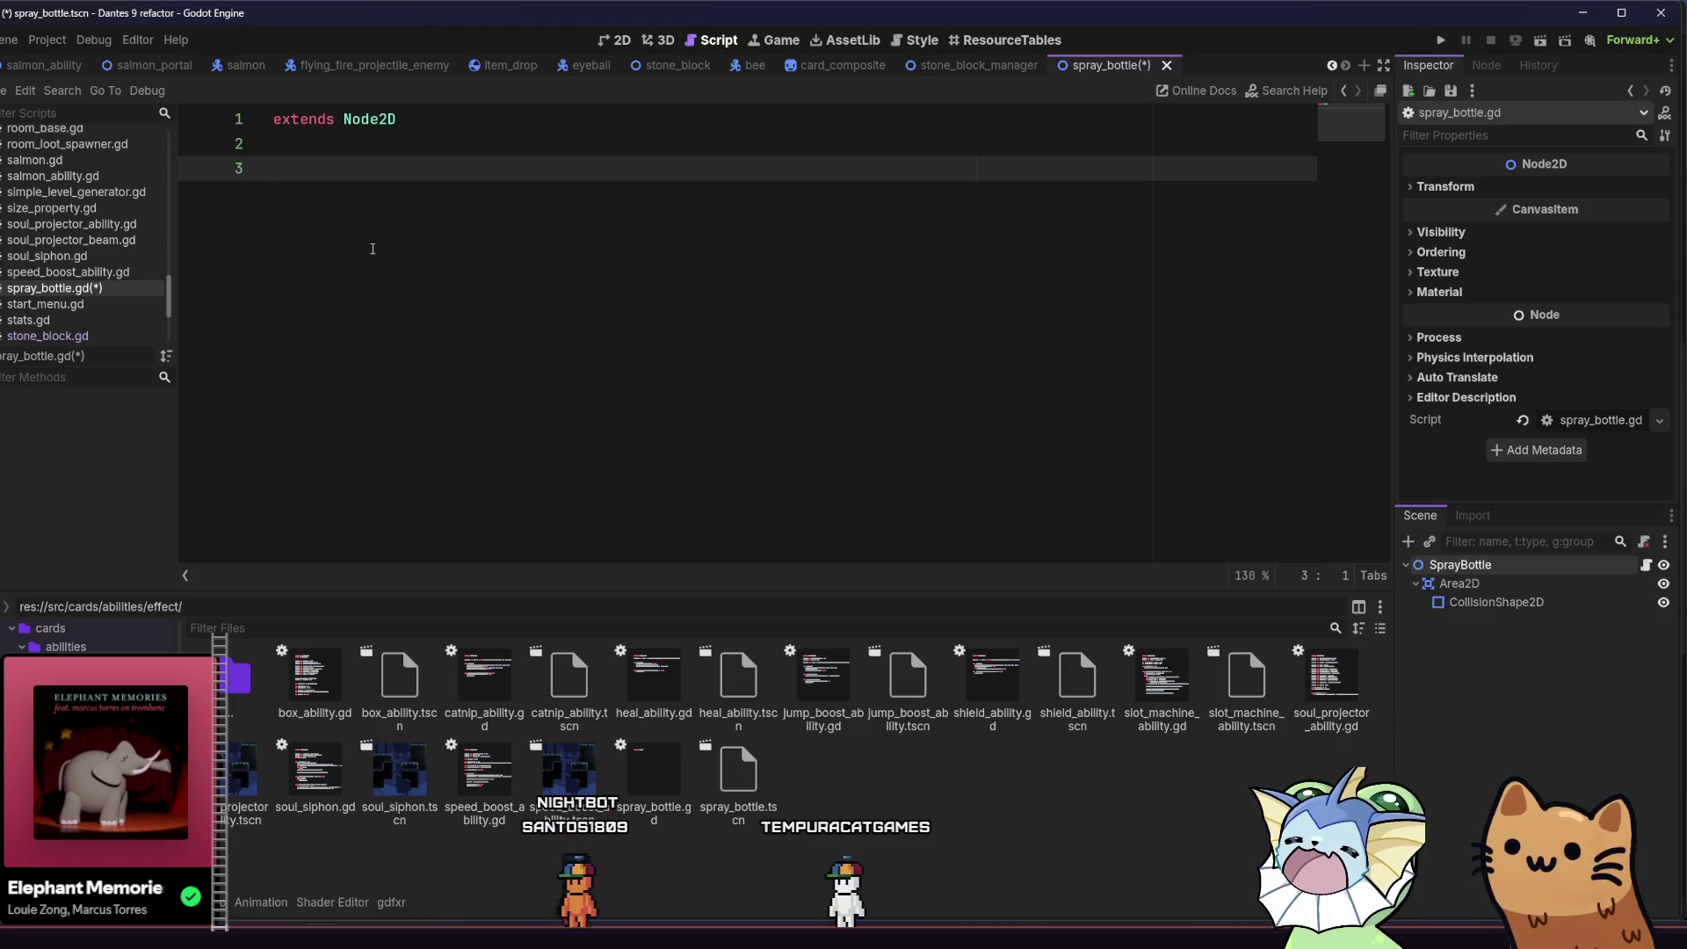
key("BackSpace")
key("BackSpace")
key("BackSpace")
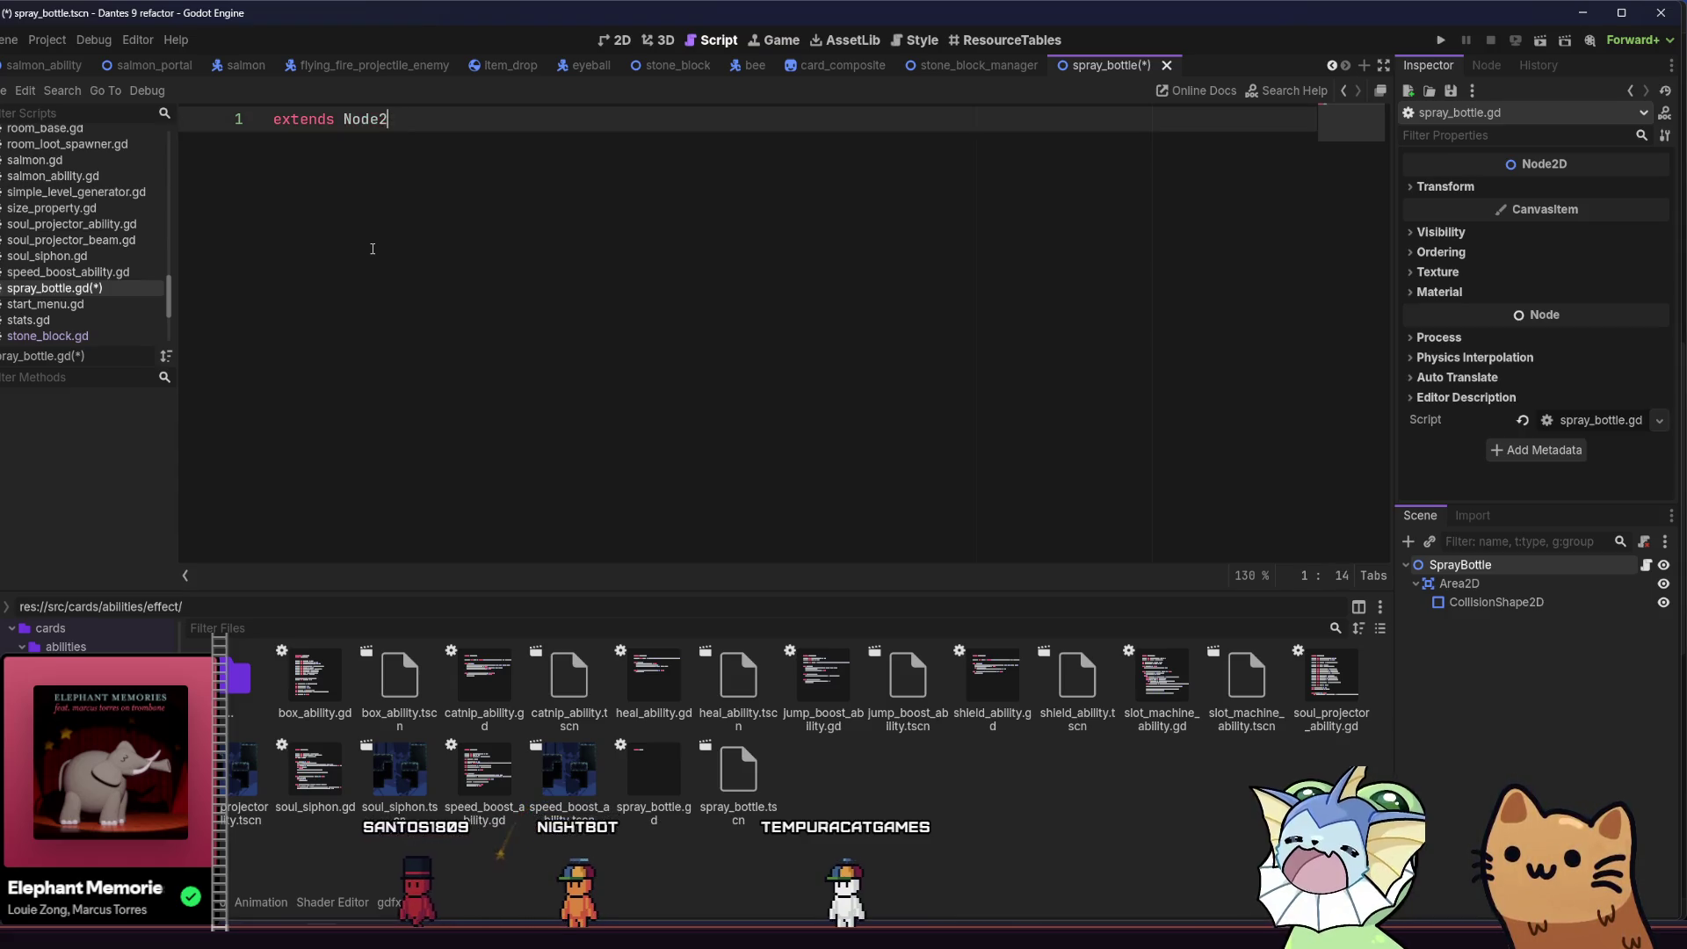
key("BackSpace")
type("Carda")
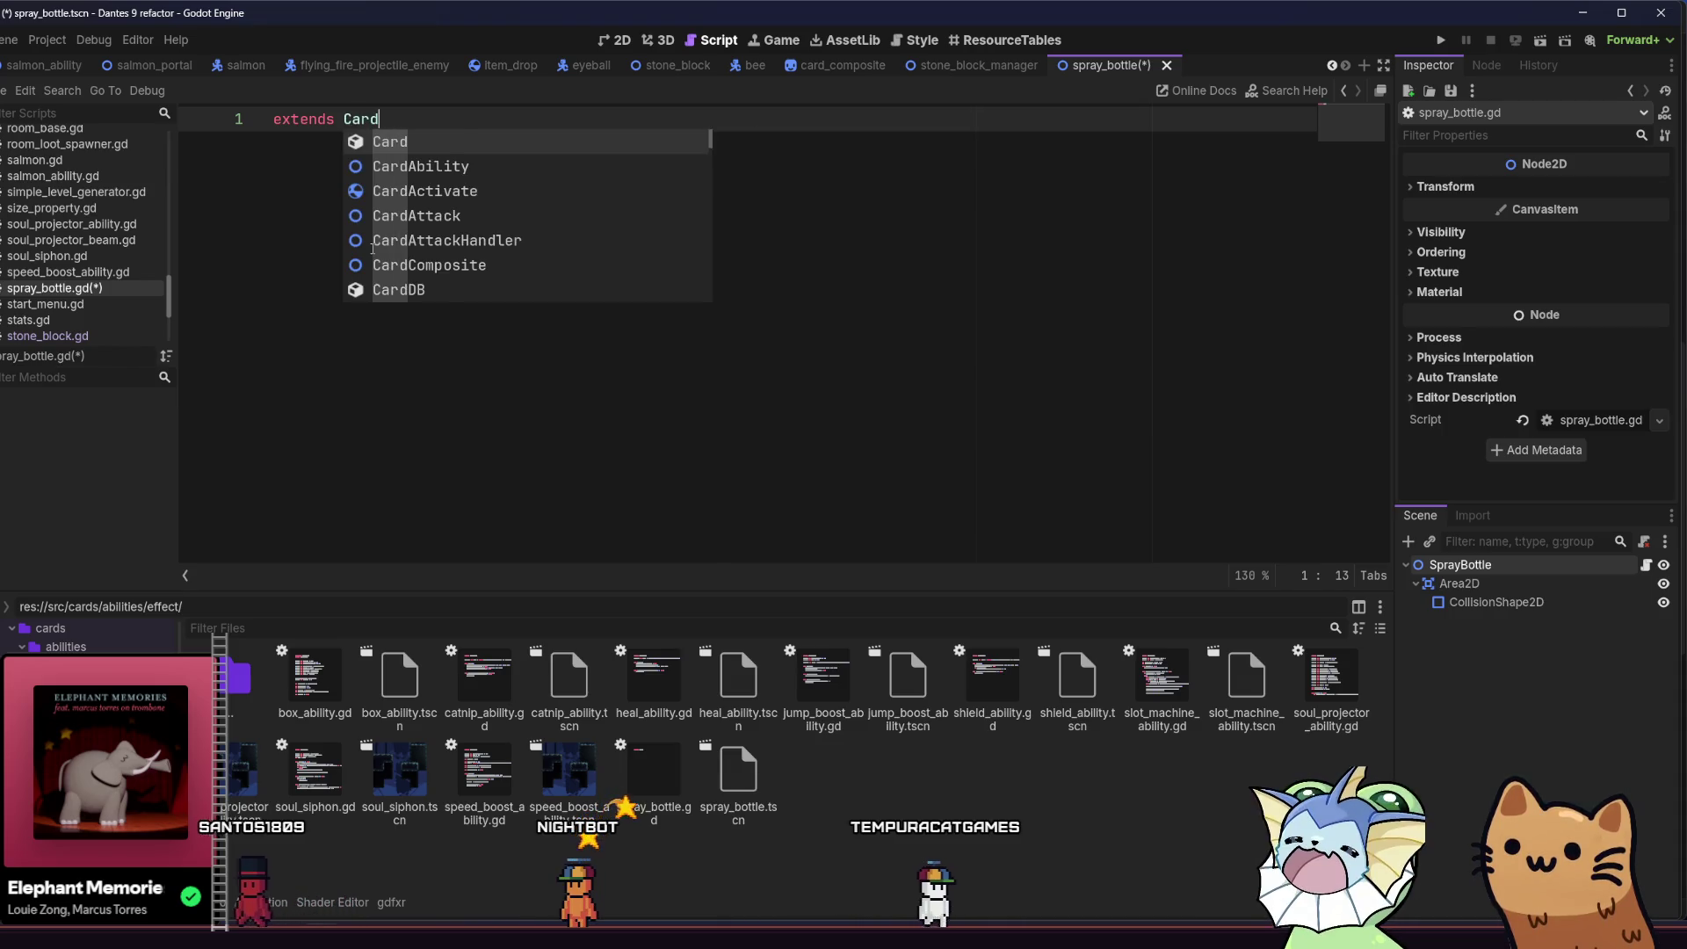
key("Return")
Step: Add class_name SprayBottleAbility above the extends line
key("Home")
key("Return")
key("Up")
type("c")
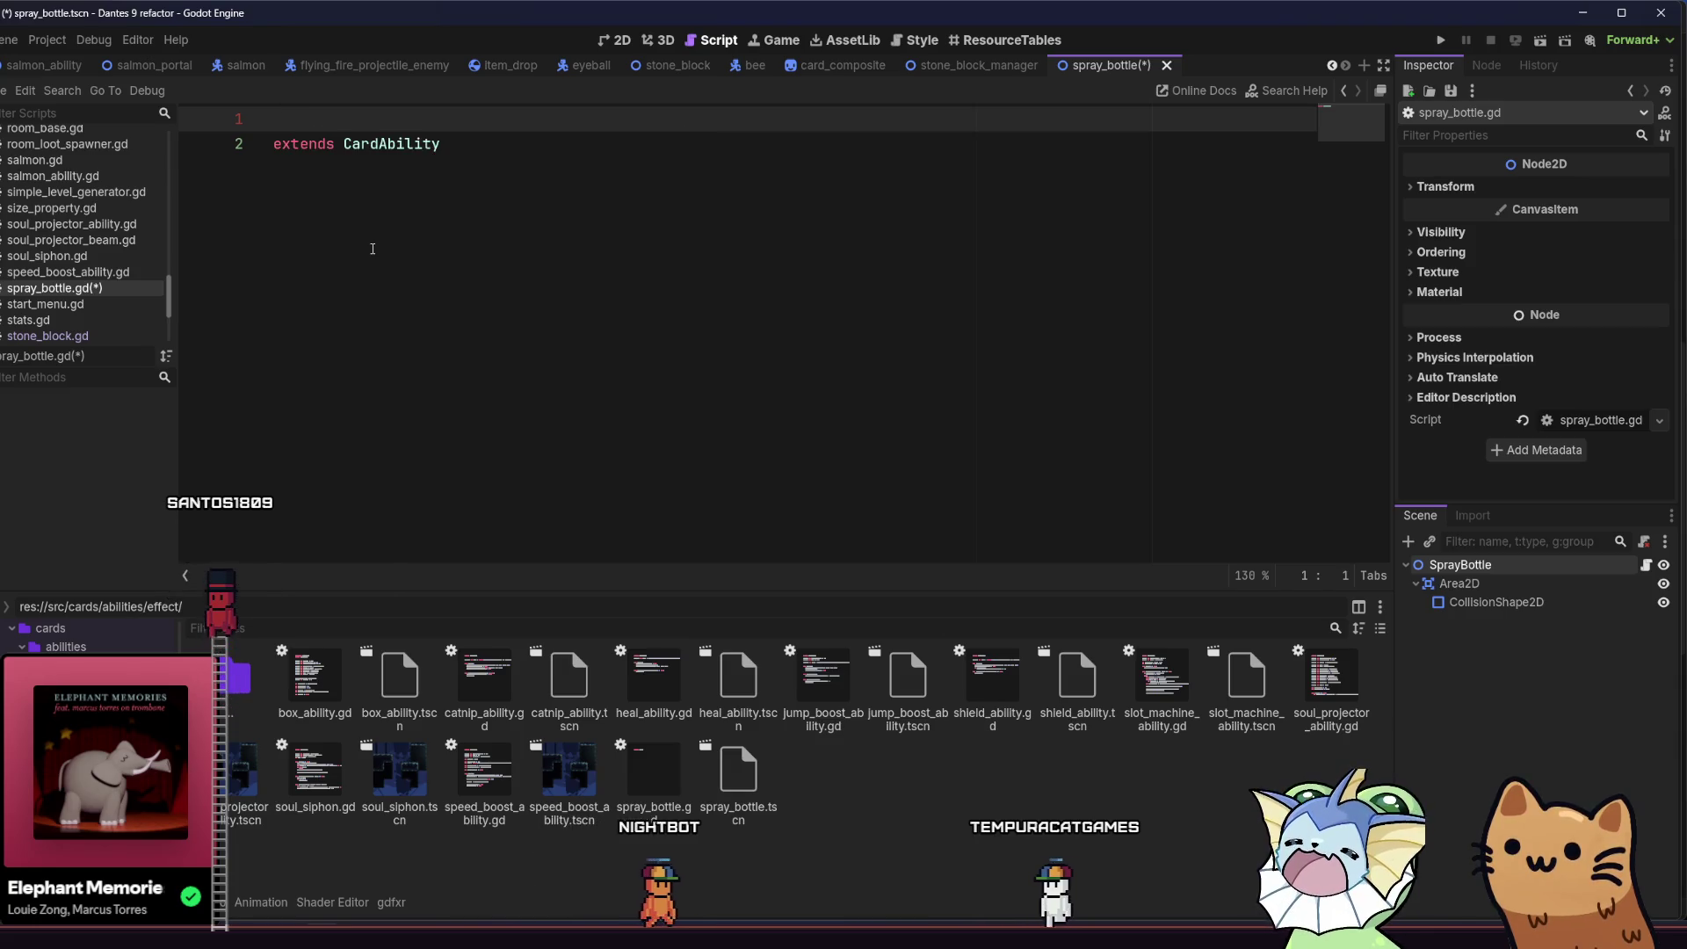
type("lass_name")
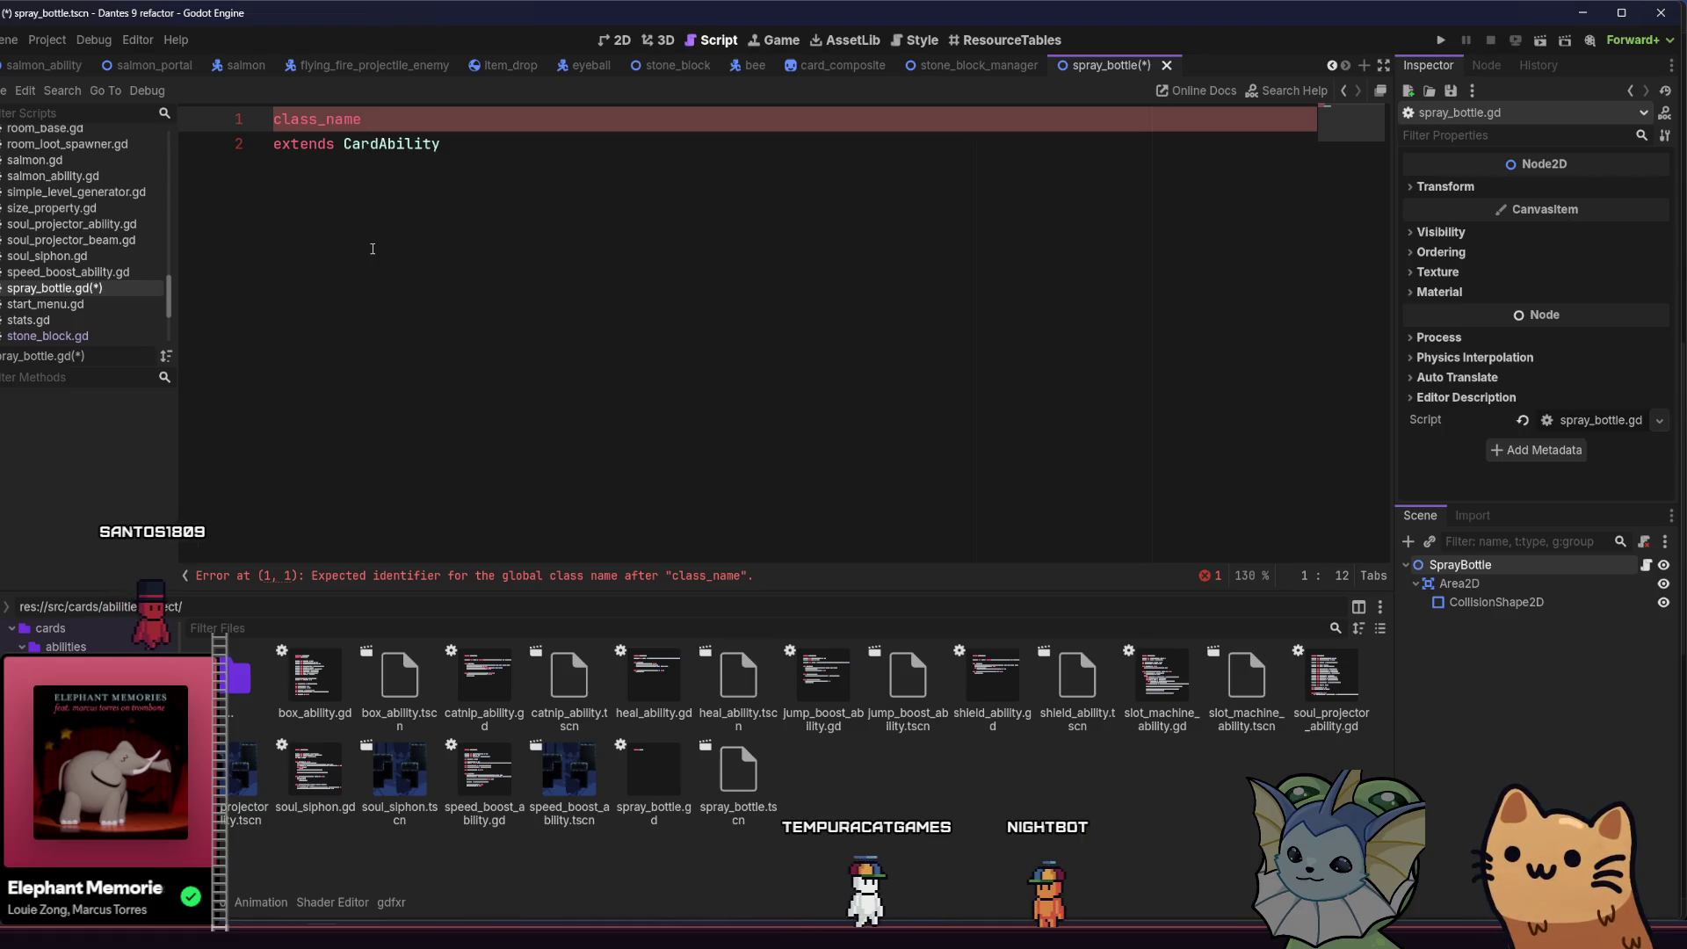
type("SprayBottleAbilit")
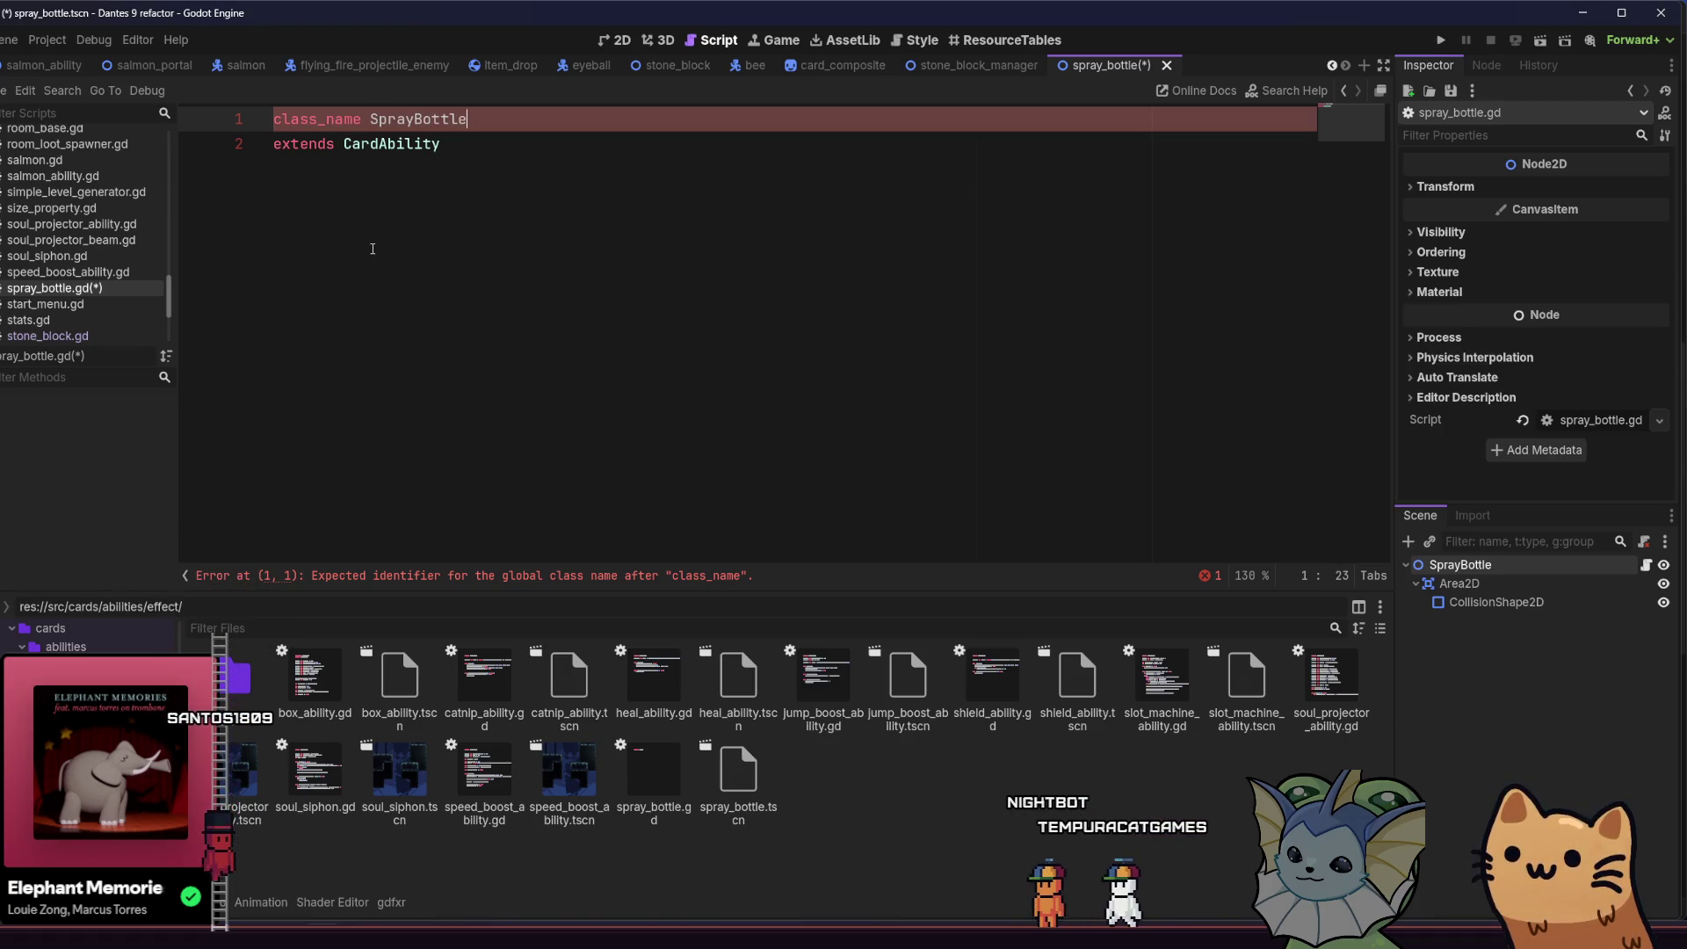
type("y")
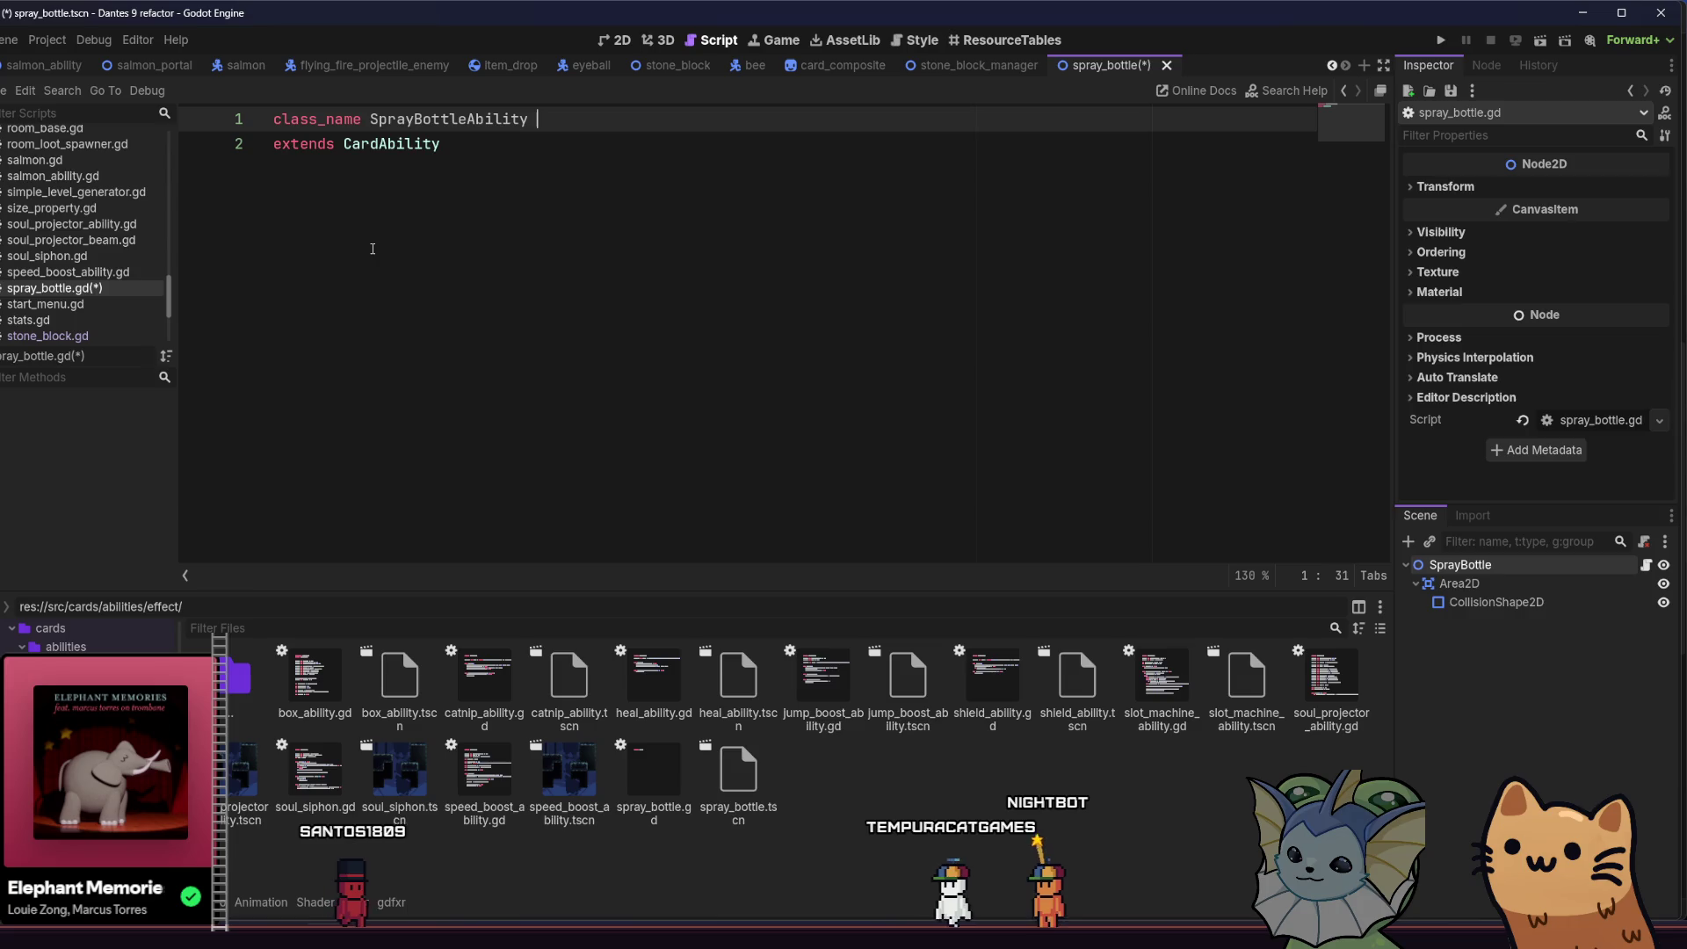
key("Return")
key("BackSpace")
key("Down")
key("Return")
key("Return")
type("@export var area")
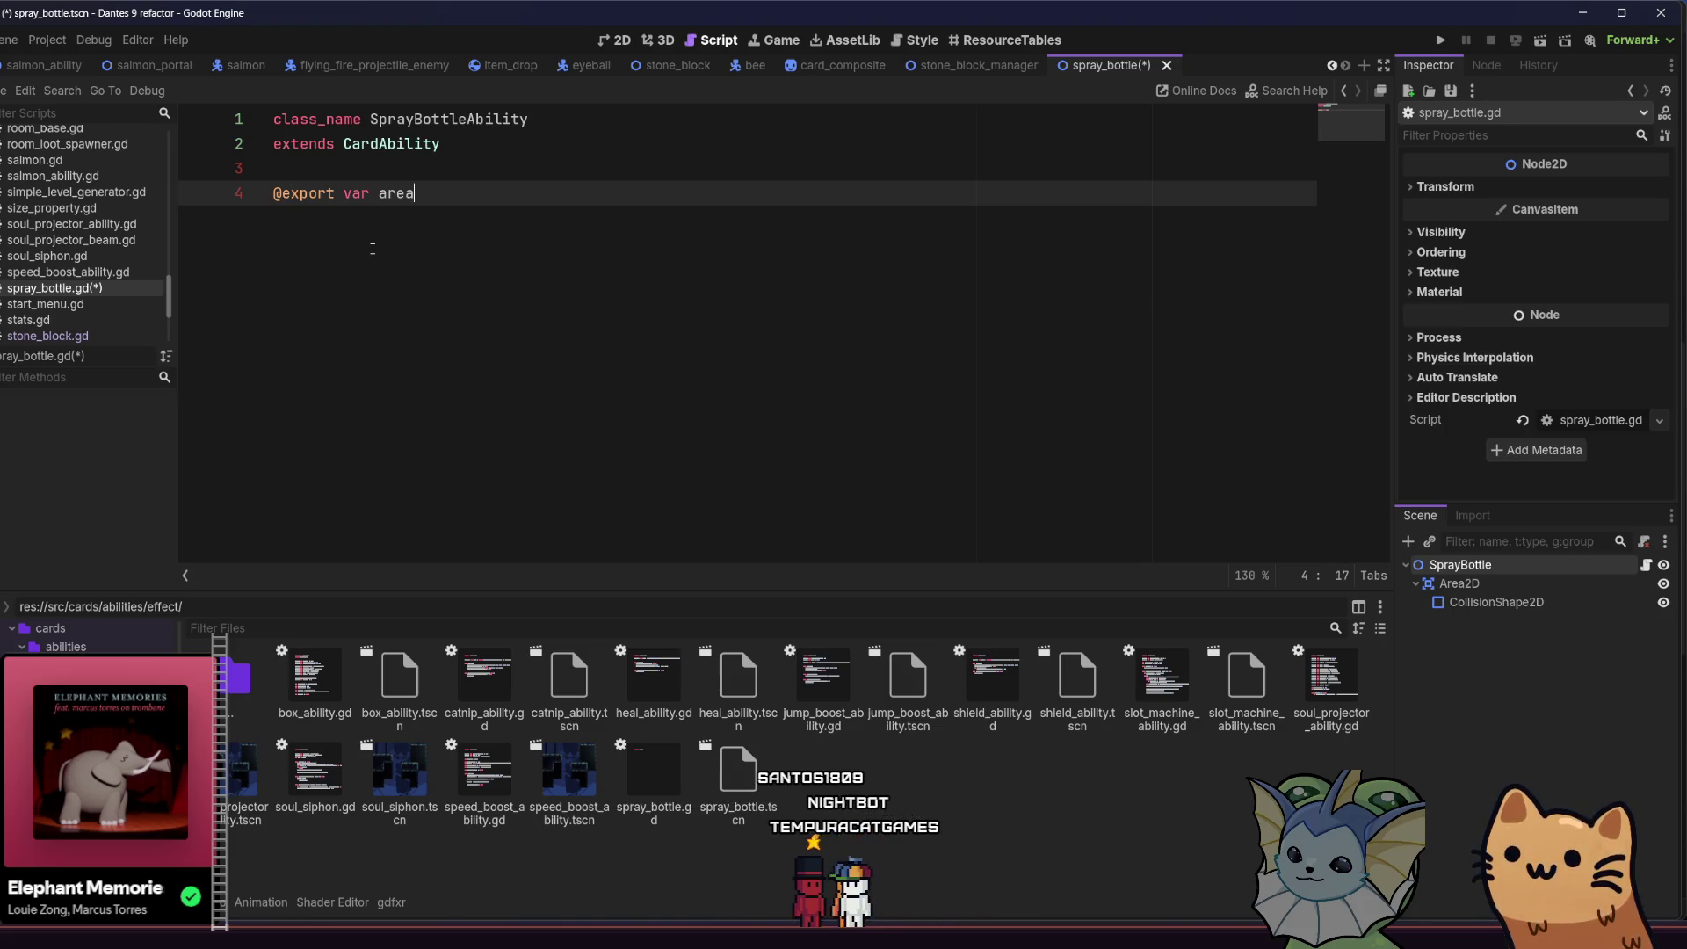
key("Return")
key("Return")
type("e")
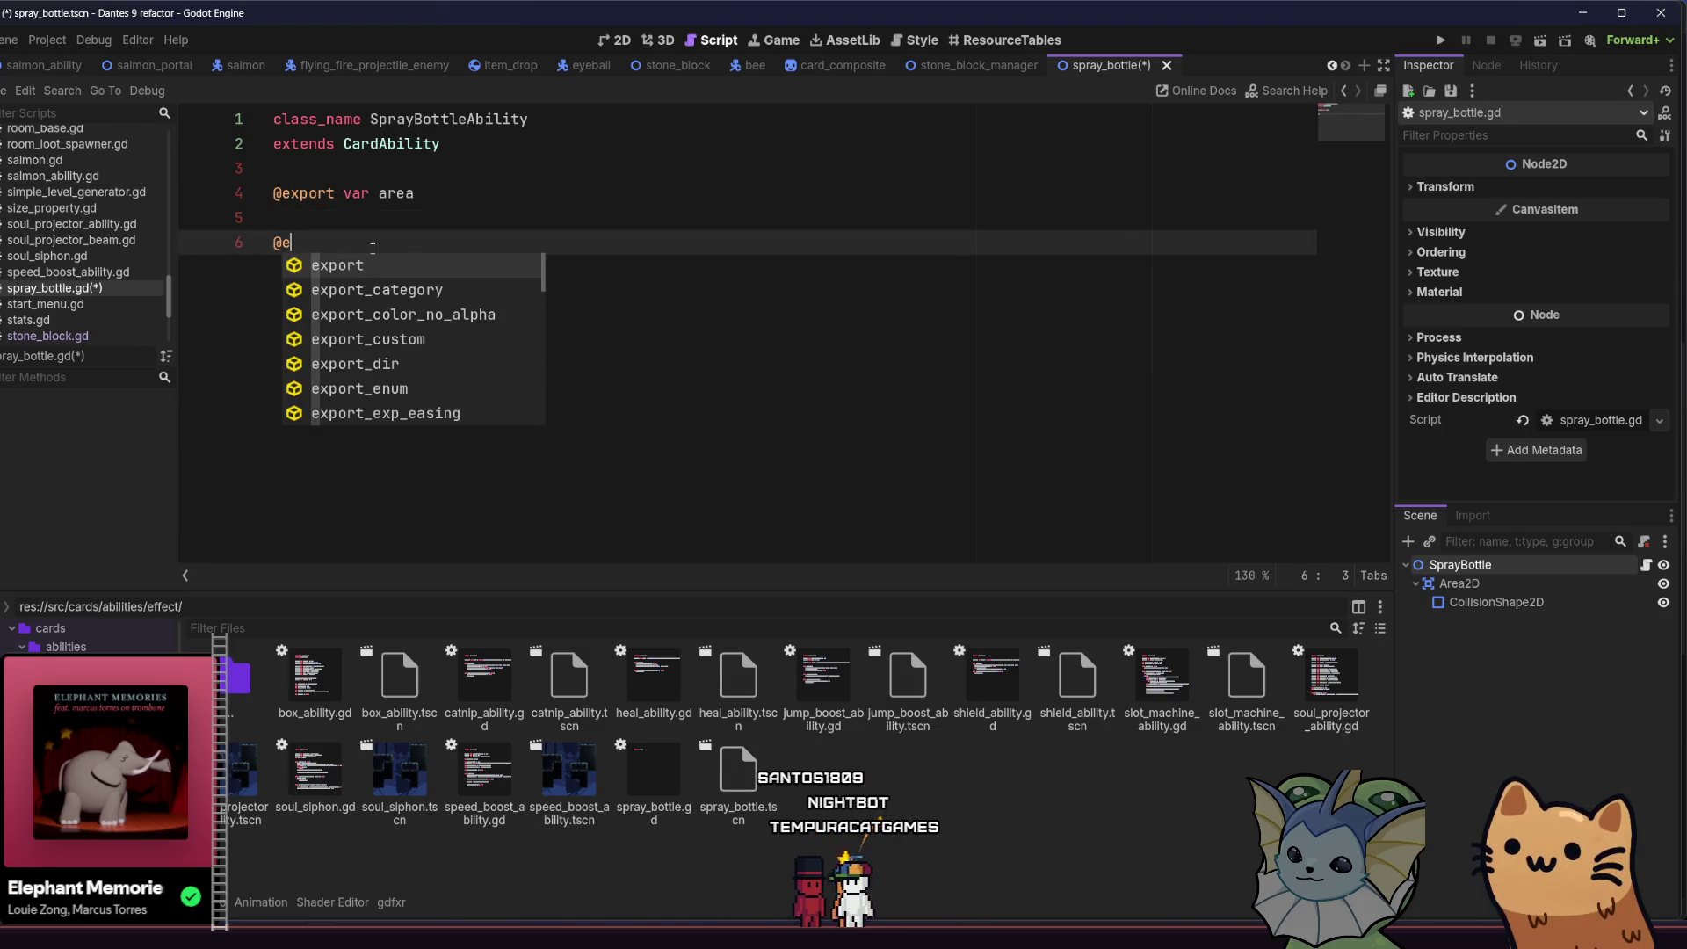
key("Down")
key("Return")
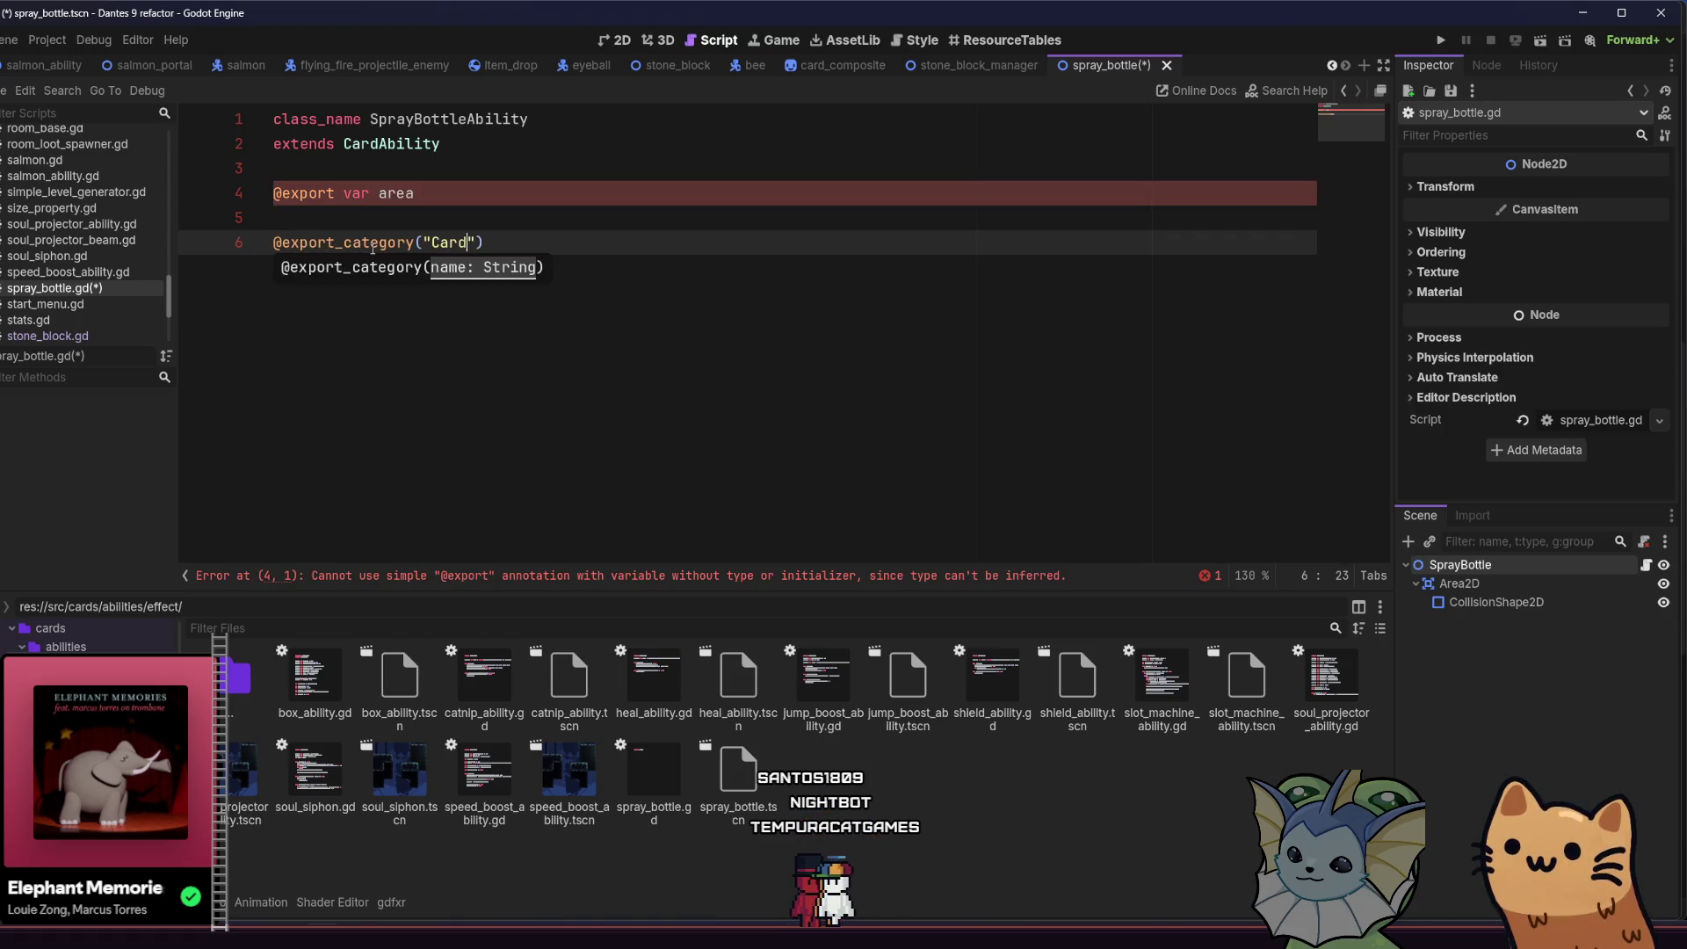
type("pertie")
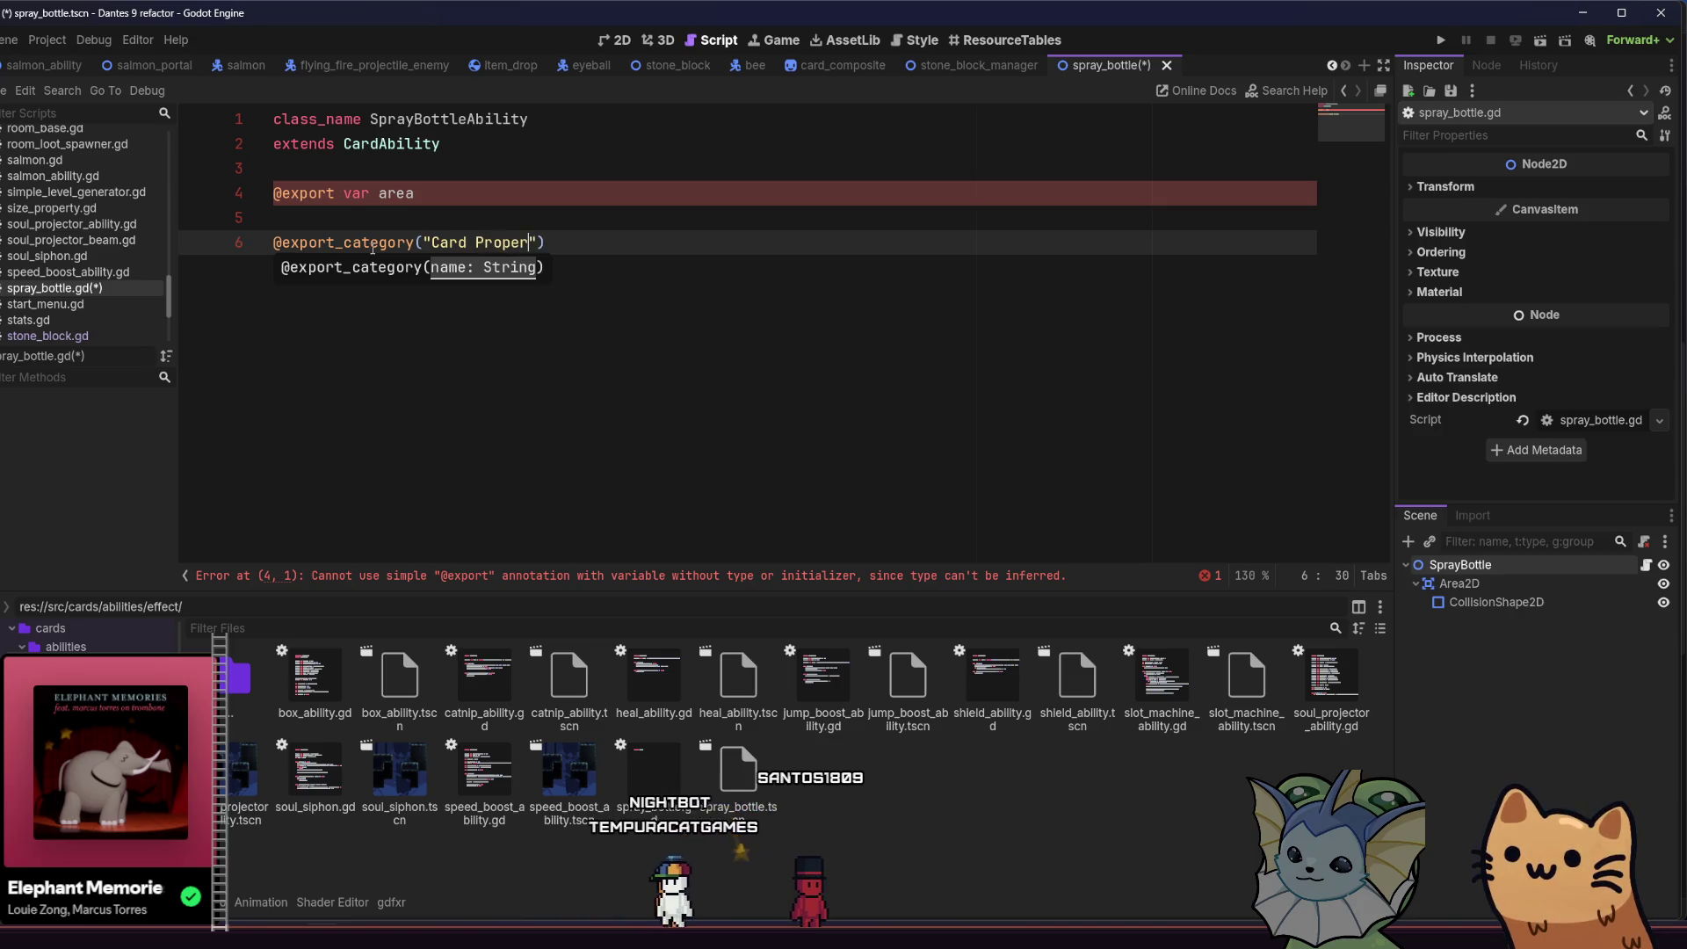
type("s")
key("End")
Step: Add an exported radius variable under the category and begin typing area's type hint
key("Return")
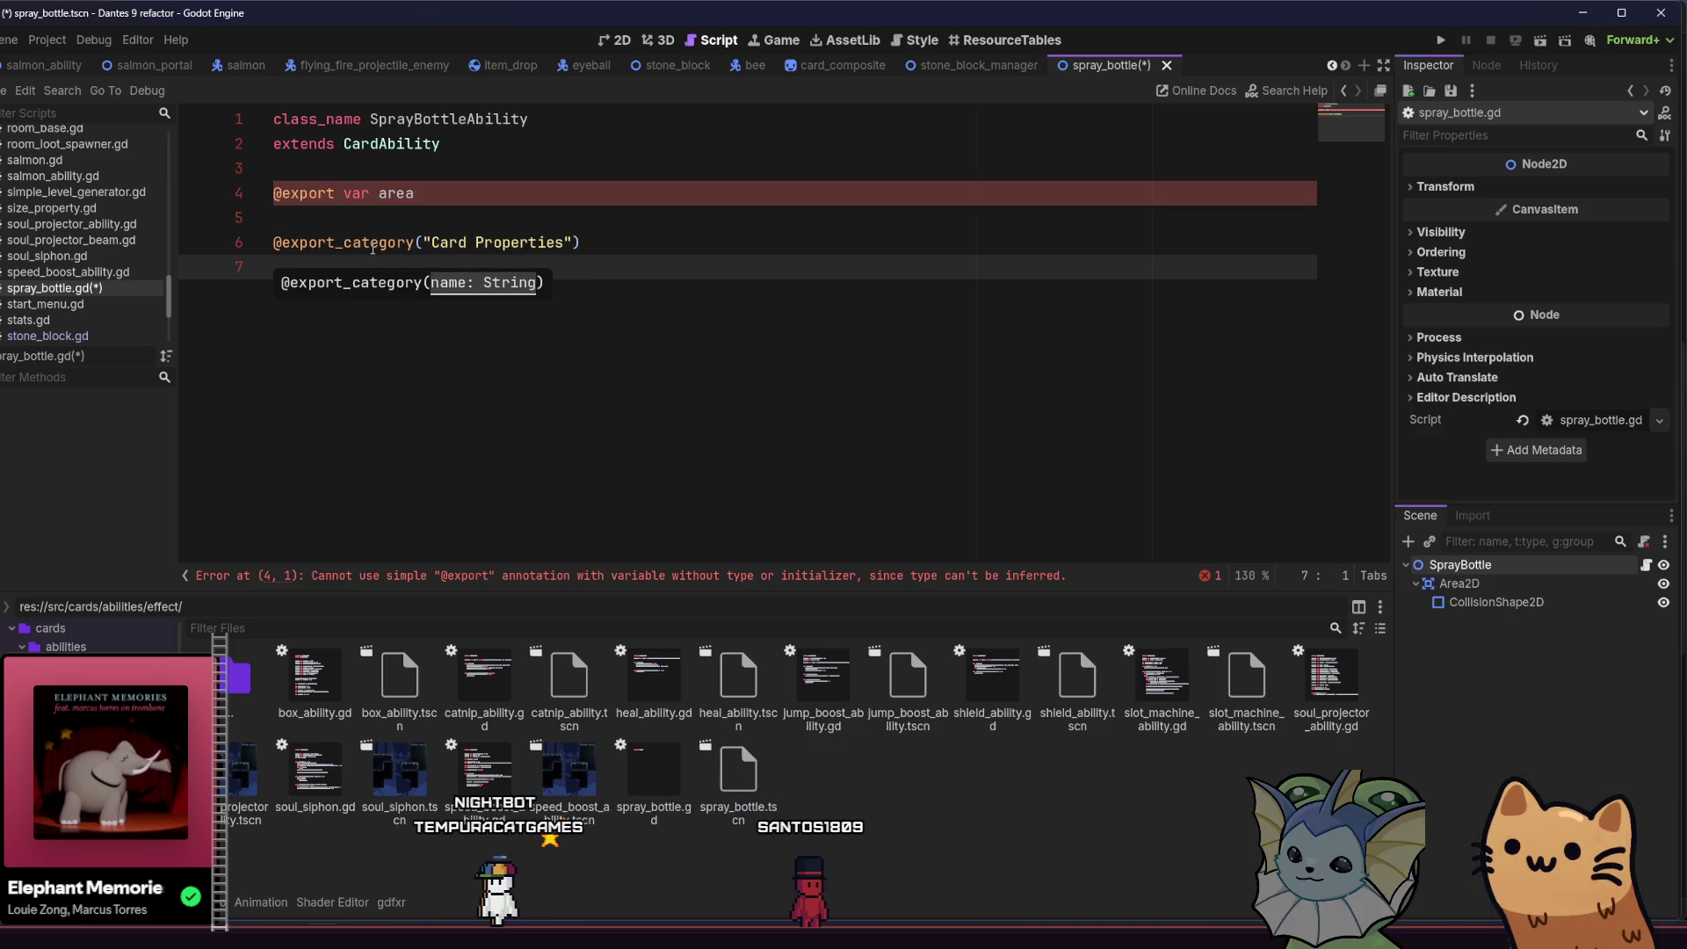
type("@export_category( v")
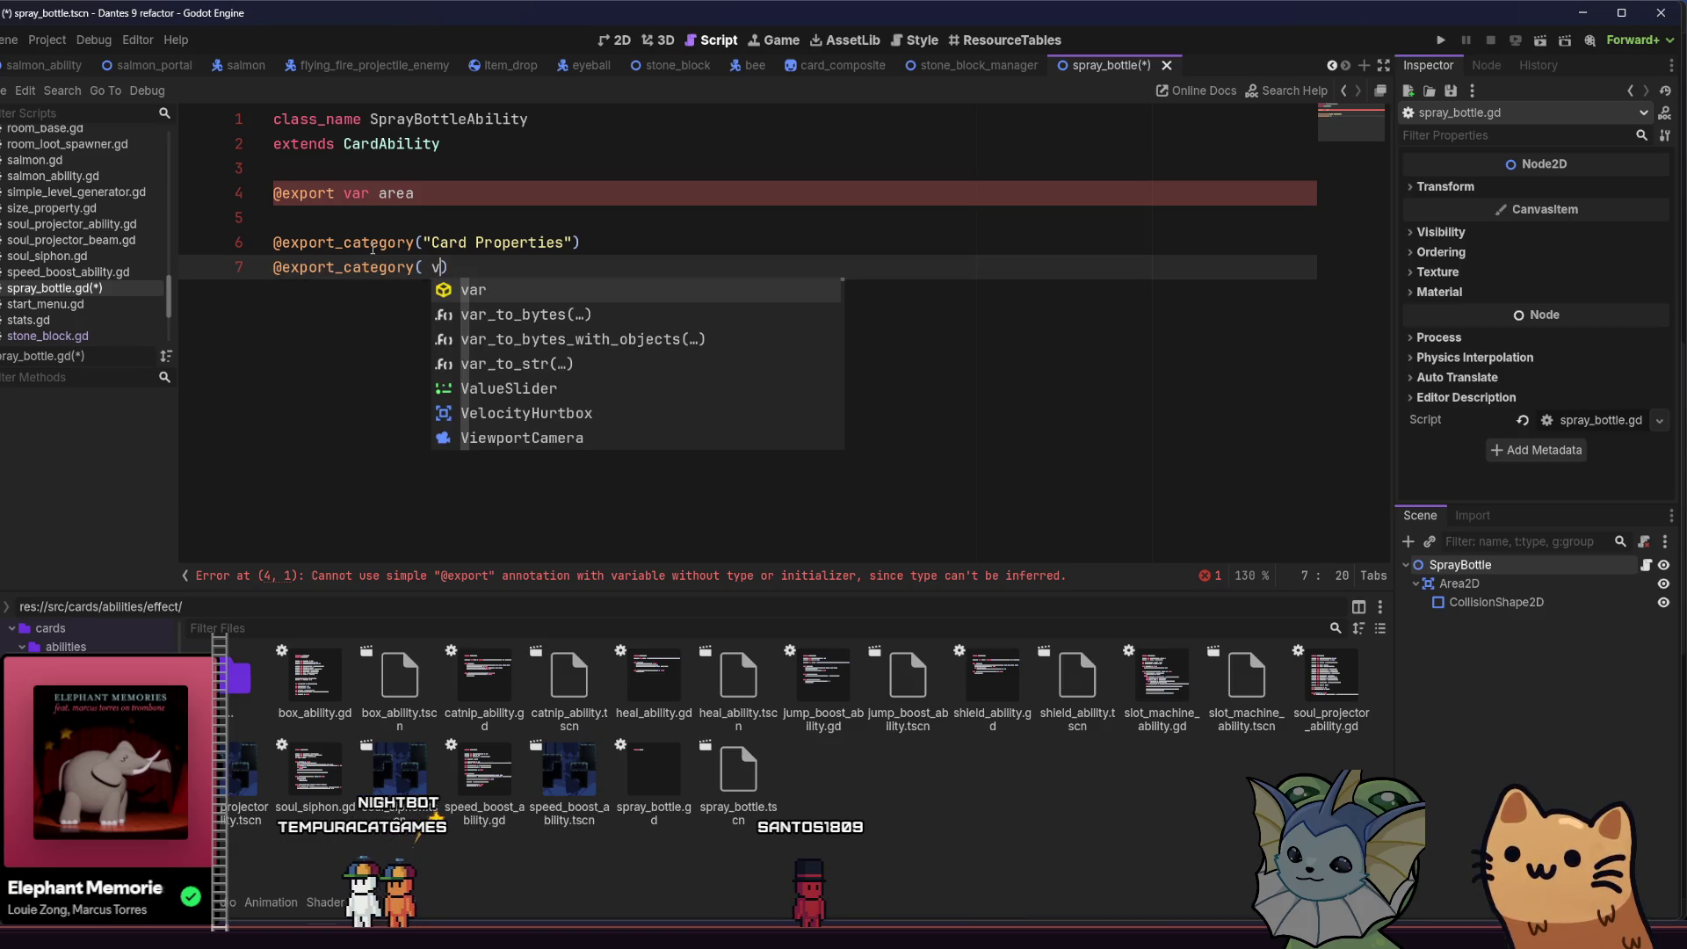
key("BackSpace")
key("BackSpace")
key("BackSpace")
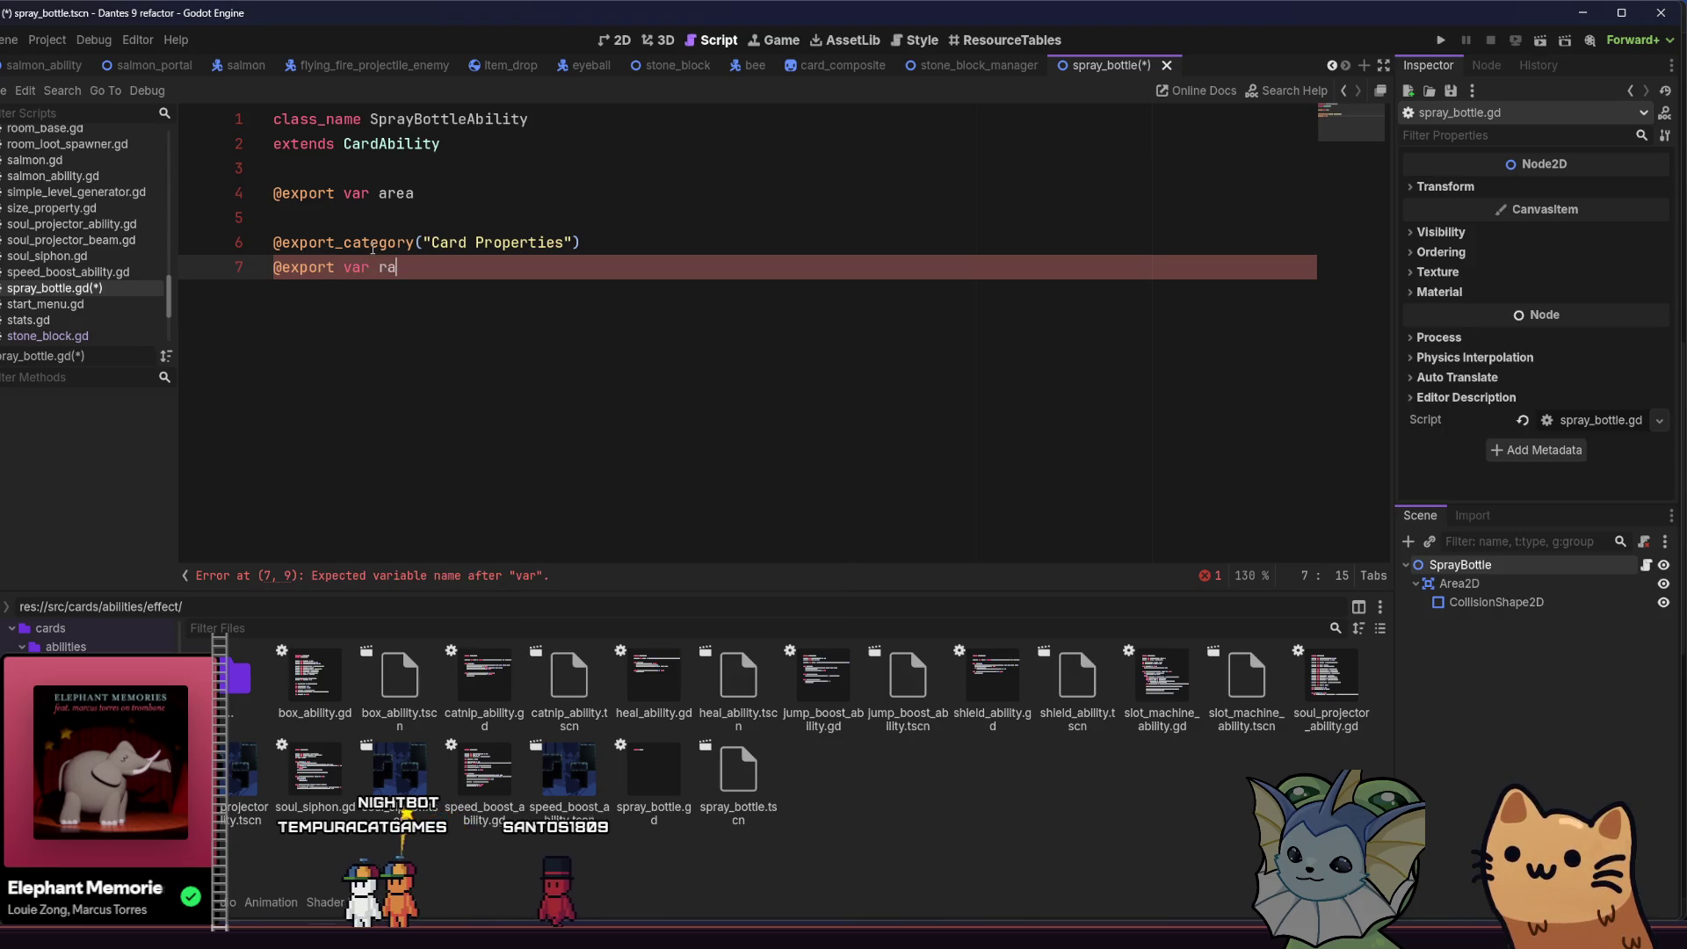
type("us")
key("Return")
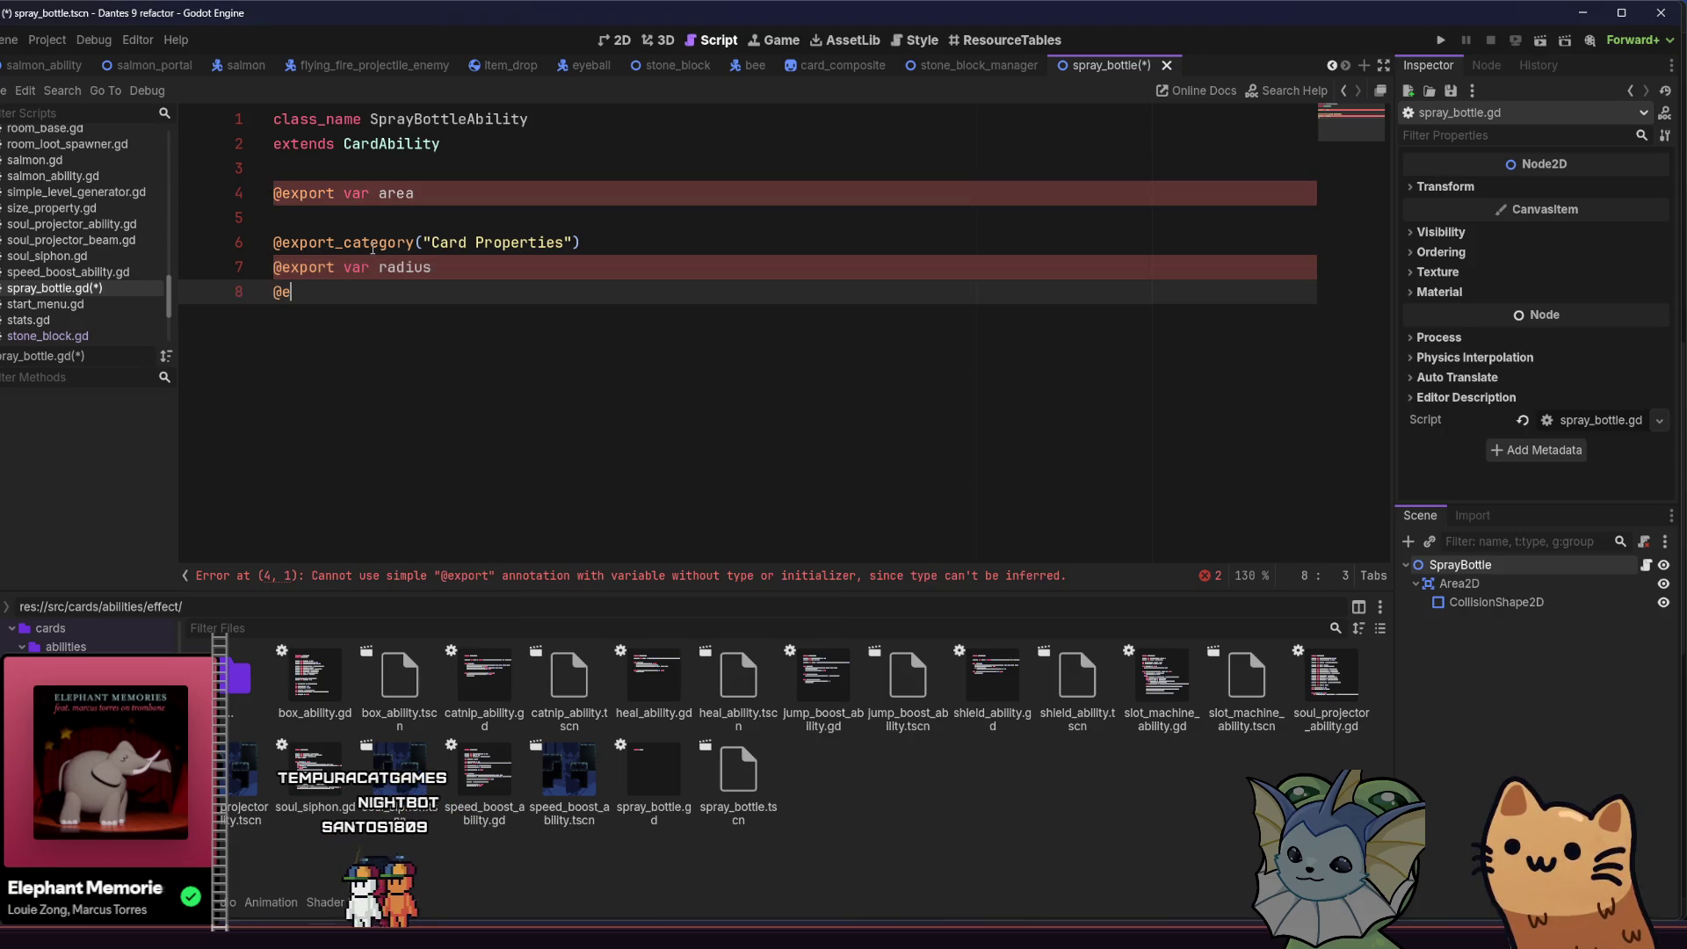
key("BackSpace")
key("BackSpace")
key("BackSpace")
left_click(430, 202)
type(":")
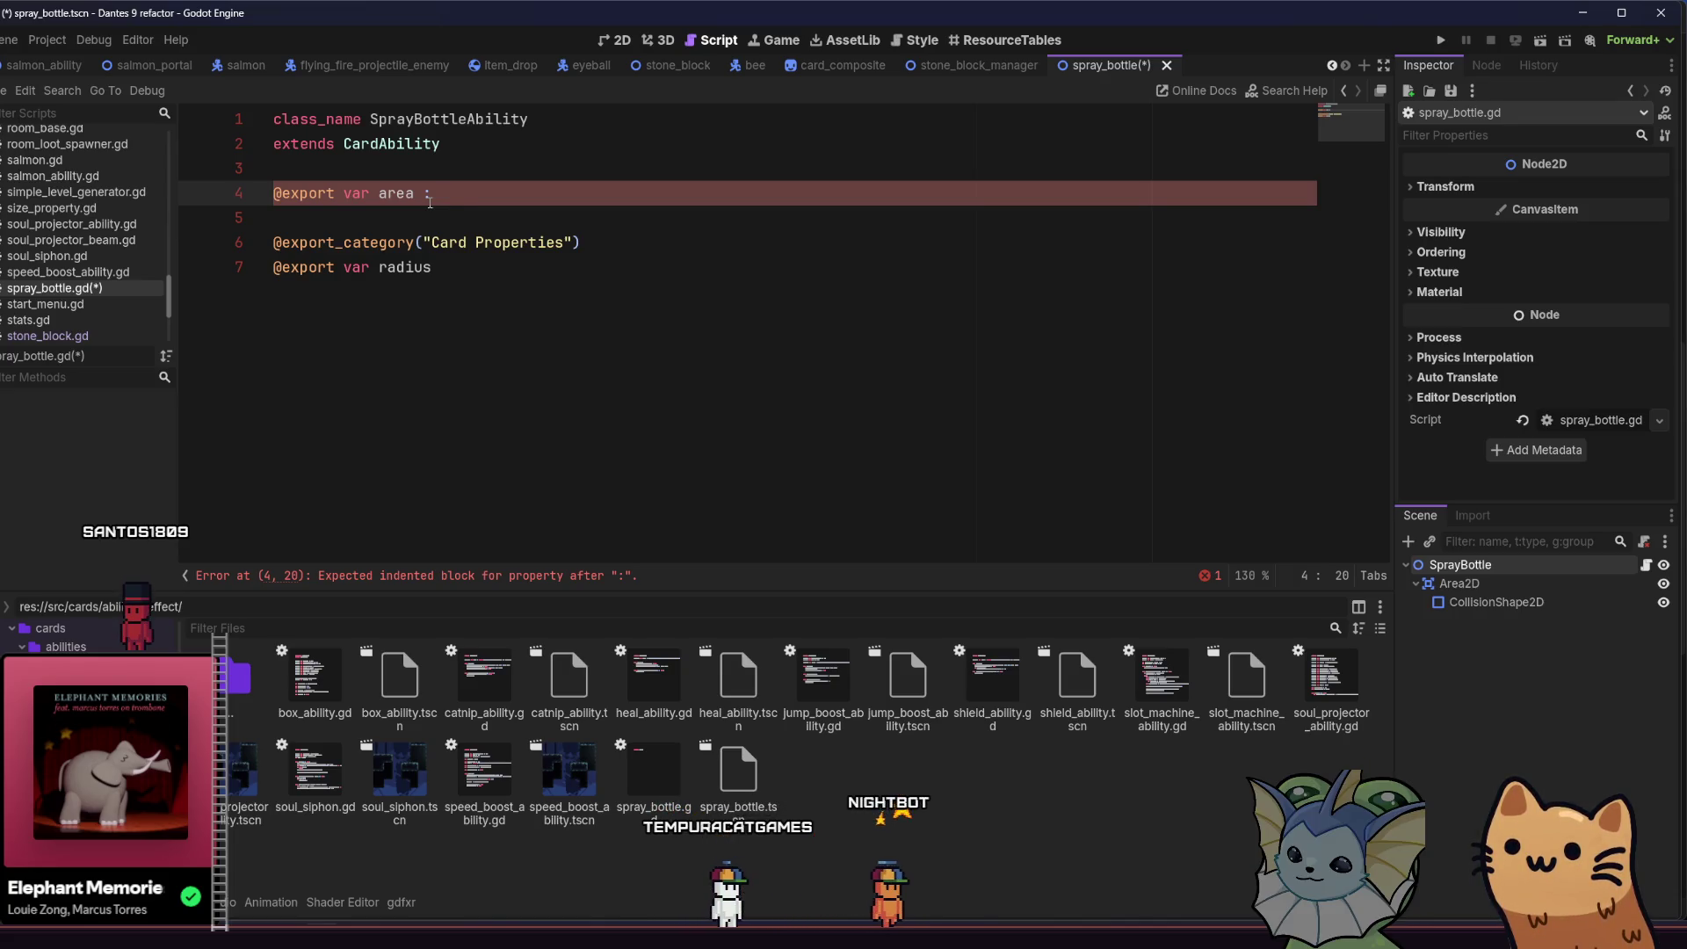
Step: Type area as Area2D and add an exported anim variable of type AnimationPlayer
type("2D")
key("Return")
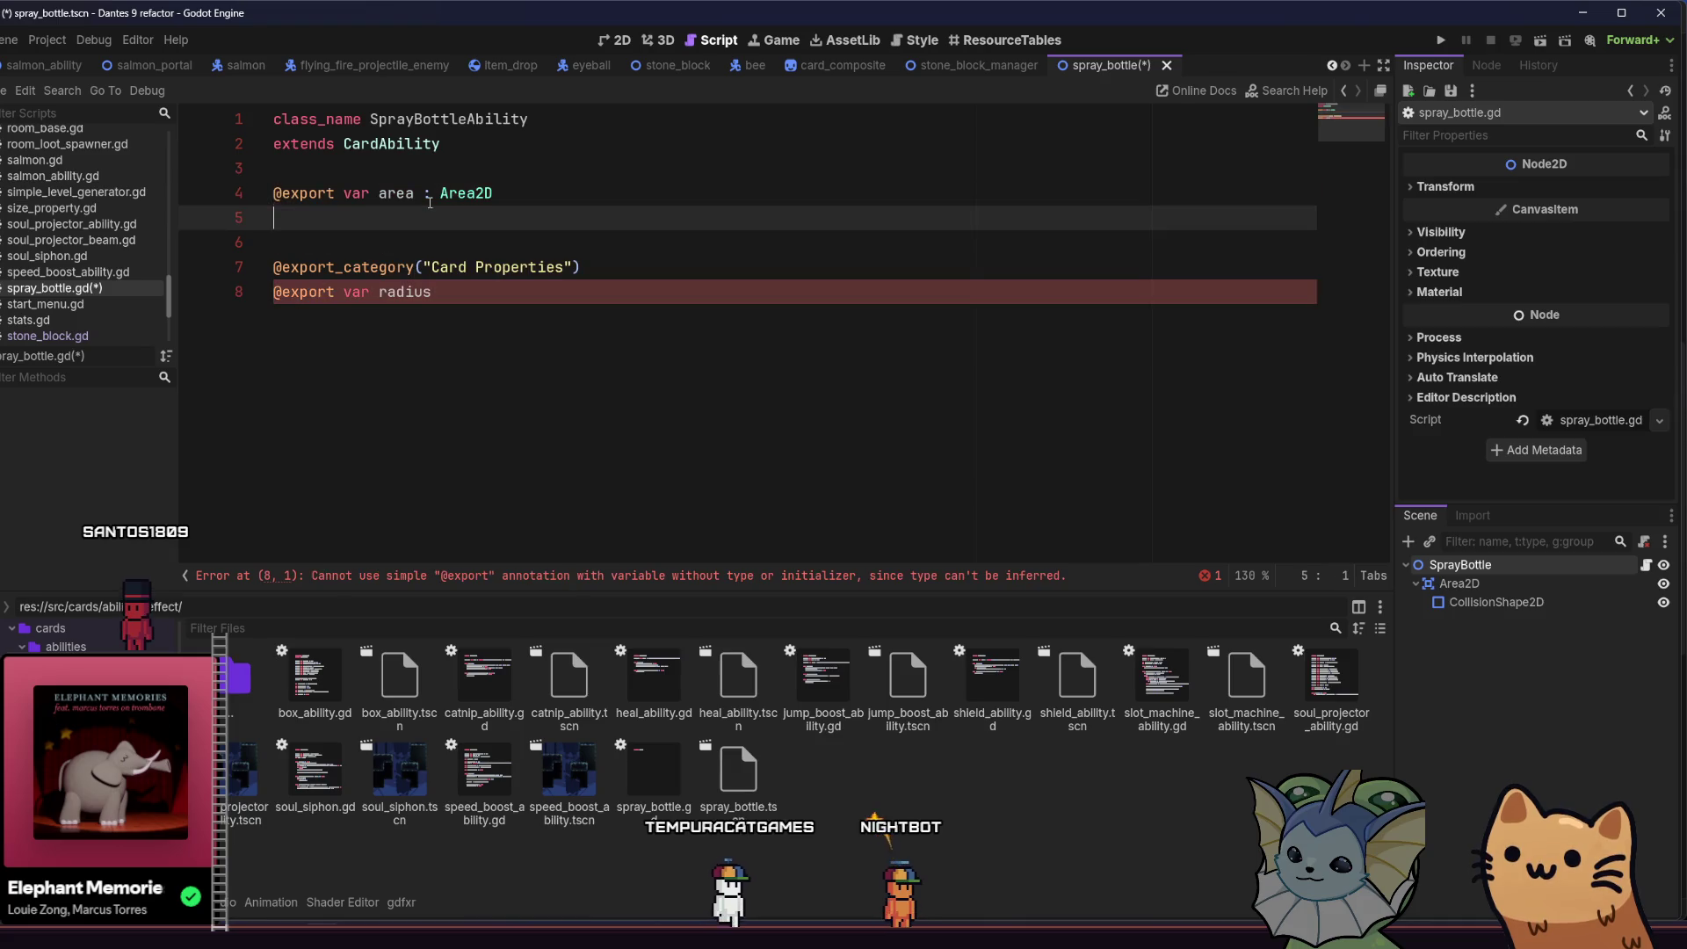
key("BackSpace")
key("BackSpace")
key("BackSpace")
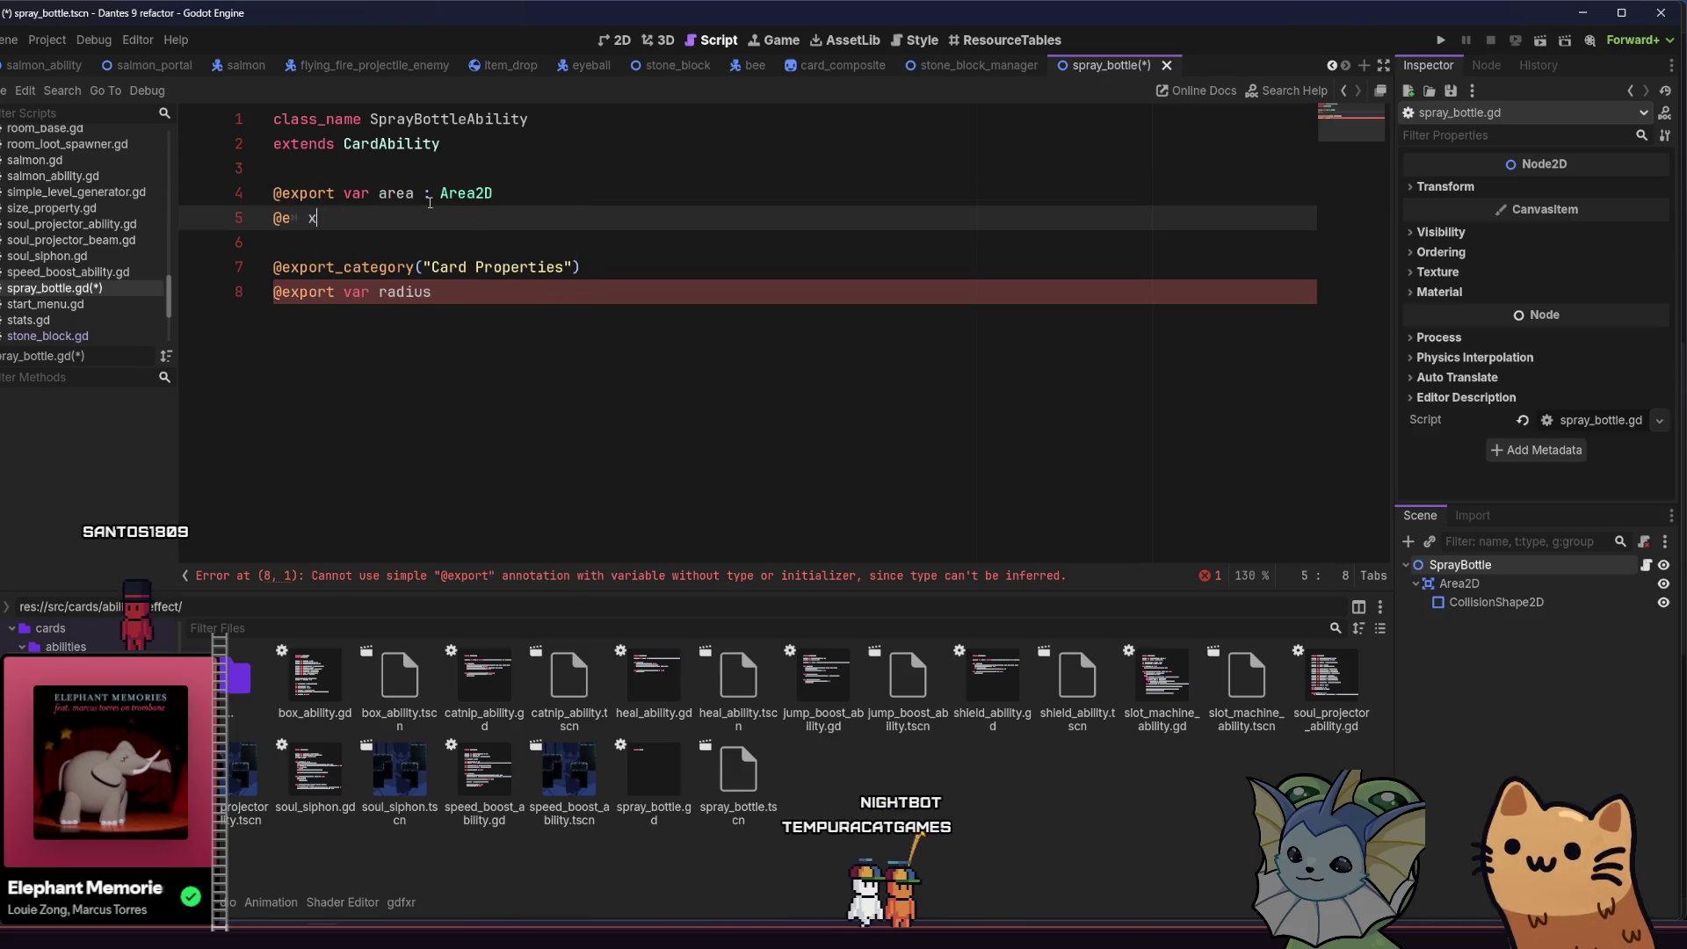
type("var anim =")
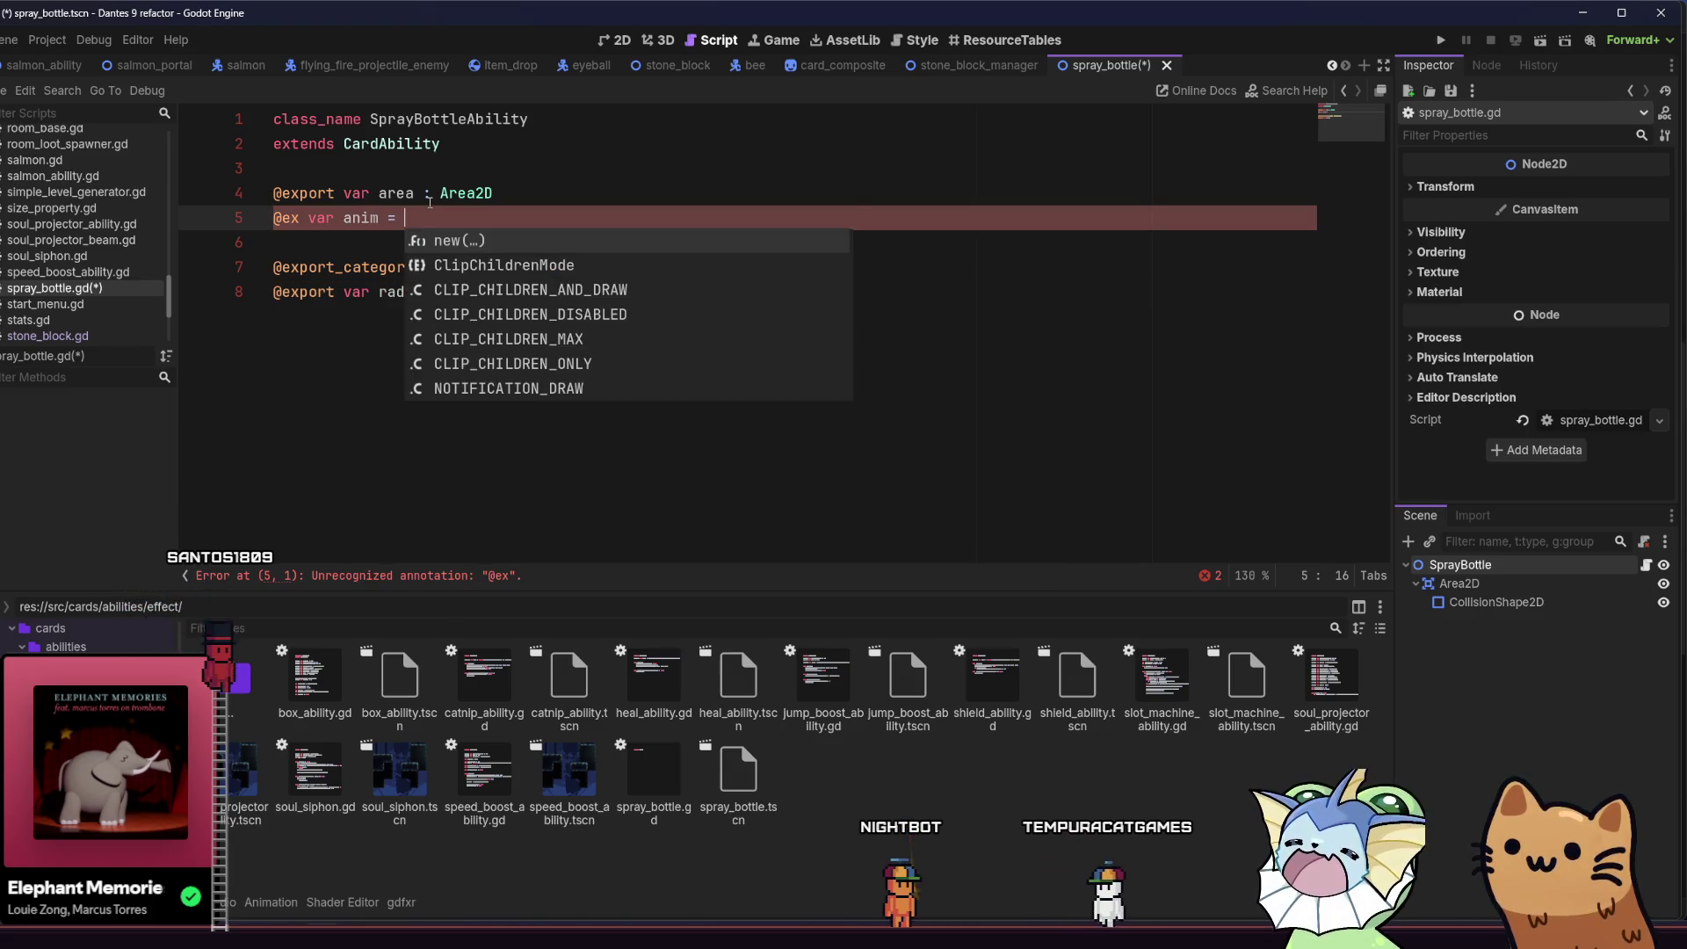
key("BackSpace")
key("BackSpace")
type(":A")
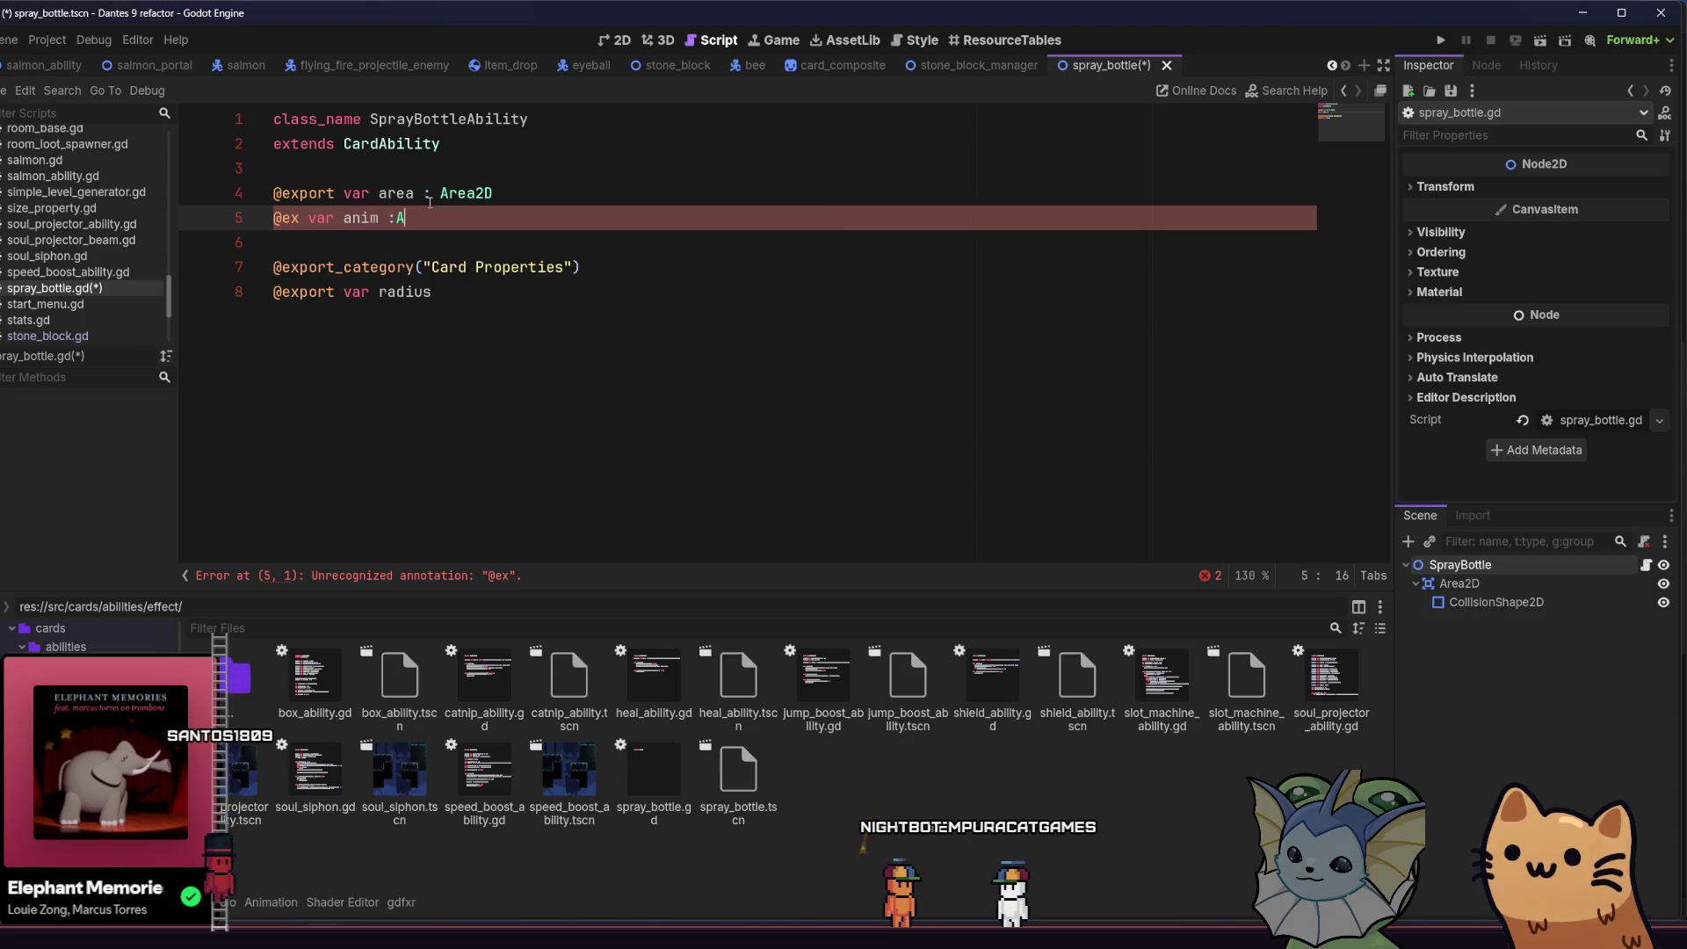
key("BackSpace")
type("Am")
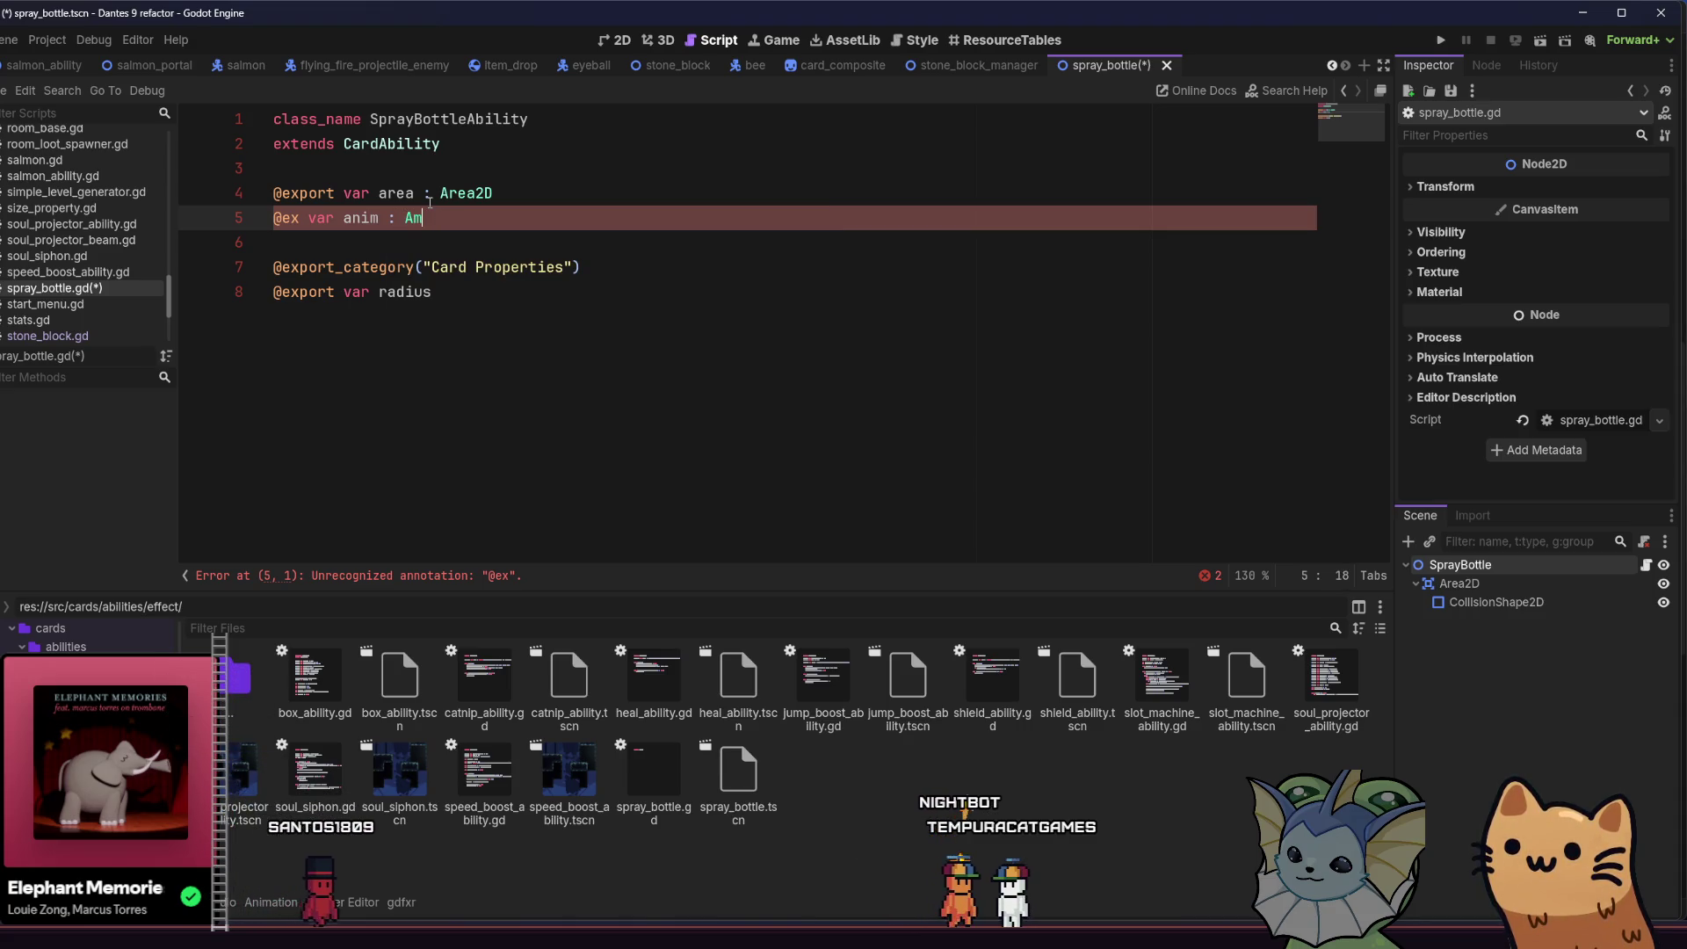
key("BackSpace")
type("nimationPlayer")
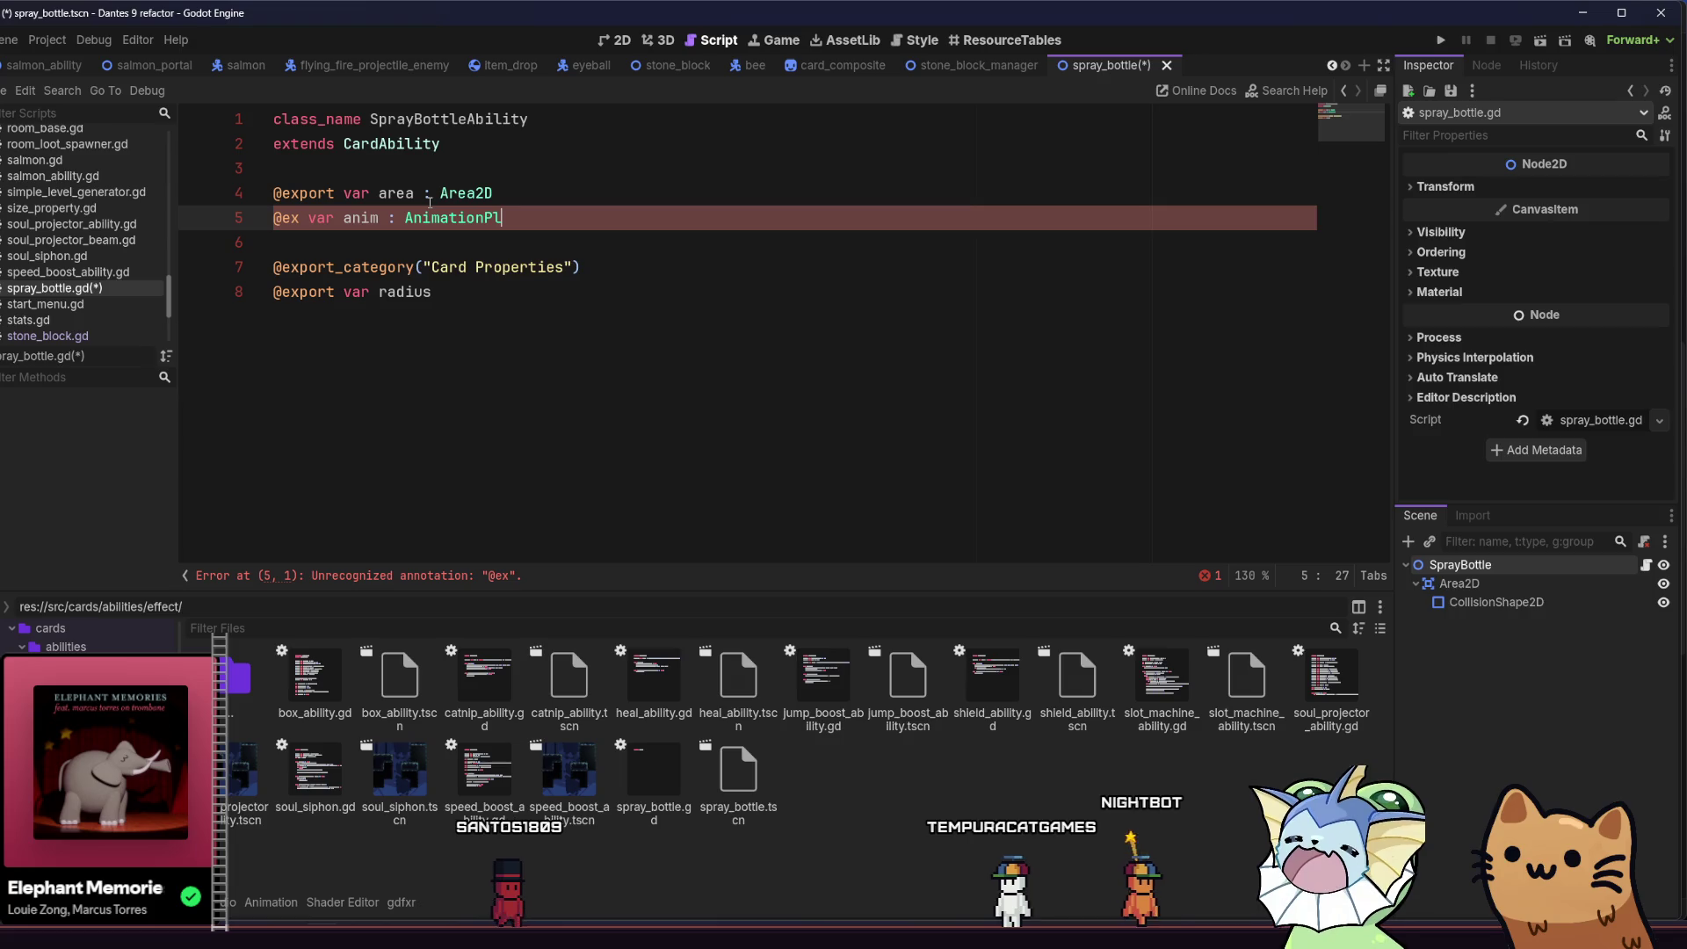
left_click(463, 292)
type(": ")
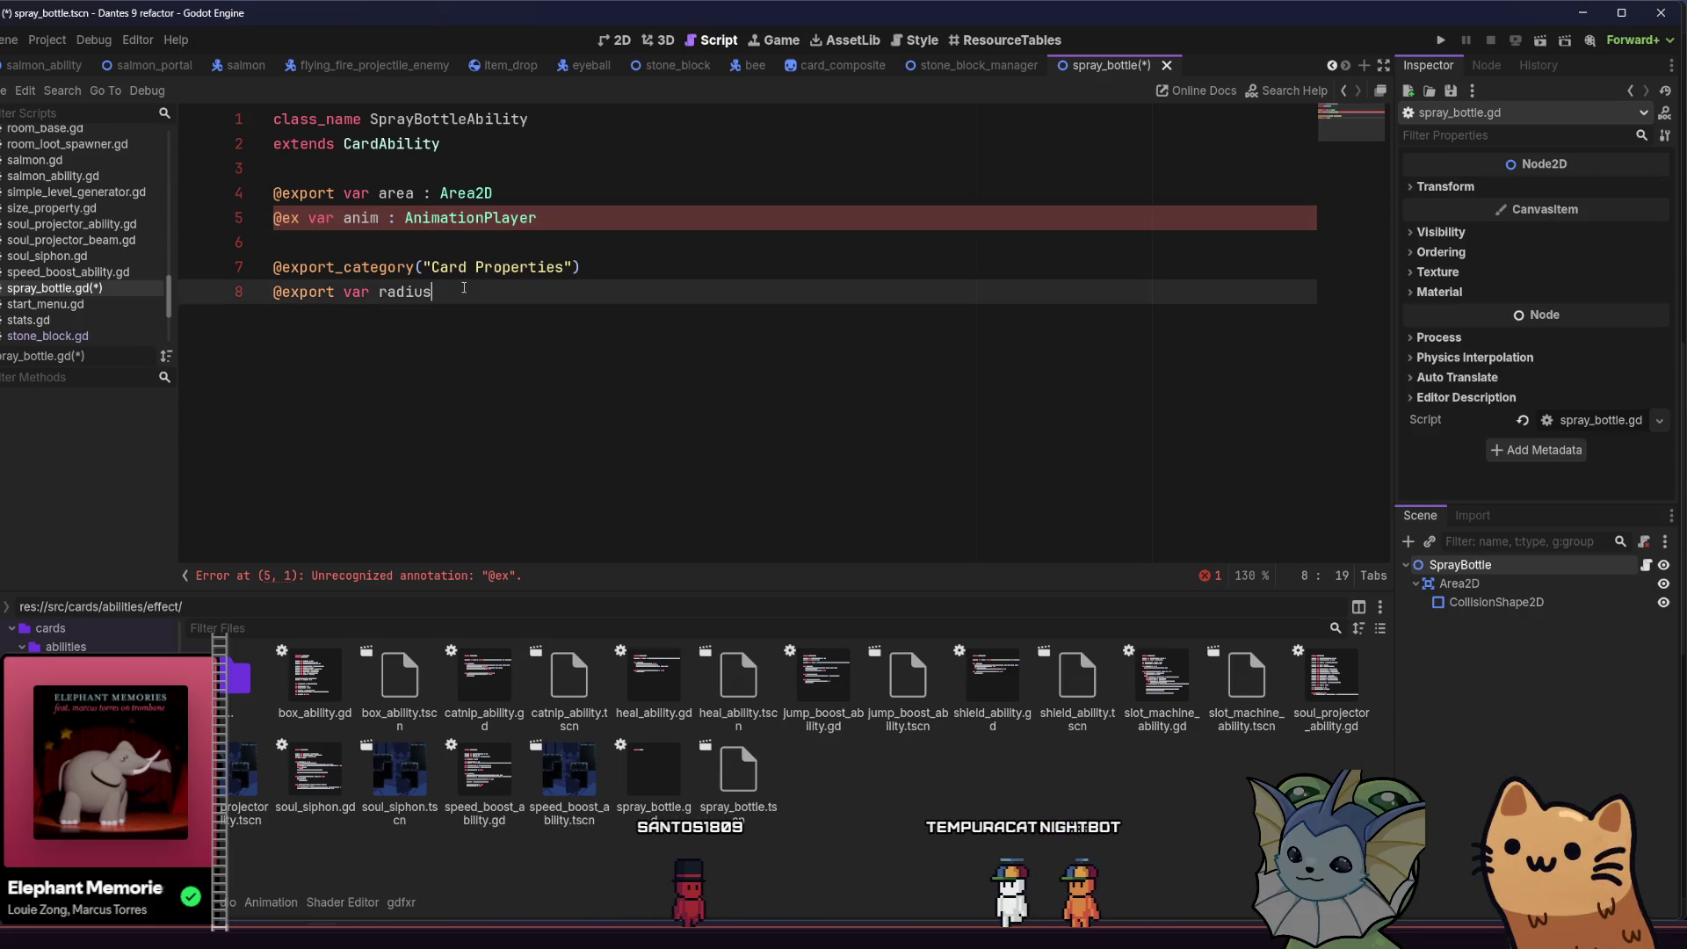
type("float")
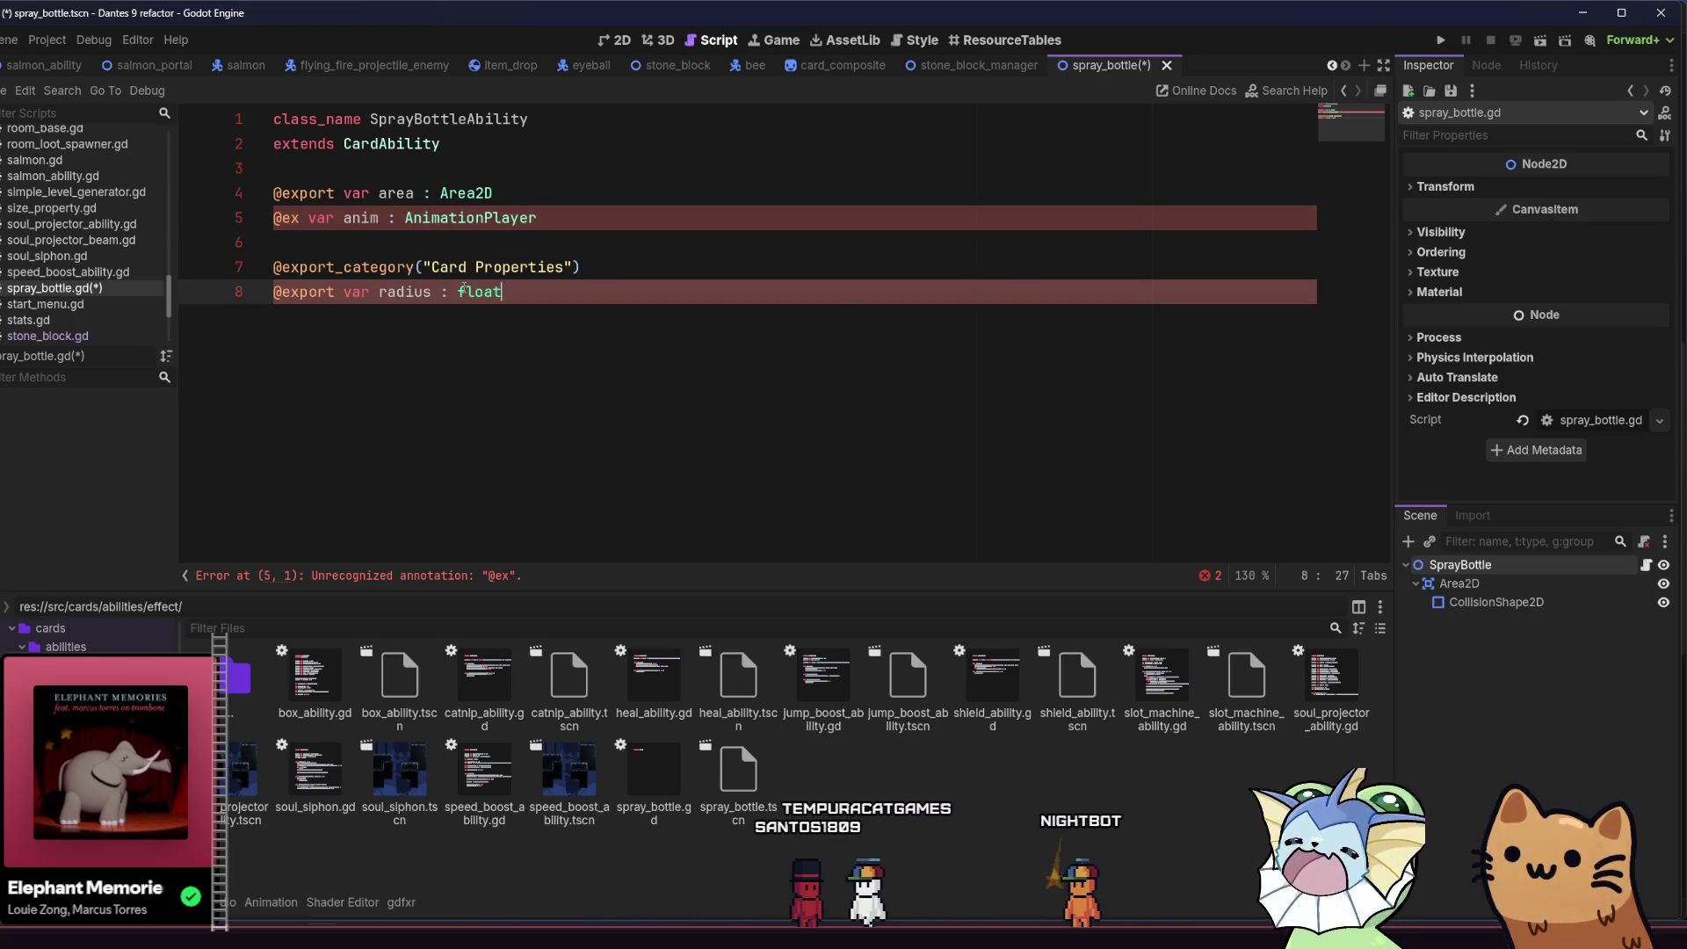
left_click(308, 217)
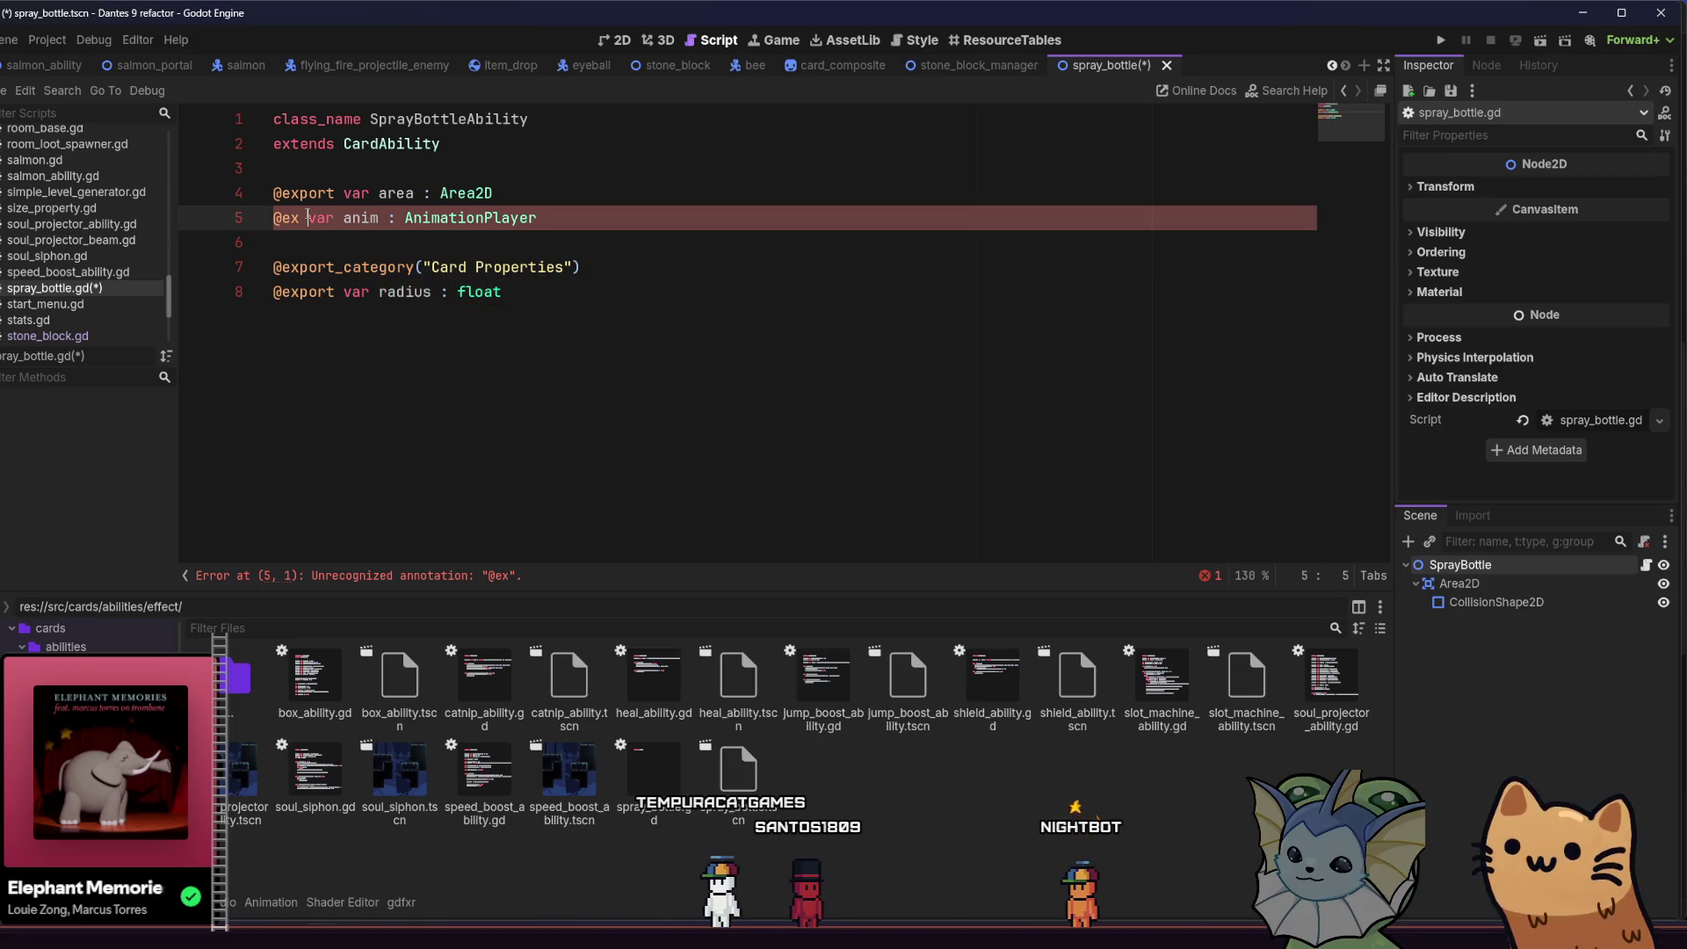
type("rt")
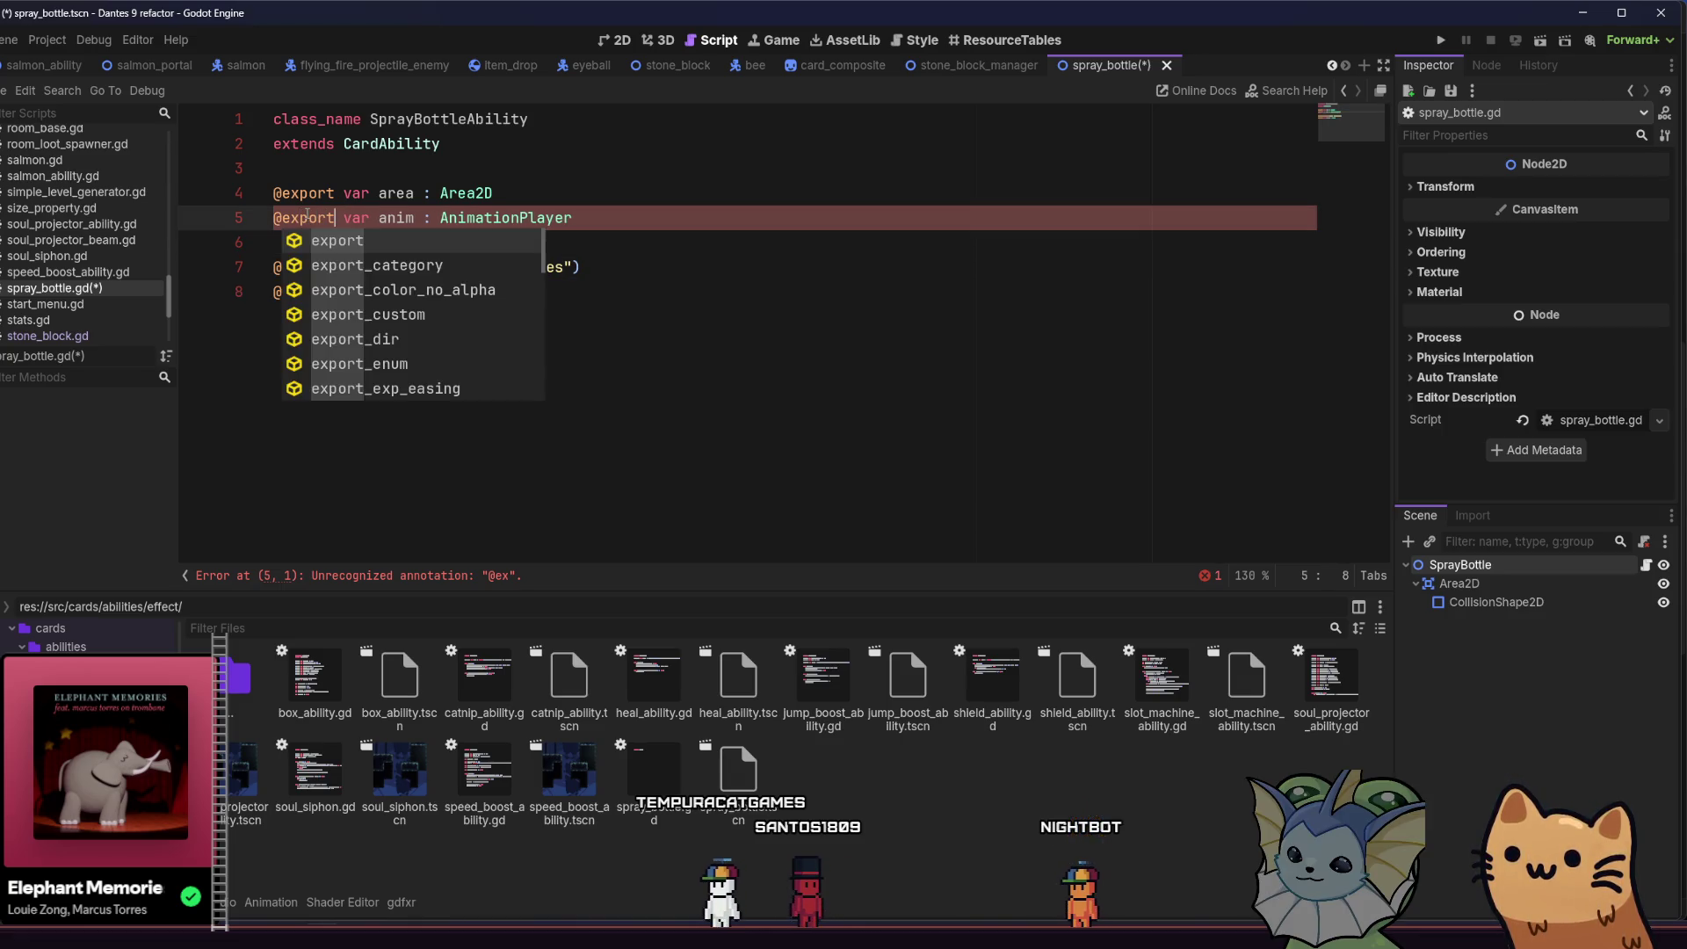
left_click(632, 219)
key("Return")
type("@e")
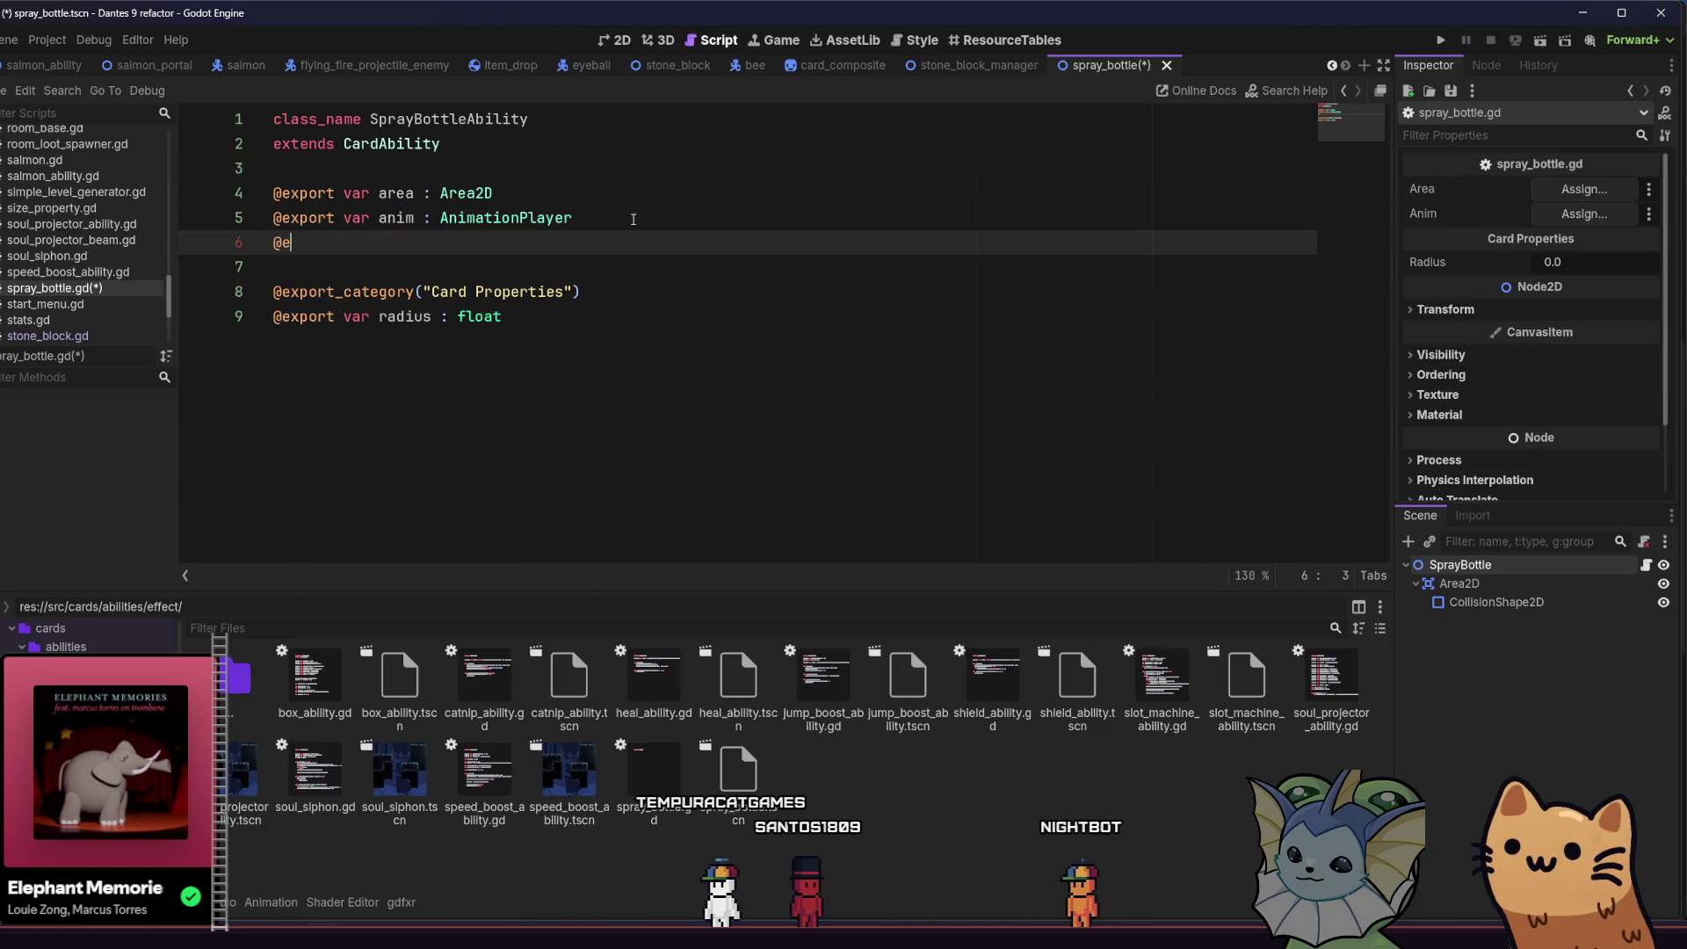
type("xport var")
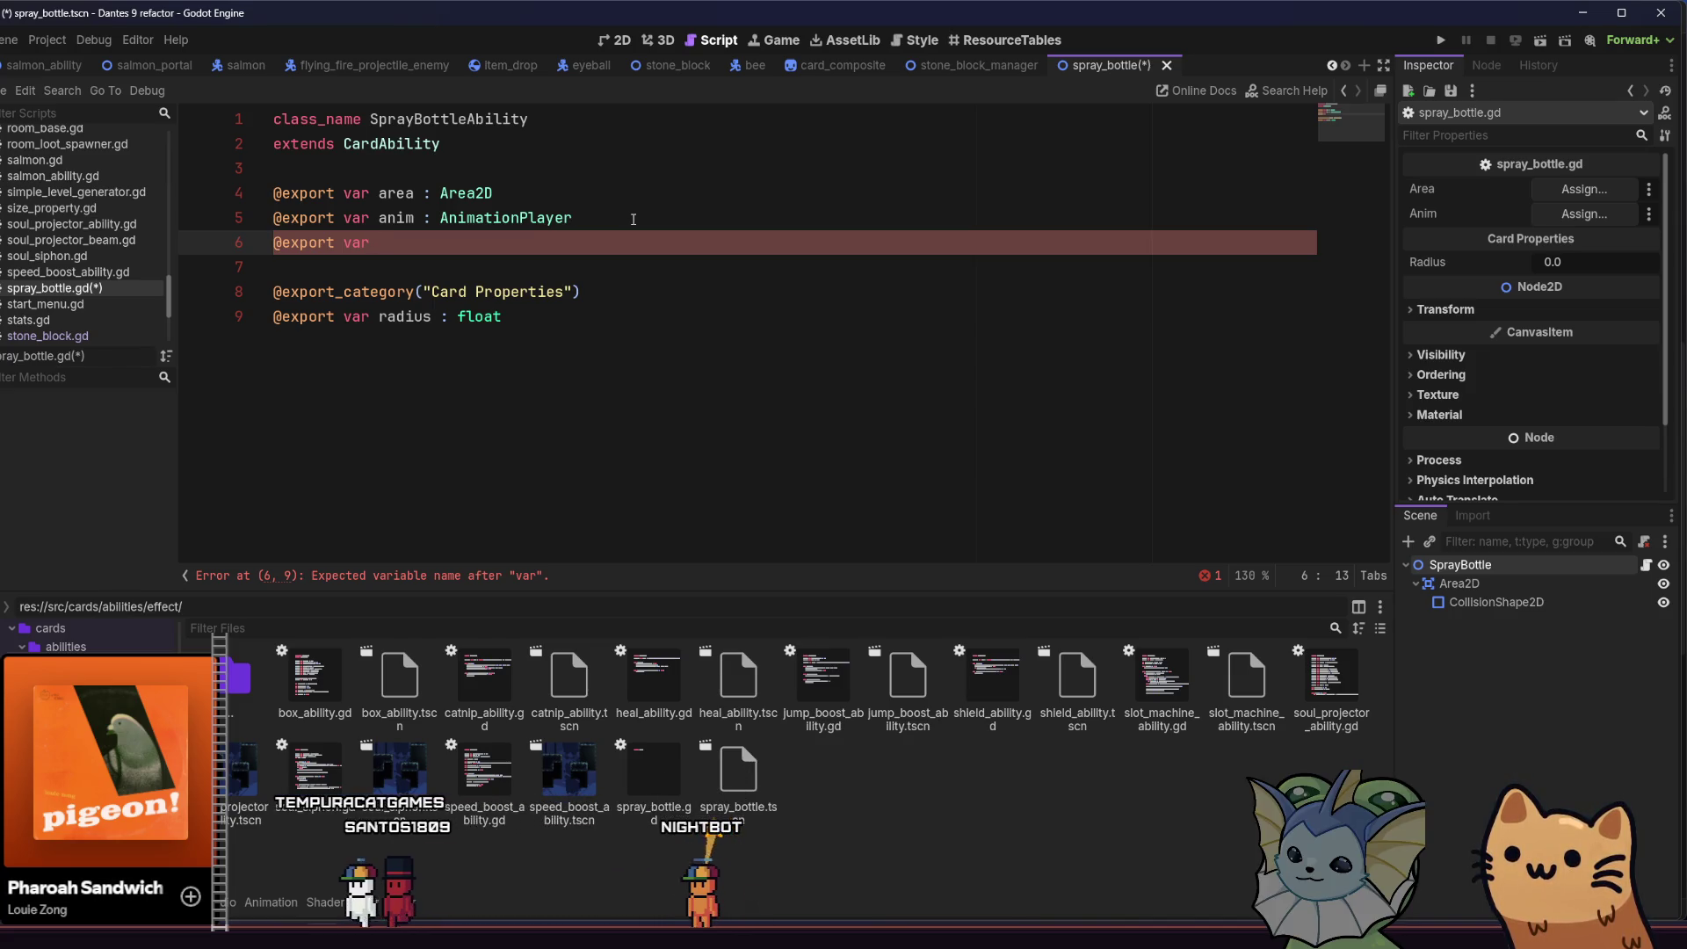
left_click(603, 351)
key("shift+Home")
key("shift+Up")
key("BackSpace")
key("BackSpace")
key("BackSpace")
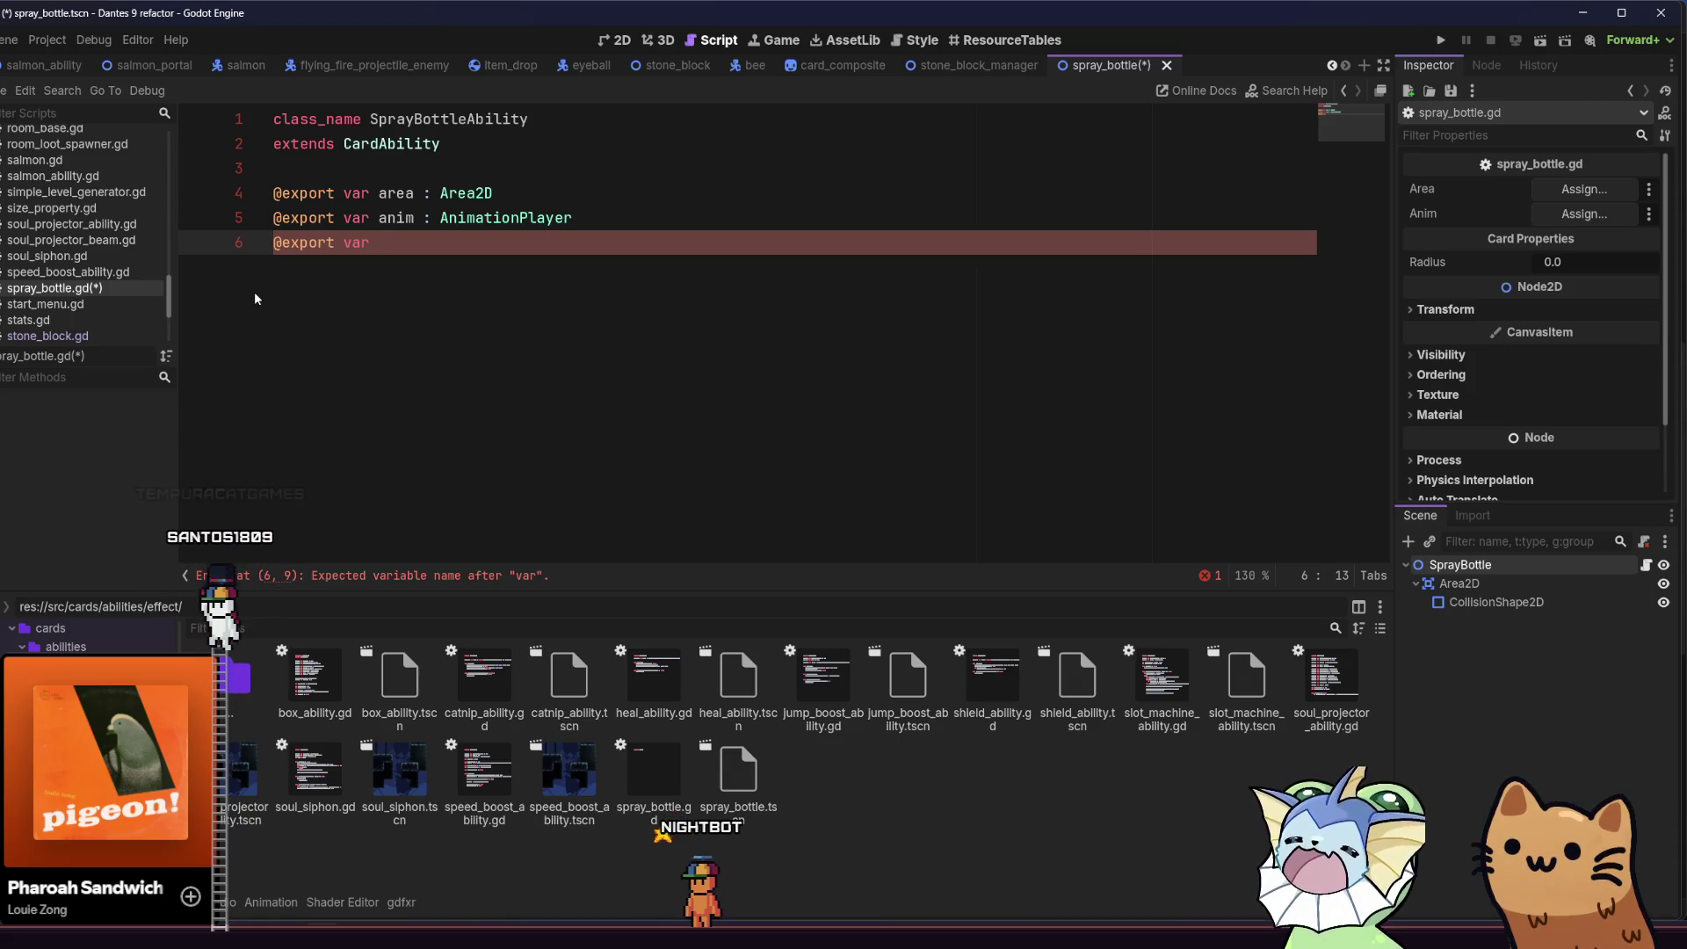
key("BackSpace")
key("BackSpace")
key("BackSpace")
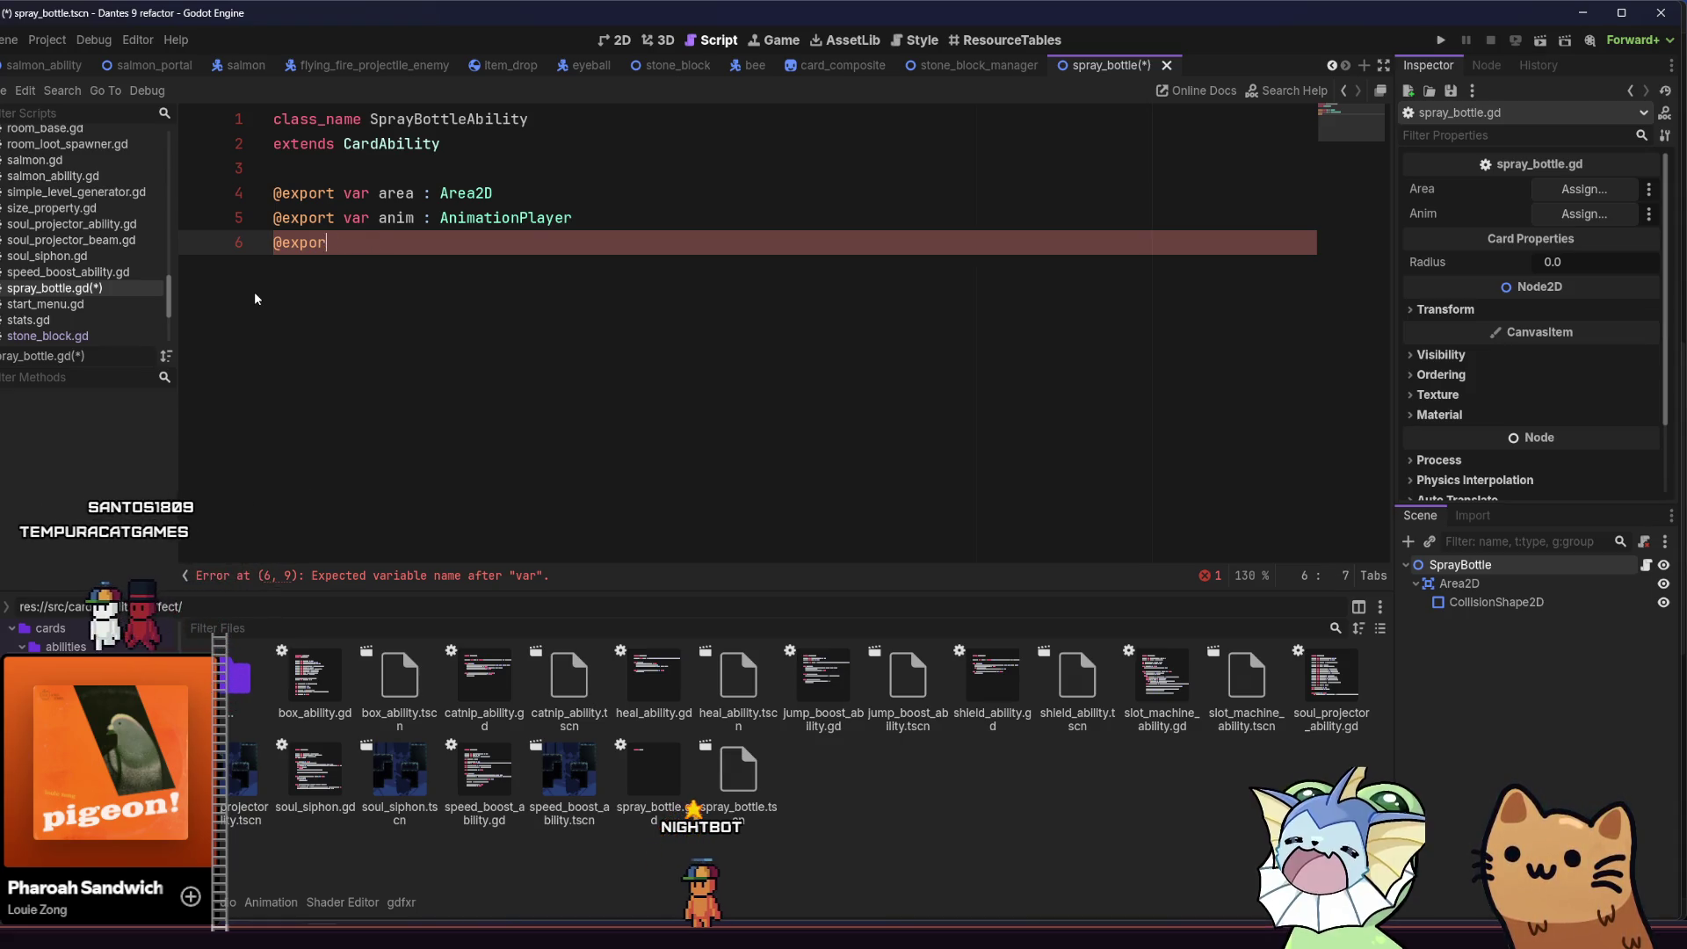
key("BackSpace")
key("BackSpace")
key("BackSpace")
key("Return")
key("Return")
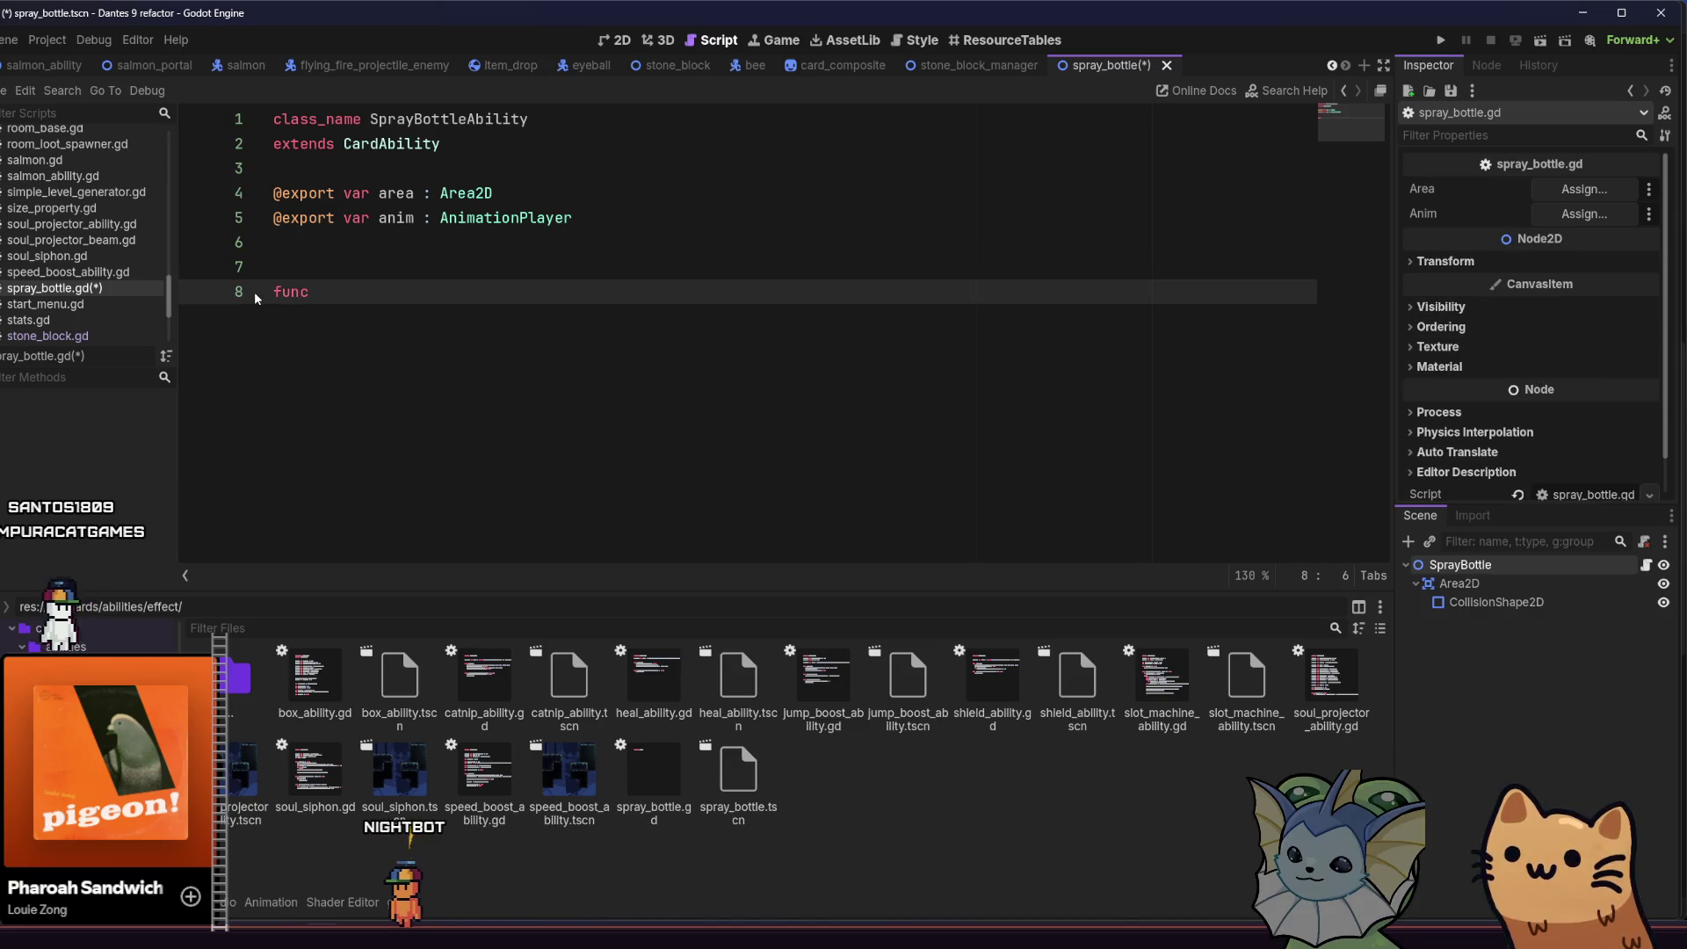
Step: Write a _ready() function calling area.get_overlapping_areas(), save, and run the game
type("_rea")
key("Return")
key("Return")
type("anim")
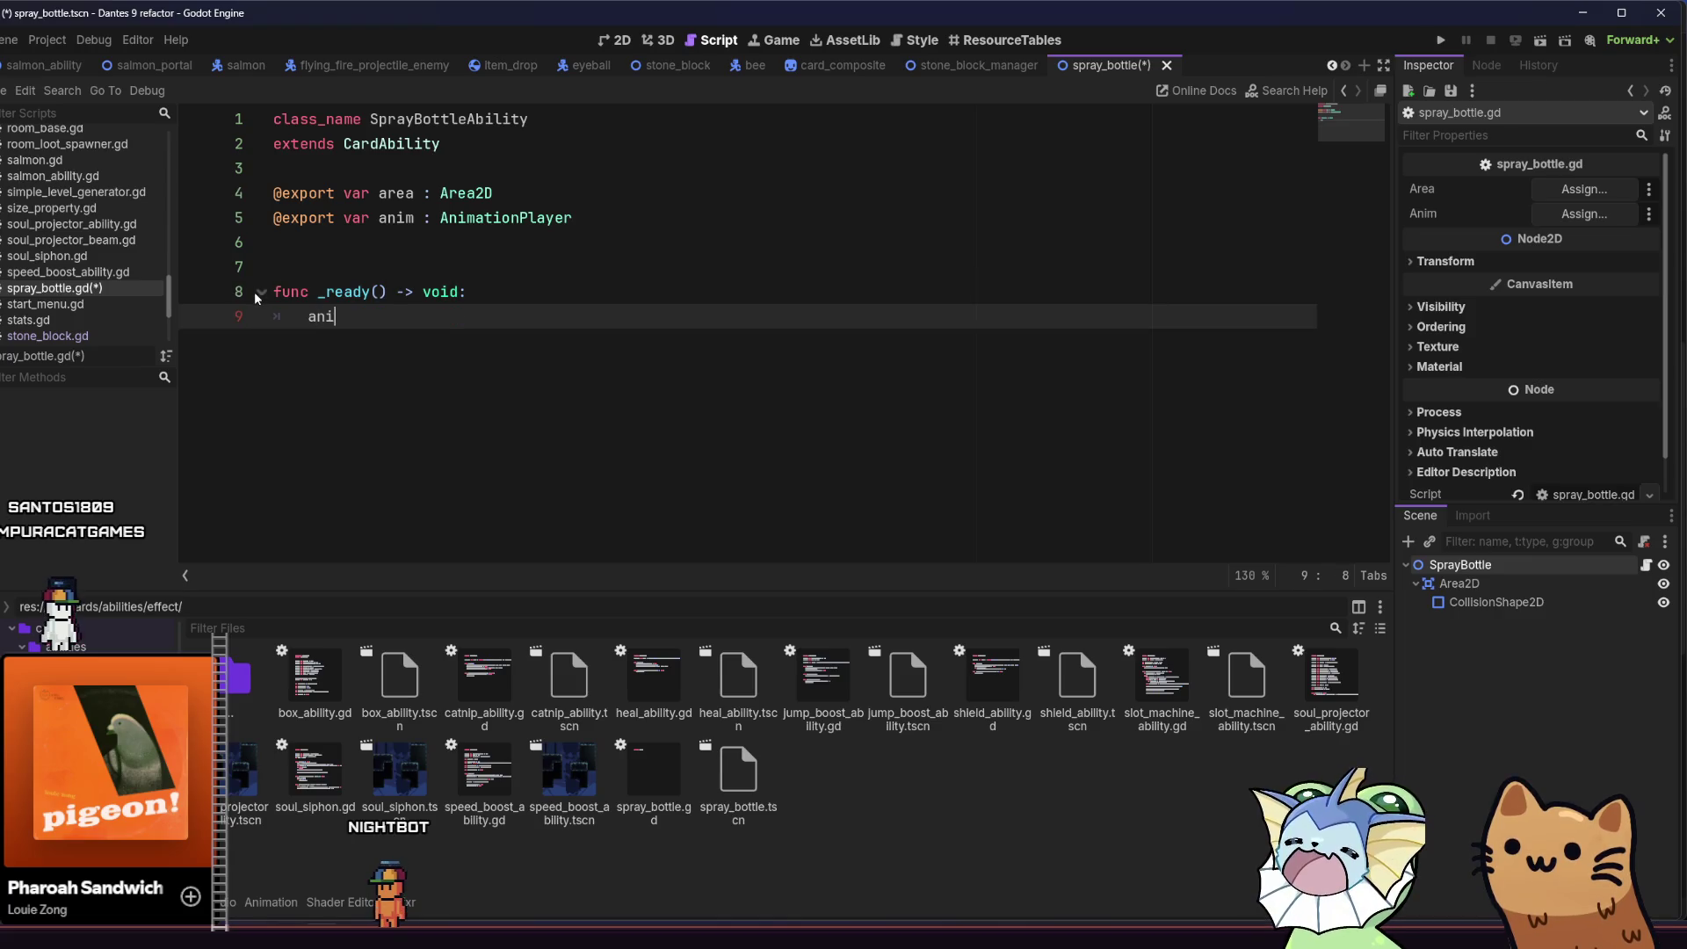
key("BackSpace")
key("BackSpace")
key("BackSpace")
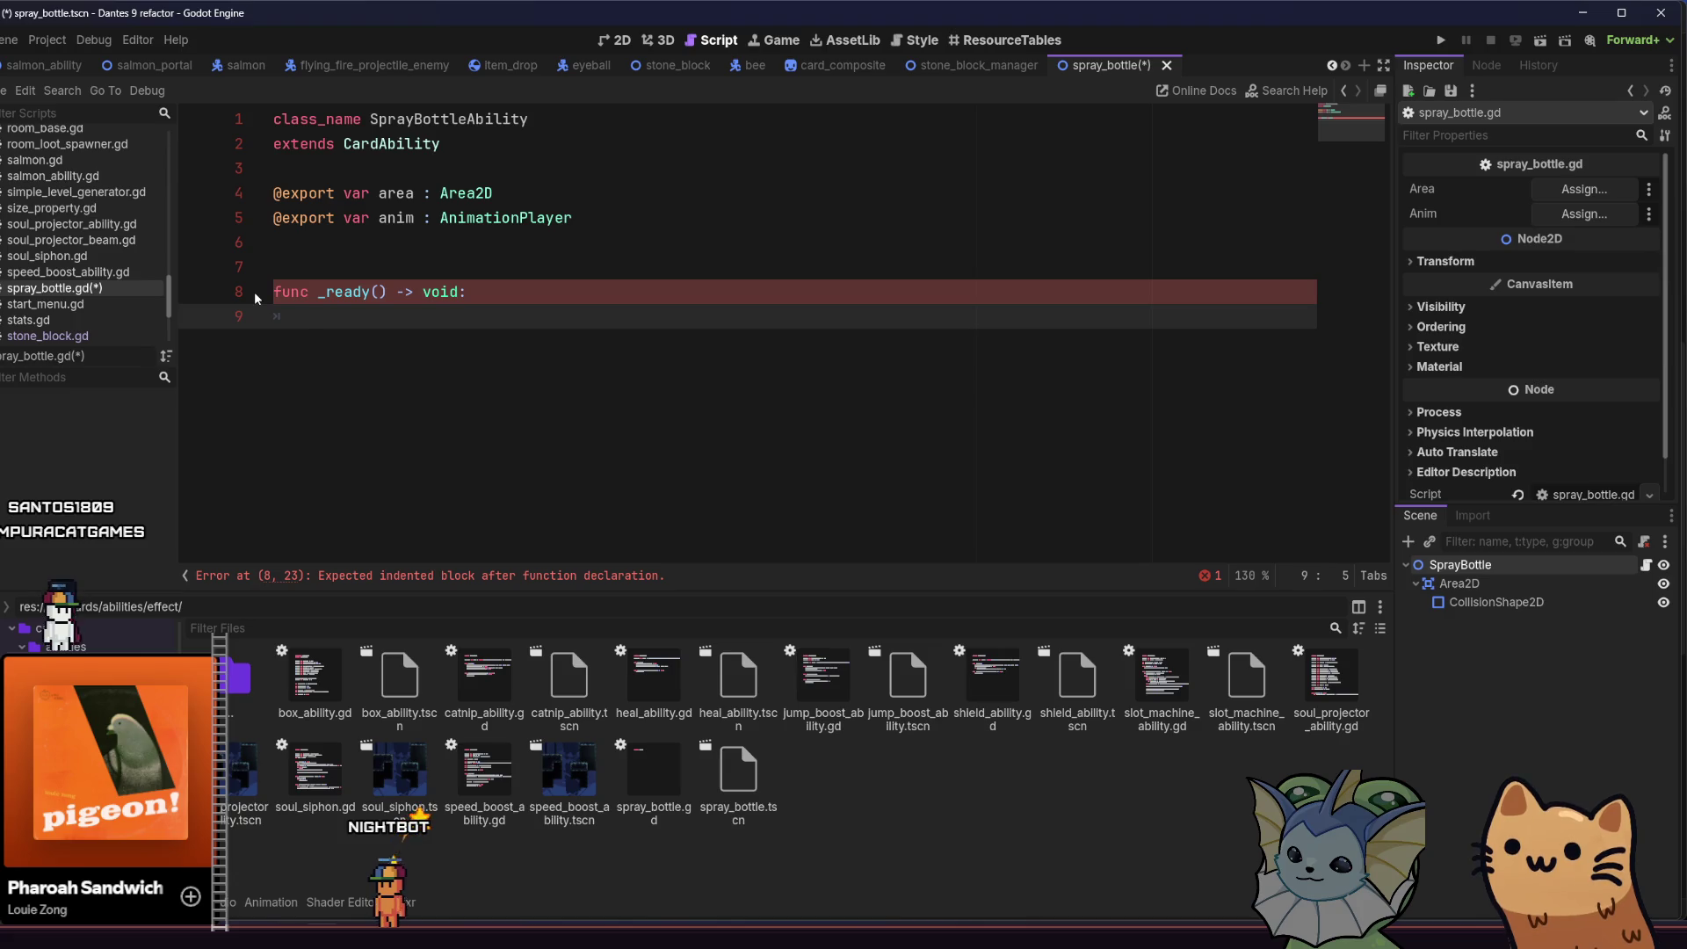
type("area.")
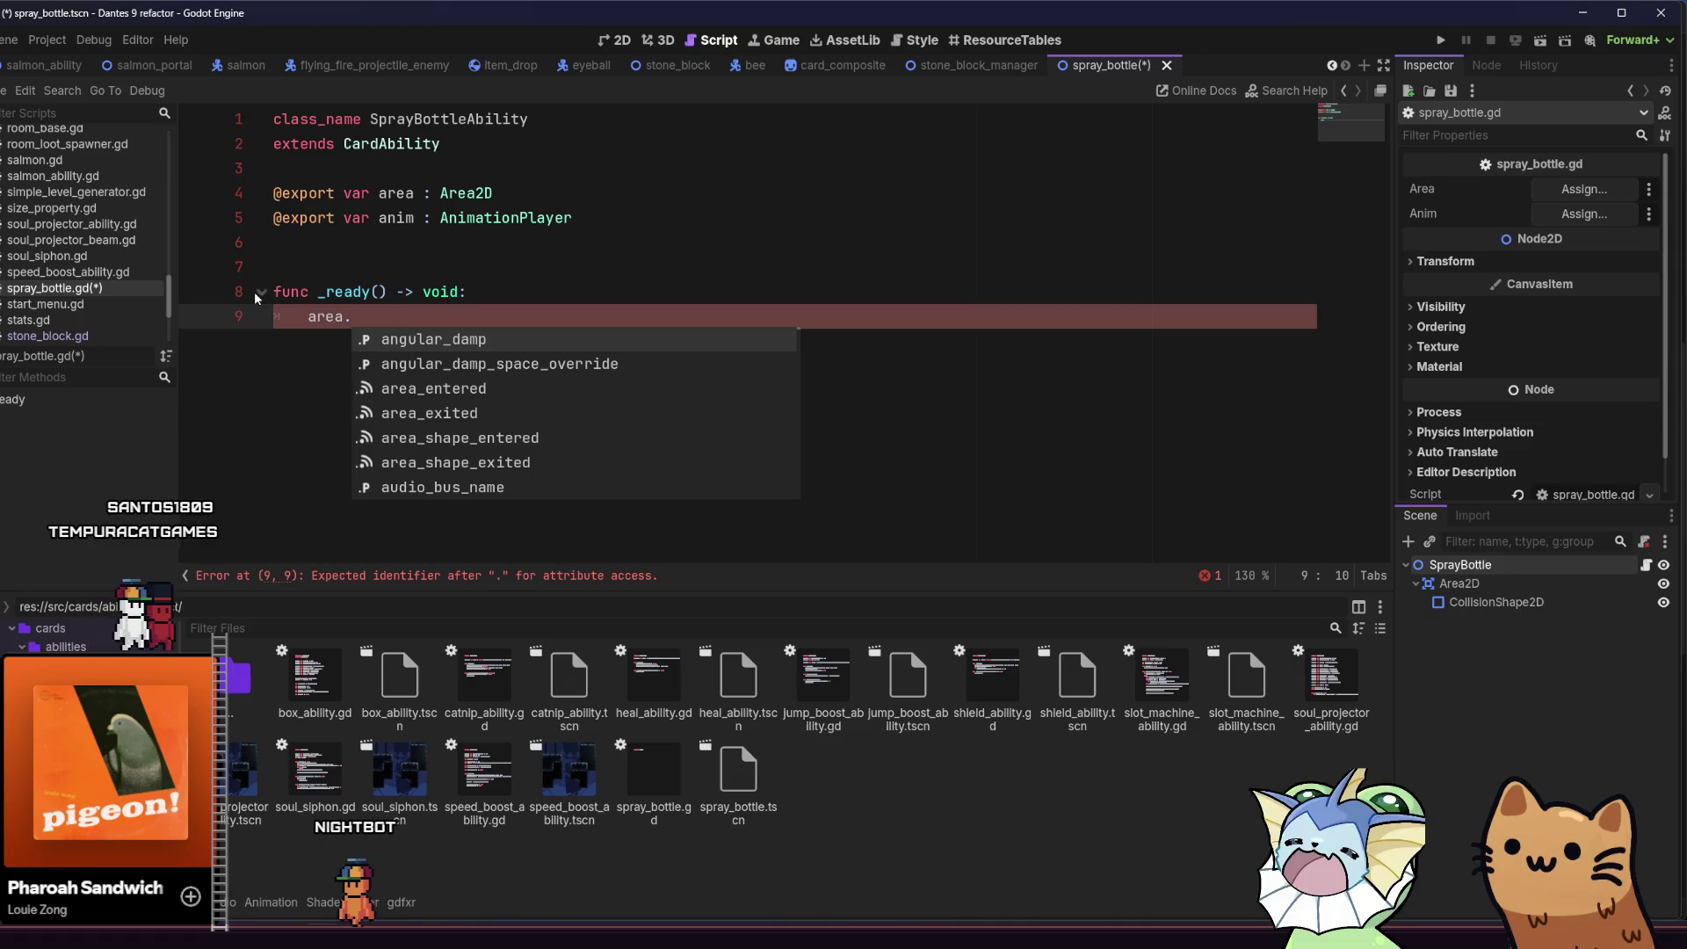
type("get")
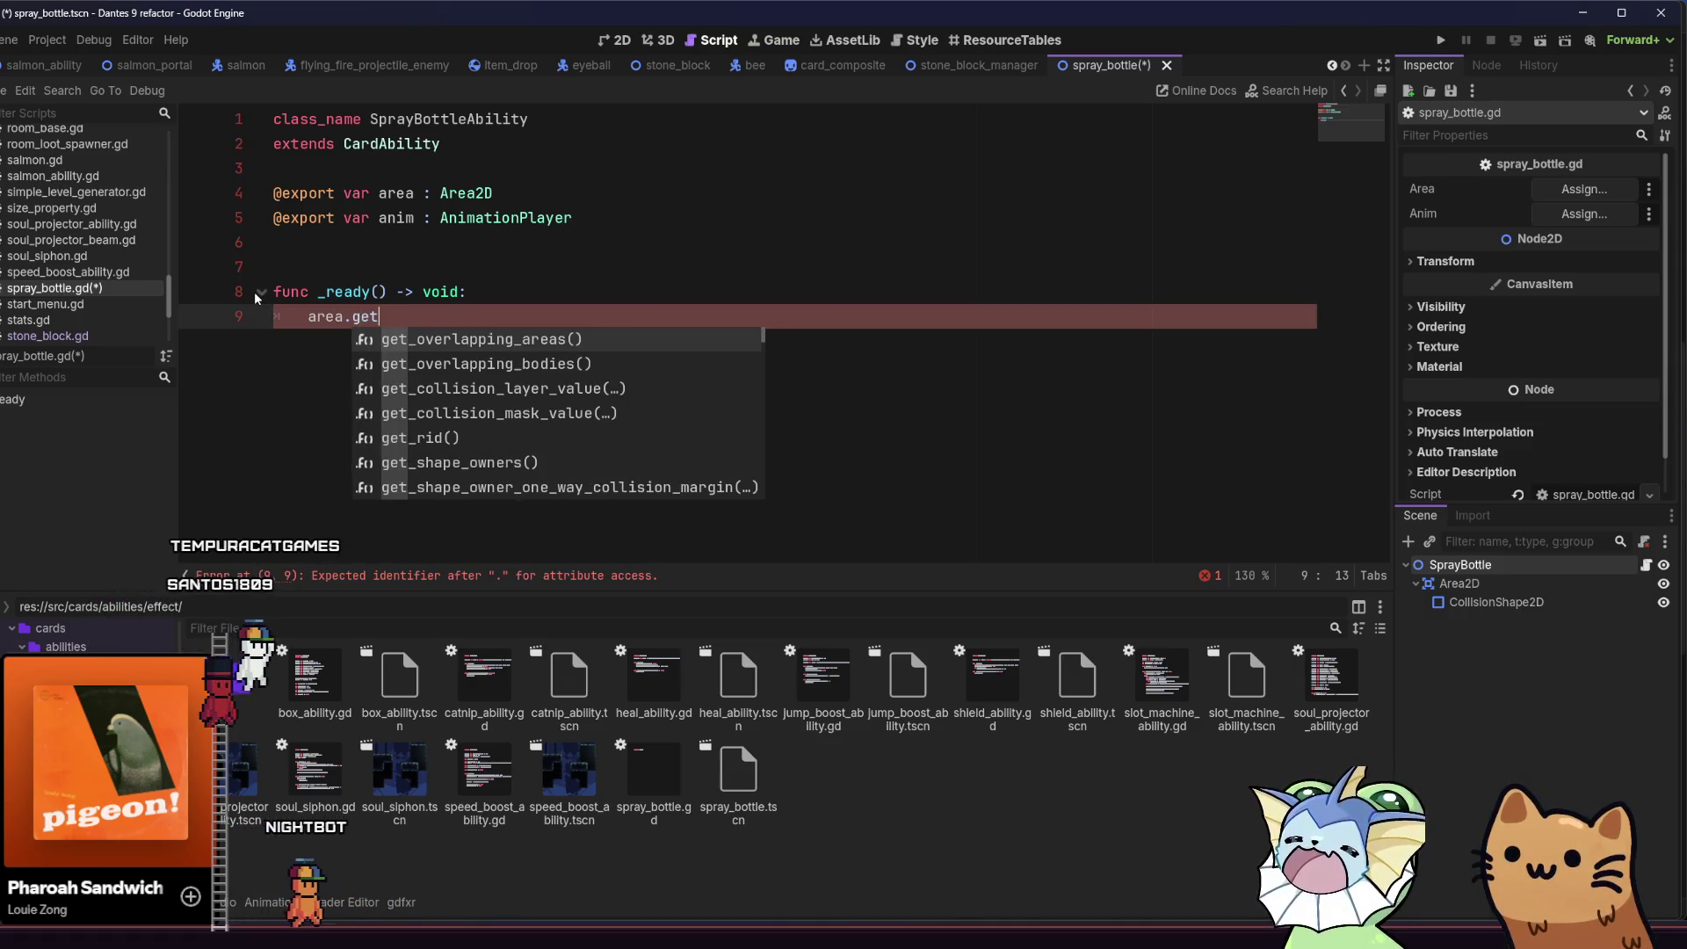
key("Return")
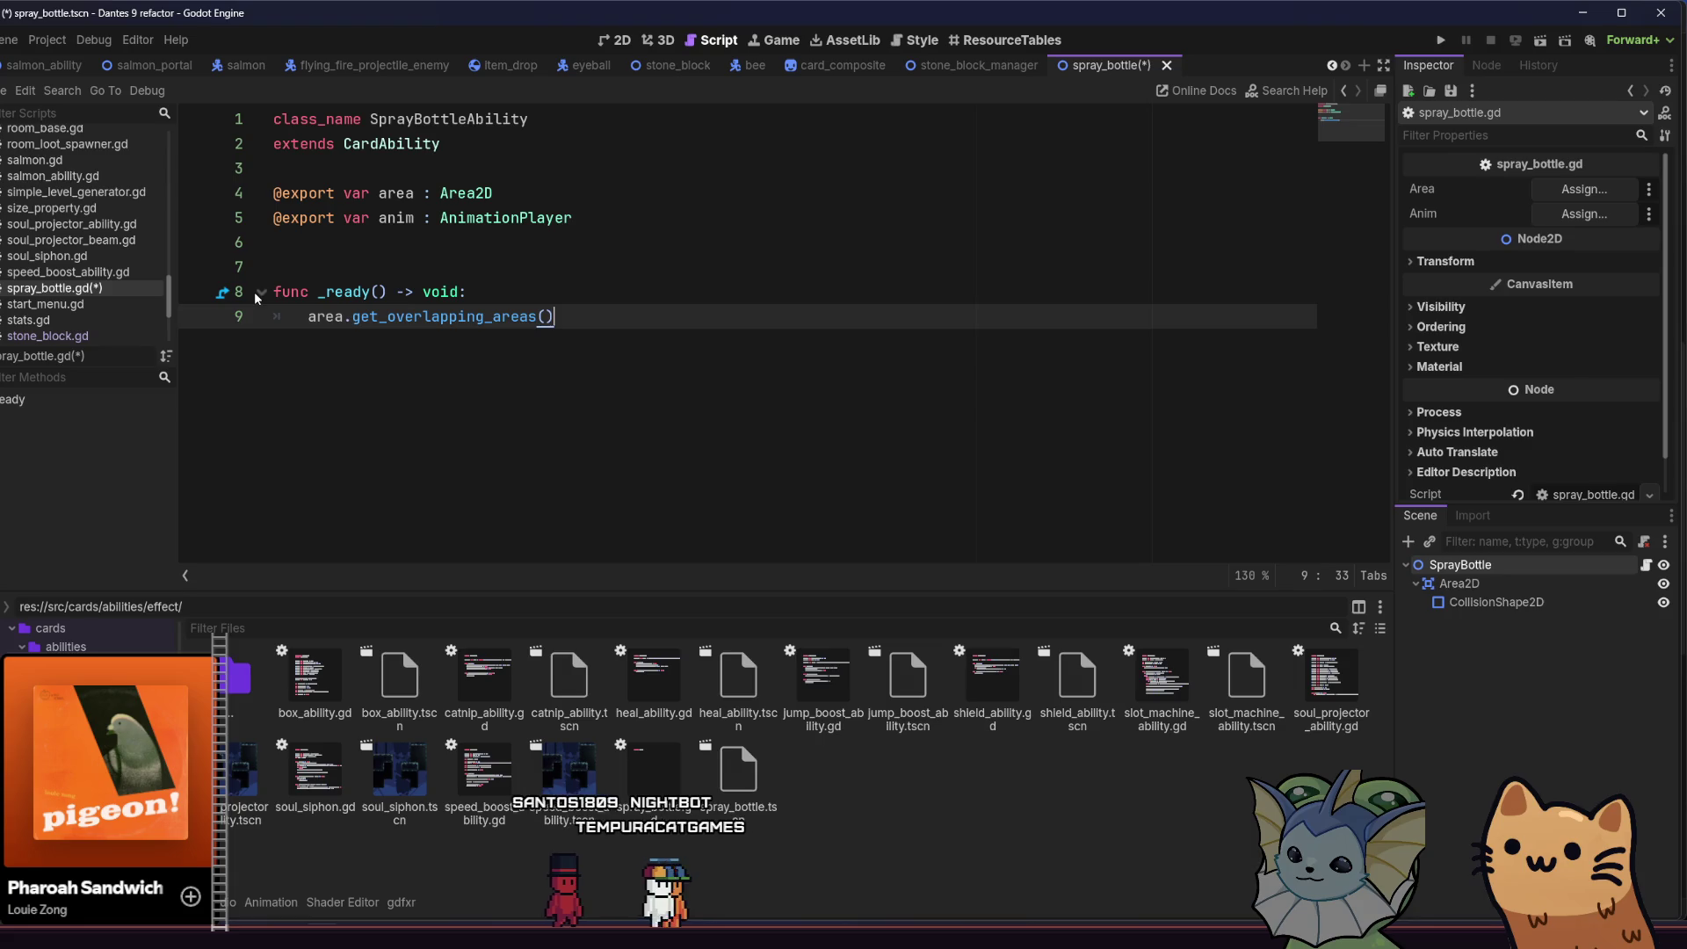
key("ctrl+s")
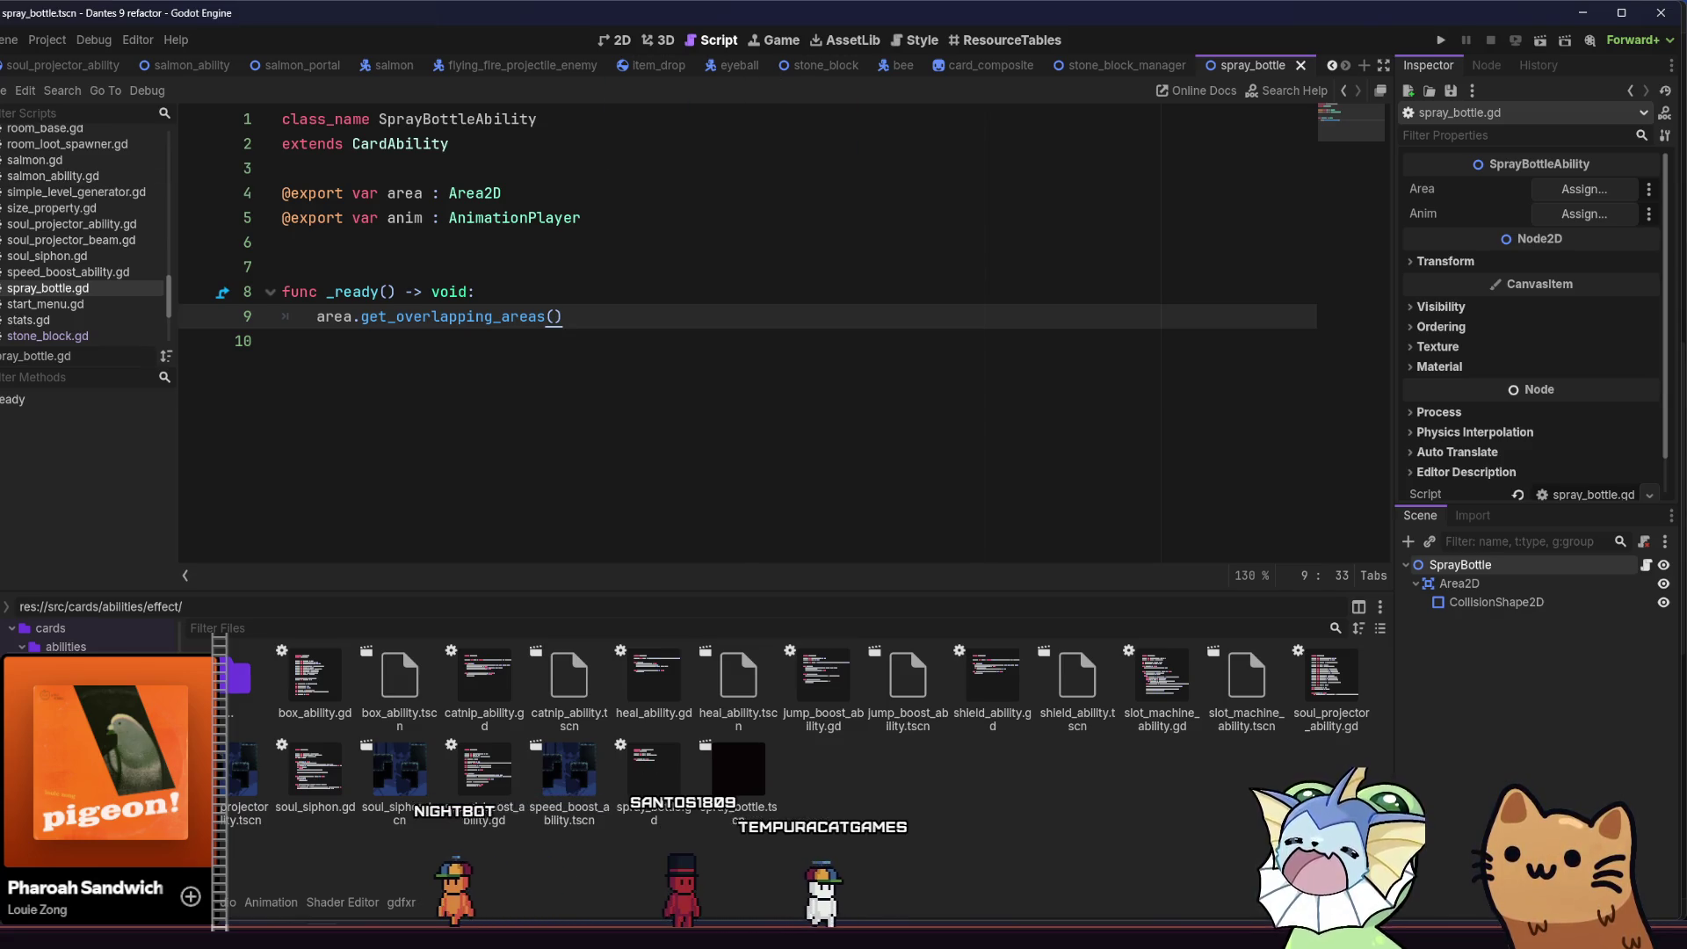
key("F5")
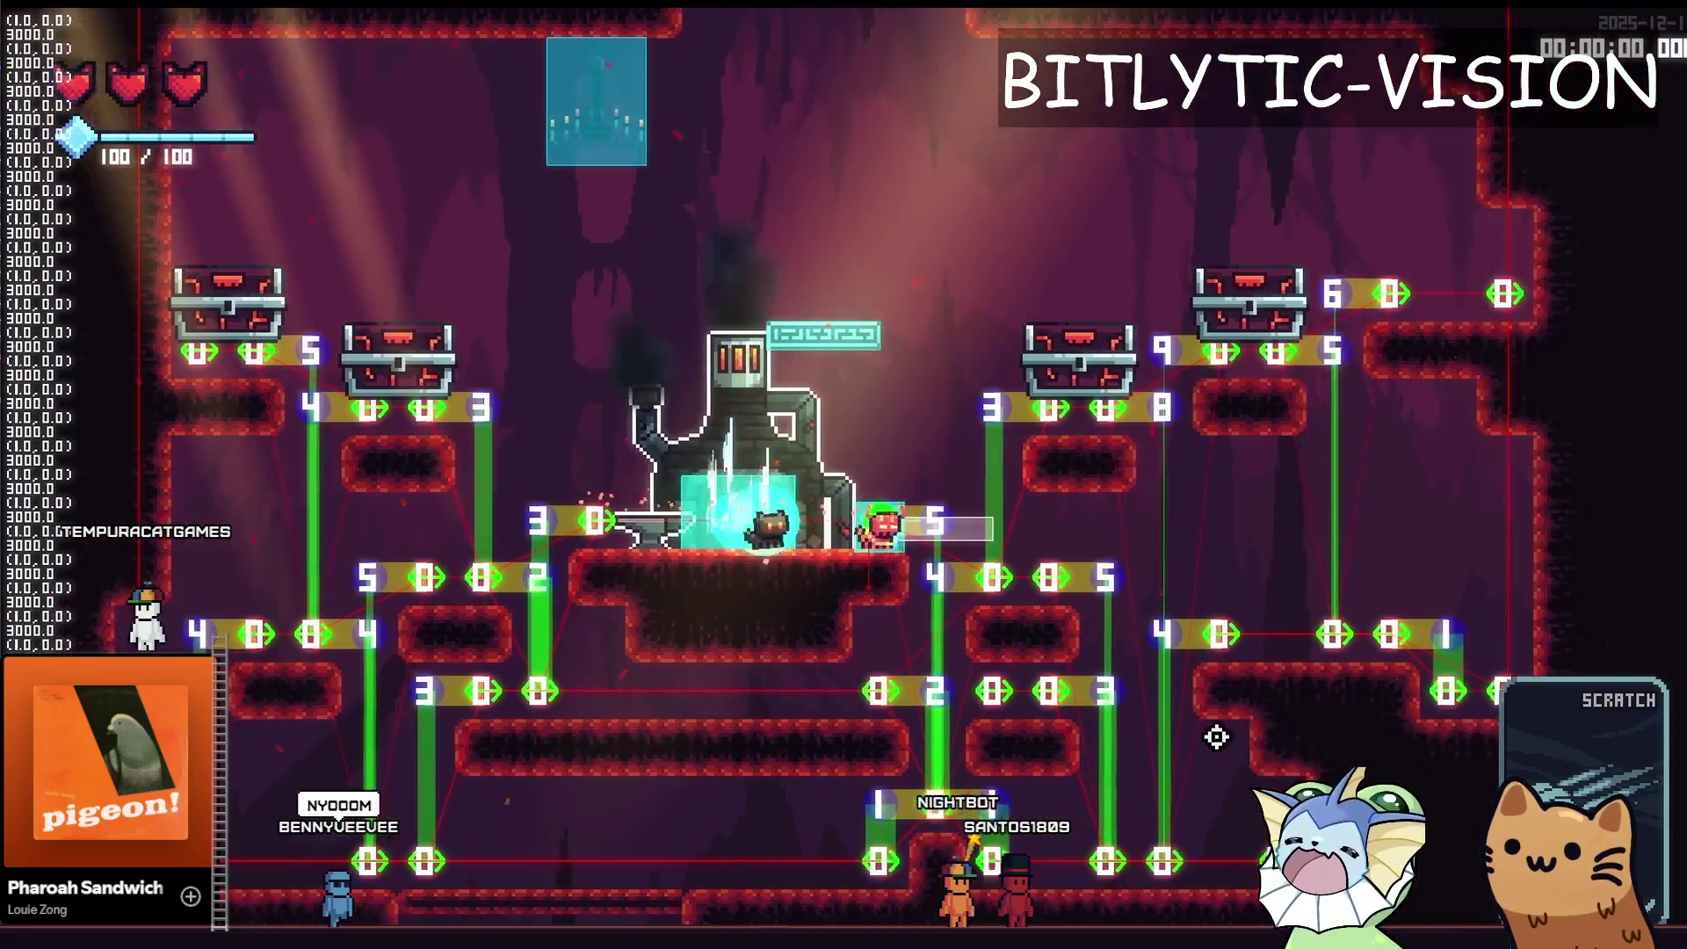
Step: In the Remote tree, change PlayerMovement2's Base Max Speed from 600 to 250
key("alt+Tab")
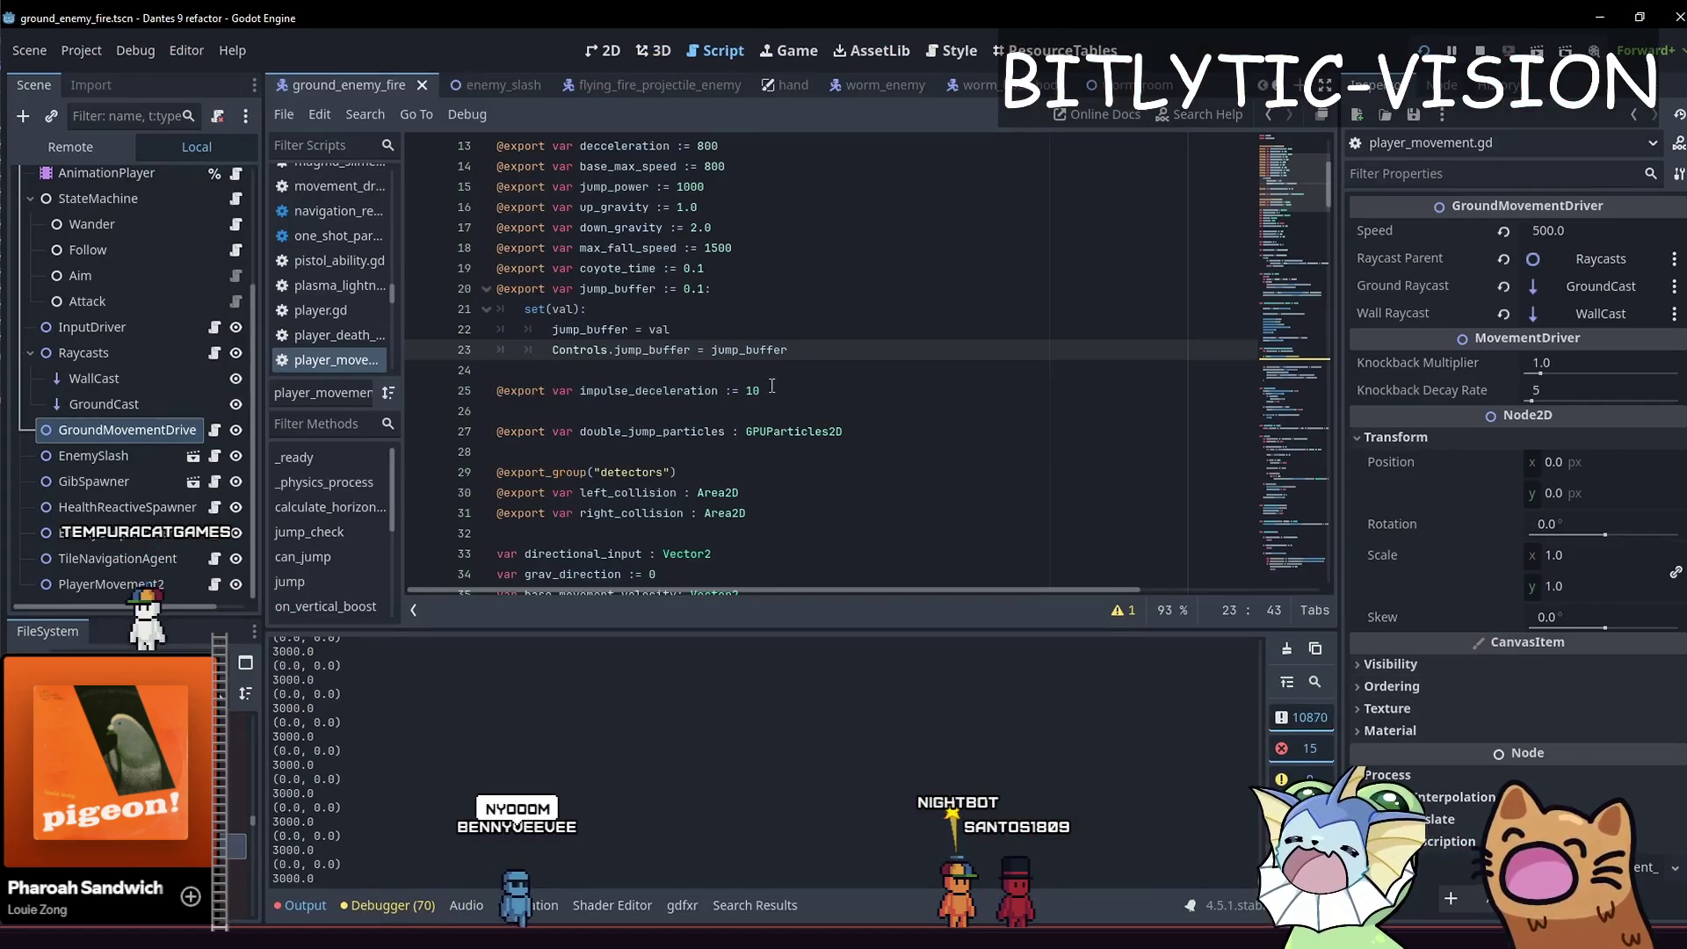
left_click(141, 562)
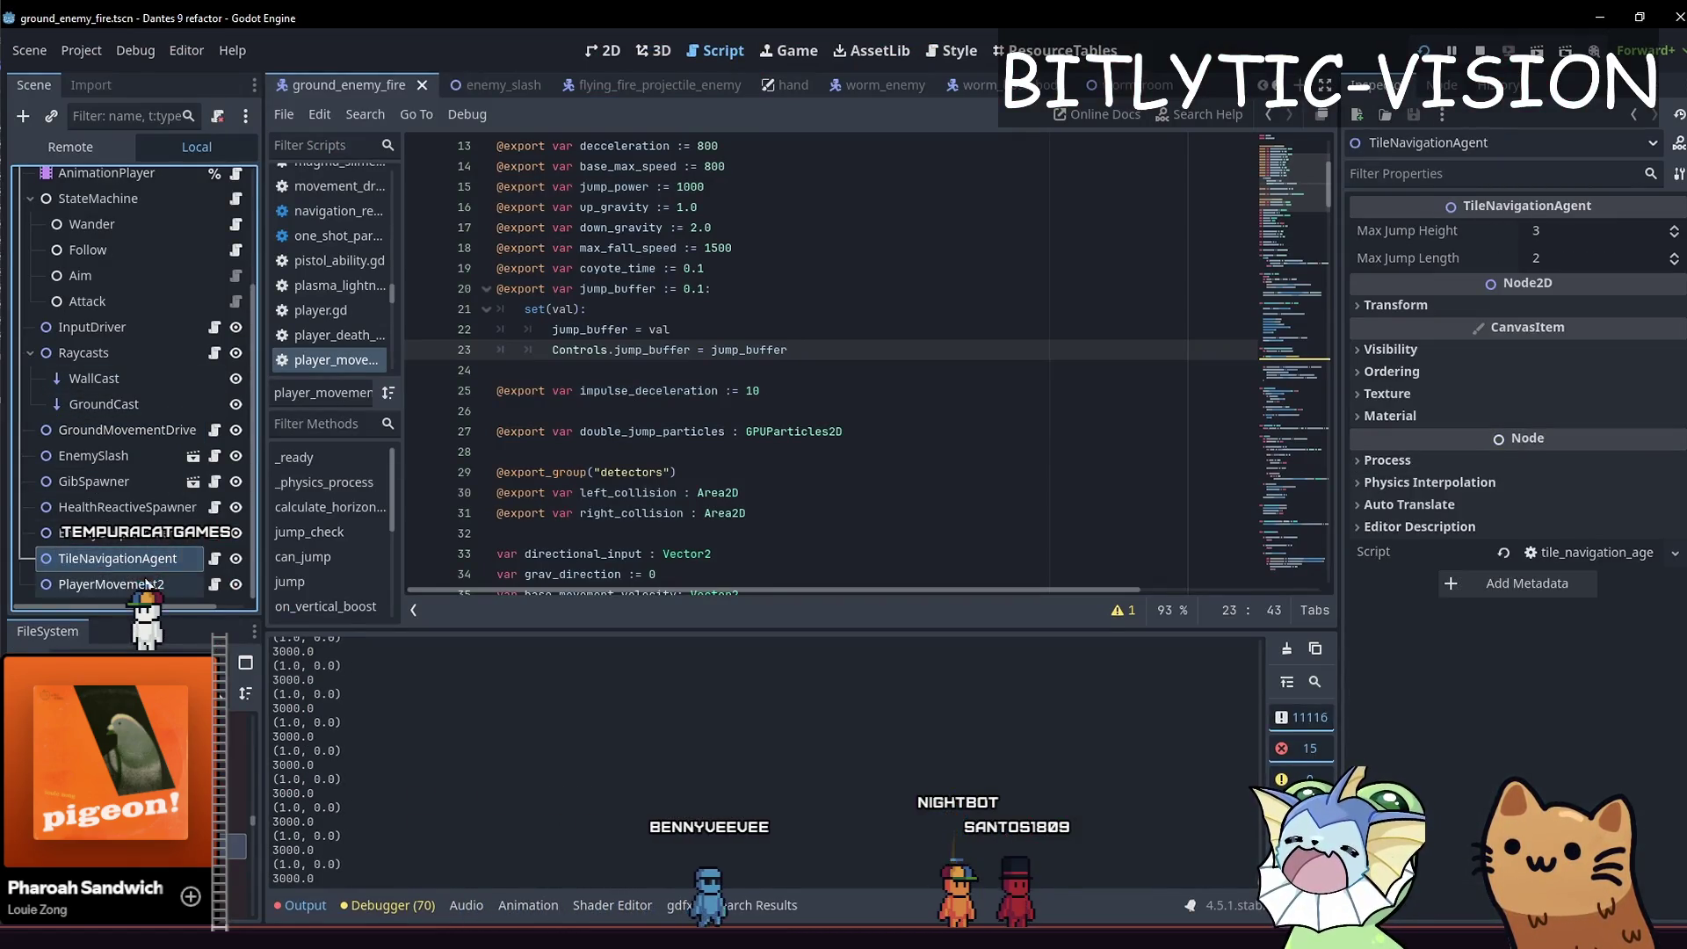
left_click(148, 584)
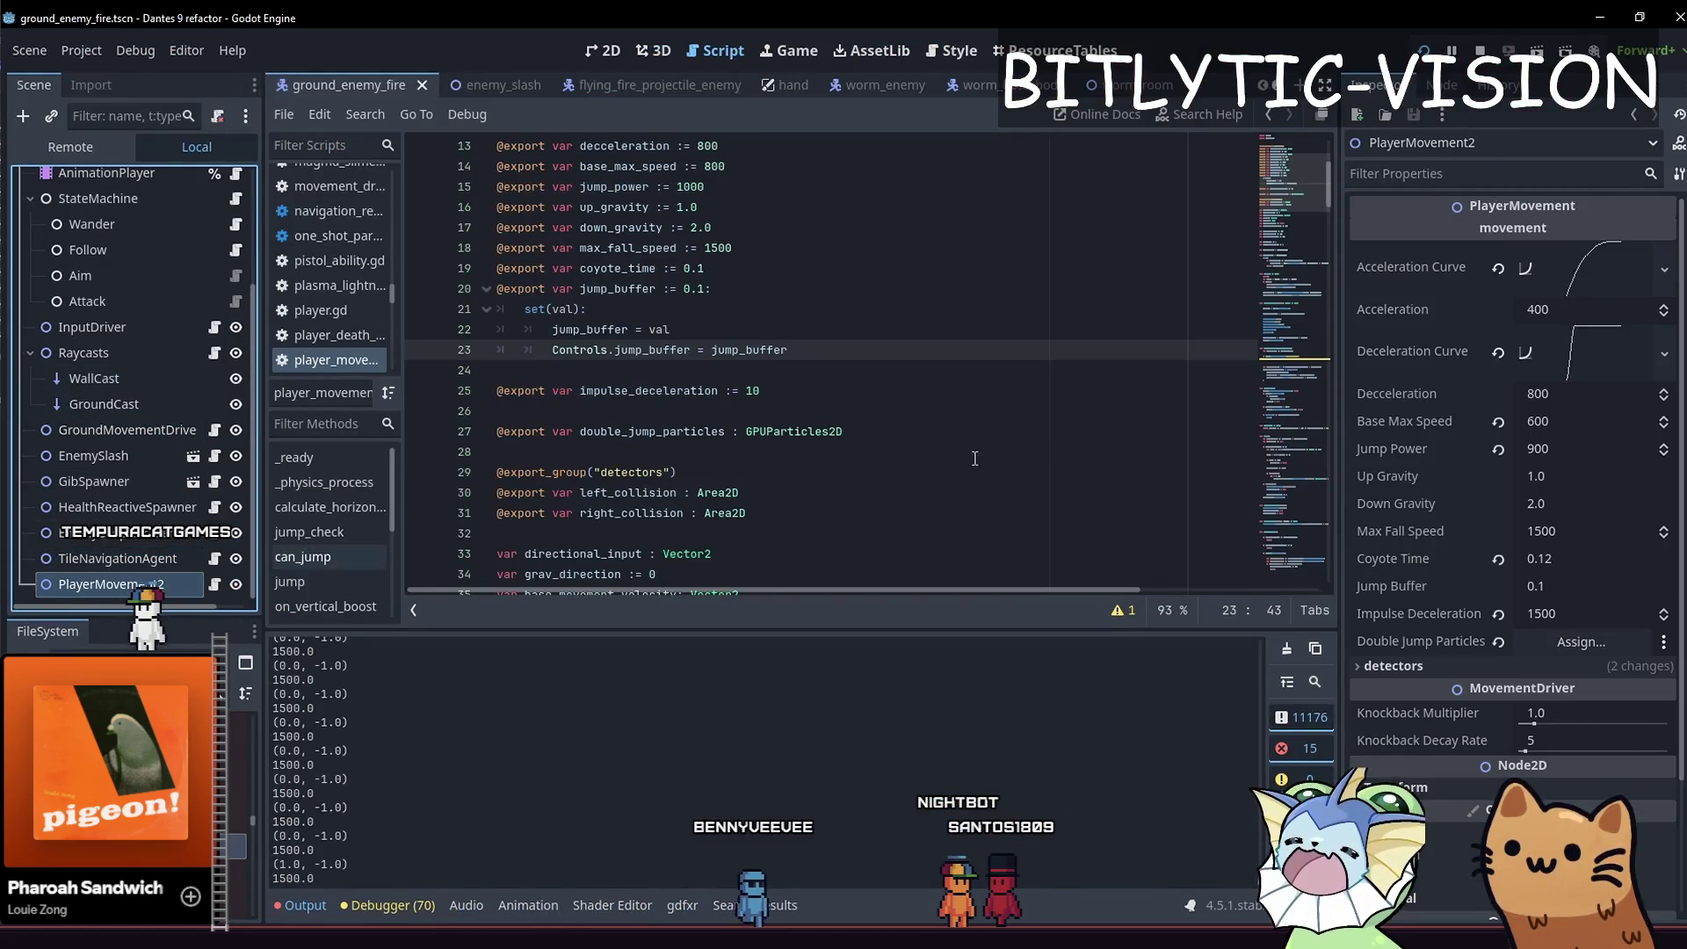
left_click(1573, 424)
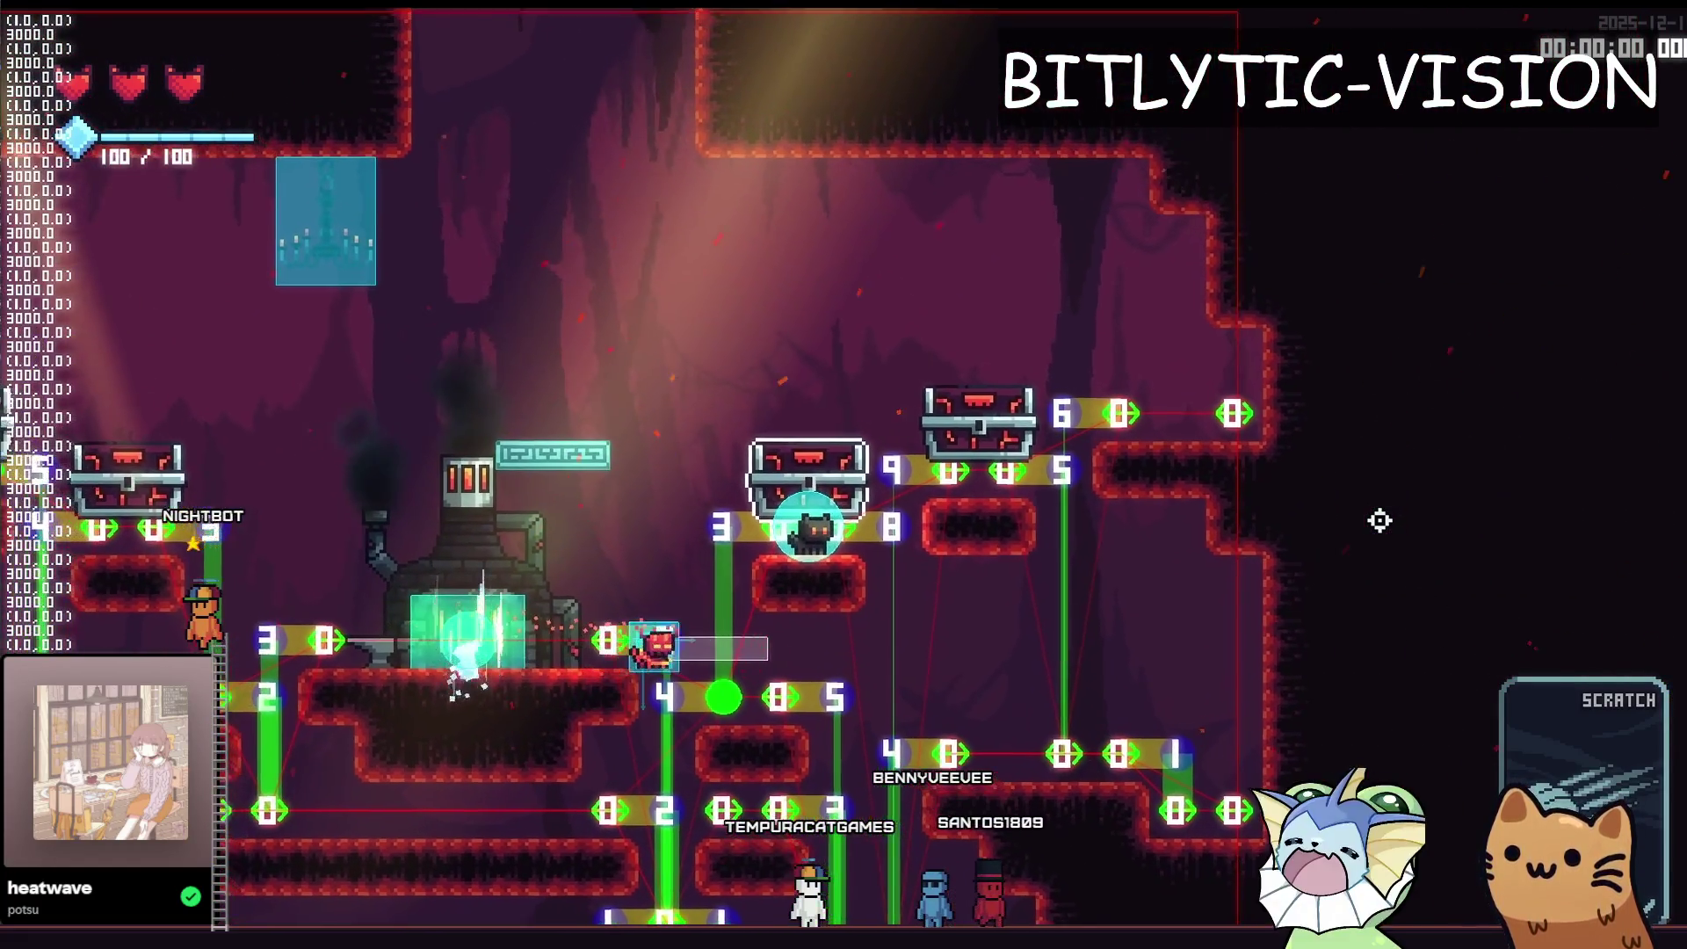
key("Tab")
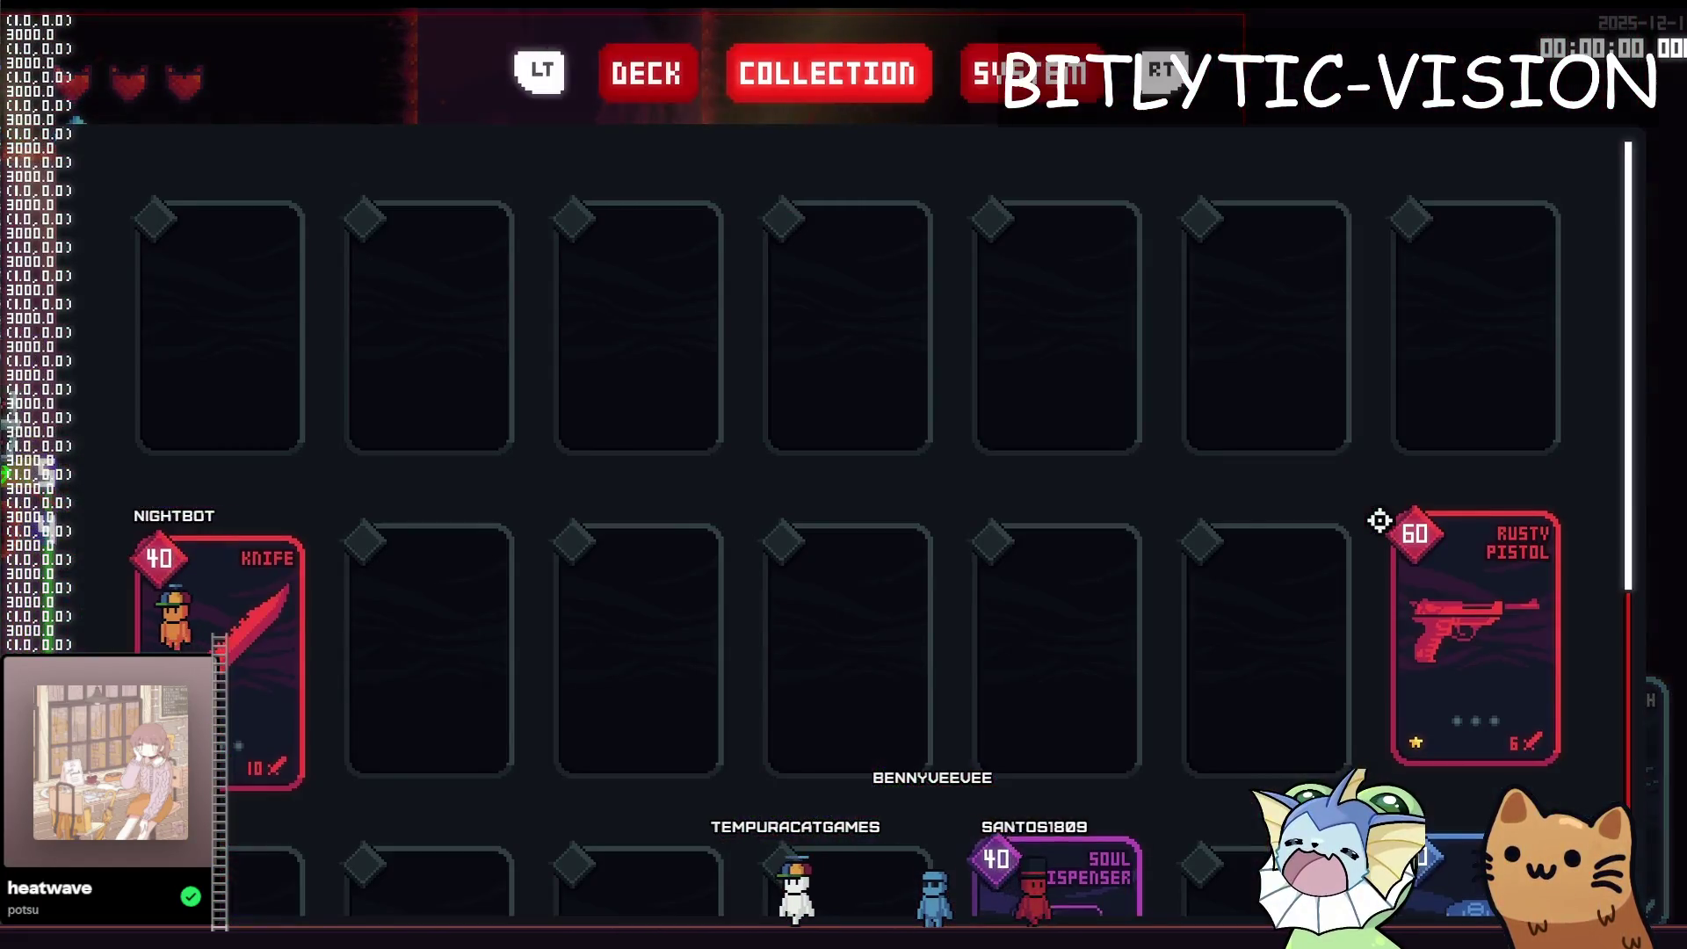
key("alt+Tab")
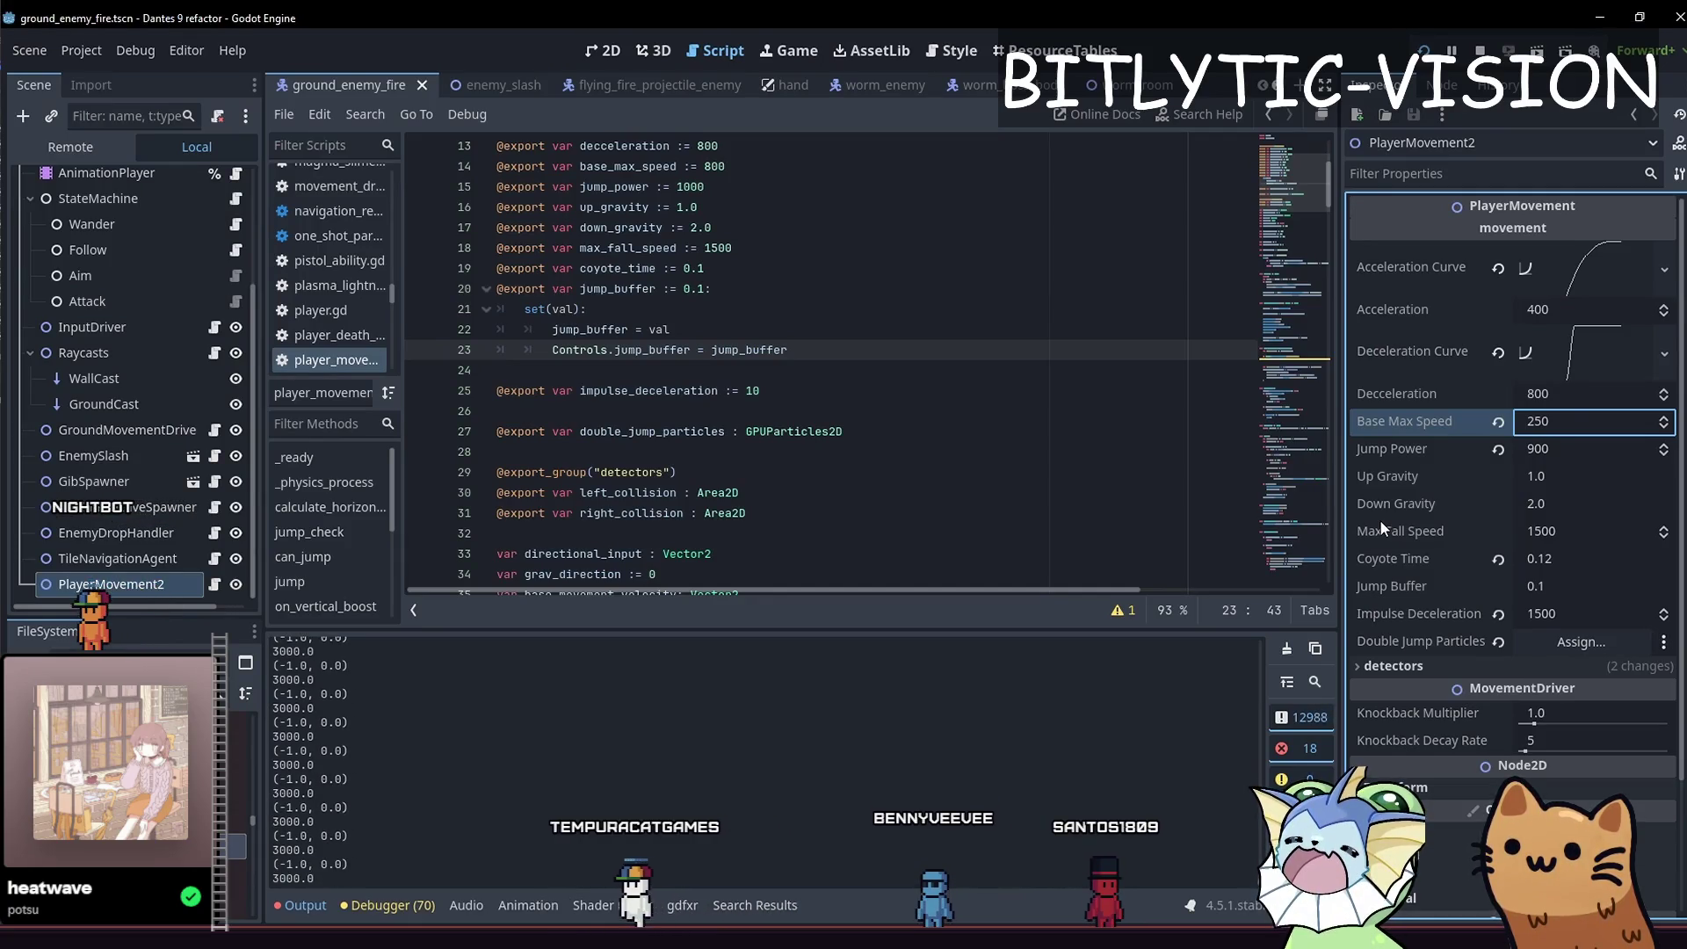
Step: Check the jump_check definition, then return to the get_overlapping_areas line in spray_bottle.gd
left_click(783, 410)
scroll(784, 343, "down", 10)
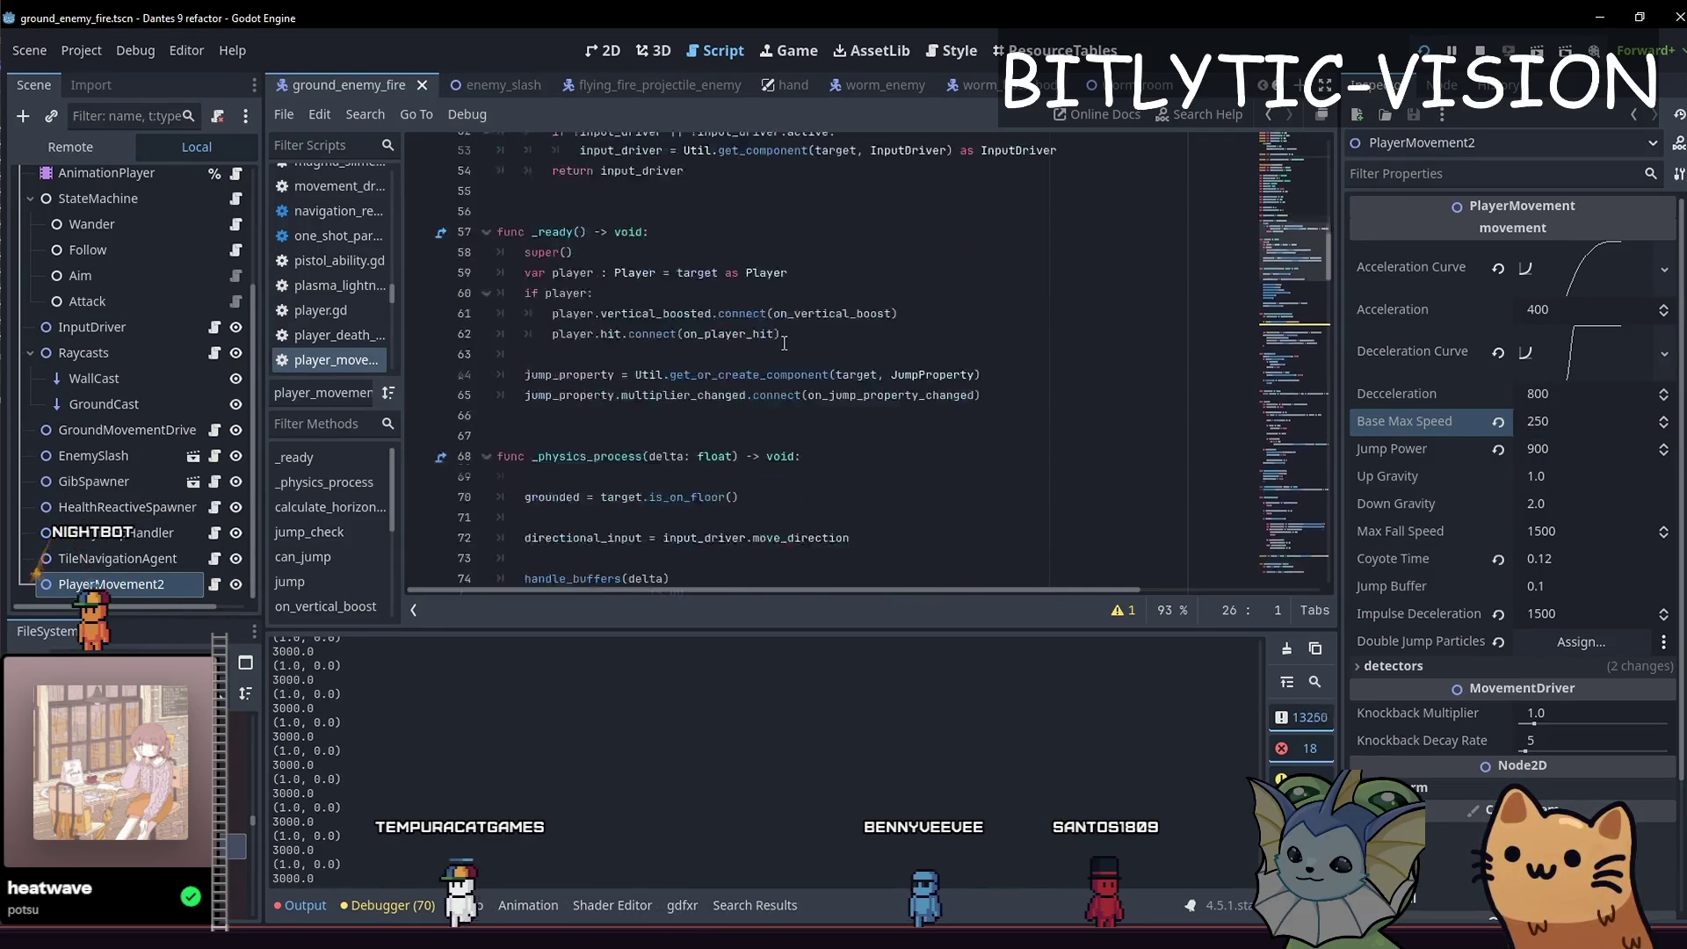
scroll(879, 347, "down", 1)
scroll(1076, 349, "down", 8)
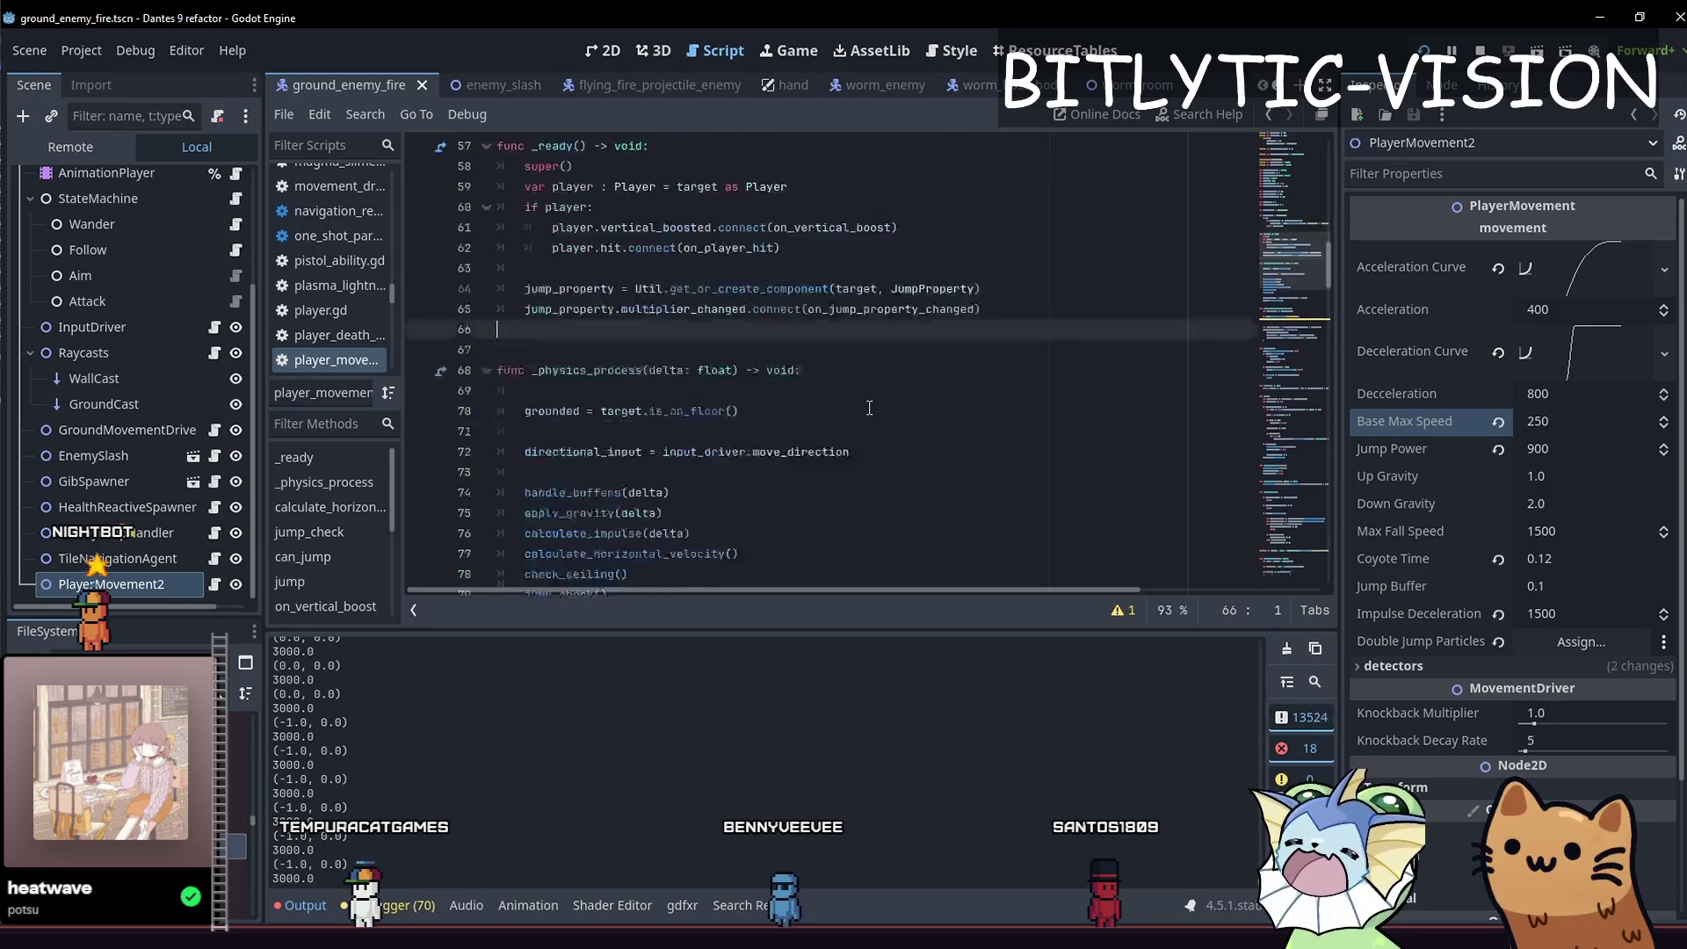
left_click(868, 513)
key("alt+Left")
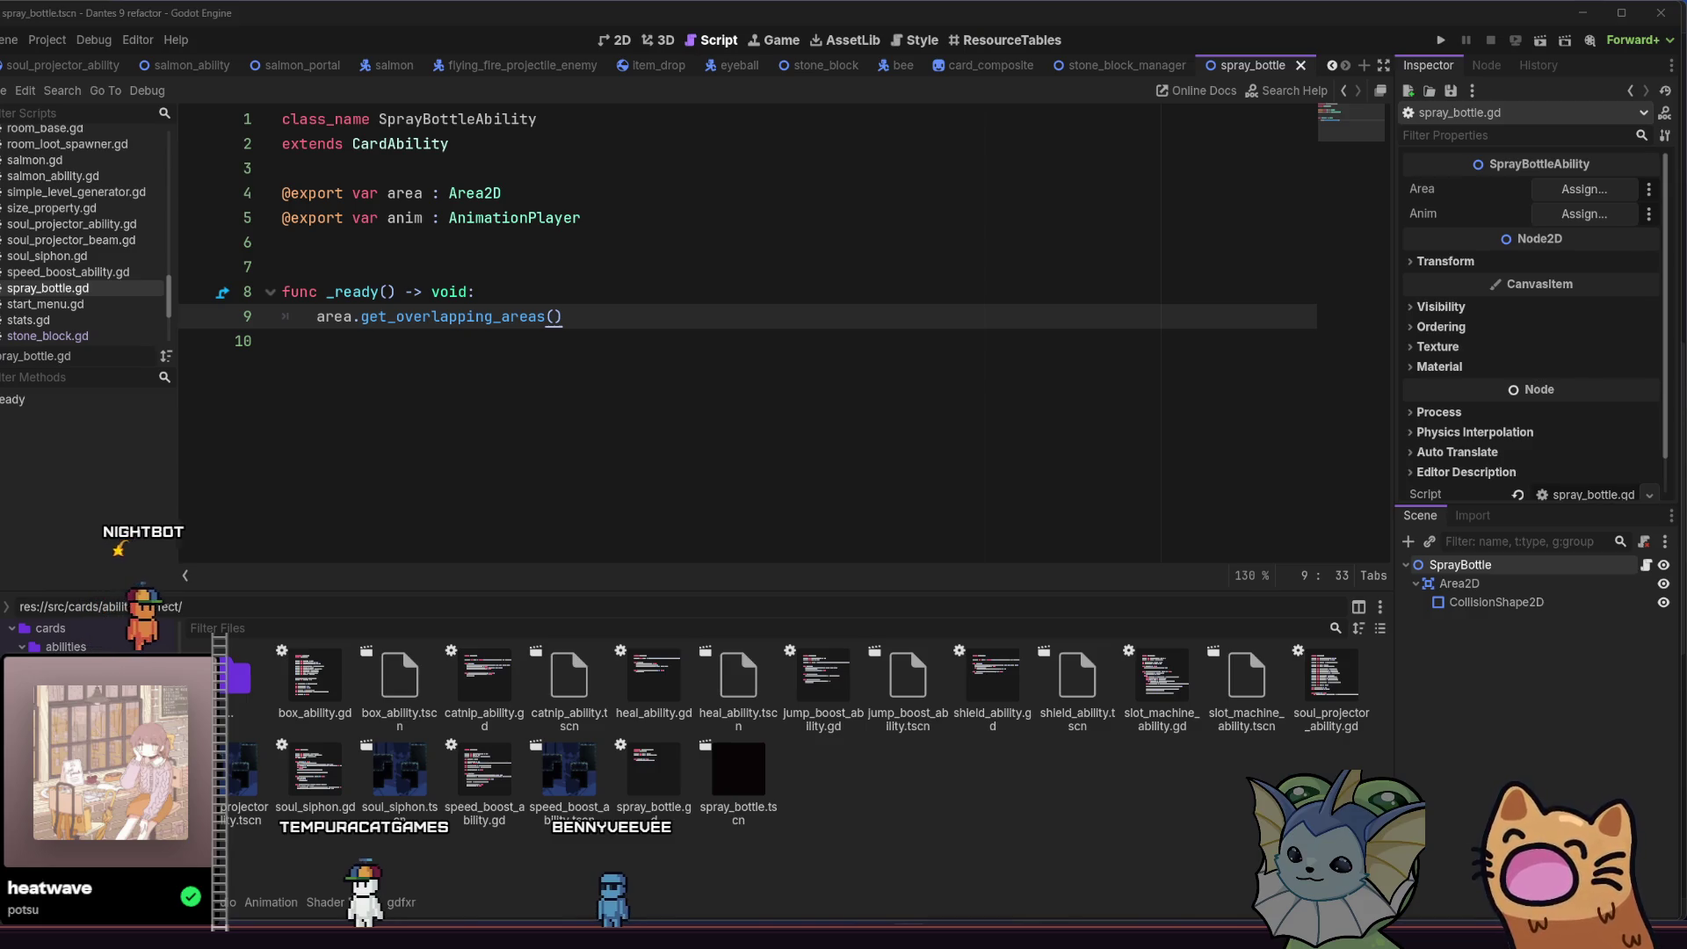
left_click(612, 317)
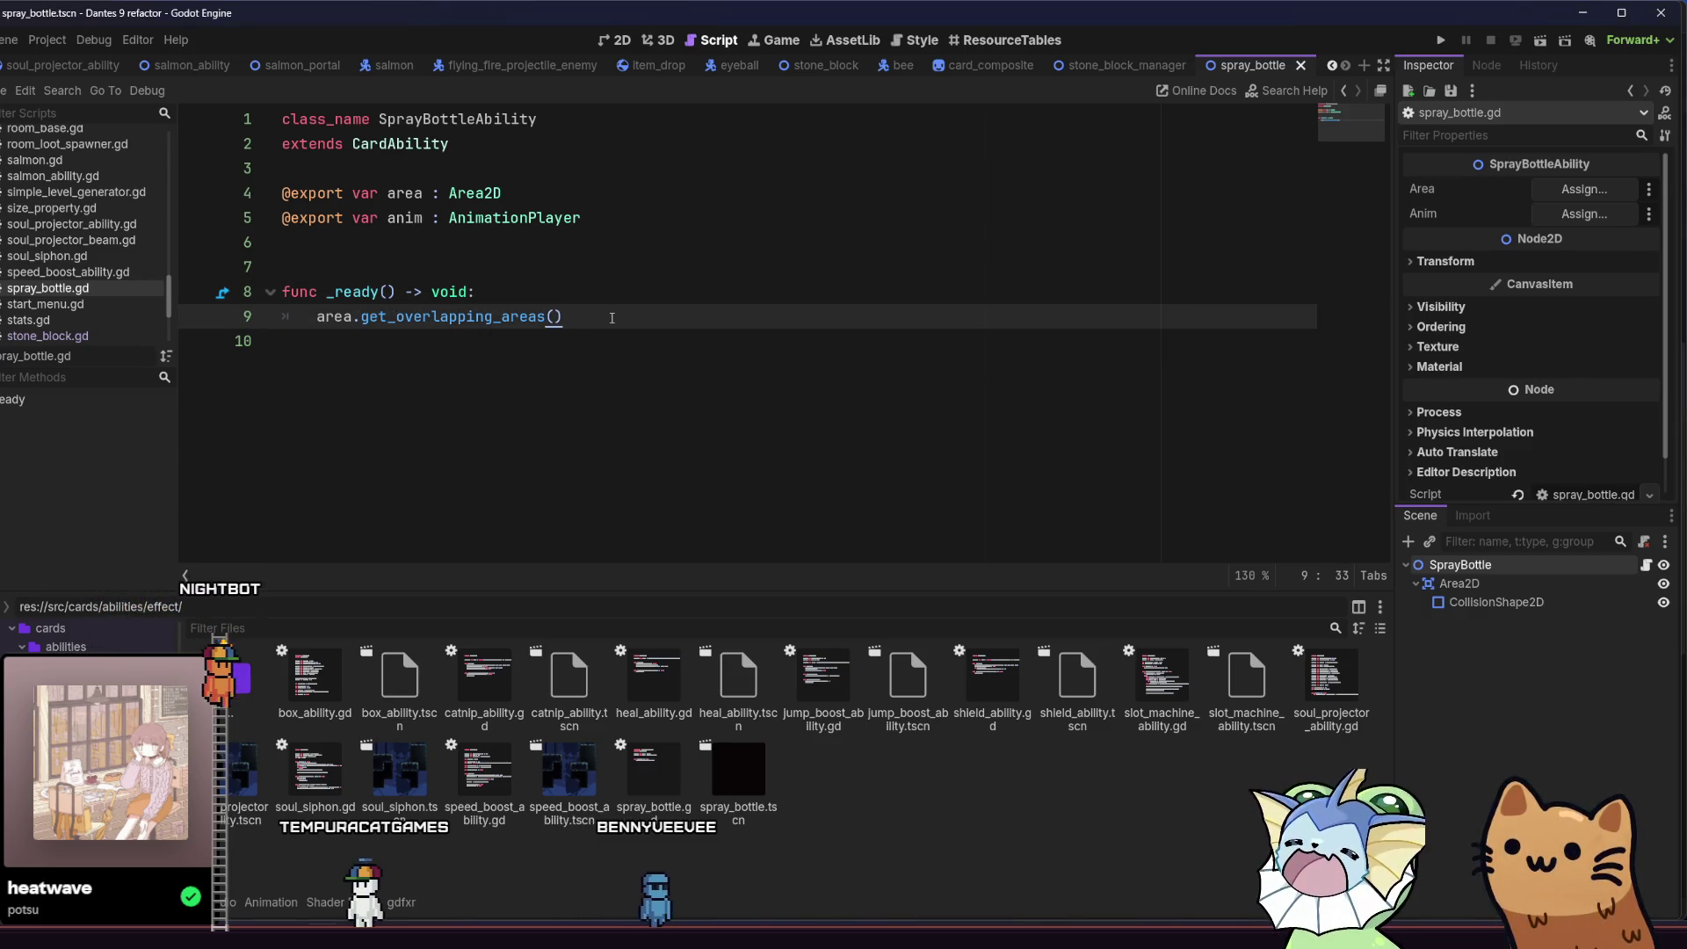
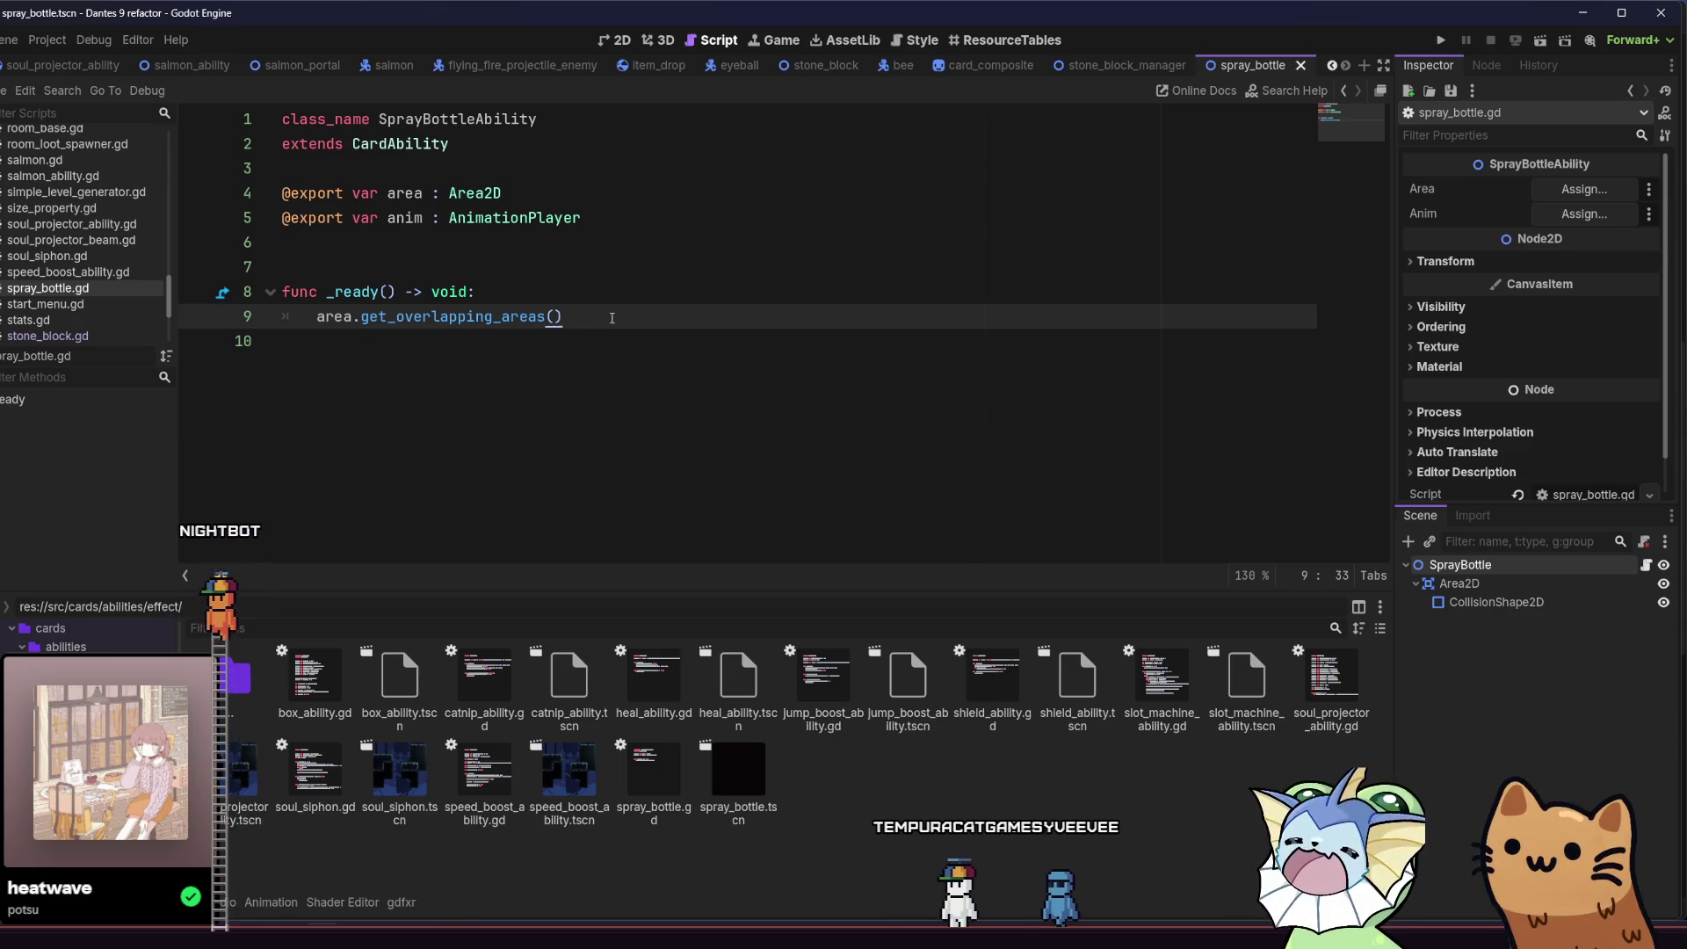
Step: Insert 'var areas = ' before area.get_overlapping_areas() on line 9 of spray_bottle.gd
left_click(315, 316)
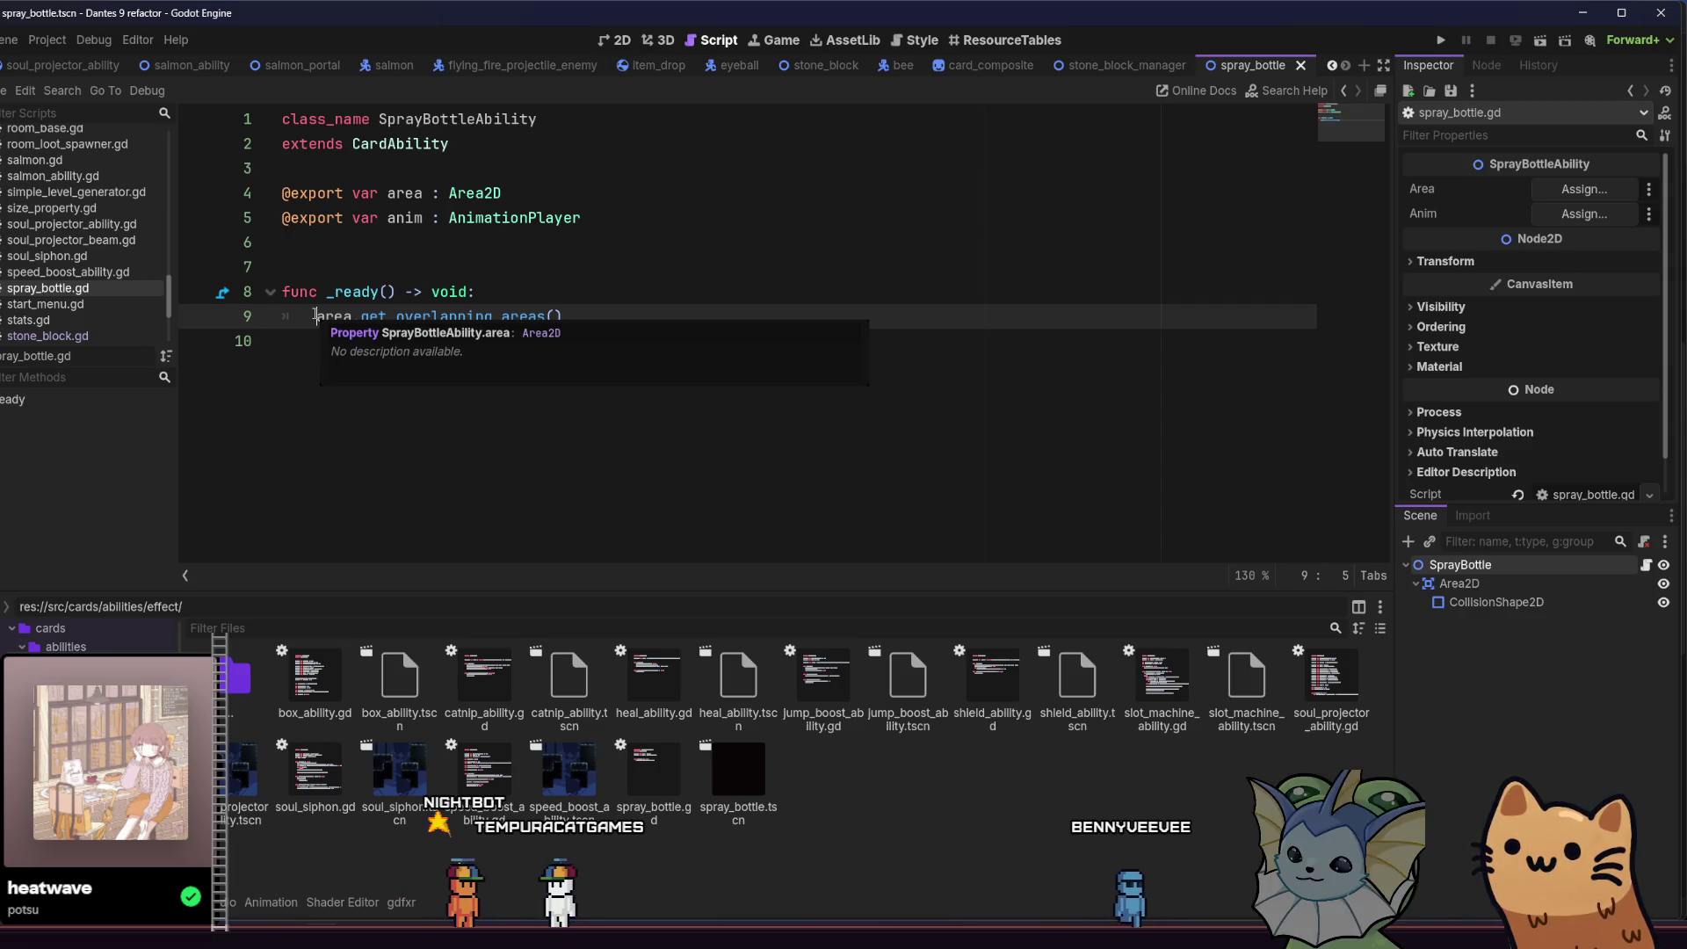
type("var ")
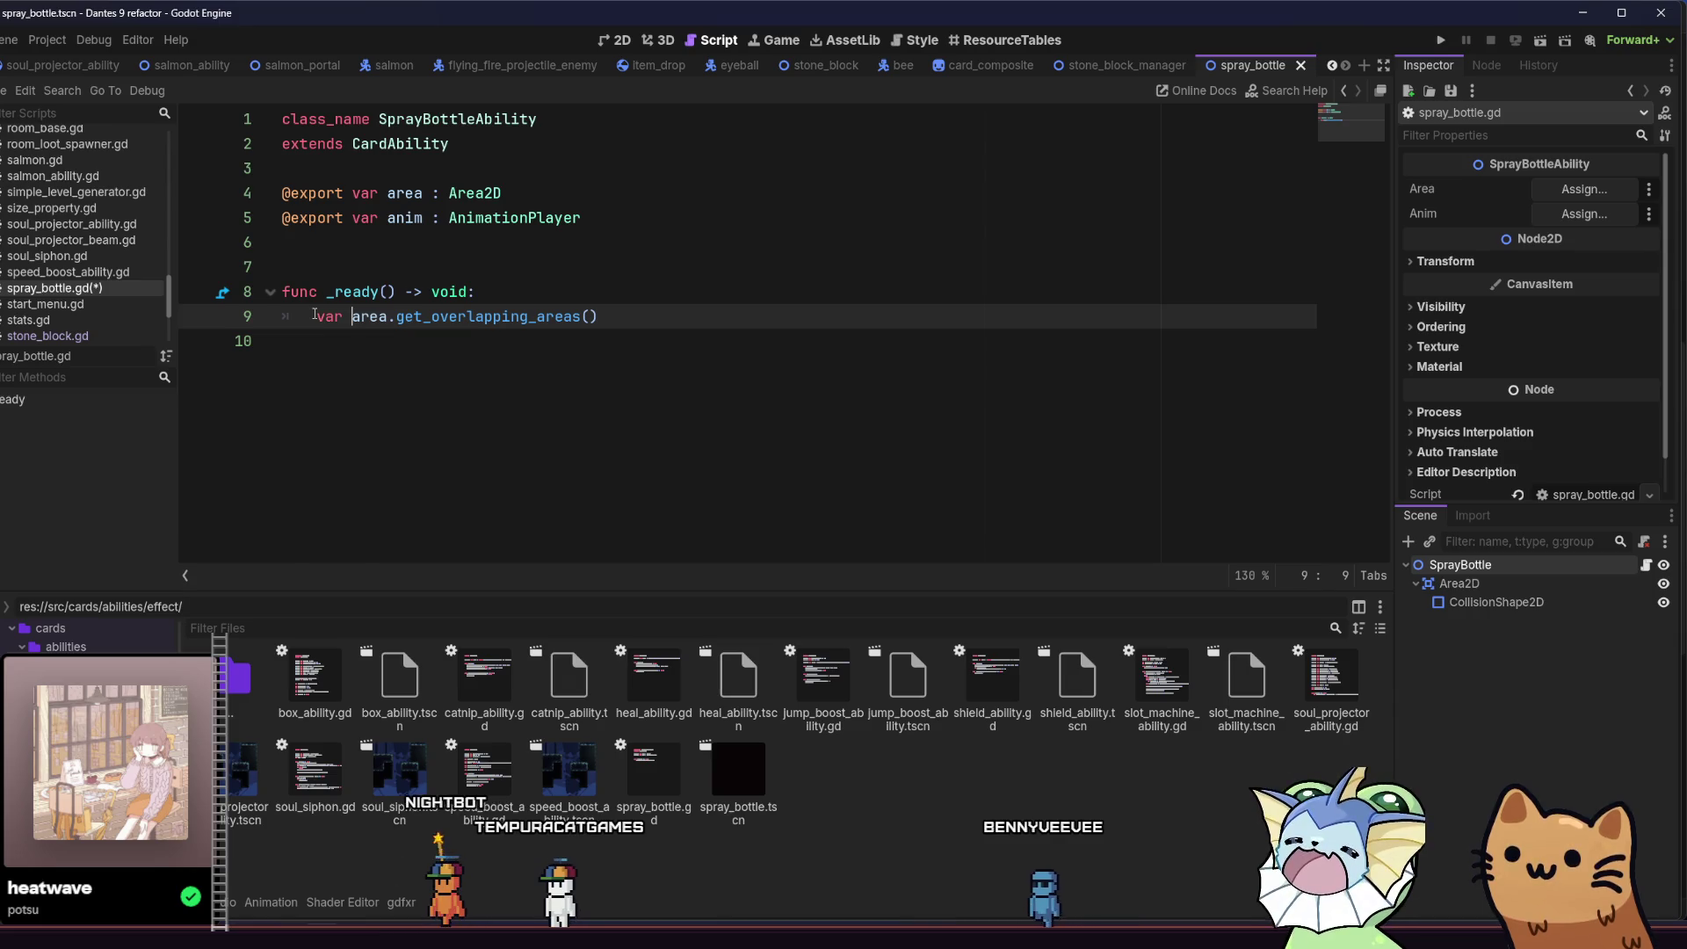
type("areas =")
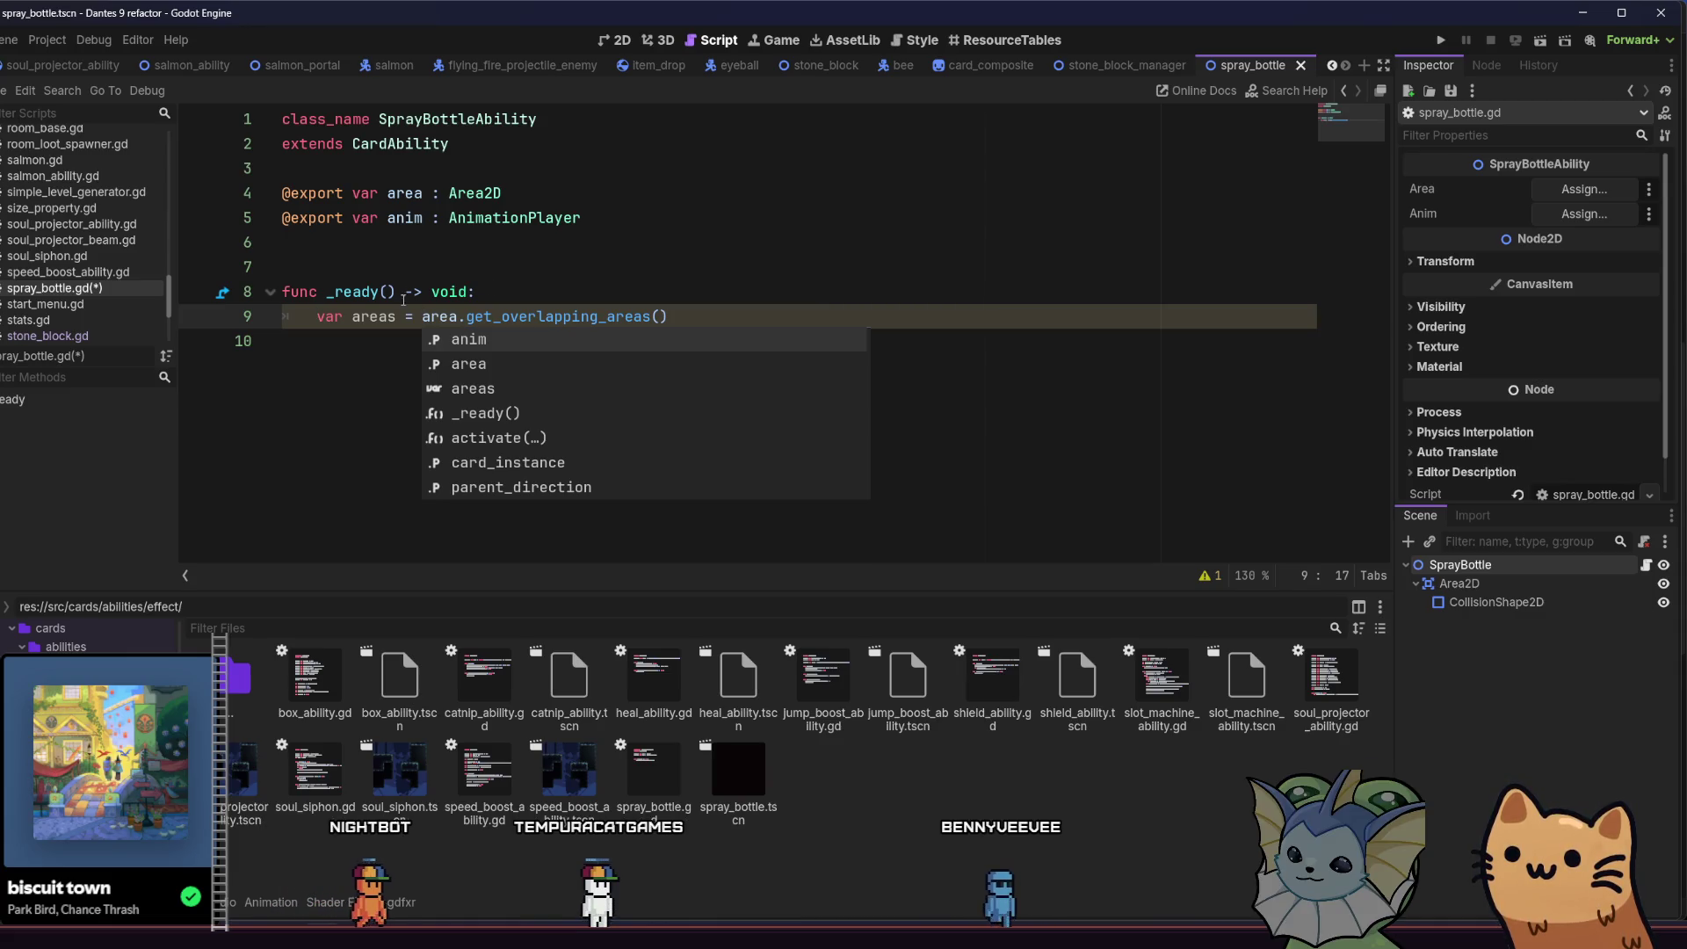
key("End")
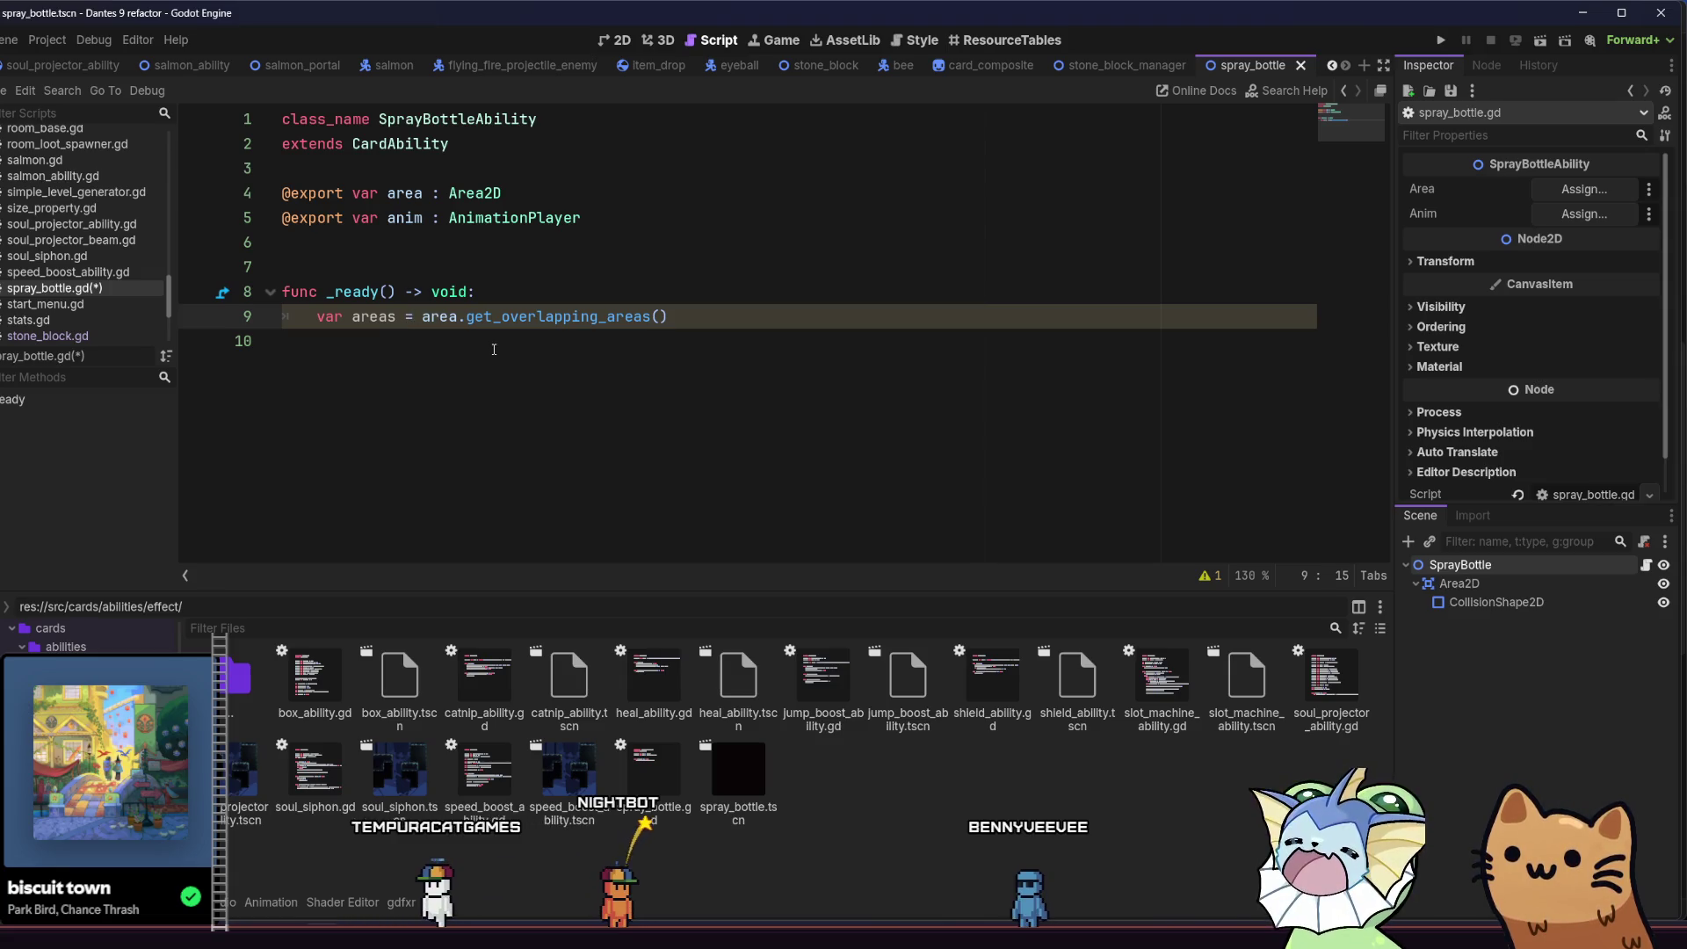
Step: Add an empty line below the areas assignment and remove the stray colon
type(":")
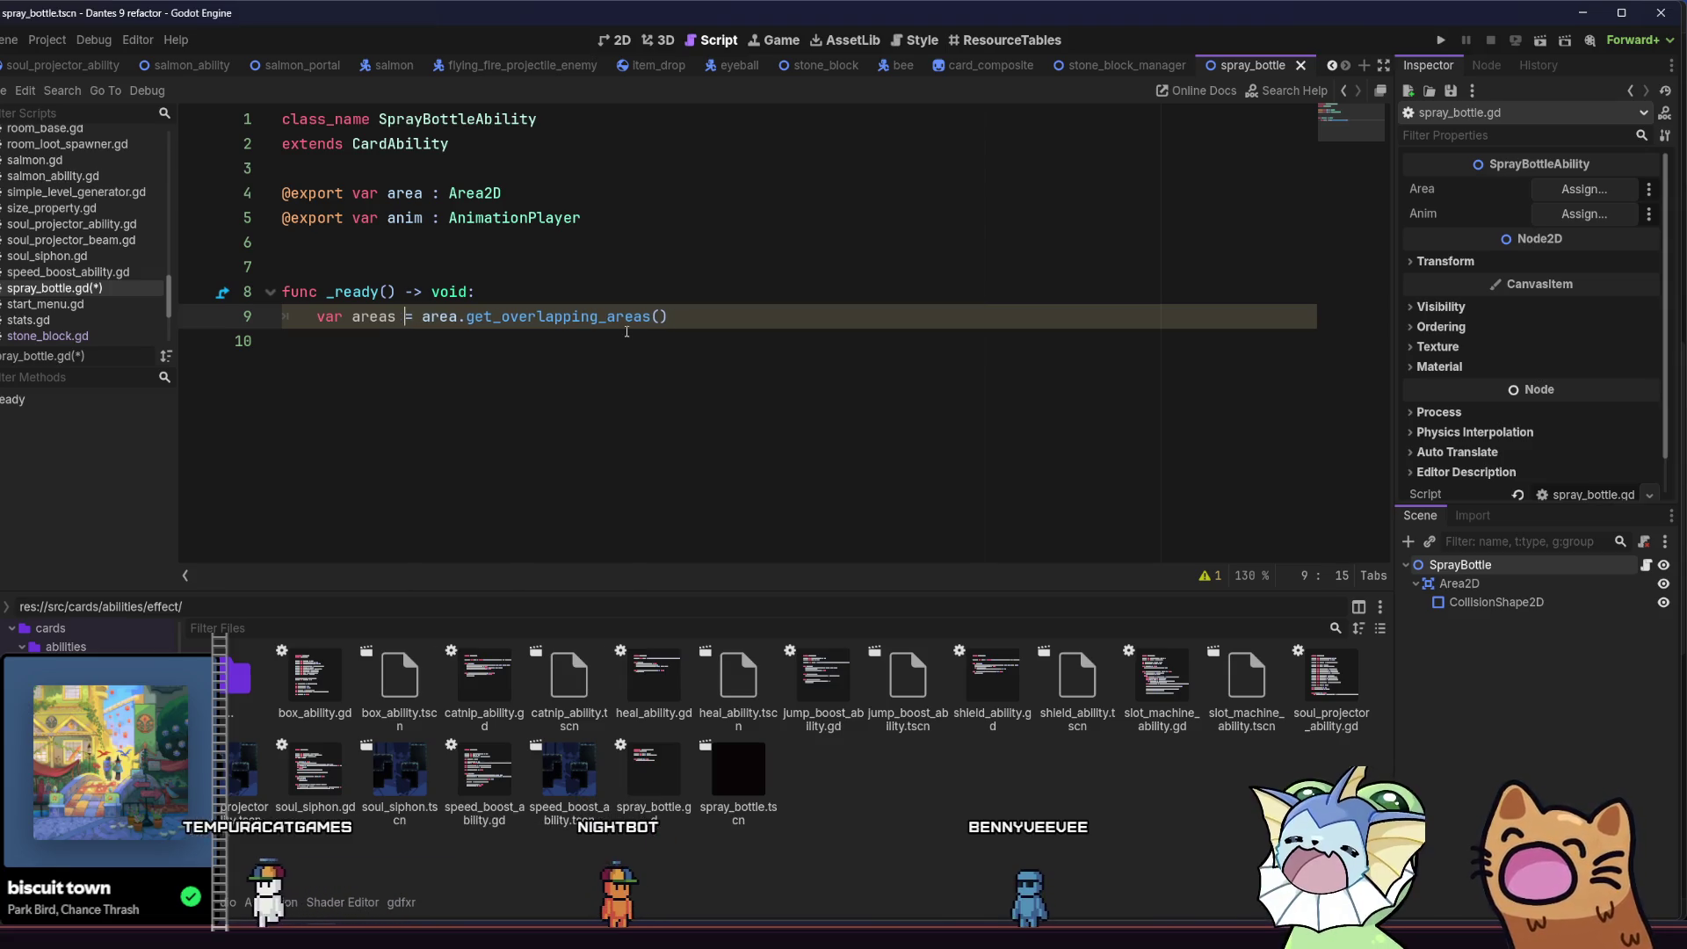
key("Return")
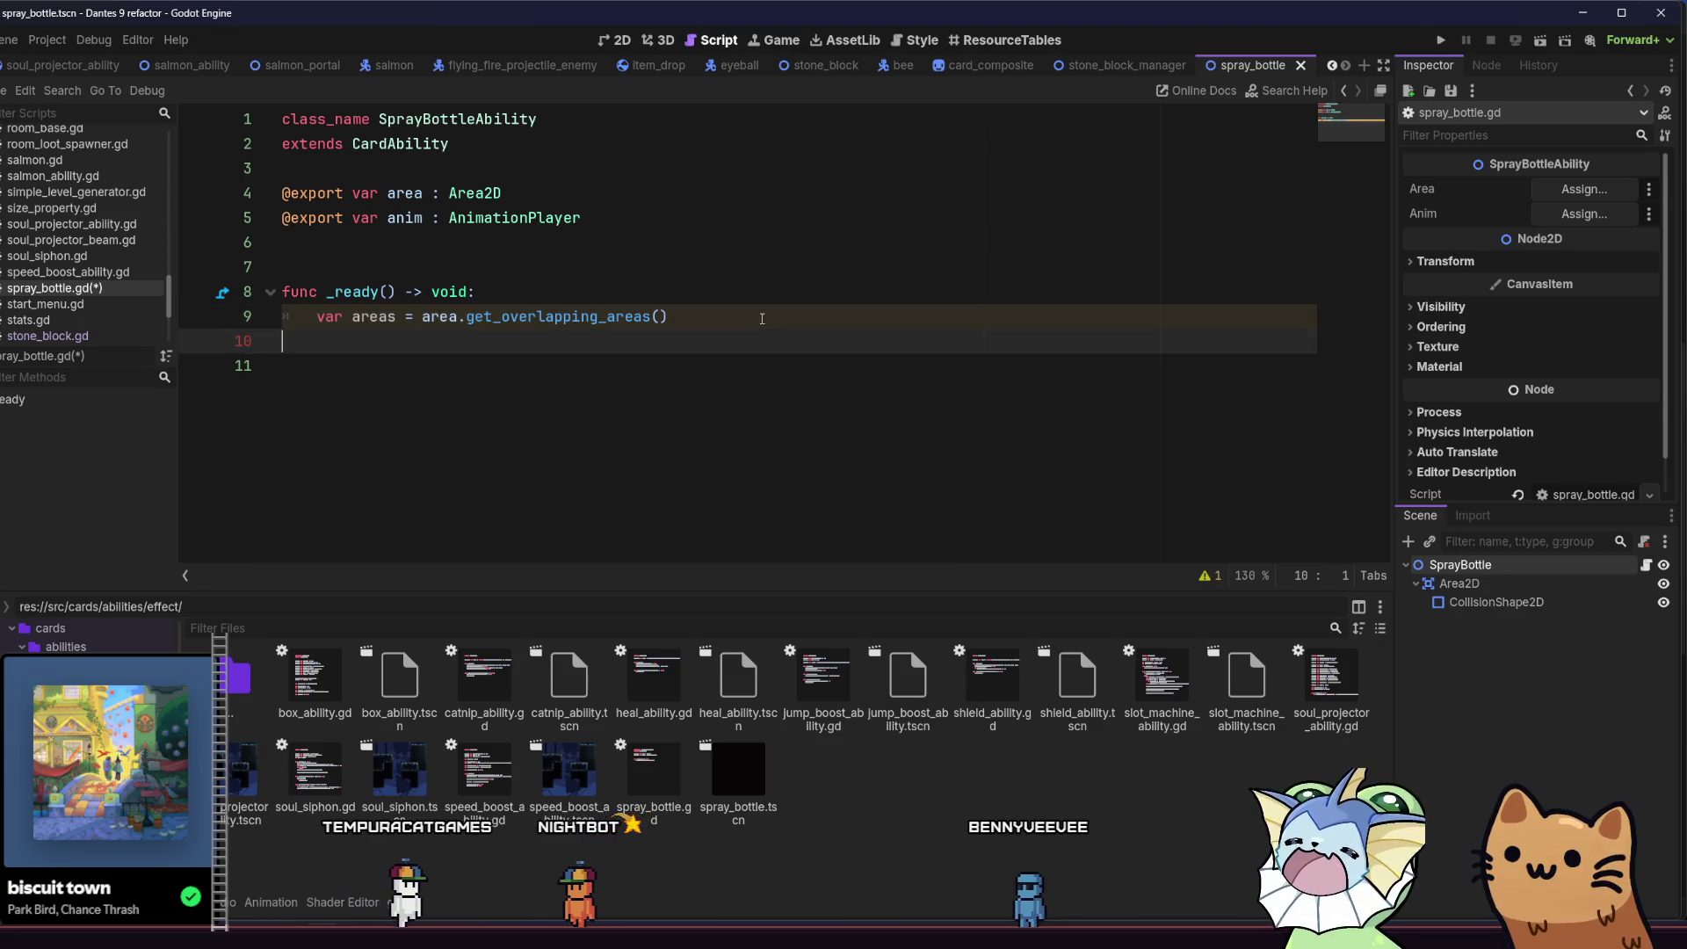
left_click(762, 318)
type(":")
key("BackSpace")
key("BackSpace")
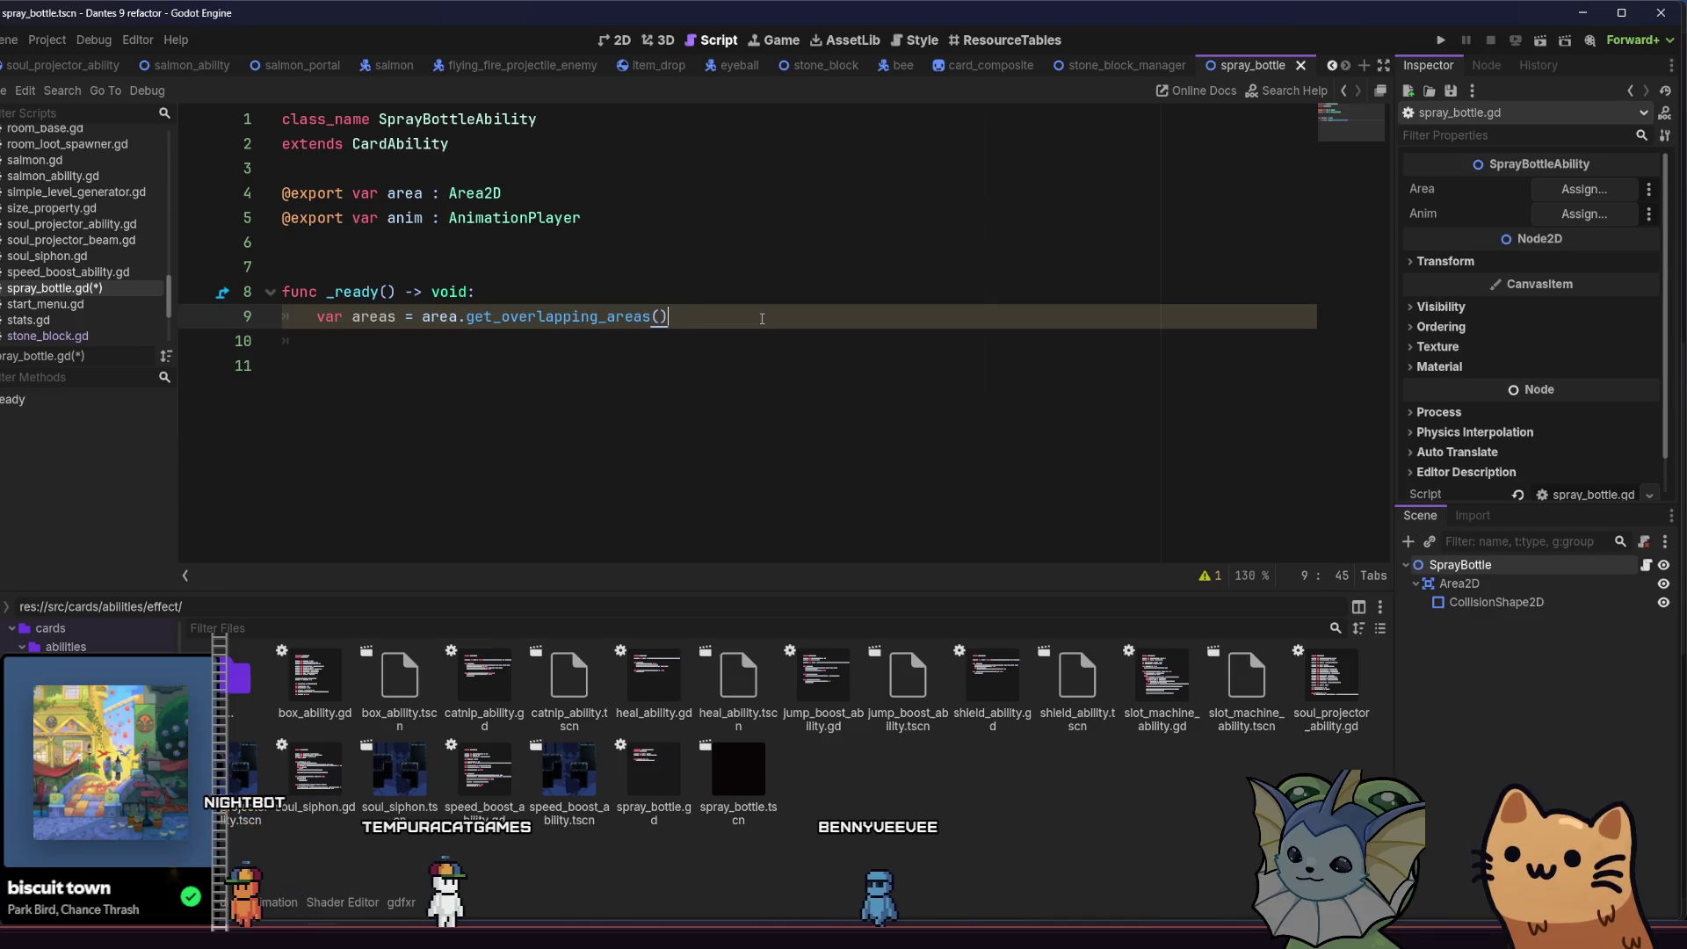
Step: Type the areas variable as Array[Area2D] and move to line 10
left_click(404, 316)
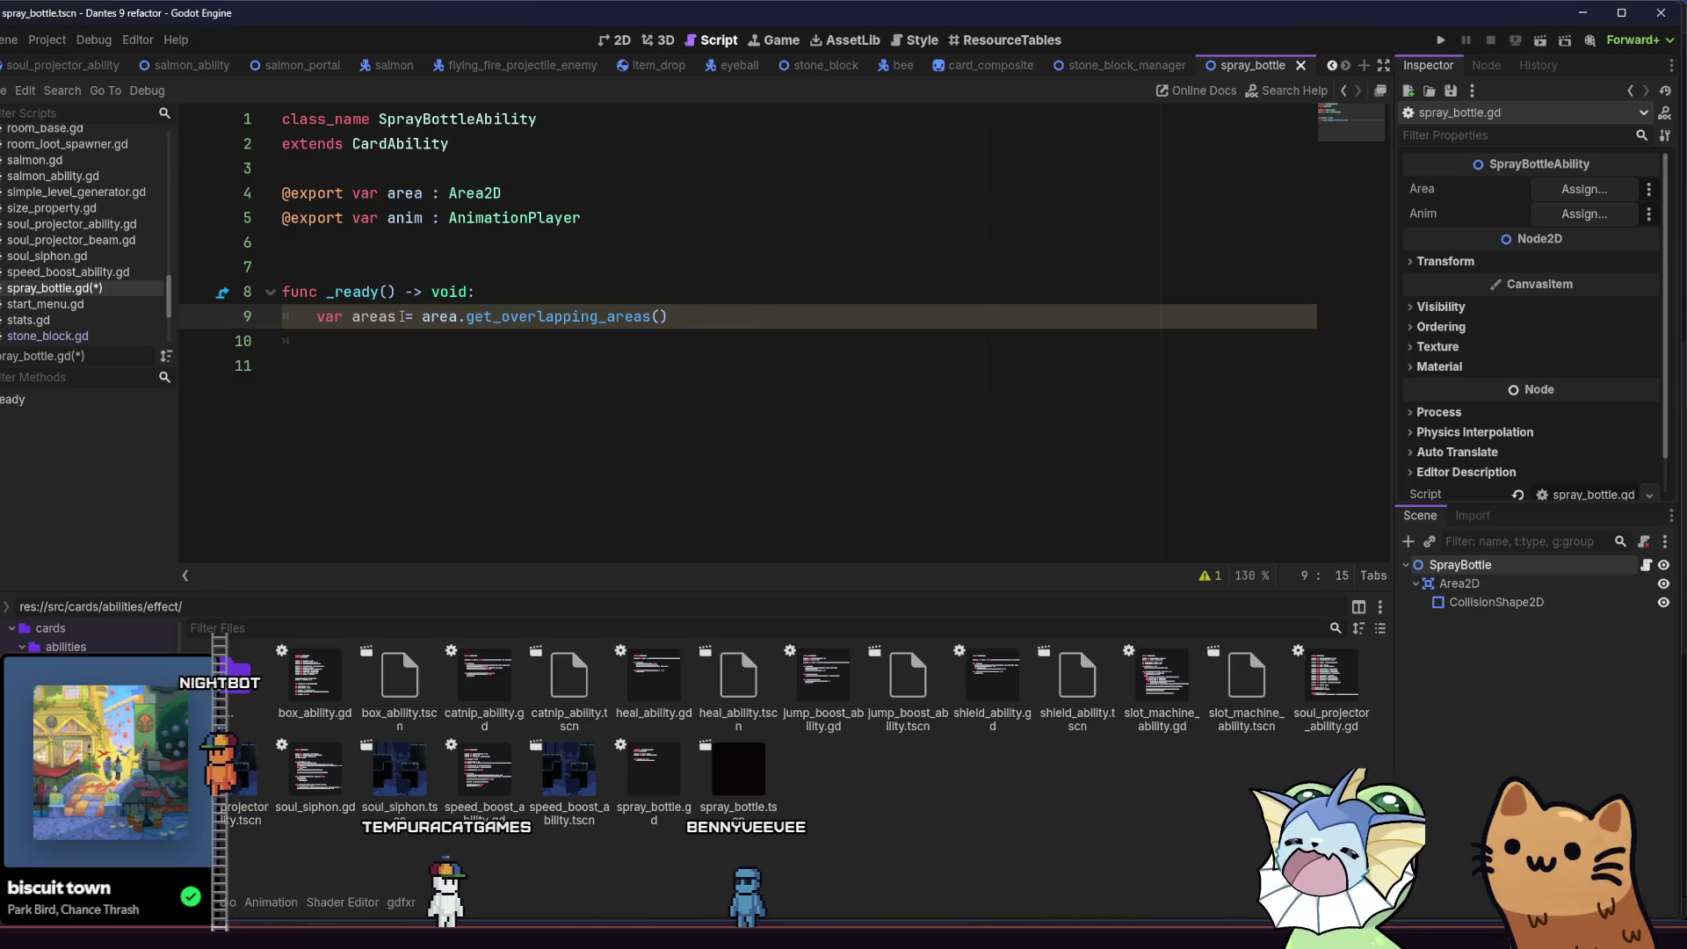
type(": A")
type("rra")
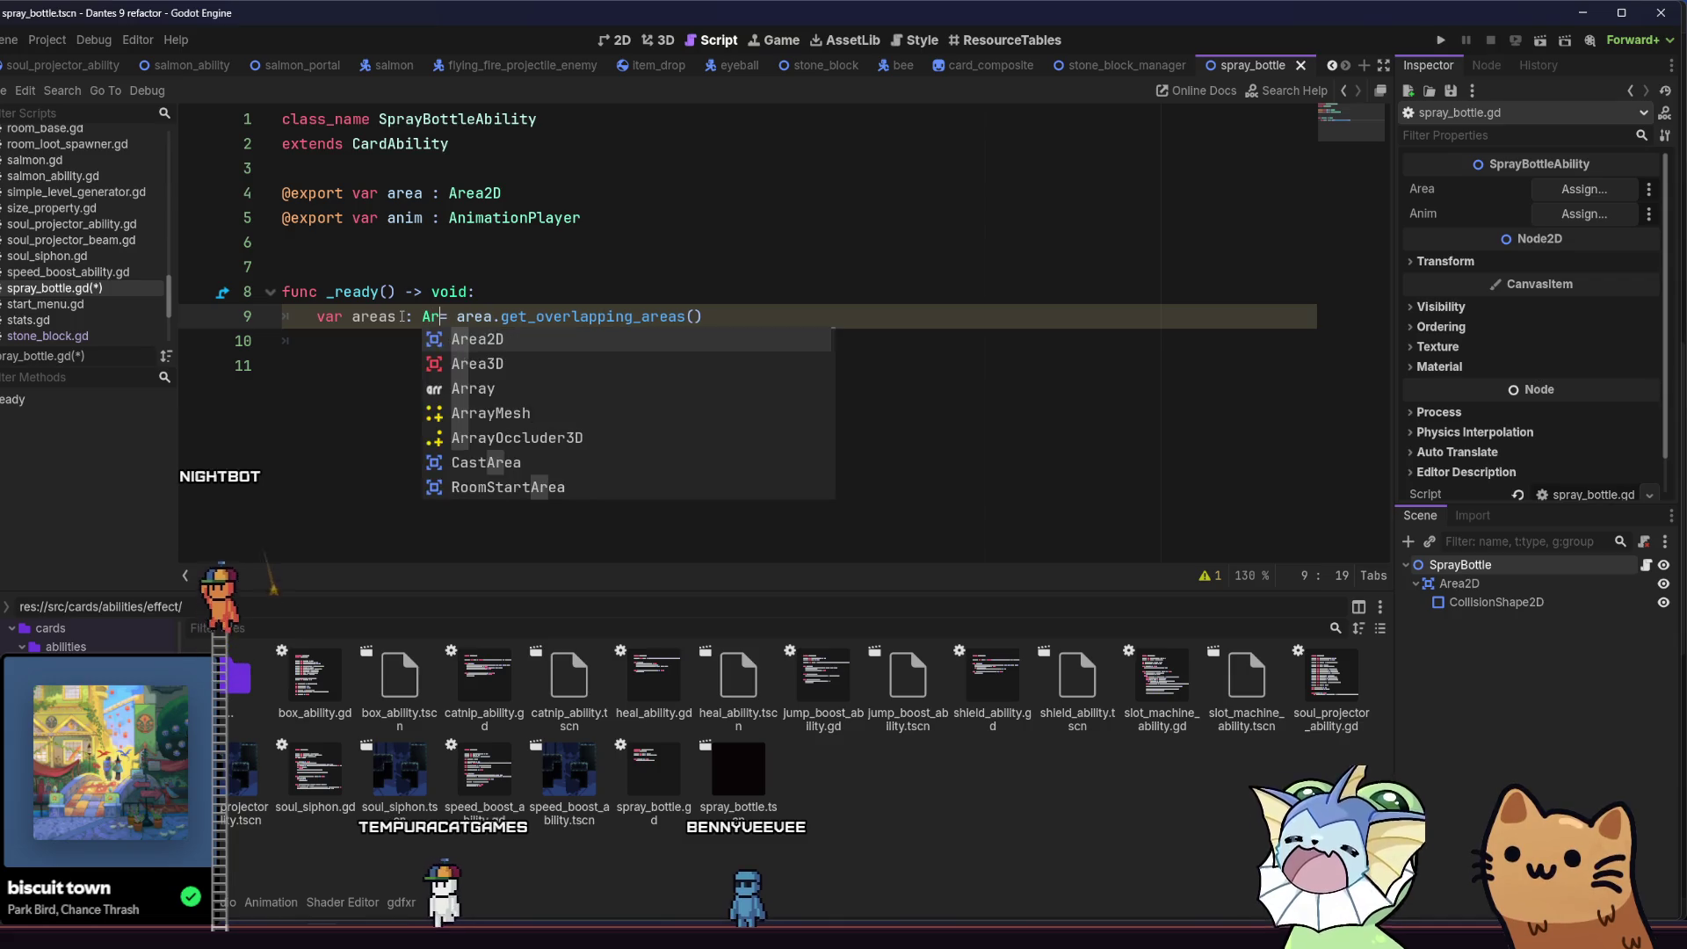
key("Return")
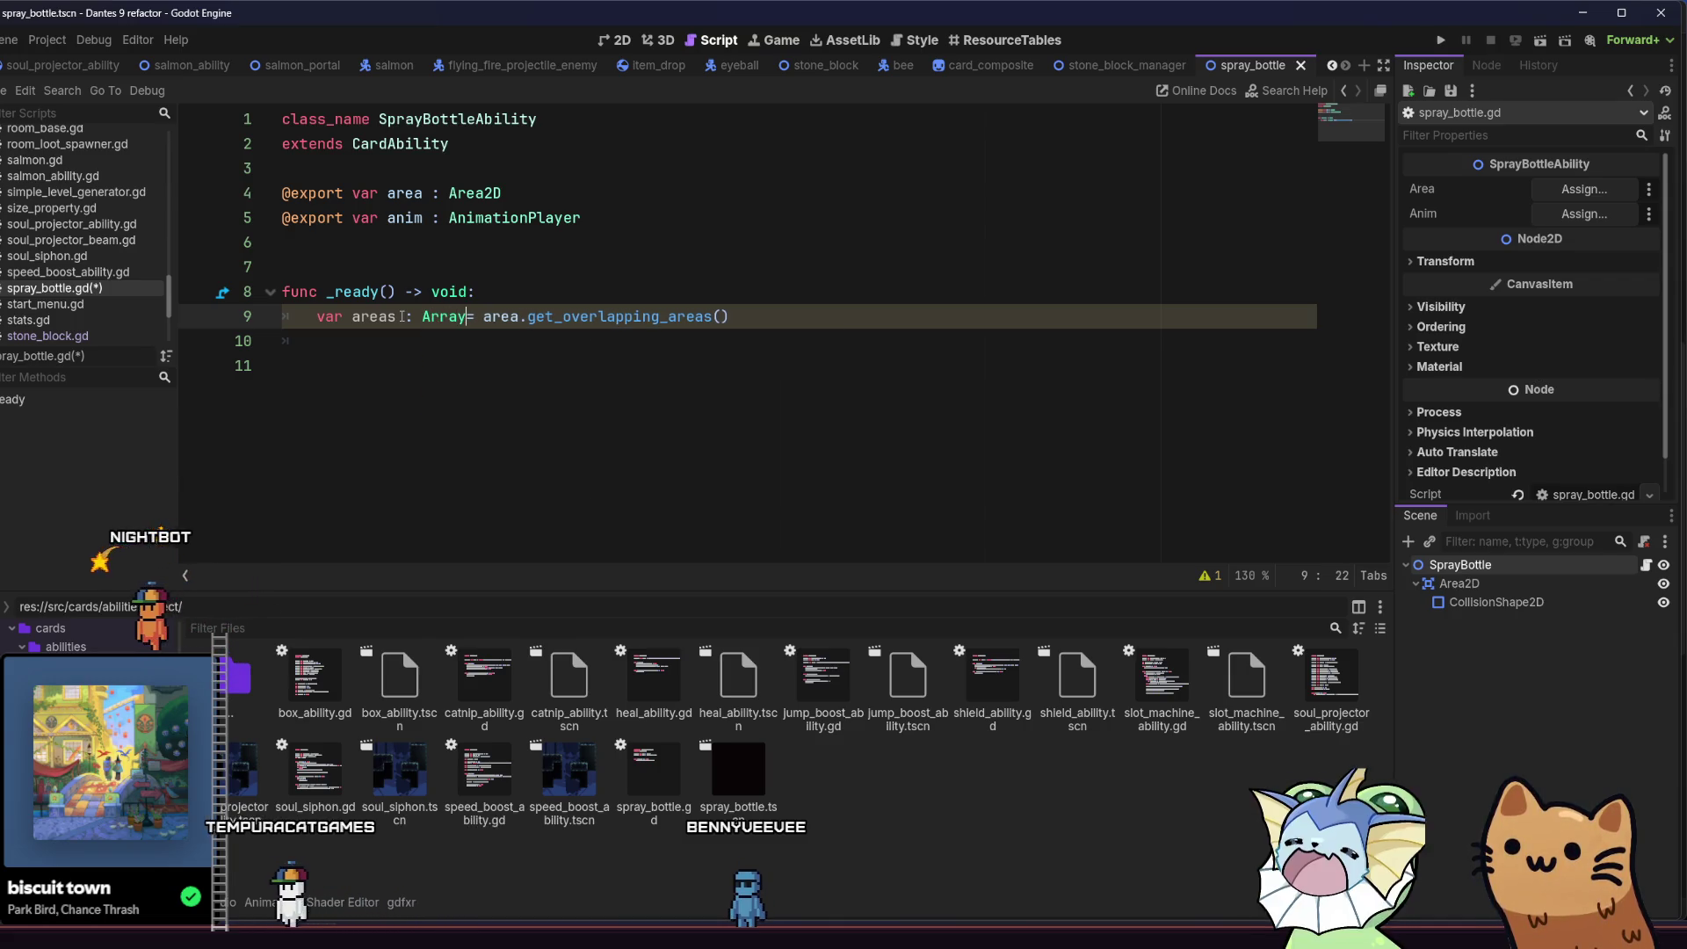
type("[A")
type("rea2D")
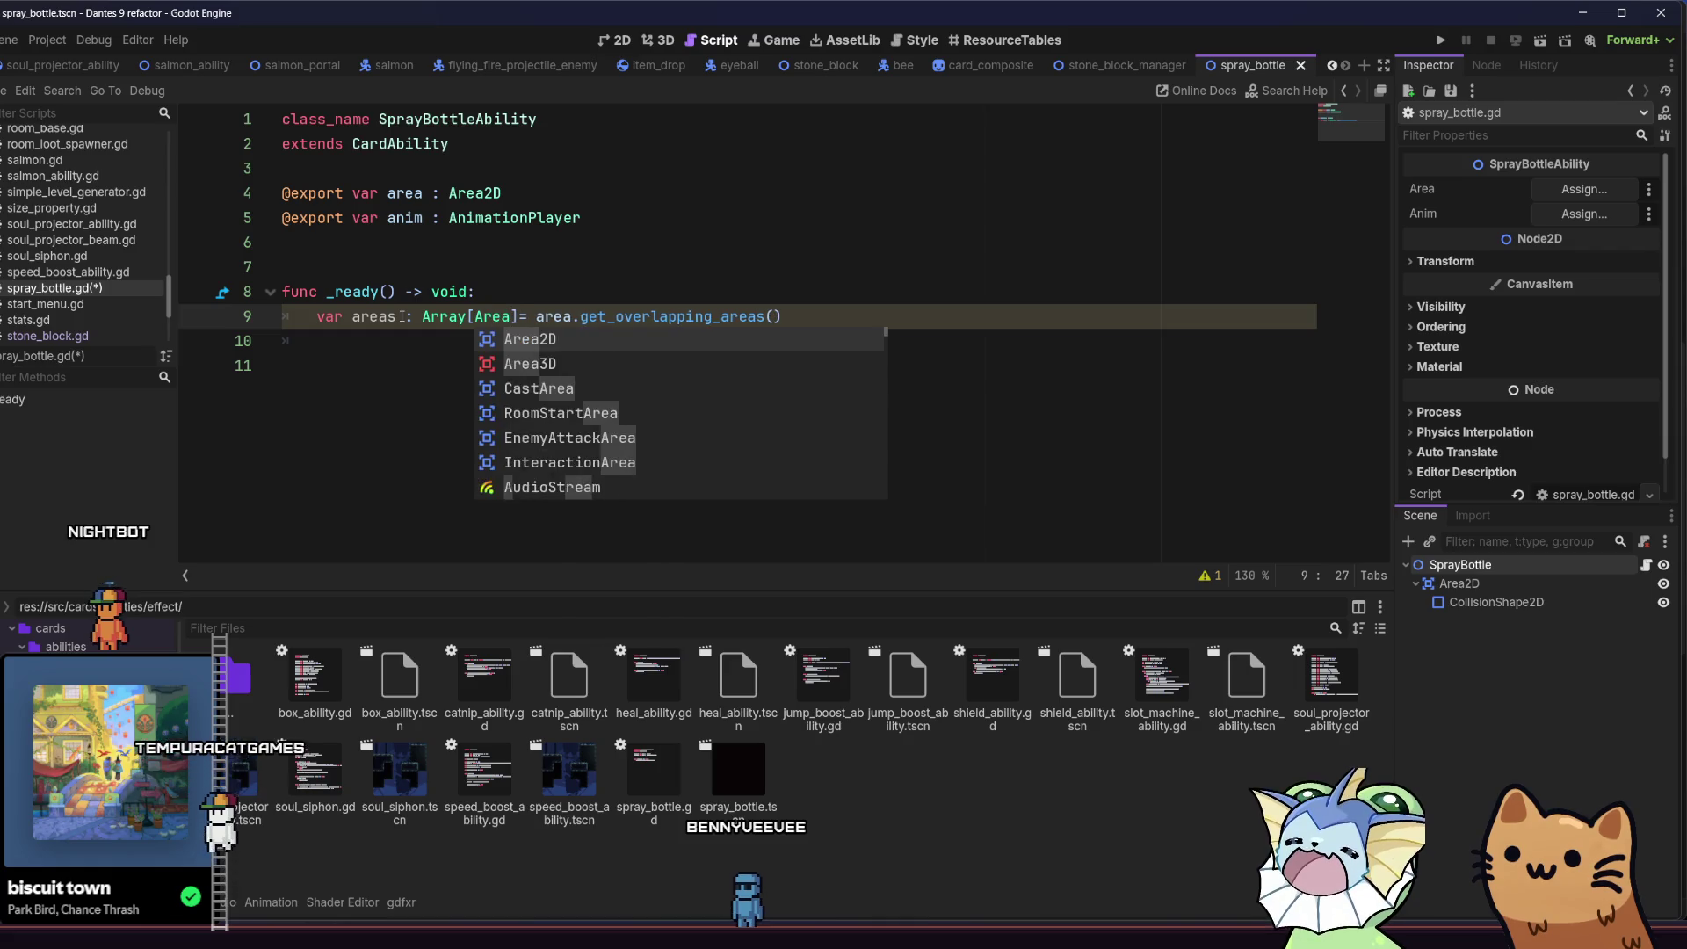
key("Return")
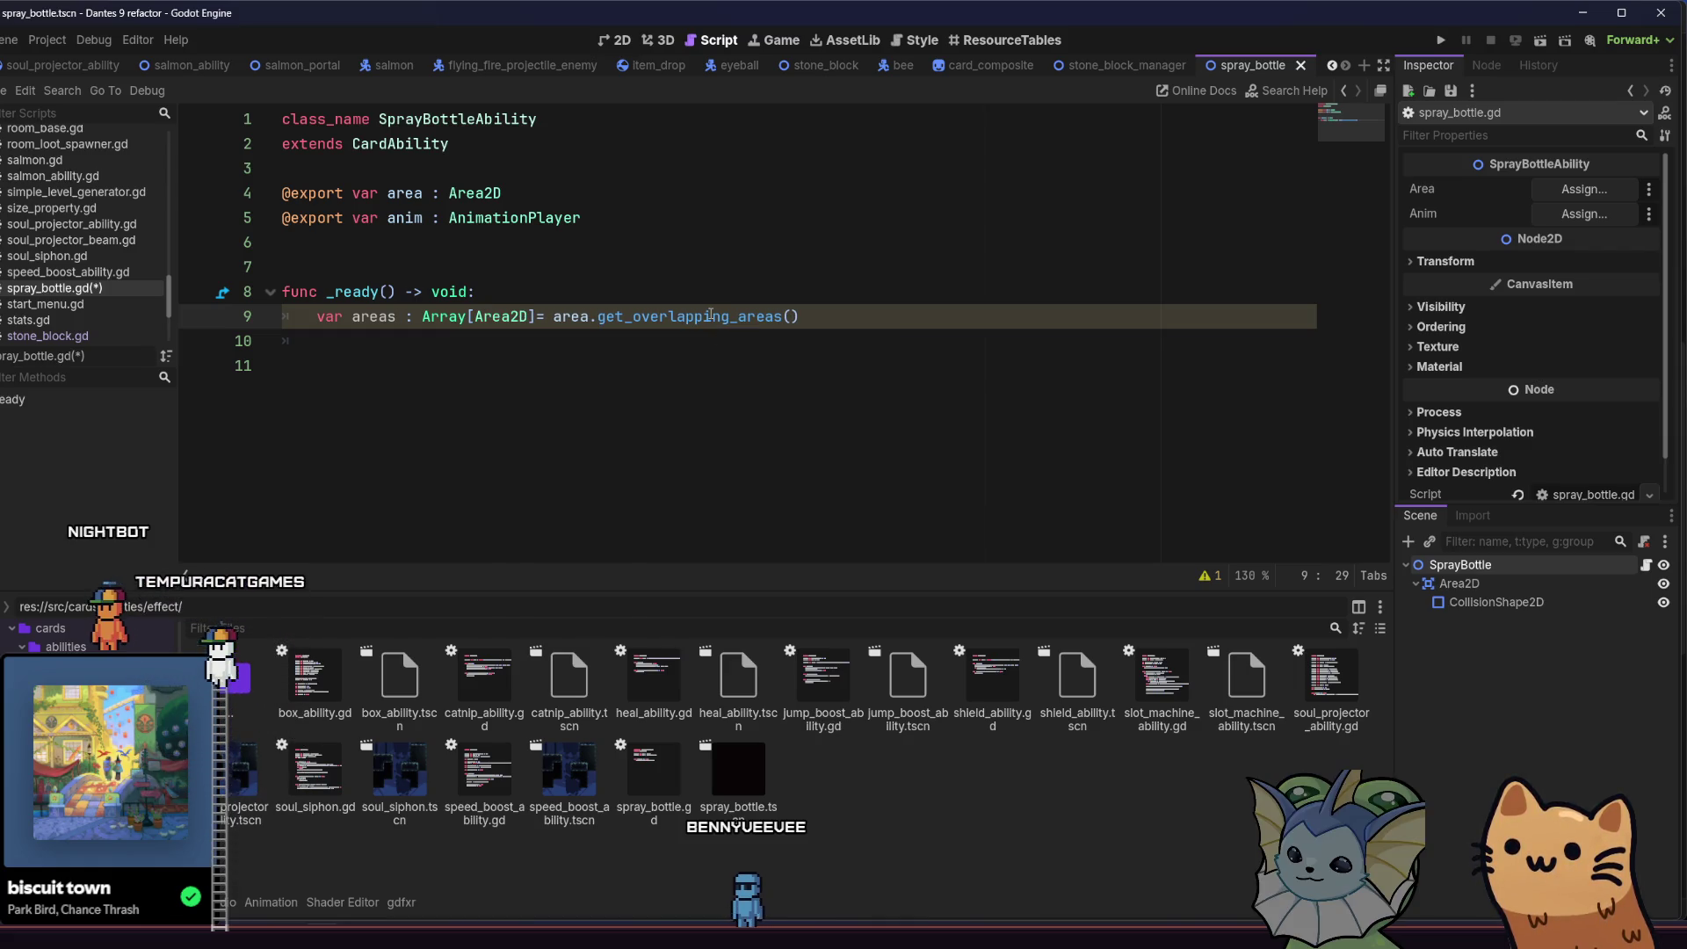
mouse_move(712, 316)
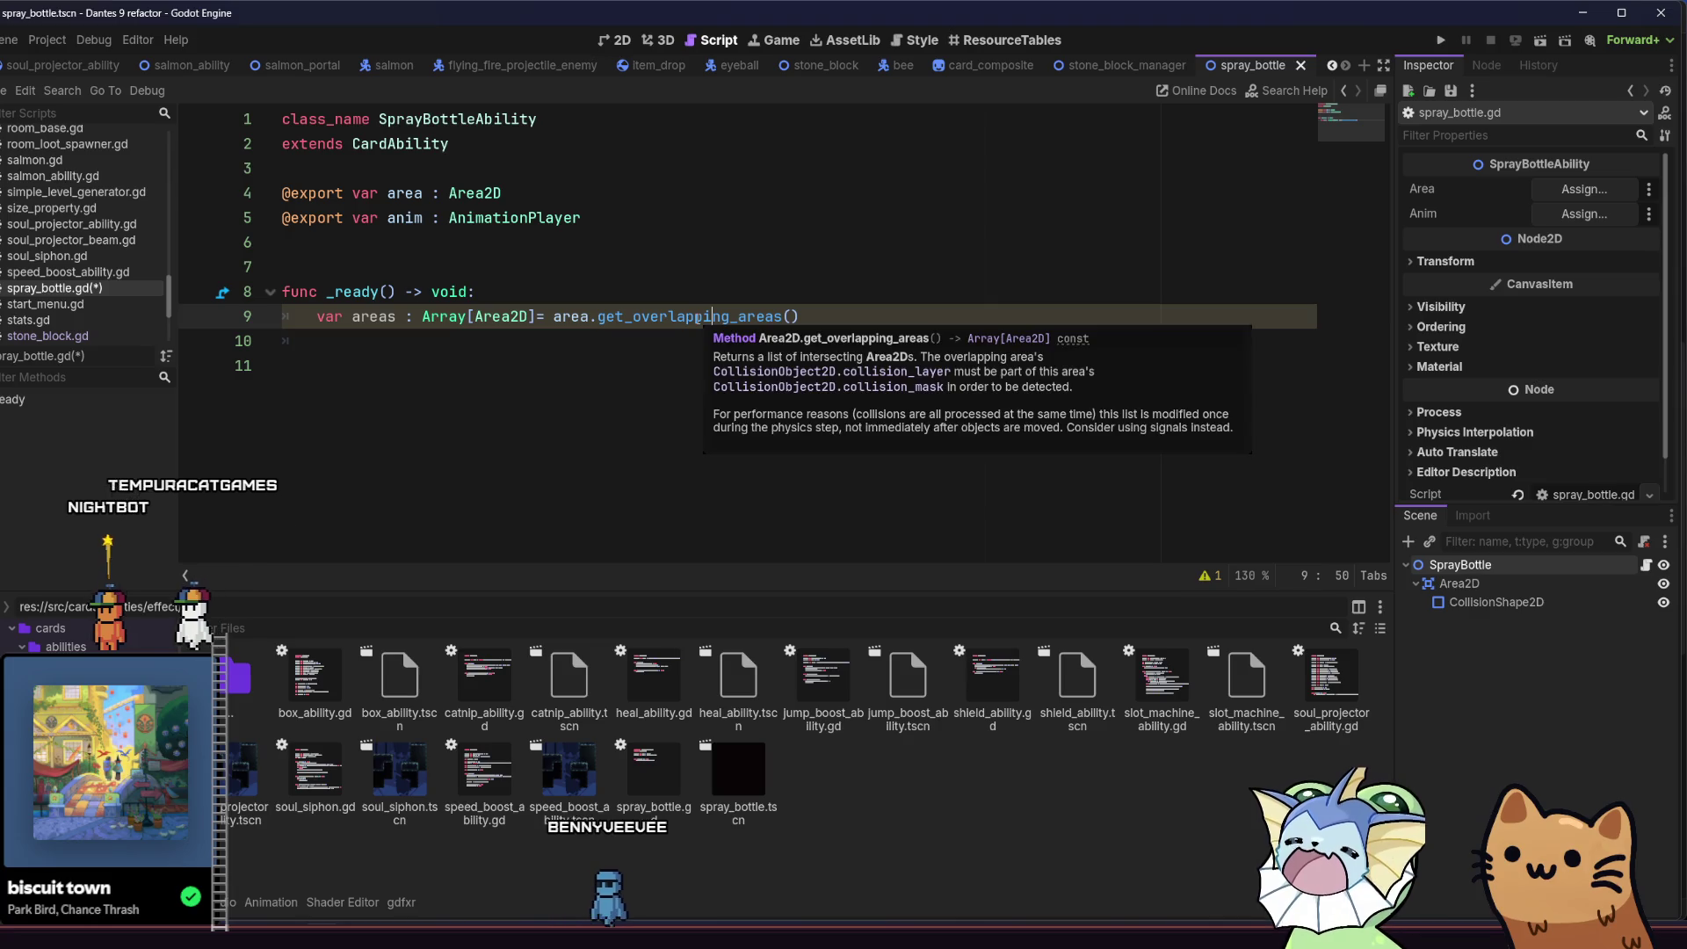
left_click(537, 316)
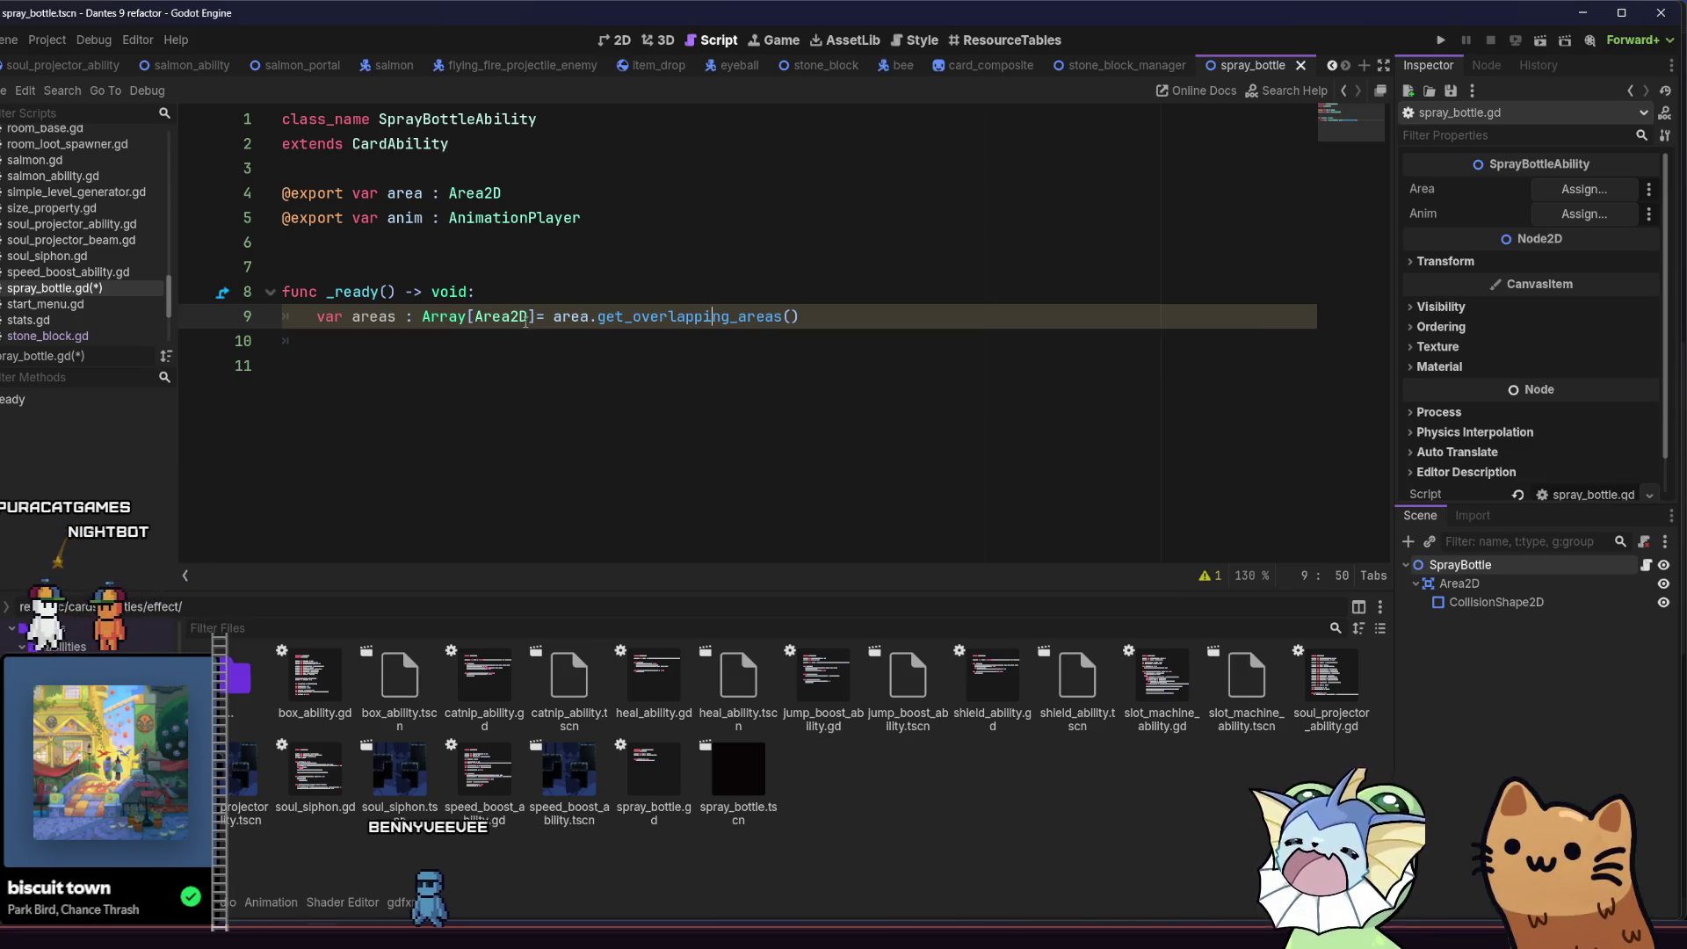
left_click(882, 345)
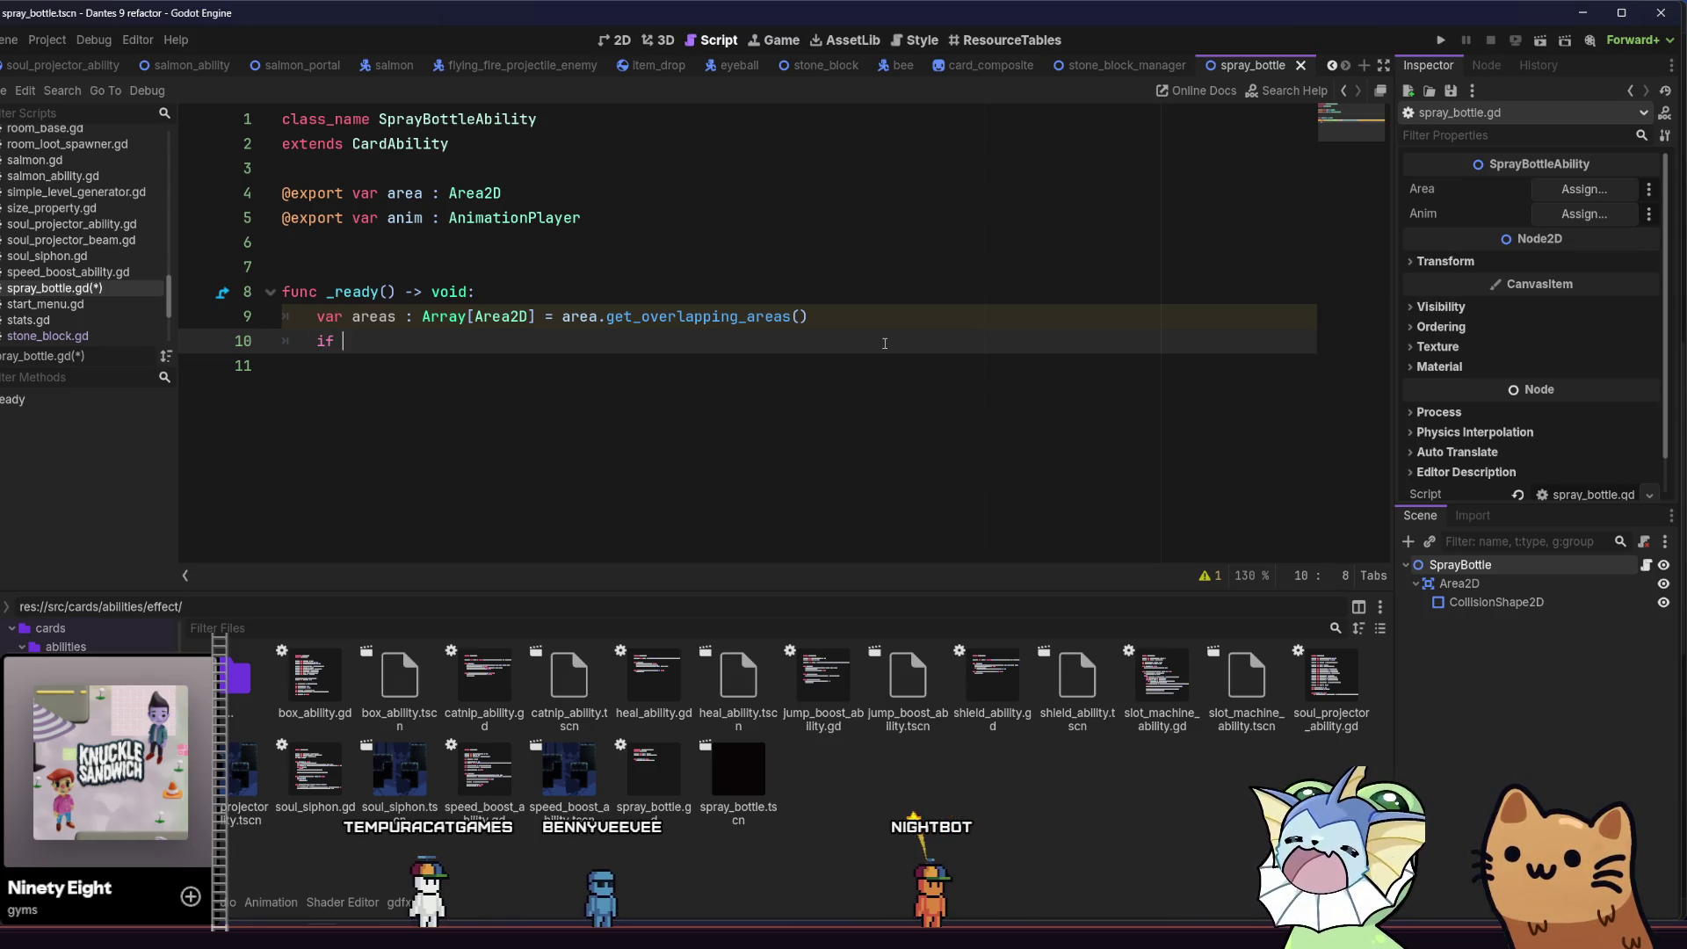
Step: Complete line 10 as an if check that area.owner is BaseProjectile
type(".ow")
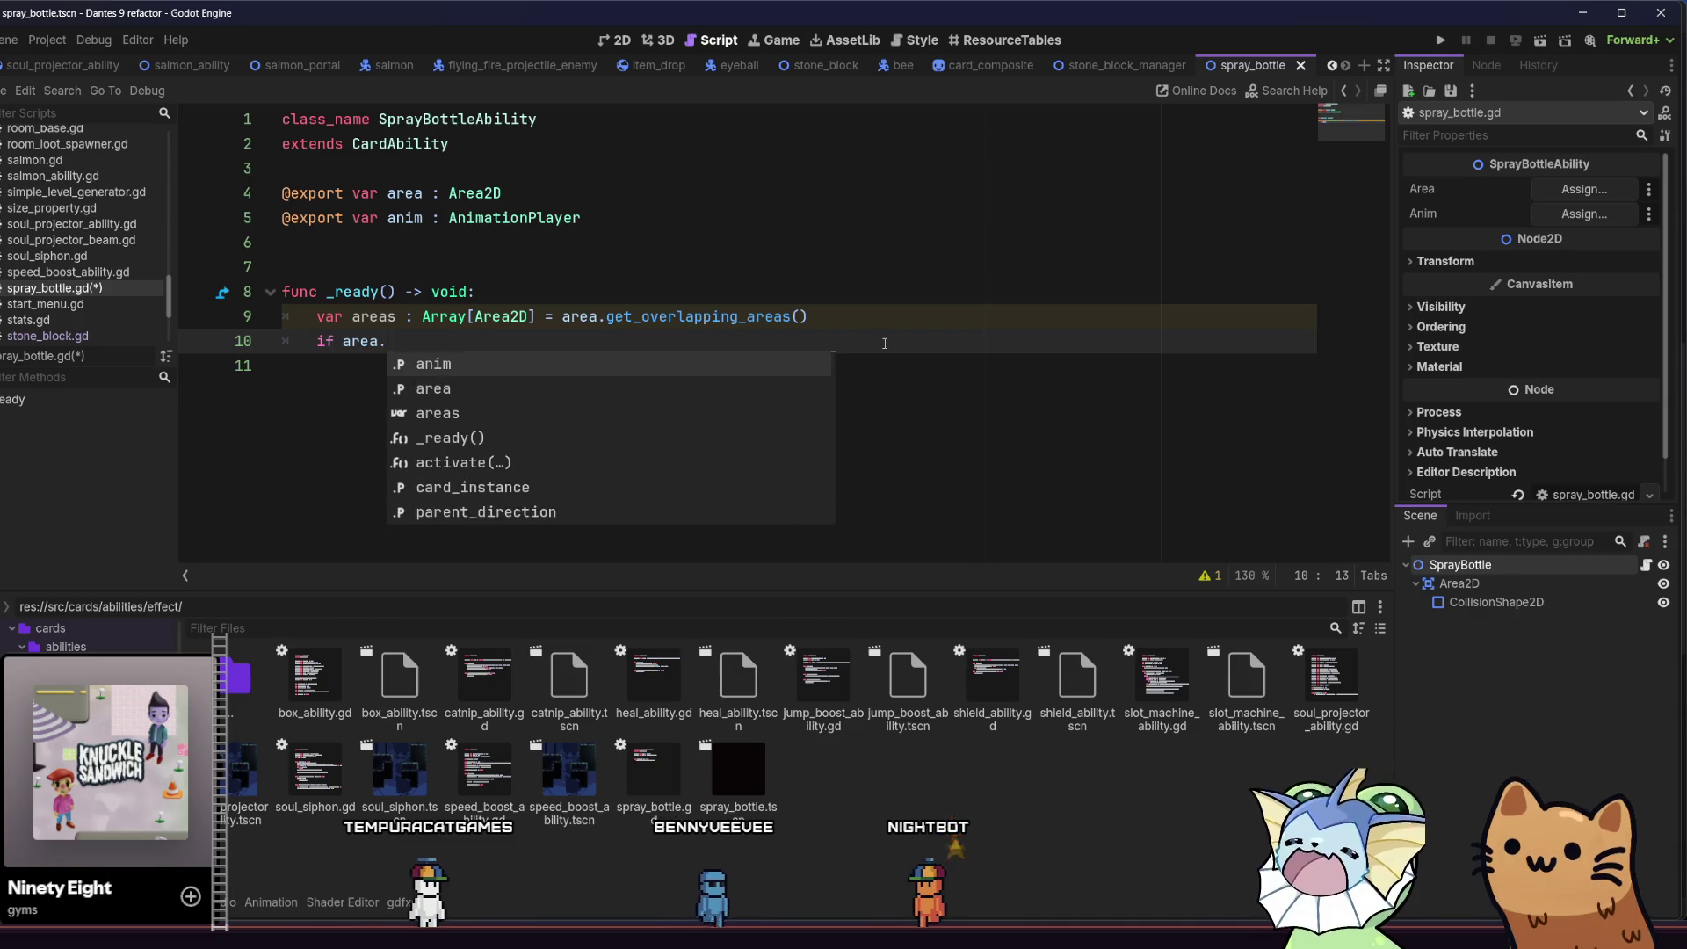
key("Return")
type("is ")
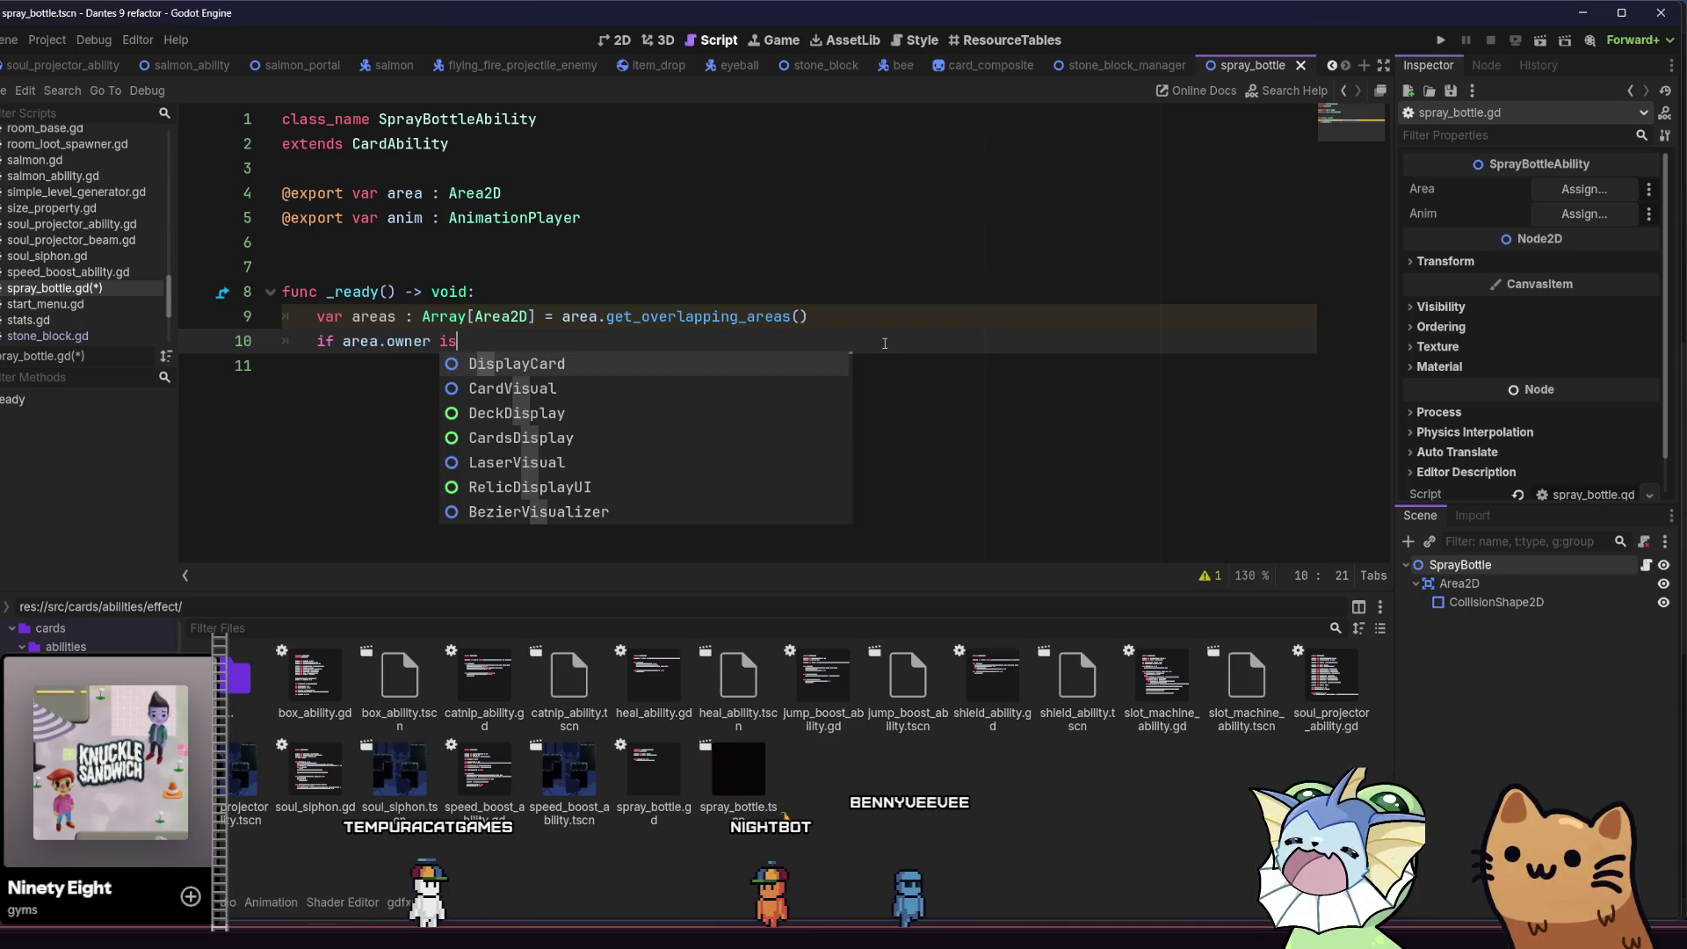
type("Base")
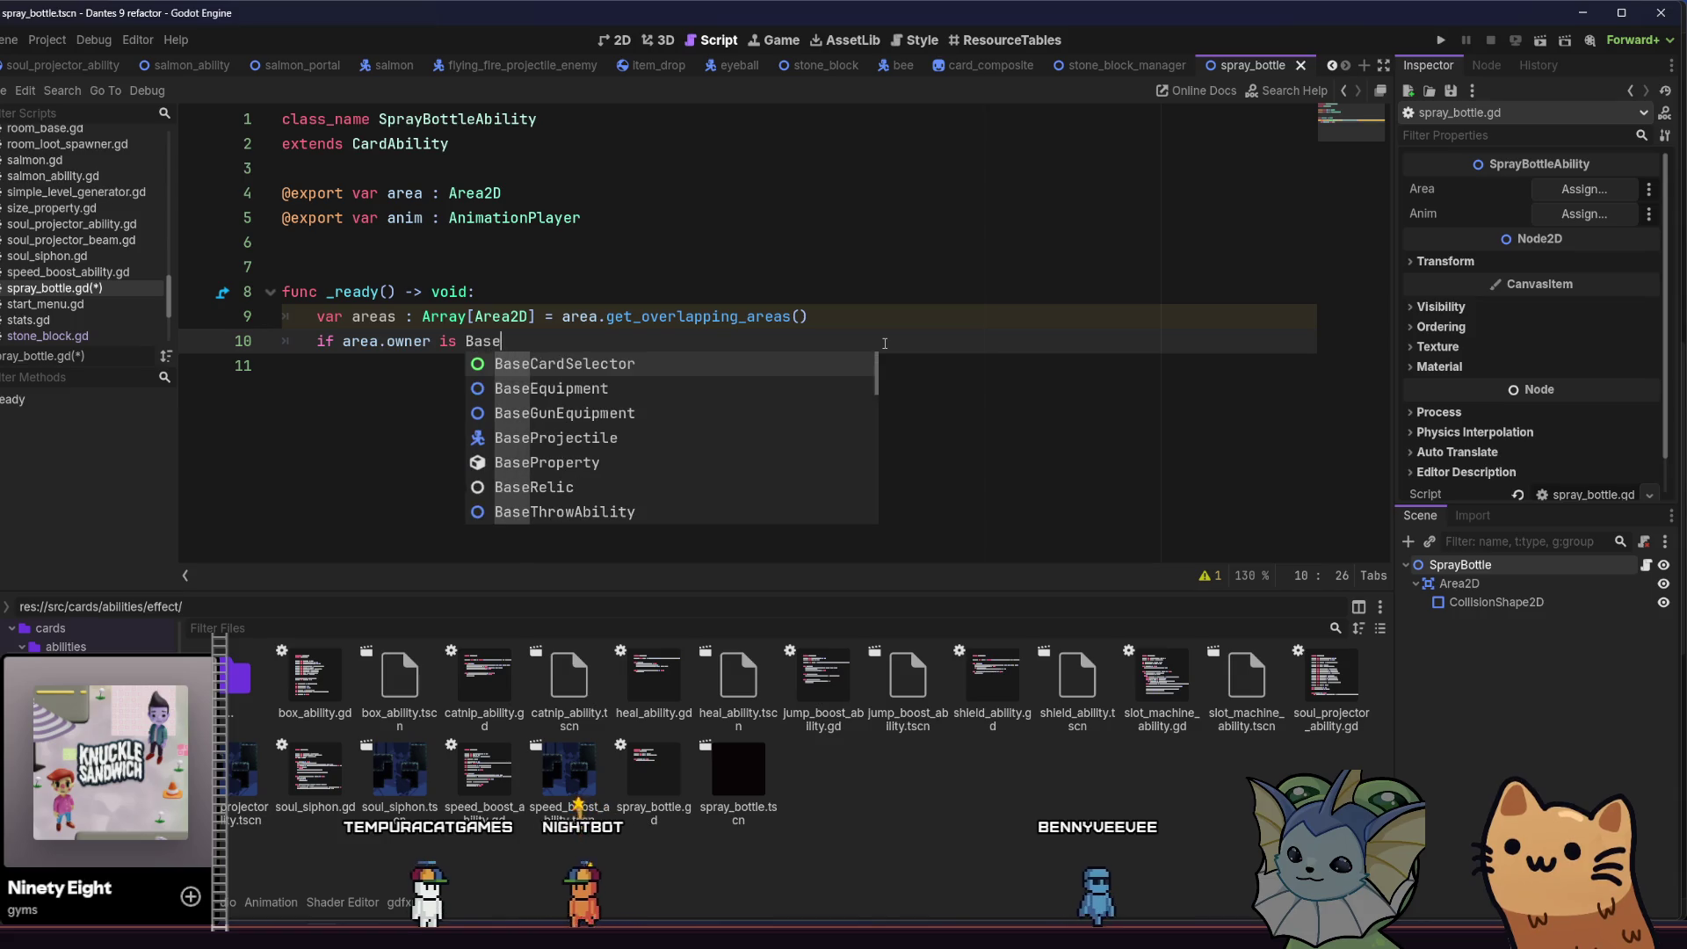
key("BackSpace")
key("BackSpace")
key("BackSpace")
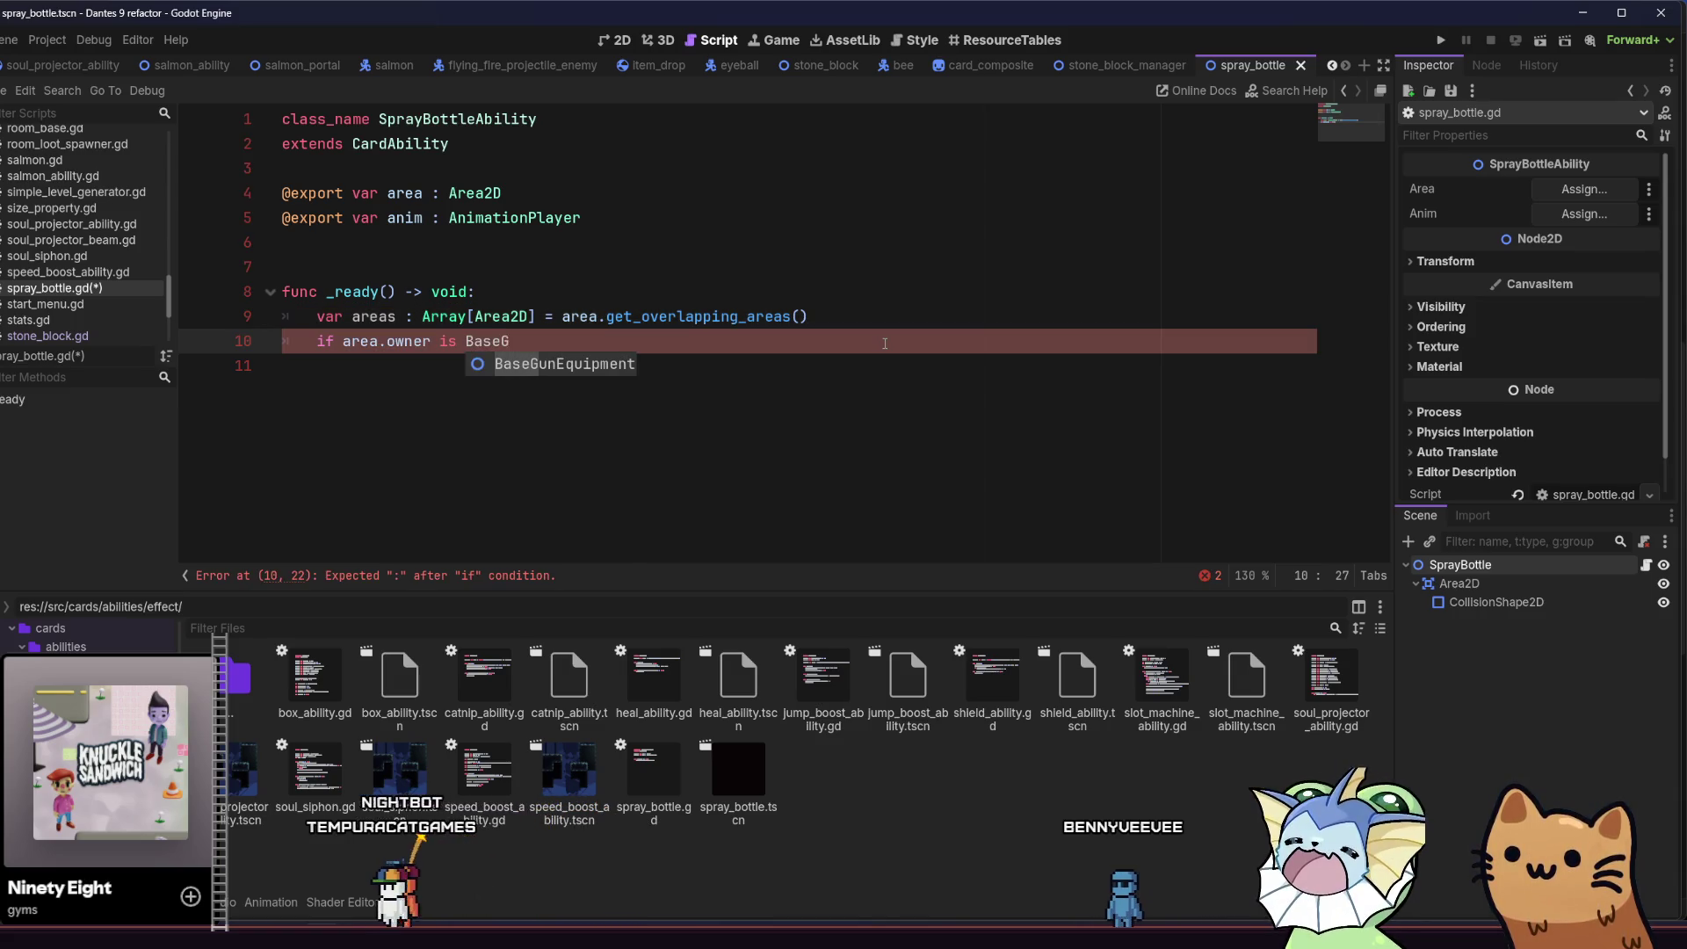
key("BackSpace")
type("Ba")
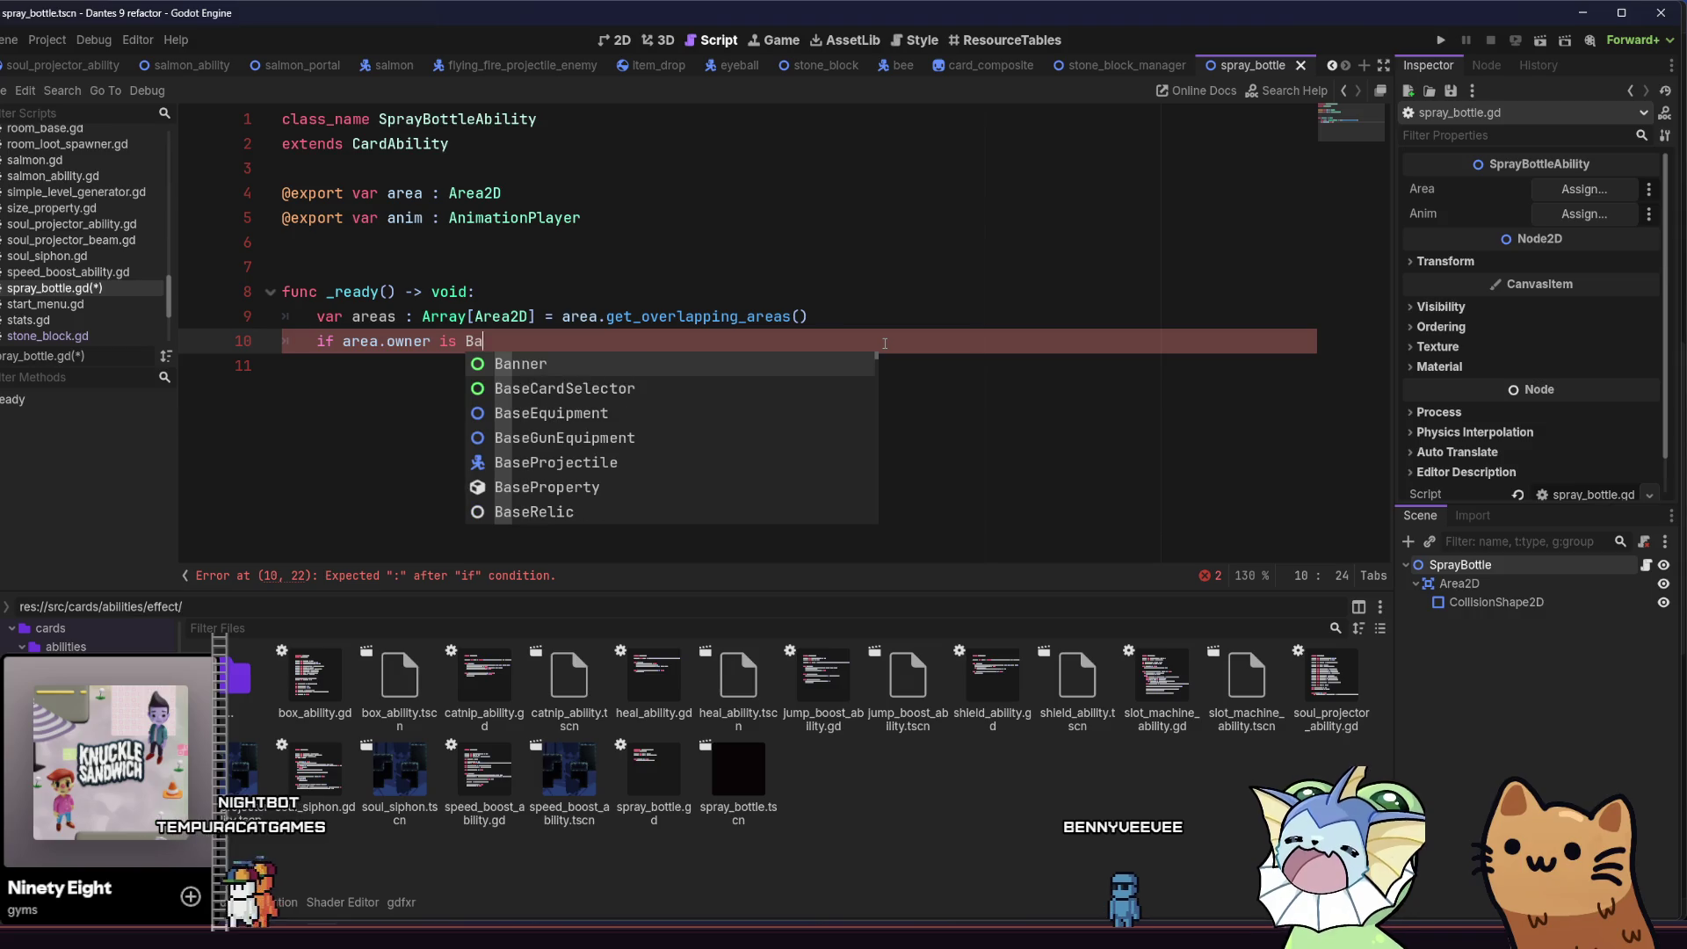
key("BackSpace")
type("proje")
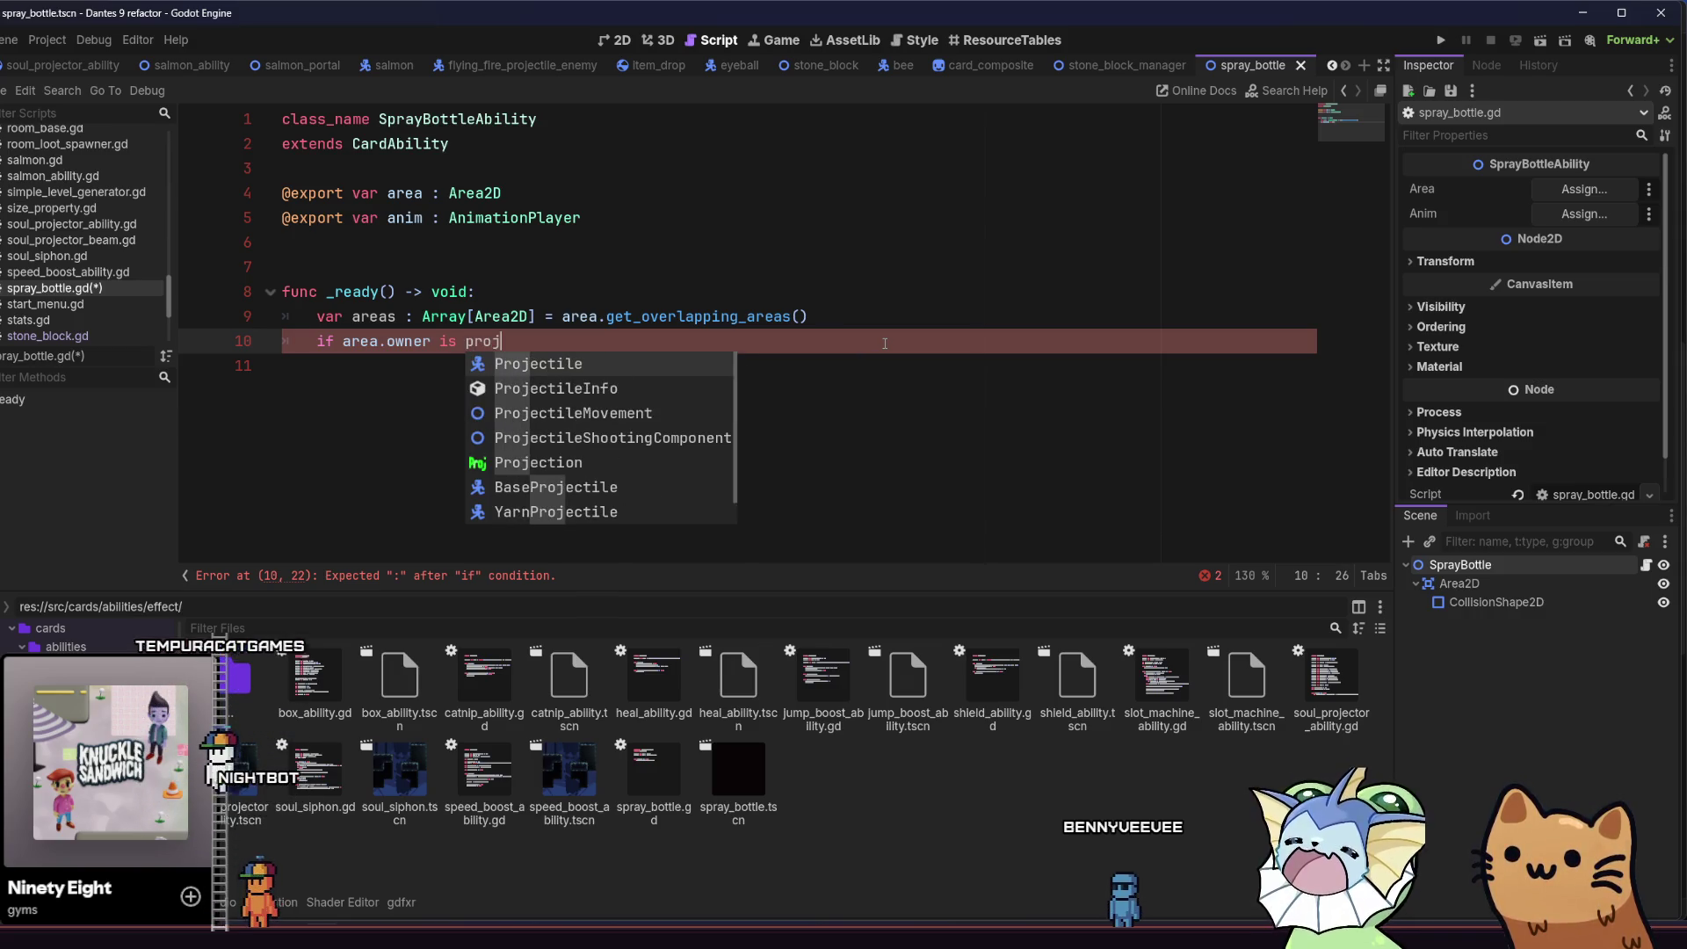
key("Down")
key("Down")
key("Down")
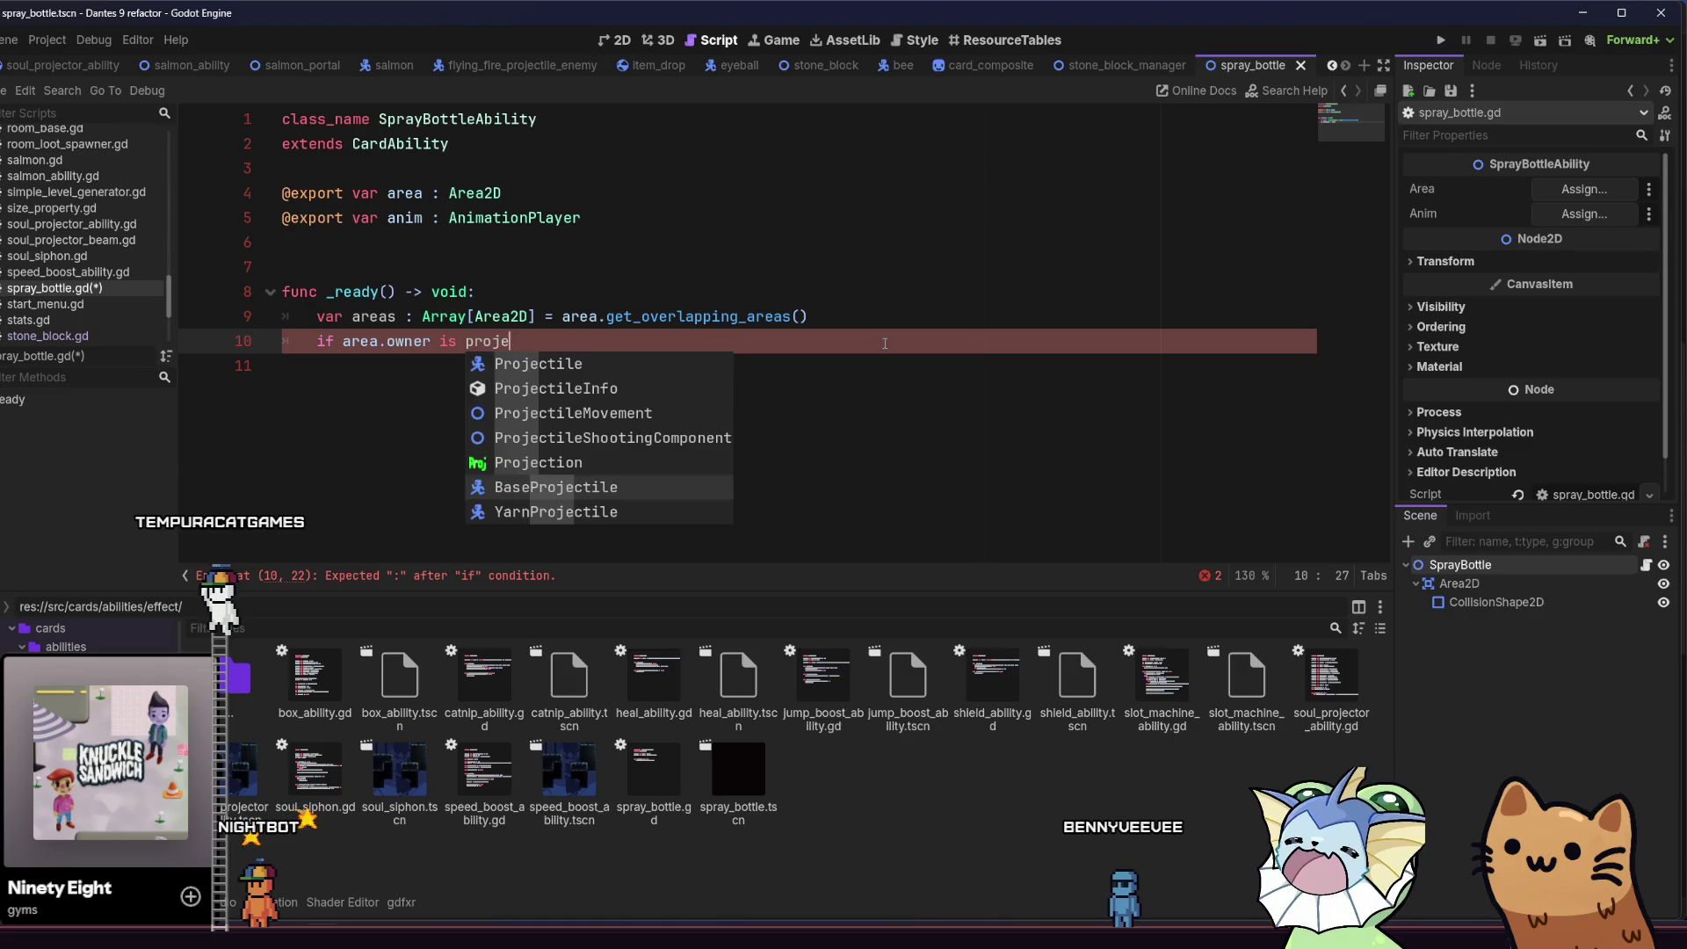
key("Return")
type(":")
key("Return")
Step: Add area.owner.queue_free() inside the if block and save the script
type("aera")
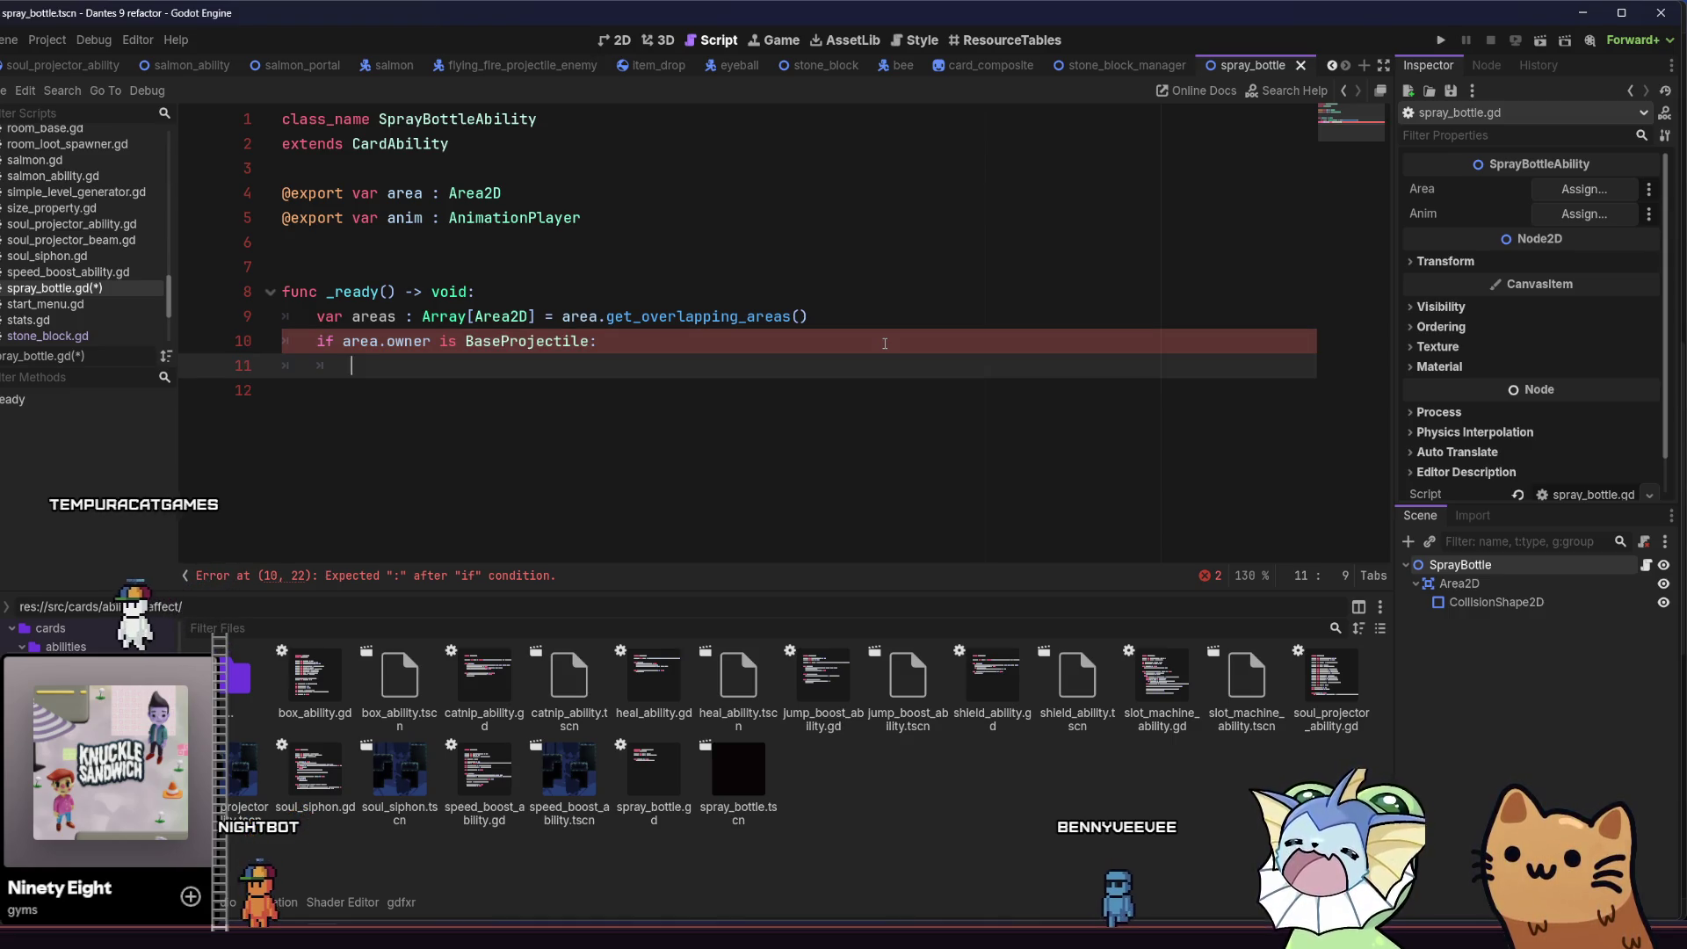
key("BackSpace")
key("BackSpace")
key("BackSpace")
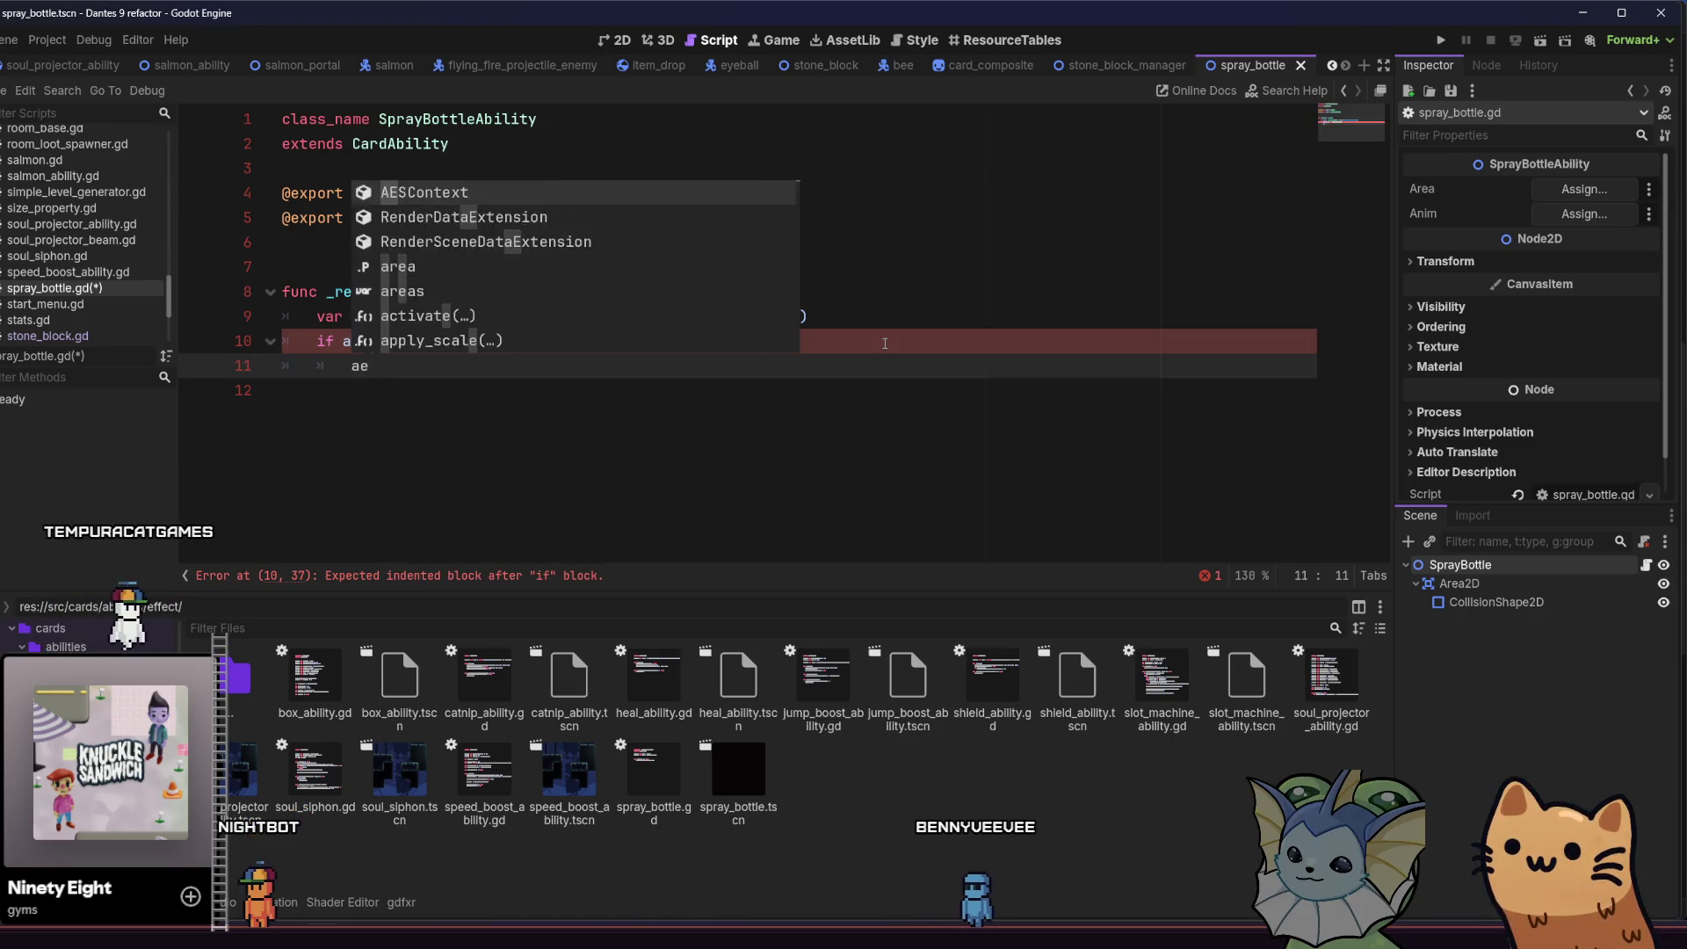
type("area.ow")
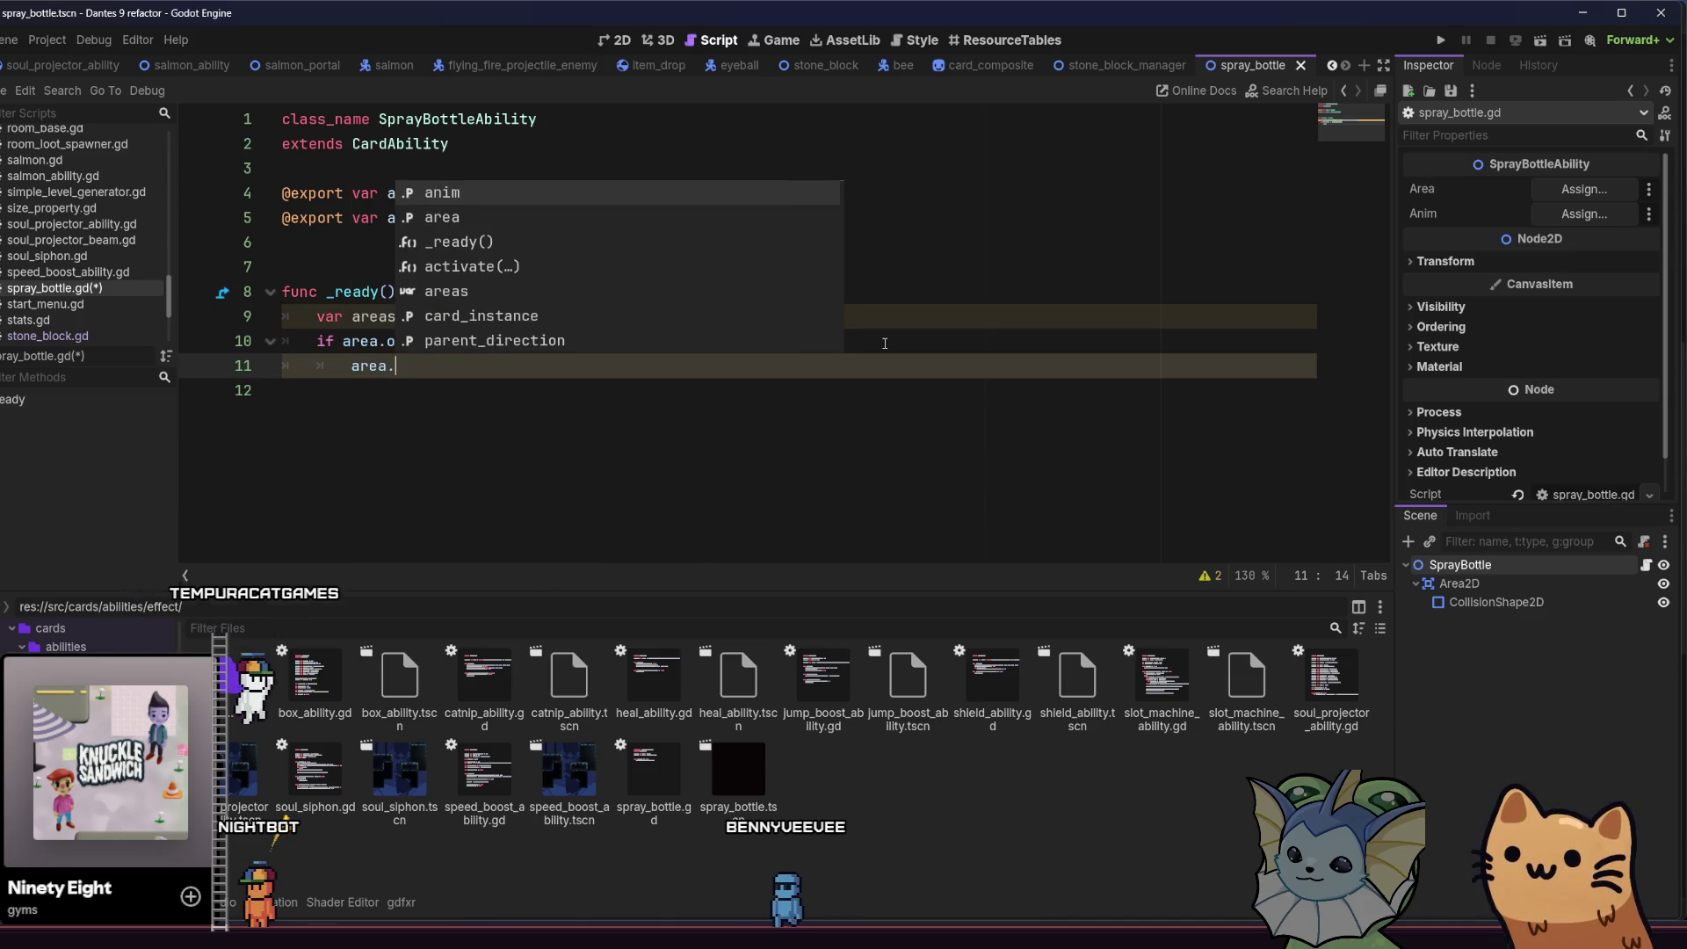
key("Return")
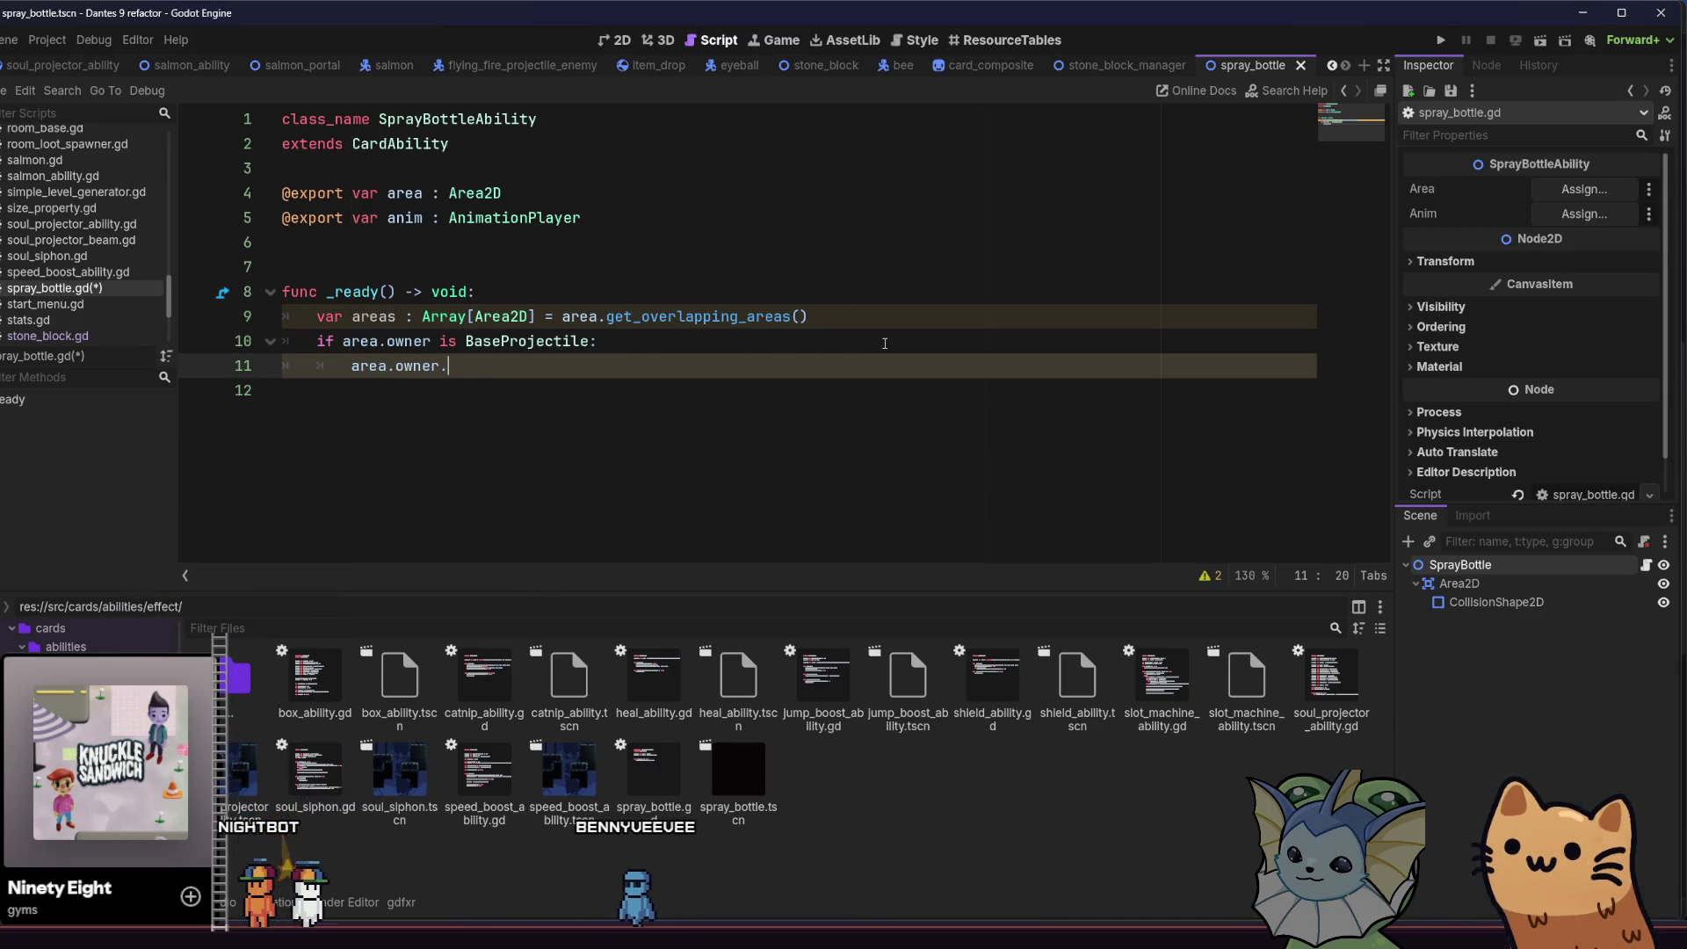
type(".q")
key("Down")
key("Return")
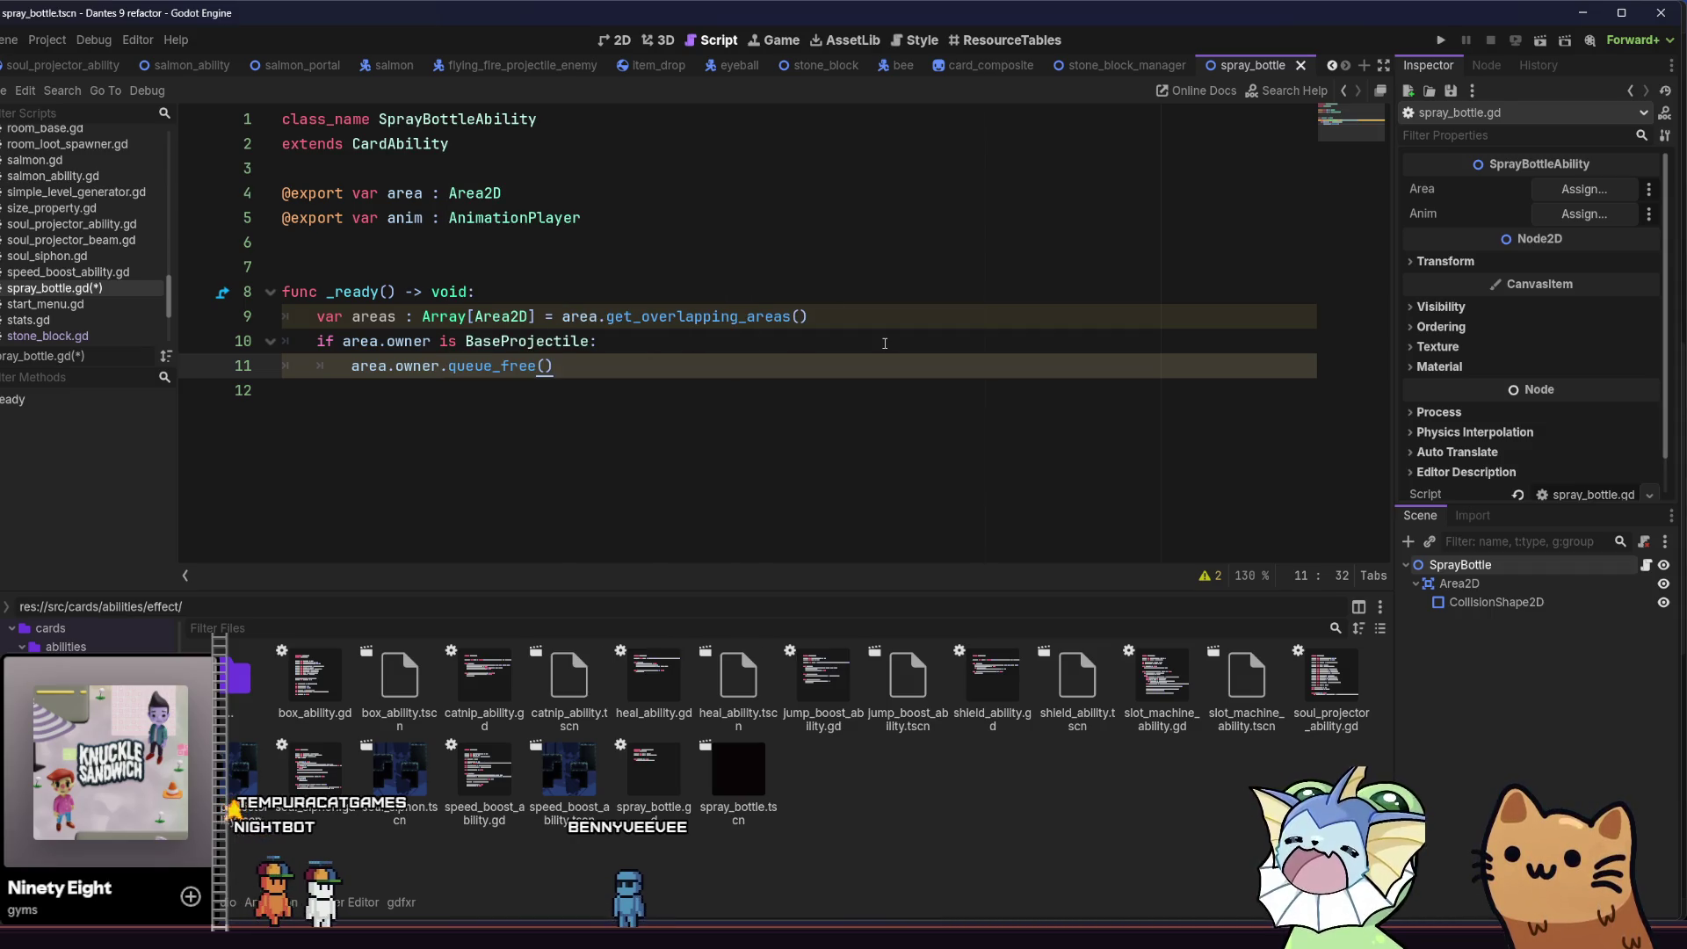
left_click(886, 342)
key("ctrl+s")
Step: Add a final queue_free() call on line 12, save, and drag Area2D toward the Area export
left_click(896, 374)
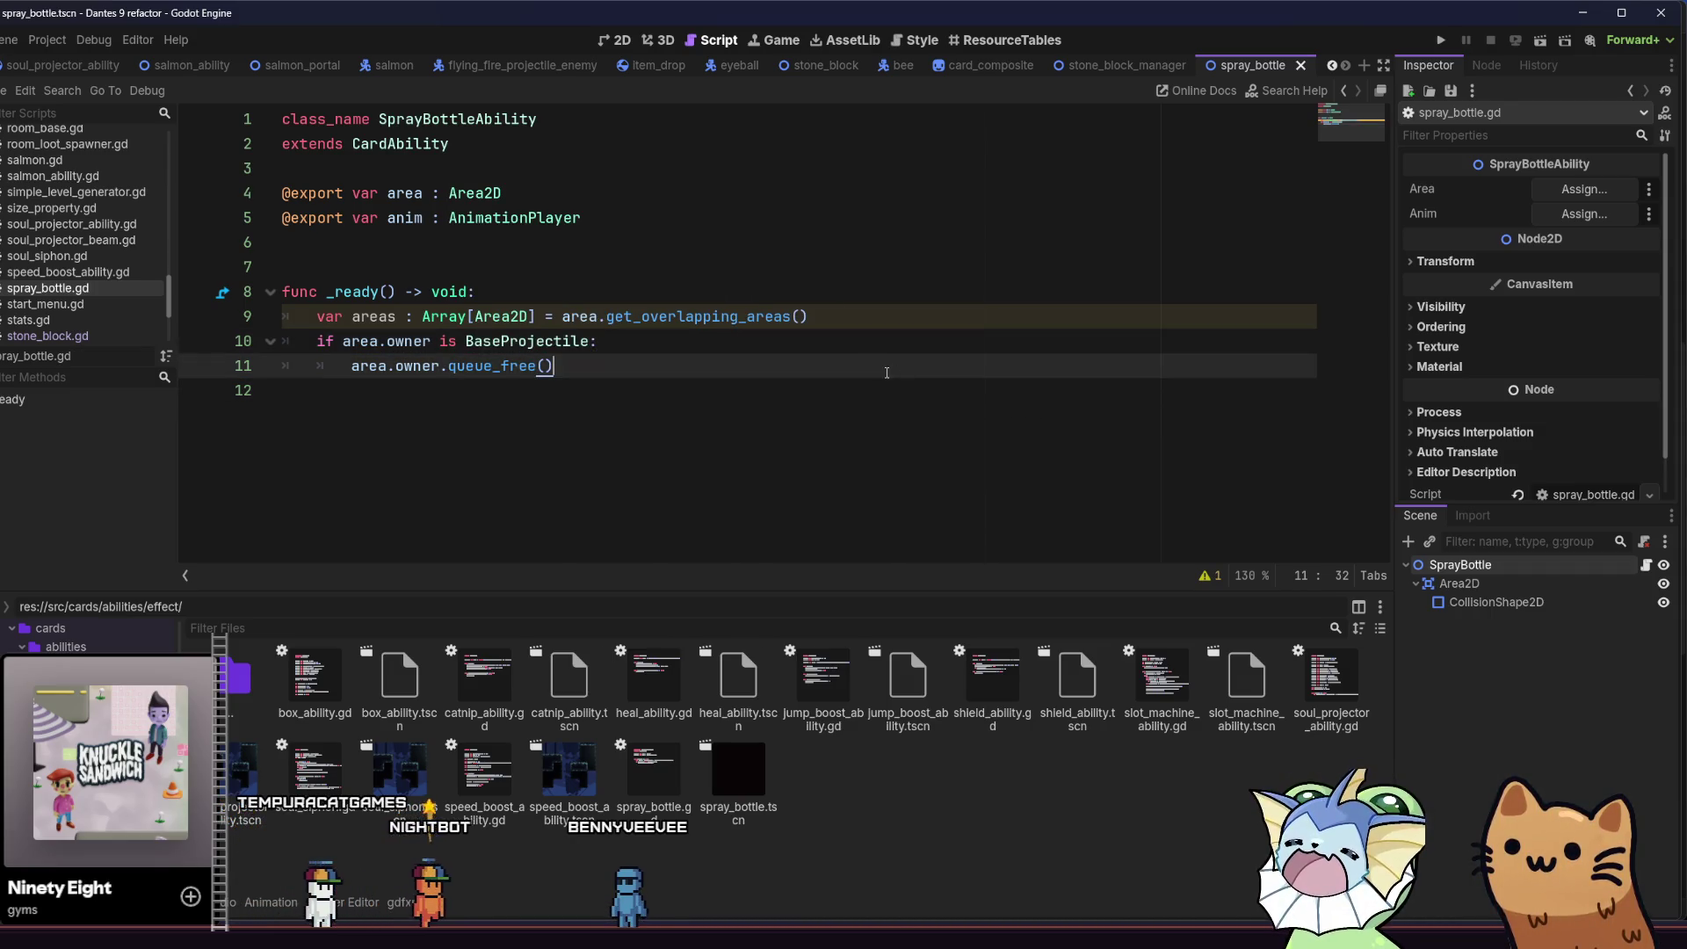
key("Return")
key("BackSpace")
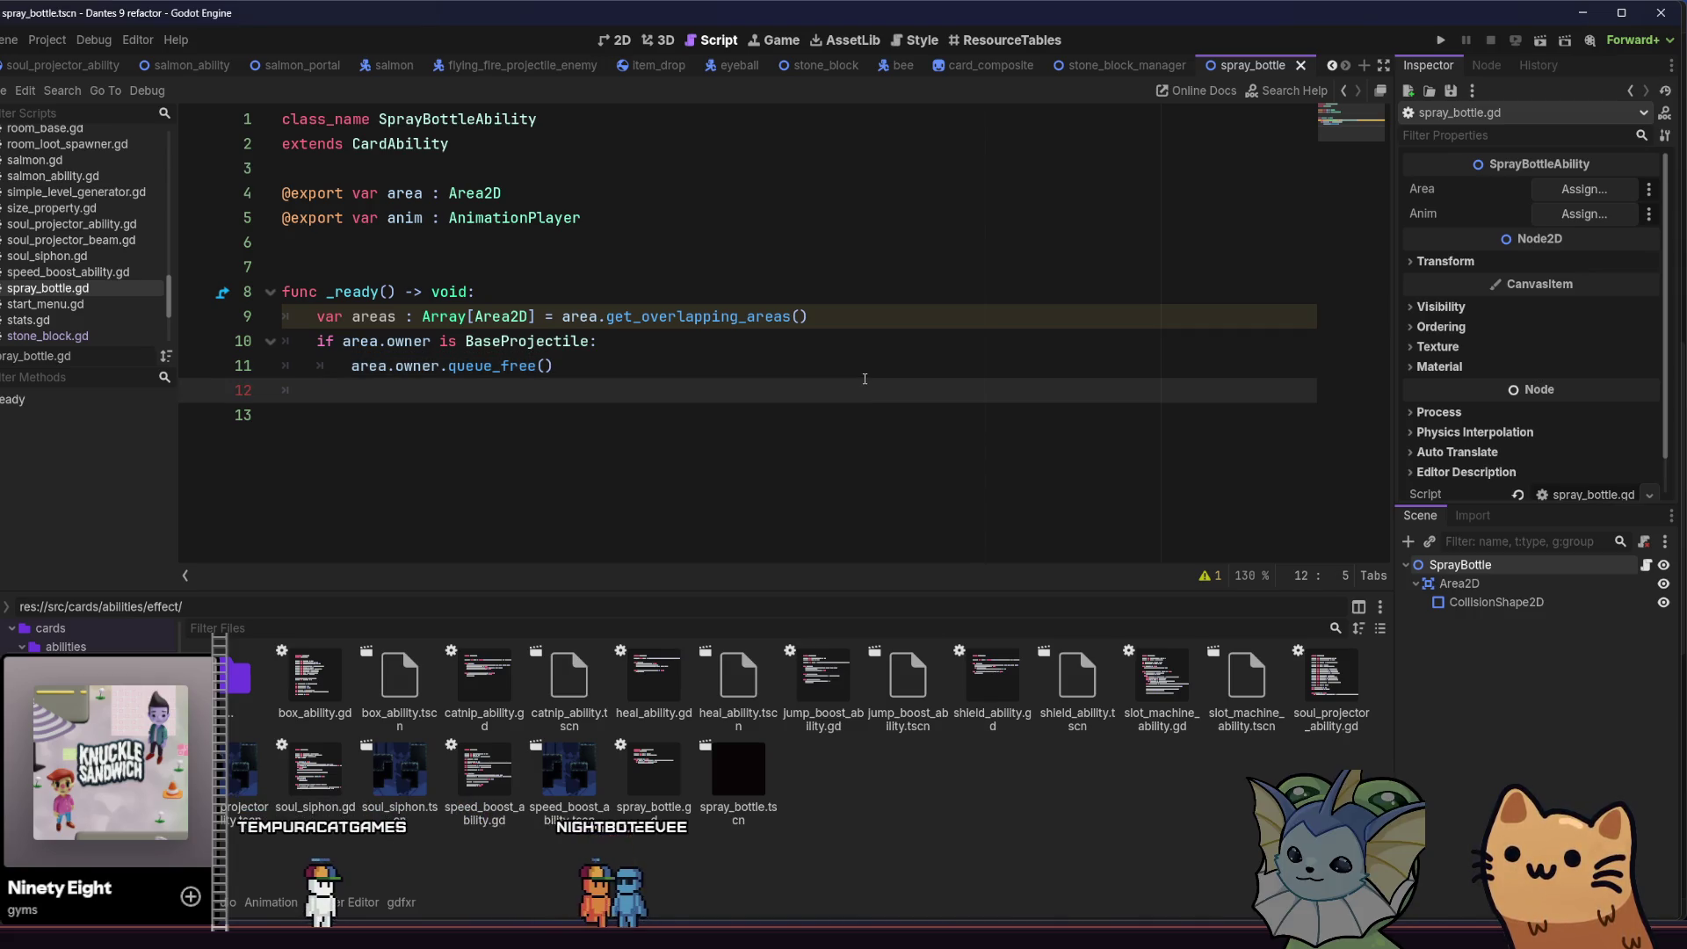
type("q")
key("Down")
key("Down")
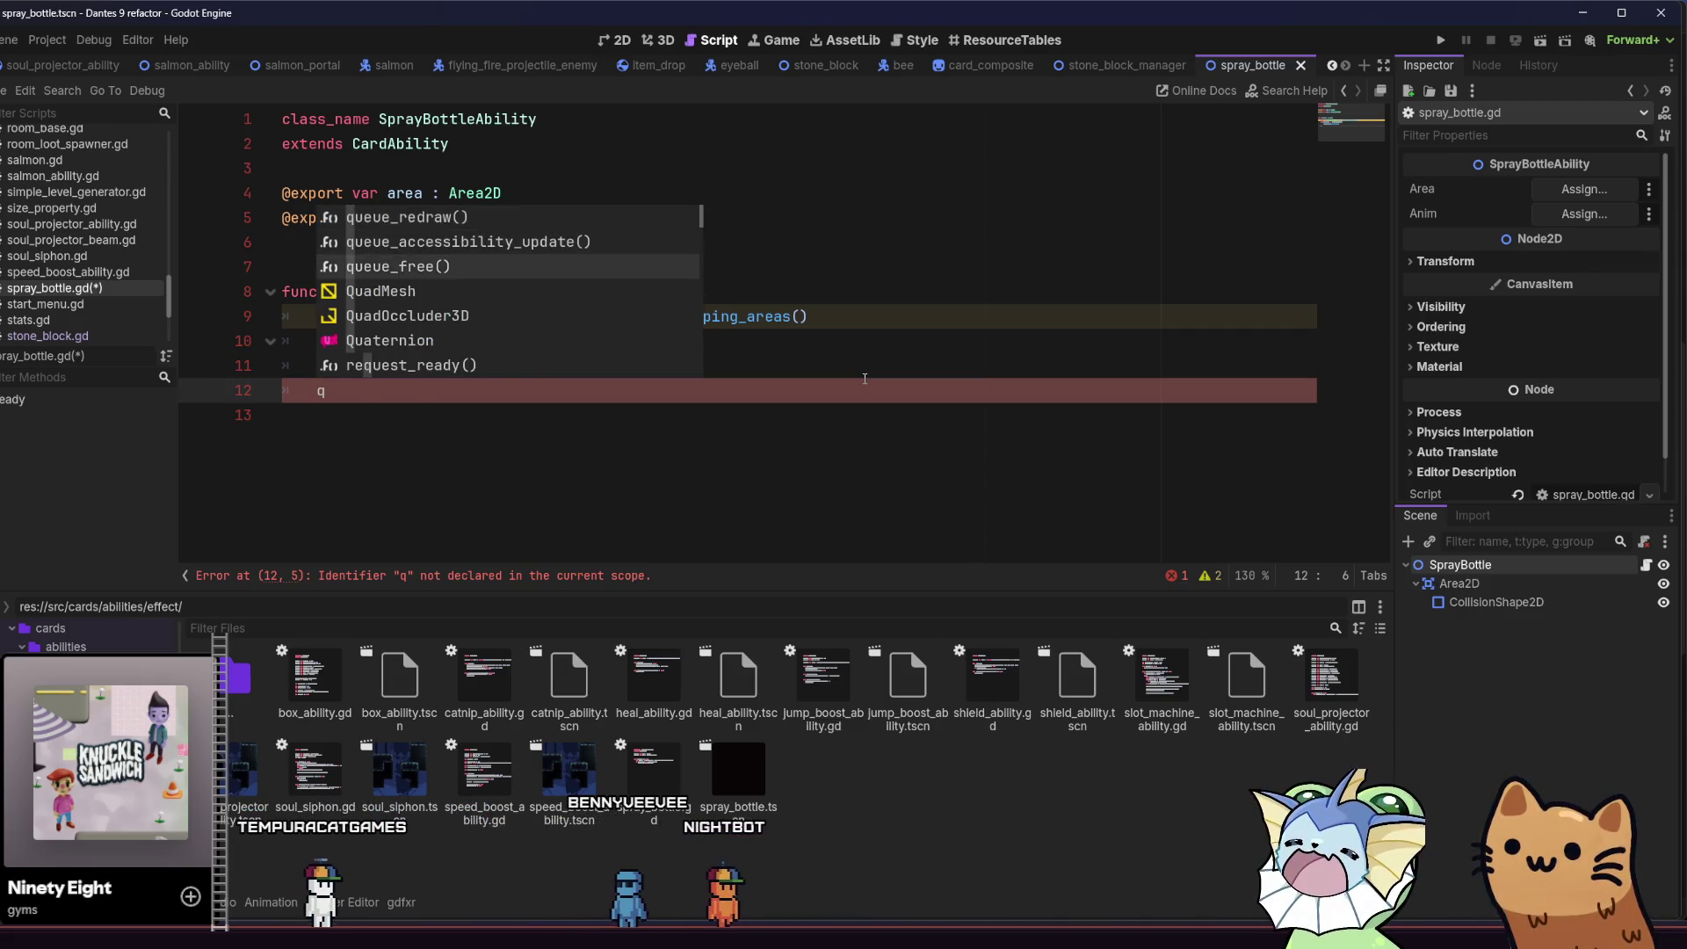
key("Return")
left_click(865, 376)
key("ctrl+s")
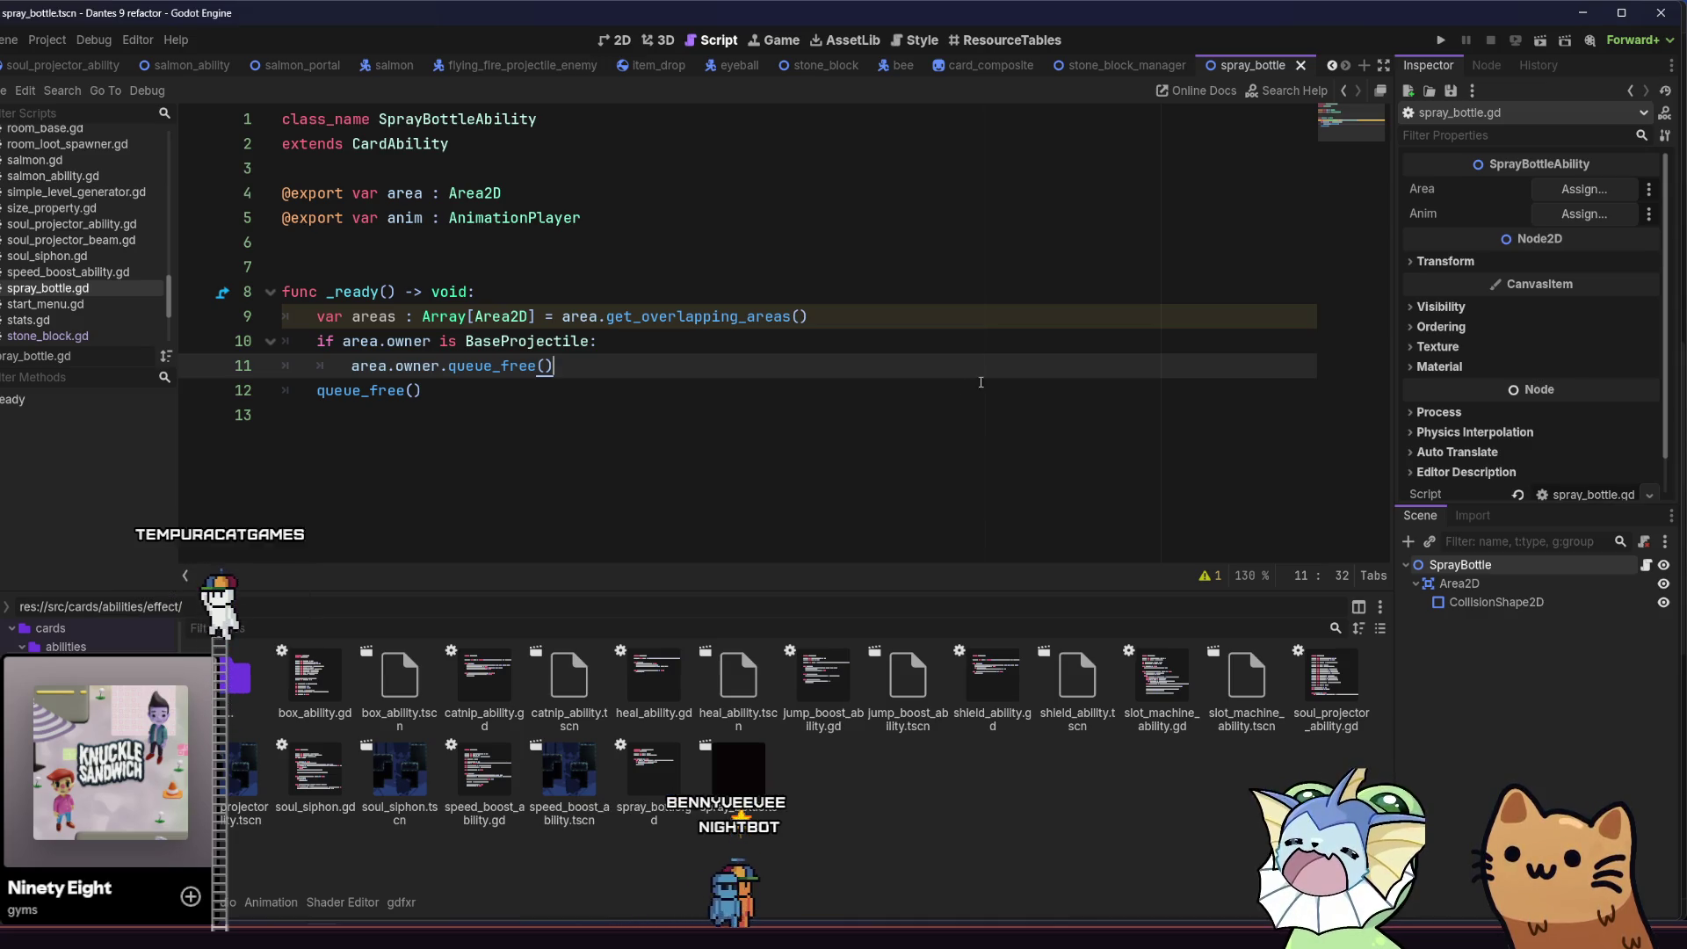
mouse_move(1459, 584)
left_mouse_down()
mouse_move(1494, 554)
mouse_move(1593, 284)
mouse_move(1584, 189)
left_mouse_up()
Step: Assign Area2D to the Area export, leave Anim unassigned, and save the scene
left_click(1584, 189)
double_click(571, 280)
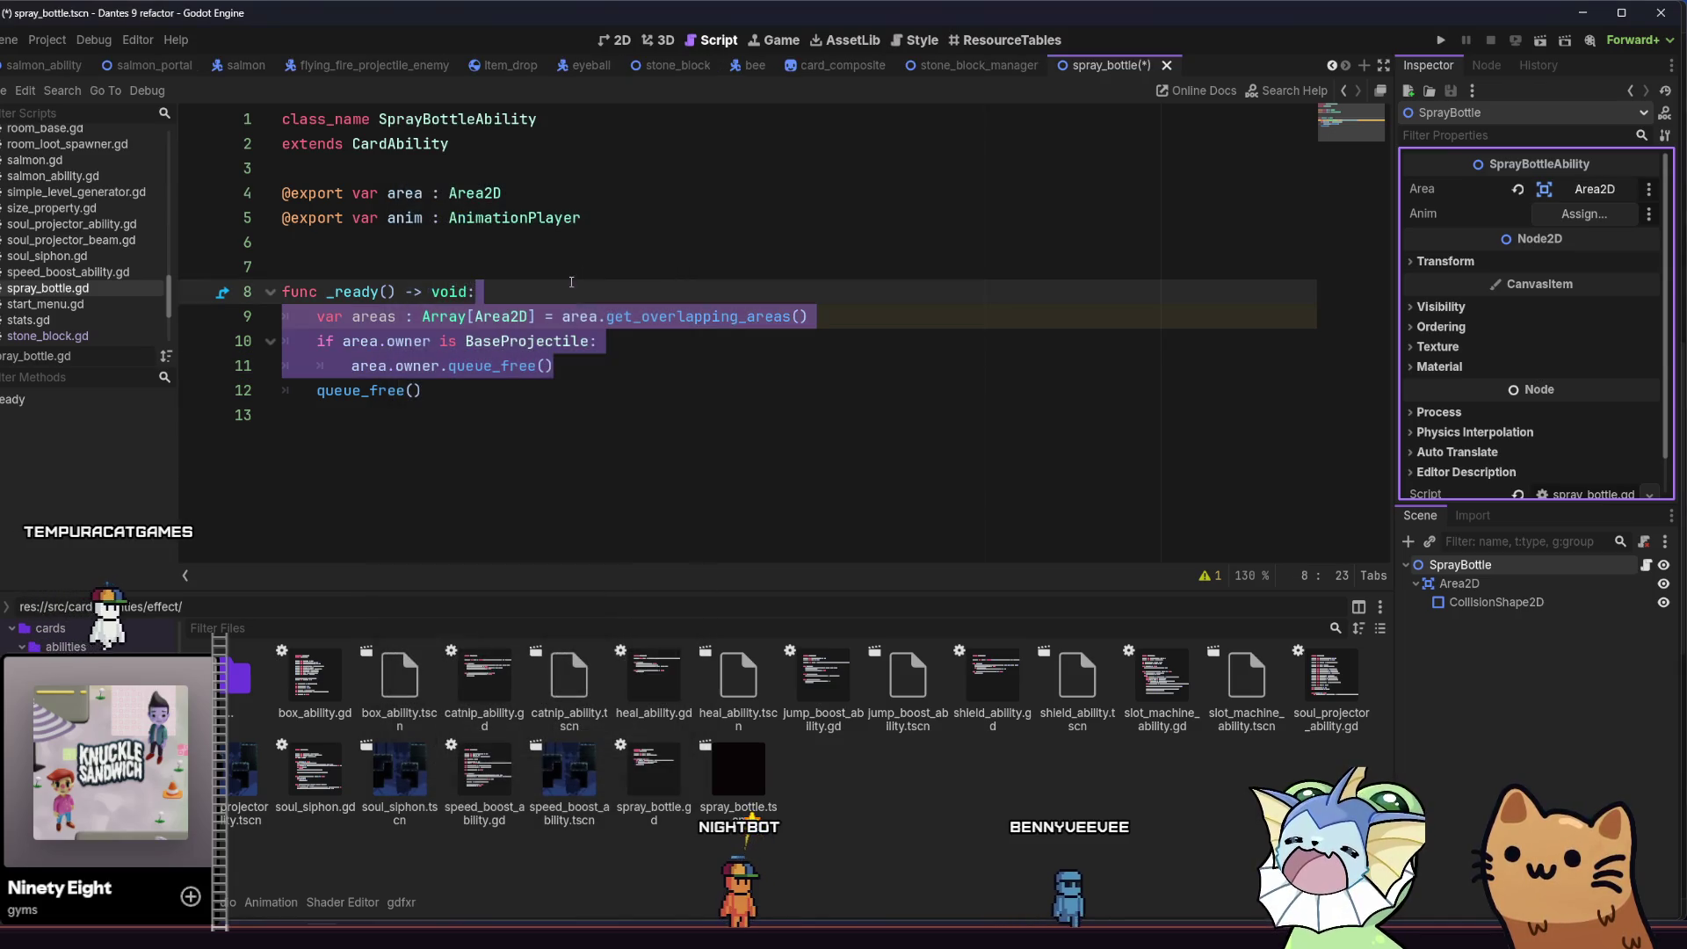
left_click(1584, 214)
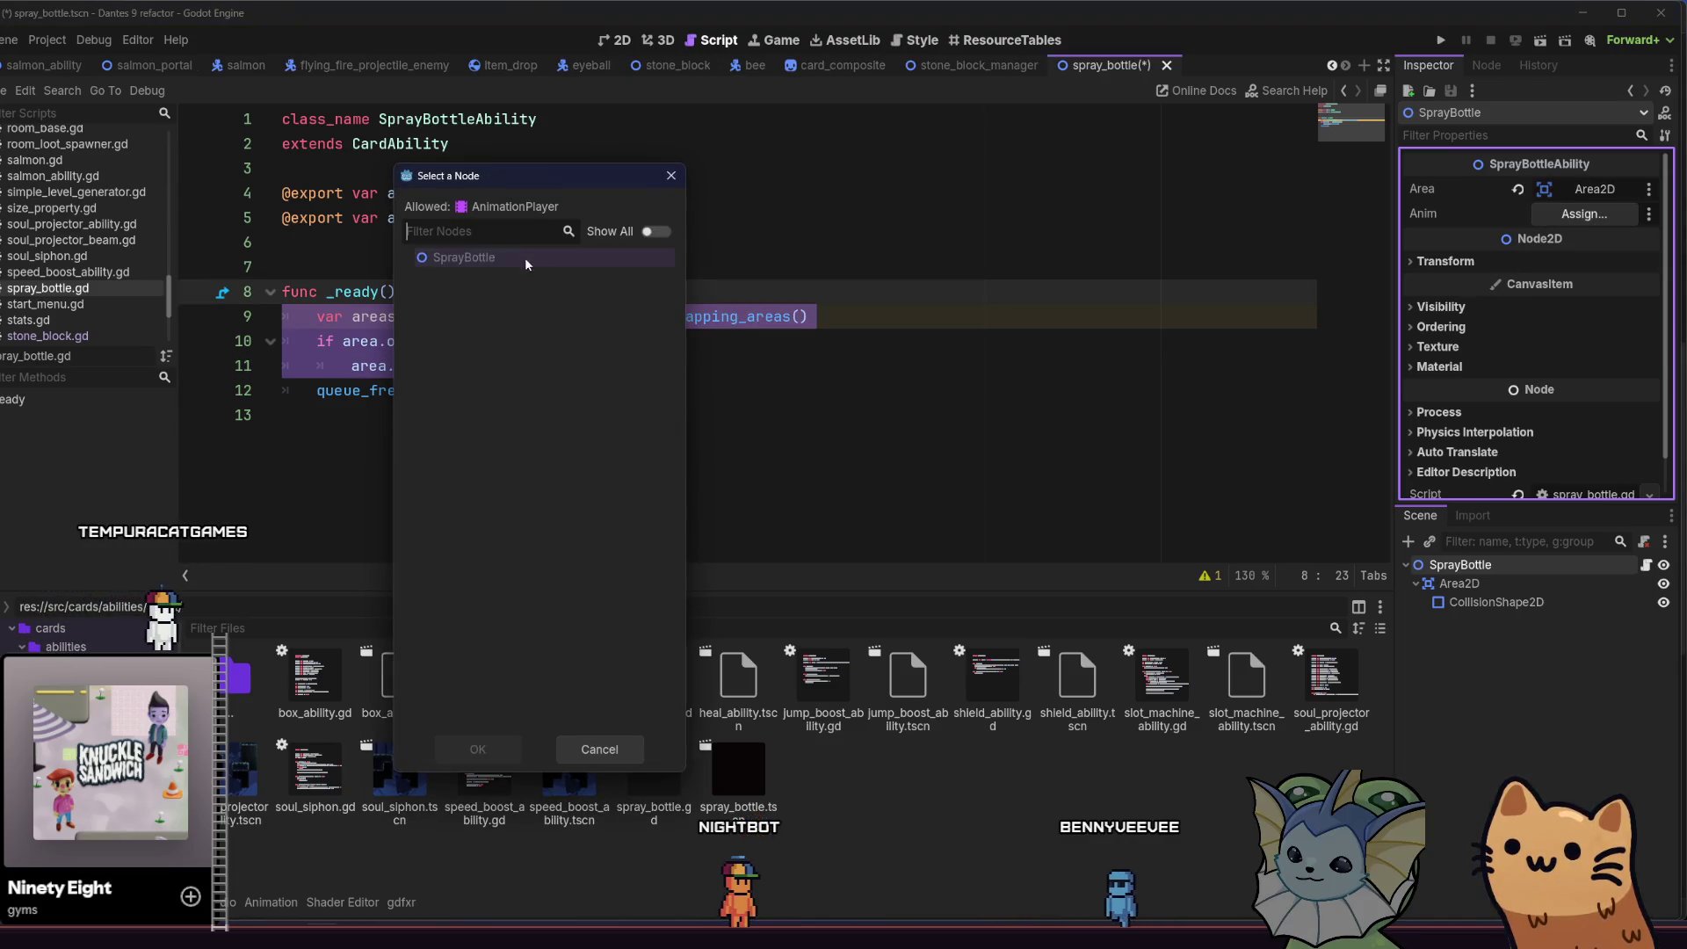
left_click(599, 750)
left_click(740, 507)
key("ctrl+s")
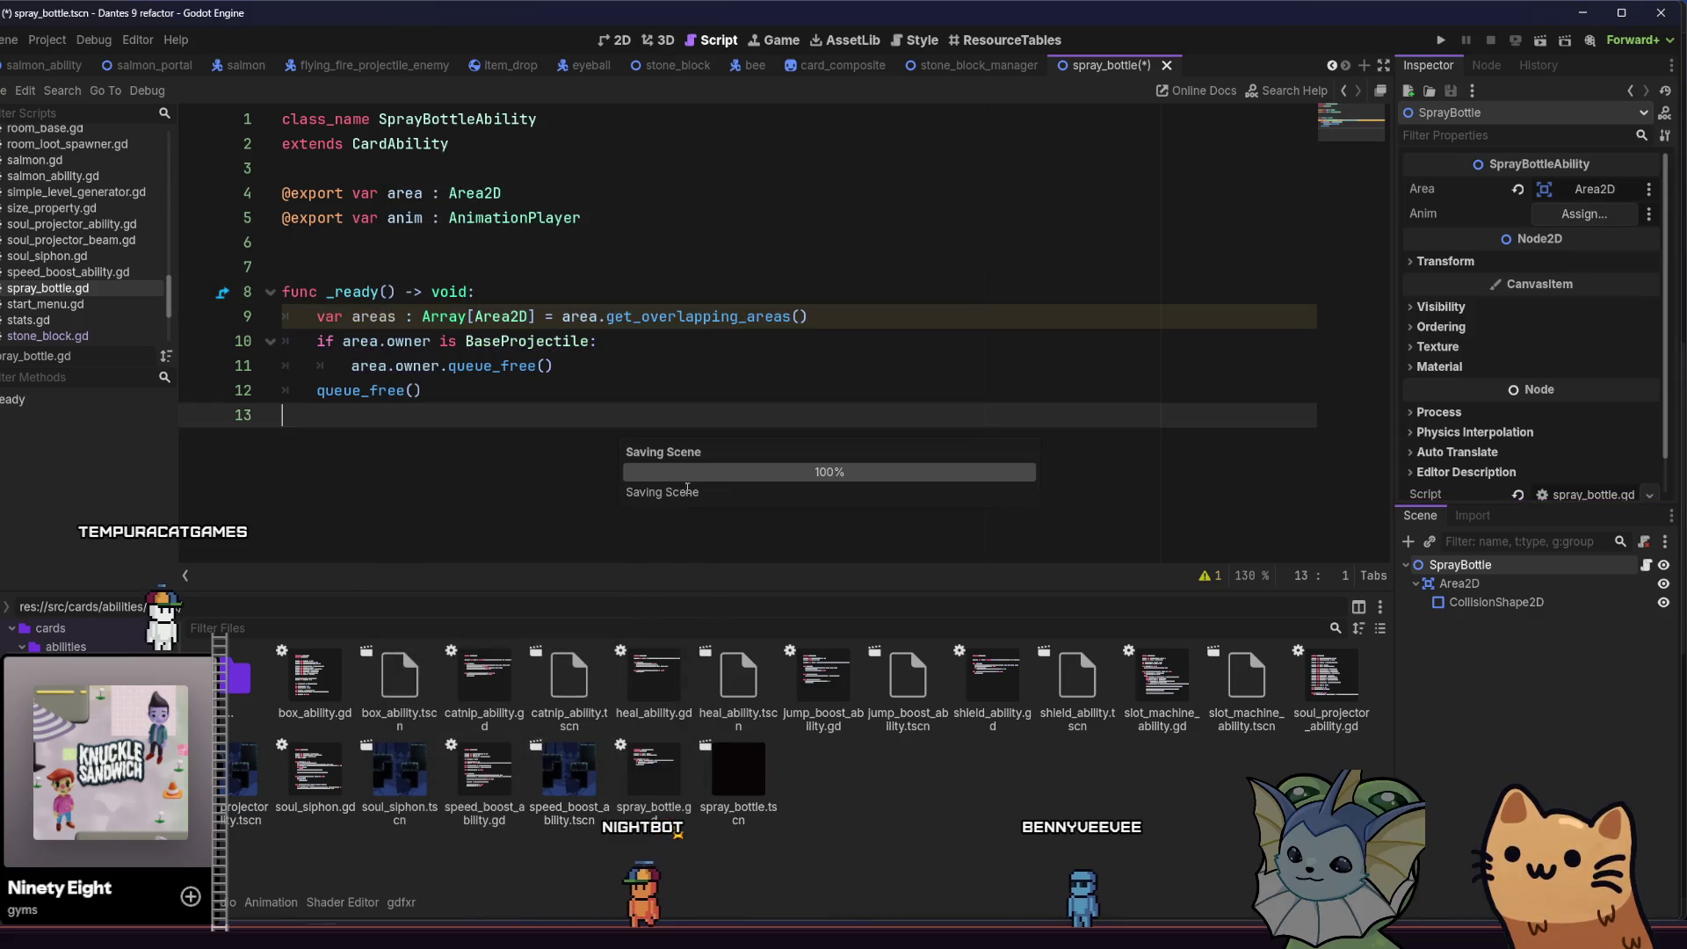
Step: Search 'spra' in Quick Open, then close it without opening a file
key("alt+shift+o")
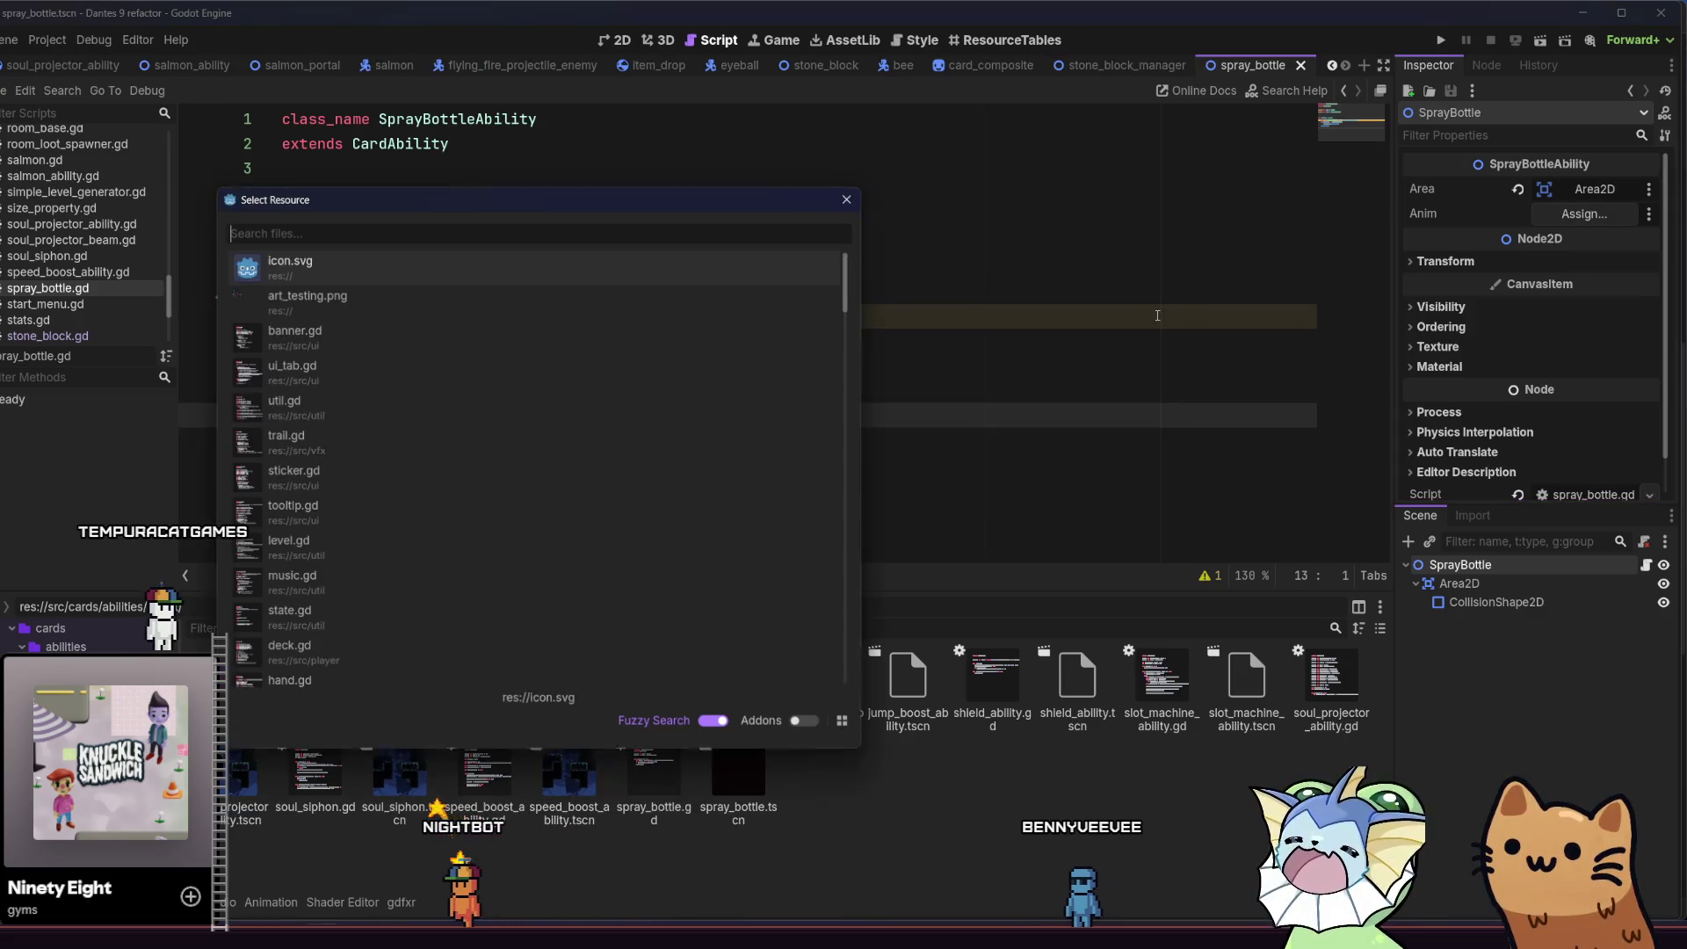
type("spra")
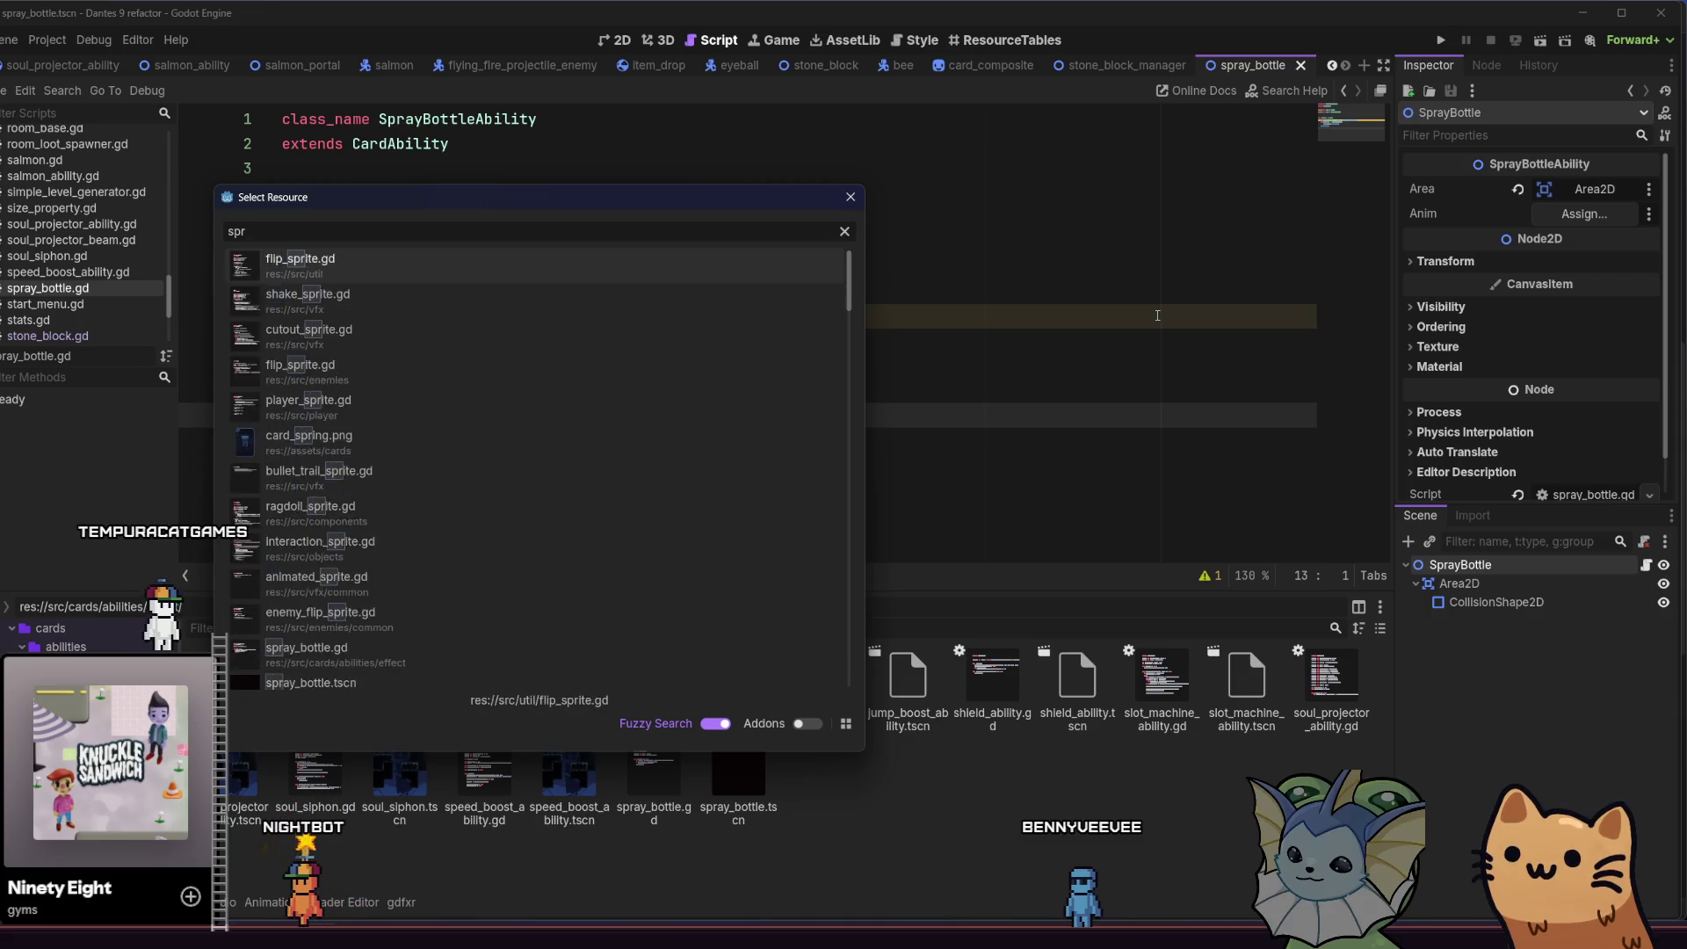
key("BackSpace")
key("BackSpace")
key("BackSpace")
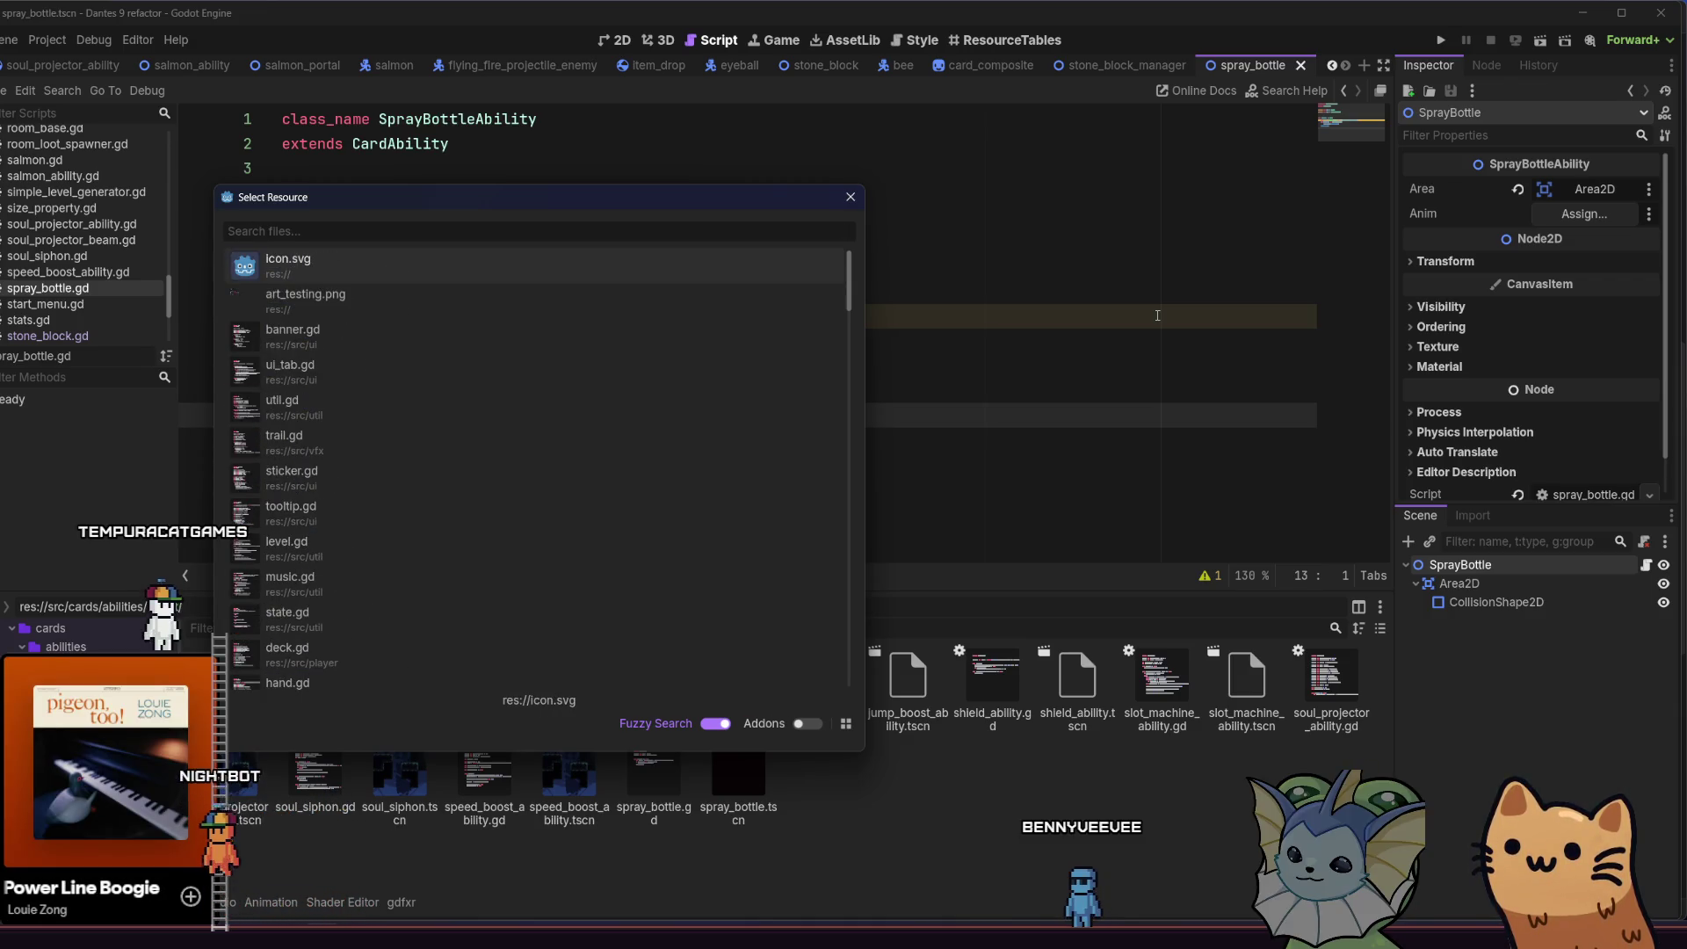
key("Escape")
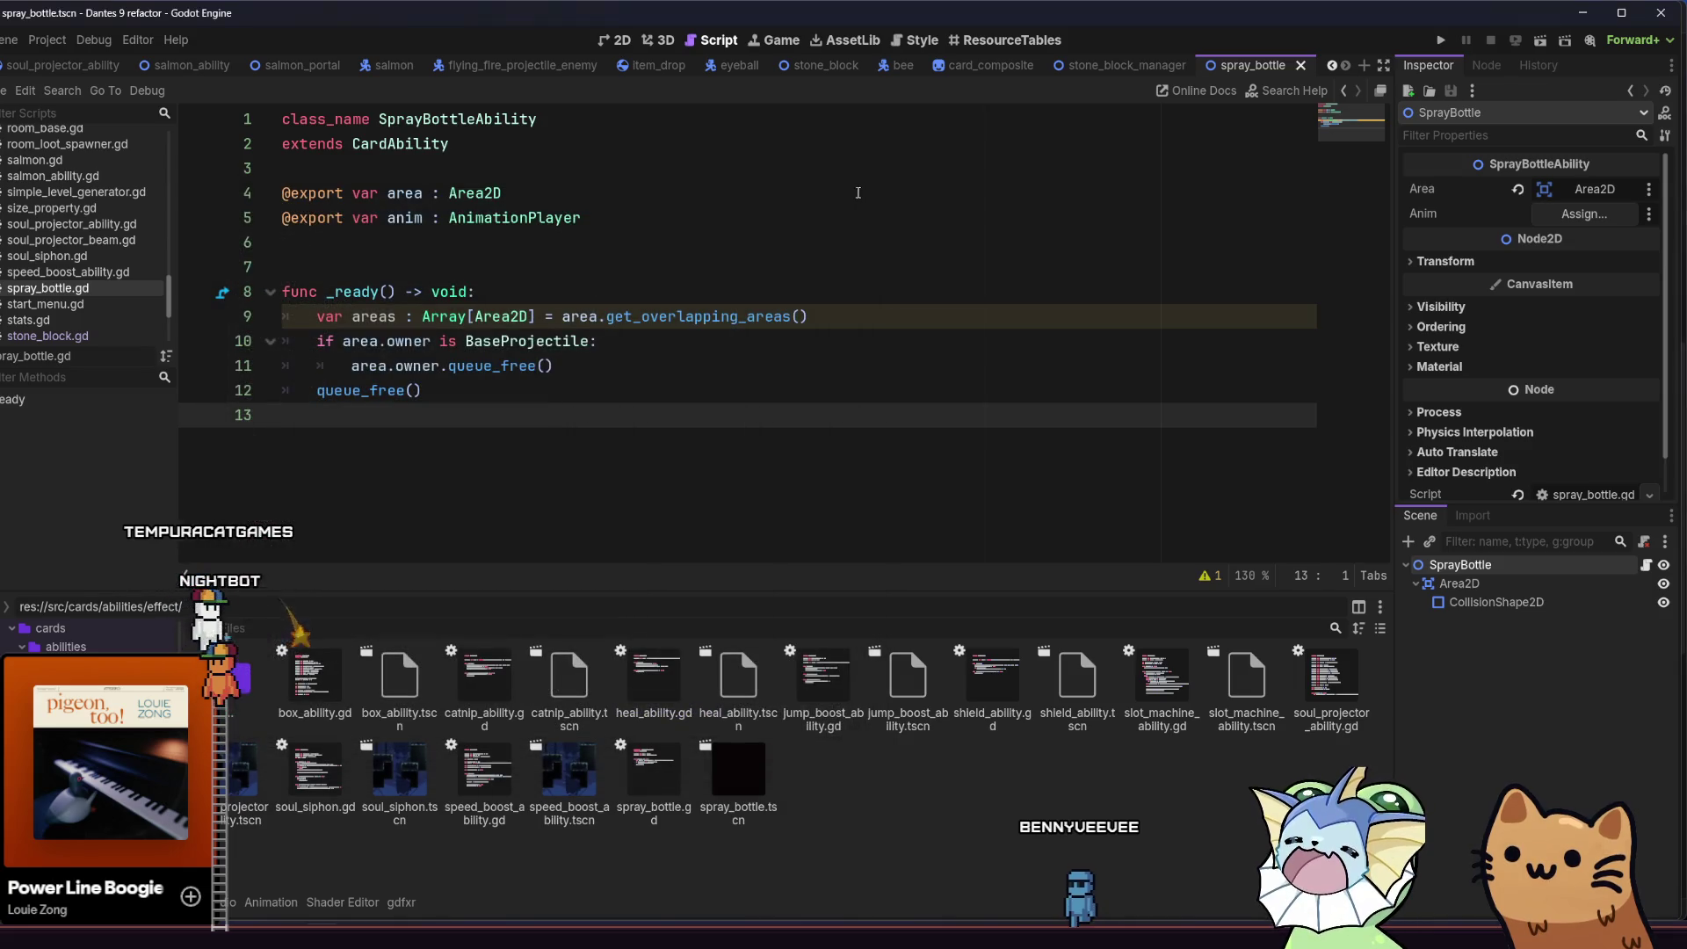
scroll(88, 633, "down", 3)
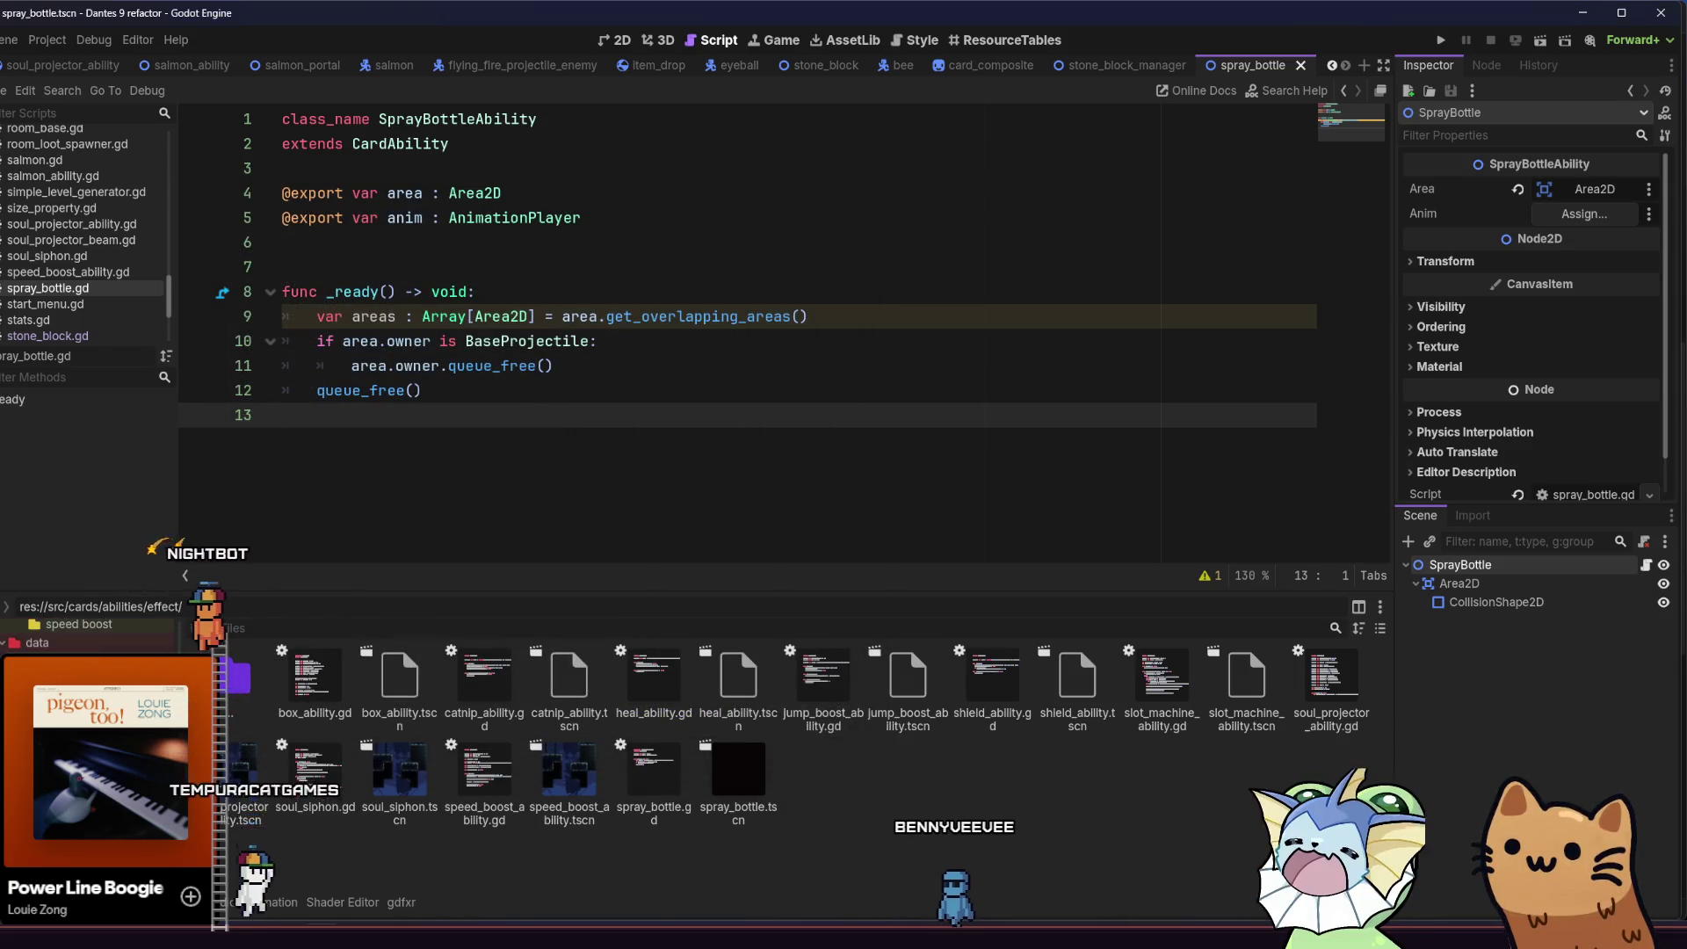
Step: Navigate the FileSystem to the res://data/cards/usable folder
scroll(88, 632, "down", 3)
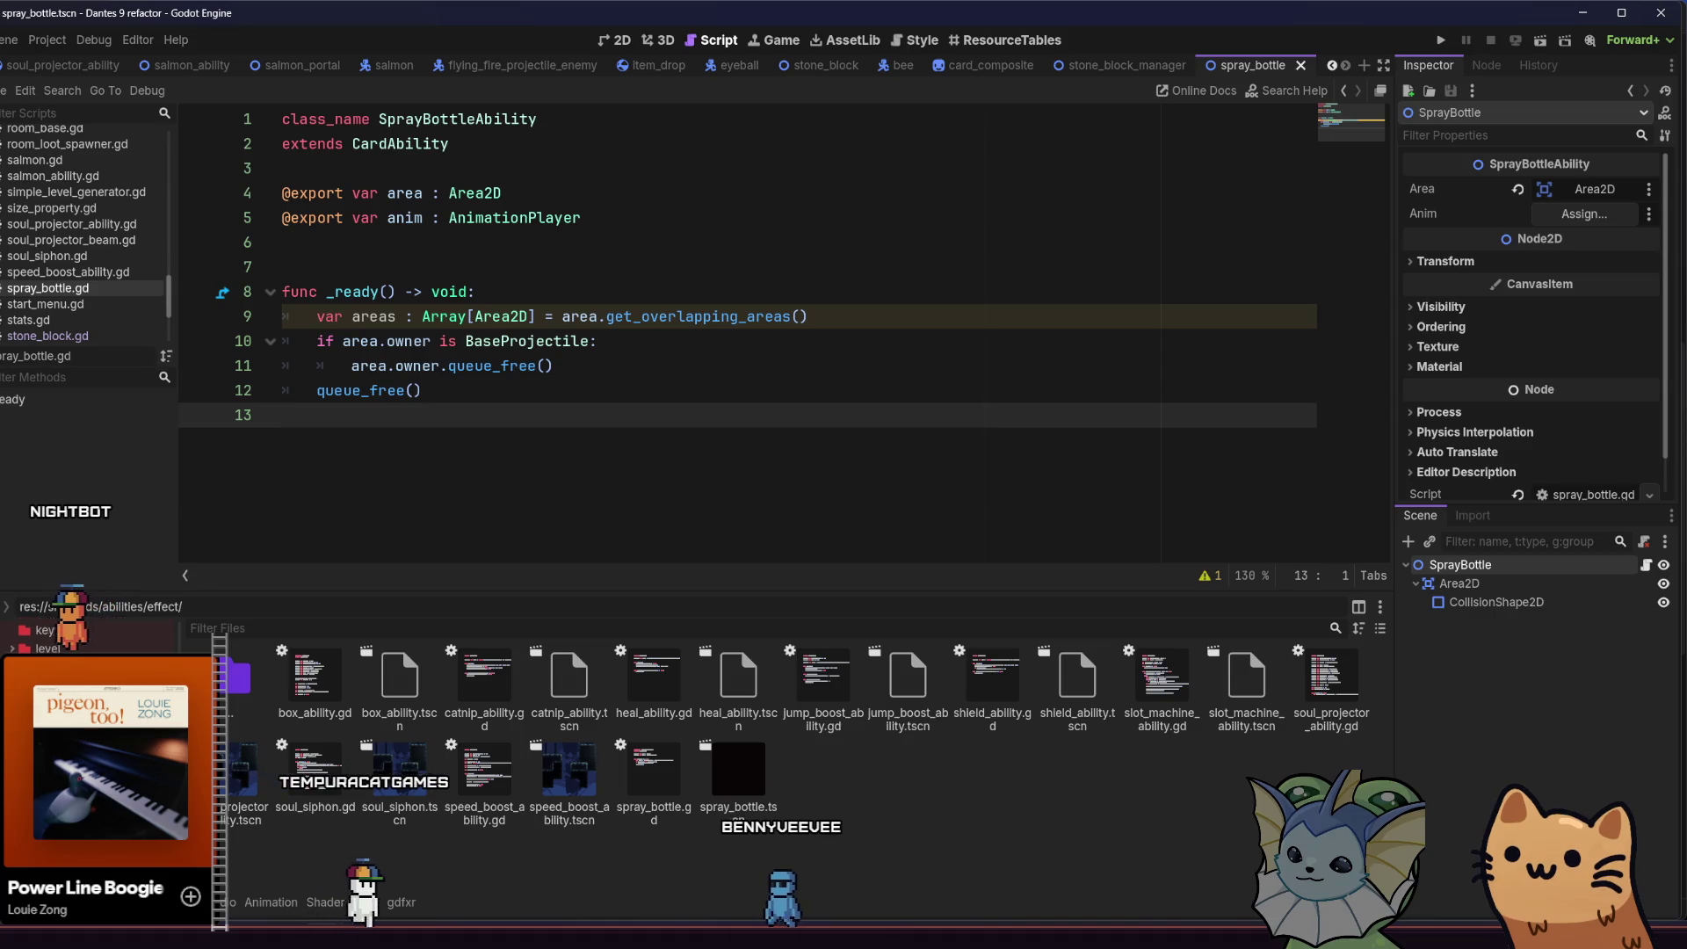
scroll(53, 628, "up", 2)
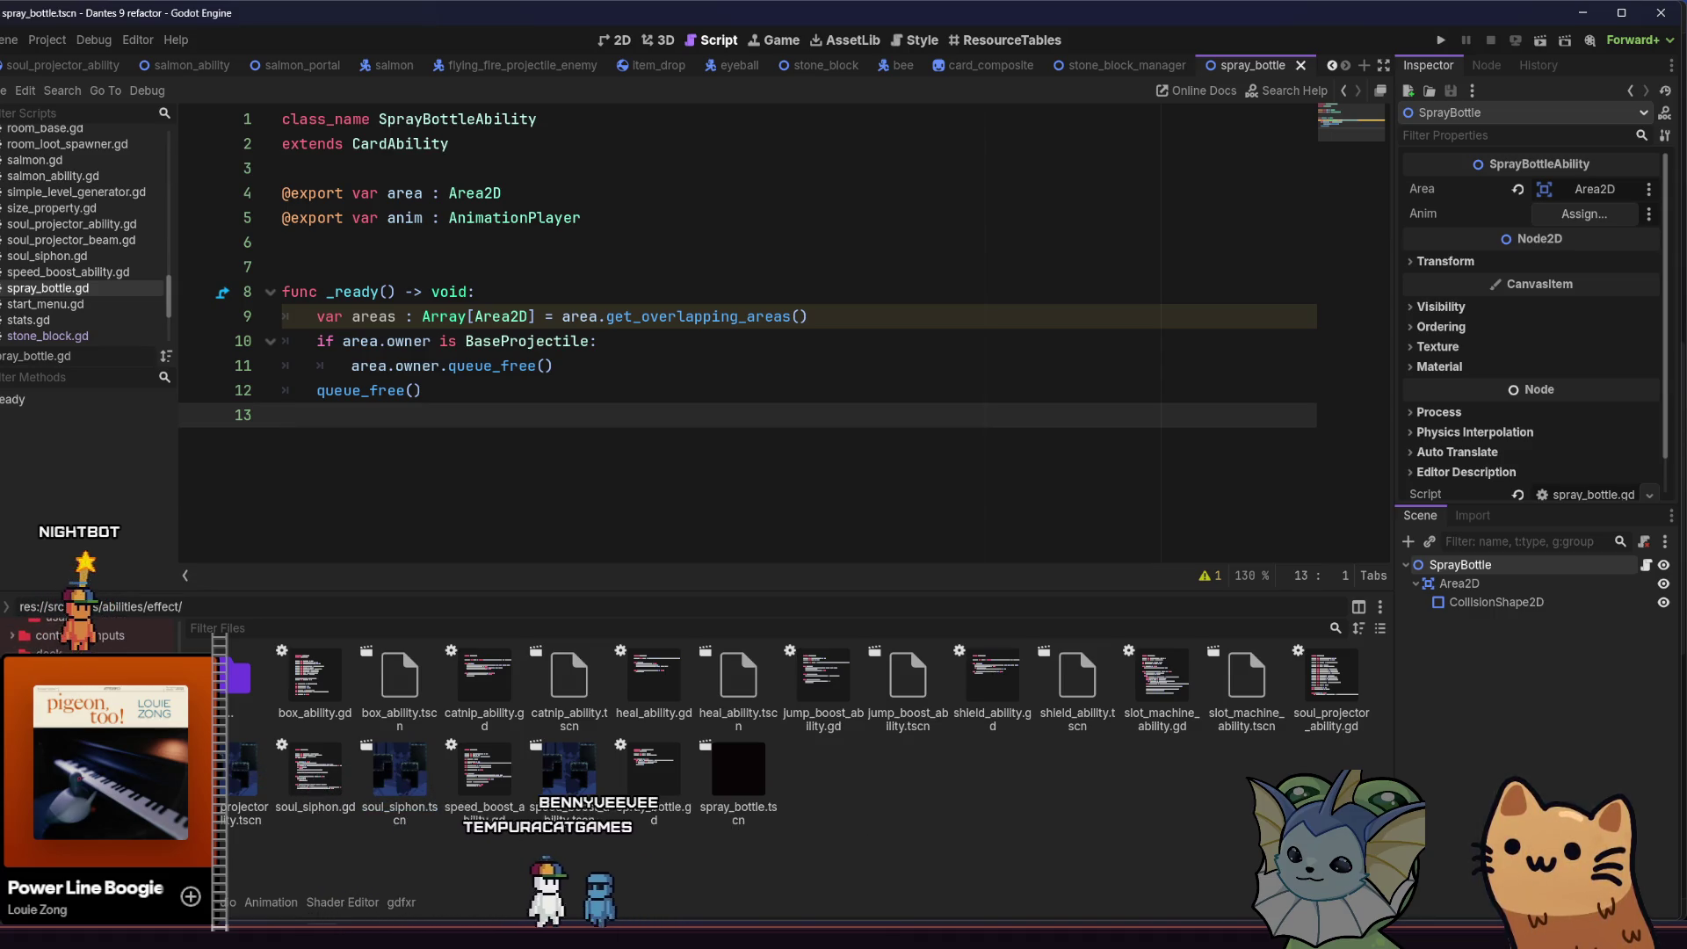
scroll(88, 632, "down", 2)
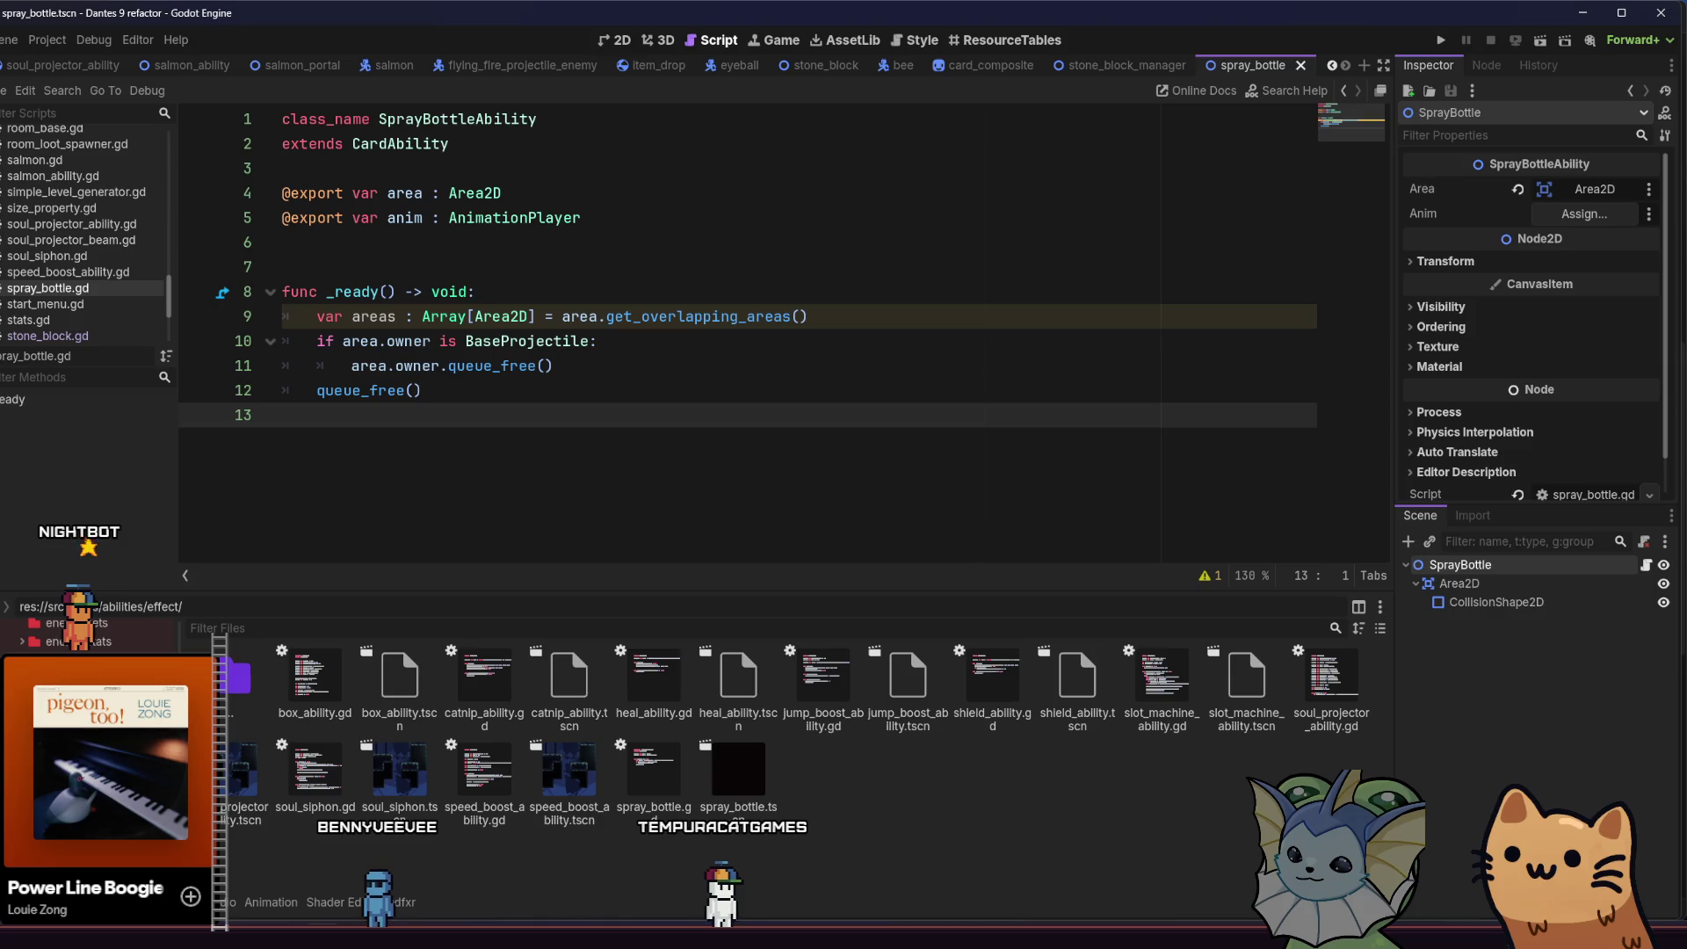
left_click(105, 667)
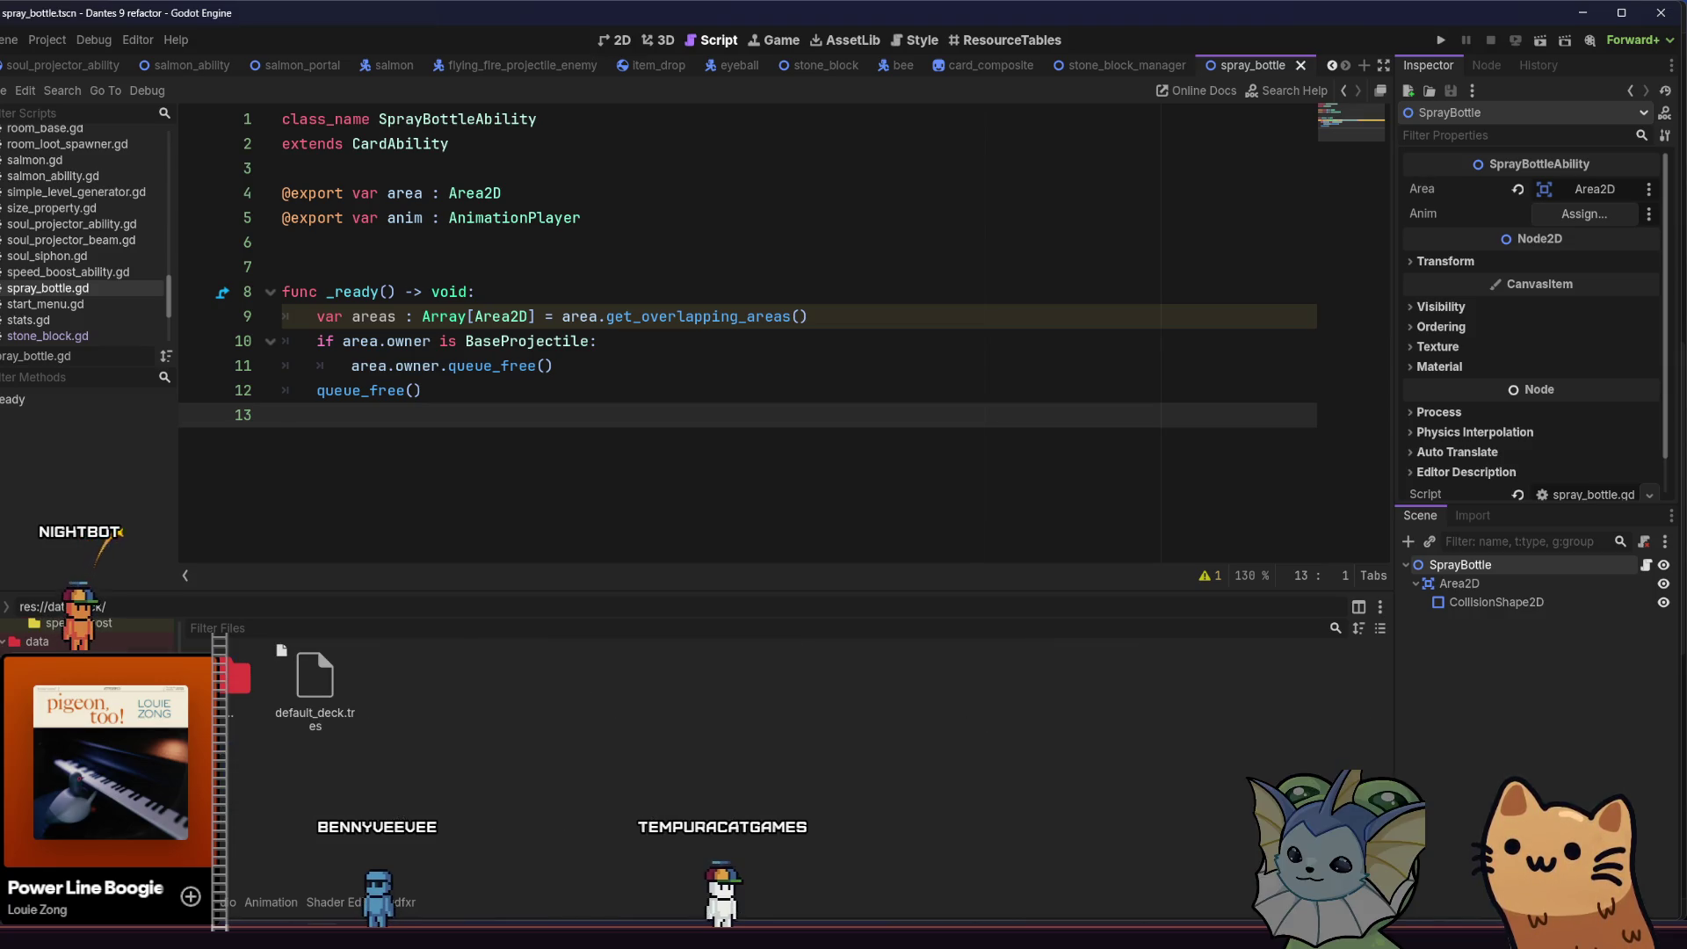
left_click(88, 660)
double_click(315, 677)
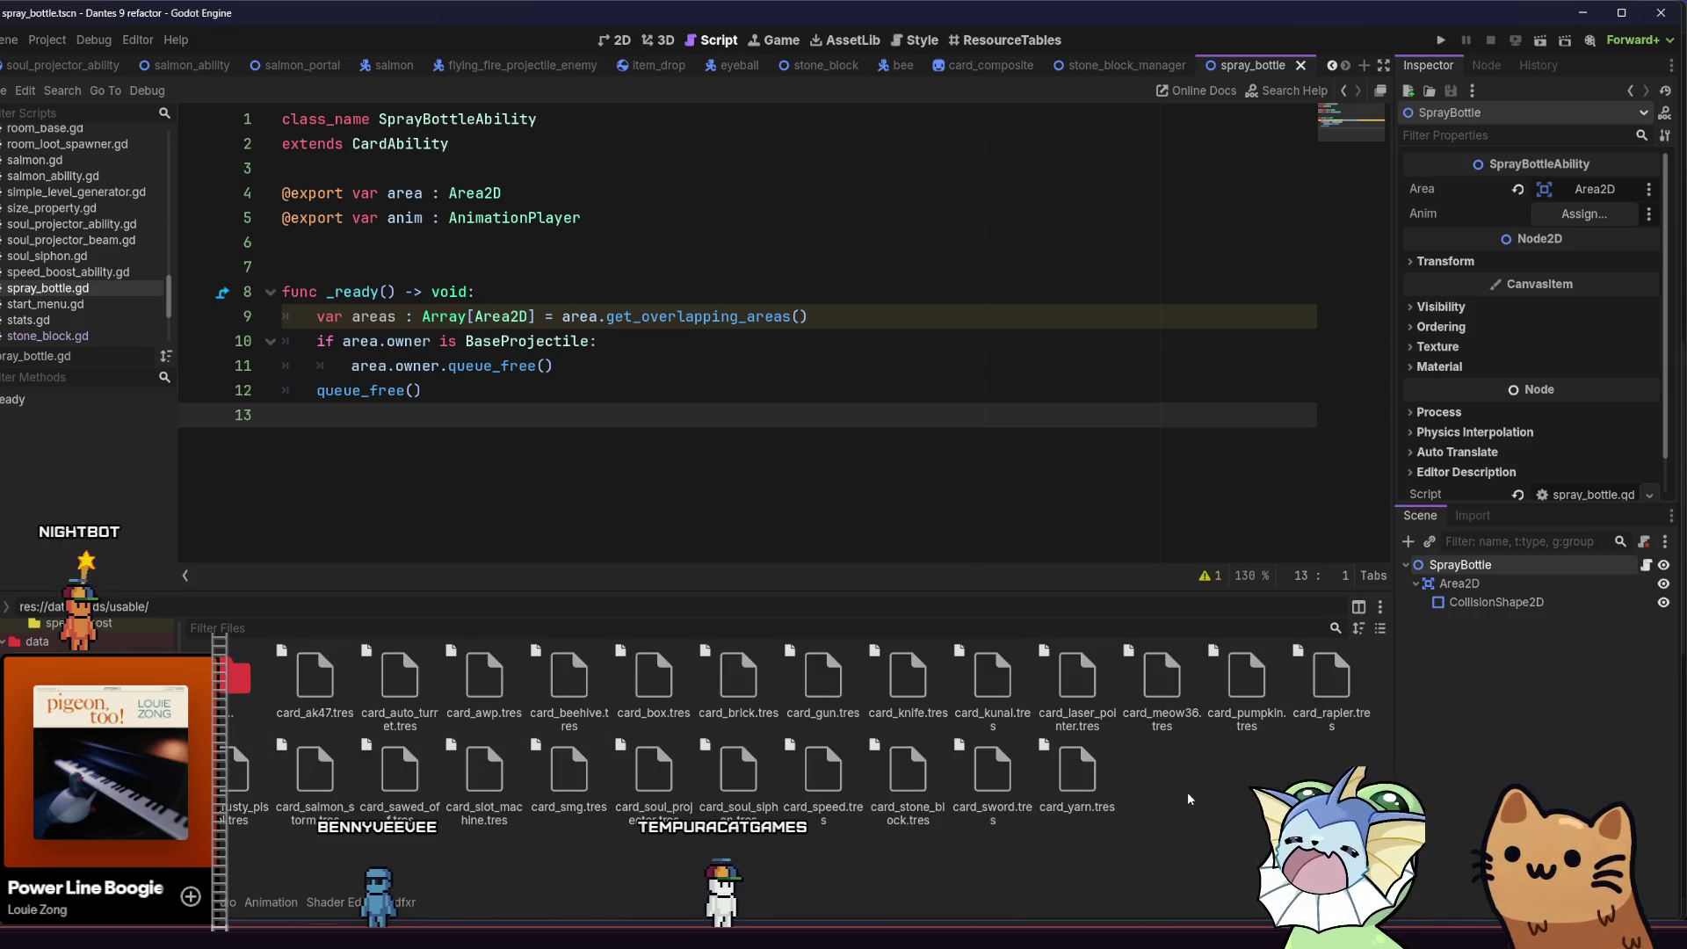
Step: Create a new Card resource there saved as card_spray_bottle.tres
left_click(1234, 853)
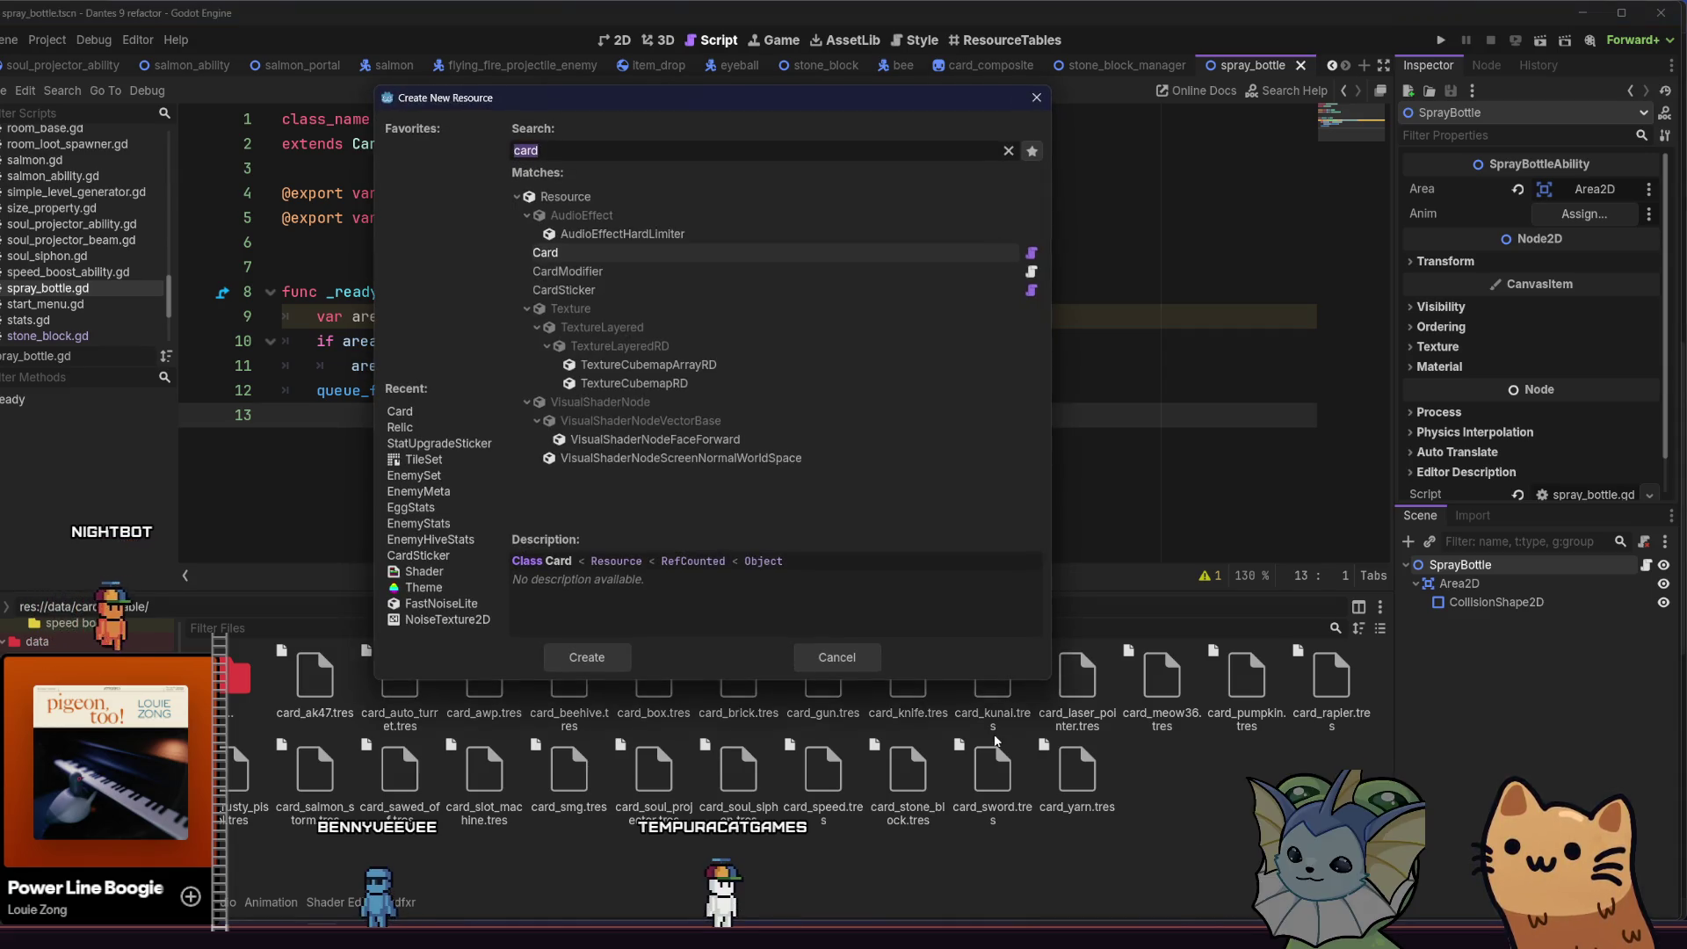
key("Return")
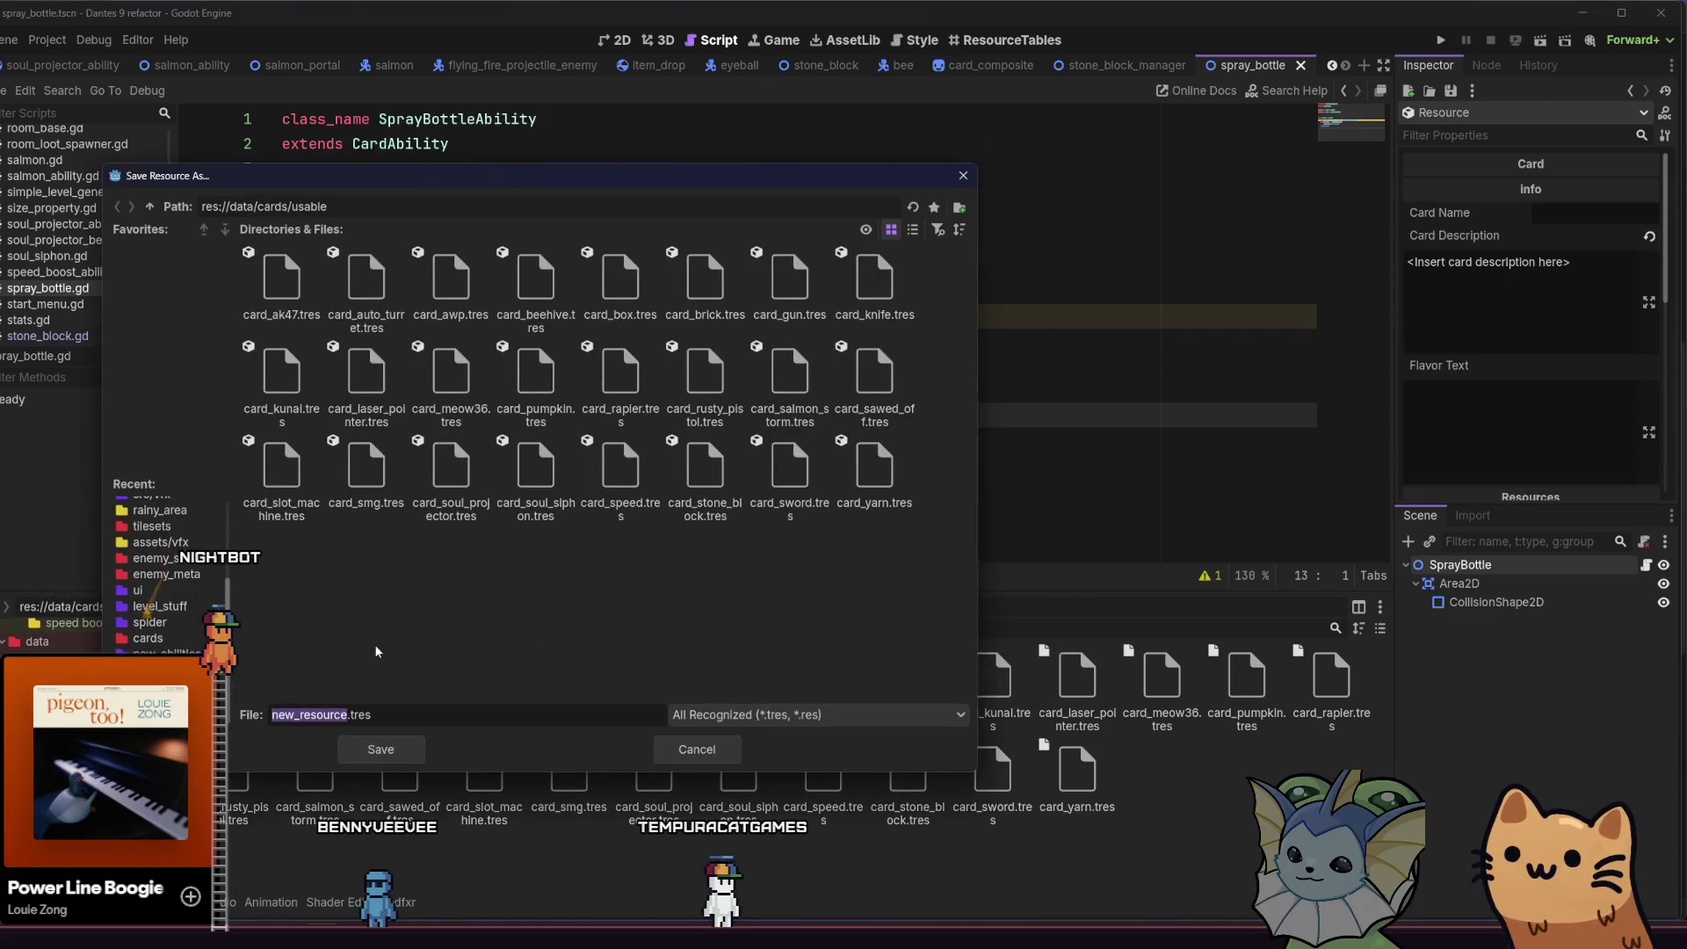
type("spray")
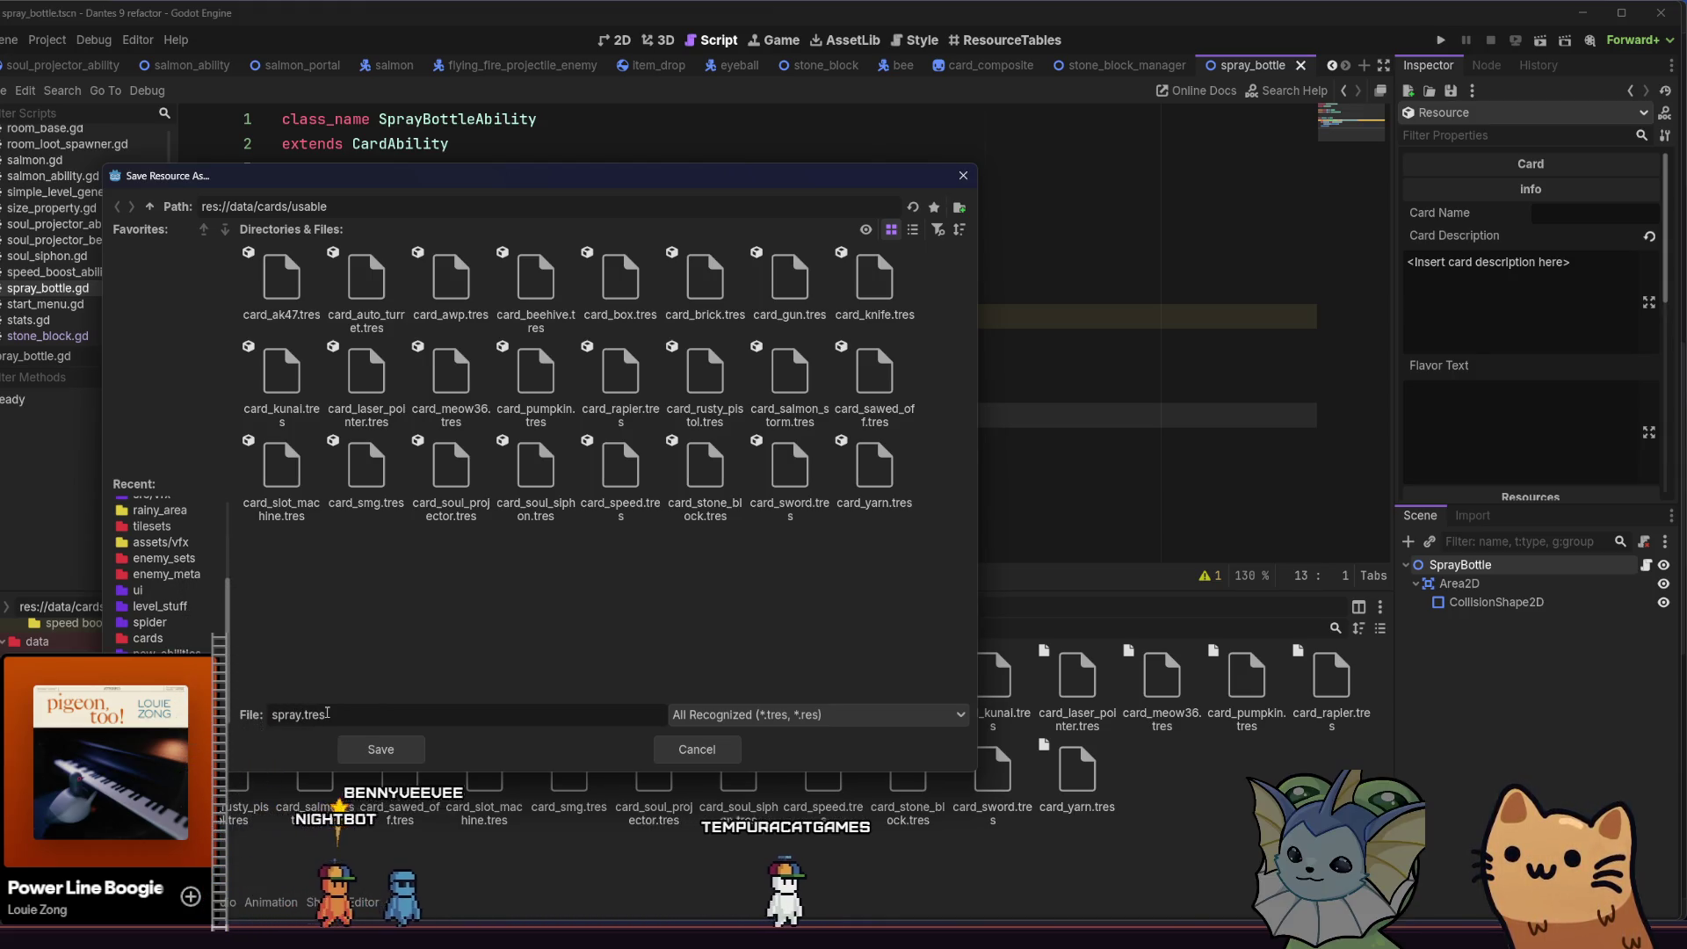
type("_bottle")
key("BackSpace")
key("BackSpace")
key("BackSpace")
key("BackSpace")
key("BackSpace")
key("BackSpace")
type("card_spary_botle")
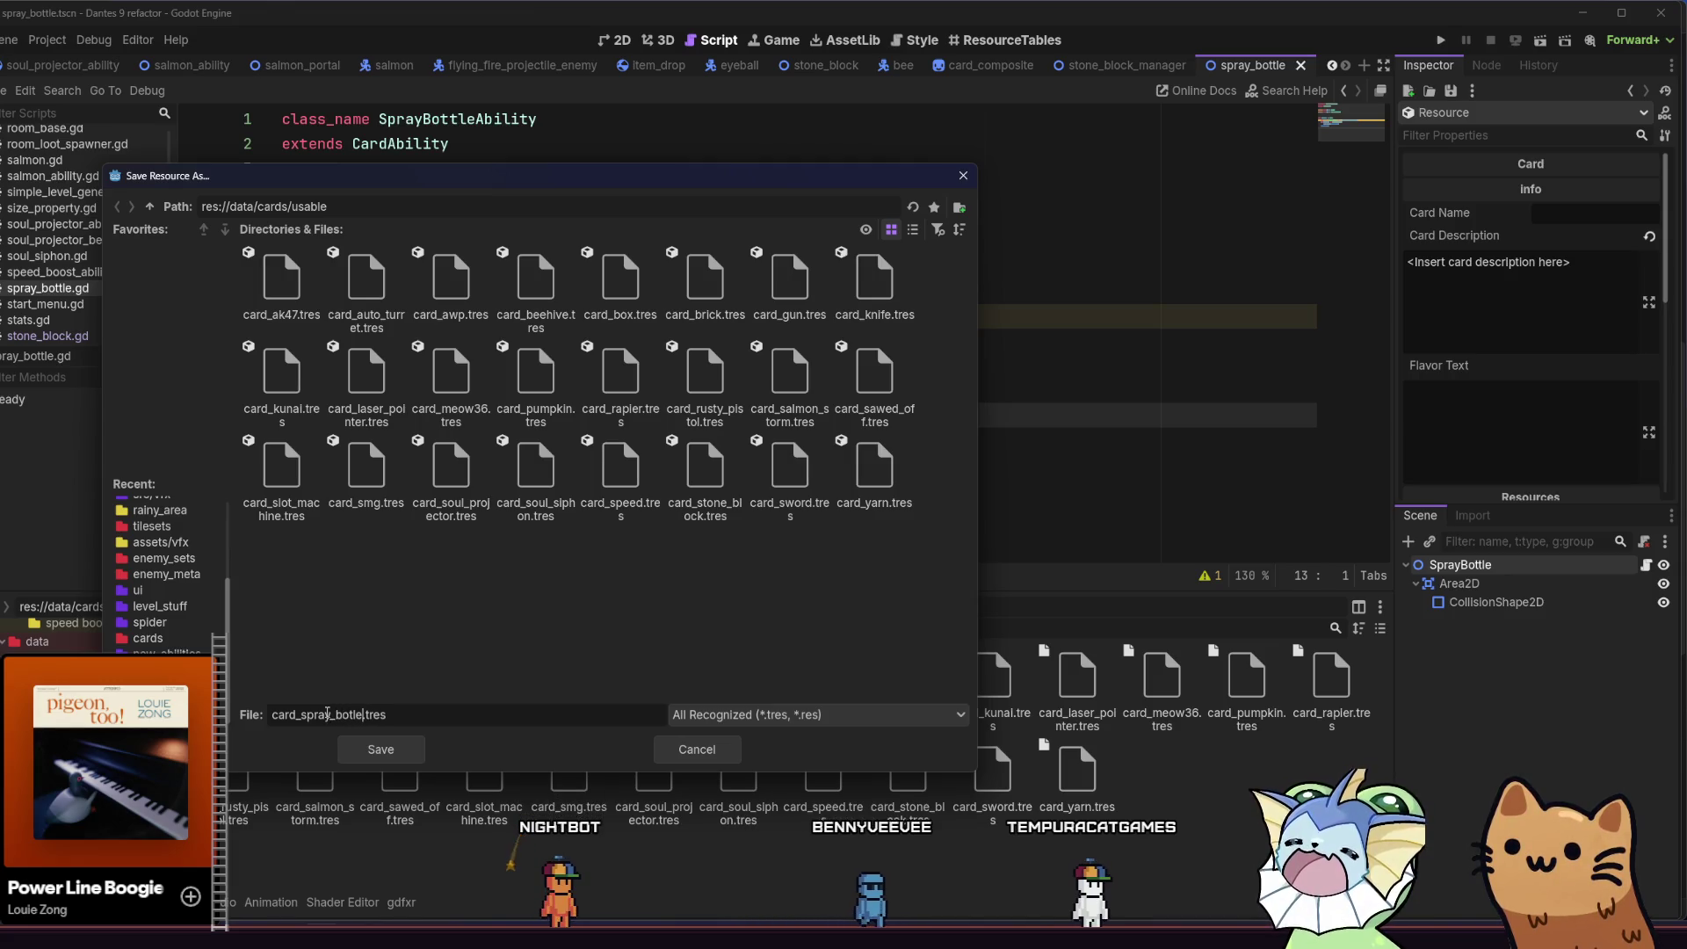
key("Return")
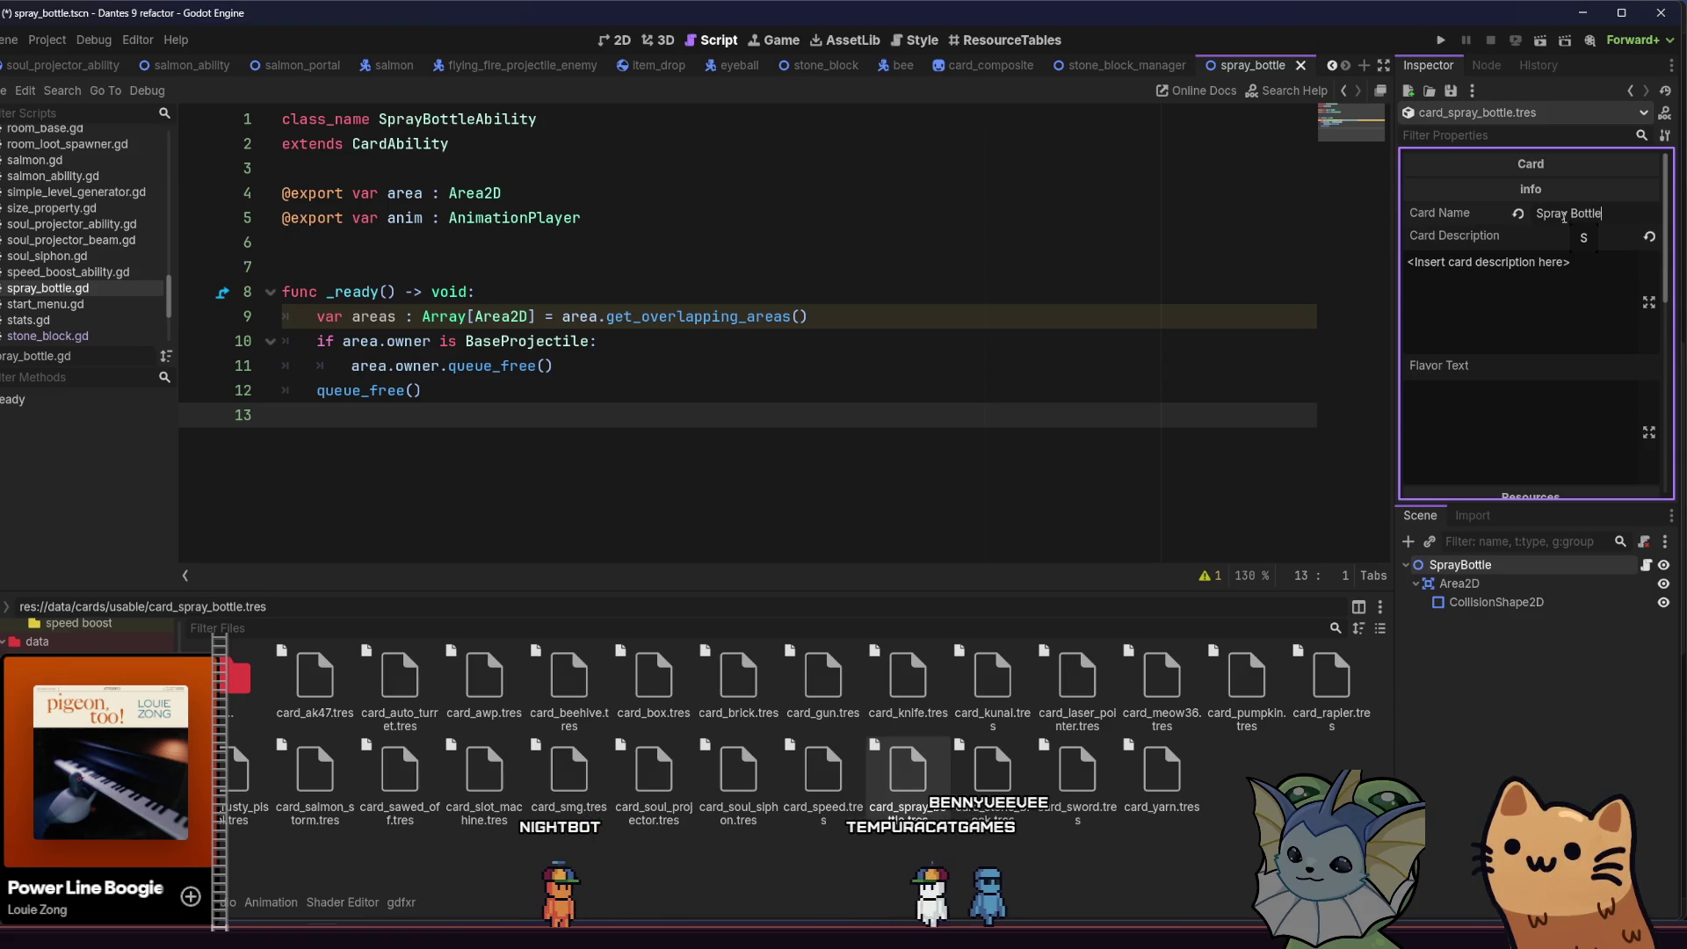
Step: Replace the Card Description with 'Destroy all nearby projectiles and knockback enemies'
left_click(1534, 311)
mouse_move(1534, 311)
left_mouse_down()
mouse_move(1529, 264)
mouse_move(1336, 267)
left_mouse_up()
type("D")
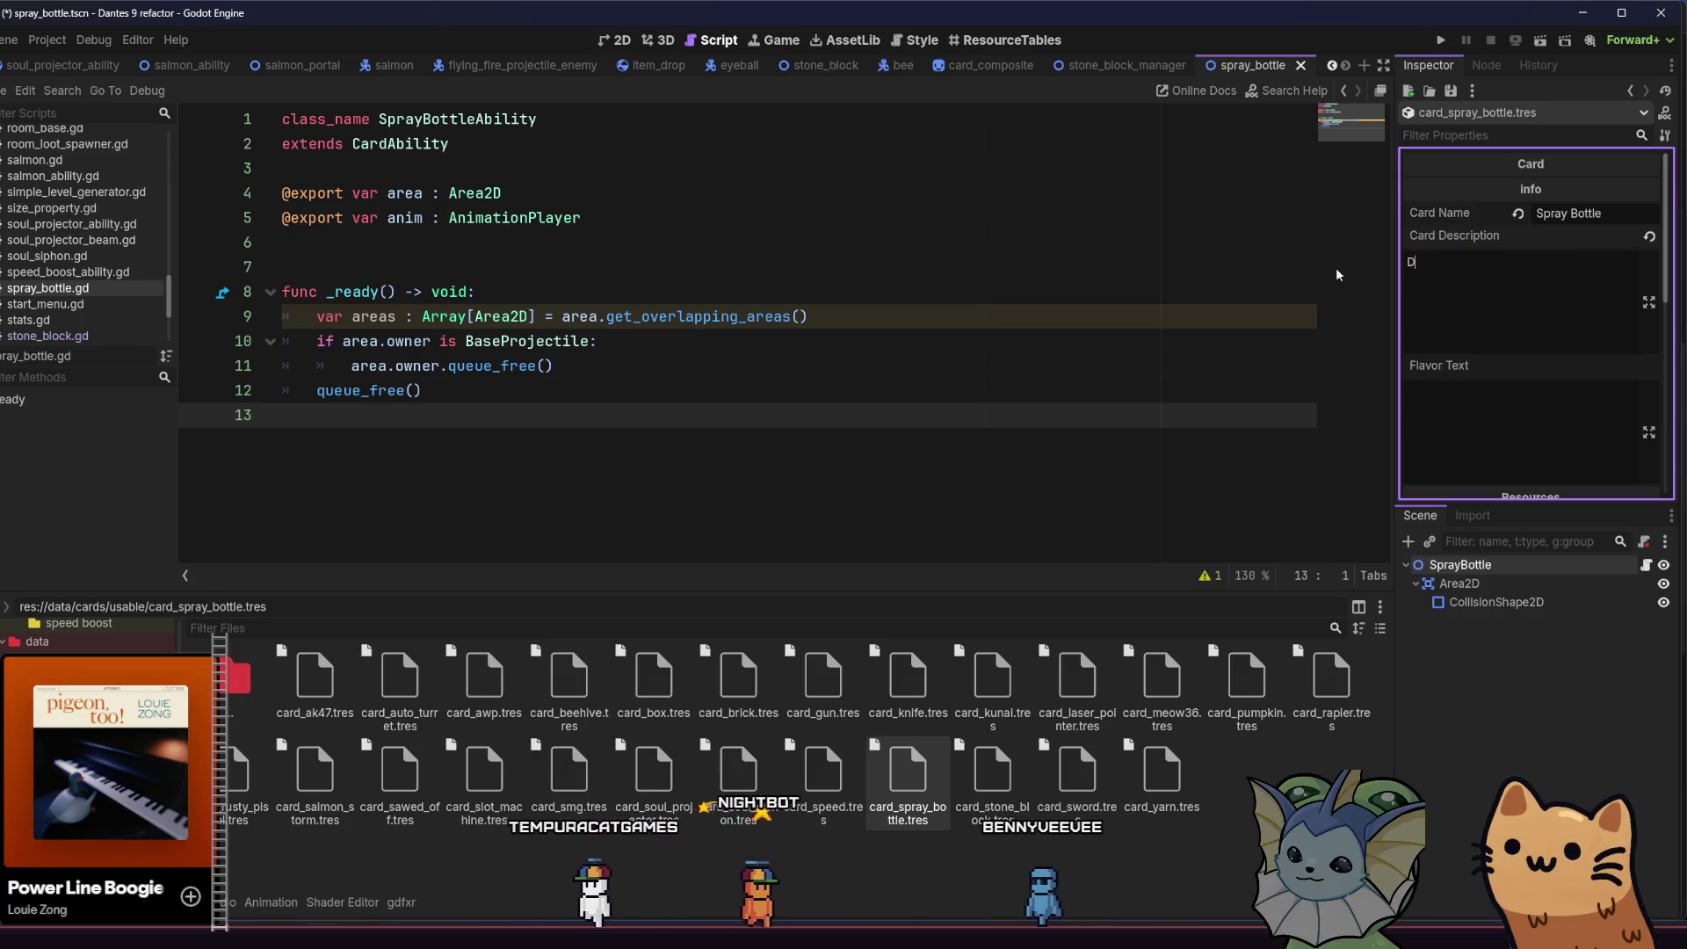
key("ctrl+z")
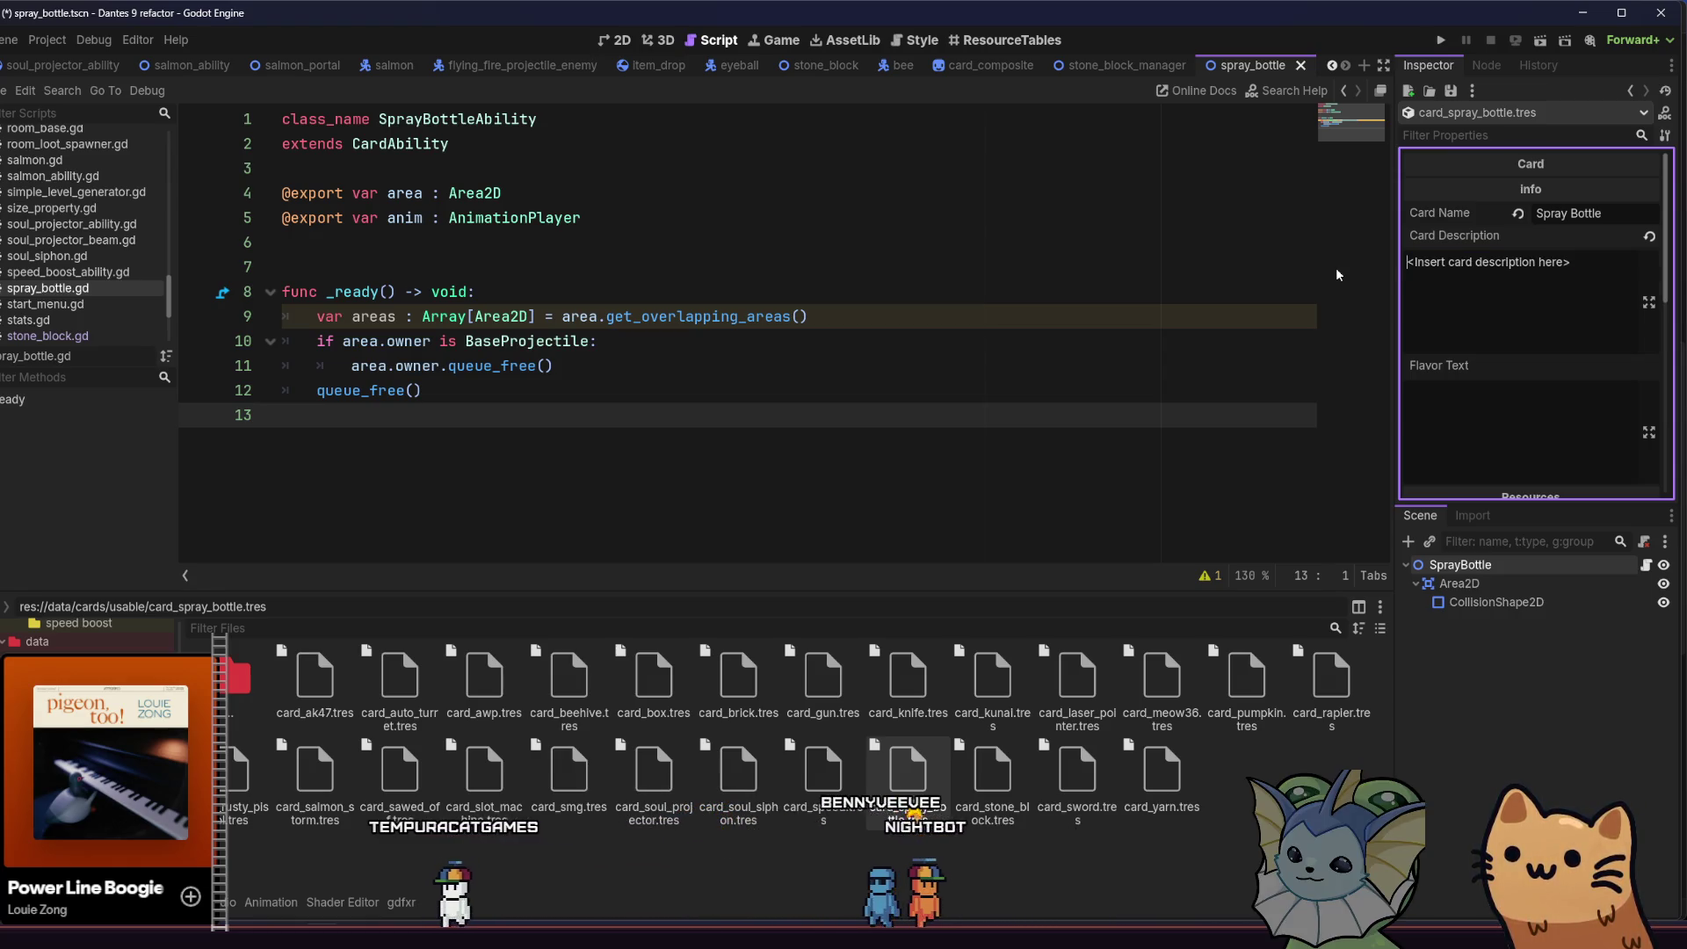
type("Destr")
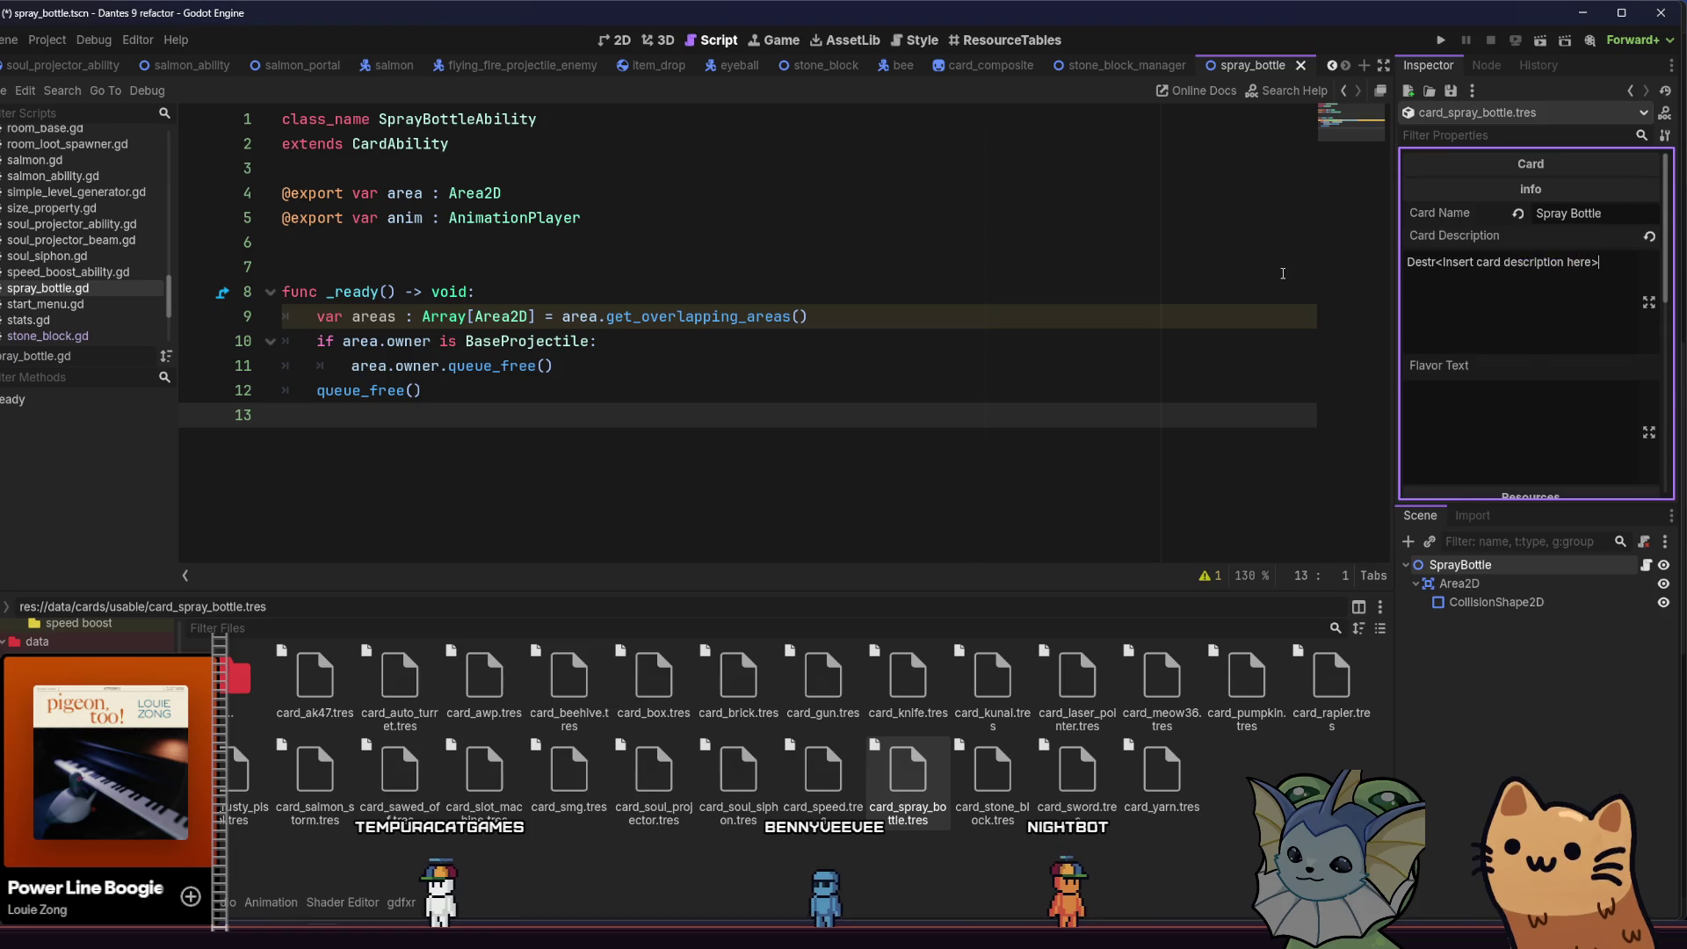
type("Destroy ")
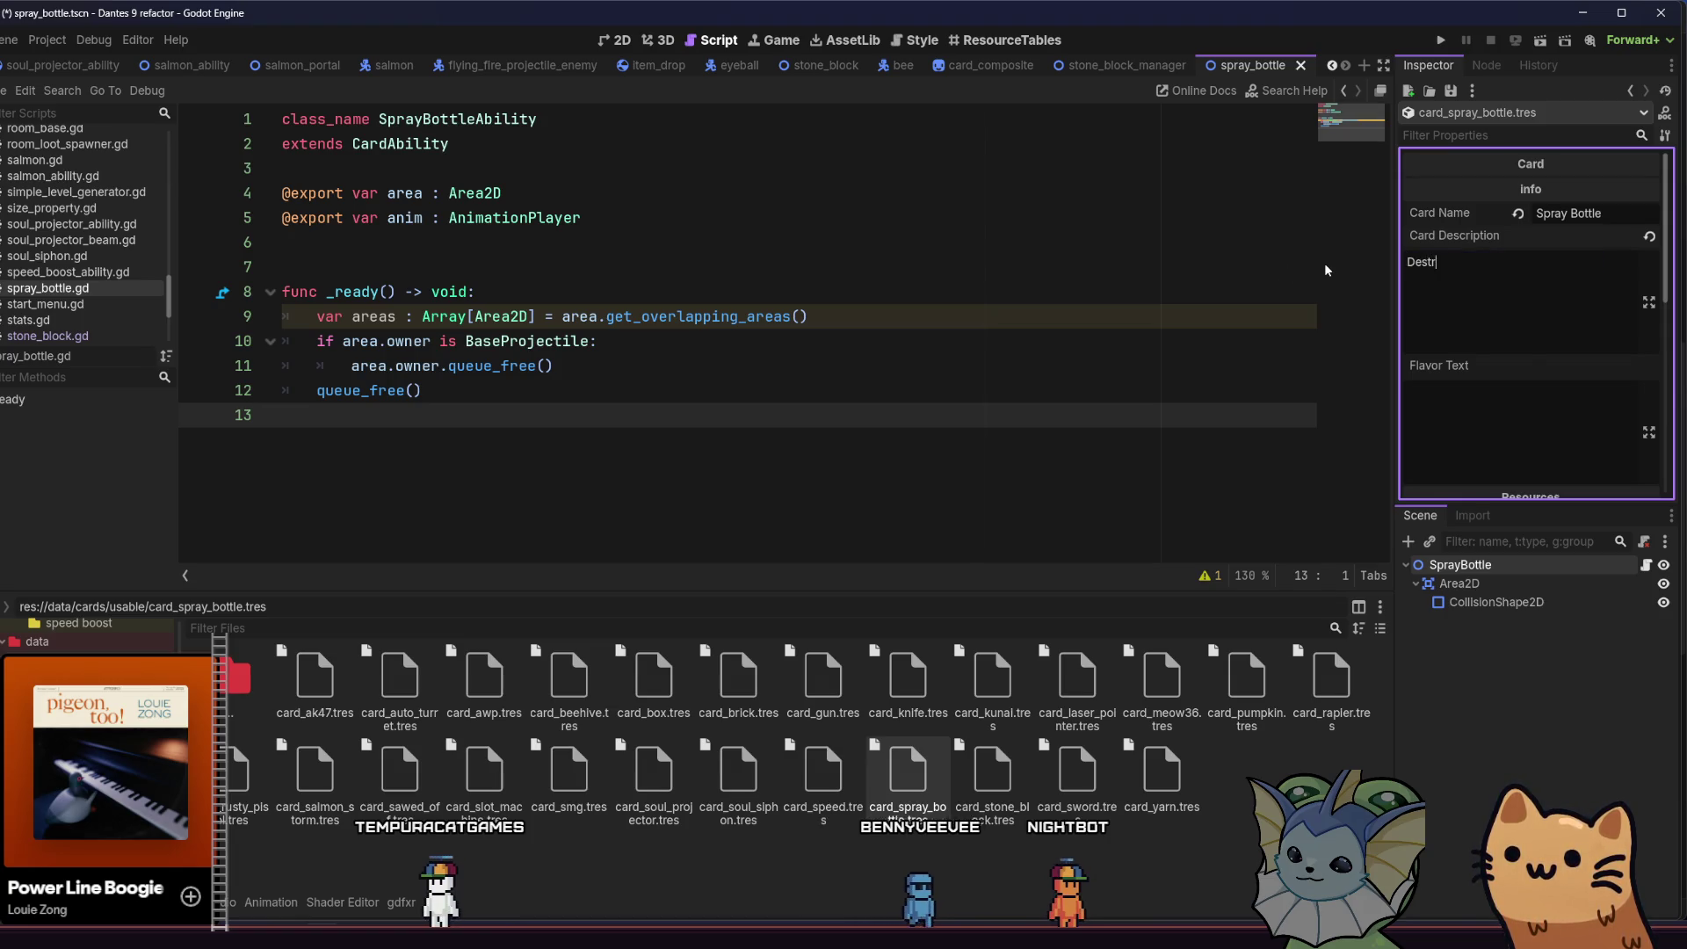
type("all projectiles")
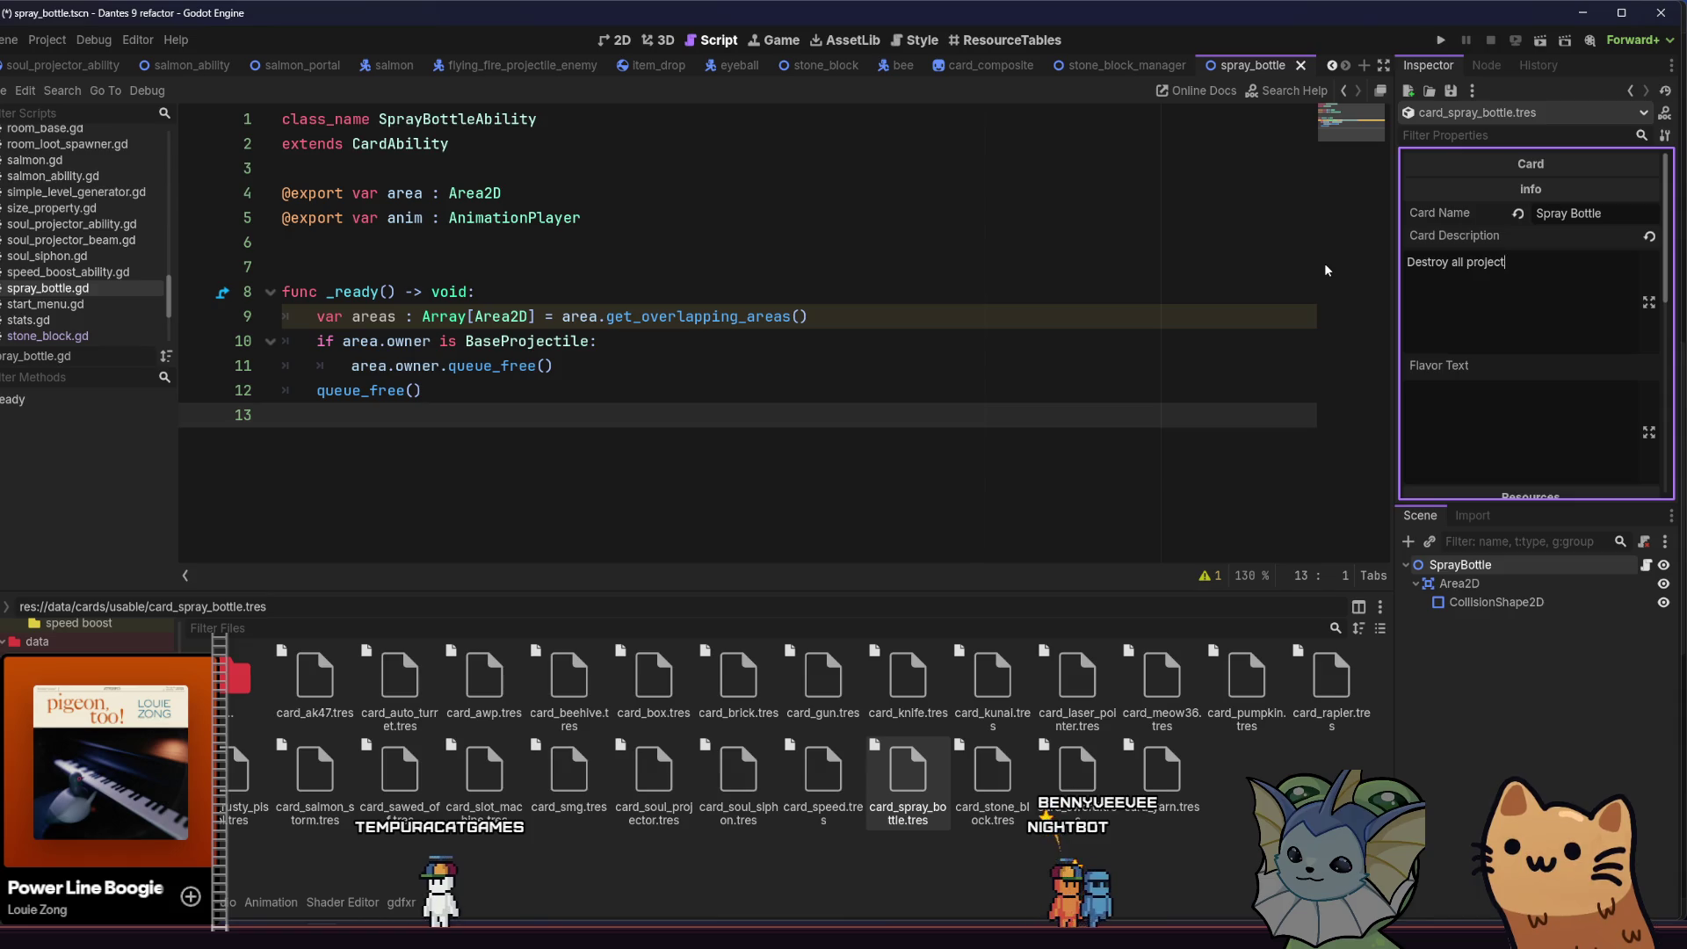
type(" ne")
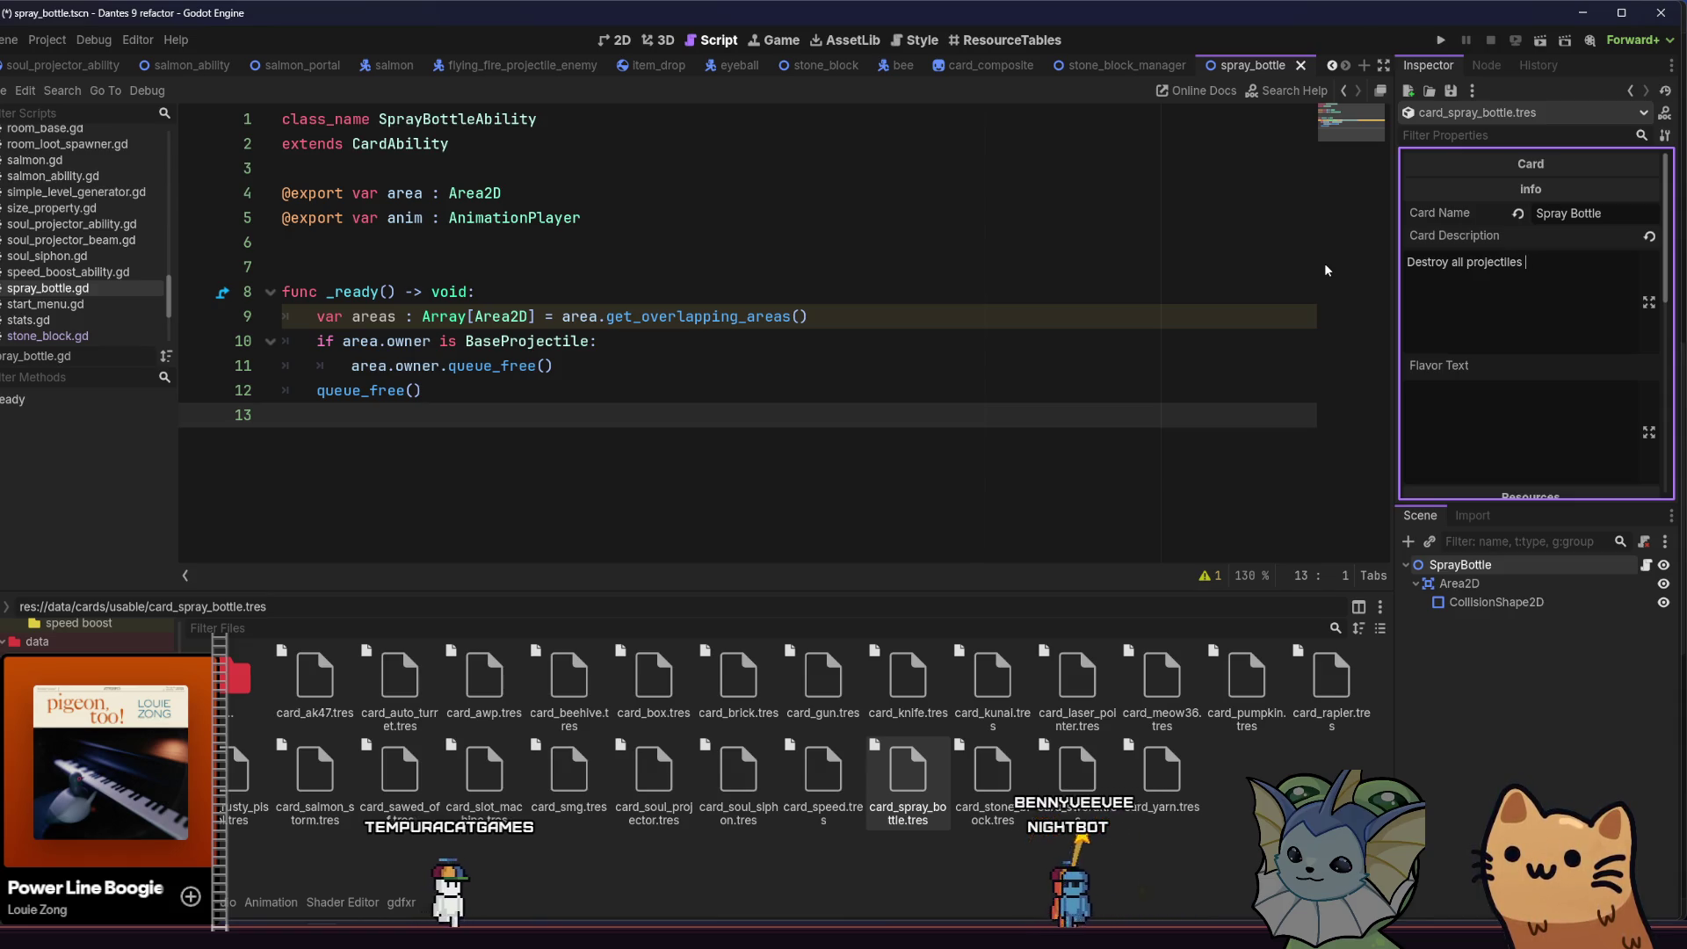
key("BackSpace")
key("BackSpace")
key("BackSpace")
type("nearby projectil")
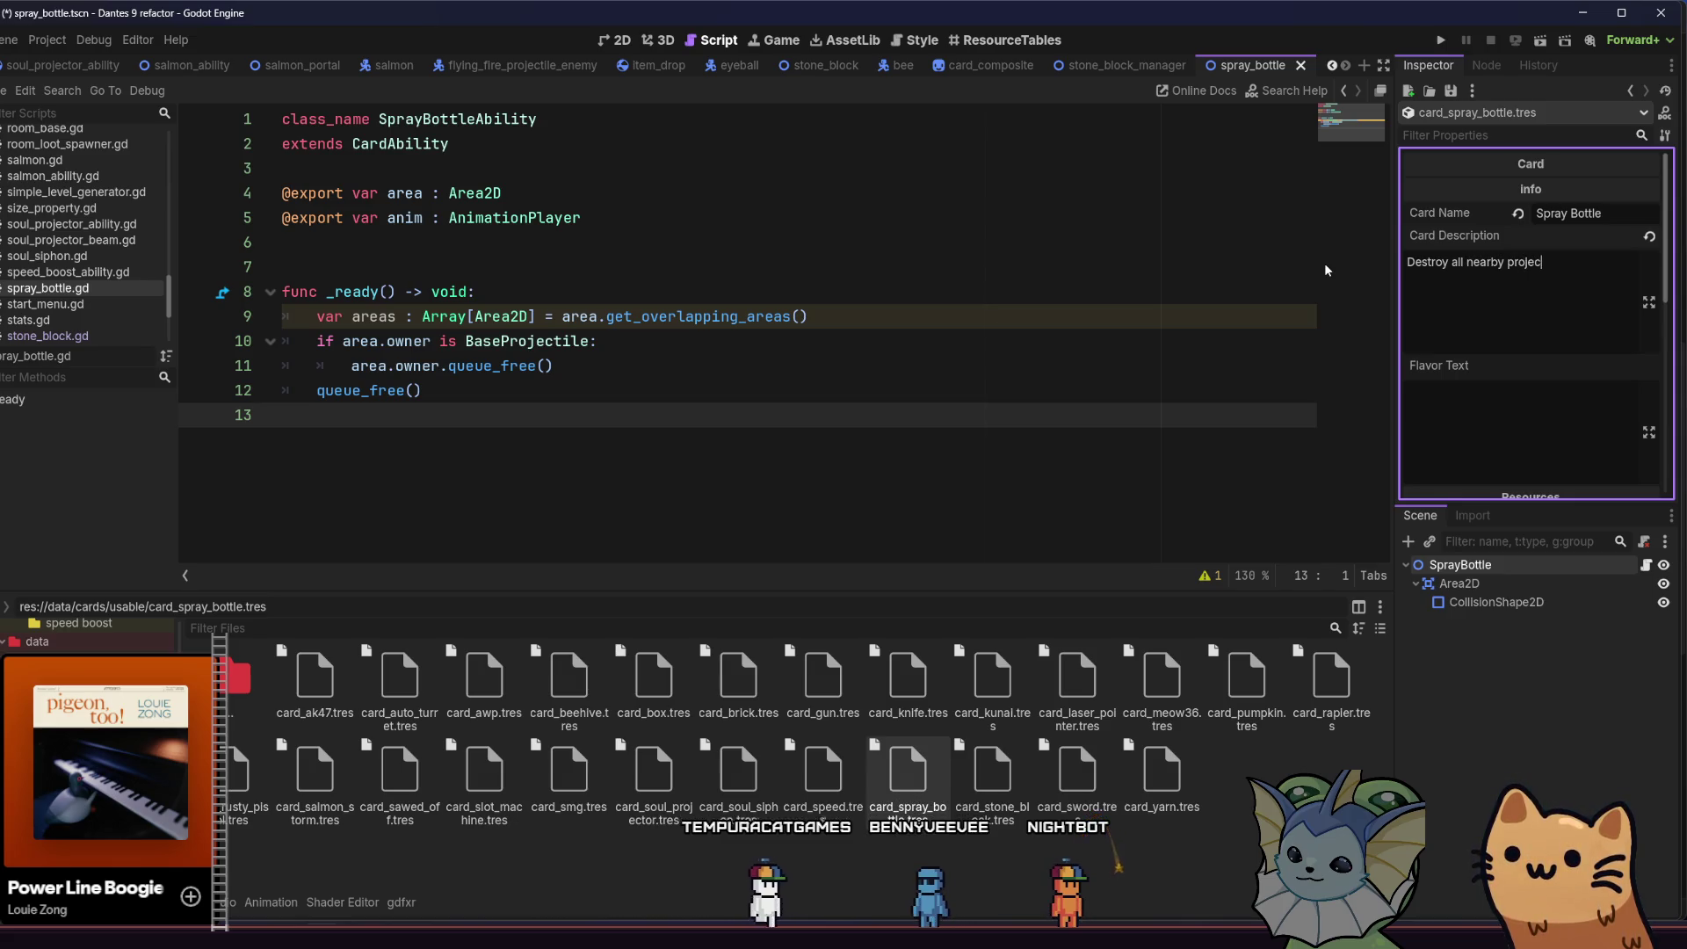
type("es and n")
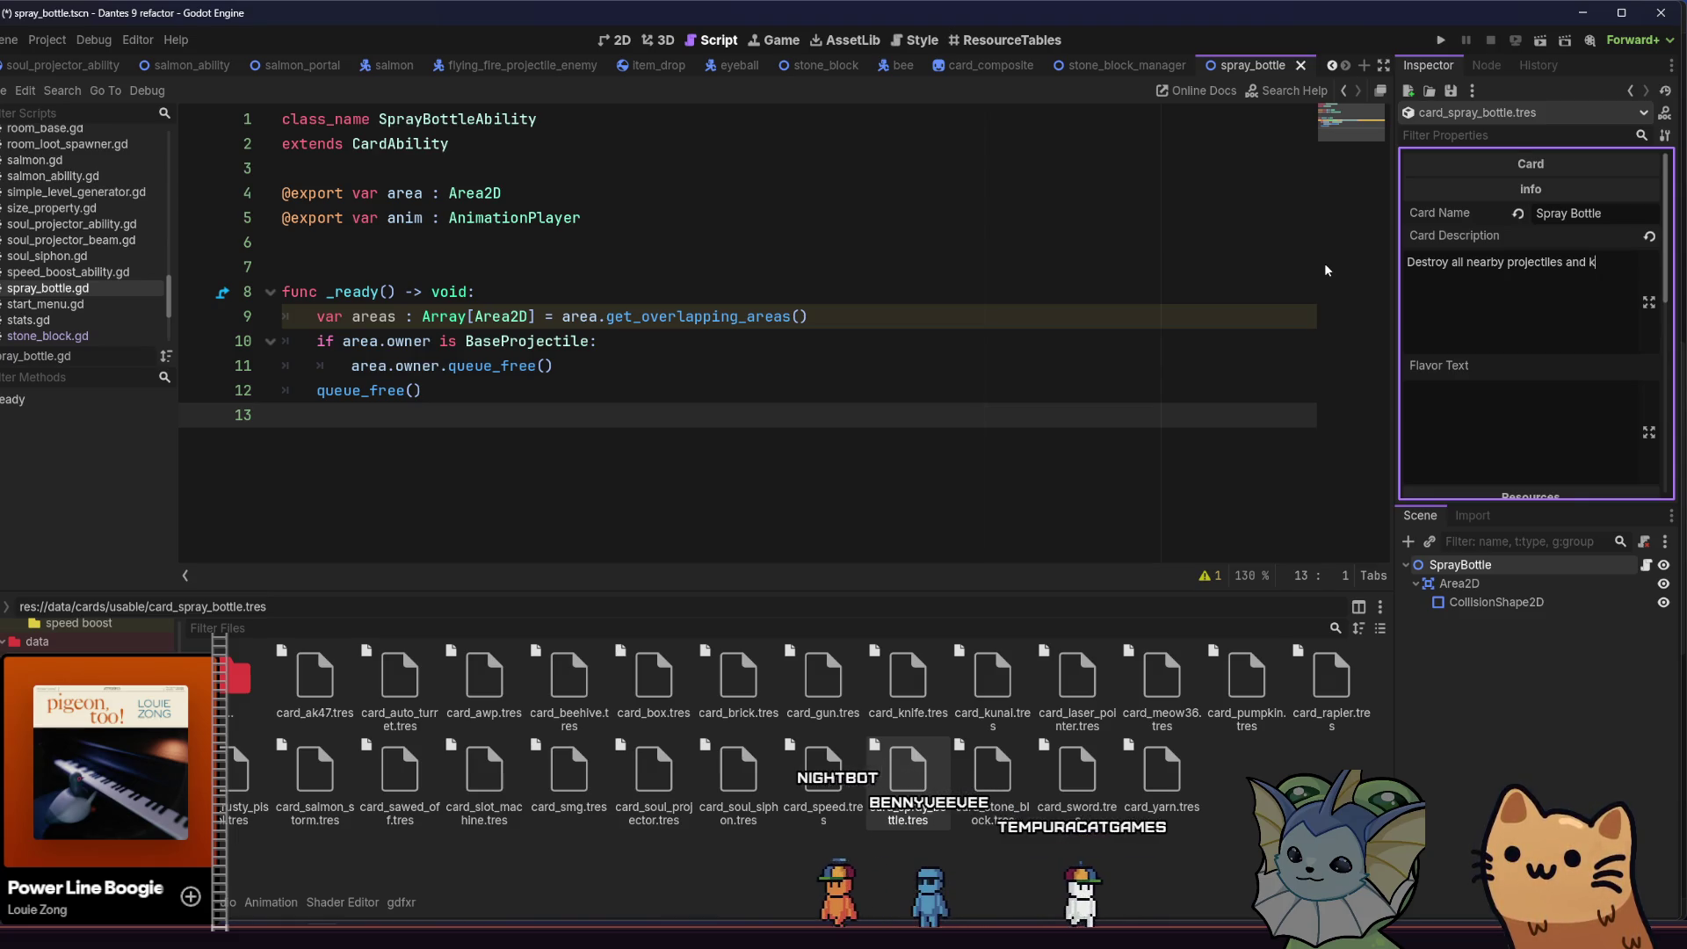
type("nockback enemies")
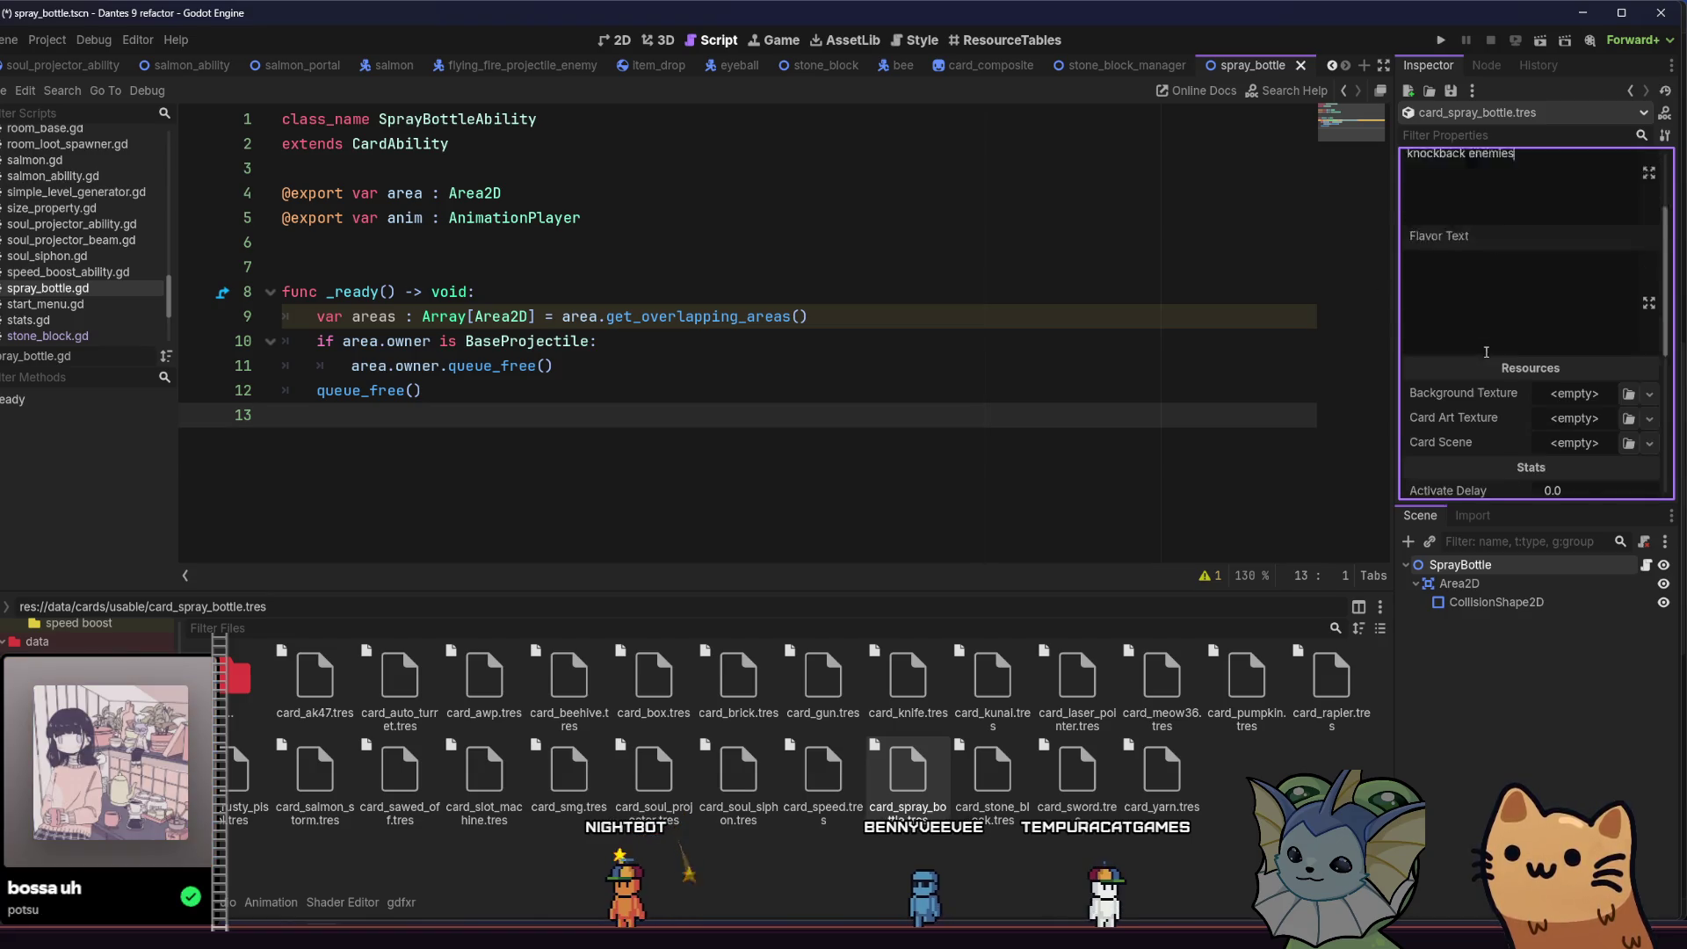
scroll(1523, 287, "down", 5)
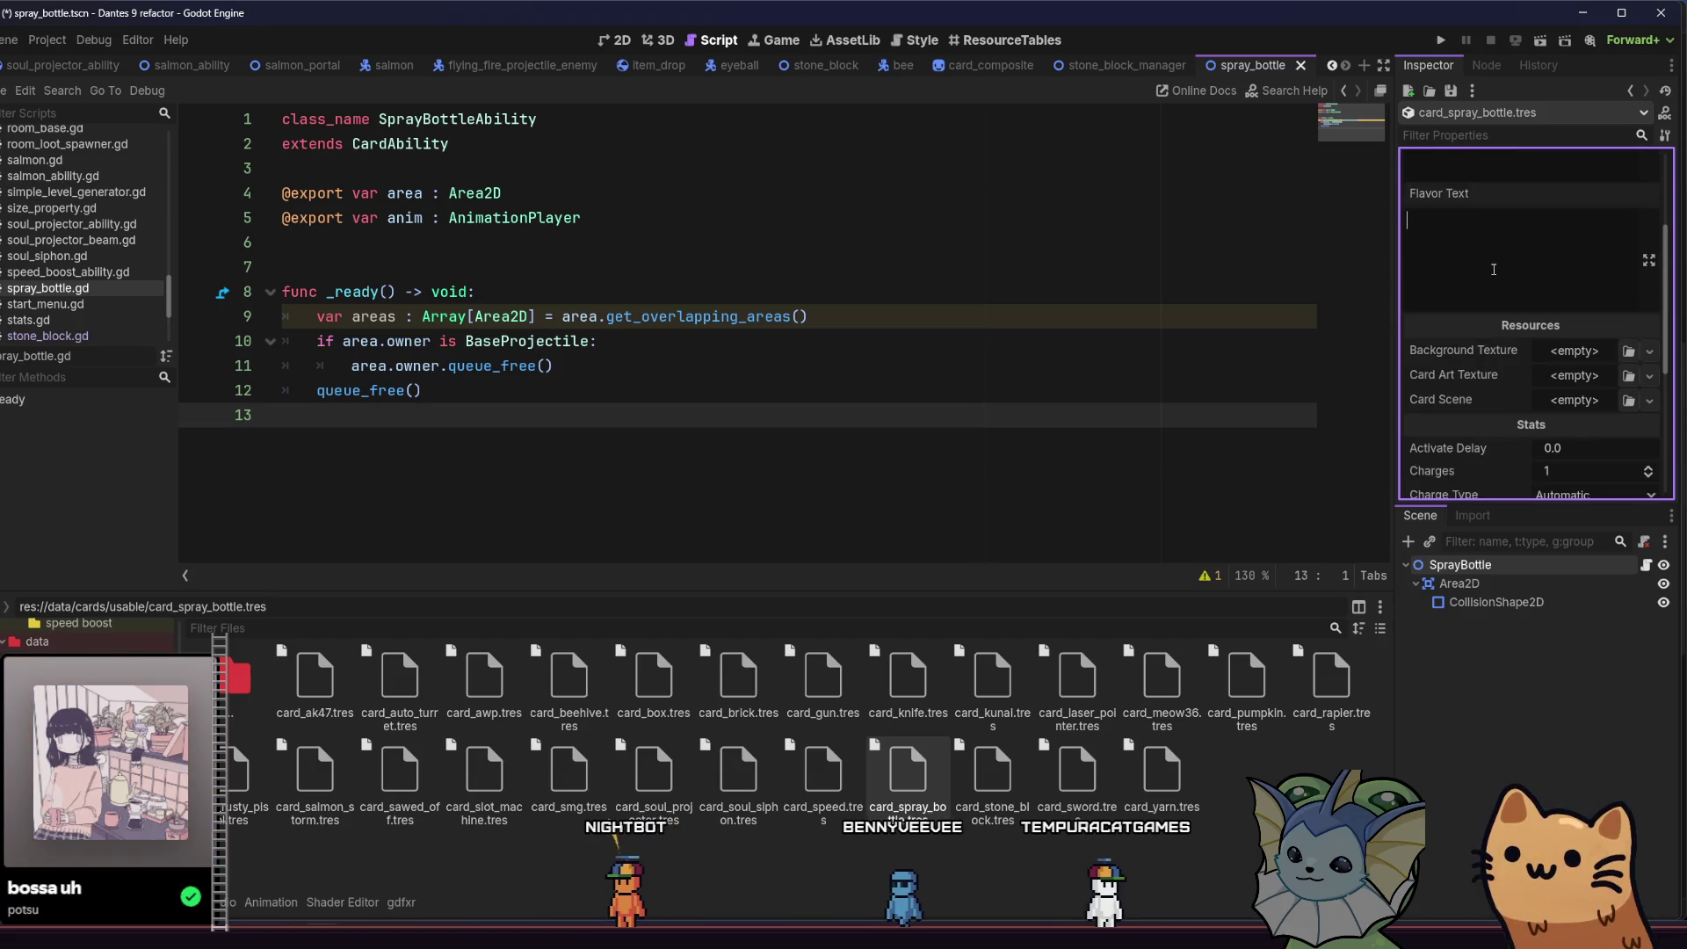
Step: Set the green card back as Background Texture and the white cat image as Card Art
left_click(1612, 306)
left_click(1629, 308)
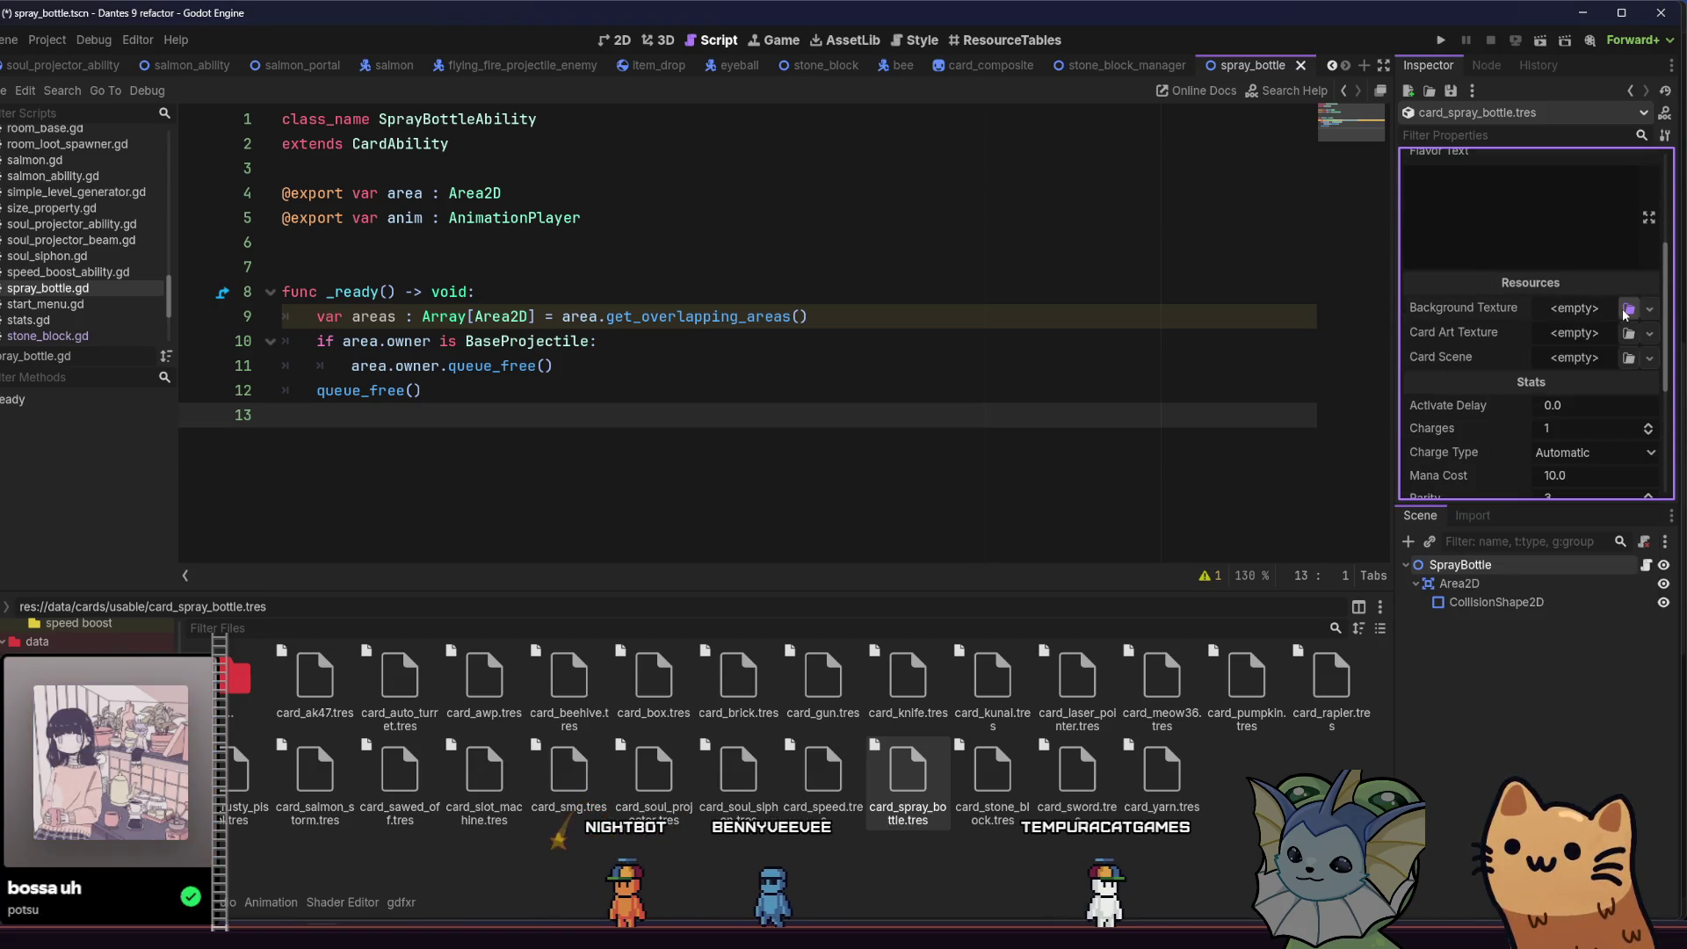
type("green")
left_click(677, 277)
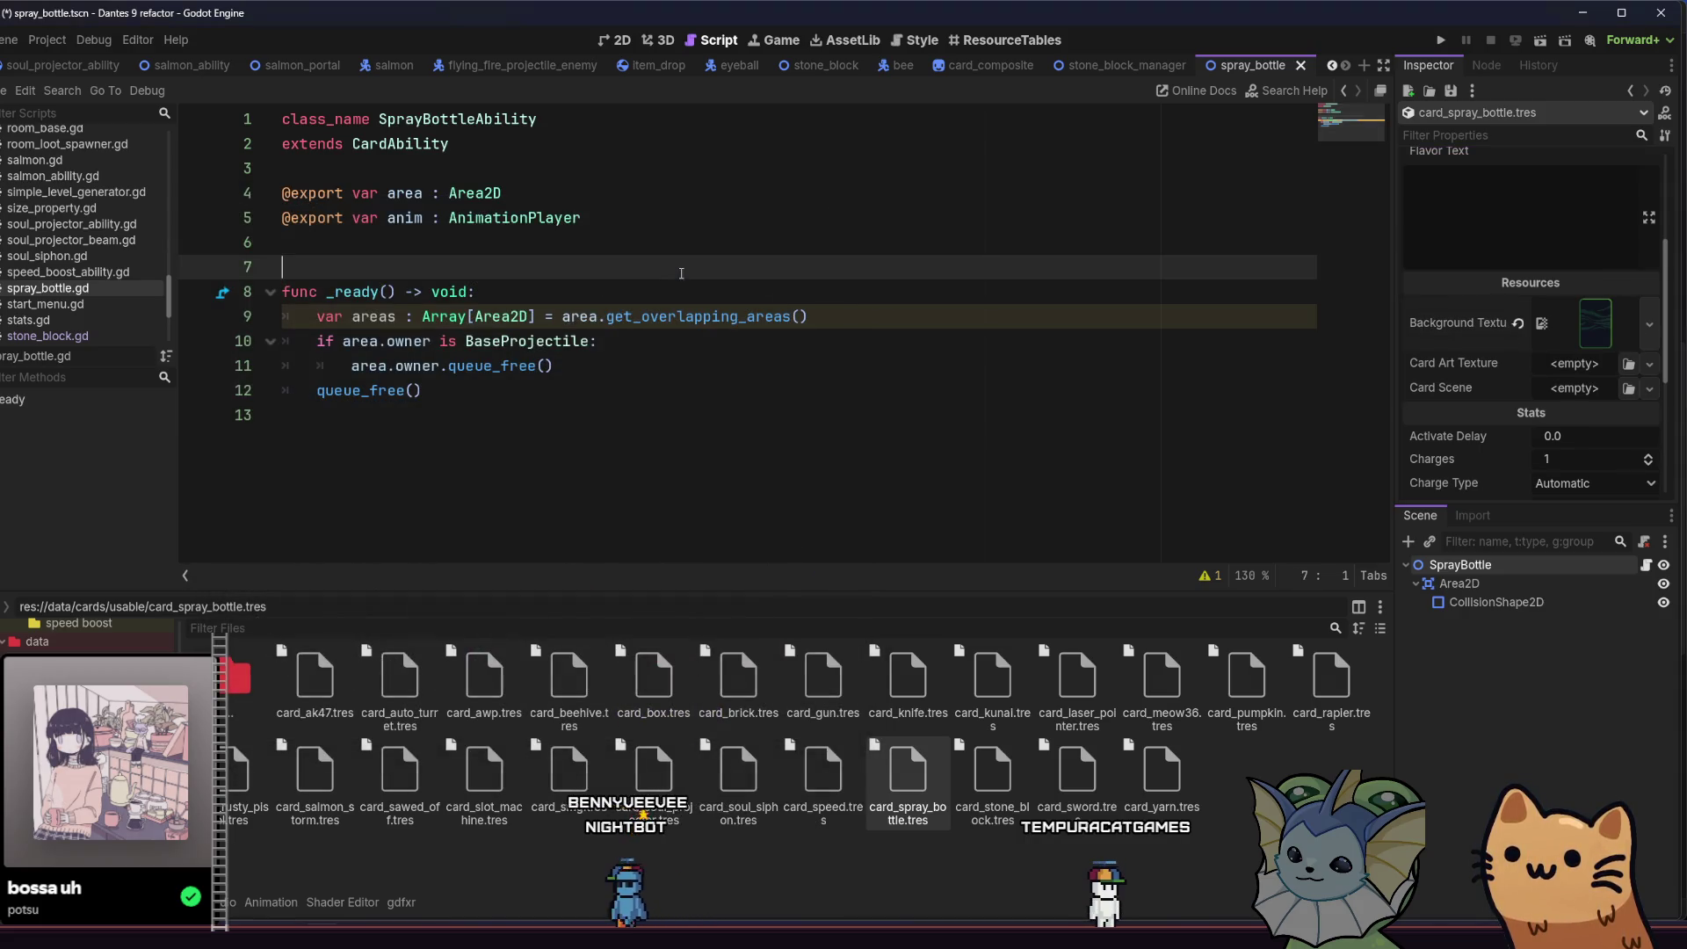
left_click(1623, 364)
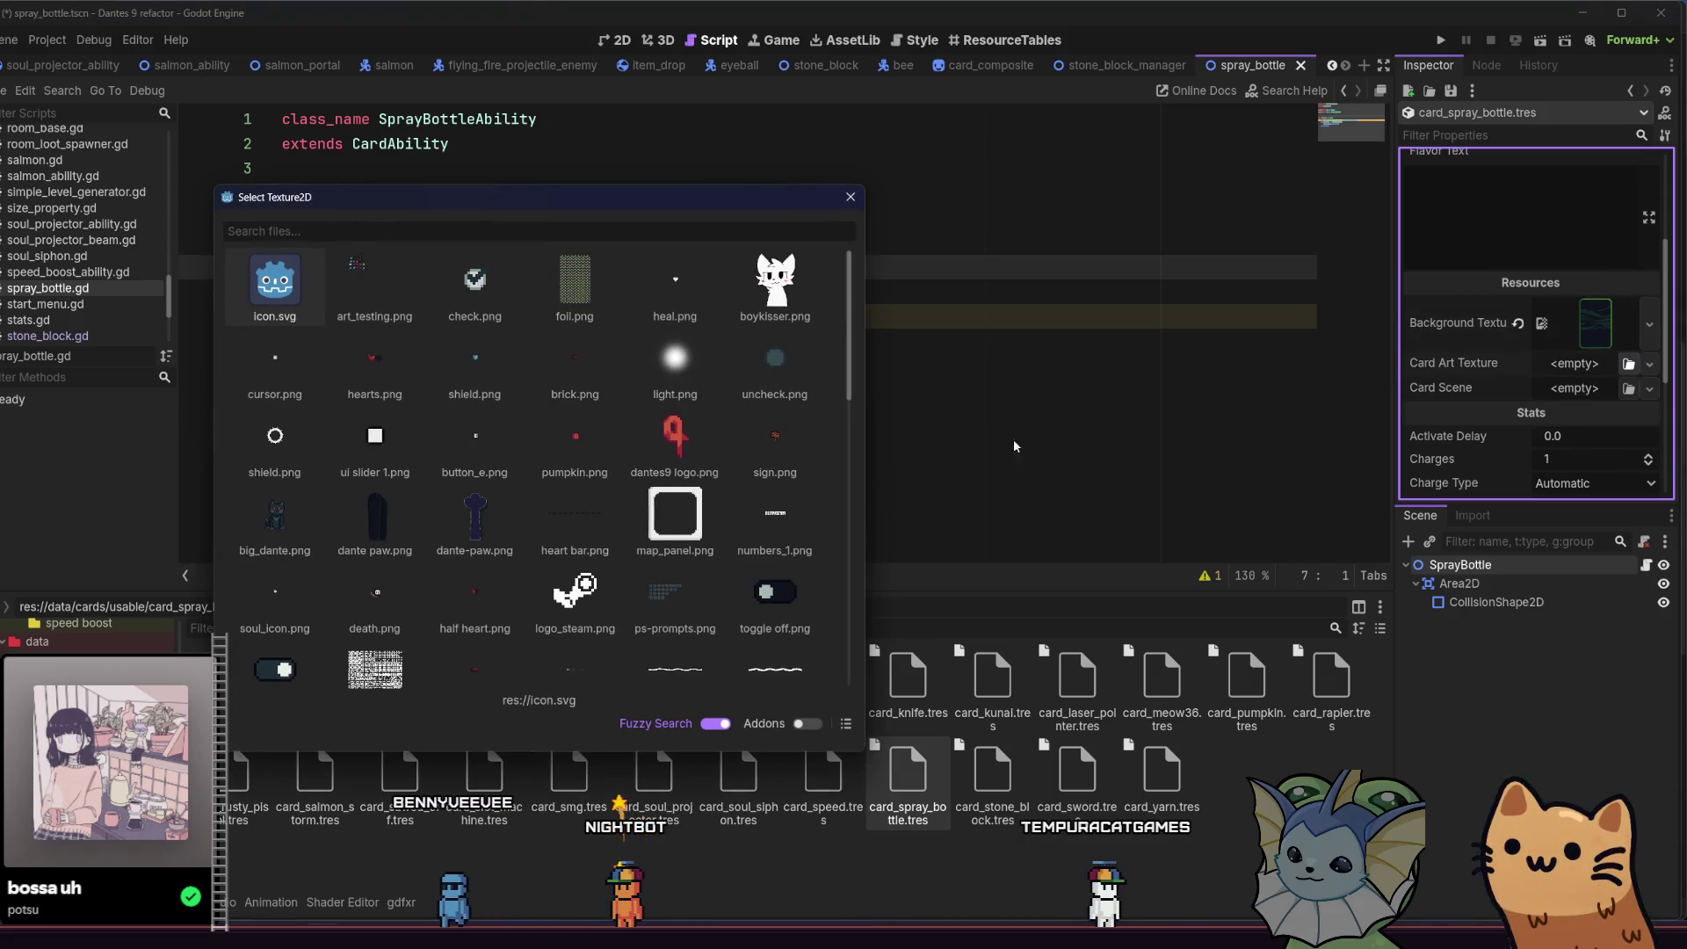
left_click(817, 311)
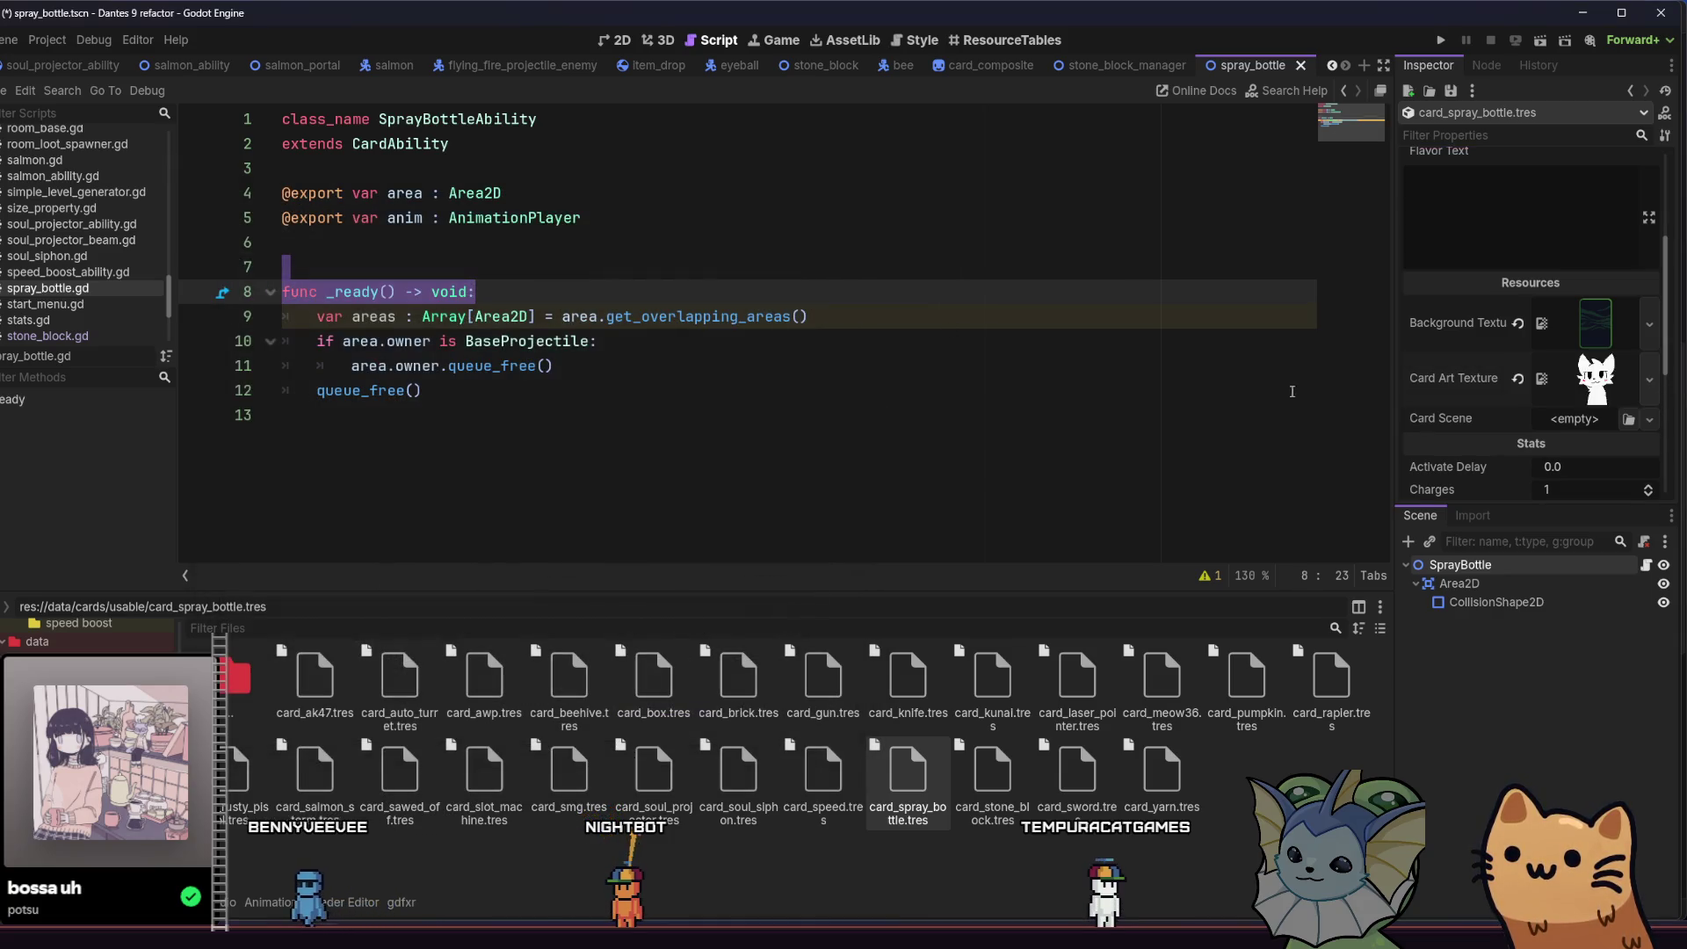
Step: Set spray_bottle.tscn as the Card Scene and save the resource
left_click(1628, 419)
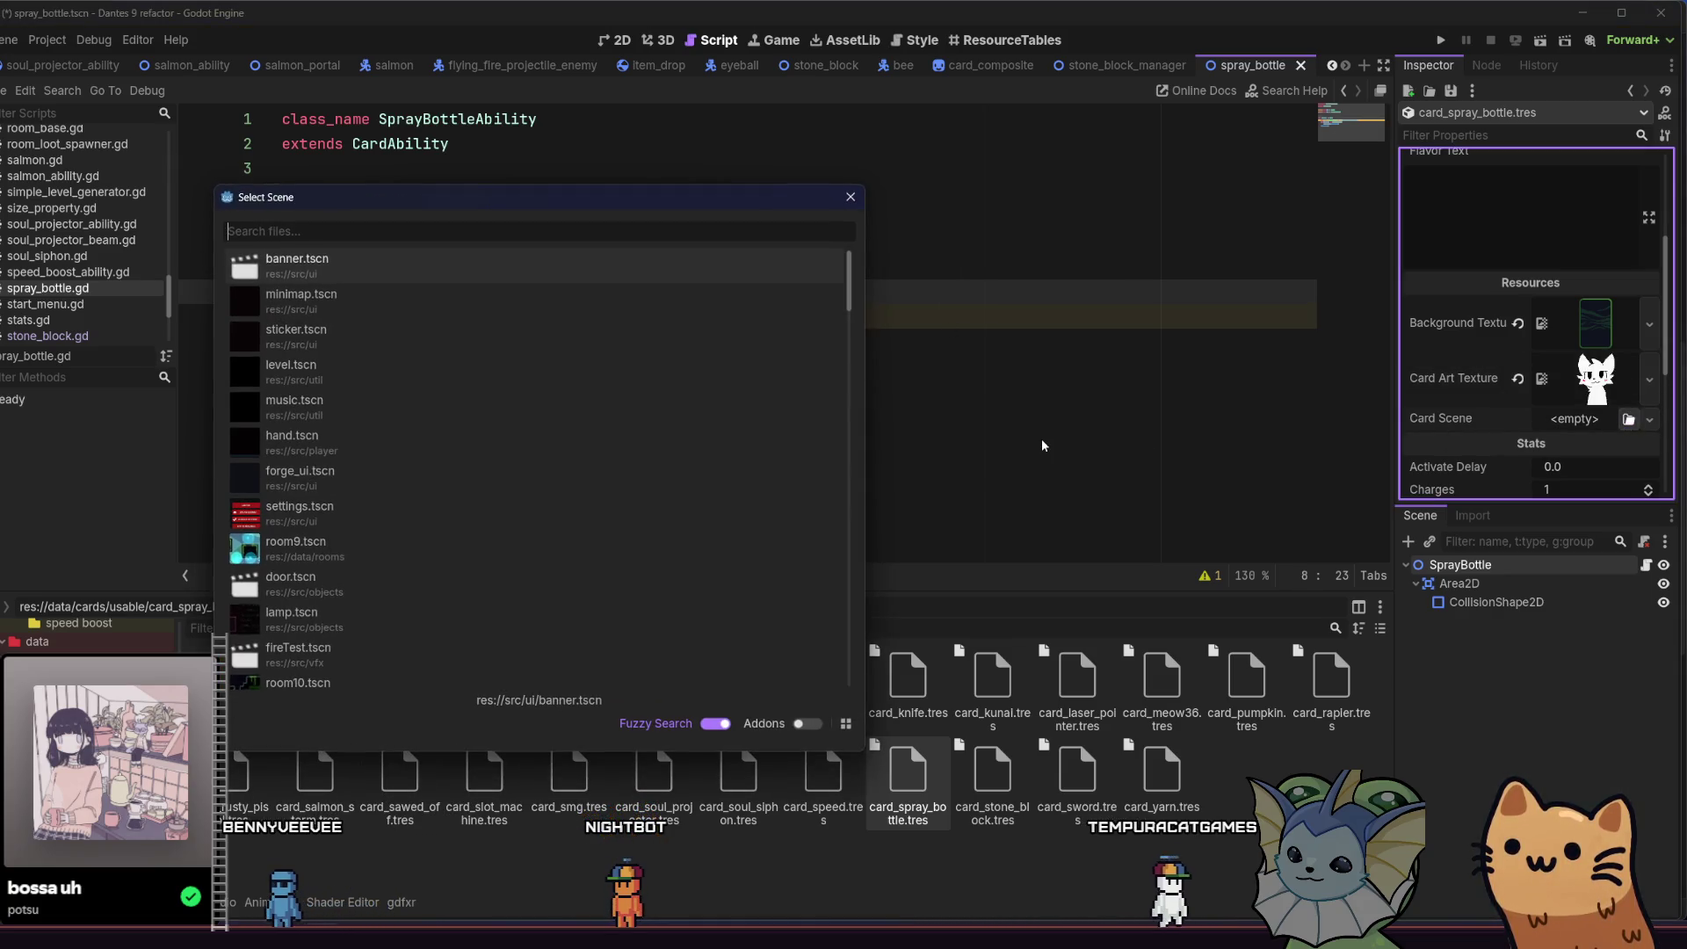
type("spray")
left_click(440, 264)
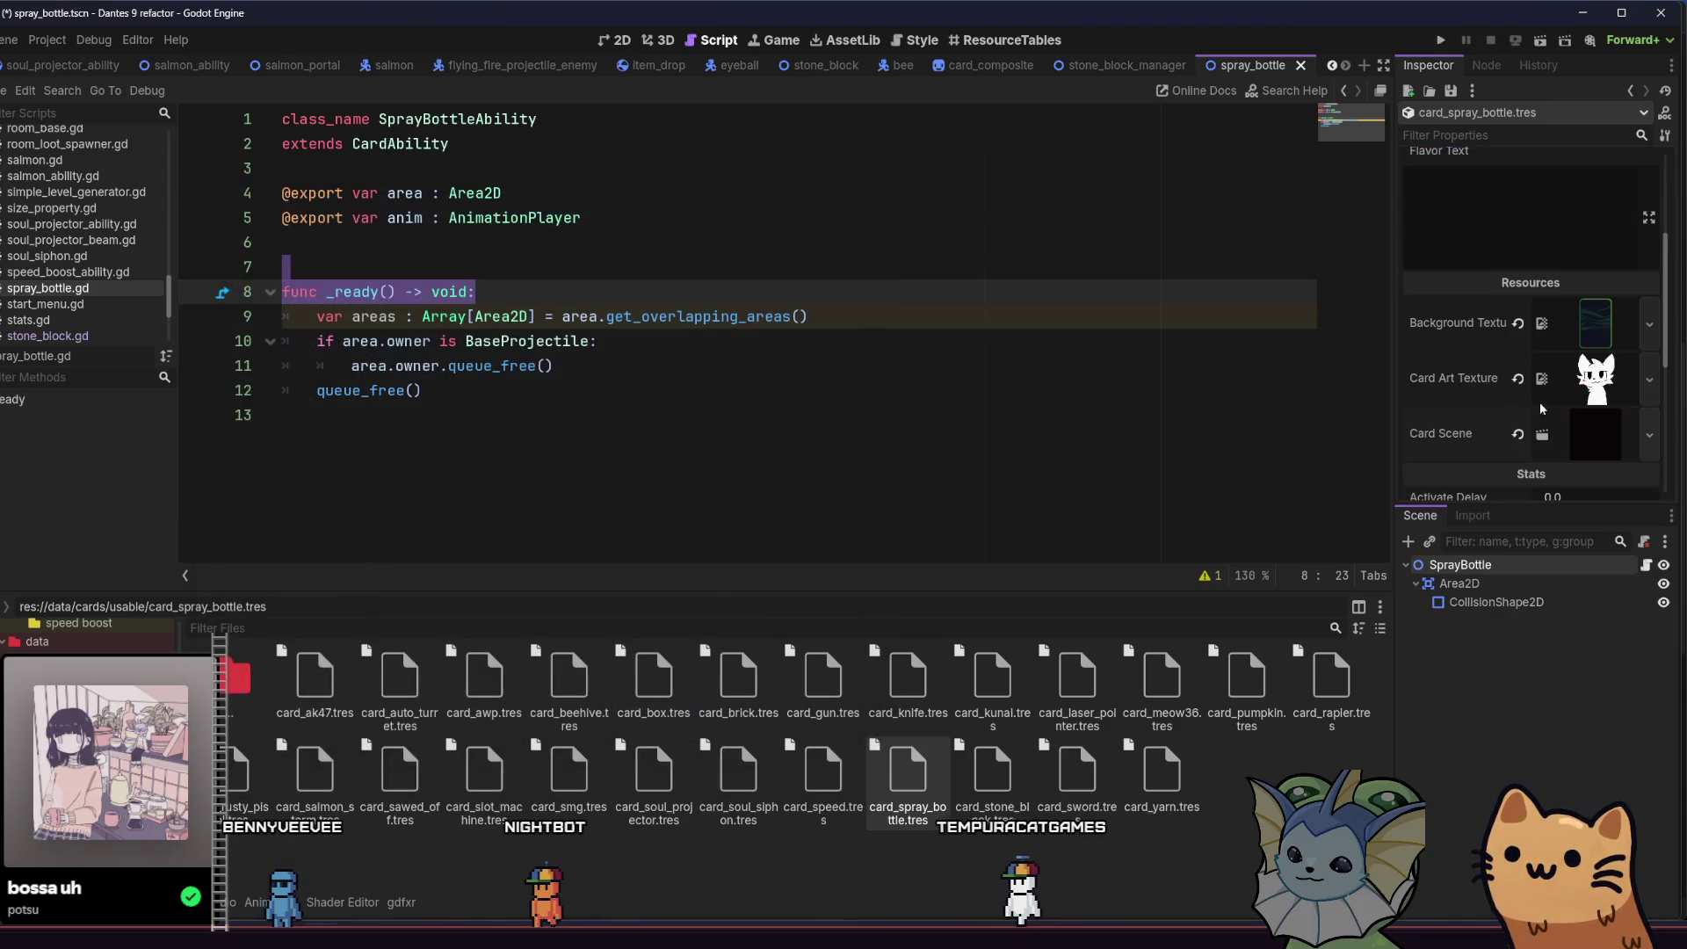
scroll(1547, 400, "down", 5)
key("ctrl+s")
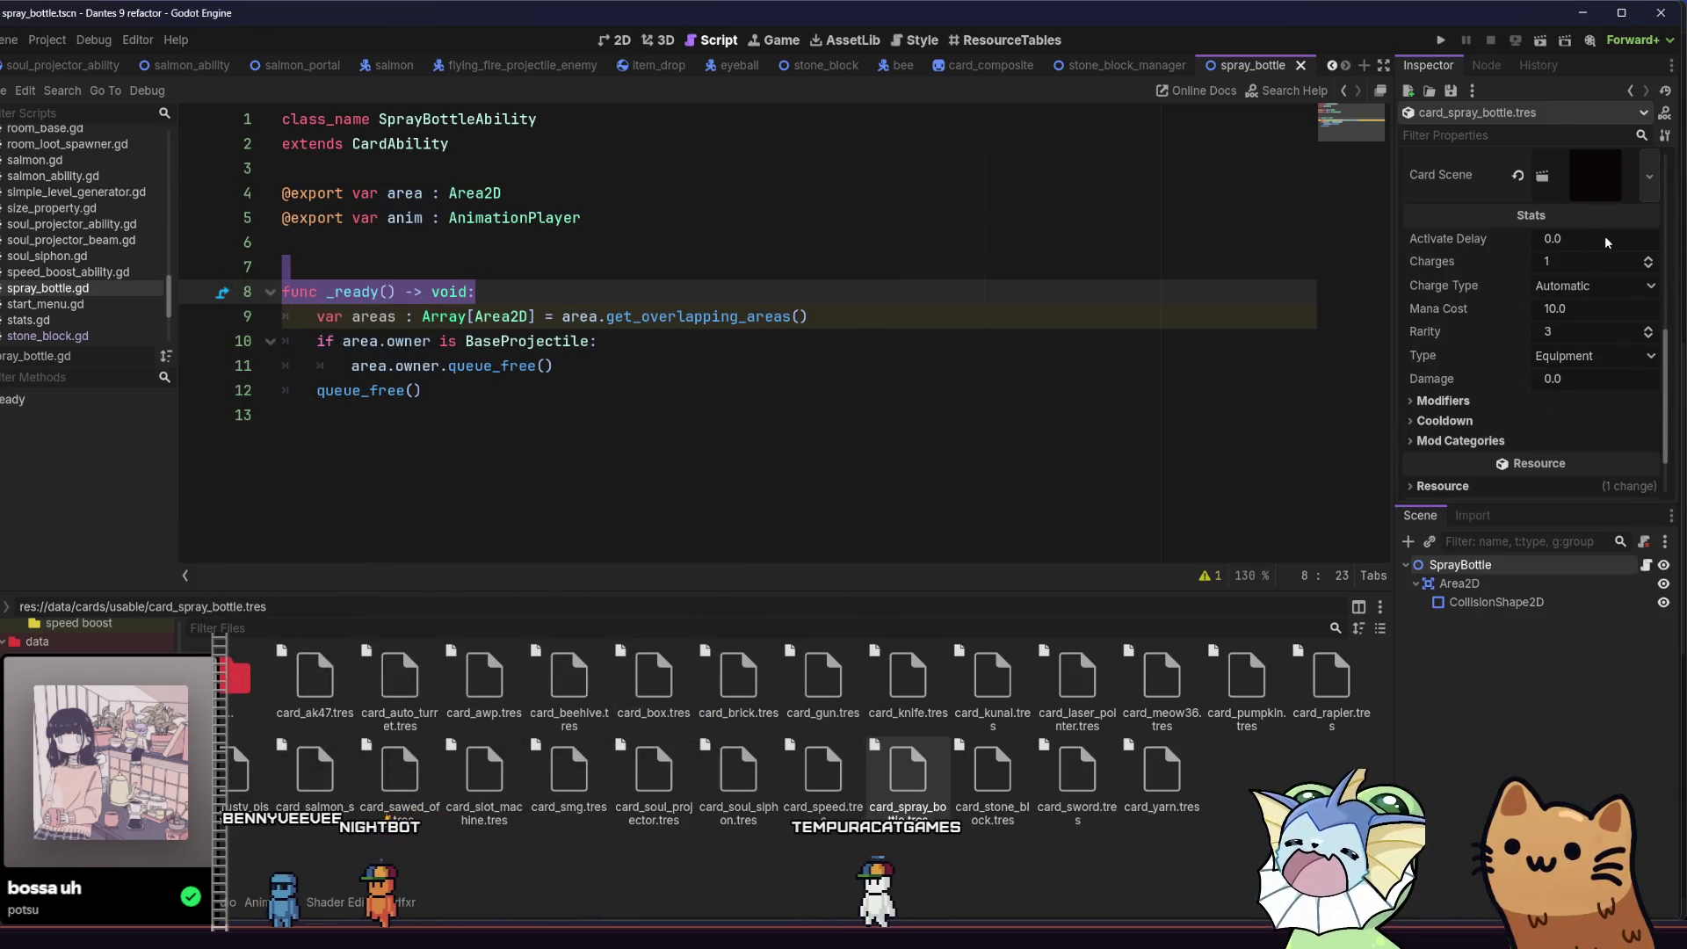
Step: Set Activate Delay to 1 and the card Type to Magic
left_click(1603, 238)
type("1")
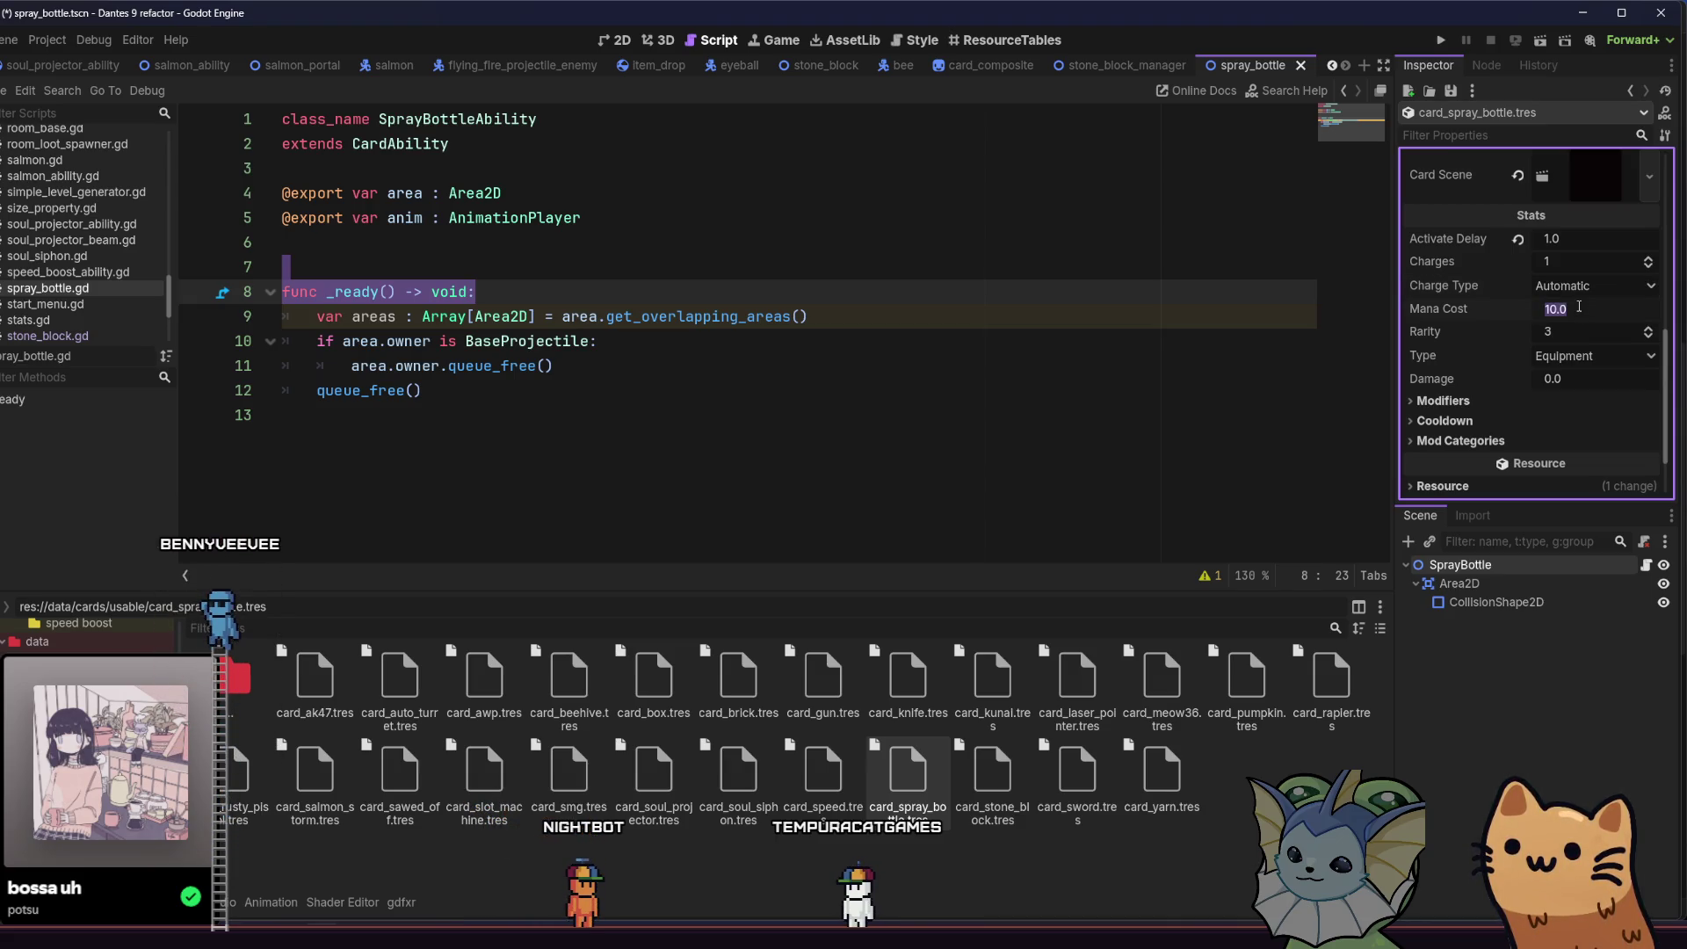
left_click(1559, 331)
left_click(1593, 356)
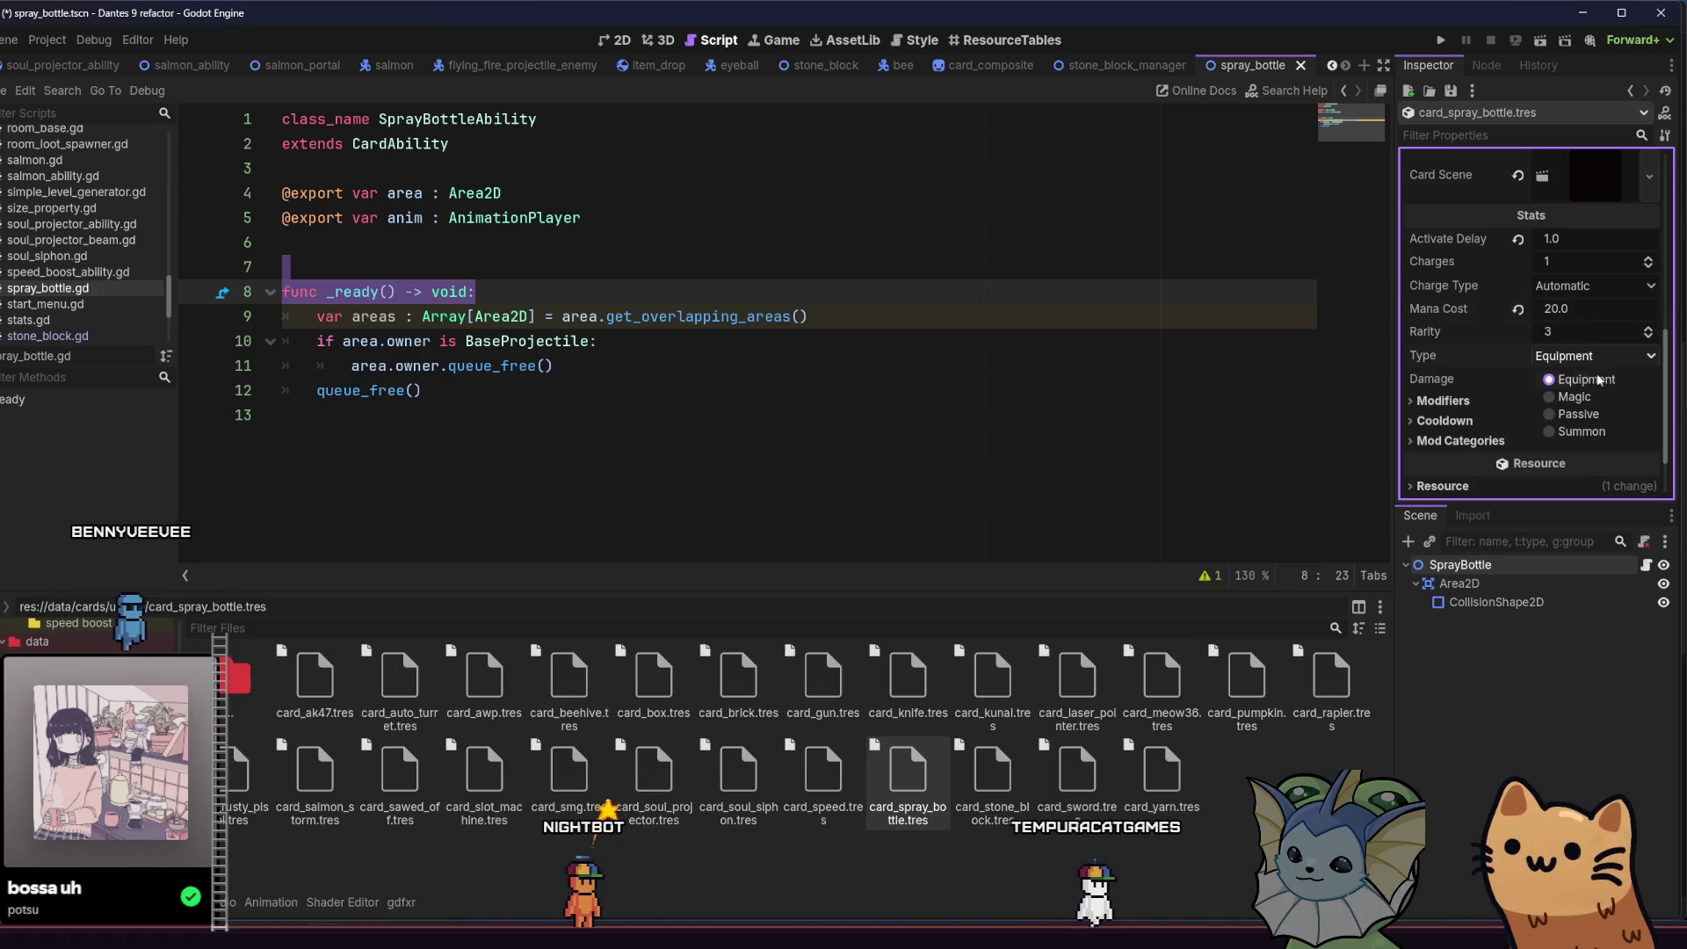
left_click(1617, 397)
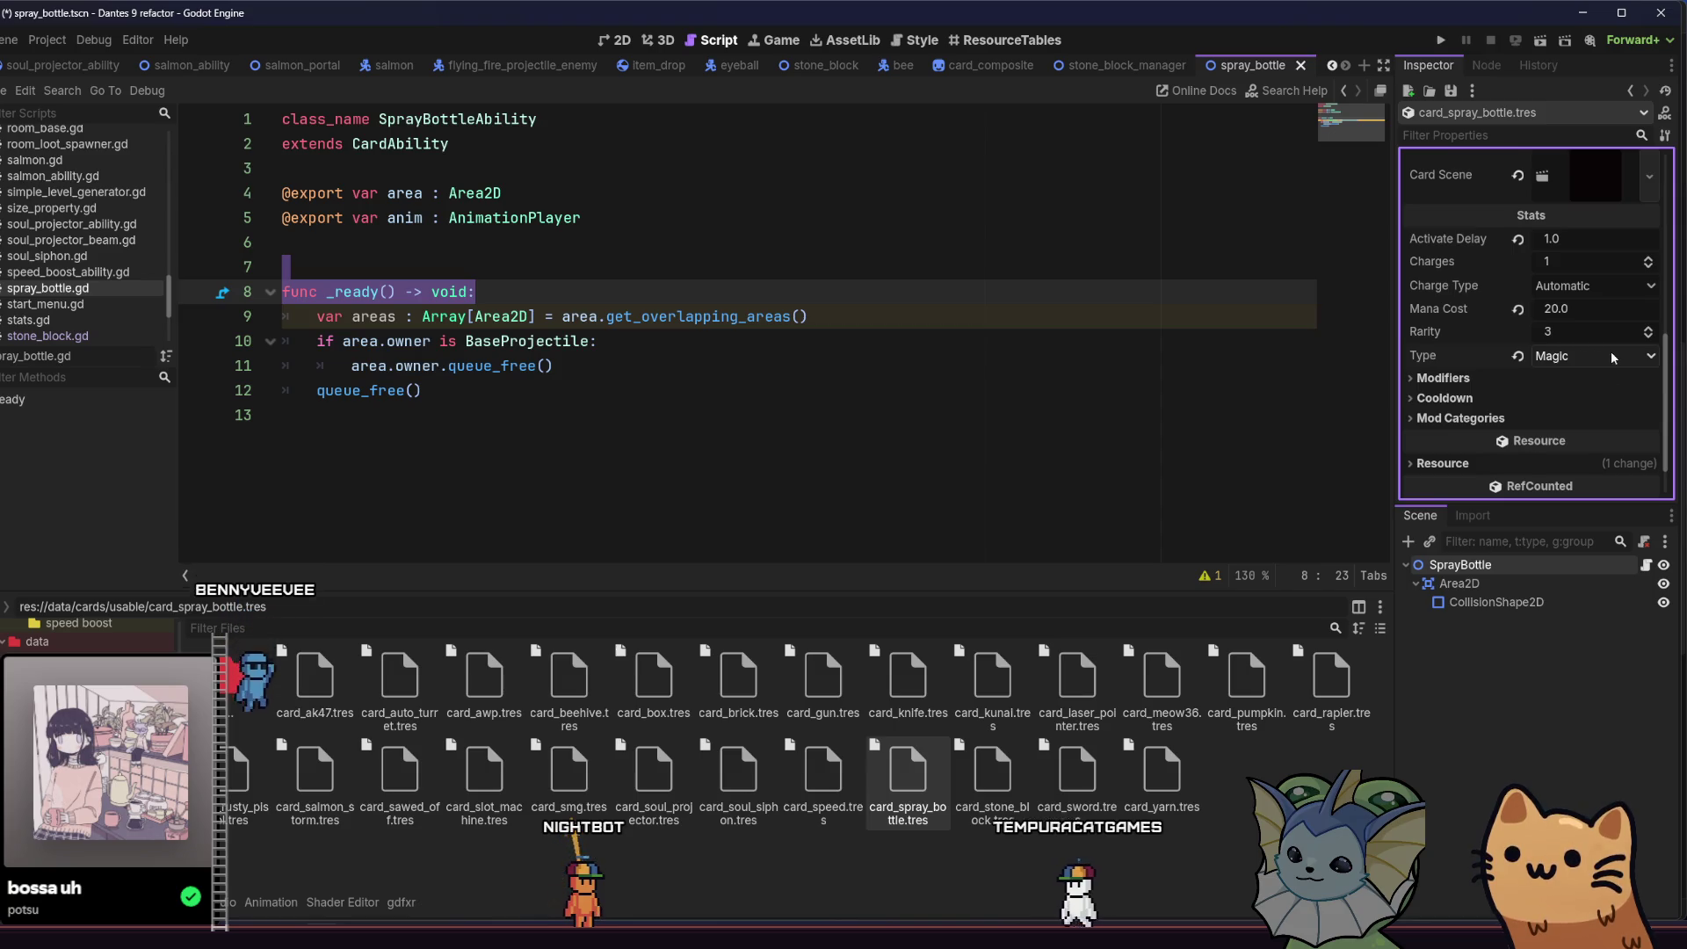
Step: Allow Area Of Effect in the card's Mod Categories, then run the project
left_click(1569, 419)
scroll(1567, 395, "down", 2)
scroll(1558, 360, "down", 2)
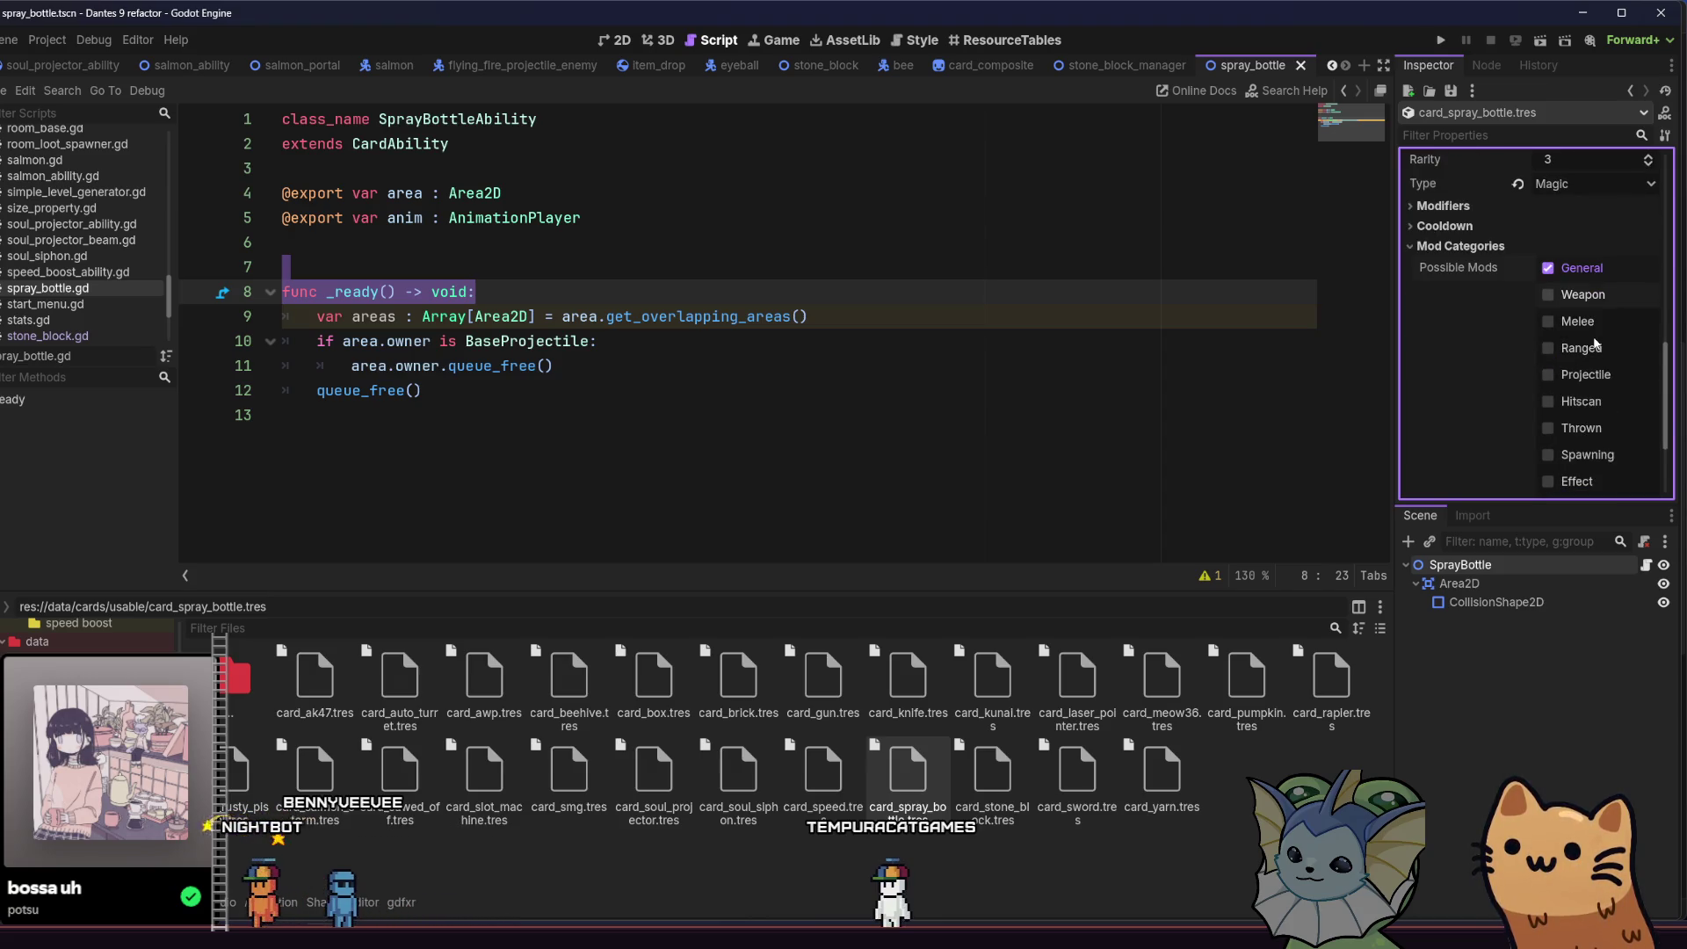
scroll(1555, 405, "down", 1)
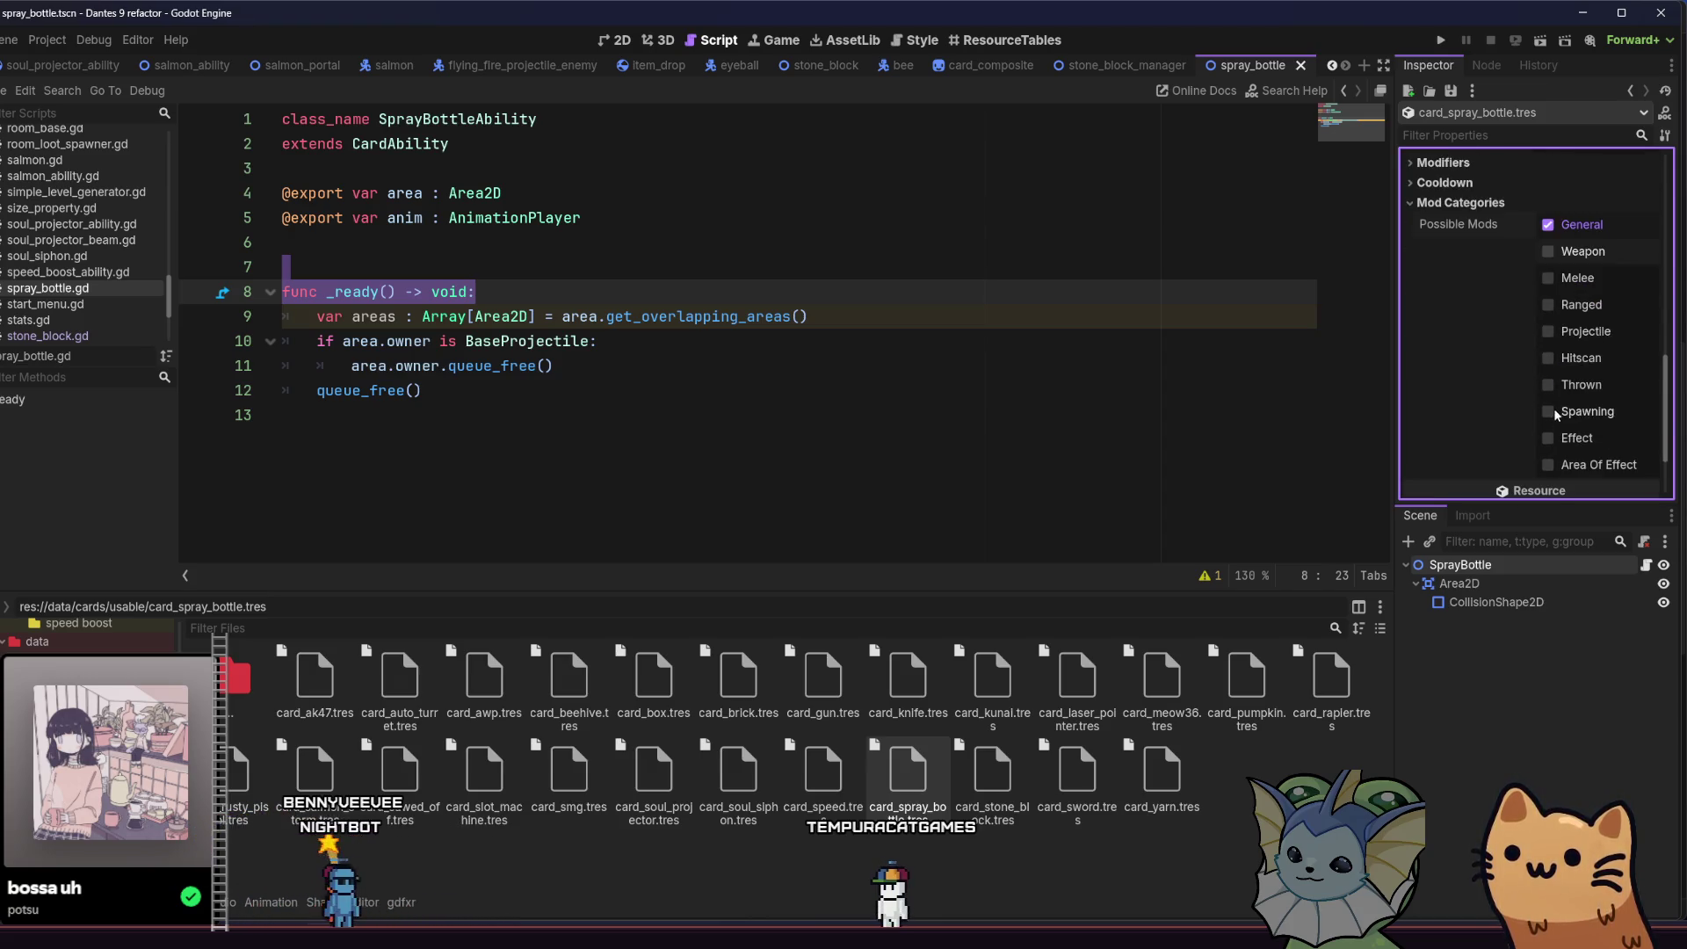
left_click(1549, 465)
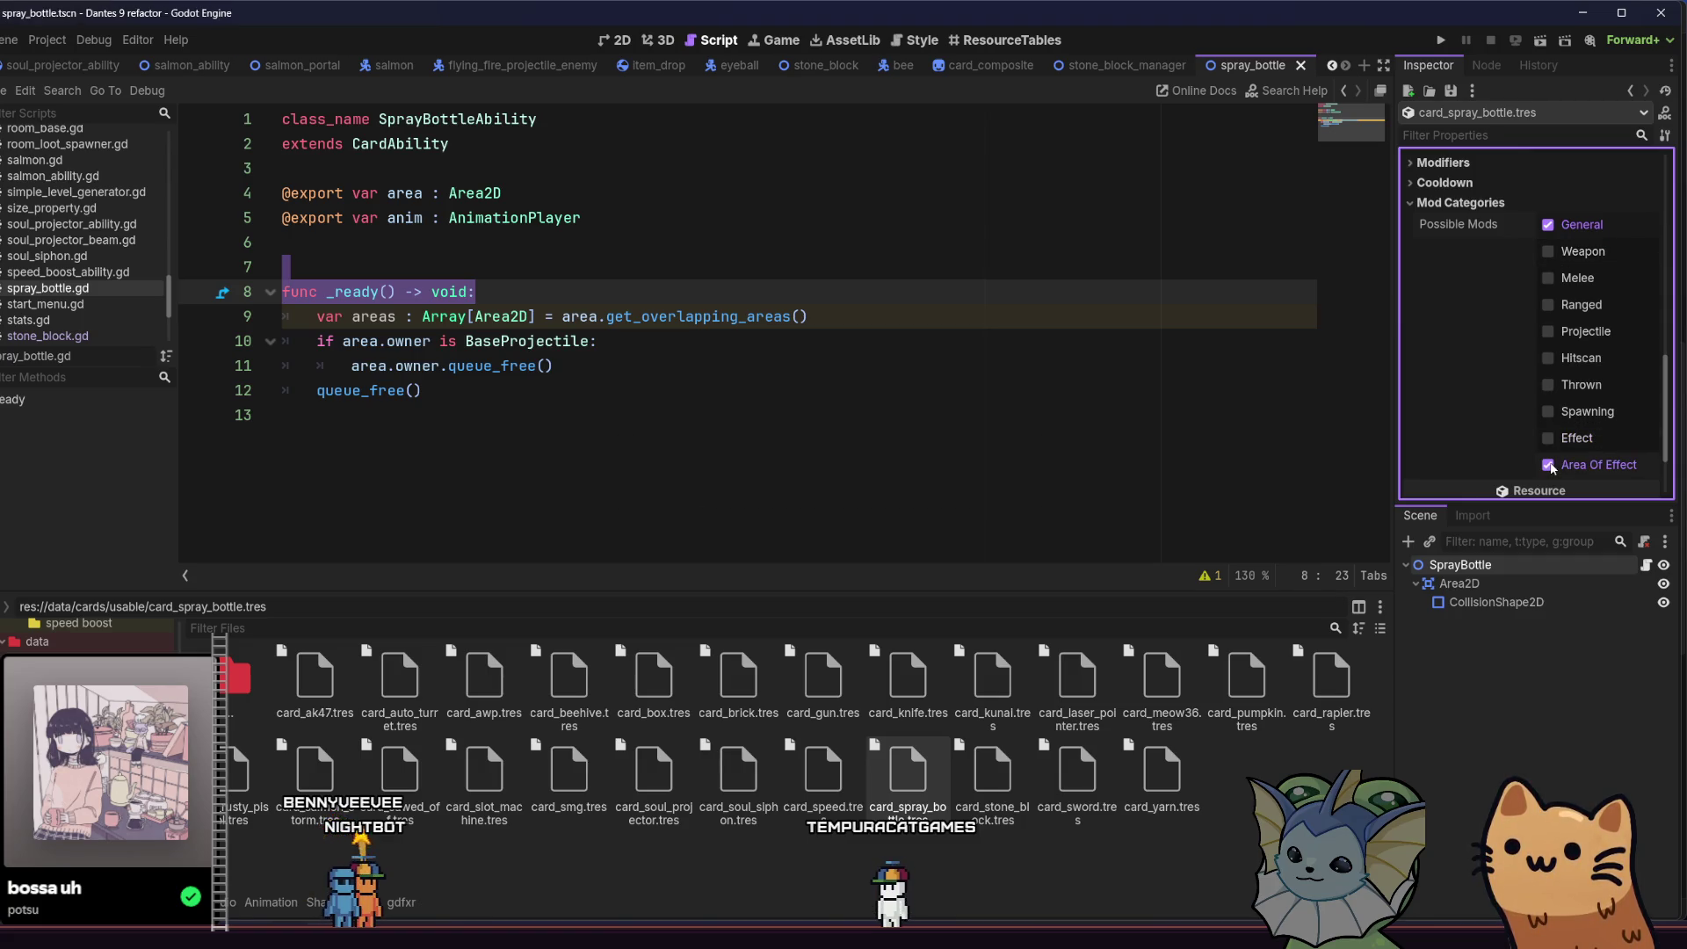
left_click(1446, 44)
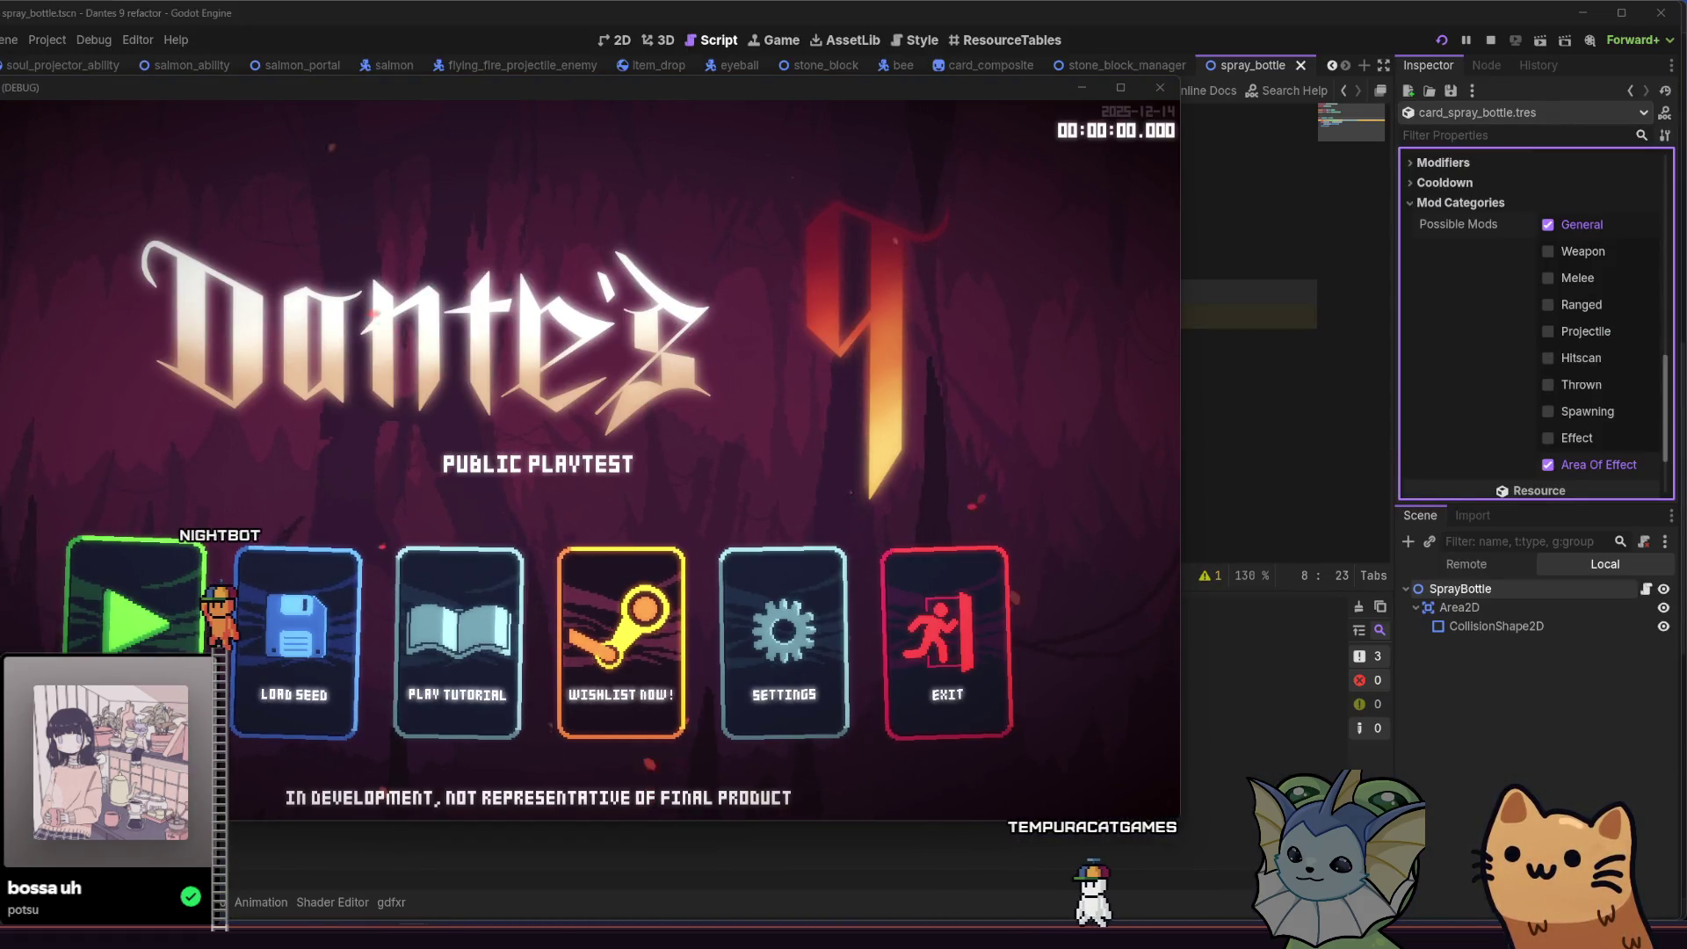
Step: Start a game and add the SPRAY BOTTLE card through the debug menu's Add Cards list
left_click(136, 614)
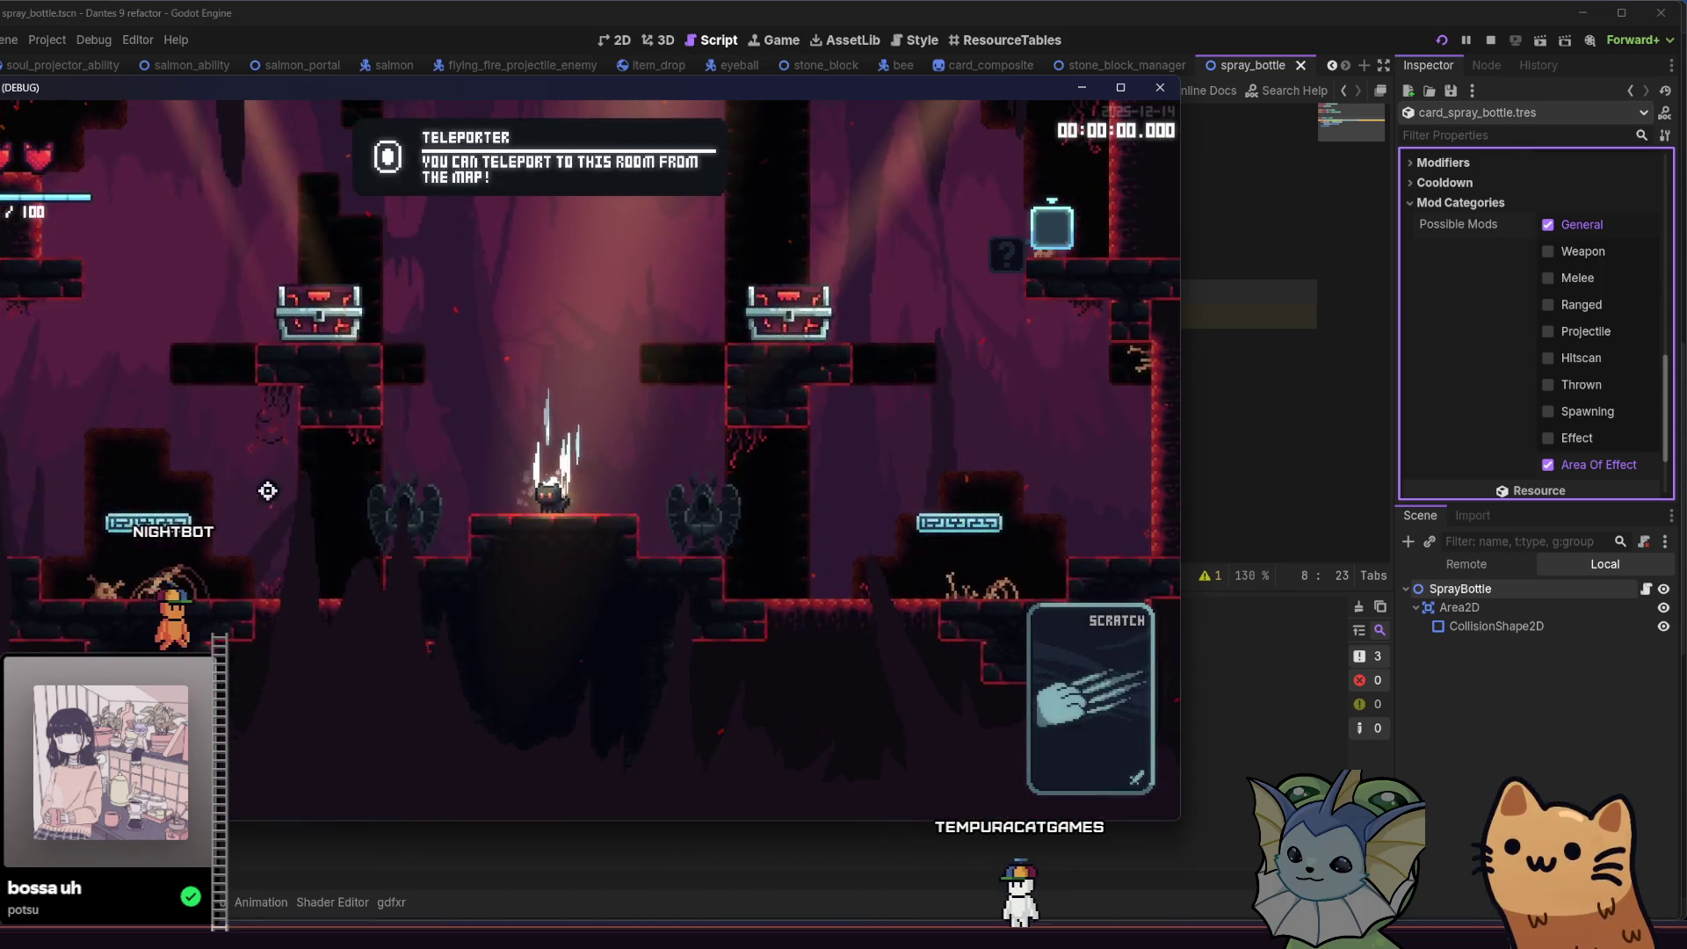
key("grave")
left_click(53, 263)
scroll(879, 396, "down", 6)
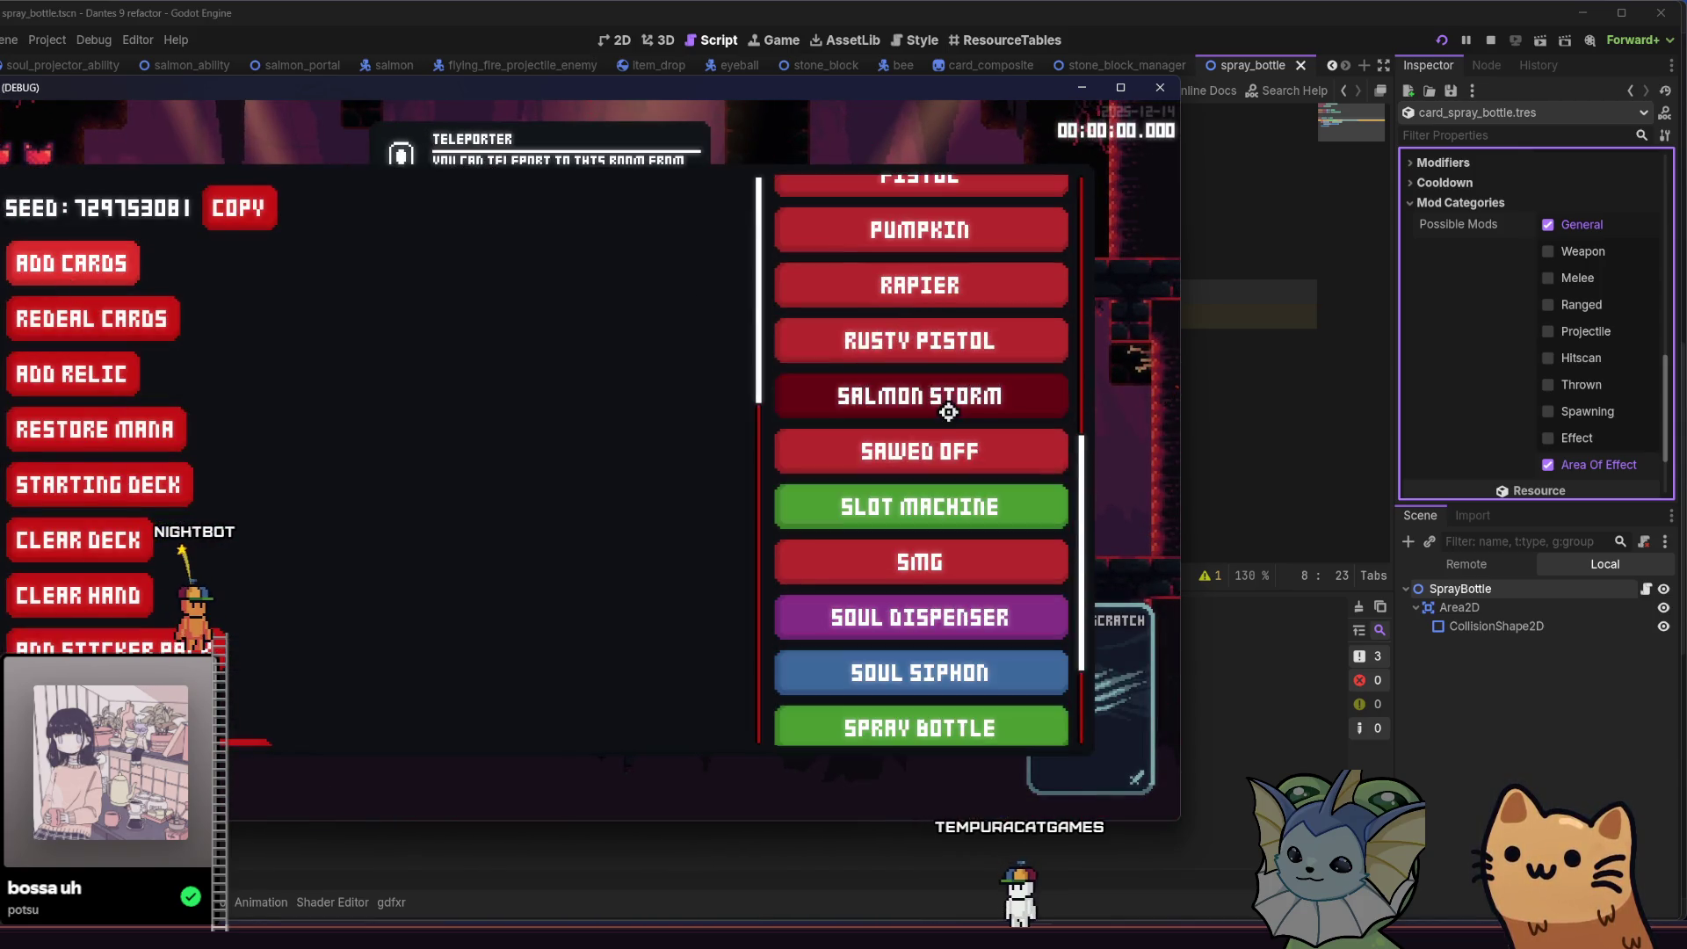
left_click(976, 559)
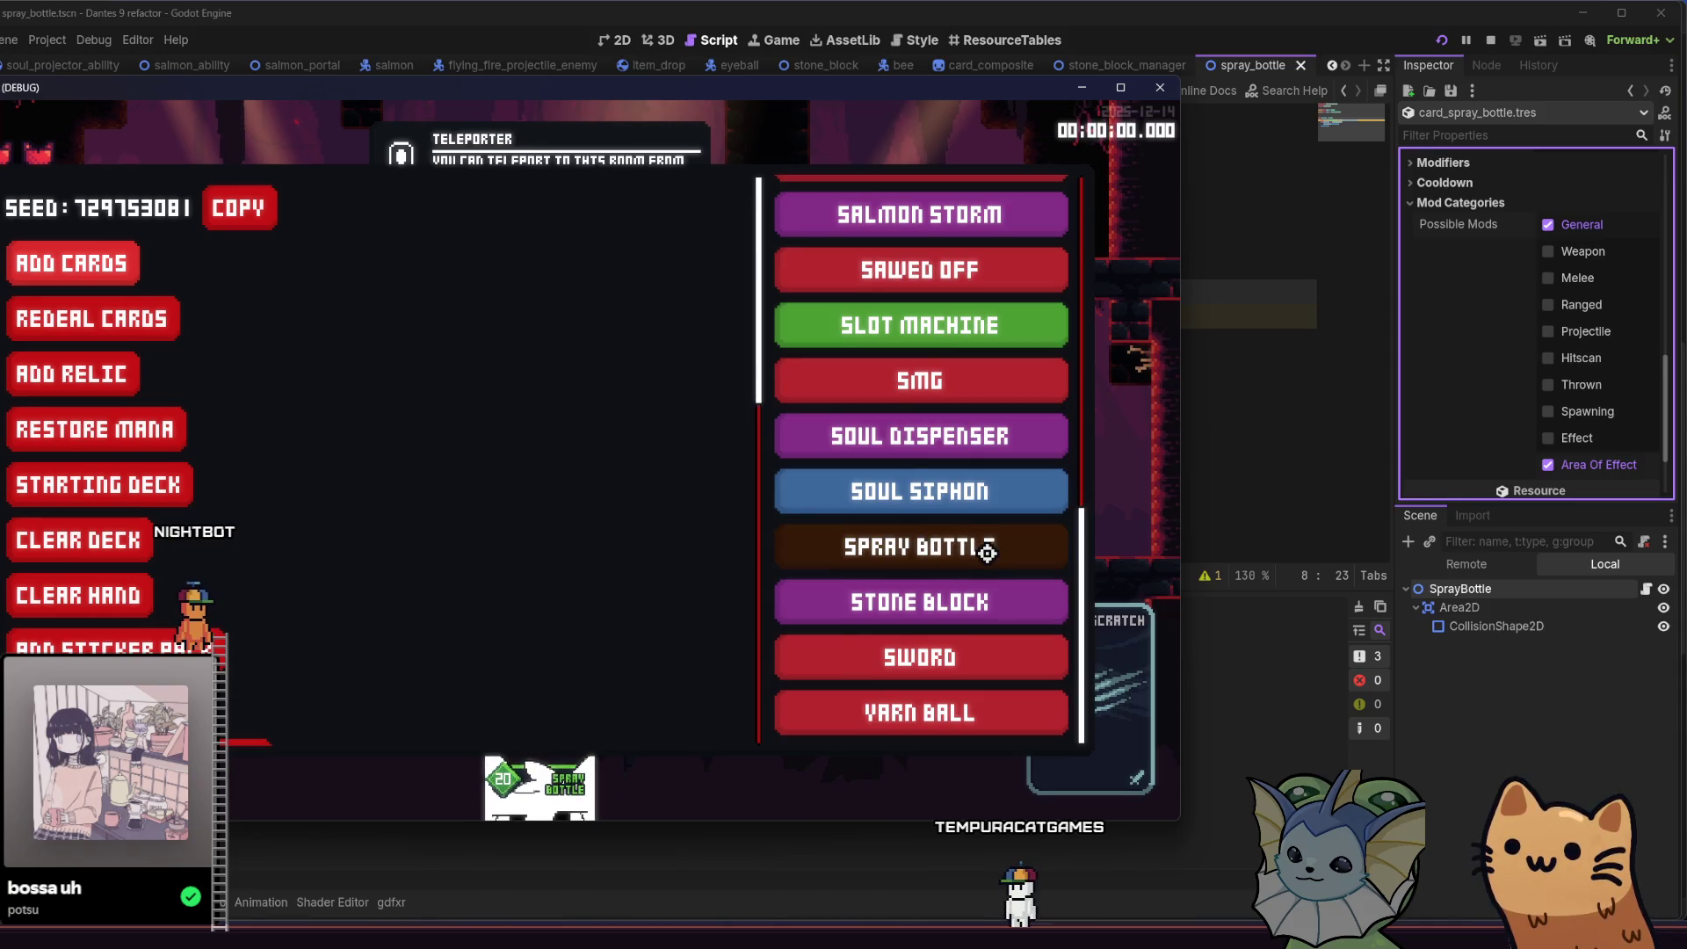
key("grave")
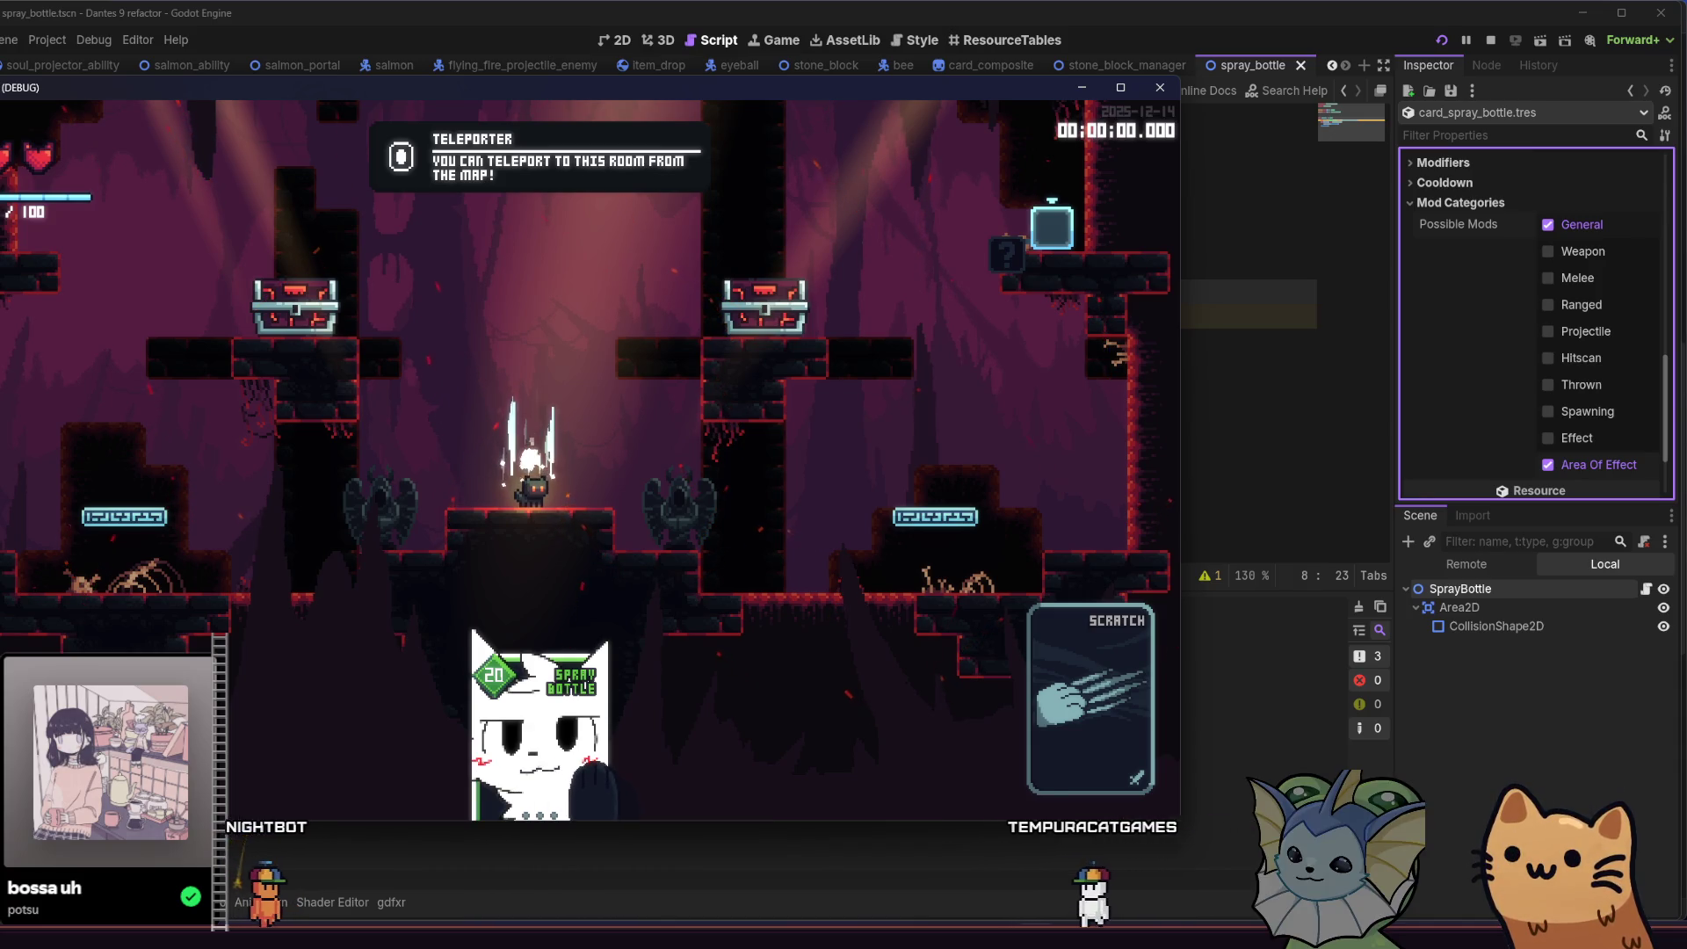
key("F1")
Step: Teleport to ROOMSHOP using the debug menu's TP To Room list
scroll(210, 425, "down", 5)
left_click(97, 460)
scroll(747, 491, "down", 1)
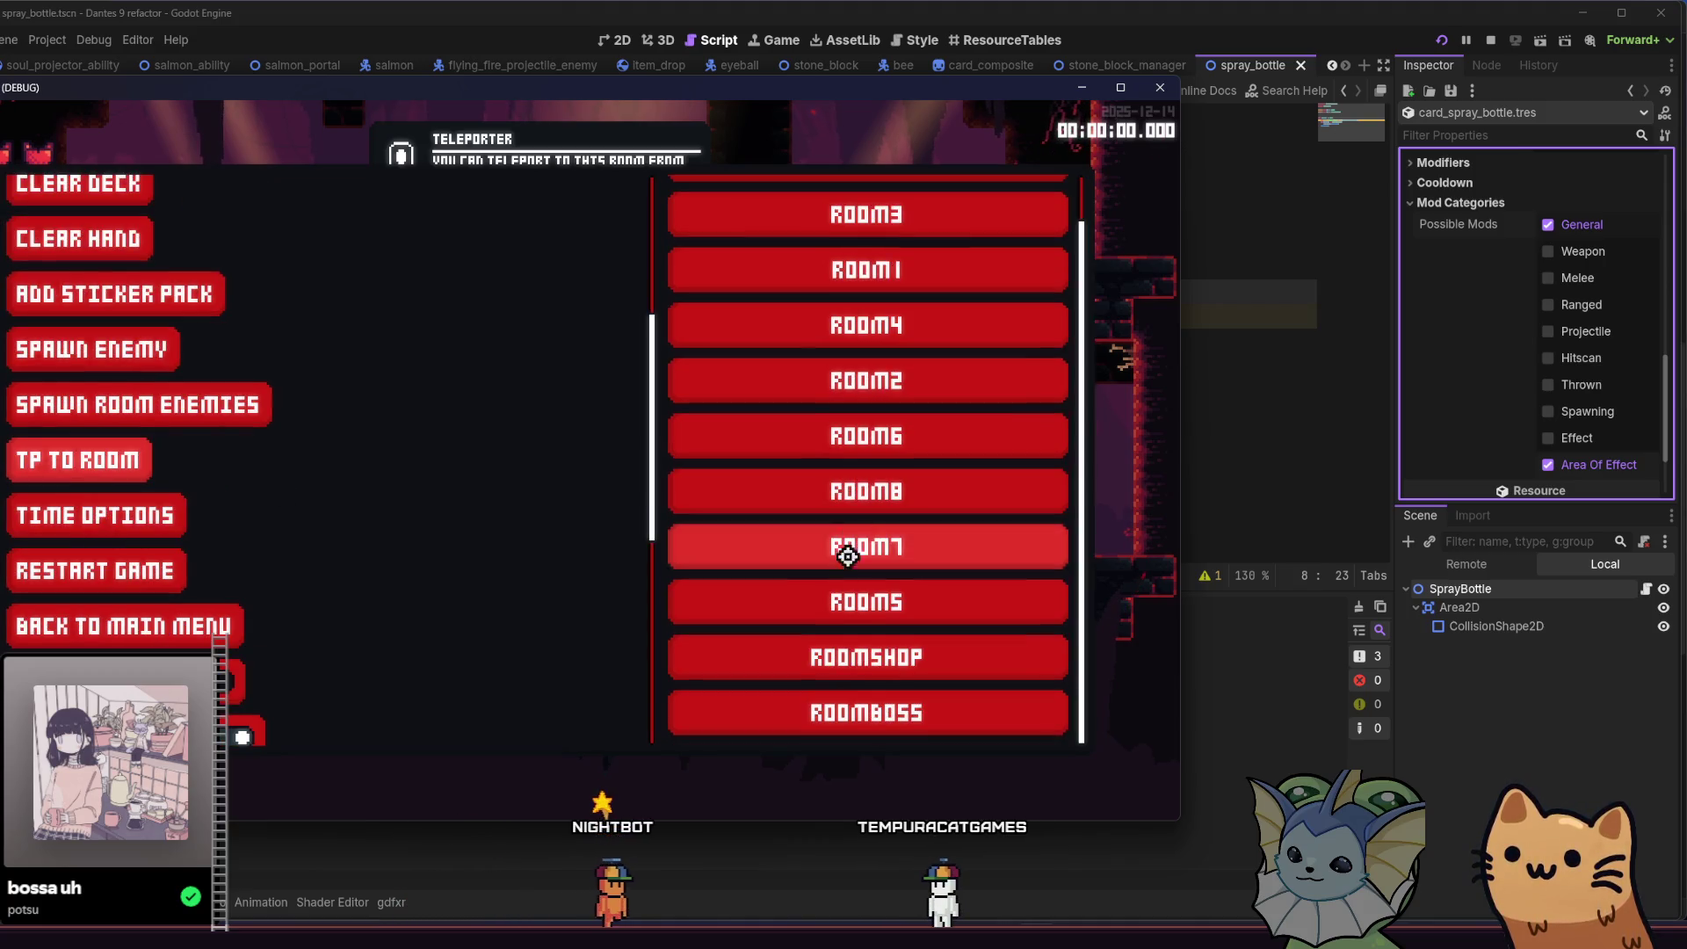
left_click(849, 646)
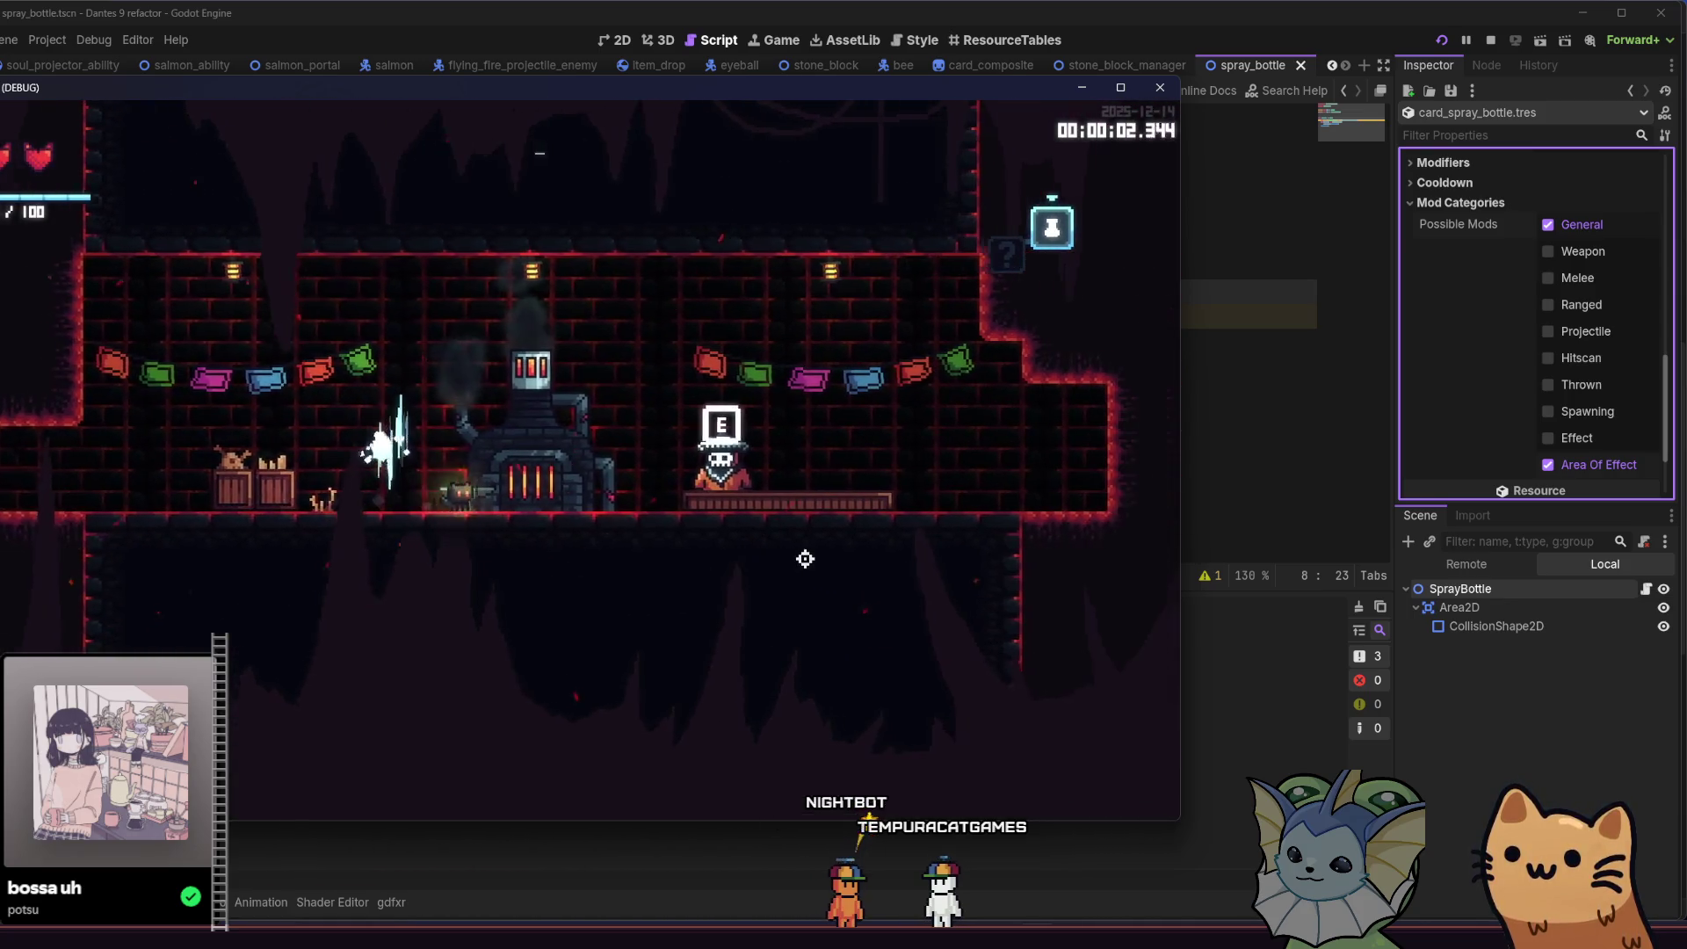
Step: Apply a sticker to the Spray Bottle card from the deck menu, then close the game
key("Tab")
mouse_move(334, 577)
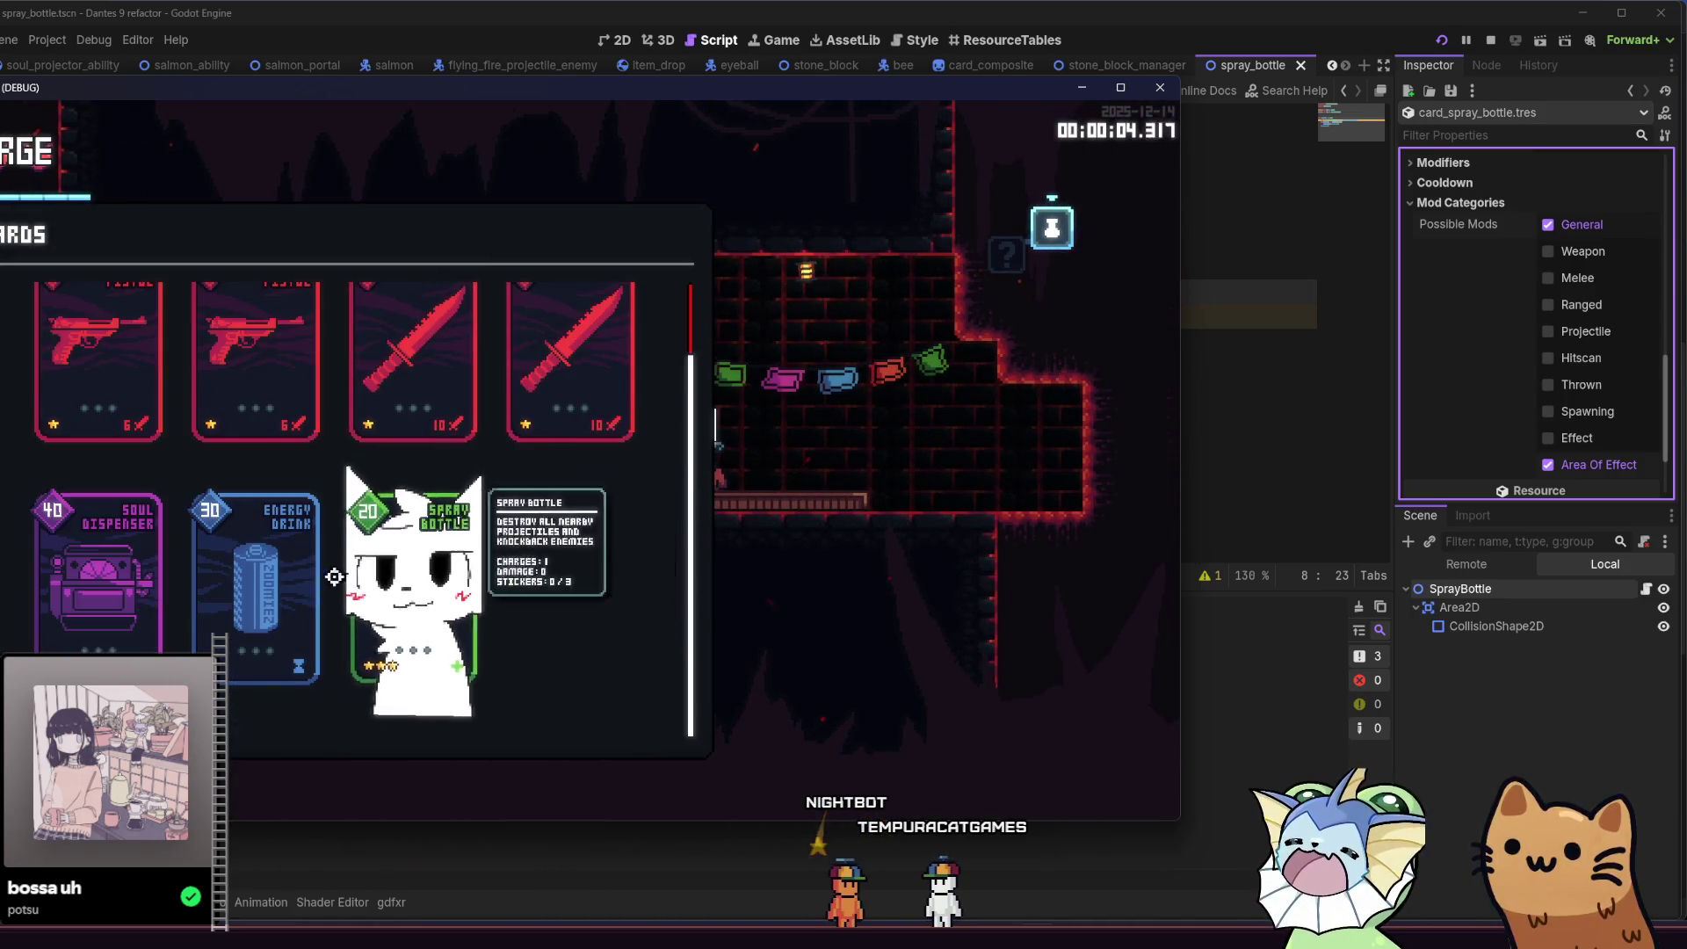
left_click(334, 576)
left_click(897, 367)
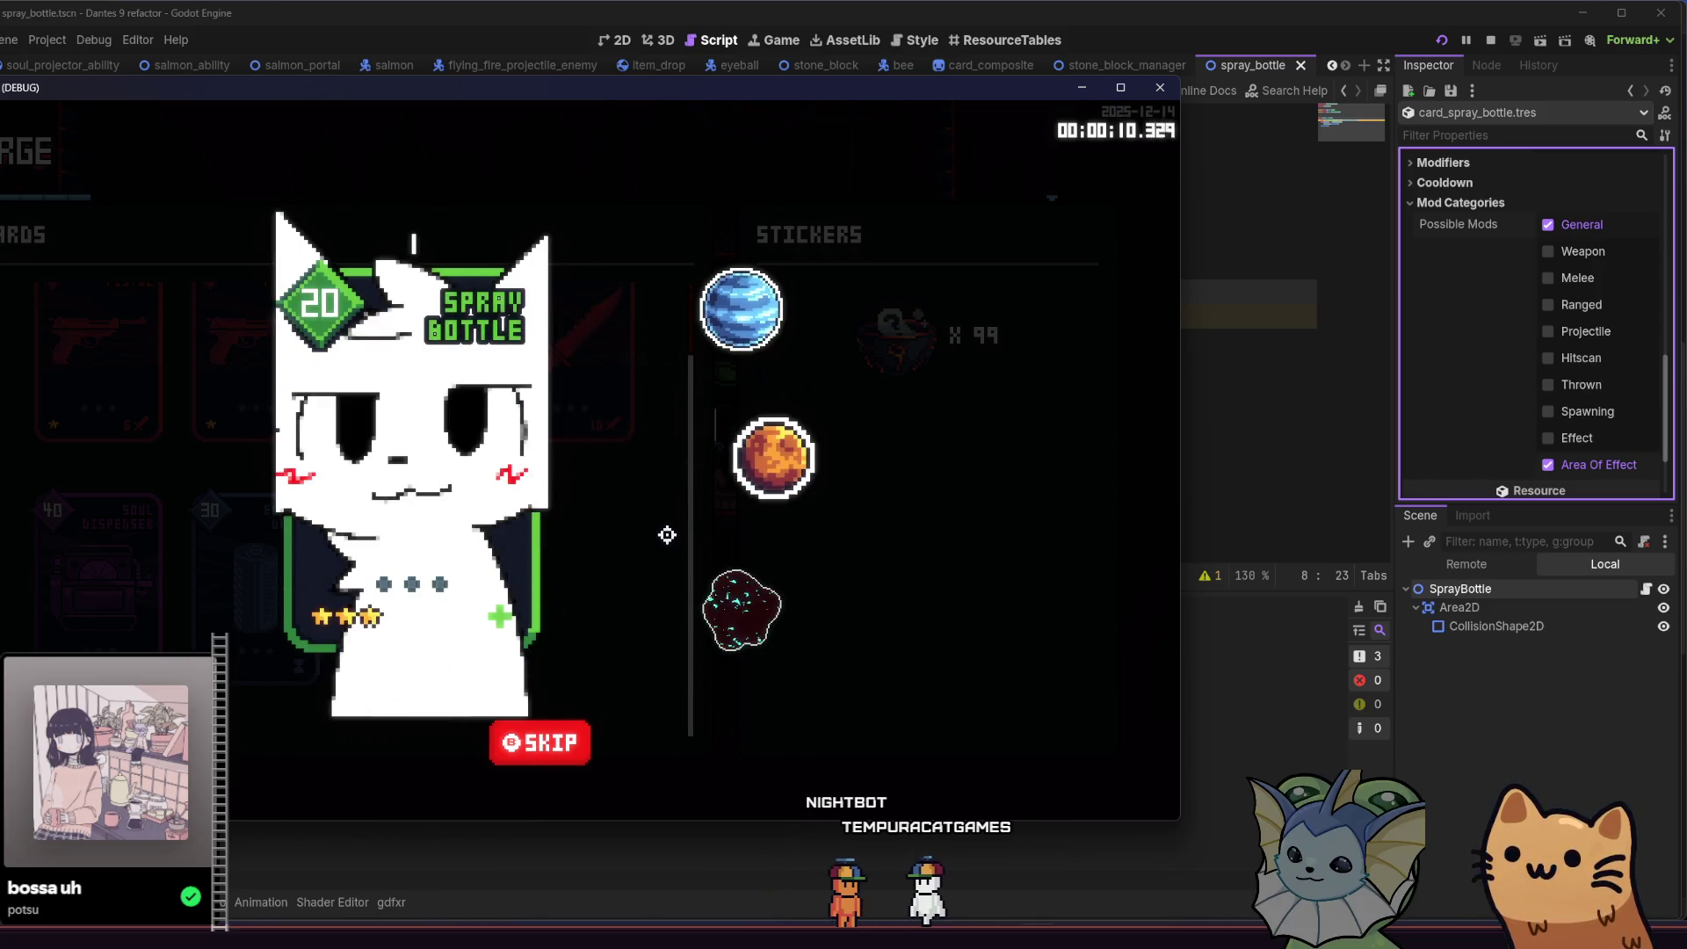
mouse_move(718, 615)
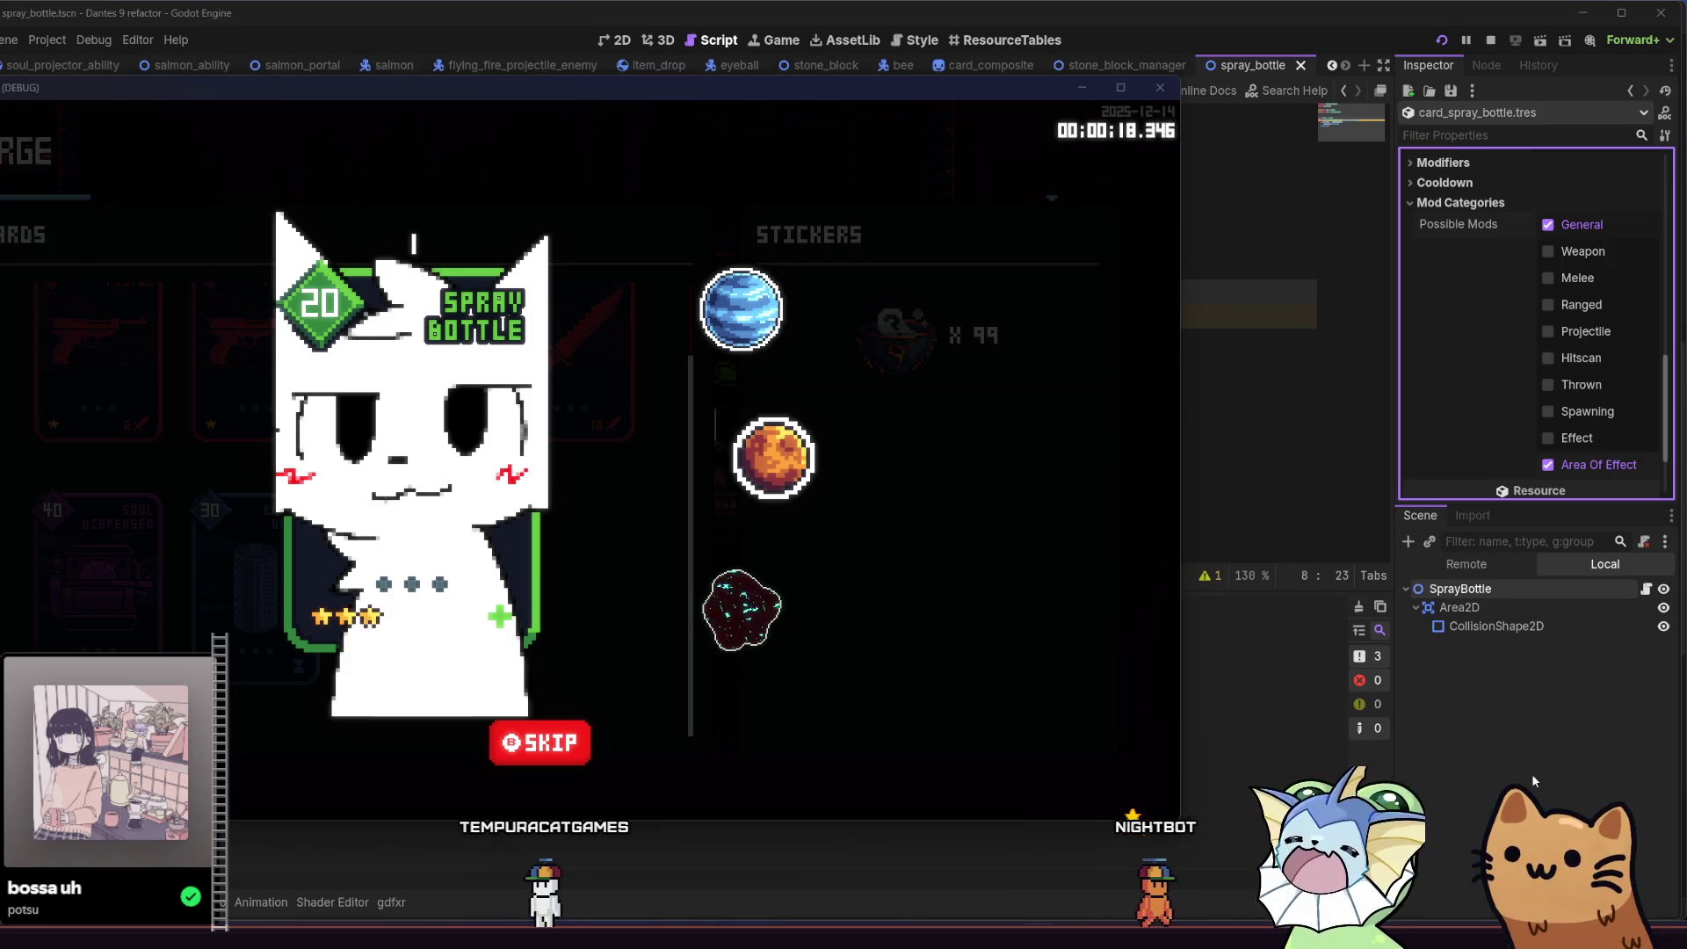
key("F8")
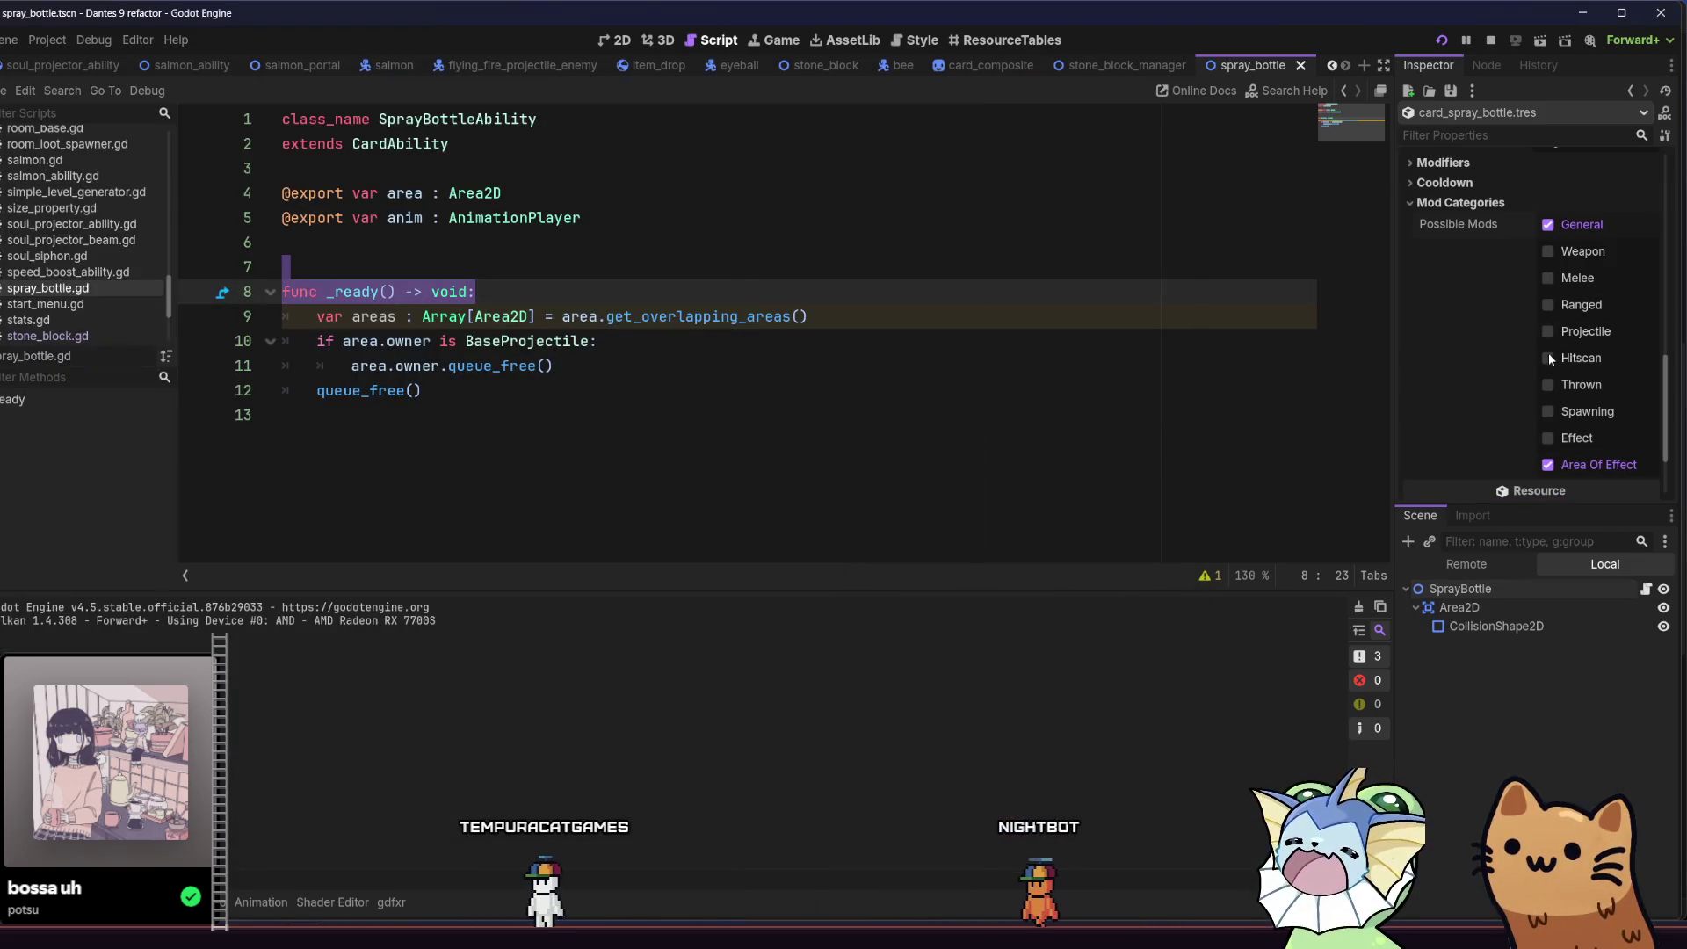
Step: Allow Ranged mods on the Spray Bottle card, relaunch the game, skip the reveal and take a sticker
left_click(1549, 305)
key("F5")
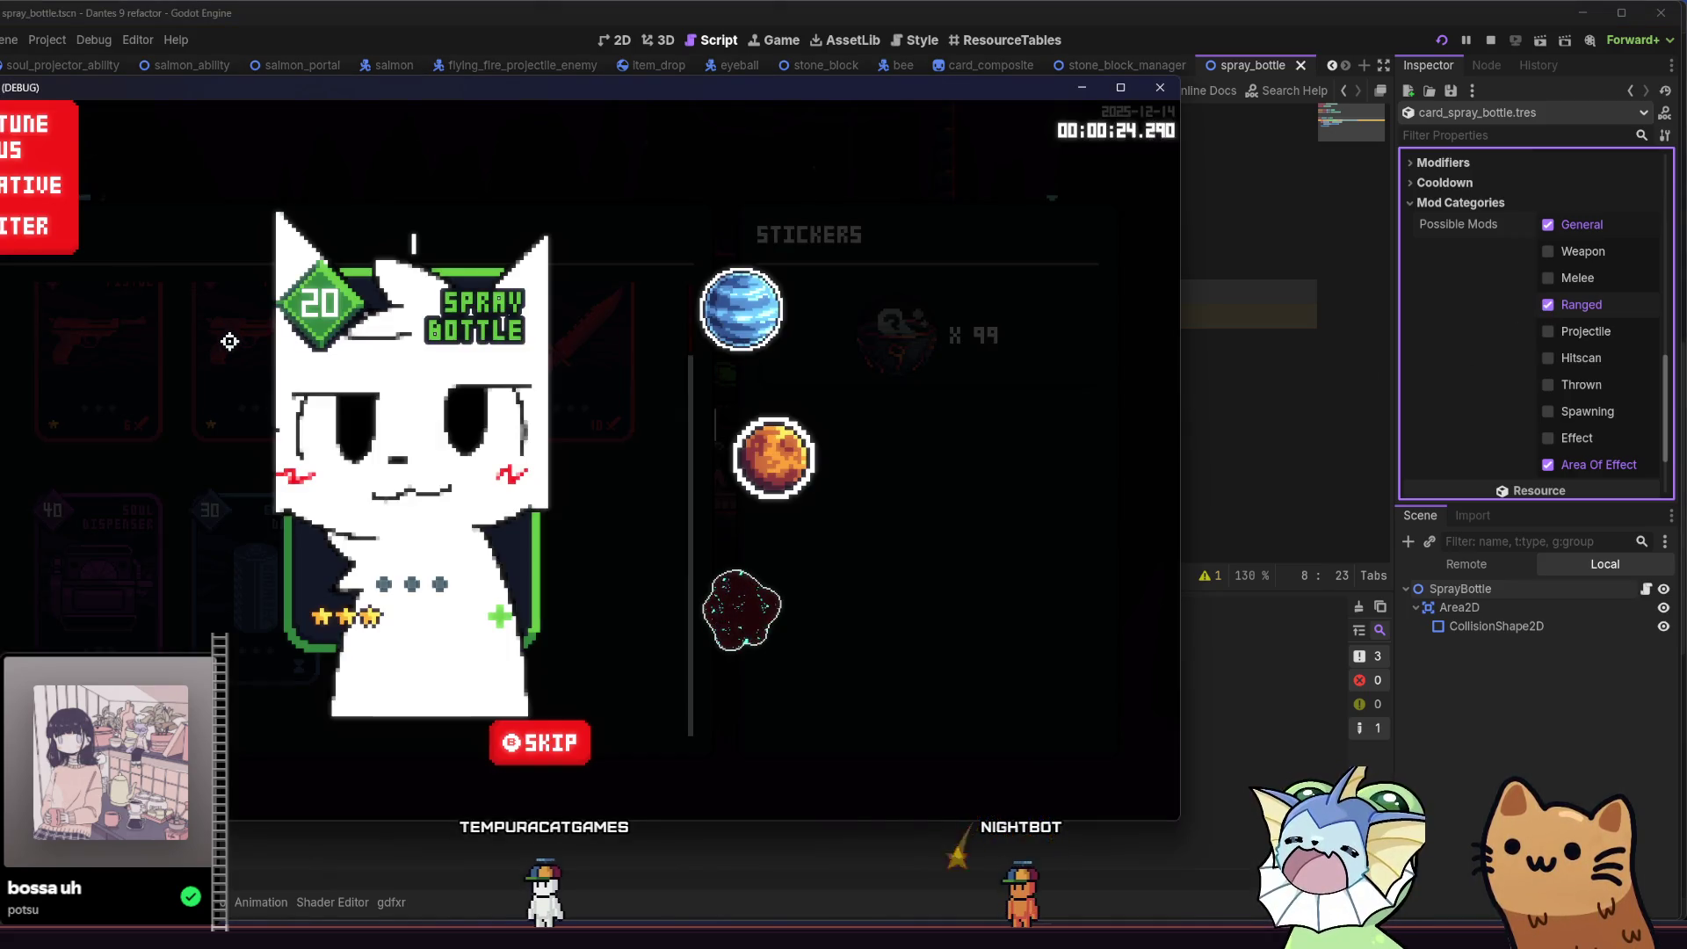
left_click(518, 752)
left_click(870, 387)
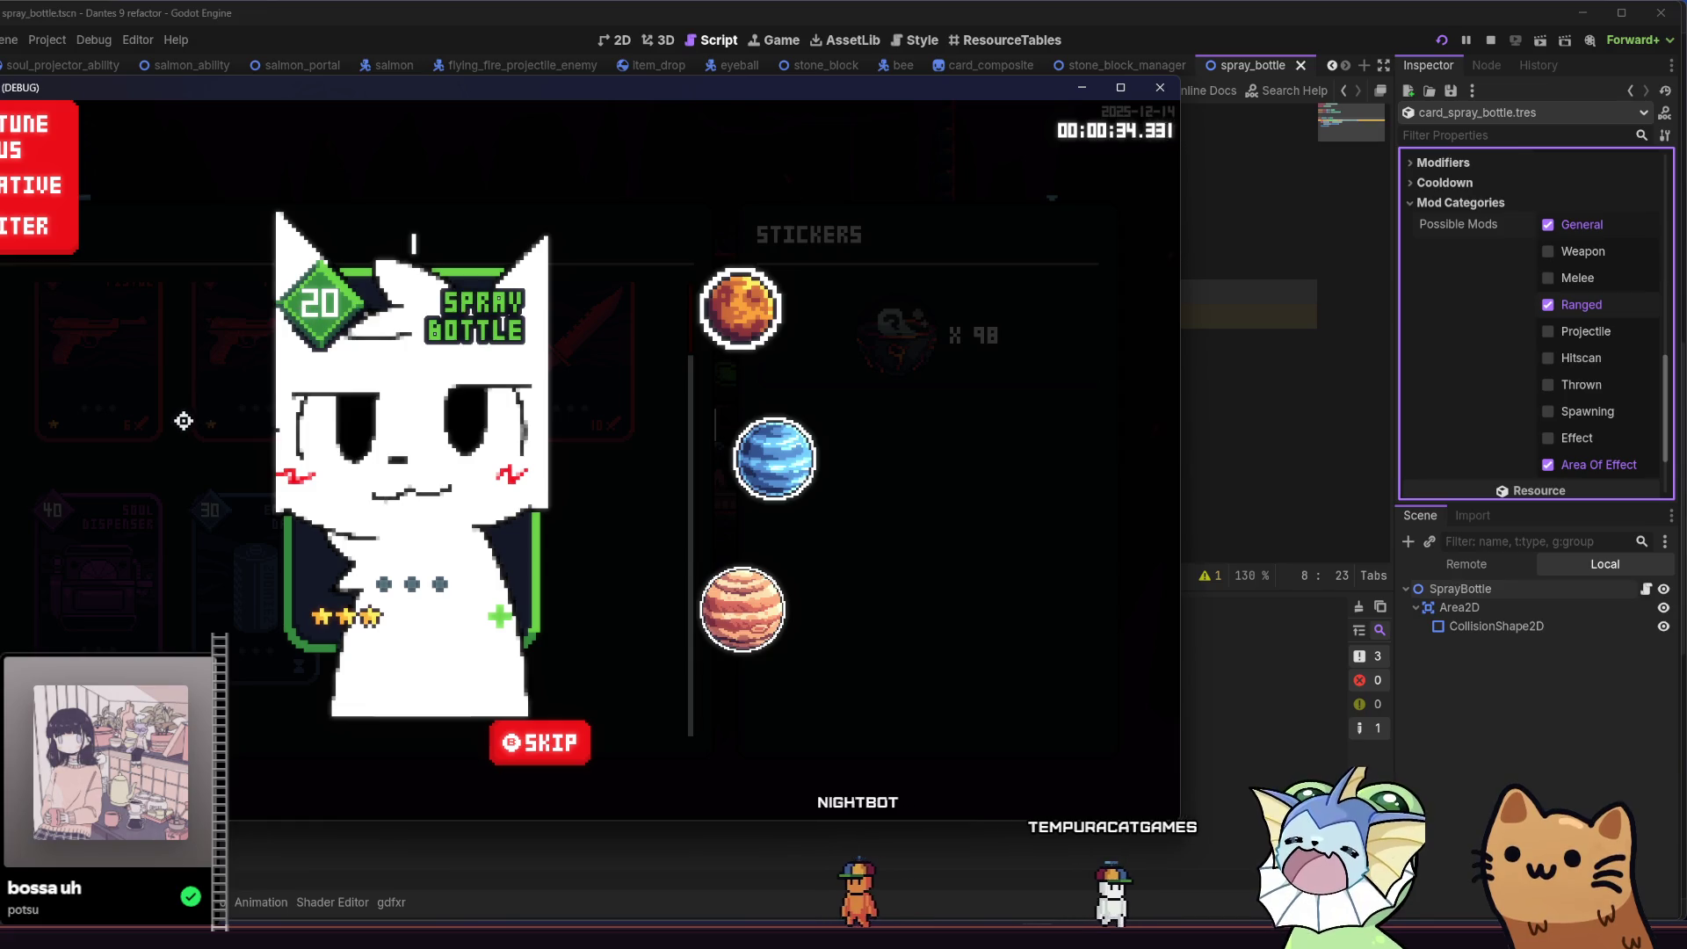
Step: Add another Spray Bottle card to the deck from the in-game debug menu
key("quoteleft")
scroll(62, 207, "up", 3)
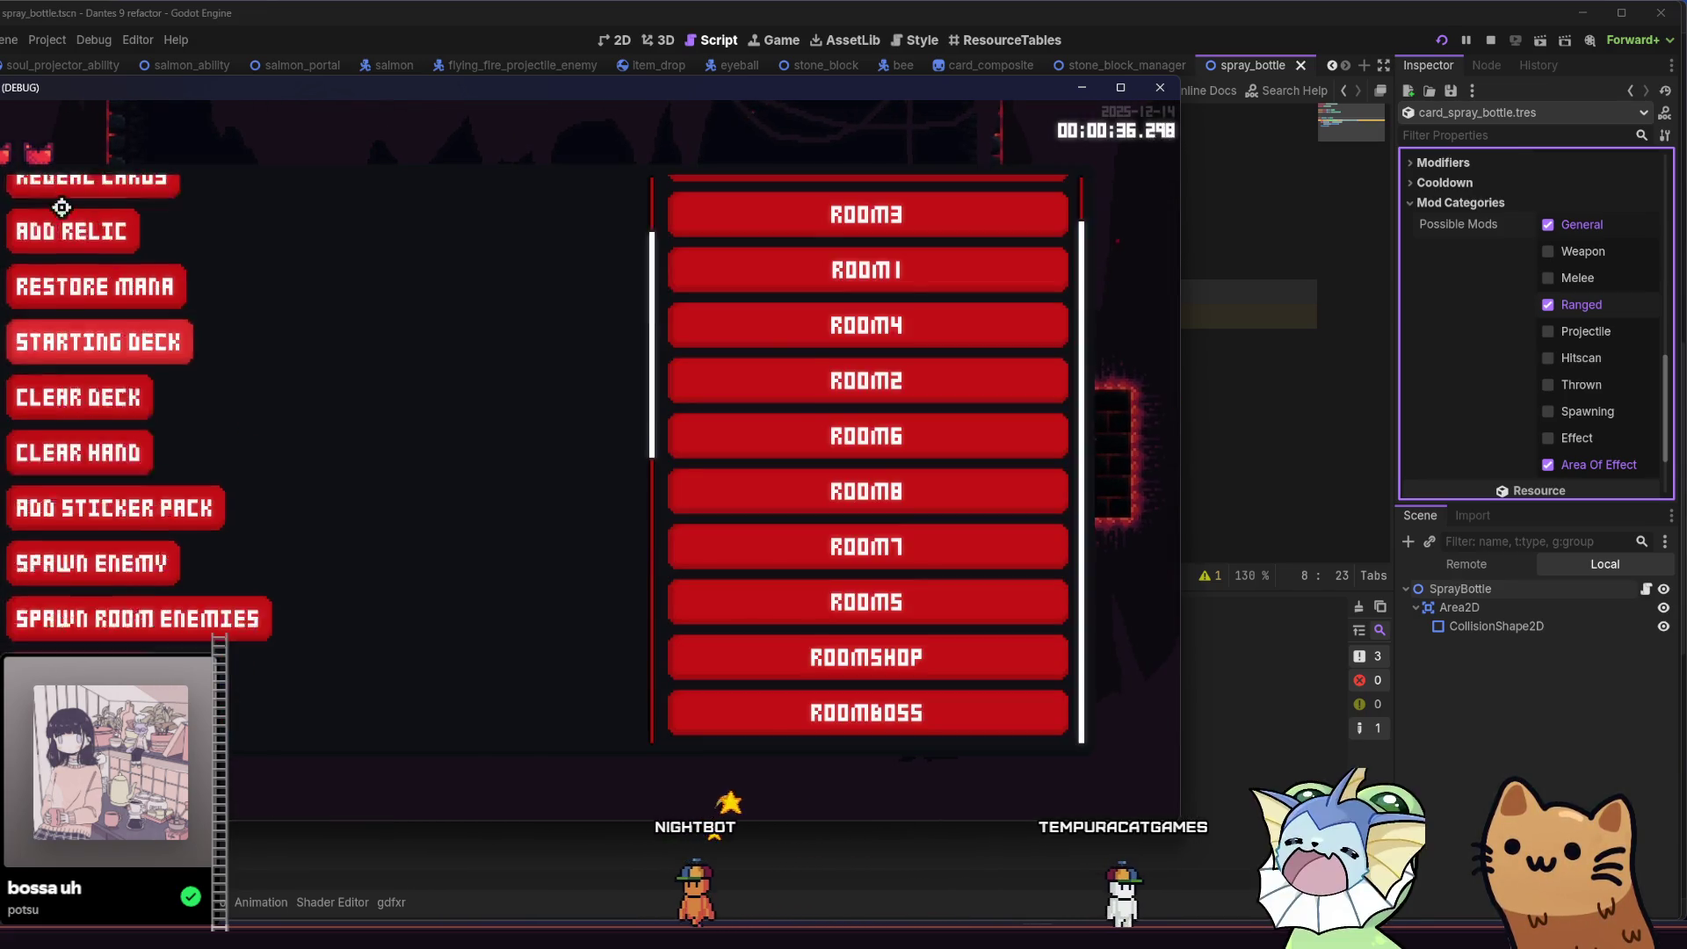
scroll(61, 208, "up", 2)
left_click(78, 263)
left_click(947, 532)
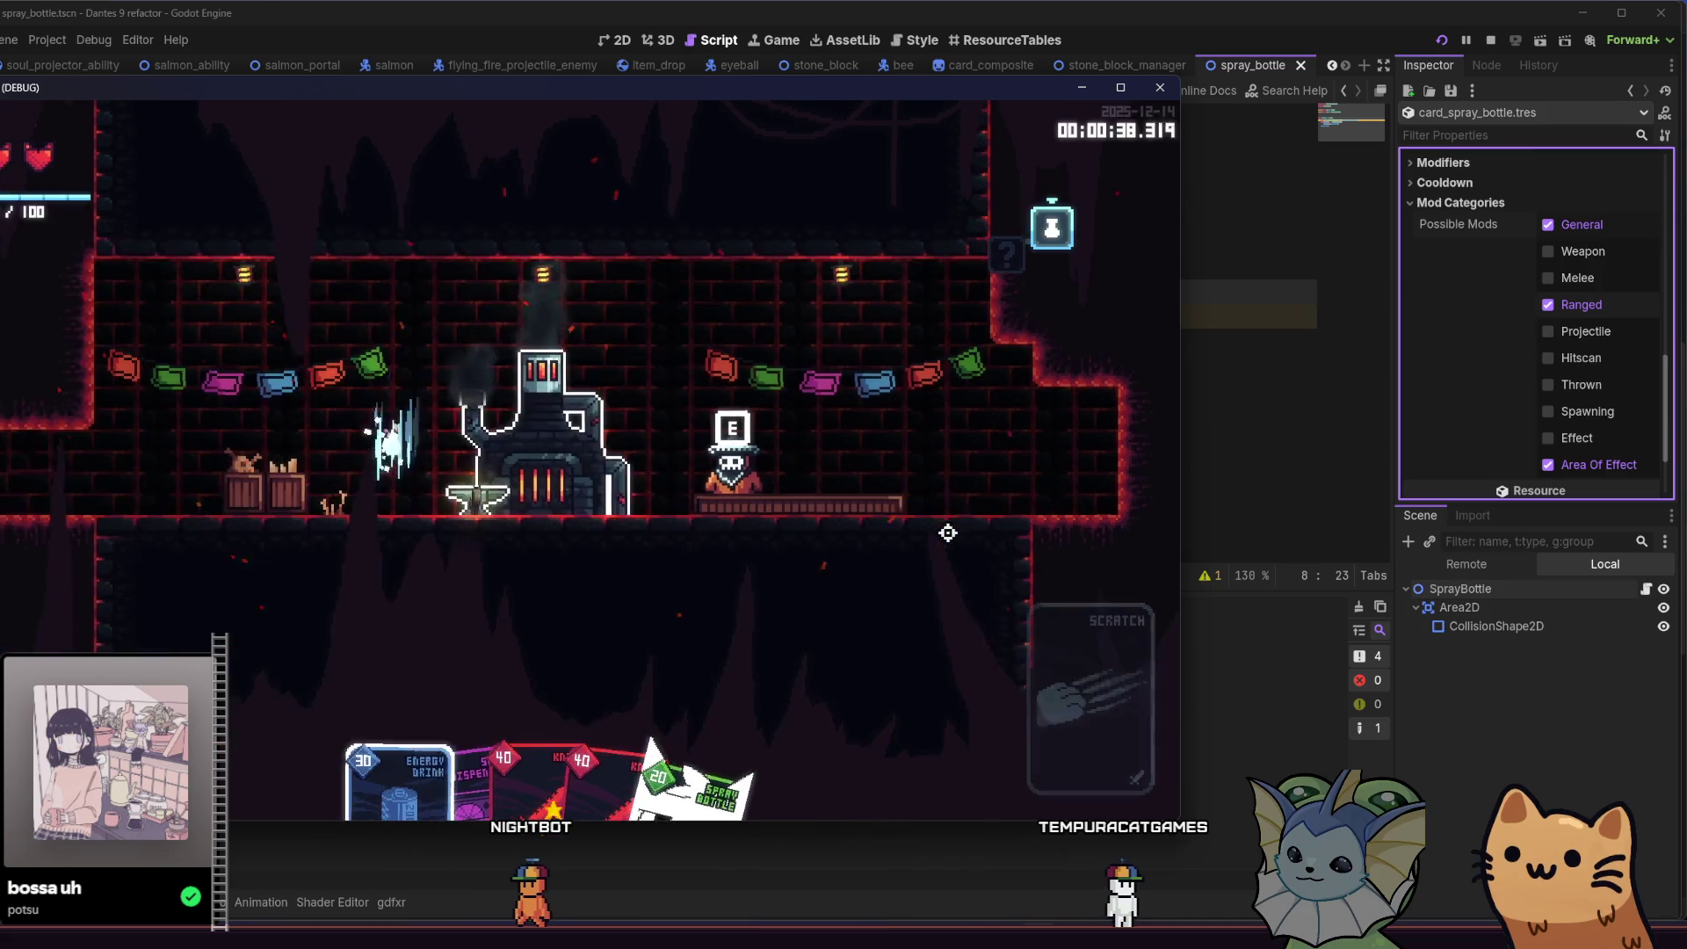
Step: Drag two stickers onto the new Spray Bottle card in the inventory, then restart the game
key("Tab")
left_click(569, 562)
left_click_drag(896, 339, 541, 422)
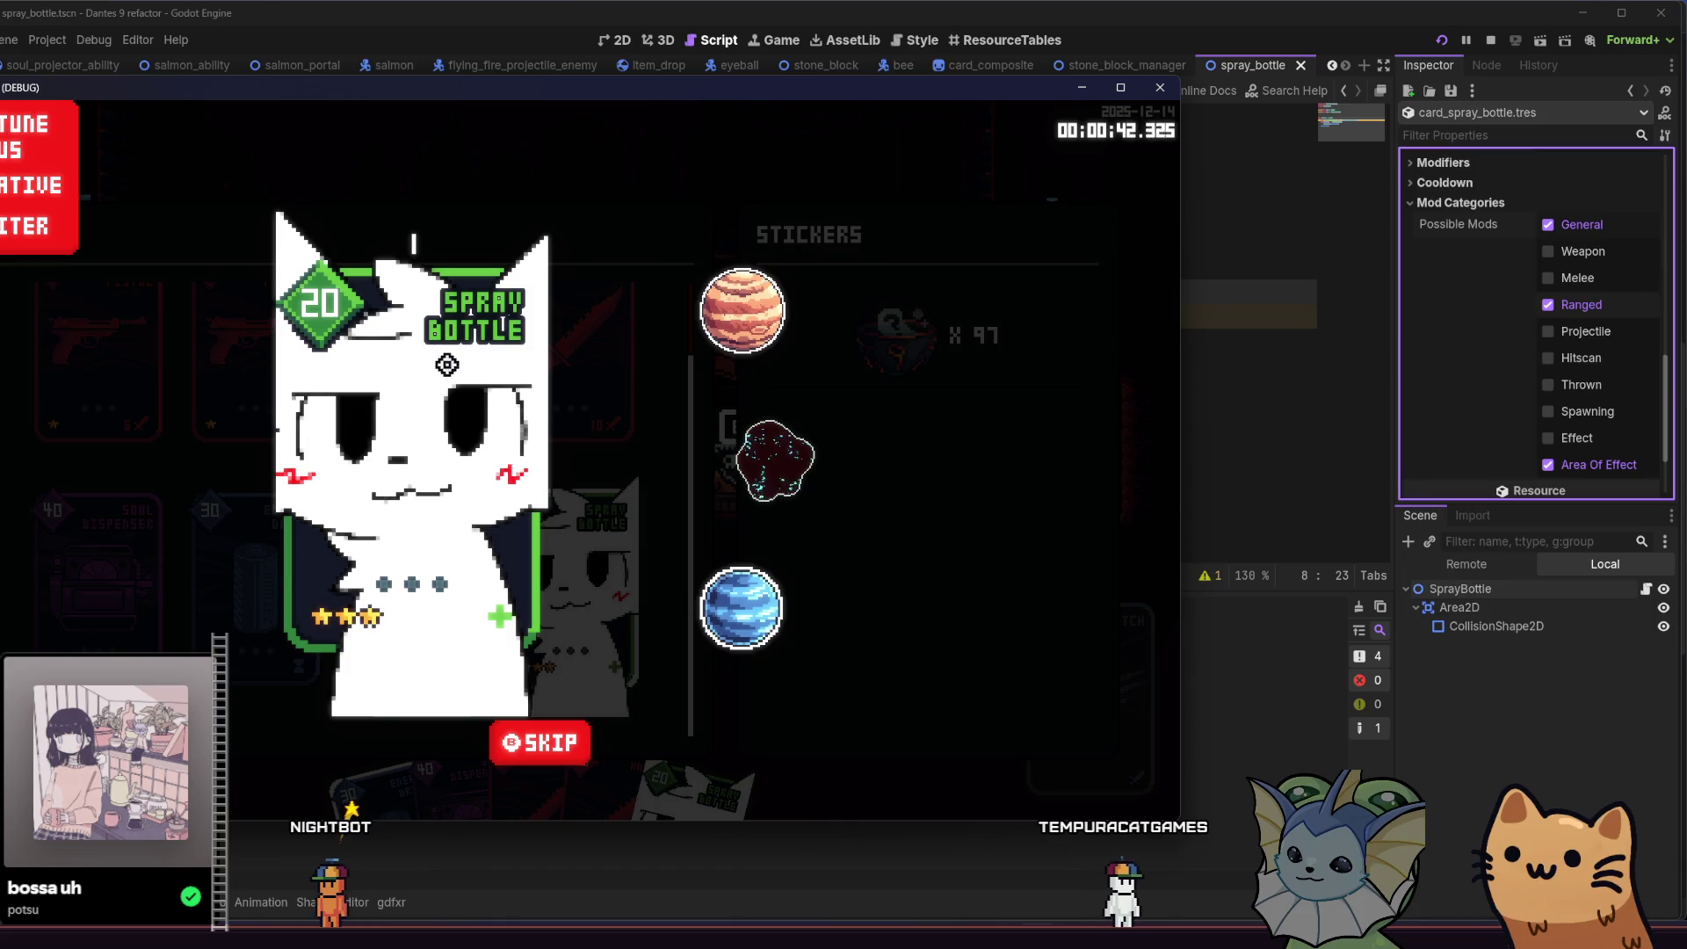
left_click(572, 732)
mouse_move(905, 342)
left_mouse_down()
mouse_move(1026, 366)
mouse_move(527, 400)
left_mouse_up()
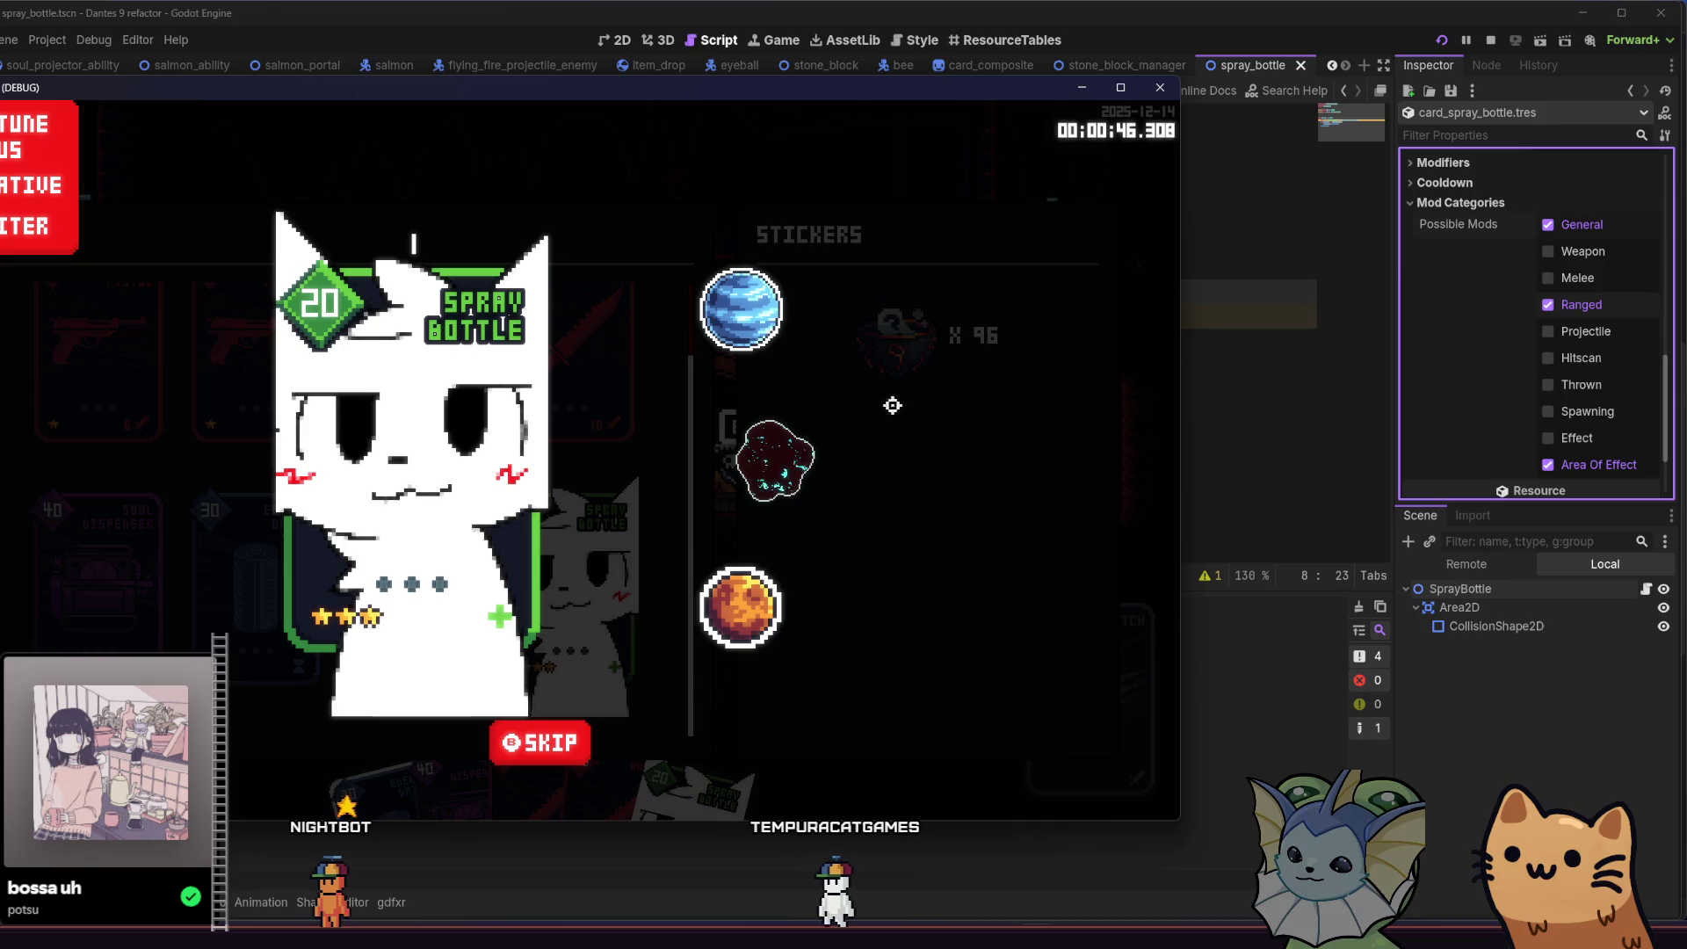
key("Escape")
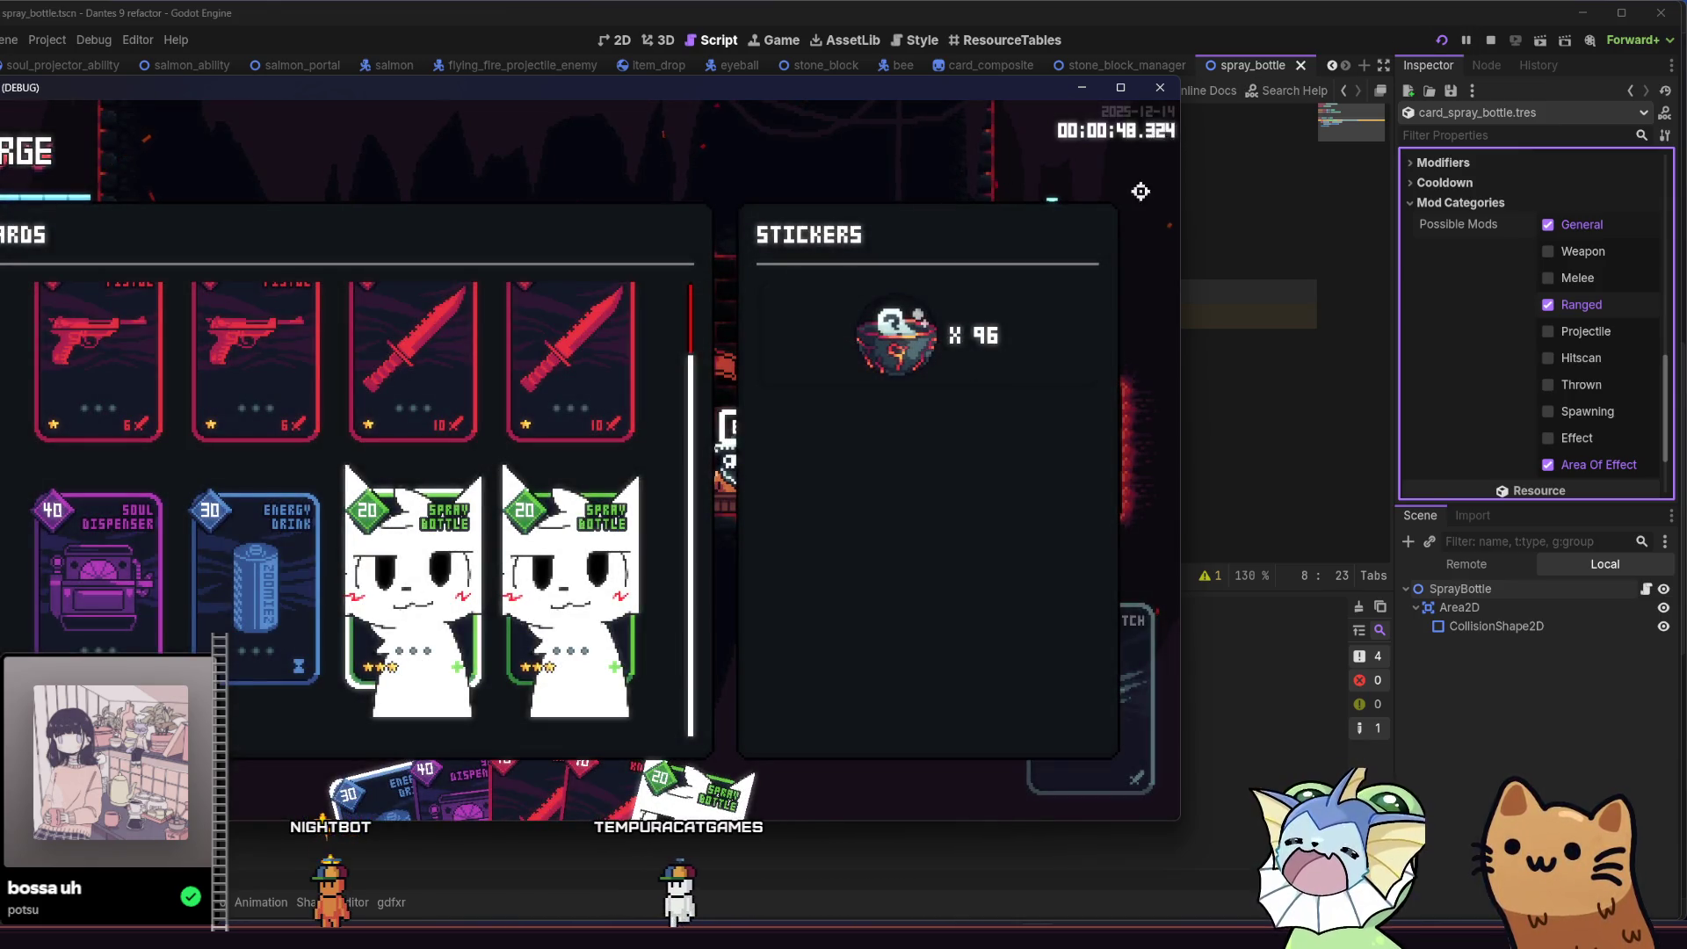
left_click(1436, 46)
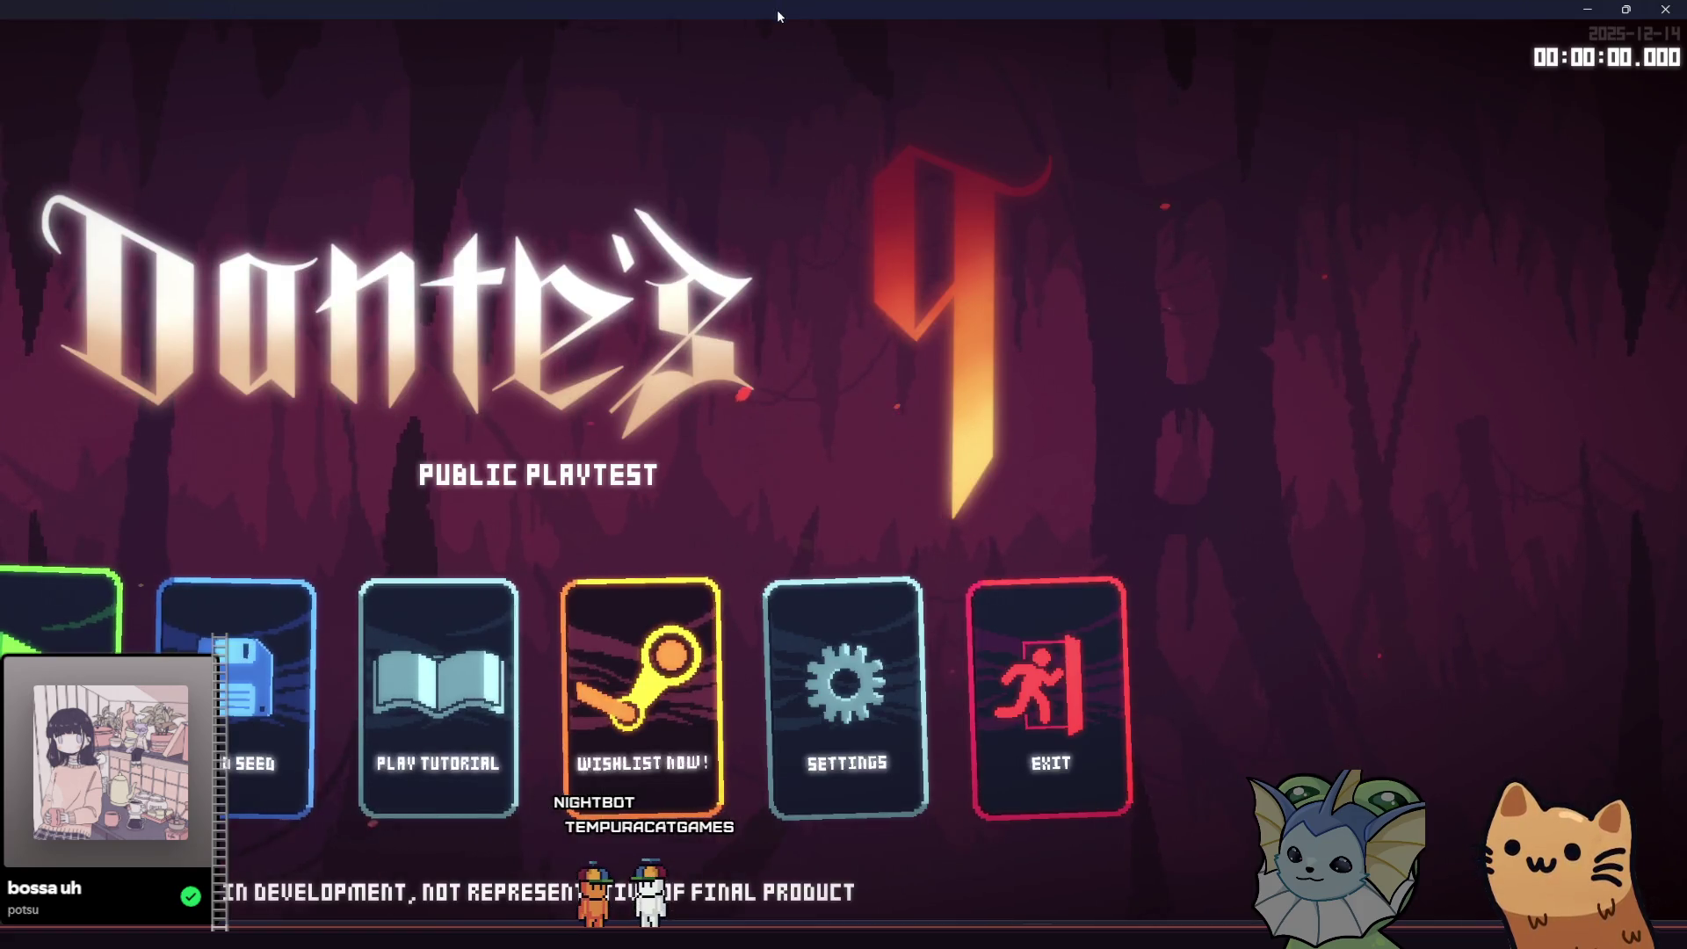
Step: Restore the game window, start a new run and add a Spray Bottle card via the debug menu
double_click(777, 9)
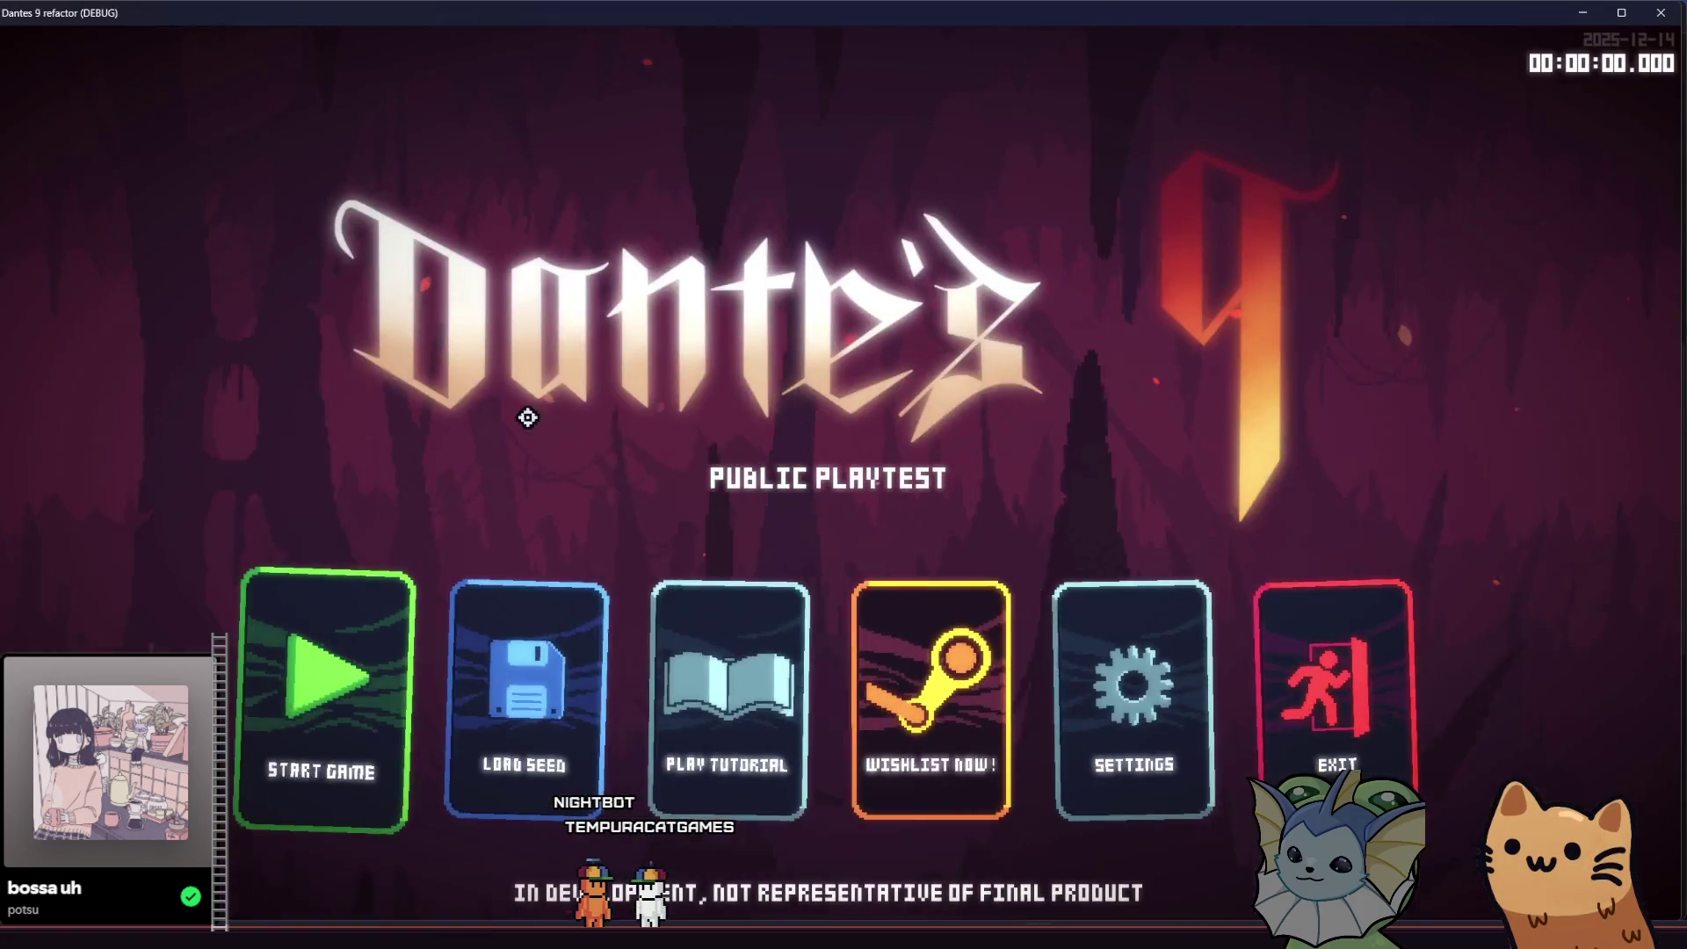
left_click(340, 673)
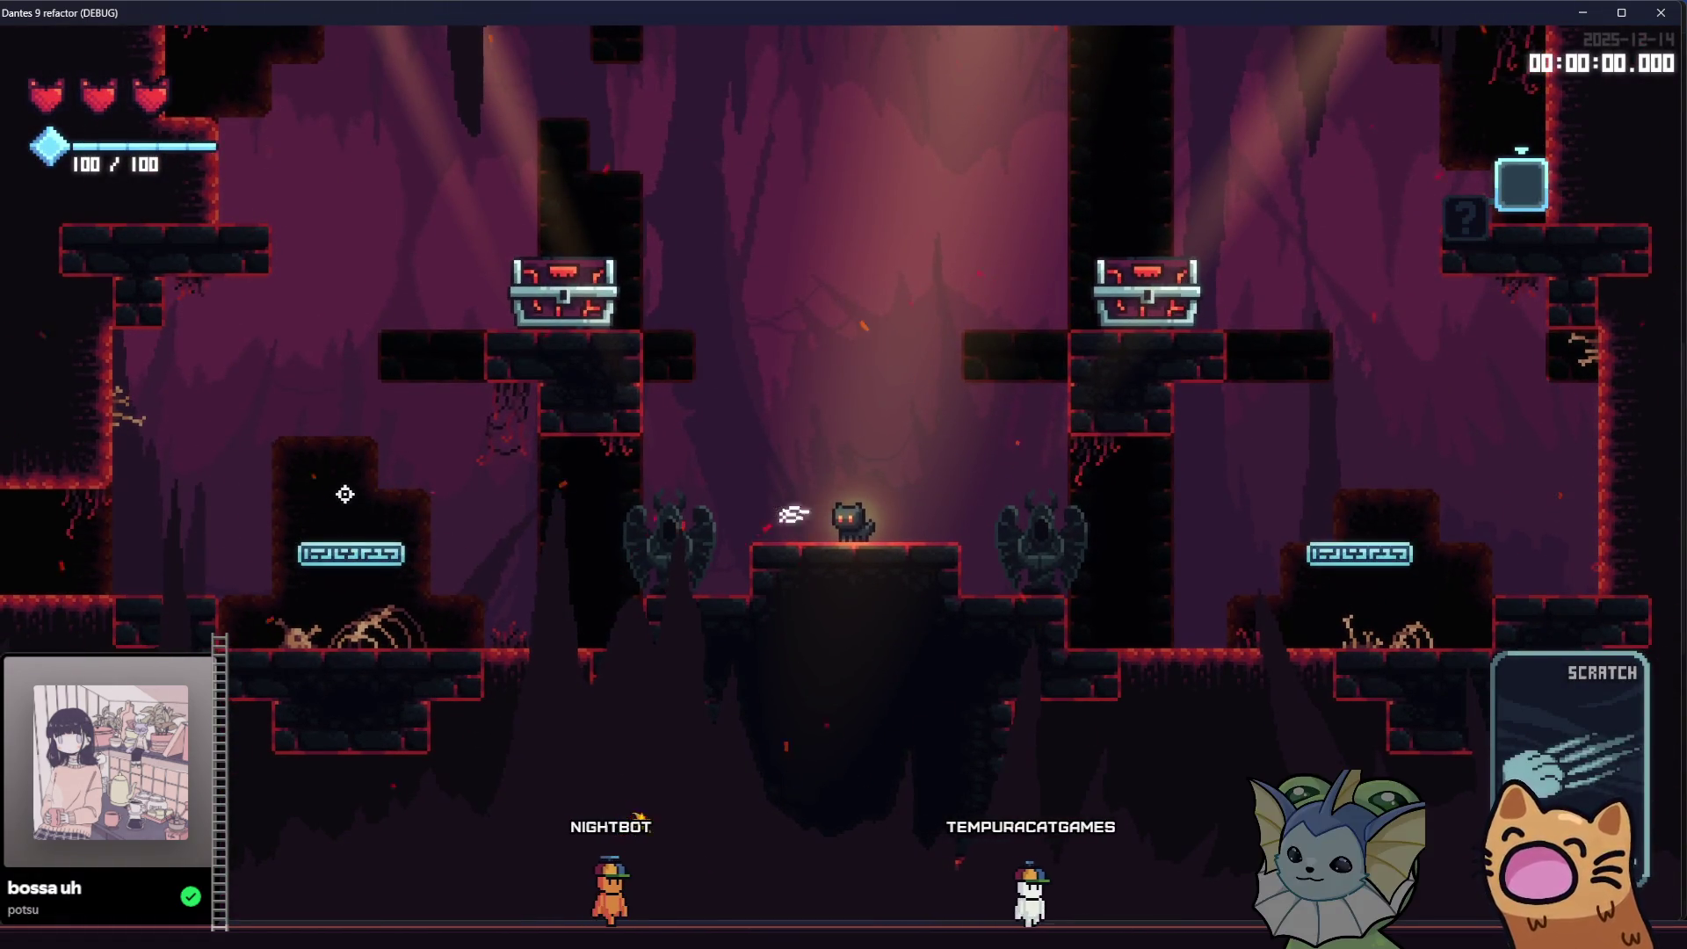
key("grave")
scroll(1300, 440, "down", 10)
left_click(1281, 579)
key("grave")
key("grave")
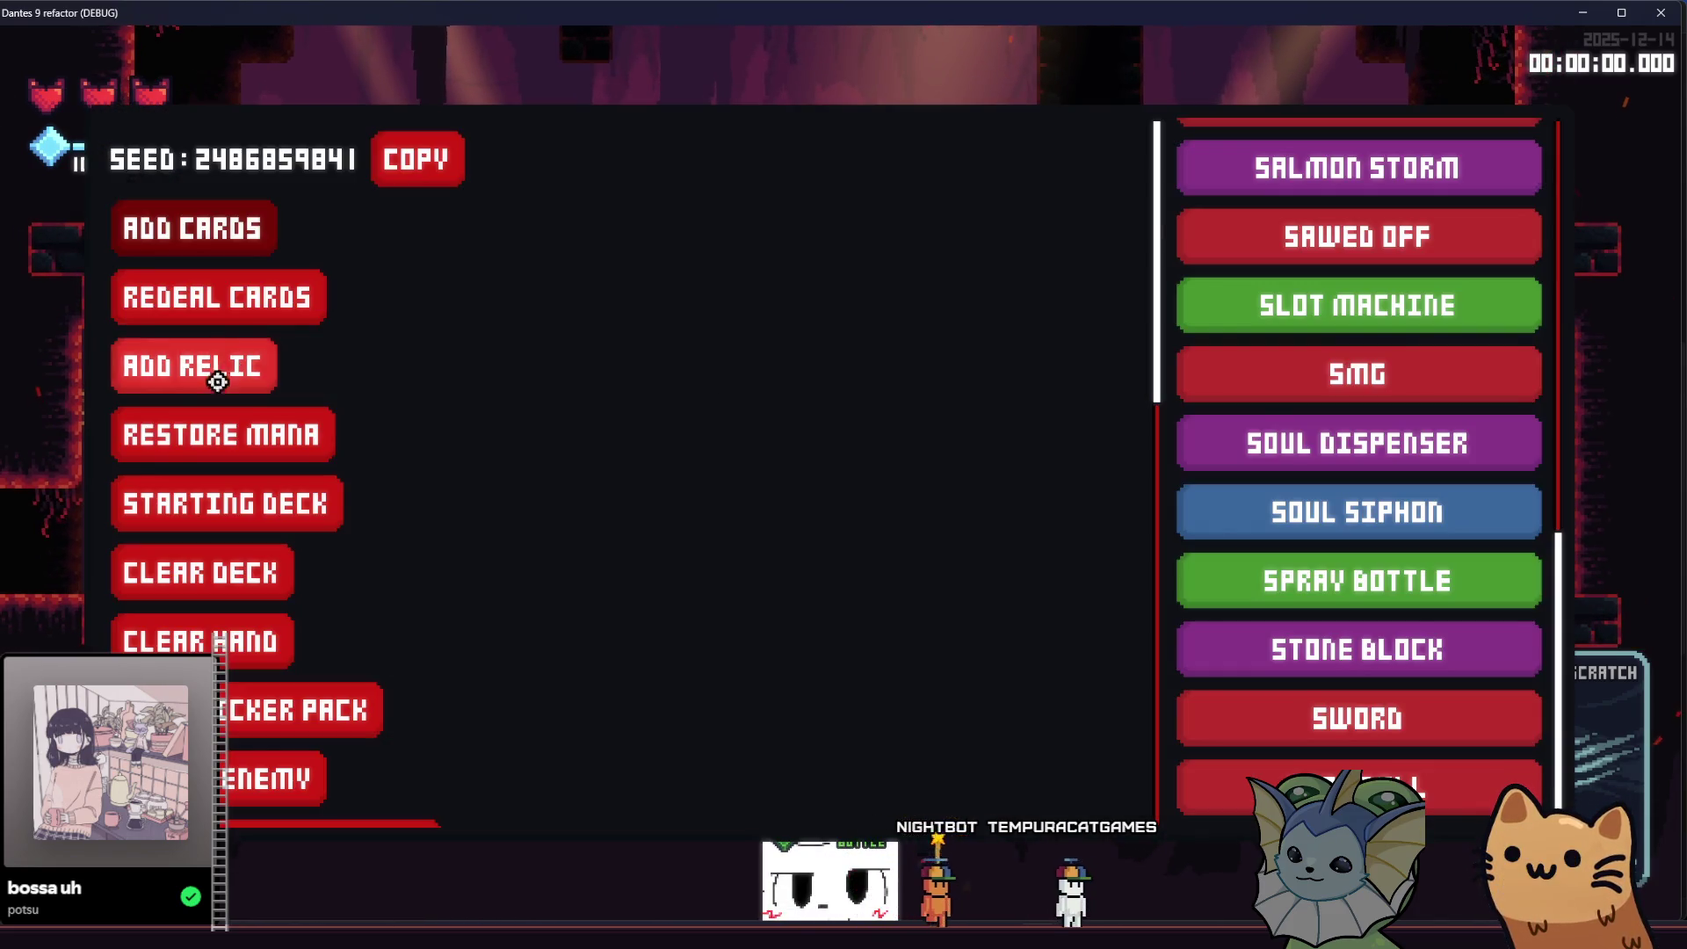
Step: Teleport to the forge room ROOM8 and bring up the forge's card menu
scroll(219, 395, "down", 8)
left_click(208, 293)
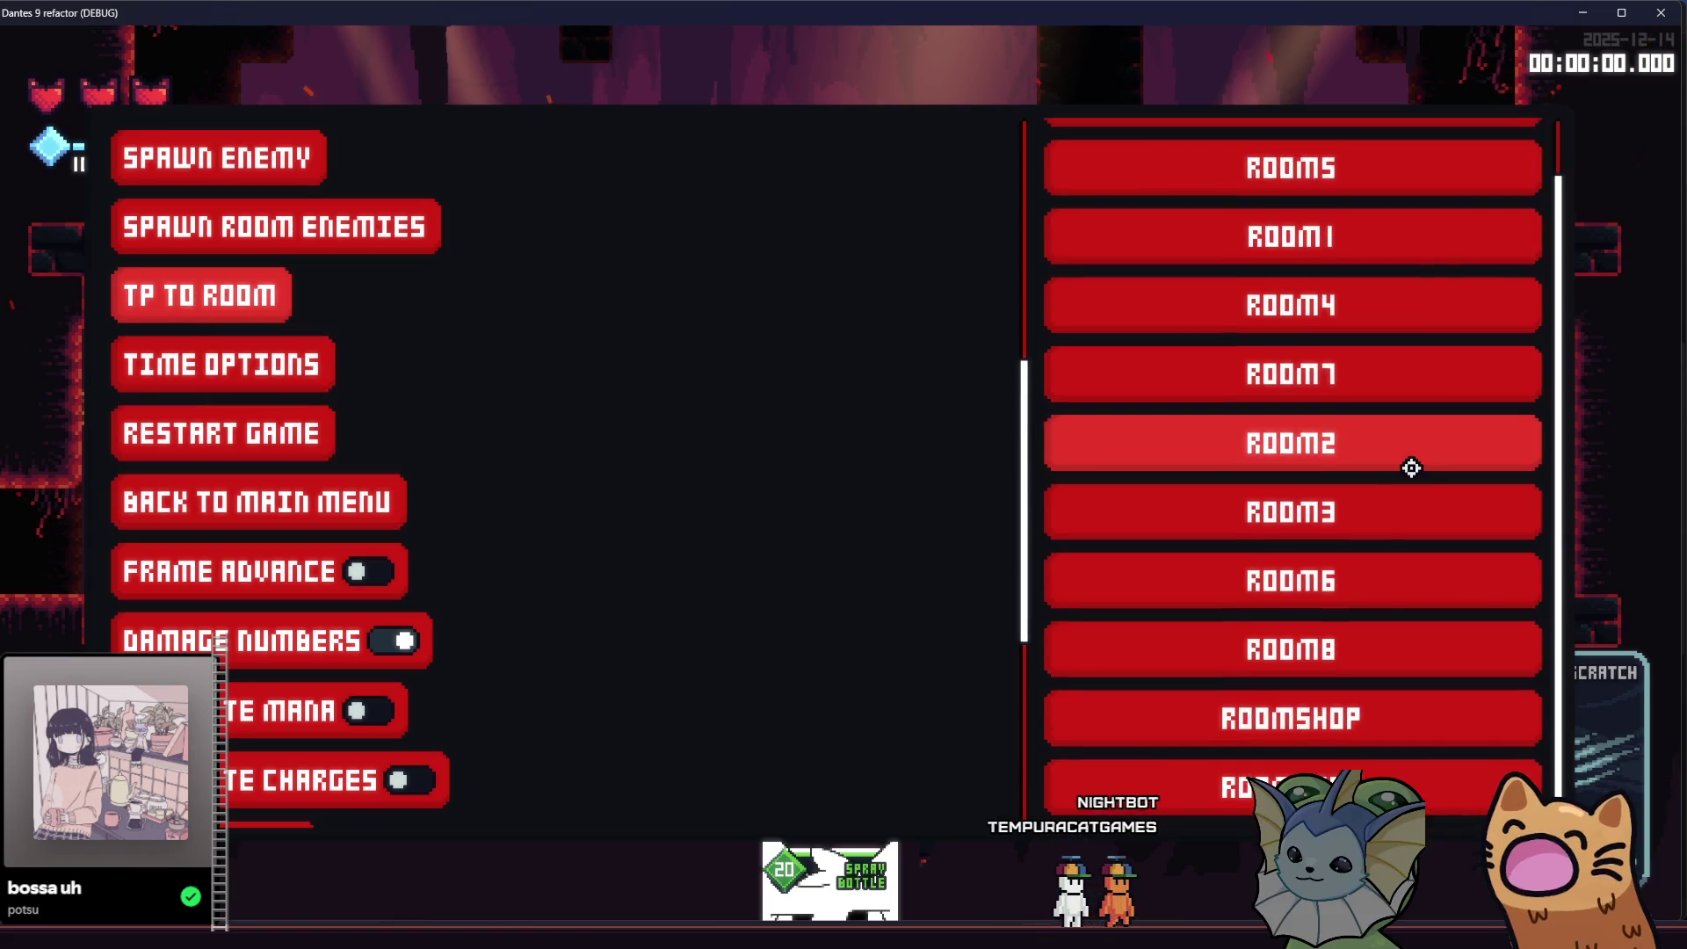
left_click(1281, 712)
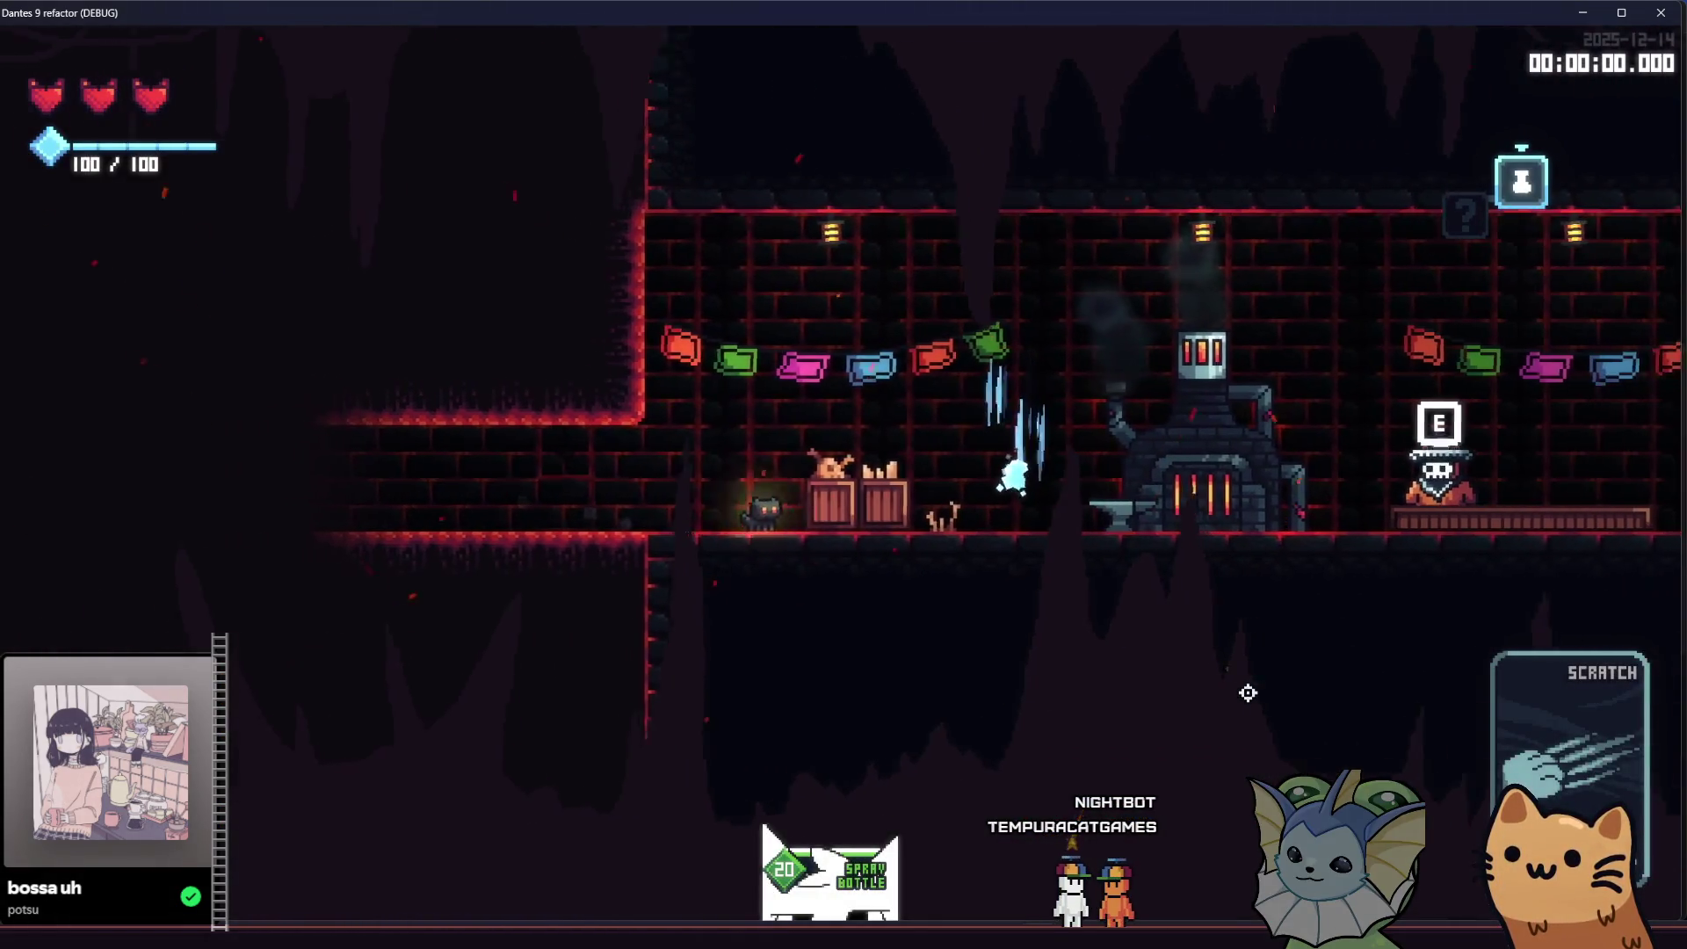
key("e")
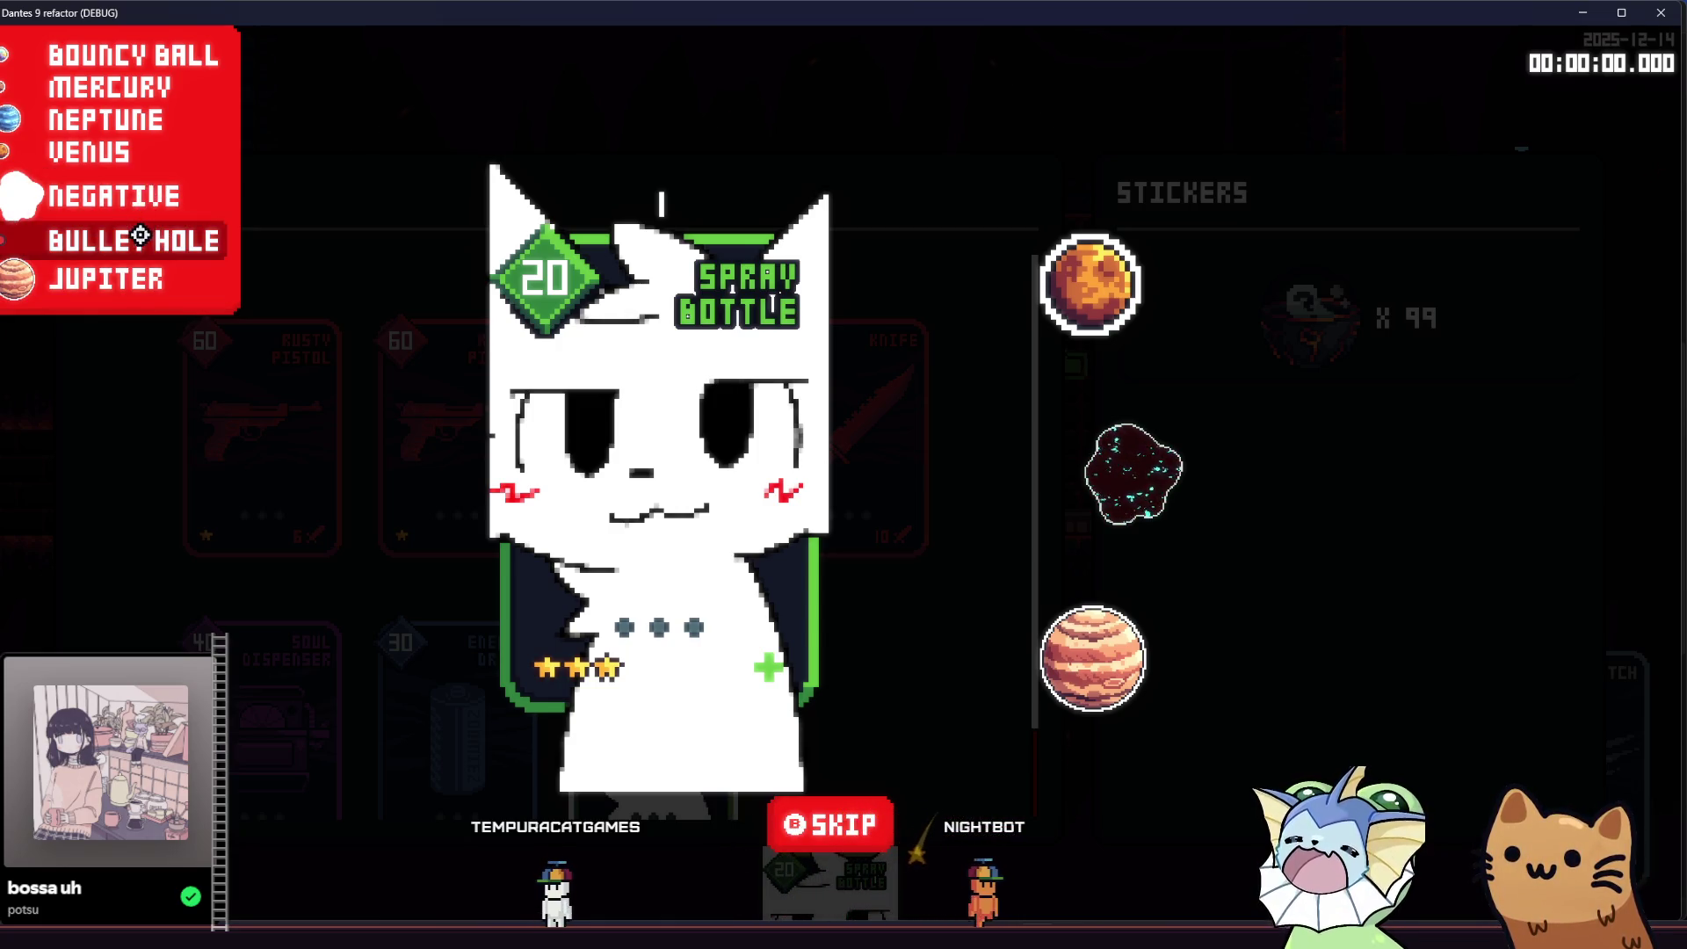
Step: Stamp a Bullet Hole sticker onto the Spray Bottle card, finish placement and leave the forge
left_click(196, 238)
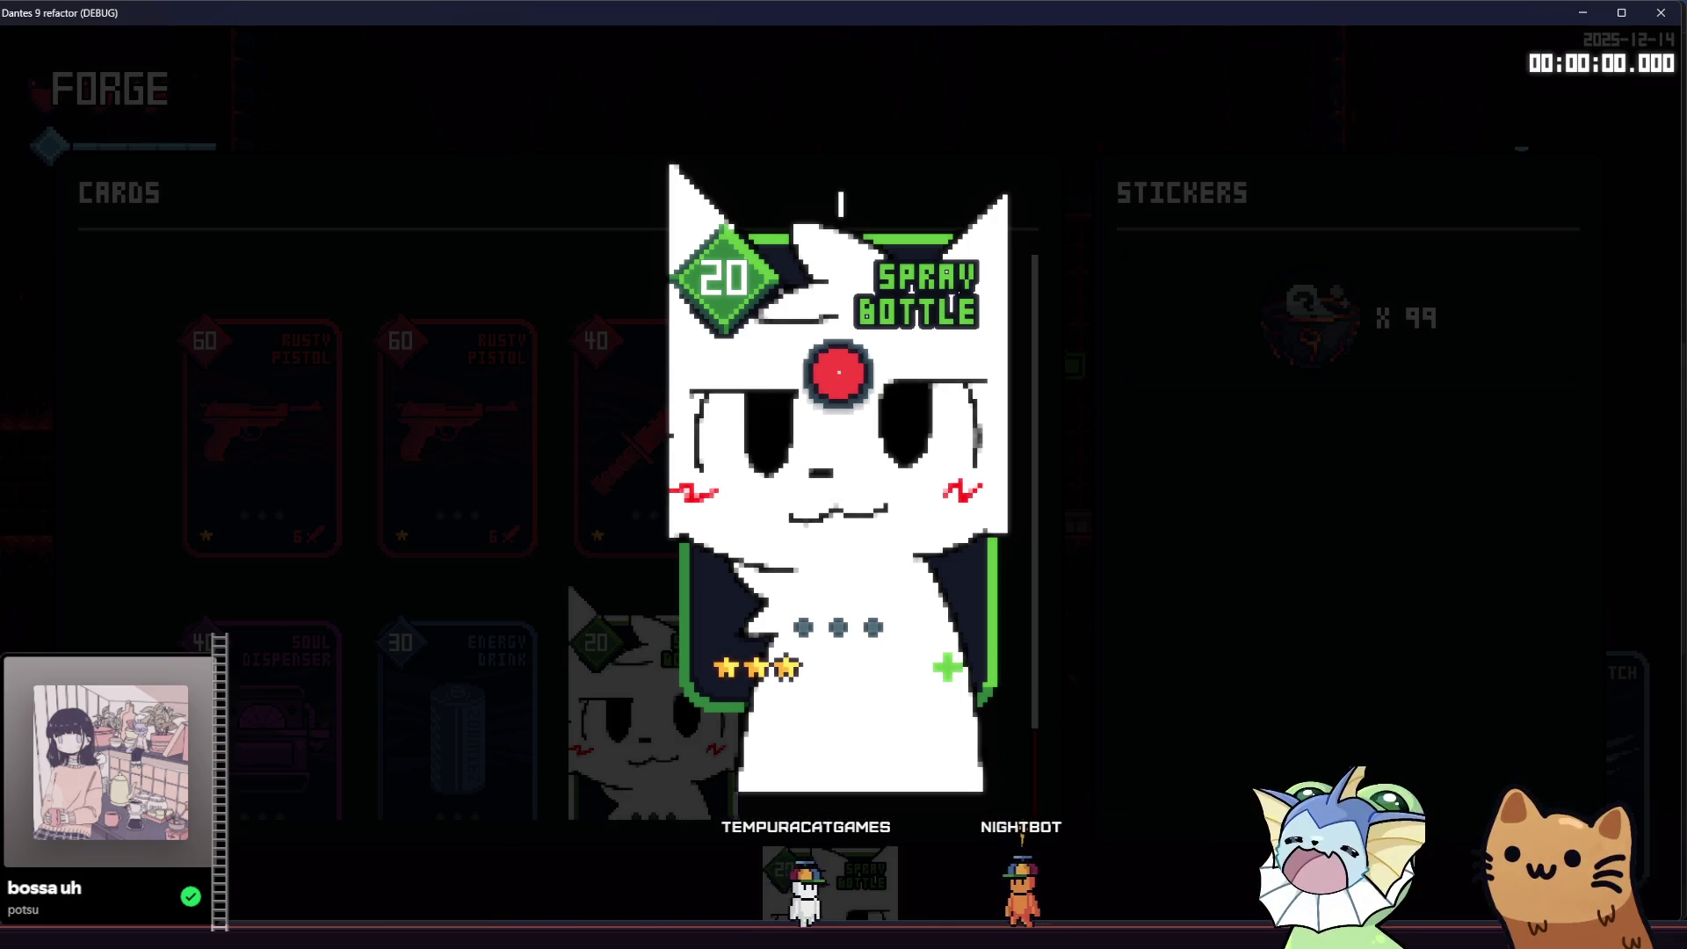
left_click(838, 373)
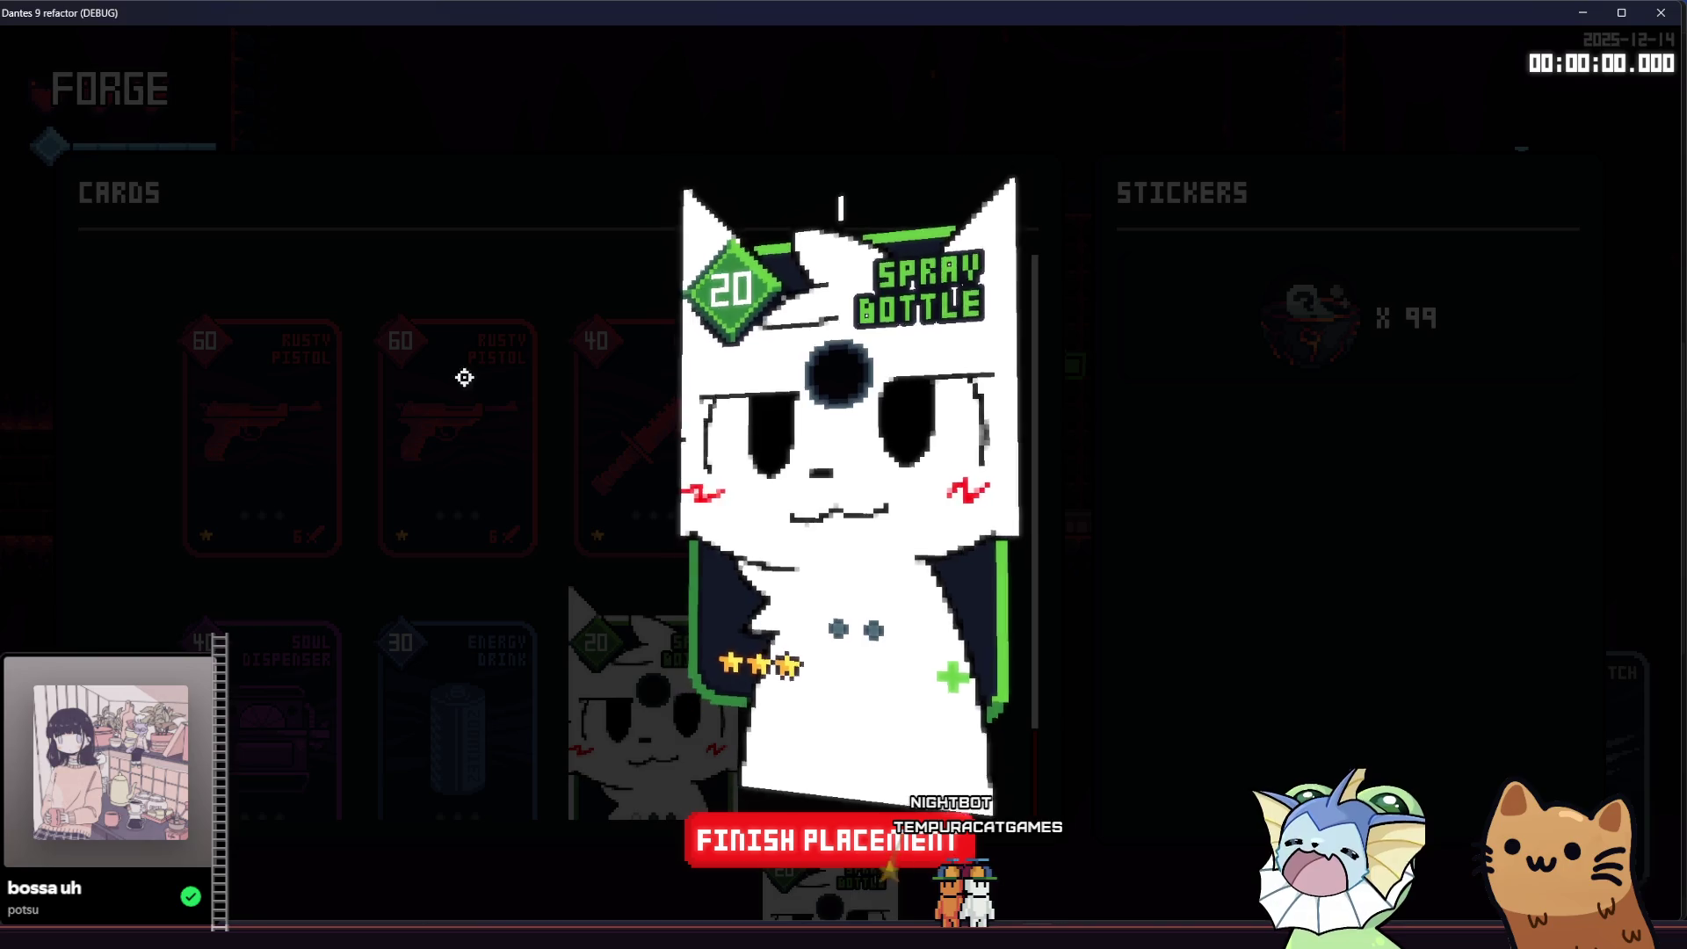
left_click(791, 839)
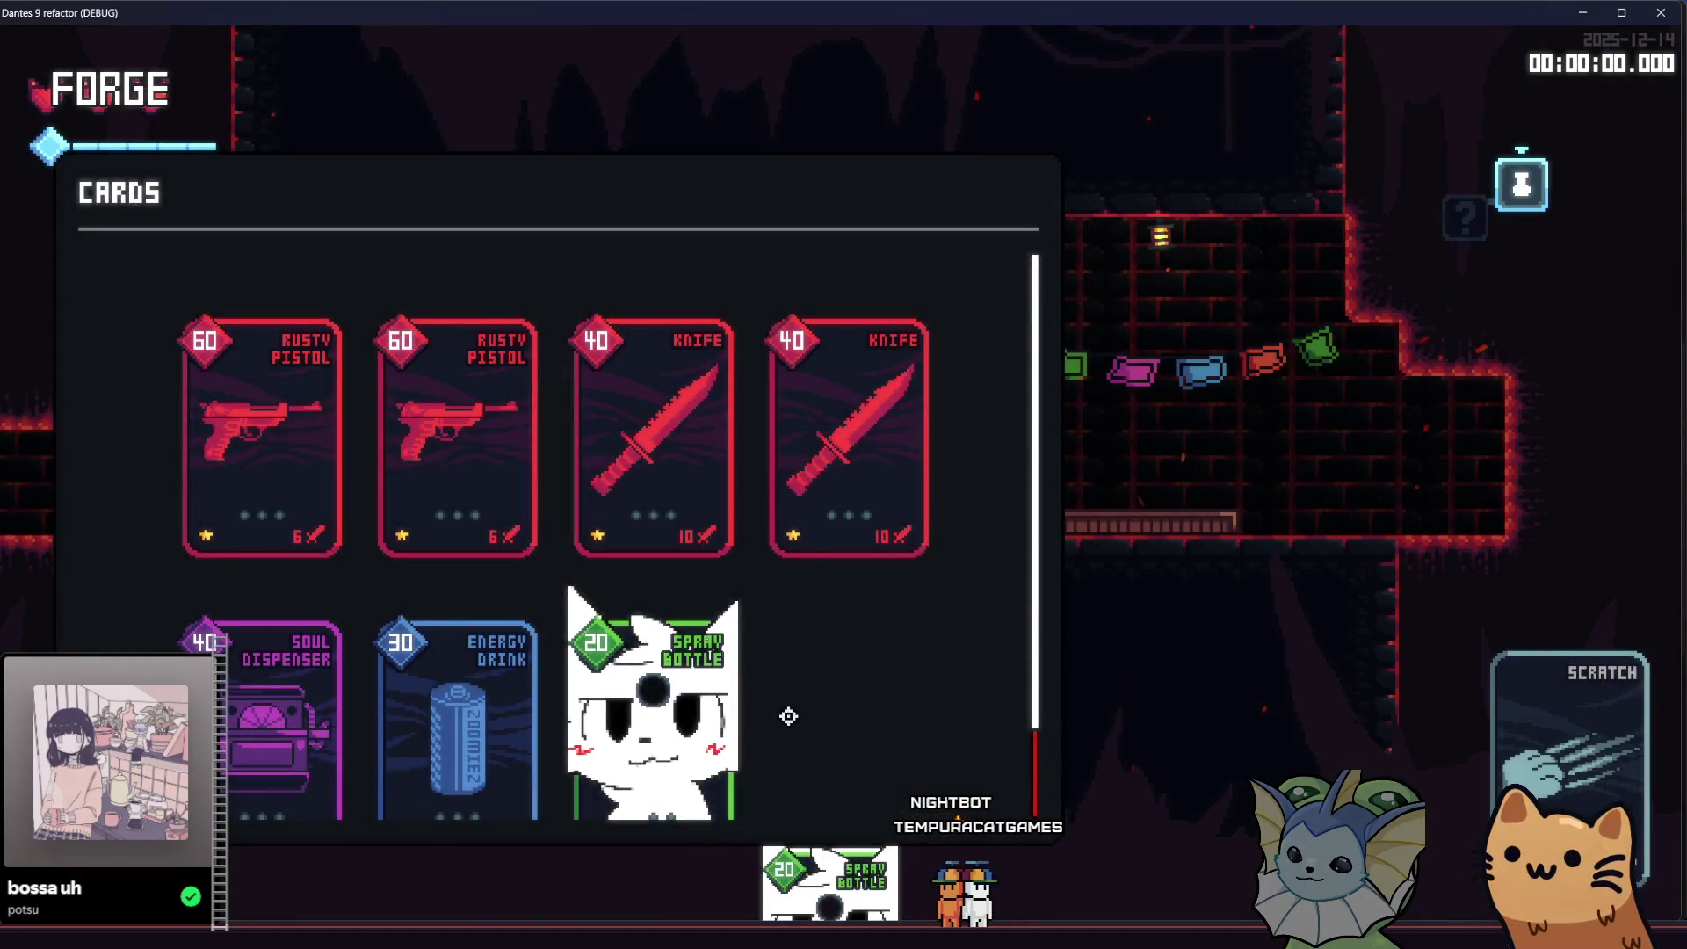
key("Escape")
Step: Add a second Spray Bottle card through the debug menu's Add Cards list
key("grave")
scroll(362, 366, "up", 5)
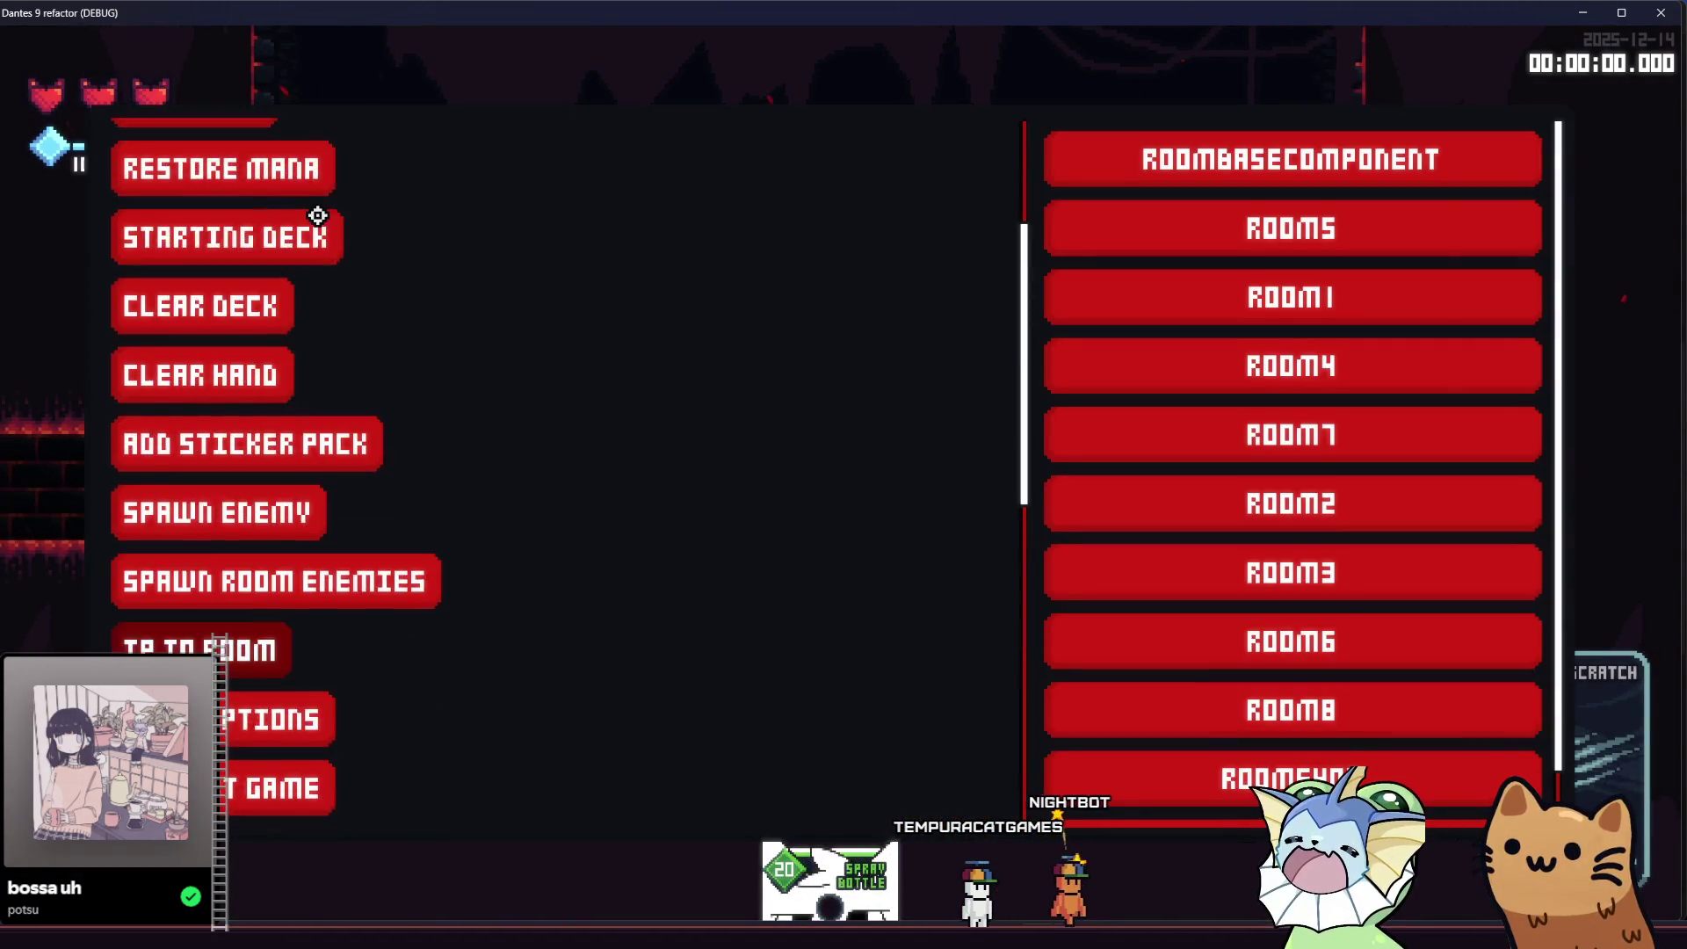
left_click(193, 228)
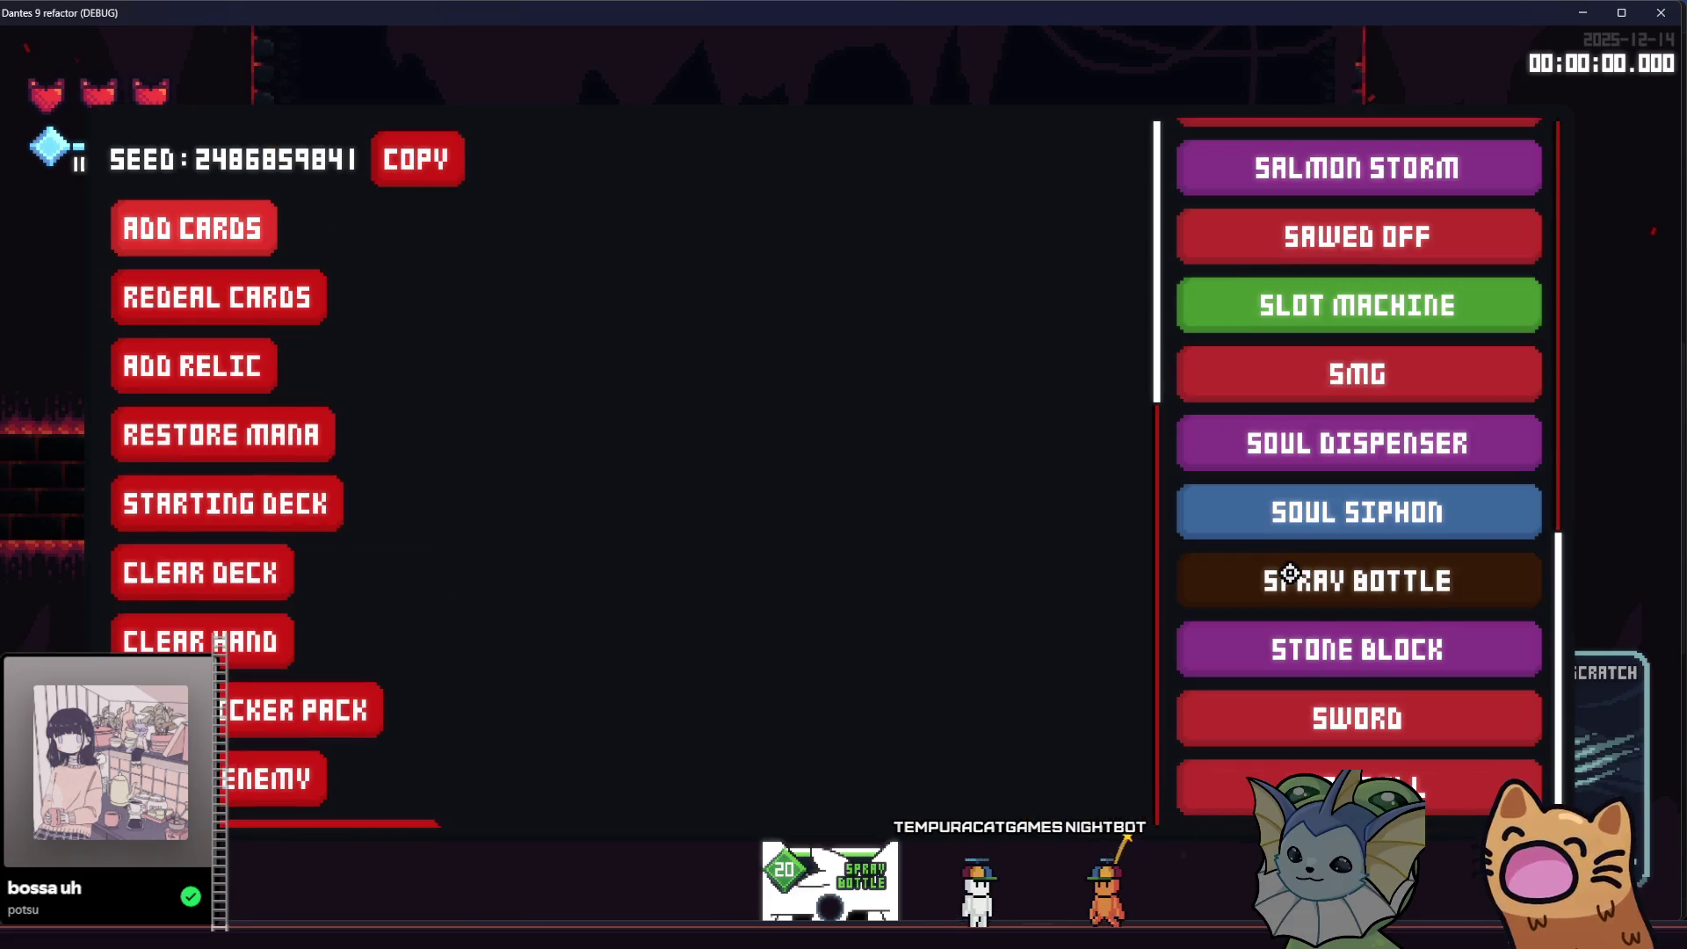
left_click(1271, 580)
Step: In the forge, give the new Spray Bottle card a Bullet Hole sticker and finish placement
key("e")
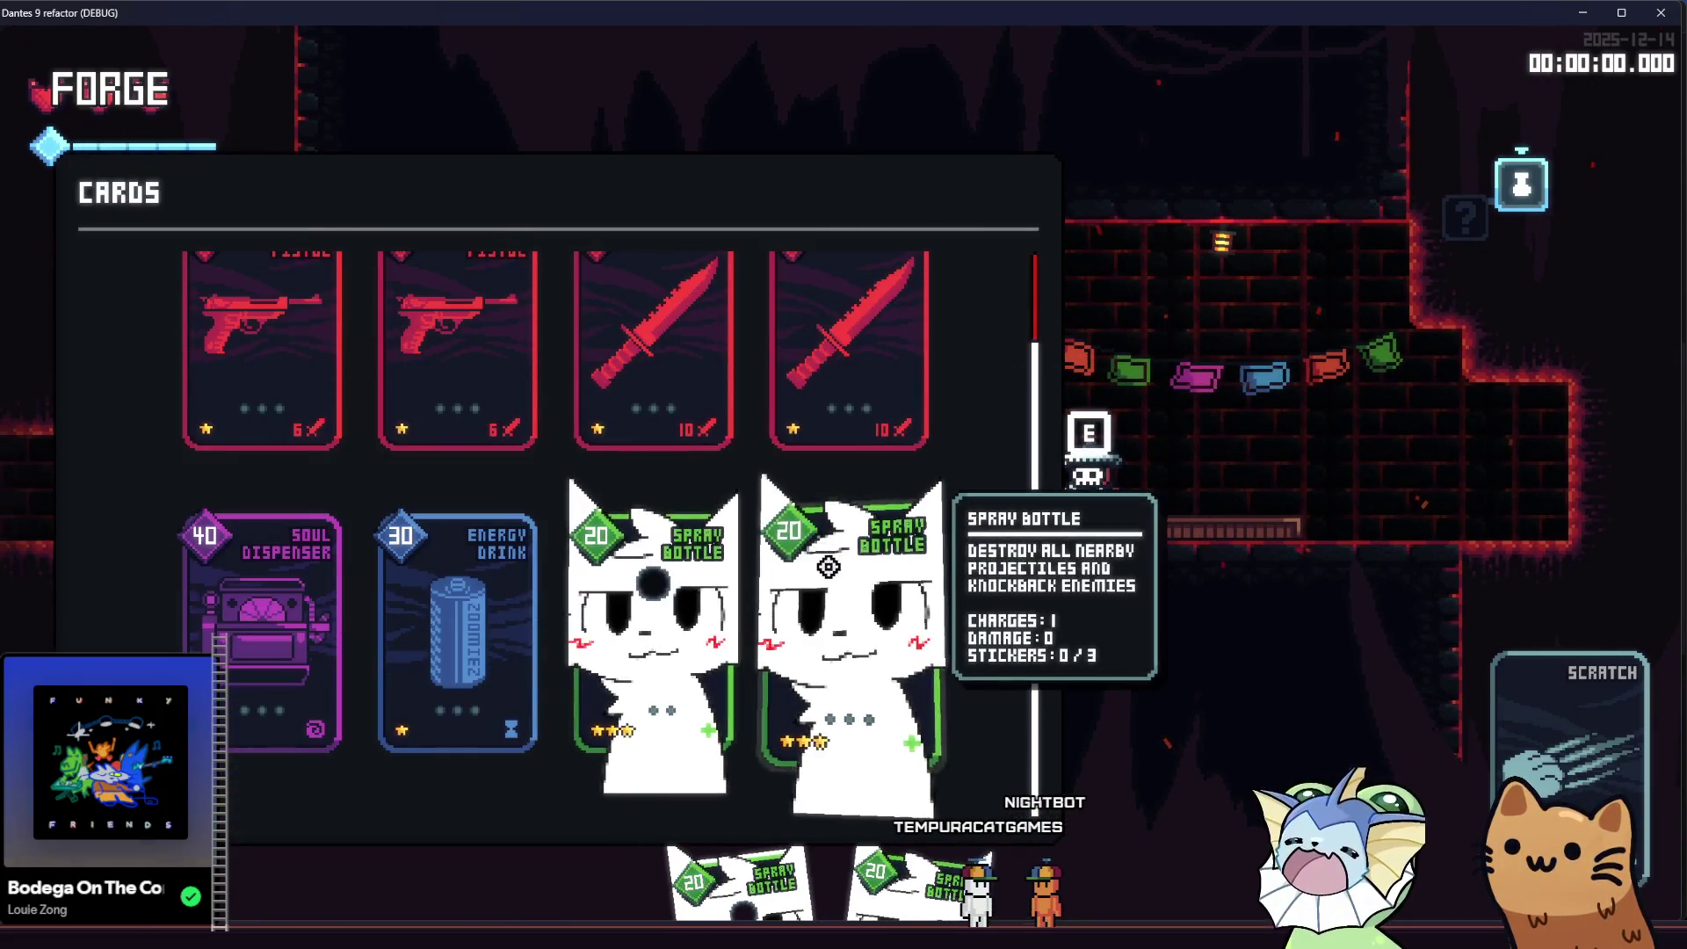
left_click(848, 633)
left_click(1280, 316)
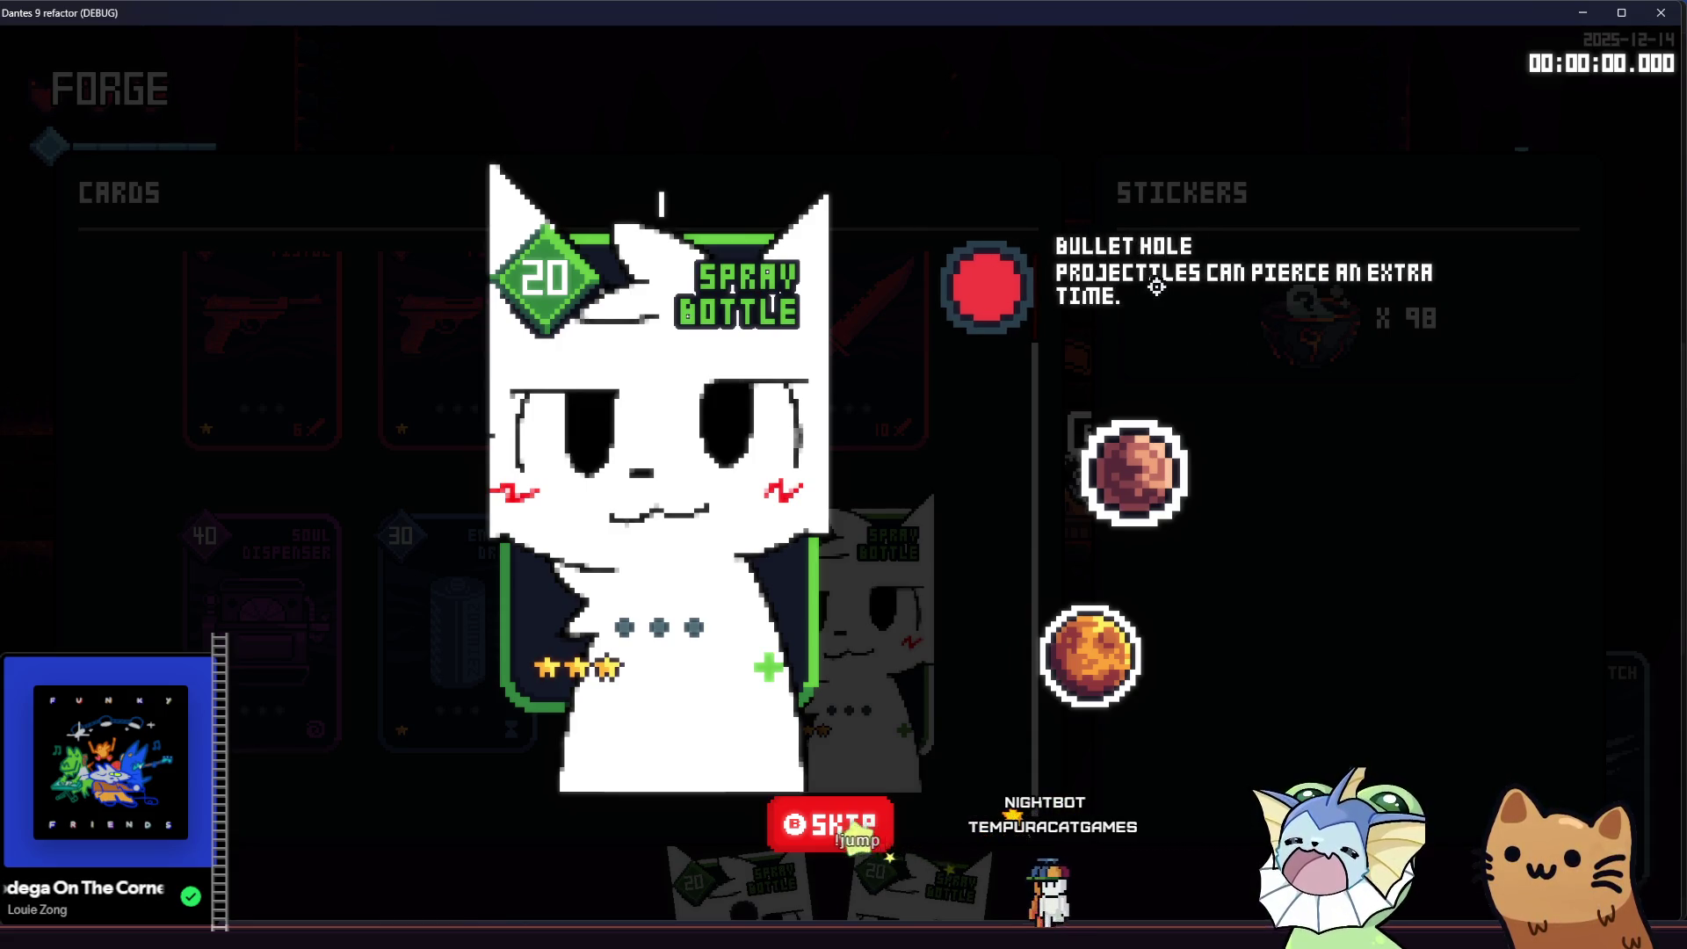
left_click(1156, 288)
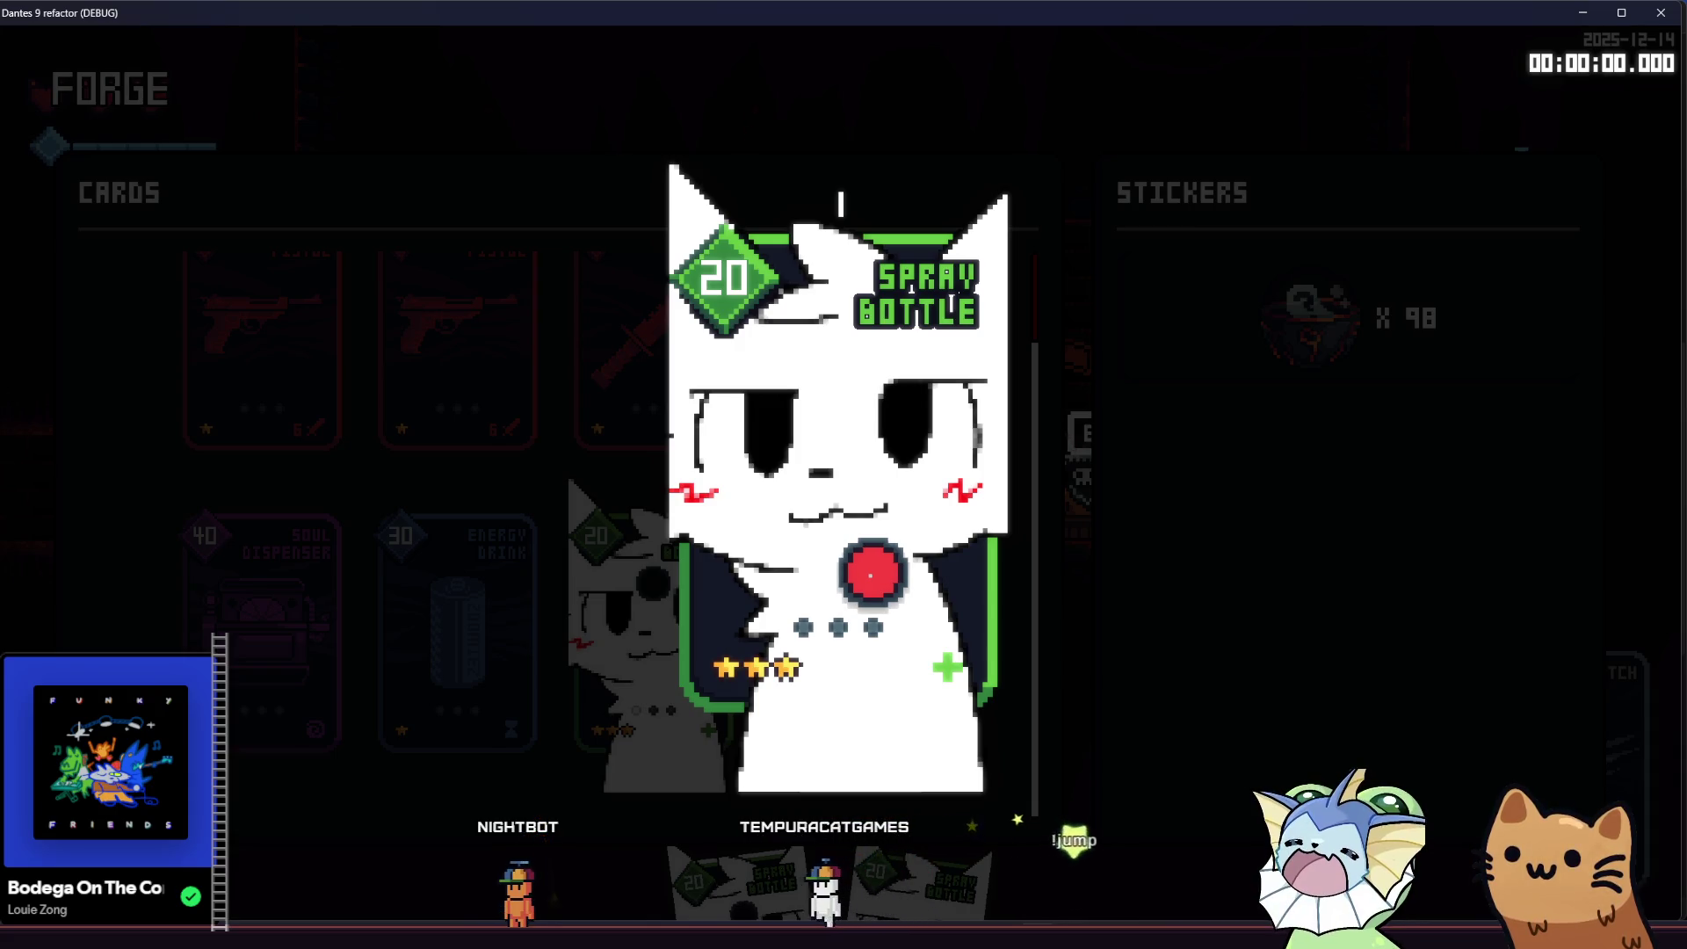
left_click(870, 576)
left_click(778, 841)
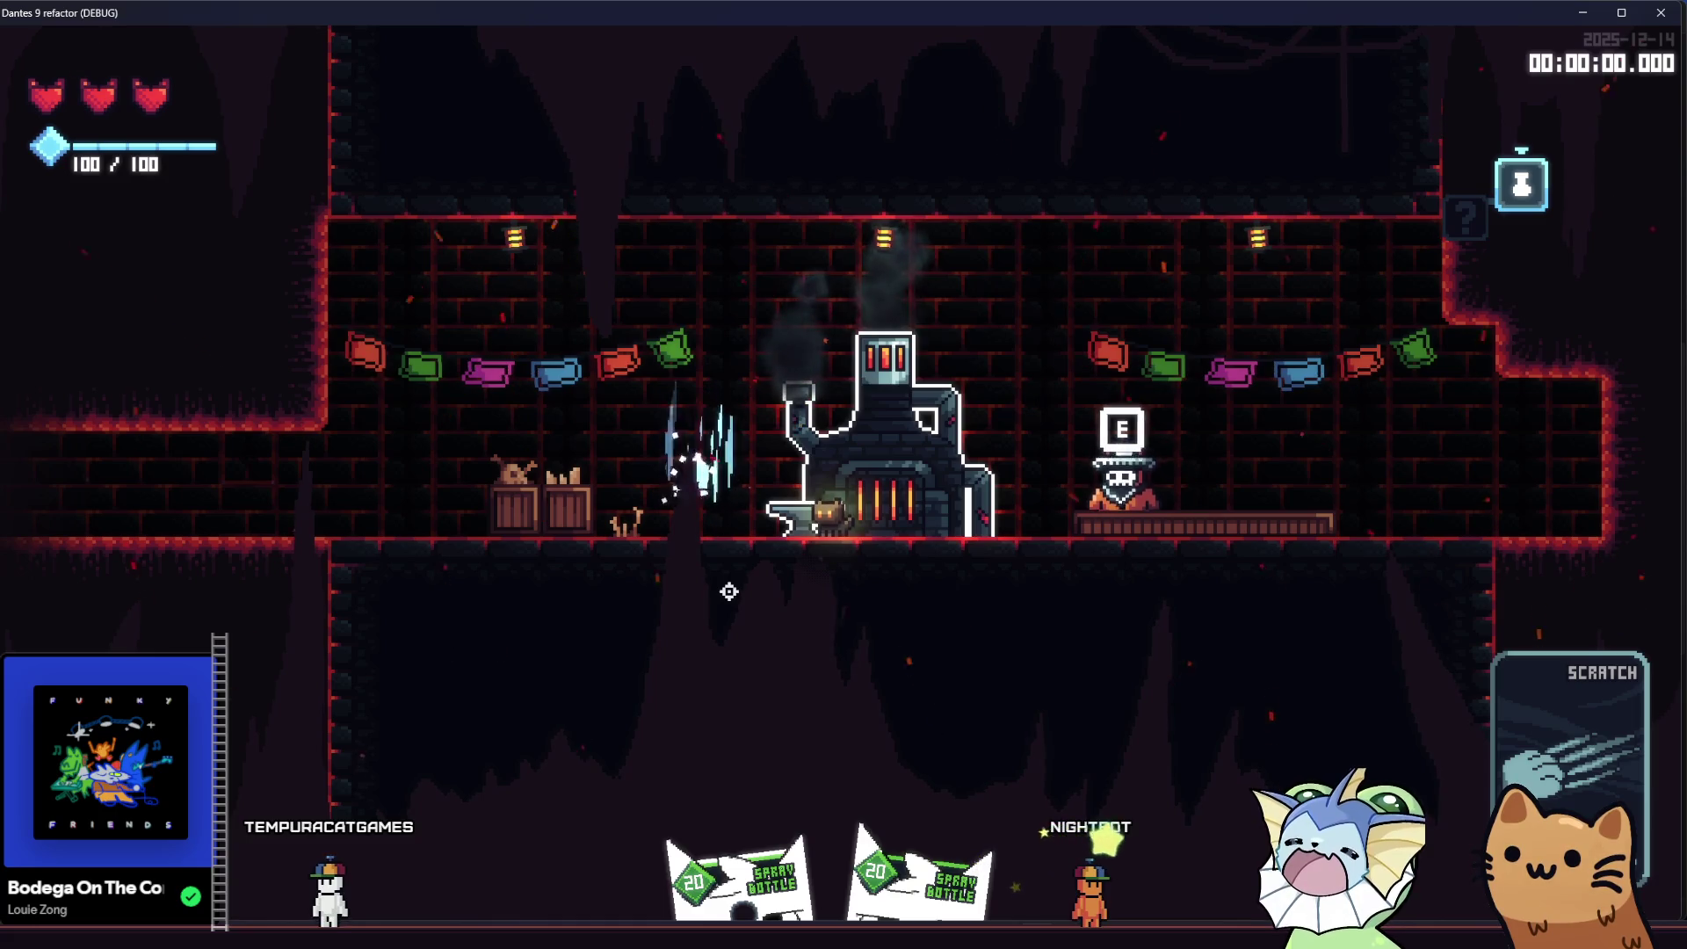
key("Tab")
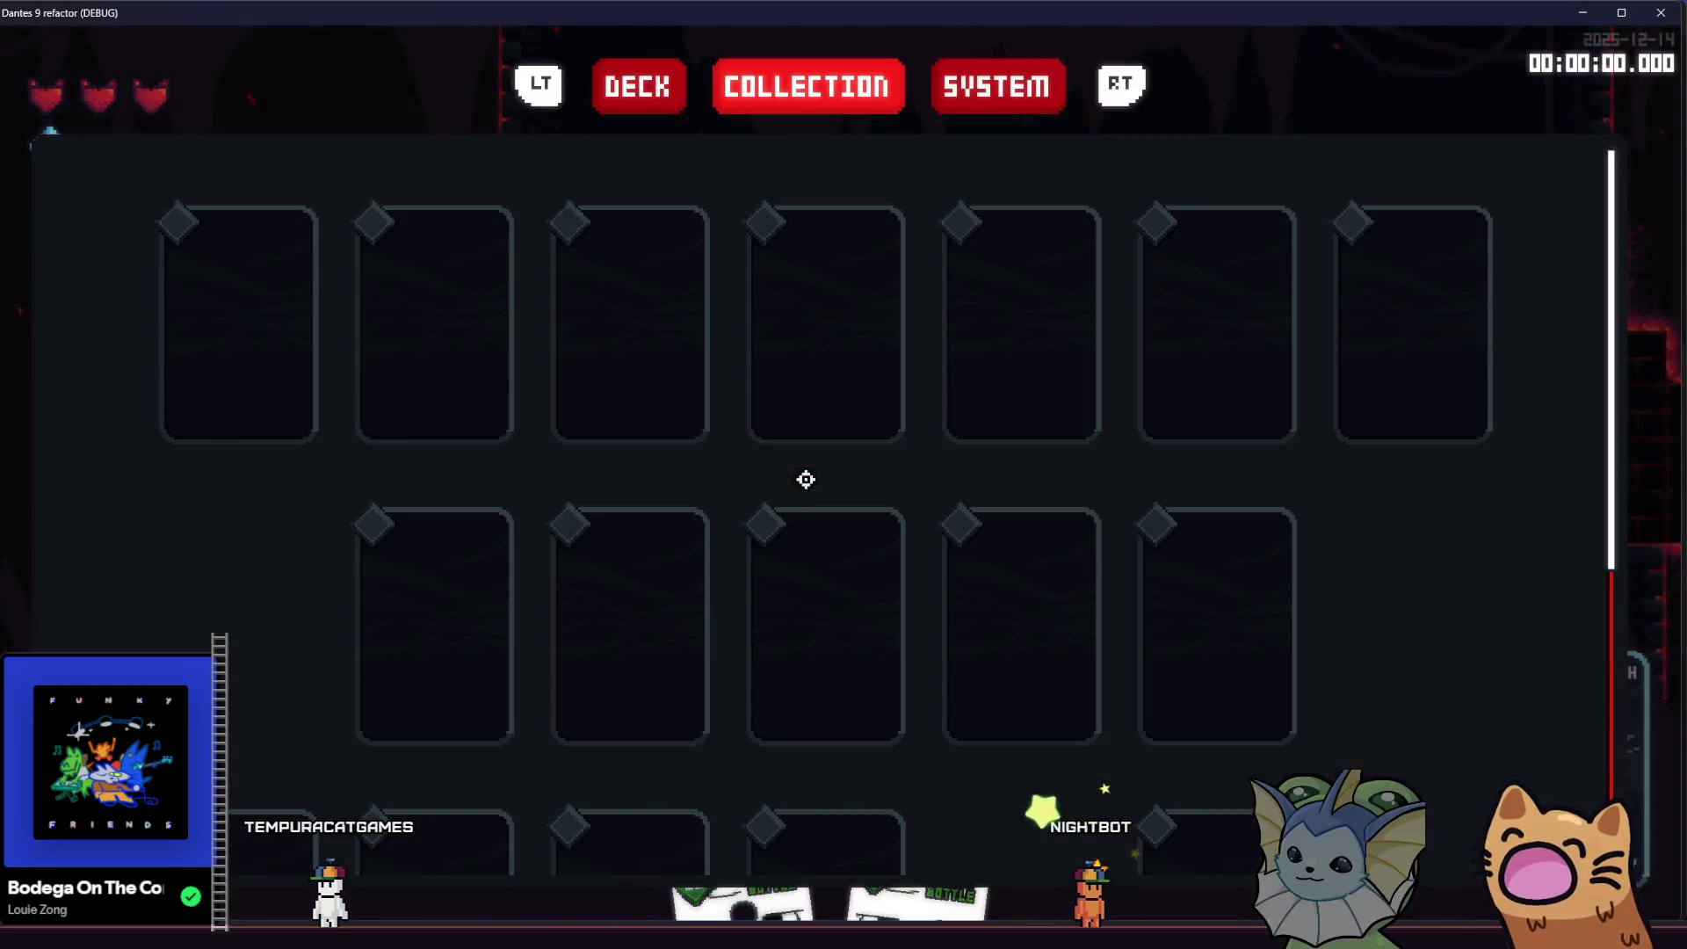
Step: Confirm both Spray Bottle cards appear in the inventory's DECK tab, then resume play
key("Tab")
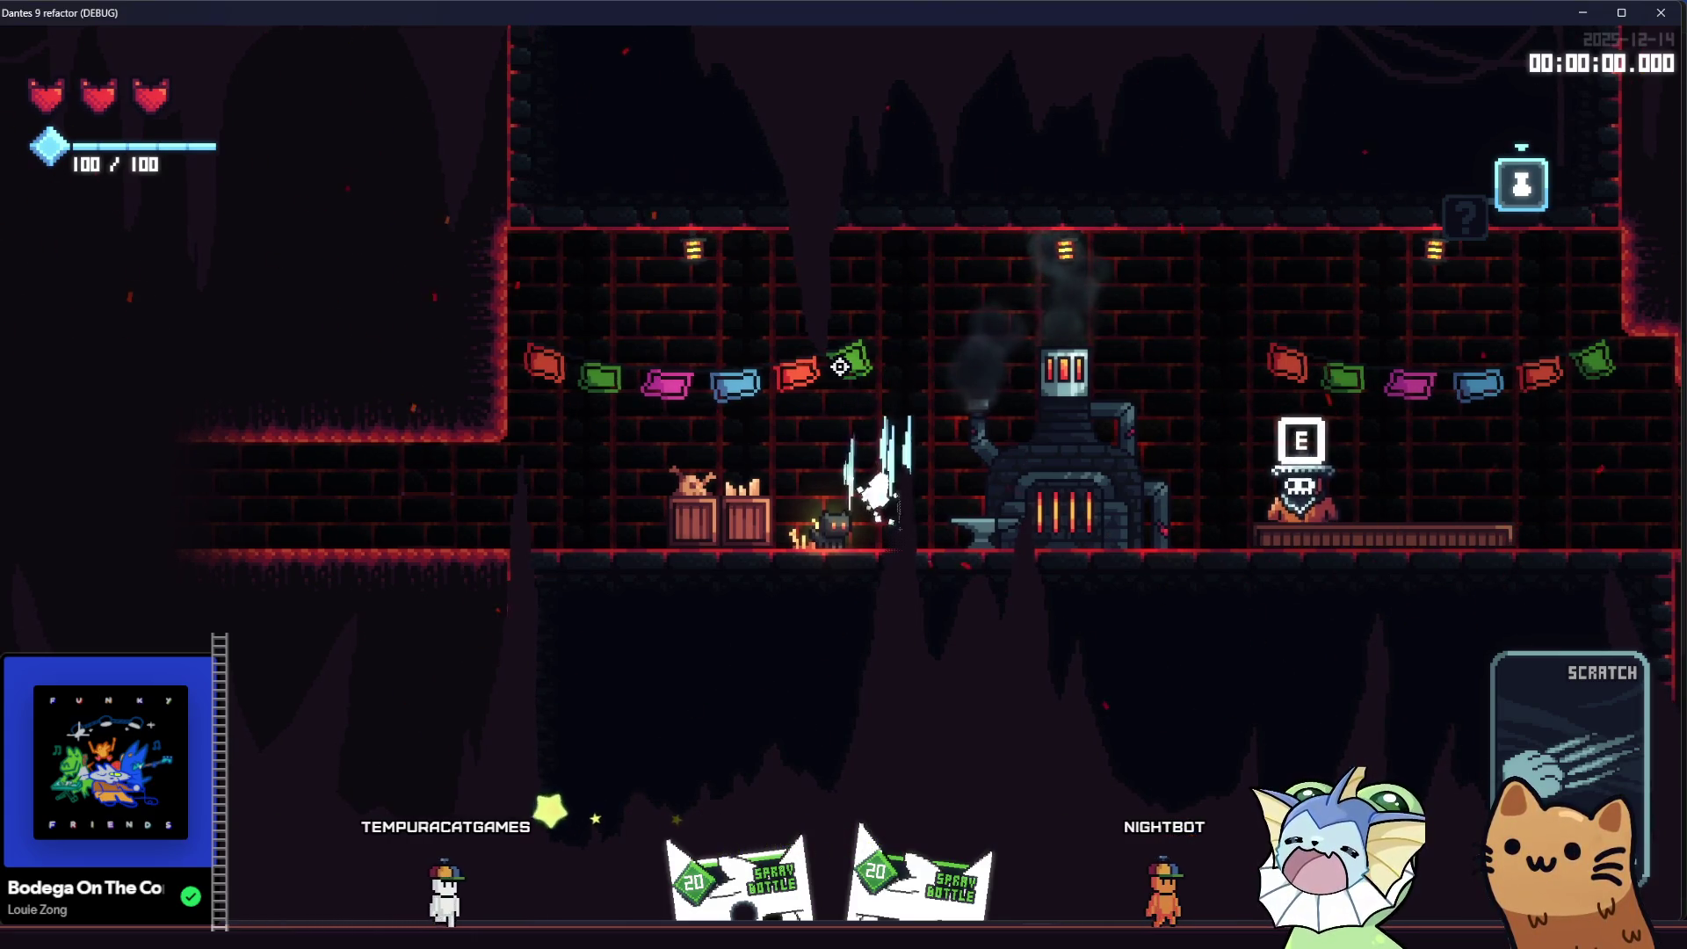
key("Tab")
left_click(612, 124)
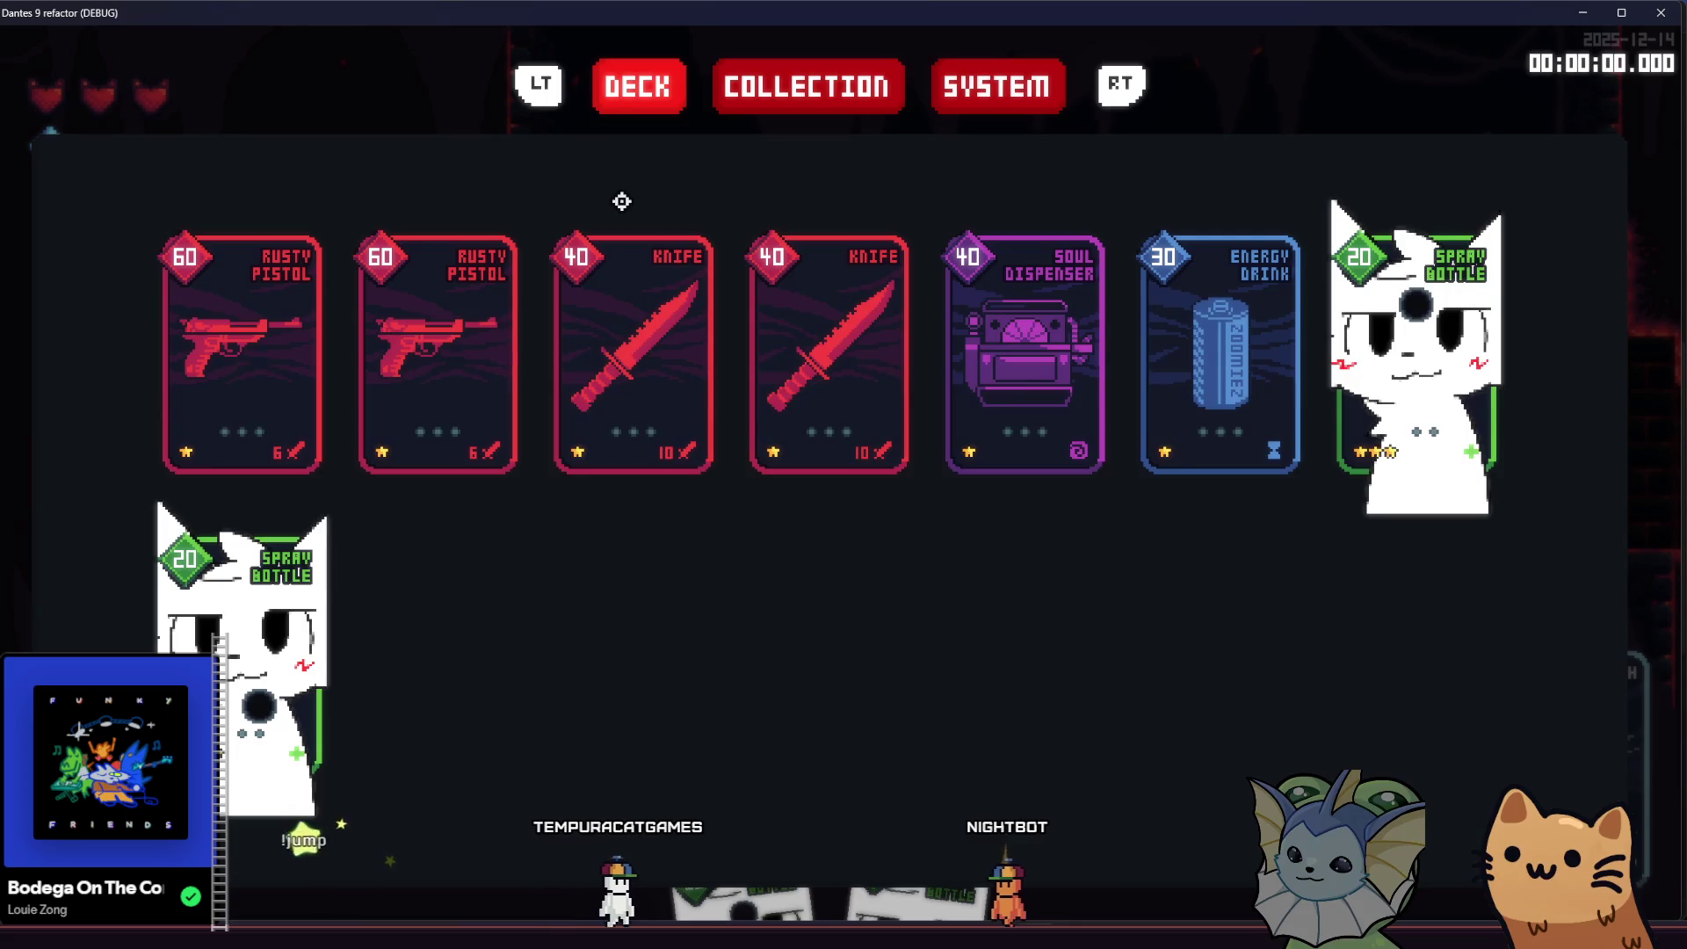
left_click(767, 68)
key("Tab")
key("Tab")
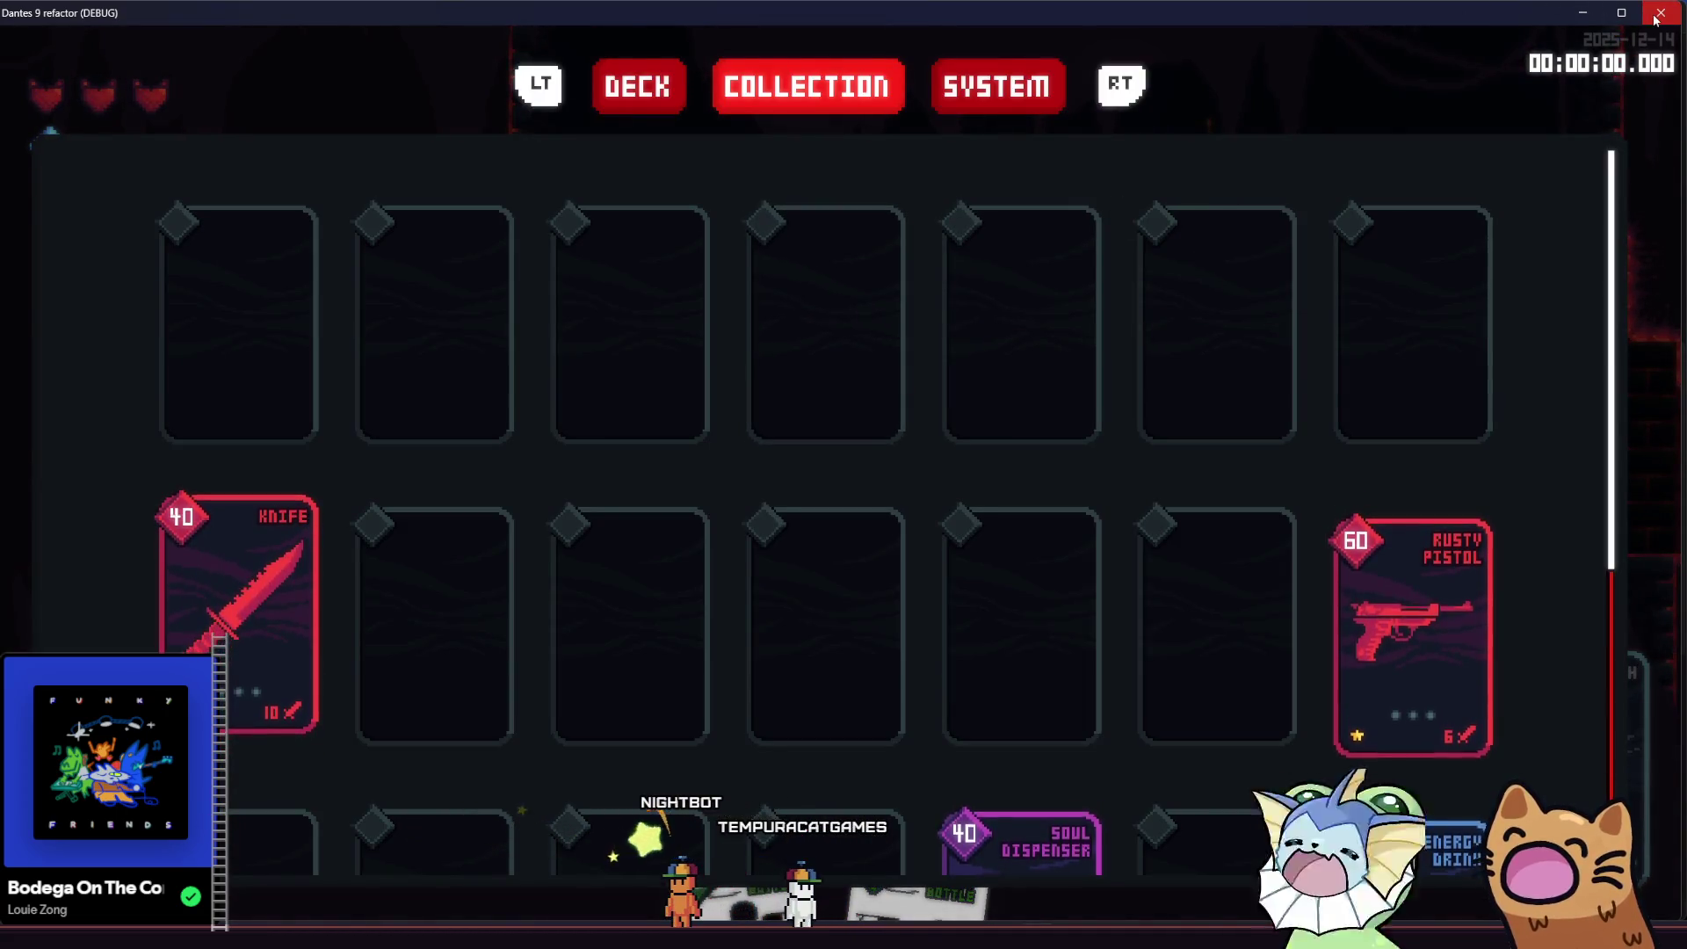
key("Tab")
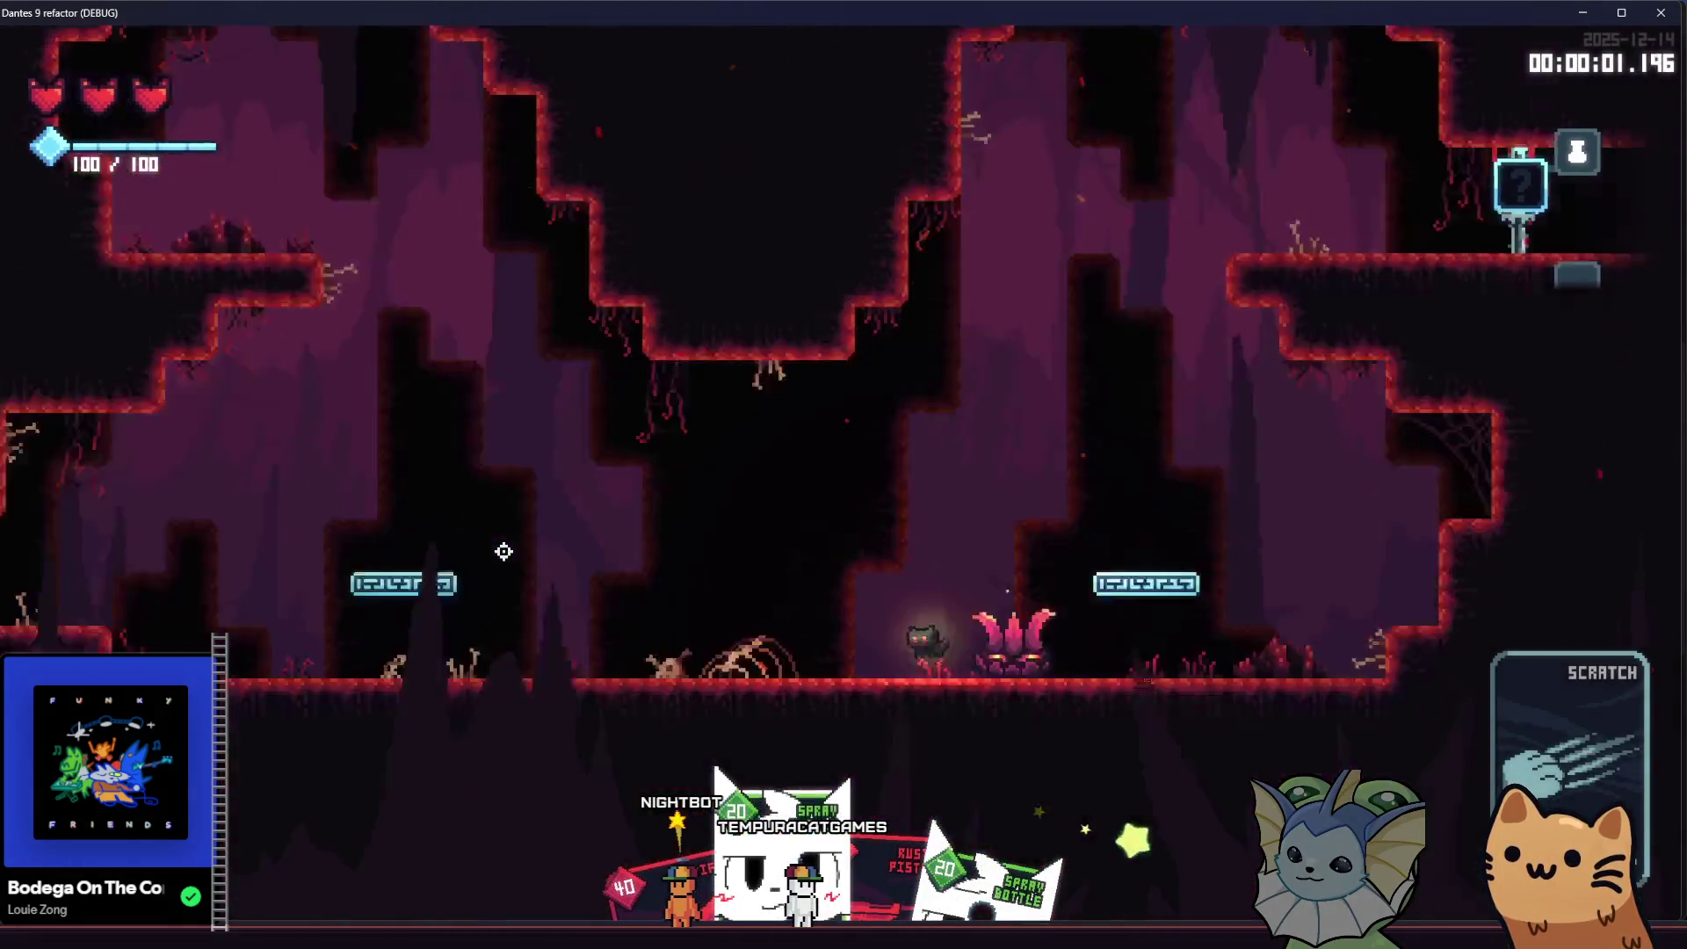
Step: Move through the cave and fire the Spray Bottle cards at the enemies
key("a")
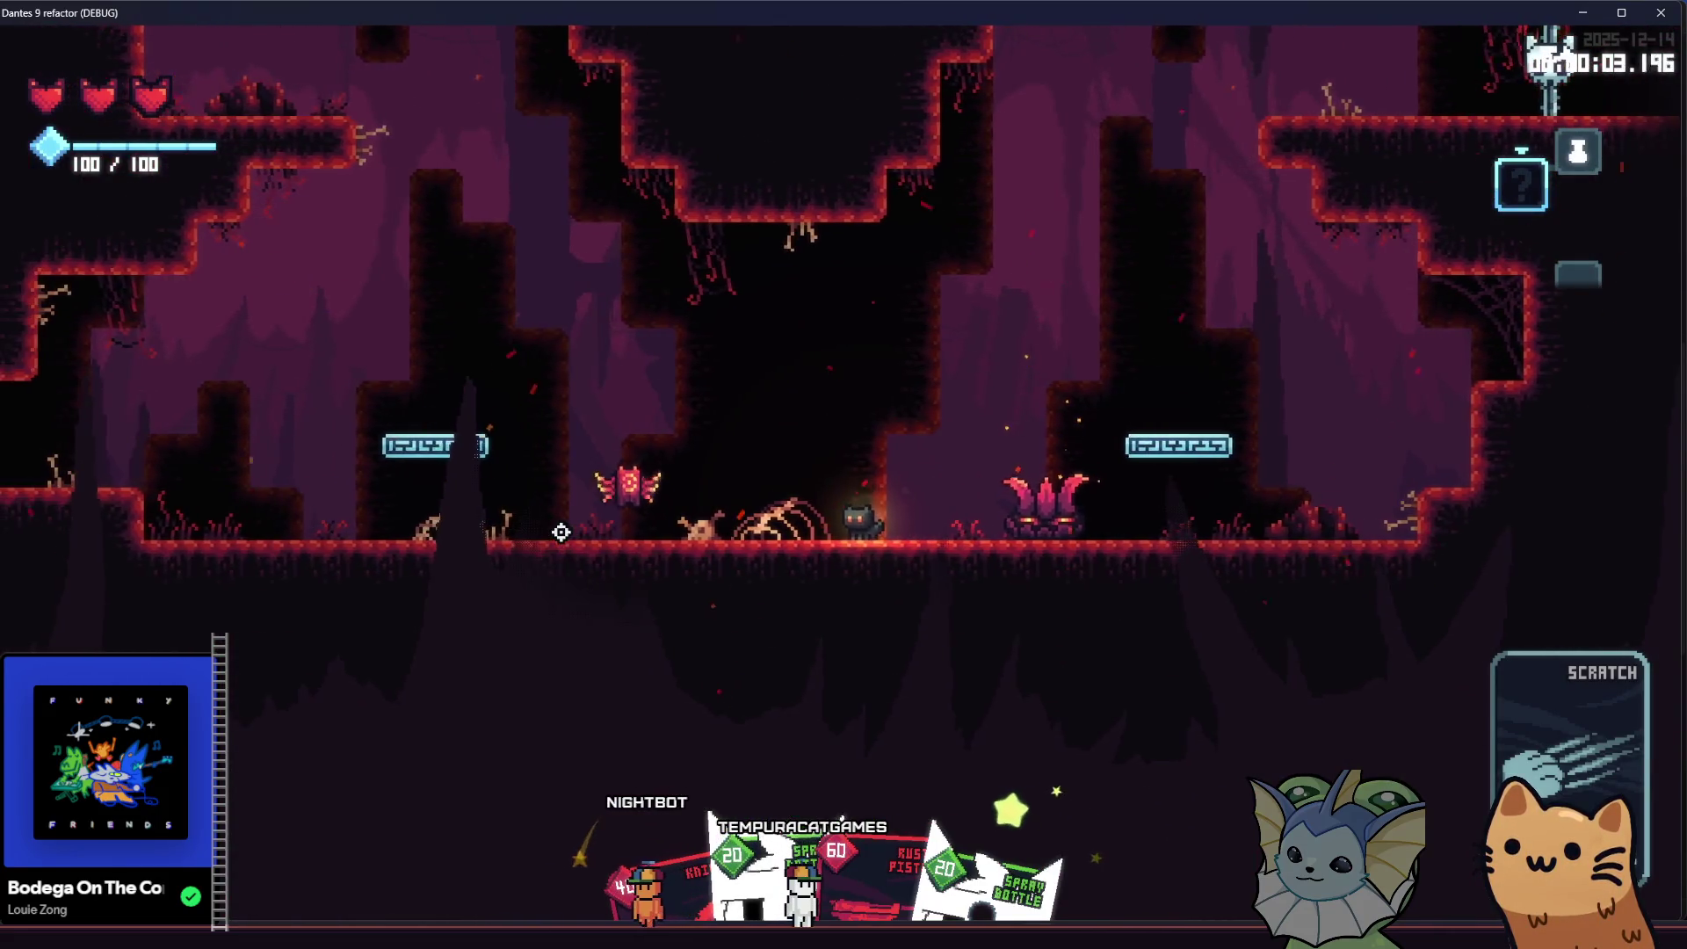
key("a")
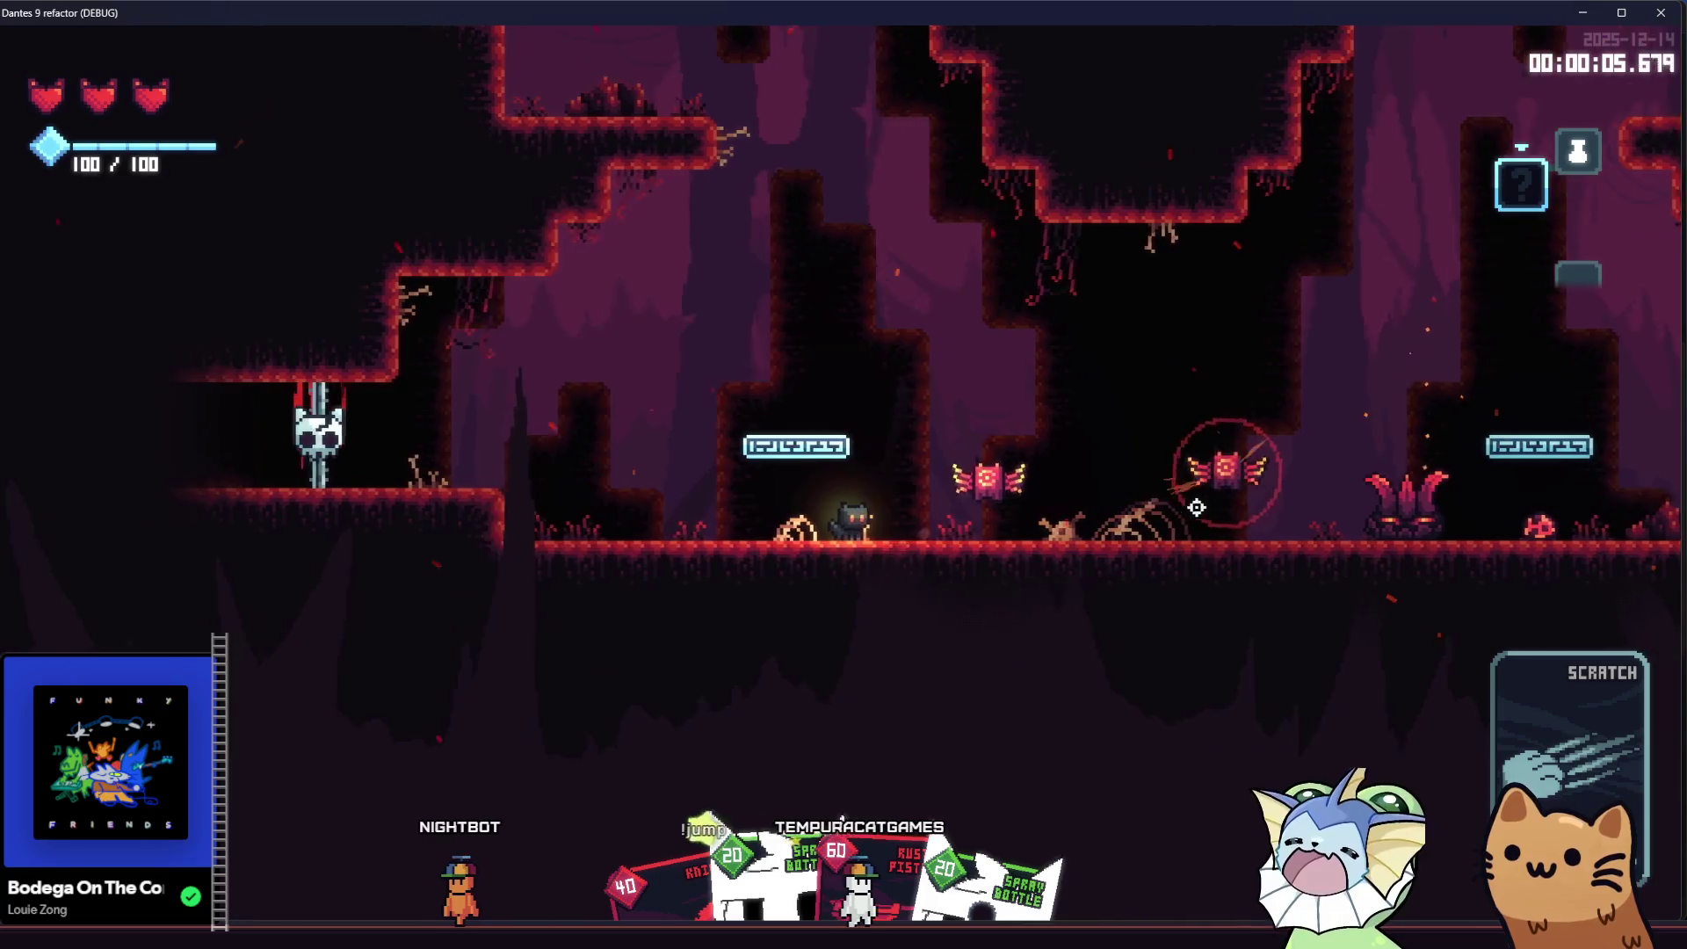
key("a")
left_click(1196, 507)
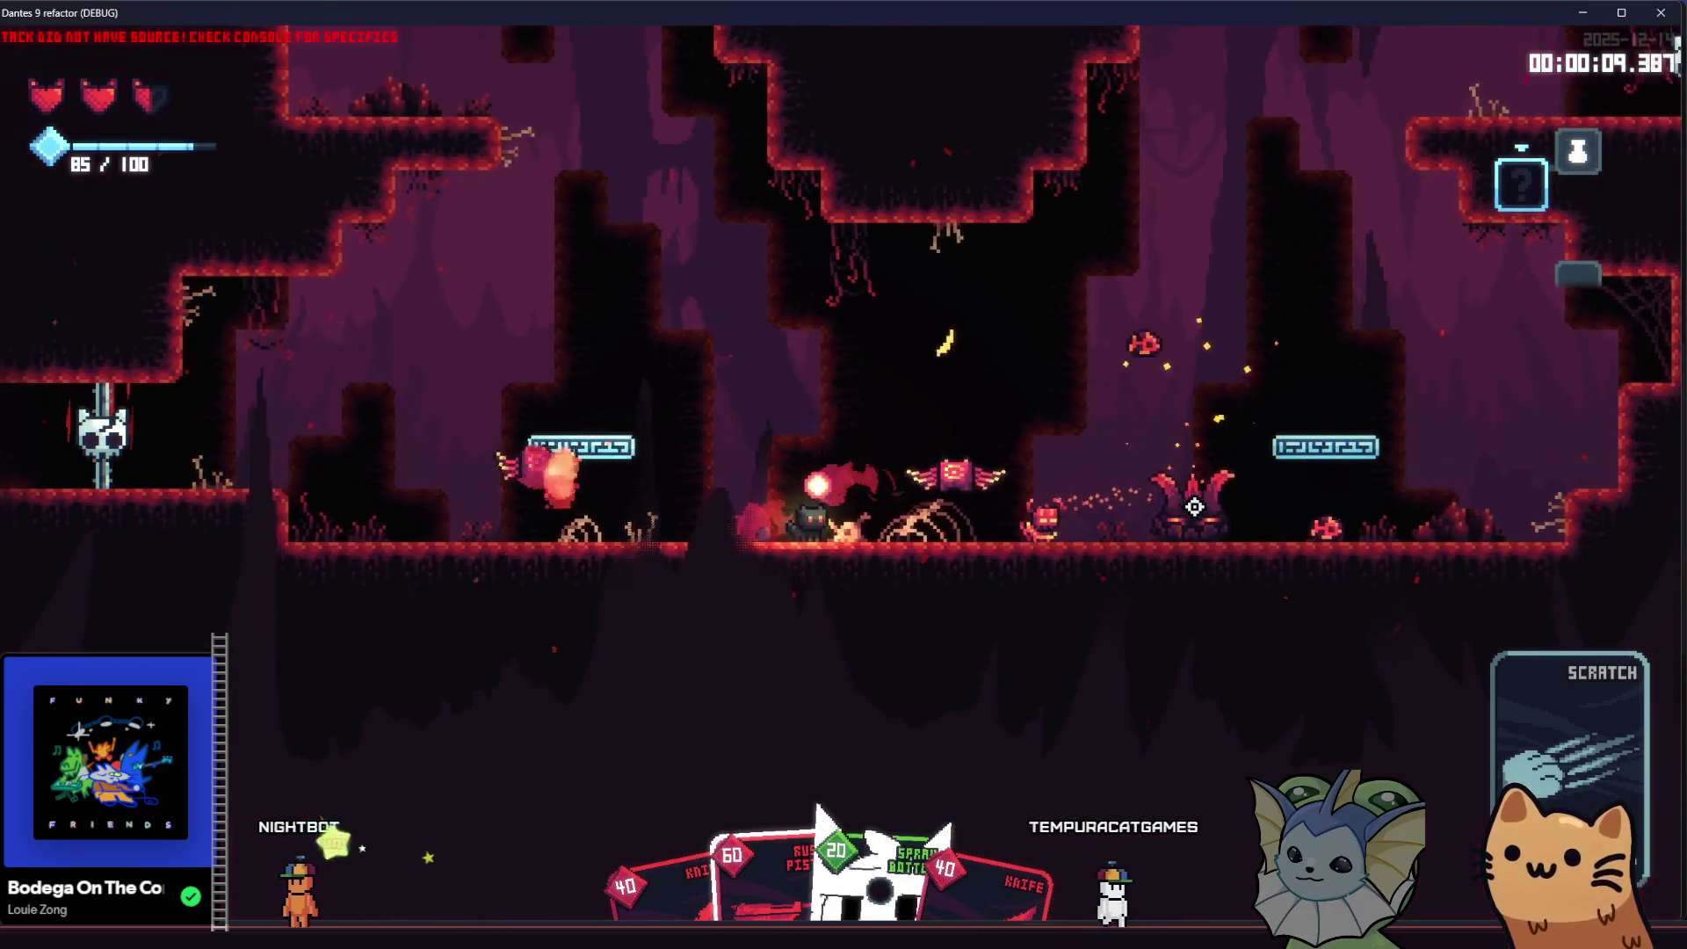
left_click(1195, 507)
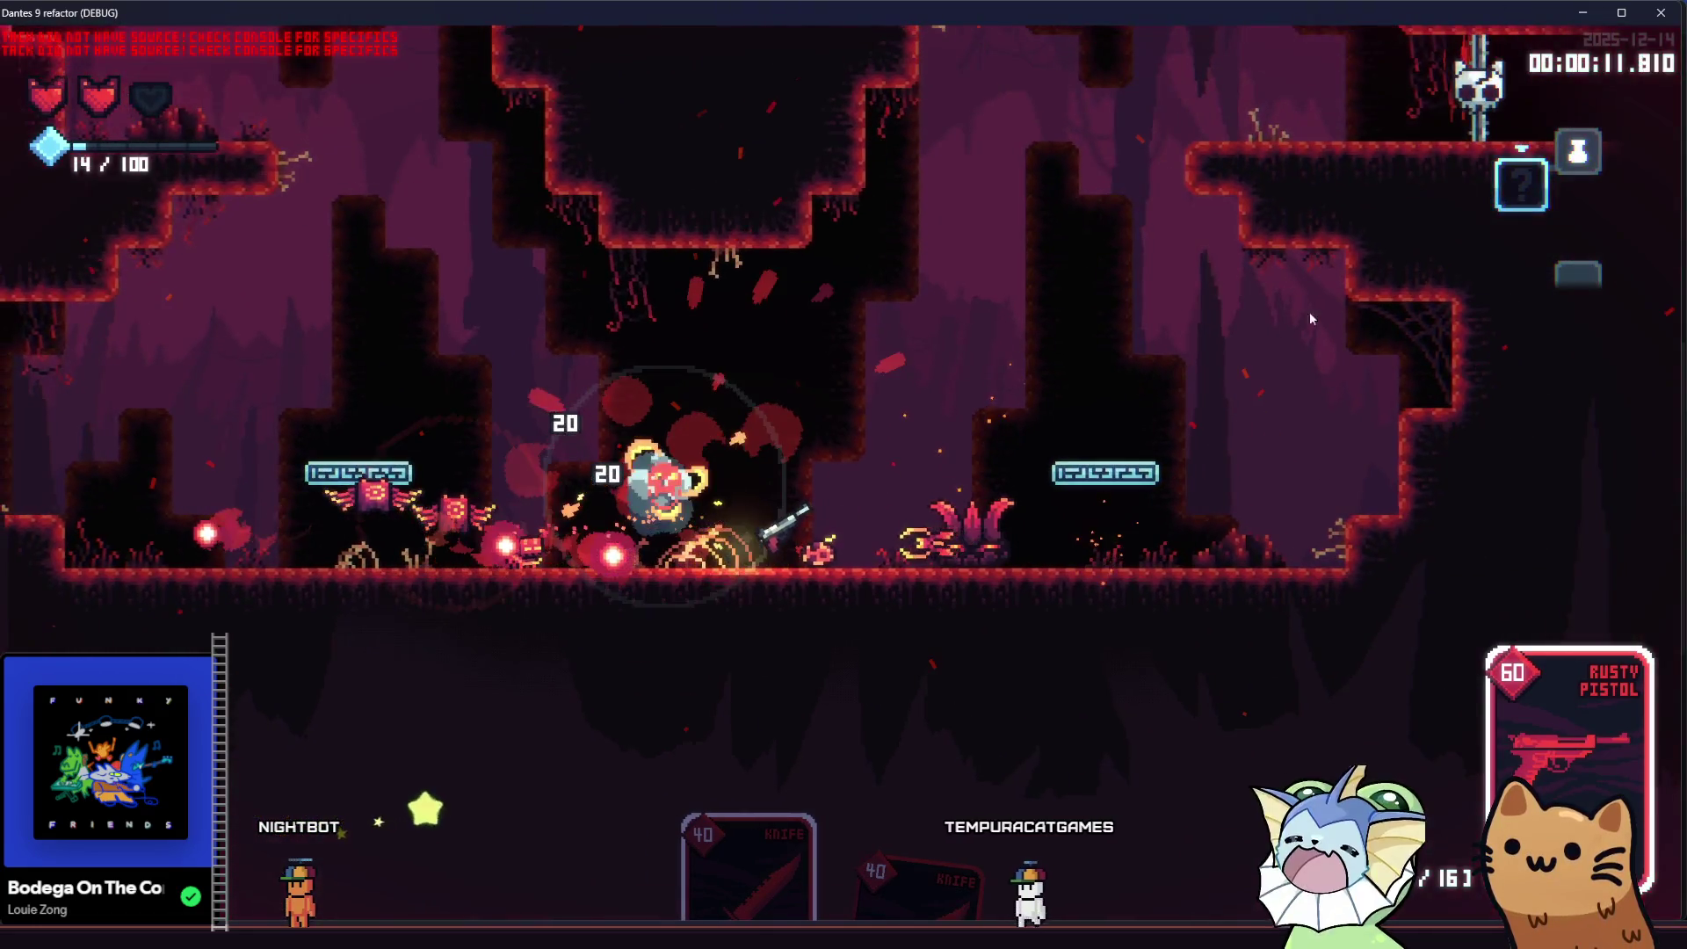
Step: Stop the game and view the spray_bottle Area2D in the 2D editor
key("alt+Tab")
left_click(1459, 584)
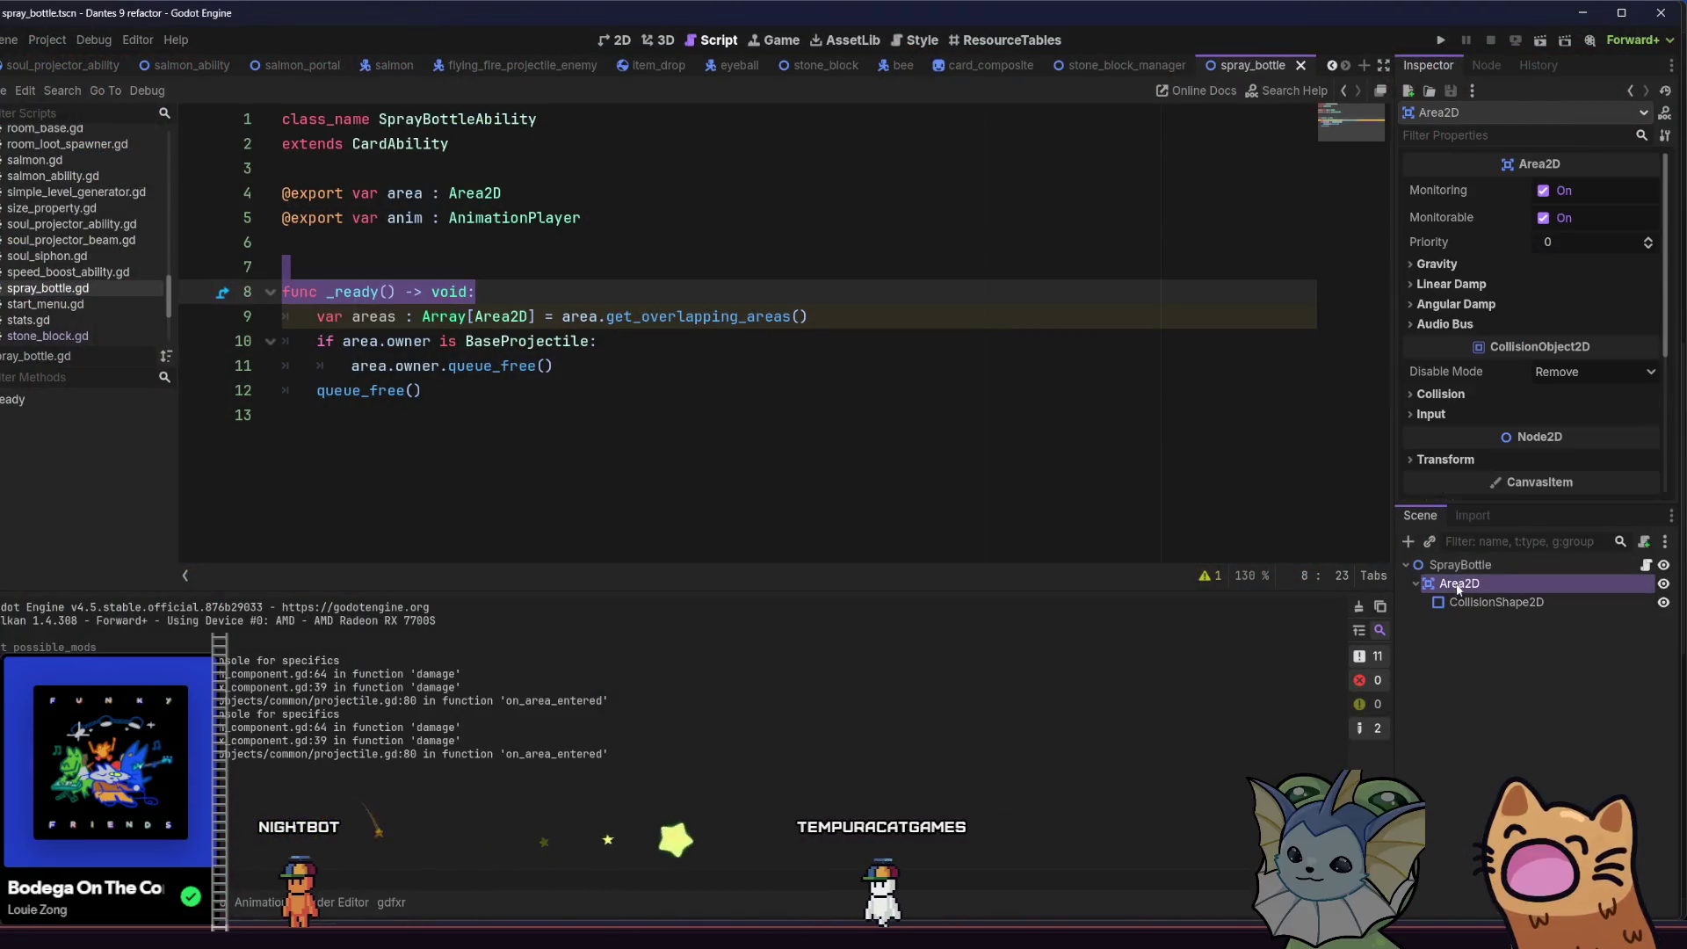
left_click(626, 40)
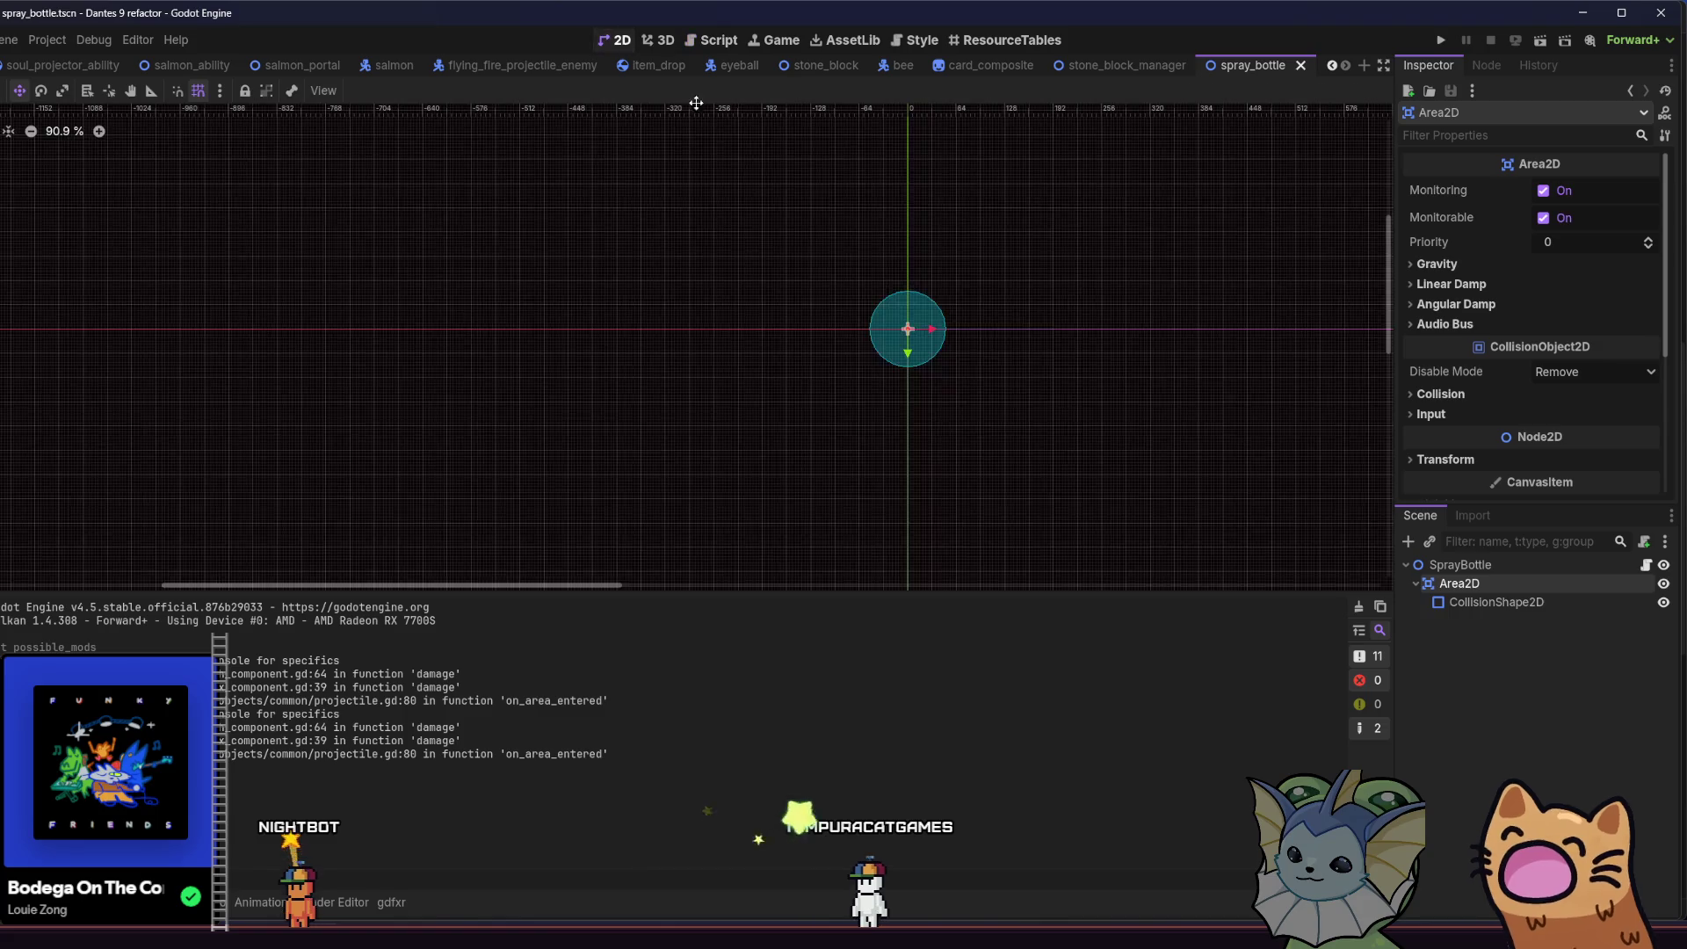
Step: Enlarge the collision circle radius to 400 px and test-run the game briefly
left_click(1471, 603)
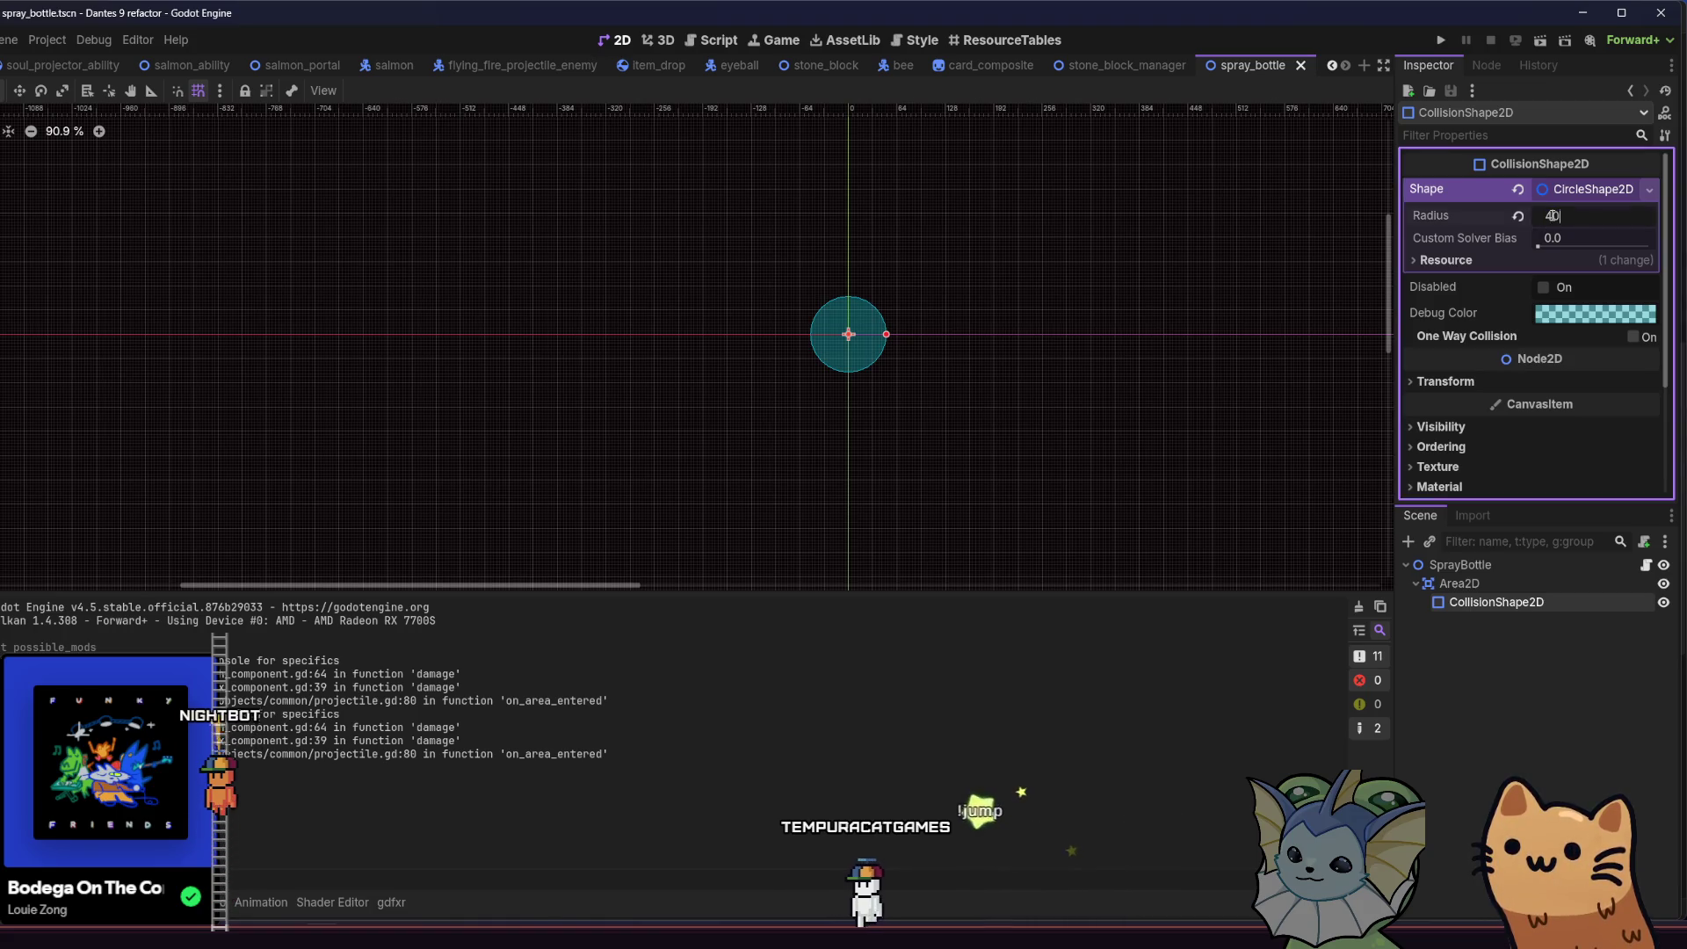
type("00")
key("Return")
left_click(1441, 39)
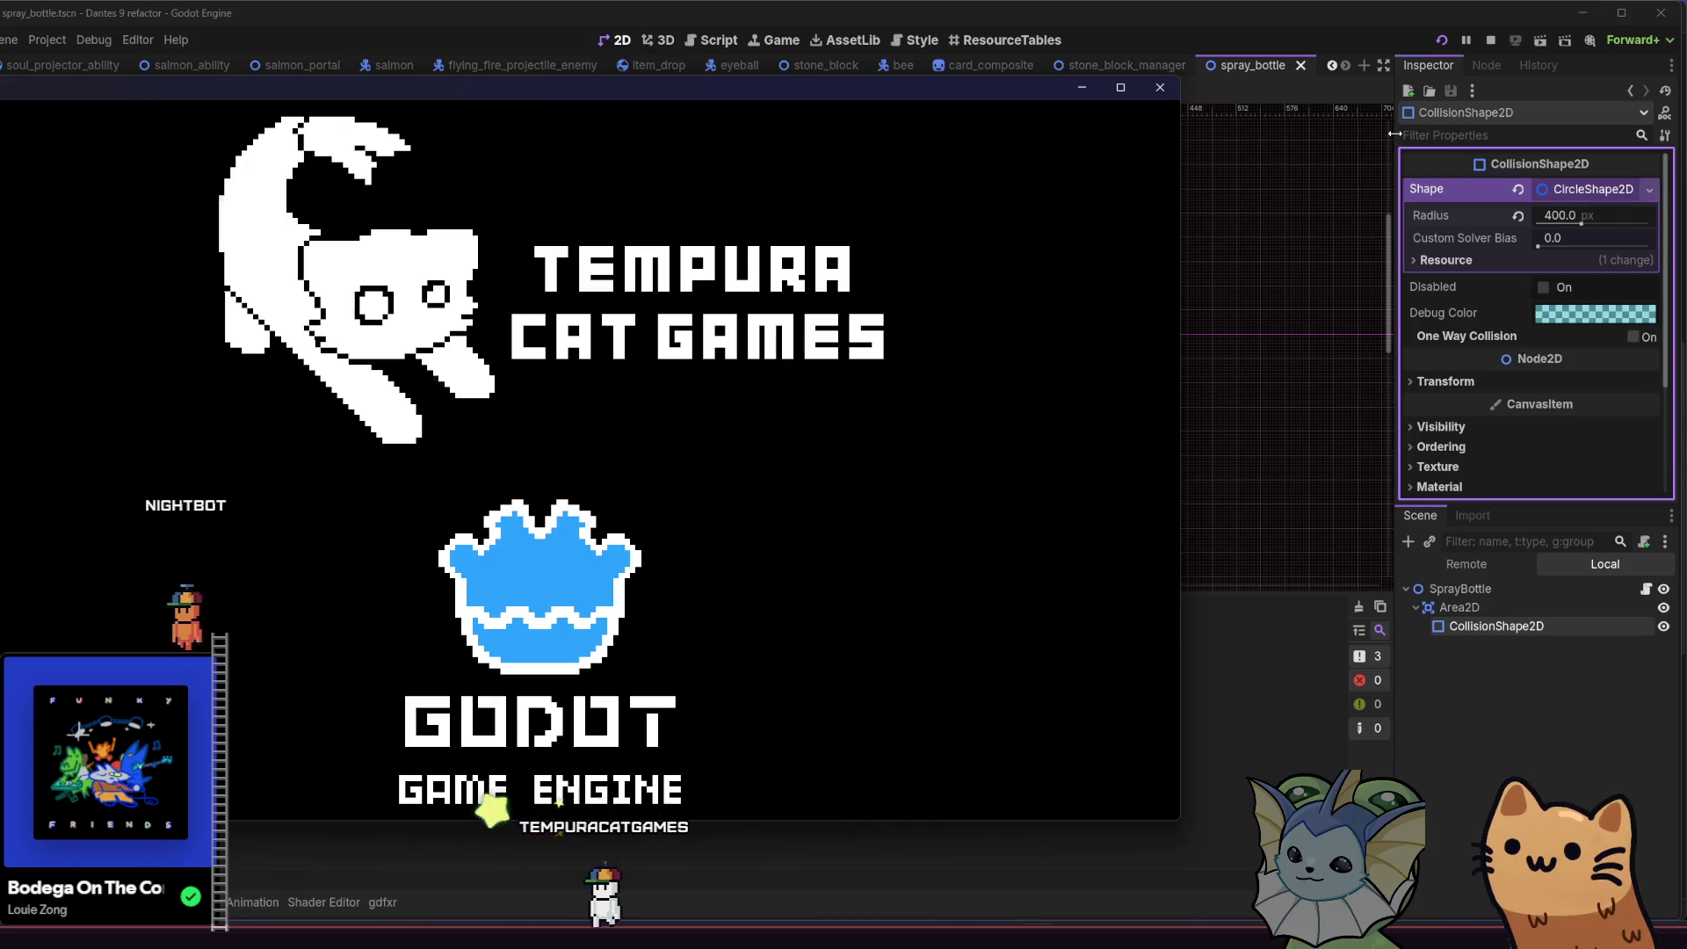
key("F8")
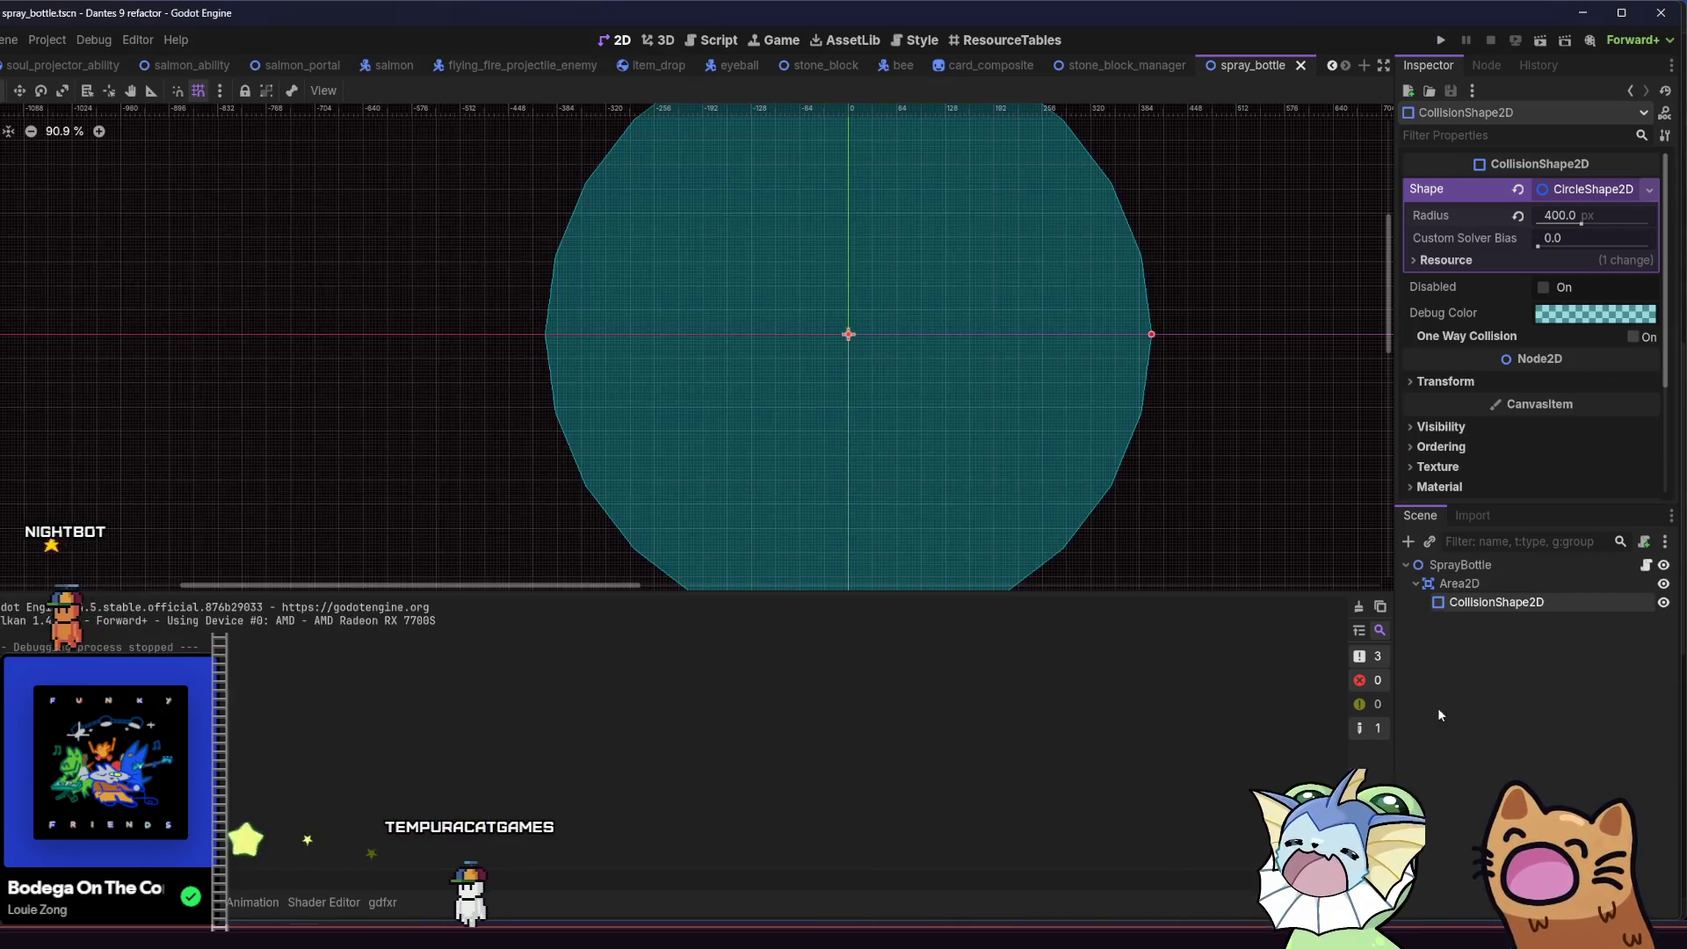
Step: Enable collision mask layer 4 on the Area2D to detect enemy attacks, then save and run
left_click(1463, 584)
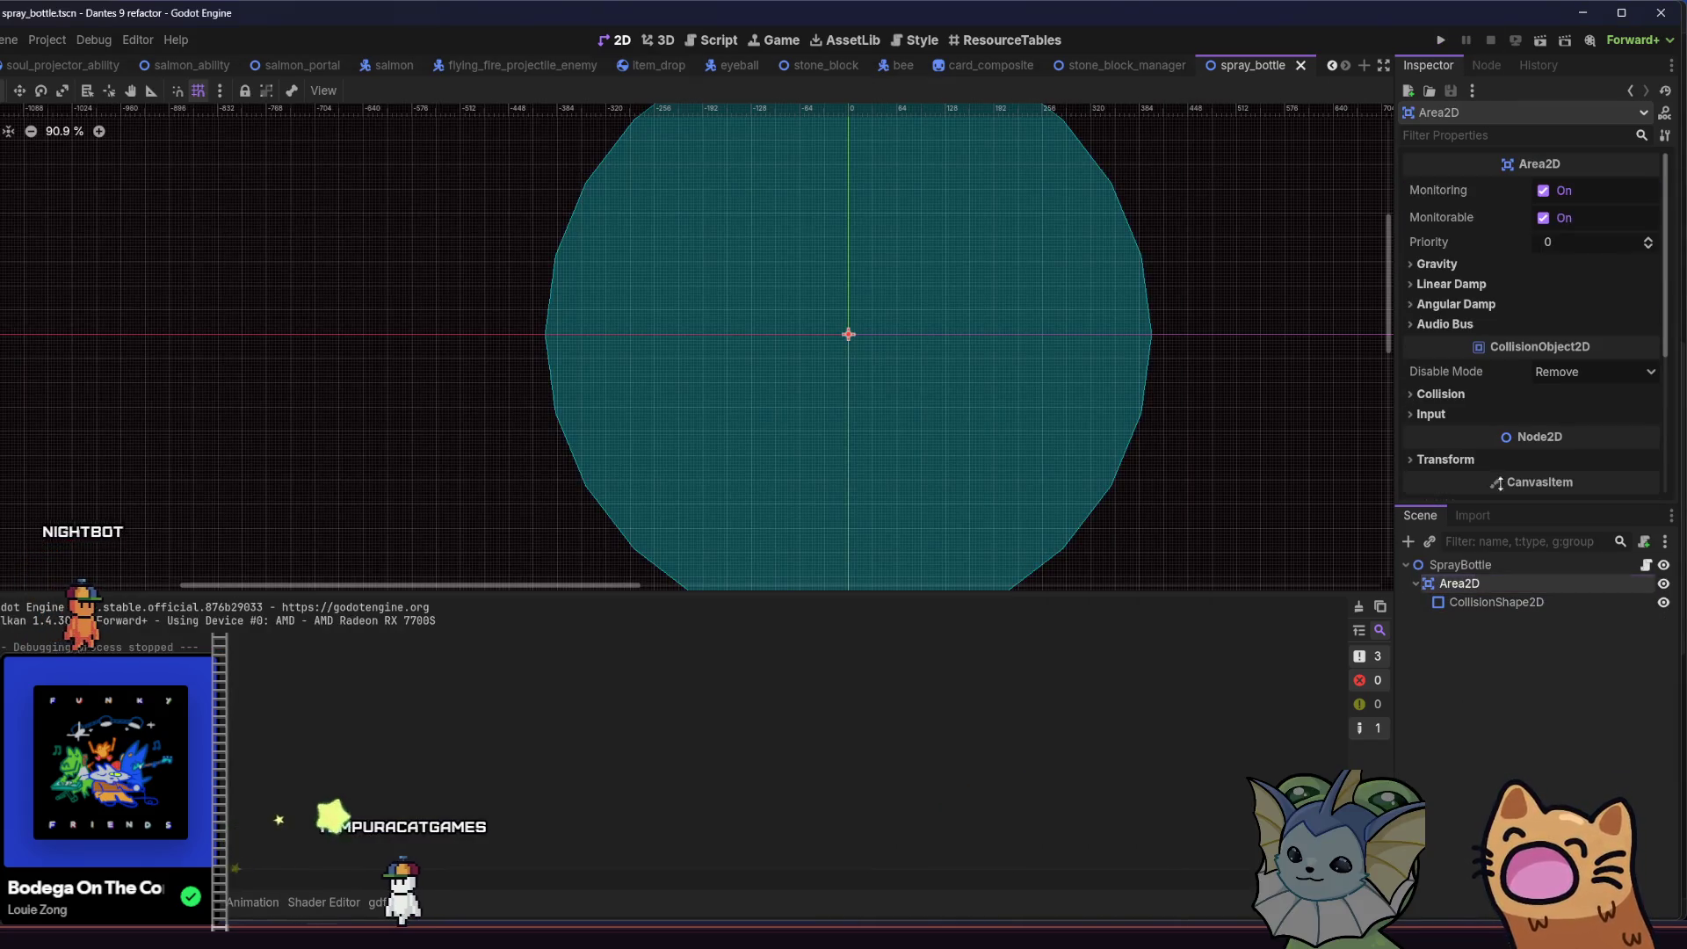
left_click(1485, 395)
left_click(1441, 442)
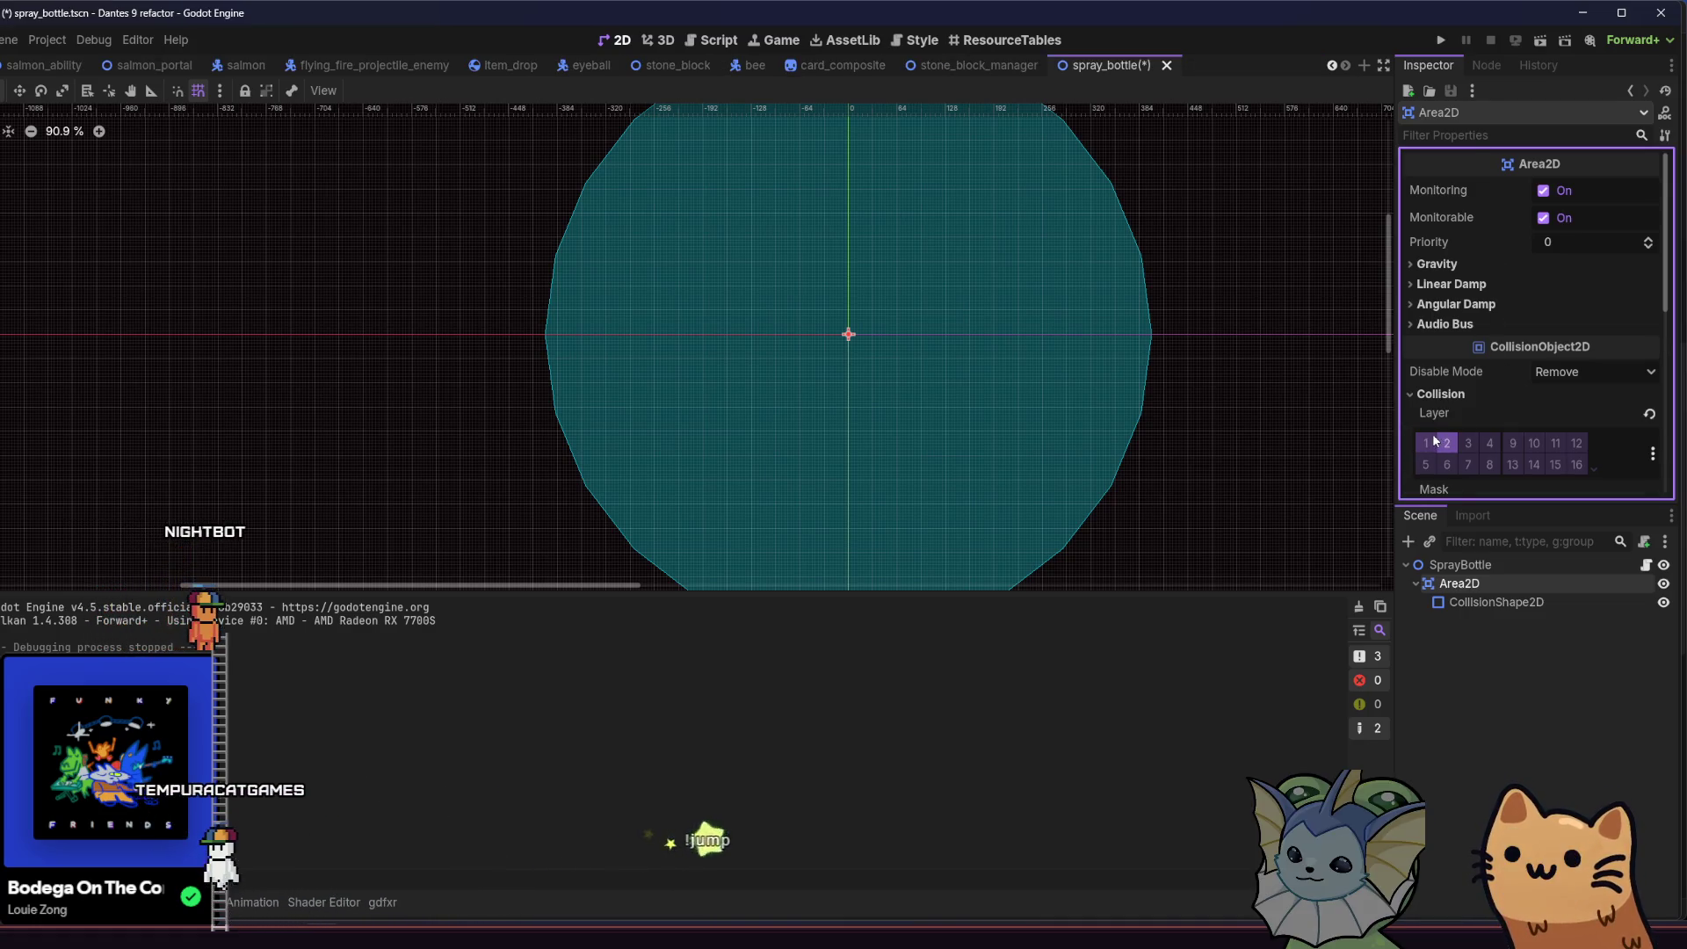
left_click(1438, 442)
scroll(1423, 431, "down", 3)
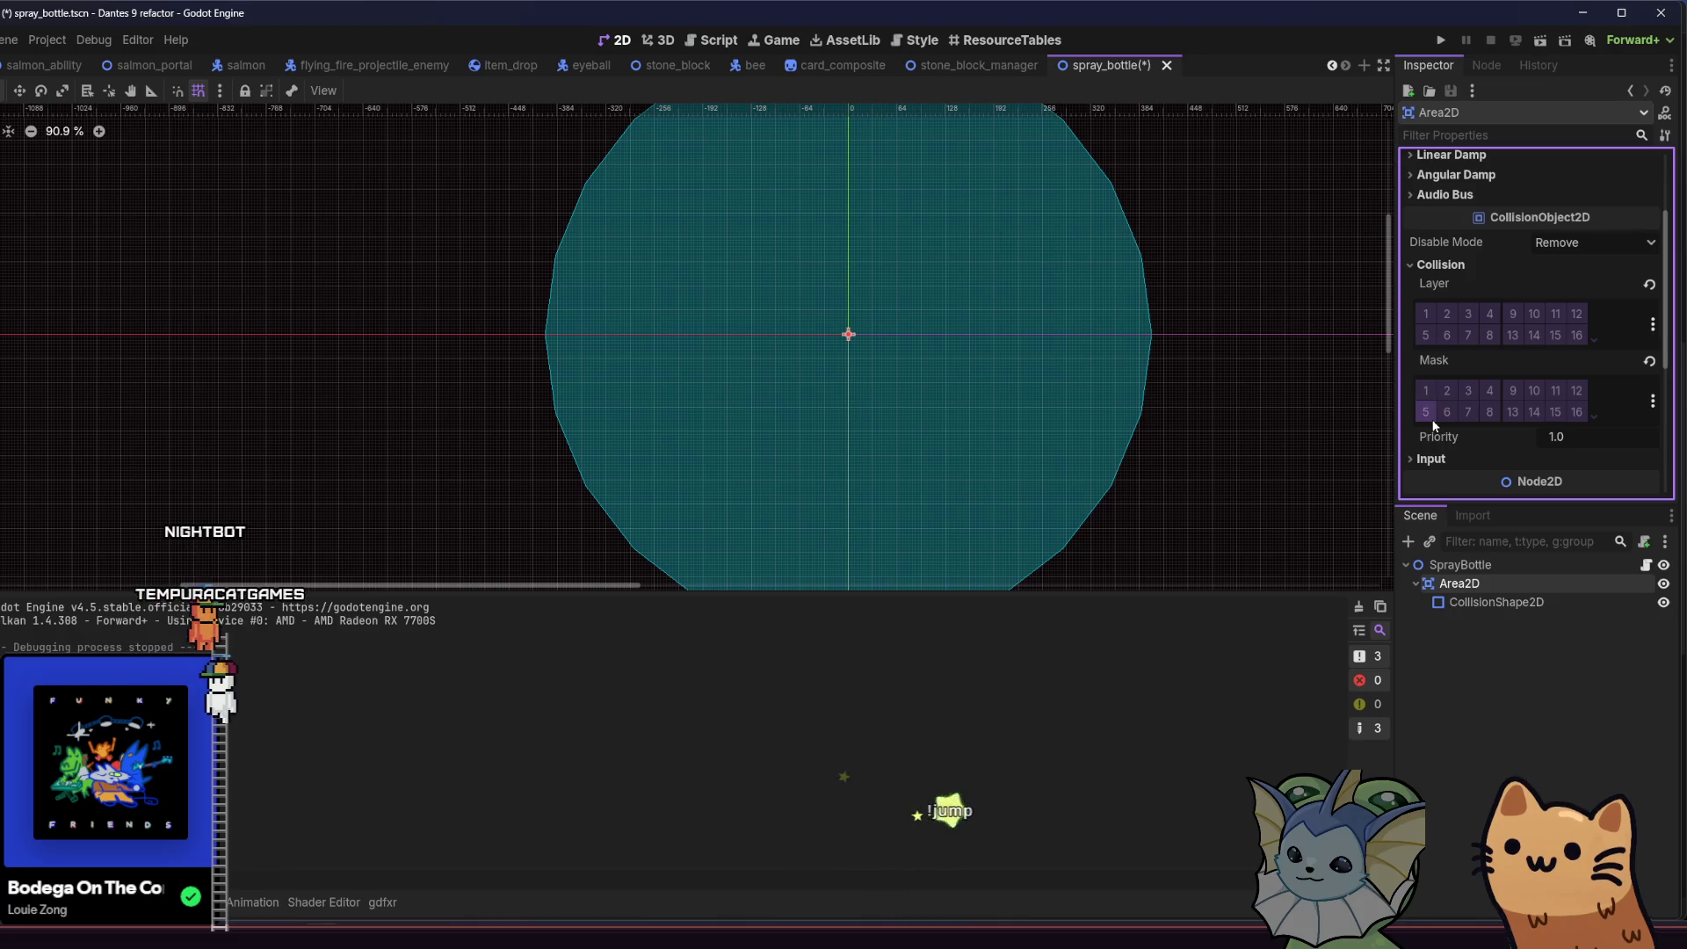
left_click(1481, 388)
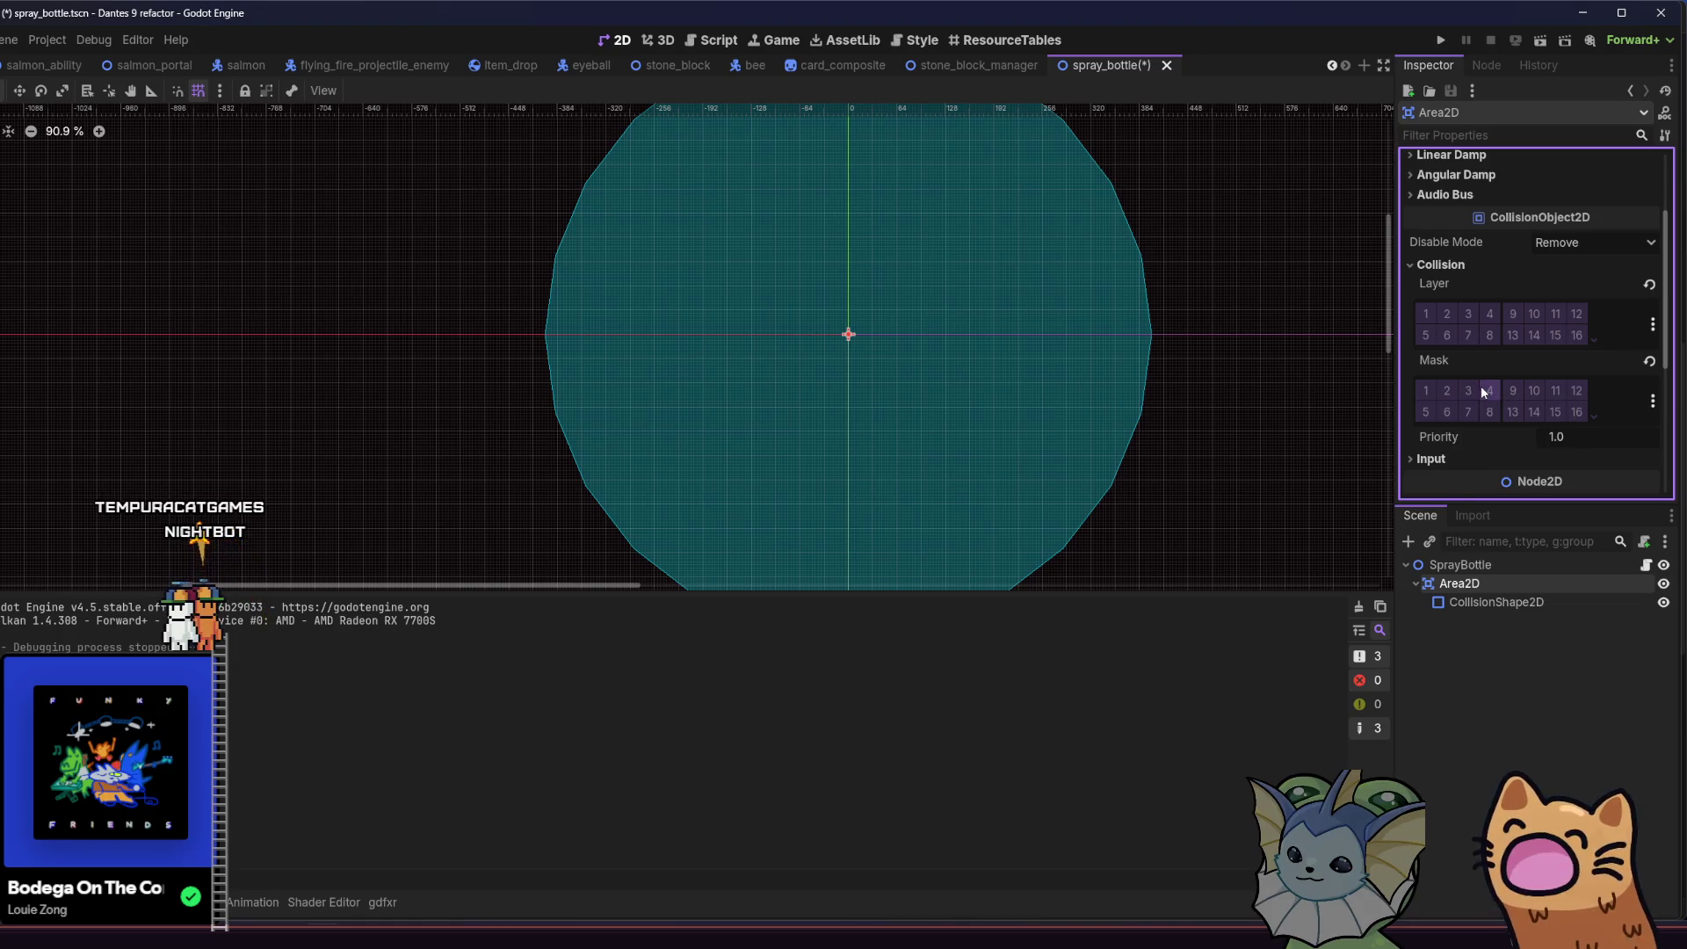
left_click(1442, 40)
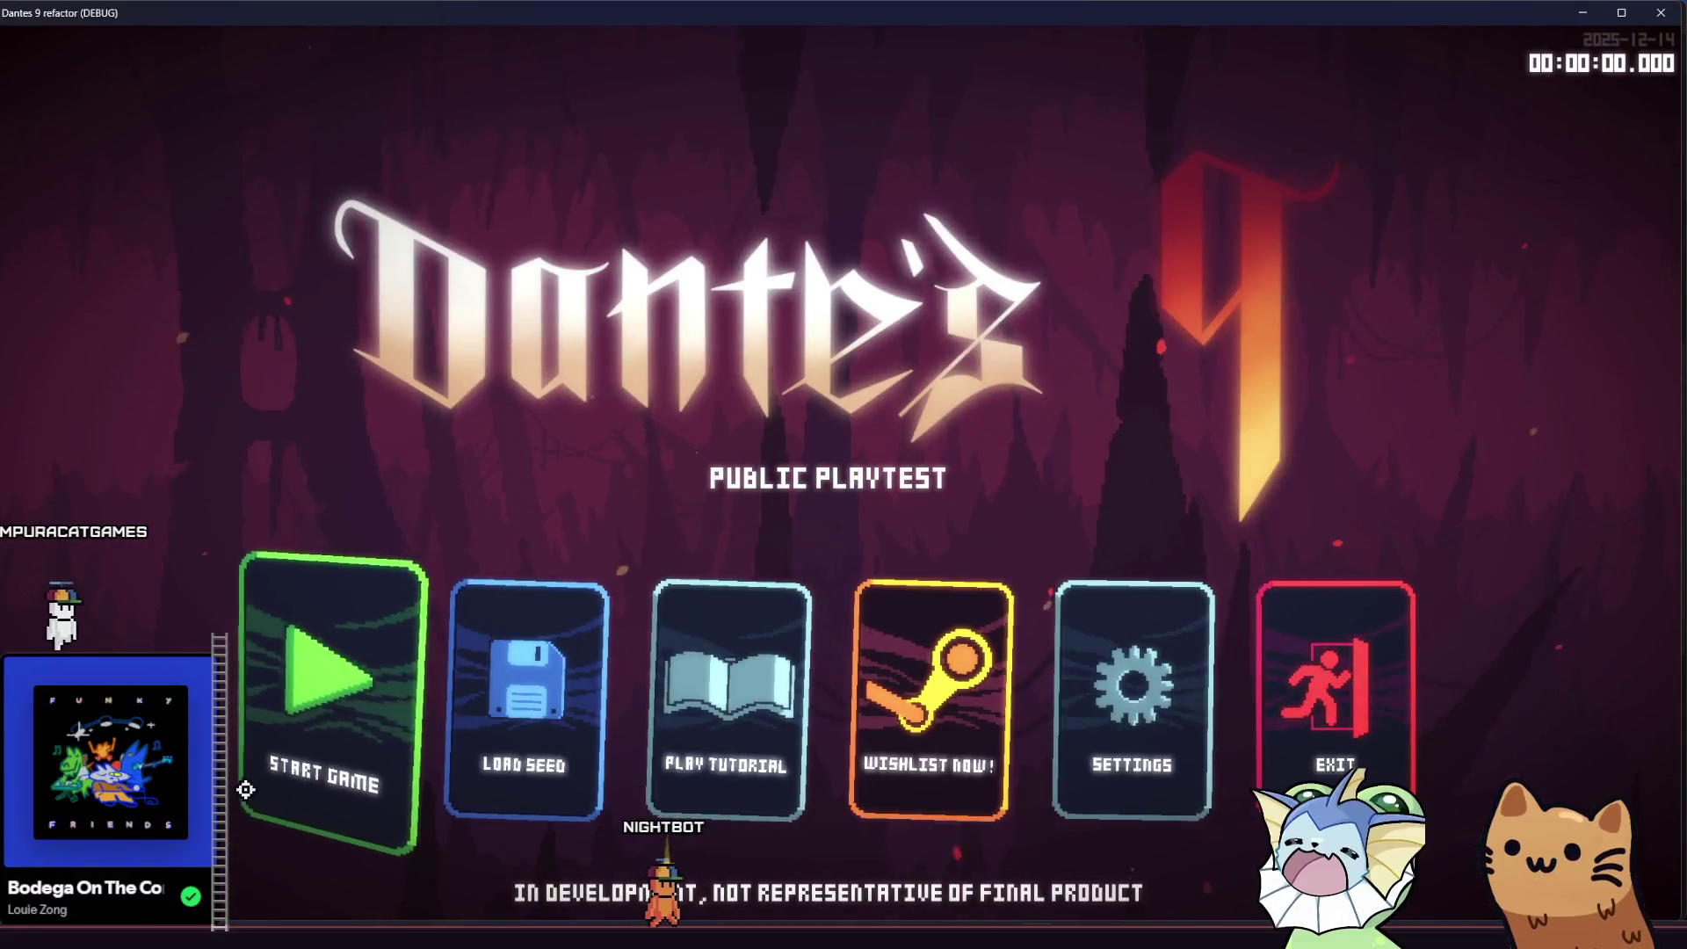
Step: Start a new game and add the Slot Machine card to the hand via the debug menu
left_click(357, 622)
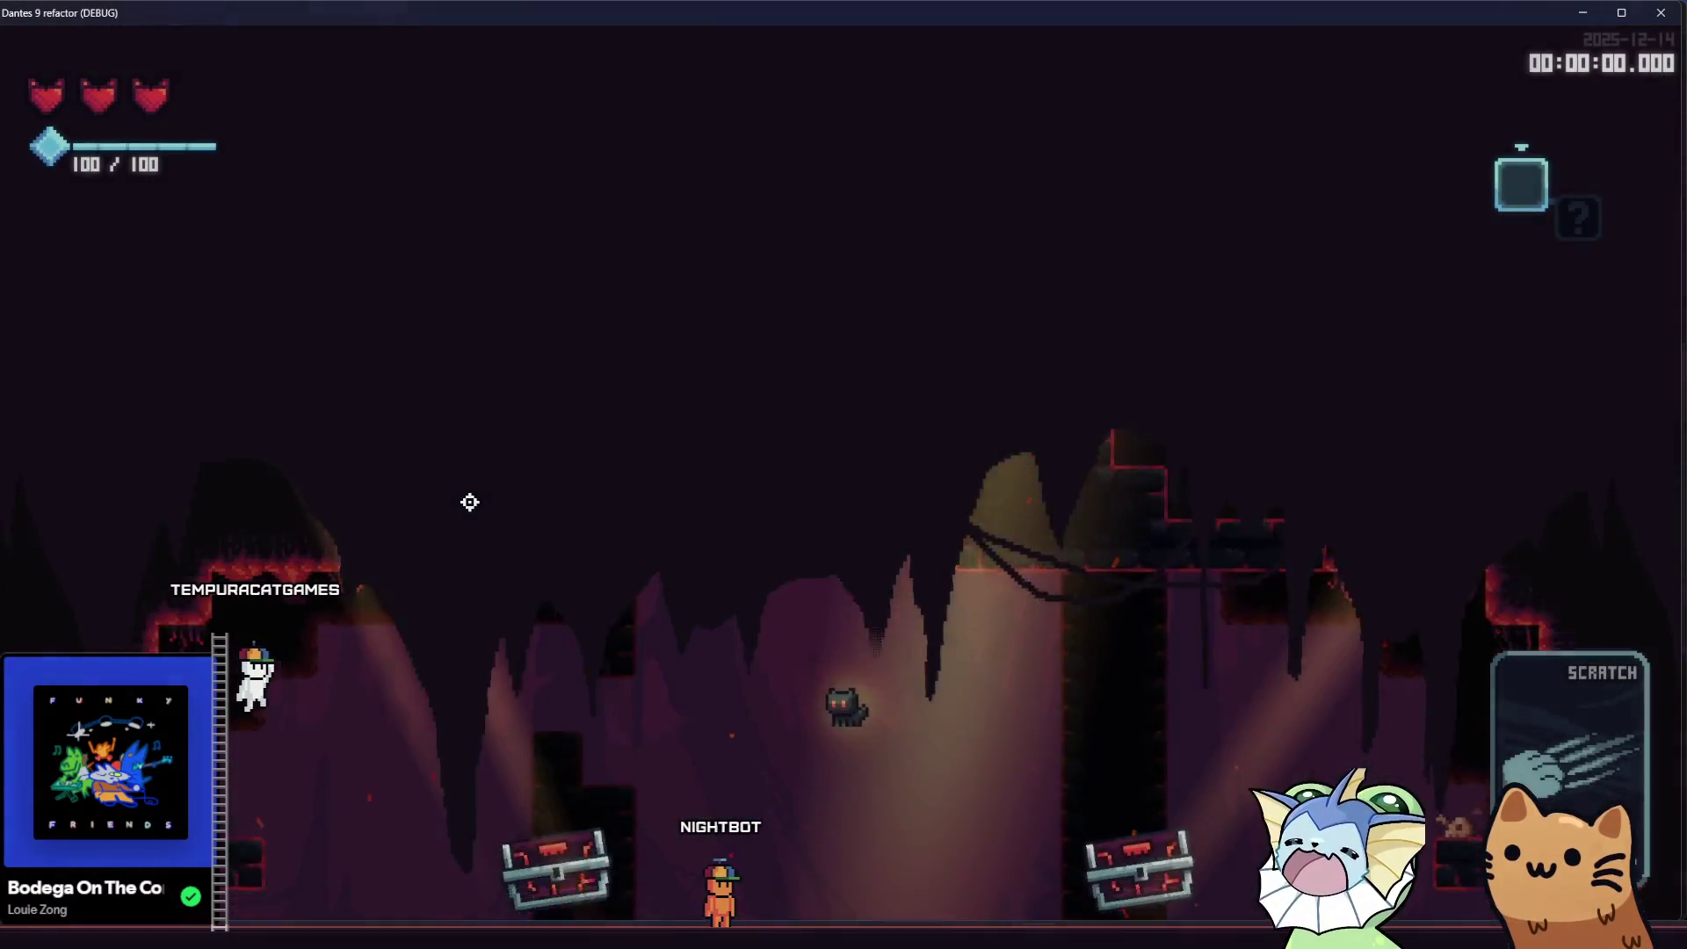
key("grave")
left_click(193, 228)
scroll(1375, 527, "down", 3)
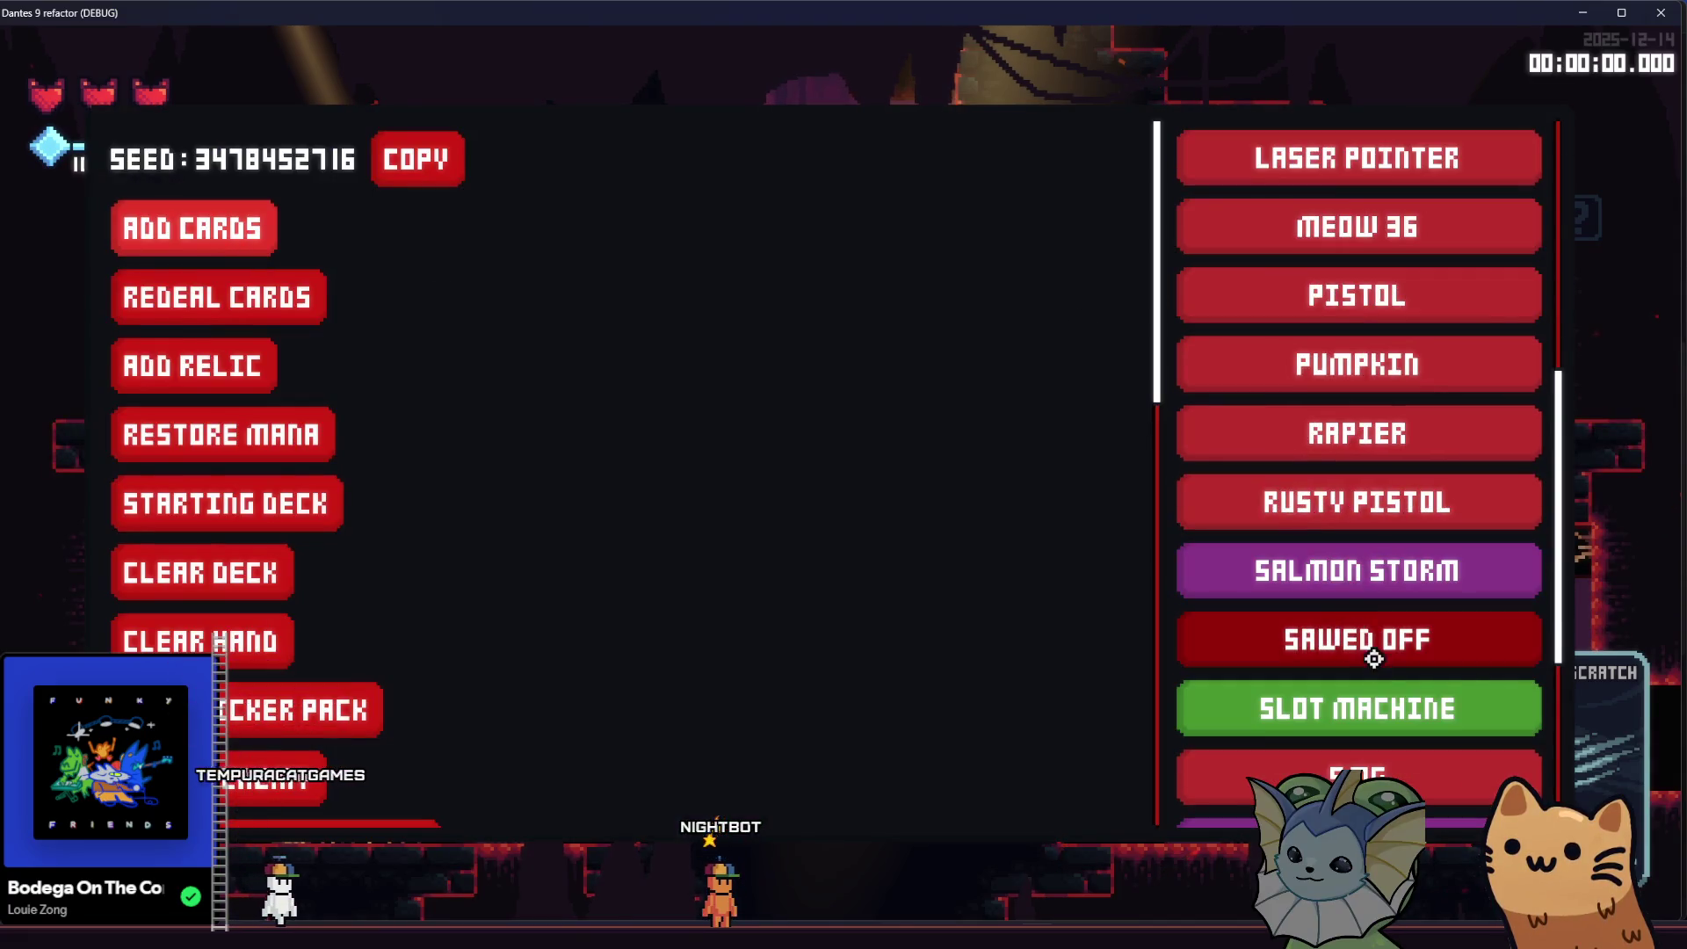
left_click(1336, 703)
Step: Add a Spray Bottle card to the hand from the debug card list
key("grave")
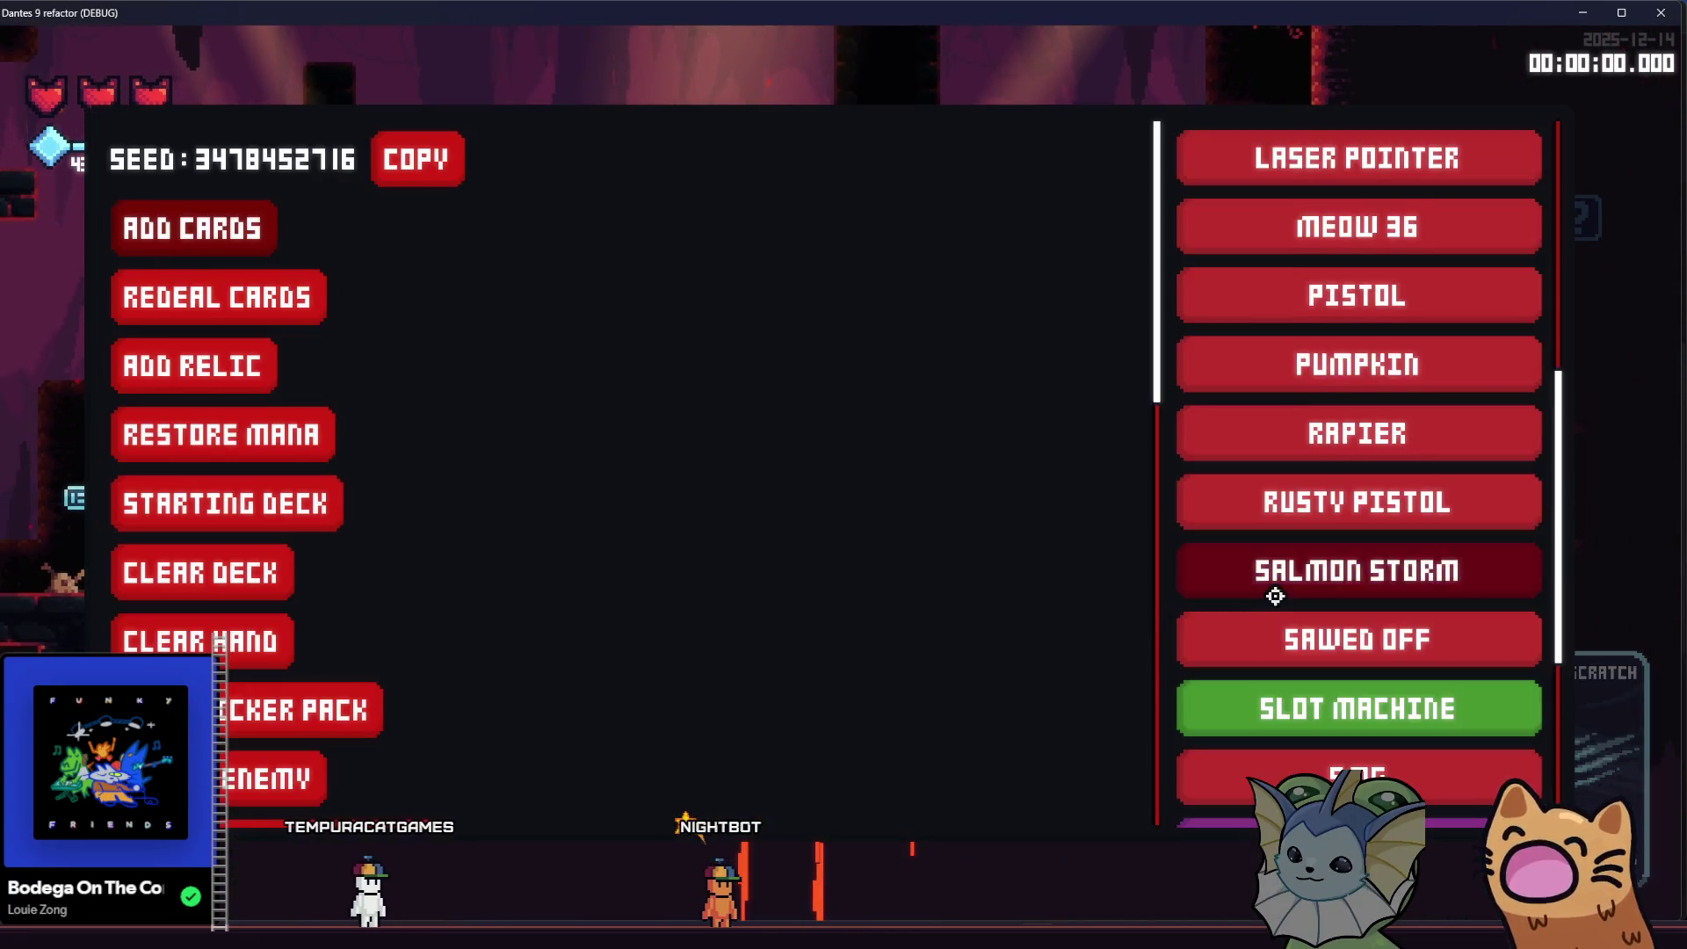
scroll(1276, 596, "down", 2)
left_click(1247, 657)
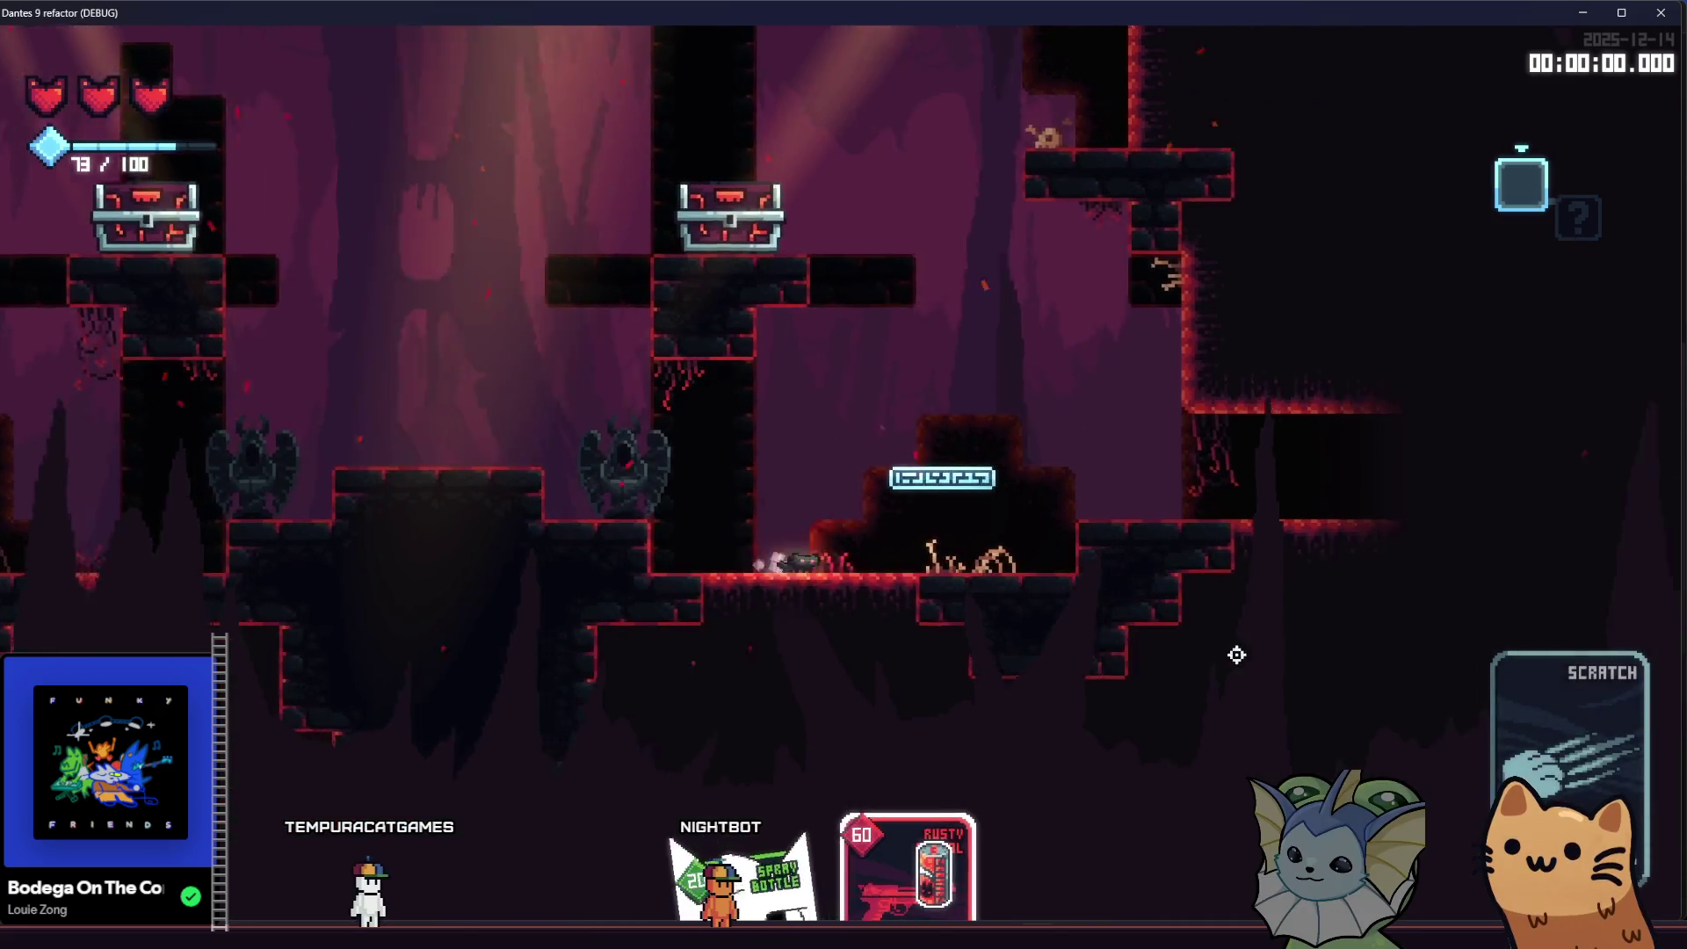
Step: Run right through the cave rooms toward the eye enemies, then drop to the lower floor
key("d")
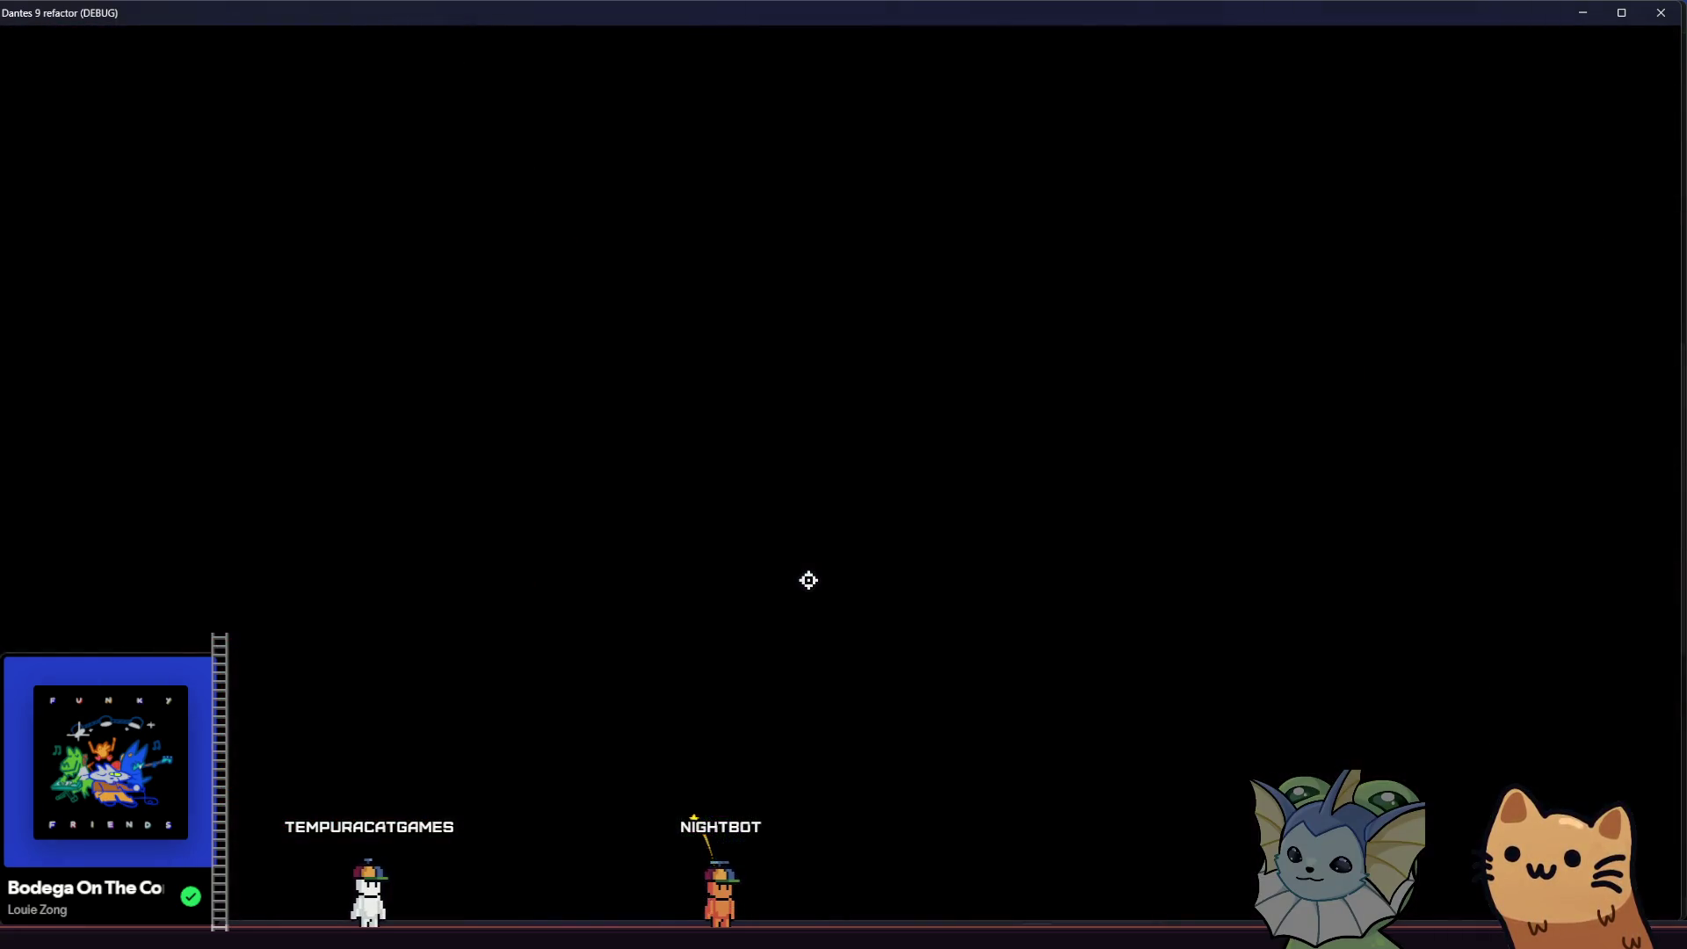
key("d")
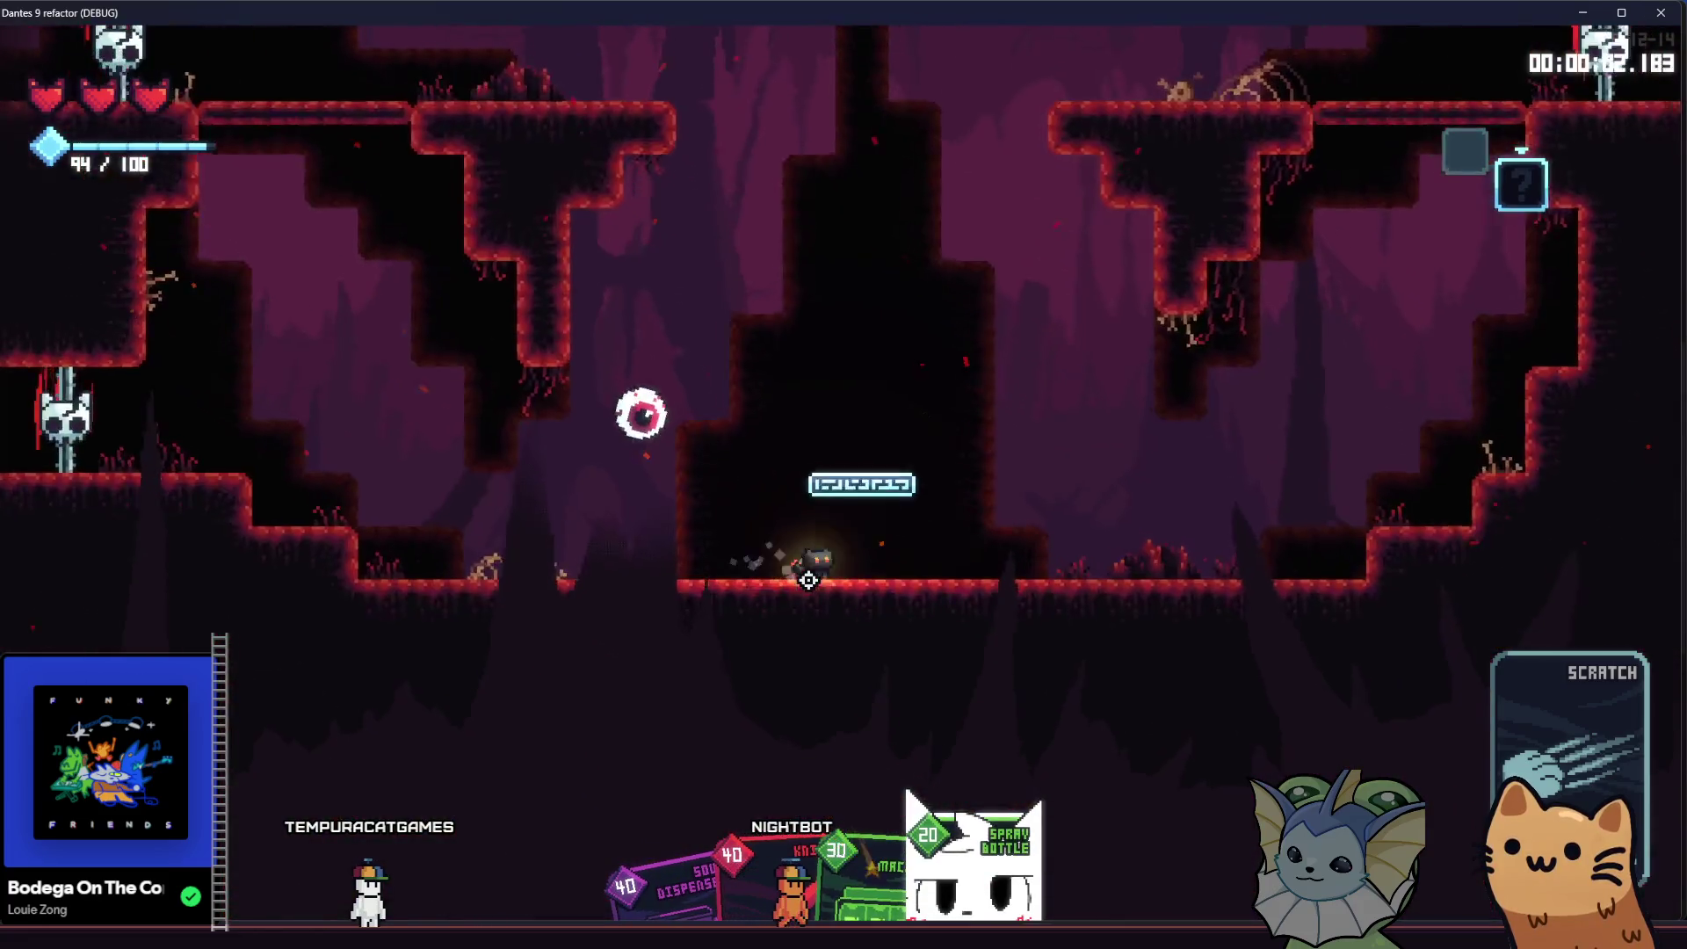
key("d")
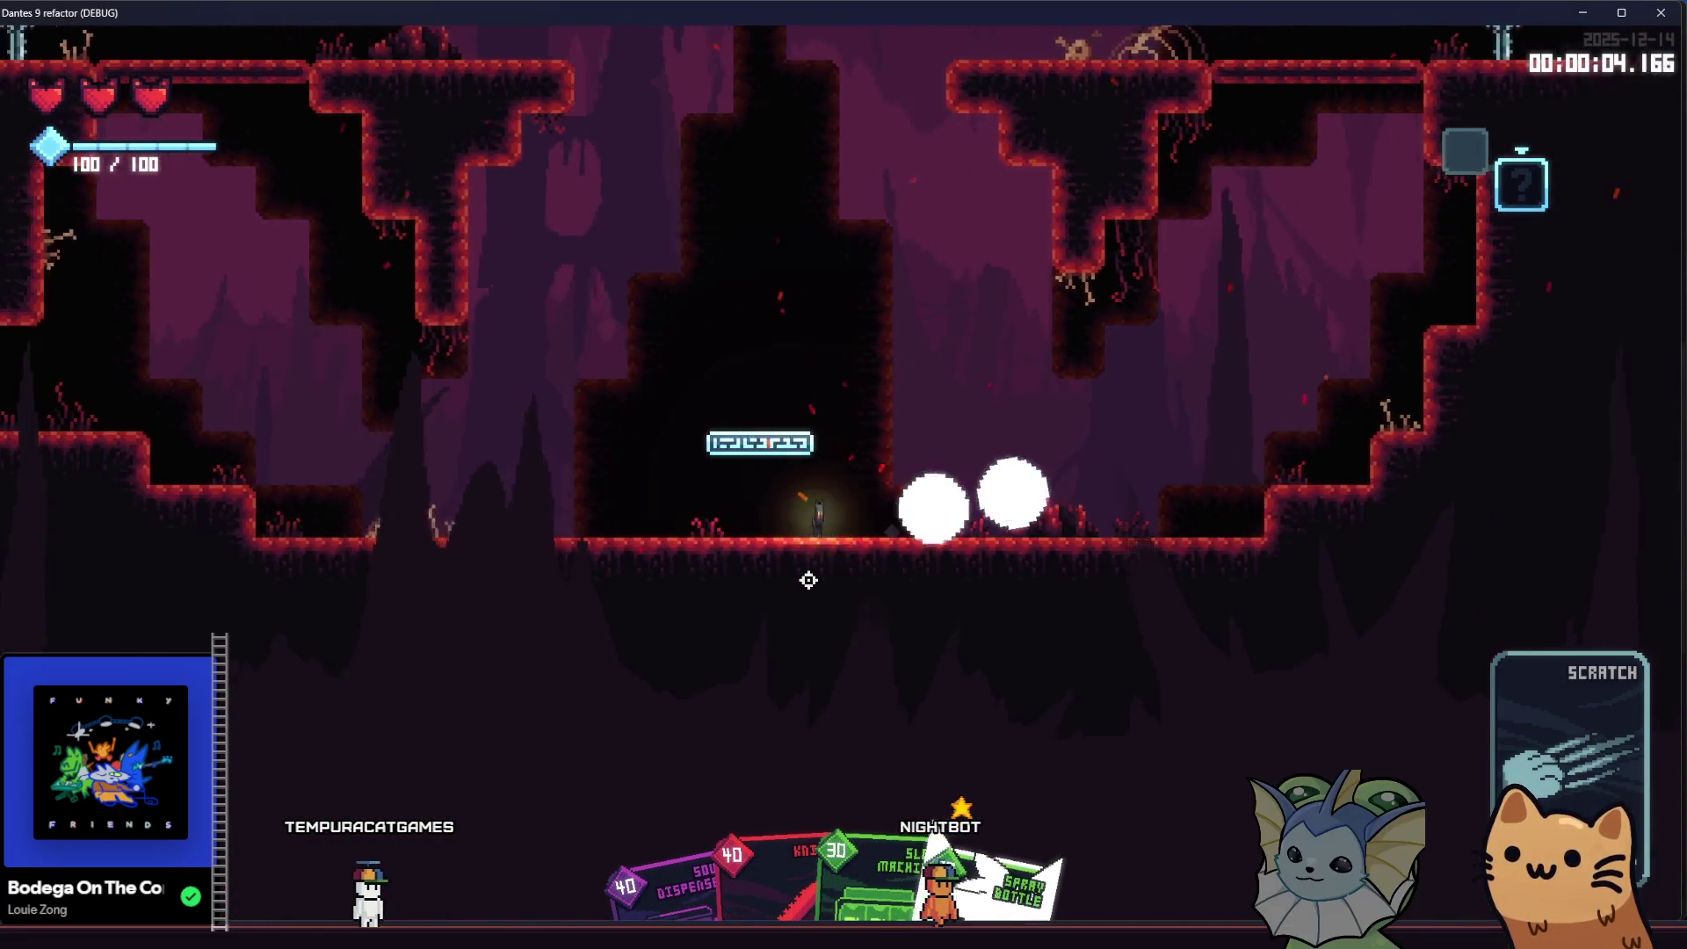
key("a")
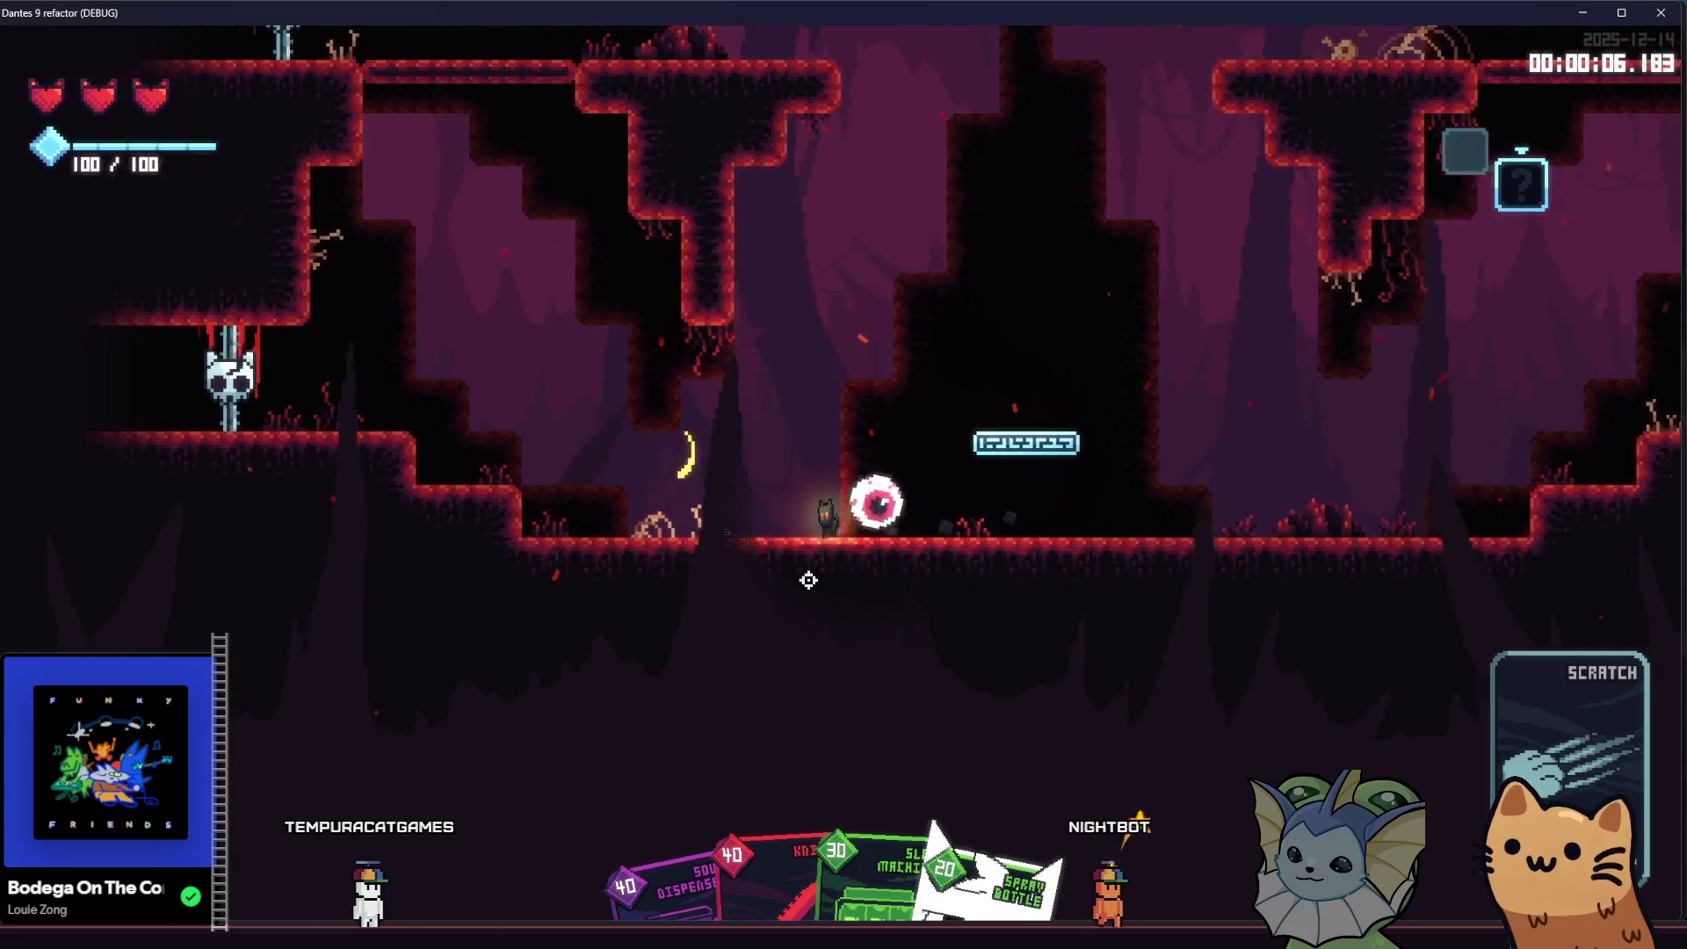
key("d")
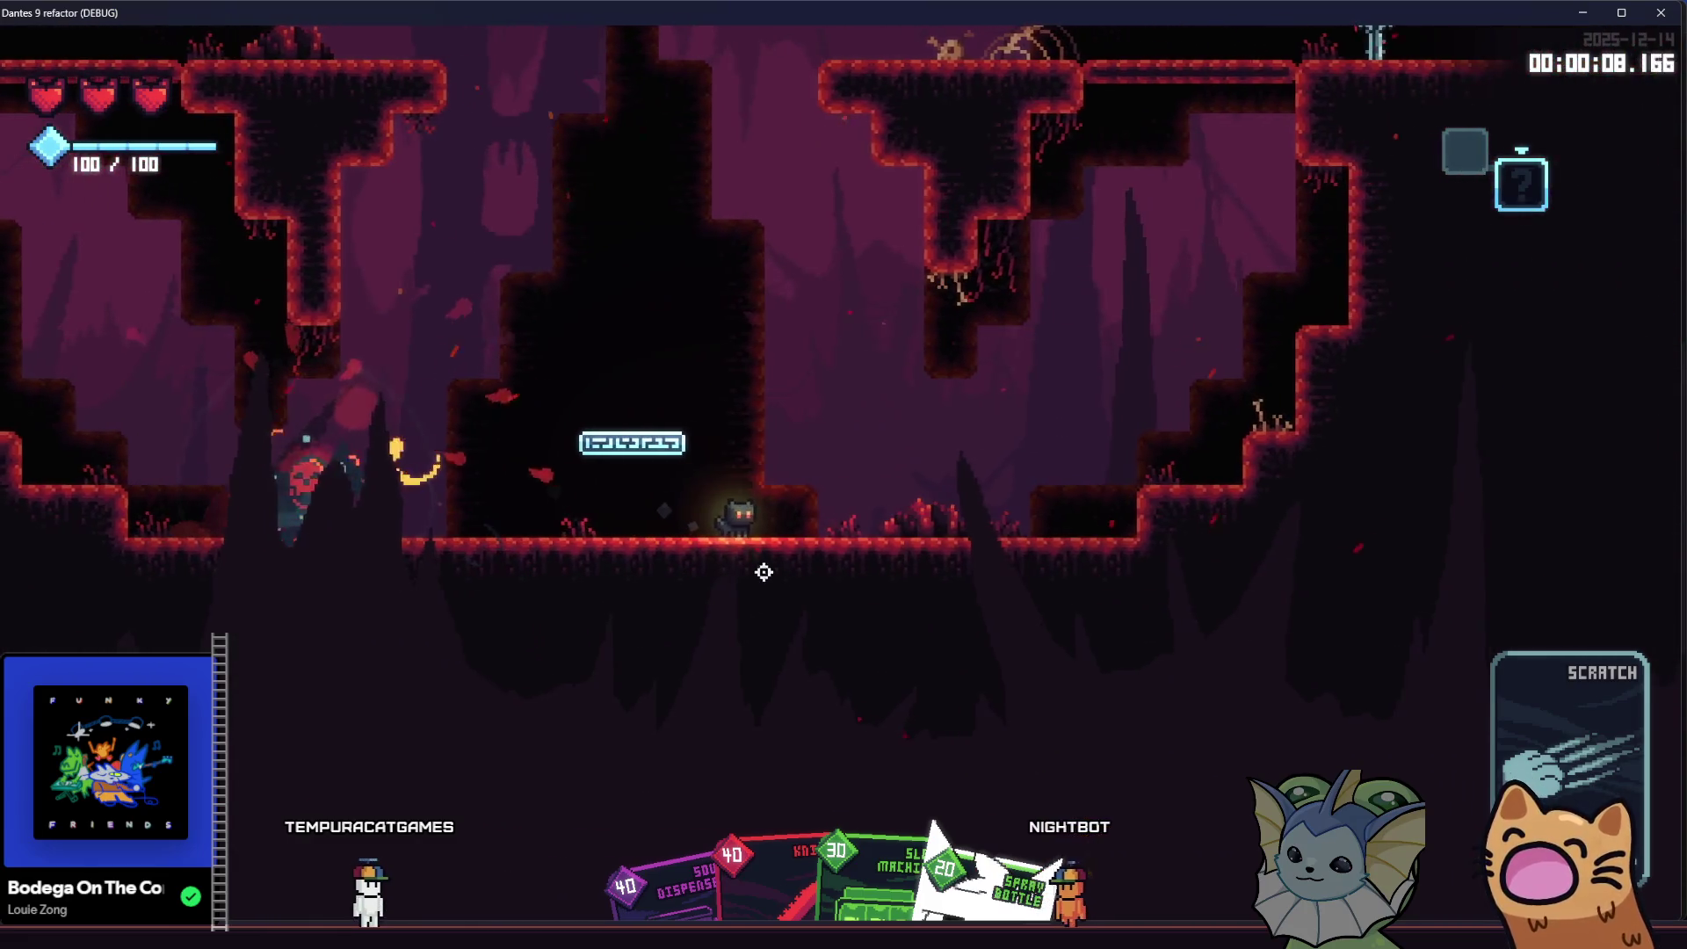
key("a")
key("space")
key("a")
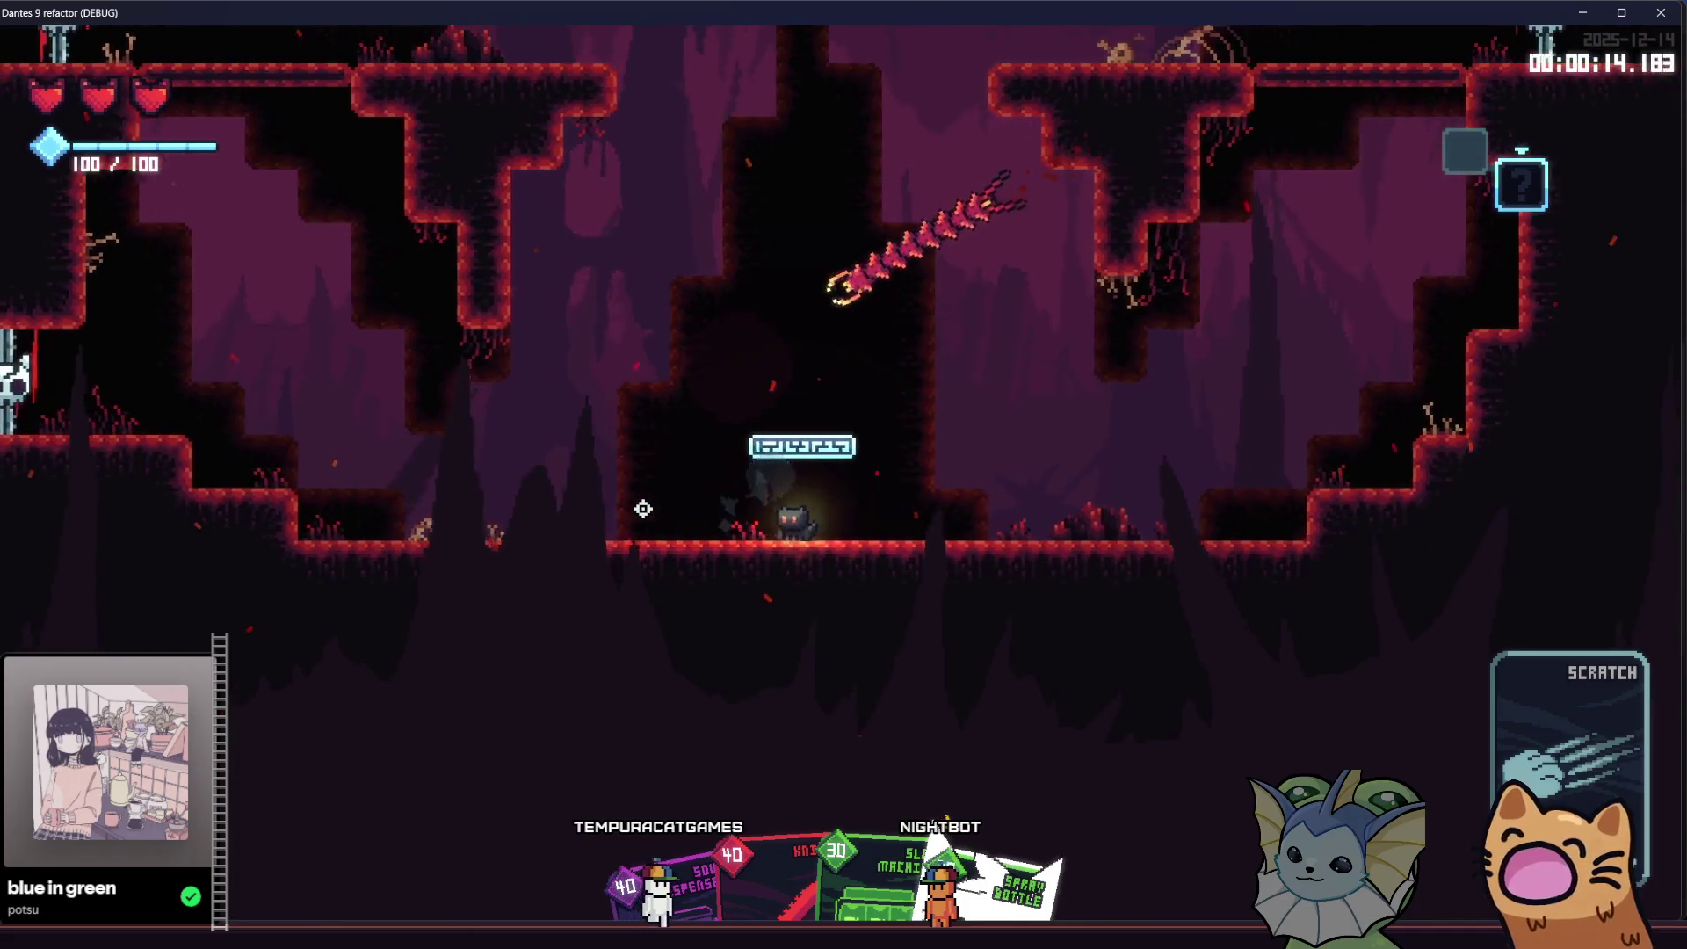
Step: Jump across ledges, move into the next room, climb the shaft and open the debug menu
key("space")
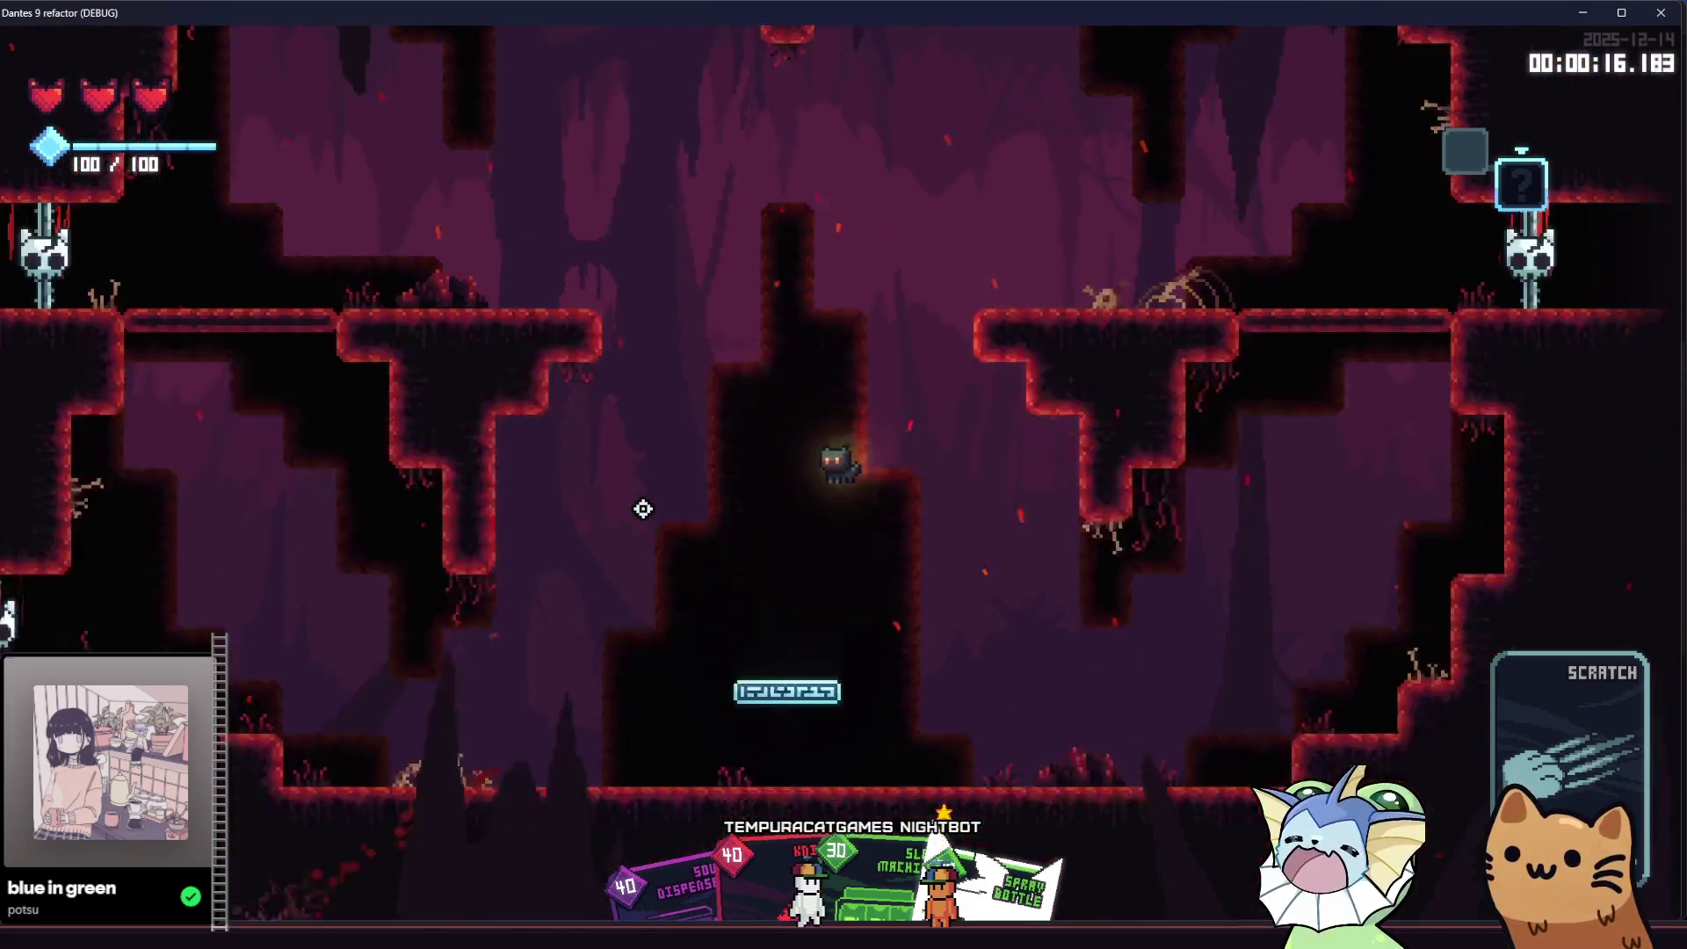
key("space")
key("d")
key("d")
key("space")
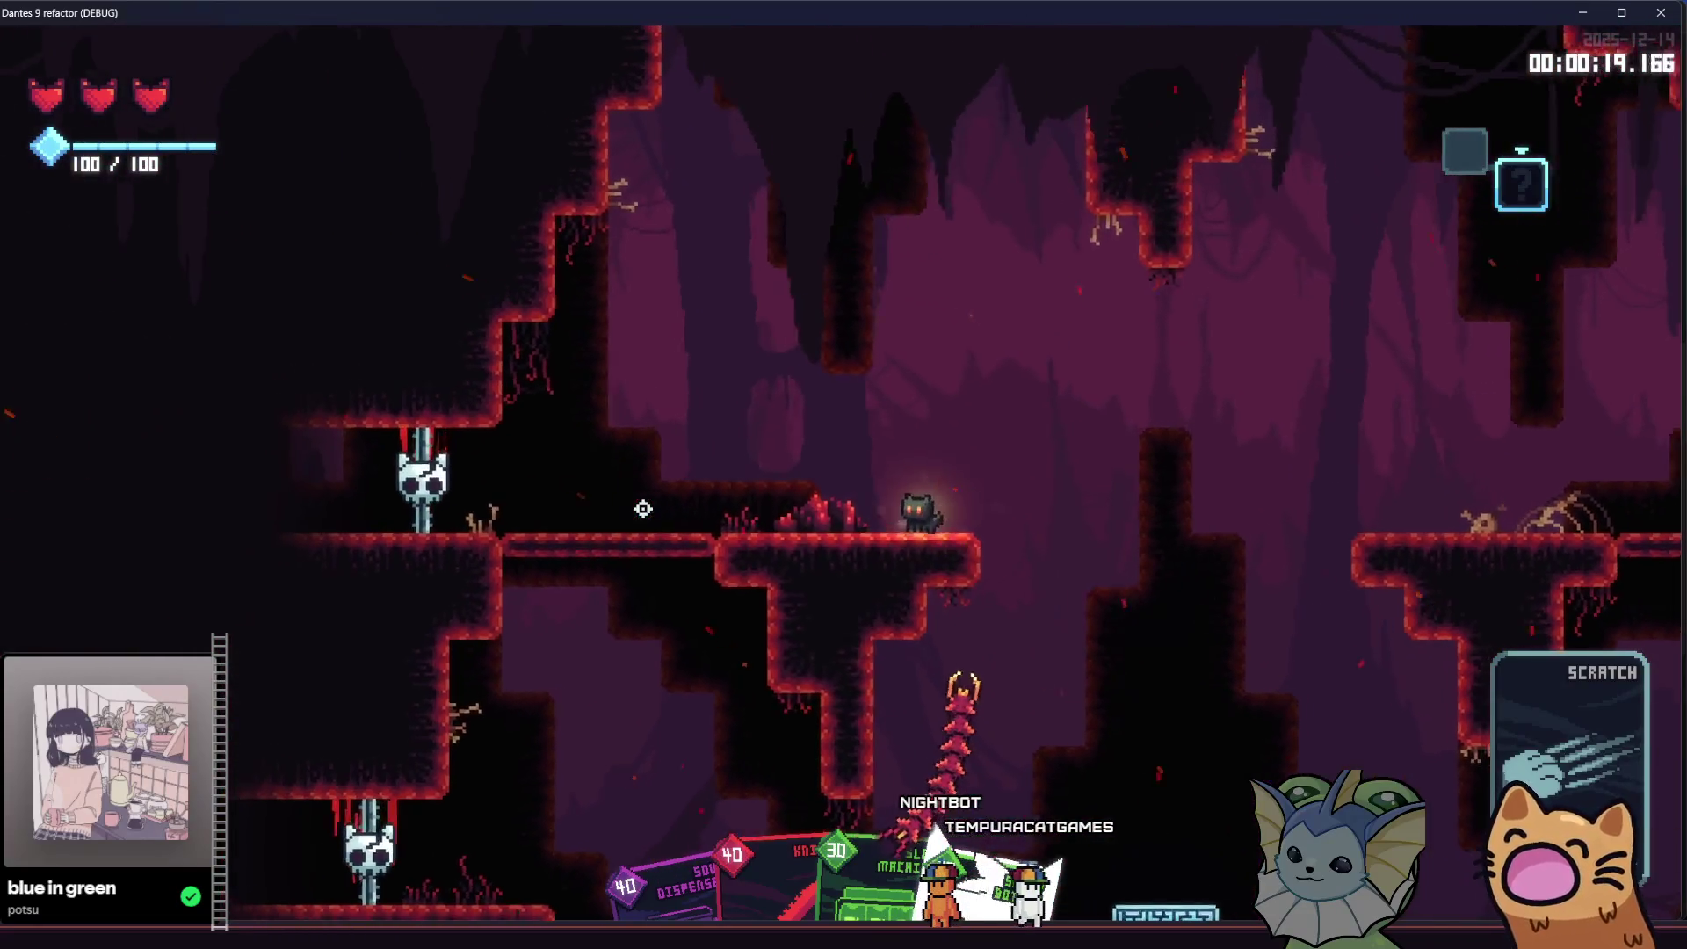
key("d")
key("space")
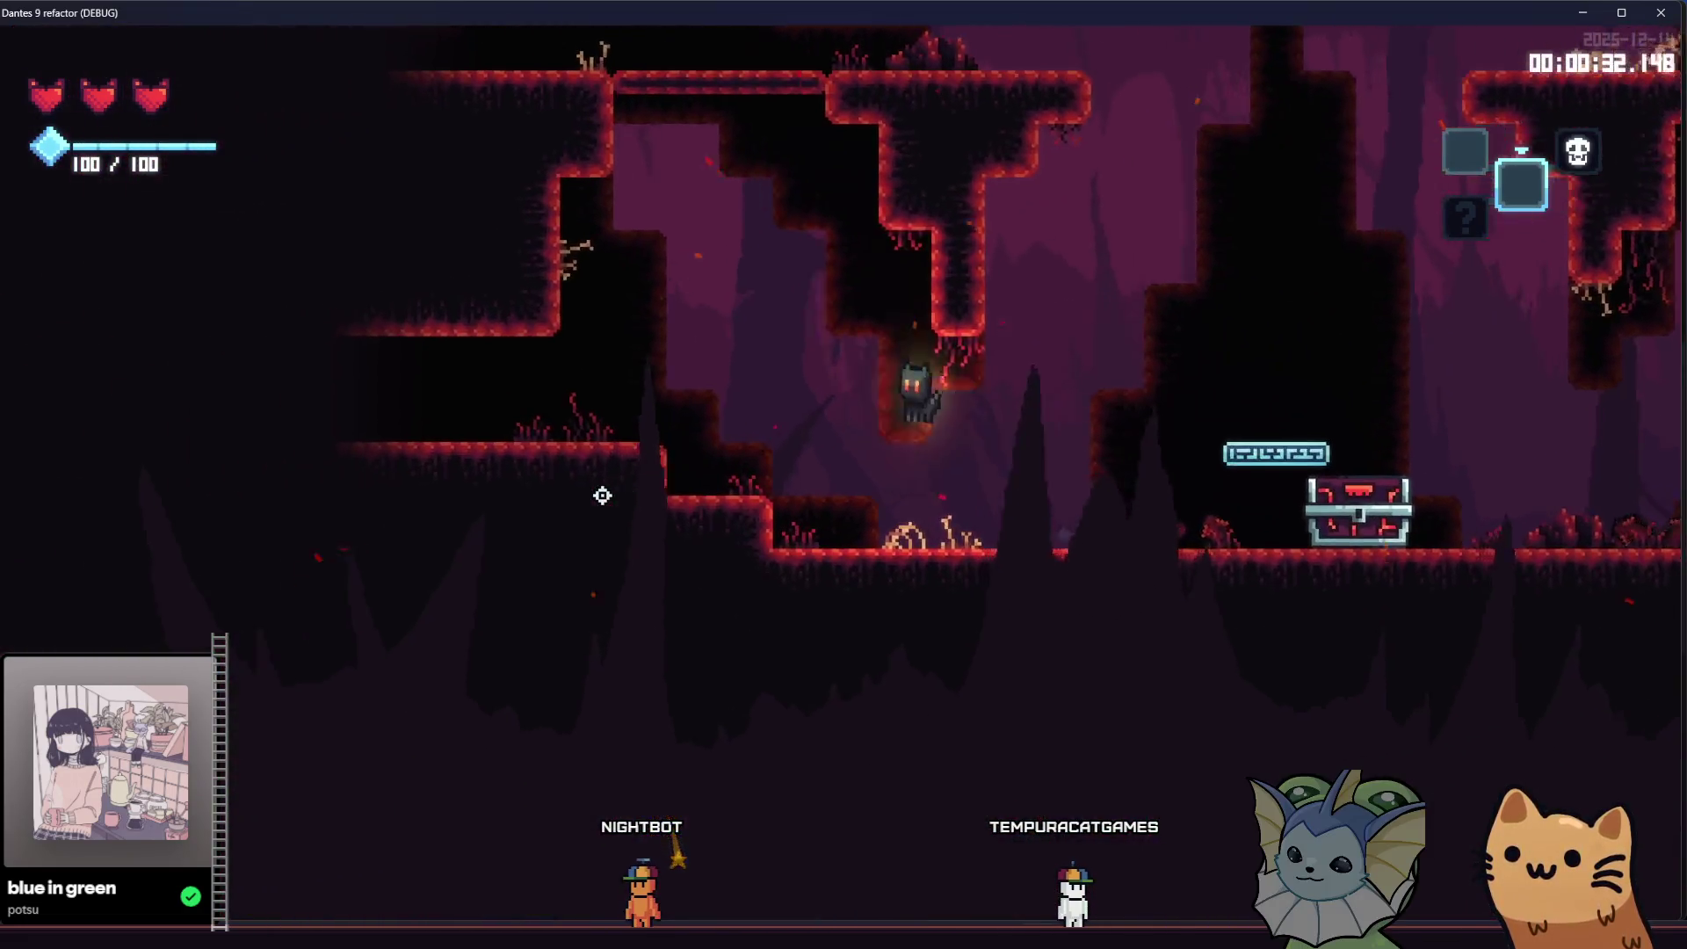
key("a")
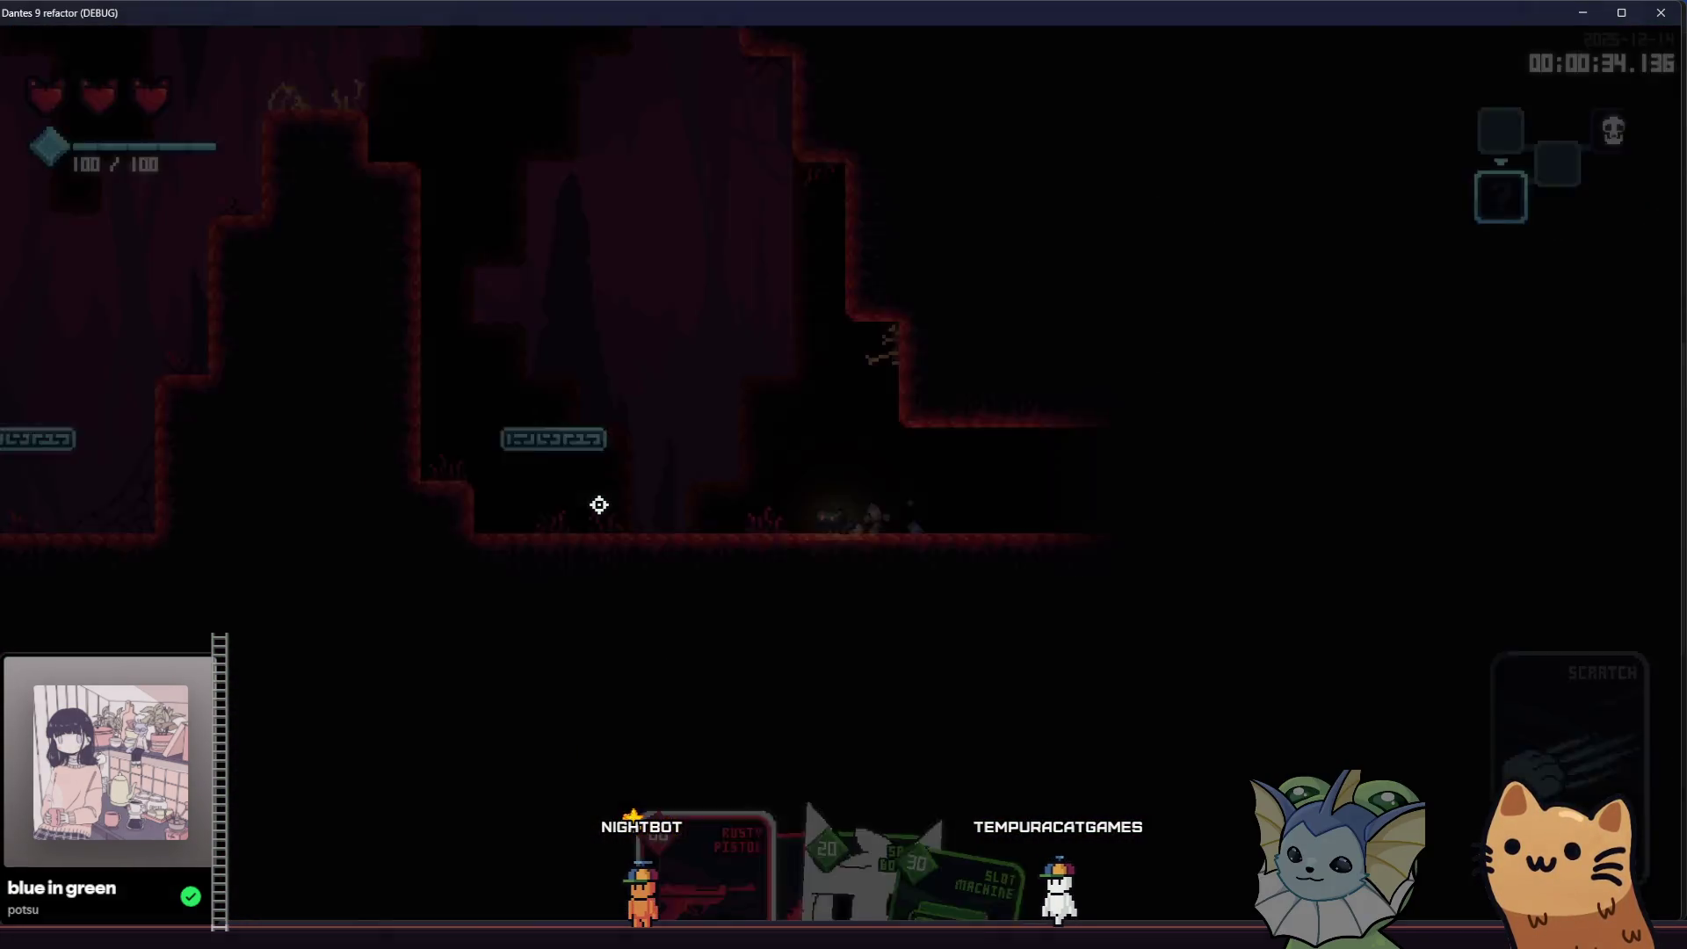
key("space")
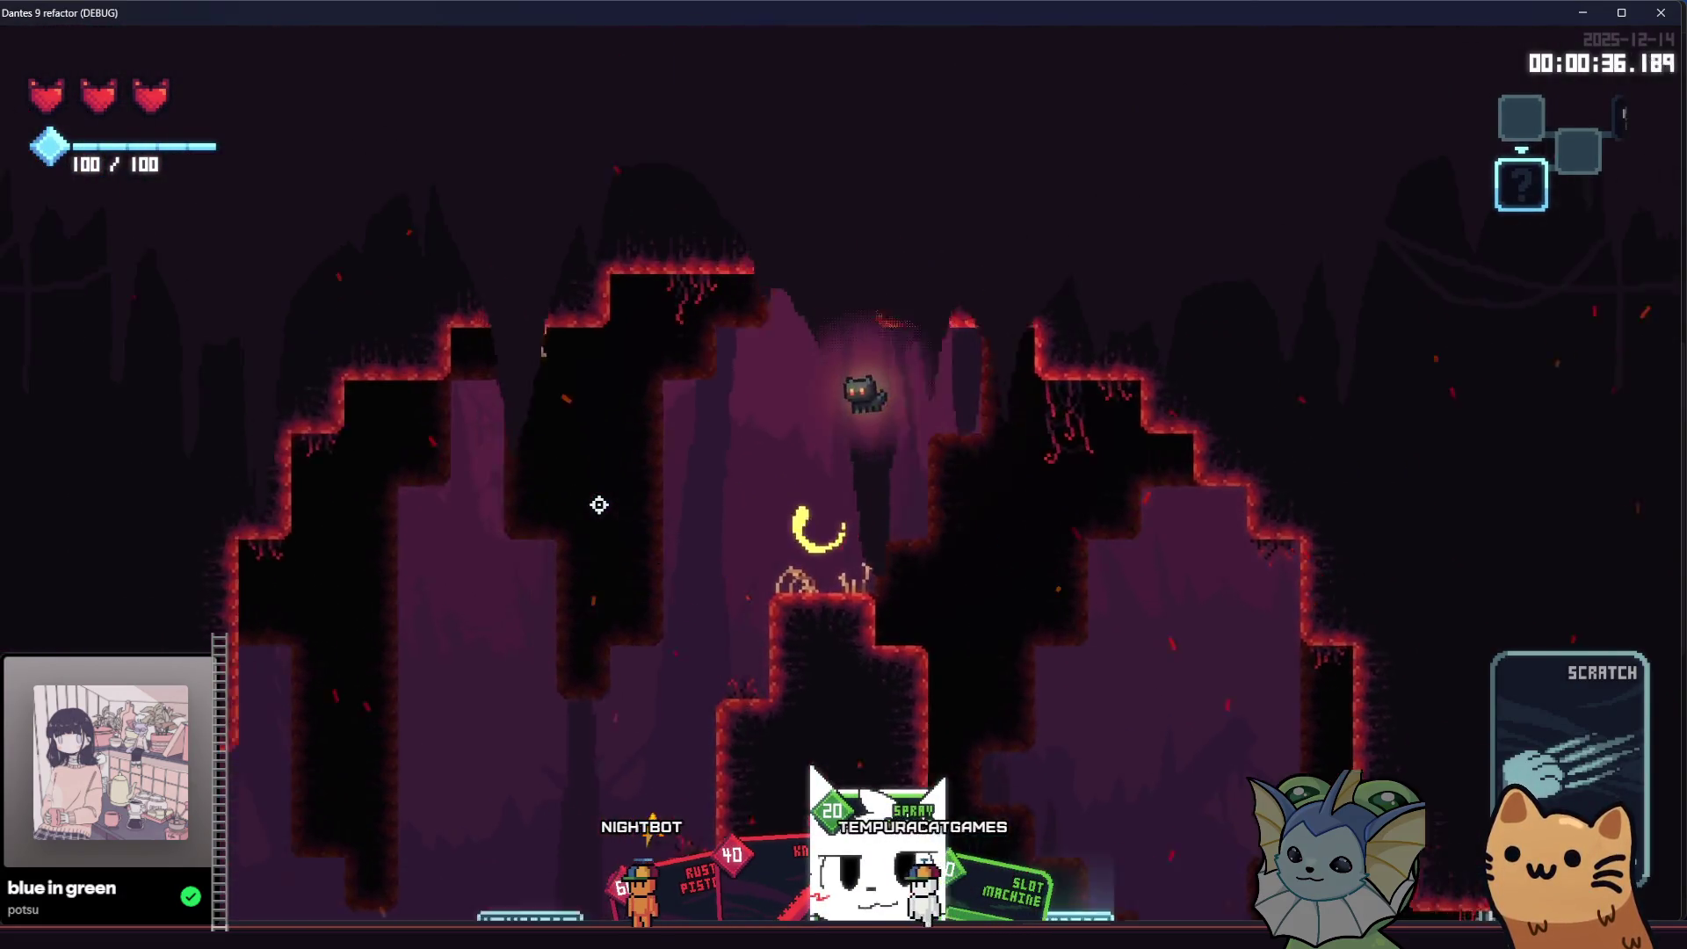
key("d")
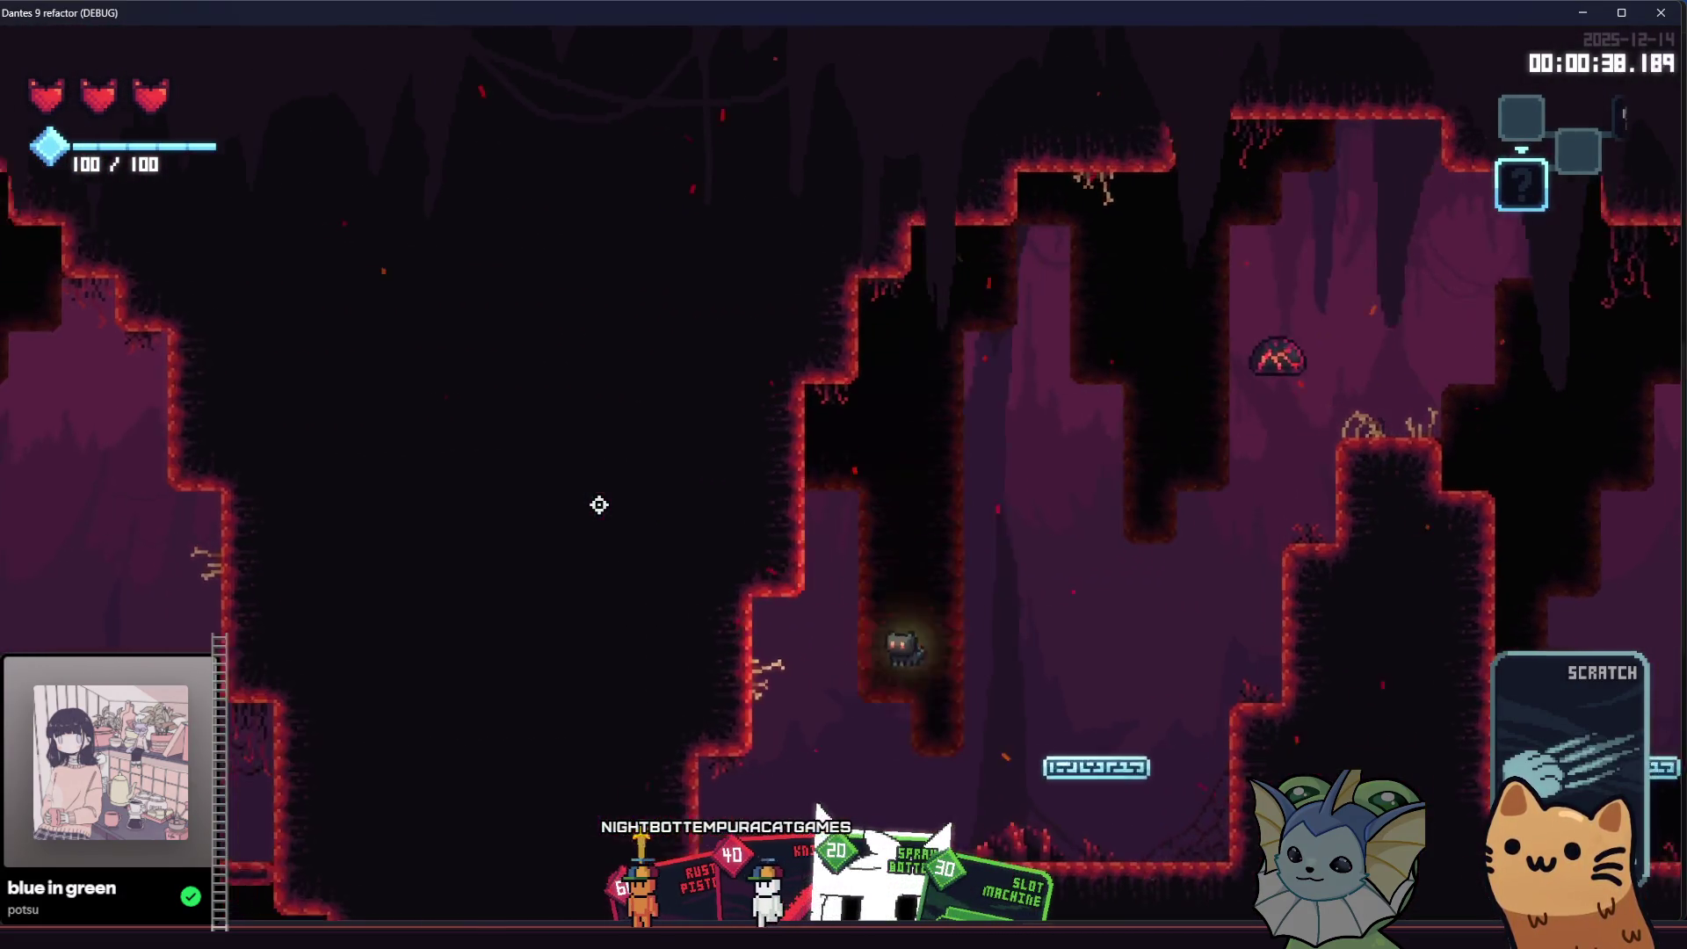
key("space")
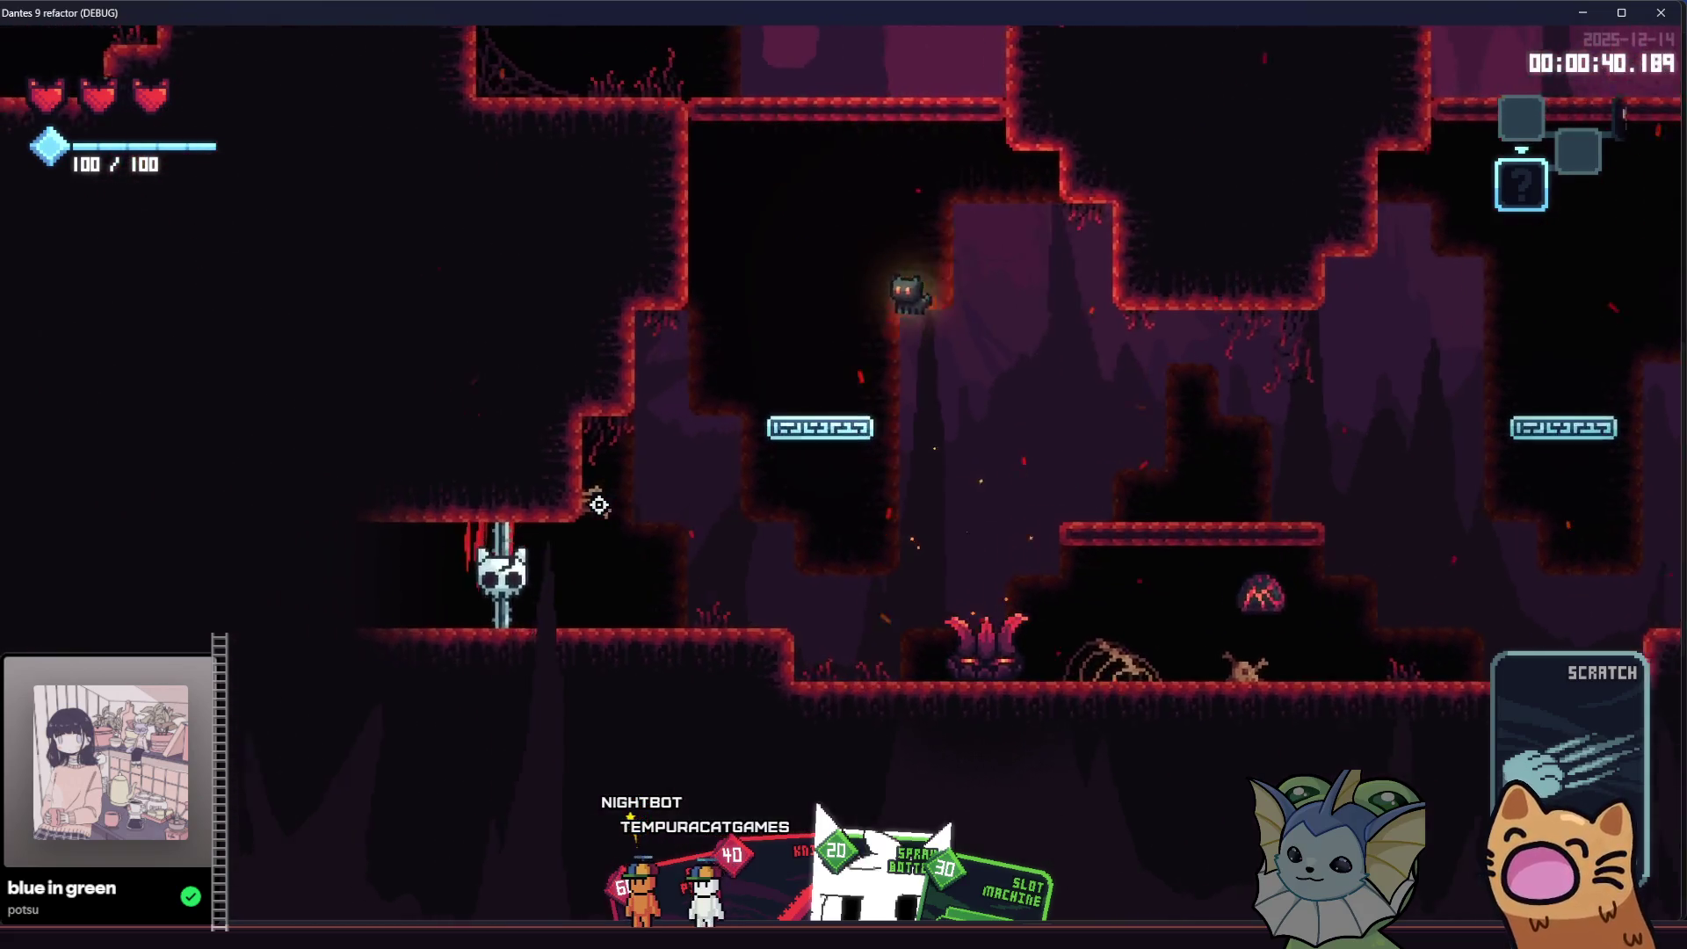
key("space")
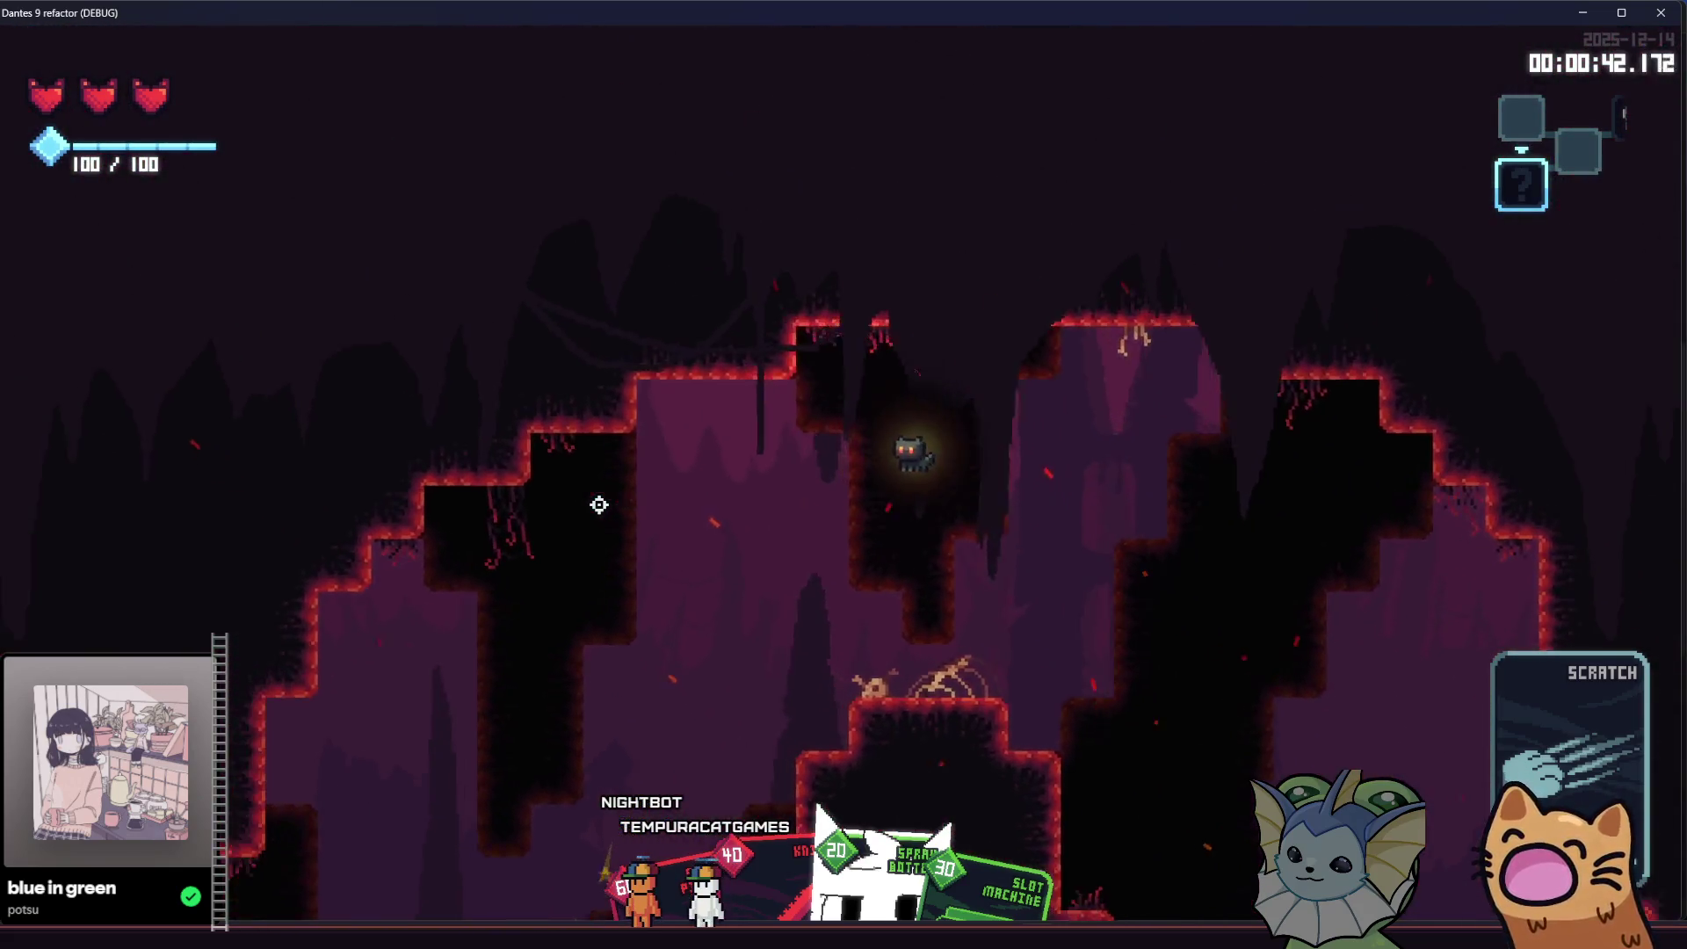
key("F1")
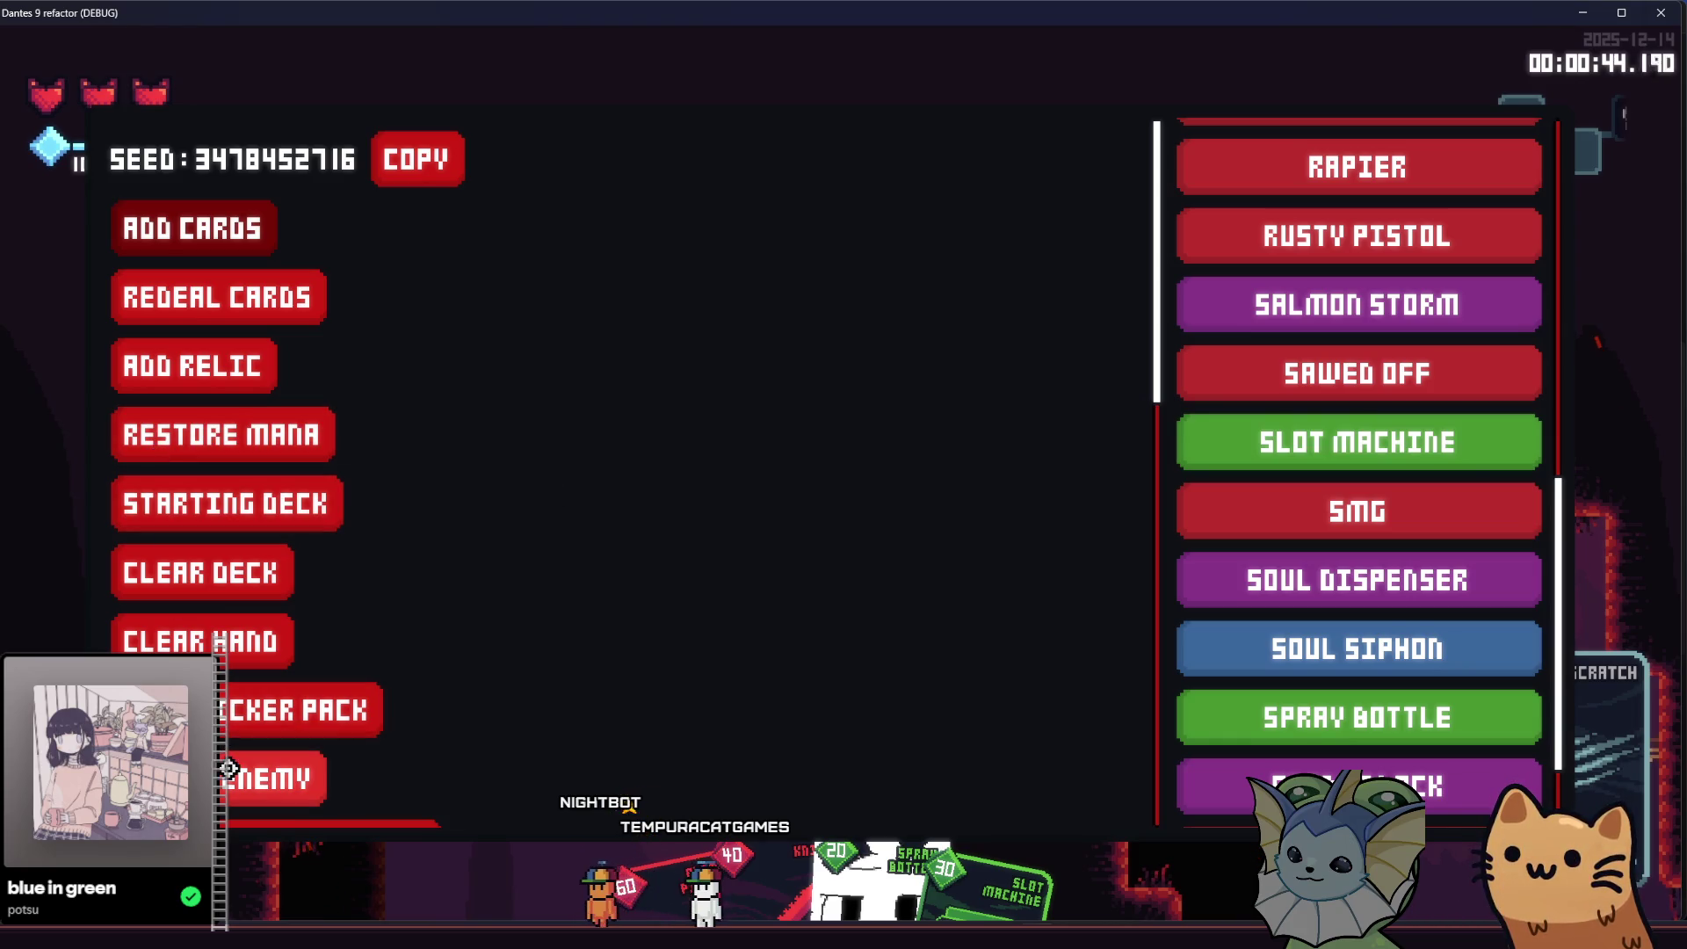
Step: Place an enemy in the level from the debug menu's Enemy list and resume play
left_click(228, 763)
left_click(1251, 613)
left_click(701, 490)
key("F1")
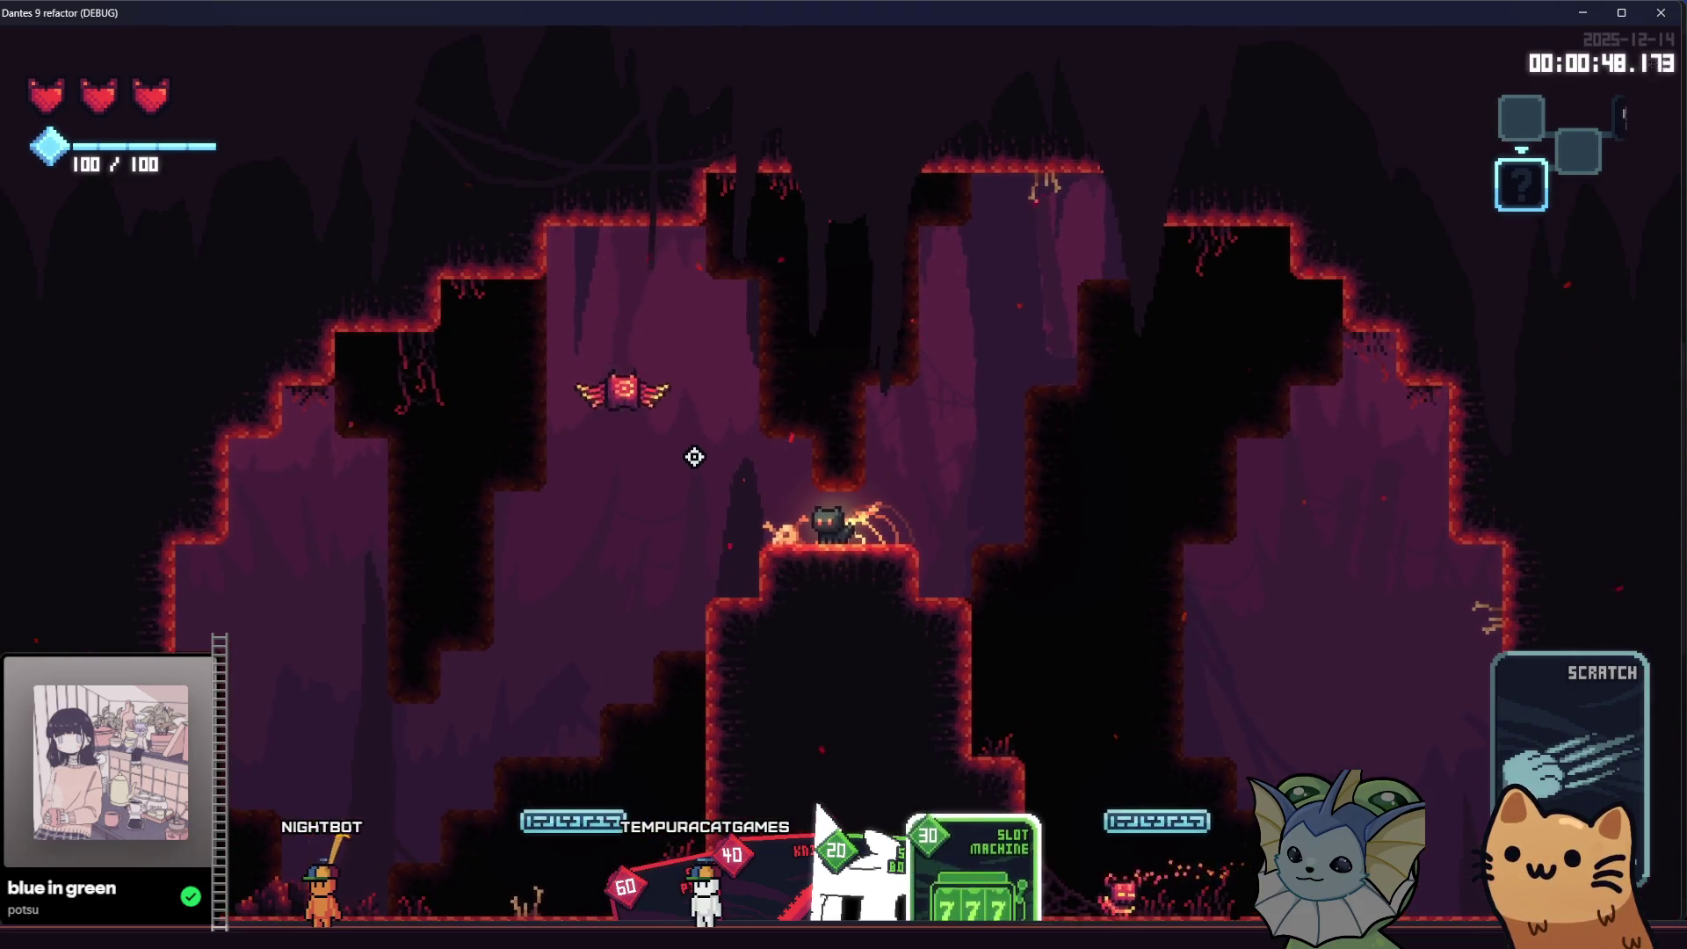
Step: Run right up the wall, play a Spray Bottle card, then jump onto the central pillar
key("d")
key("space")
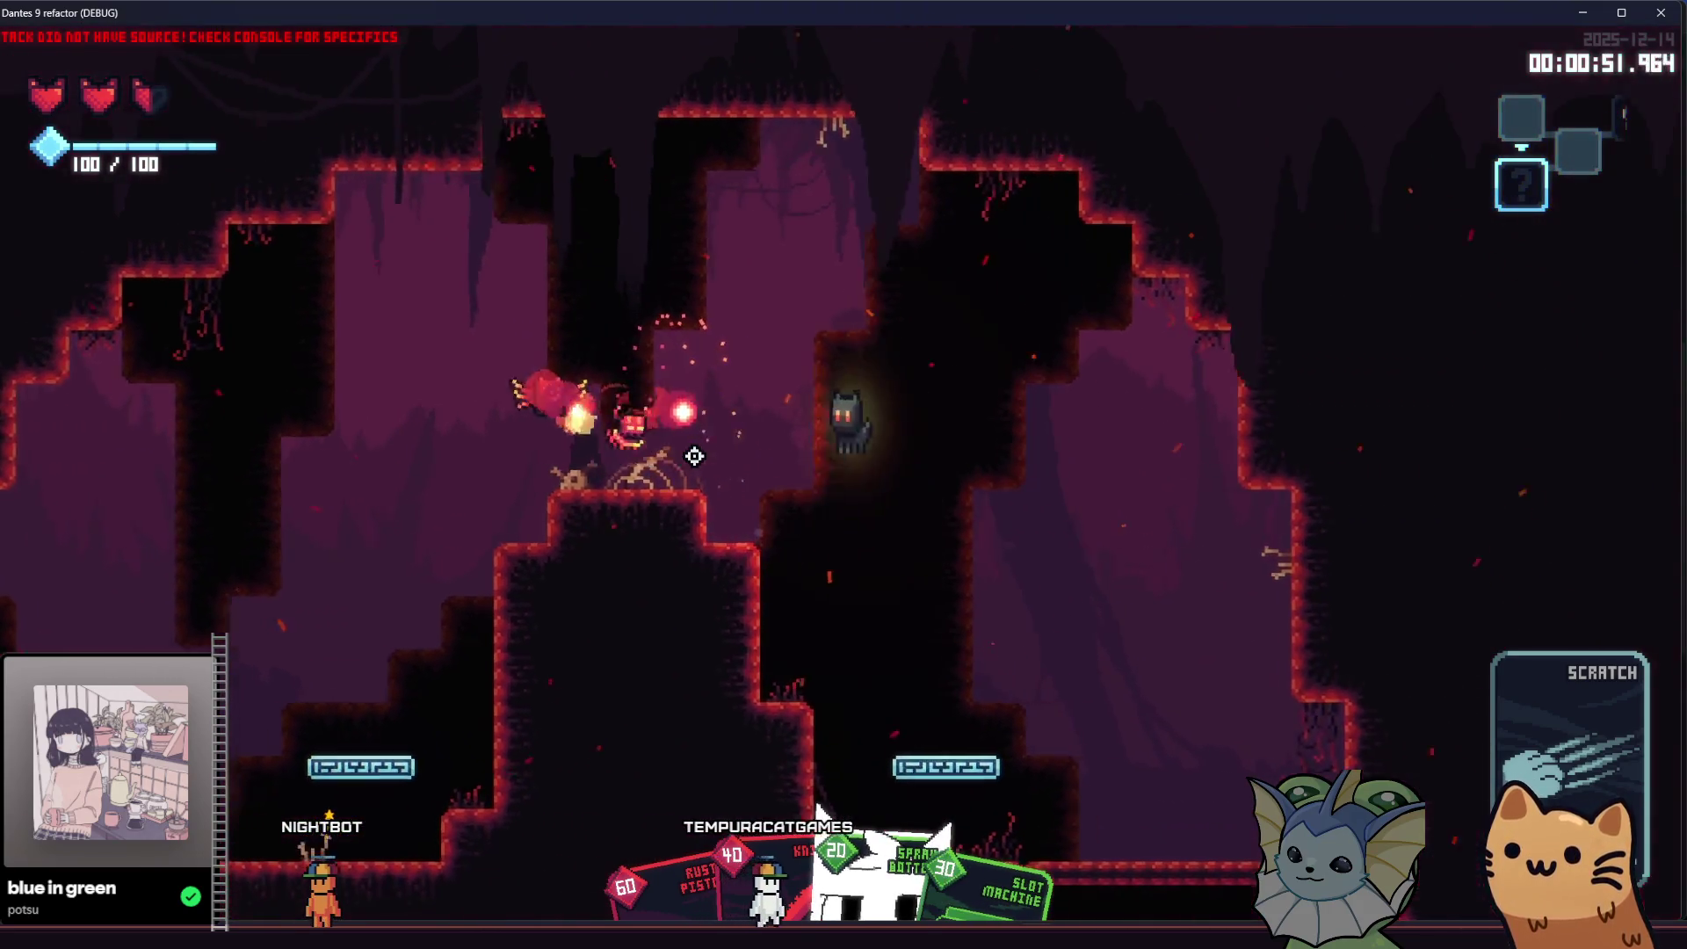
left_click(694, 456)
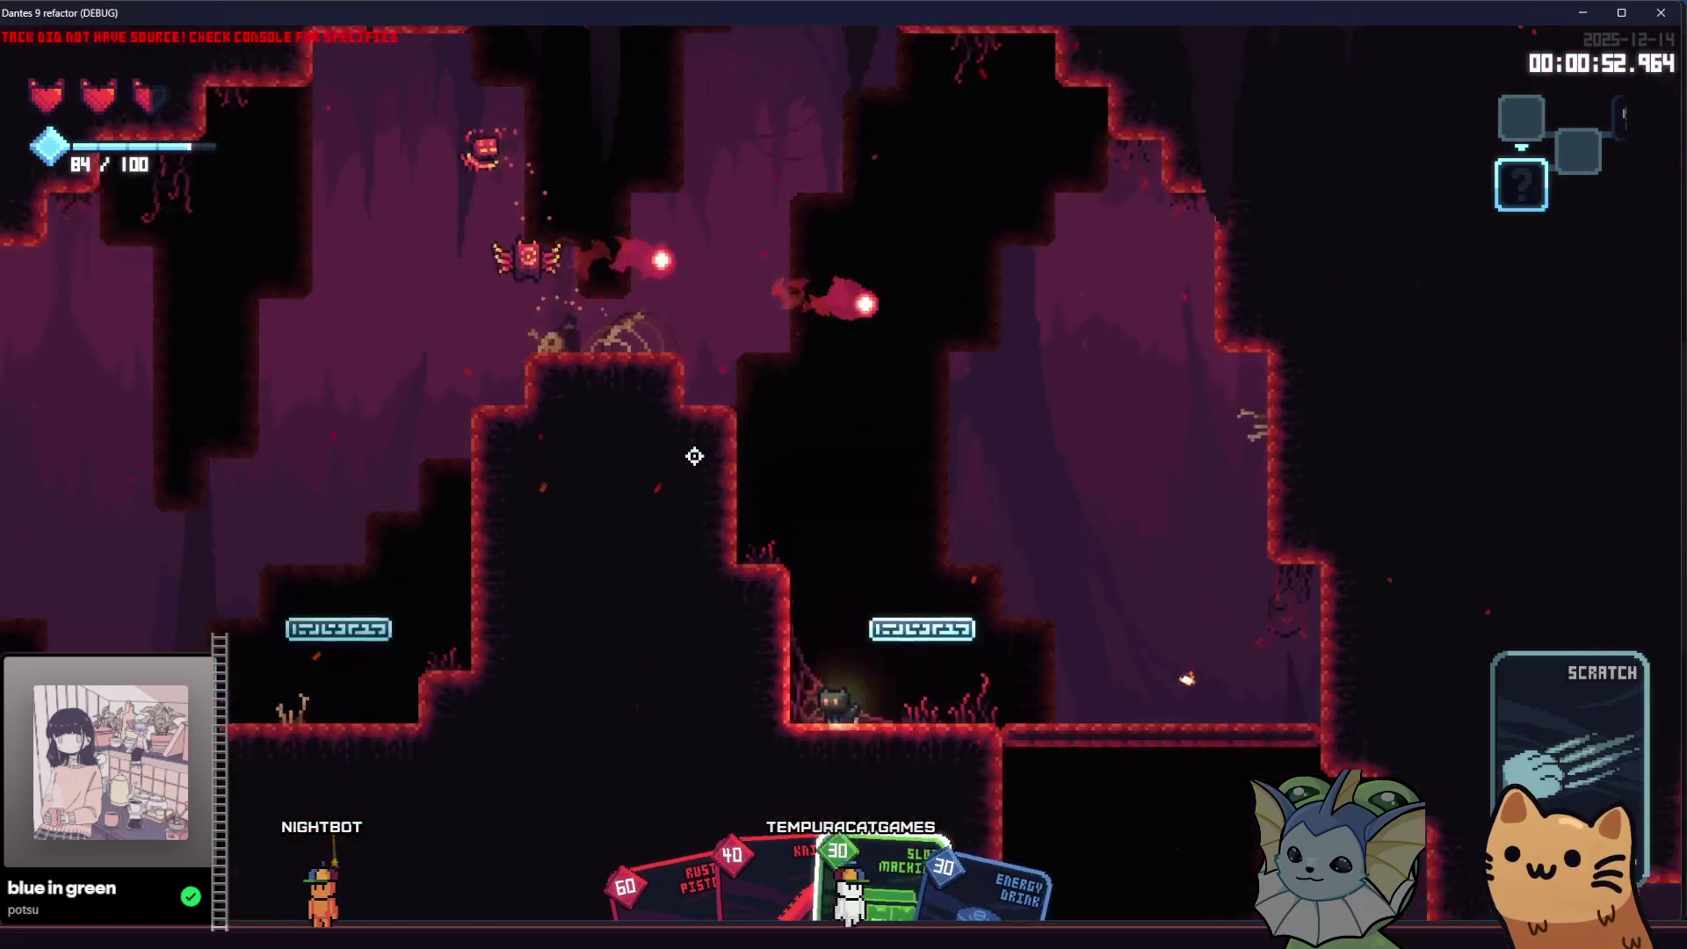
key("space")
key("a")
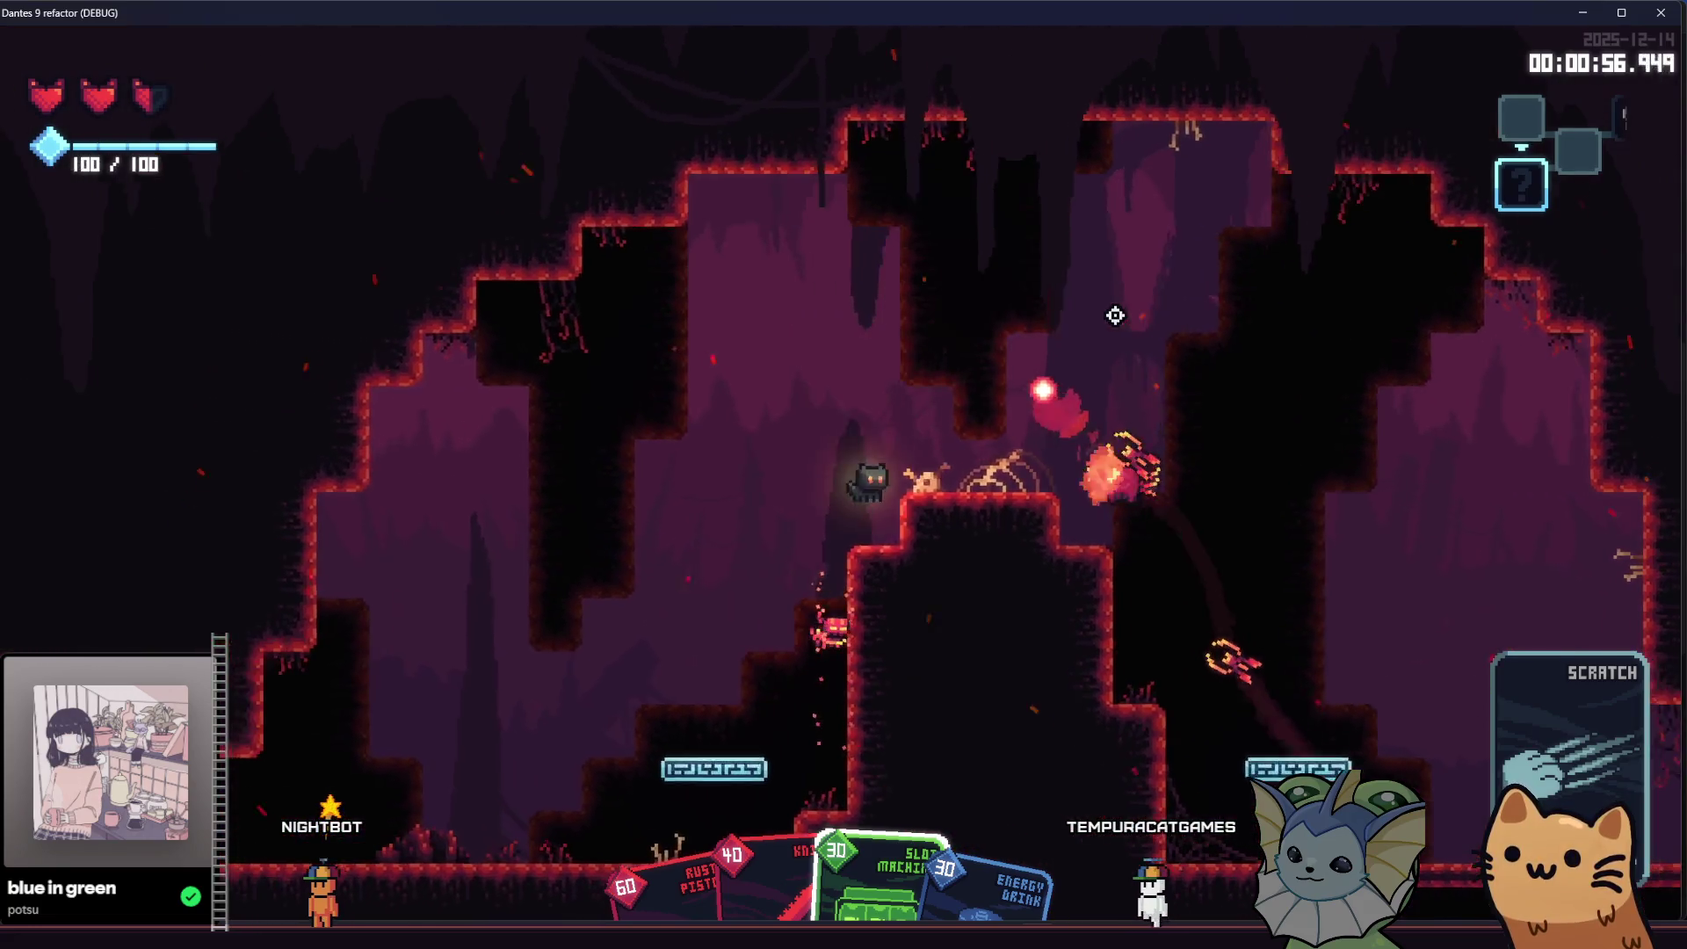
Step: Add two more Spray Bottle cards to the hand from the debug card list
key("grave")
left_click(230, 251)
scroll(1265, 414, "down", 2)
left_click(1269, 585)
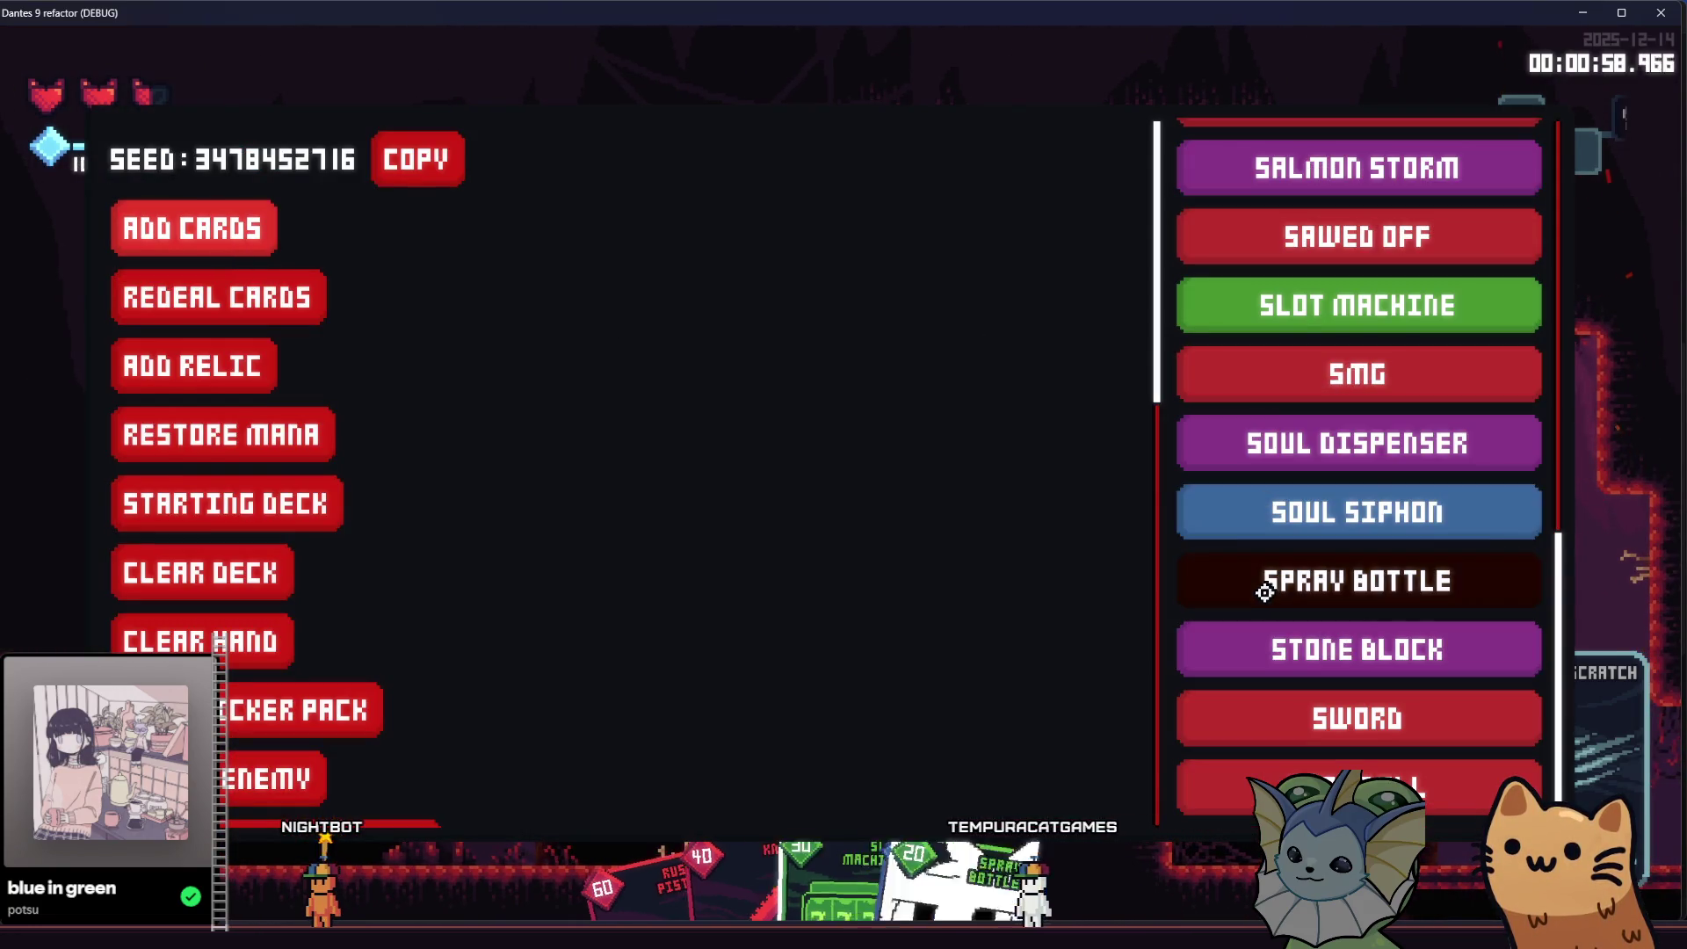
left_click(1243, 580)
left_click(1243, 580)
key("grave")
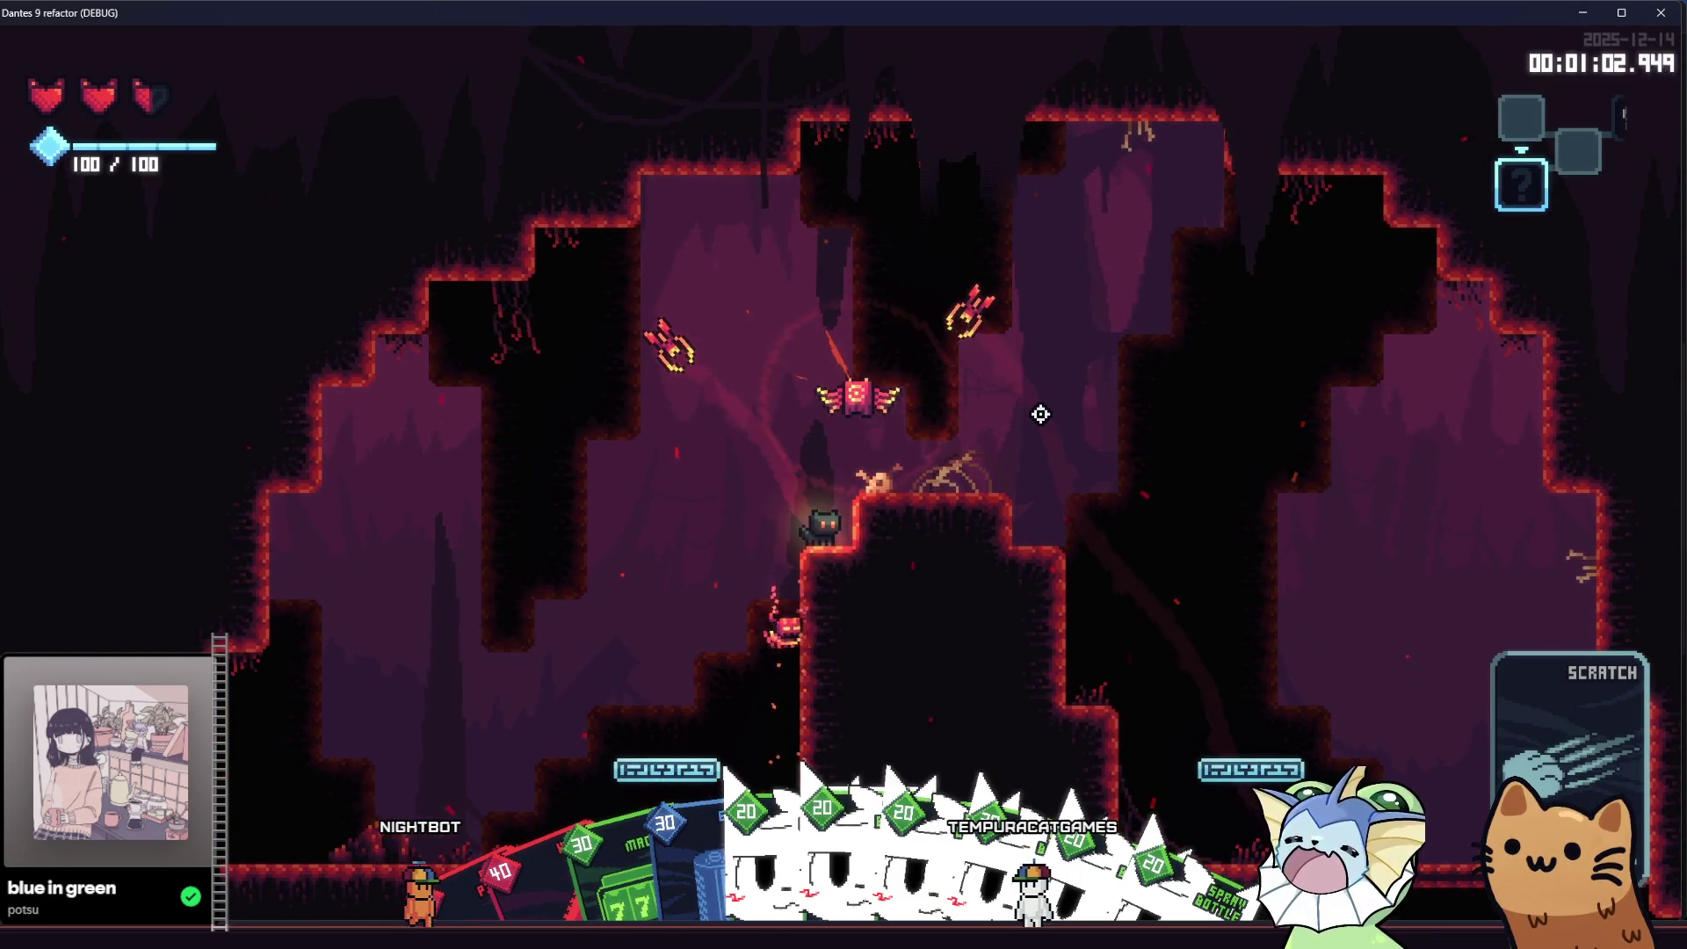
Step: Move the cat left through the cave and play three Spray Bottle cards at the enemies
key("a")
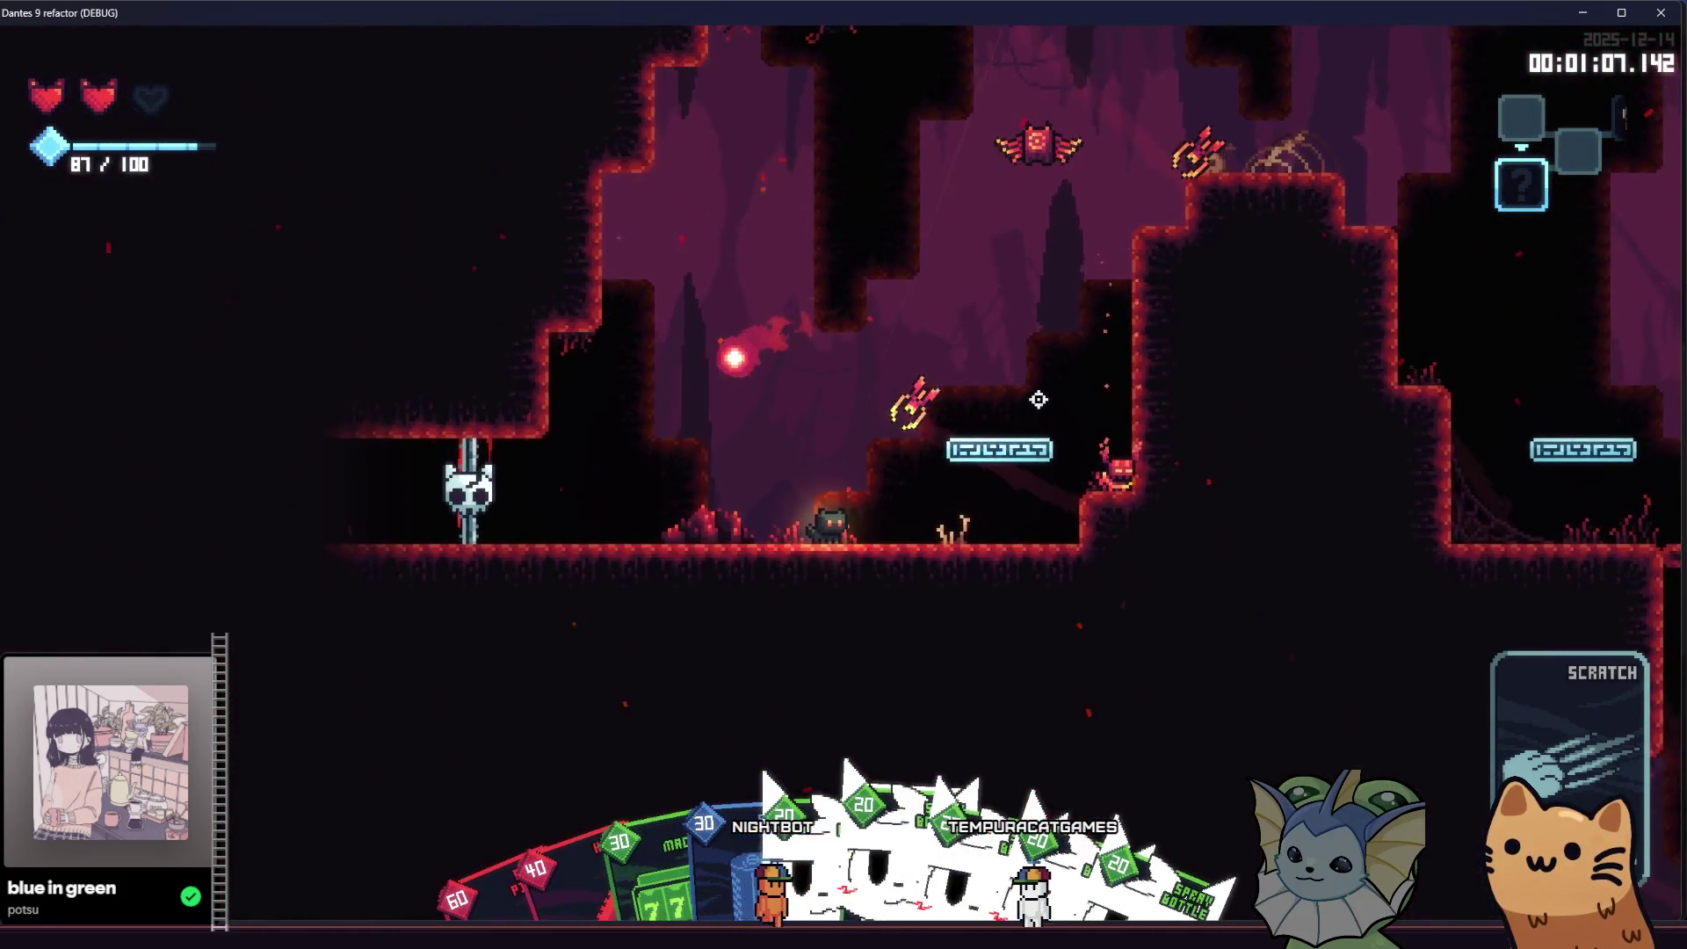
left_click(1030, 374)
left_click(1032, 370)
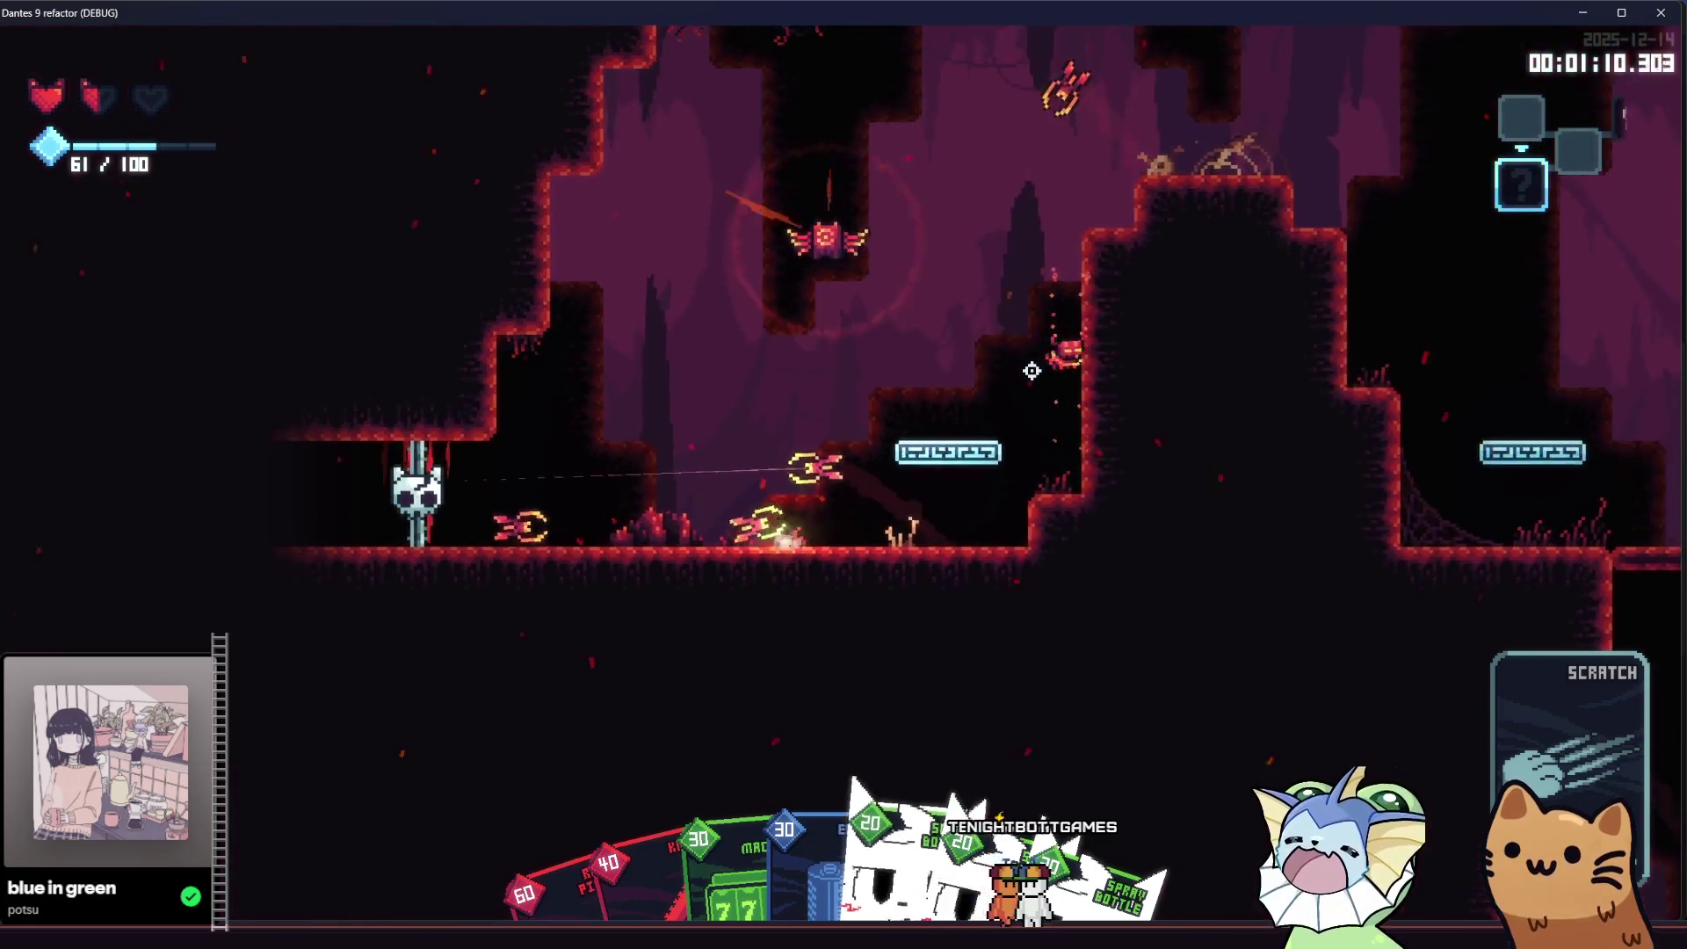
key("a")
left_click(1032, 370)
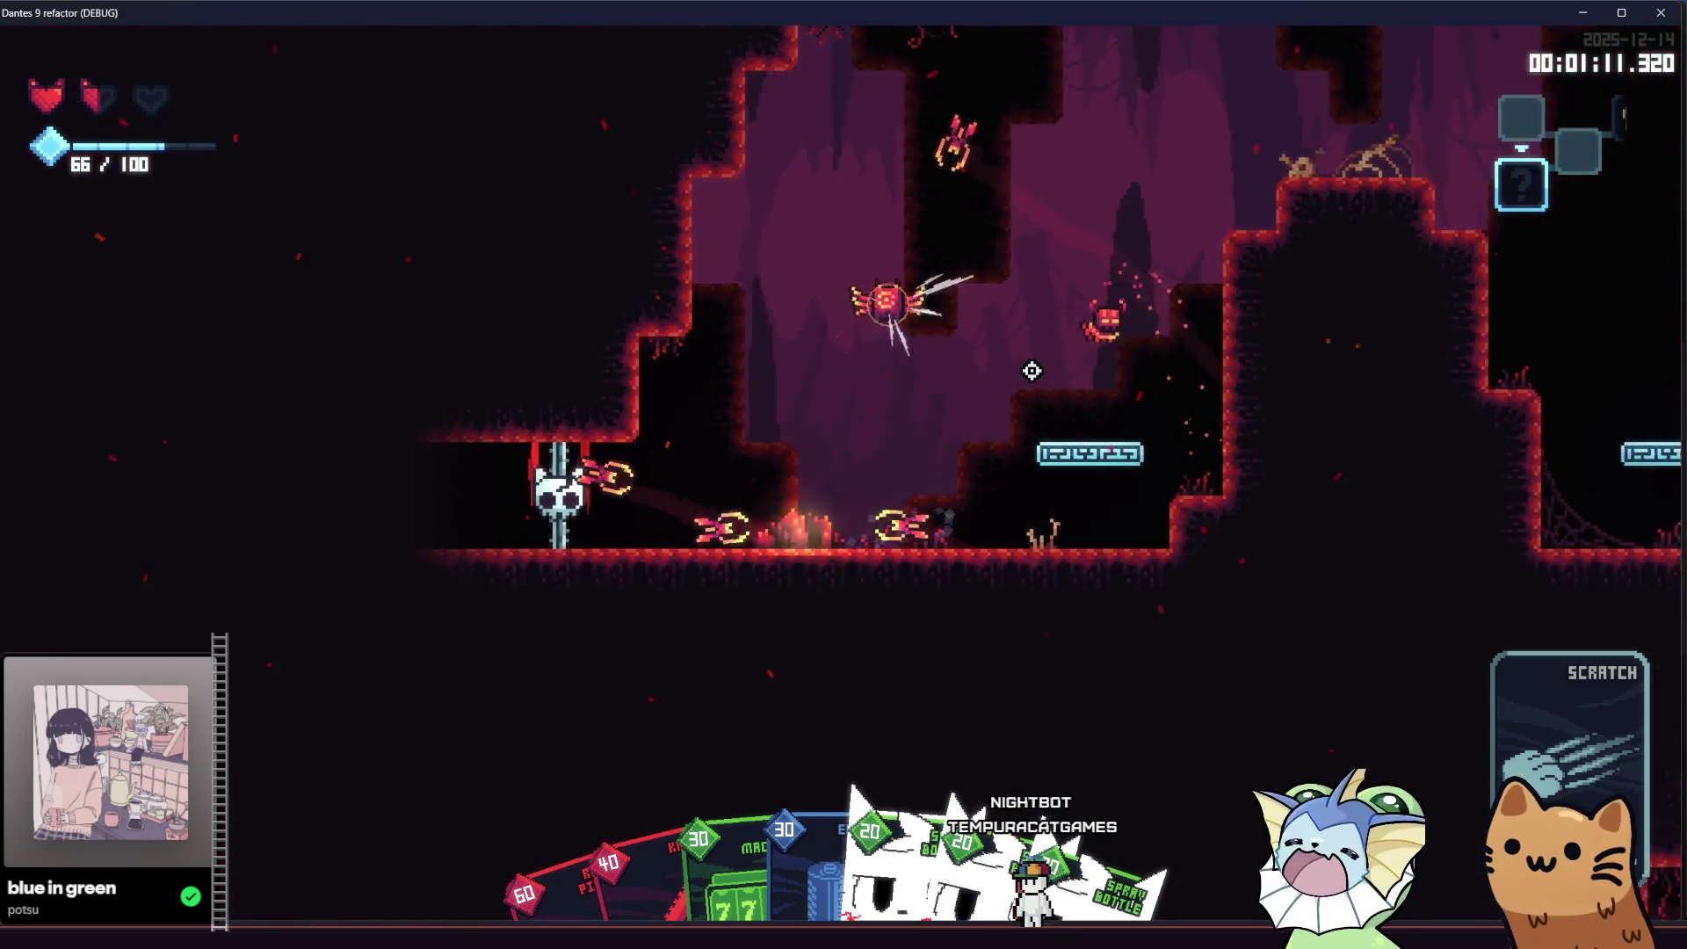